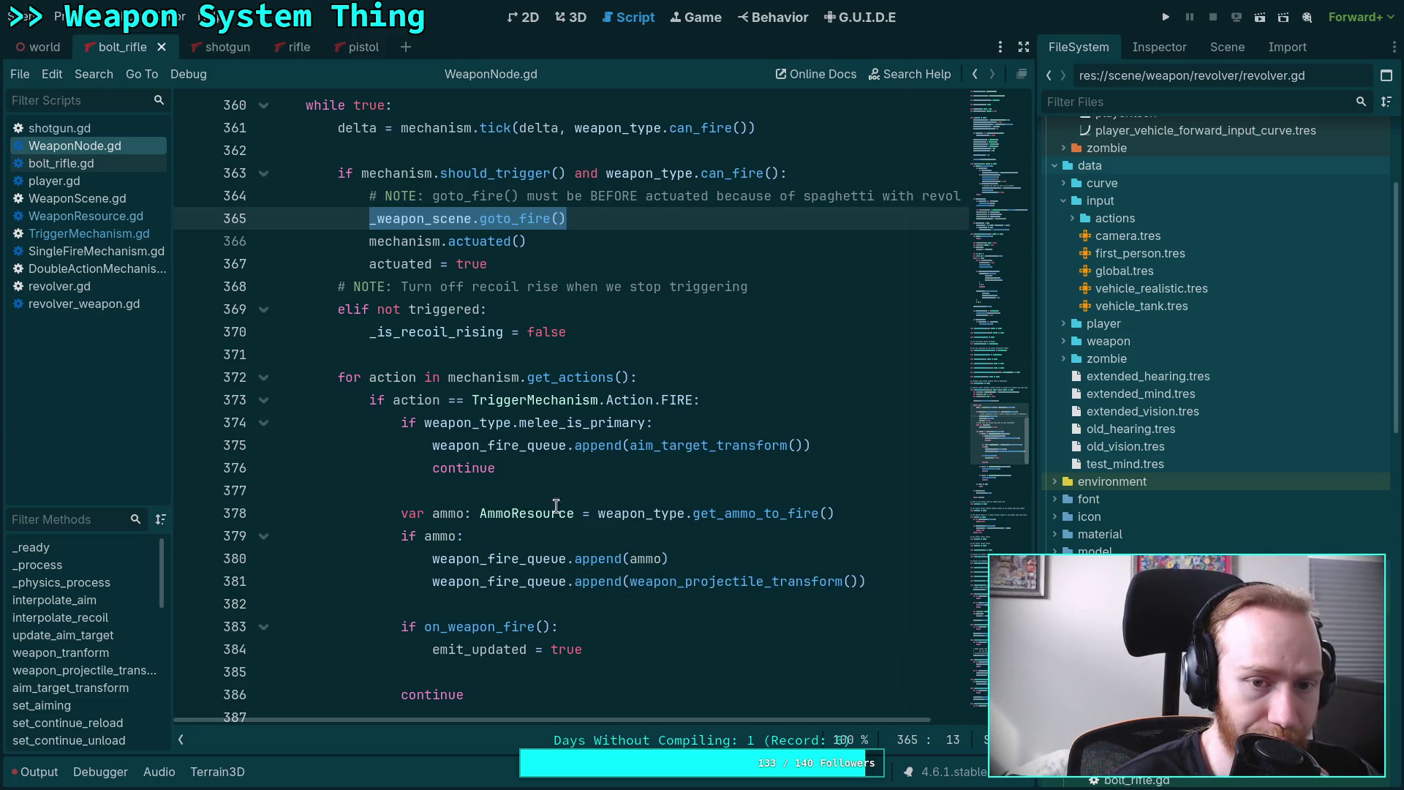
# Move goto_fire() beneath 'if action == TriggerMechanism.Action.FIRE:', indented one level, removing the leftover blank line.
pyautogui.scroll(-5, 577, 500)
pyautogui.scroll(-11, 602, 500)
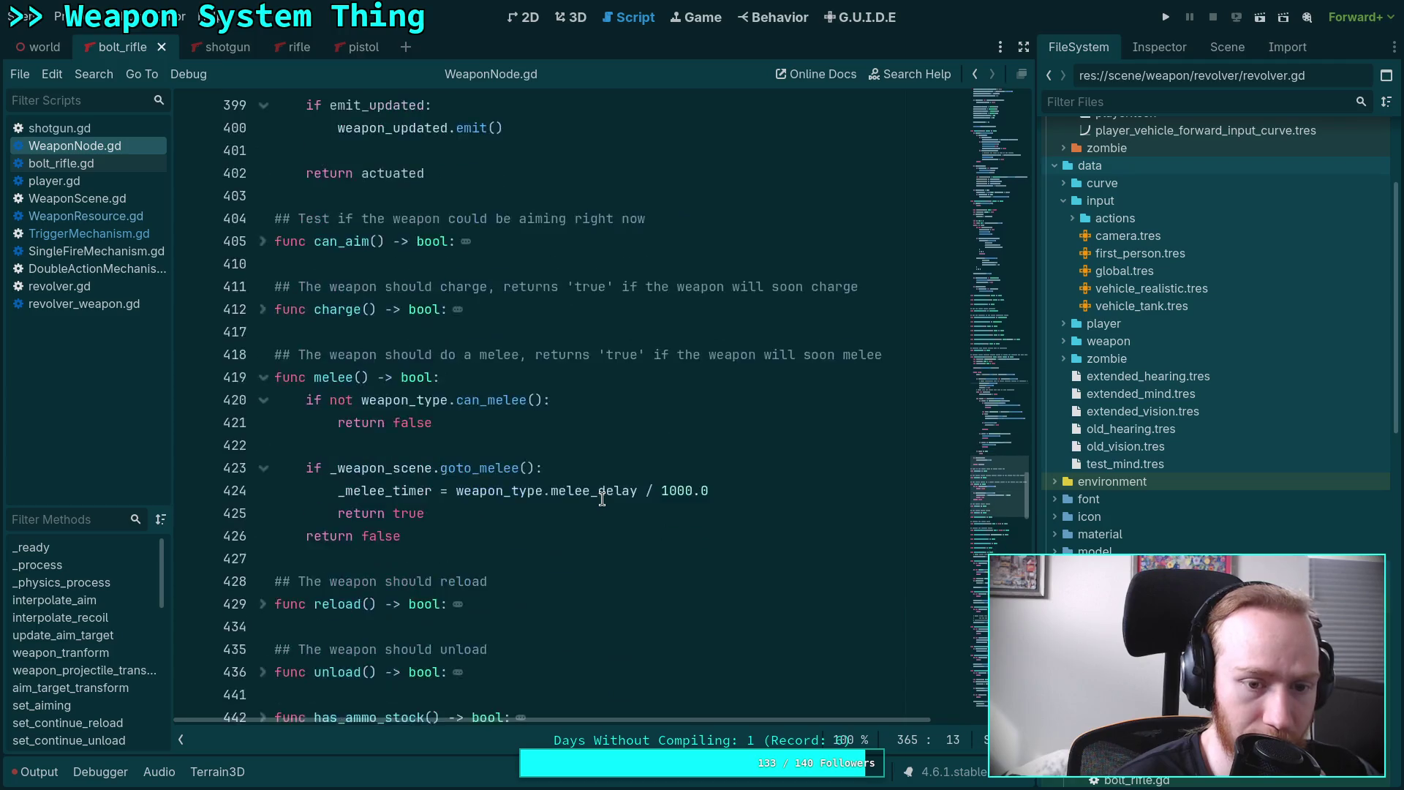
pyautogui.scroll(9, 601, 499)
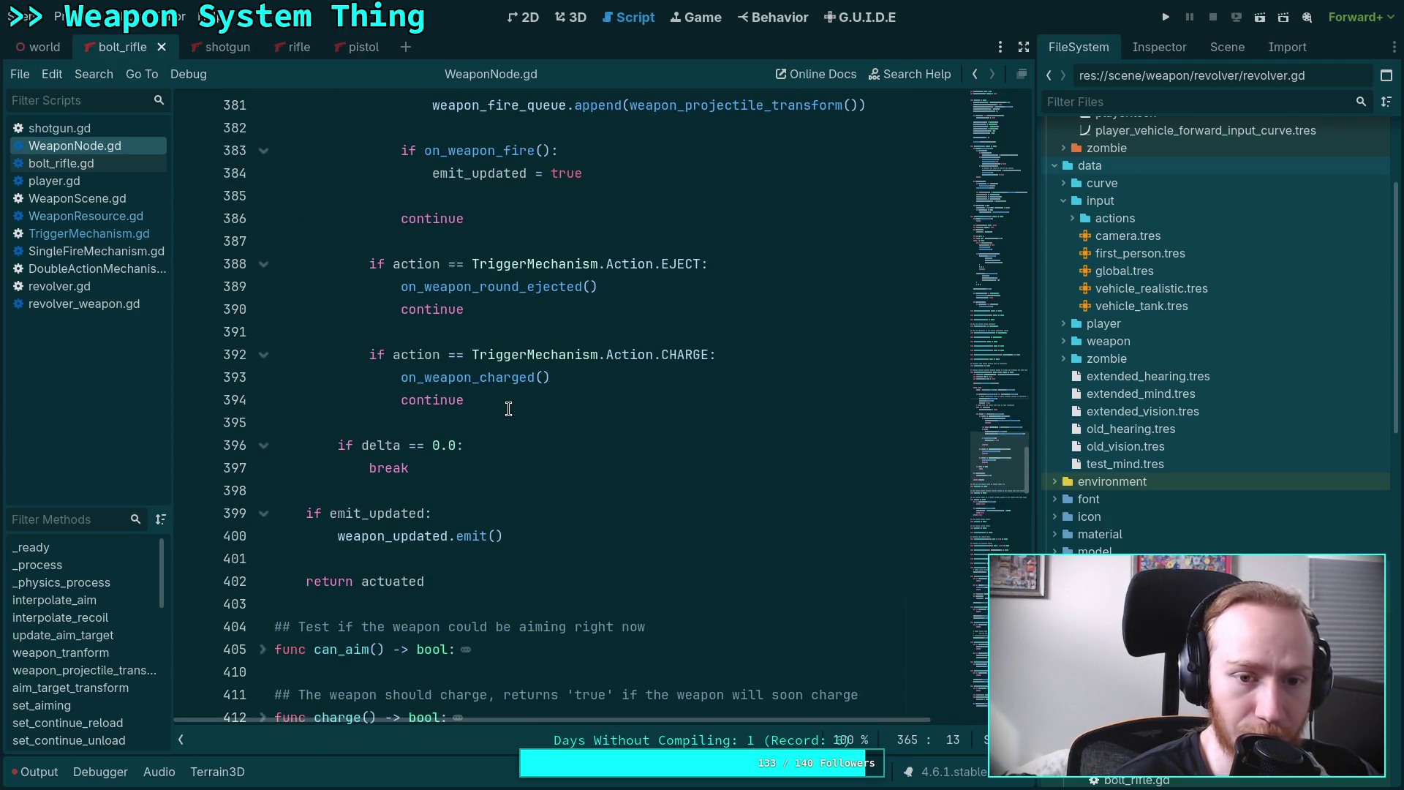
pyautogui.scroll(-15, 509, 410)
pyautogui.scroll(-5, 495, 415)
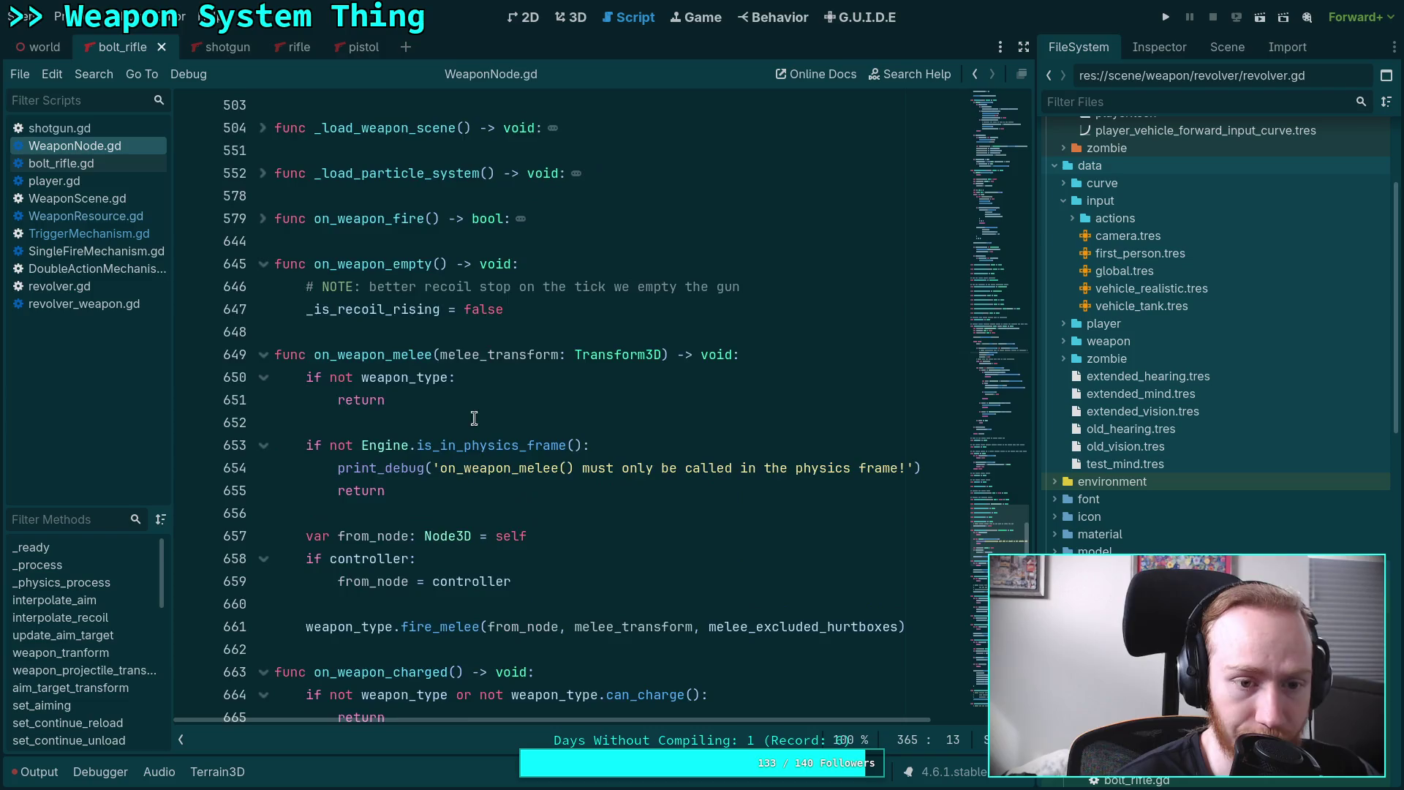
pyautogui.scroll(-4, 335, 376)
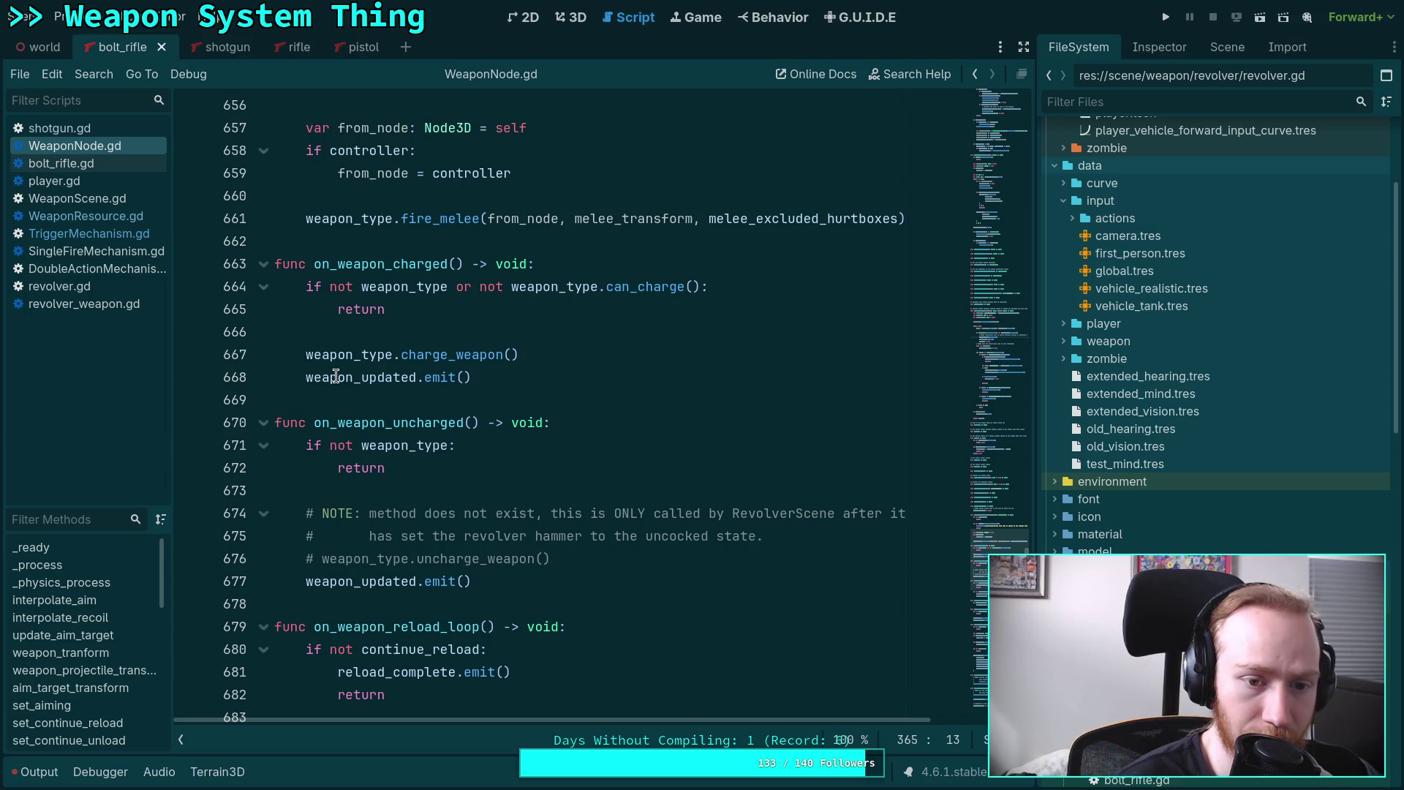
pyautogui.moveTo(350, 372)
pyautogui.scroll(20, 350, 370)
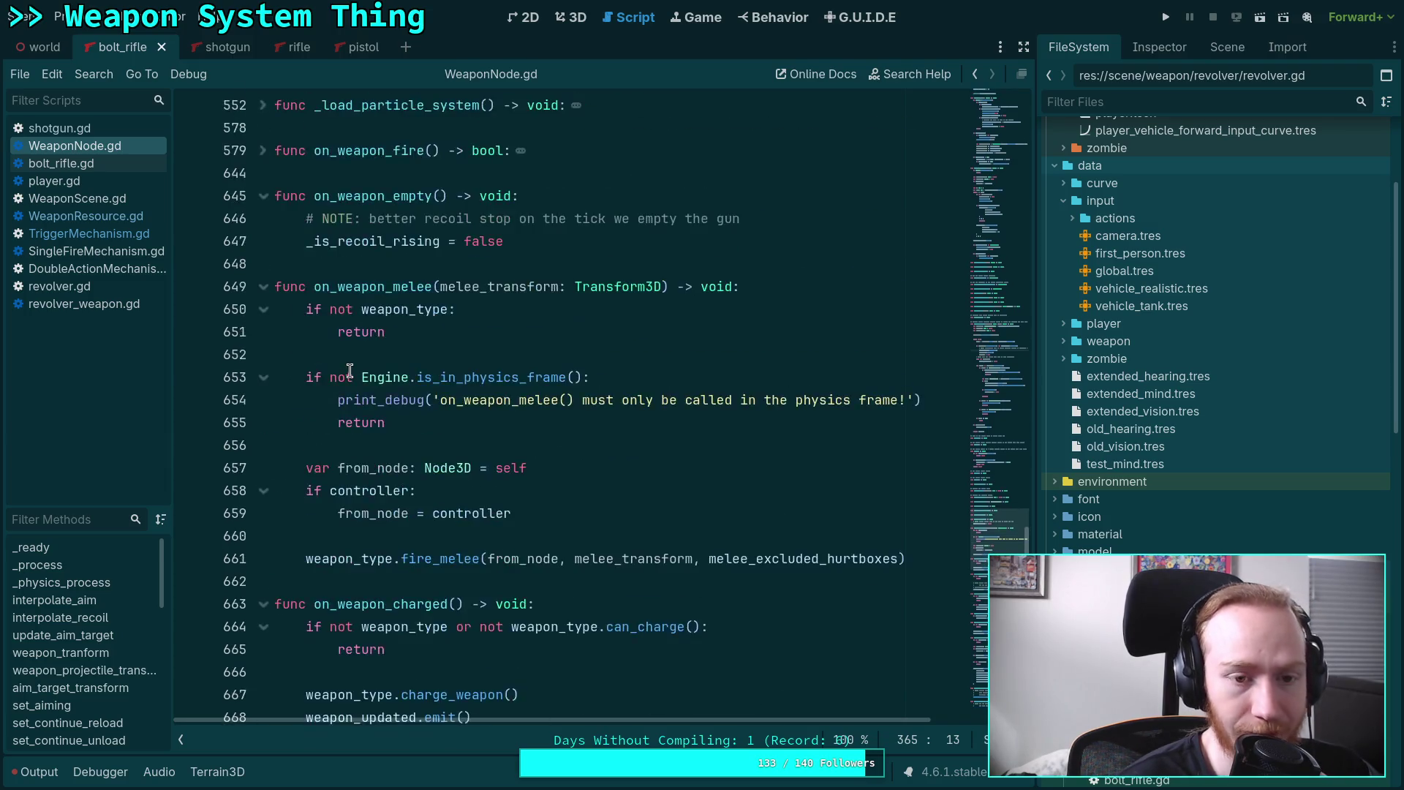
pyautogui.scroll(5, 350, 371)
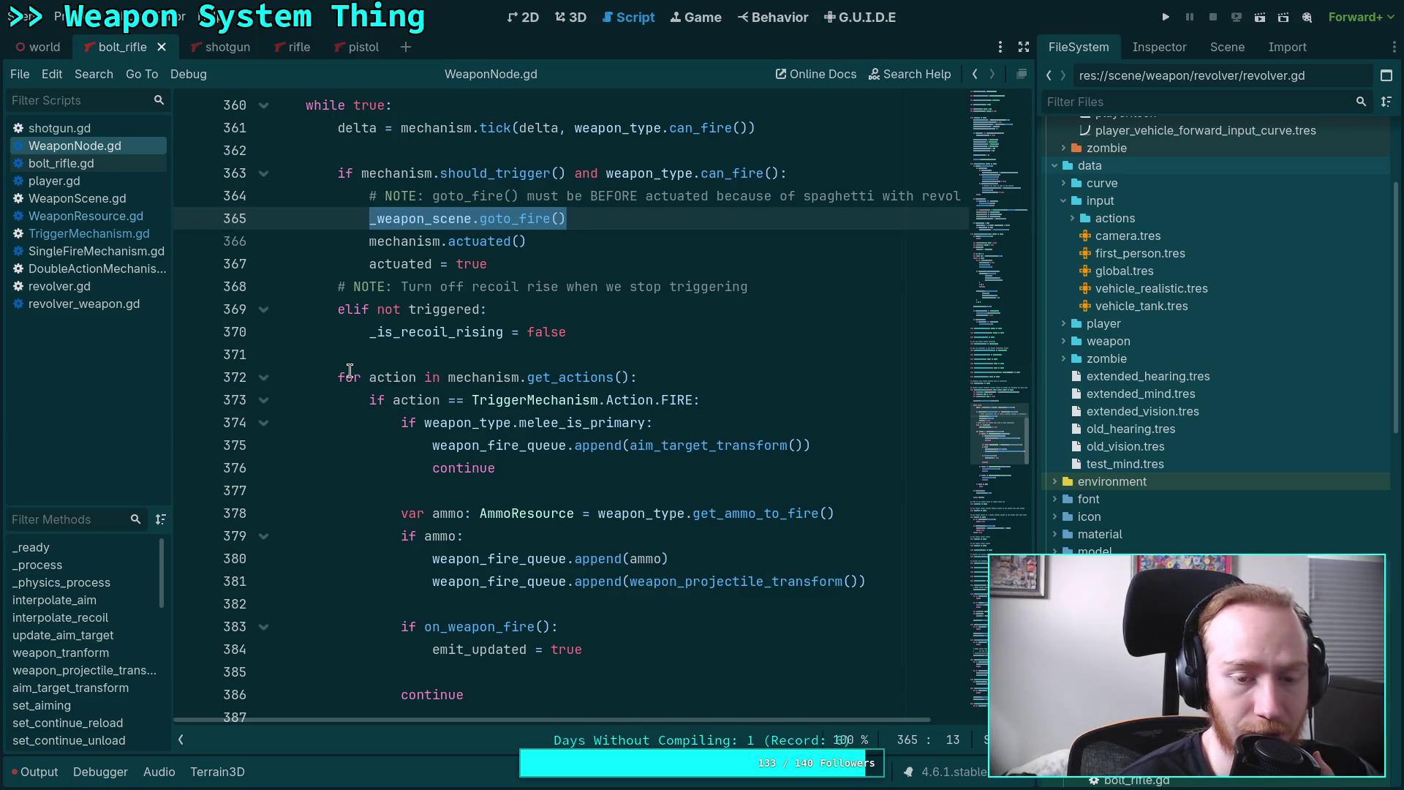
pyautogui.scroll(-2, 349, 370)
pyautogui.click(761, 263)
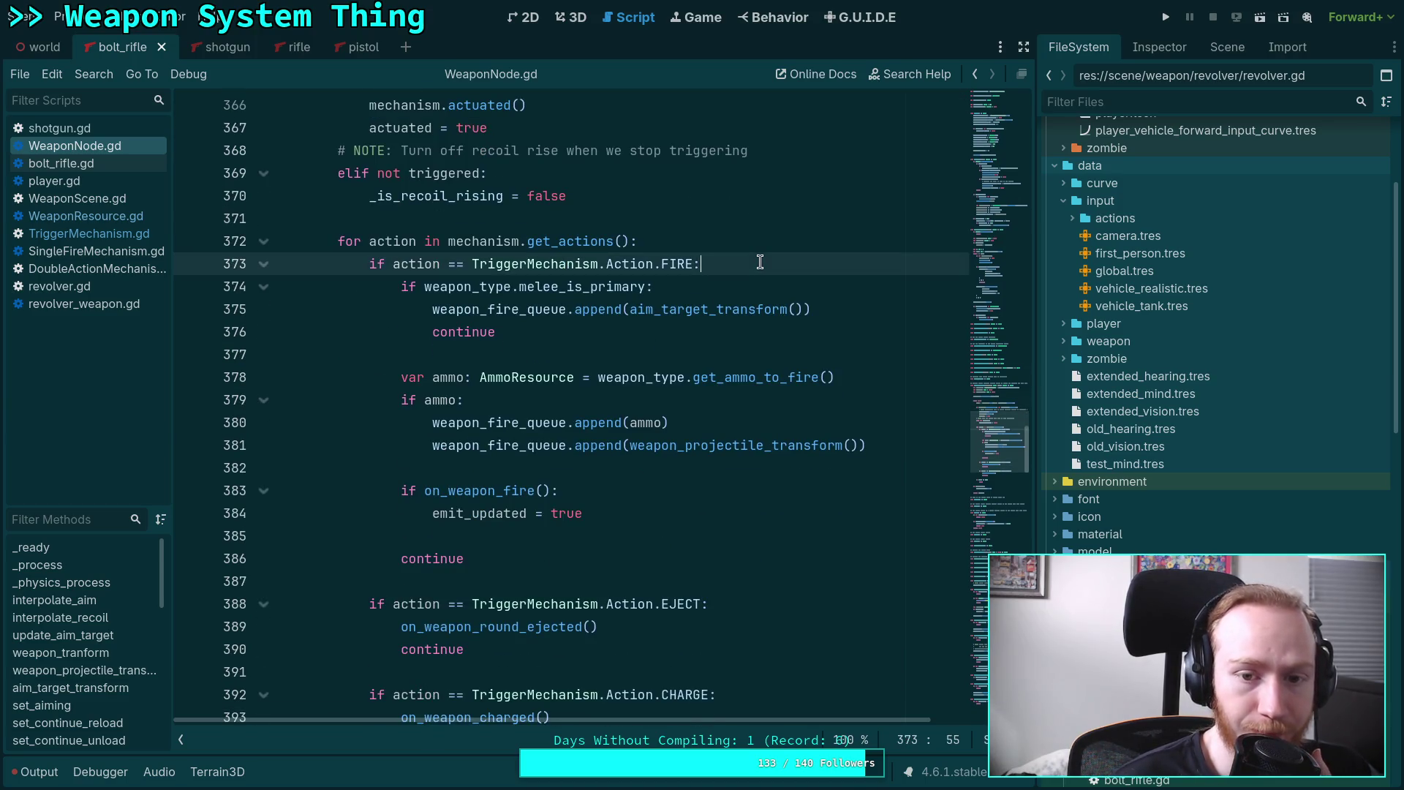
pyautogui.press('Return')
pyautogui.press('Return')
pyautogui.press('Up')
pyautogui.scroll(3, 498, 281)
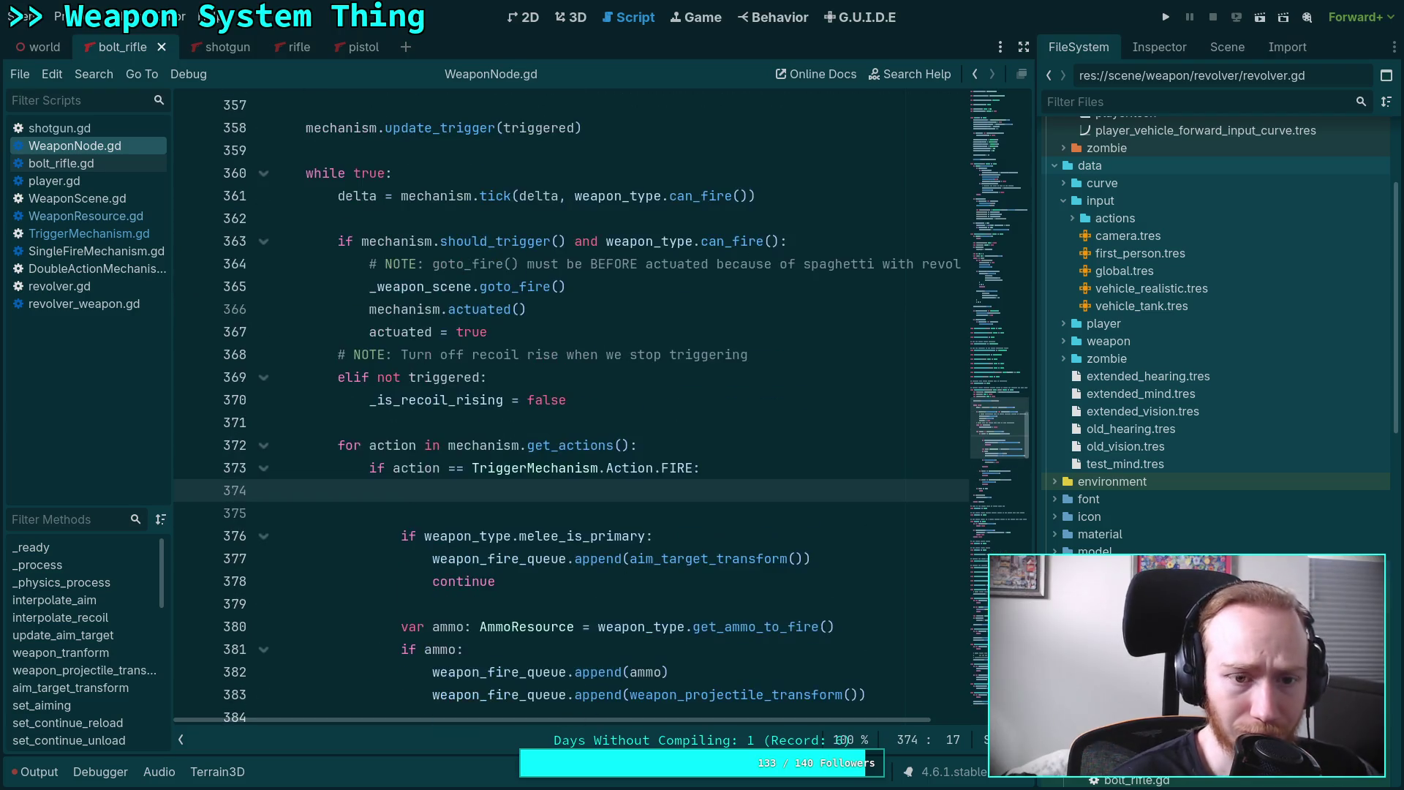
pyautogui.click(498, 281)
pyautogui.hotkey('alt', 'Down')
pyautogui.hotkey('alt', 'Down')
pyautogui.hotkey('alt', 'Down')
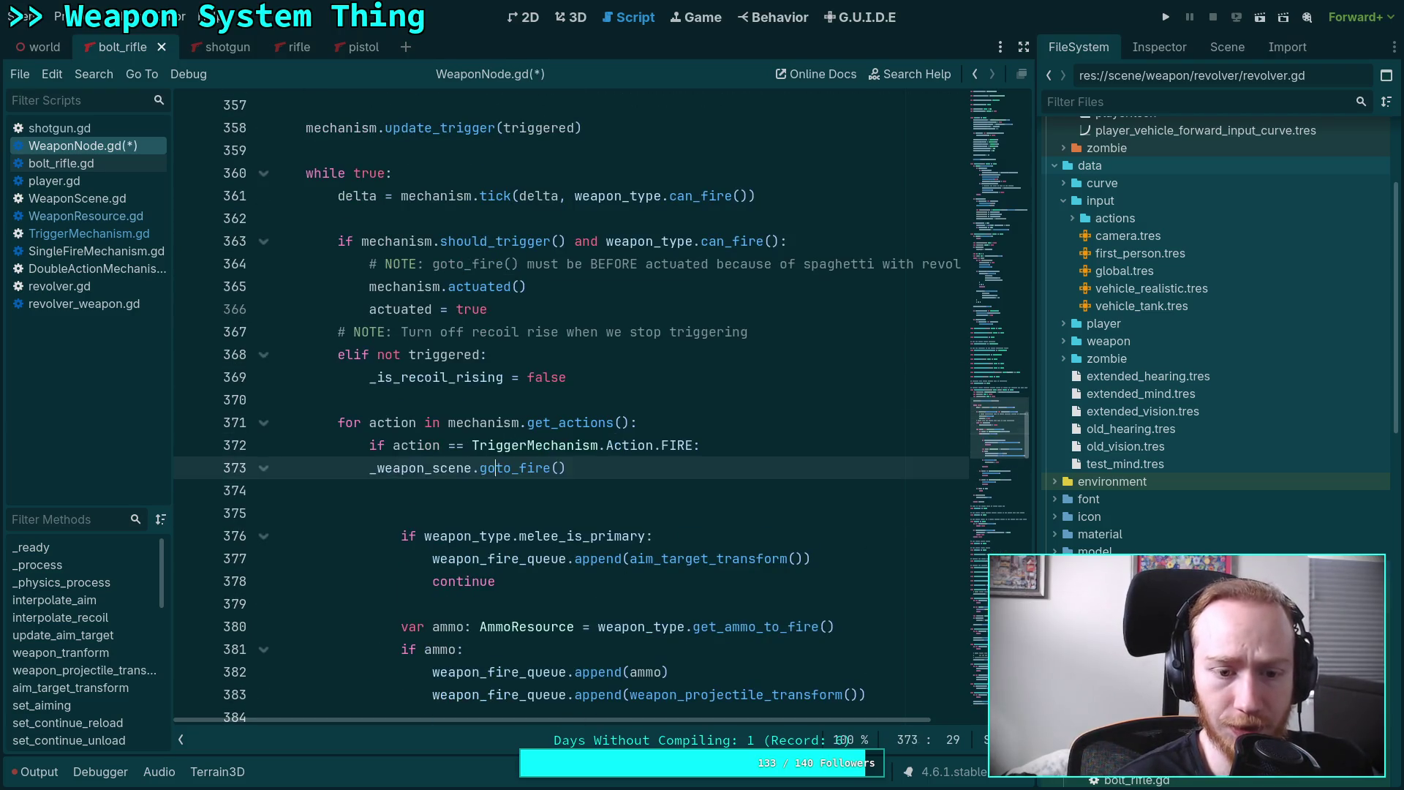
pyautogui.hotkey('alt', 'Up')
pyautogui.press('Home')
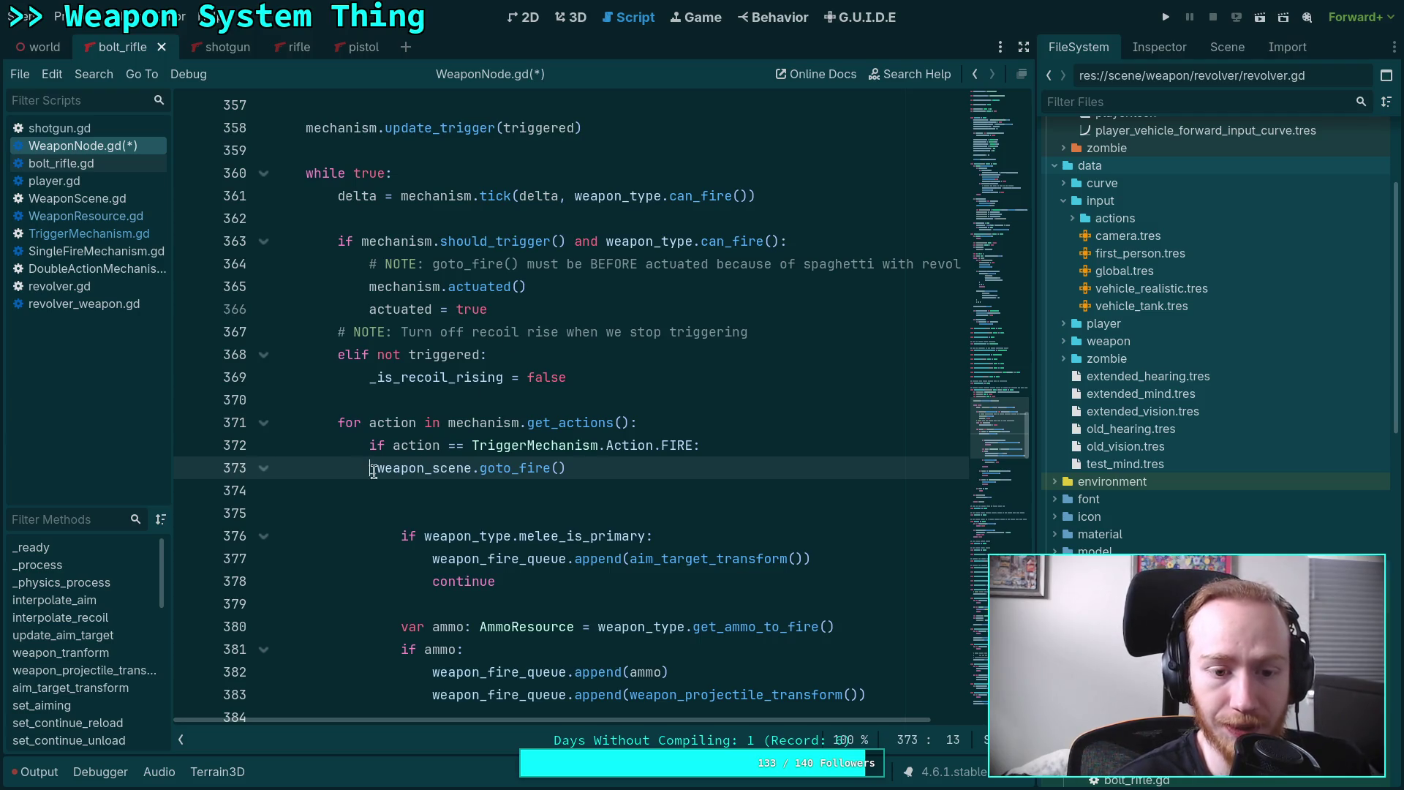
pyautogui.press('Tab')
pyautogui.press('Down')
pyautogui.press('BackSpace')
# Review where the actuated variable is used in WeaponNode.gd, then switch to TriggerMechanism.gd.
pyautogui.scroll(-2, 663, 472)
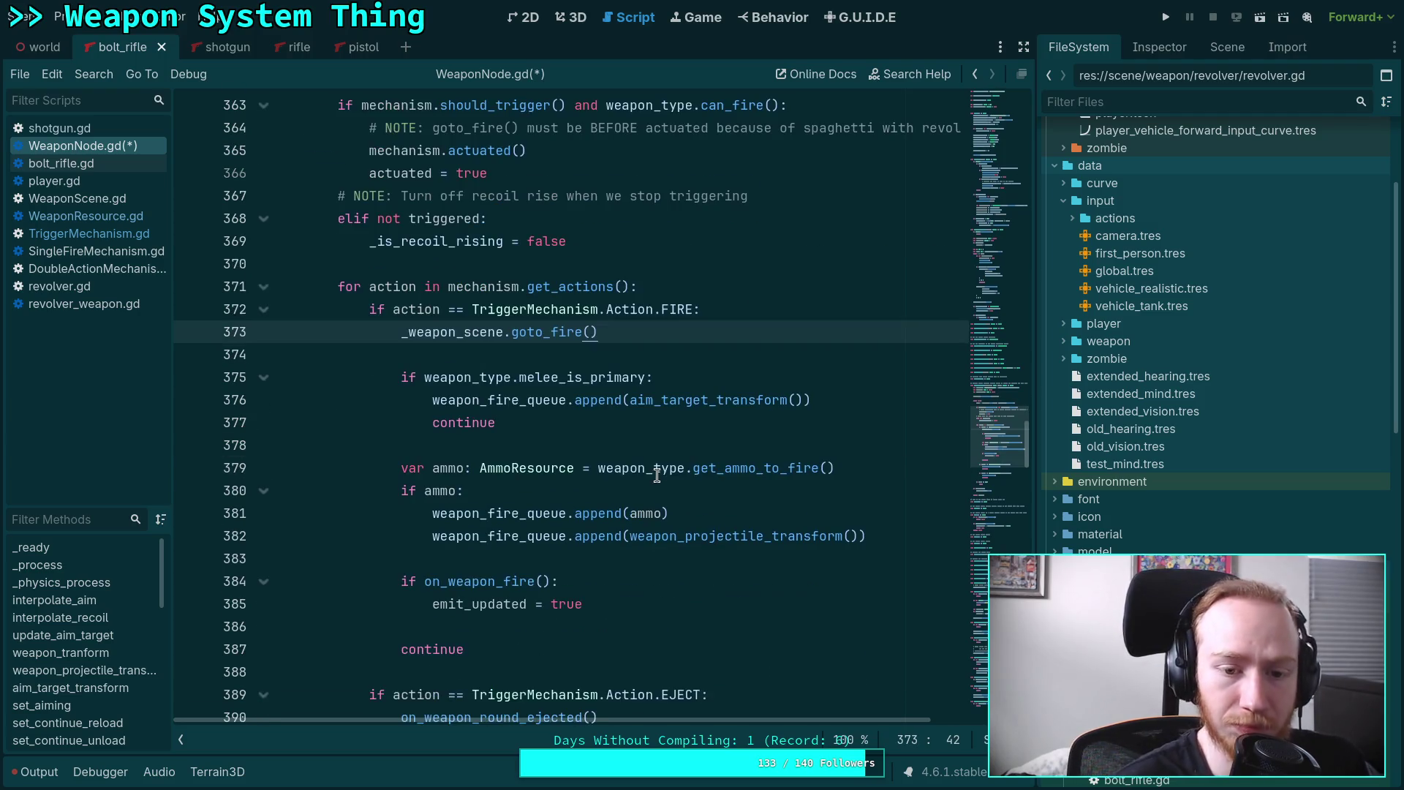
pyautogui.scroll(-2, 698, 498)
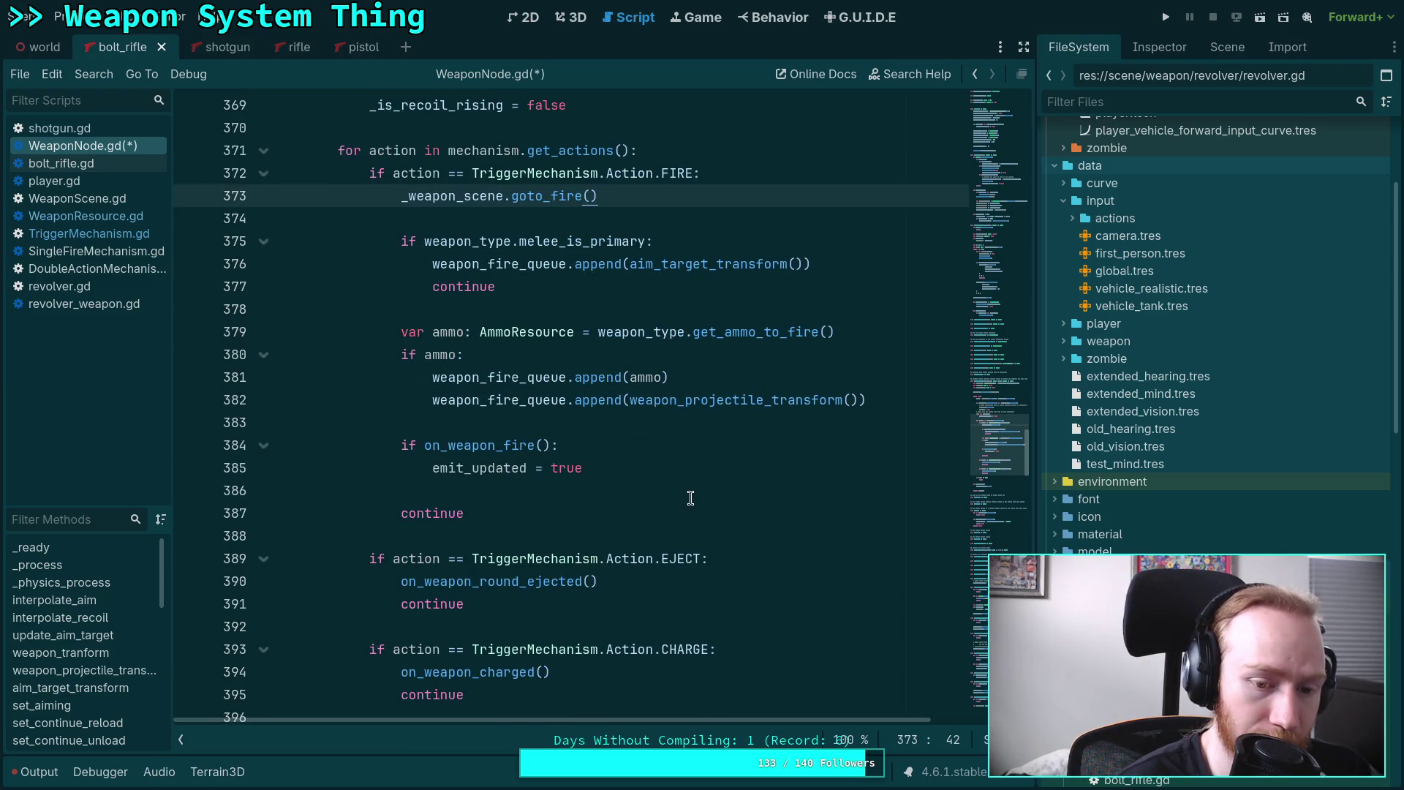
pyautogui.scroll(4, 691, 498)
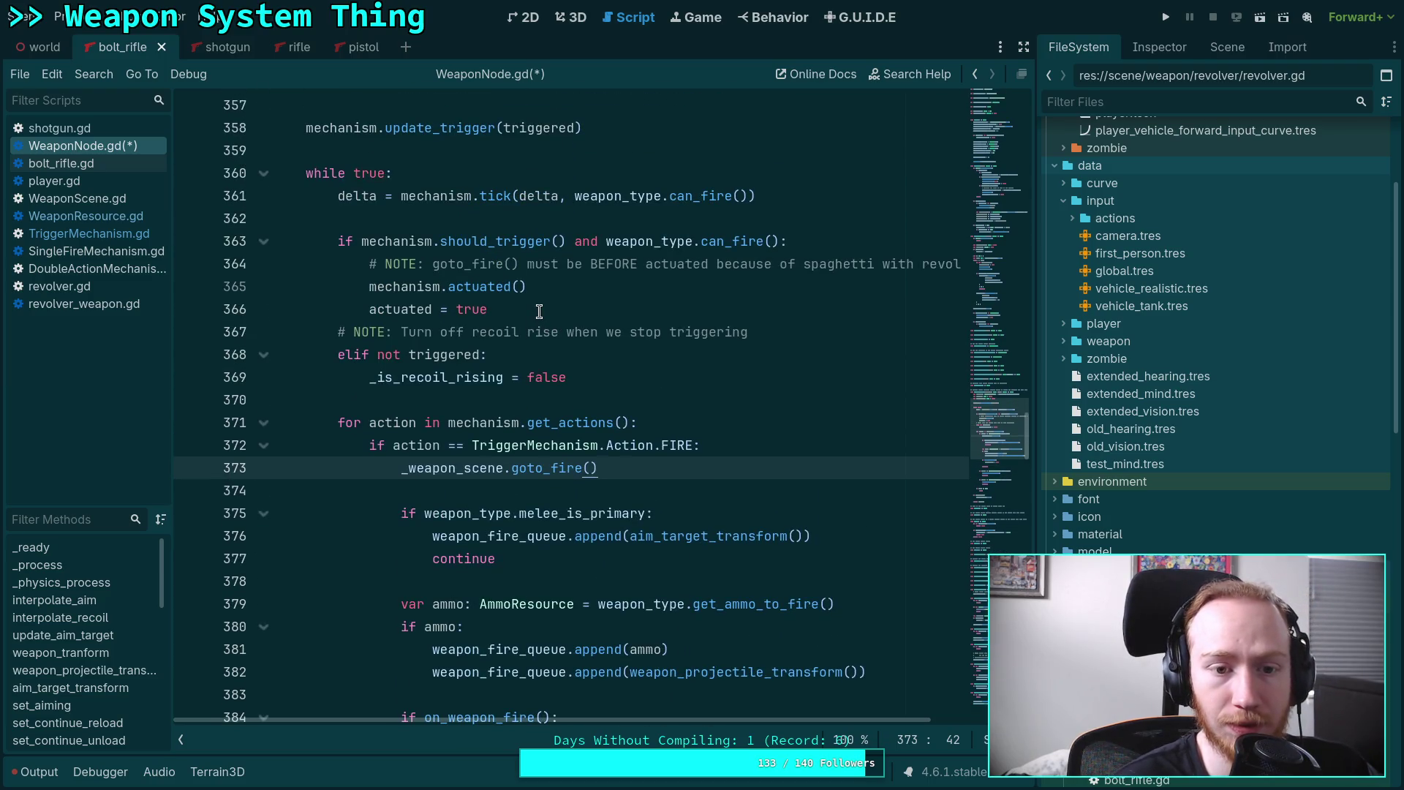
pyautogui.scroll(1, 539, 312)
pyautogui.scroll(3, 439, 343)
pyautogui.doubleClick(360, 342)
pyautogui.scroll(-4, 658, 395)
pyautogui.scroll(-1, 631, 393)
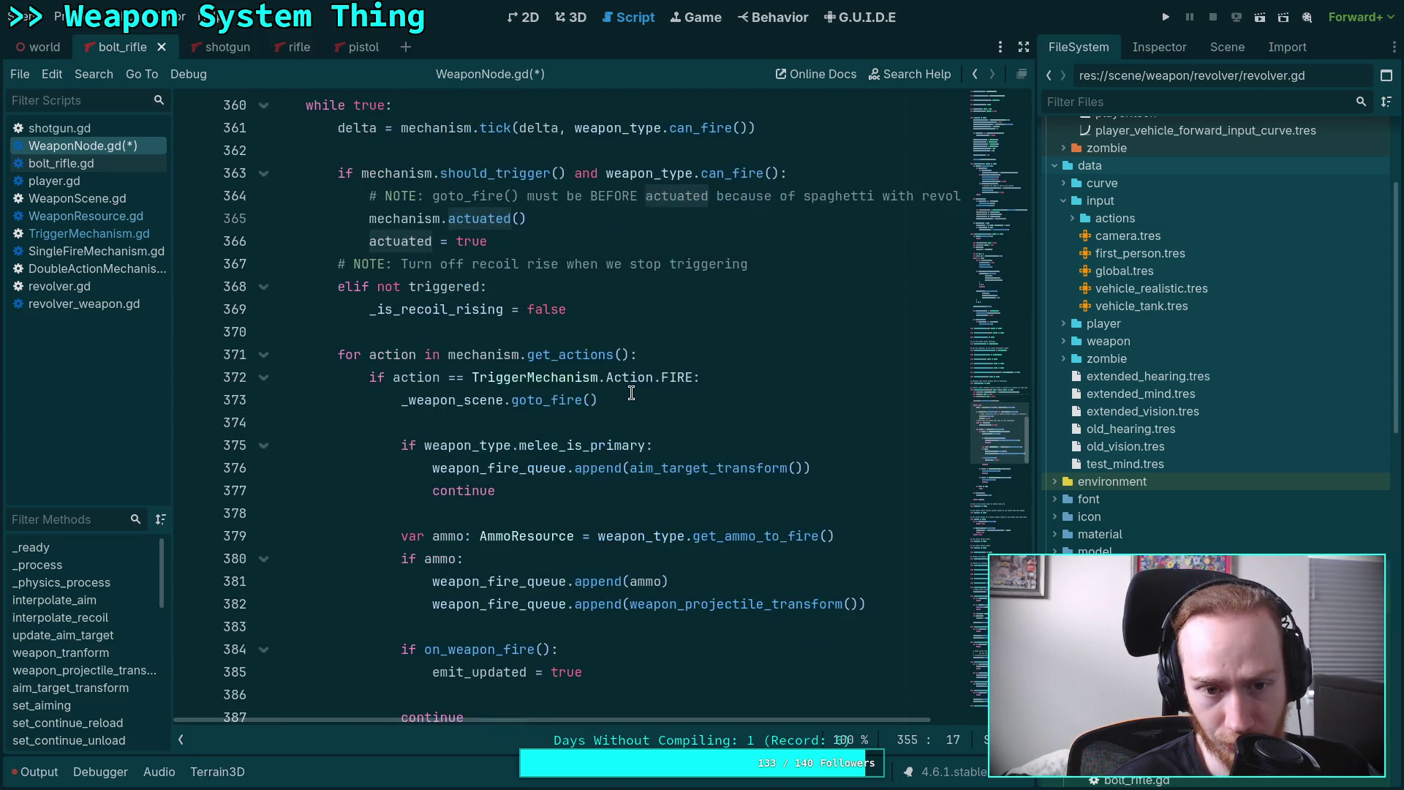
pyautogui.click(431, 241)
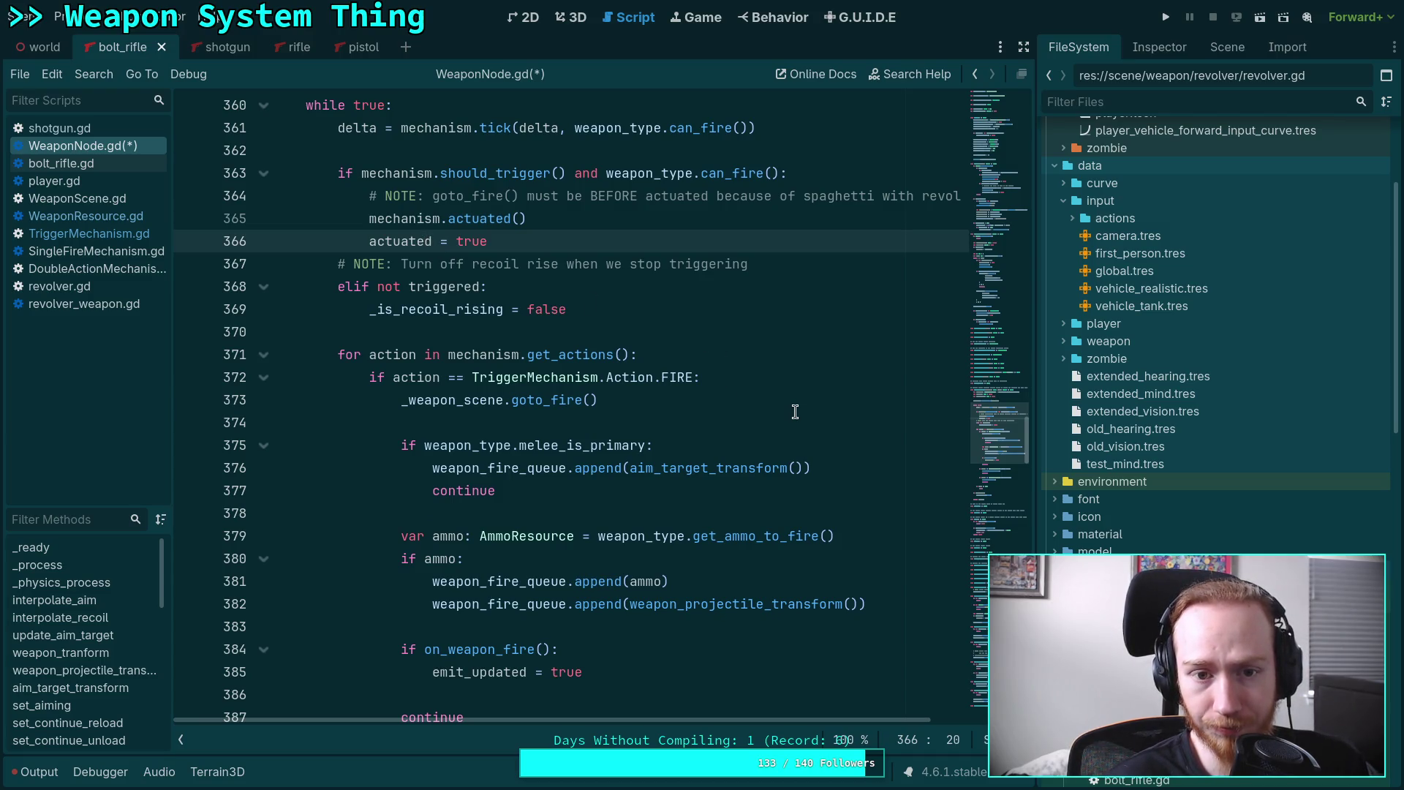
pyautogui.scroll(-7, 795, 412)
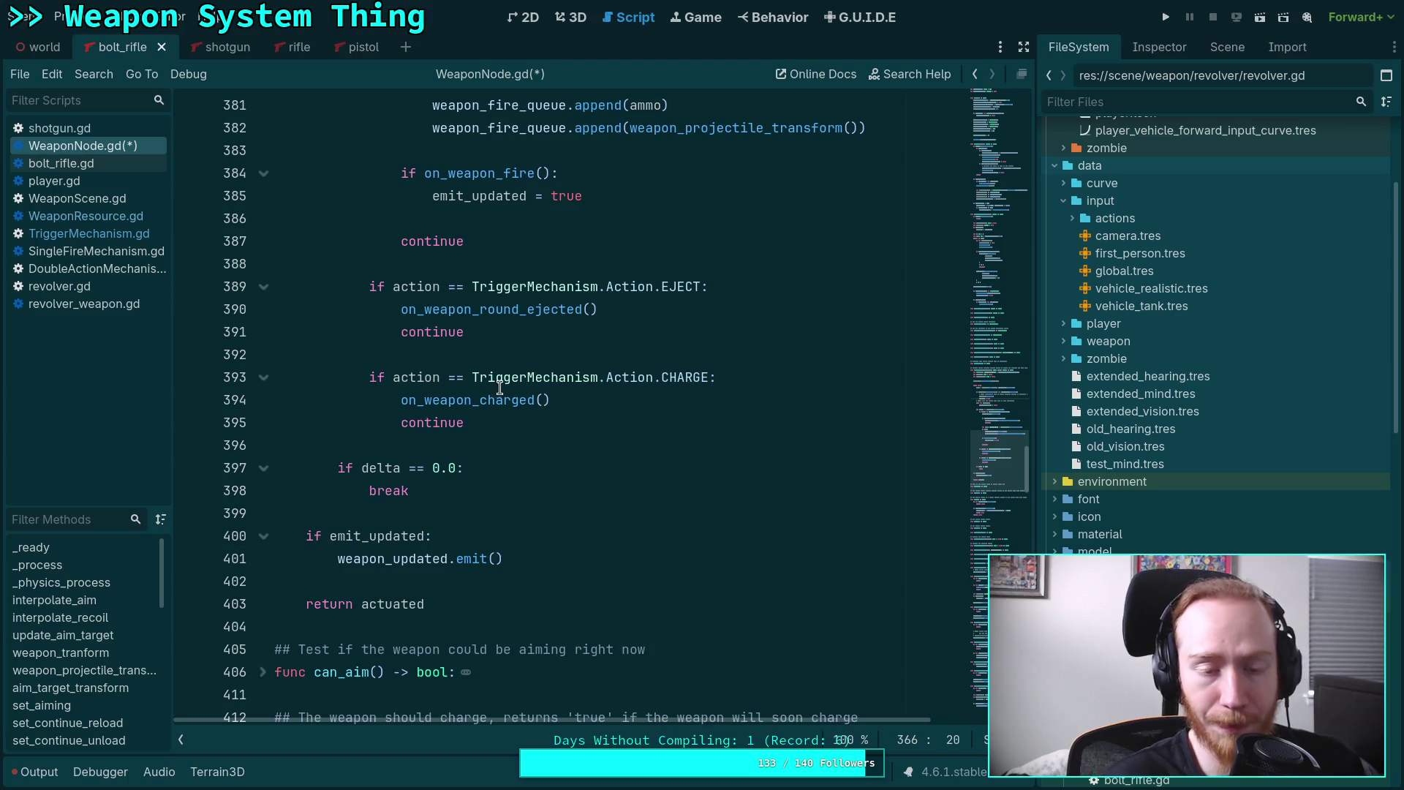
pyautogui.moveTo(475, 306)
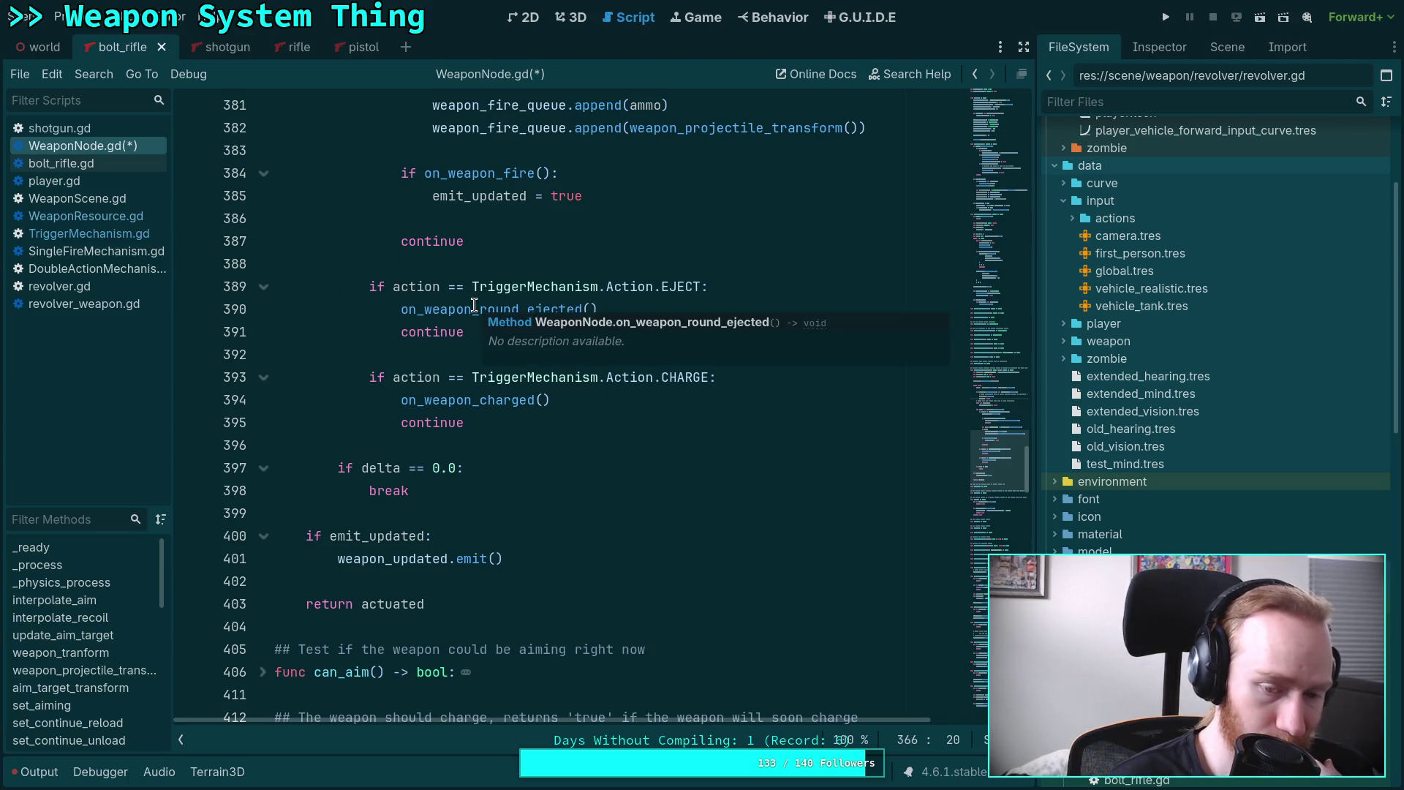
pyautogui.click(82, 233)
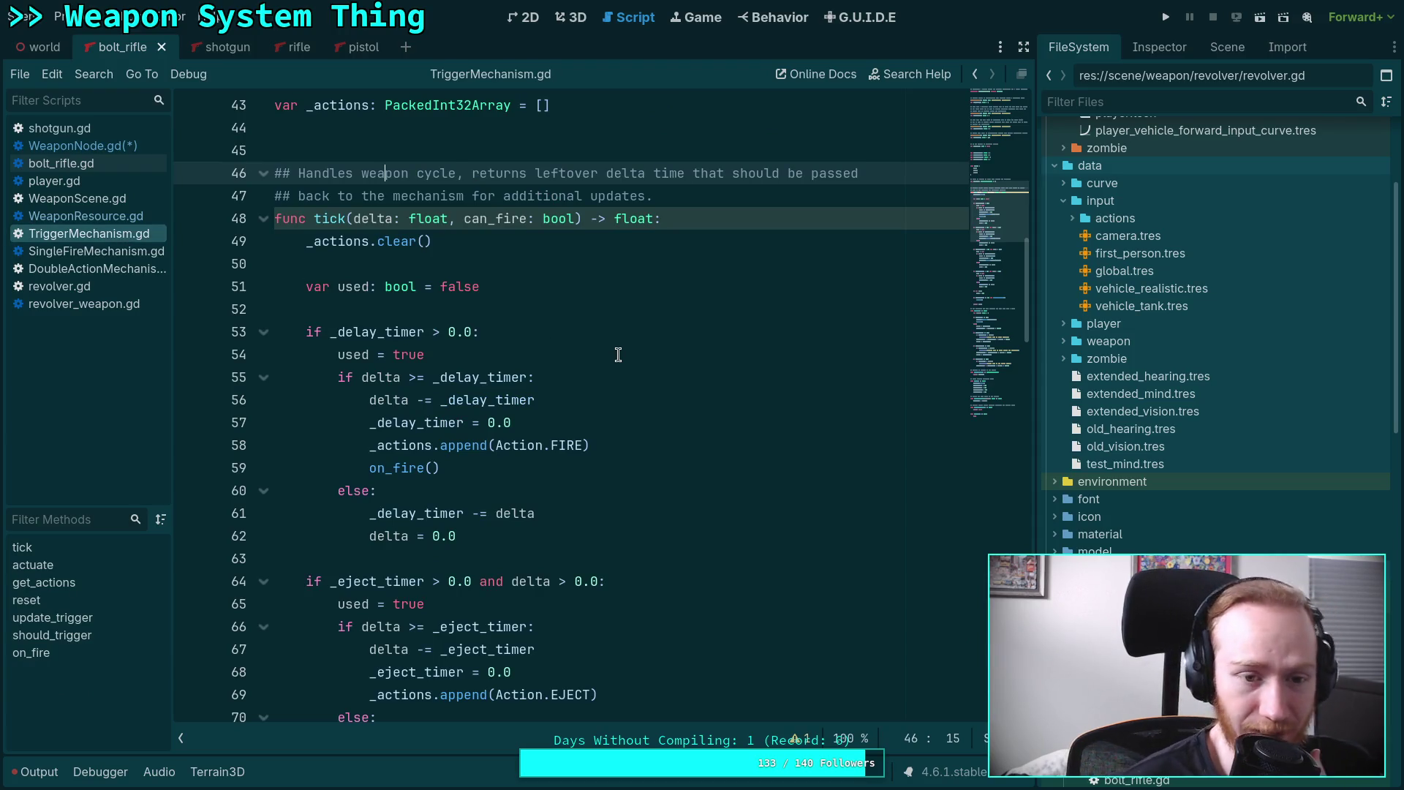
# Inspect the actuate() call inside TriggerMechanism.gd's tick function.
pyautogui.scroll(-13, 618, 355)
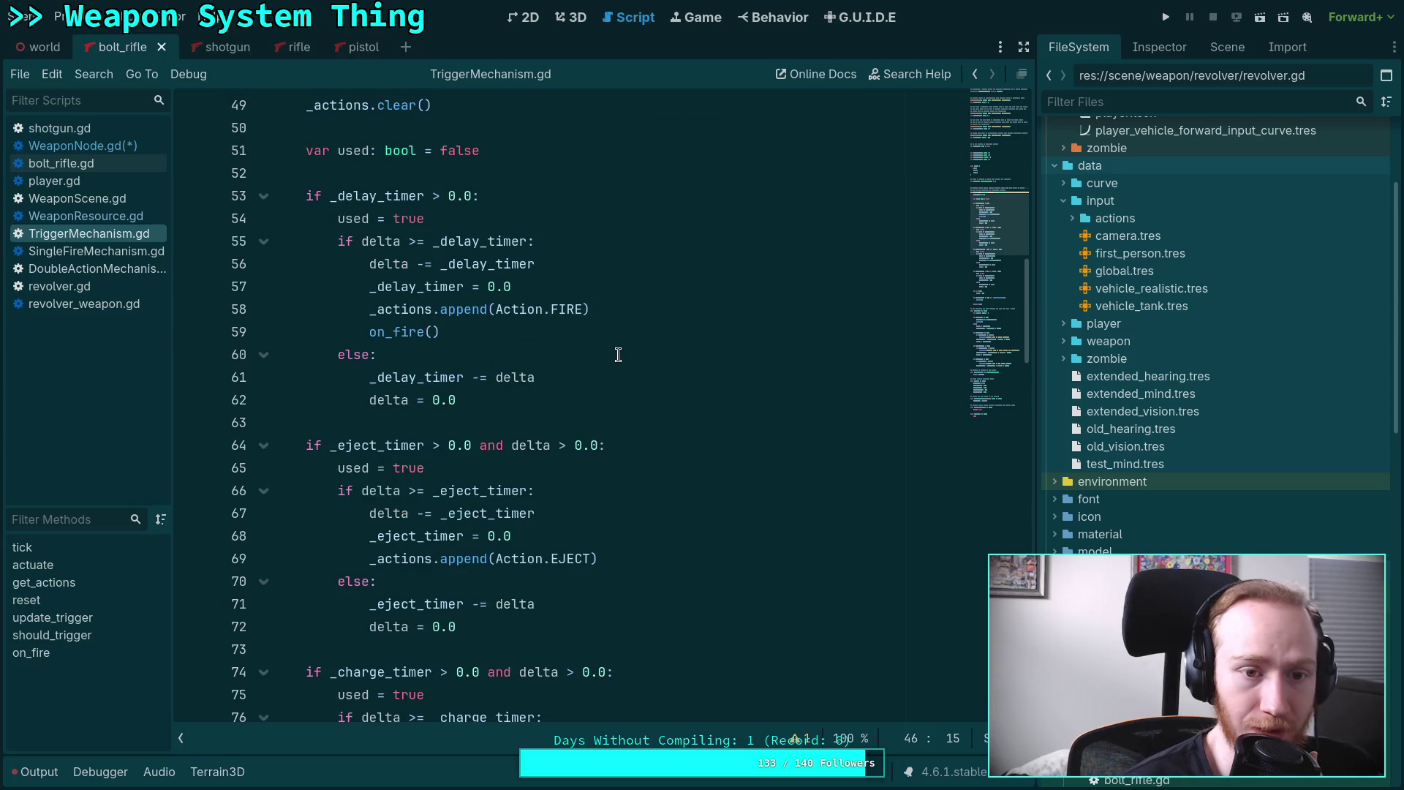
pyautogui.doubleClick(390, 455)
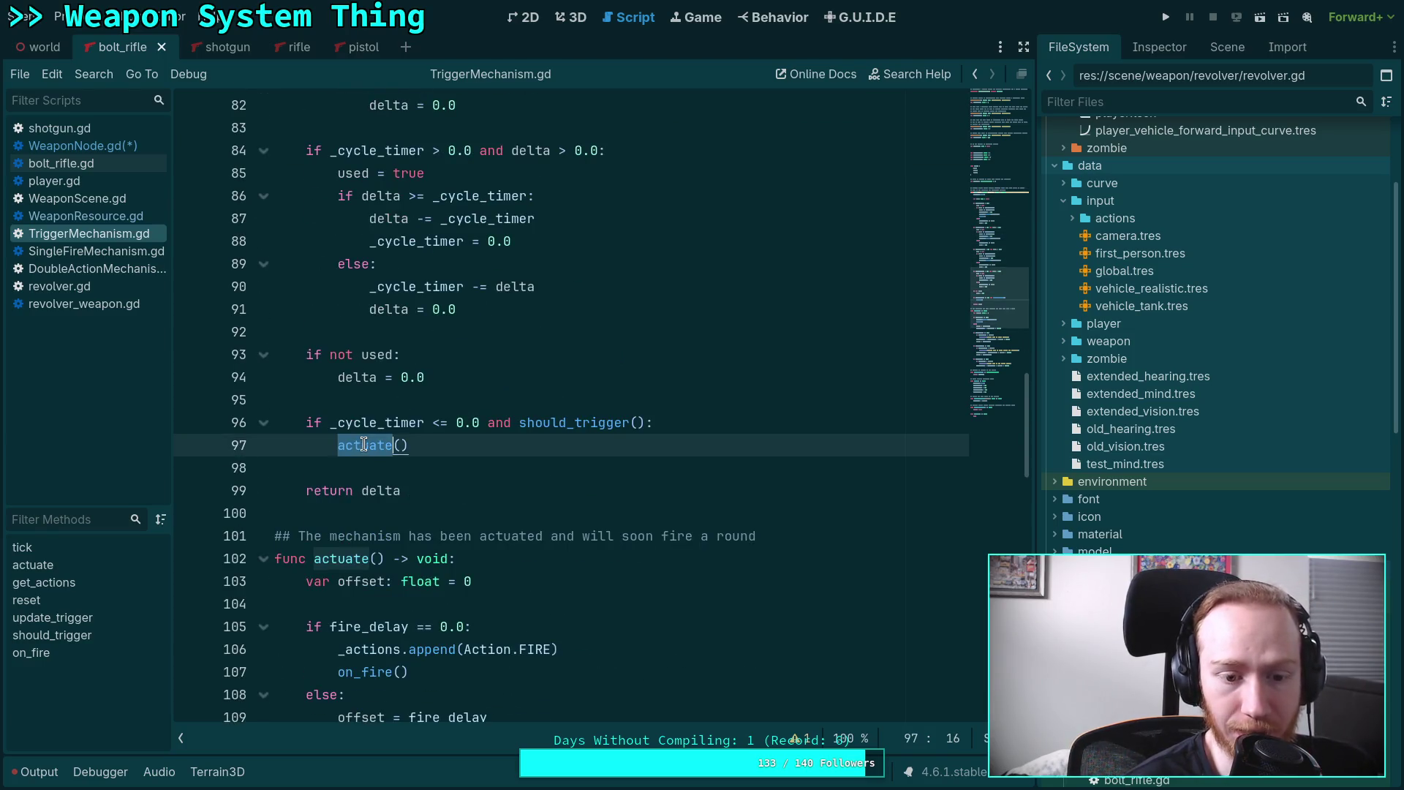
pyautogui.scroll(-3, 508, 406)
pyautogui.scroll(-3, 508, 407)
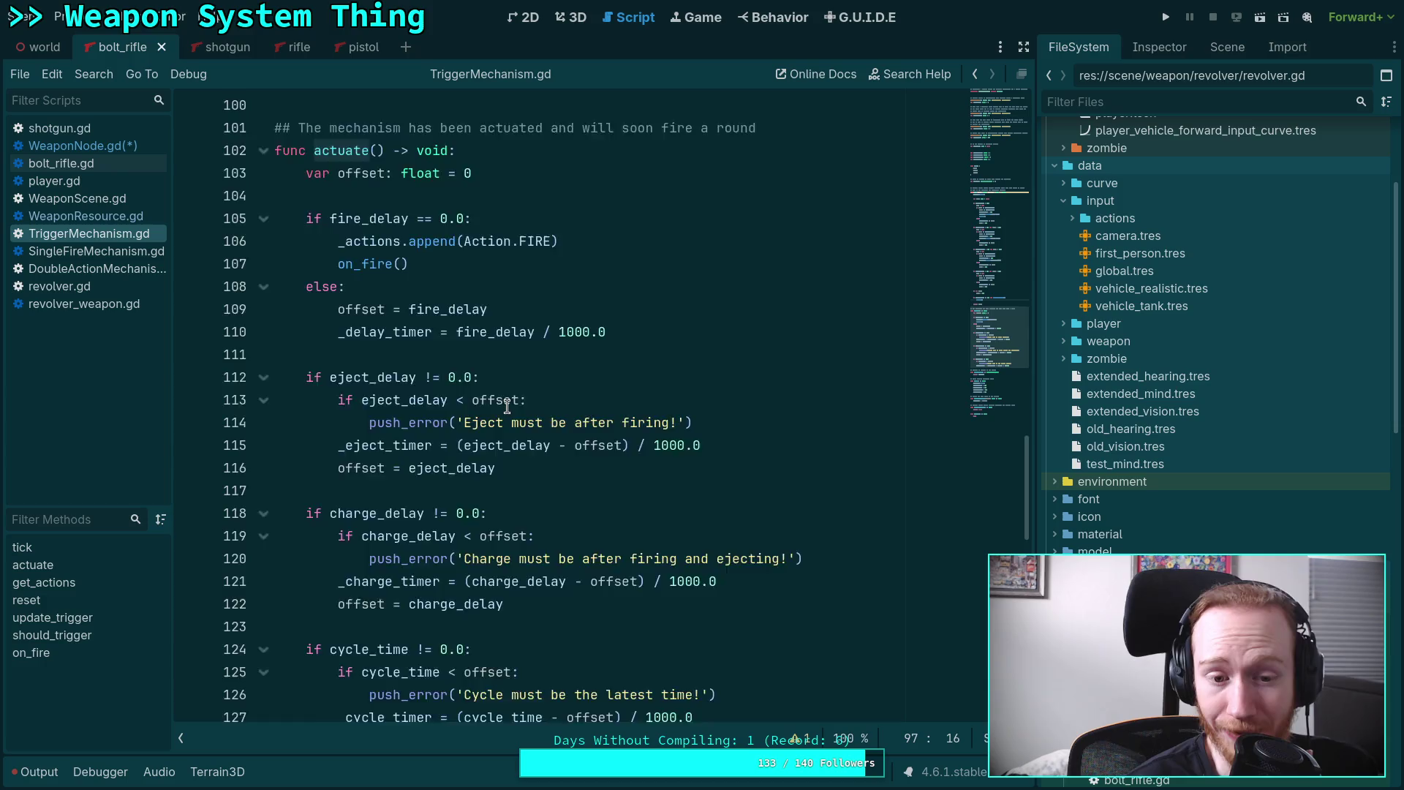
pyautogui.scroll(-5, 507, 406)
pyautogui.scroll(10, 508, 407)
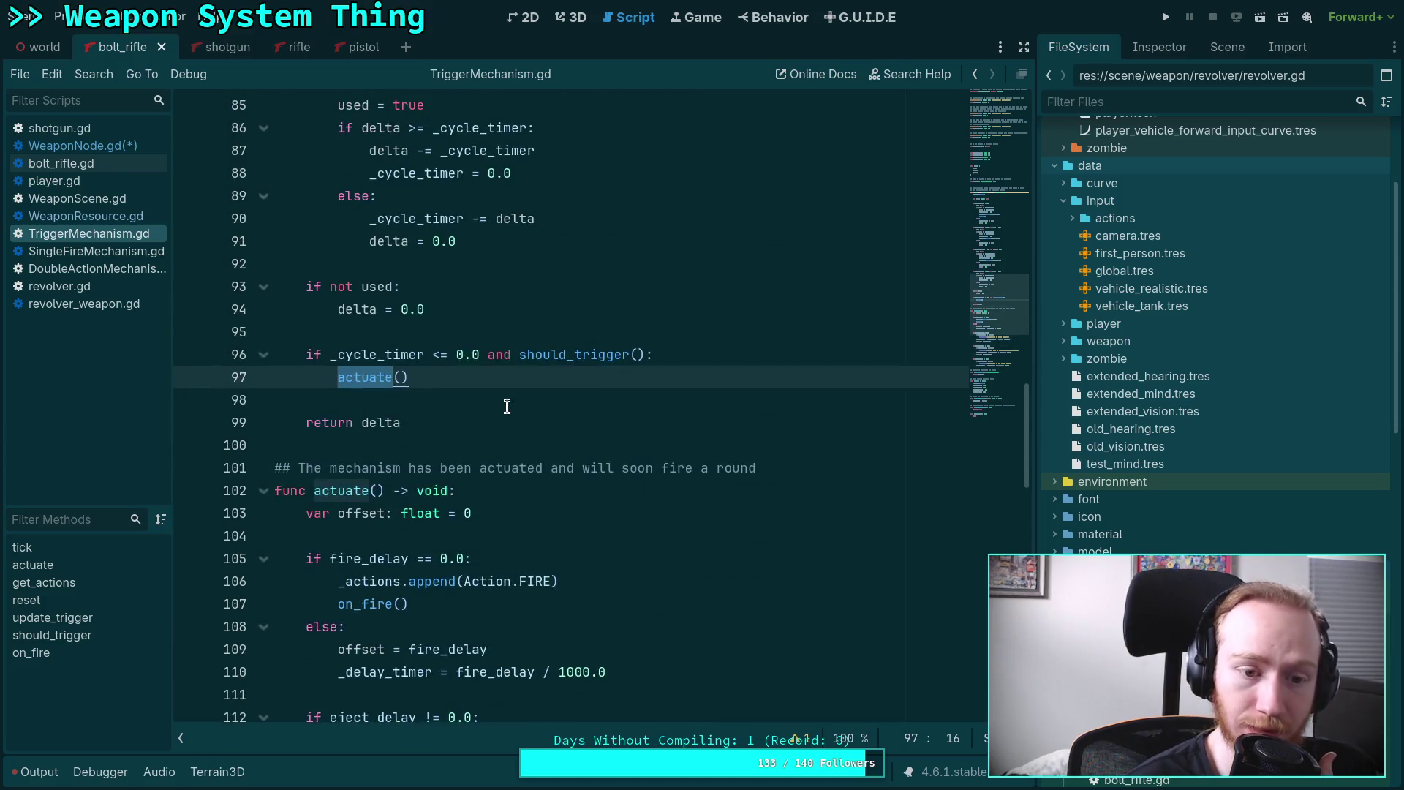
pyautogui.scroll(4, 508, 406)
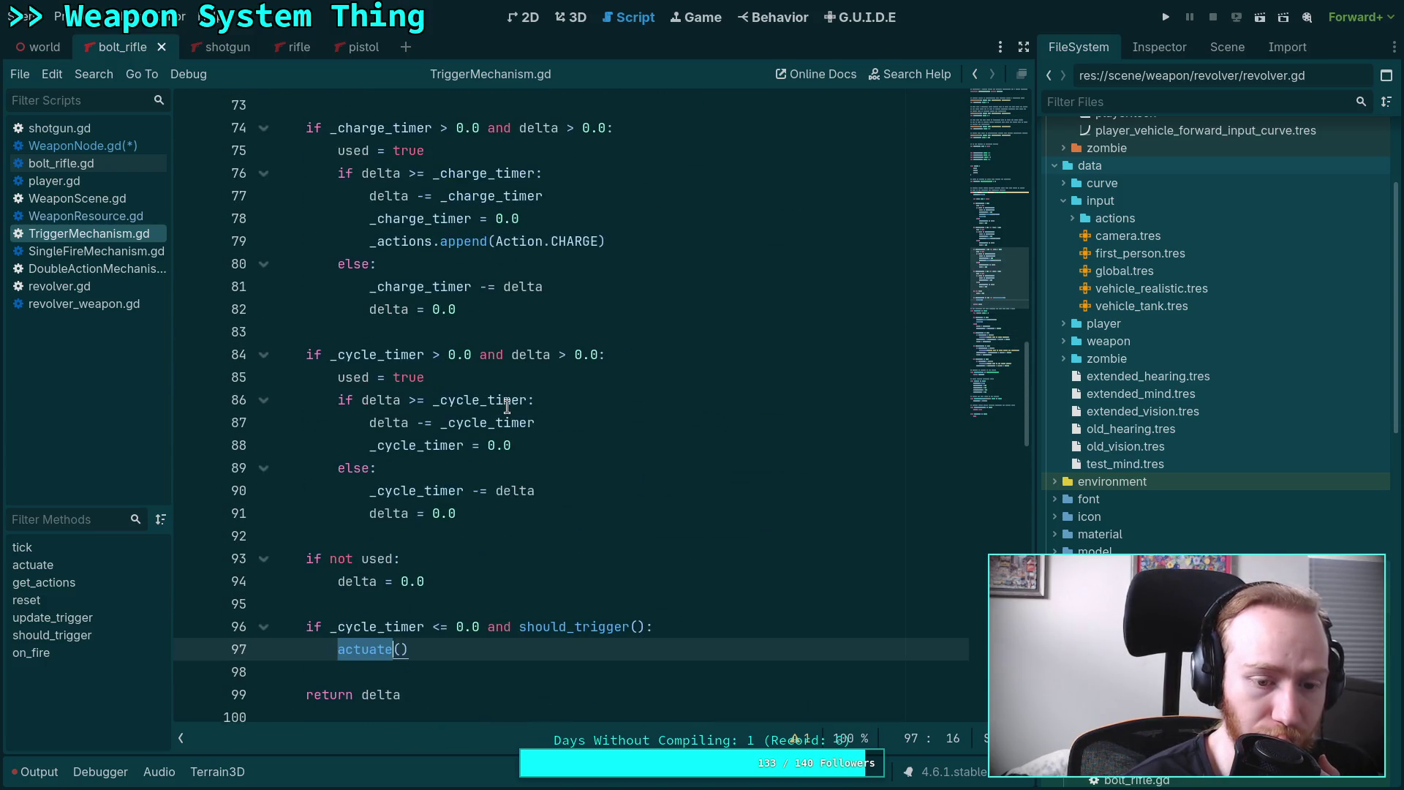
pyautogui.scroll(12, 508, 407)
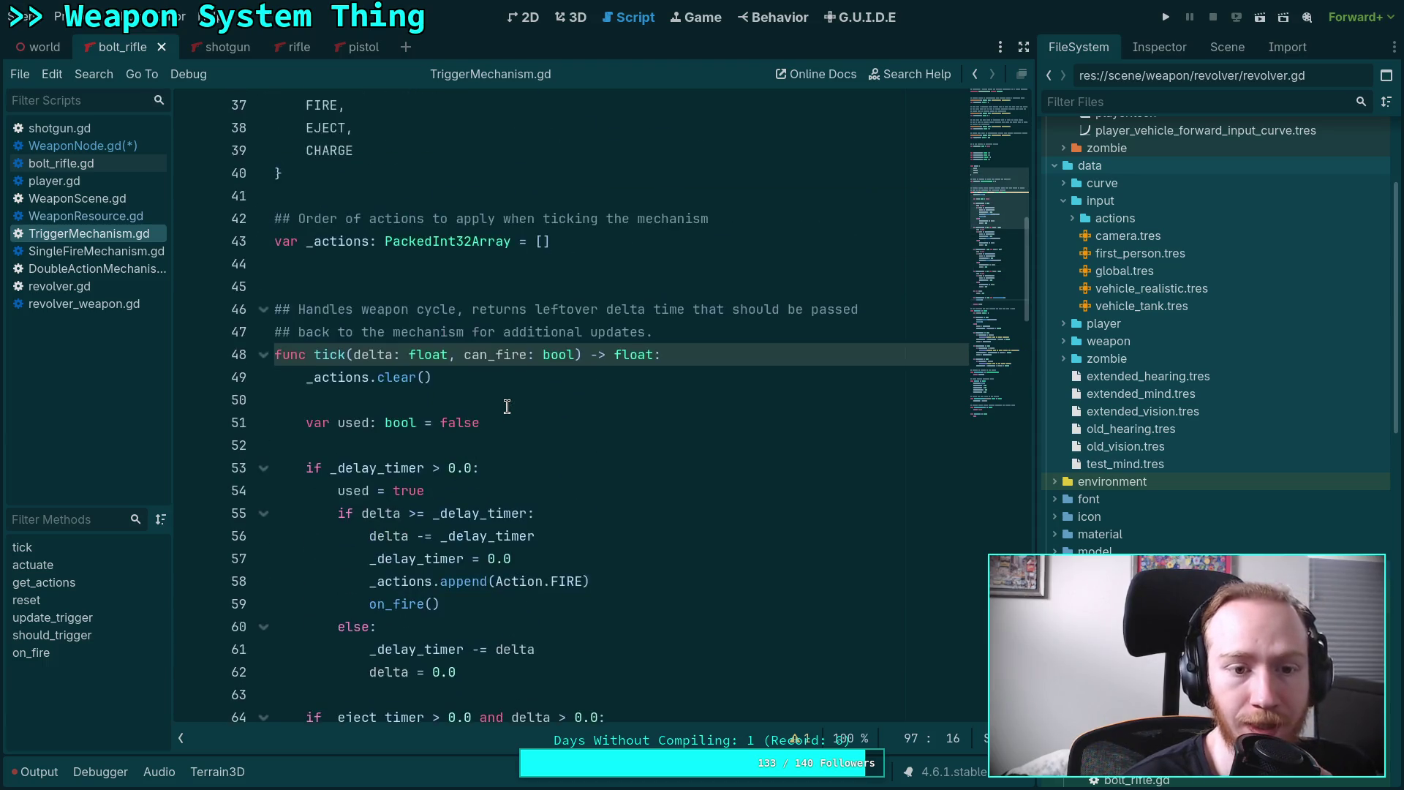
# Begin an 'actuated = f…' assignment on a new first line of tick().
pyautogui.click(762, 359)
pyautogui.press('Return')
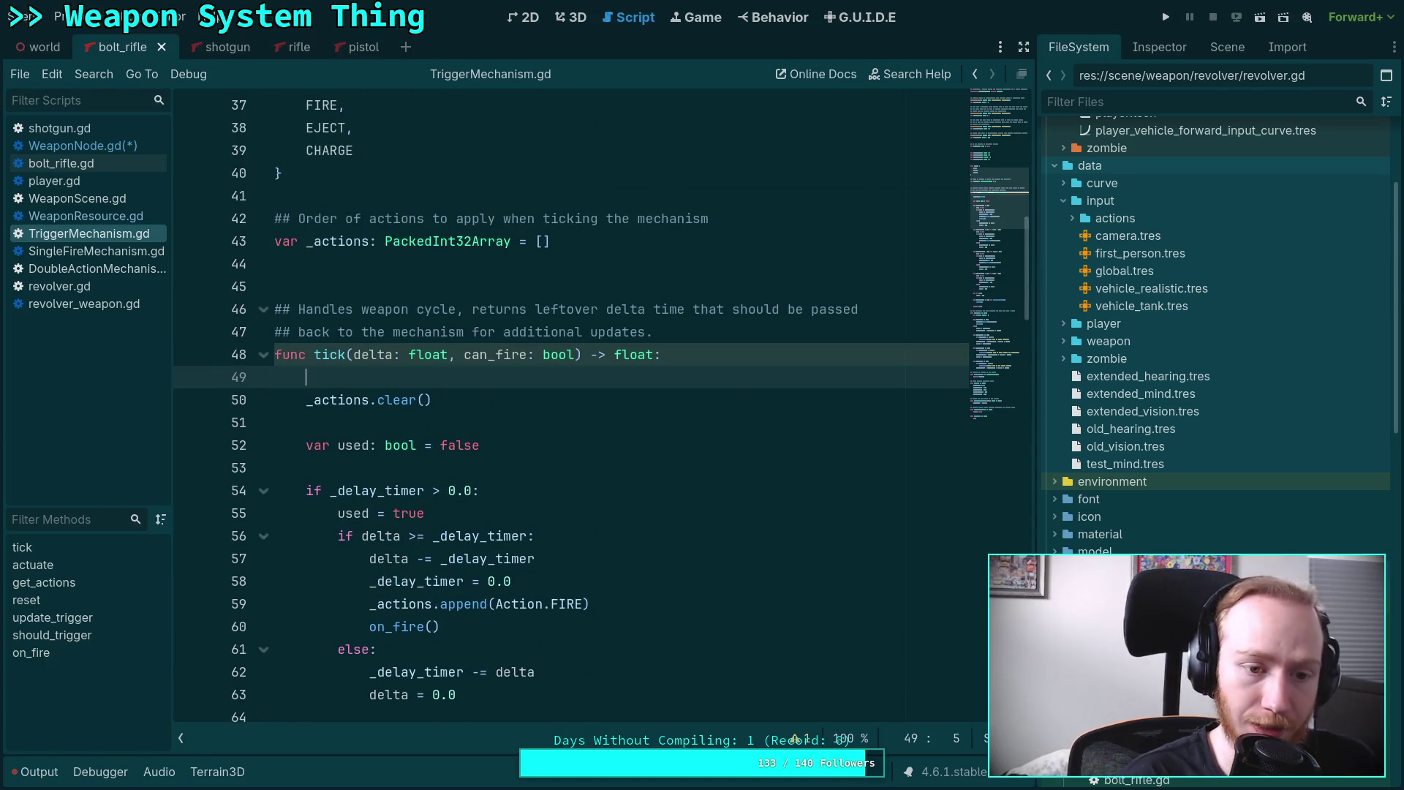
pyautogui.write('var actua')
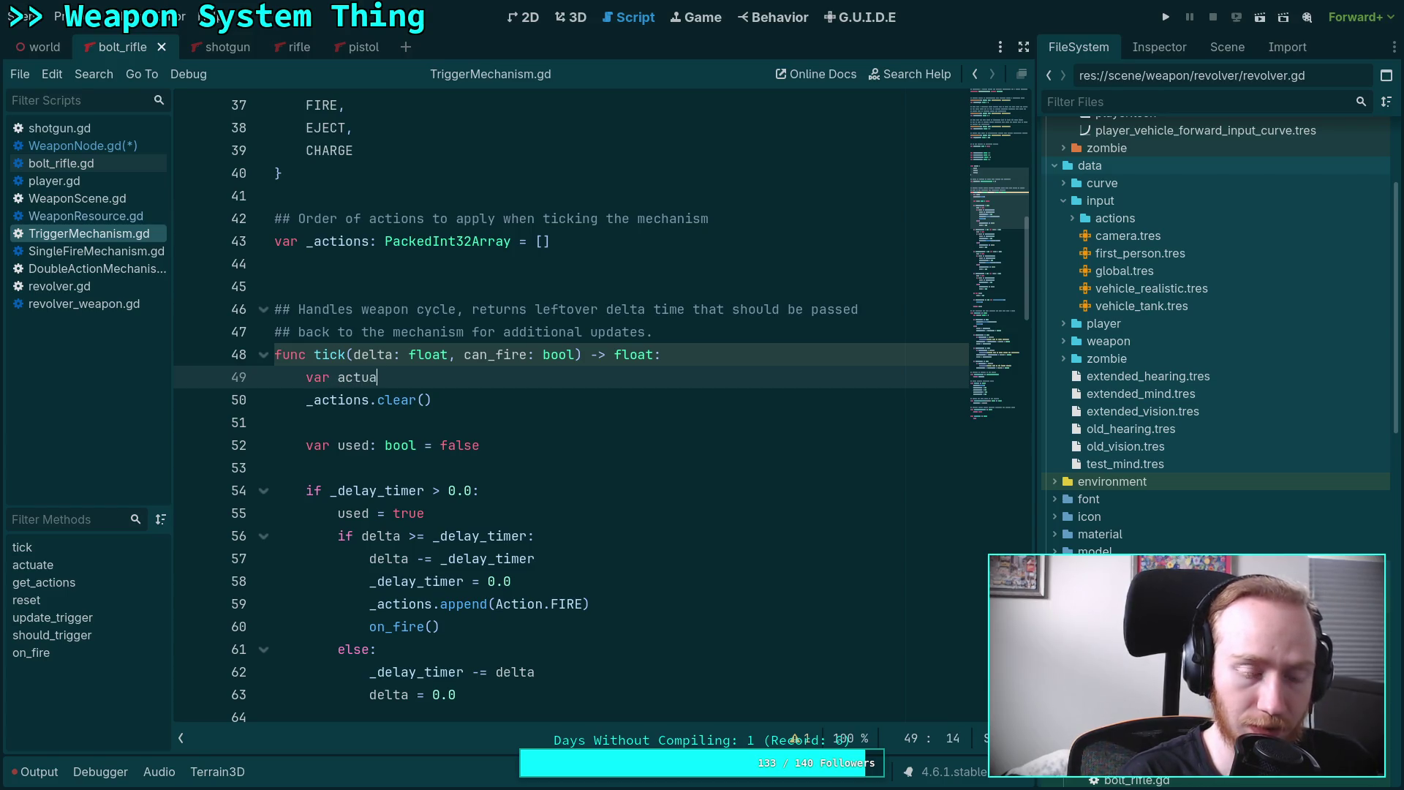
pyautogui.press('BackSpace')
pyautogui.press('BackSpace')
pyautogui.press('BackSpace')
pyautogui.write('actuatedalse')
# Above the trigger comment, add a ## doc comment and 'var actuated: bool = false'.
pyautogui.scroll(6, 502, 354)
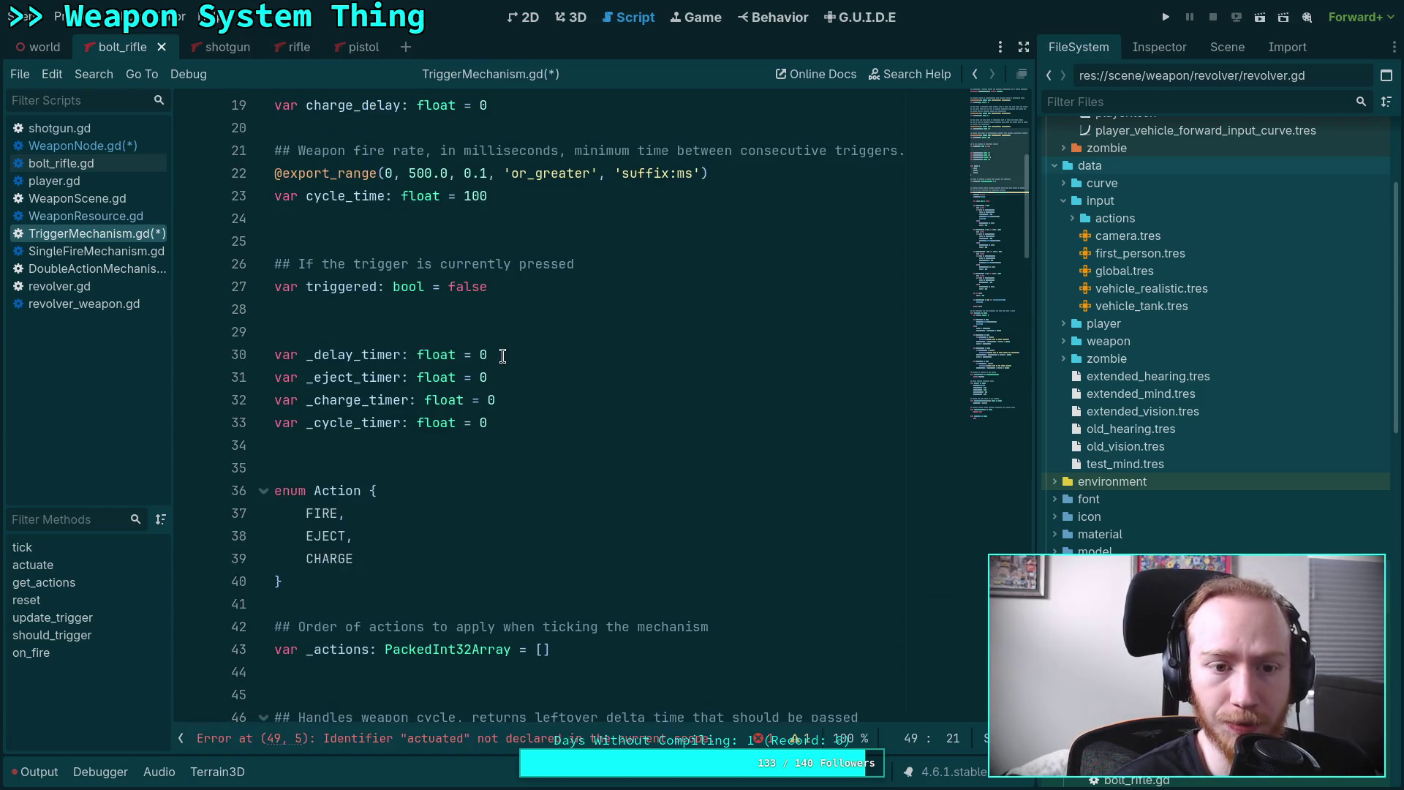
pyautogui.click(580, 287)
pyautogui.press('Return')
pyautogui.press('Return')
pyautogui.press('Up')
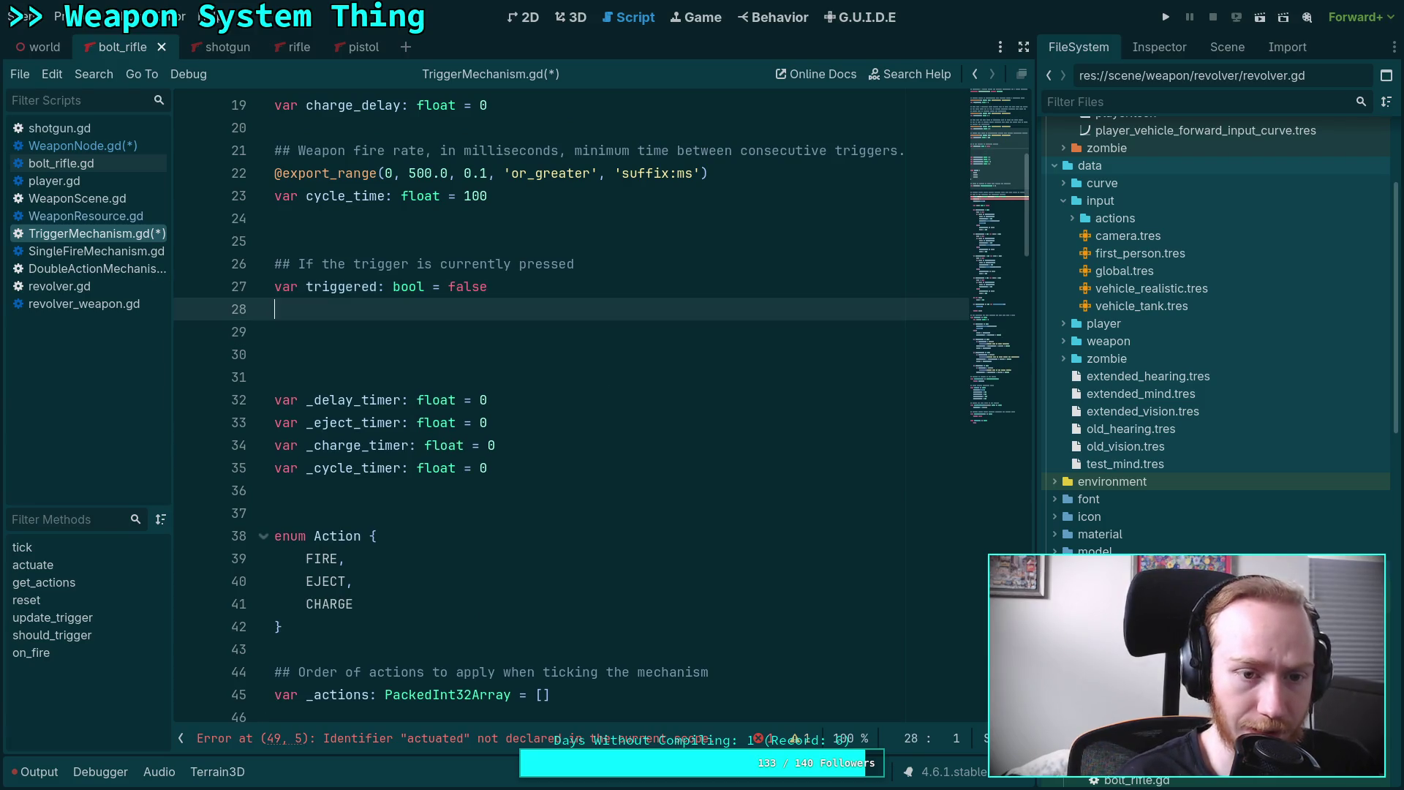
pyautogui.press('Down')
pyautogui.press('Down')
pyautogui.press('BackSpace')
pyautogui.press('BackSpace')
pyautogui.press('Up')
pyautogui.press('Up')
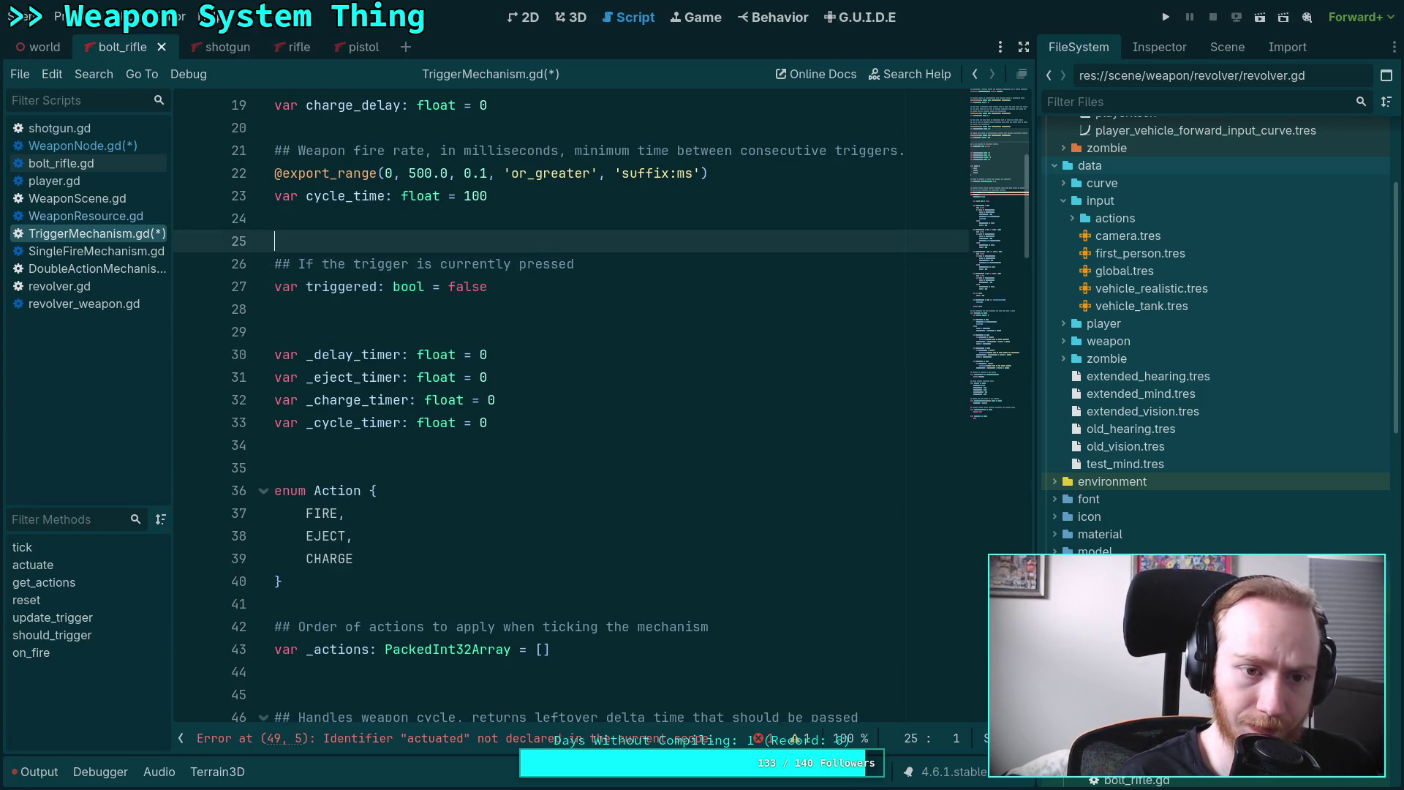
pyautogui.press('Return')
pyautogui.press('Return')
pyautogui.press('Up')
pyautogui.press('Up')
pyautogui.write('## ')
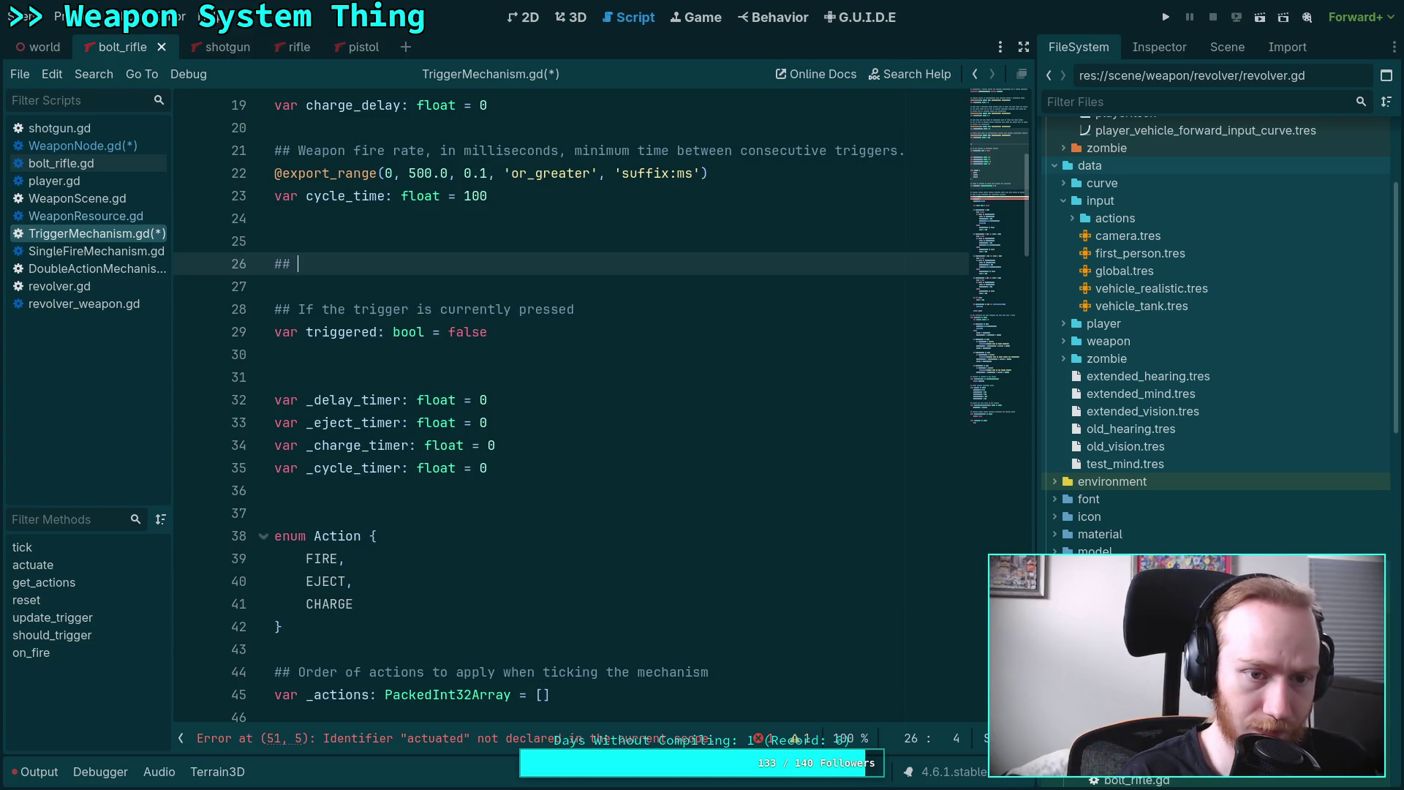
pyautogui.write('If the weapon')
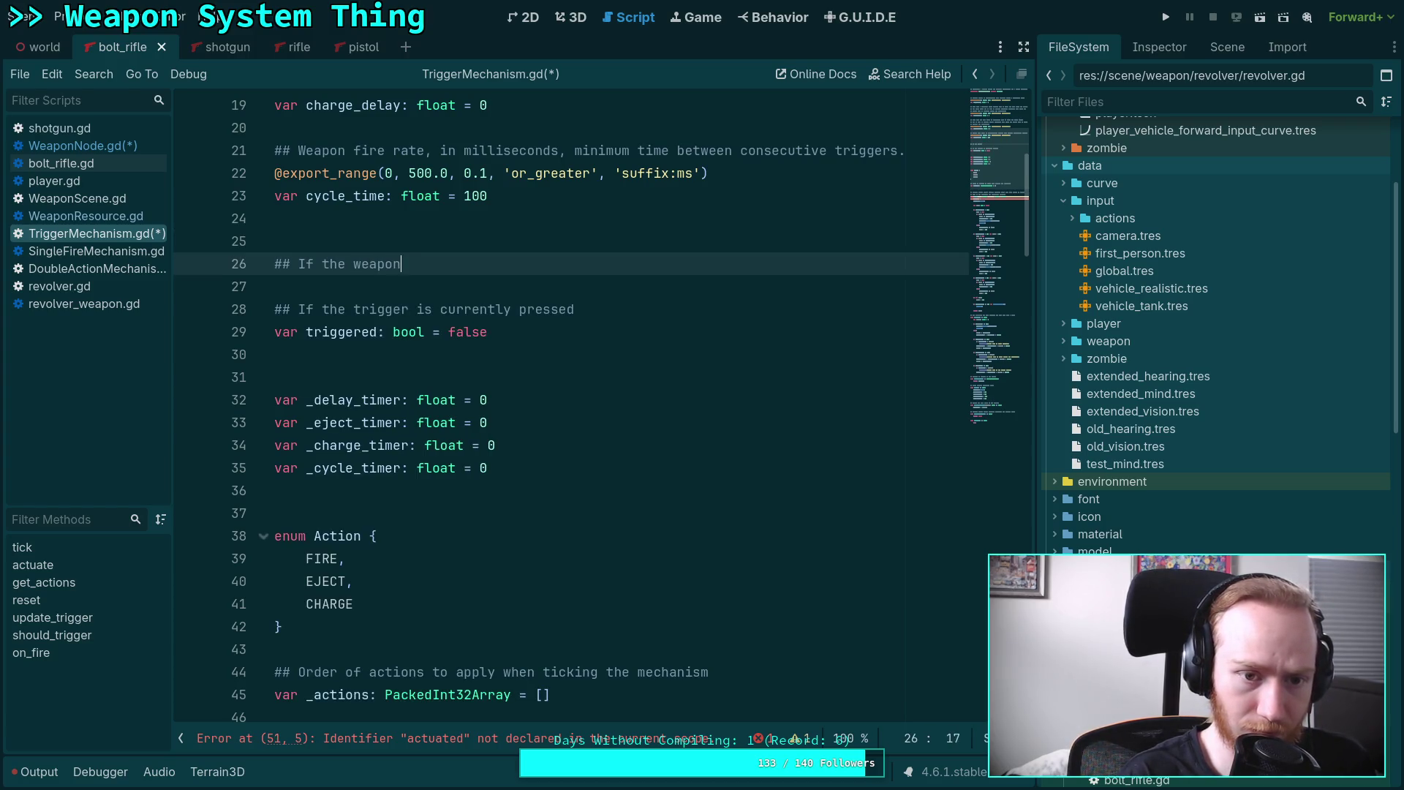
pyautogui.write('is')
pyautogui.press('BackSpace')
pyautogui.press('BackSpace')
pyautogui.press('BackSpace')
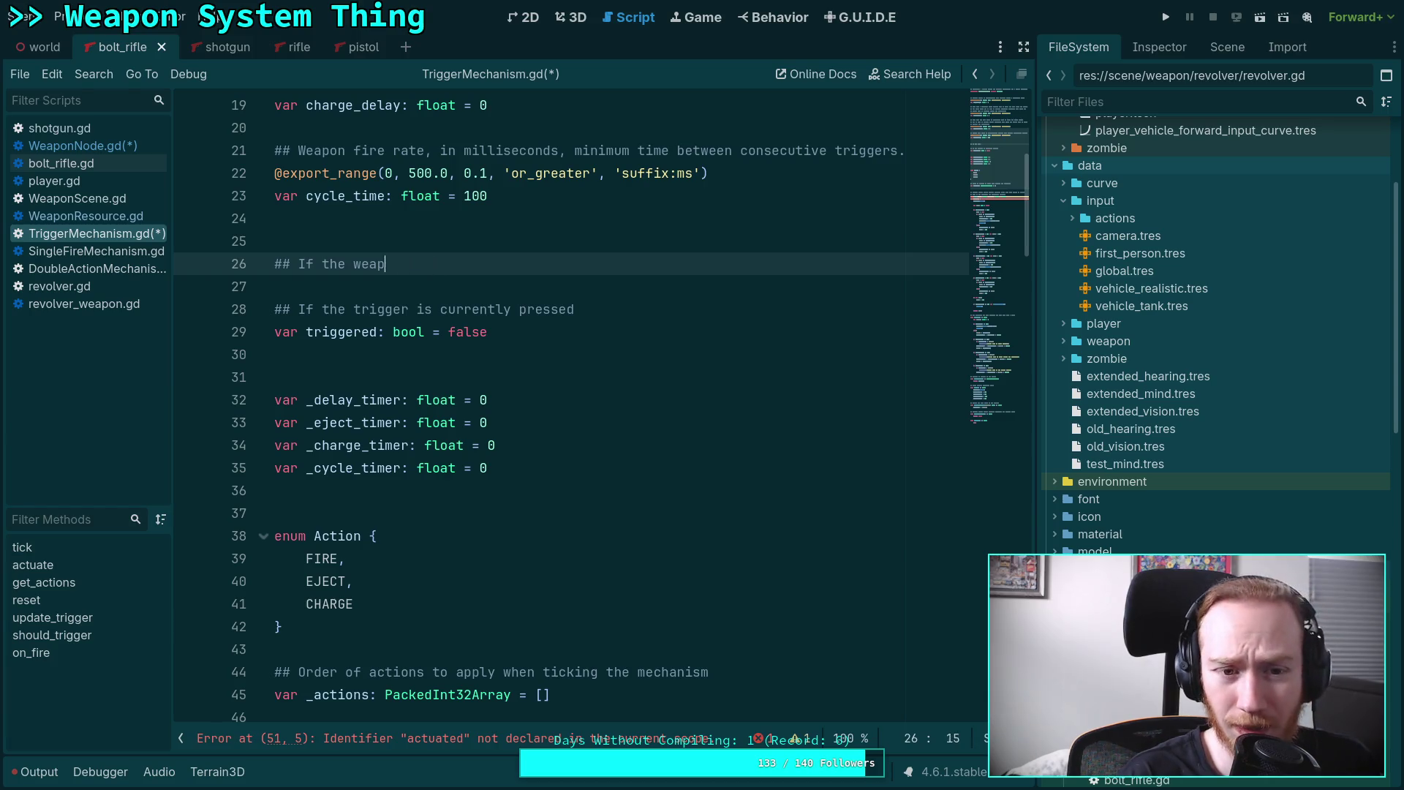
pyautogui.write('chan')
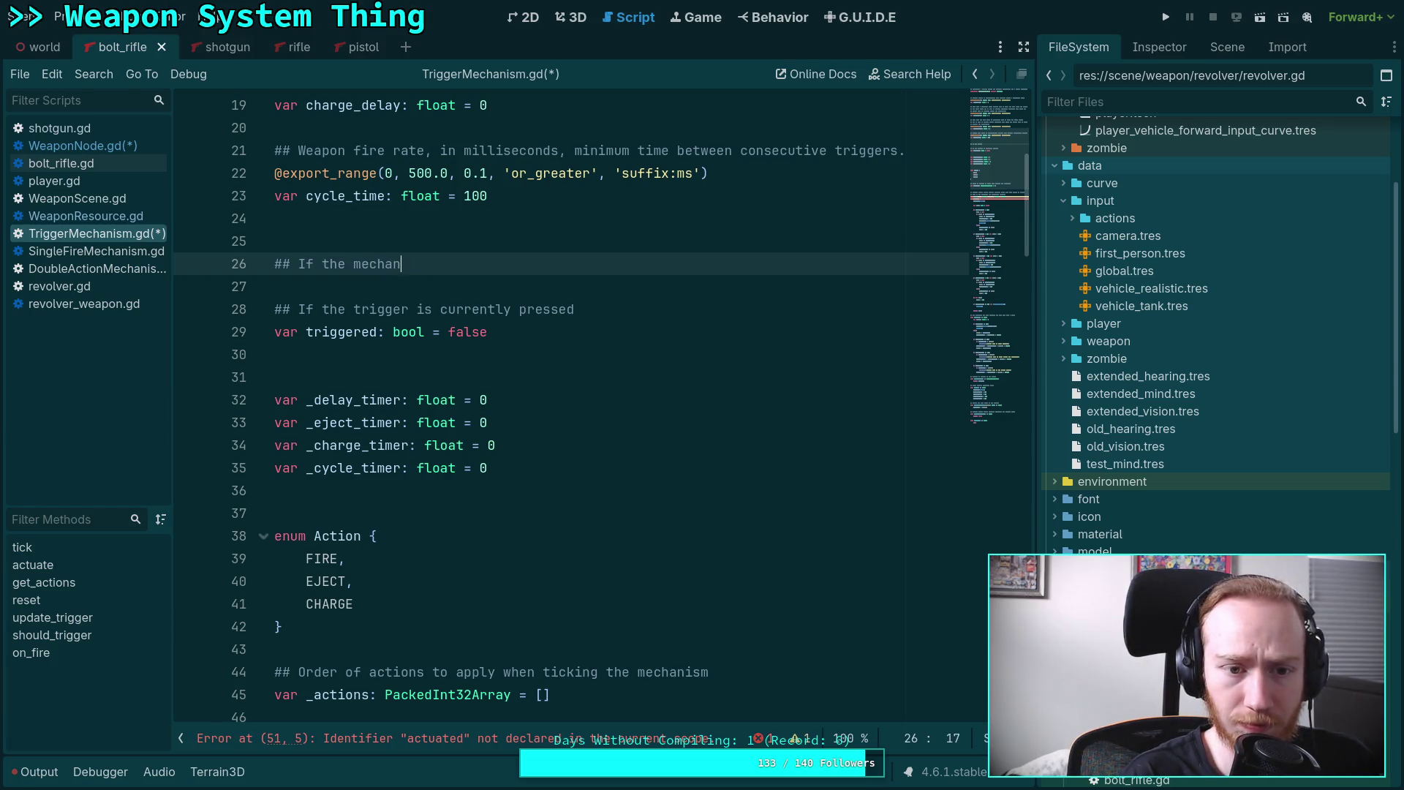
pyautogui.write('ism ')
pyautogui.write('actuat')
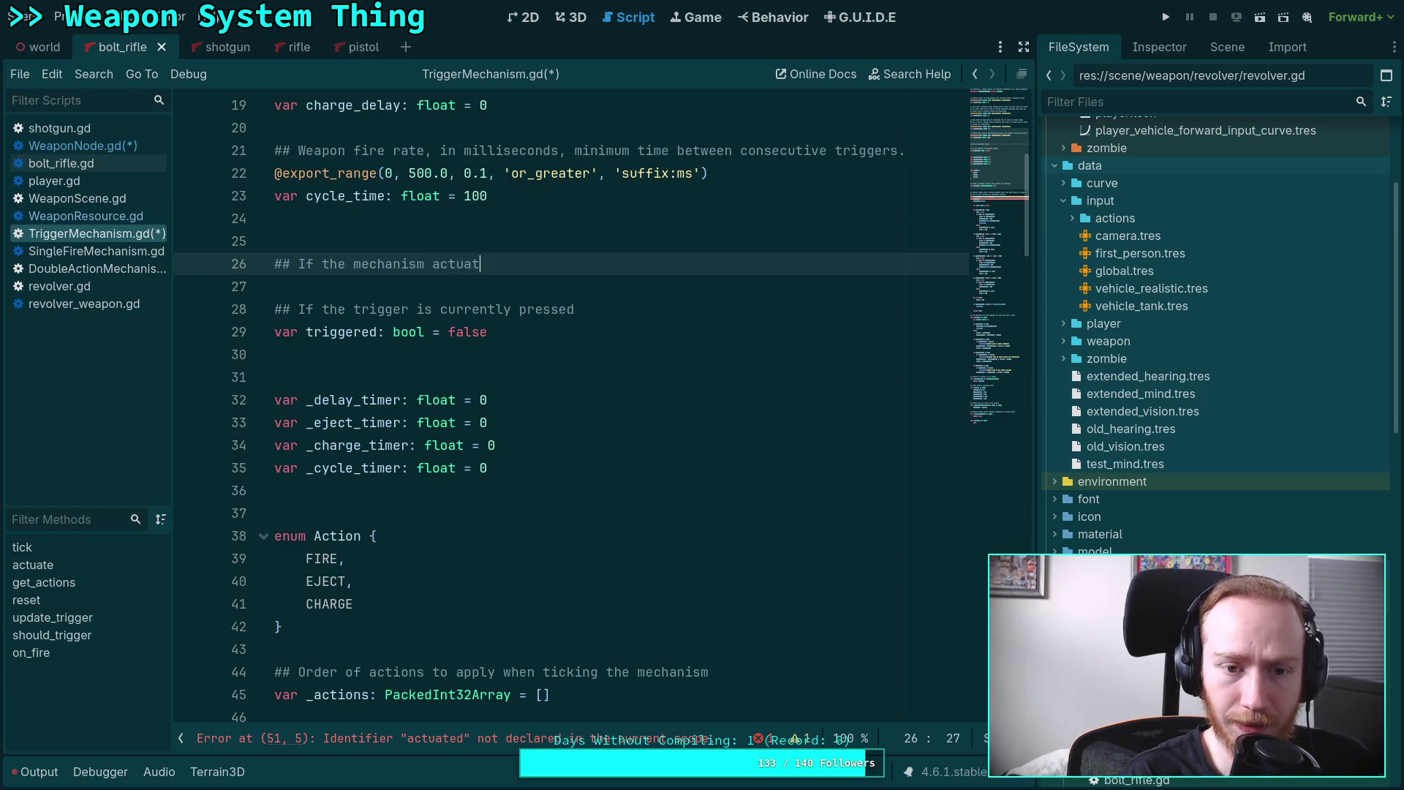
pyautogui.write('ed on the pre')
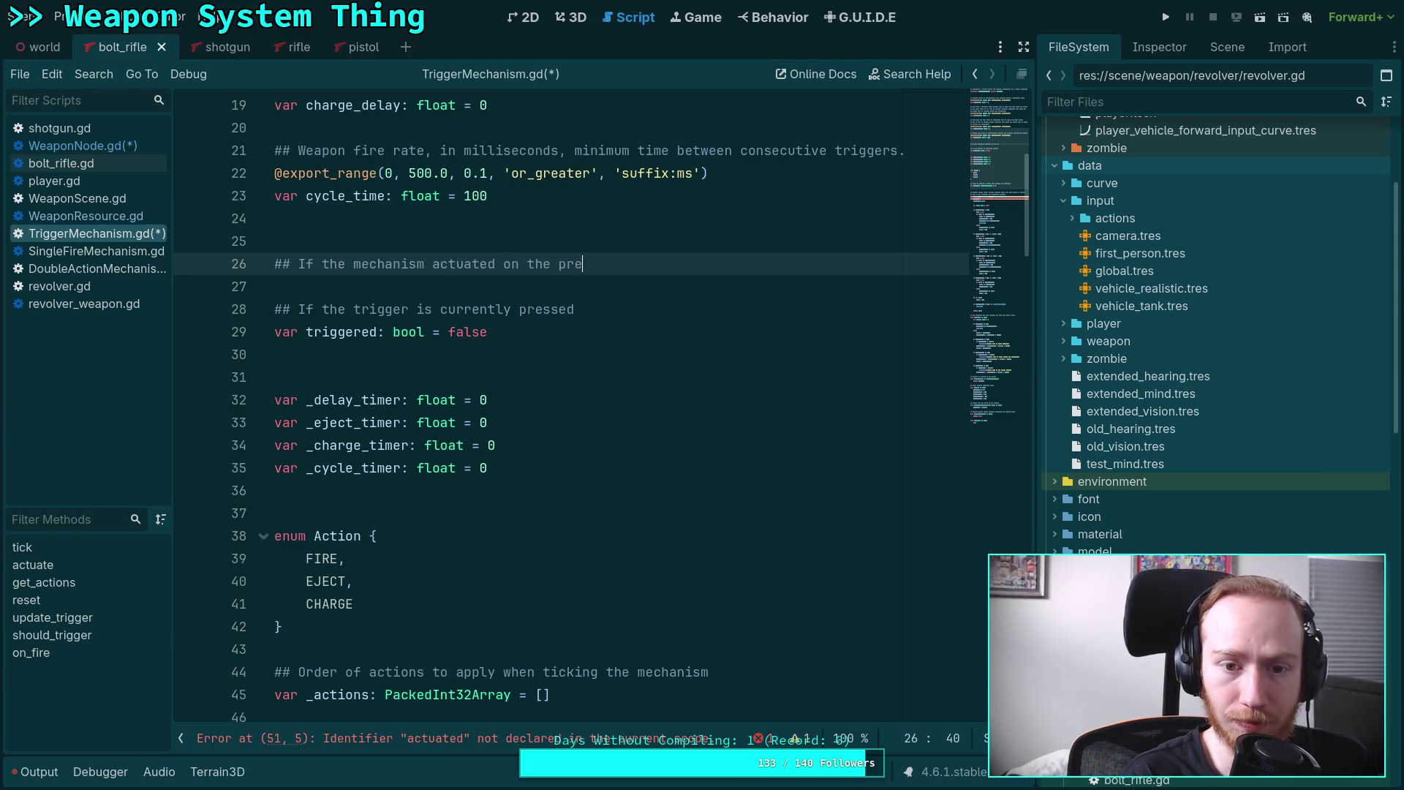
pyautogui.write('vieus call ')
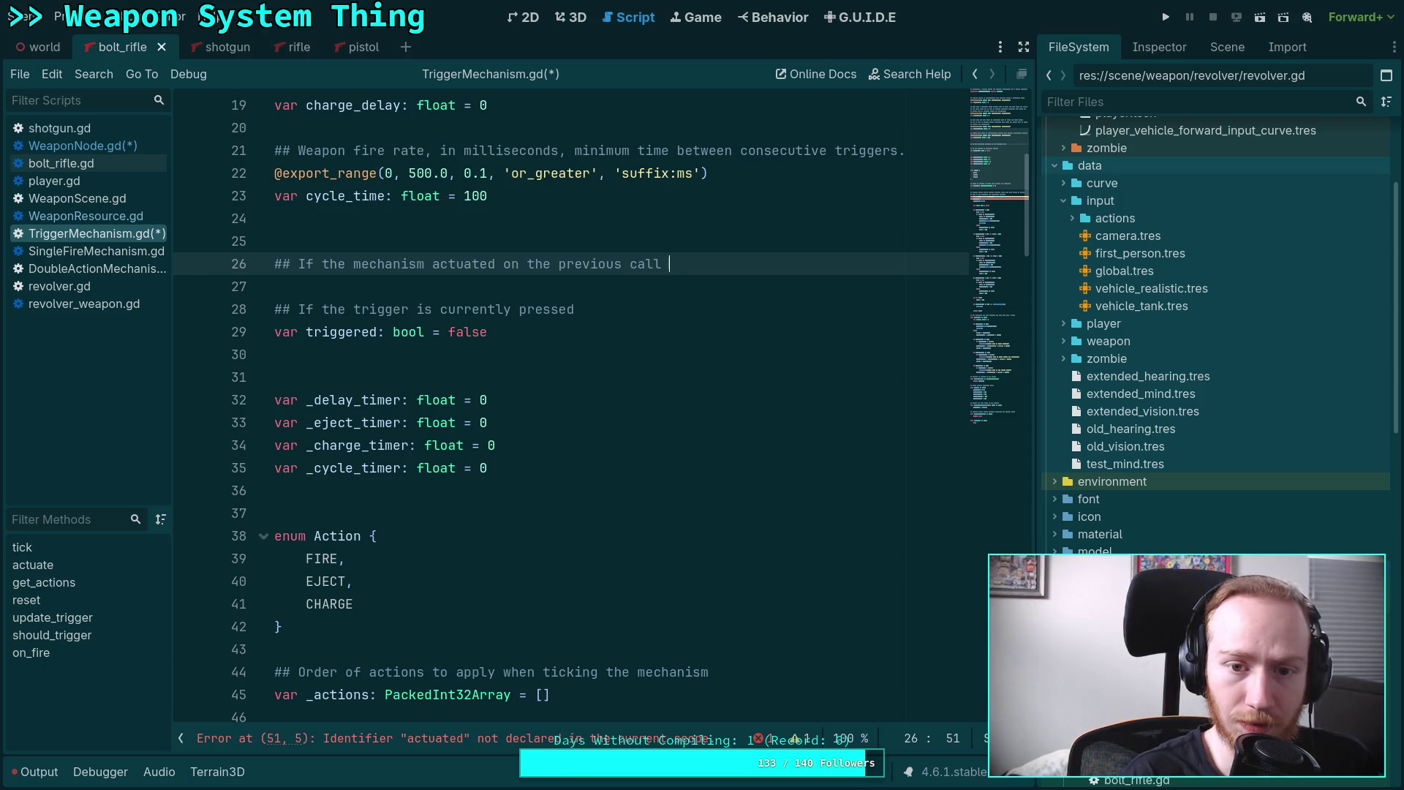
pyautogui.write('to tick()')
pyautogui.press('Return')
pyautogui.write('var actuated: bool = false')
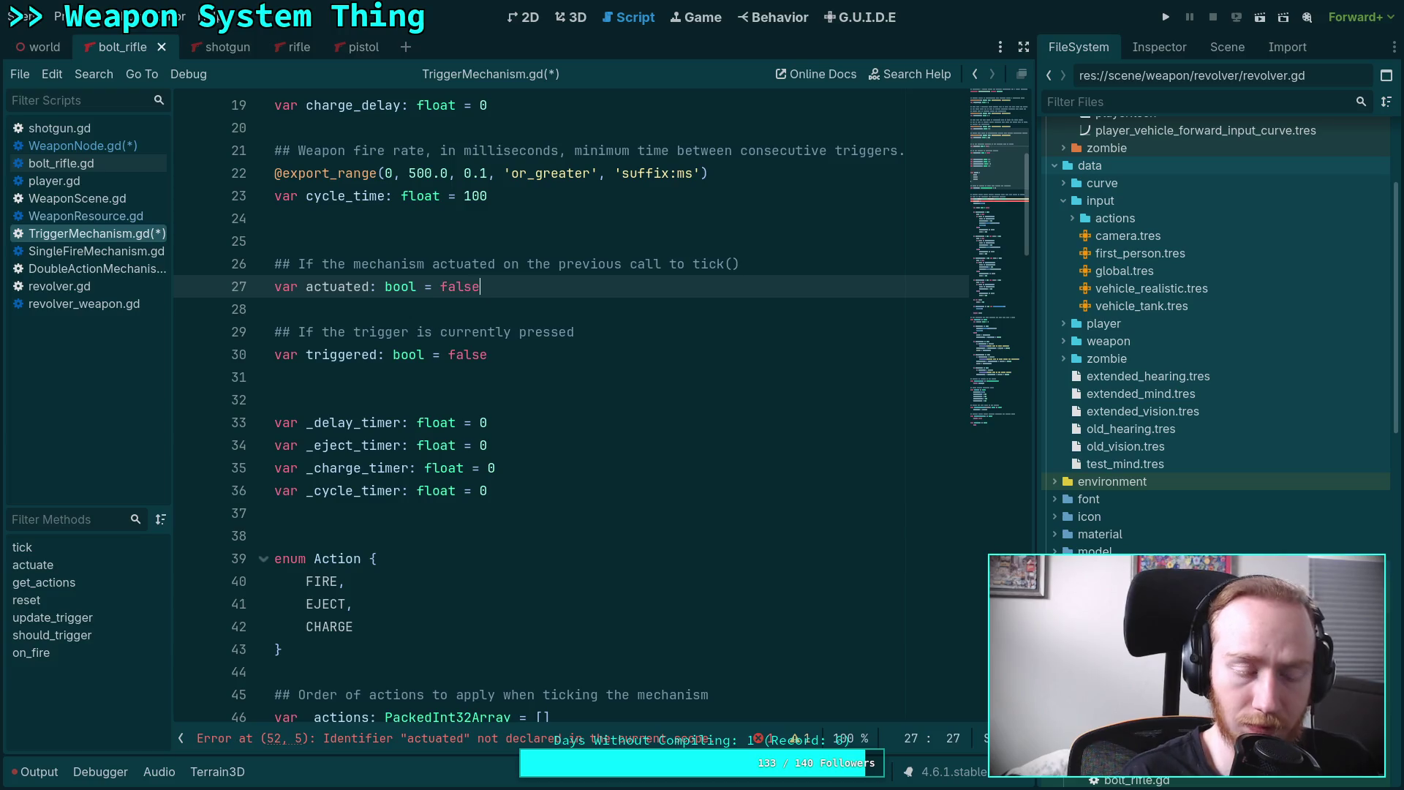
# Add 'actuated = true' on the line after the actuate() call in tick().
pyautogui.scroll(-8, 457, 316)
pyautogui.click(456, 315)
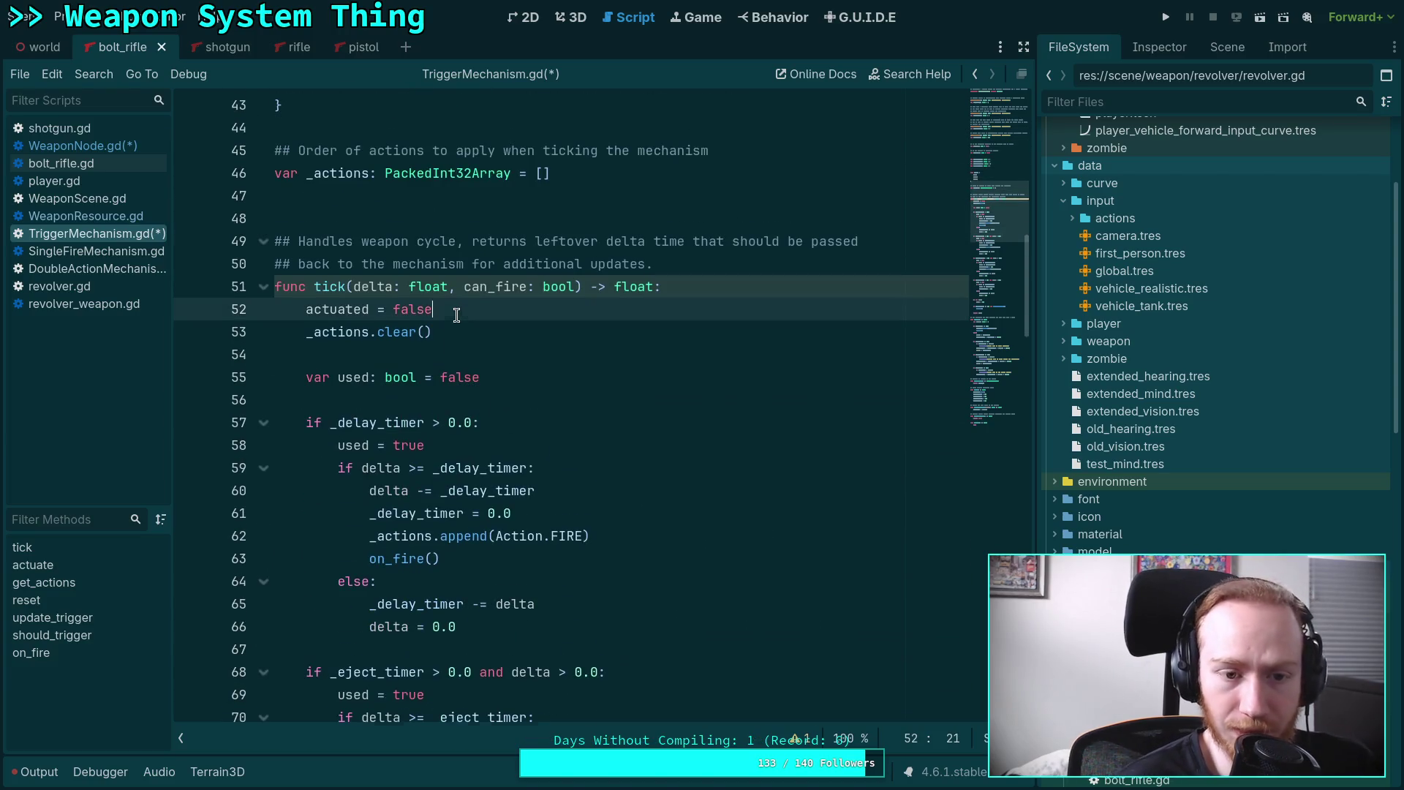
pyautogui.scroll(-13, 457, 315)
pyautogui.scroll(-1, 488, 409)
pyautogui.click(637, 465)
pyautogui.press('Return')
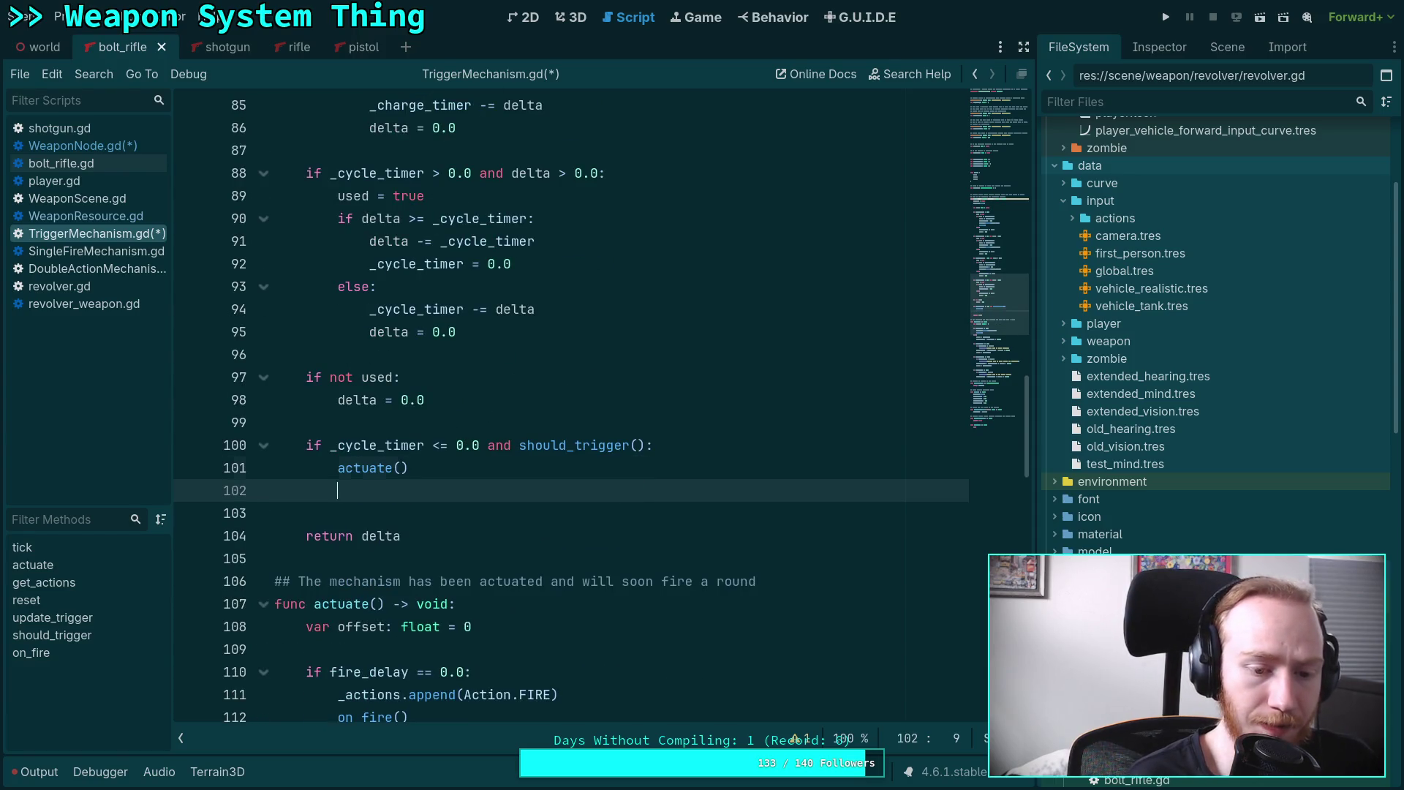
pyautogui.write('act')
pyautogui.press('Return')
pyautogui.press('BackSpace')
pyautogui.press('BackSpace')
pyautogui.press('BackSpace')
pyautogui.write('ed = true')
# Save the scripts and jump back to the mechanism.actuated() error in WeaponNode.gd.
pyautogui.hotkey('ctrl', 's')
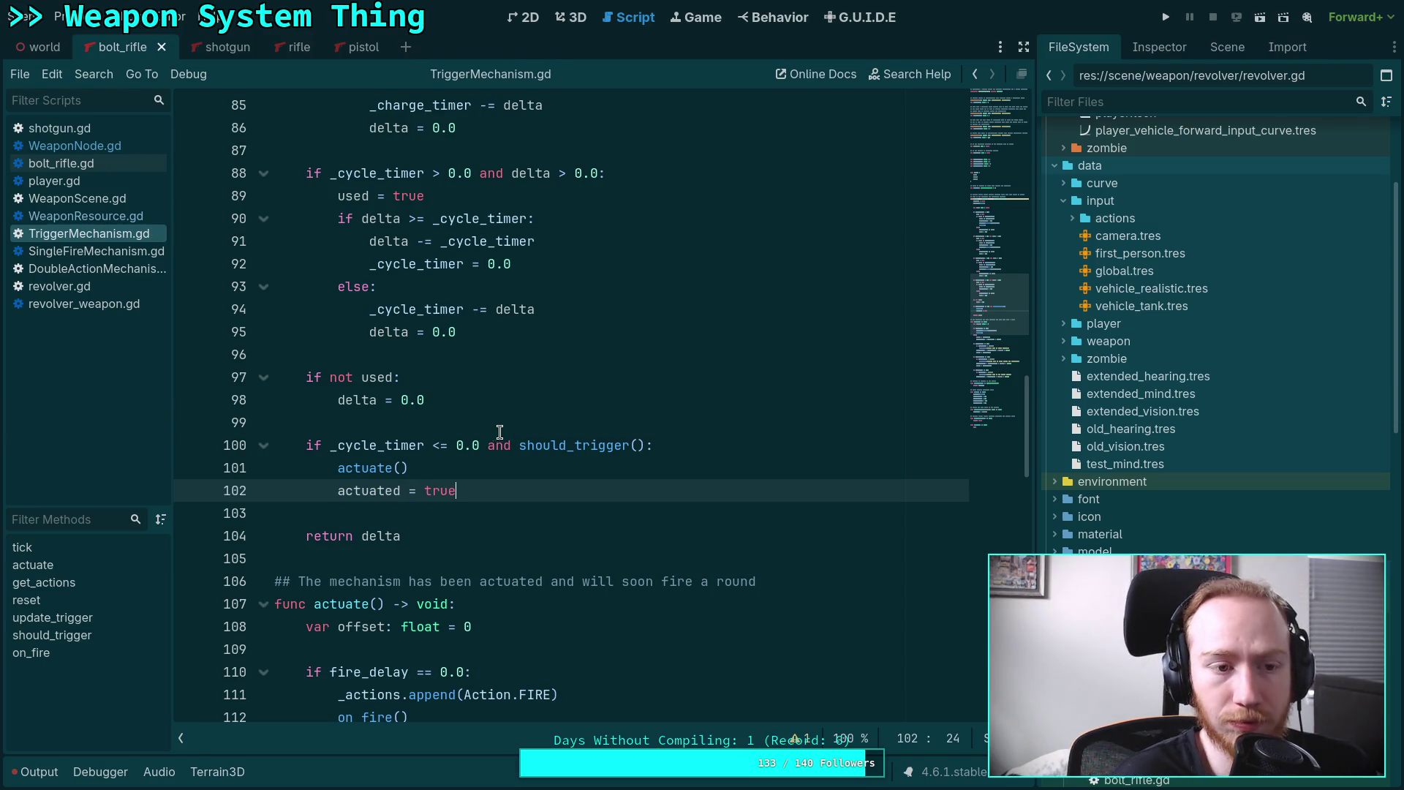
pyautogui.hotkey('alt', 'Left')
pyautogui.scroll(9, 492, 378)
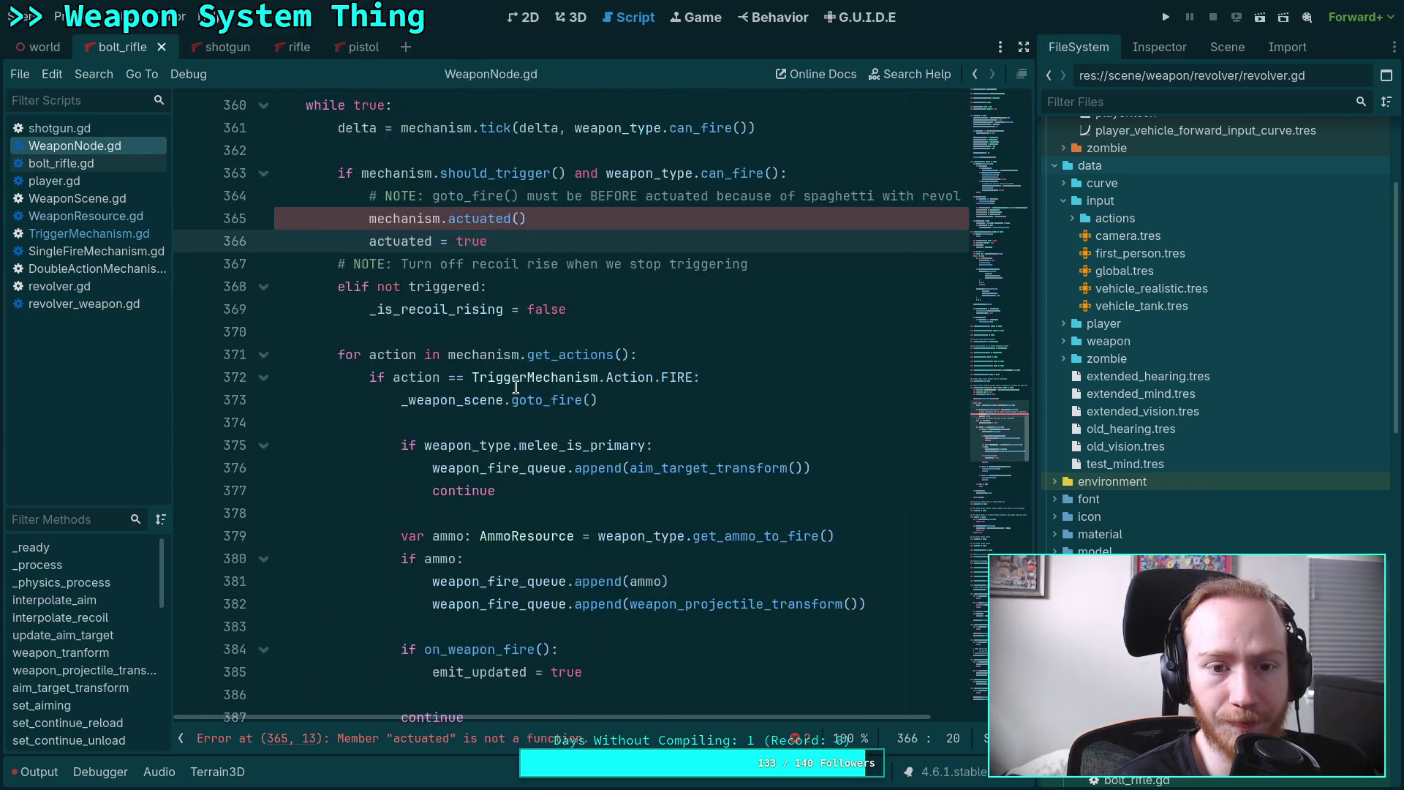
# Delete the should_trigger if block and turn the following elif into a plain if.
pyautogui.click(527, 377)
pyautogui.hotkey('shift', 'Up')
pyautogui.hotkey('shift', 'Up')
pyautogui.hotkey('shift', 'Up')
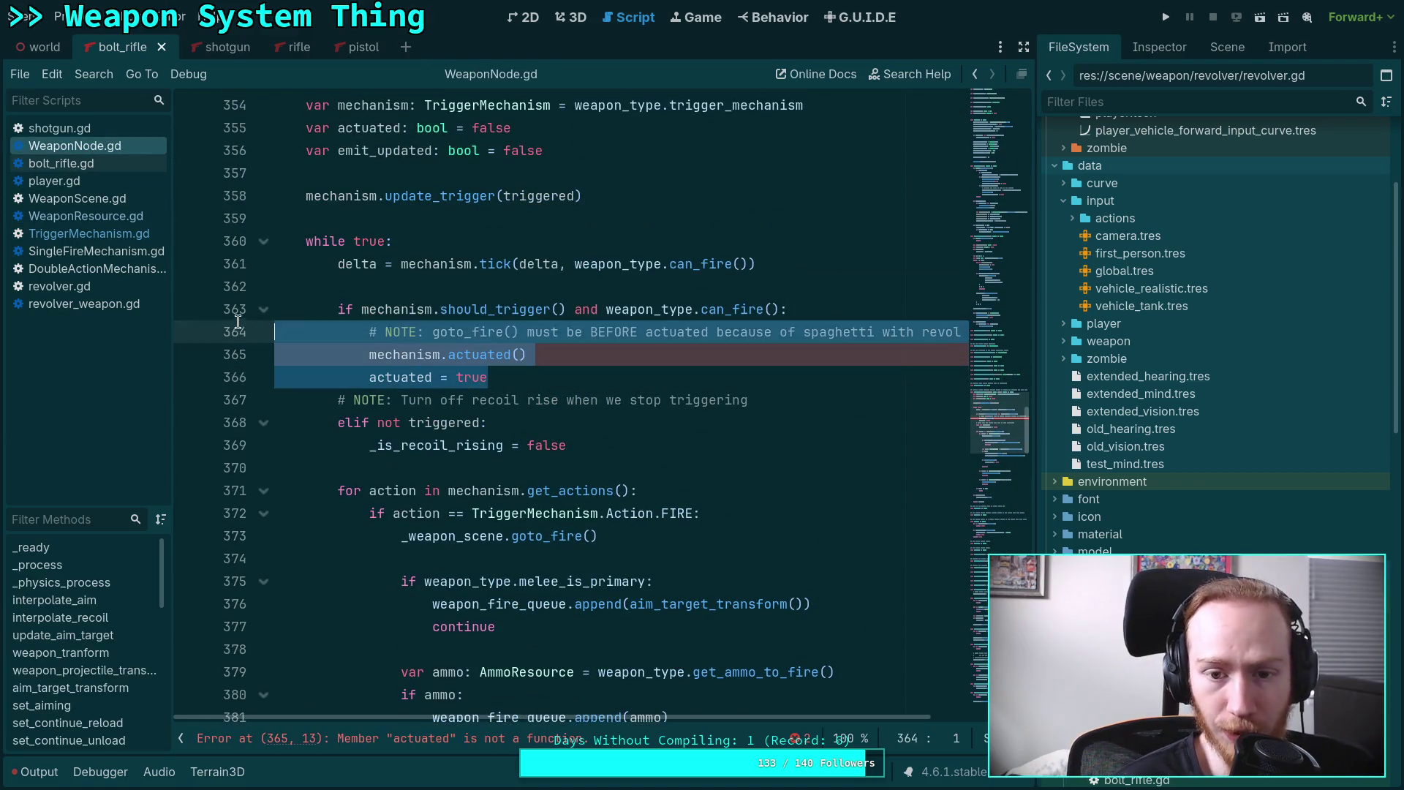
pyautogui.hotkey('shift', 'Home')
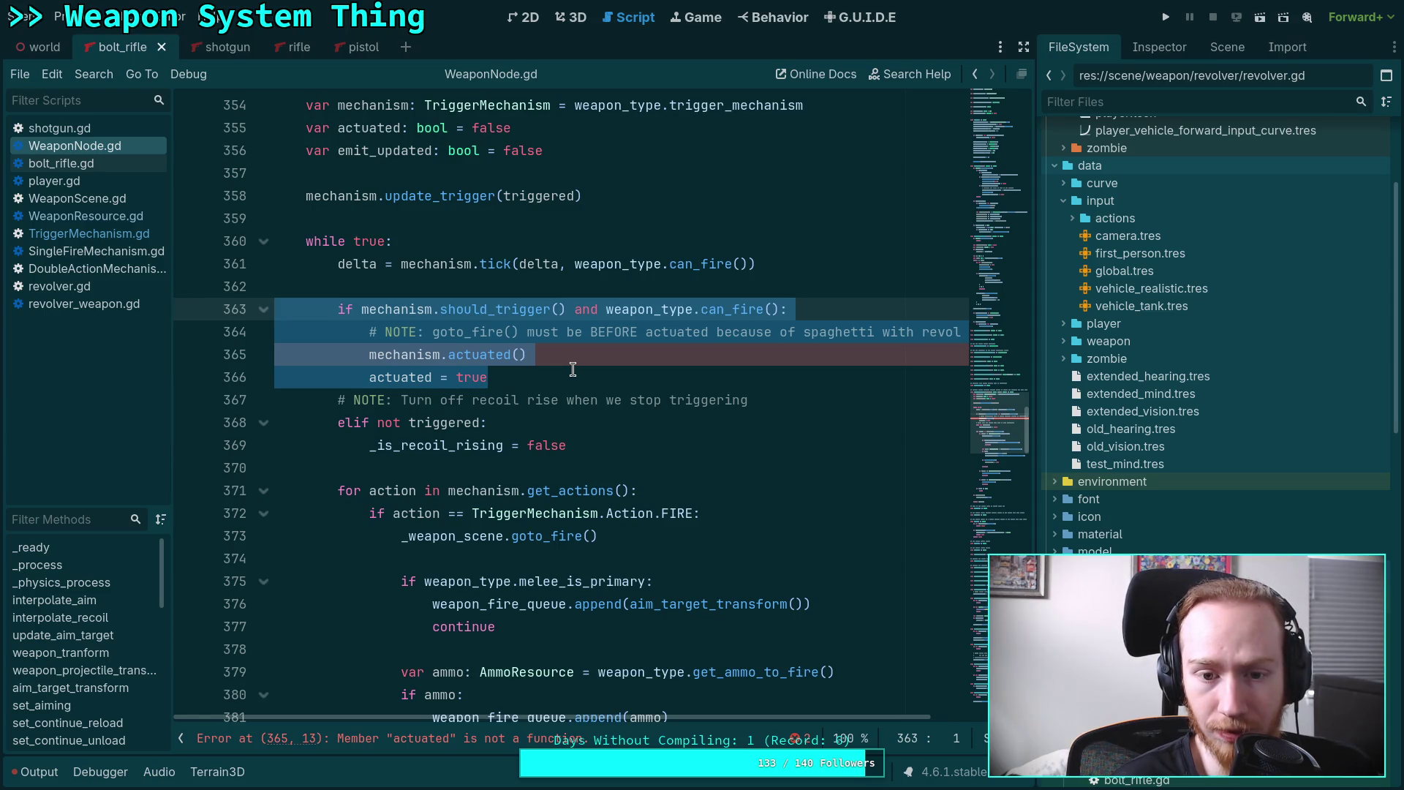
pyautogui.press('BackSpace')
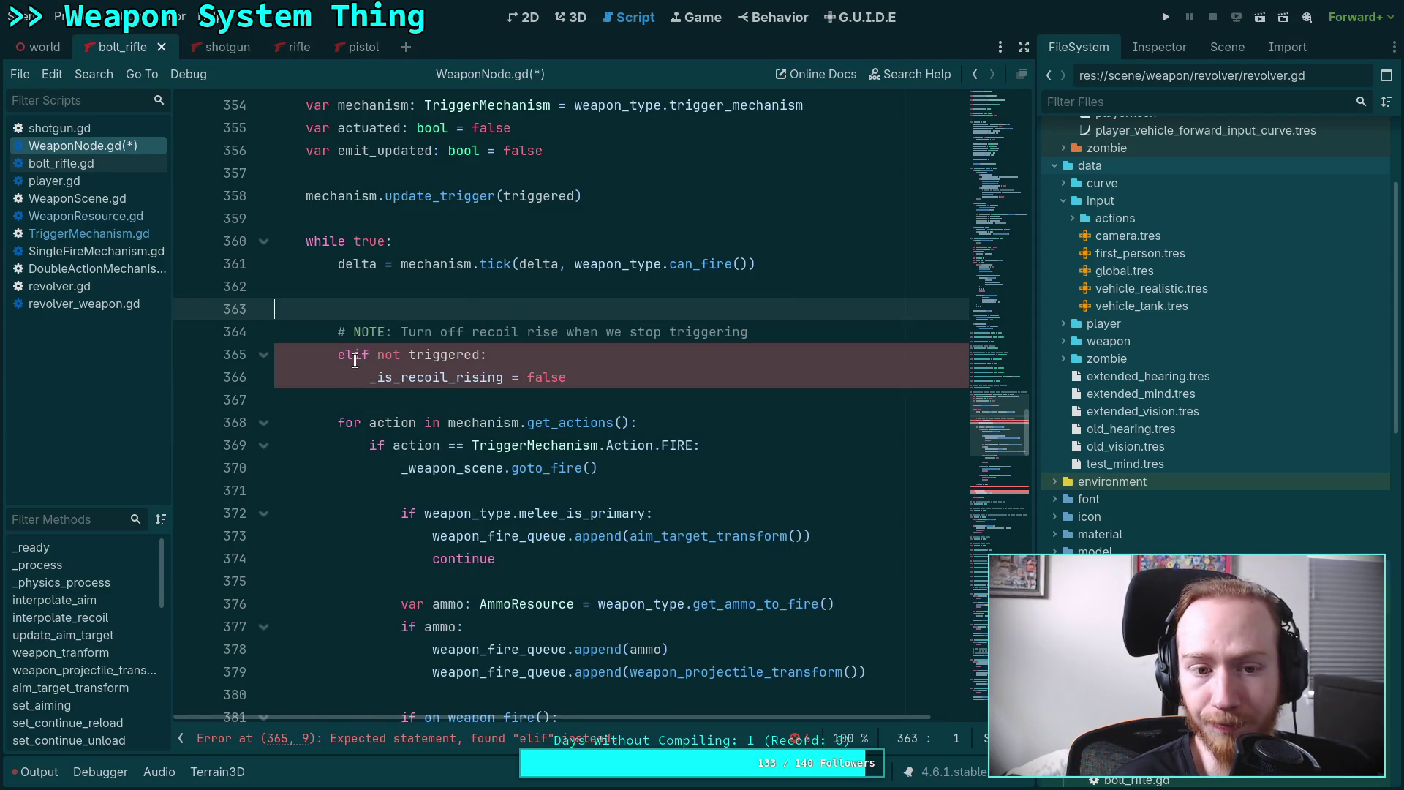
pyautogui.click(356, 360)
pyautogui.press('BackSpace')
pyautogui.press('BackSpace')
# Inspect triggered and _is_recoil_rising, then search the script for _is_recoil_rising.
pyautogui.scroll(3, 521, 402)
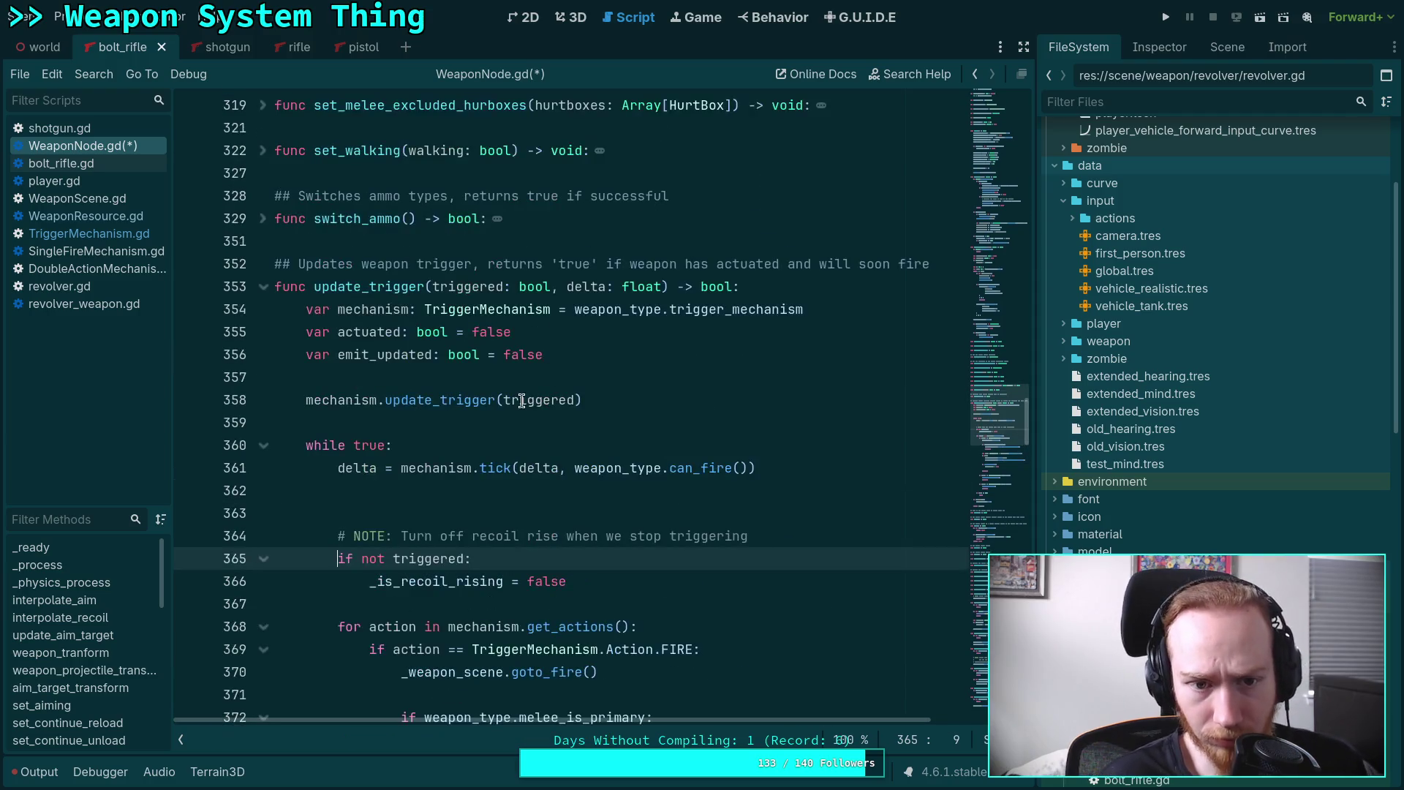
pyautogui.scroll(-1, 524, 409)
pyautogui.doubleClick(430, 491)
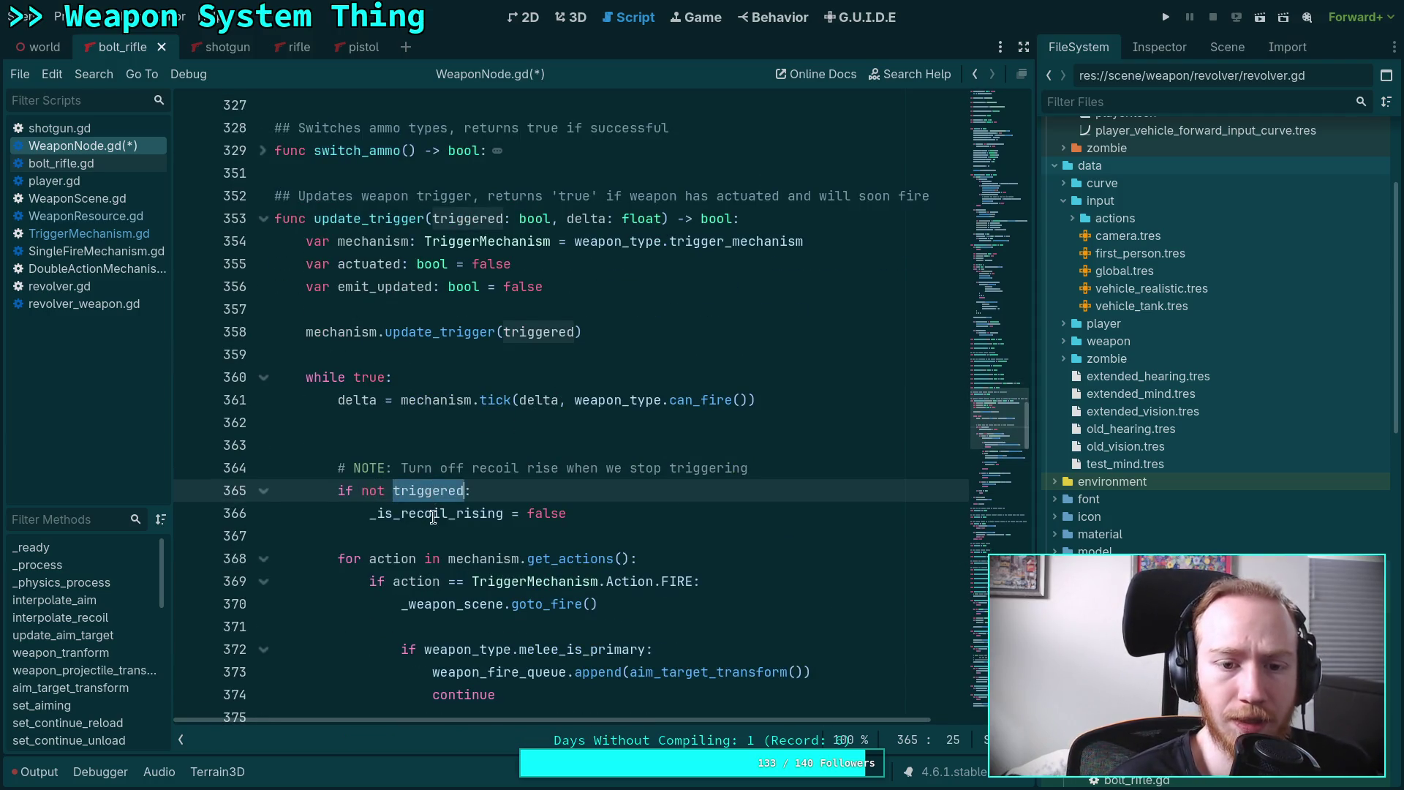
pyautogui.scroll(-3, 455, 511)
pyautogui.doubleClick(468, 309)
pyautogui.scroll(-7, 654, 459)
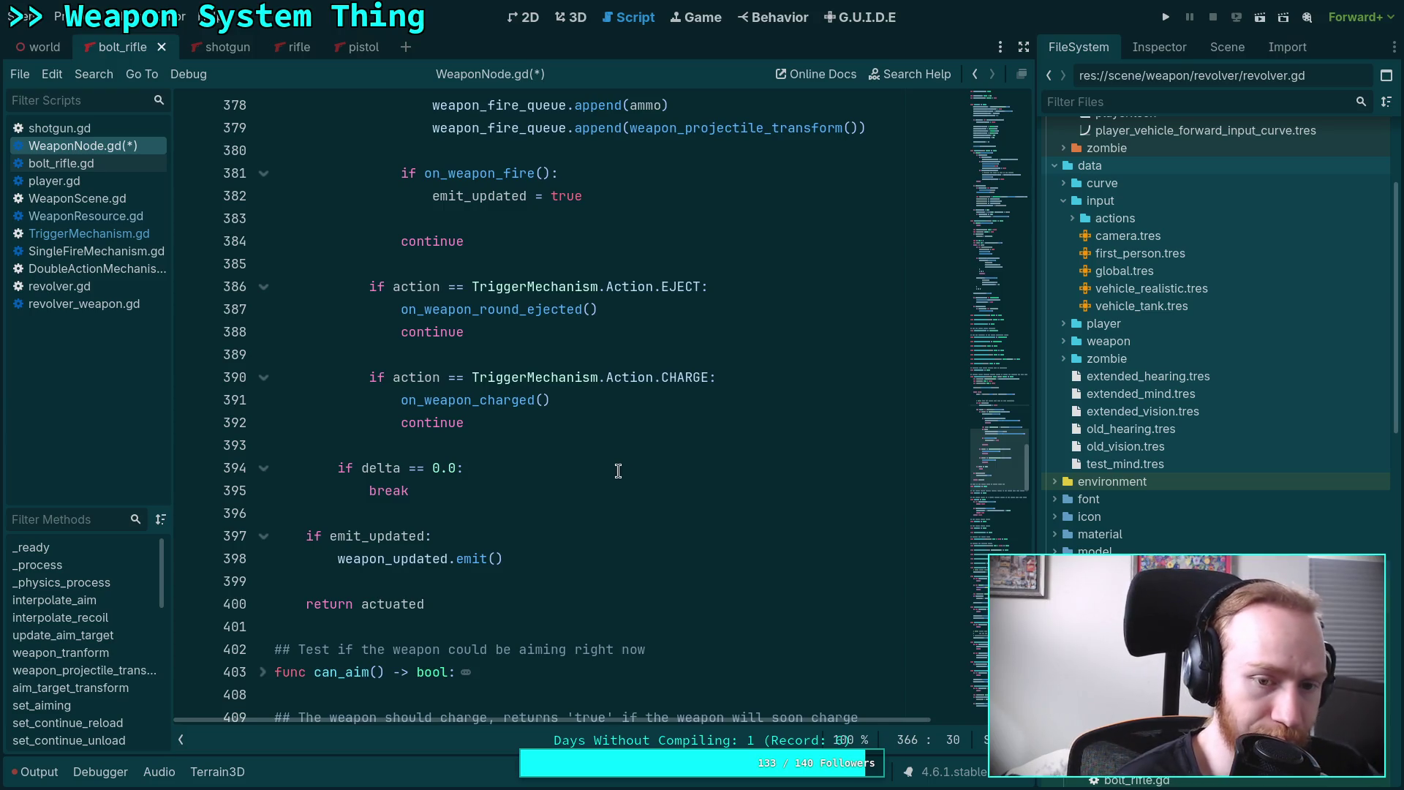
pyautogui.scroll(-5, 619, 470)
pyautogui.scroll(11, 585, 461)
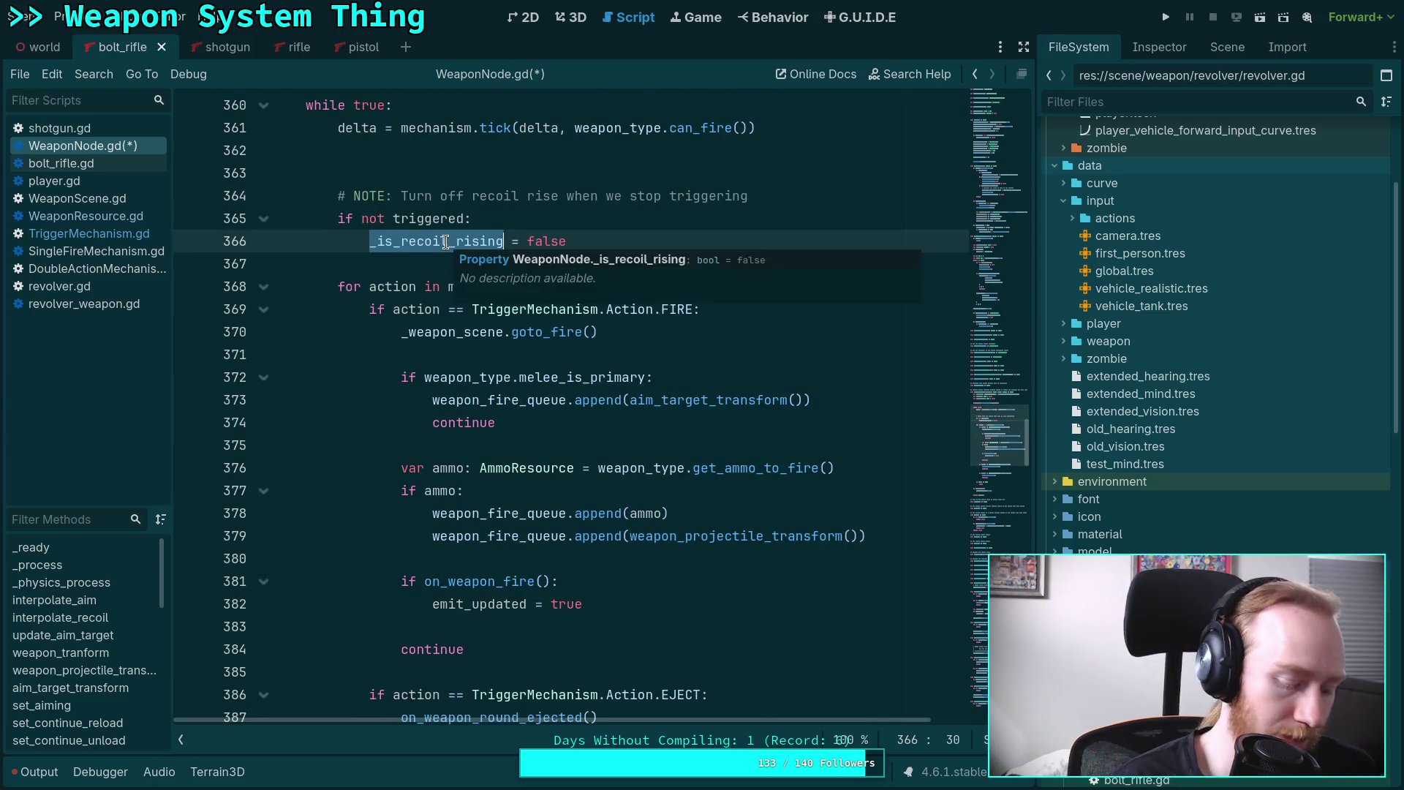
pyautogui.hotkey('ctrl', 'f')
# Step through the _is_recoil_rising matches at lines 463, 588, 592 and 645, then back.
pyautogui.click(805, 738)
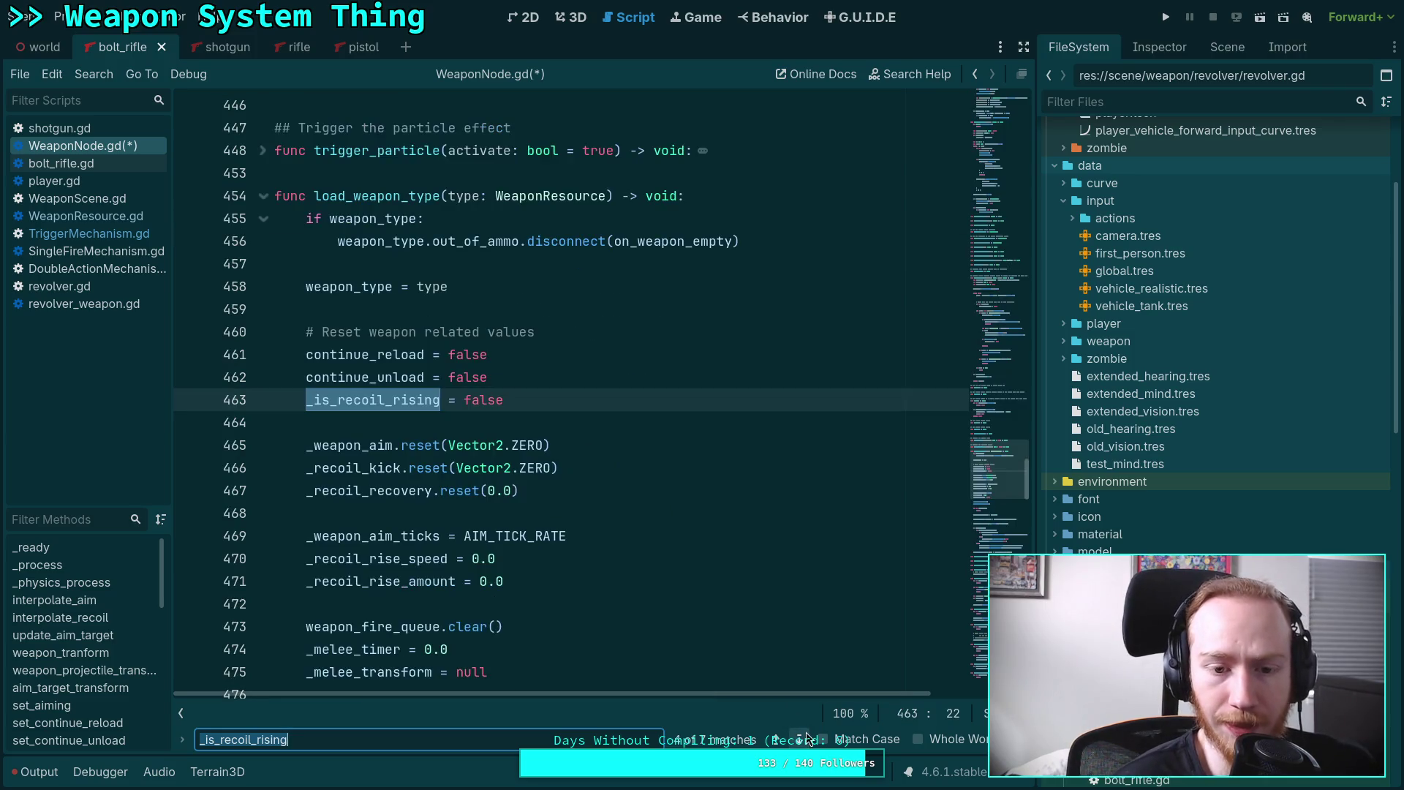
pyautogui.click(806, 741)
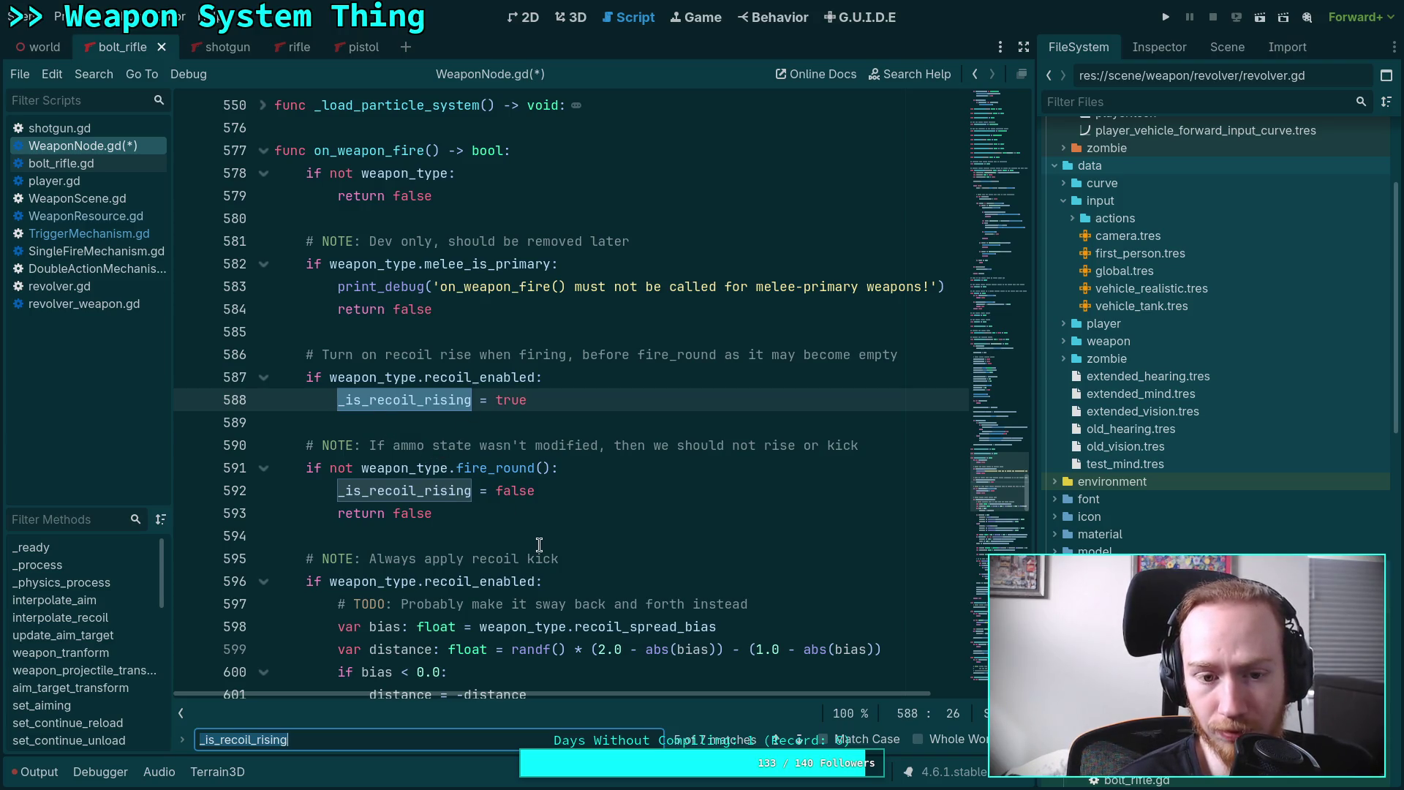
pyautogui.scroll(-3, 539, 545)
pyautogui.click(792, 741)
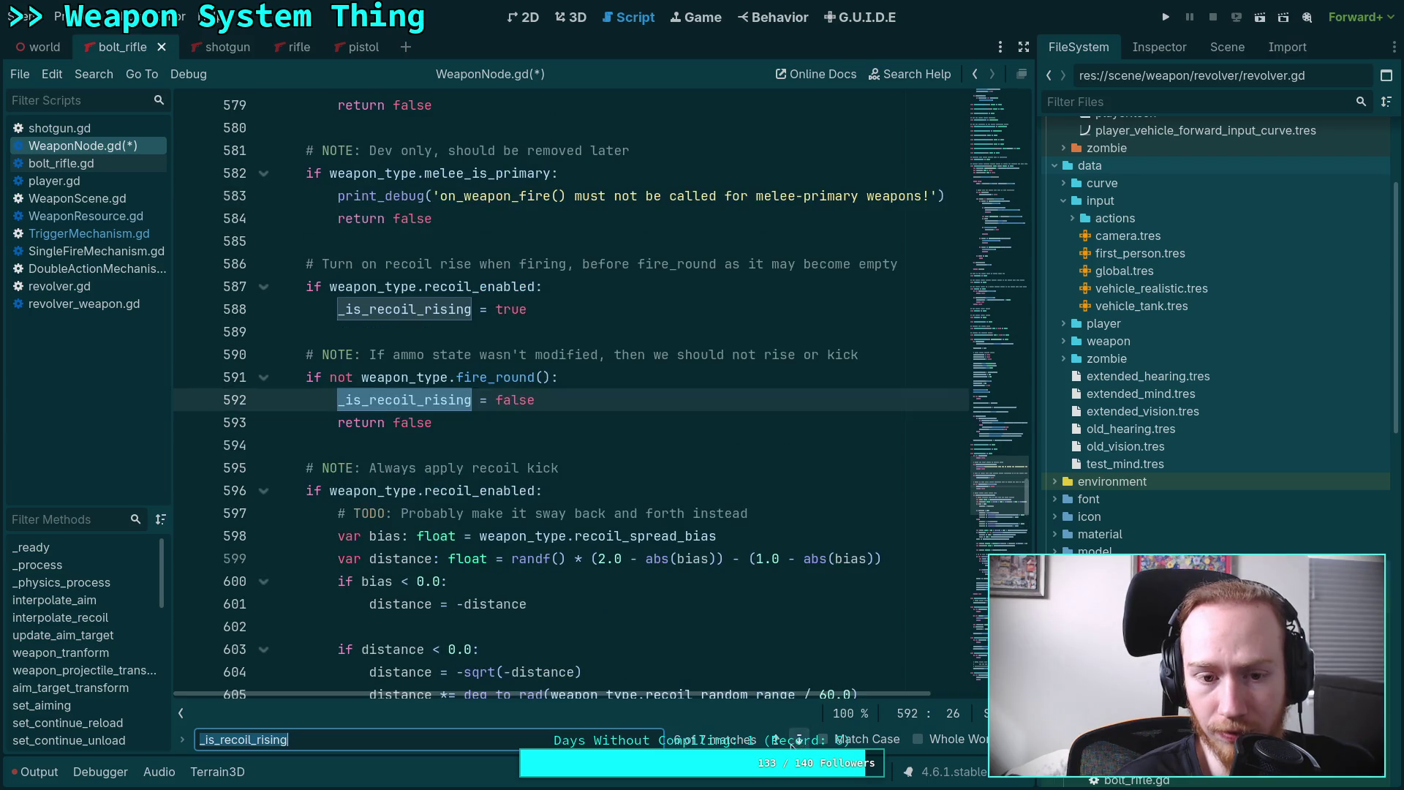
pyautogui.click(801, 742)
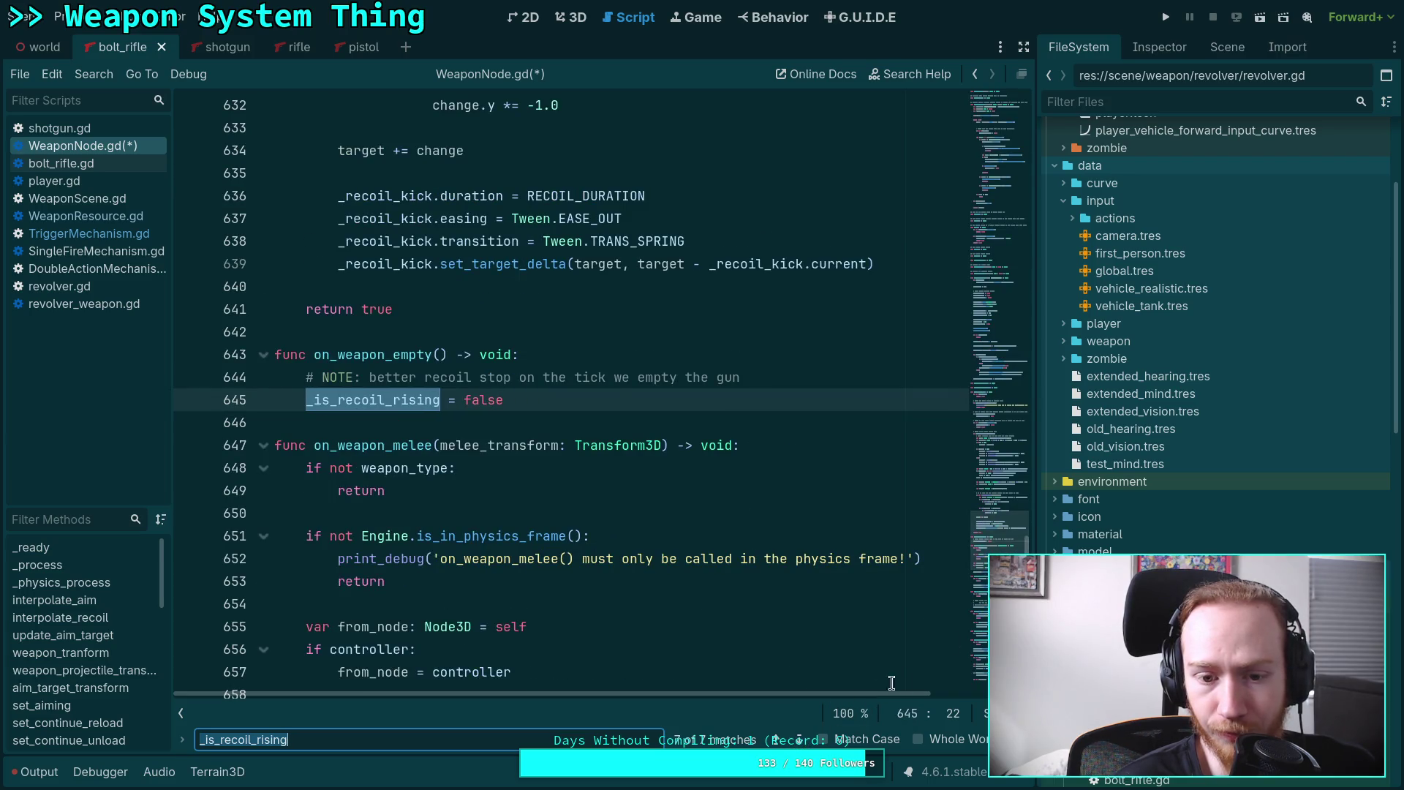
pyautogui.click(778, 740)
pyautogui.click(777, 740)
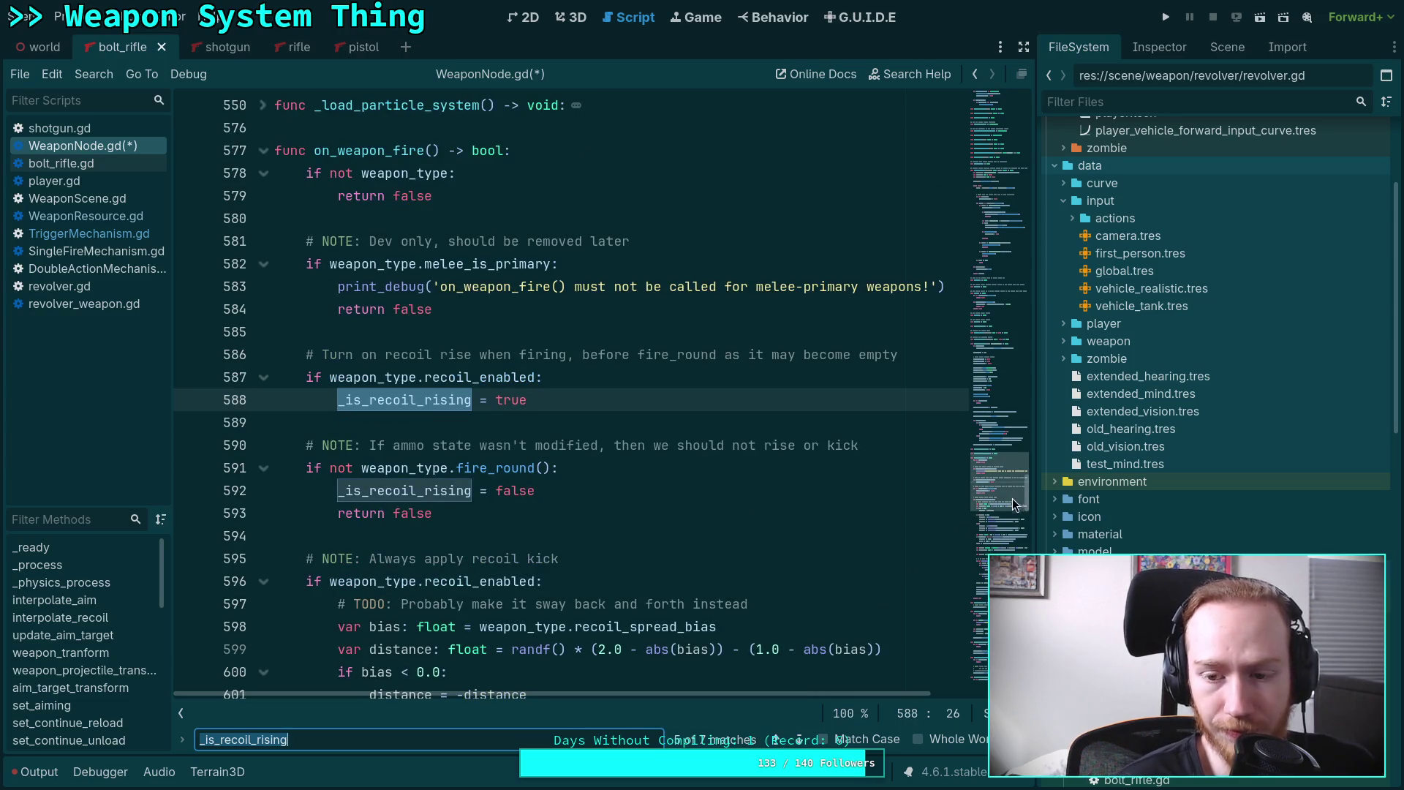
pyautogui.moveTo(998, 489); pyautogui.dragTo(1019, 356)
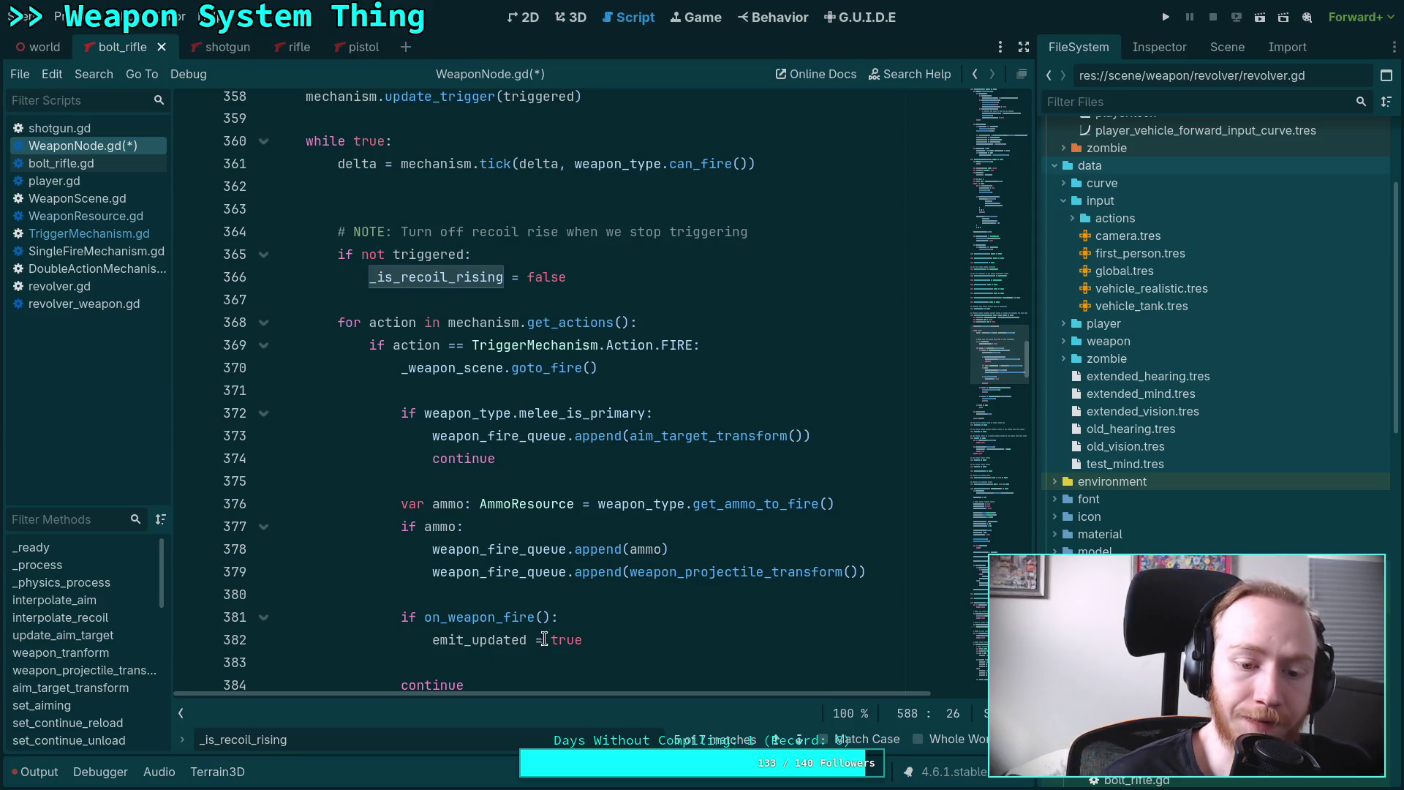
# Select the NOTE comment and if-not-triggered recoil reset block and move it up five lines.
pyautogui.click(428, 276)
pyautogui.scroll(2, 428, 277)
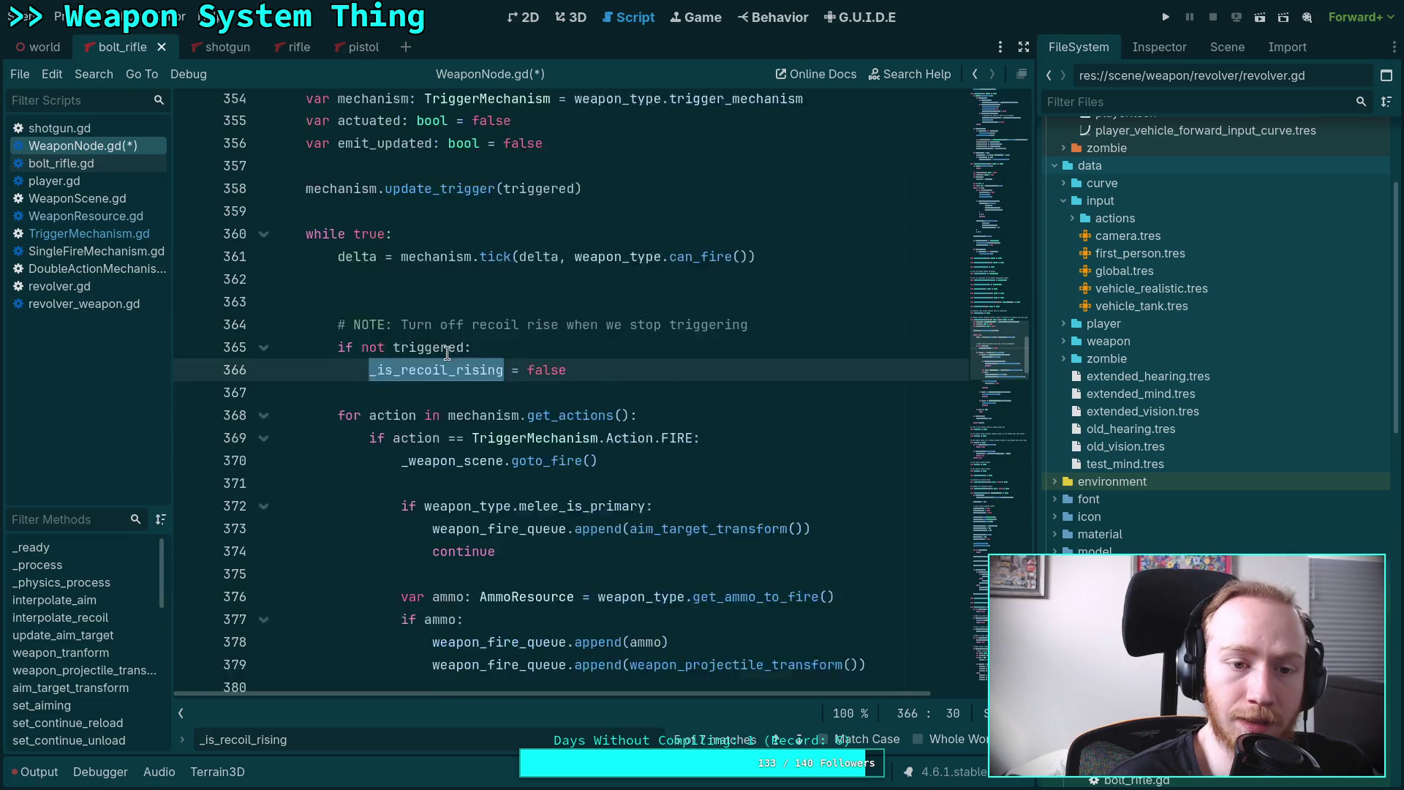
pyautogui.moveTo(386, 367); pyautogui.dragTo(422, 413)
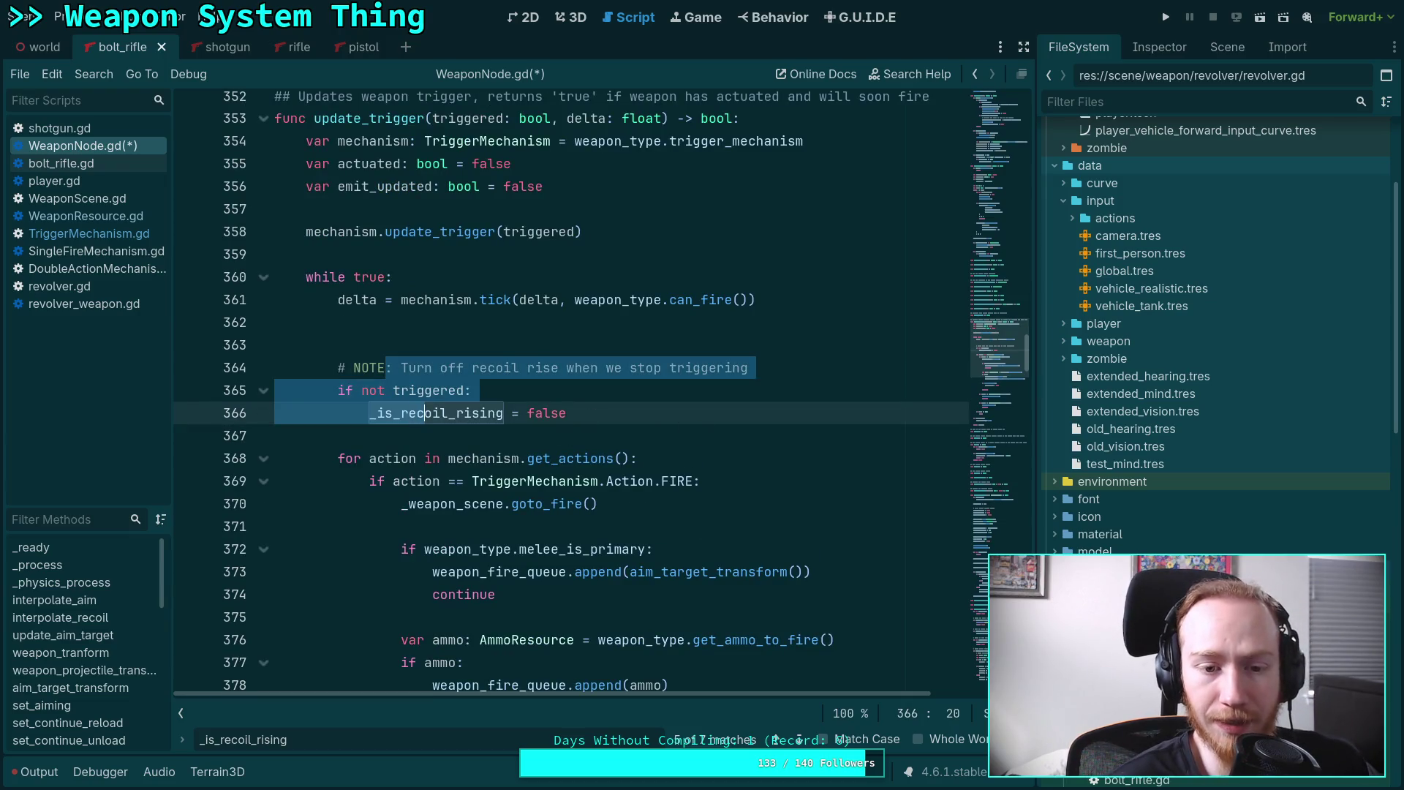
pyautogui.click(601, 402)
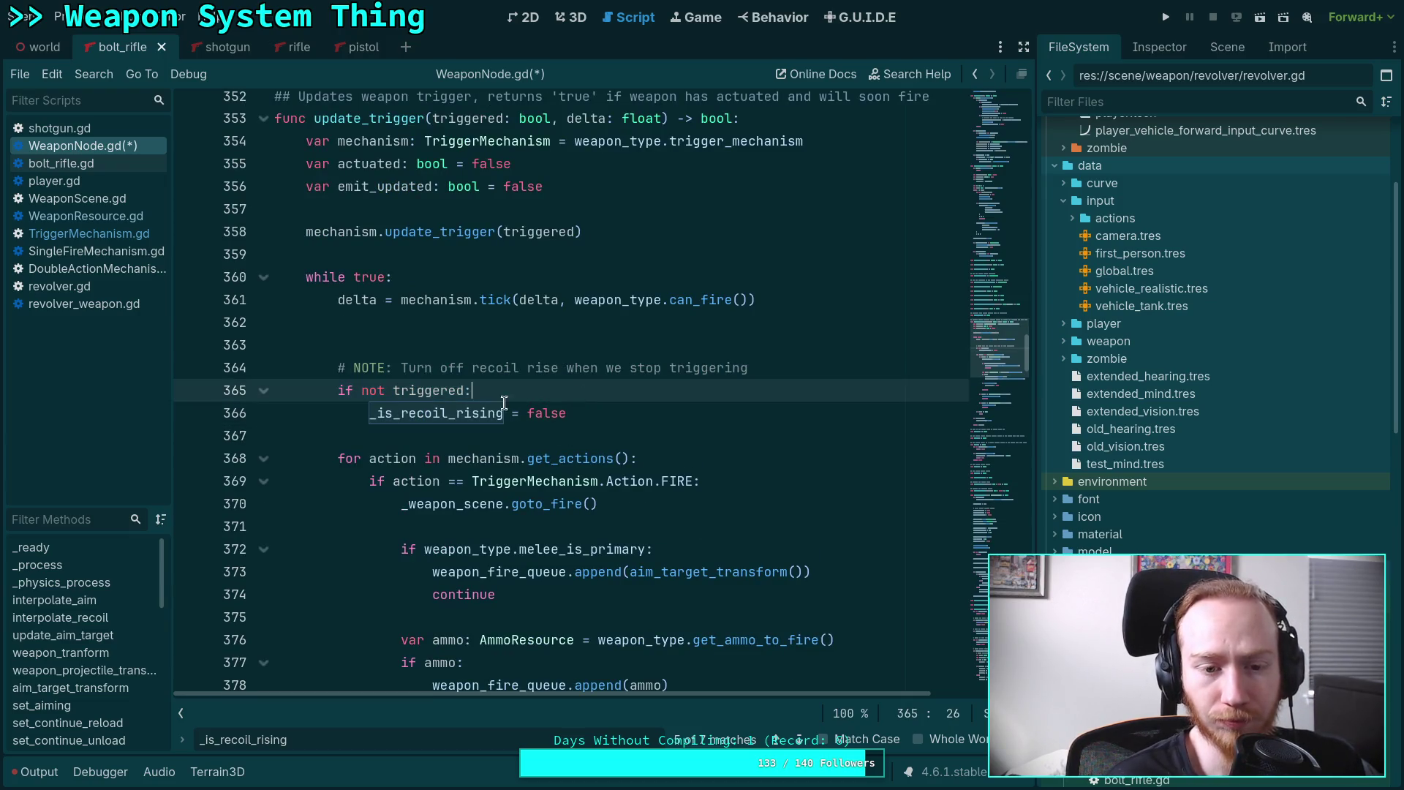
pyautogui.scroll(2, 391, 431)
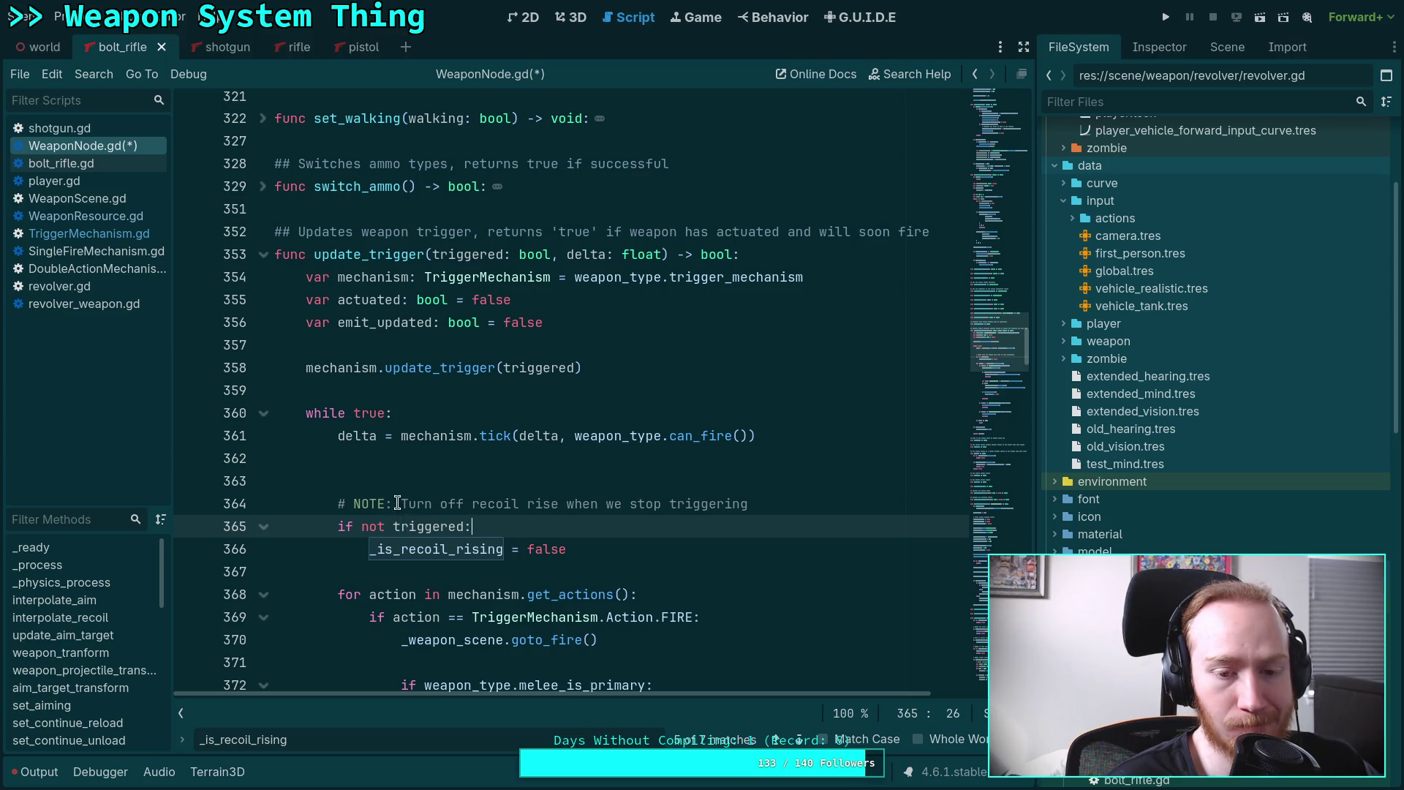
pyautogui.moveTo(401, 504); pyautogui.dragTo(417, 550)
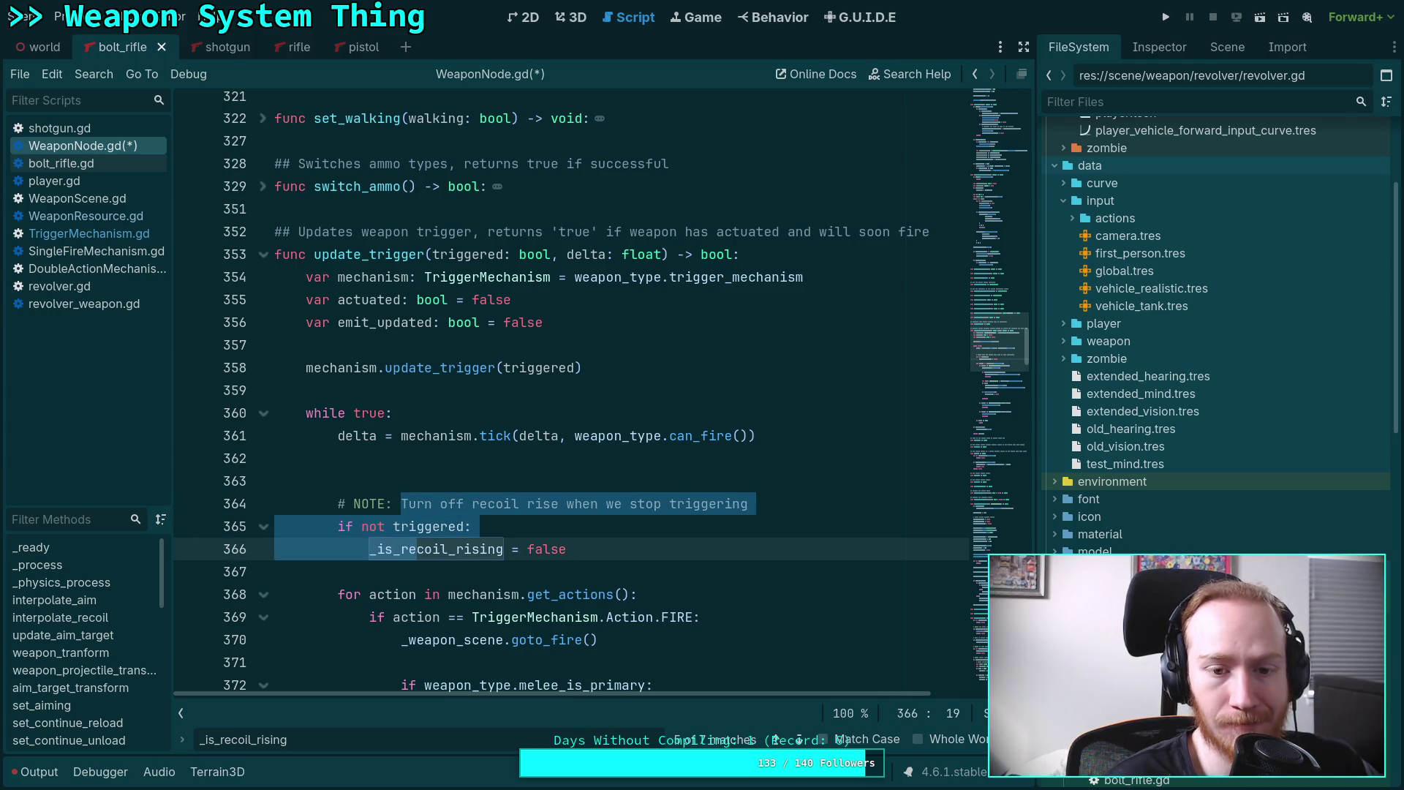
pyautogui.hotkey('alt', 'Up')
pyautogui.hotkey('alt', 'Up')
pyautogui.hotkey('alt', 'Up')
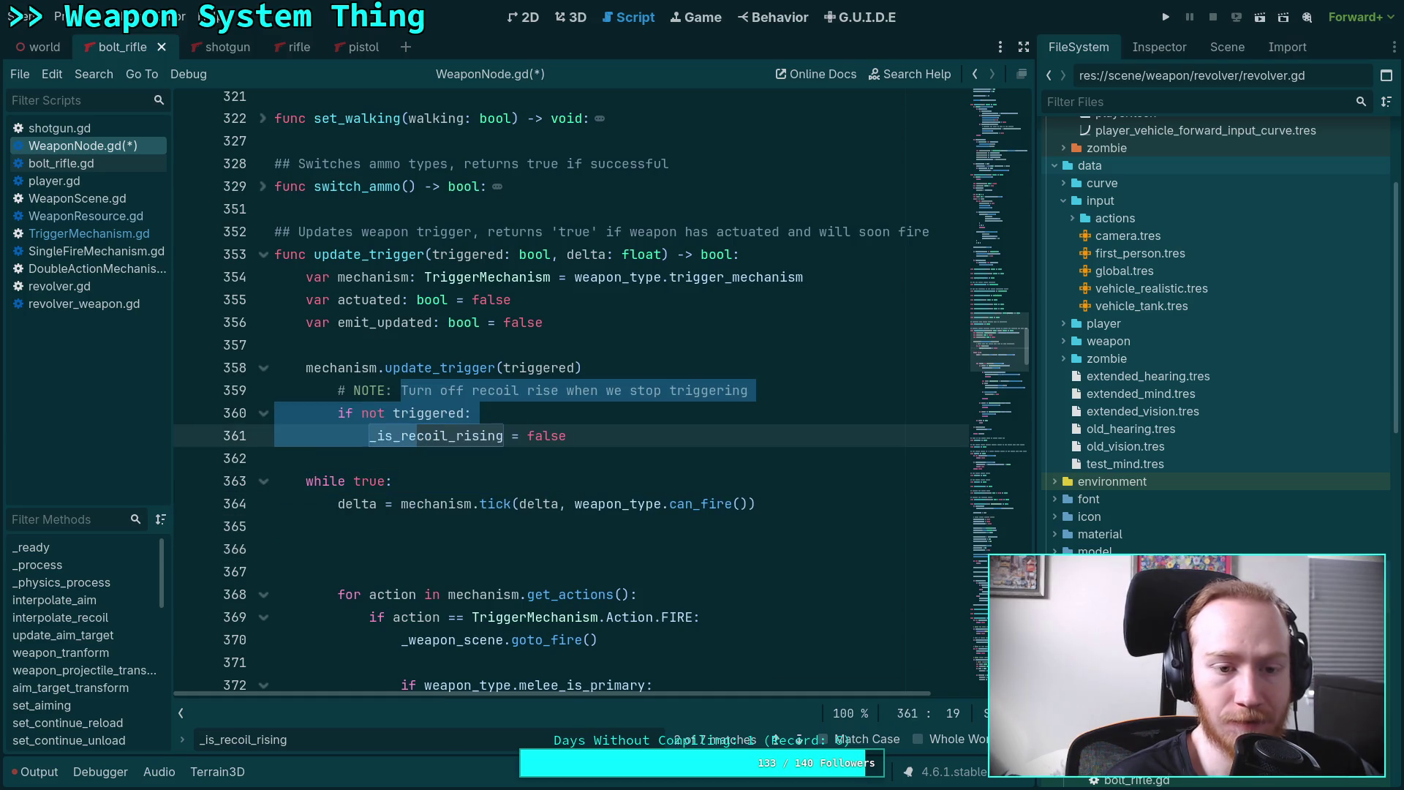
pyautogui.click(690, 373)
# Unindent the recoil block, put mechanism.update_trigger(triggered) after it, and save WeaponNode.gd.
pyautogui.press('Return')
pyautogui.click(549, 458)
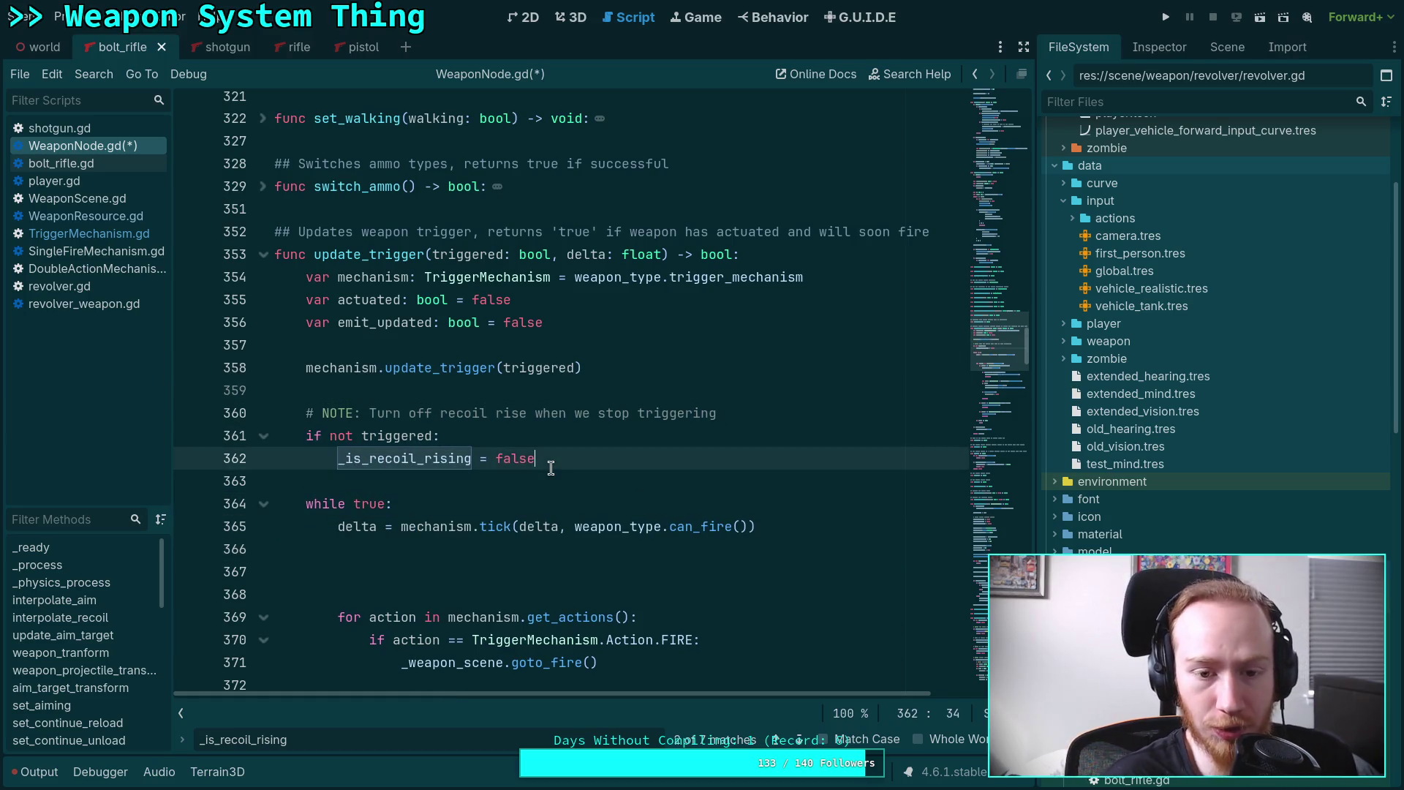
pyautogui.click(392, 373)
pyautogui.hotkey('alt', 'Down')
pyautogui.hotkey('alt', 'Down')
pyautogui.hotkey('alt', 'Down')
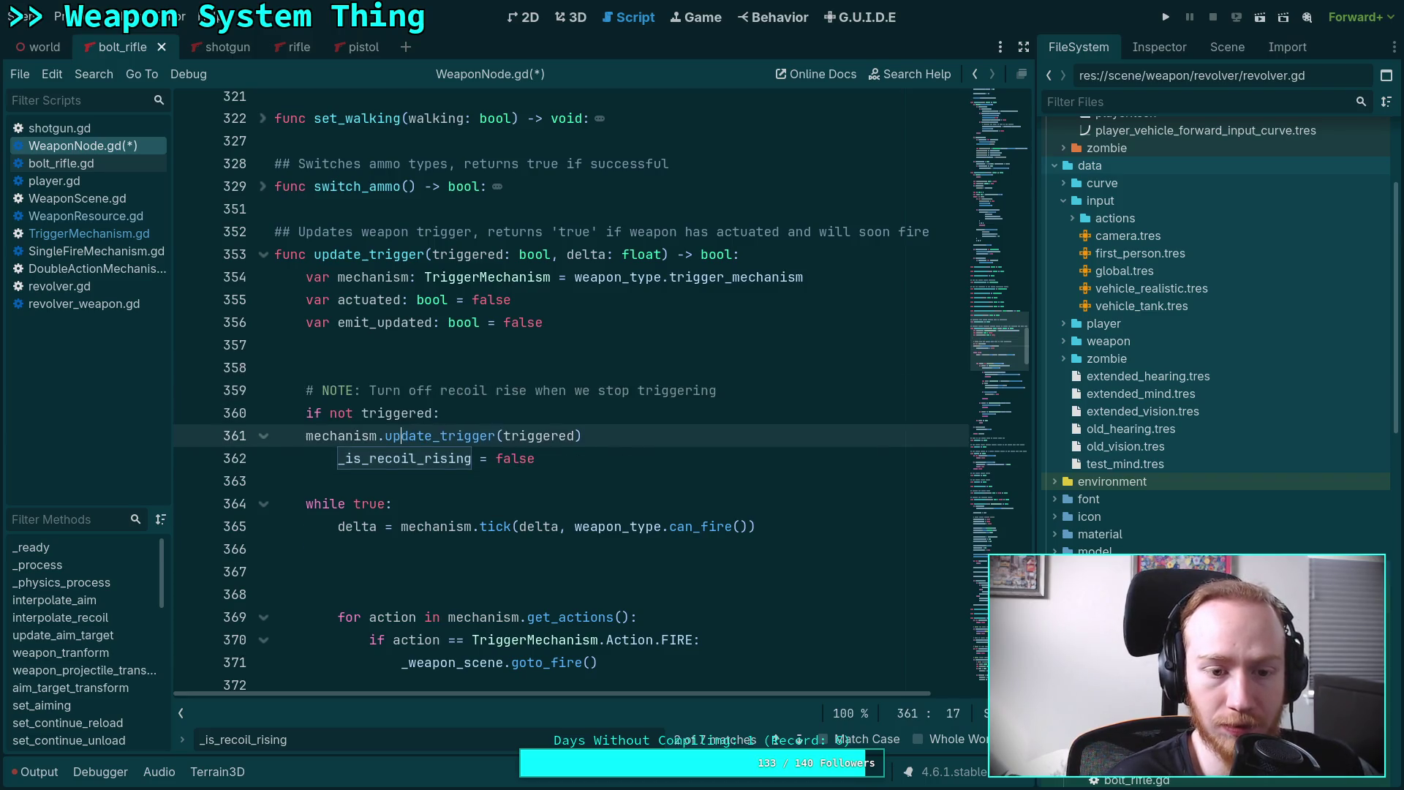
pyautogui.click(439, 372)
pyautogui.hotkey('alt', 'Down')
pyautogui.hotkey('alt', 'Down')
pyautogui.hotkey('alt', 'Down')
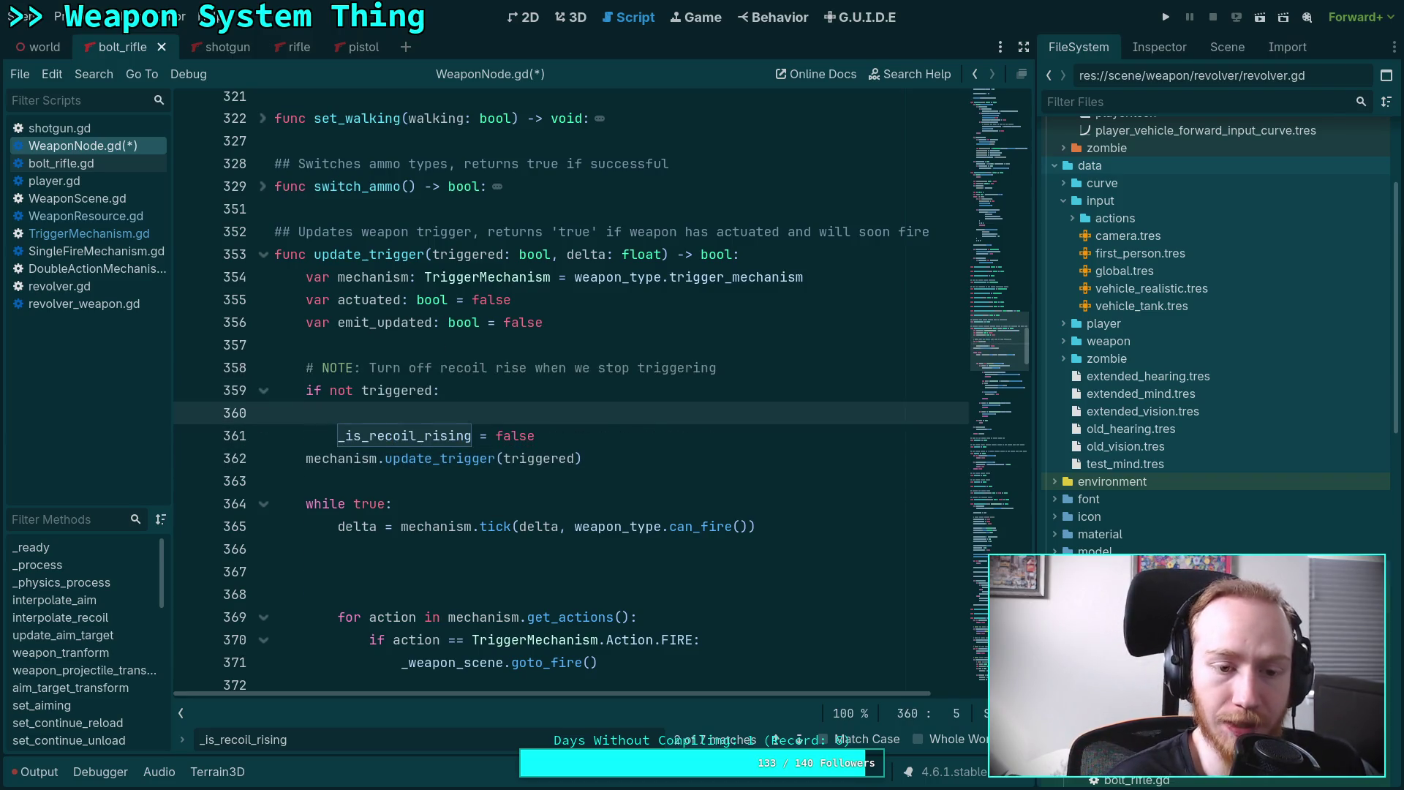
pyautogui.hotkey('ctrl', 's')
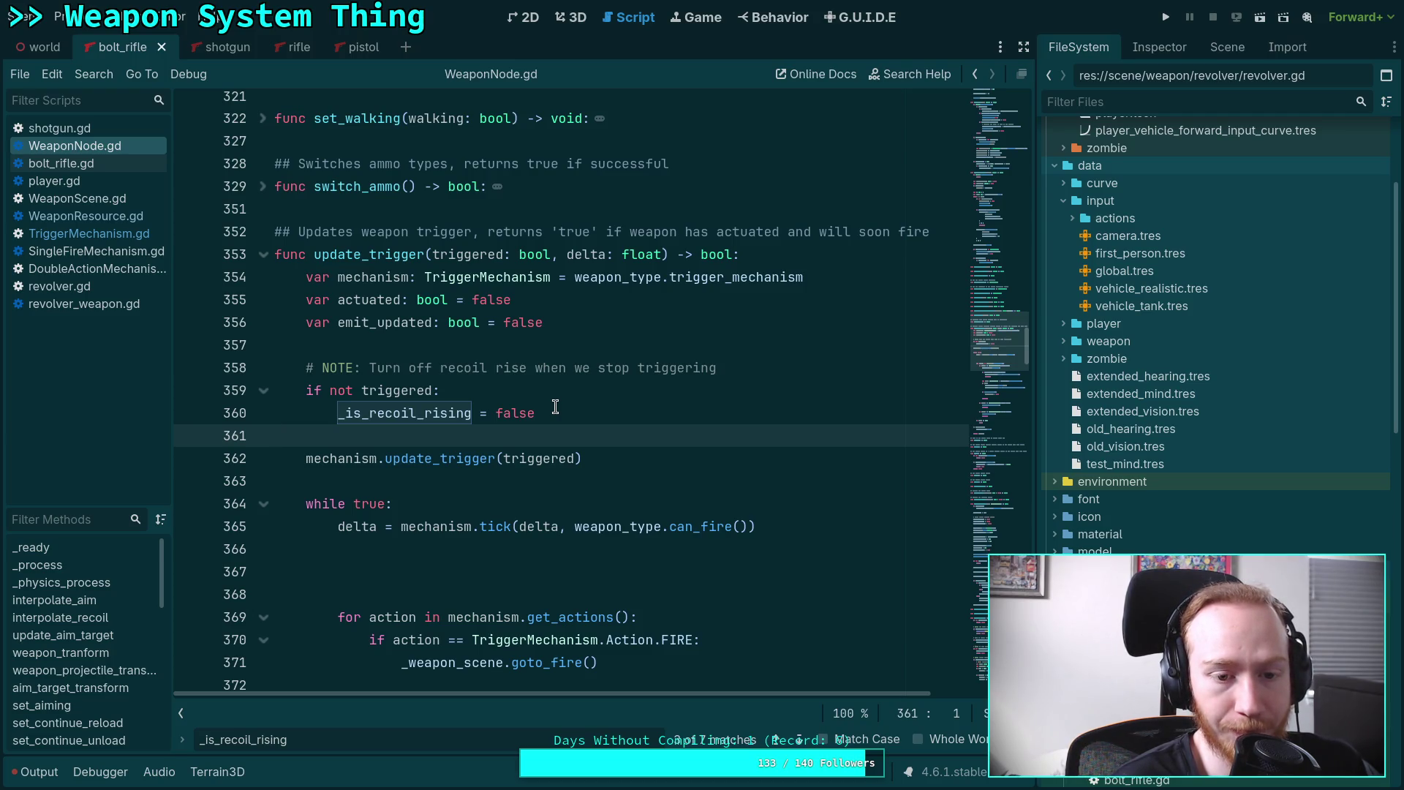
pyautogui.scroll(-2, 556, 424)
pyautogui.click(556, 434)
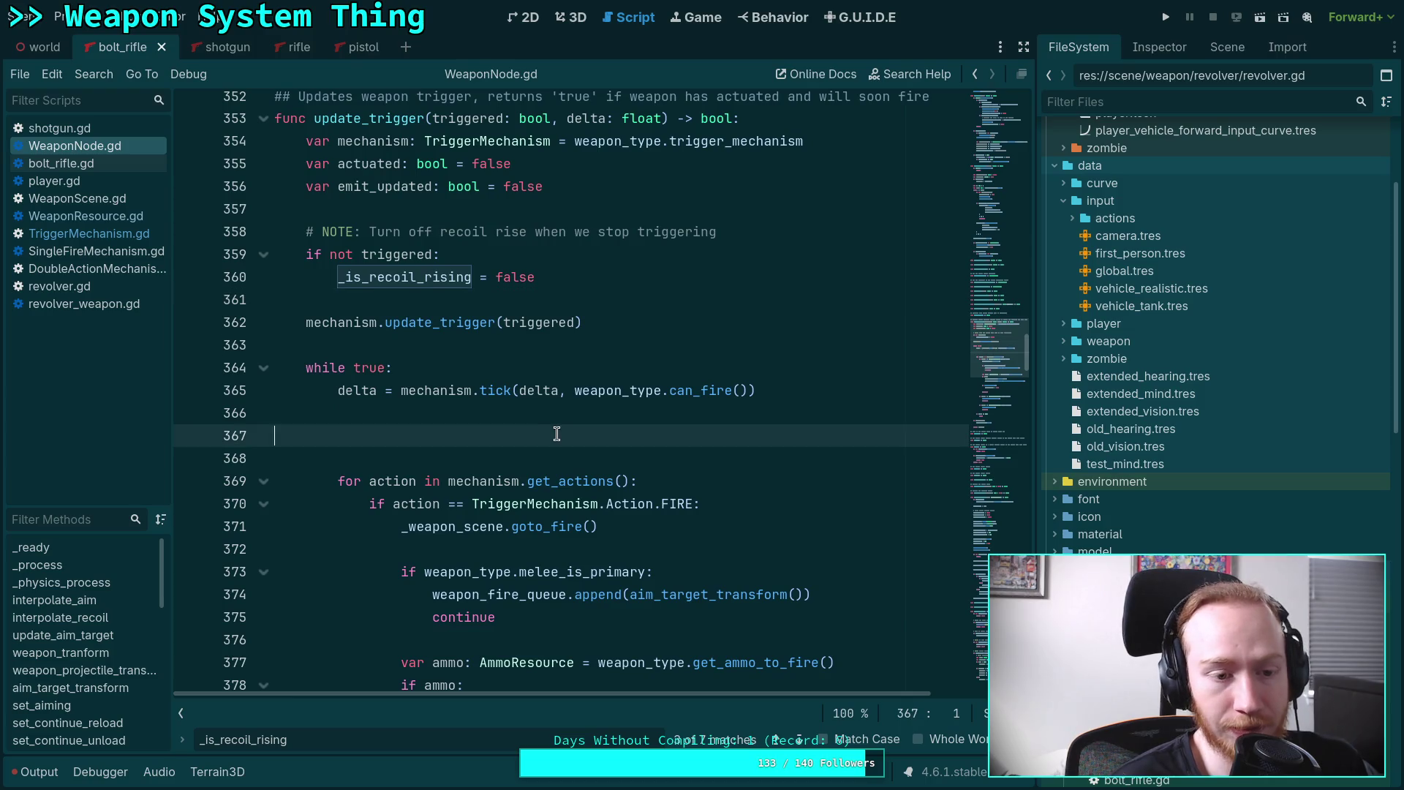
# Add '# TODO: Fix recoil system, should be purely impulse driven and not boolean' above the NOTE; trim blank lines after tick.
pyautogui.click(781, 229)
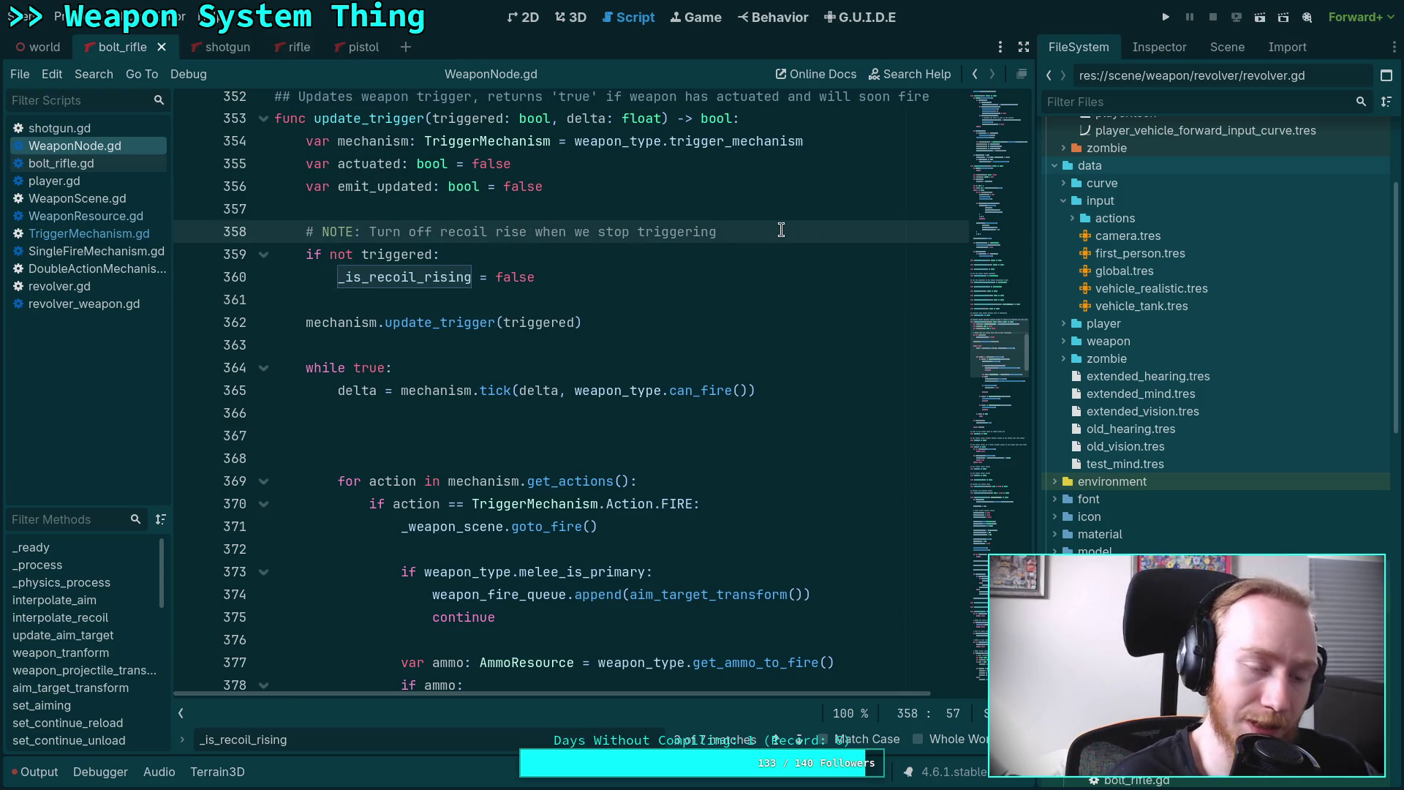
pyautogui.press('Up')
pyautogui.press('Return')
pyautogui.press('BackSpace')
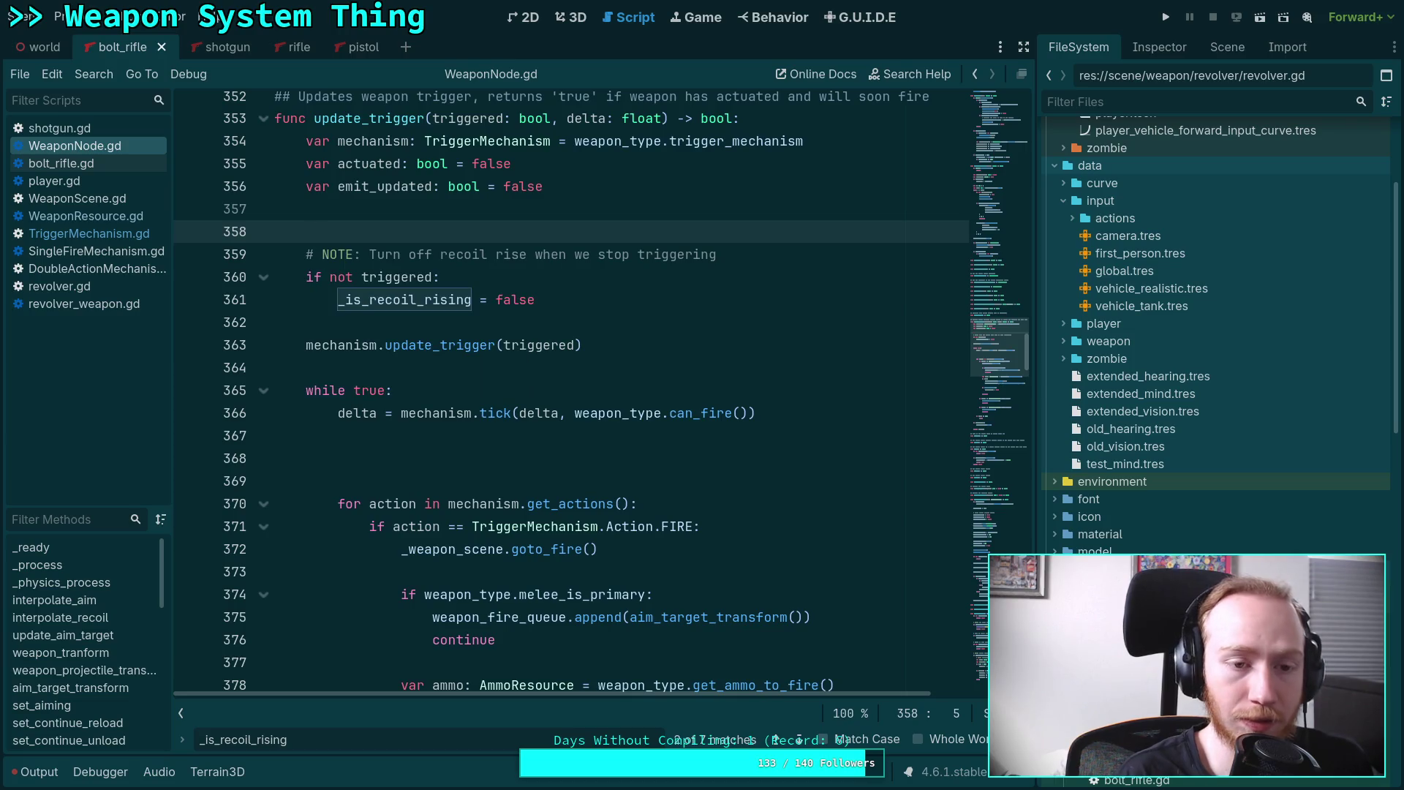
pyautogui.write('# ')
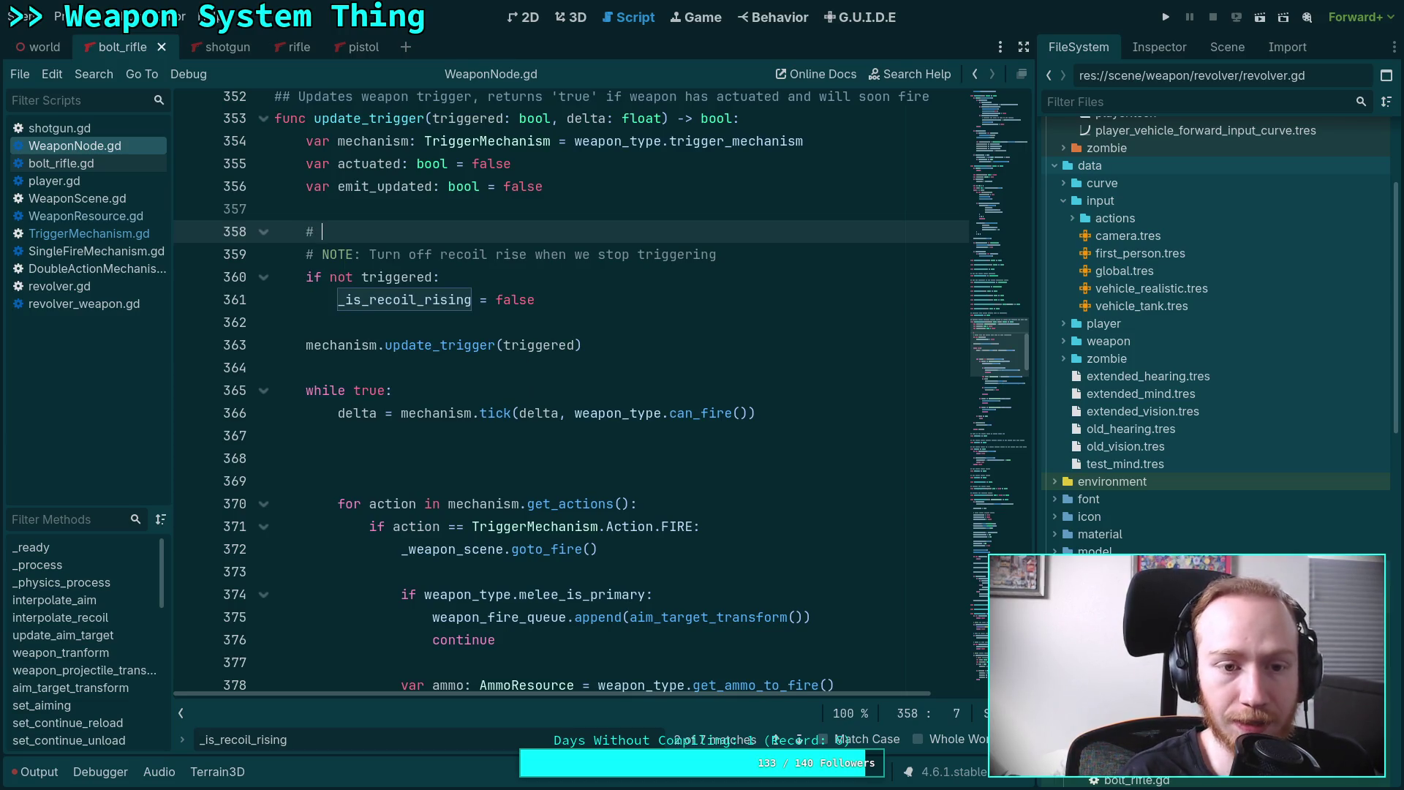
pyautogui.write('TODO:')
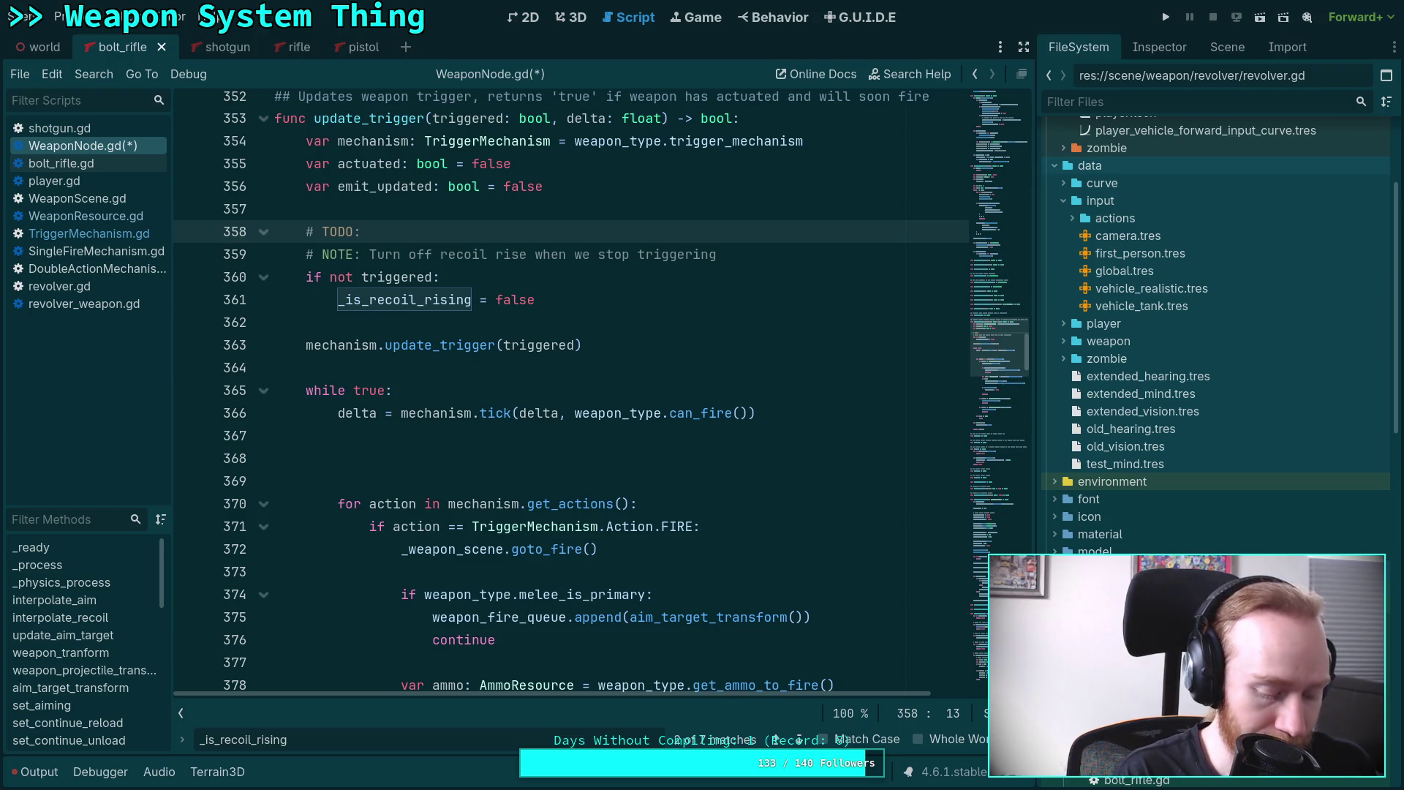
pyautogui.write('Fix reco')
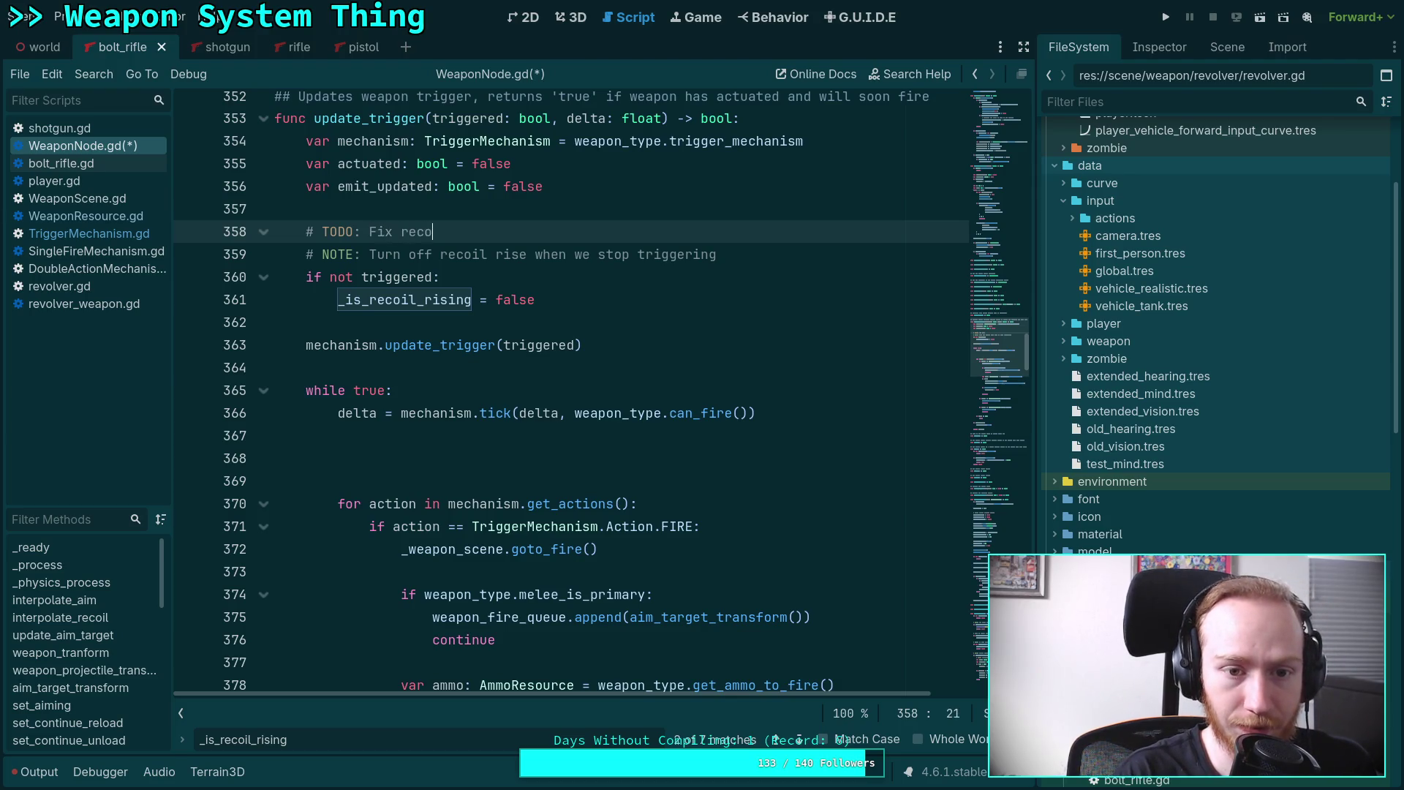
pyautogui.write('il system, ')
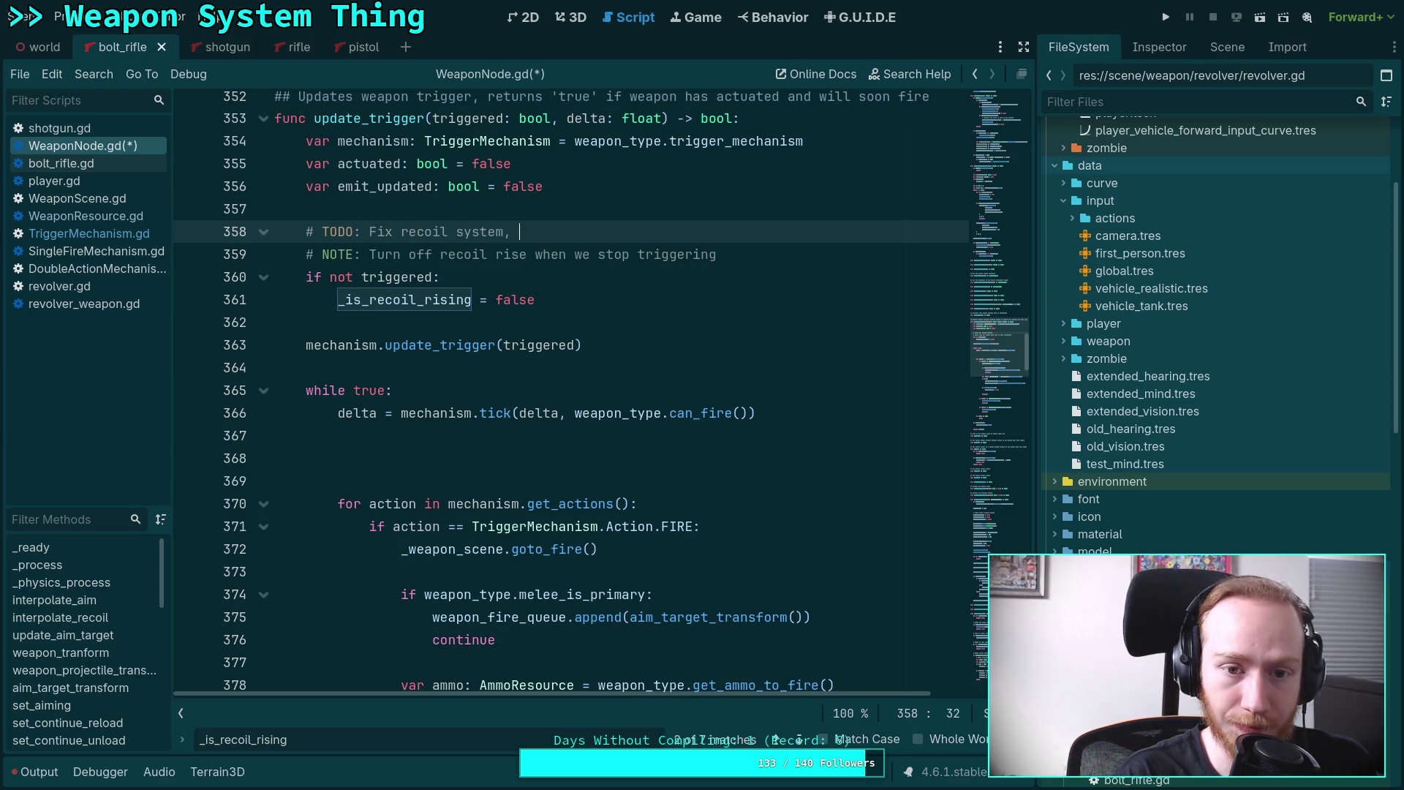
pyautogui.write('should be purely impulse driven and not boolean')
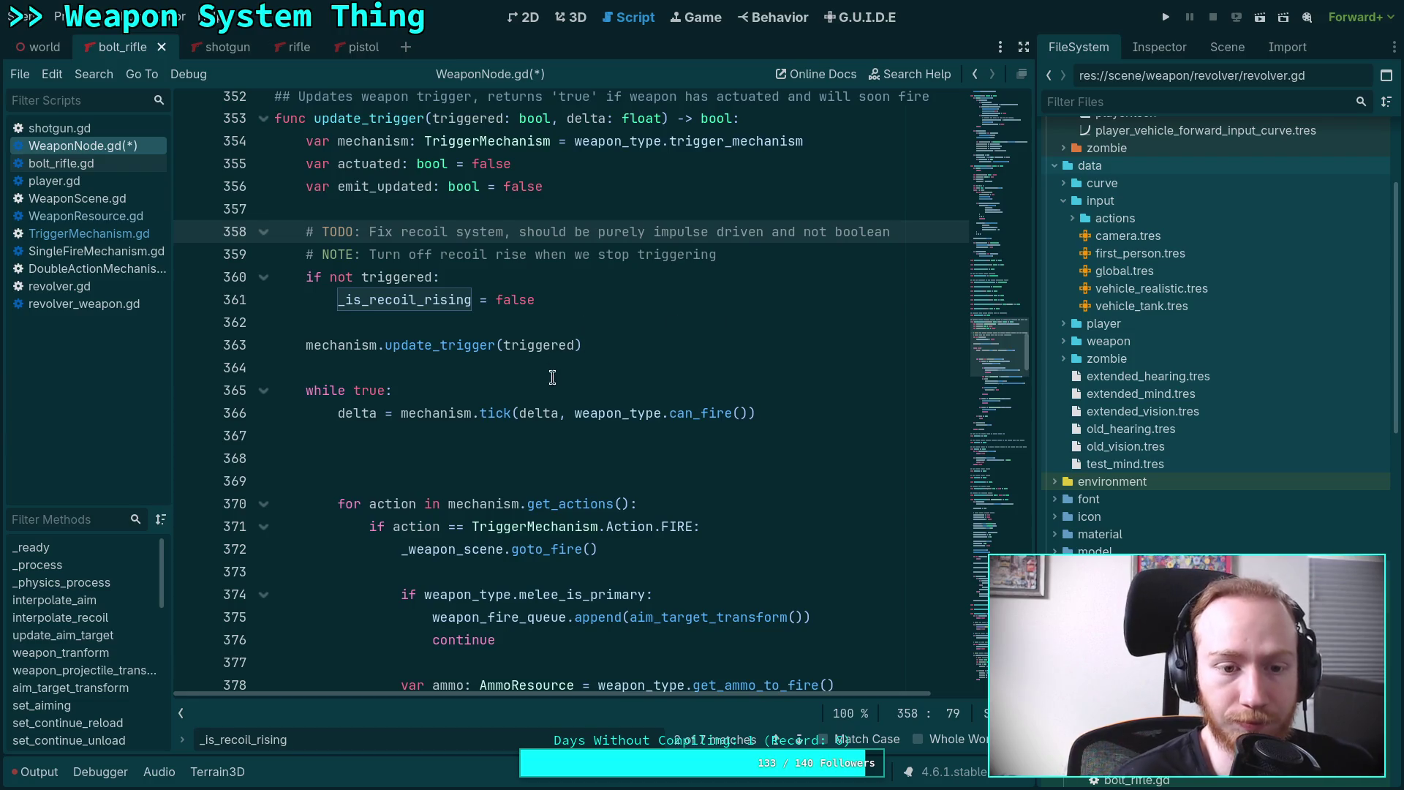
pyautogui.click(553, 463)
pyautogui.press('BackSpace')
pyautogui.press('BackSpace')
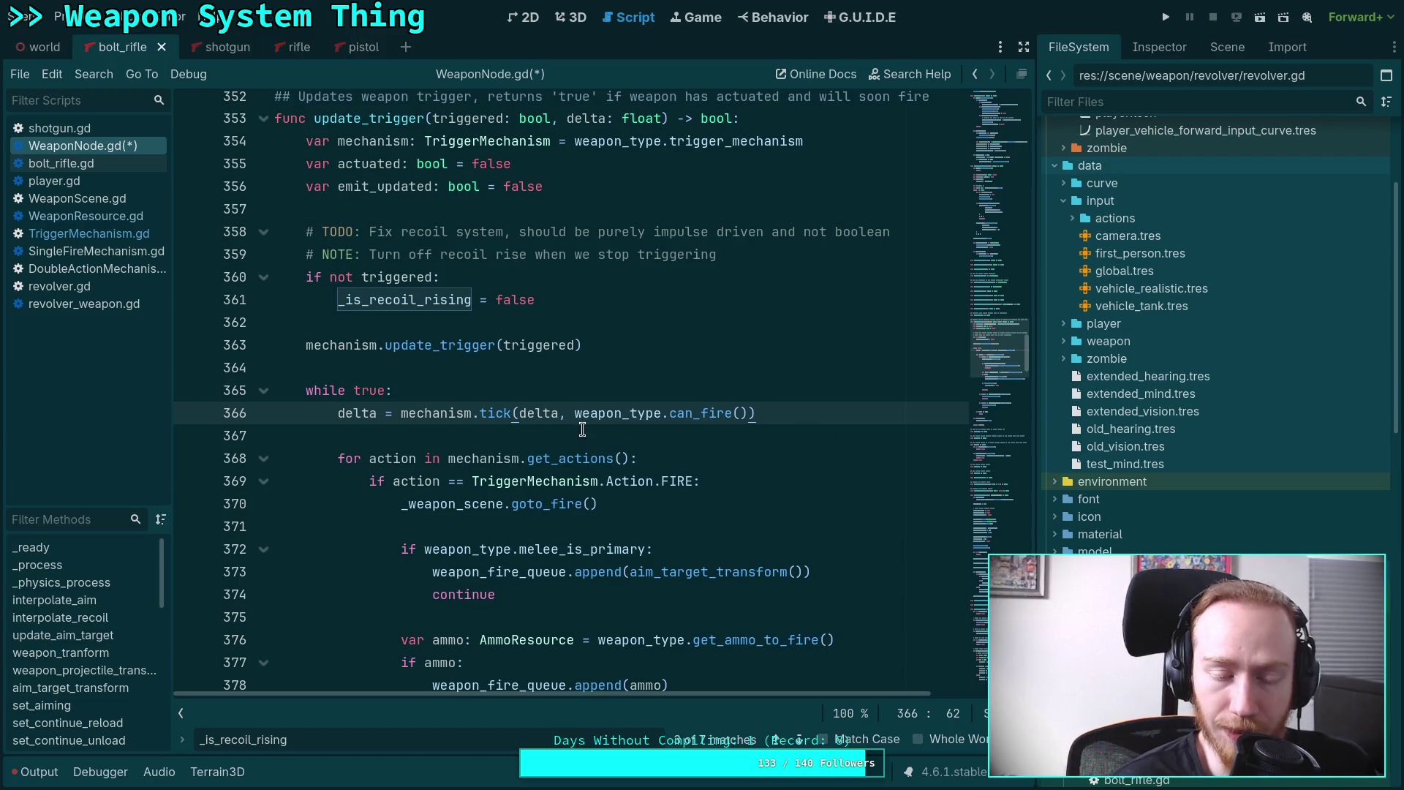
# Check where mechanism is used around the tick call and save WeaponNode.gd.
pyautogui.doubleClick(469, 413)
pyautogui.press('End')
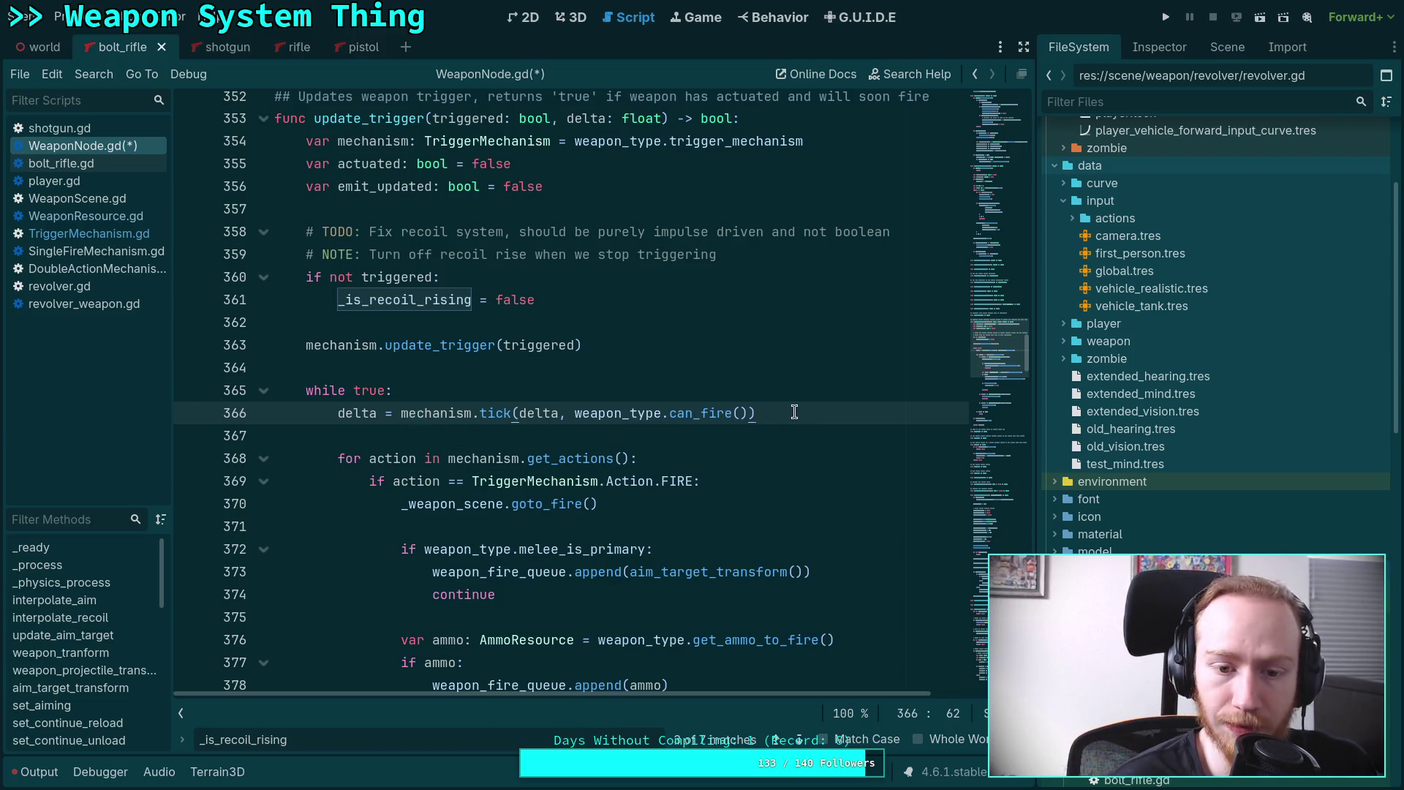
pyautogui.scroll(-2, 790, 411)
pyautogui.scroll(-9, 675, 395)
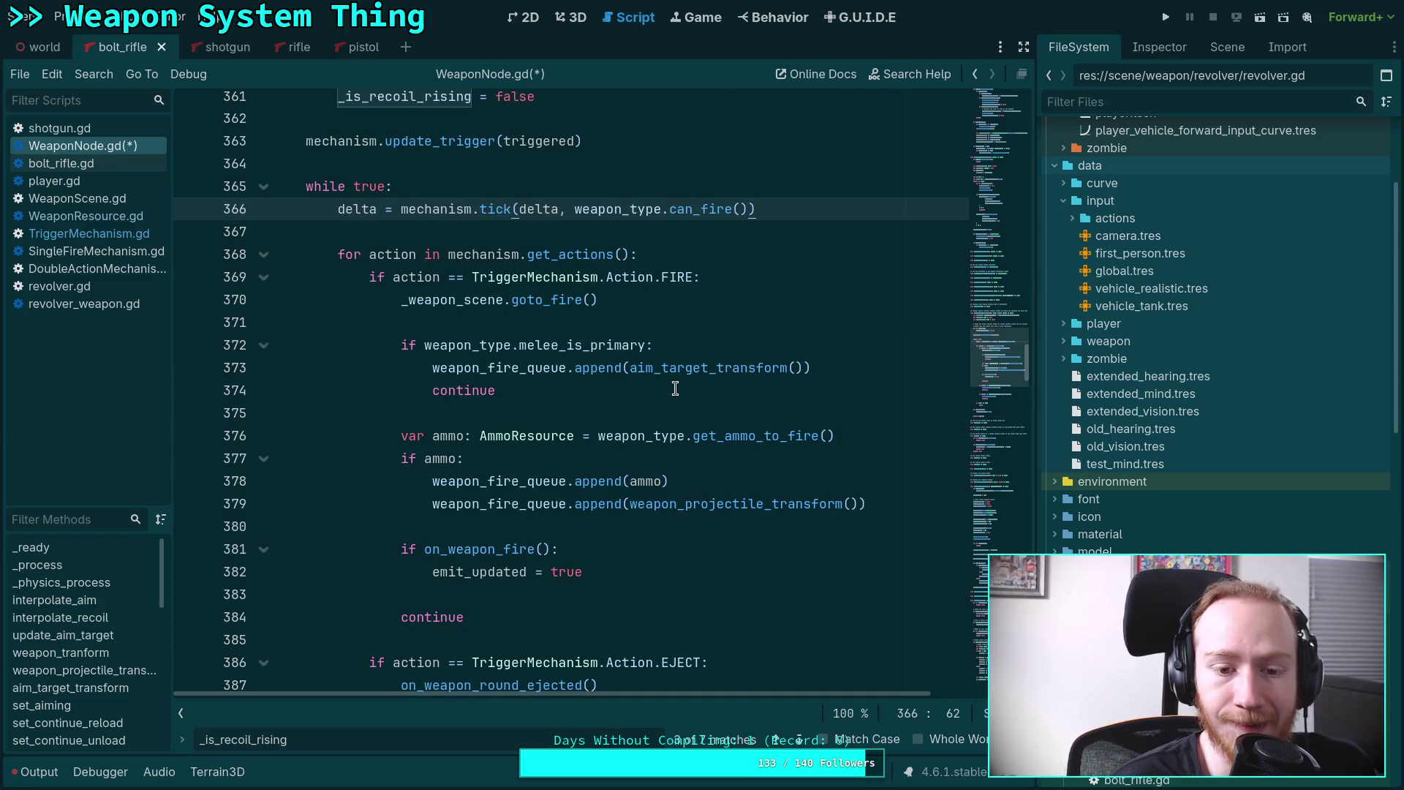
pyautogui.click(590, 429)
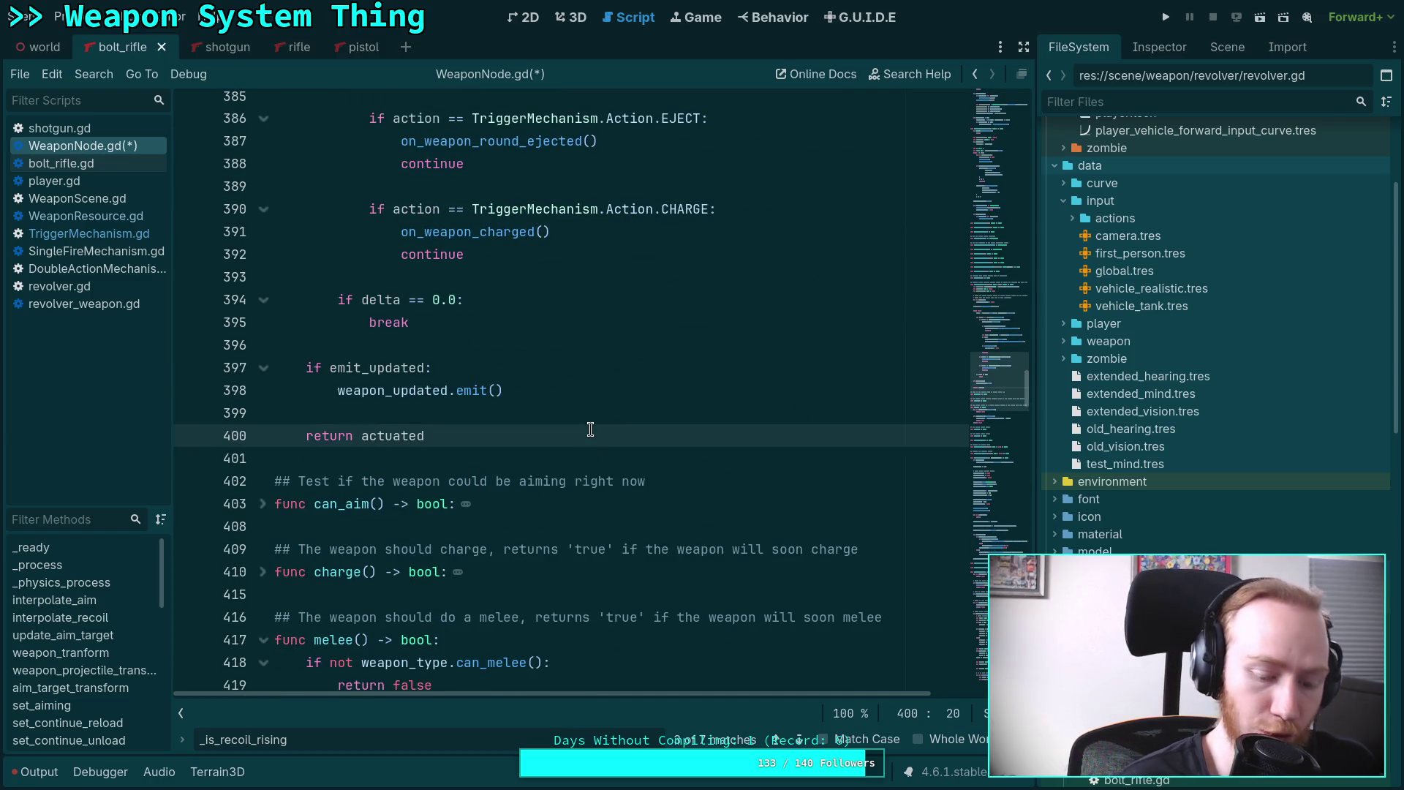
pyautogui.hotkey('ctrl', 's')
# Look up the uses of actuated and start a new line after the tick call.
pyautogui.scroll(11, 454, 396)
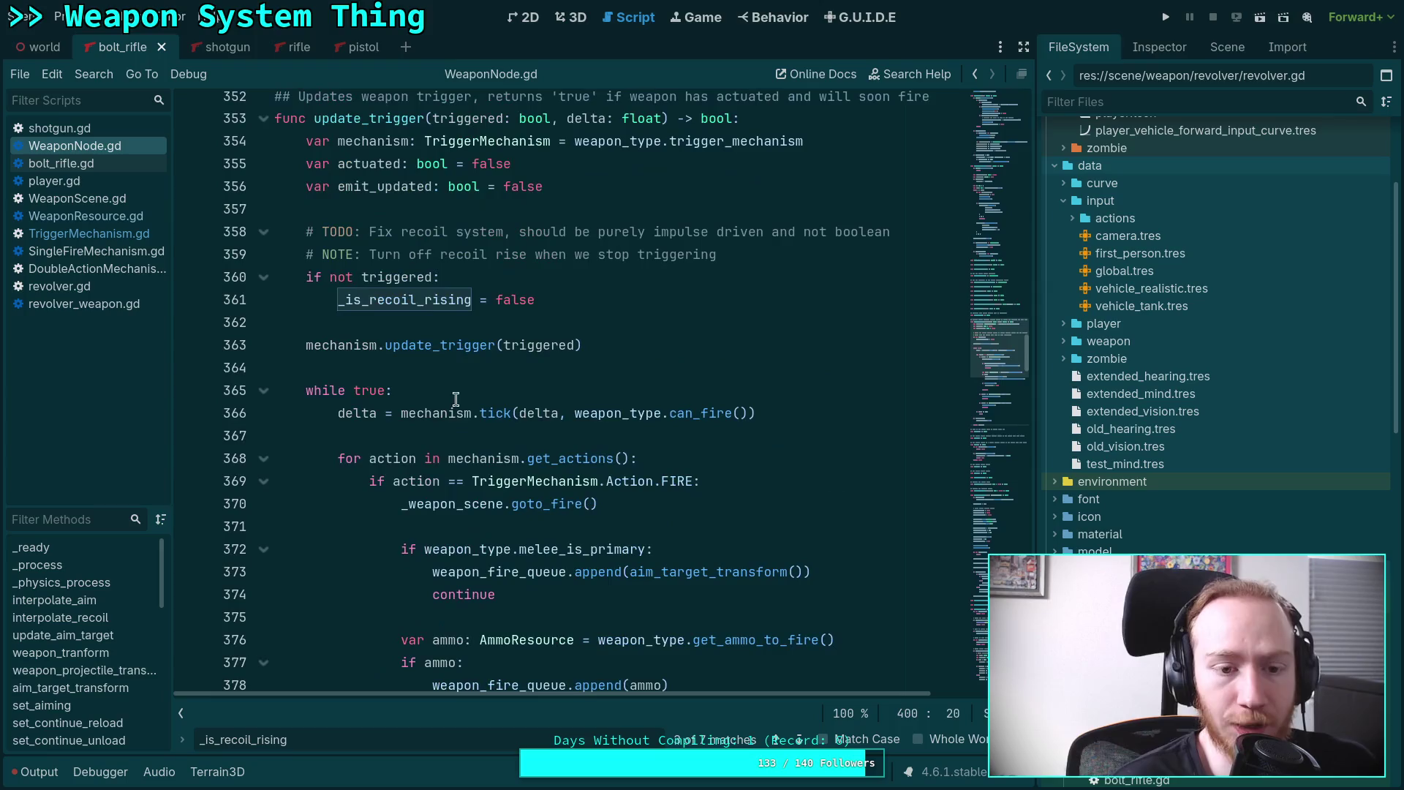
pyautogui.scroll(1, 468, 425)
pyautogui.doubleClick(370, 207)
pyautogui.scroll(-1, 629, 451)
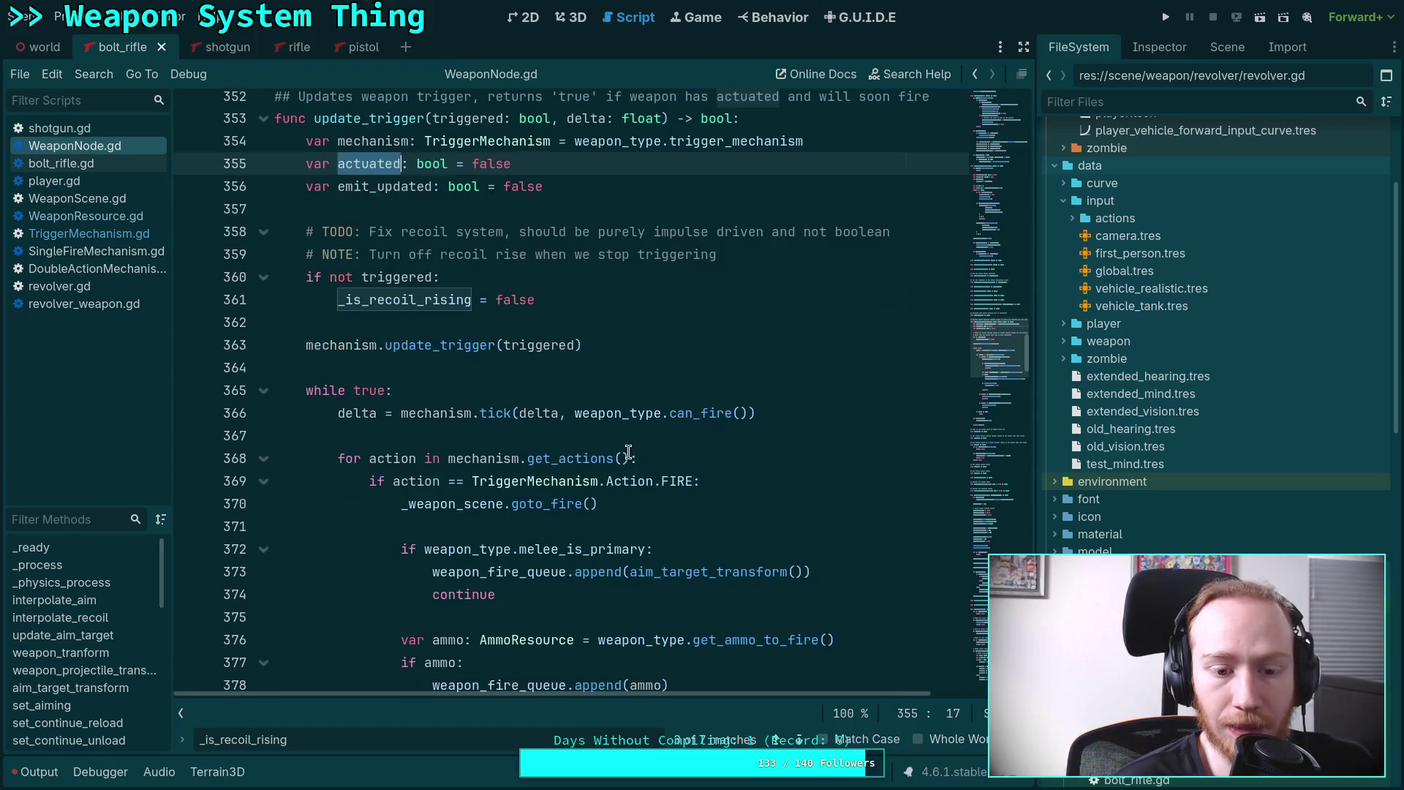
pyautogui.click(827, 411)
pyautogui.press('Return')
pyautogui.write('act')
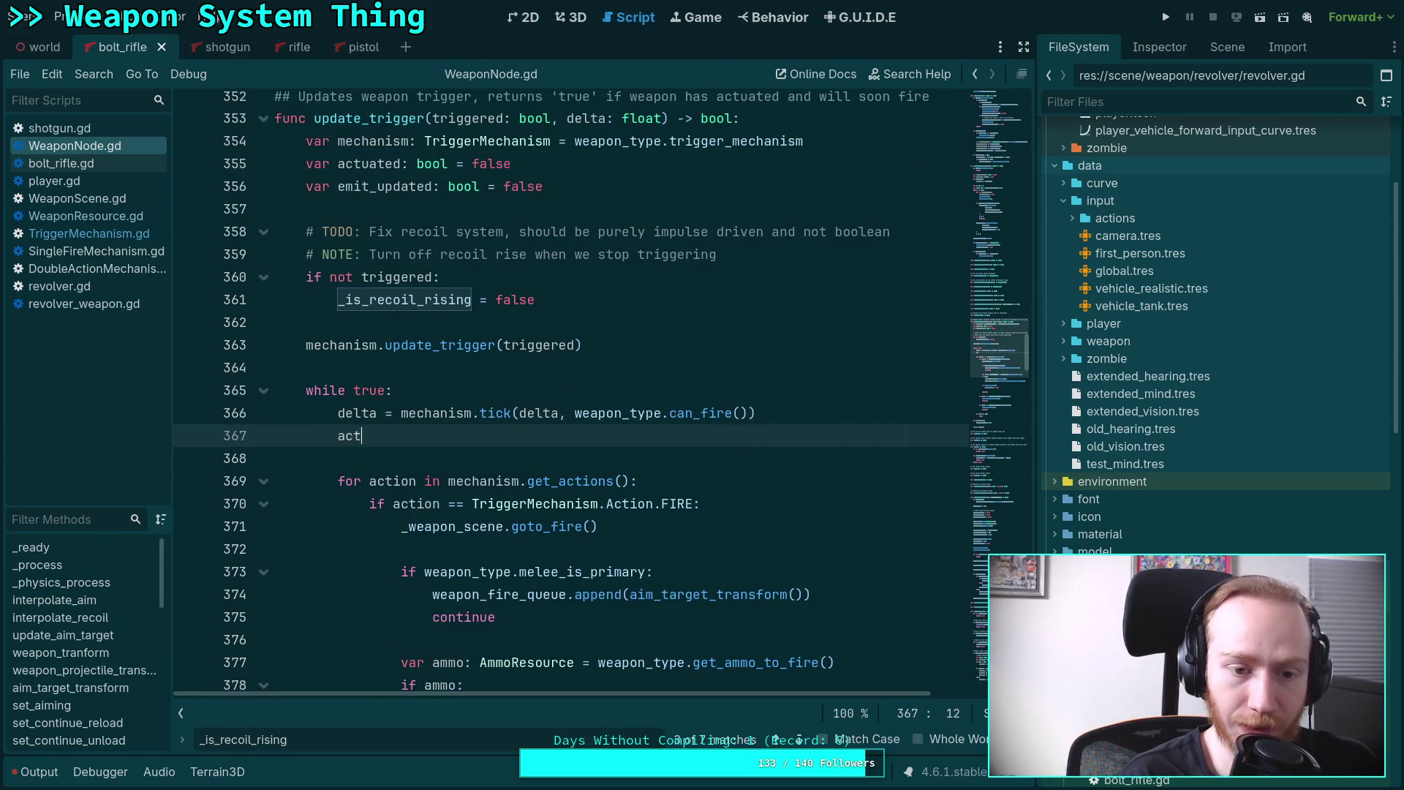
pyautogui.press('Return')
pyautogui.press('BackSpace')
pyautogui.press('BackSpace')
pyautogui.press('BackSpace')
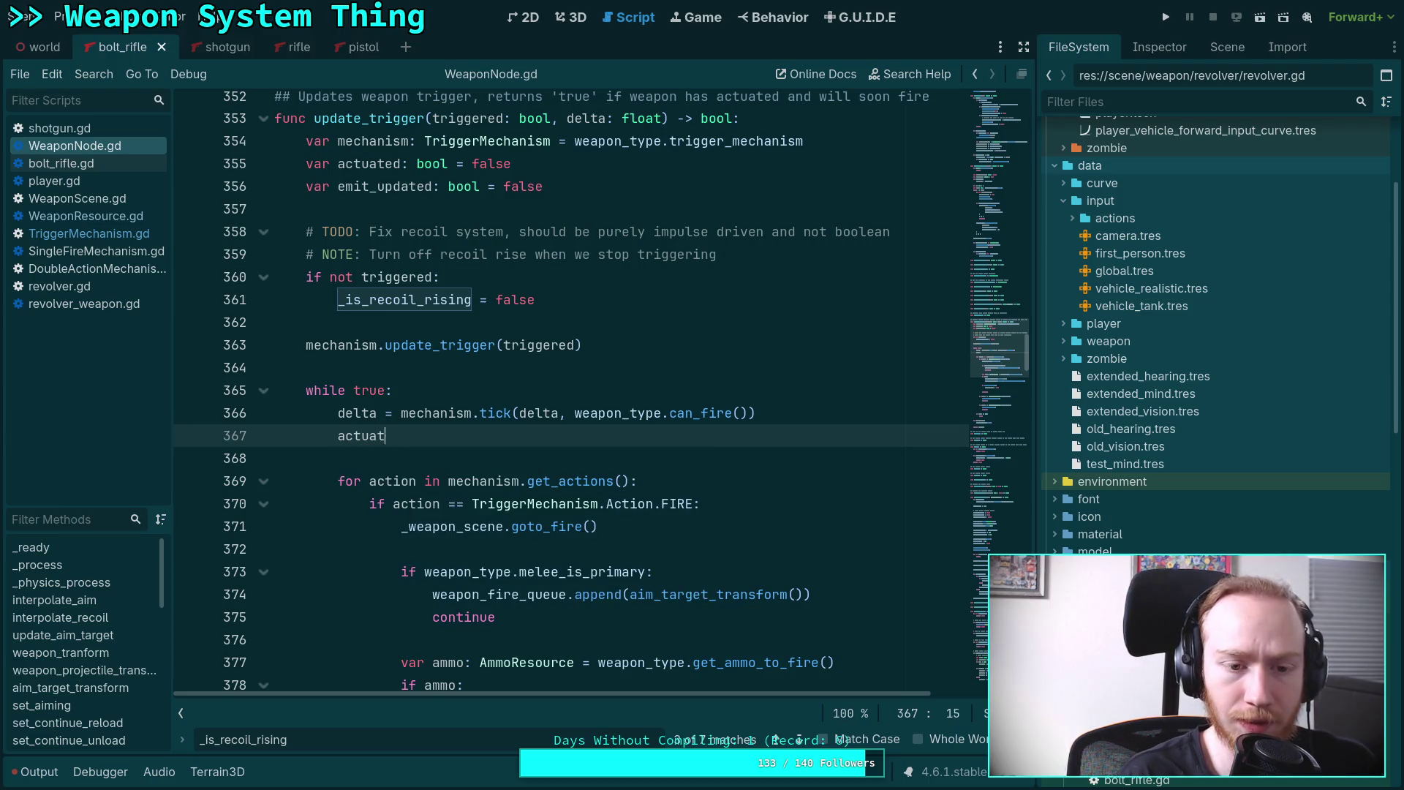
# Add `if mechanism.actuated:` with `actuated = true` beneath the tick call.
pyautogui.write('if m')
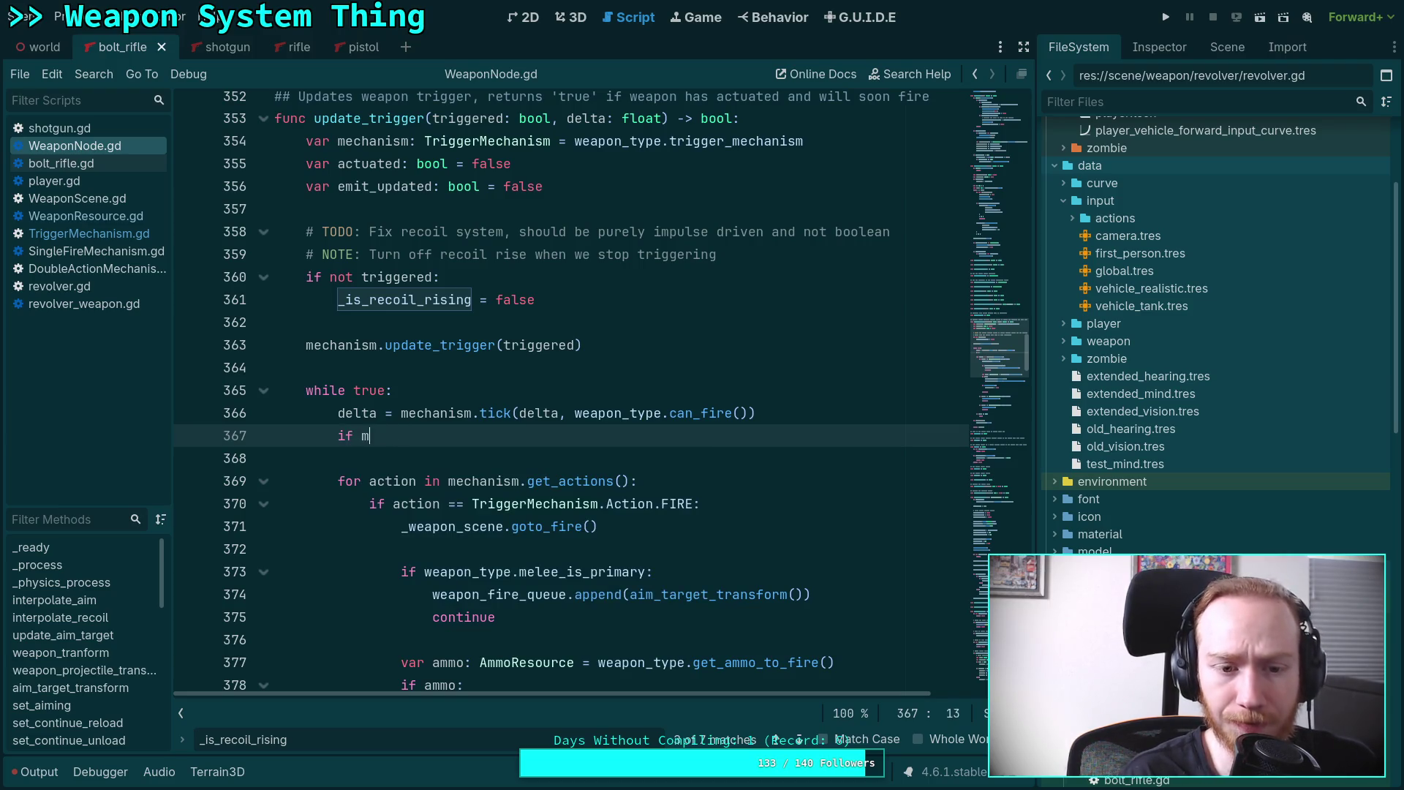
pyautogui.write('echanism.ac')
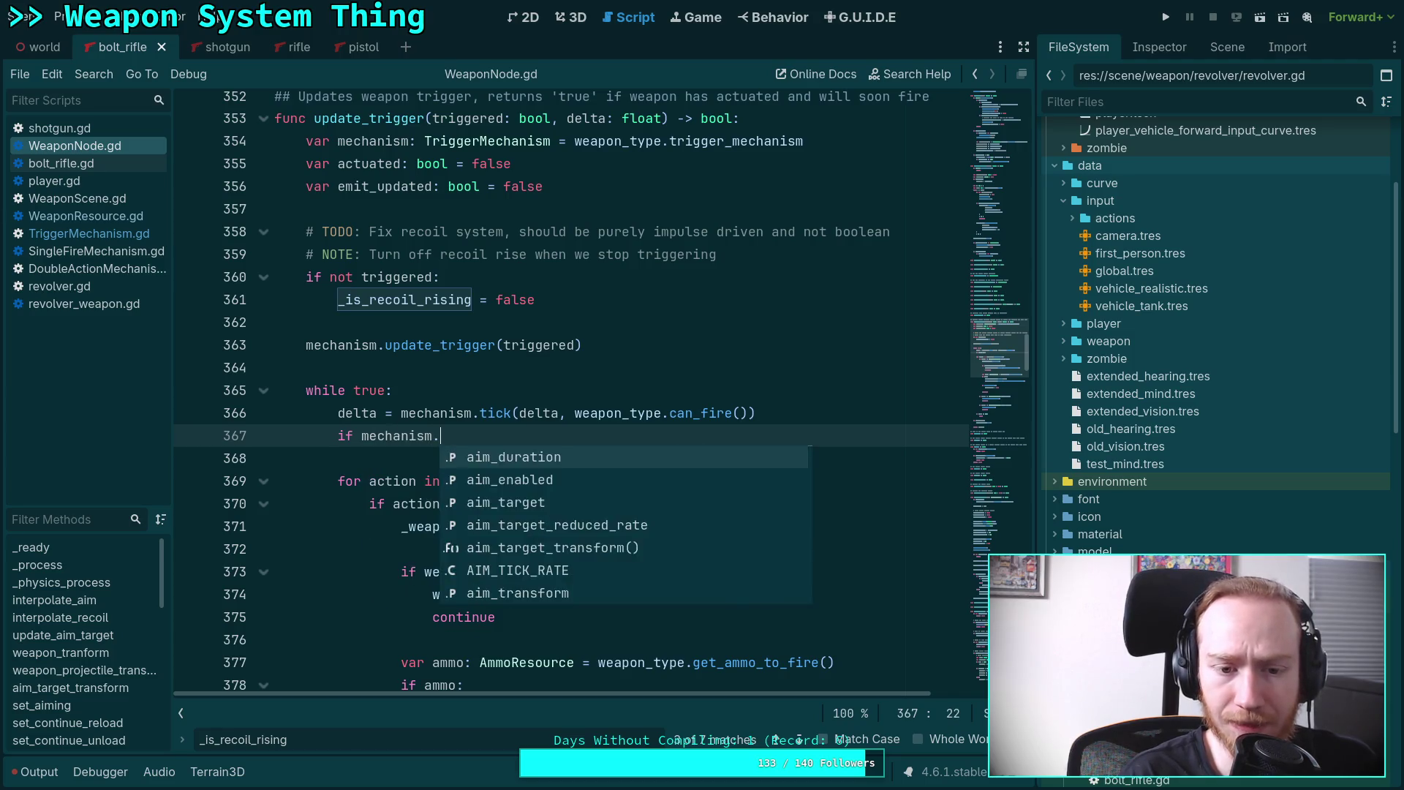
pyautogui.press('Down')
pyautogui.press('Return')
pyautogui.write(':')
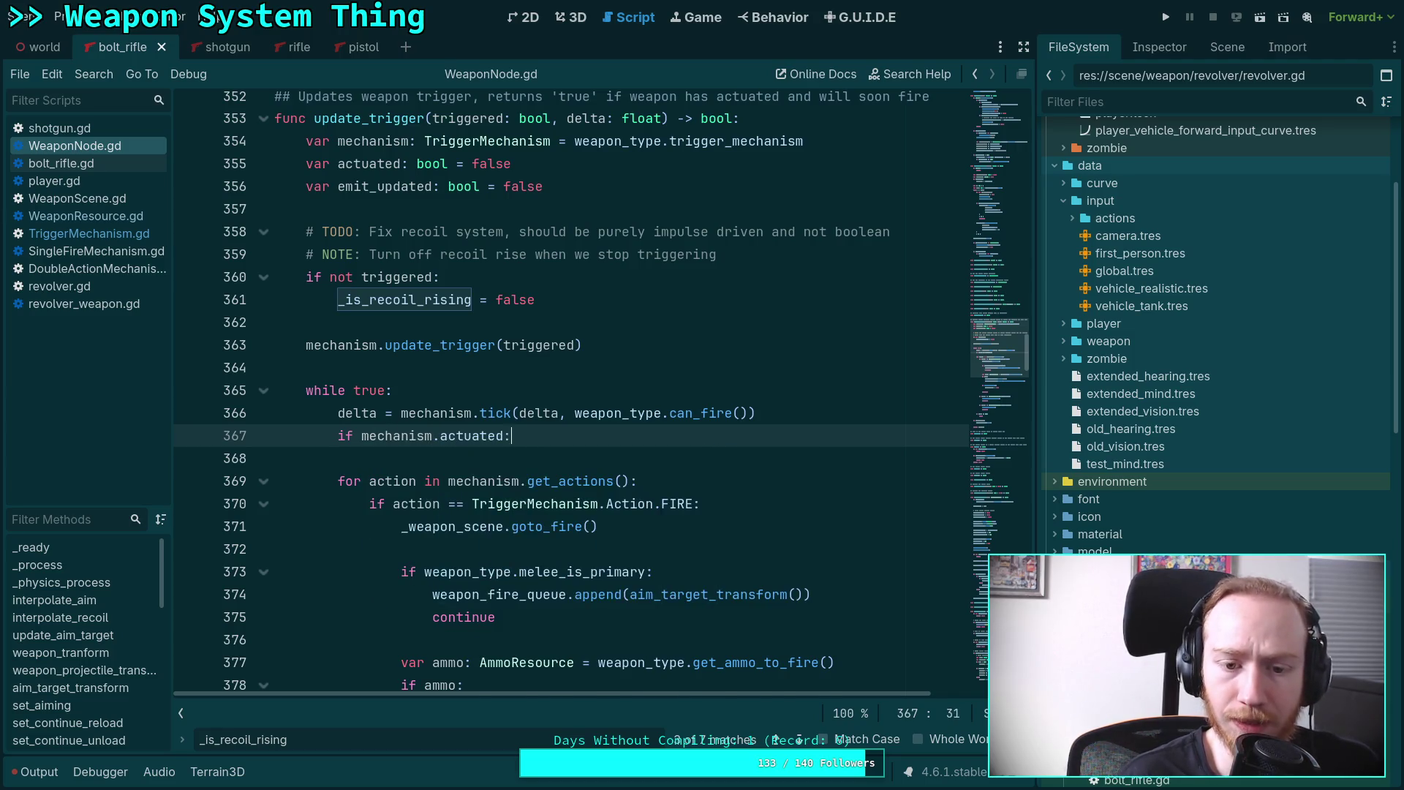
pyautogui.press('Return')
pyautogui.write('ac')
pyautogui.press('Return')
pyautogui.write('= true')
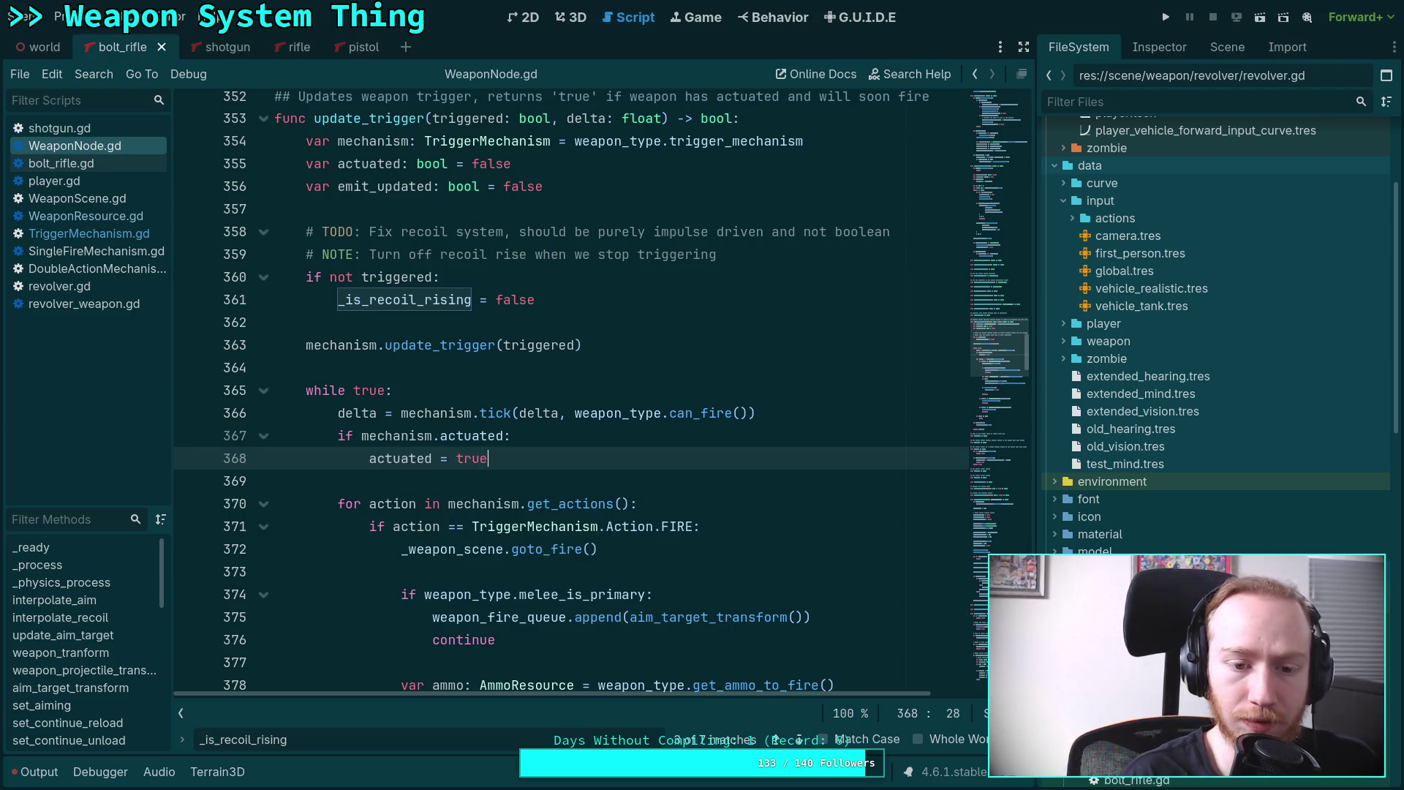
pyautogui.click(825, 414)
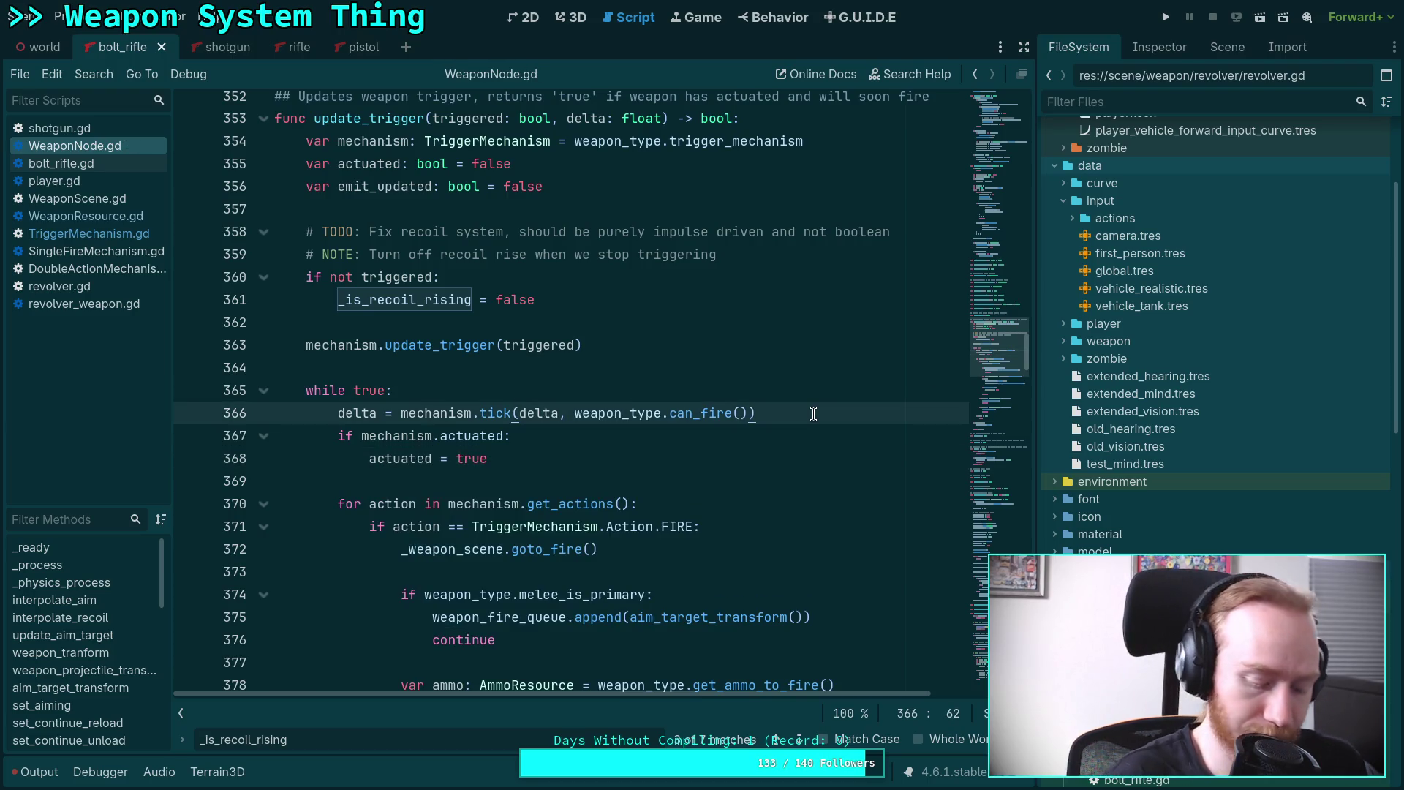
pyautogui.press('Return')
# Change the break check's comparison to `delta <= 0.0` and save WeaponNode.gd.
pyautogui.scroll(-2, 768, 438)
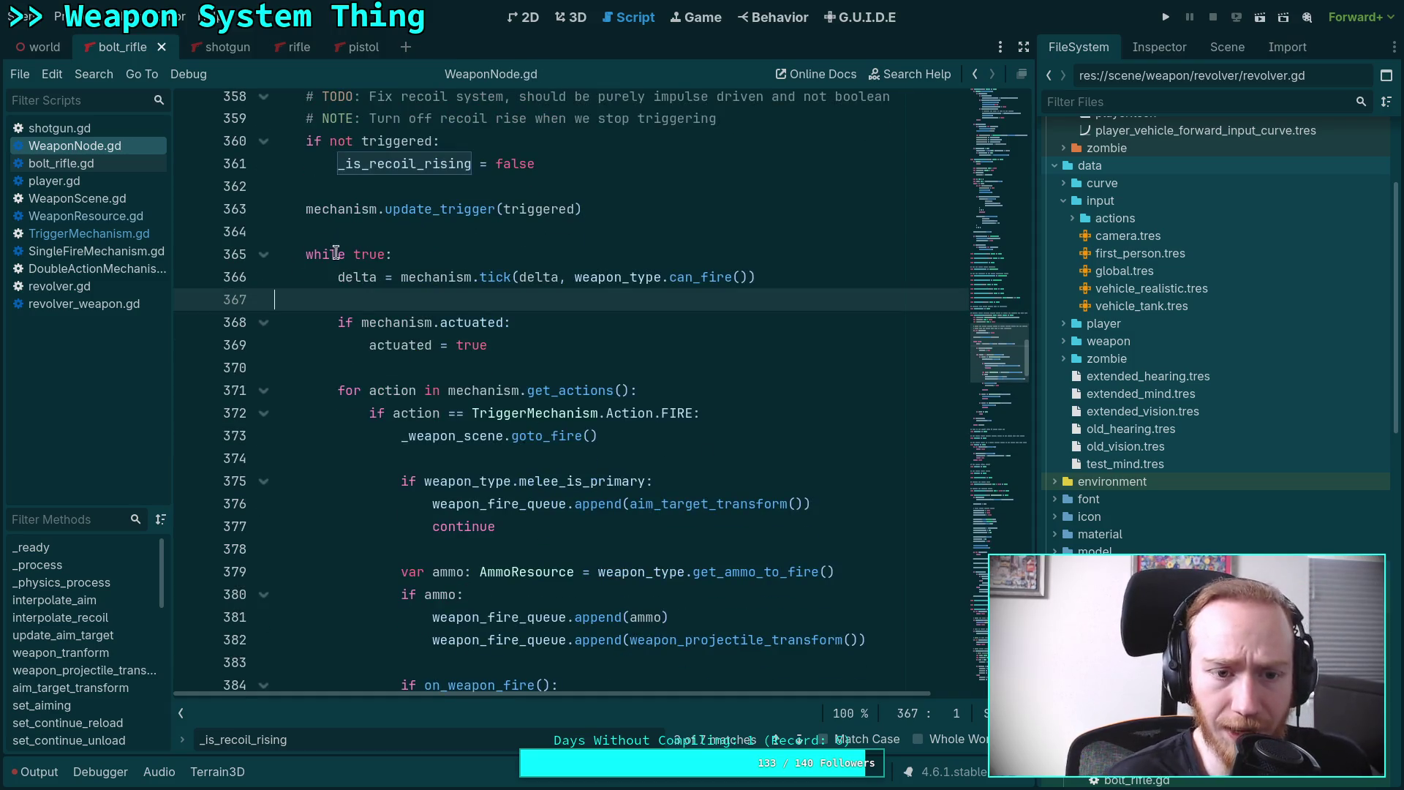
pyautogui.doubleClick(369, 253)
pyautogui.scroll(-4, 550, 358)
pyautogui.scroll(-3, 551, 359)
pyautogui.click(379, 504)
pyautogui.scroll(4, 555, 402)
pyautogui.scroll(5, 556, 402)
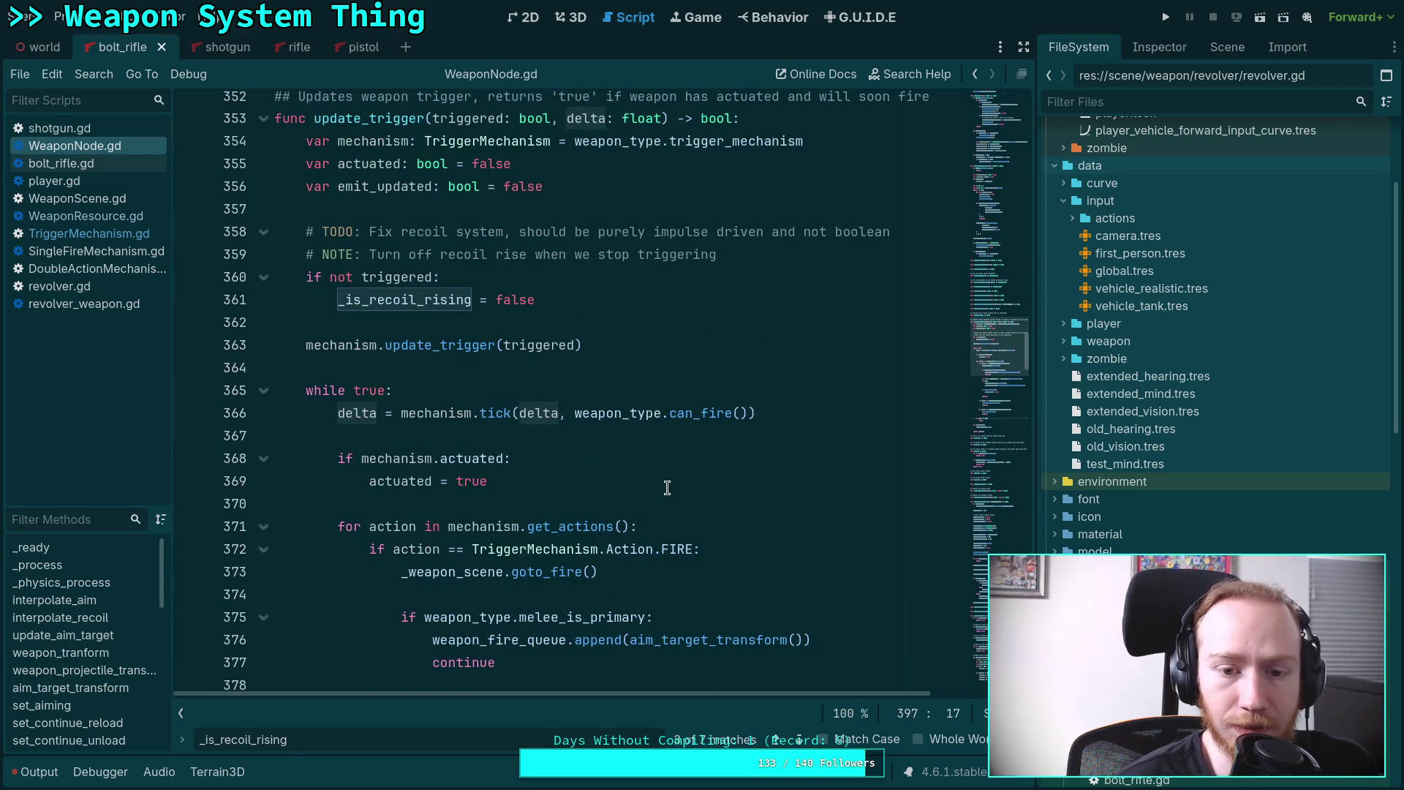
pyautogui.press('Right')
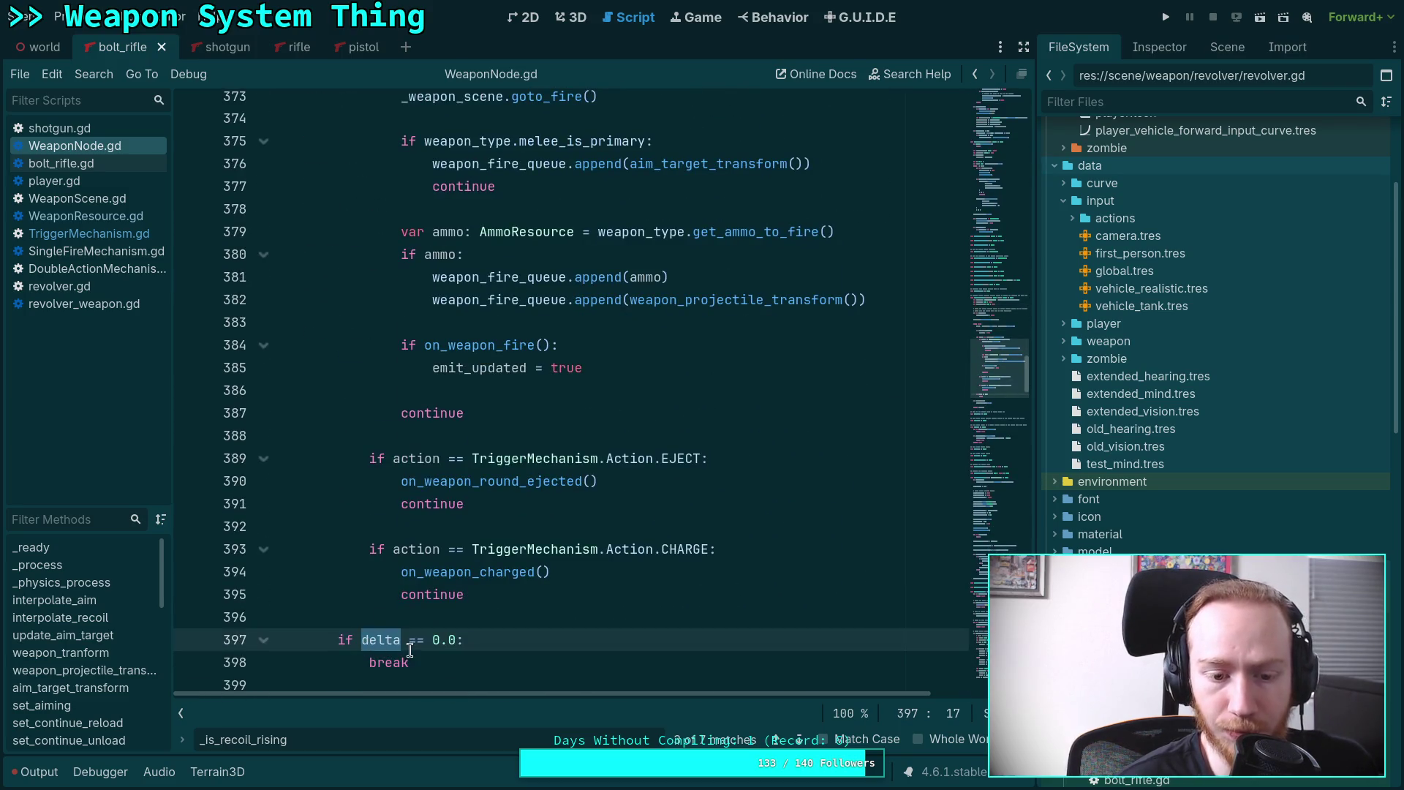
pyautogui.press('Delete')
pyautogui.write('<')
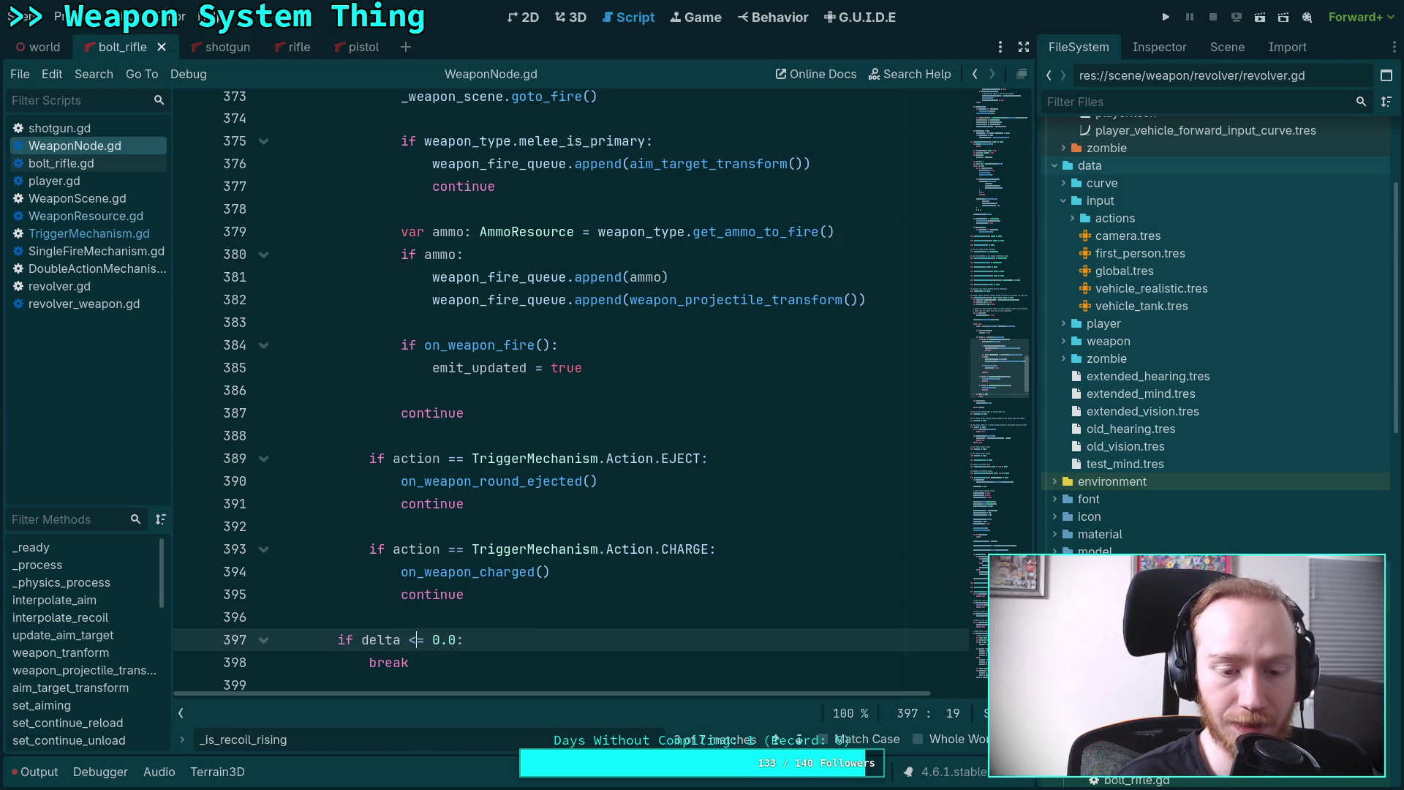
pyautogui.hotkey('ctrl', 's')
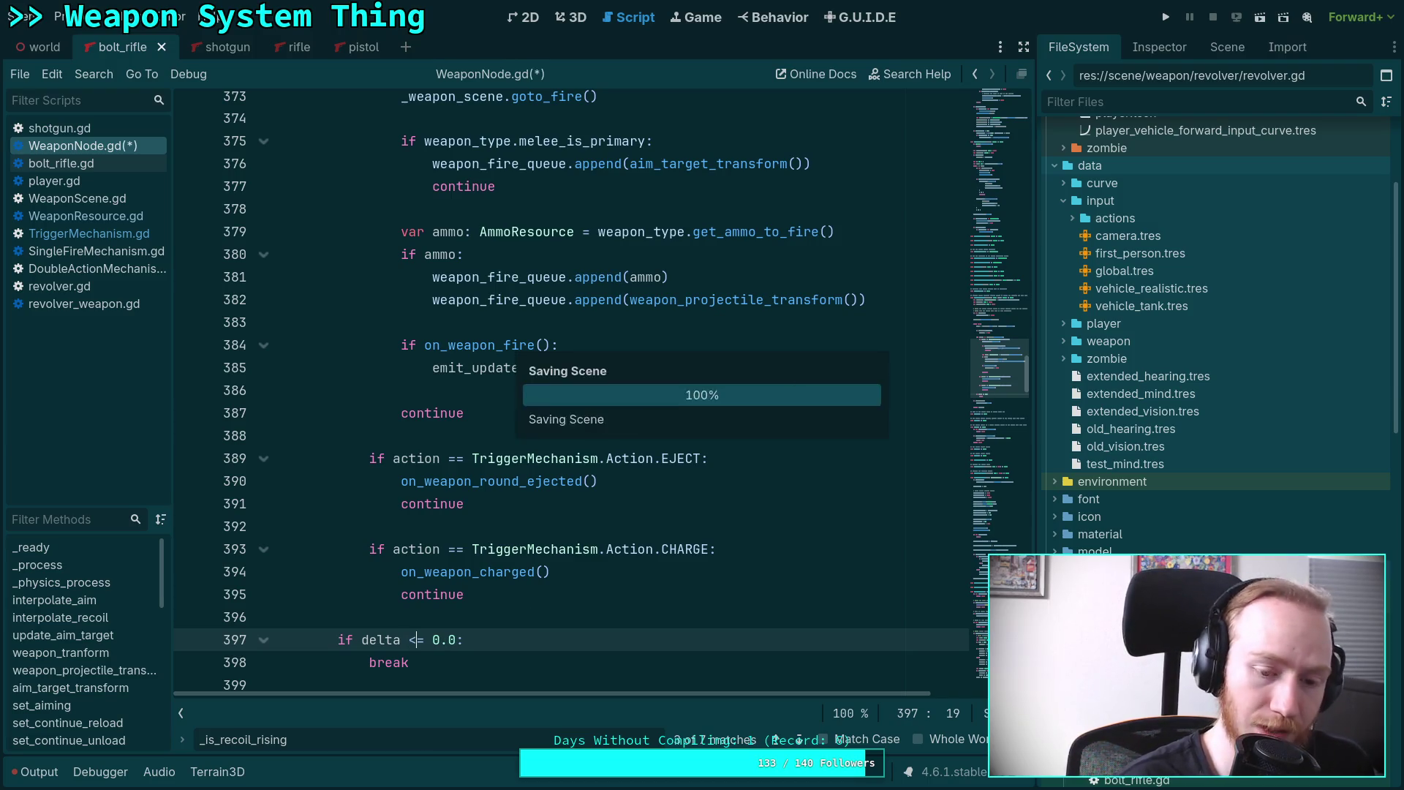
# Look over the uses of delta, then switch to DoubleActionMechanism.gd.
pyautogui.click(429, 615)
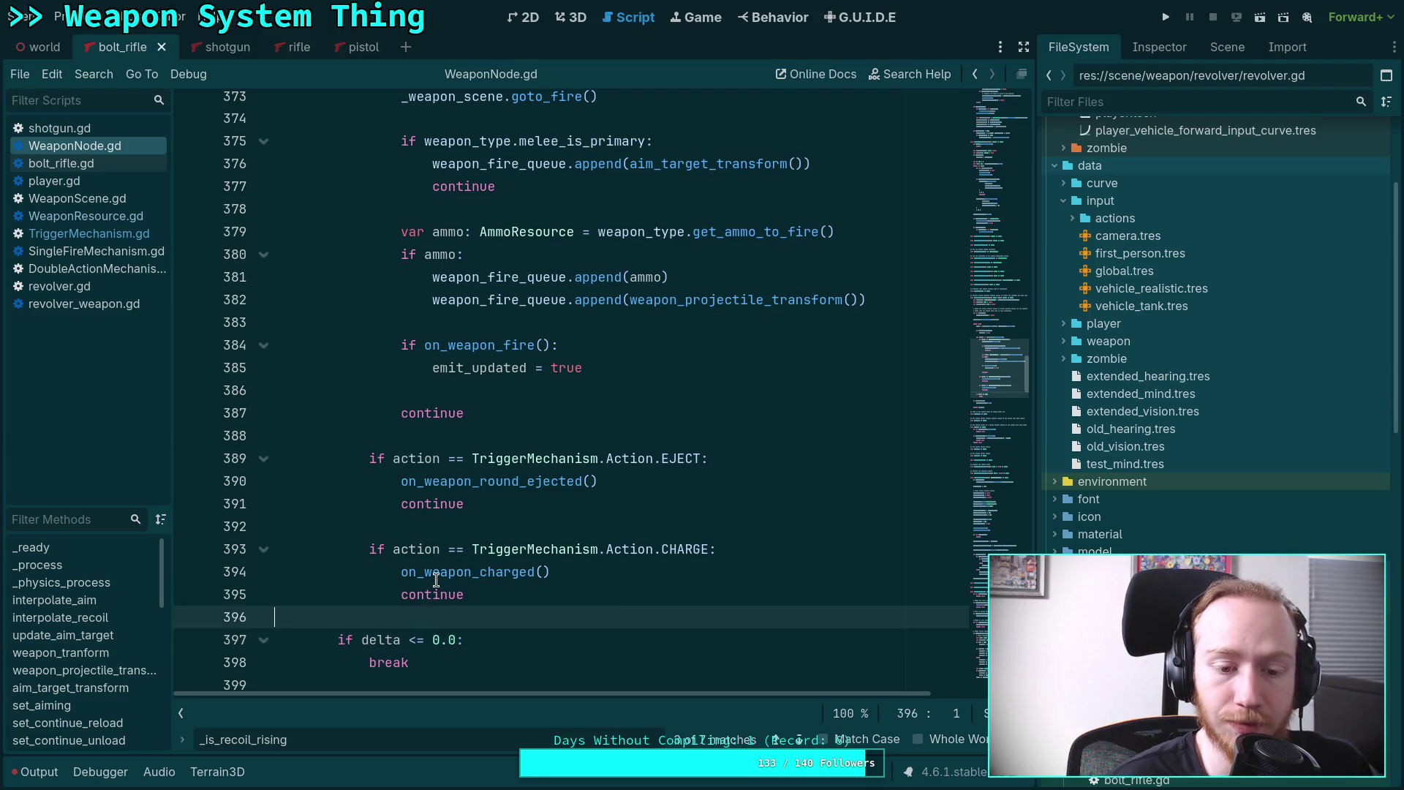
pyautogui.scroll(5, 430, 607)
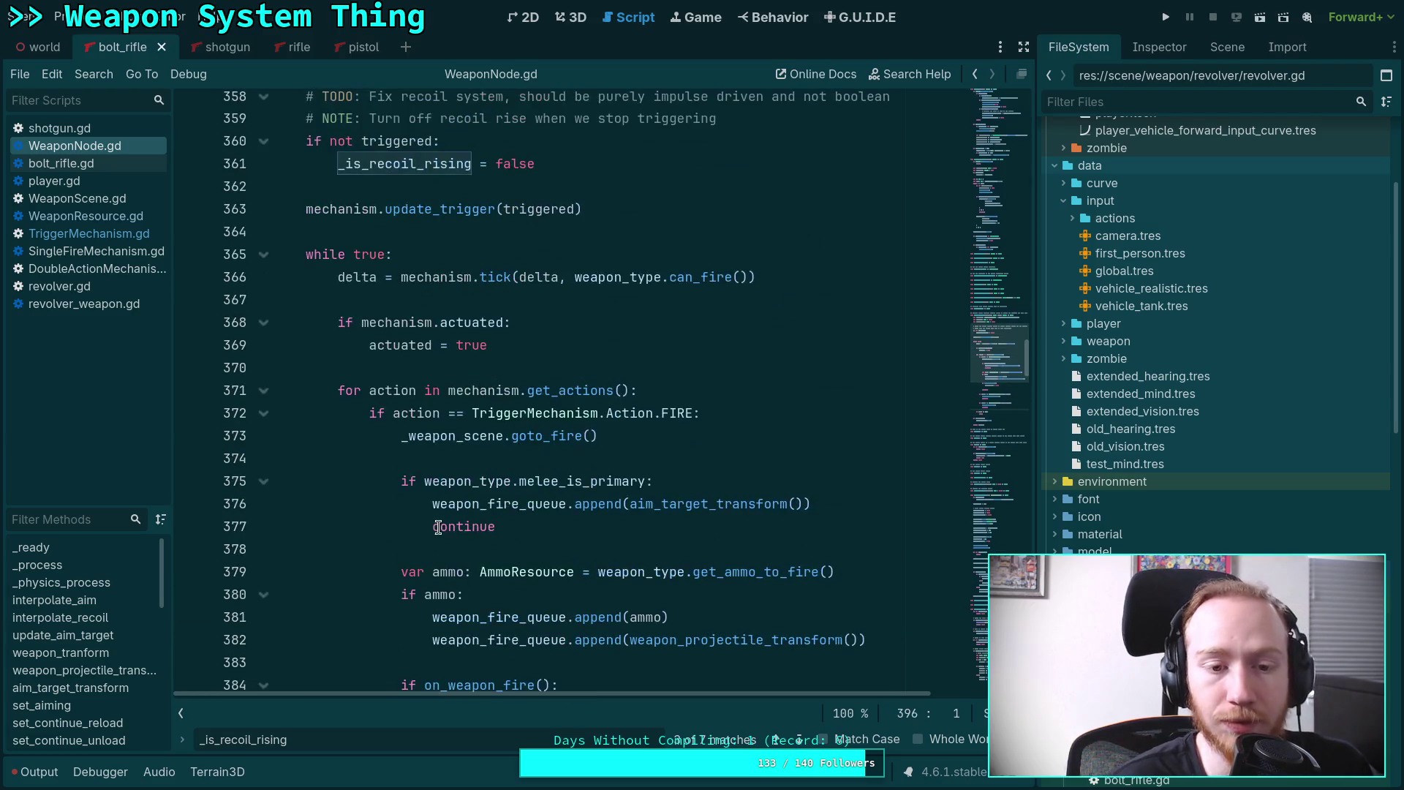
pyautogui.doubleClick(363, 277)
pyautogui.scroll(-9, 563, 347)
pyautogui.click(438, 410)
pyautogui.scroll(-3, 602, 414)
pyautogui.scroll(-3, 602, 415)
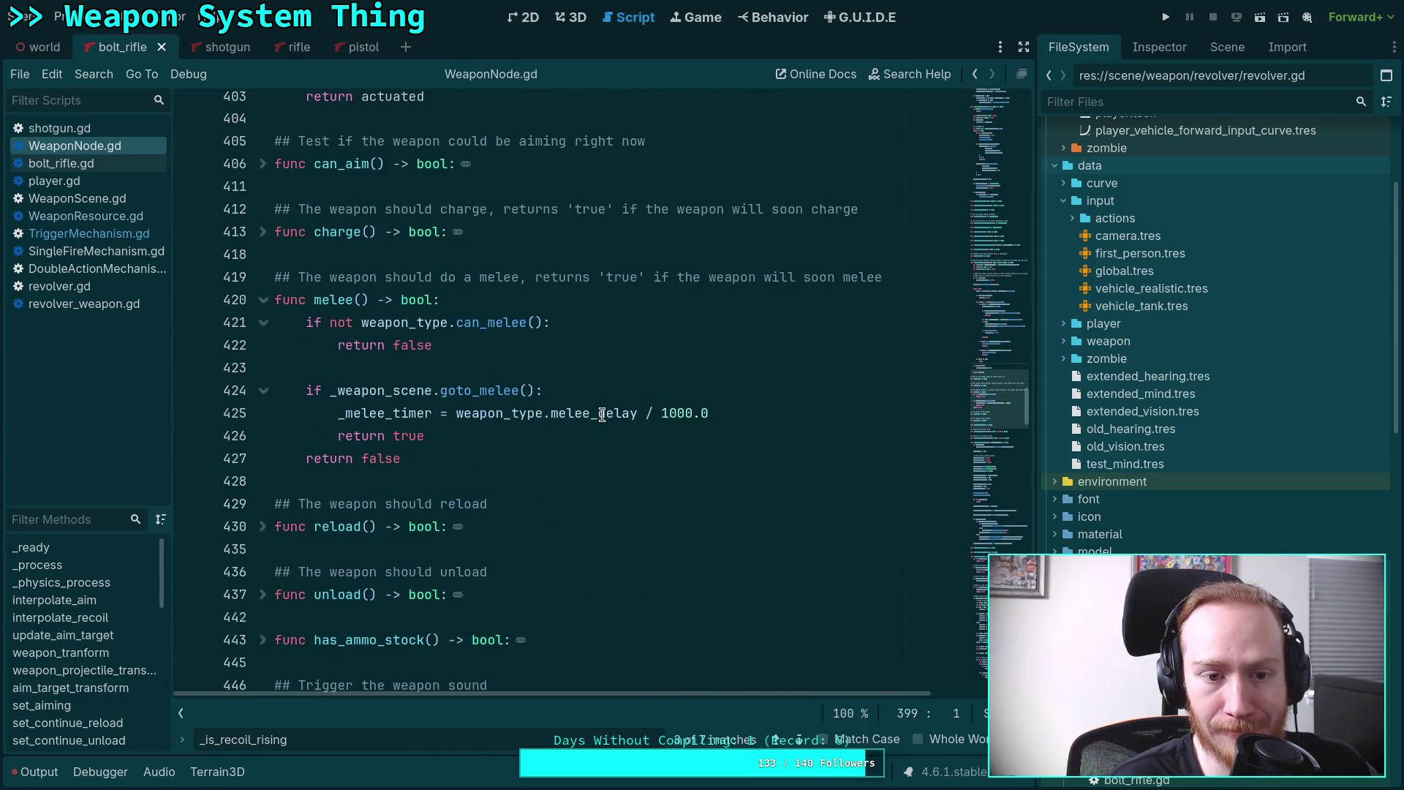
pyautogui.click(95, 269)
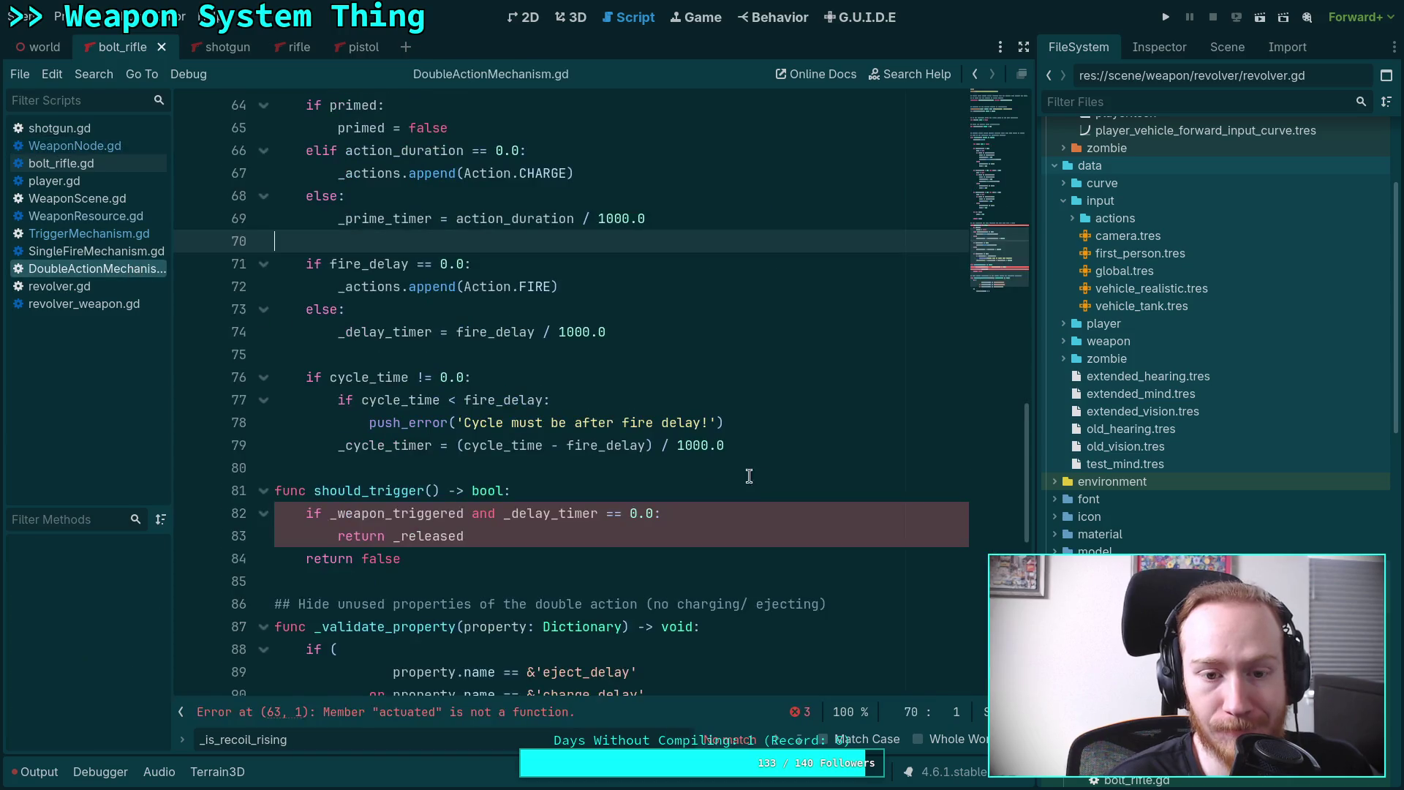
# Read through DoubleActionMechanism's tick signature and the actuated code.
pyautogui.scroll(-3, 483, 545)
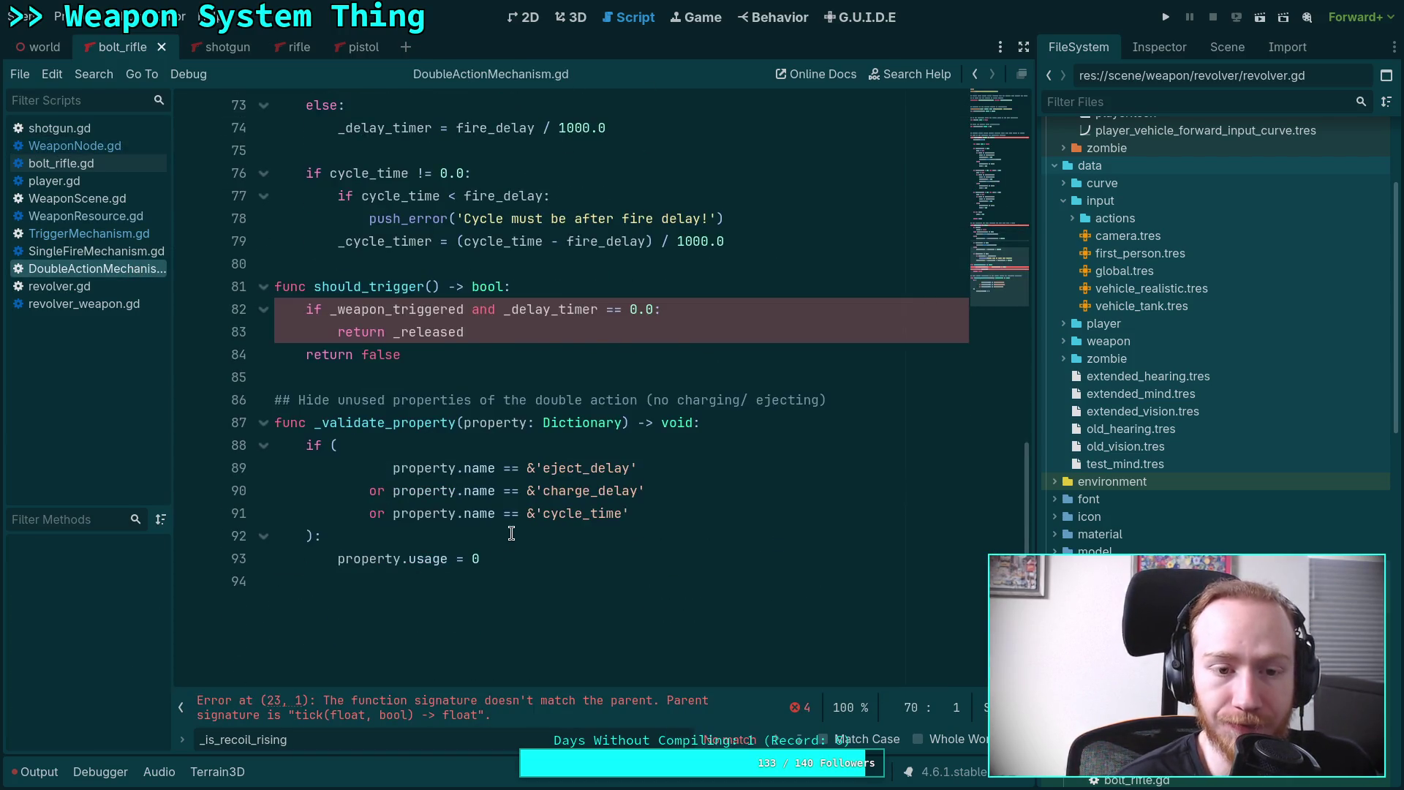
pyautogui.scroll(2, 475, 542)
pyautogui.scroll(9, 472, 534)
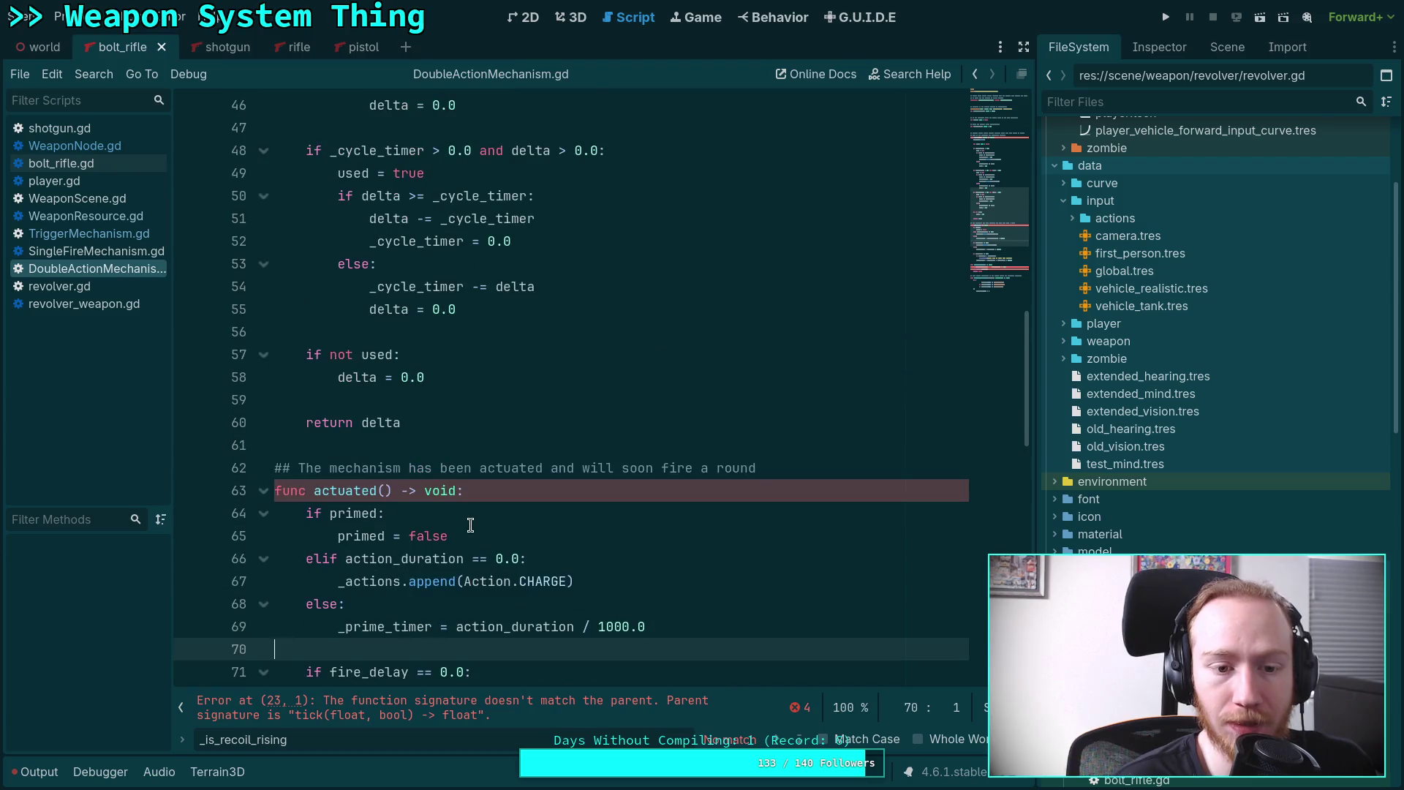
pyautogui.scroll(-5, 471, 525)
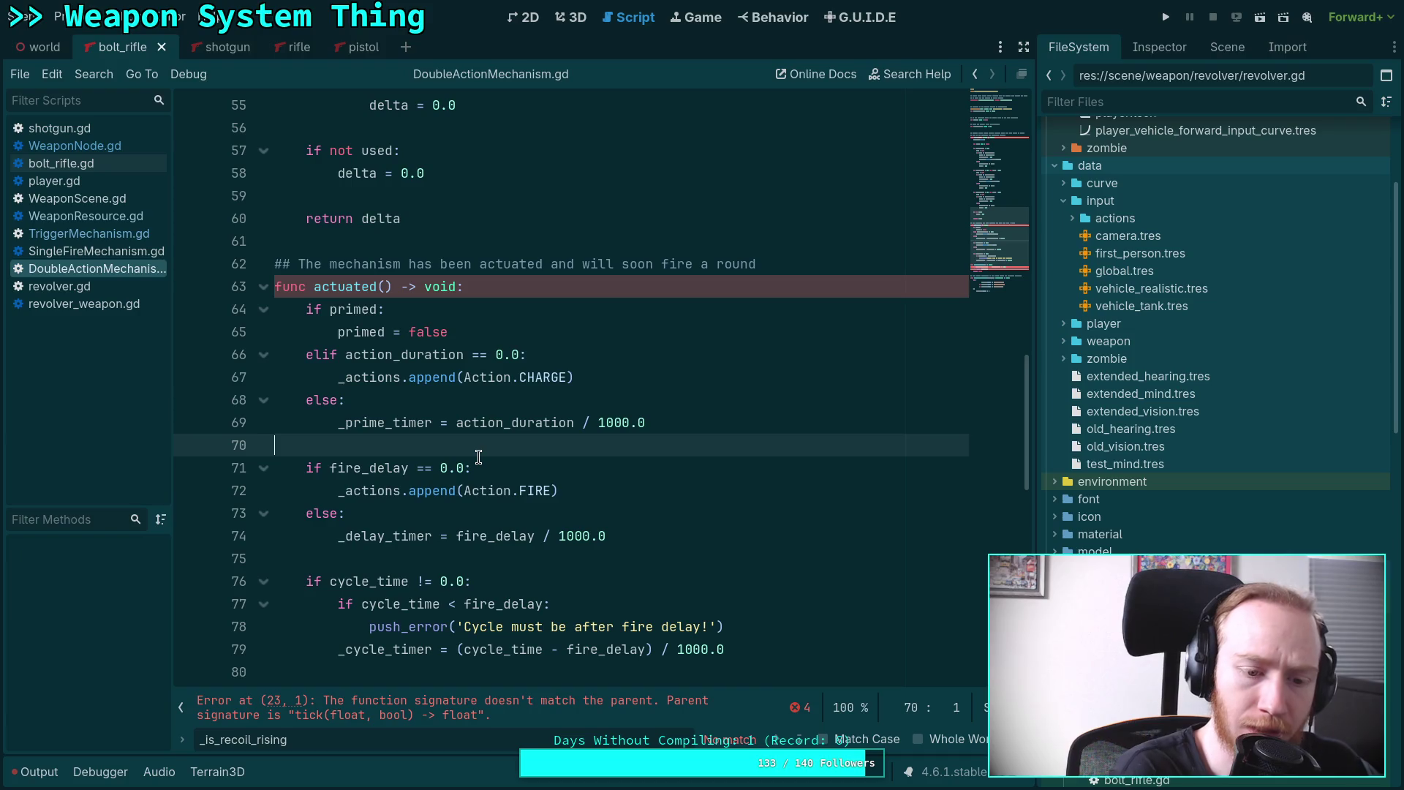
pyautogui.scroll(14, 479, 457)
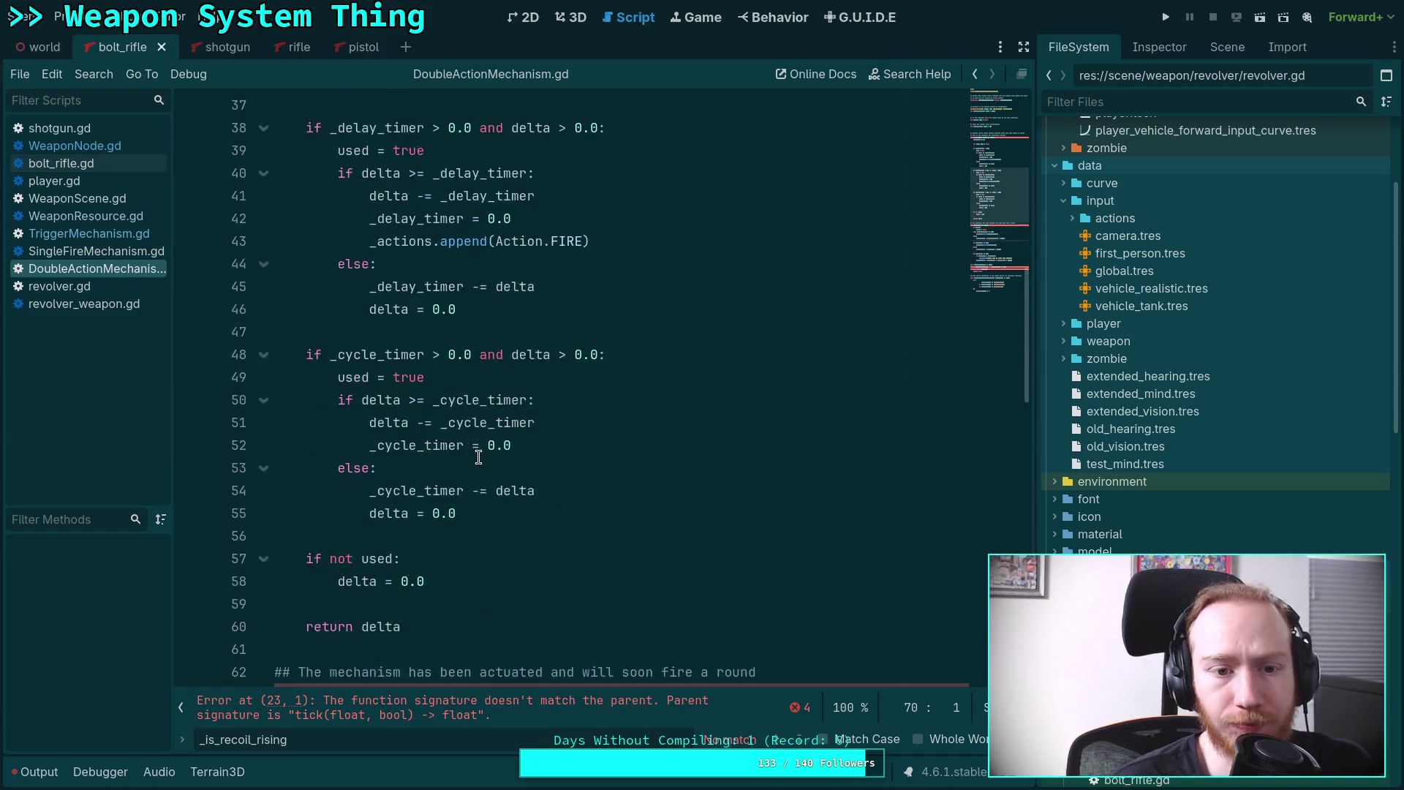
pyautogui.click(450, 329)
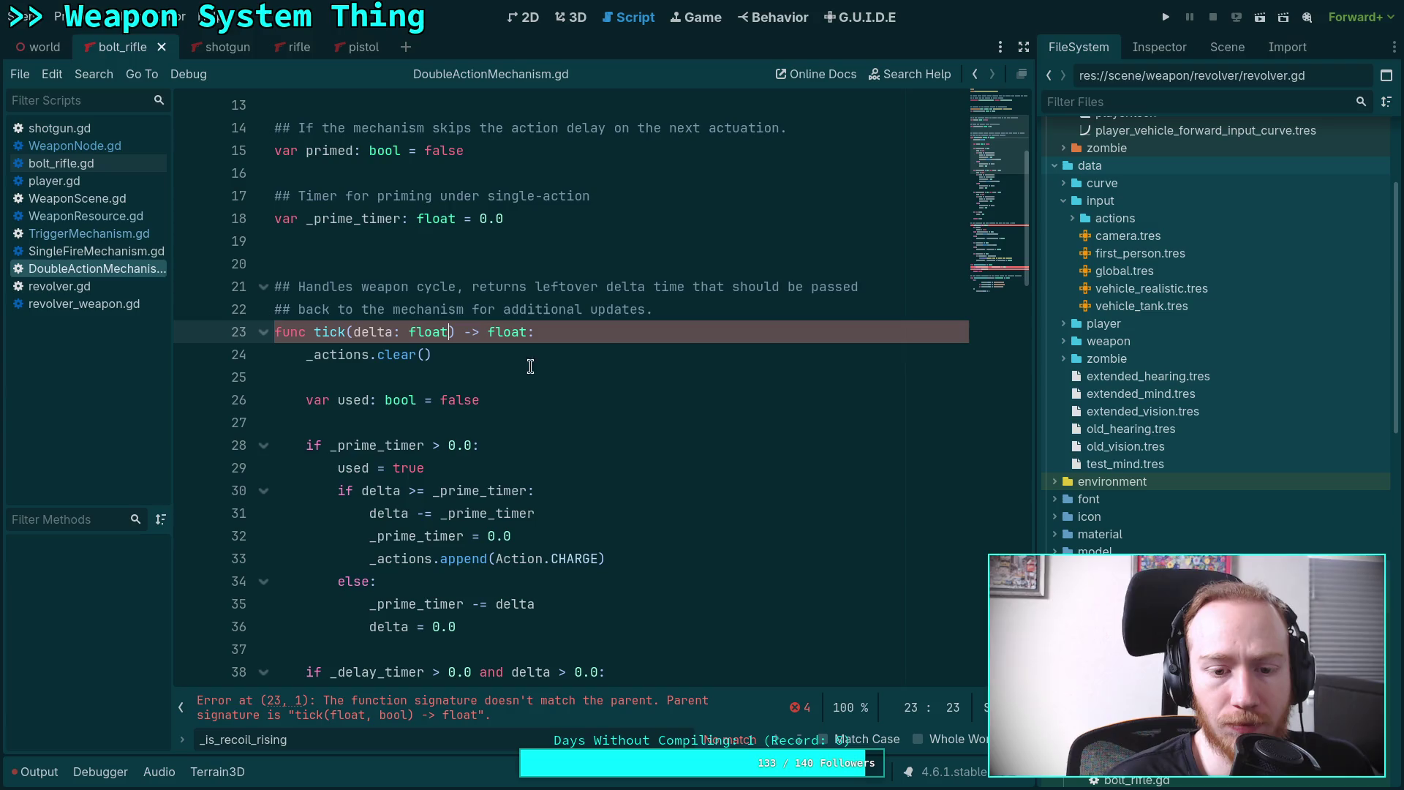
pyautogui.scroll(-7, 673, 446)
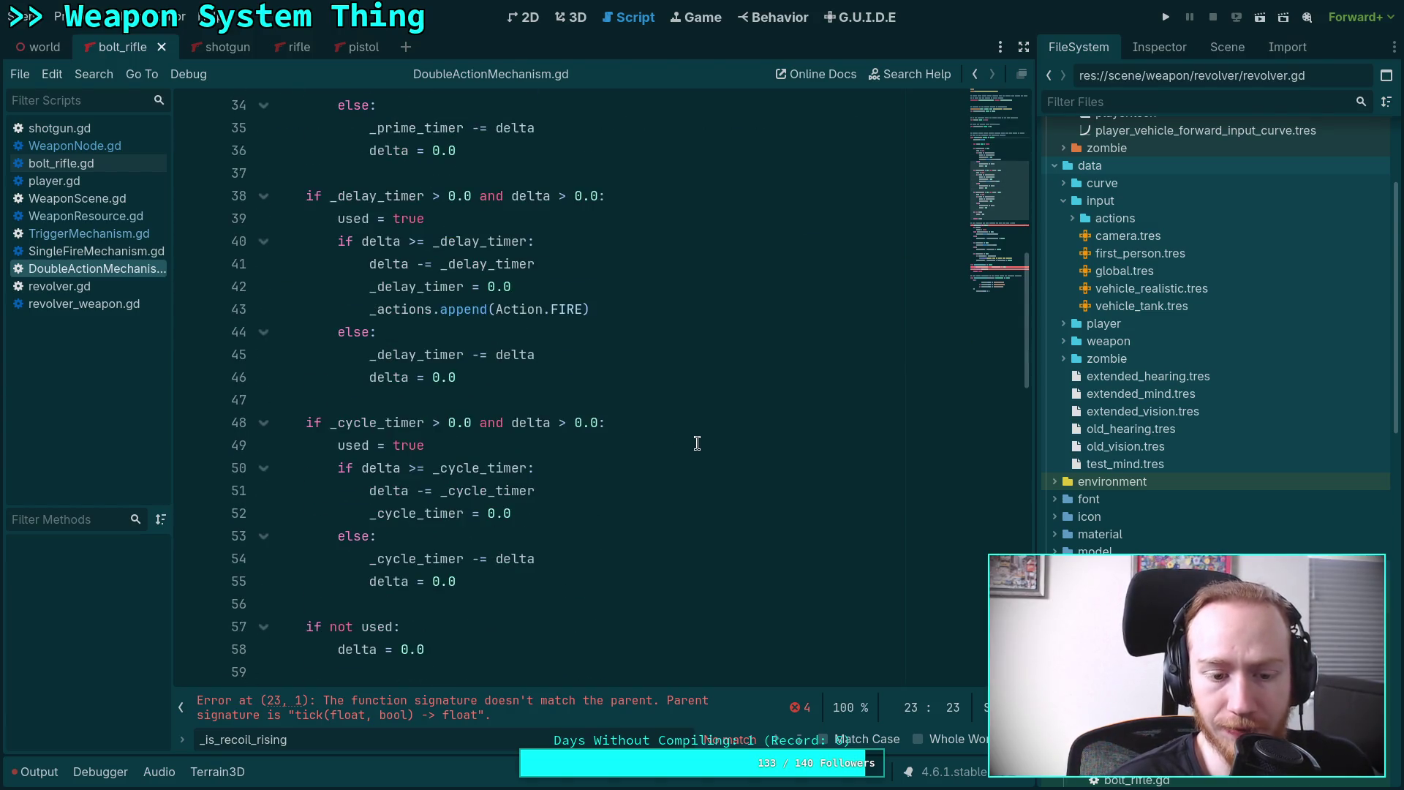
pyautogui.scroll(-2, 695, 446)
pyautogui.scroll(5, 696, 443)
pyautogui.scroll(1, 697, 443)
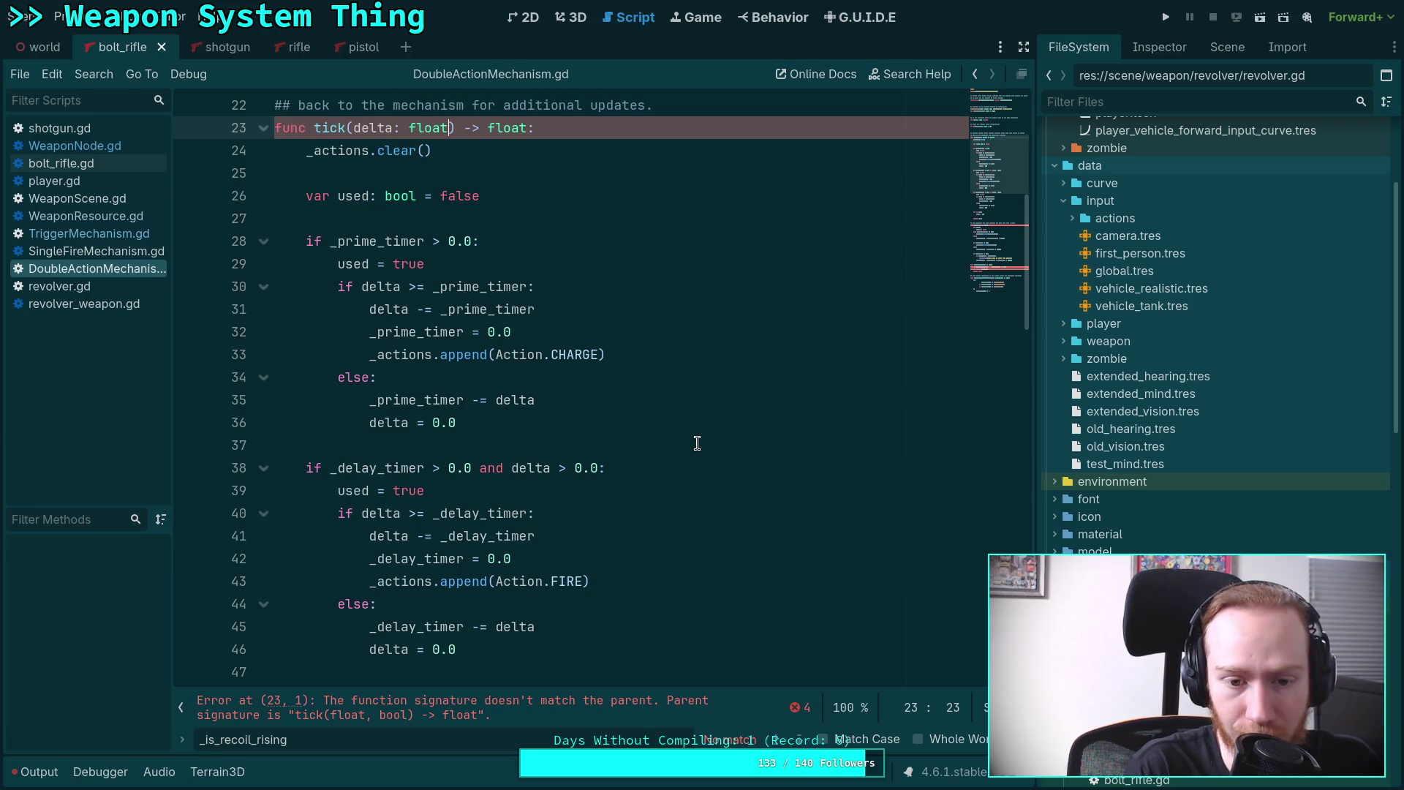
pyautogui.scroll(-13, 697, 443)
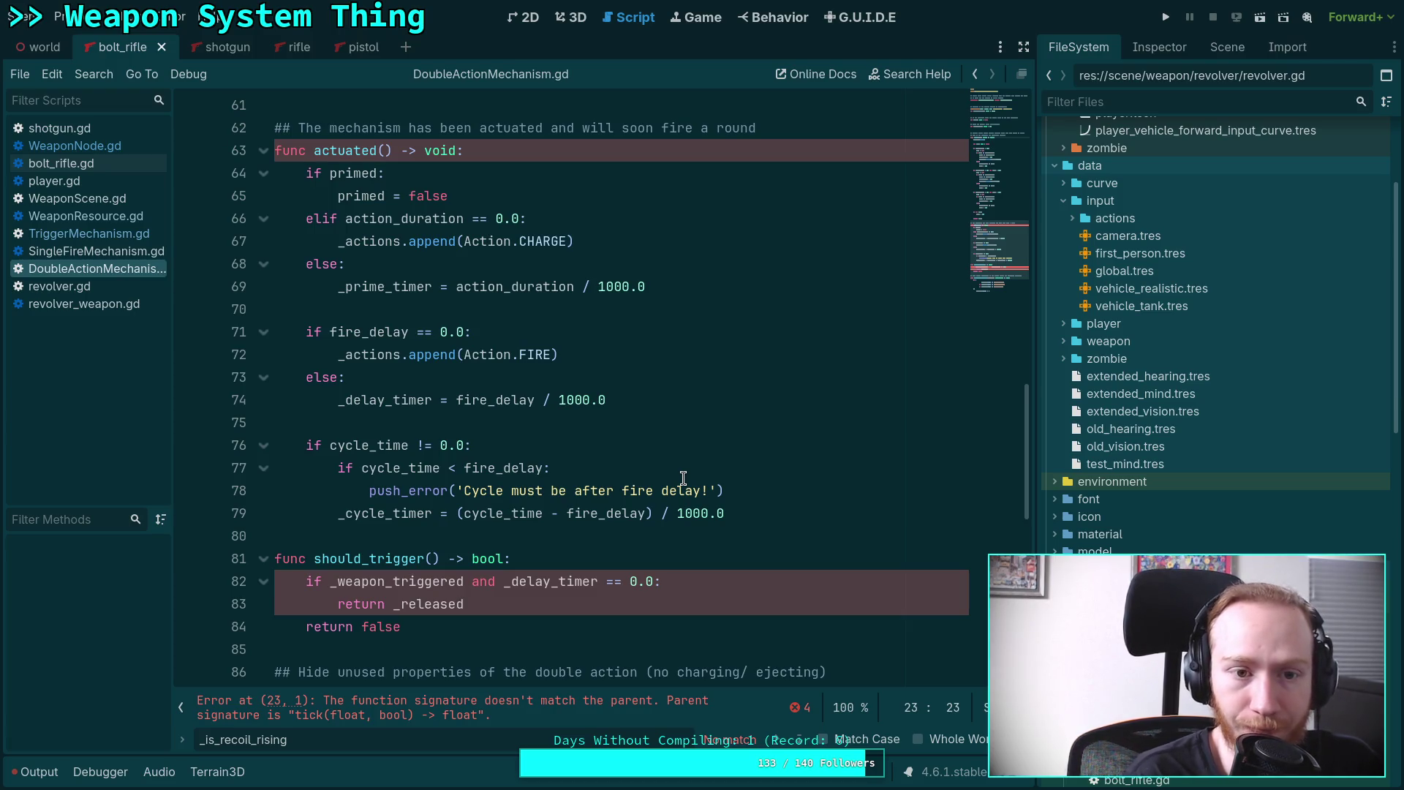
# Highlight every occurrence of primed, then switch to WeaponScene.gd.
pyautogui.click(494, 528)
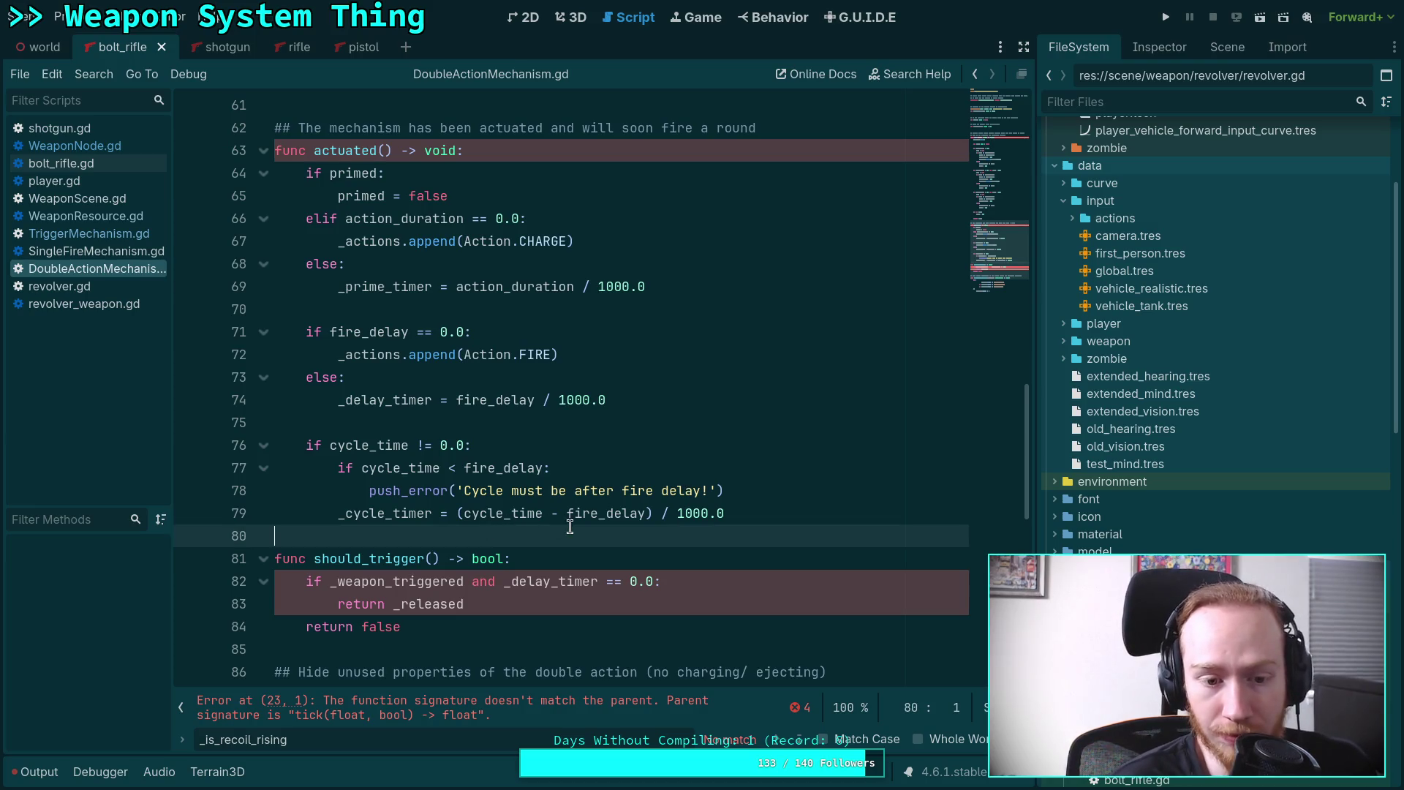
pyautogui.scroll(2, 575, 527)
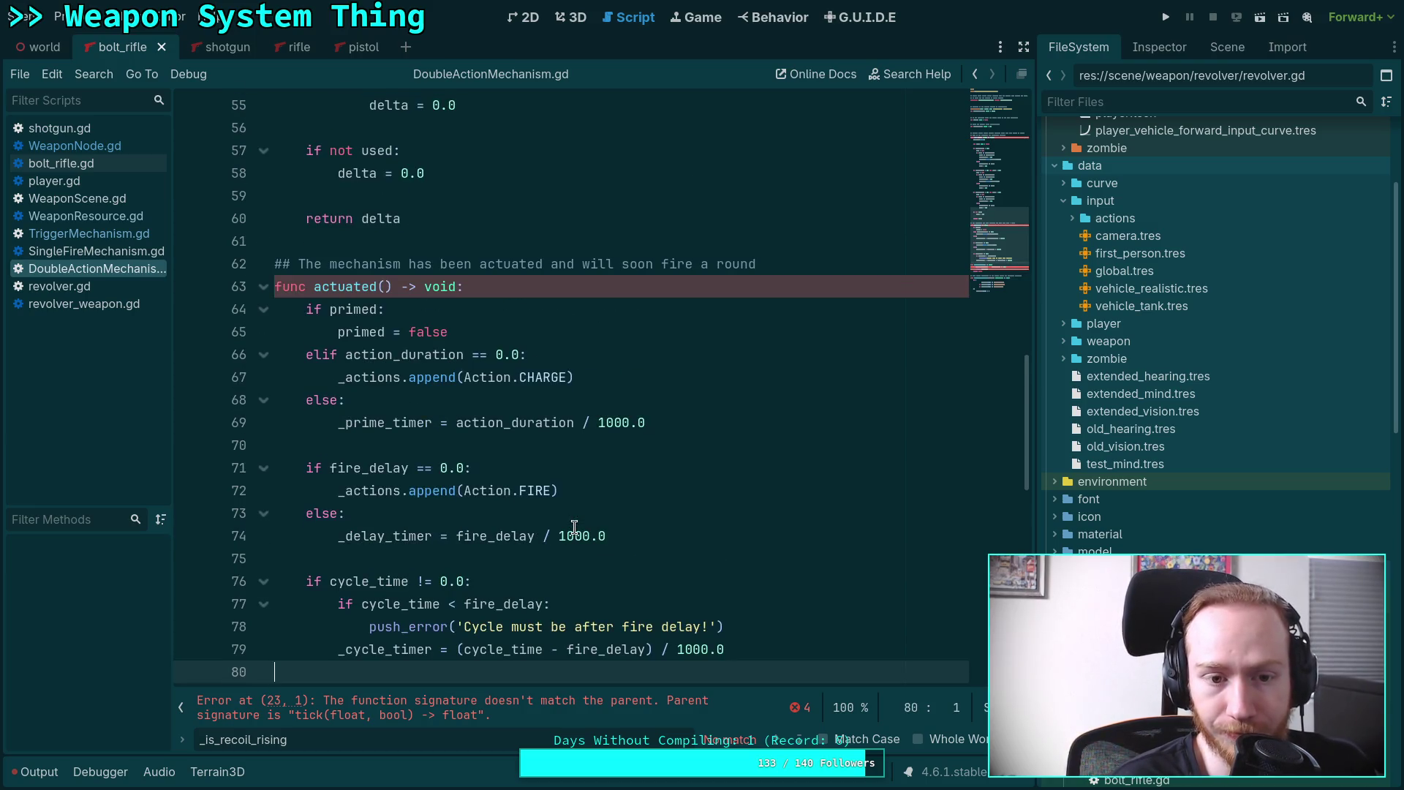
pyautogui.doubleClick(353, 310)
pyautogui.scroll(3, 592, 431)
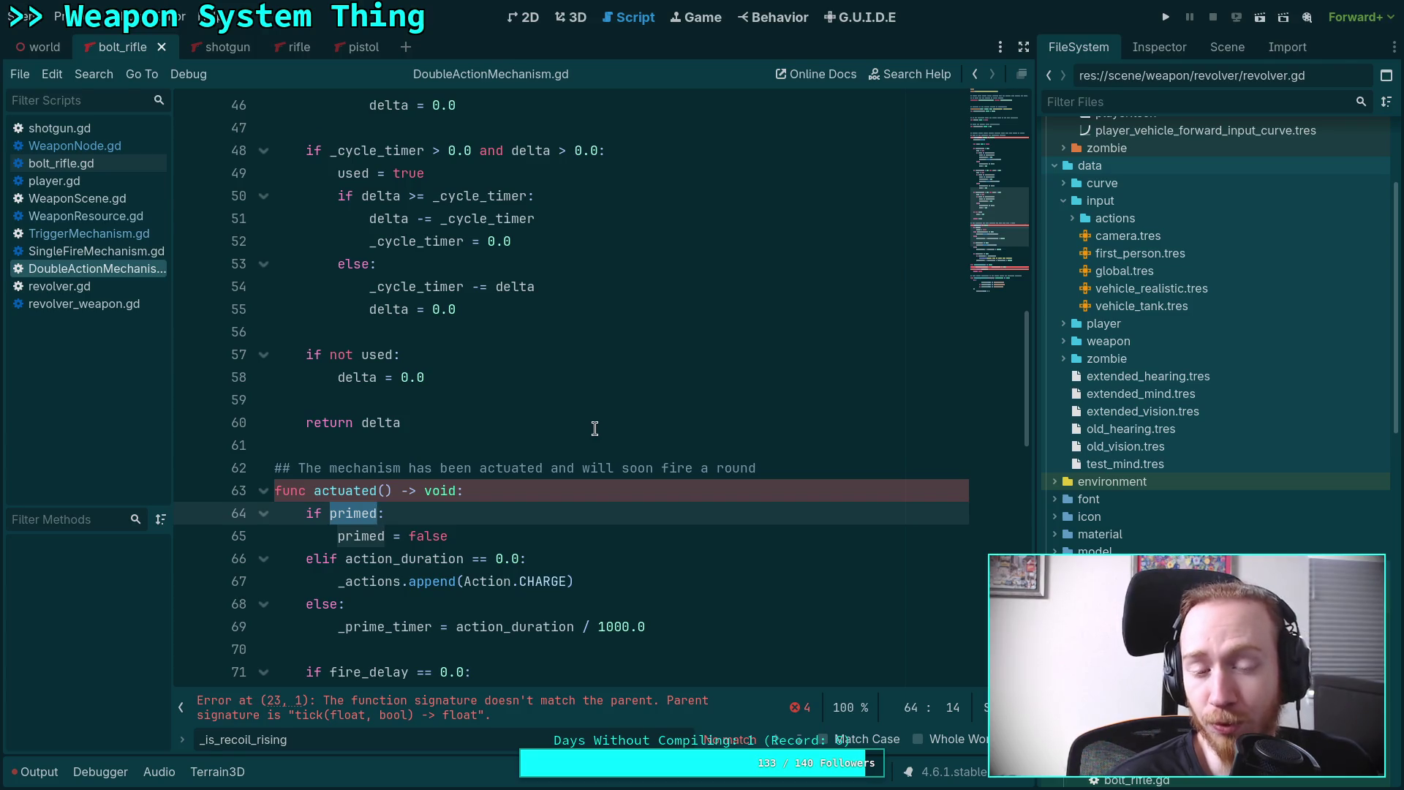
pyautogui.scroll(-3, 595, 429)
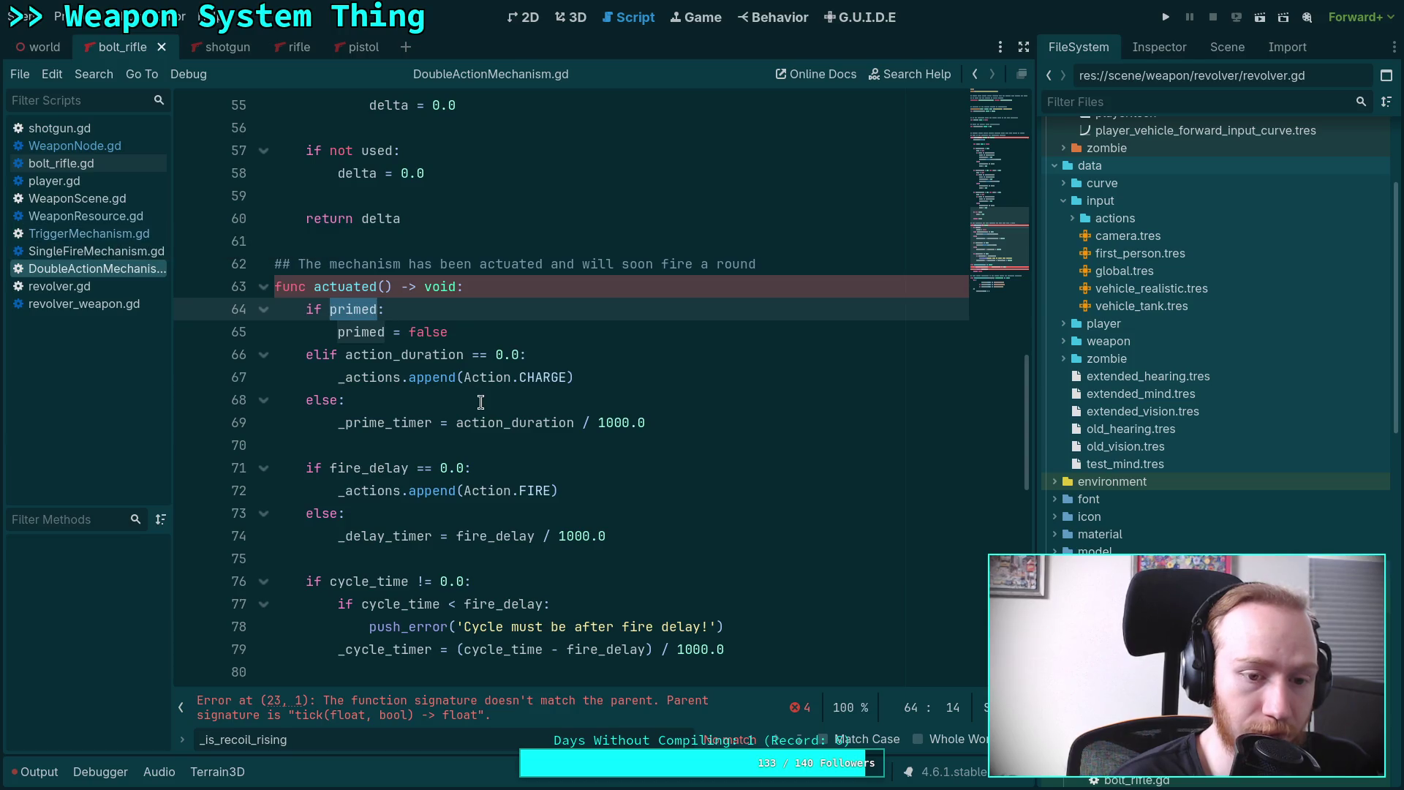
pyautogui.click(373, 439)
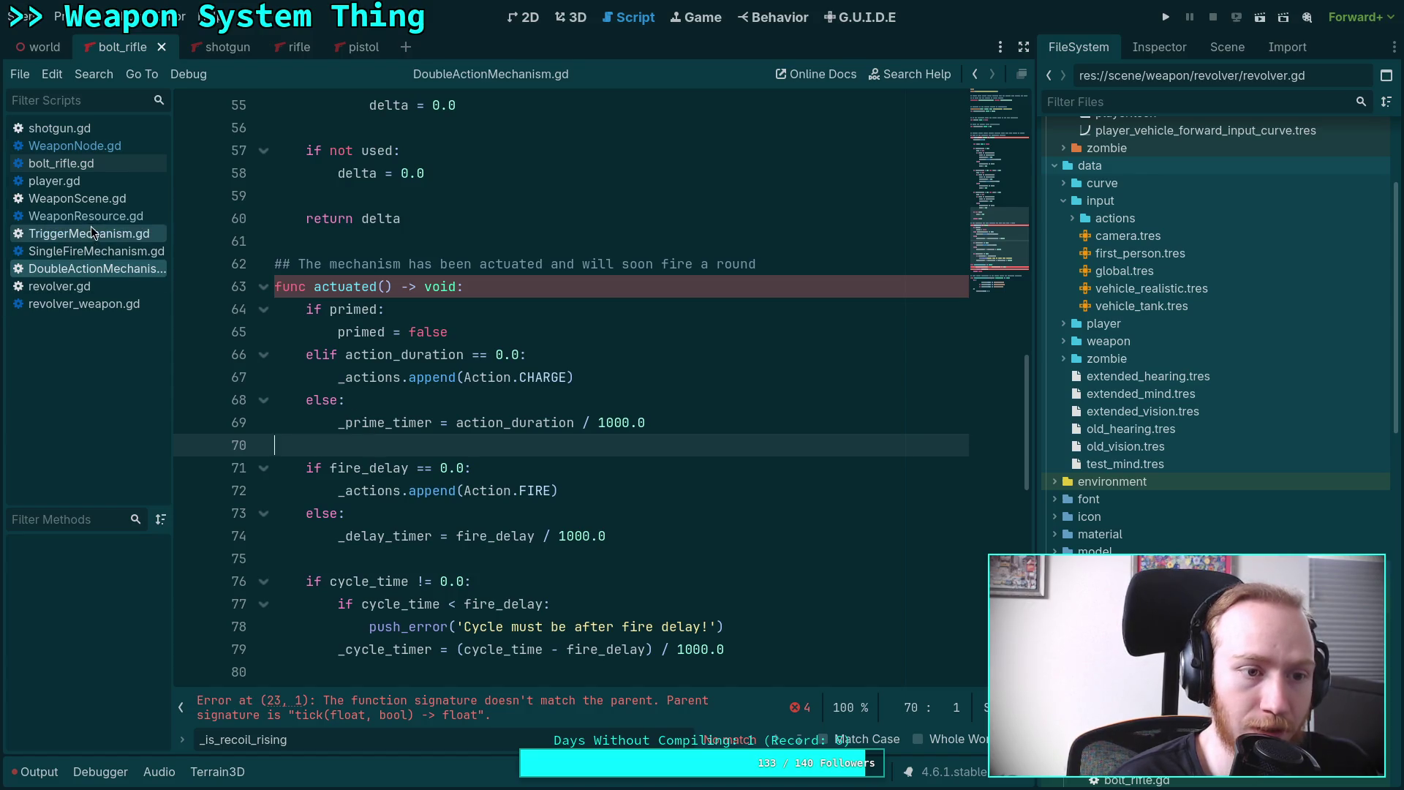
pyautogui.click(110, 209)
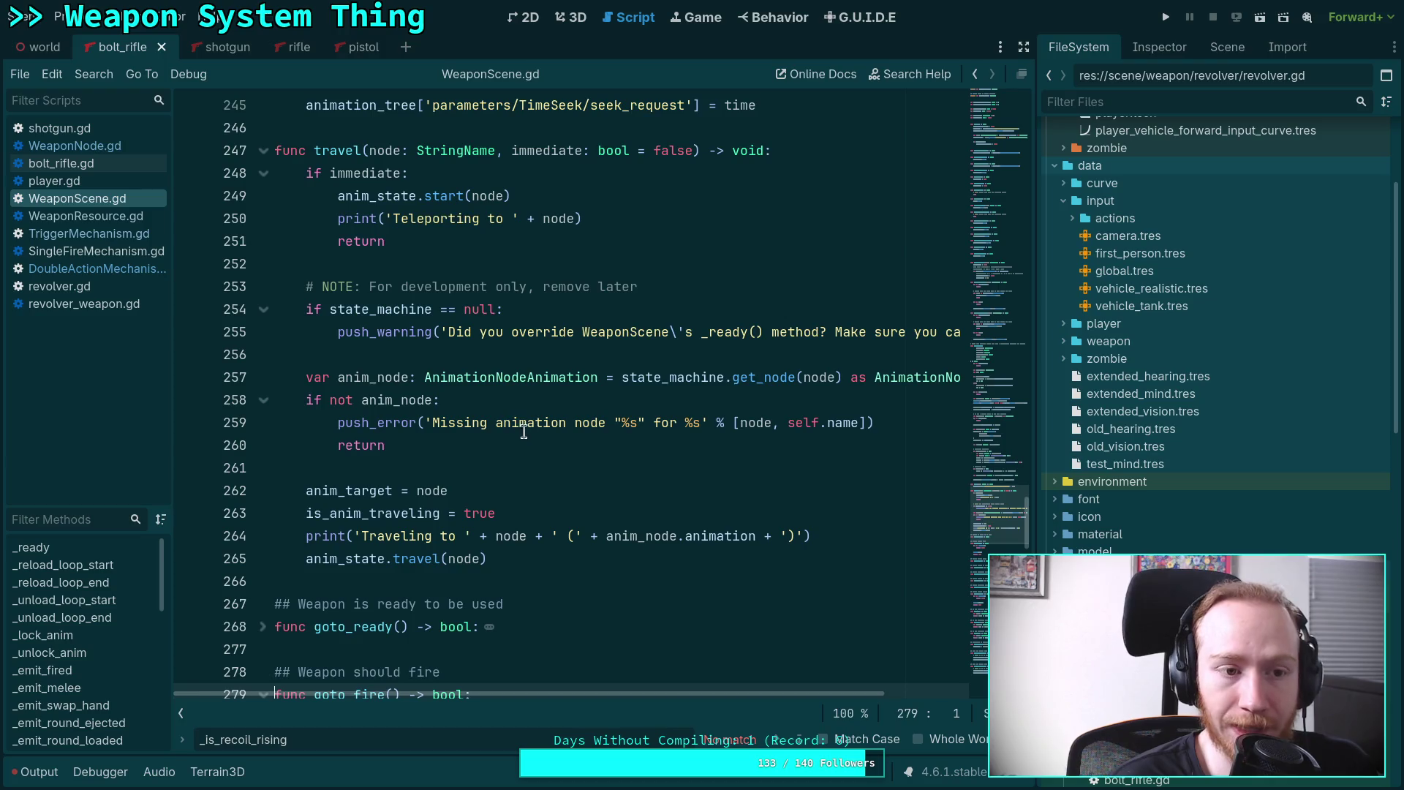
# Browse revolver_weapon.gd and revolver.gd for the mechanism setup.
pyautogui.click(88, 302)
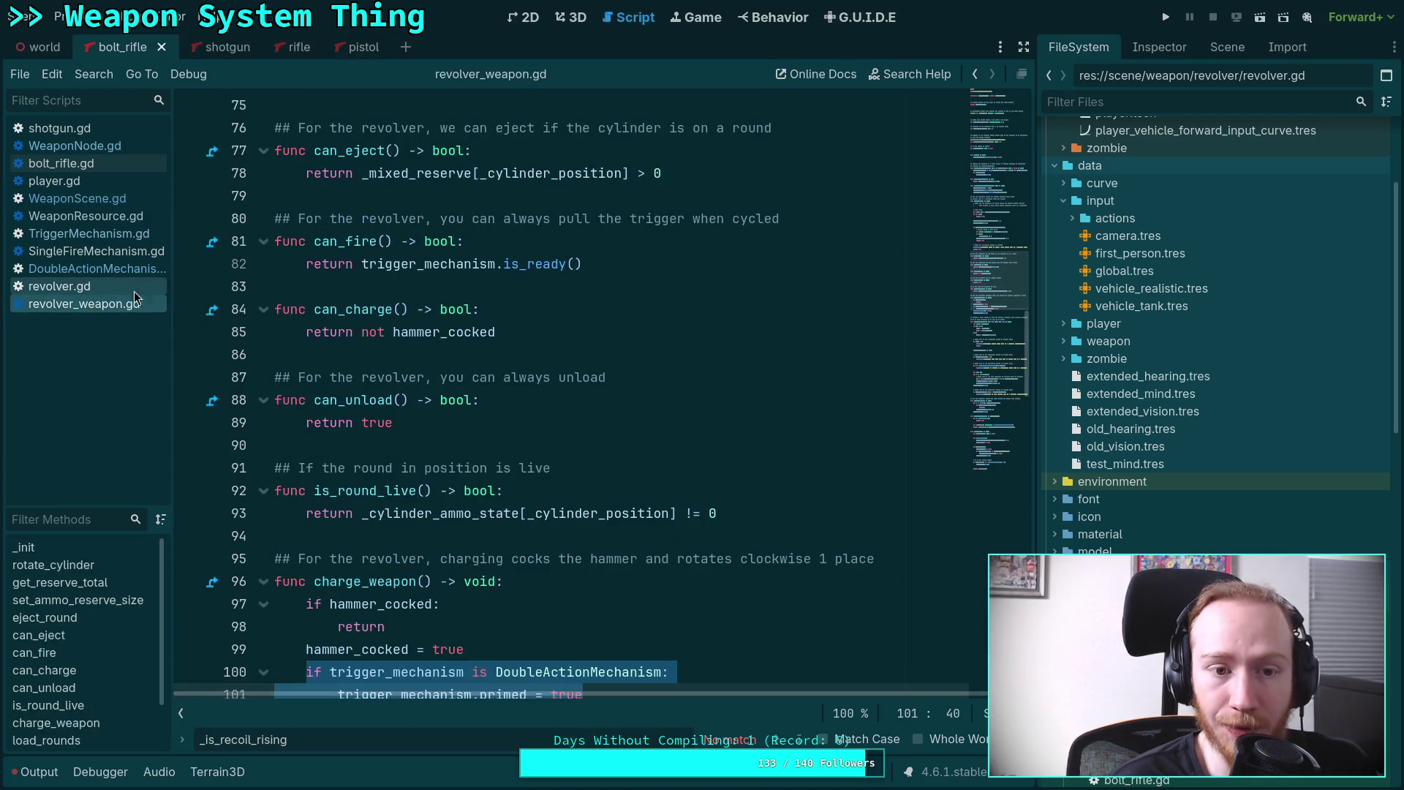
pyautogui.click(123, 293)
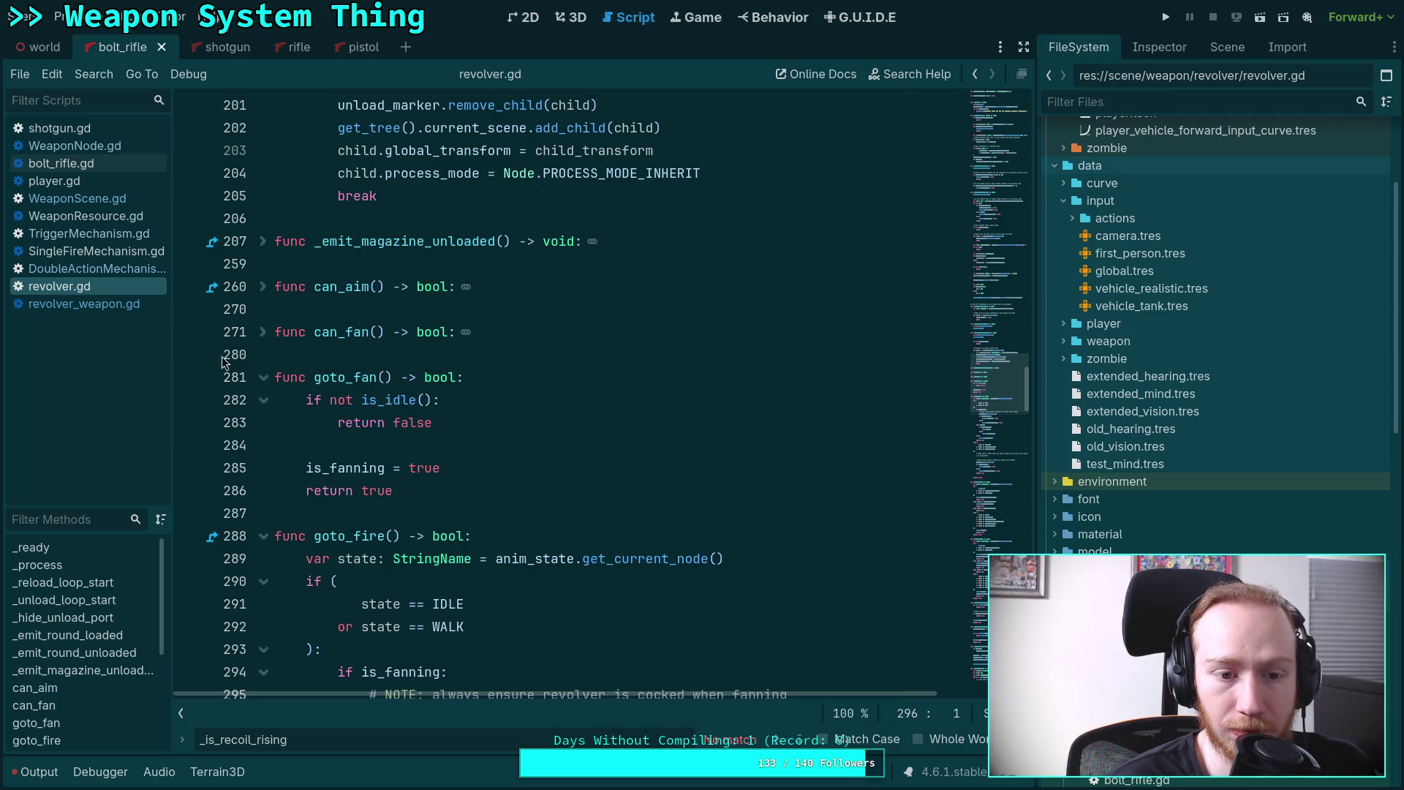
pyautogui.scroll(-10, 532, 424)
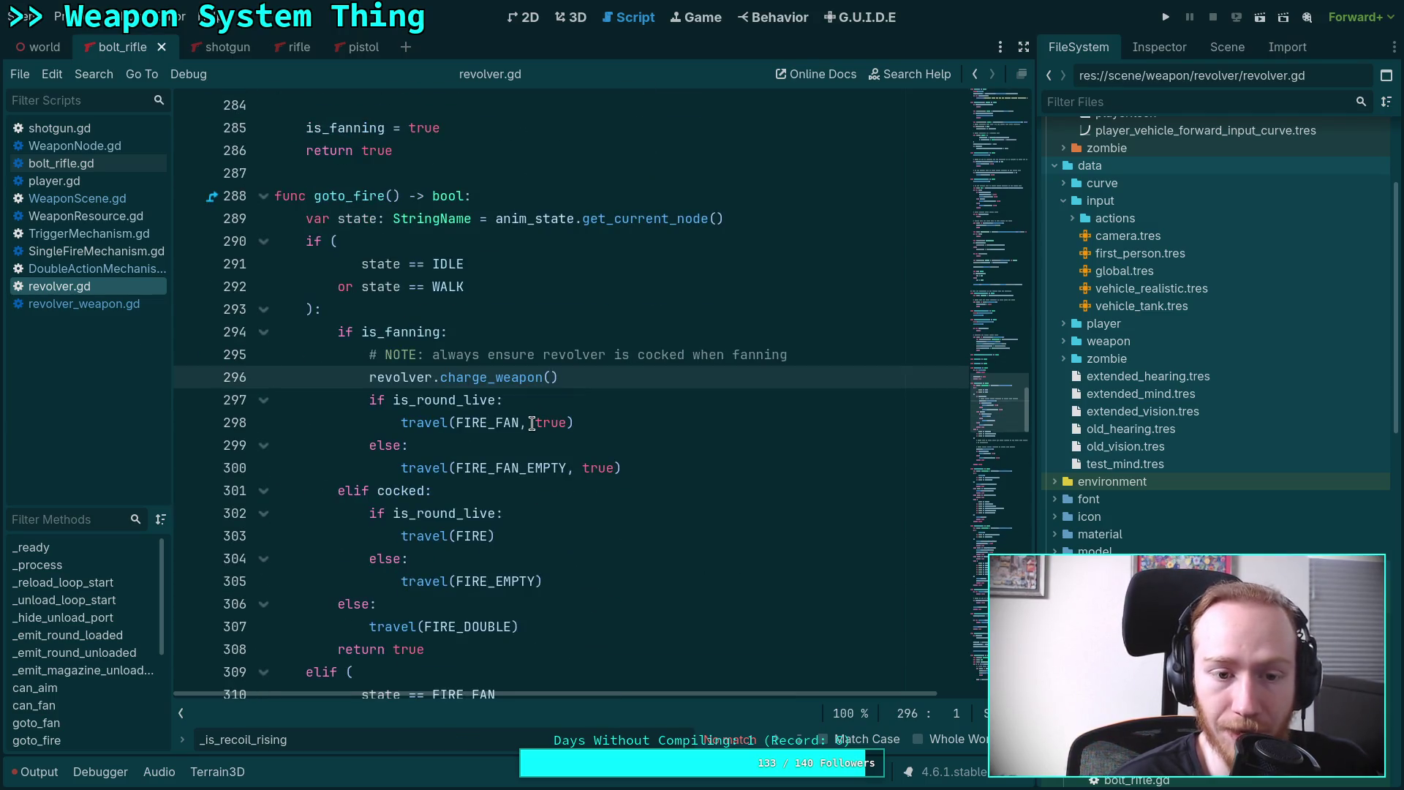
pyautogui.scroll(15, 534, 425)
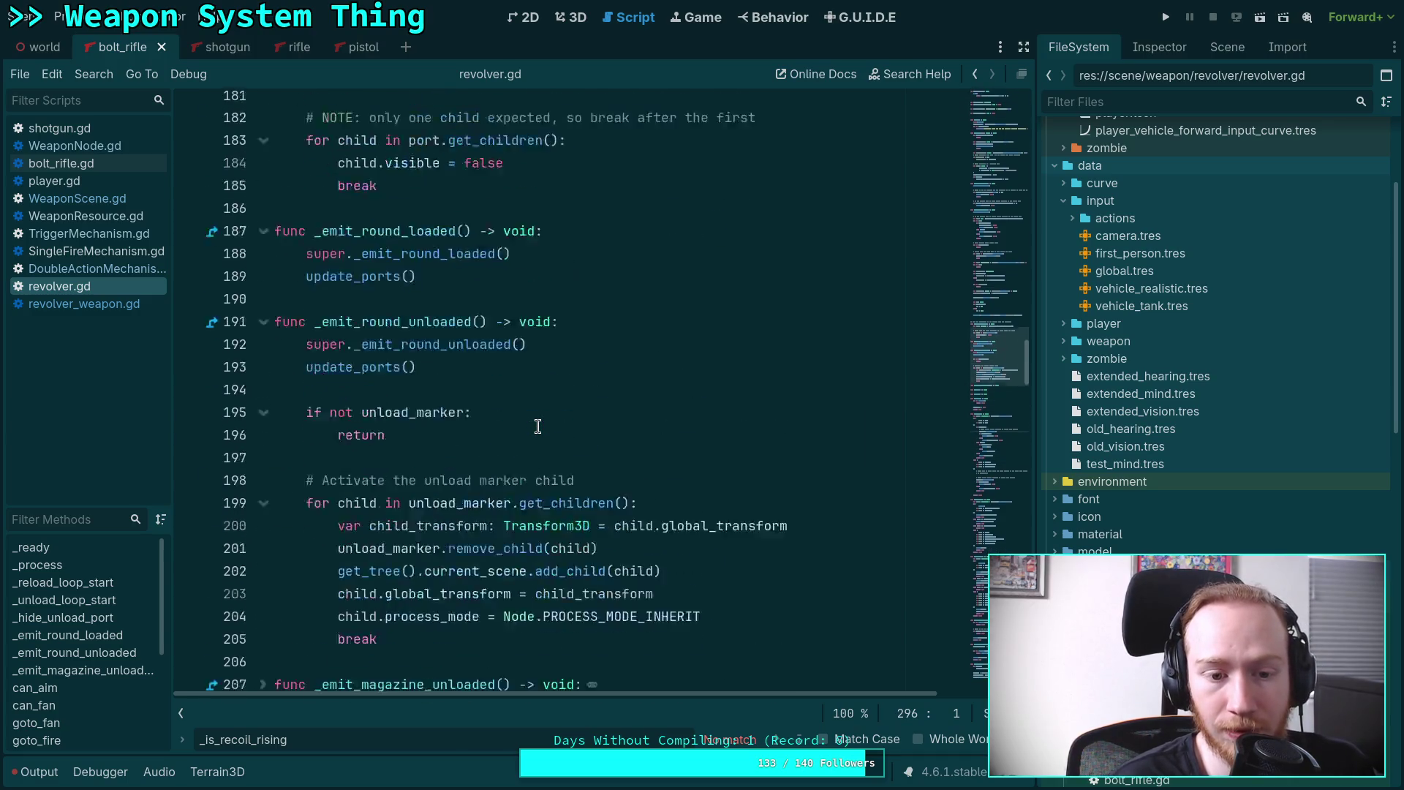
pyautogui.scroll(12, 537, 427)
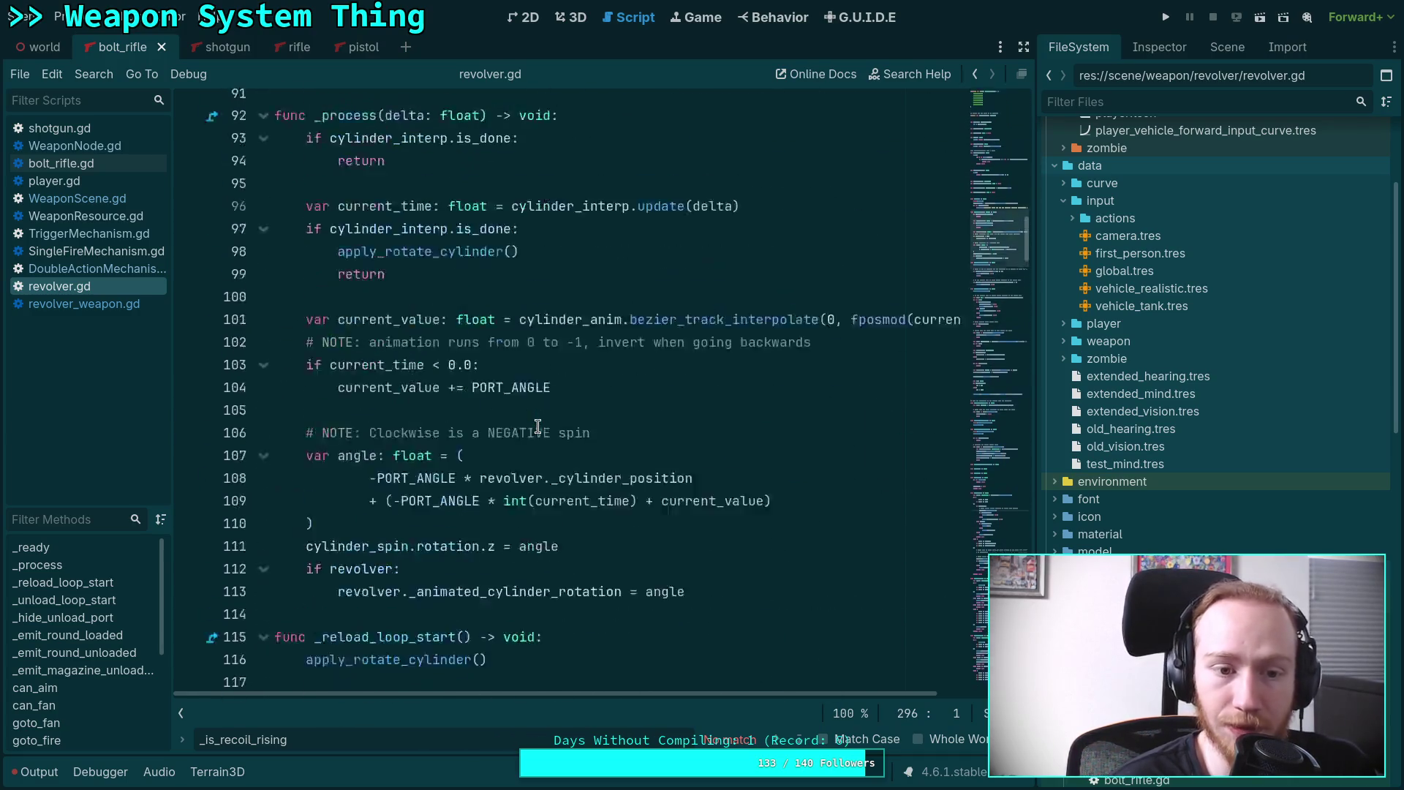
pyautogui.scroll(4, 537, 426)
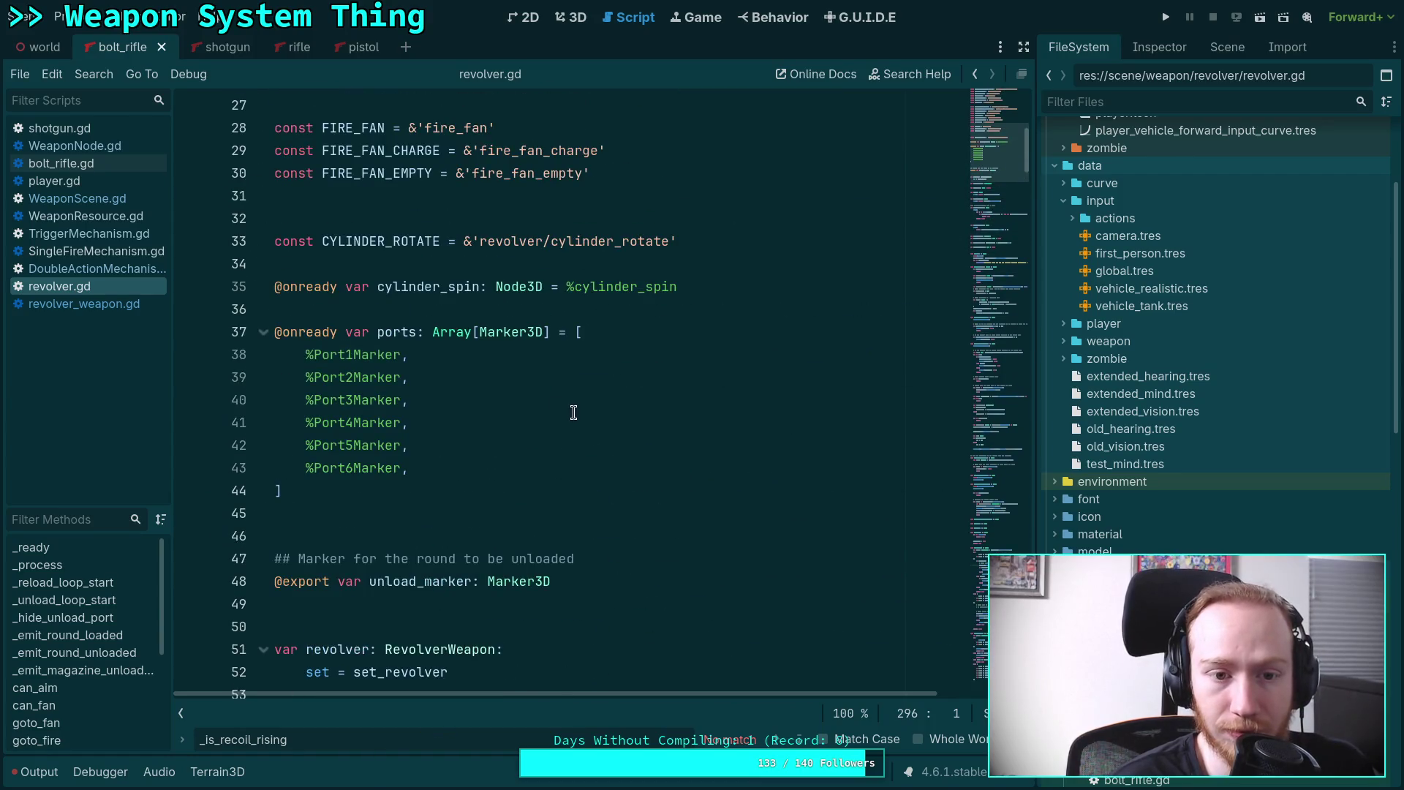
pyautogui.scroll(-2, 574, 412)
pyautogui.click(574, 412)
# Search revolver_weapon.gd for primed to reach line 101, then open DoubleActionMechanism.gd.
pyautogui.hotkey('ctrl', 'f')
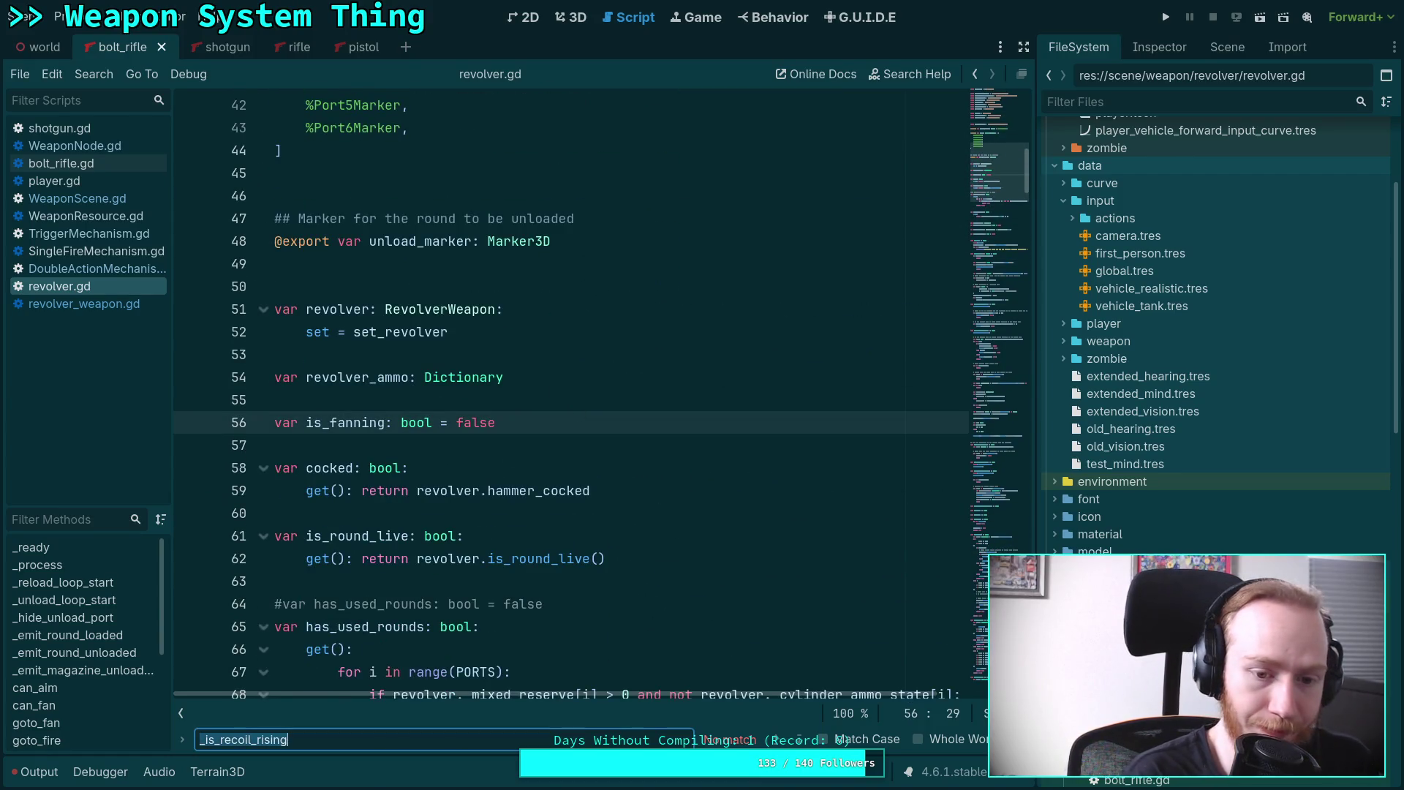
pyautogui.write('primed')
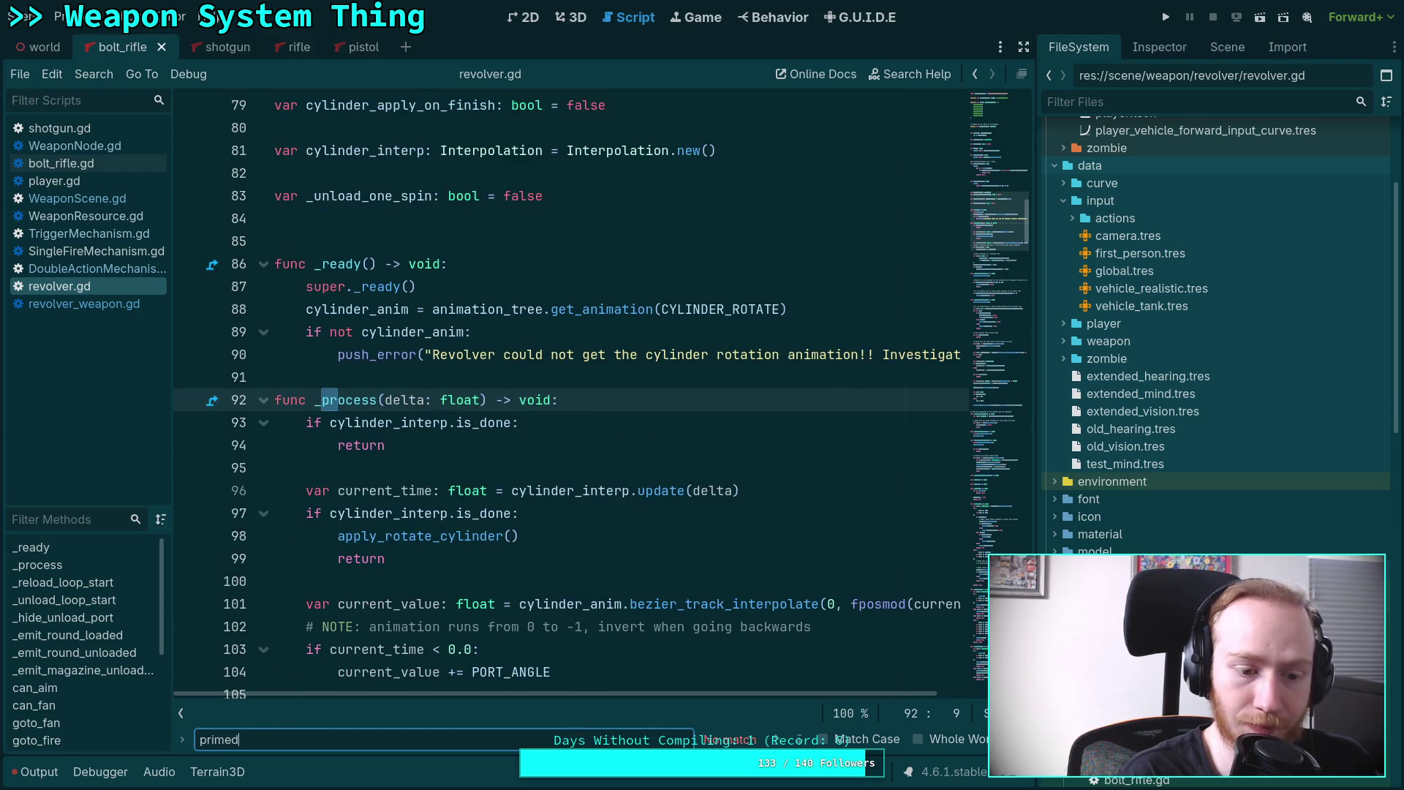
pyautogui.click(84, 303)
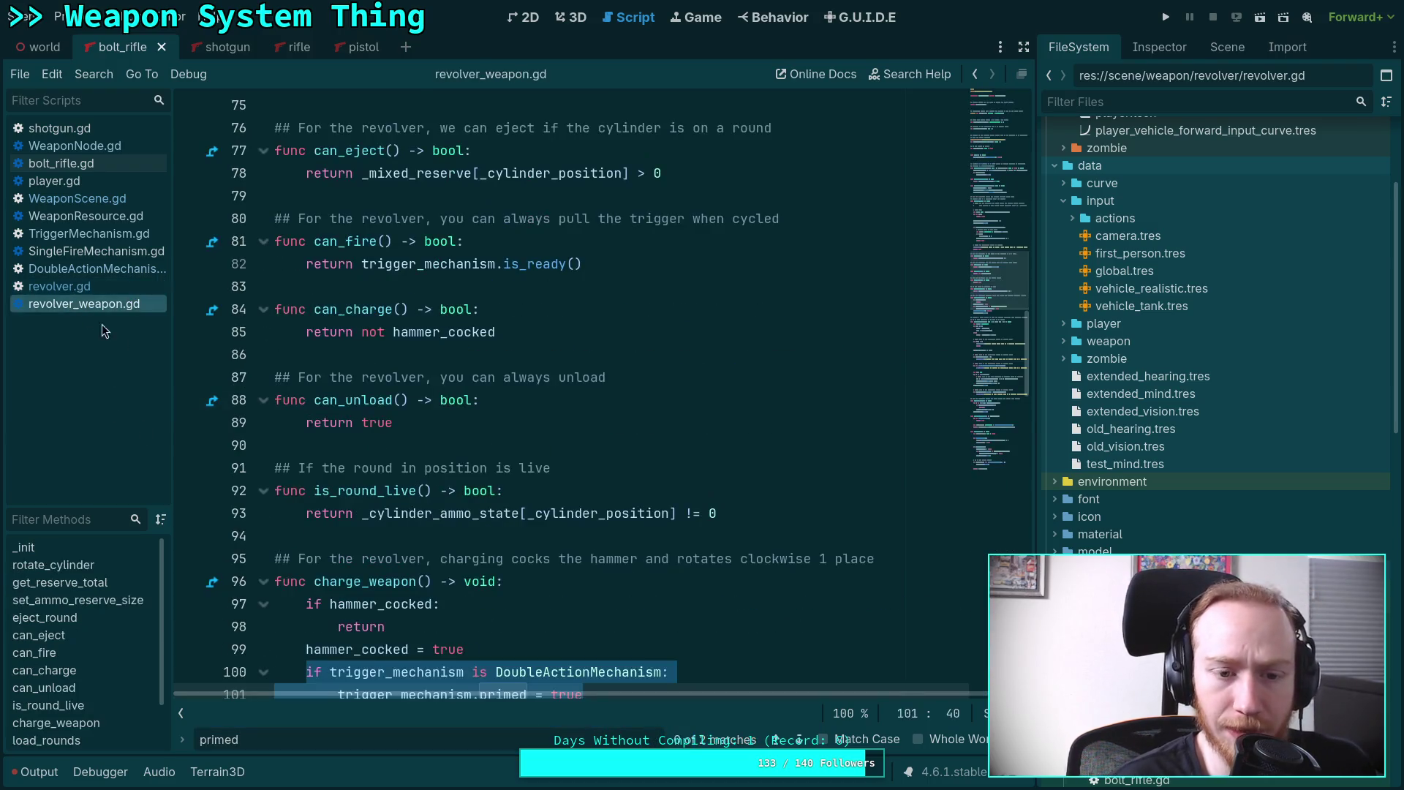
pyautogui.press('Return')
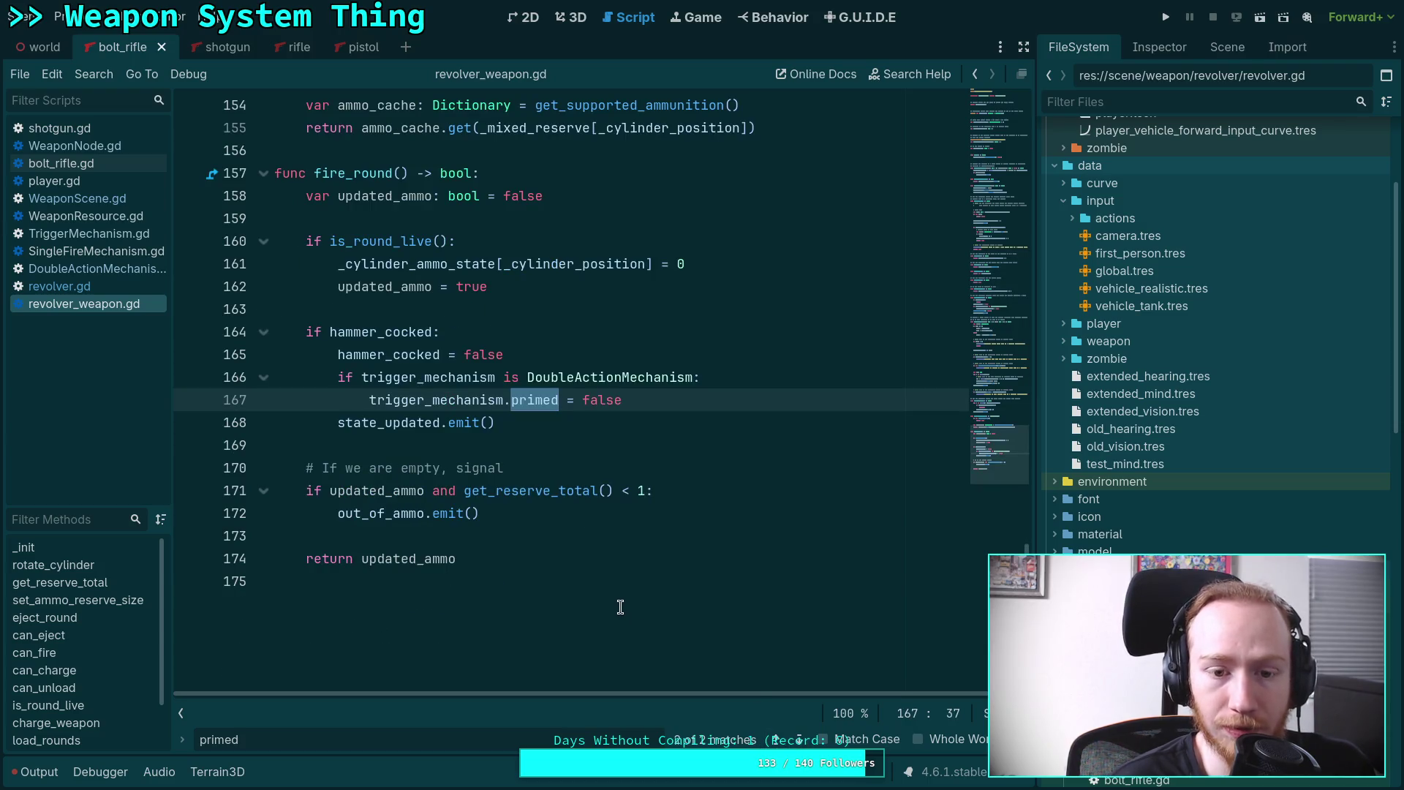
pyautogui.scroll(1, 483, 609)
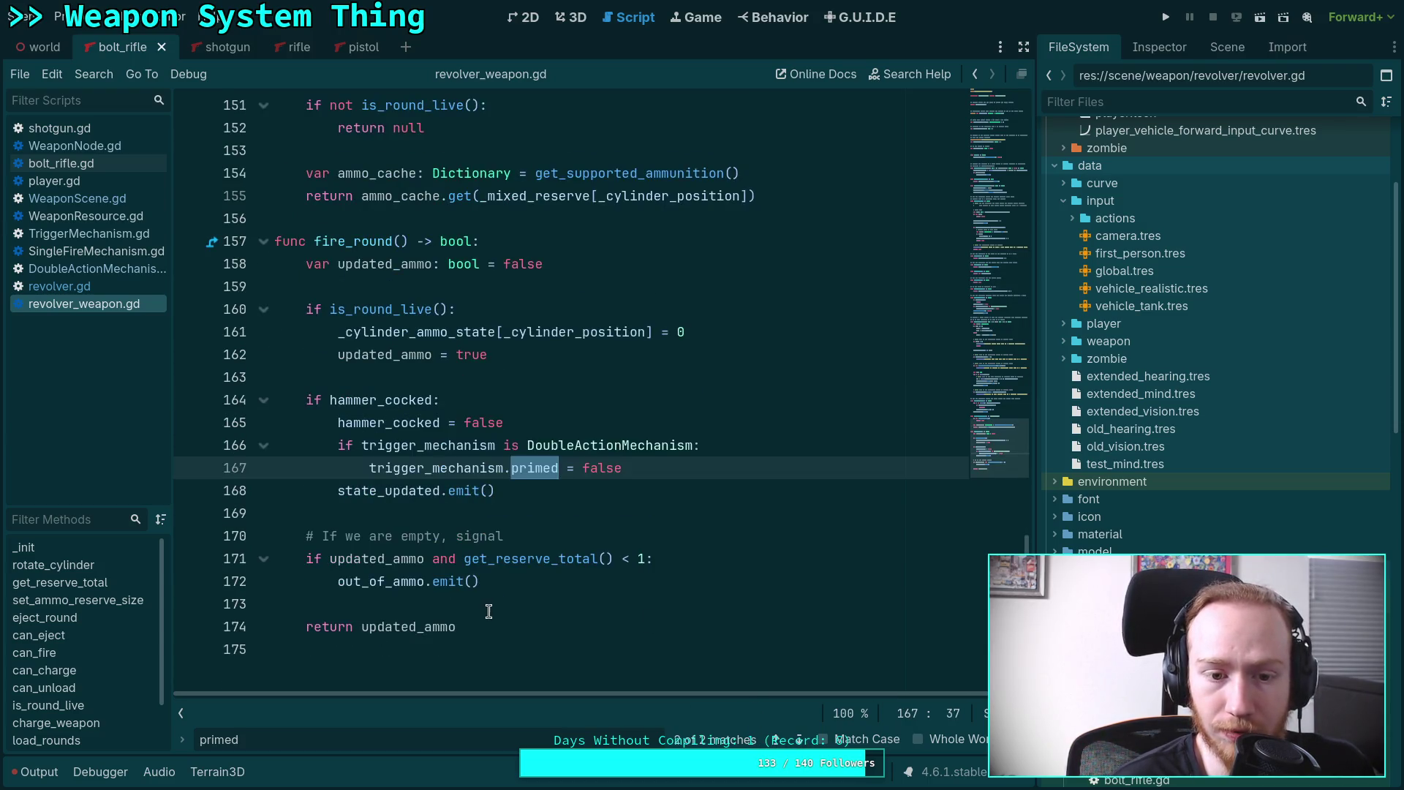
pyautogui.click(798, 739)
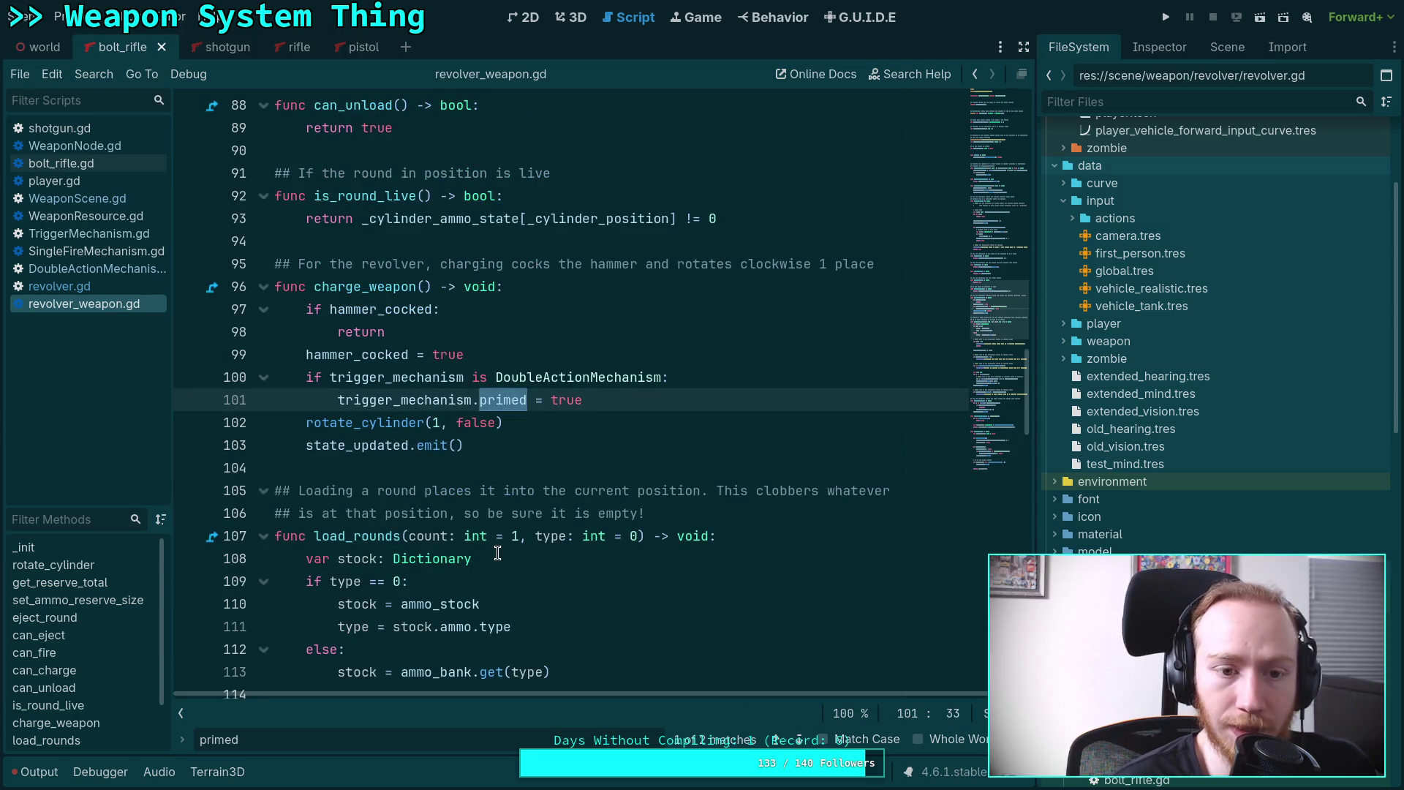
pyautogui.scroll(1, 406, 495)
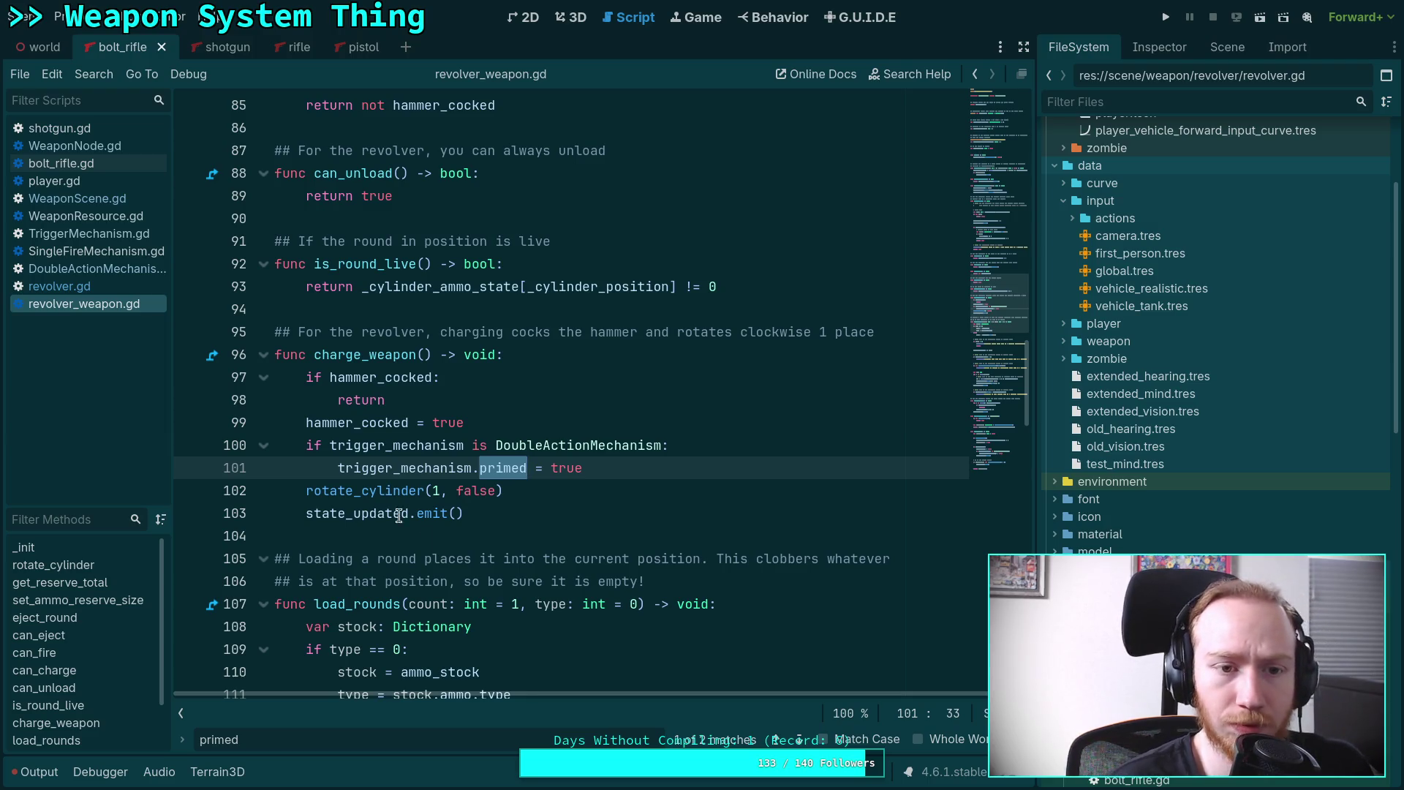
pyautogui.click(100, 270)
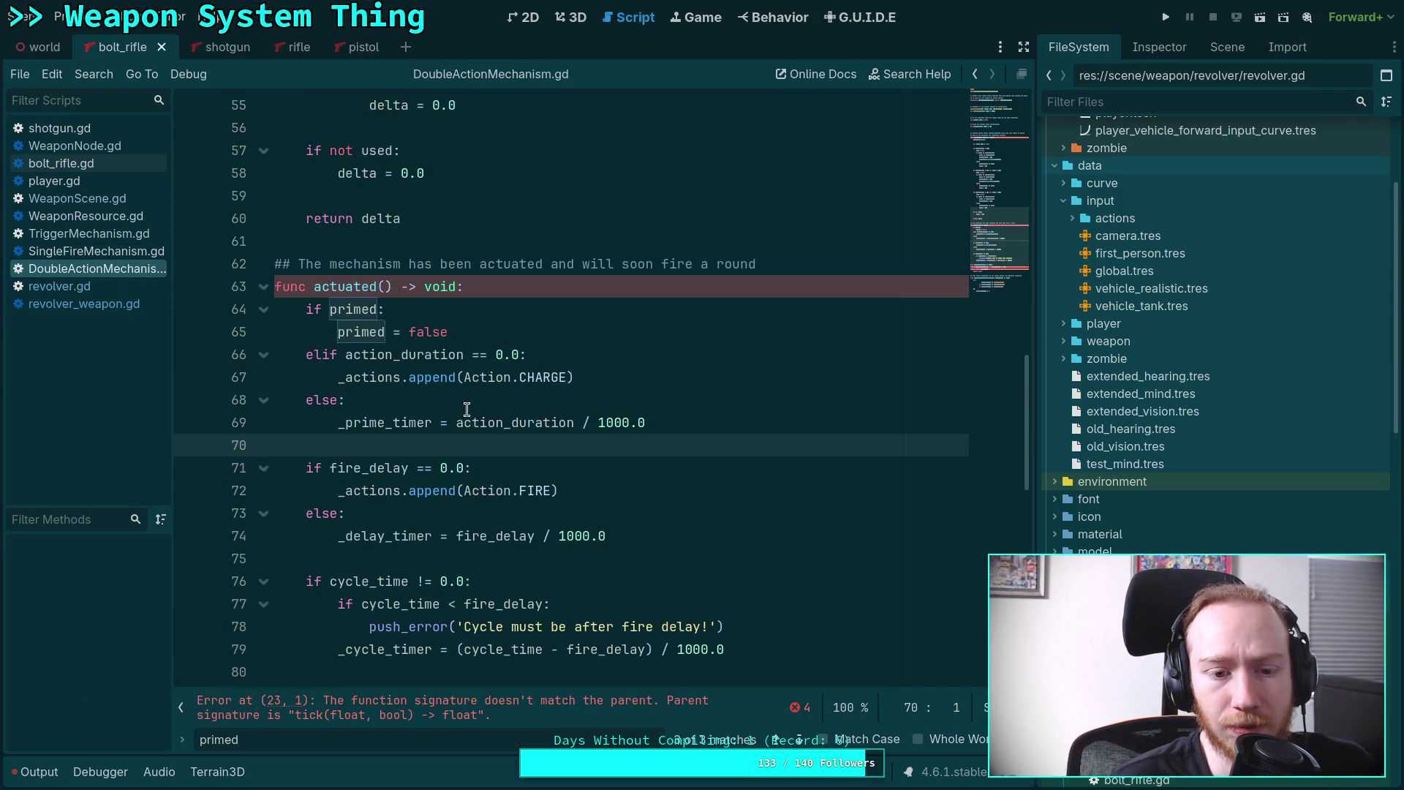
# Review DoubleActionMechanism.gd's tick code and highlight every use of primed.
pyautogui.scroll(-3, 460, 402)
pyautogui.scroll(-5, 460, 402)
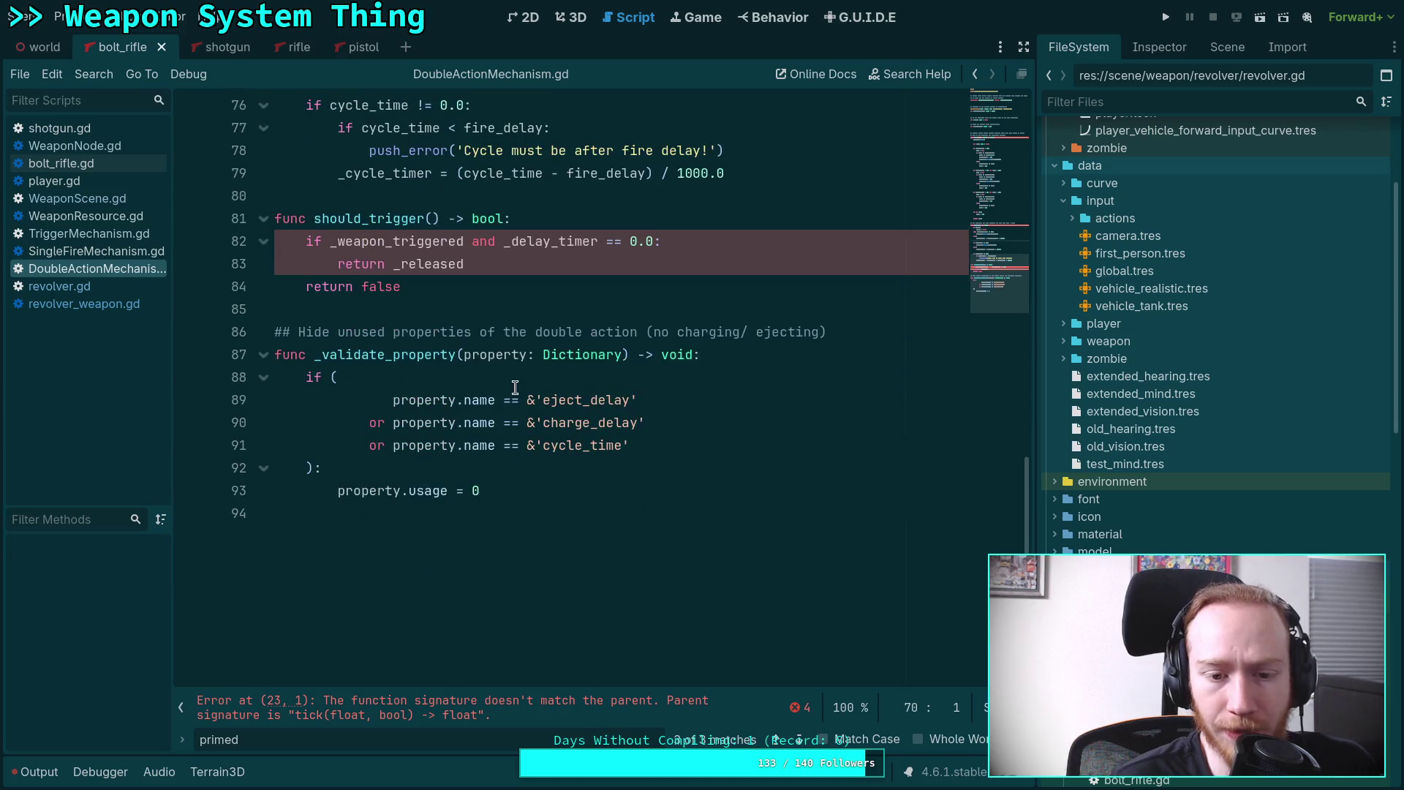
pyautogui.scroll(3, 483, 403)
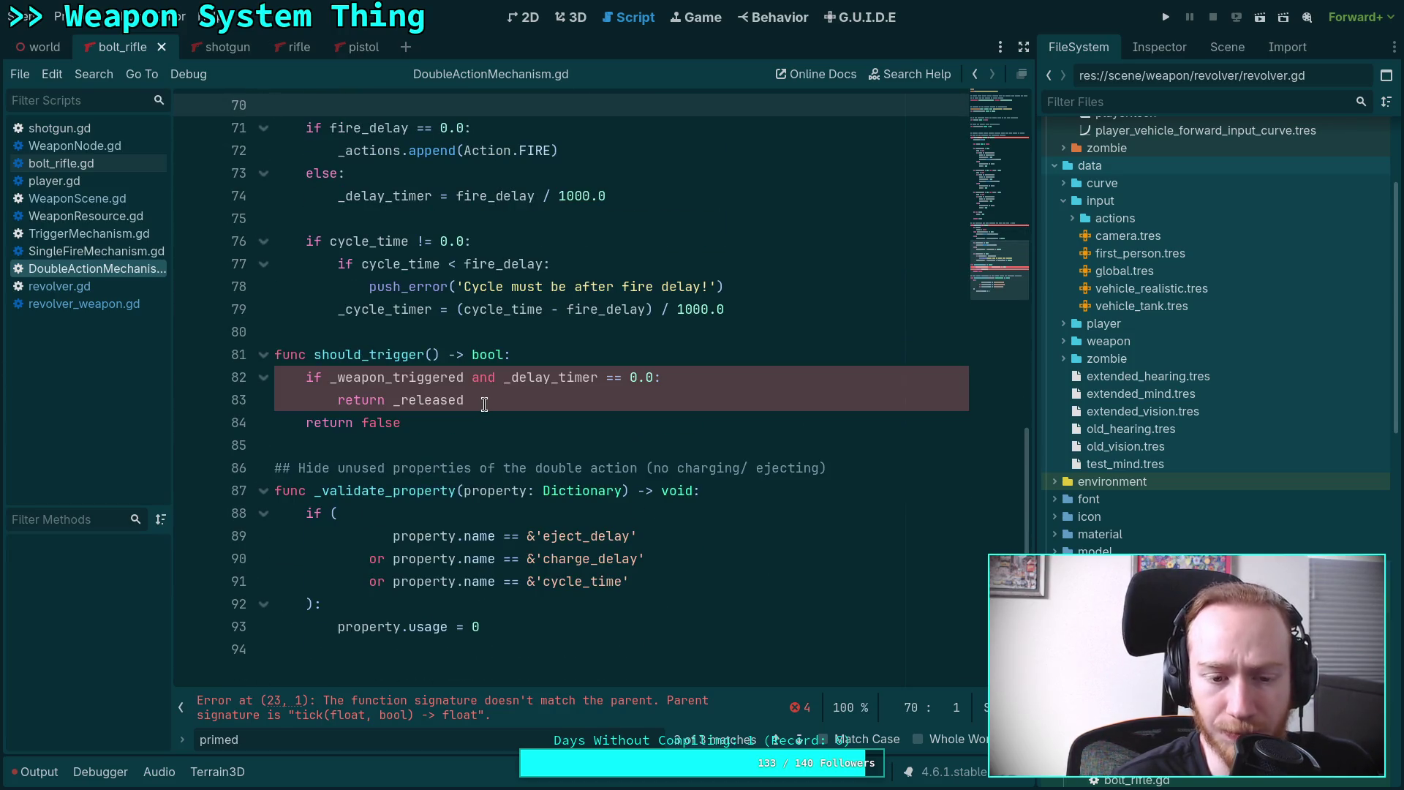
pyautogui.scroll(4, 484, 403)
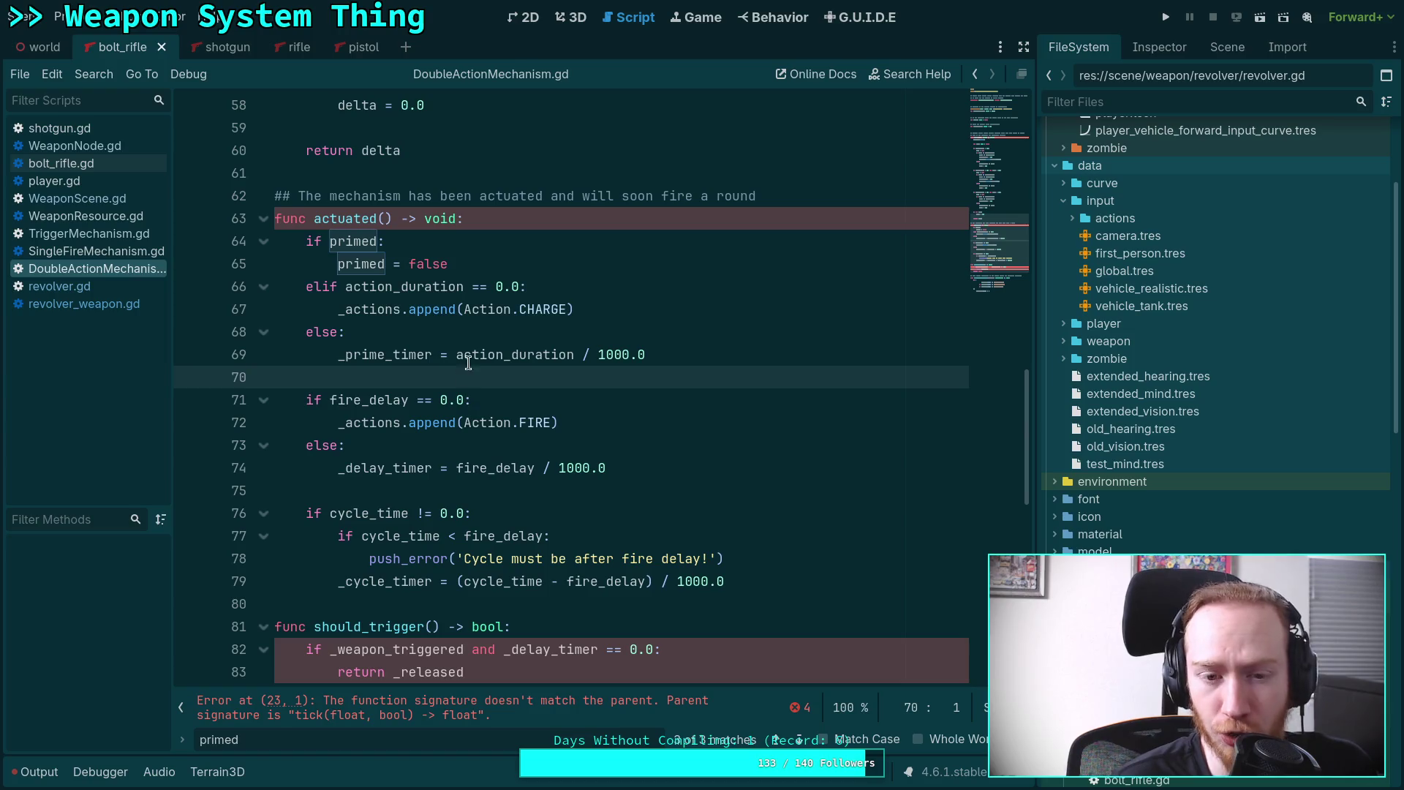
pyautogui.scroll(10, 467, 366)
pyautogui.scroll(5, 463, 368)
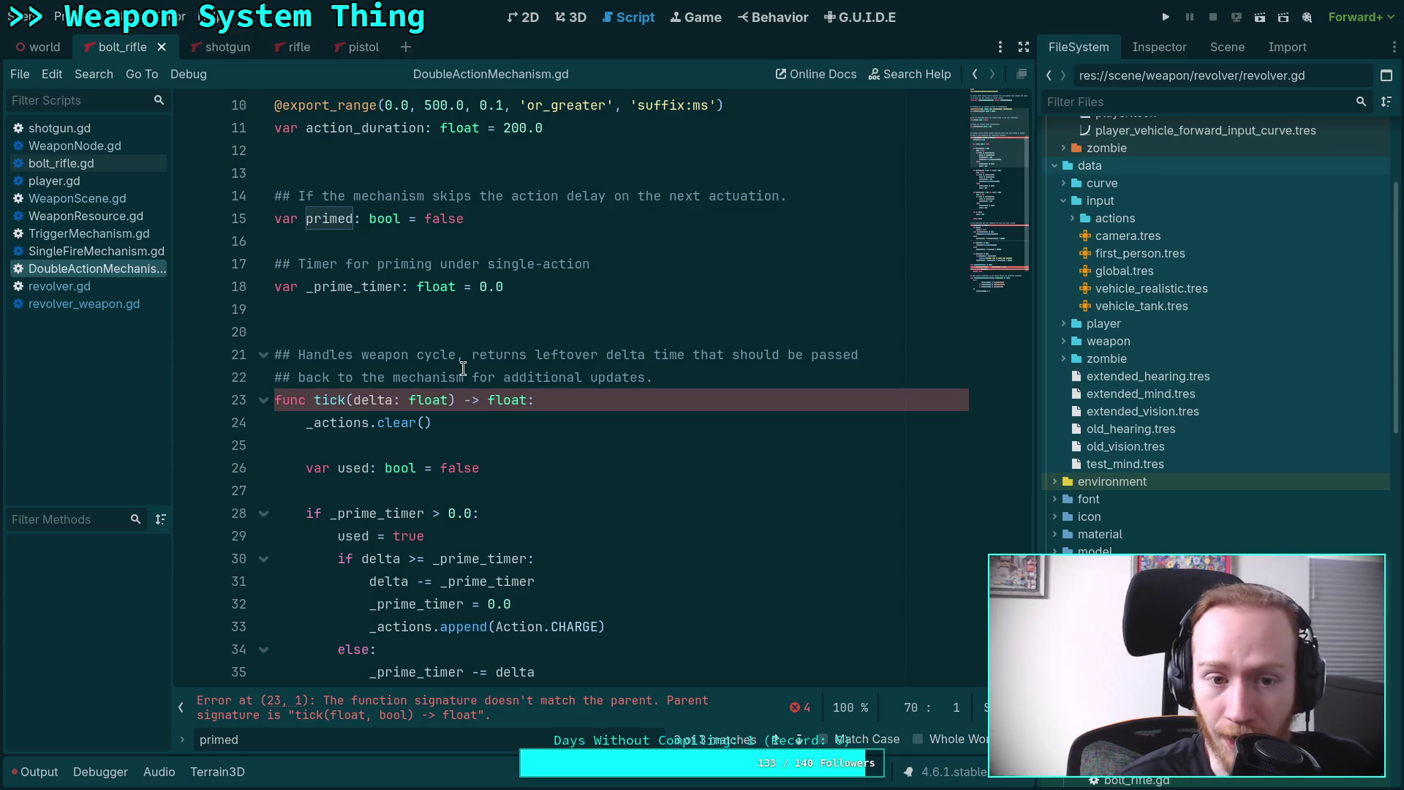
pyautogui.scroll(1, 463, 368)
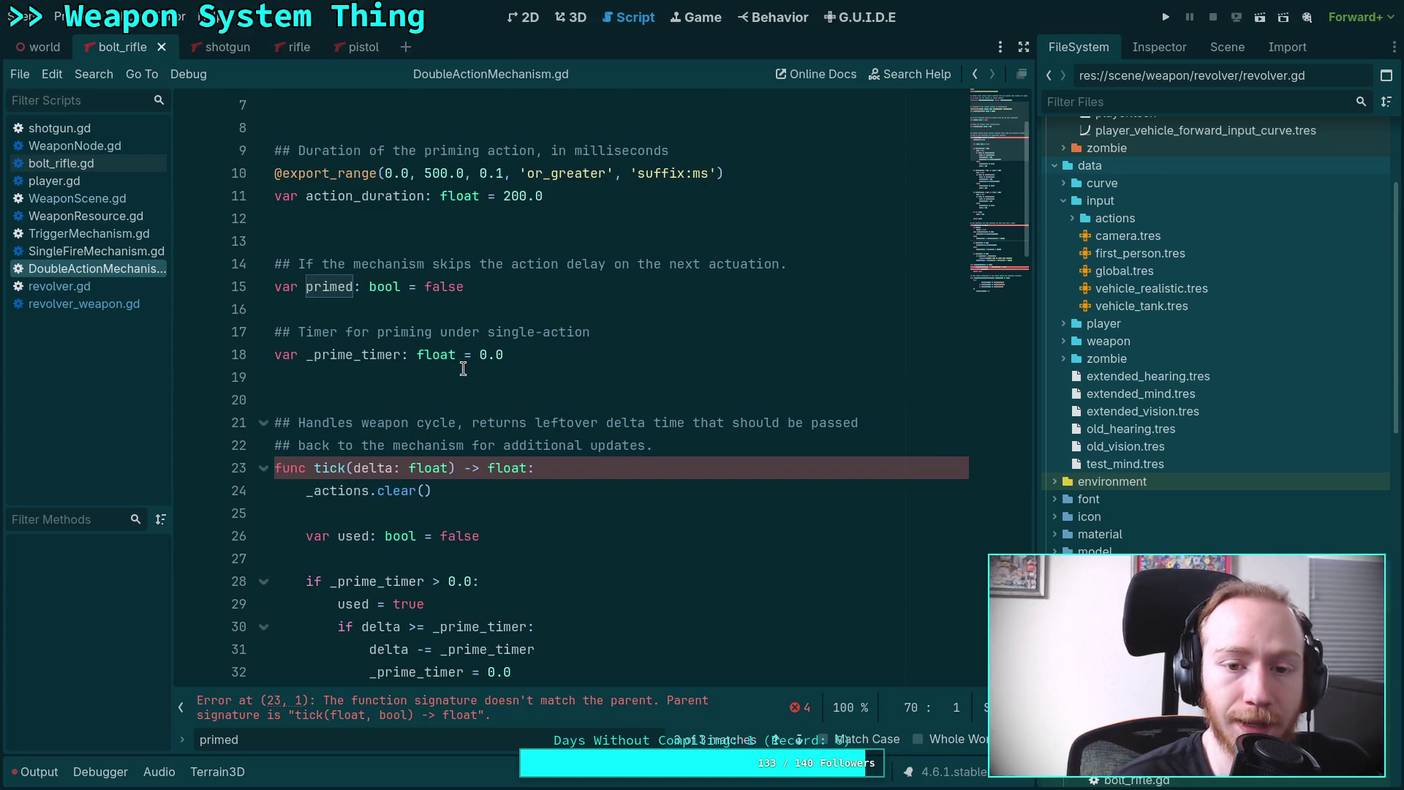
pyautogui.doubleClick(316, 287)
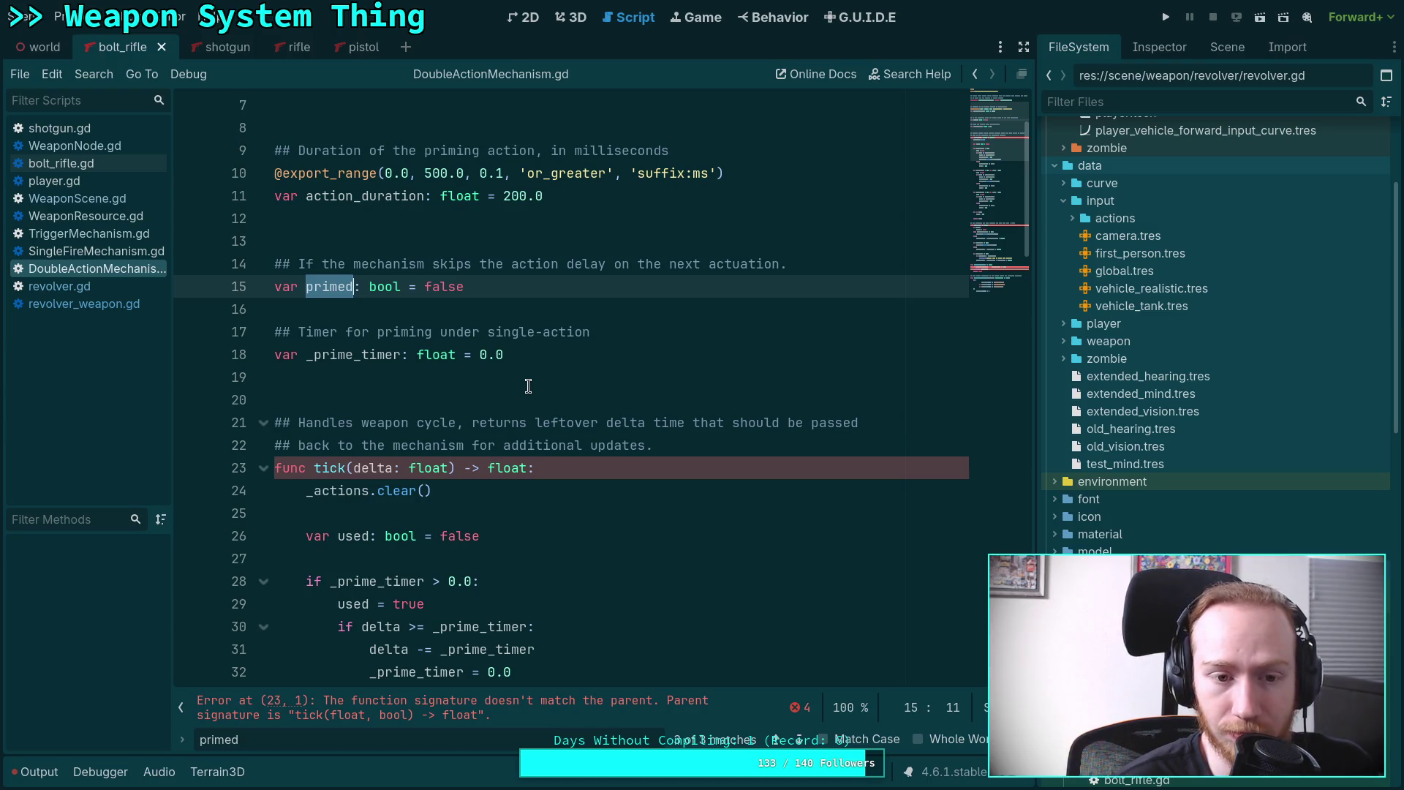
pyautogui.scroll(-3, 528, 386)
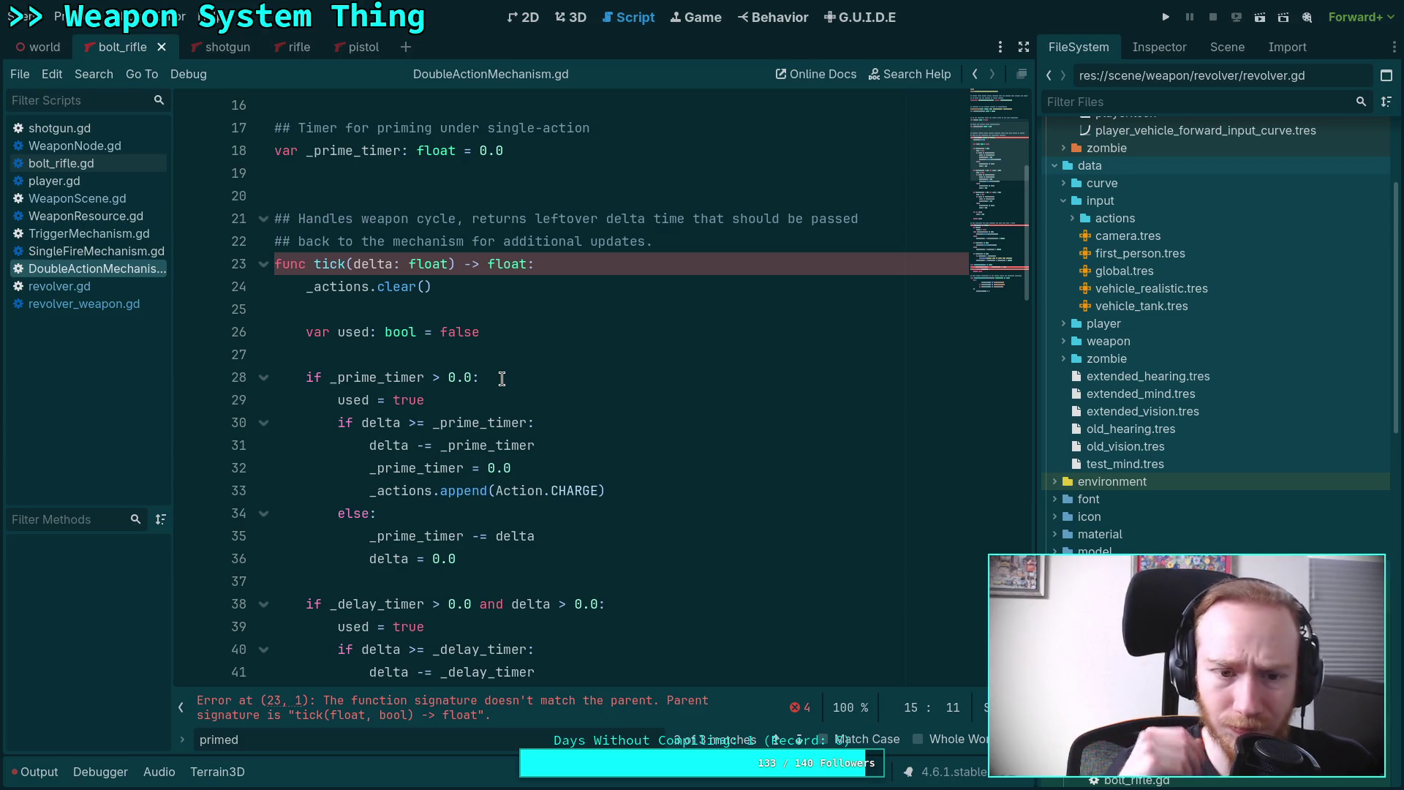
pyautogui.scroll(-9, 502, 379)
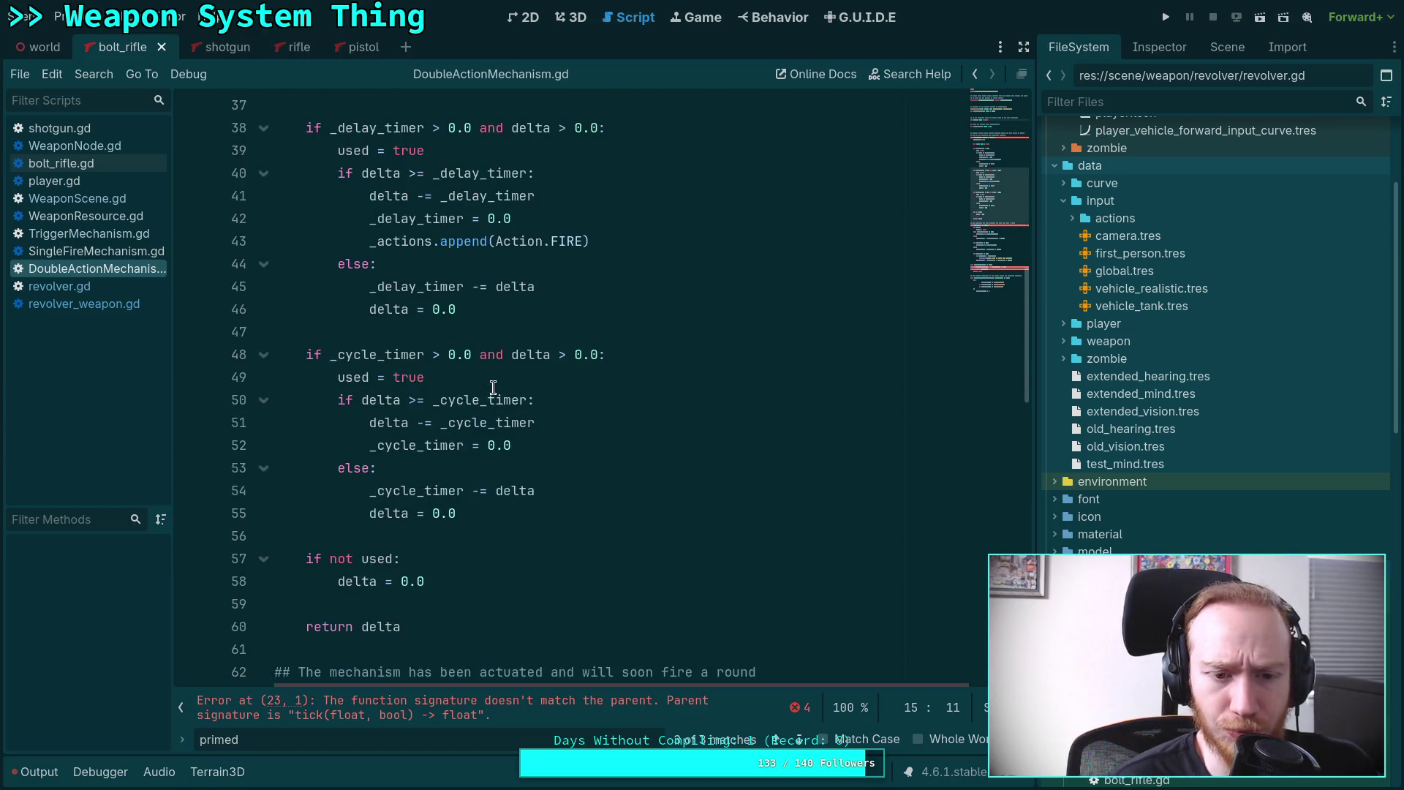
pyautogui.click(491, 469)
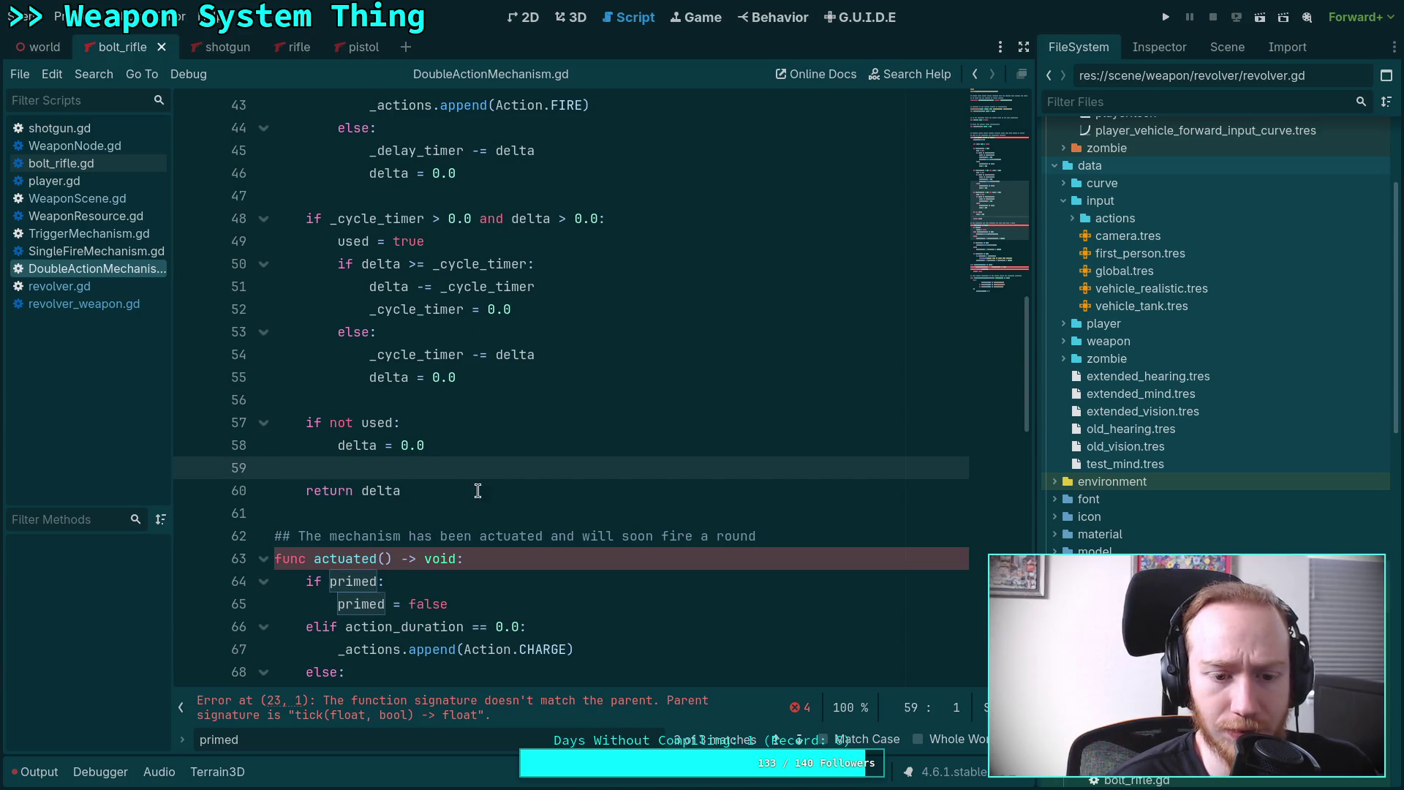
# Close the primed search and examine the property-name conditions on lines 86–93.
pyautogui.scroll(-4, 480, 491)
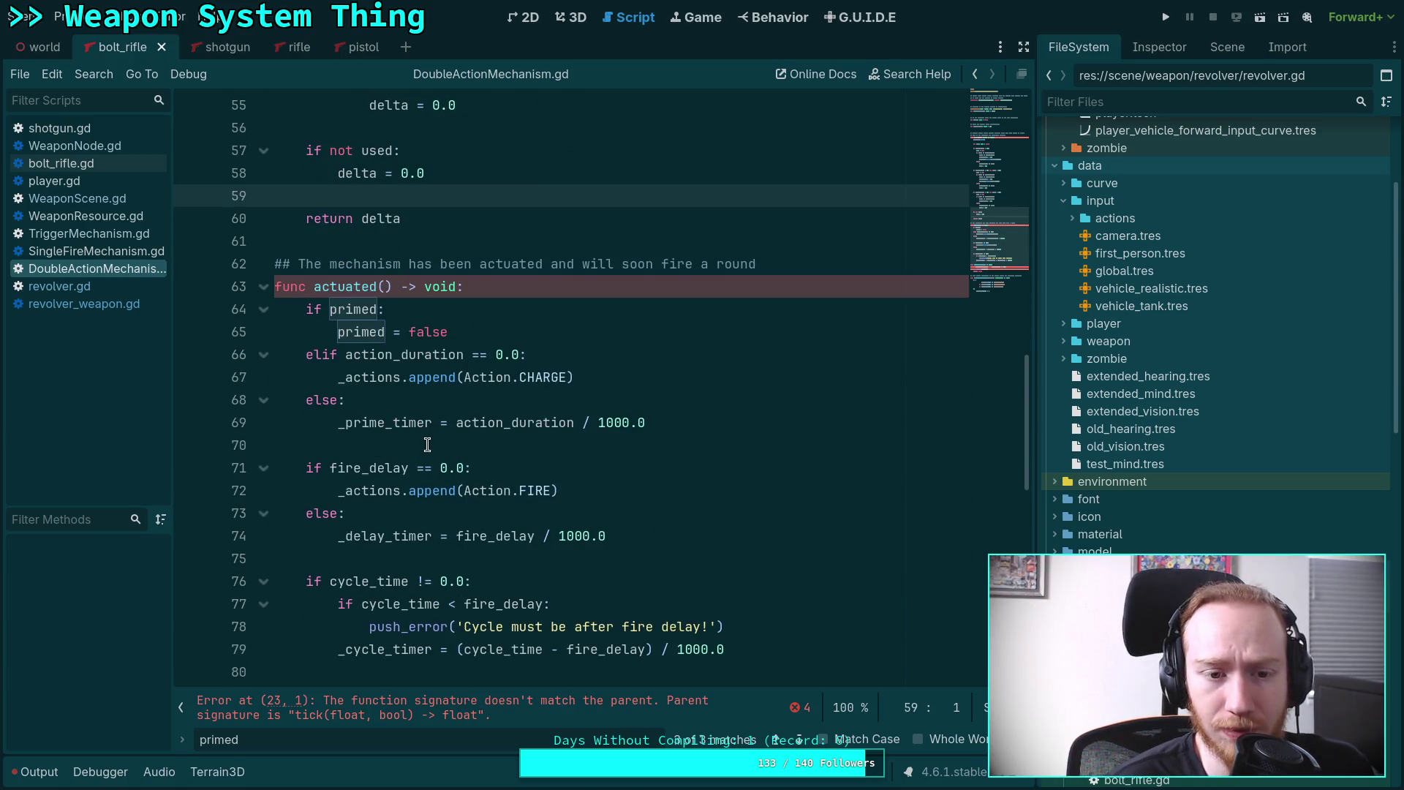
pyautogui.scroll(-4, 427, 444)
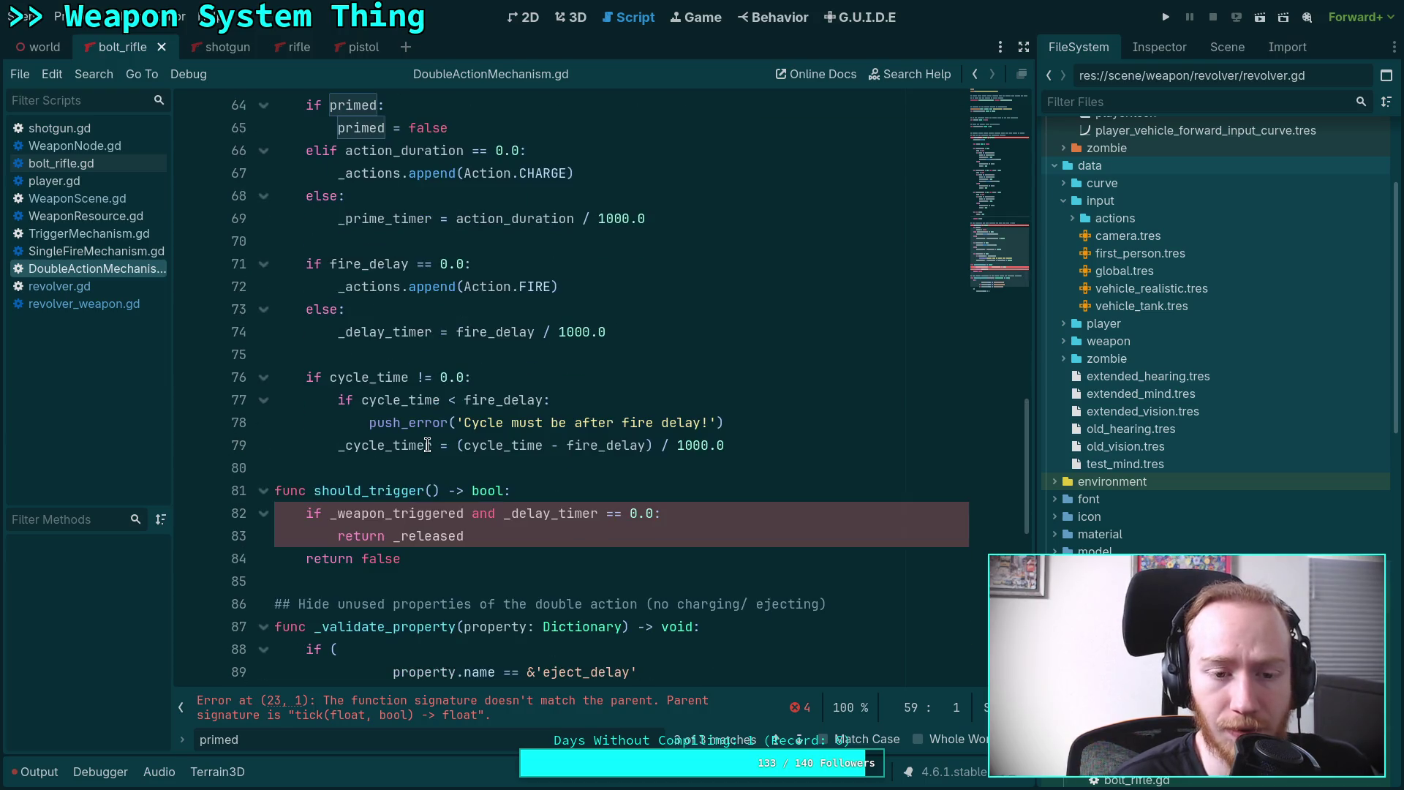
pyautogui.scroll(-2, 427, 445)
pyautogui.scroll(2, 428, 445)
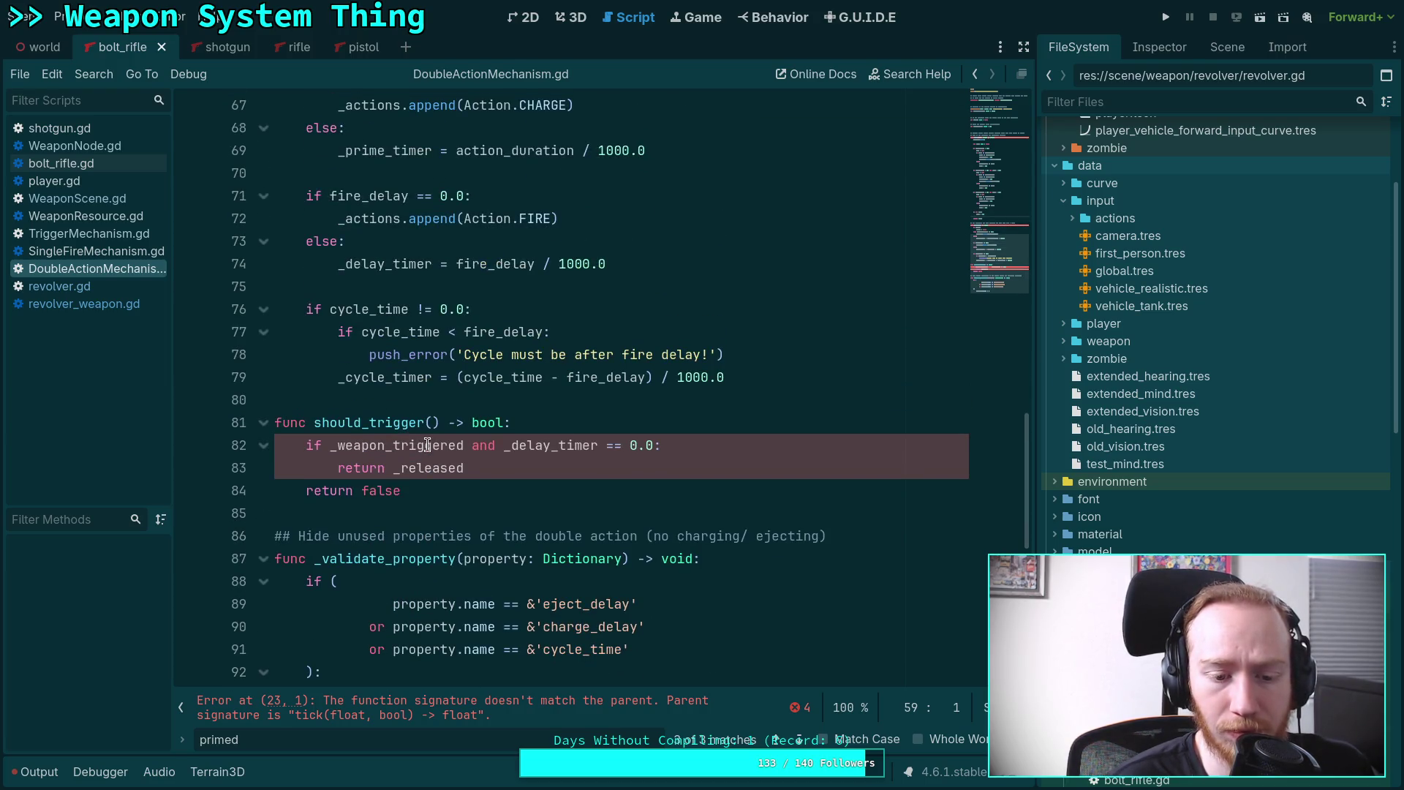
pyautogui.press('Escape')
pyautogui.click(534, 680)
pyautogui.hotkey('shift', 'Up')
pyautogui.hotkey('shift', 'Up')
pyautogui.hotkey('shift', 'Up')
pyautogui.hotkey('shift', 'Home')
pyautogui.click(498, 521)
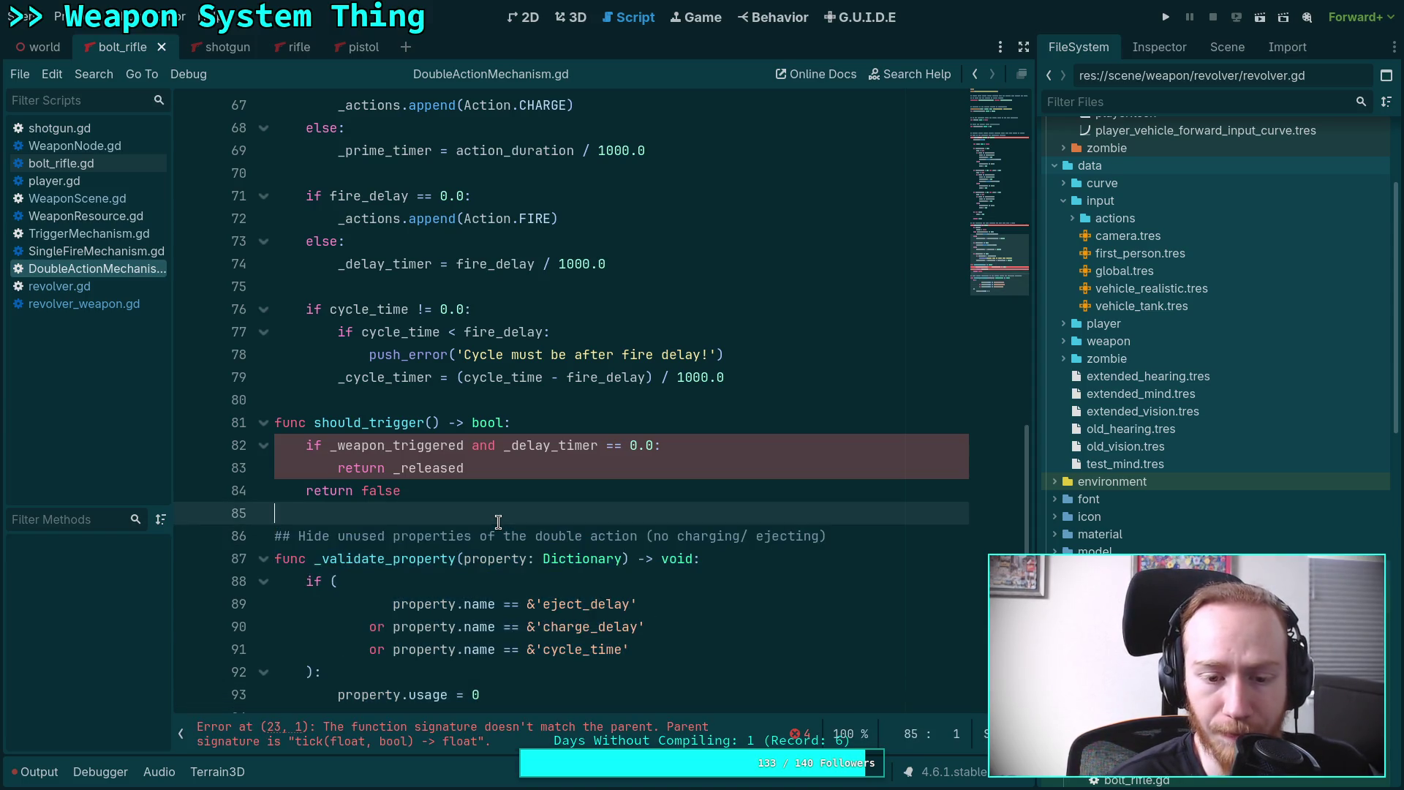
pyautogui.scroll(15, 974, 134)
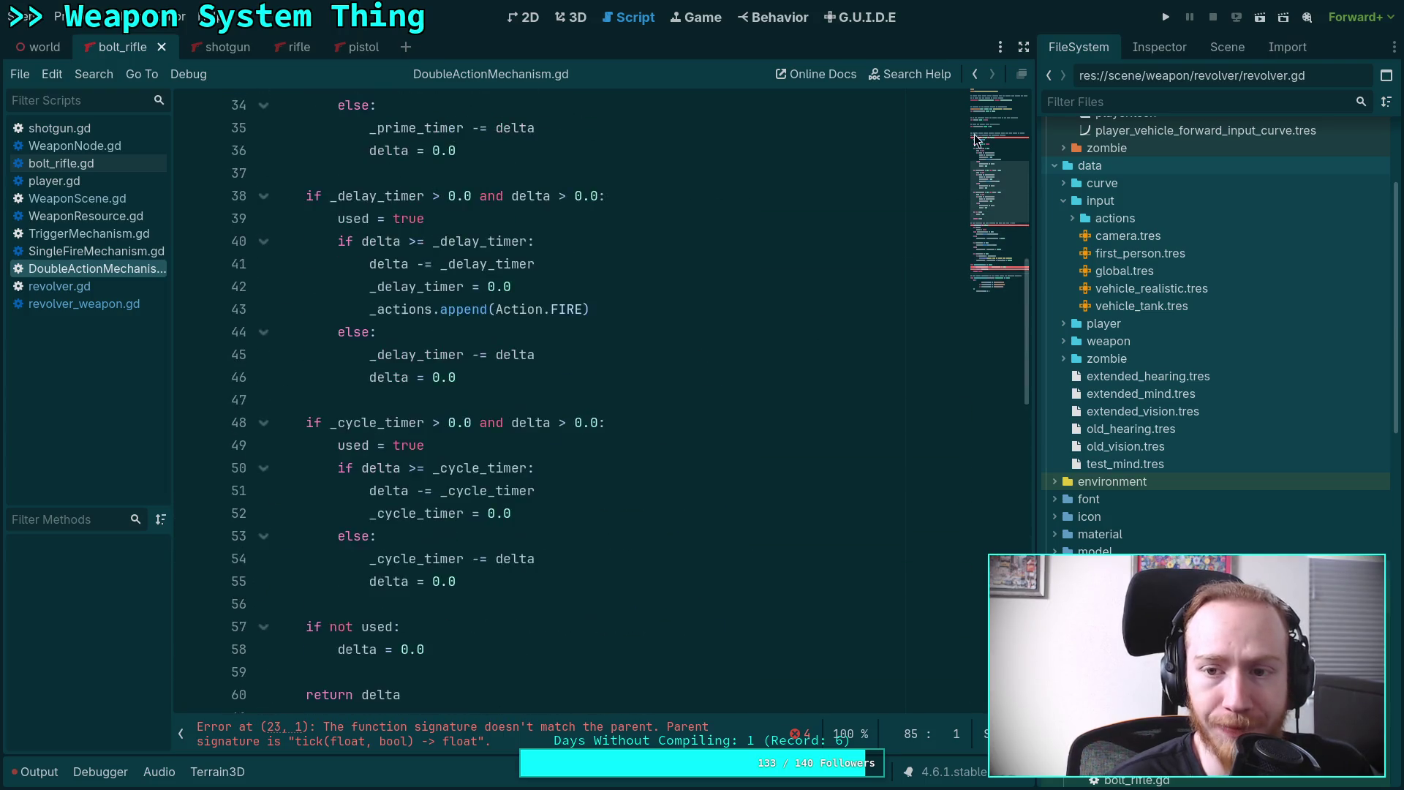
pyautogui.moveTo(987, 126)
pyautogui.mouseDown()
pyautogui.moveTo(988, 90)
pyautogui.moveTo(1007, 279)
pyautogui.moveTo(1007, 264)
pyautogui.mouseUp()
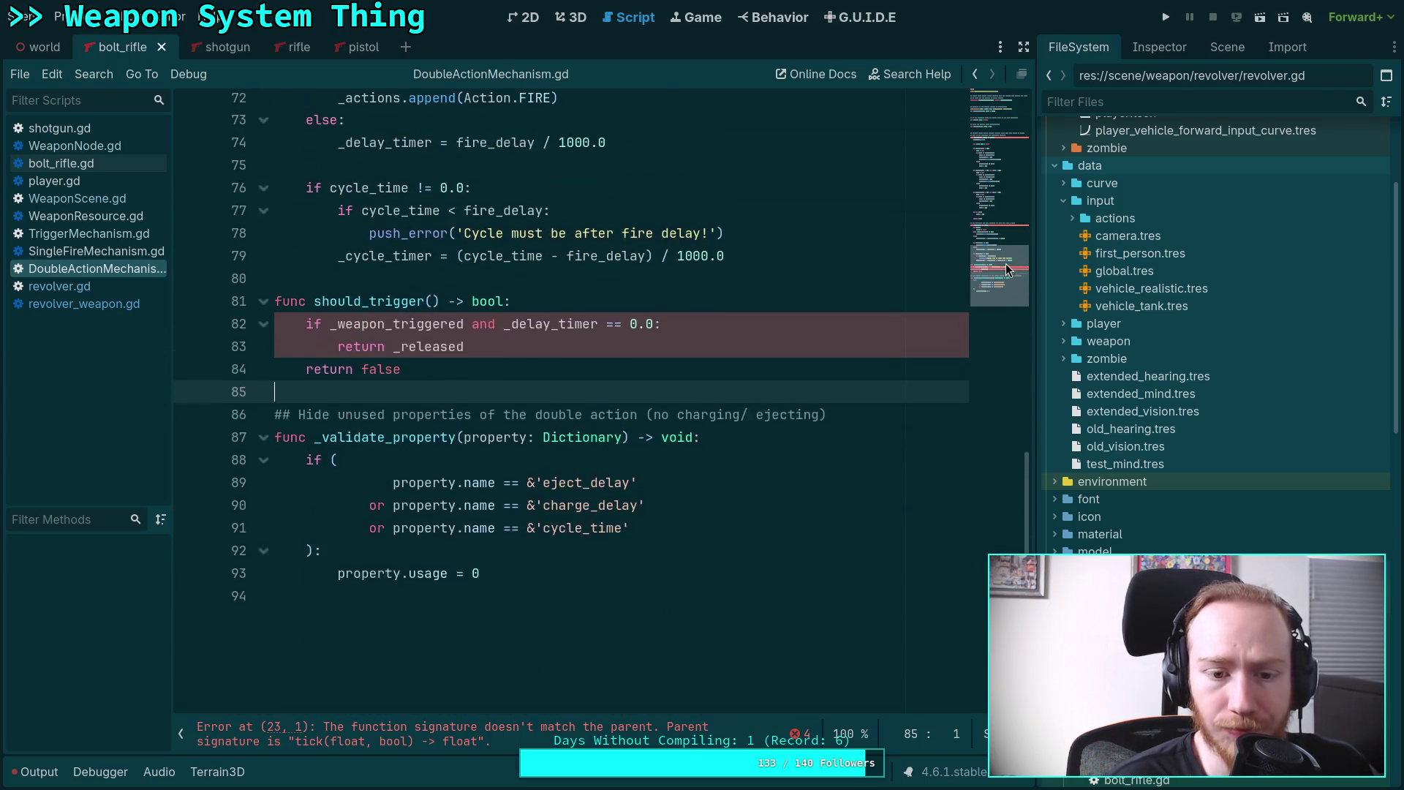
pyautogui.moveTo(654, 520); pyautogui.dragTo(533, 505)
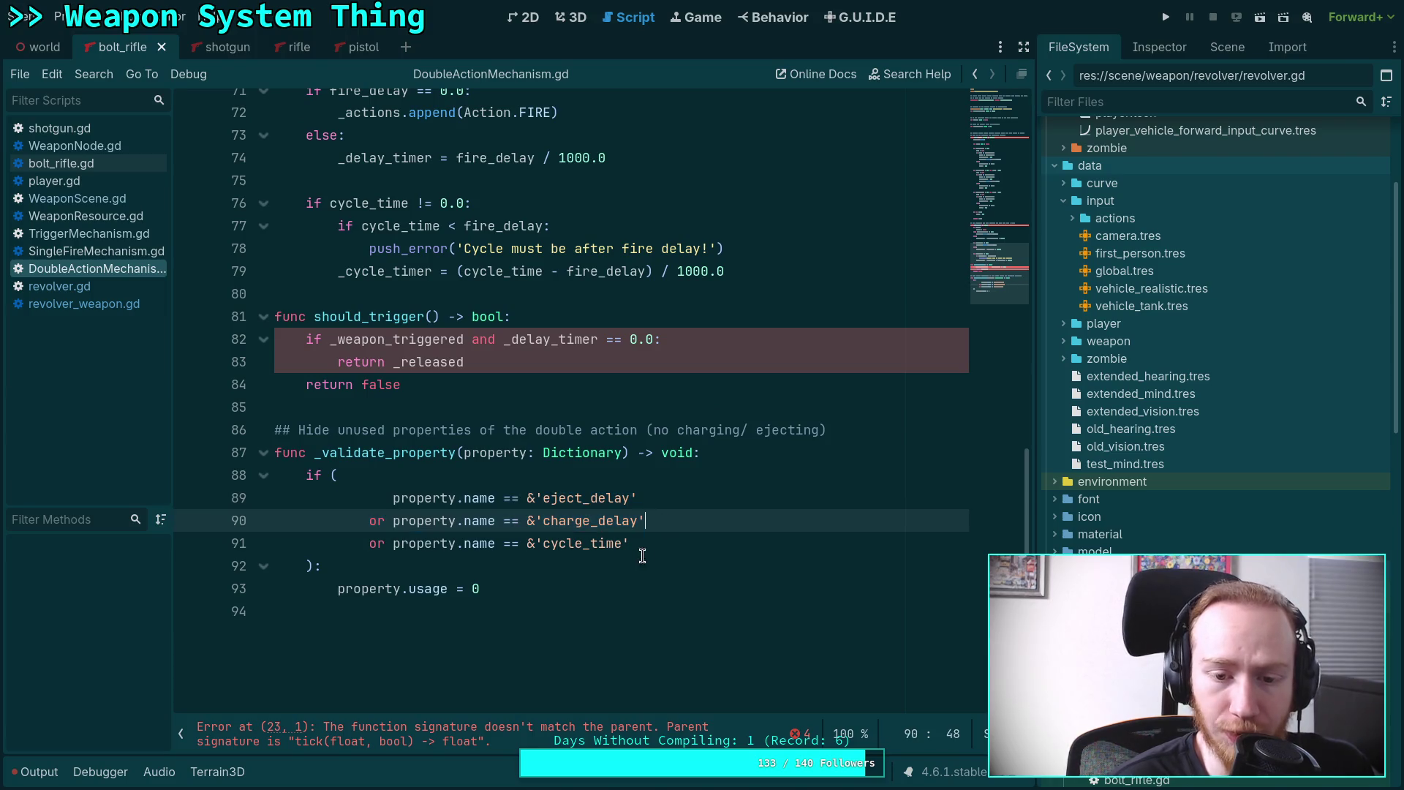
pyautogui.moveTo(636, 545); pyautogui.dragTo(442, 495)
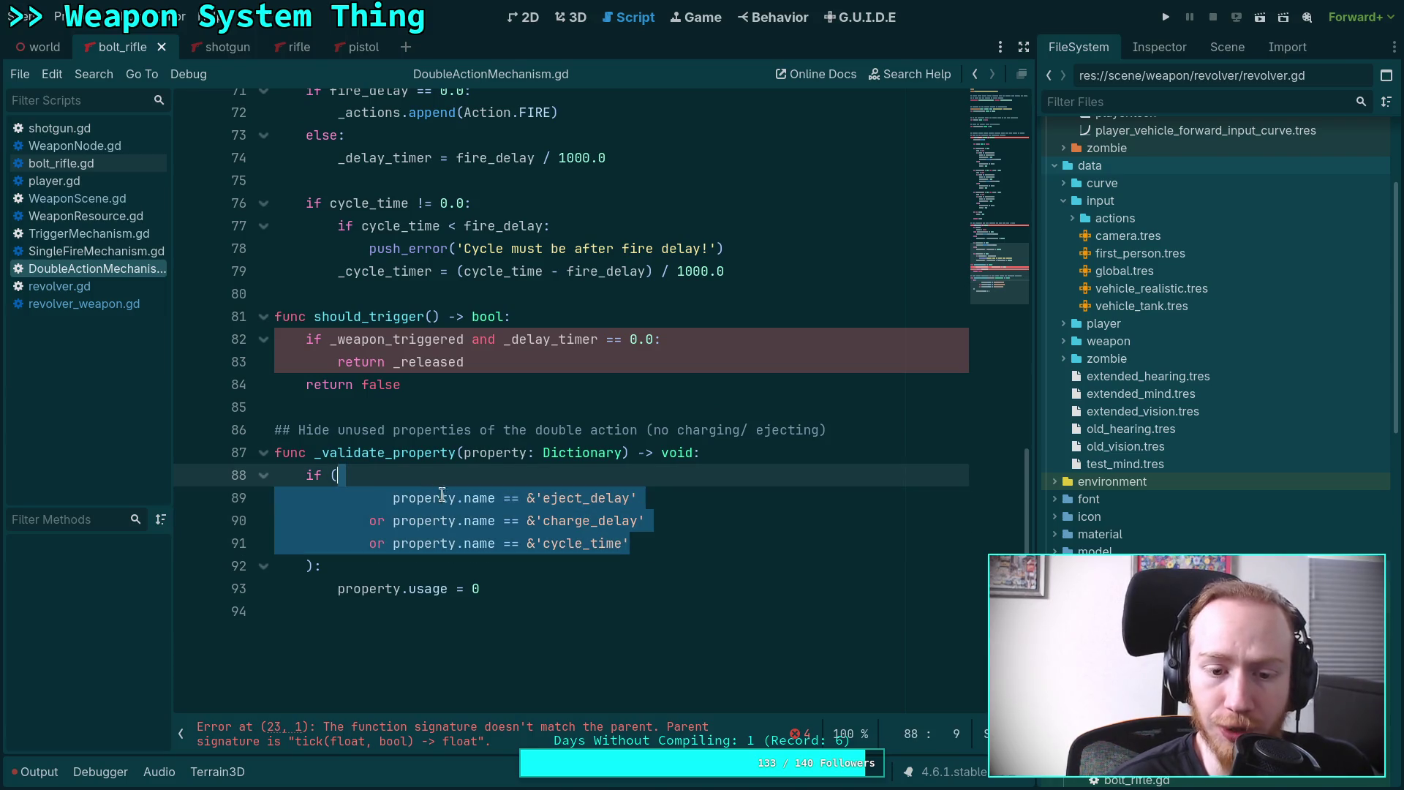
pyautogui.click(541, 518)
# Highlight every use of cycle_time, then switch to TriggerMechanism.gd.
pyautogui.scroll(7, 541, 518)
pyautogui.scroll(-7, 483, 491)
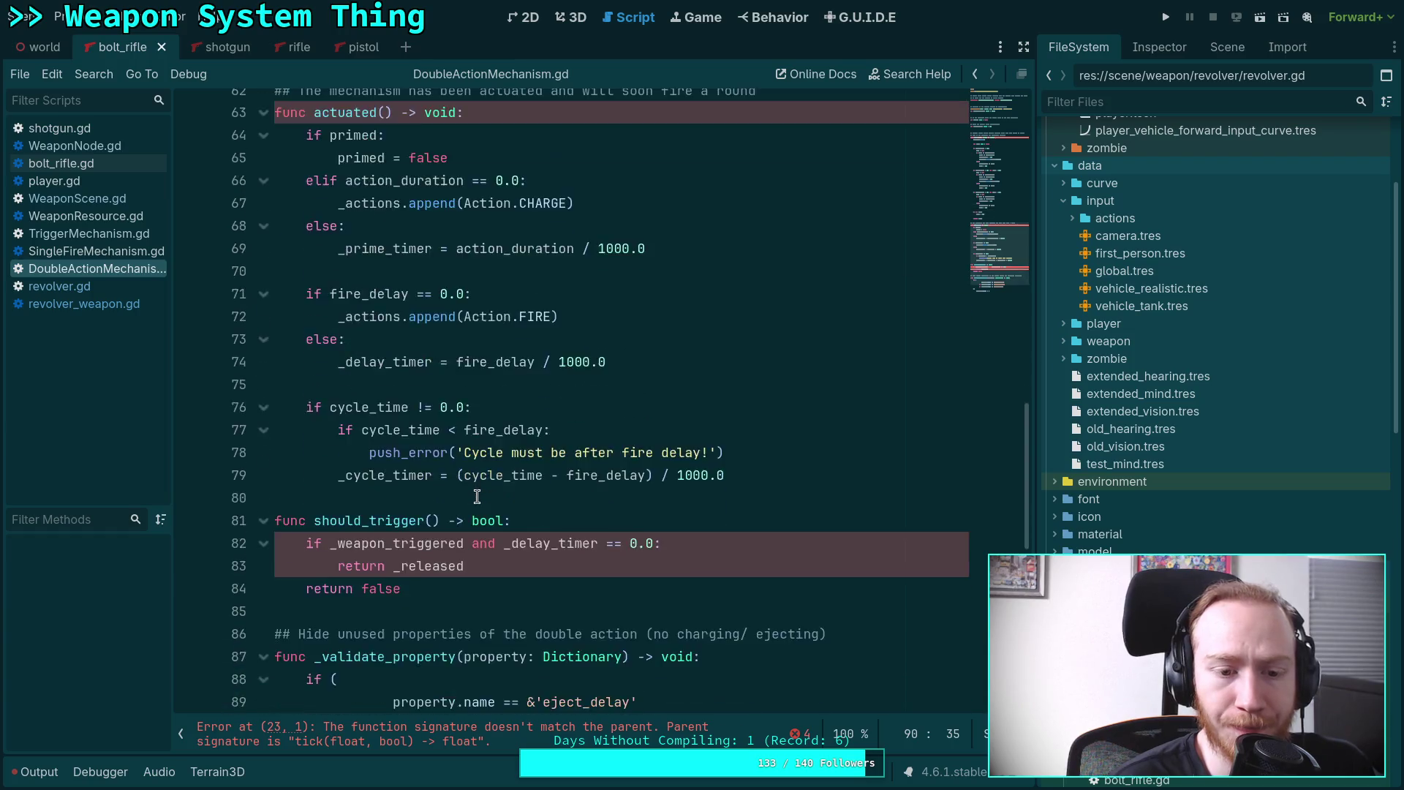
pyautogui.doubleClick(360, 208)
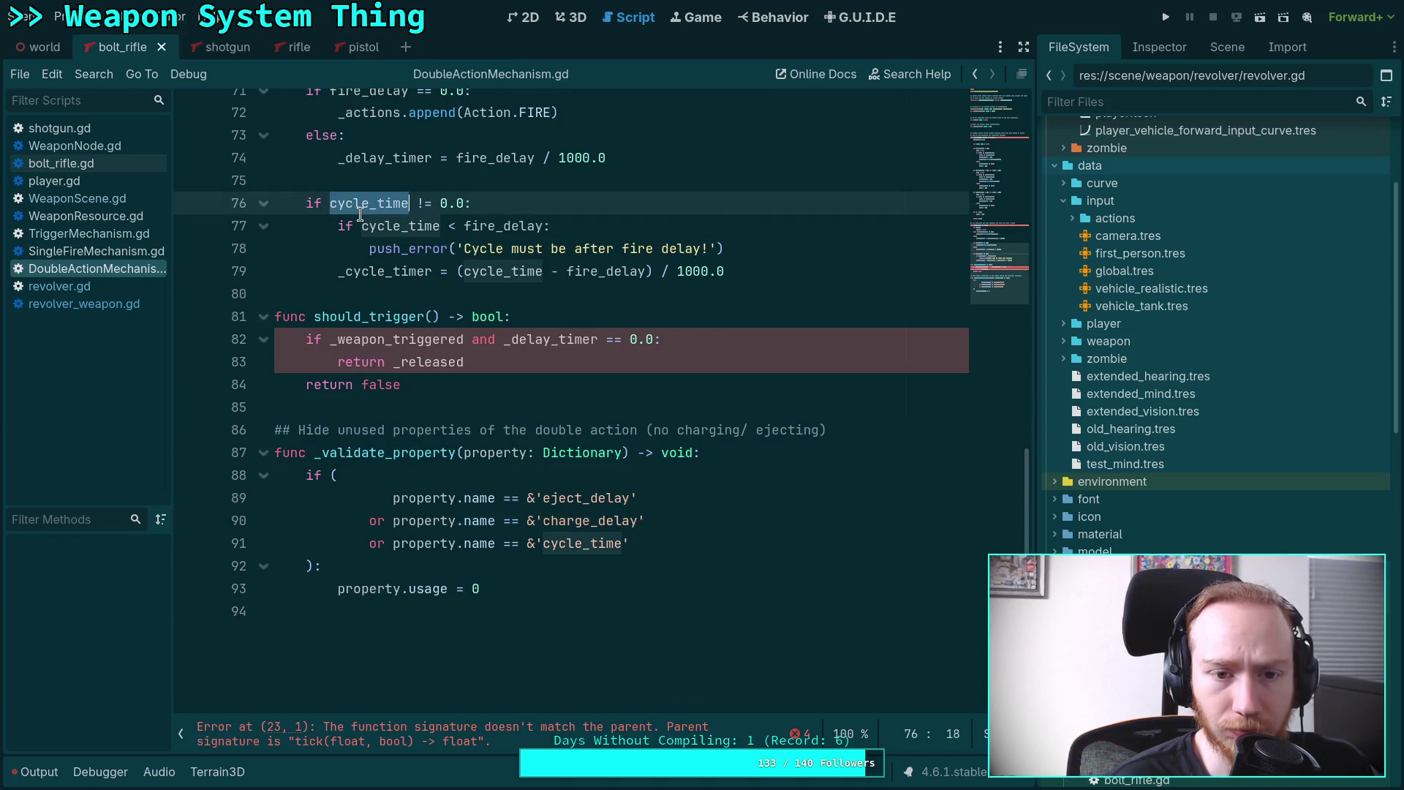
pyautogui.scroll(2, 512, 380)
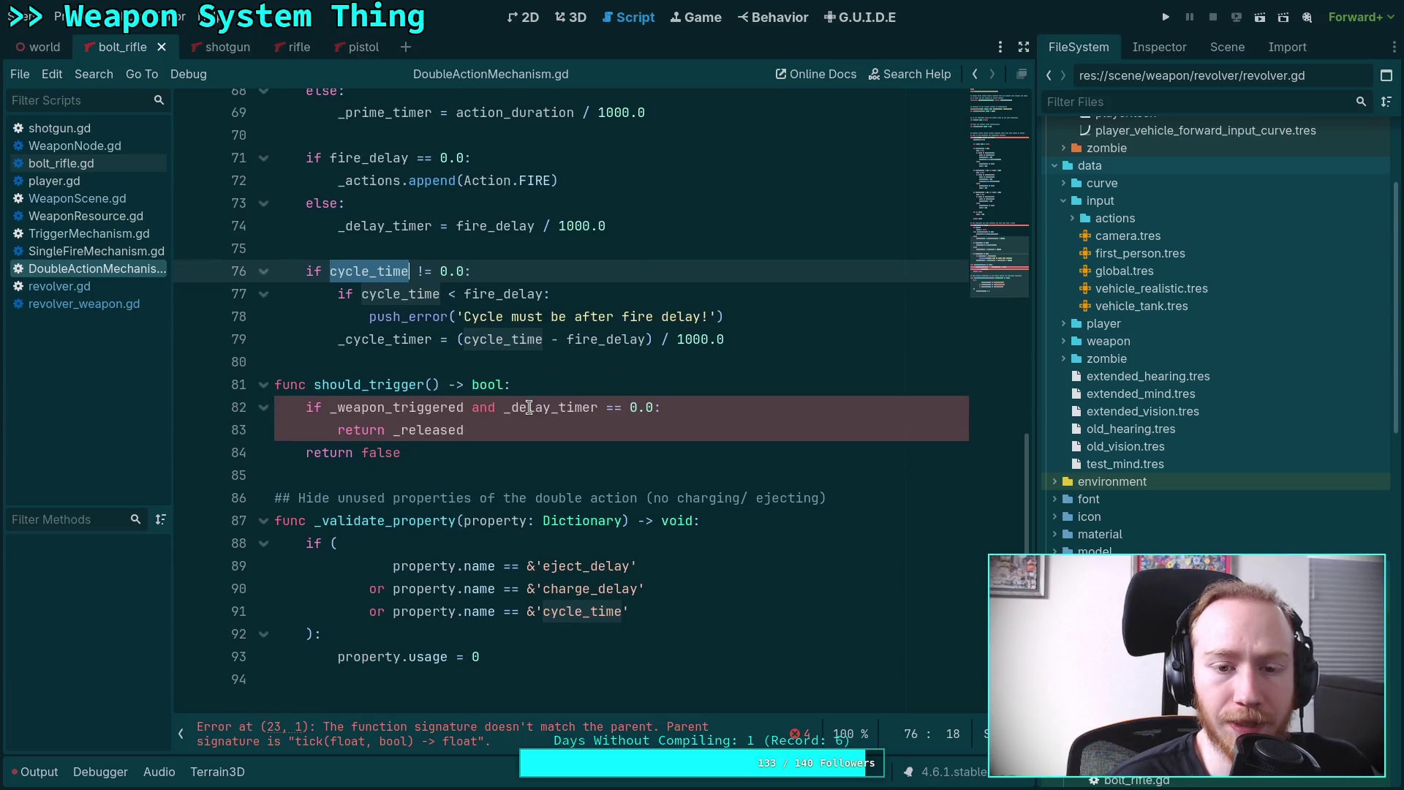
pyautogui.moveTo(490, 329)
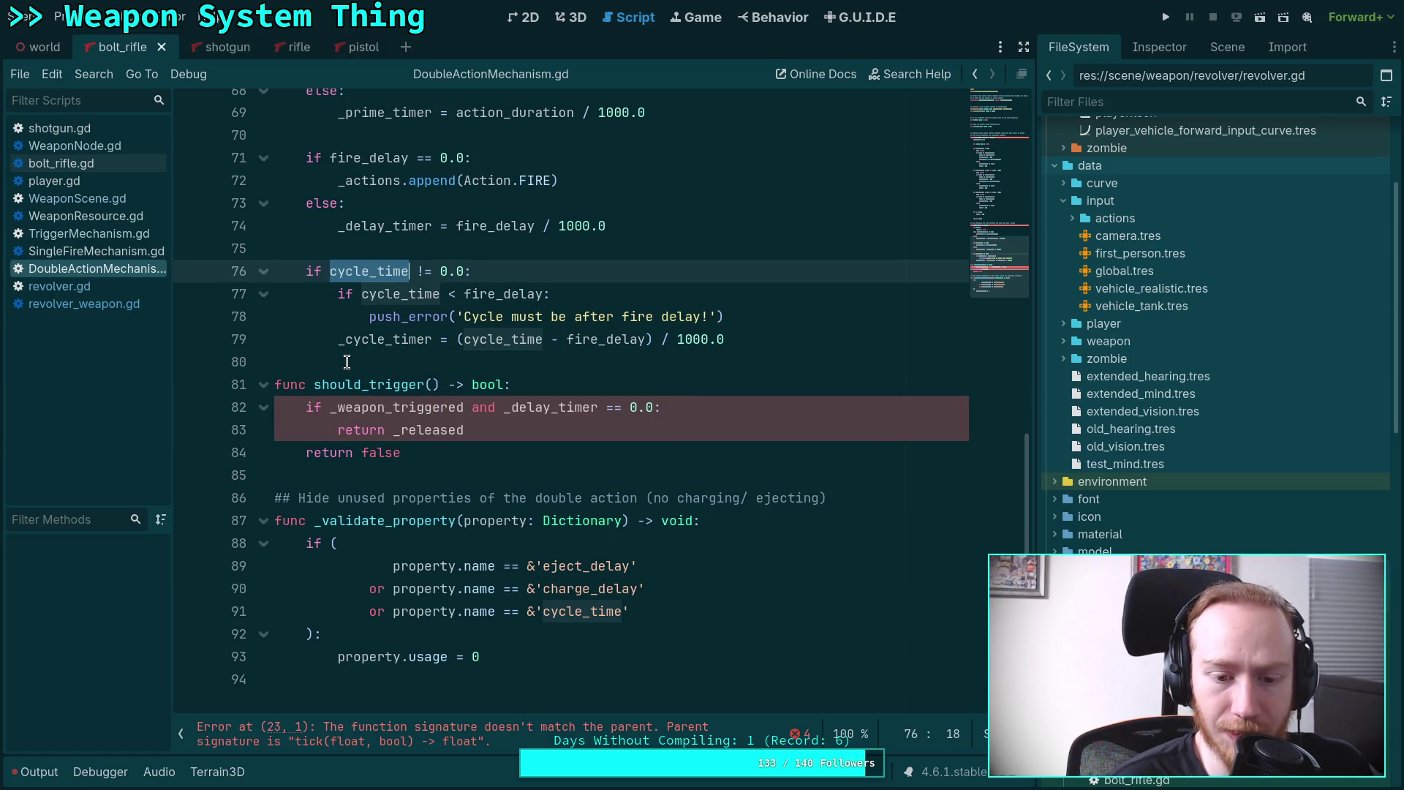
pyautogui.scroll(3, 346, 361)
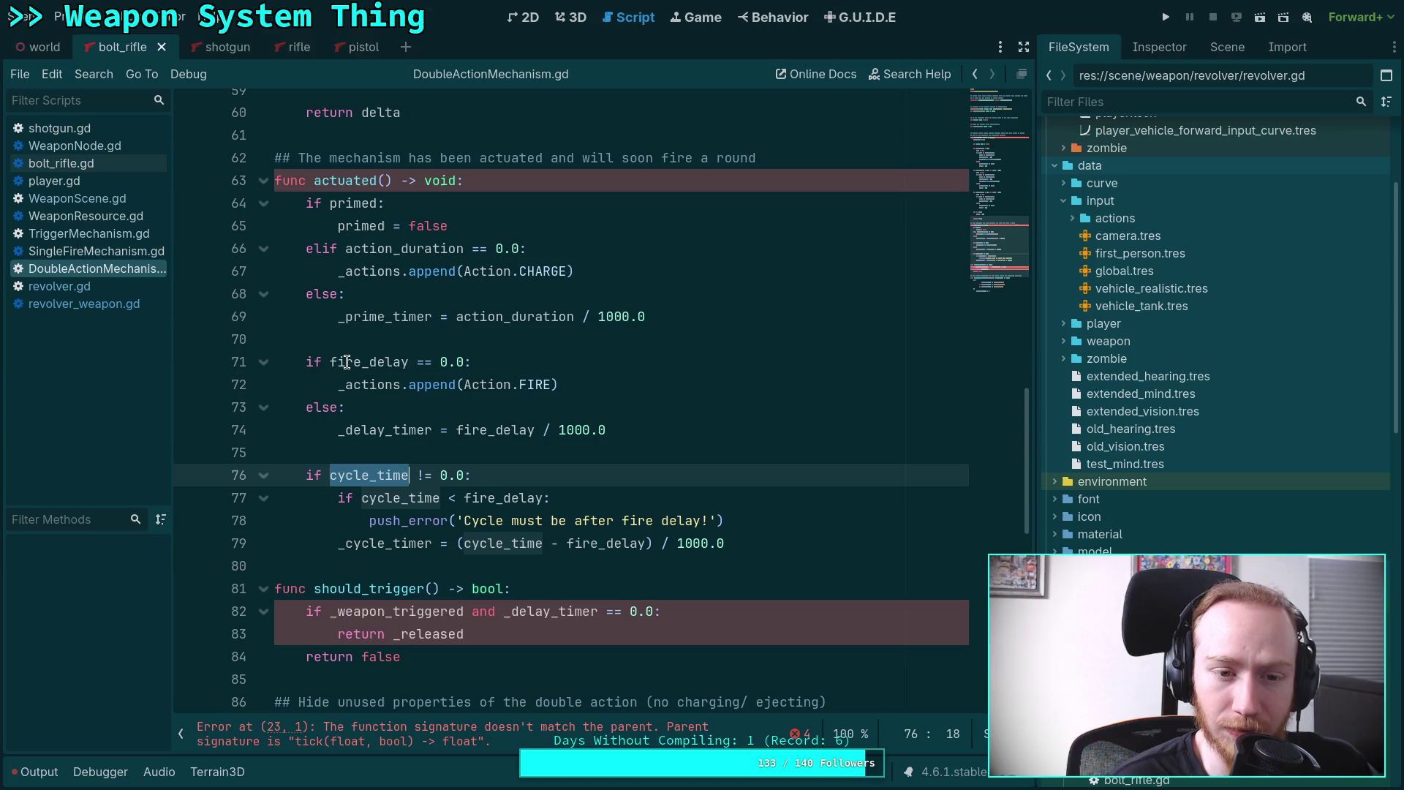
pyautogui.scroll(-3, 347, 361)
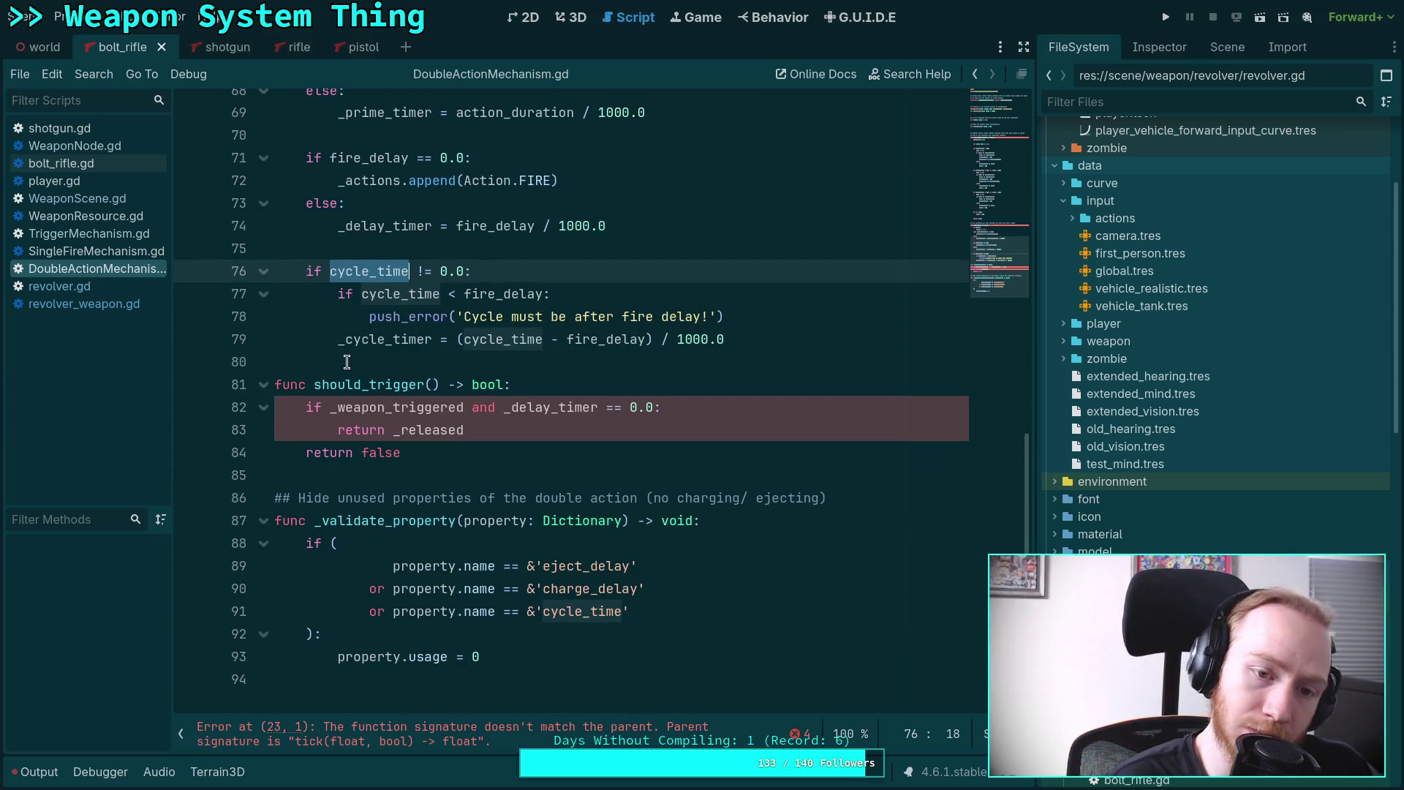
pyautogui.scroll(3, 347, 362)
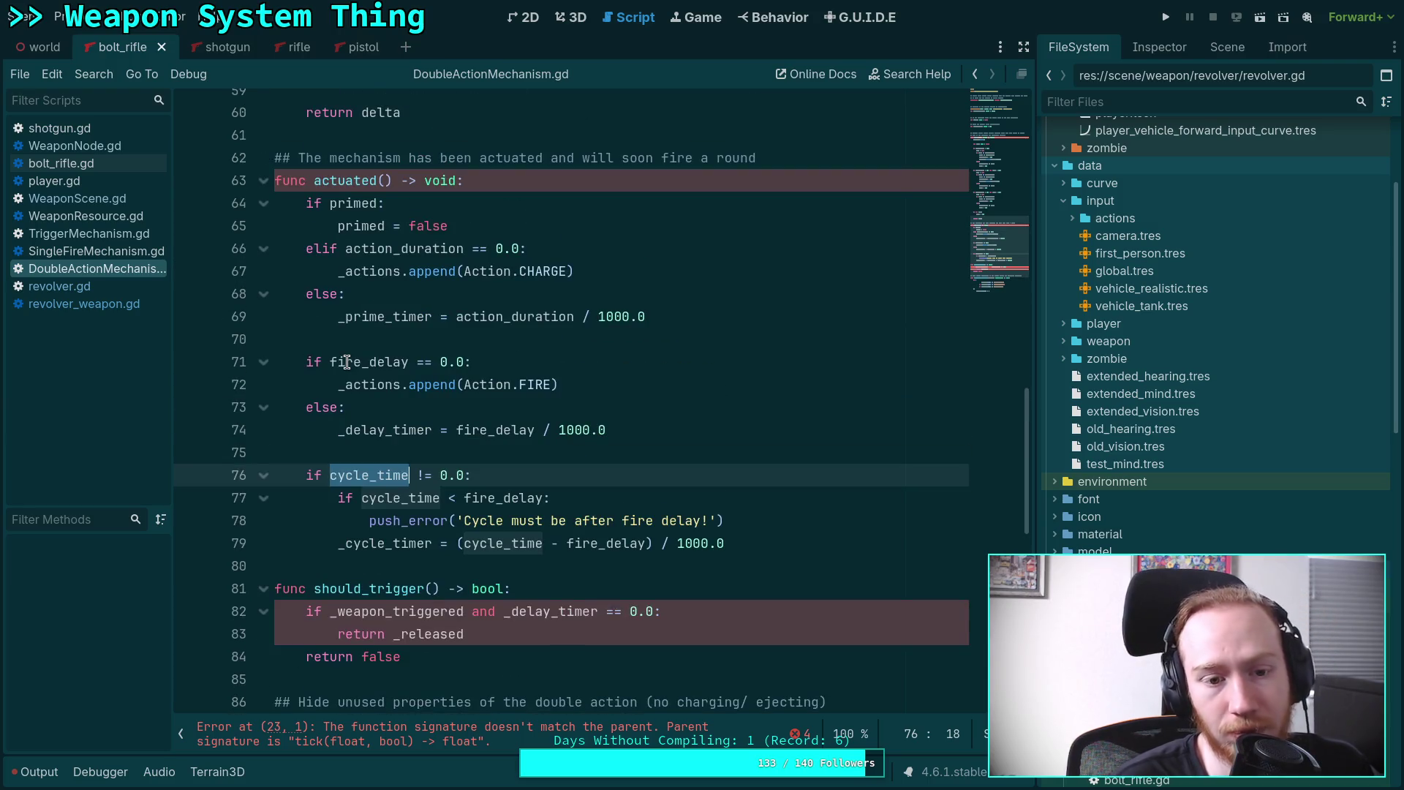
pyautogui.scroll(-3, 347, 361)
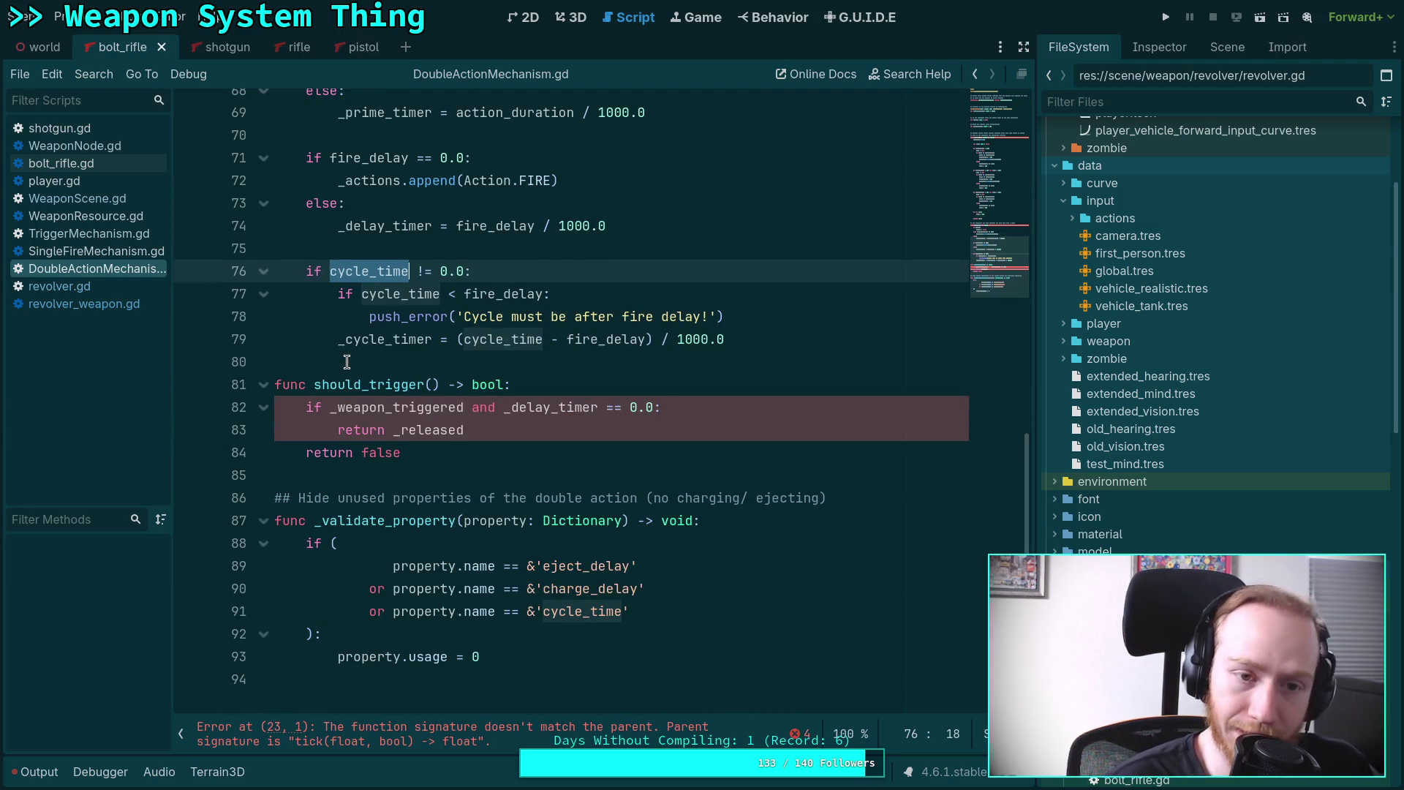
pyautogui.scroll(3, 347, 361)
pyautogui.click(91, 234)
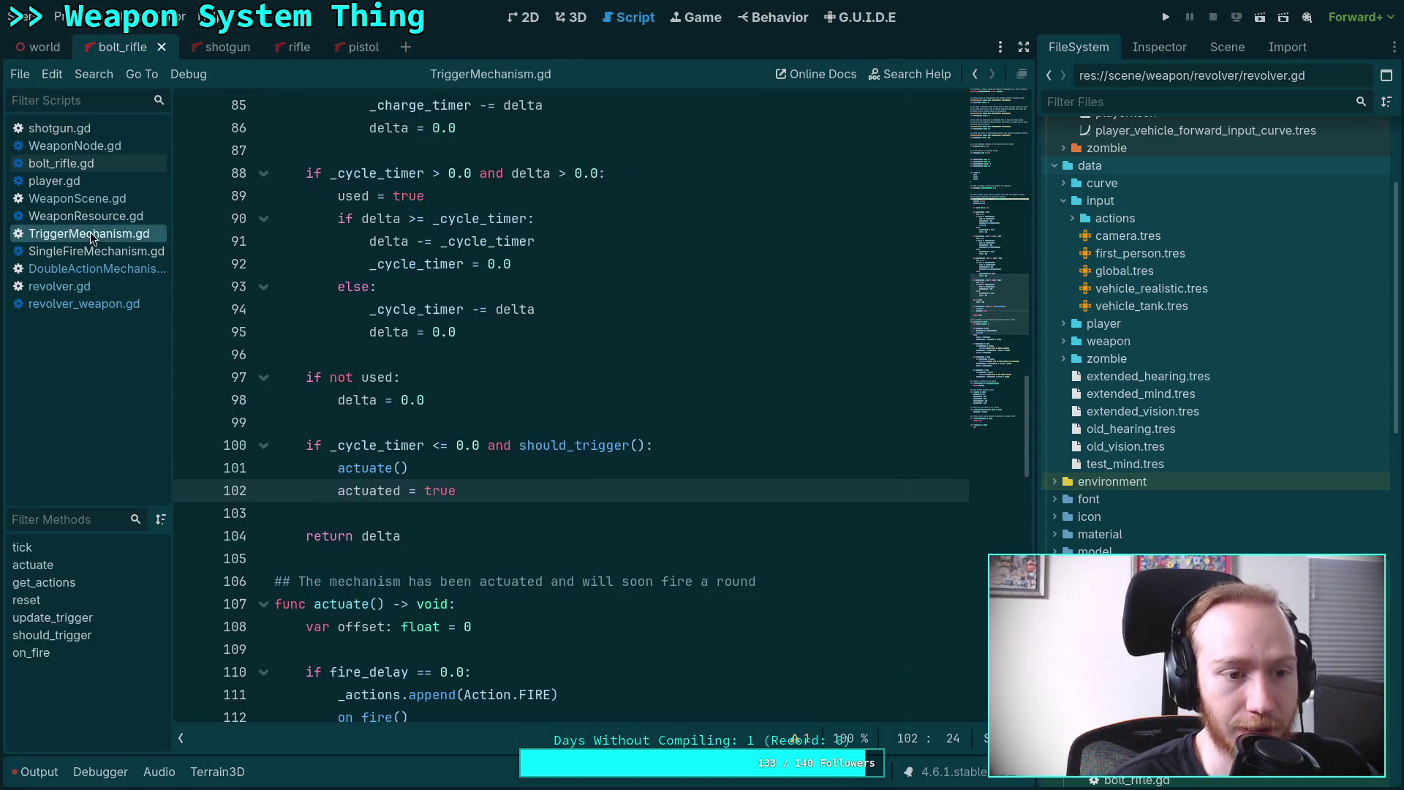
pyautogui.click(976, 157)
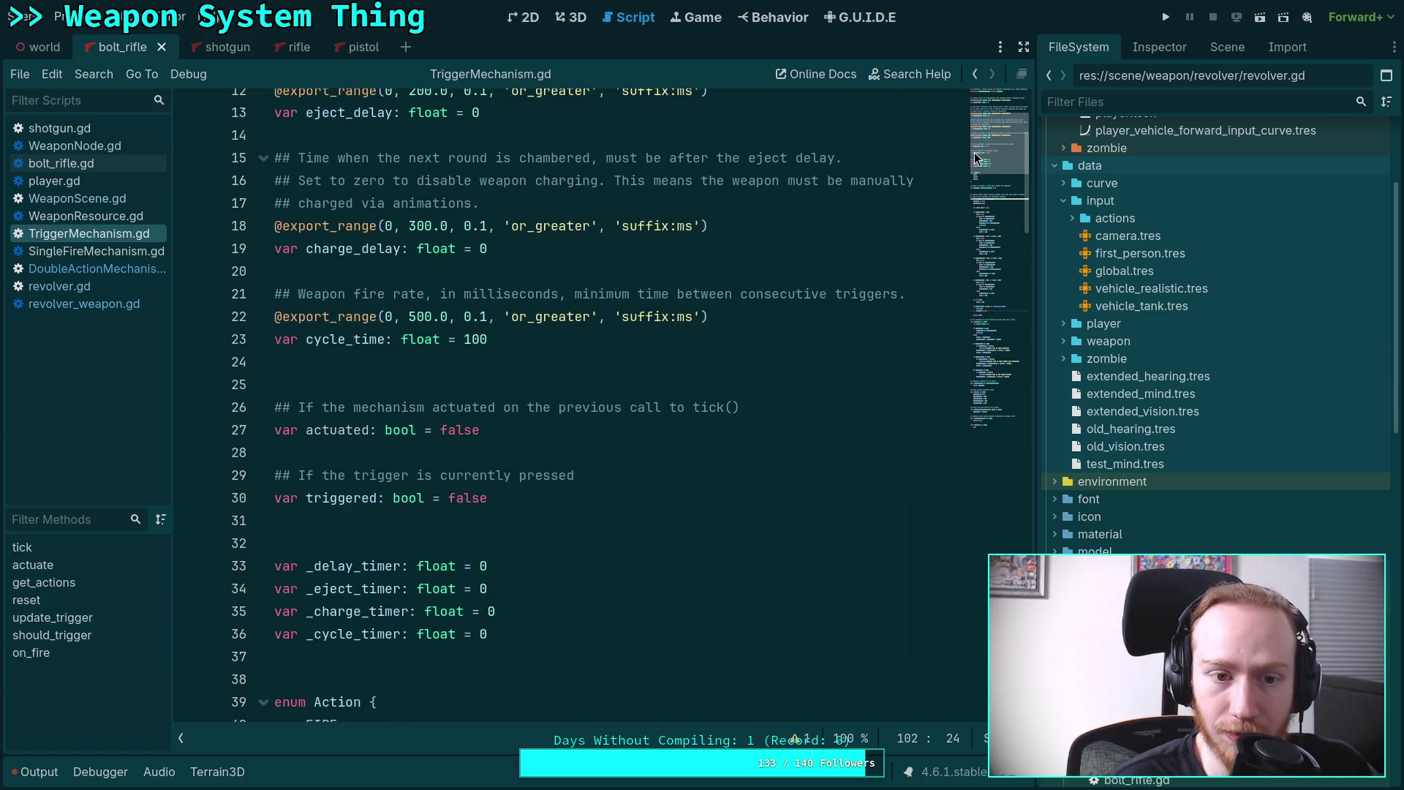
pyautogui.scroll(4, 980, 139)
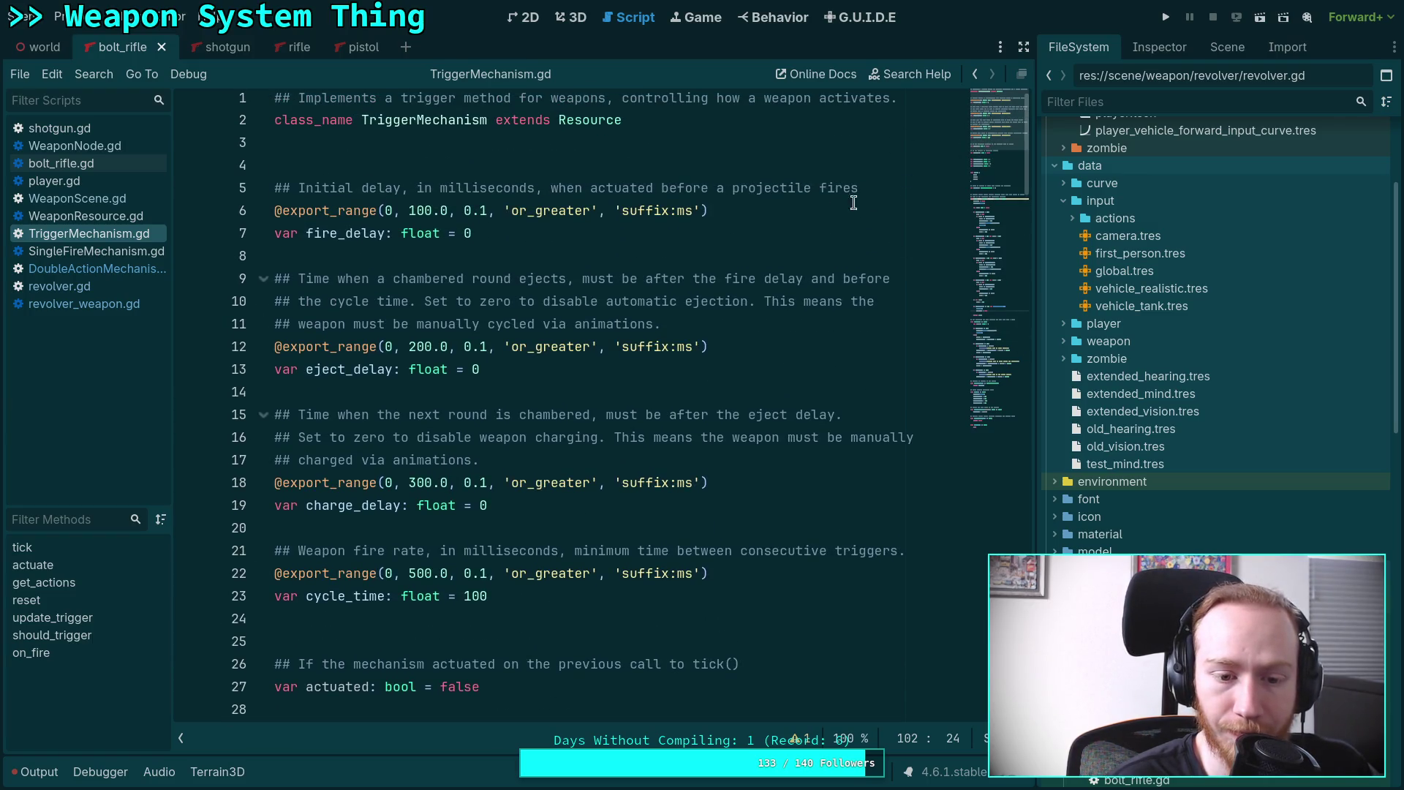
pyautogui.click(109, 272)
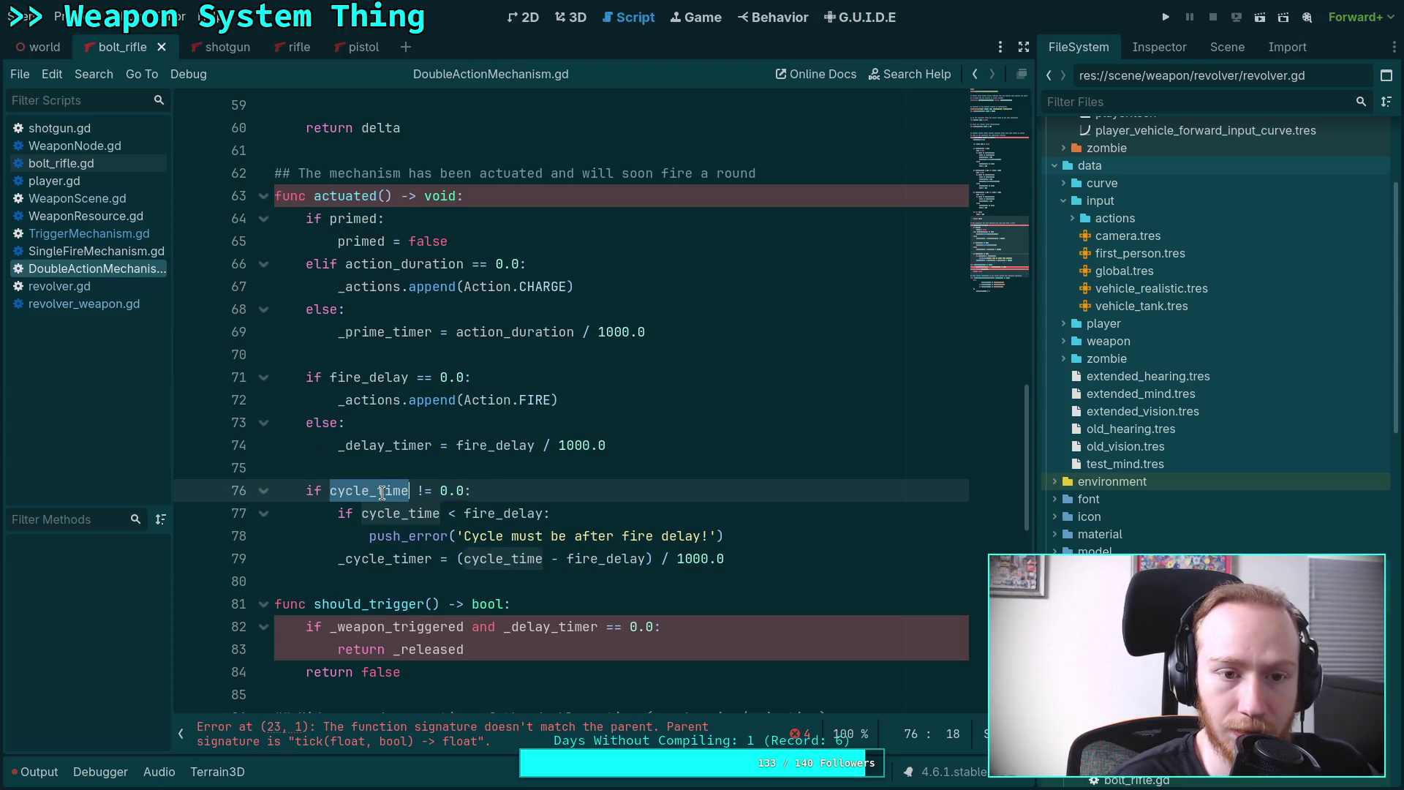
# Check where _cycle_timer is defined and scroll down to should_trigger.
pyautogui.scroll(6, 385, 464)
pyautogui.scroll(1, 385, 464)
pyautogui.doubleClick(355, 333)
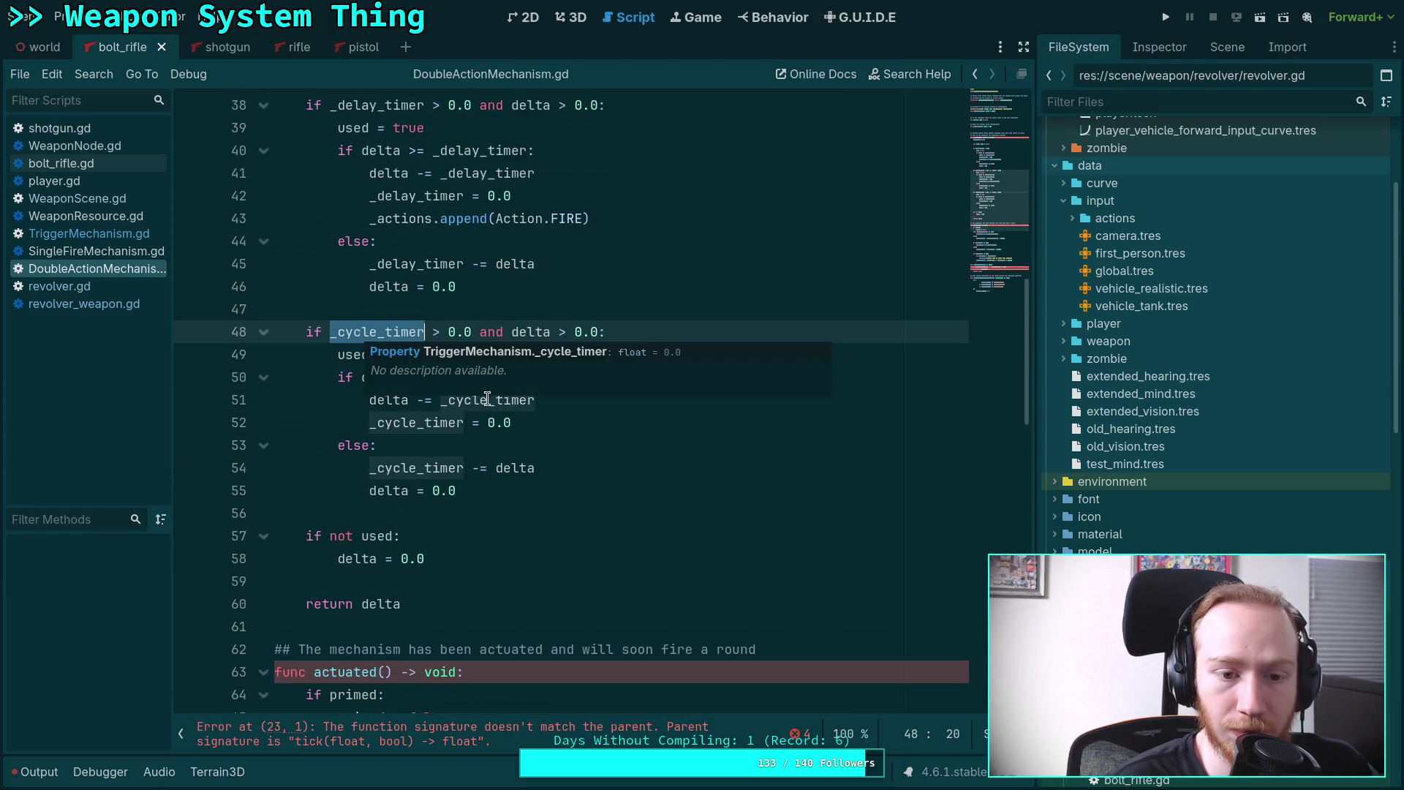
pyautogui.scroll(-3, 485, 398)
pyautogui.scroll(-3, 524, 439)
pyautogui.scroll(-2, 521, 431)
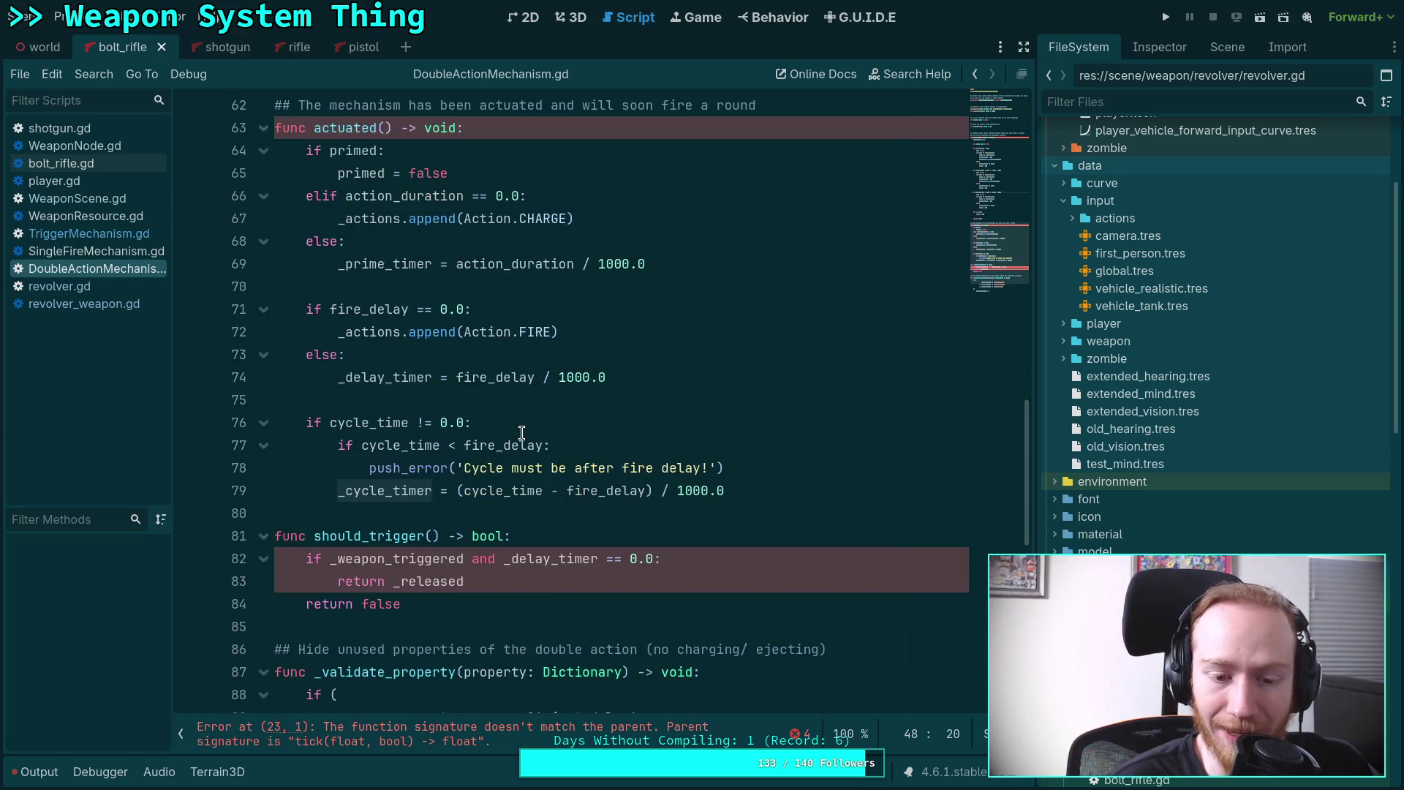
pyautogui.scroll(-3, 512, 512)
pyautogui.scroll(-1, 510, 536)
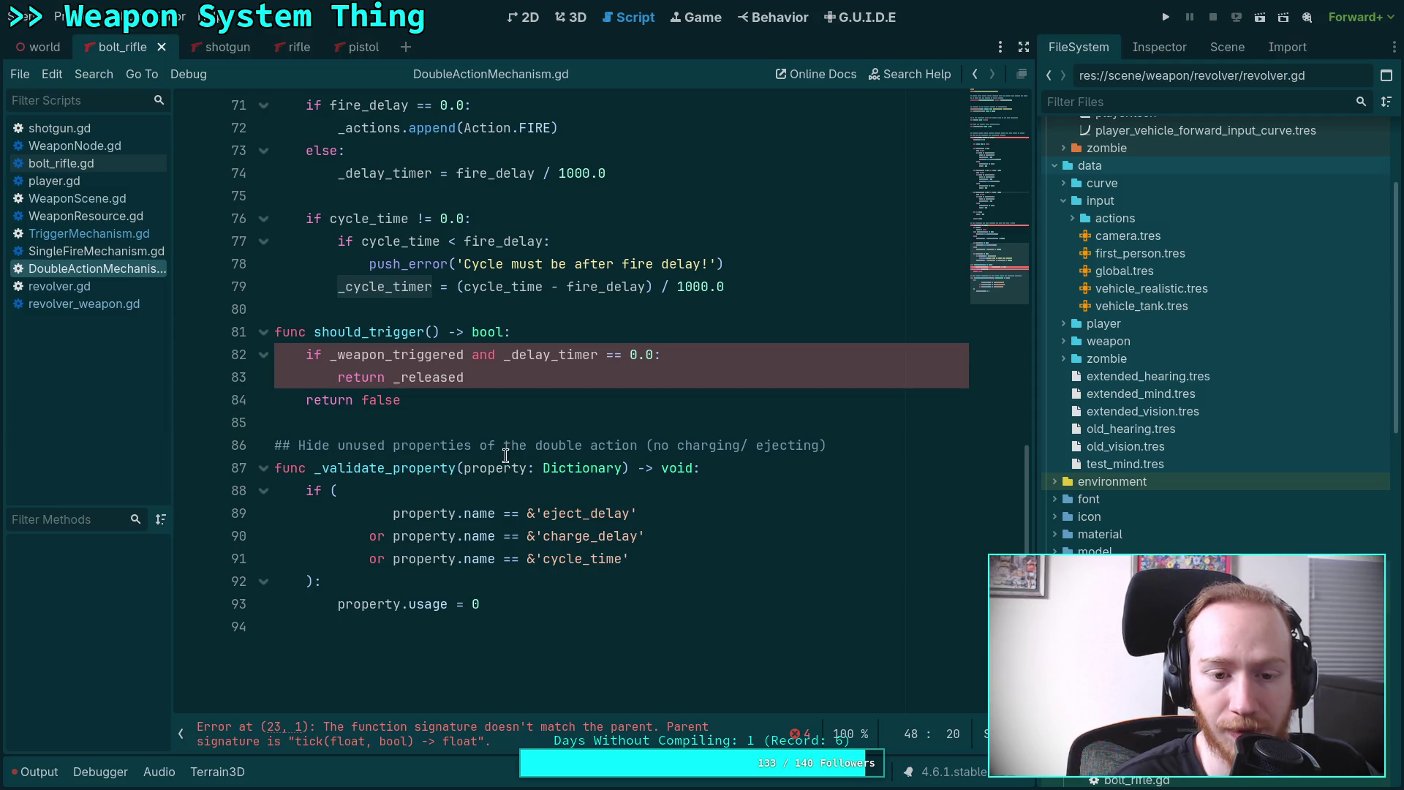
# Examine the cycle_time check in the property filter and the code after that block.
pyautogui.moveTo(632, 558); pyautogui.dragTo(369, 558)
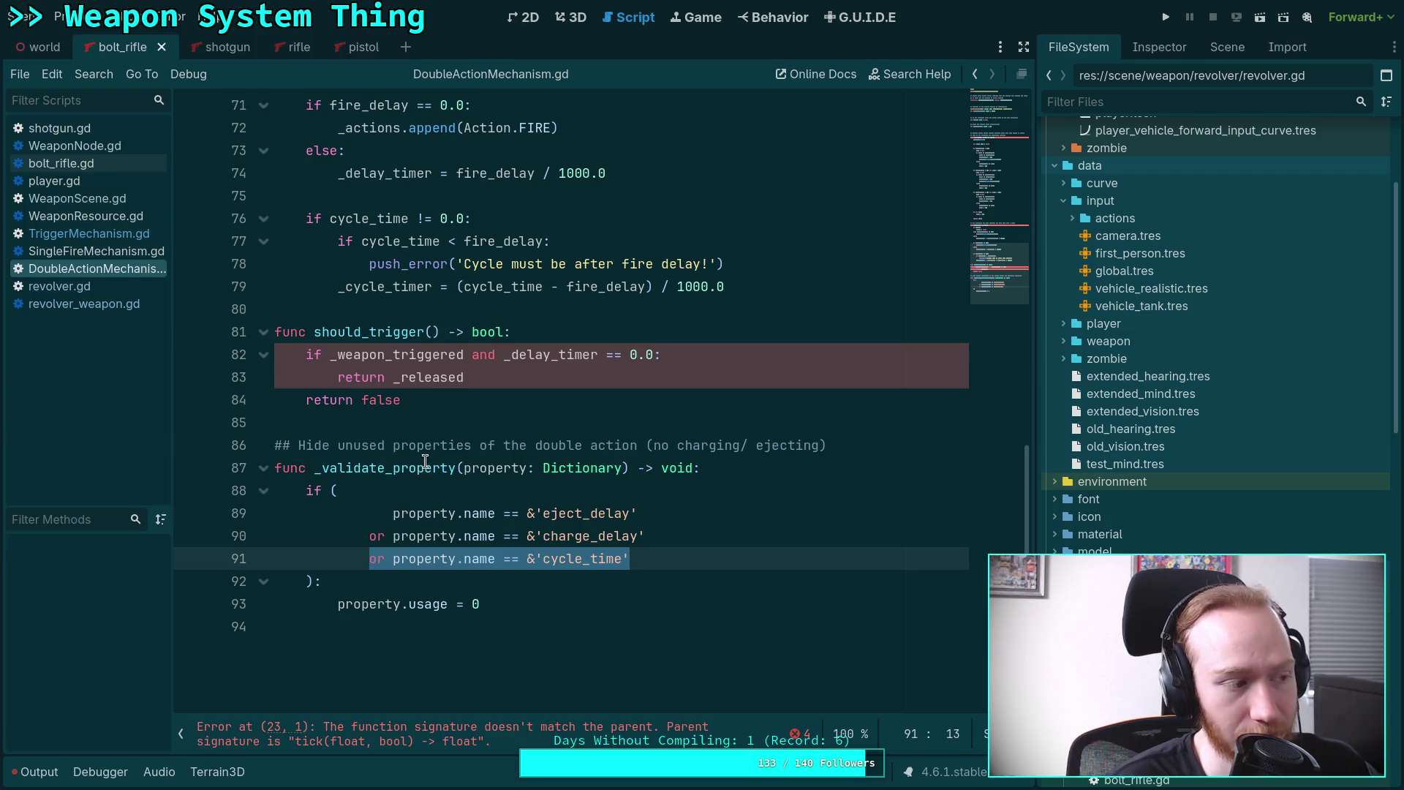
pyautogui.click(424, 424)
pyautogui.scroll(2, 431, 425)
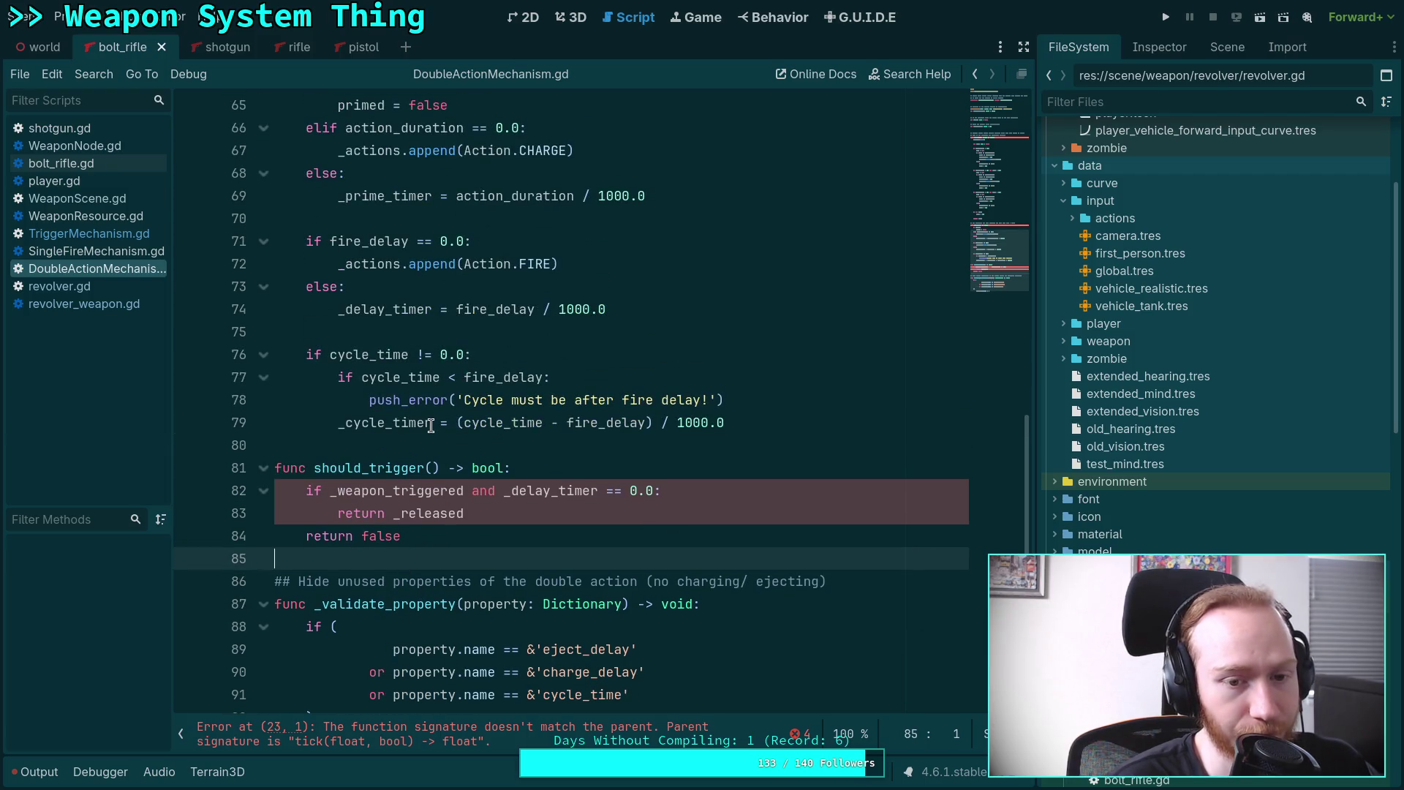
pyautogui.scroll(2, 431, 426)
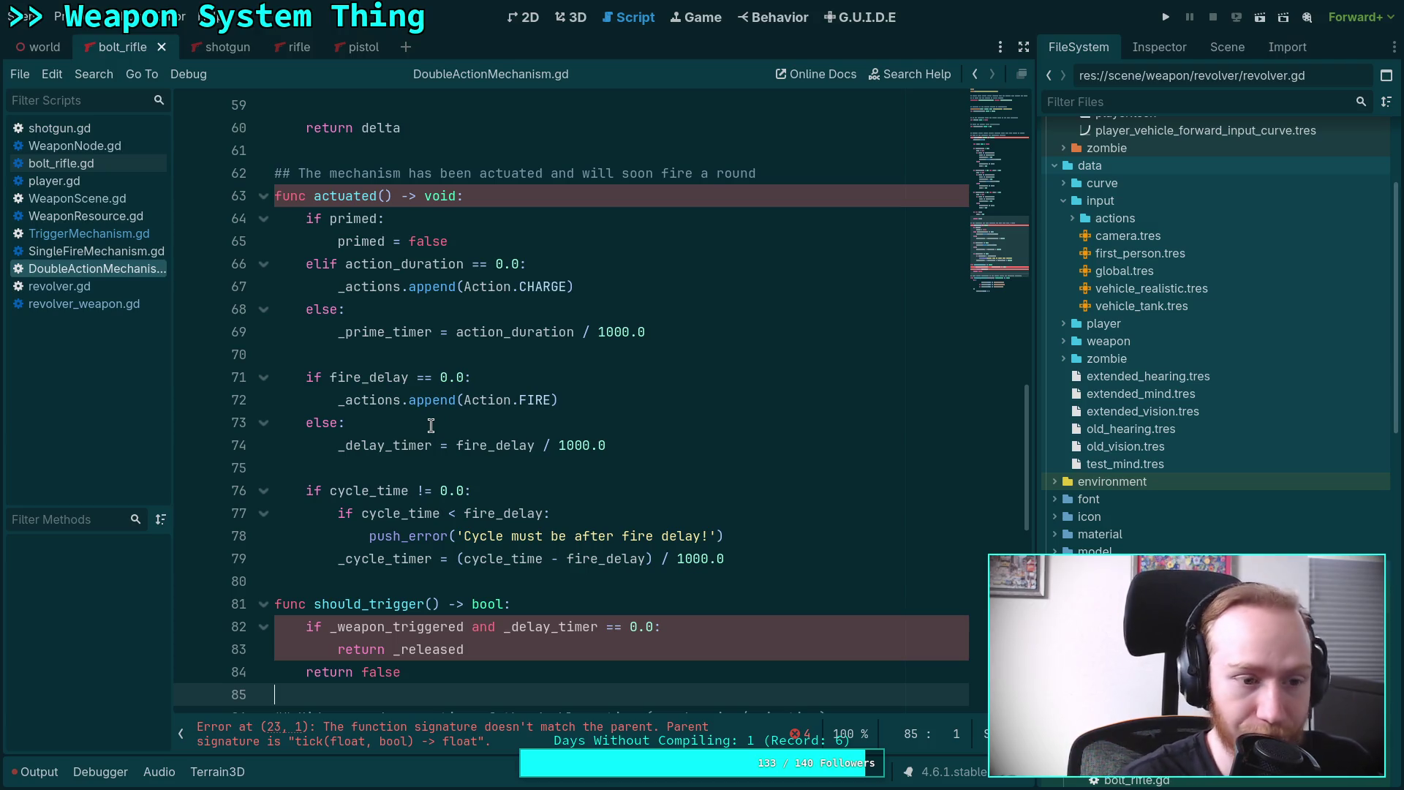
pyautogui.click(378, 579)
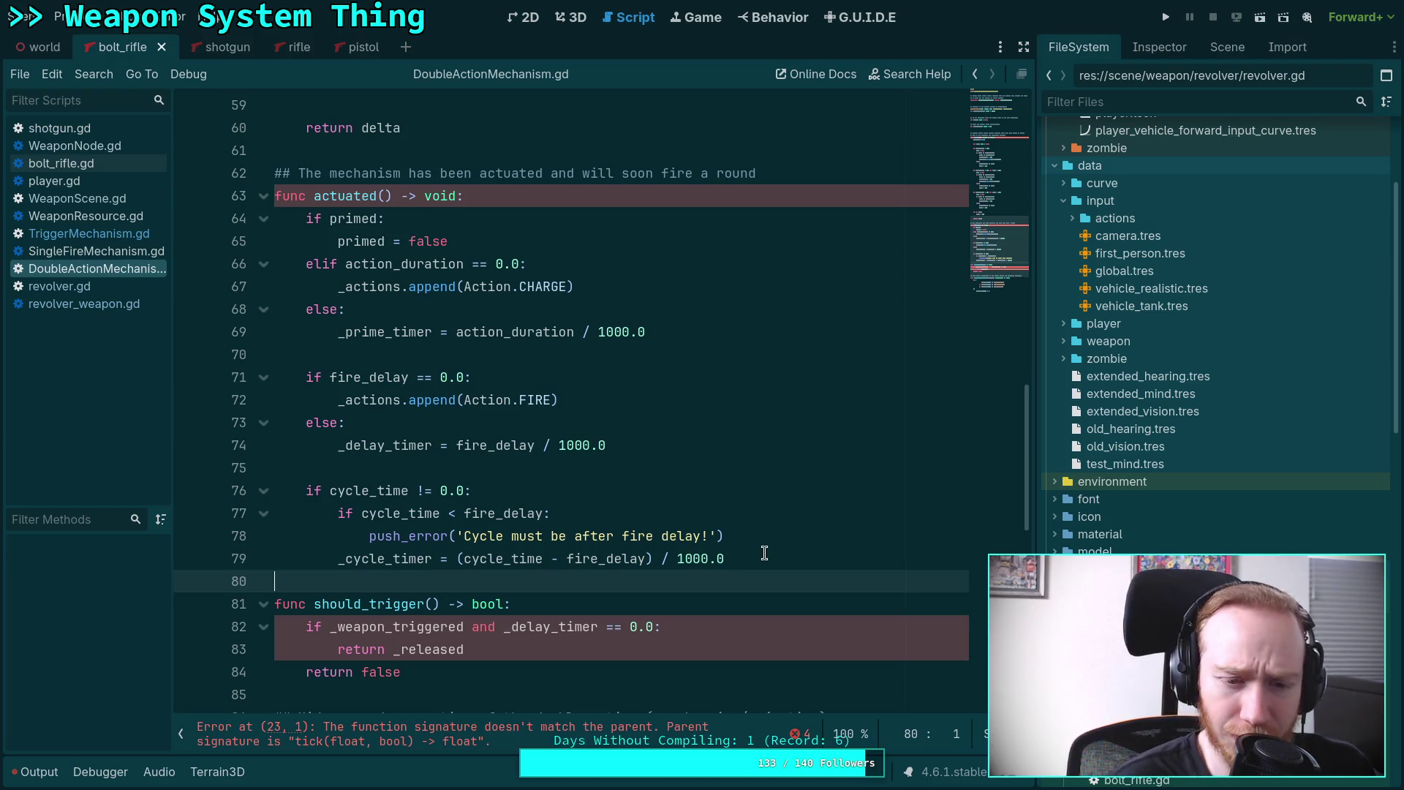
# In DoubleActionMechanism.gd, select the cycle_time block in actuated and the _cycle_timer countdown block in tick.
pyautogui.hotkey('shift', 'Up')
pyautogui.hotkey('shift', 'Up')
pyautogui.hotkey('shift', 'Up')
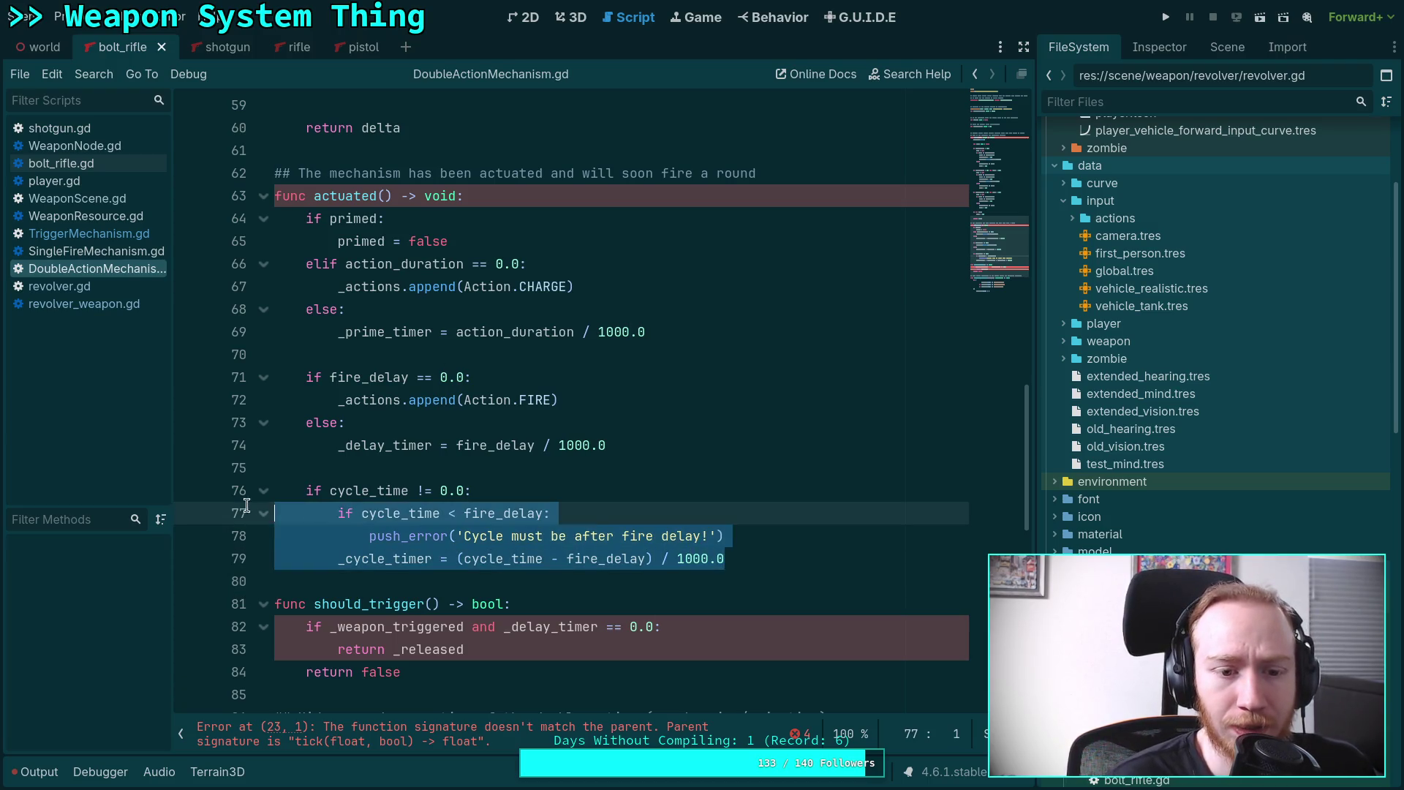
pyautogui.scroll(-5, 510, 498)
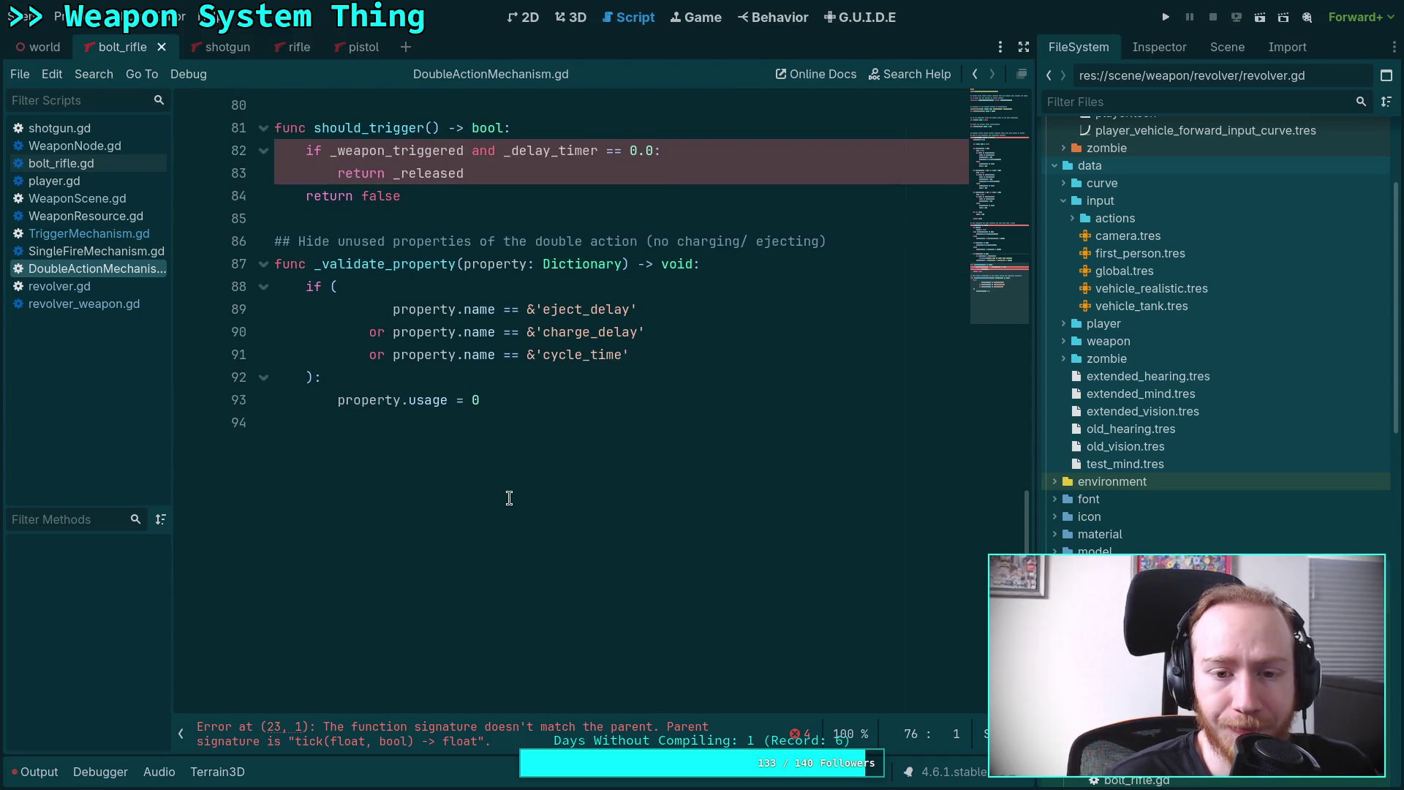
pyautogui.scroll(15, 510, 498)
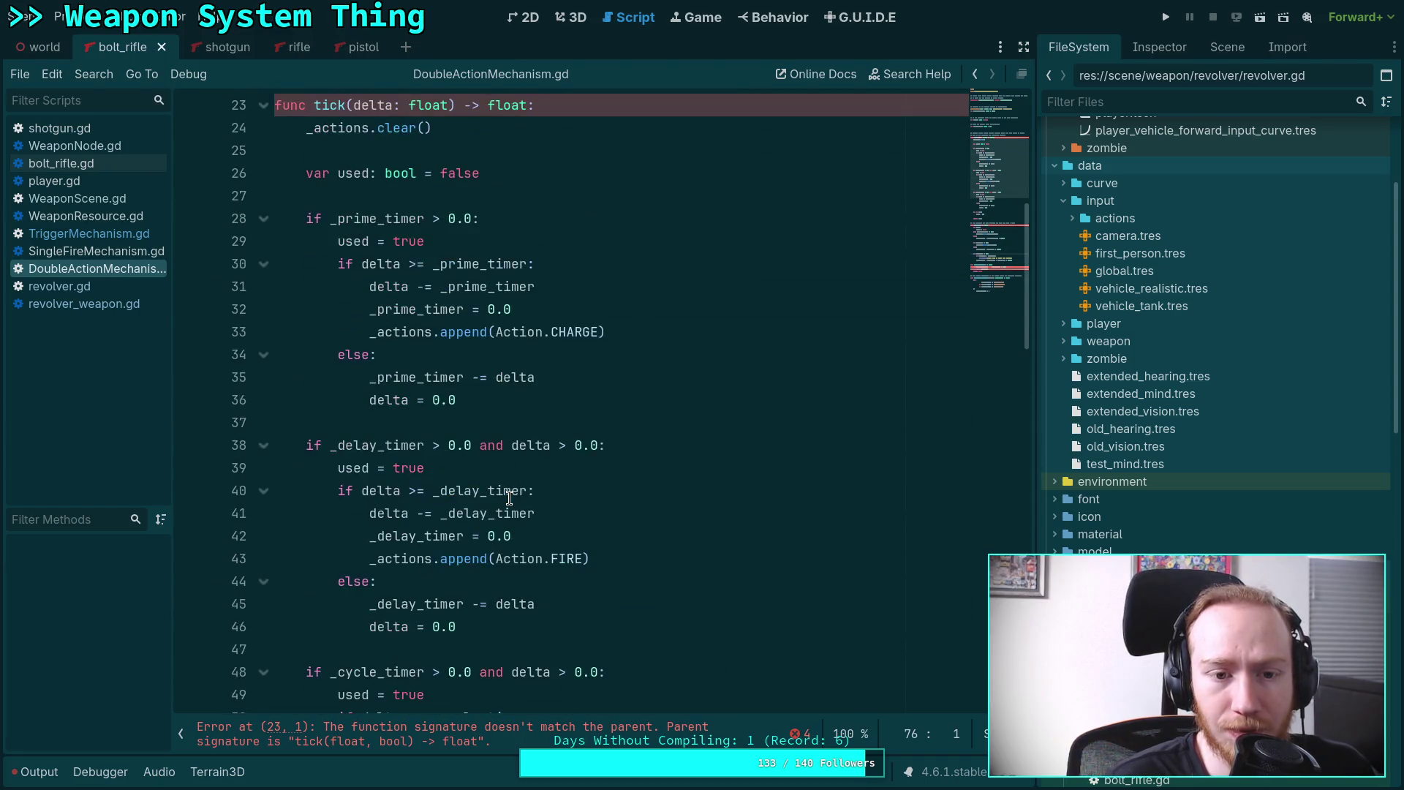
pyautogui.scroll(-3, 509, 498)
pyautogui.moveTo(510, 559); pyautogui.dragTo(214, 395)
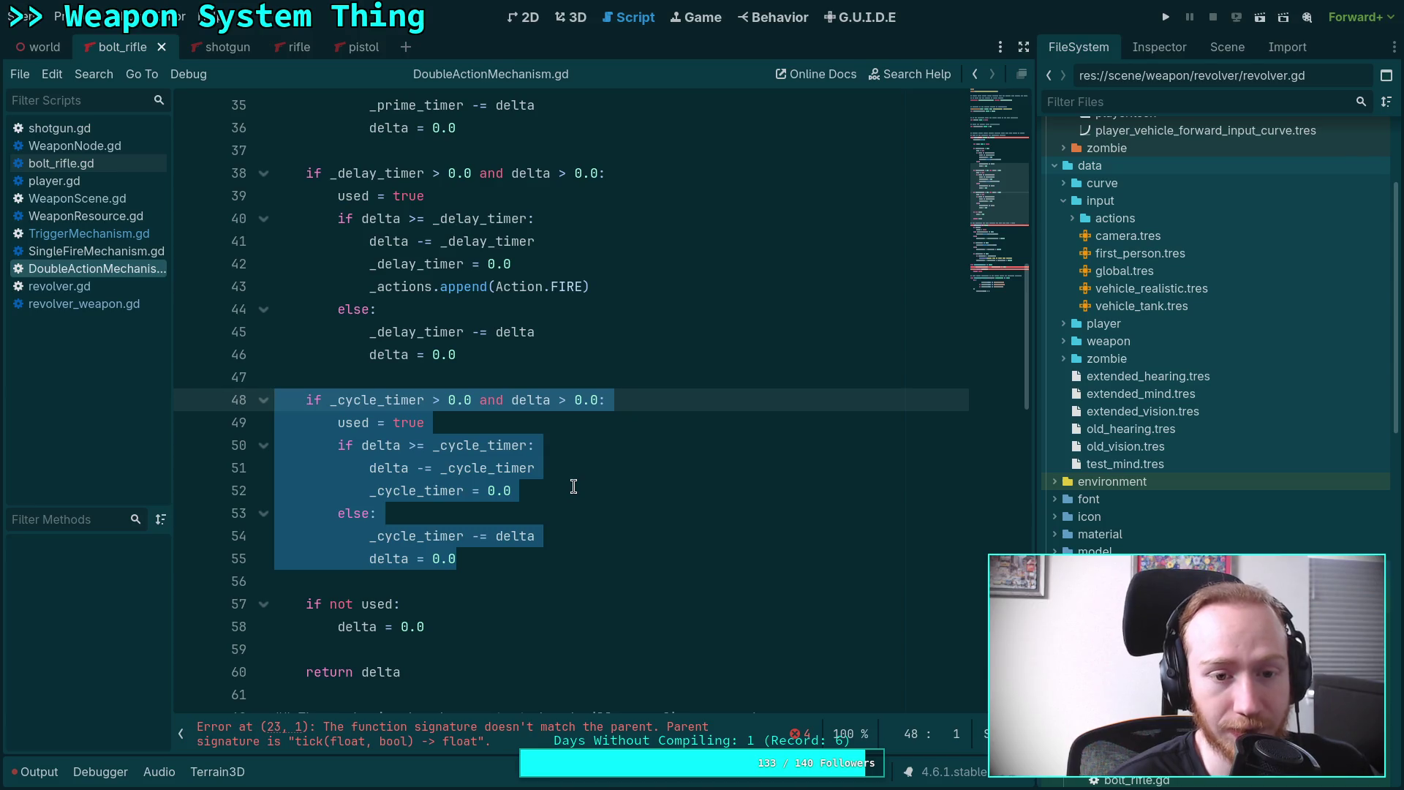
pyautogui.scroll(4, 574, 486)
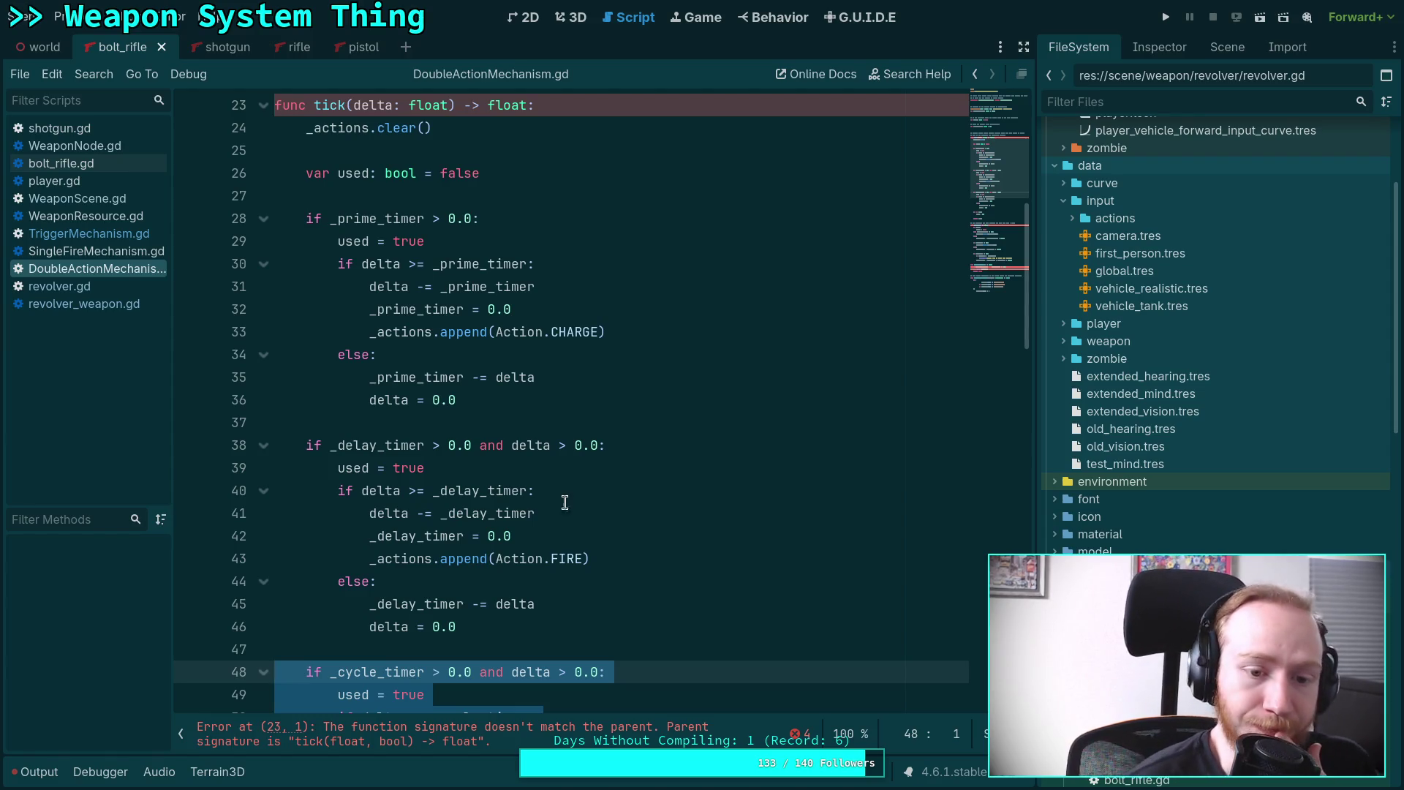
pyautogui.scroll(-1, 568, 486)
pyautogui.scroll(-2, 568, 486)
pyautogui.scroll(2, 640, 466)
pyautogui.scroll(-7, 637, 467)
pyautogui.scroll(-6, 637, 467)
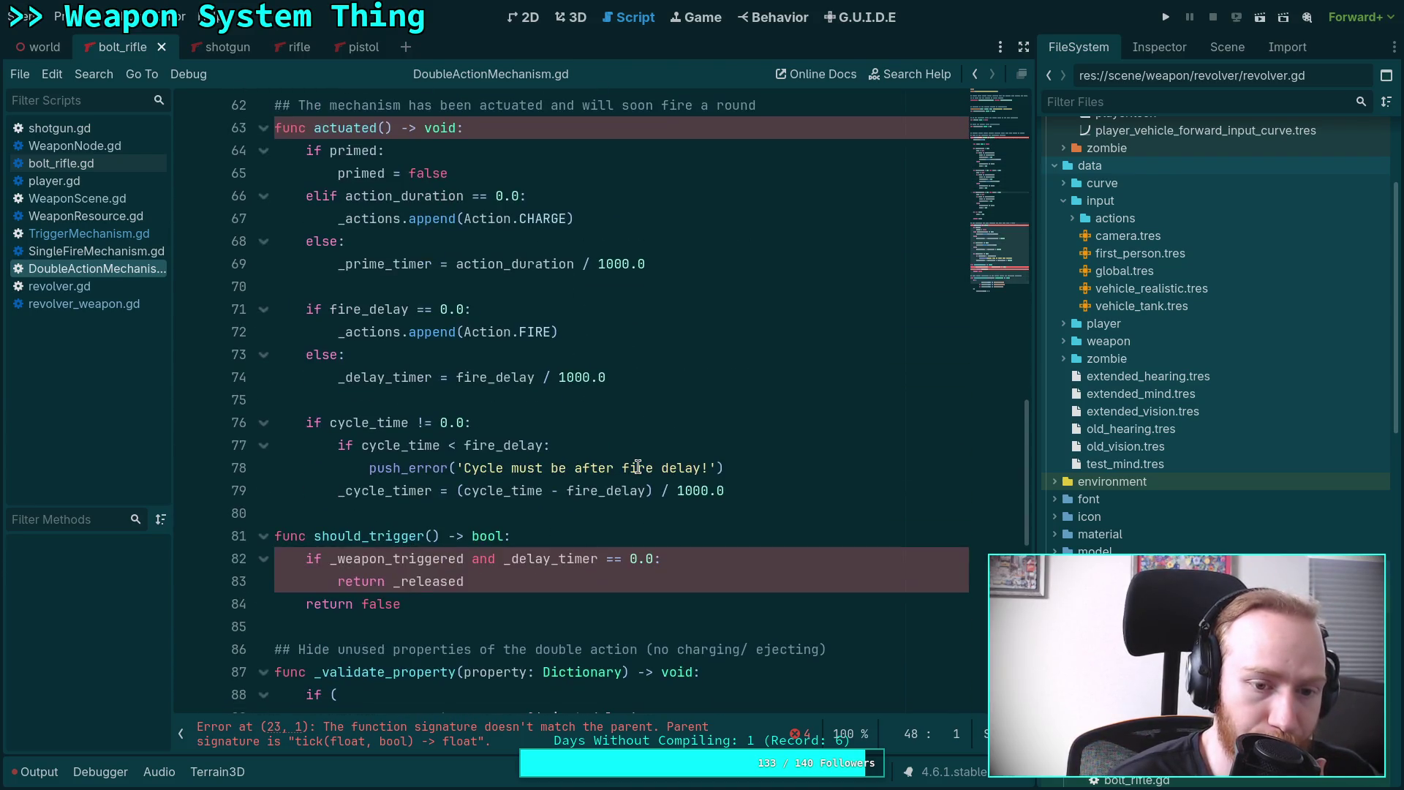
pyautogui.scroll(18, 638, 467)
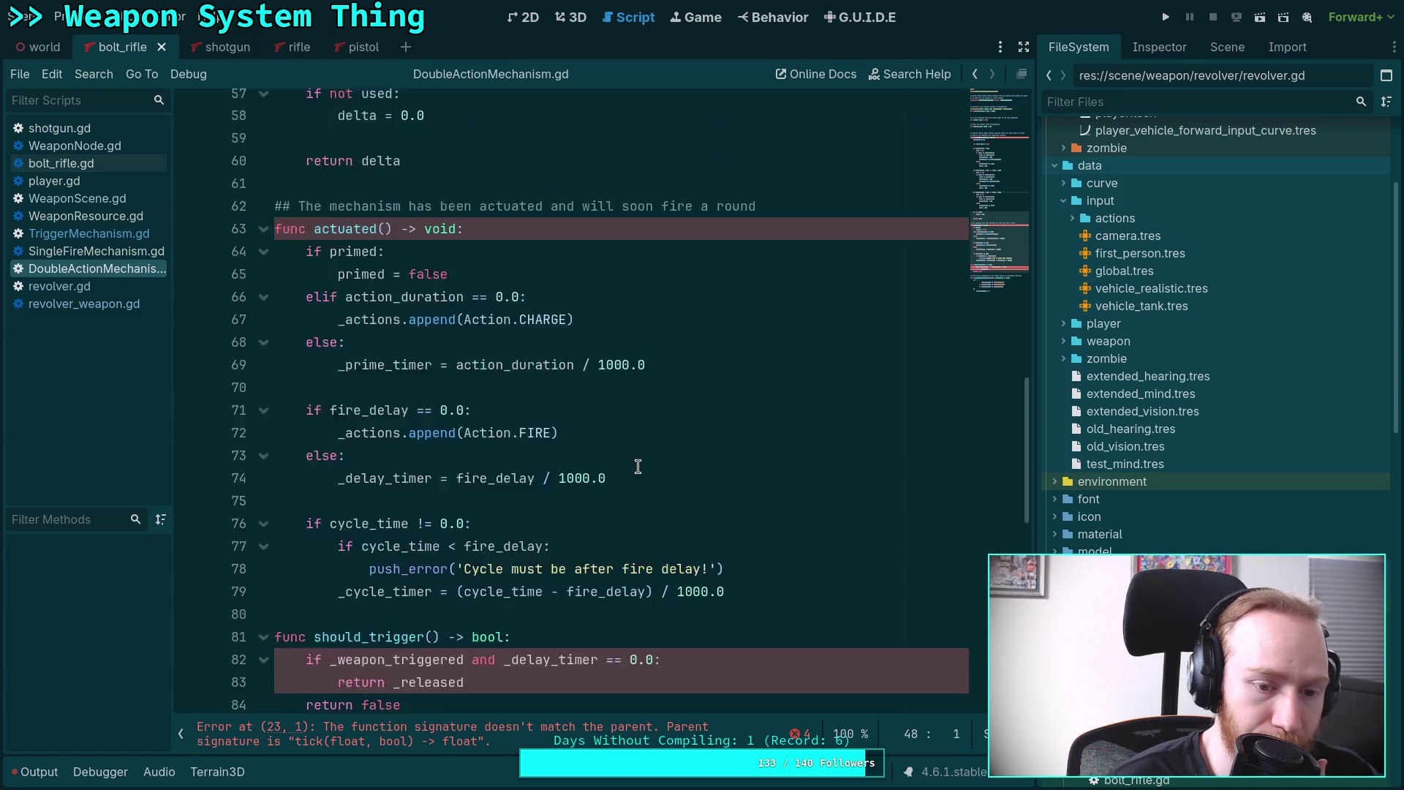
pyautogui.scroll(3, 700, 326)
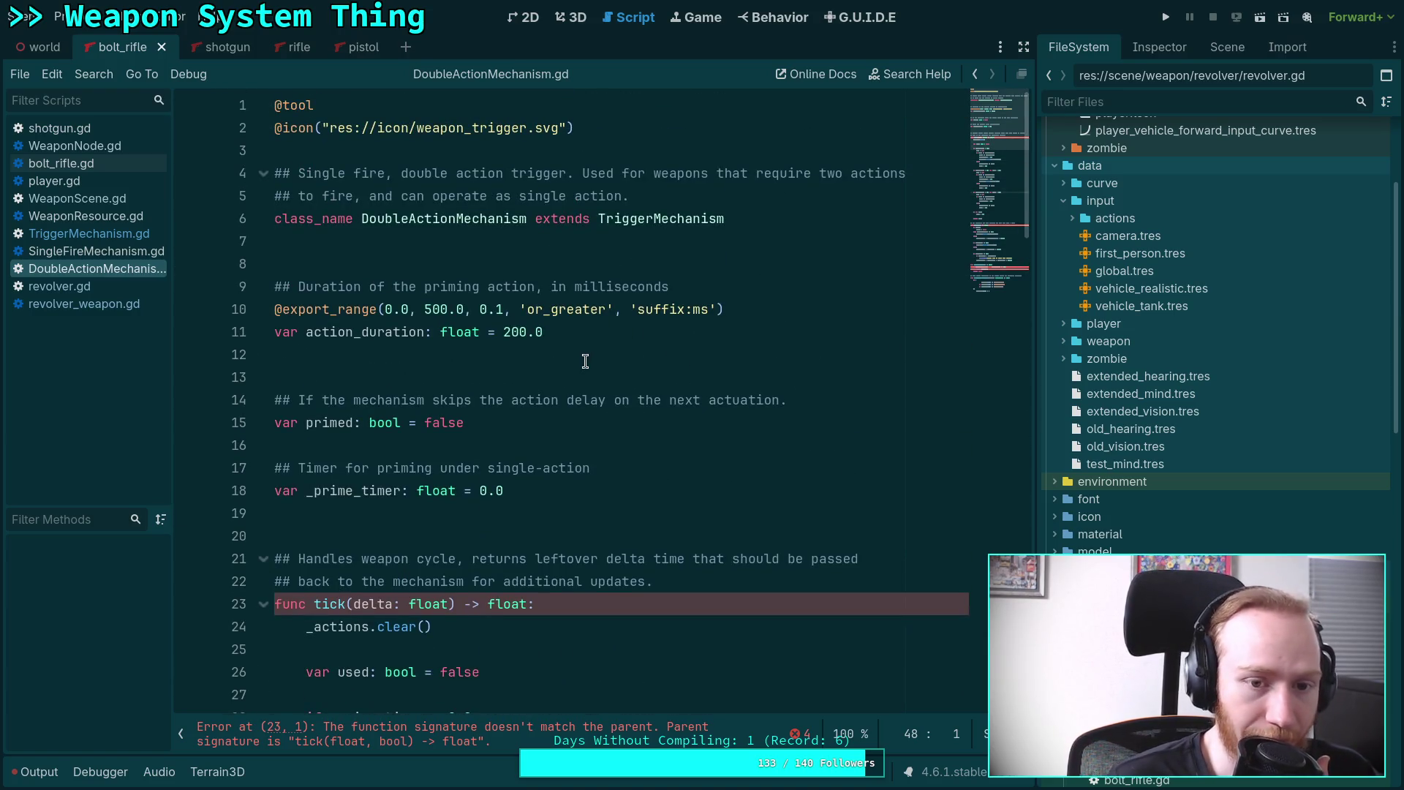
# Highlight every use of action_duration and fire_delay, then bring up TriggerMechanism.gd.
pyautogui.doubleClick(366, 332)
pyautogui.scroll(-14, 606, 386)
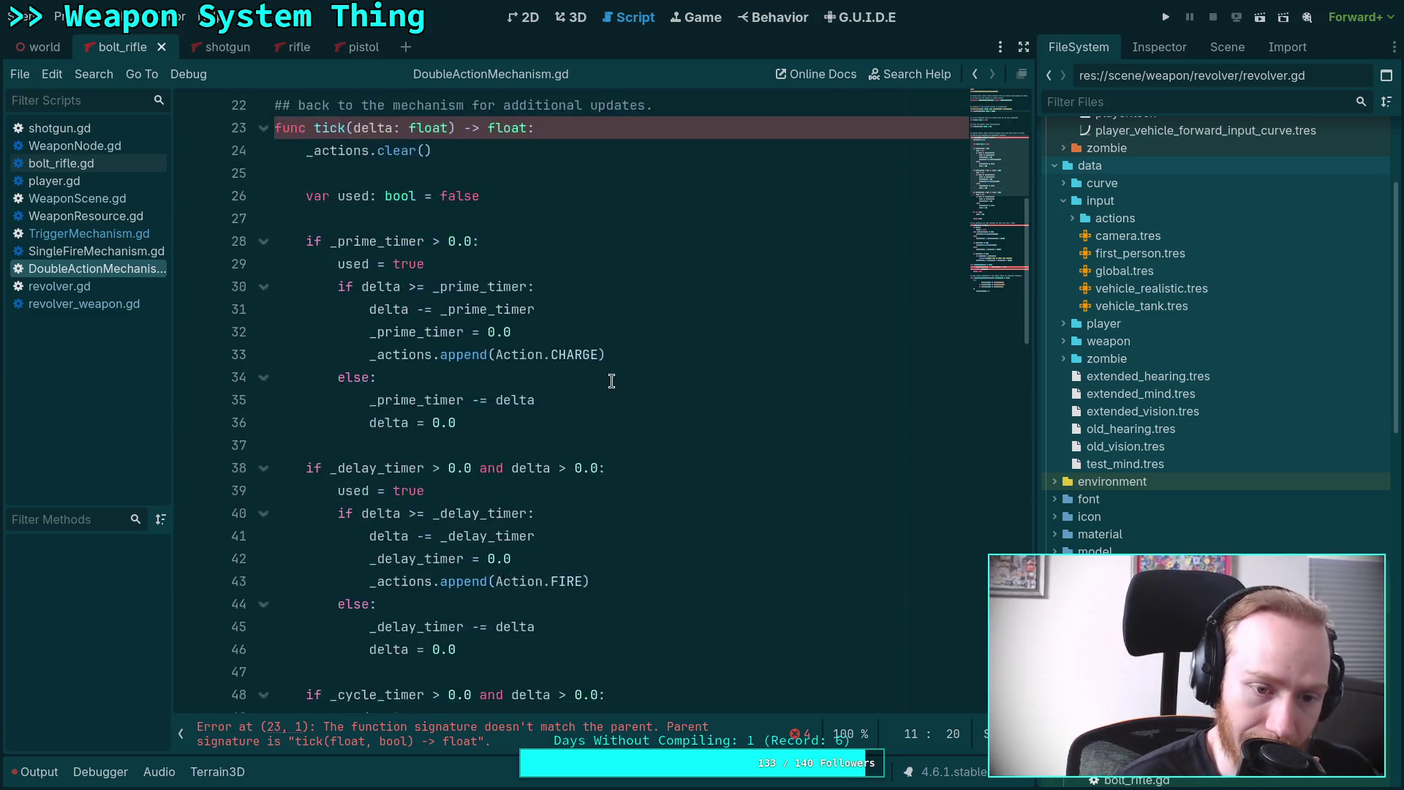
pyautogui.scroll(-4, 606, 386)
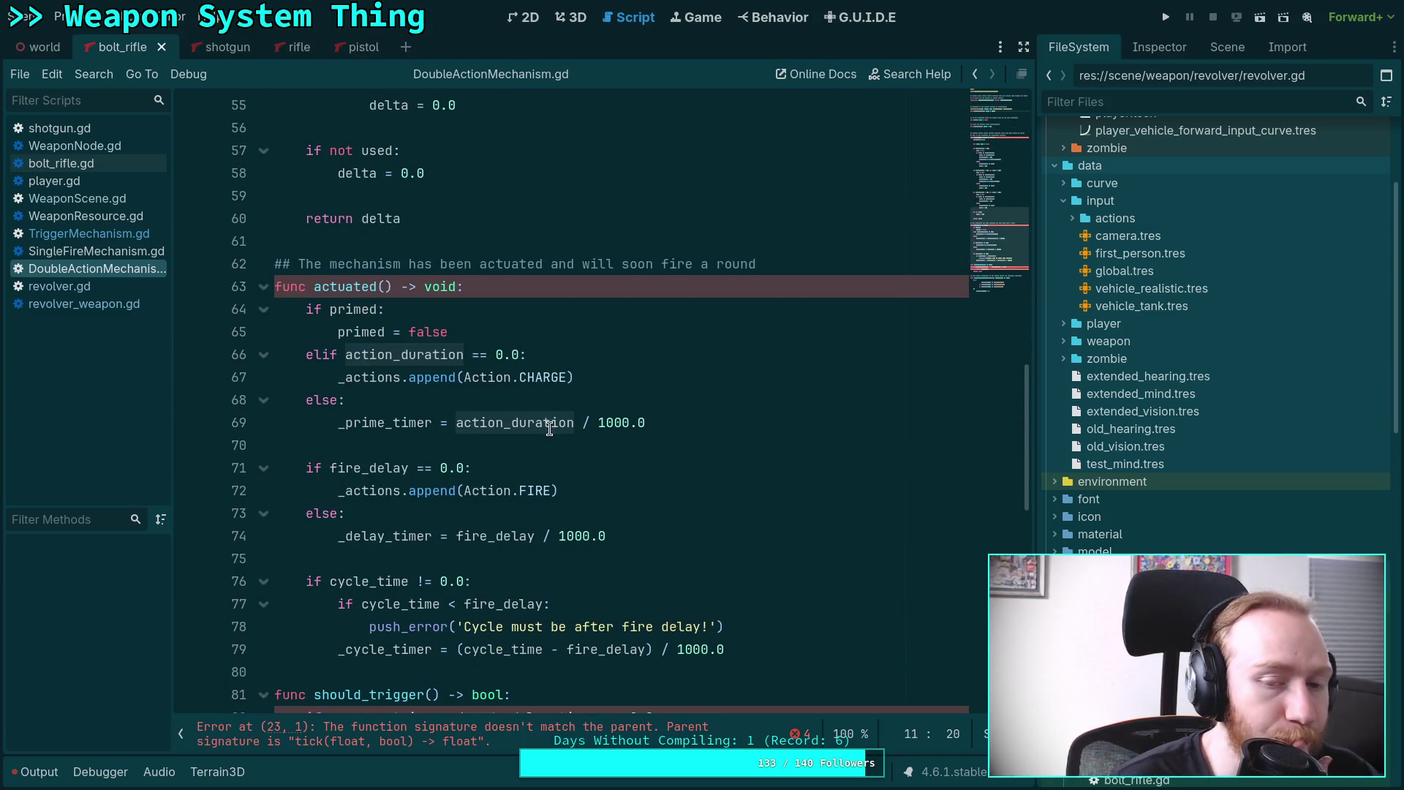
pyautogui.scroll(-2, 550, 428)
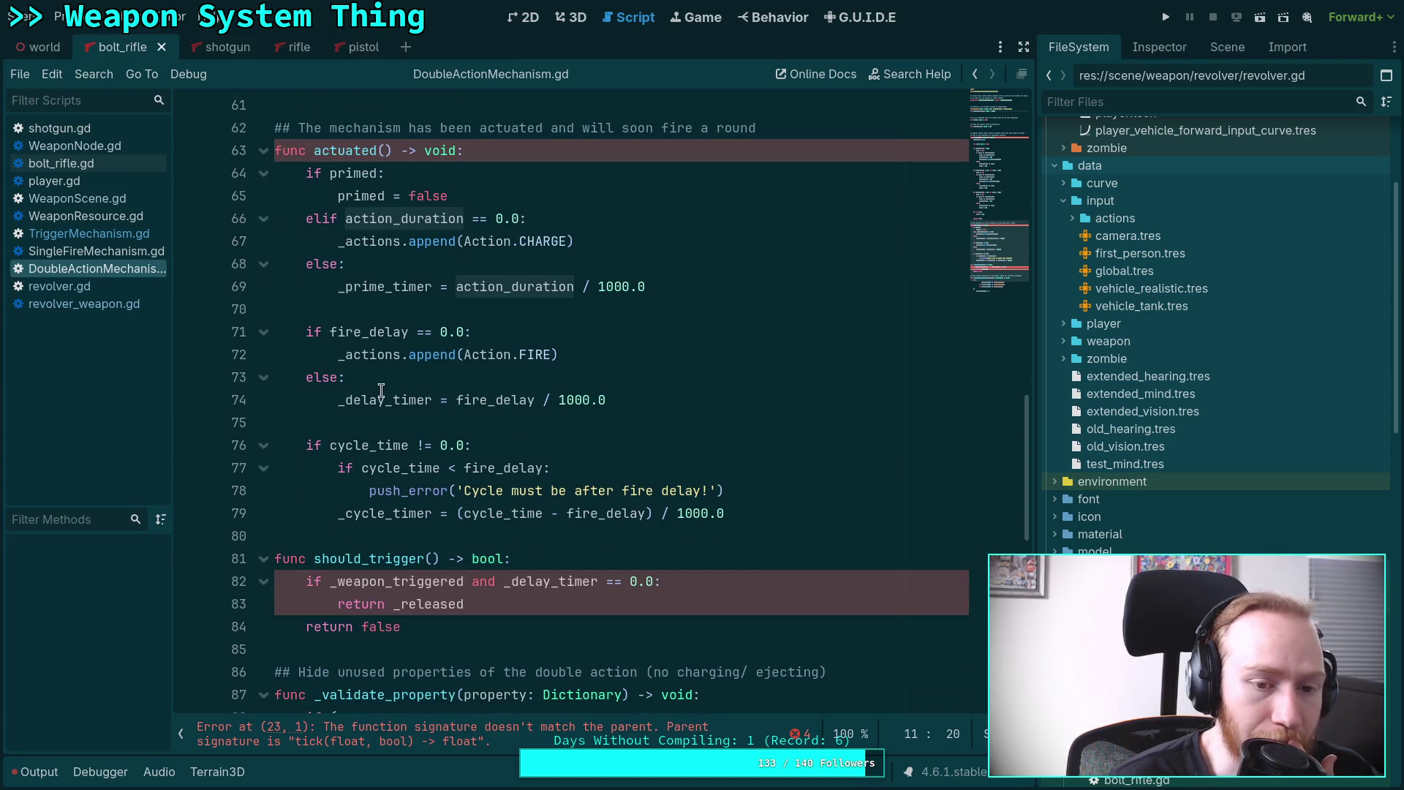
pyautogui.doubleClick(492, 399)
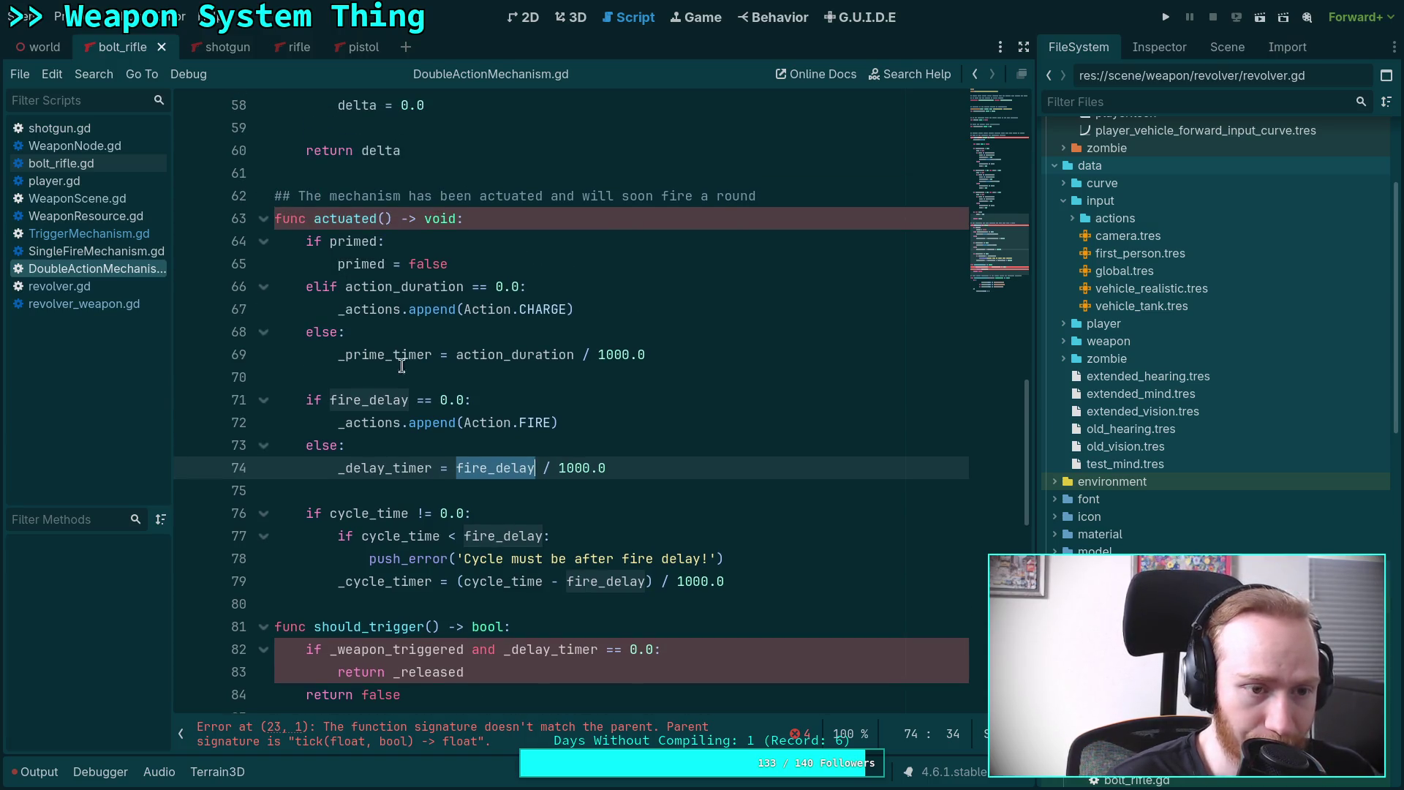
pyautogui.click(108, 239)
pyautogui.scroll(-20, 463, 373)
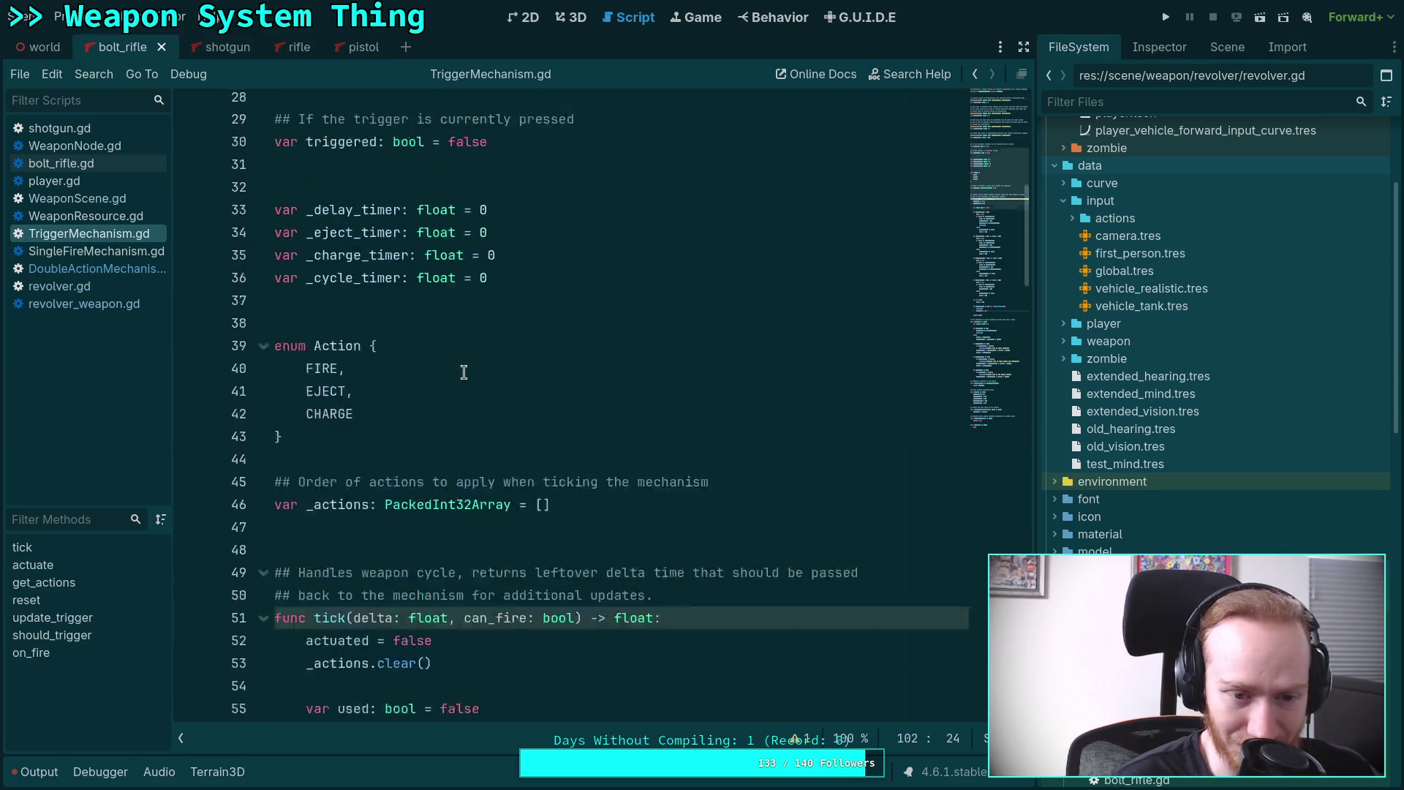
# In TriggerMechanism's actuate(), highlight _delay_timer and offset, then go back to DoubleActionMechanism.gd.
pyautogui.scroll(-15, 463, 373)
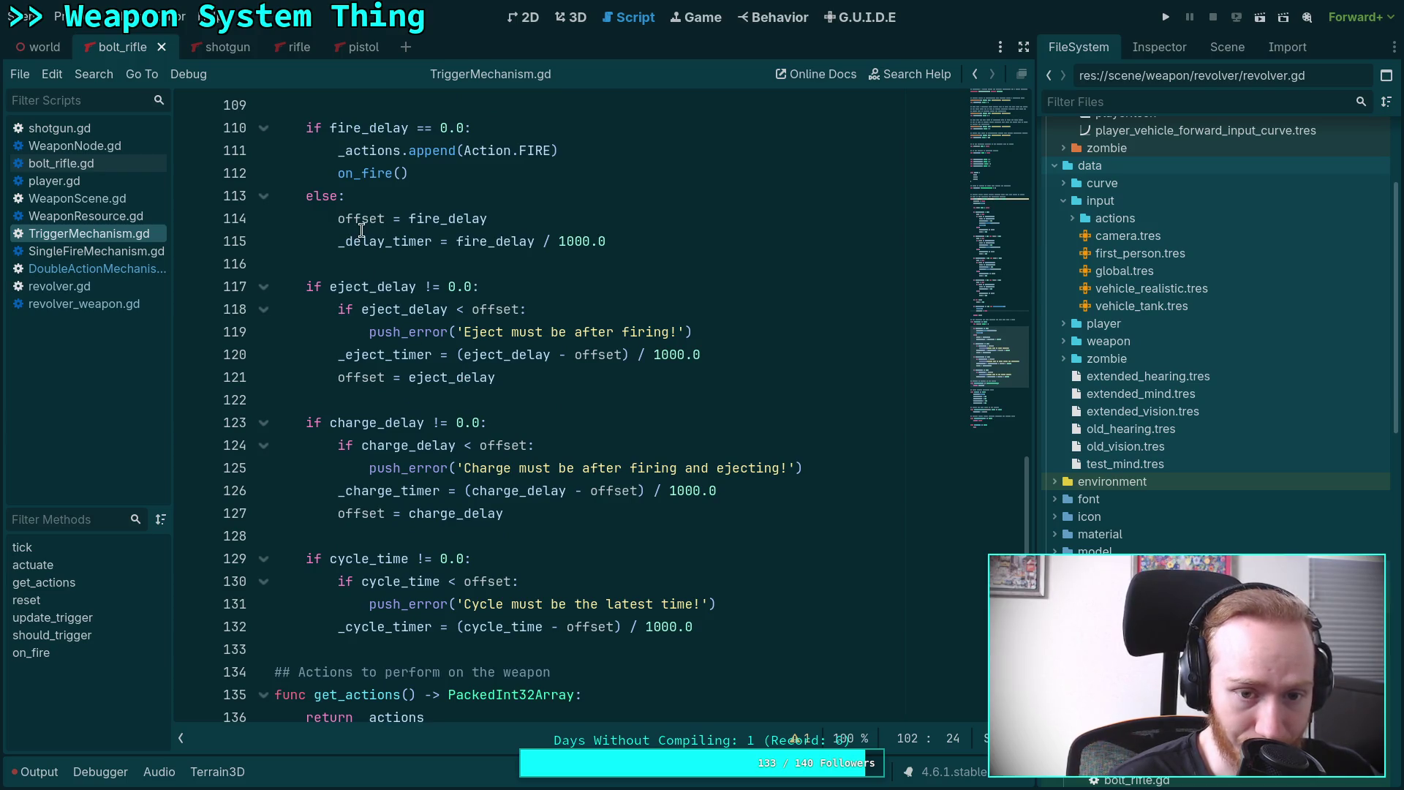
pyautogui.click(362, 234)
pyautogui.doubleClick(376, 240)
pyautogui.click(373, 218)
pyautogui.doubleClick(373, 218)
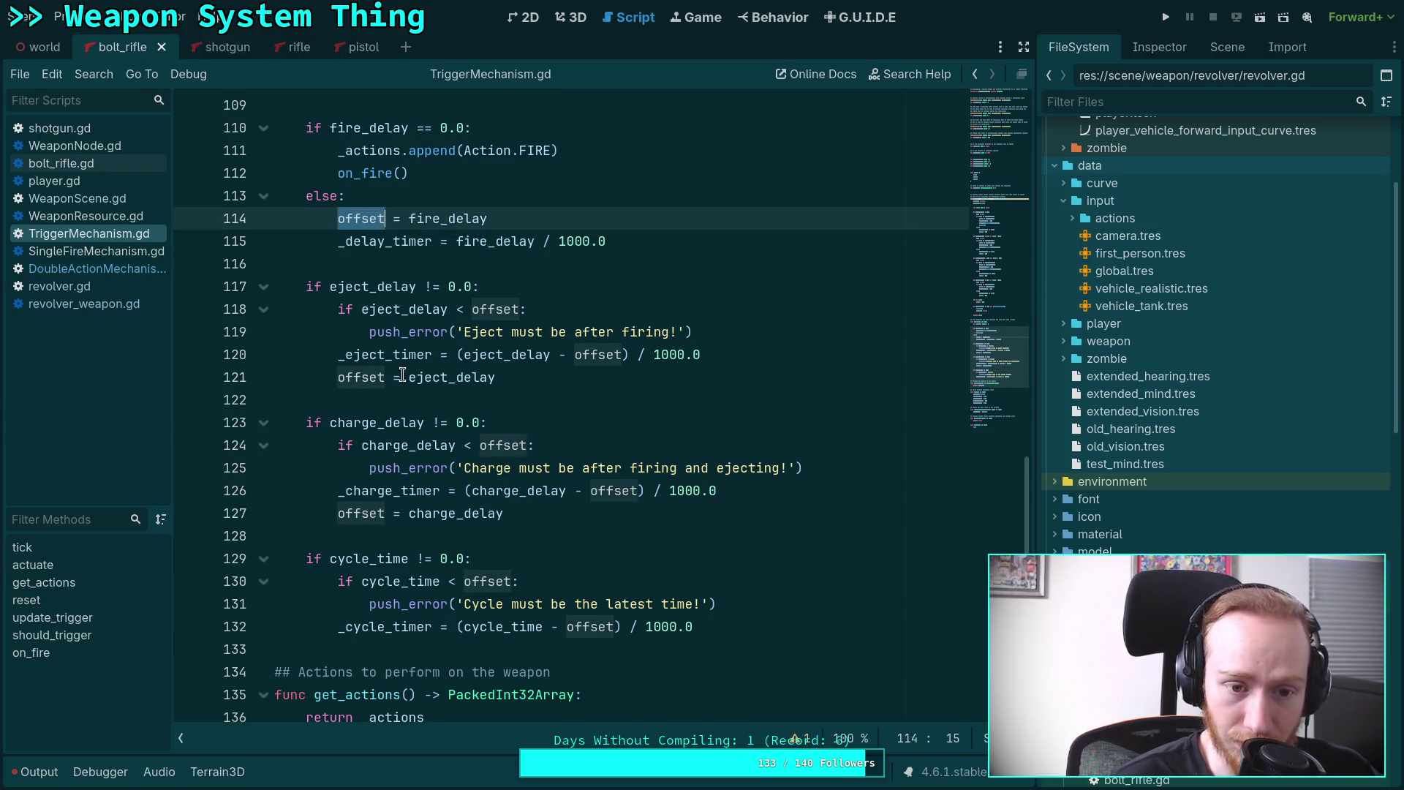
pyautogui.scroll(-2, 404, 502)
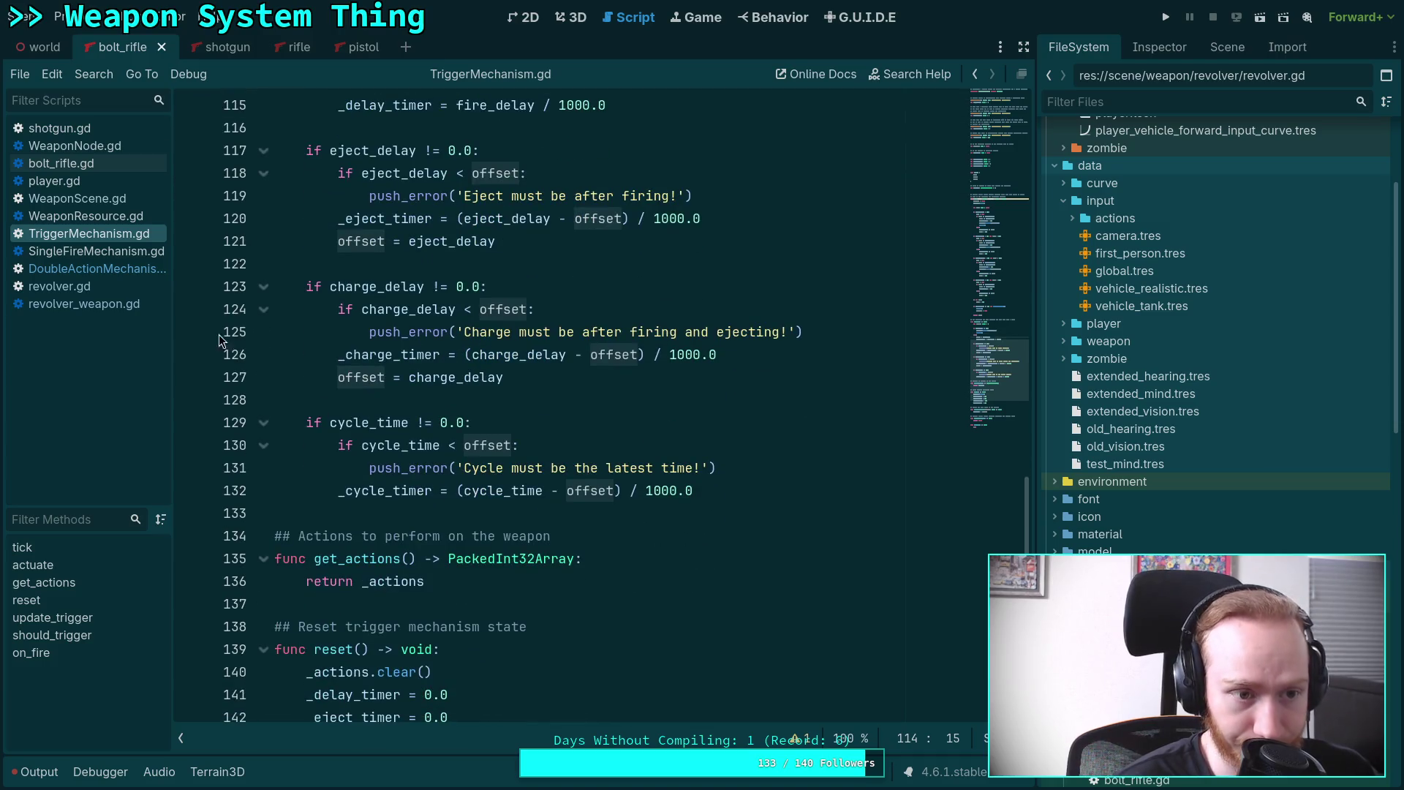
pyautogui.click(101, 268)
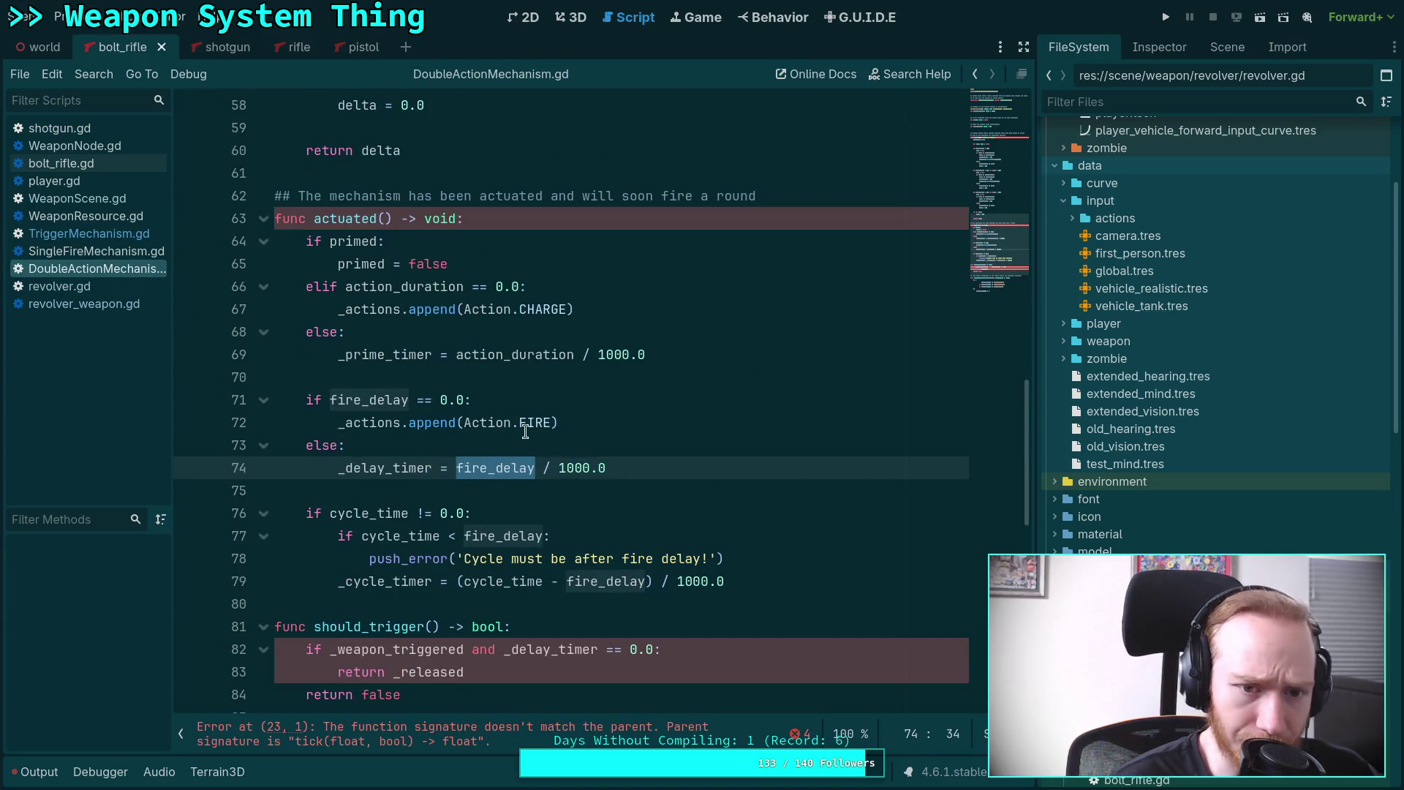
pyautogui.scroll(-1, 505, 428)
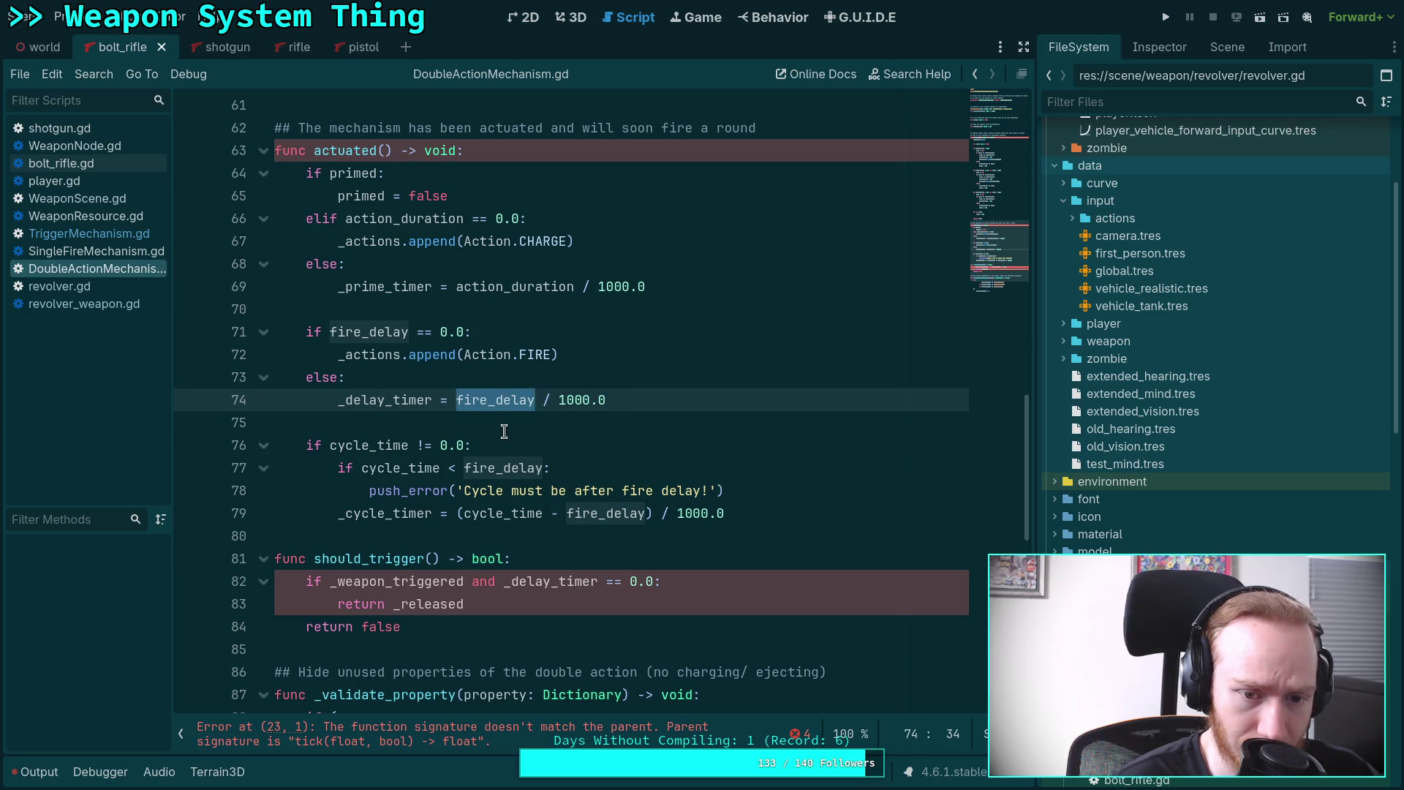
pyautogui.click(504, 431)
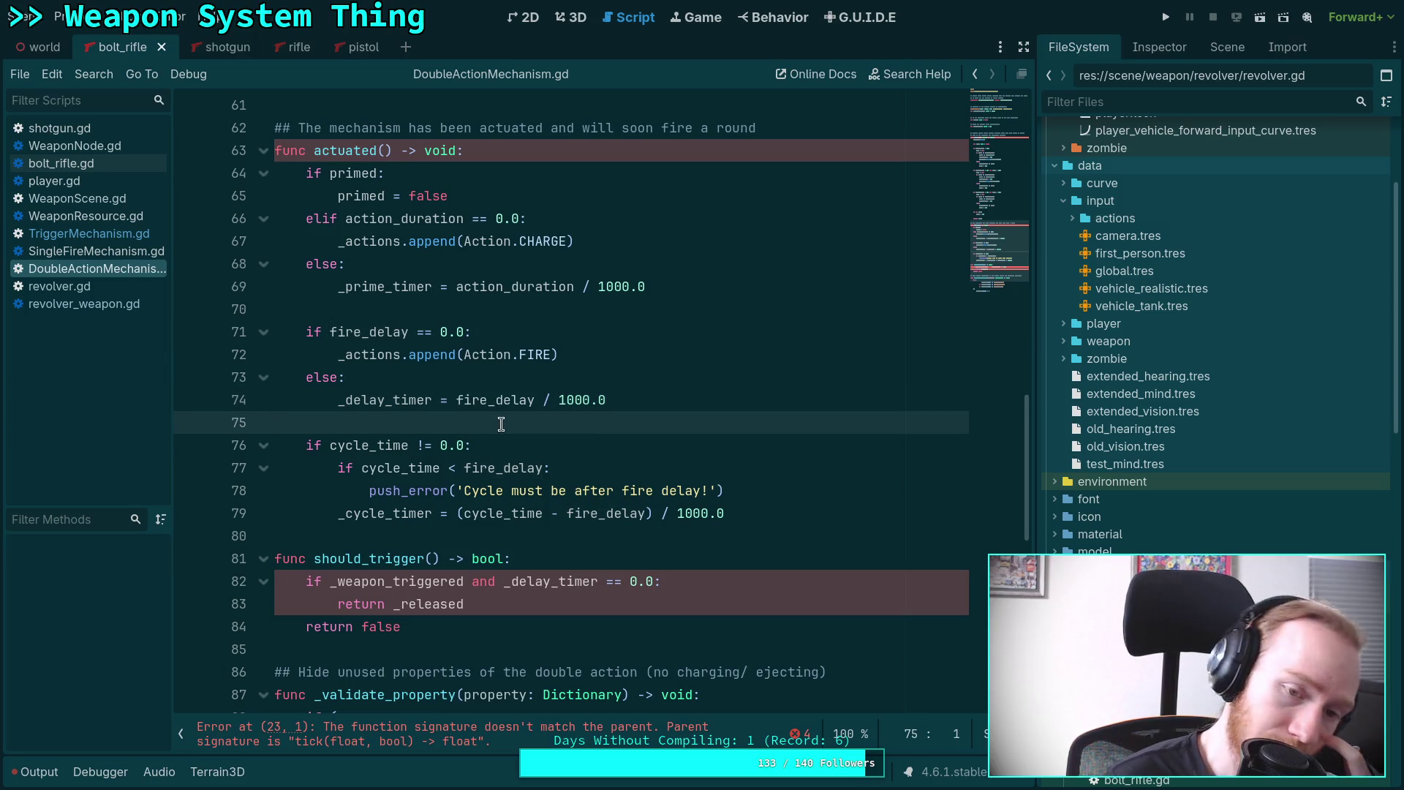
pyautogui.moveTo(761, 512); pyautogui.dragTo(215, 443)
pyautogui.doubleClick(578, 514)
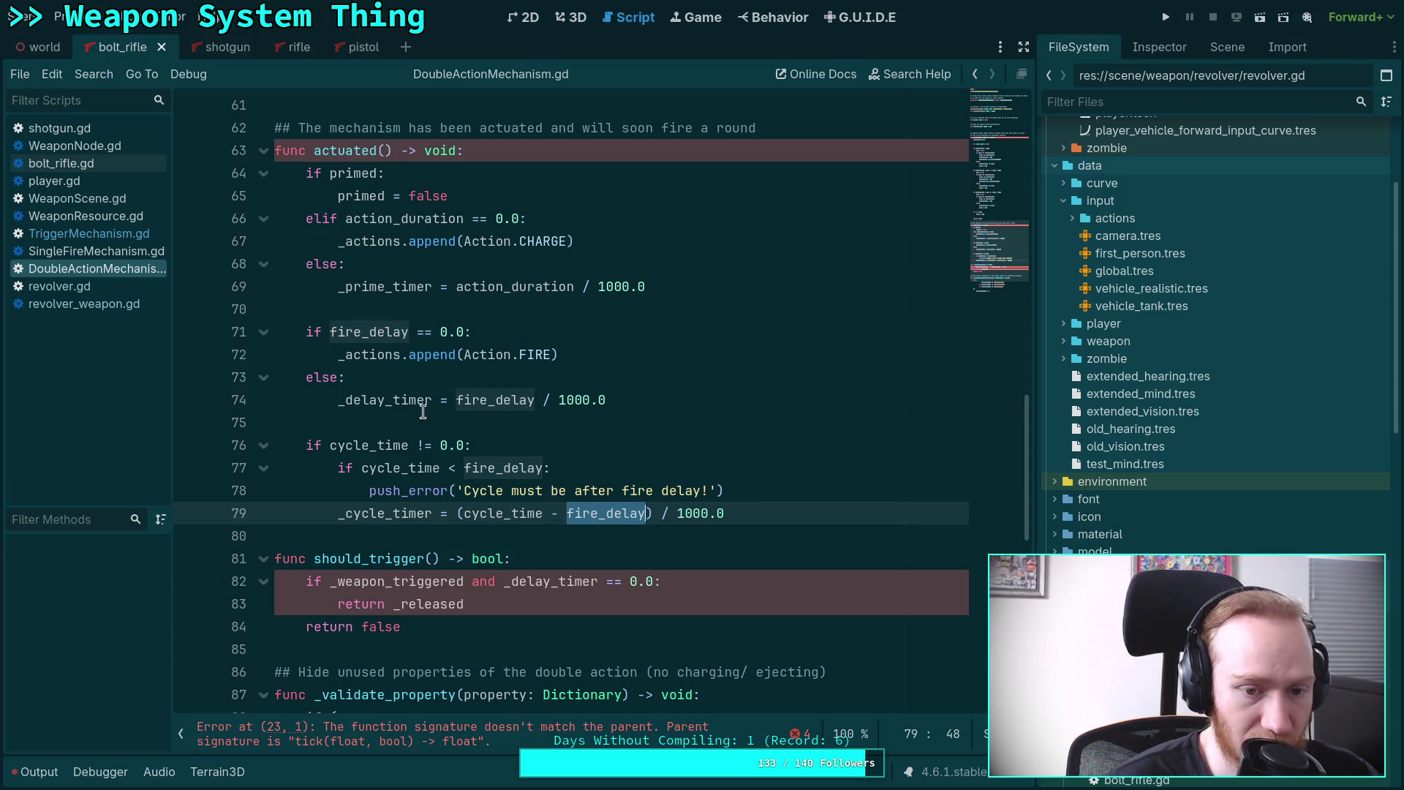
pyautogui.moveTo(779, 516); pyautogui.dragTo(195, 414)
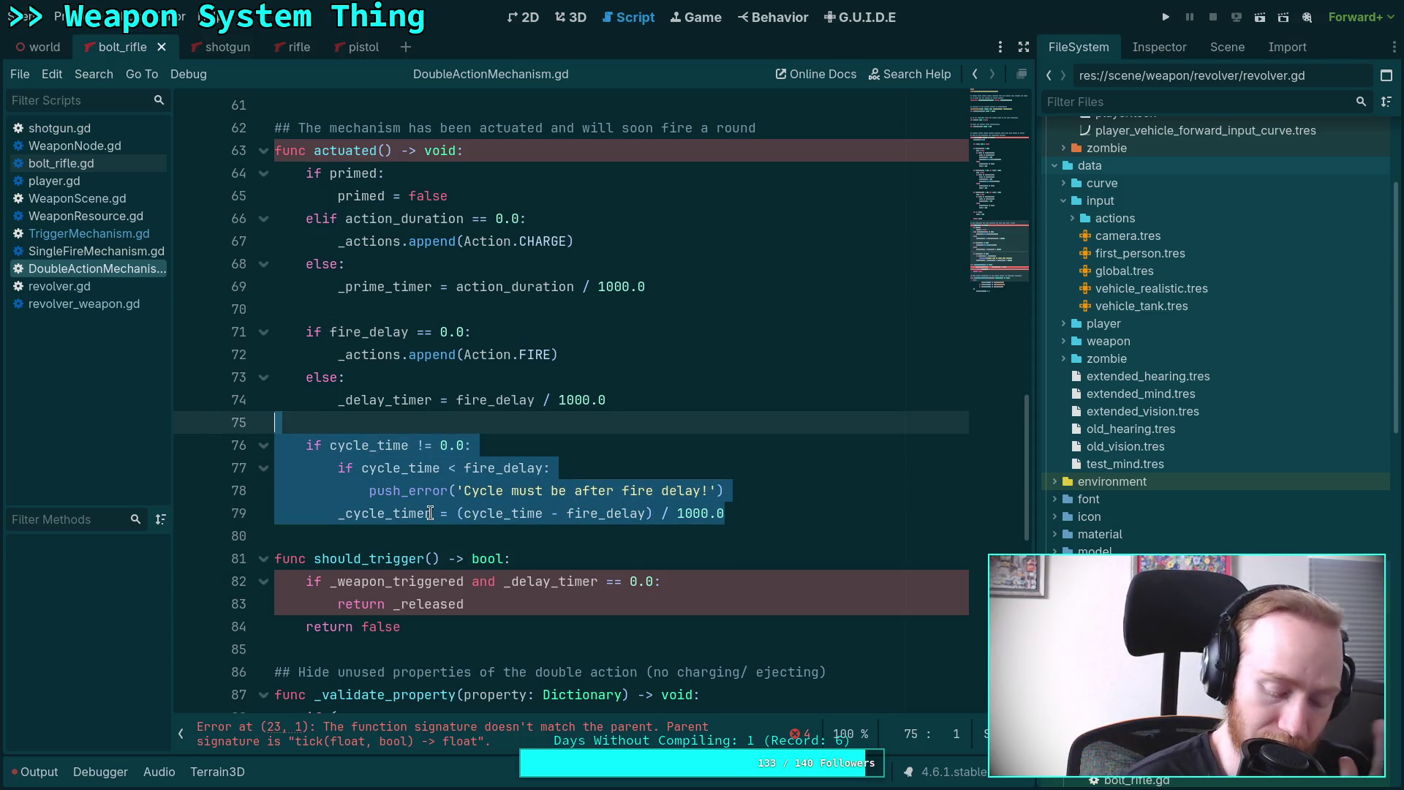
# Delete the leftover lines after actuated's fire_delay branch and the _cycle_timer block inside tick().
pyautogui.moveTo(430, 512)
pyautogui.press('BackSpace')
pyautogui.press('BackSpace')
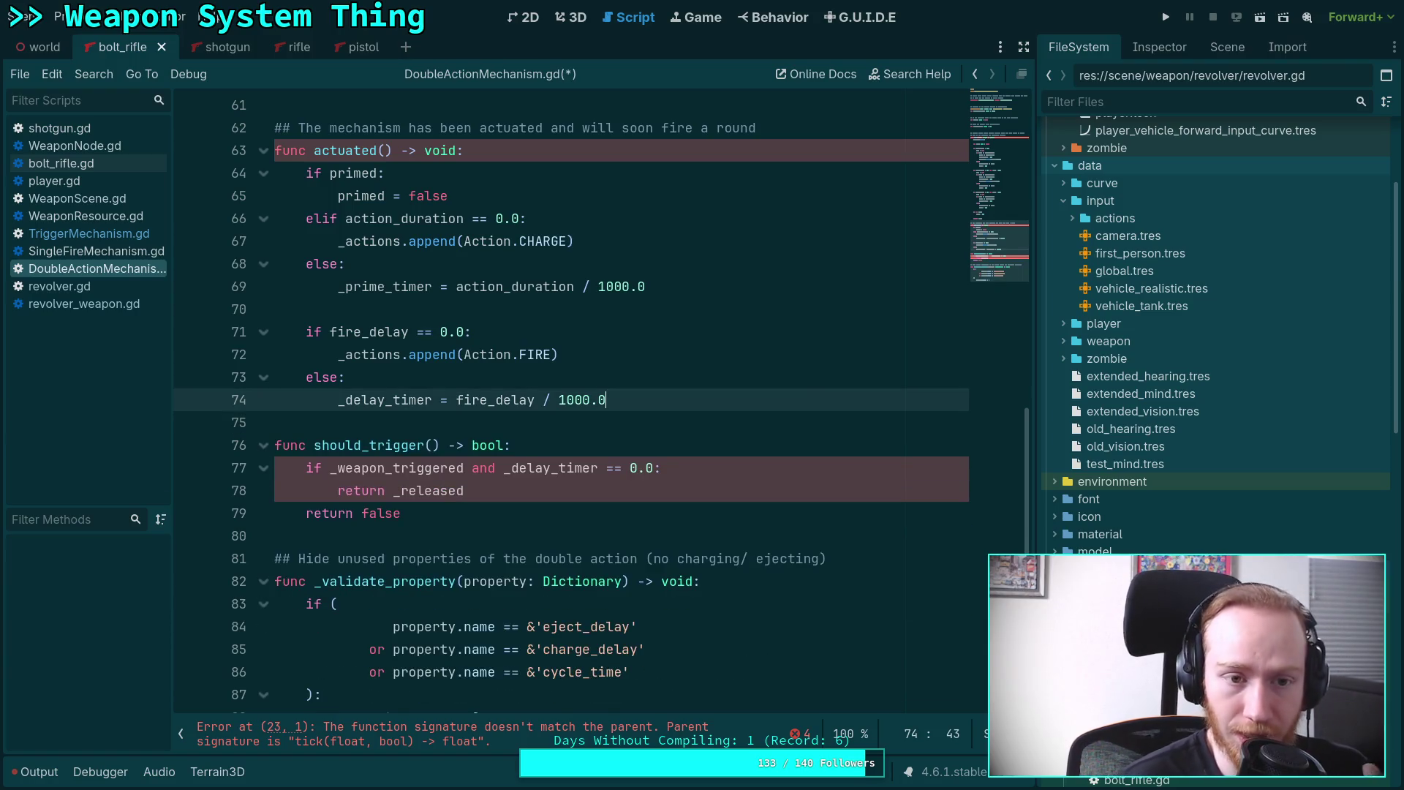
pyautogui.scroll(8, 447, 496)
pyautogui.moveTo(485, 512); pyautogui.dragTo(122, 346)
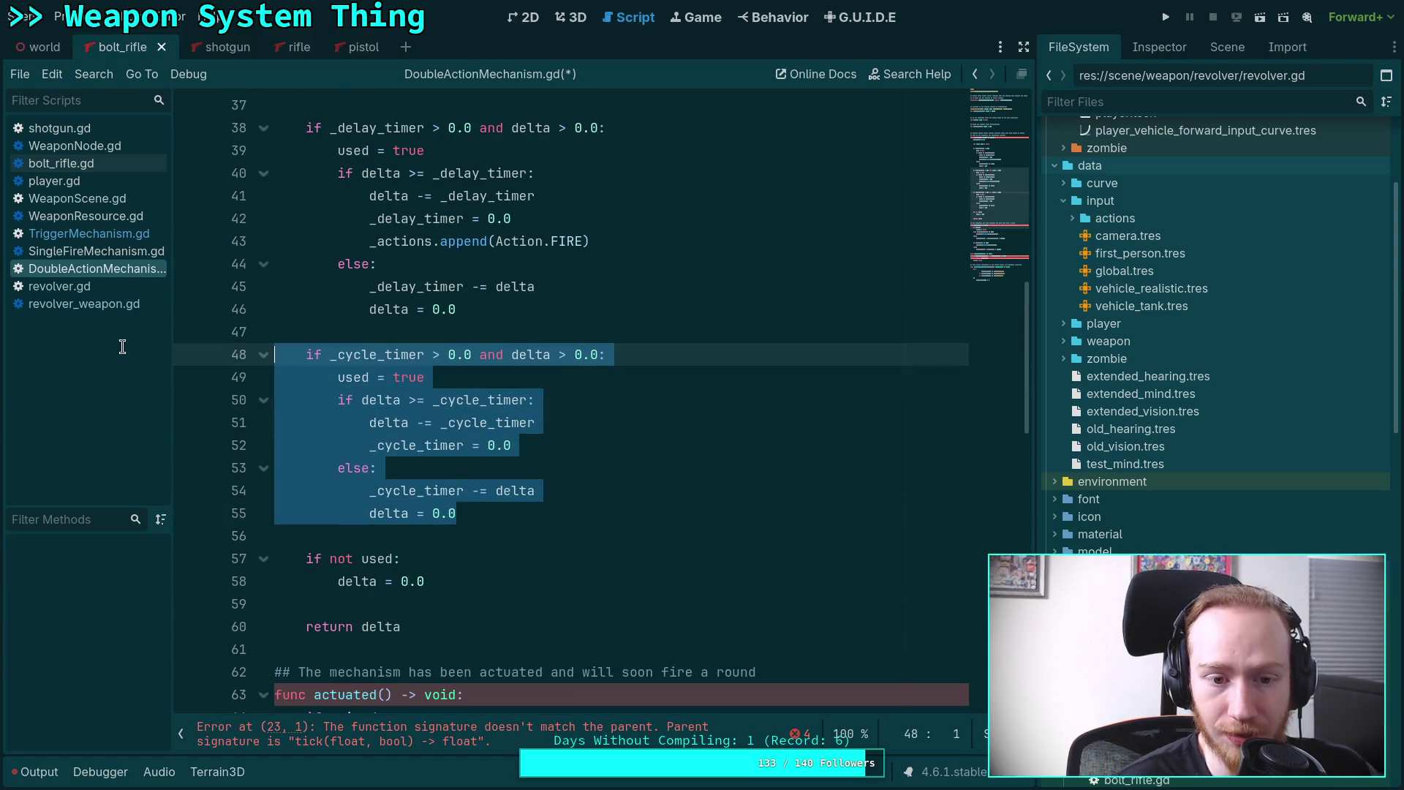
pyautogui.press('BackSpace')
pyautogui.press('BackSpace')
pyautogui.press('BackSpace')
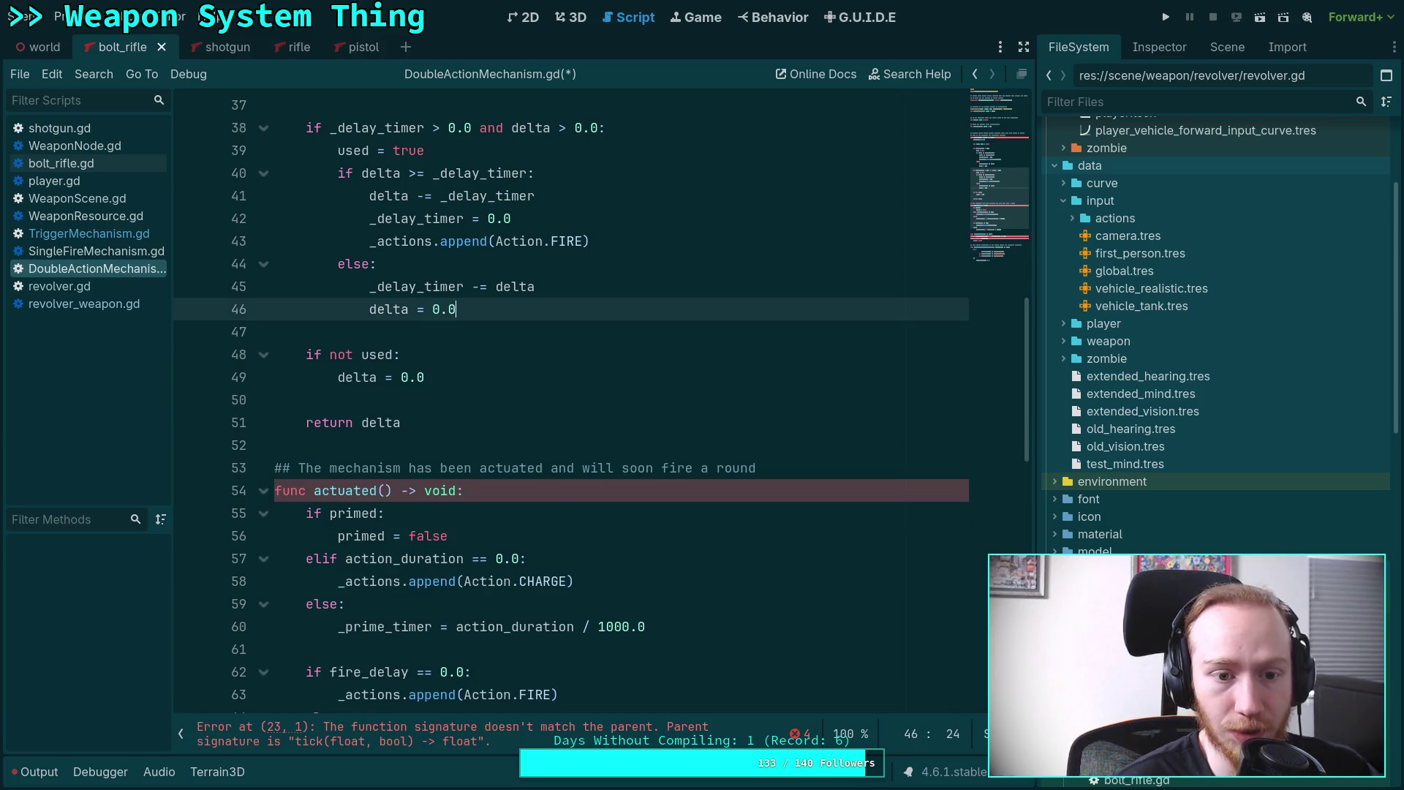
pyautogui.scroll(4, 567, 446)
pyautogui.scroll(1, 600, 402)
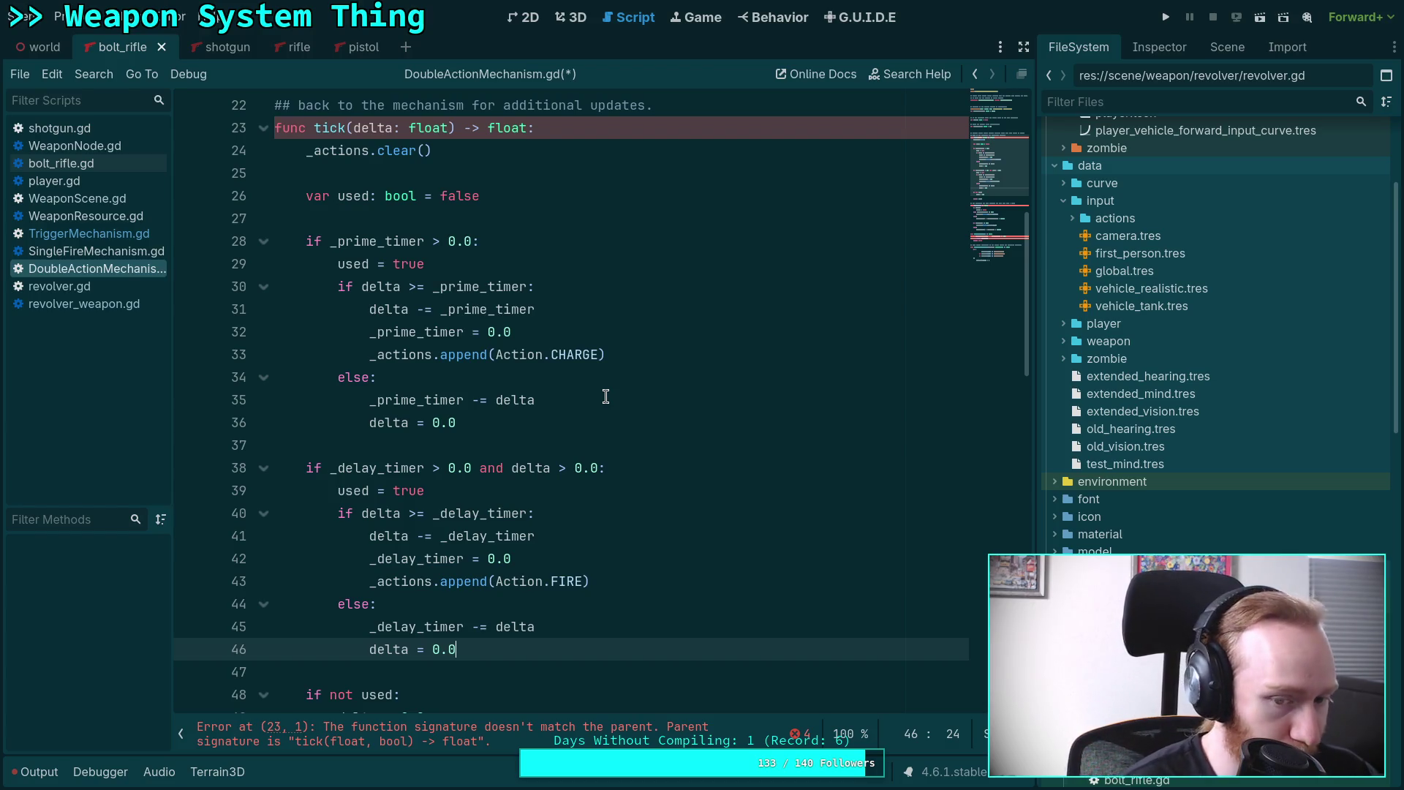
pyautogui.scroll(-5, 605, 397)
pyautogui.scroll(2, 512, 392)
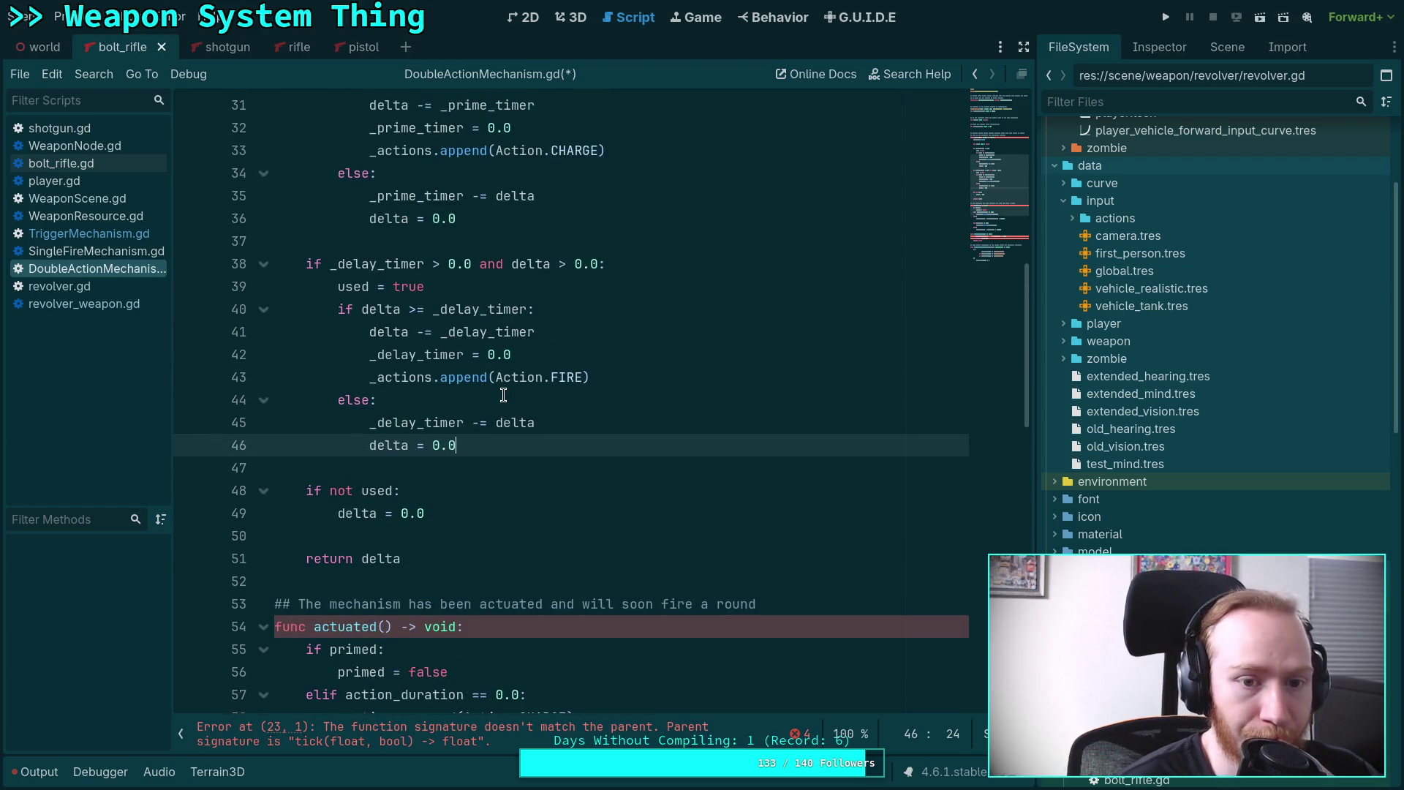
pyautogui.scroll(2, 503, 395)
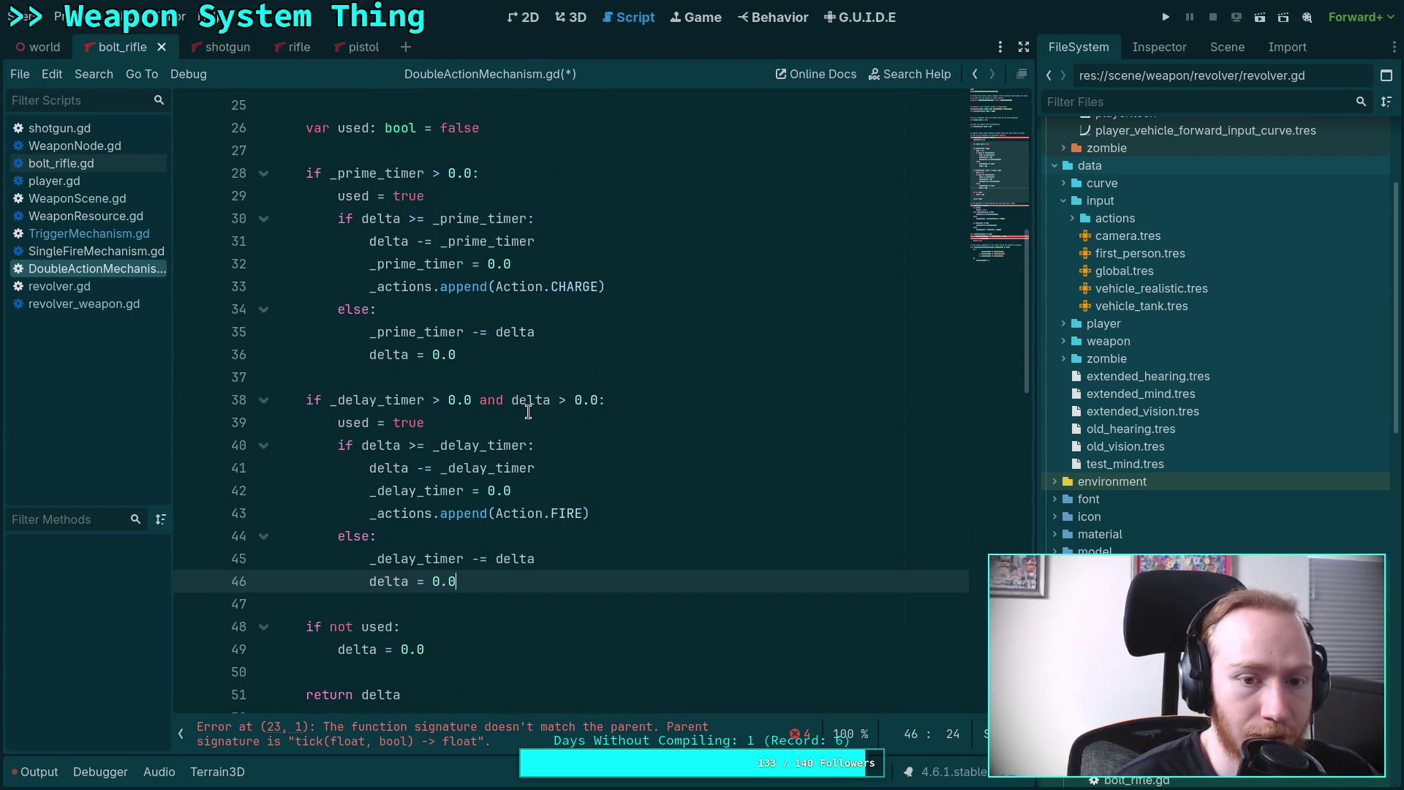
pyautogui.doubleClick(388, 399)
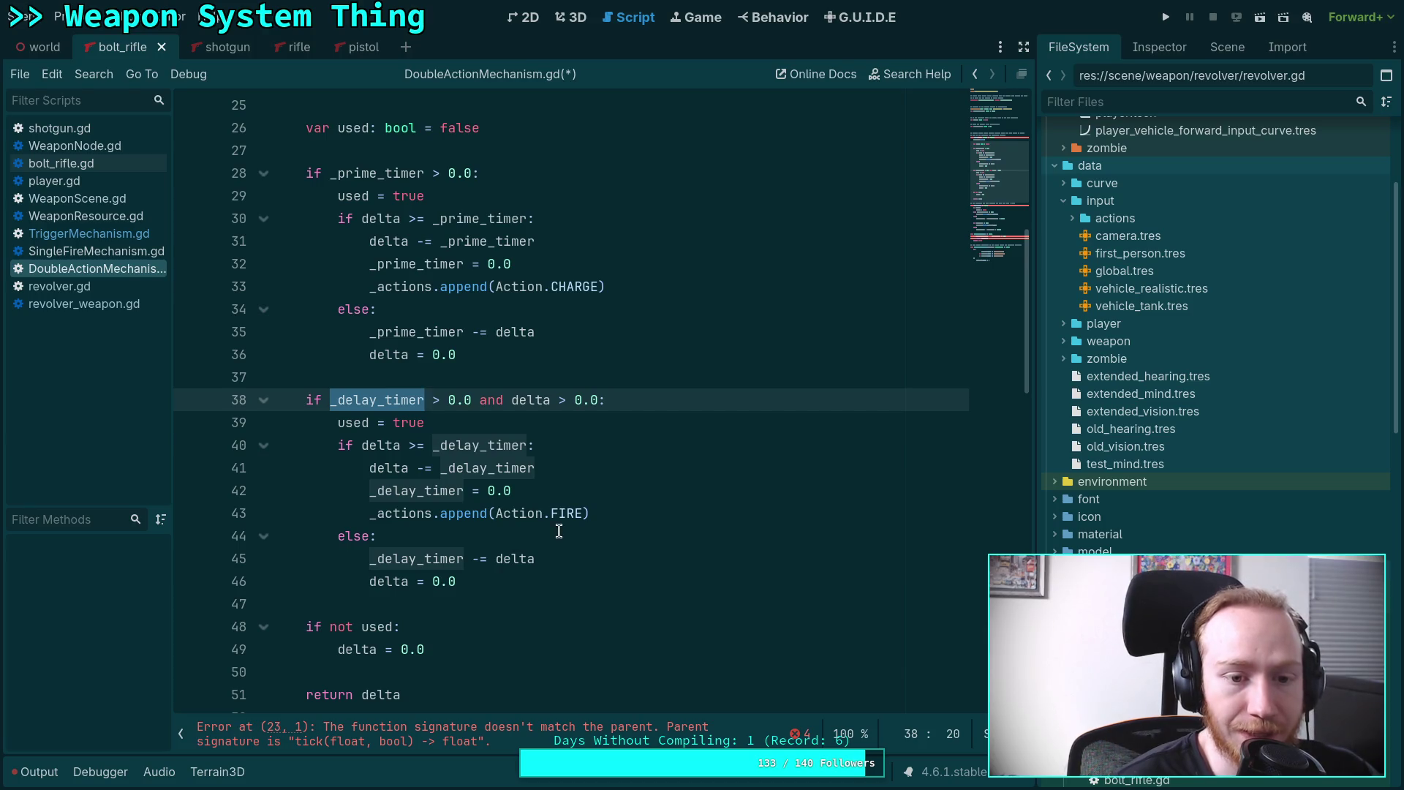
pyautogui.scroll(3, 559, 531)
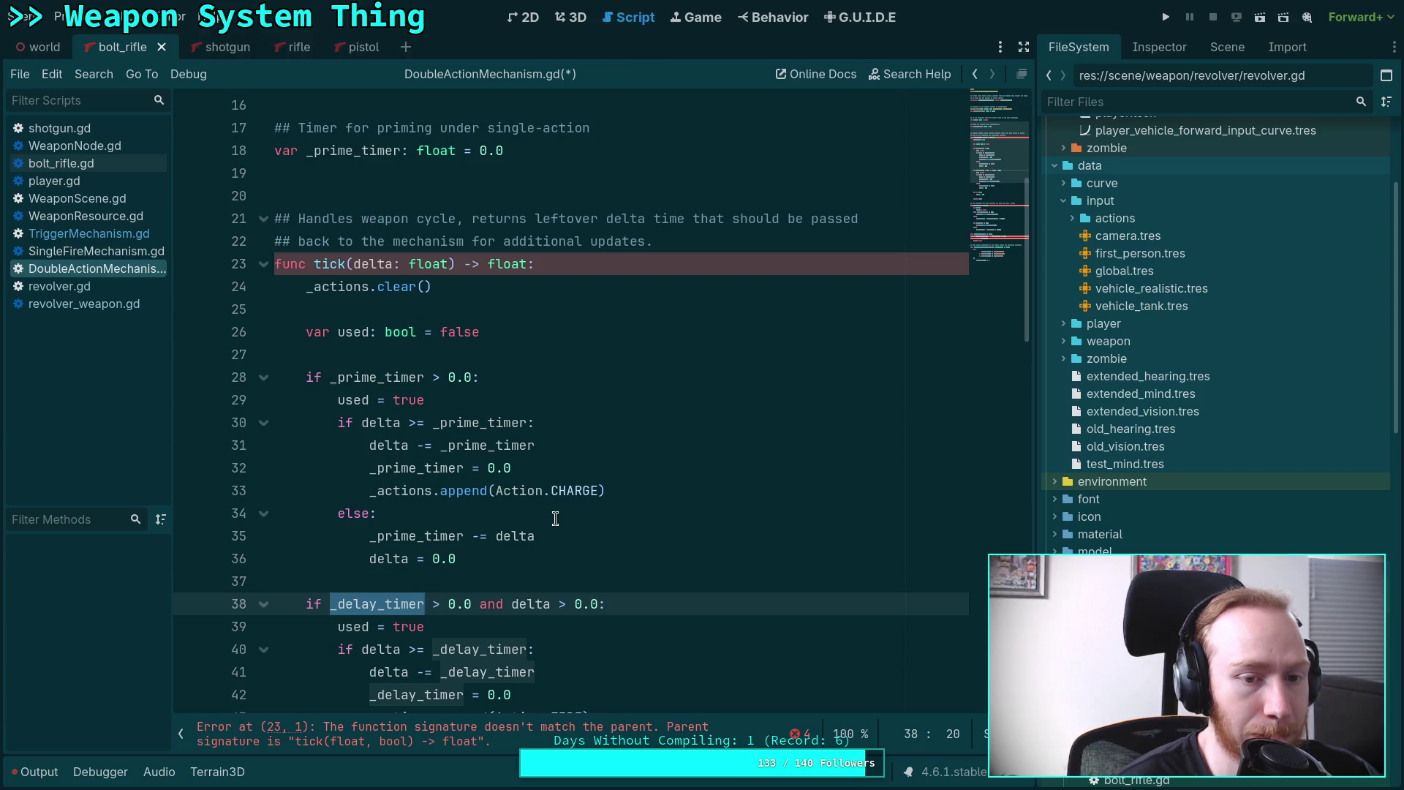
pyautogui.scroll(-11, 555, 519)
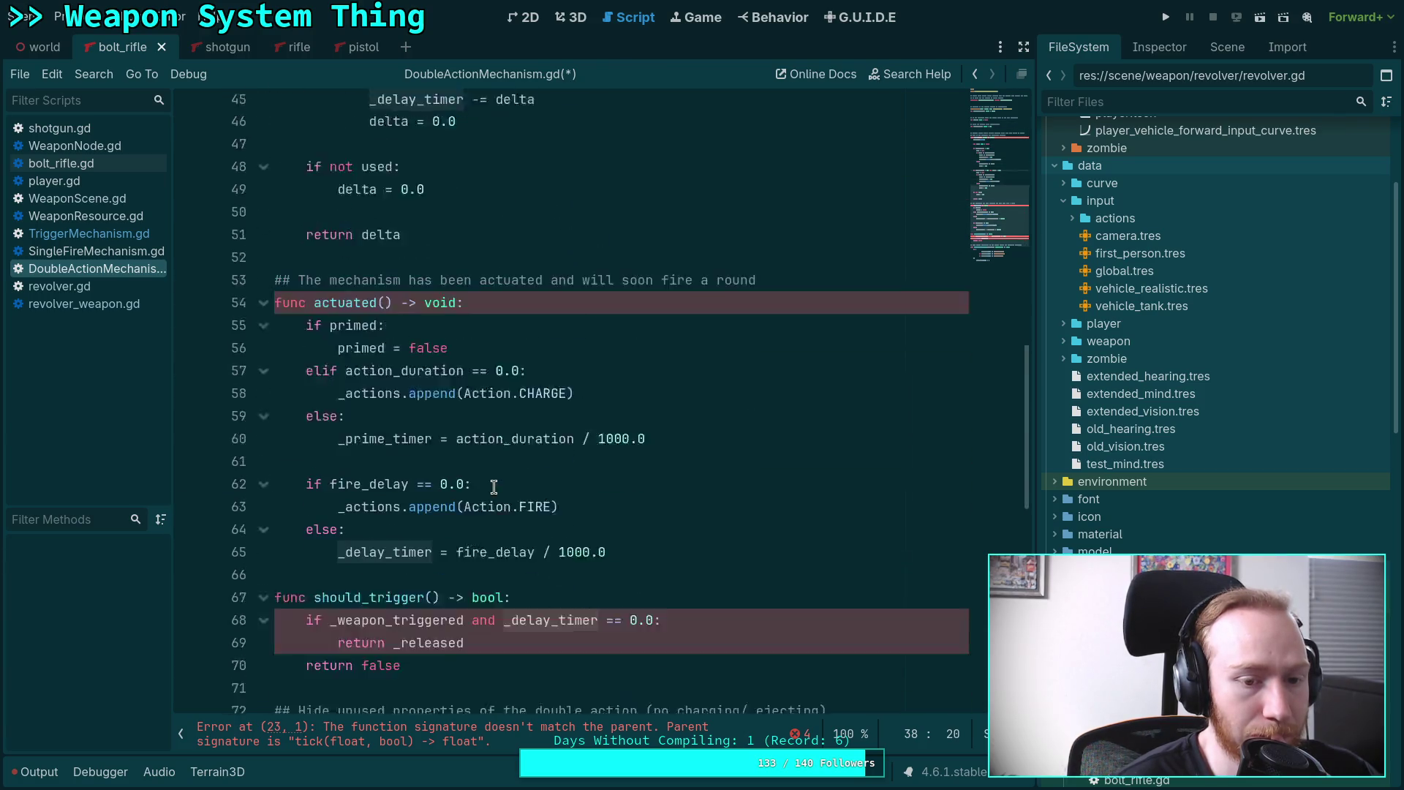
pyautogui.scroll(2, 494, 487)
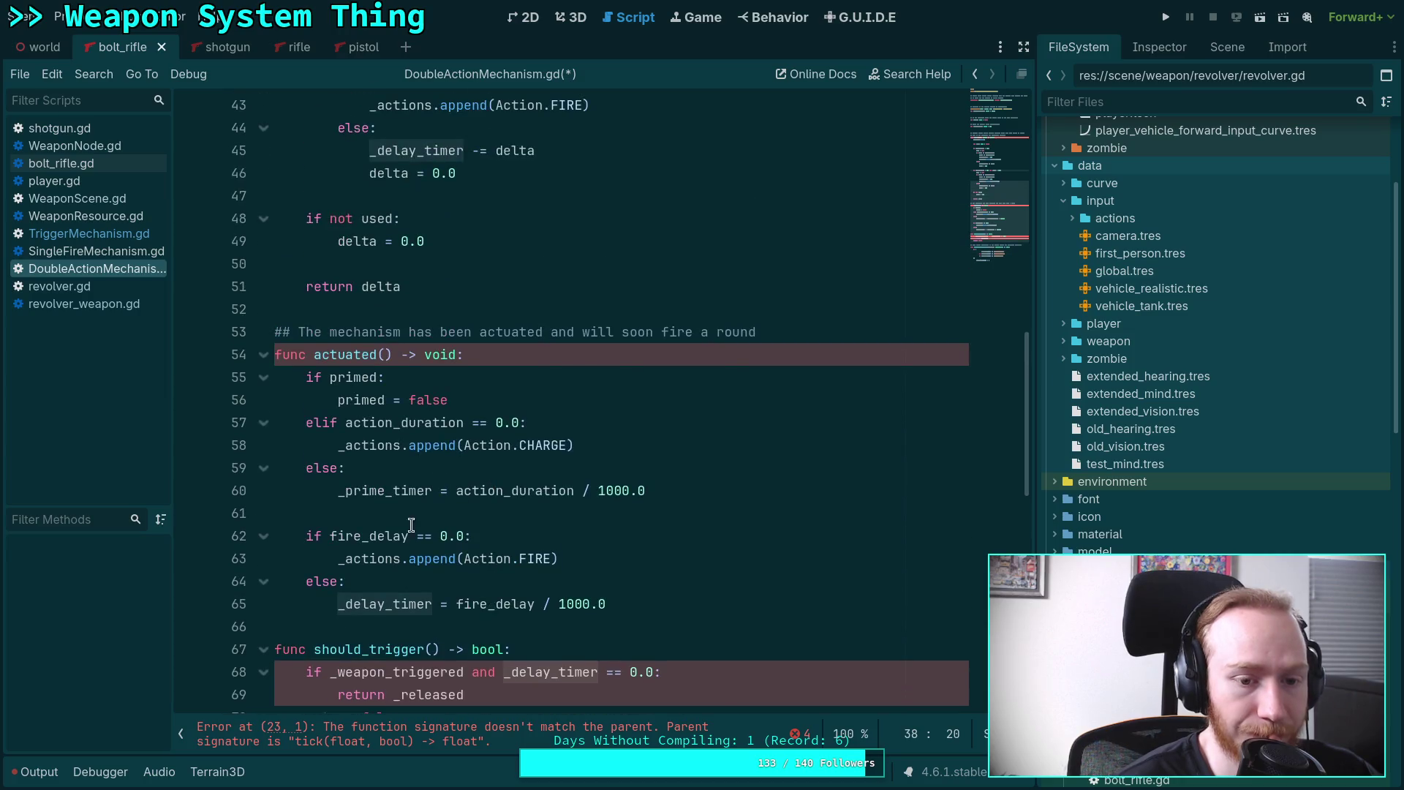
pyautogui.click(386, 536)
pyautogui.doubleClick(386, 535)
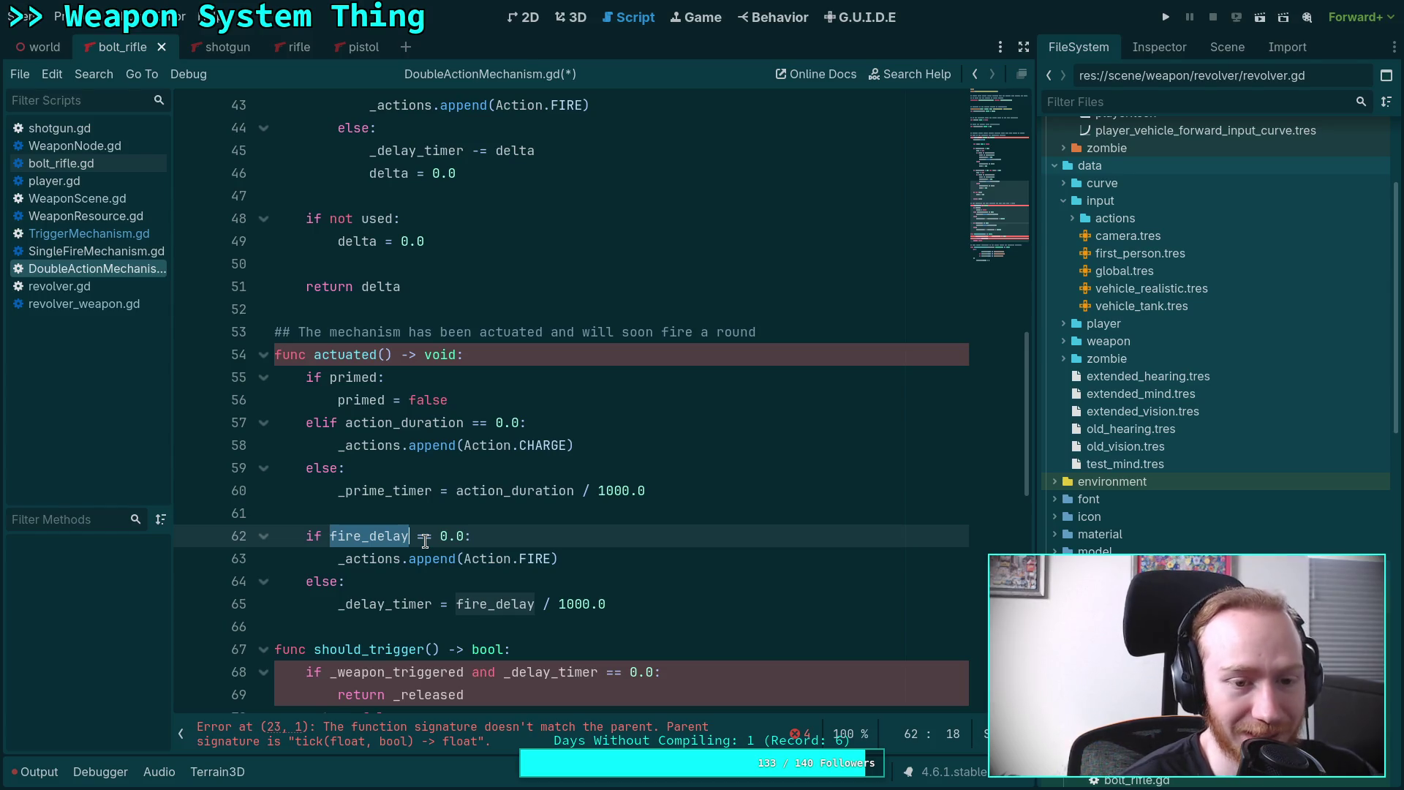
pyautogui.click(95, 251)
pyautogui.scroll(-5, 400, 444)
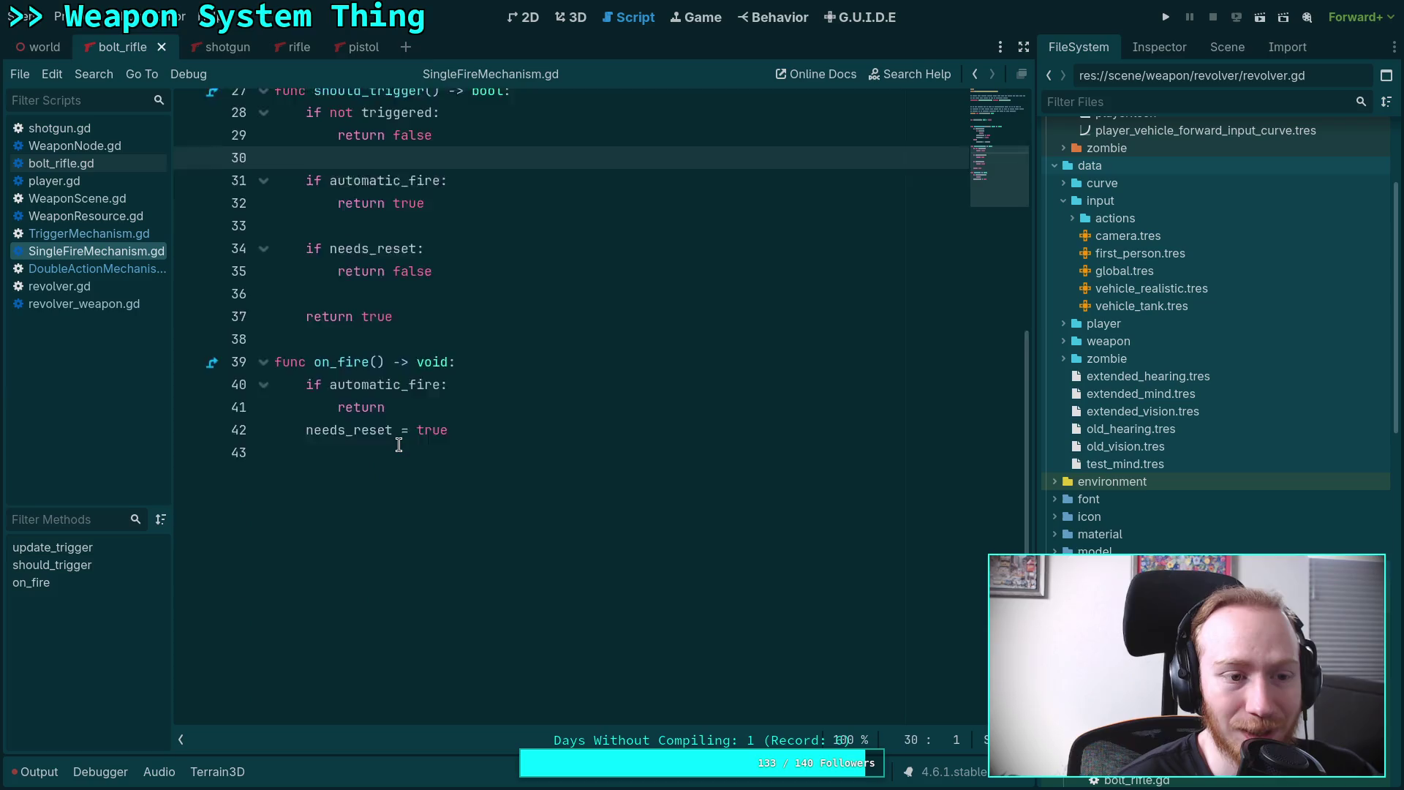
pyautogui.click(89, 233)
pyautogui.scroll(-8, 601, 491)
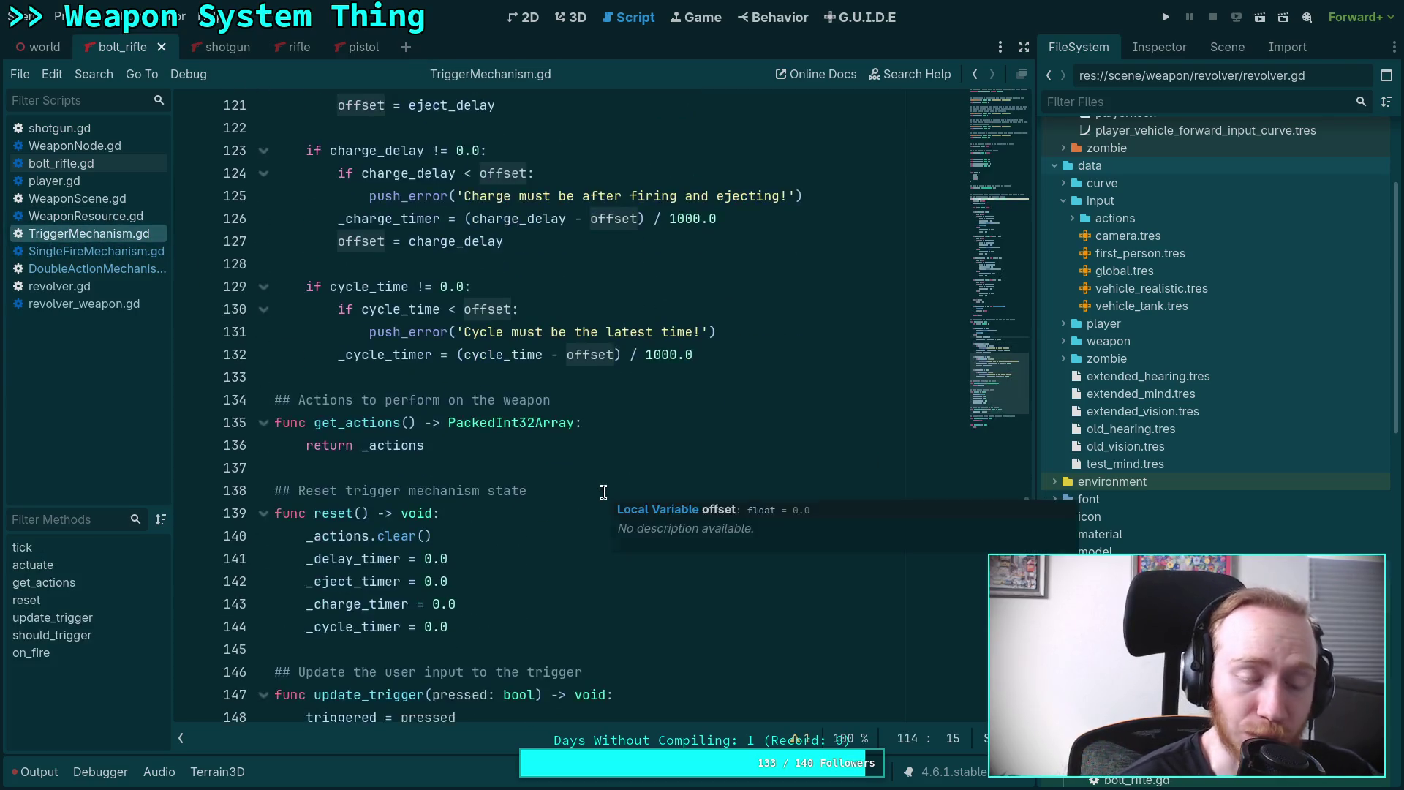
pyautogui.scroll(12, 603, 492)
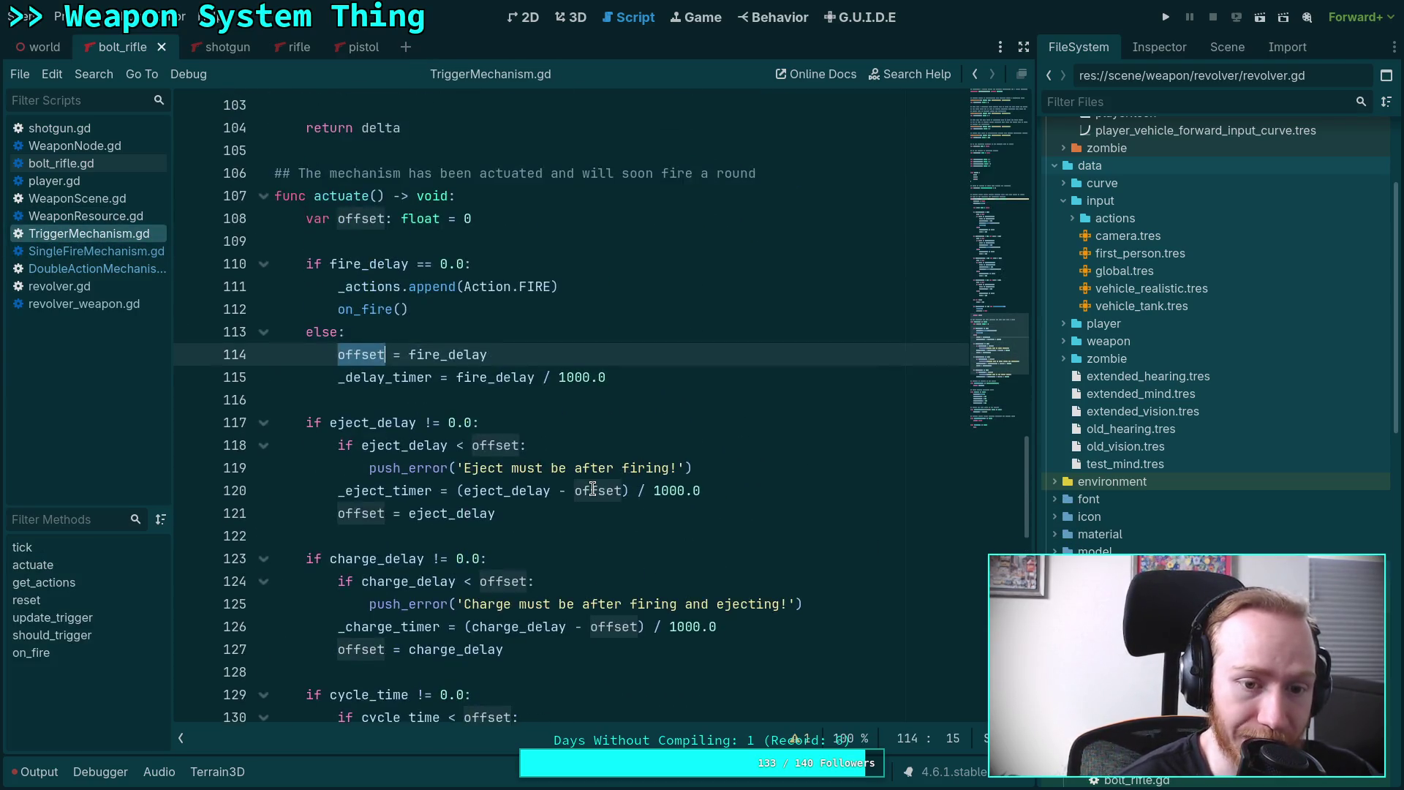
pyautogui.scroll(-1, 593, 490)
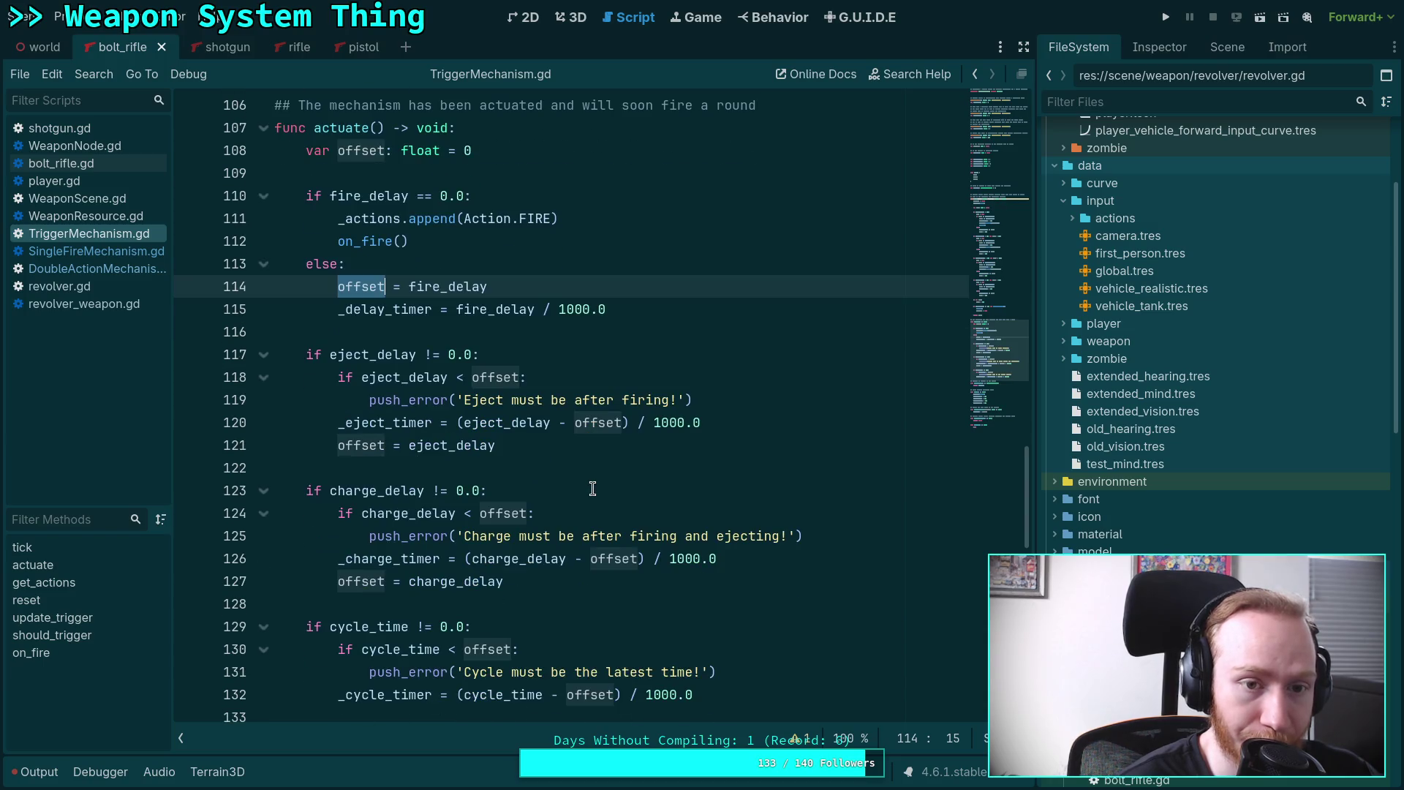
pyautogui.doubleClick(377, 195)
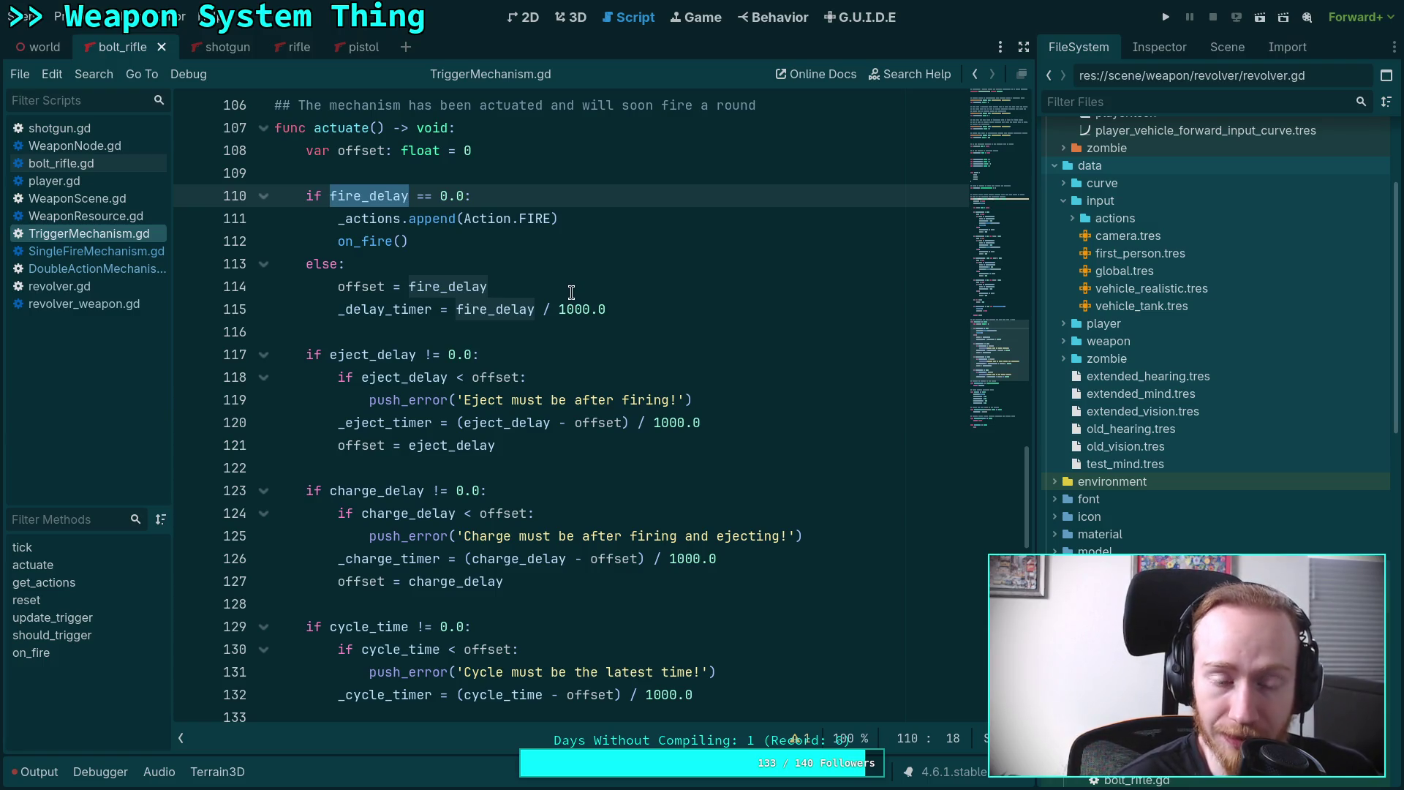
pyautogui.click(133, 256)
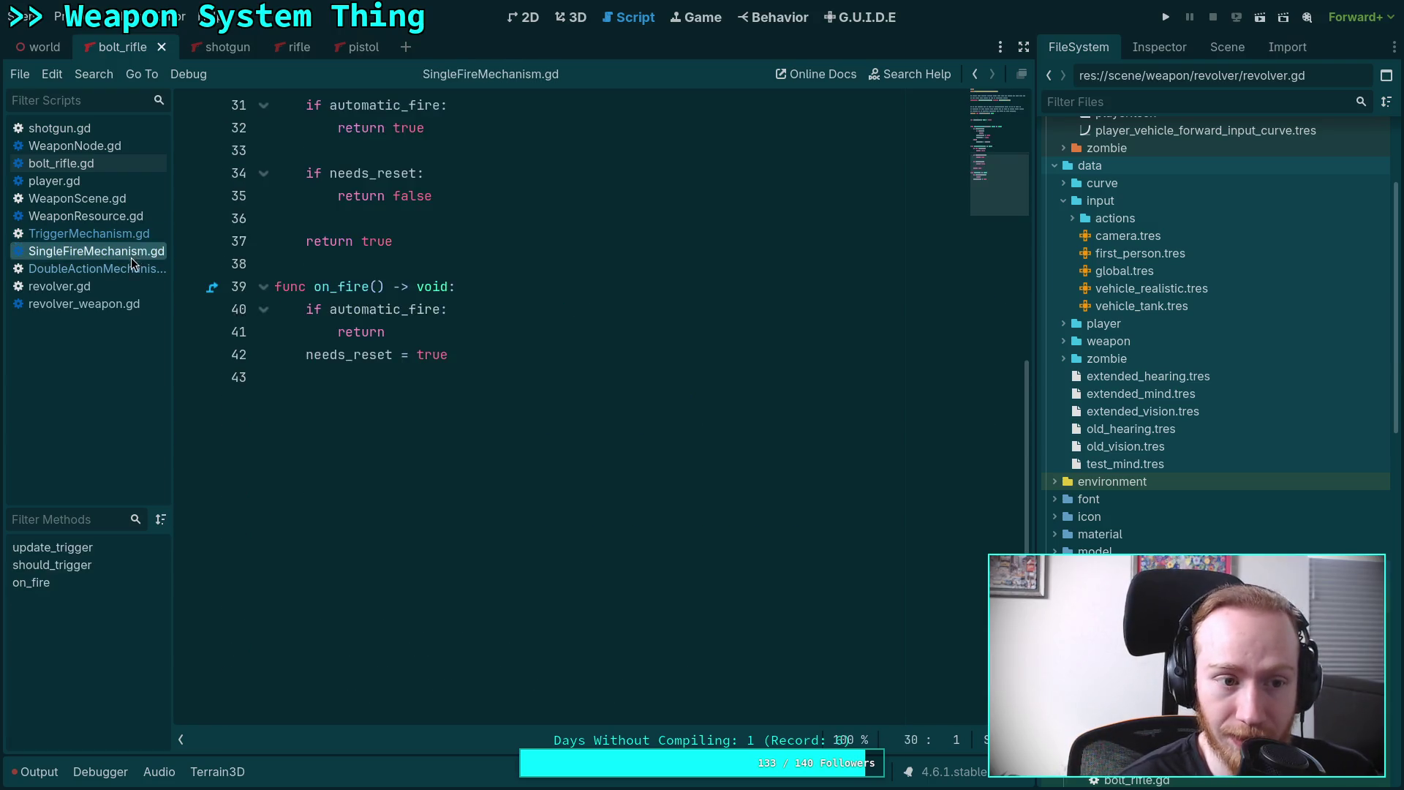
pyautogui.click(133, 269)
pyautogui.scroll(-2, 472, 404)
pyautogui.moveTo(646, 357)
pyautogui.mouseDown()
pyautogui.moveTo(370, 285)
pyautogui.moveTo(306, 242)
pyautogui.mouseUp()
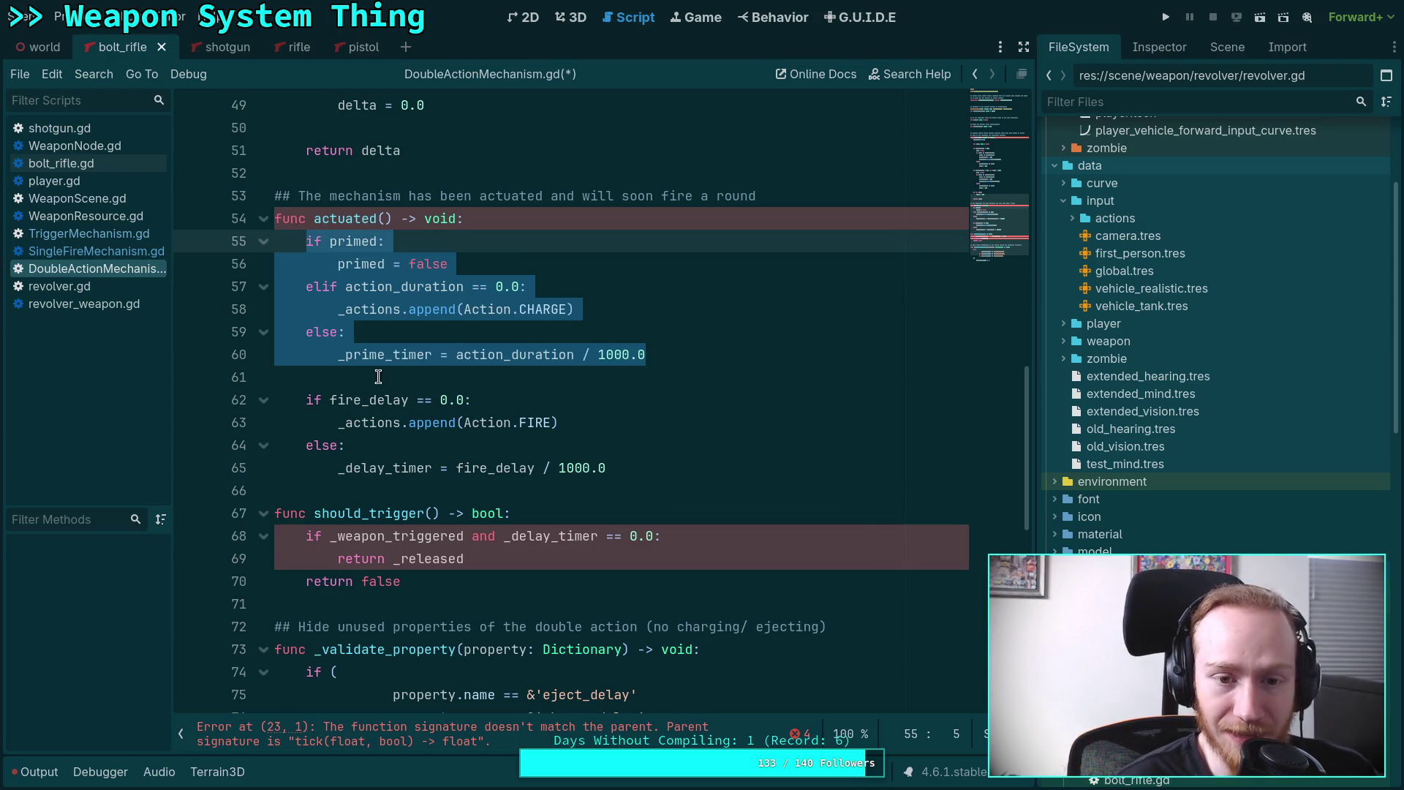
pyautogui.doubleClick(380, 308)
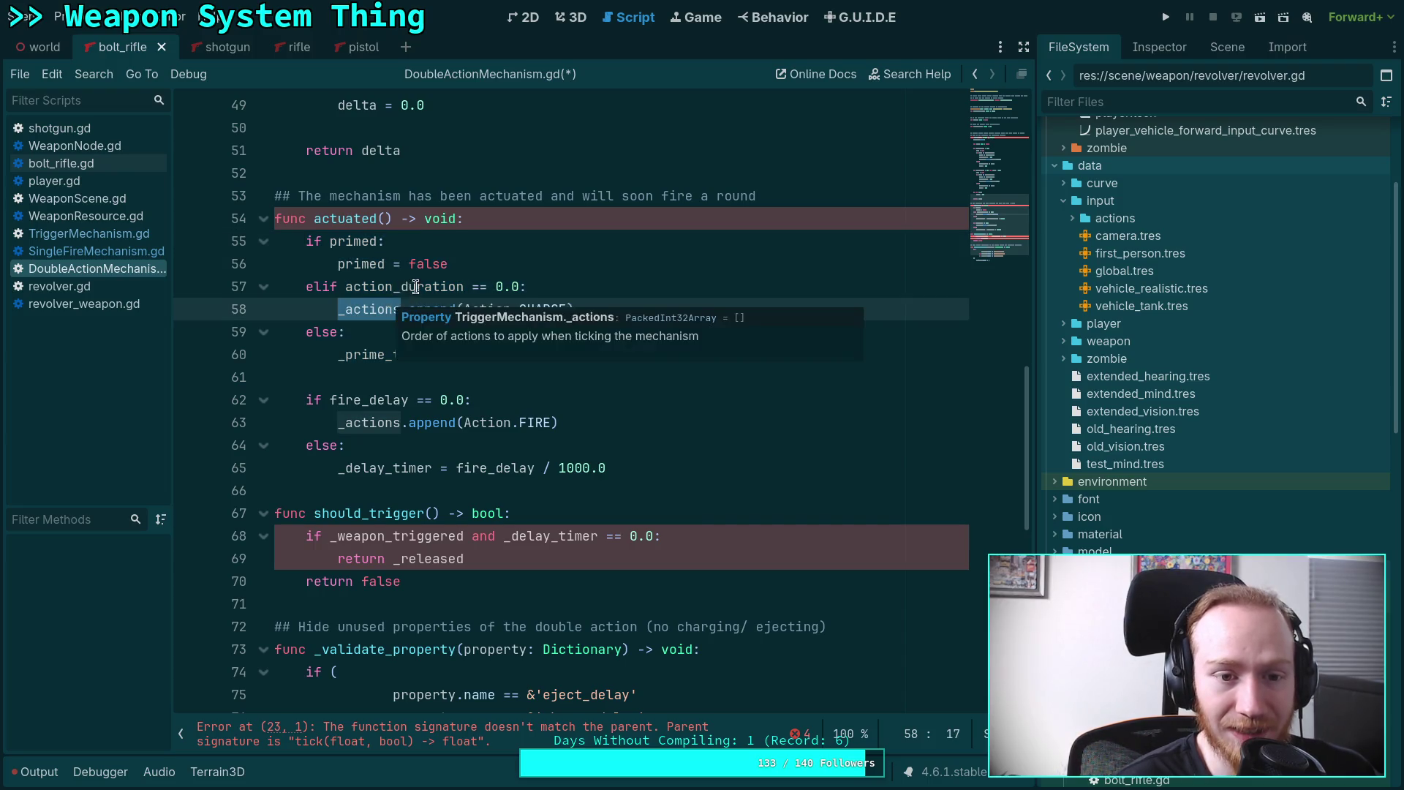
pyautogui.doubleClick(415, 288)
pyautogui.doubleClick(381, 356)
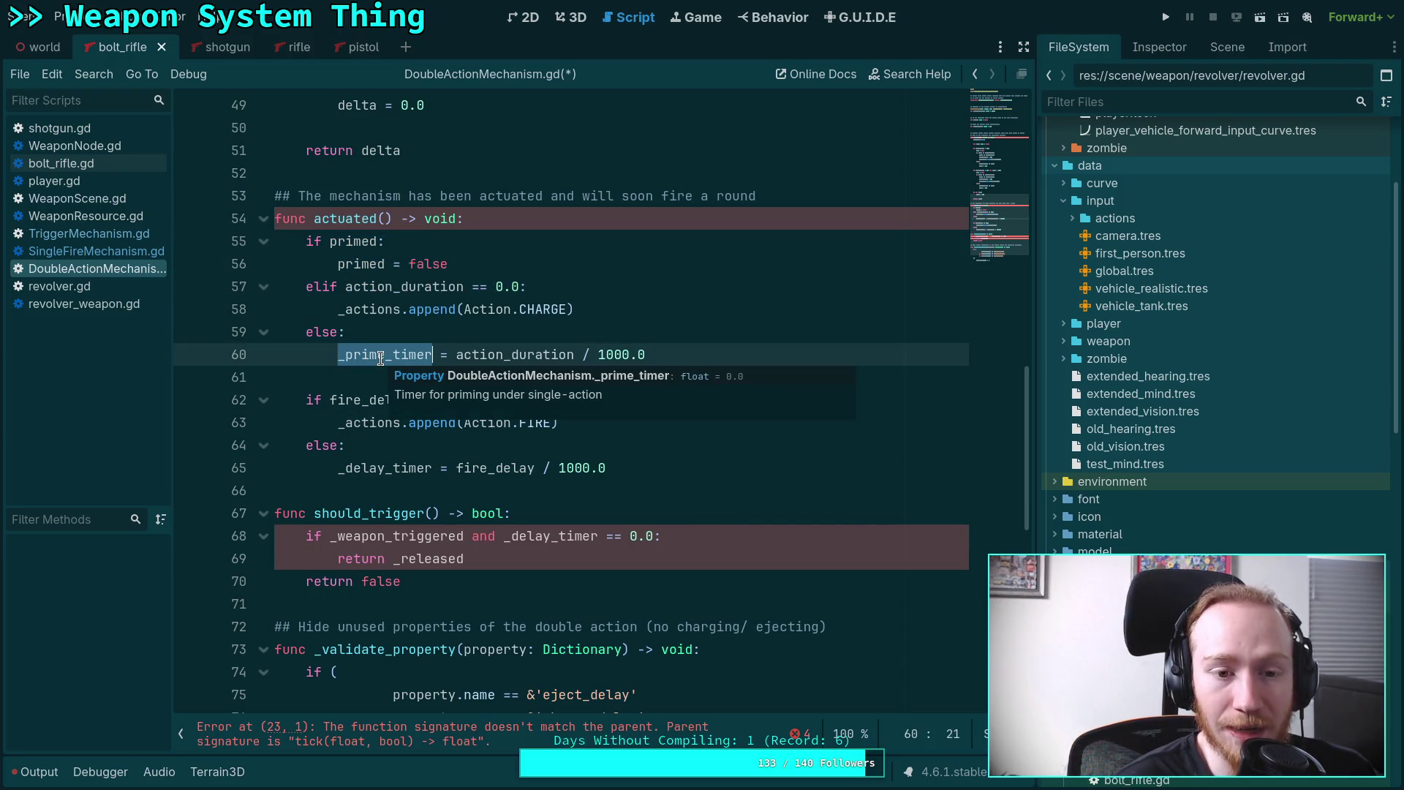
pyautogui.doubleClick(371, 424)
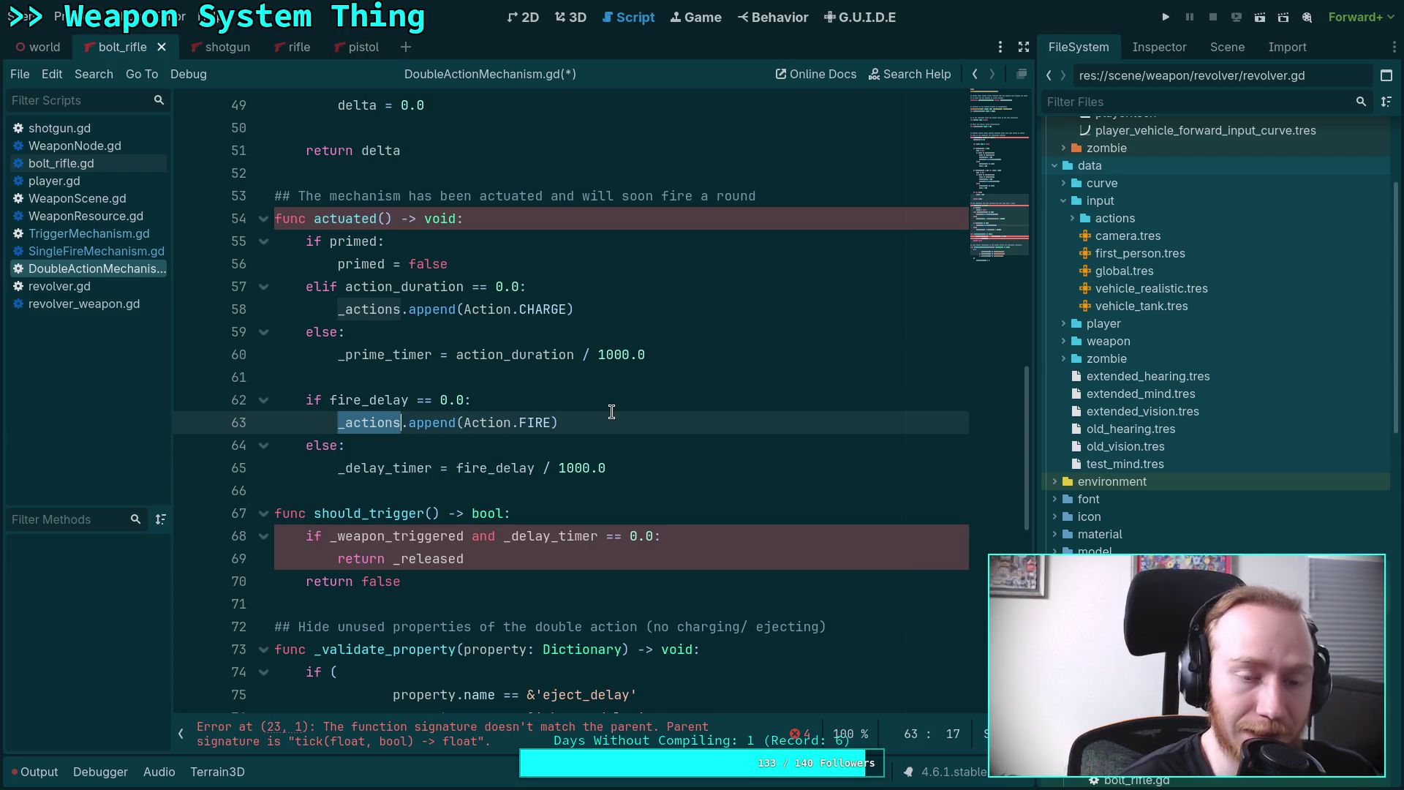
pyautogui.doubleClick(362, 259)
pyautogui.doubleClick(363, 247)
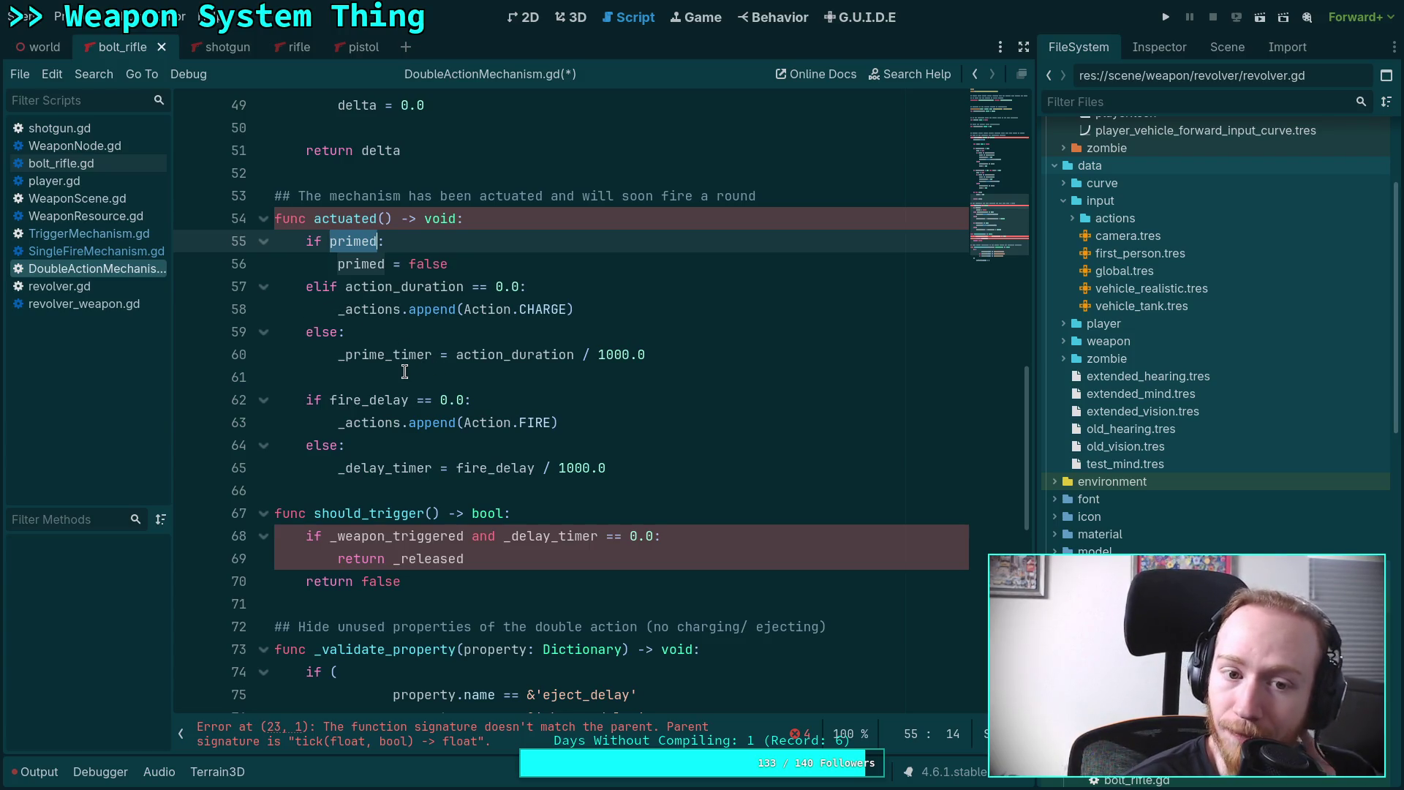
pyautogui.doubleClick(404, 288)
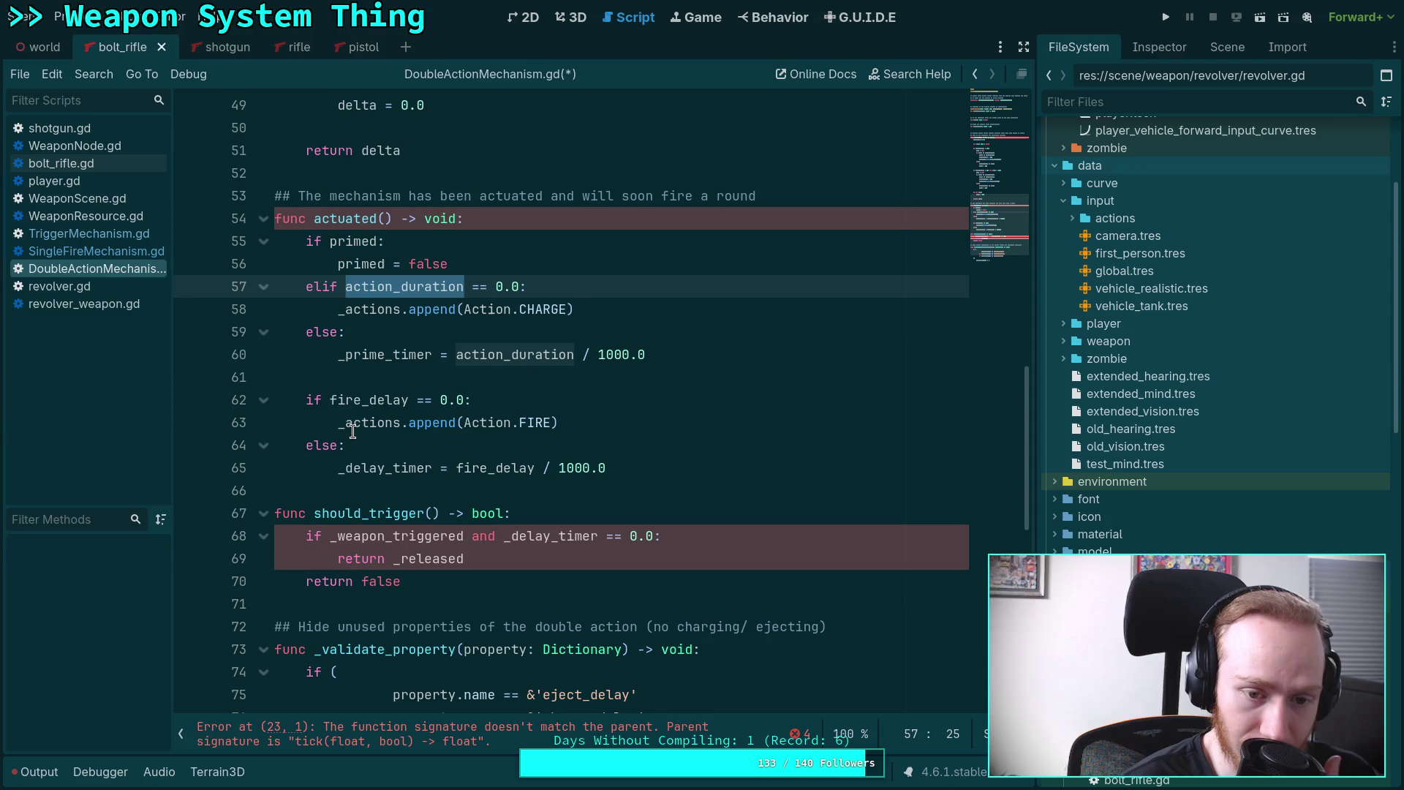
pyautogui.doubleClick(366, 400)
pyautogui.click(323, 400)
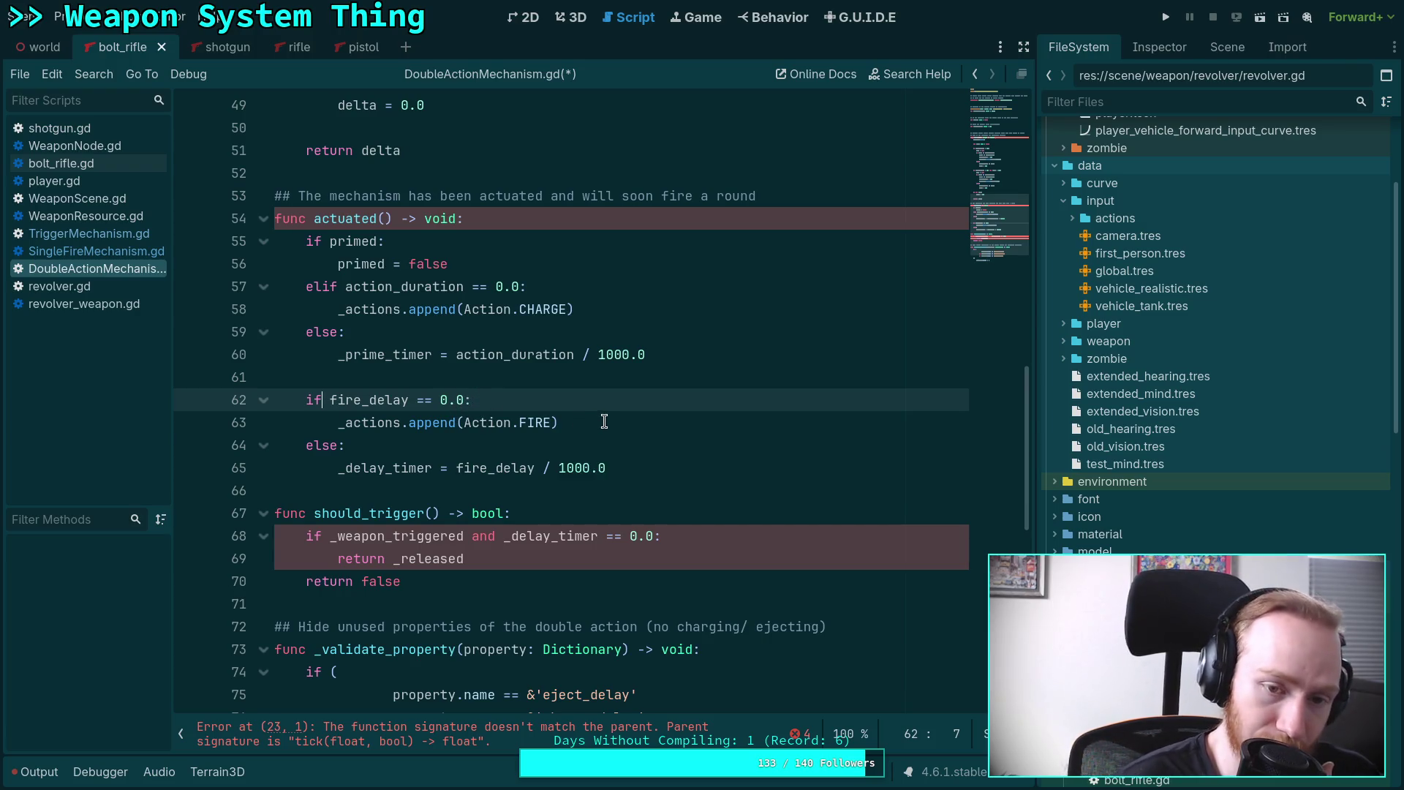
pyautogui.click(108, 237)
pyautogui.scroll(-3, 509, 363)
pyautogui.scroll(-5, 508, 363)
pyautogui.scroll(7, 508, 364)
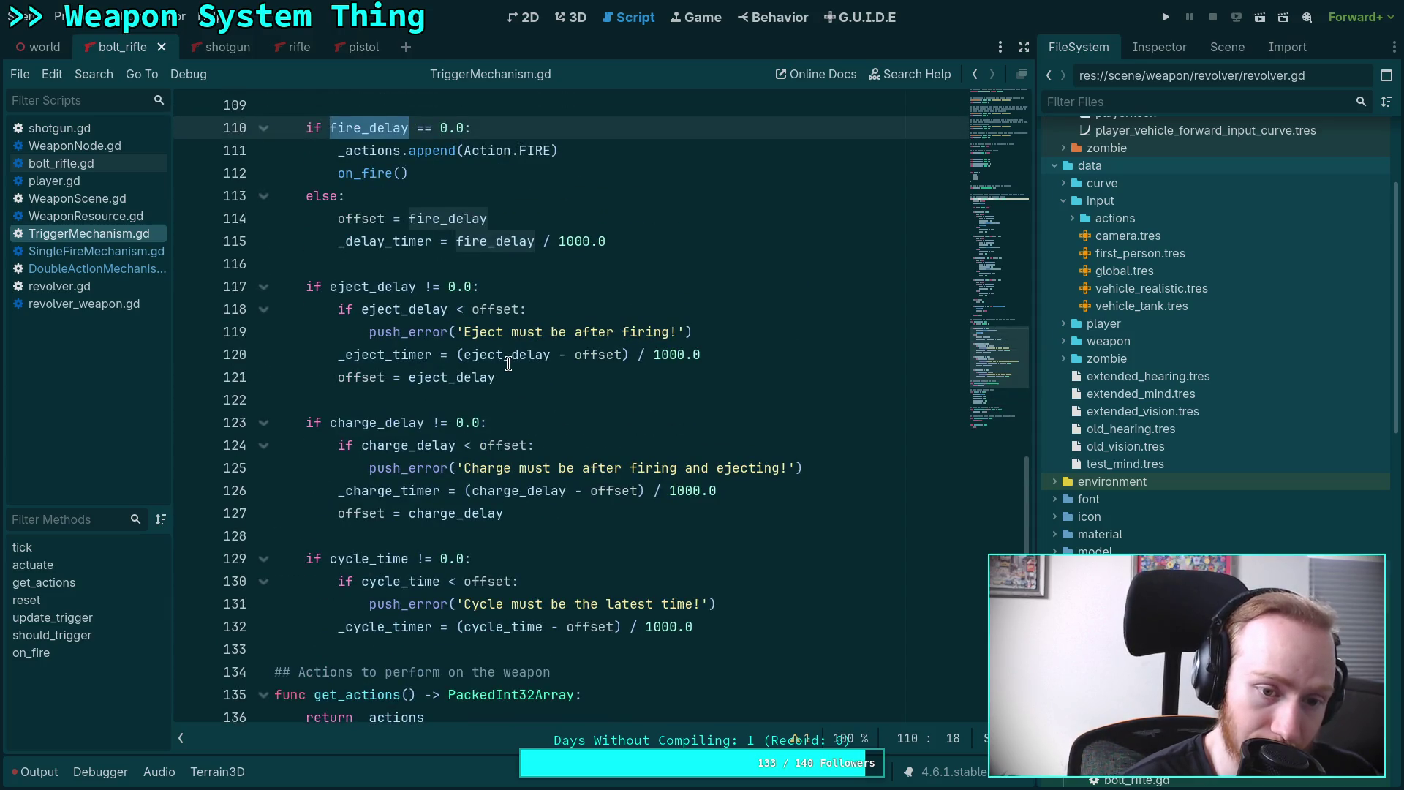
pyautogui.click(95, 252)
pyautogui.click(103, 269)
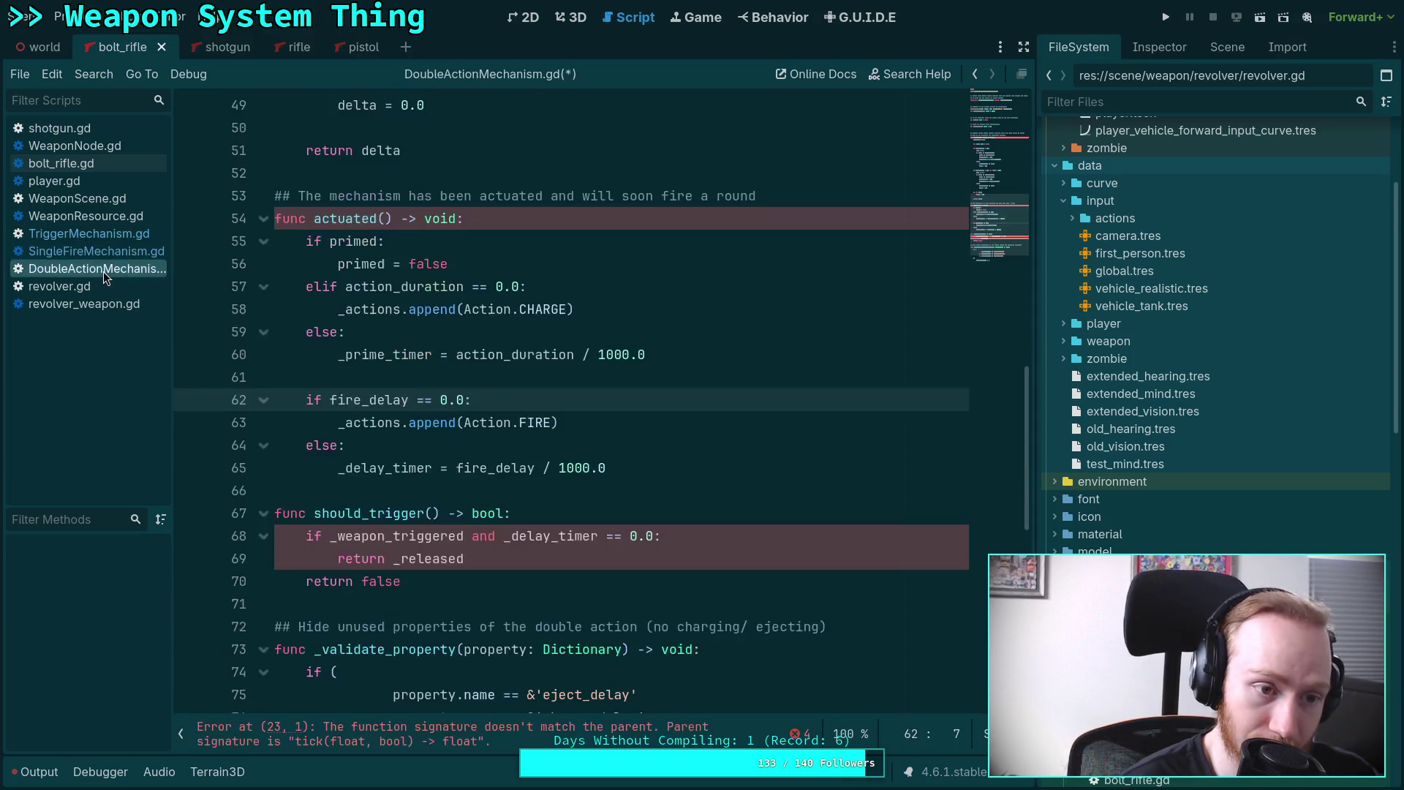
pyautogui.click(419, 375)
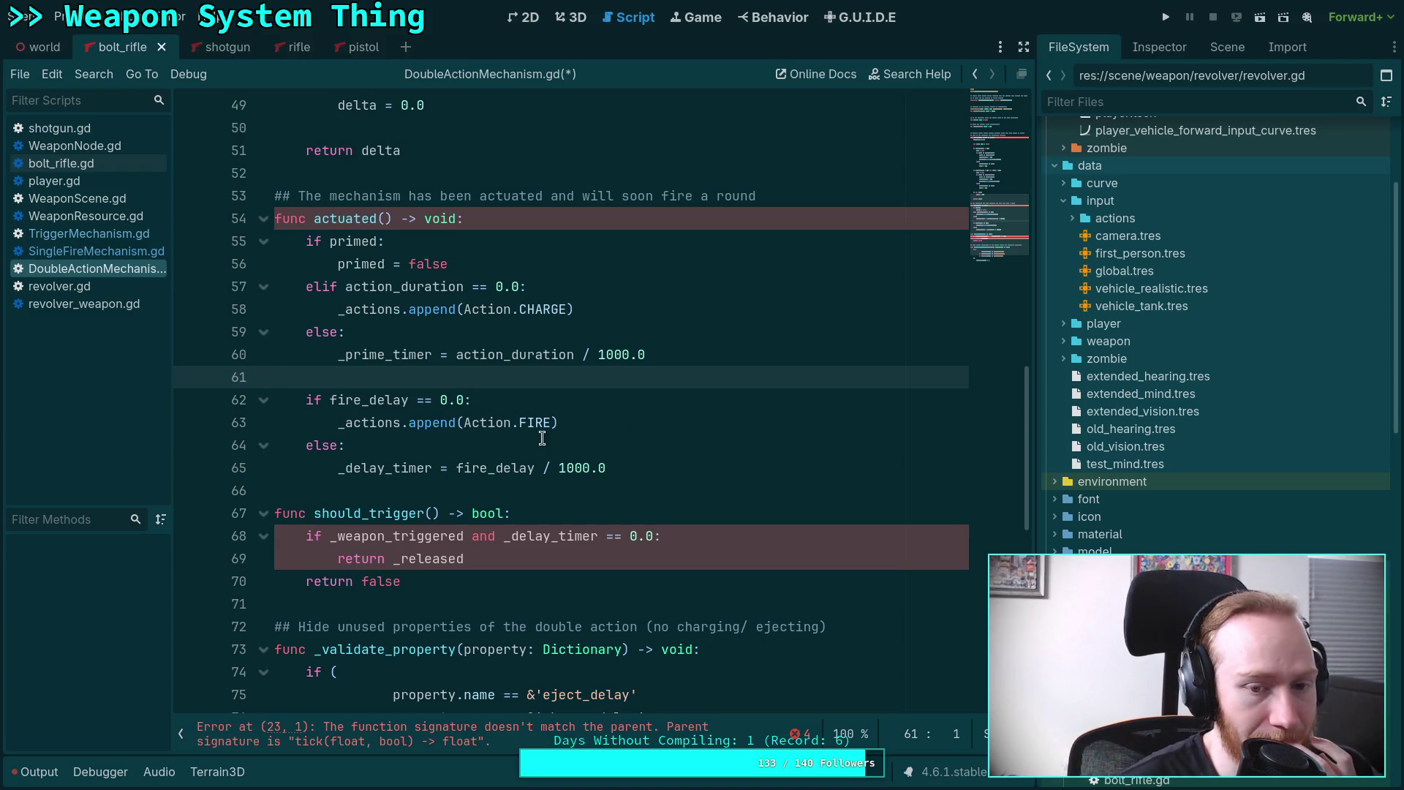
pyautogui.moveTo(534, 432)
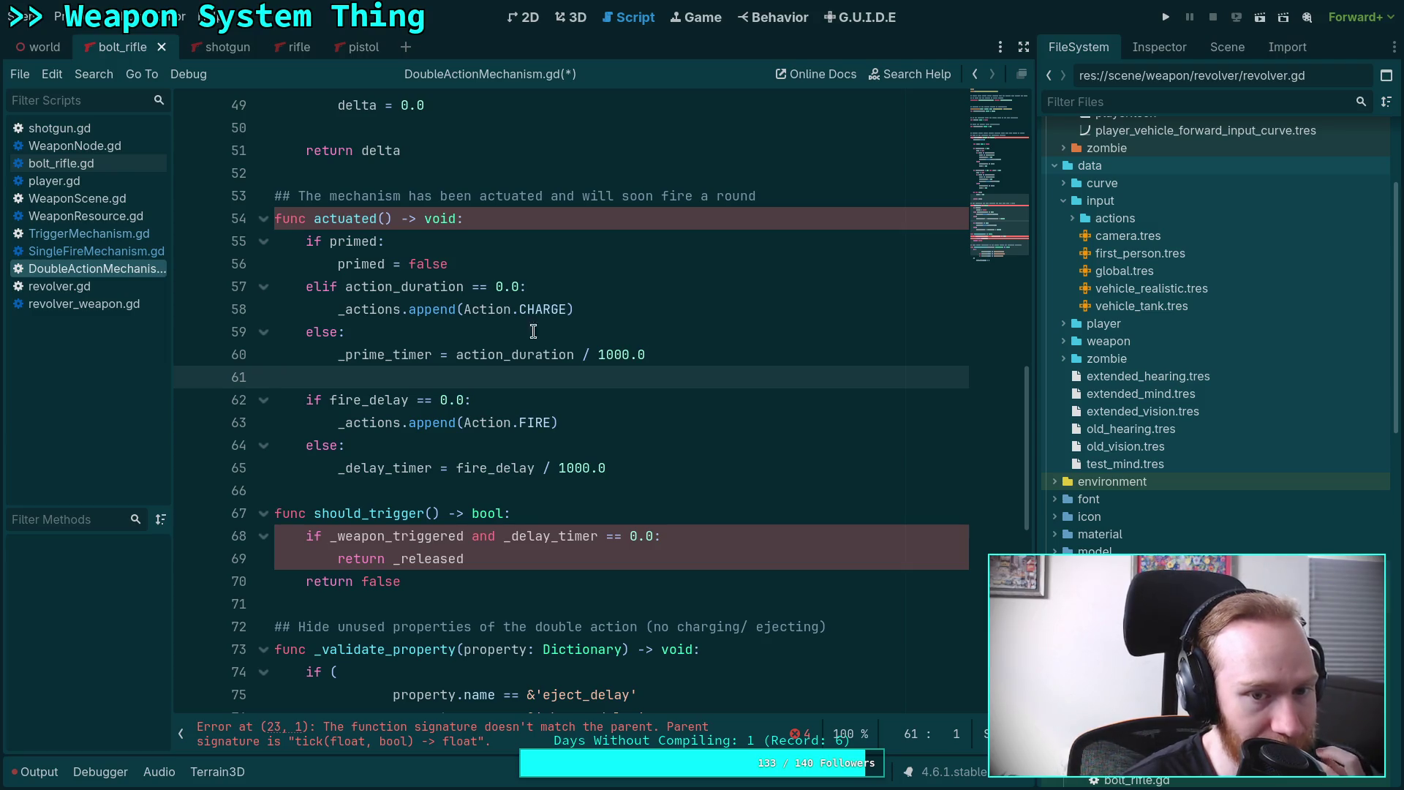
pyautogui.click(622, 319)
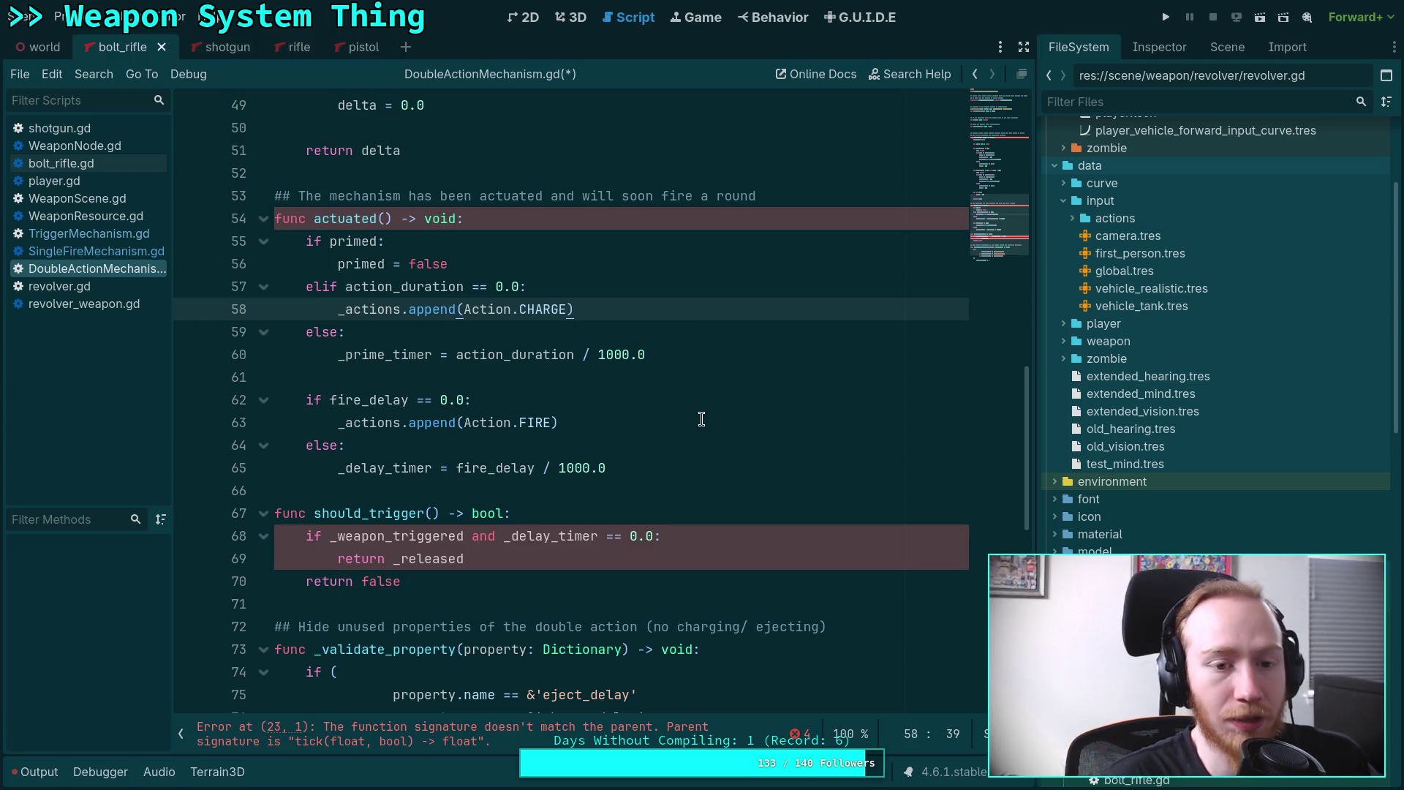
pyautogui.press('Return')
pyautogui.click(512, 265)
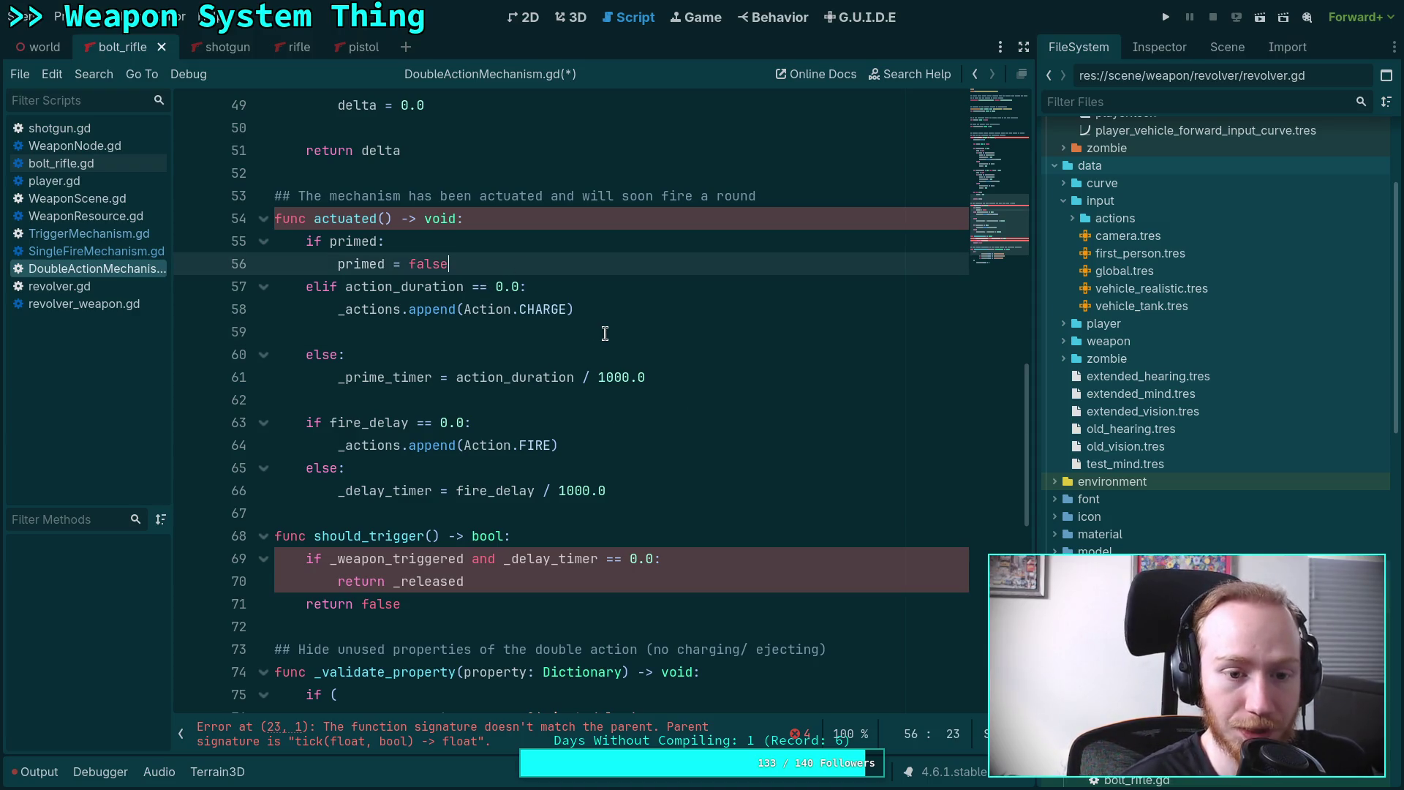
pyautogui.click(474, 327)
pyautogui.press('BackSpace')
pyautogui.press('BackSpace')
pyautogui.press('BackSpace')
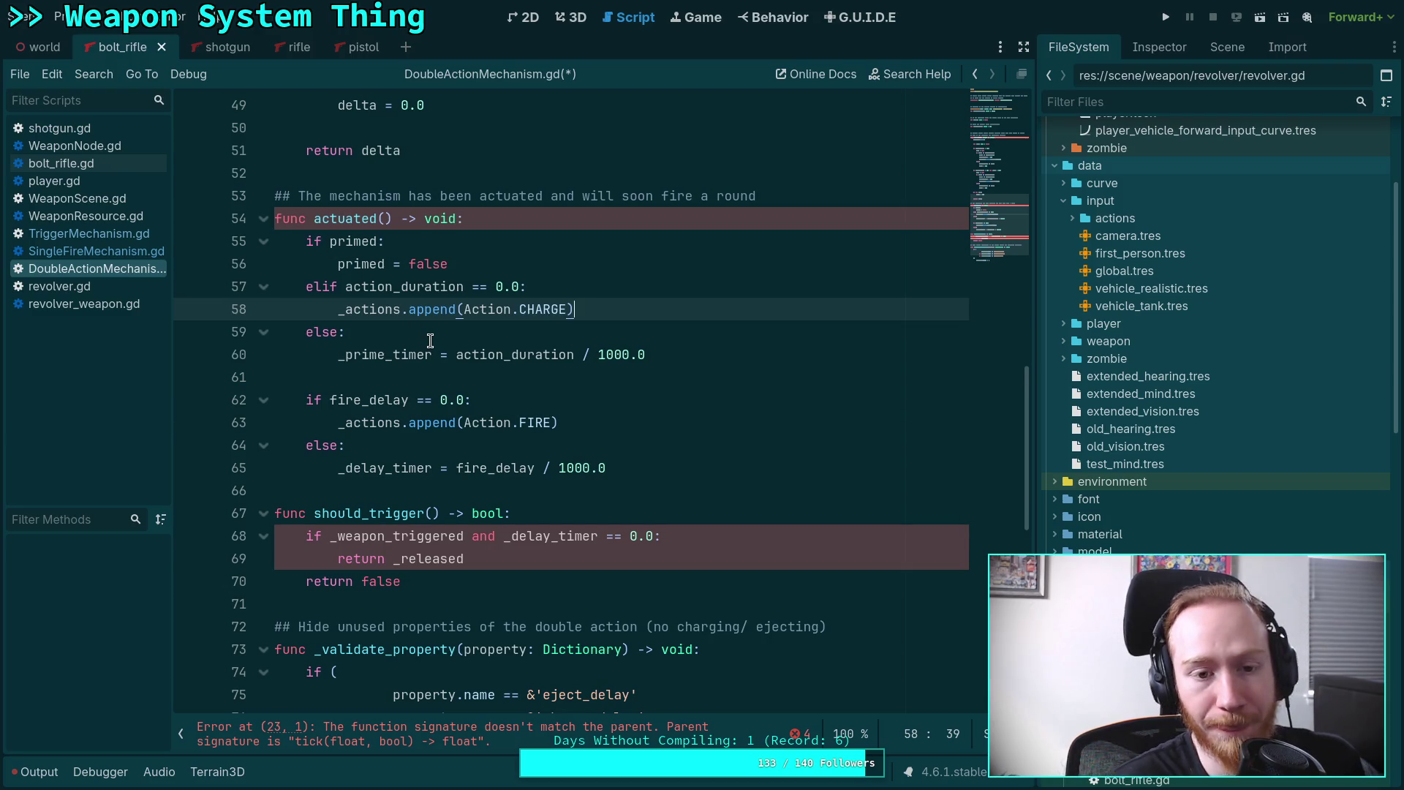
pyautogui.click(347, 262)
pyautogui.moveTo(347, 262); pyautogui.dragTo(401, 309)
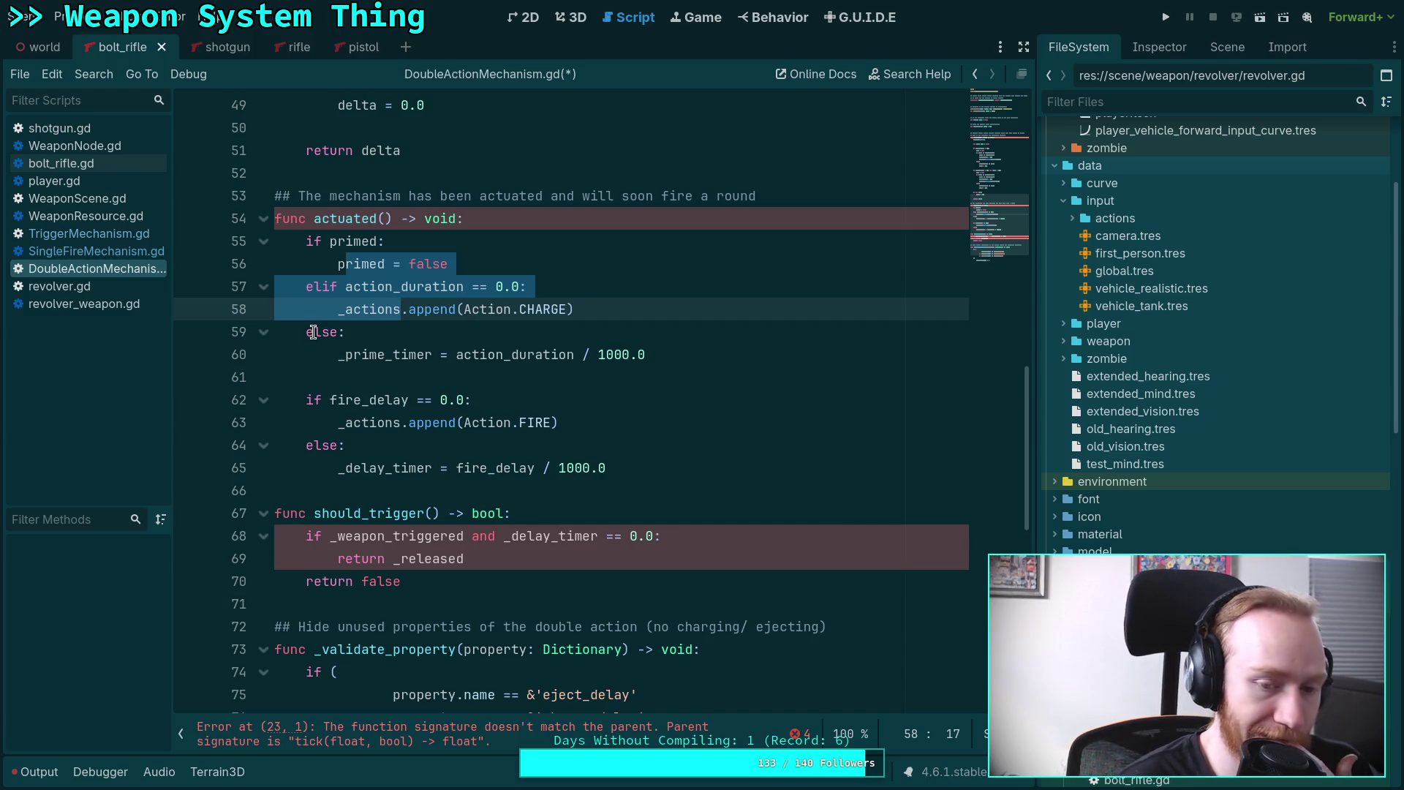
pyautogui.moveTo(323, 401)
pyautogui.mouseDown()
pyautogui.moveTo(475, 420)
pyautogui.moveTo(575, 468)
pyautogui.mouseUp()
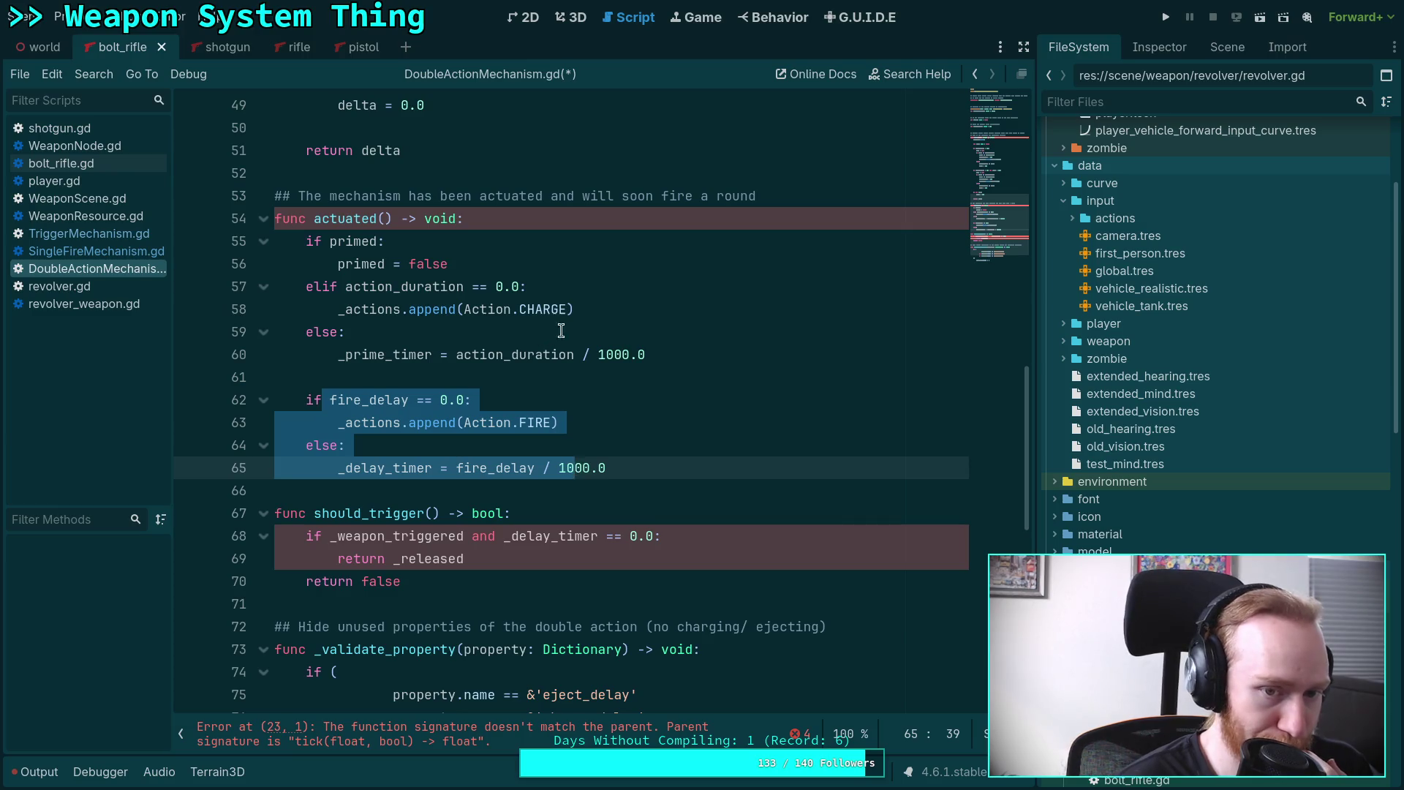
pyautogui.click(610, 311)
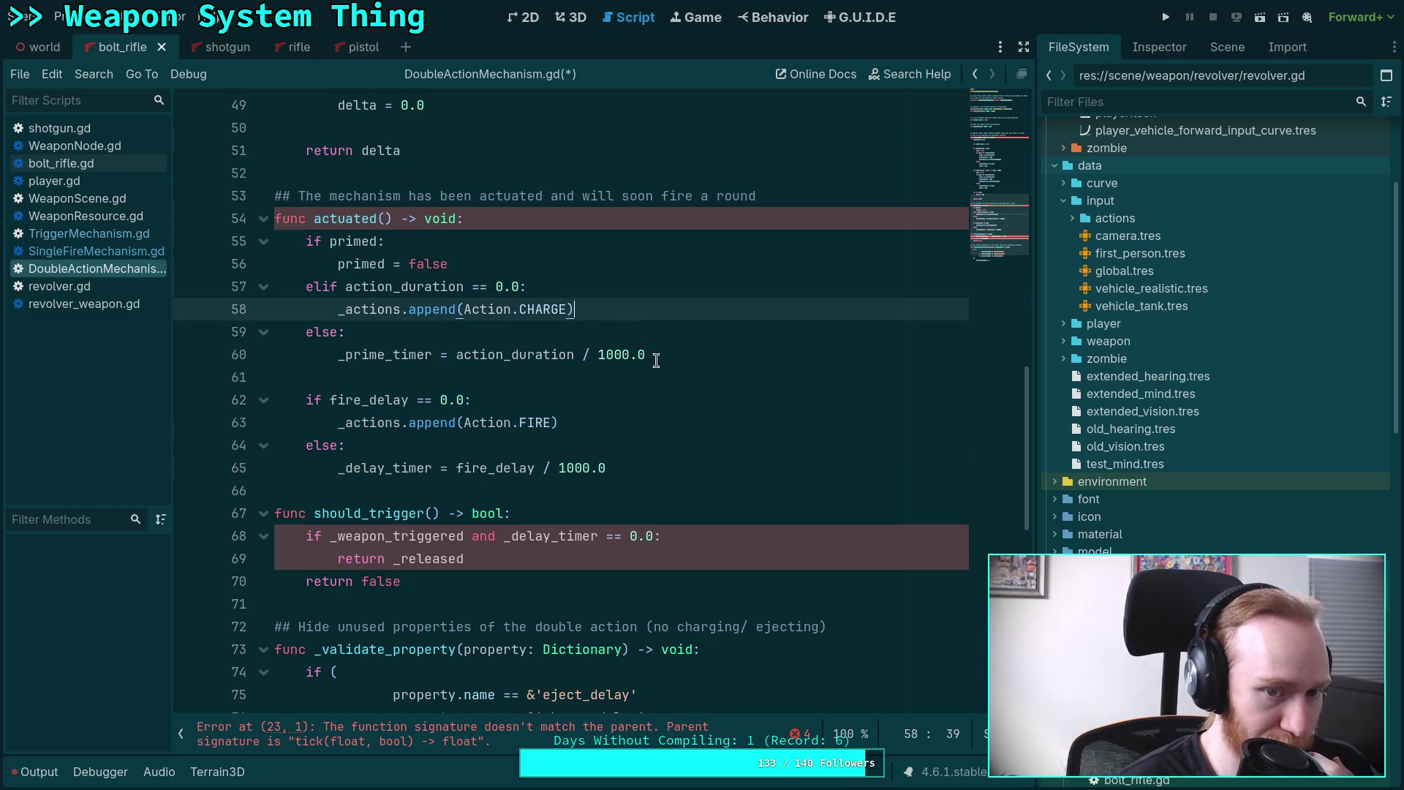
# Under the CHARGE append, add an if fire_delay == 0.0 check that appends Action.FIRE.
pyautogui.write('if fir')
pyautogui.press('Return')
pyautogui.write('== 0.0:')
pyautogui.press('Return')
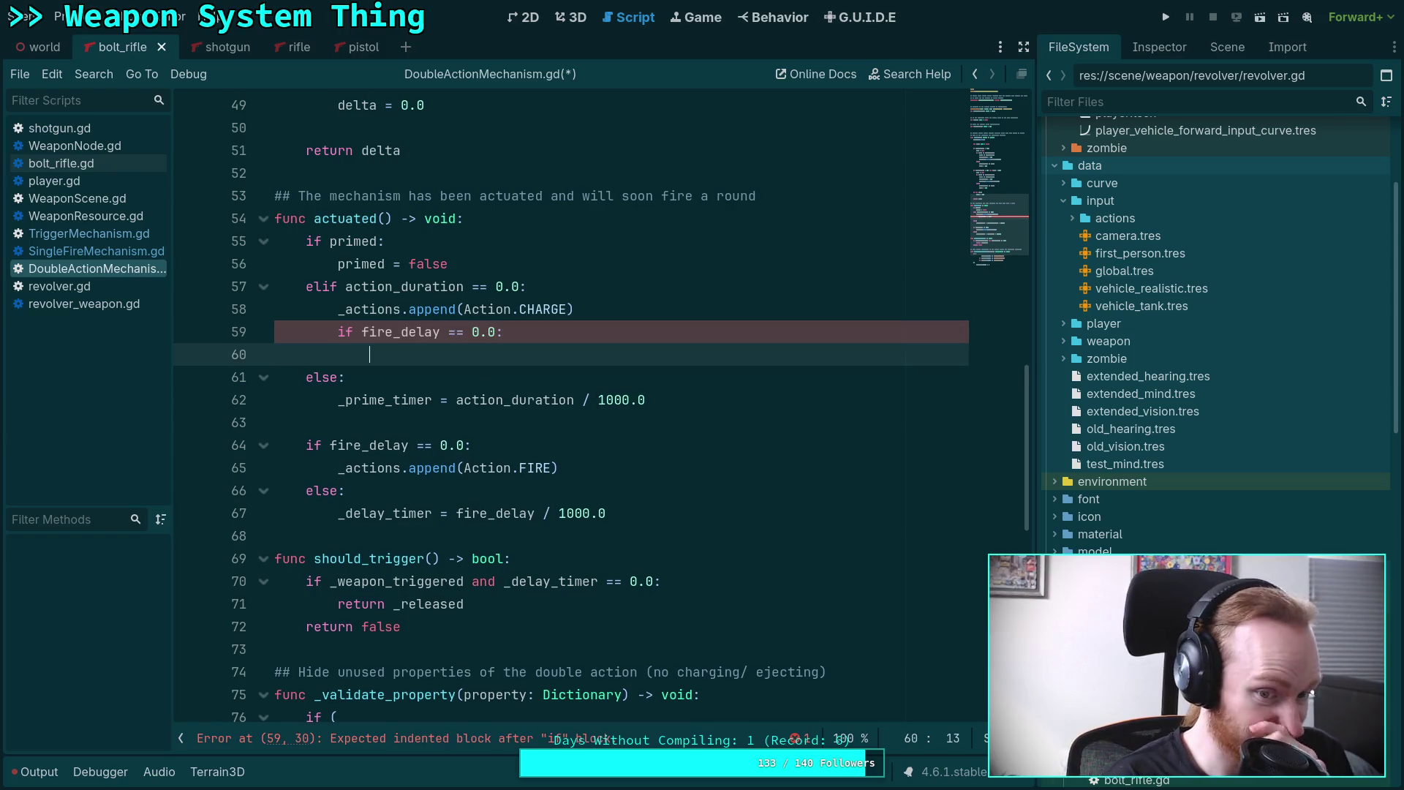
pyautogui.write('_ac')
pyautogui.press('Return')
pyautogui.write('_actions.')
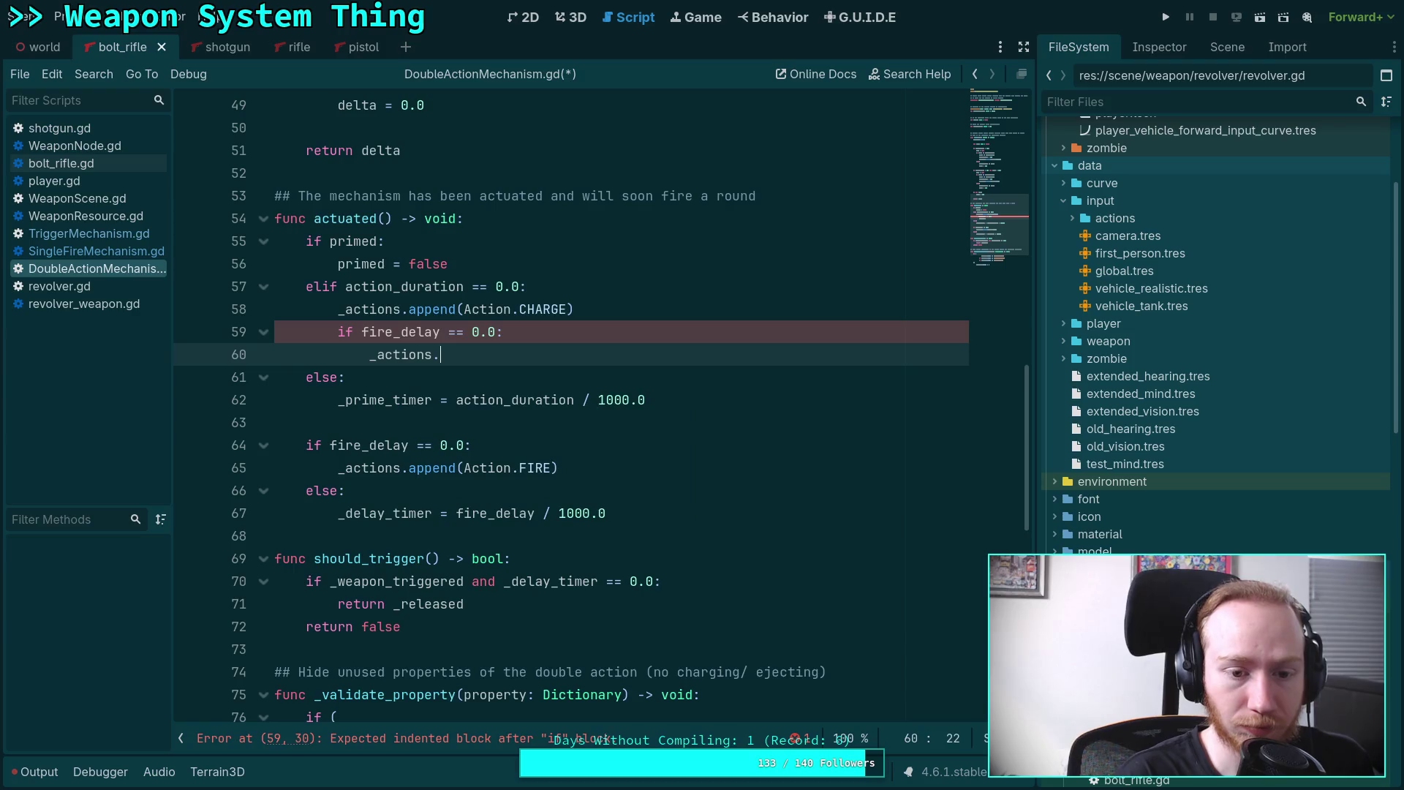
pyautogui.write('append(Action.FIRE)')
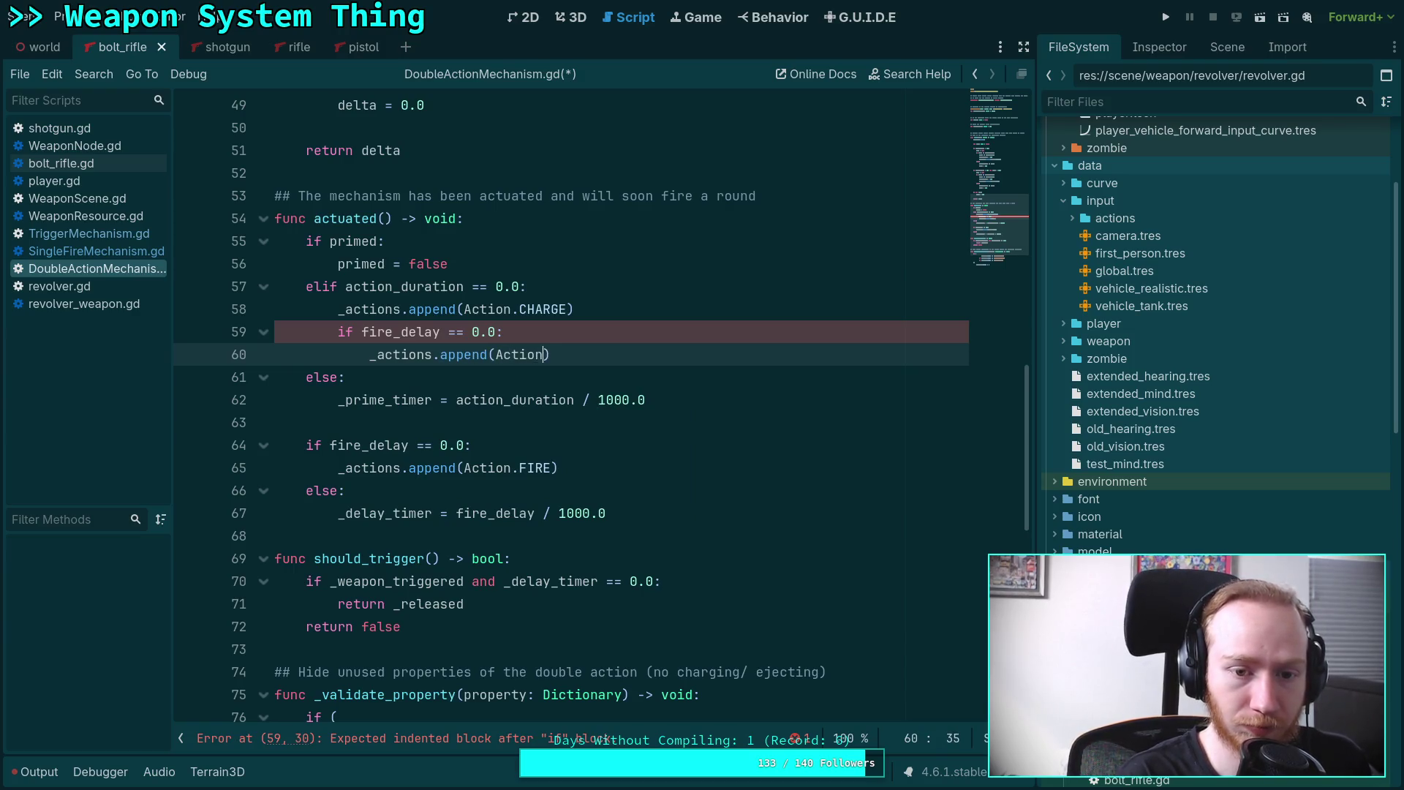
pyautogui.press('Return')
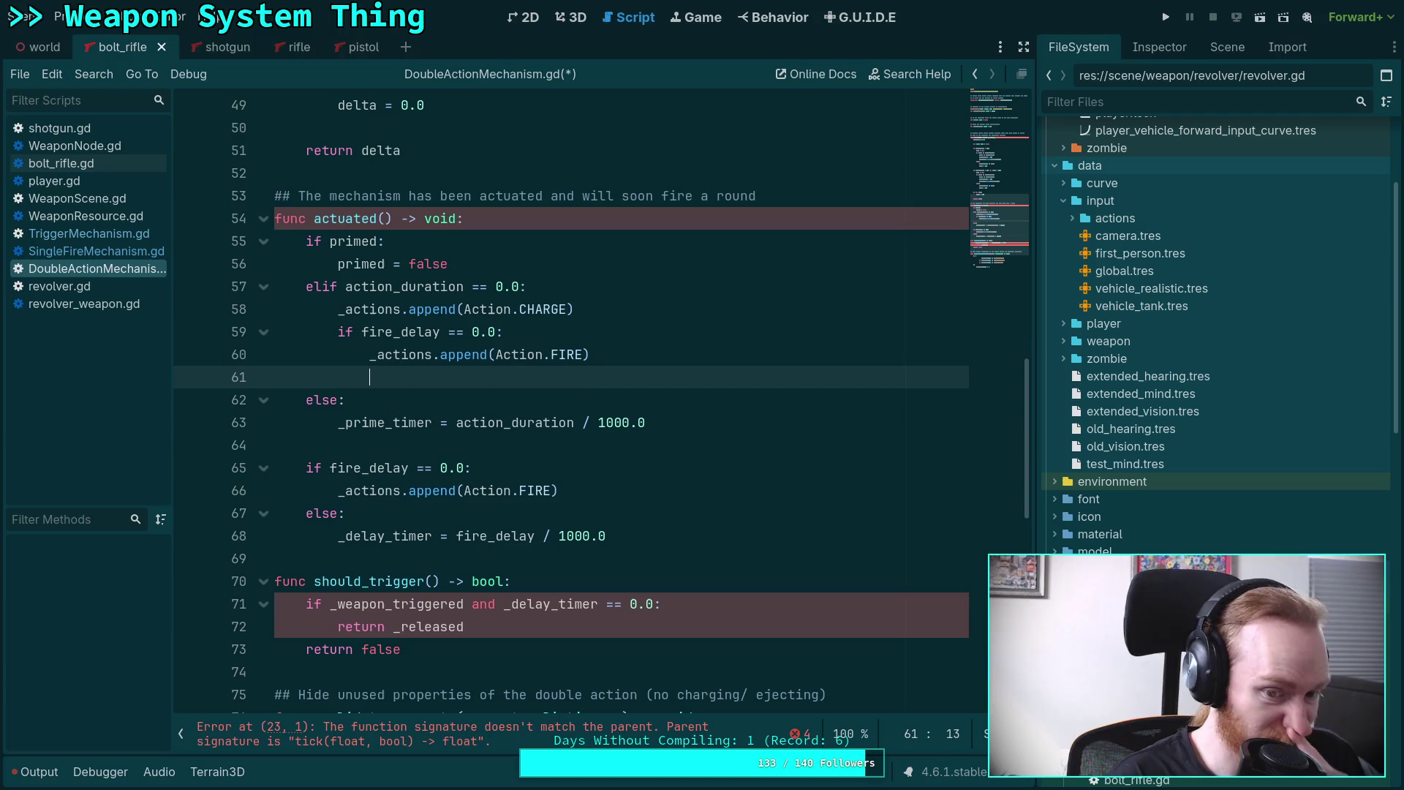
# Paste the delay-timer else branch under the FIRE append and nest the old fire_delay block in the priming else.
pyautogui.moveTo(606, 536)
pyautogui.mouseDown()
pyautogui.moveTo(322, 536)
pyautogui.moveTo(306, 514)
pyautogui.mouseUp()
pyautogui.rightClick(306, 514)
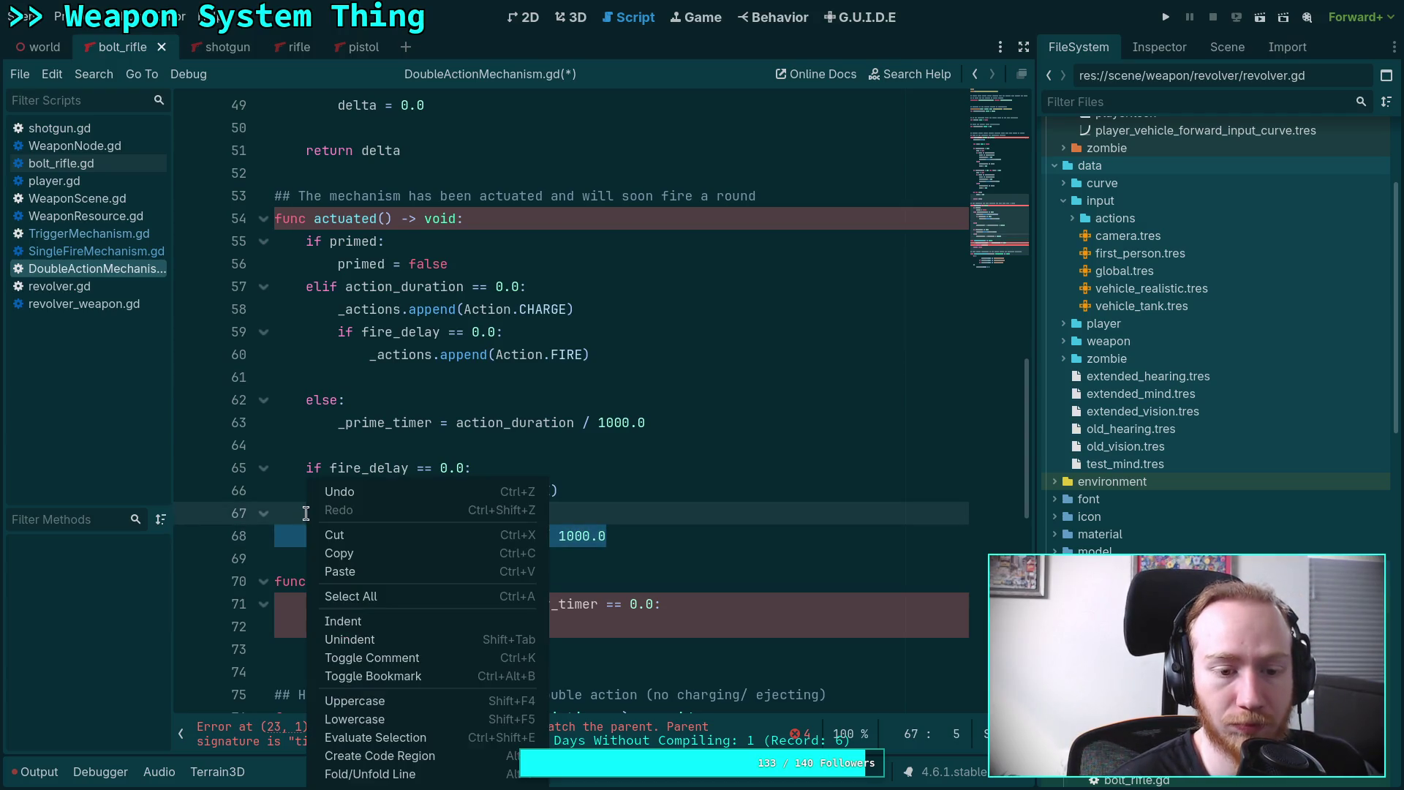
pyautogui.click(351, 553)
pyautogui.click(338, 377)
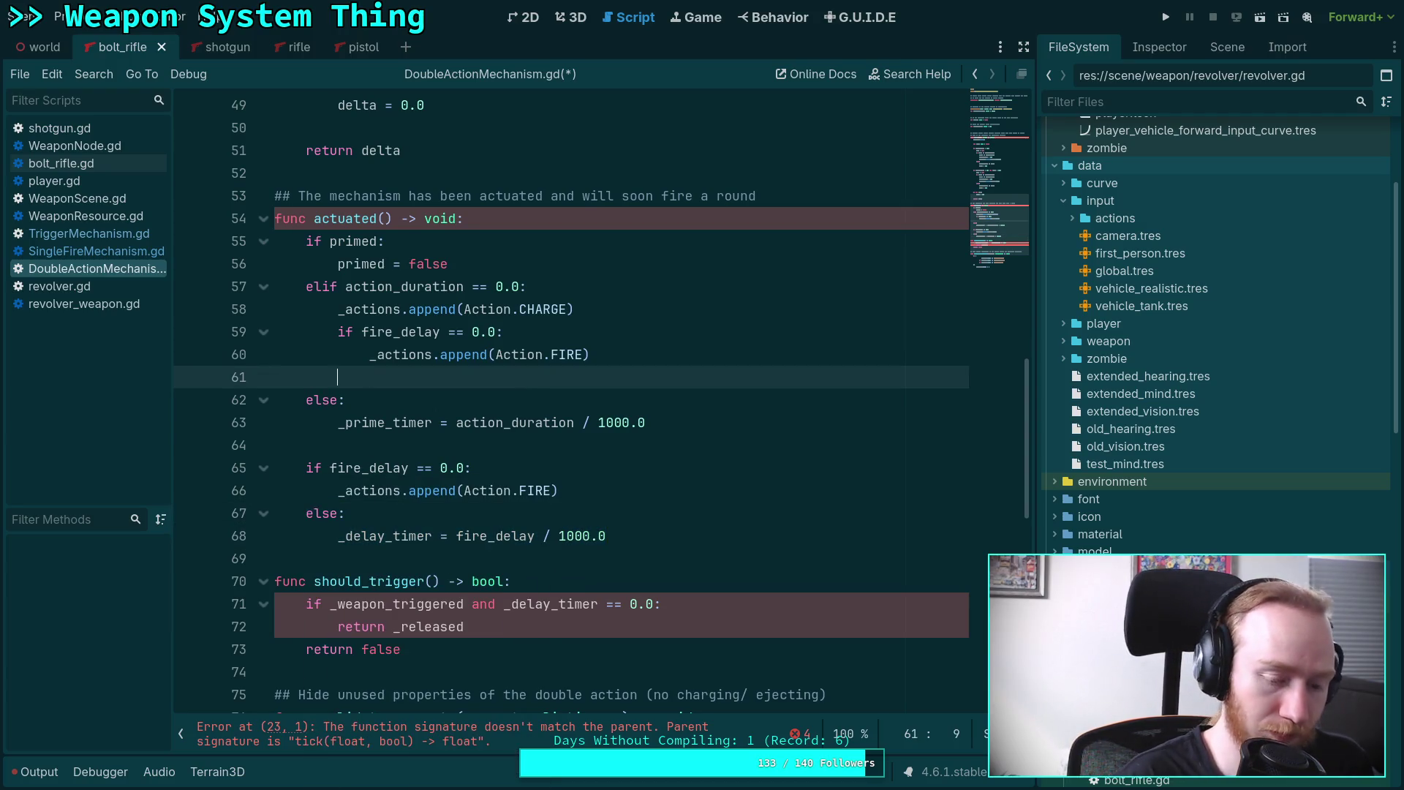
pyautogui.hotkey('ctrl', 'v')
pyautogui.click(338, 400)
pyautogui.press('Tab')
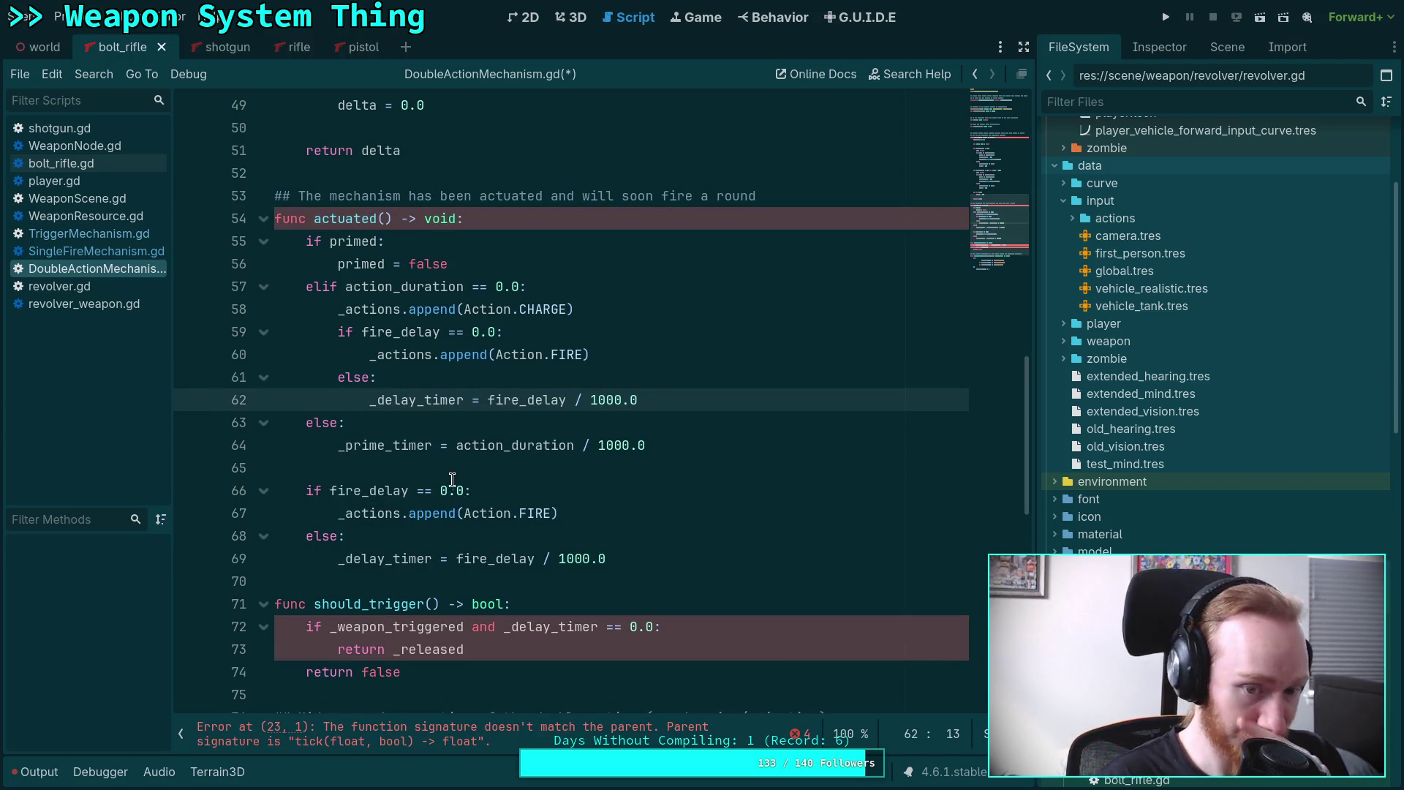
pyautogui.moveTo(344, 487); pyautogui.dragTo(385, 557)
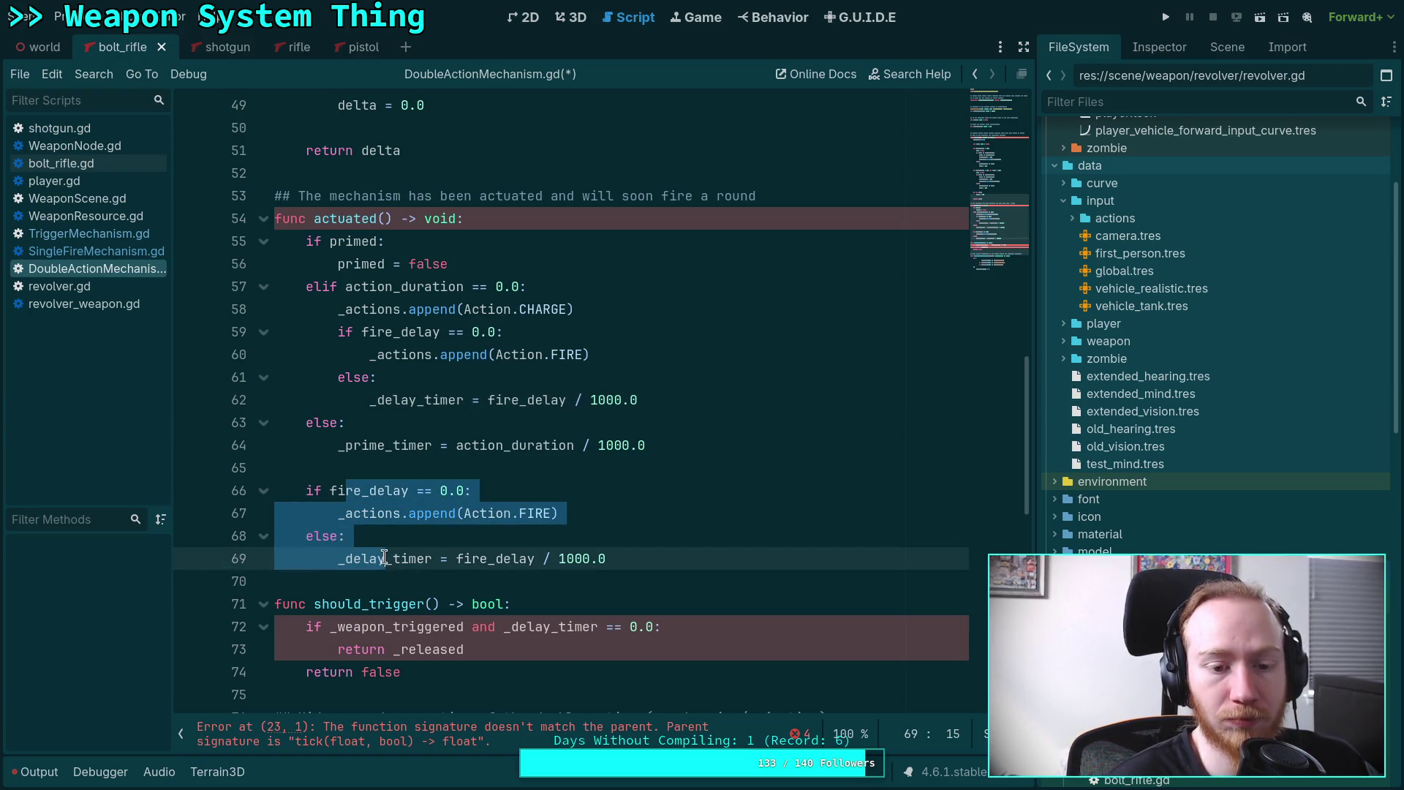
pyautogui.press('Tab')
pyautogui.click(435, 468)
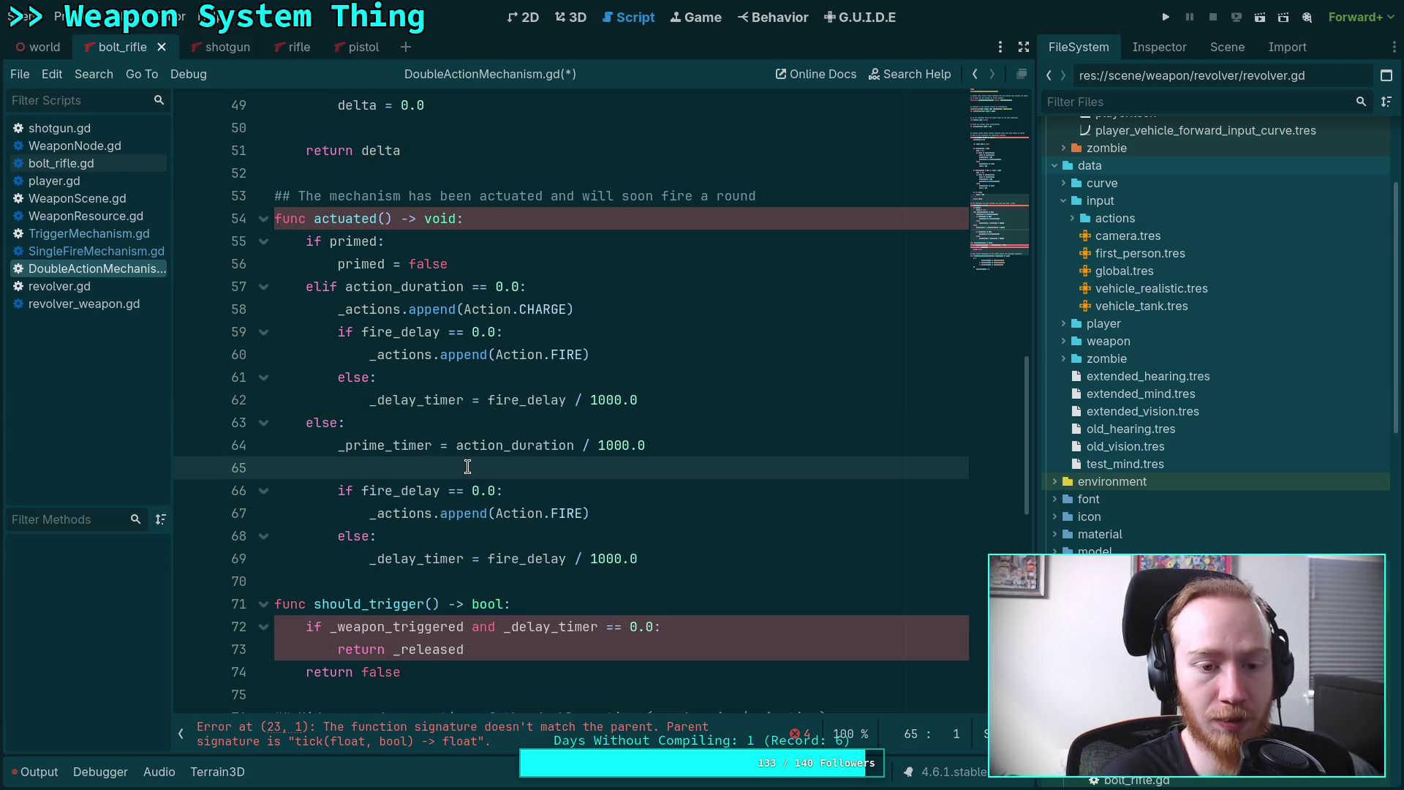
pyautogui.press('BackSpace')
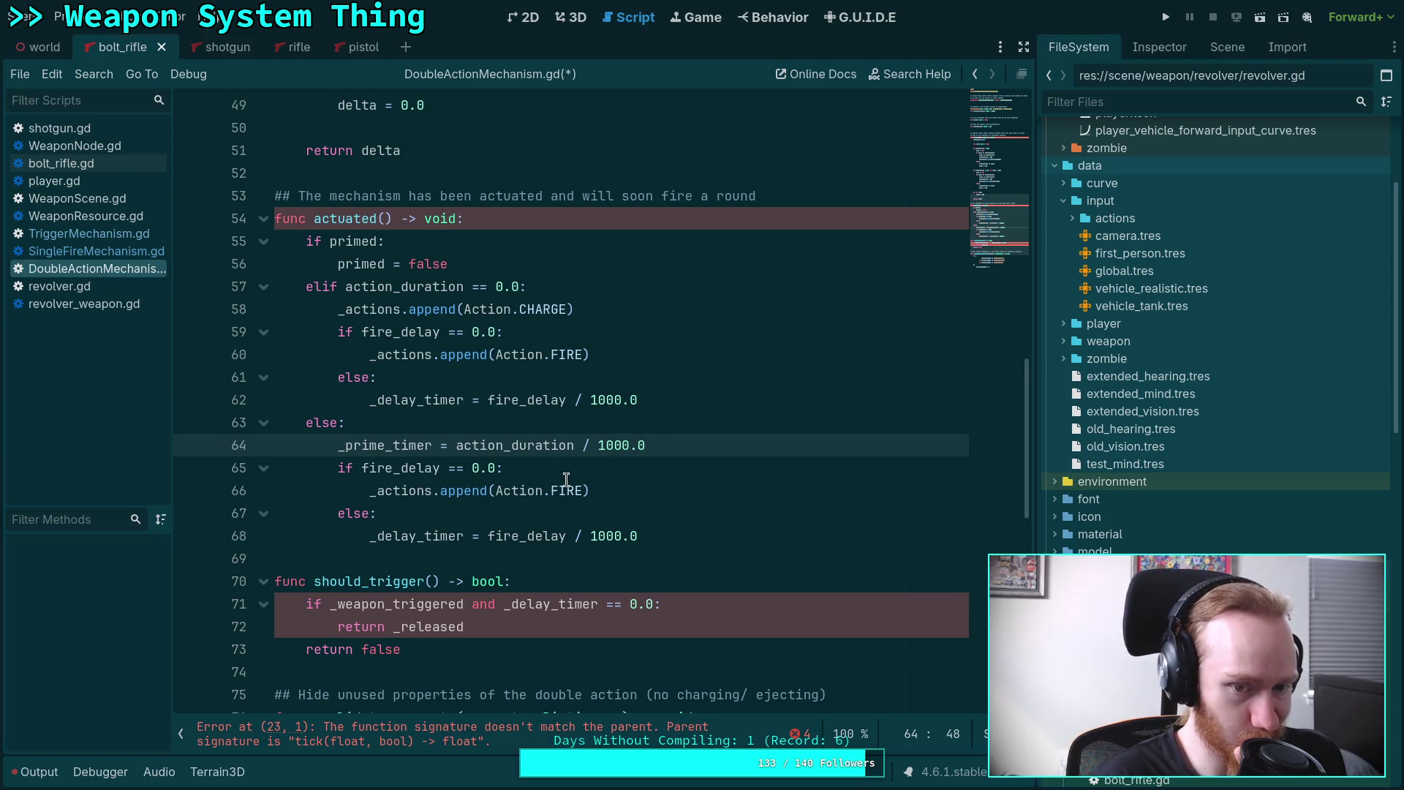
# In the priming zero-delay case, set _delay_timer = 0.00001 and remove its FIRE append.
pyautogui.click(550, 470)
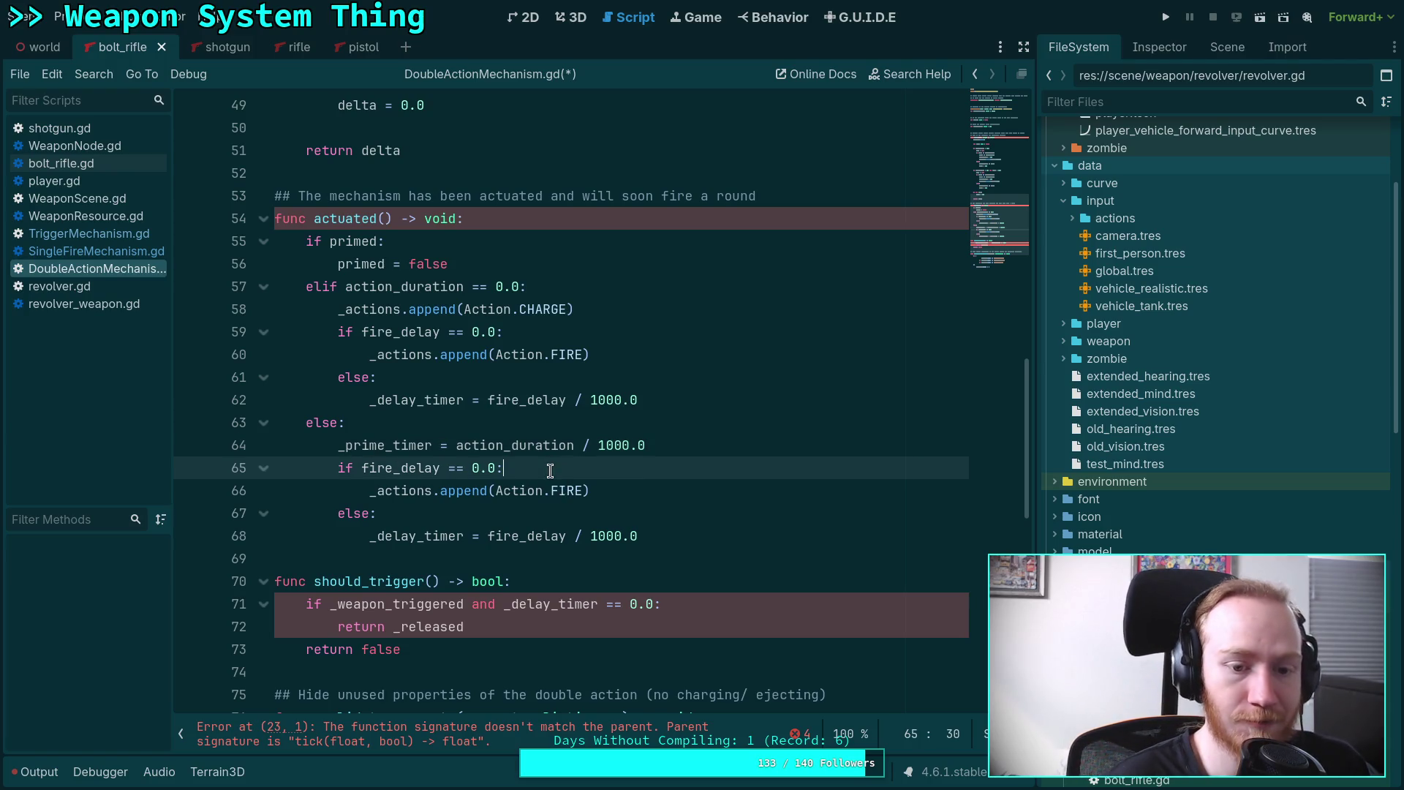
pyautogui.press('Return')
pyautogui.write('_de')
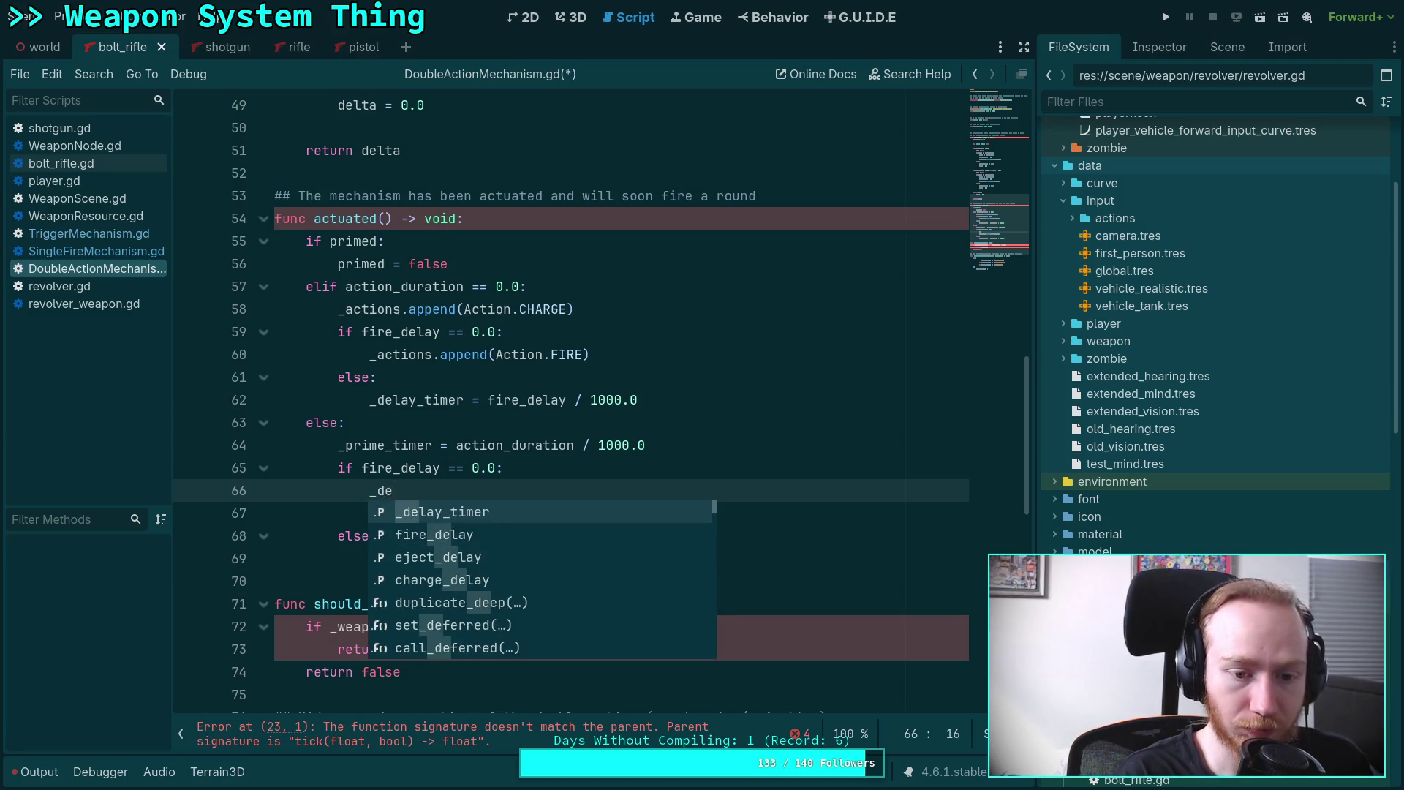
pyautogui.write('lay_timer = 0.00')
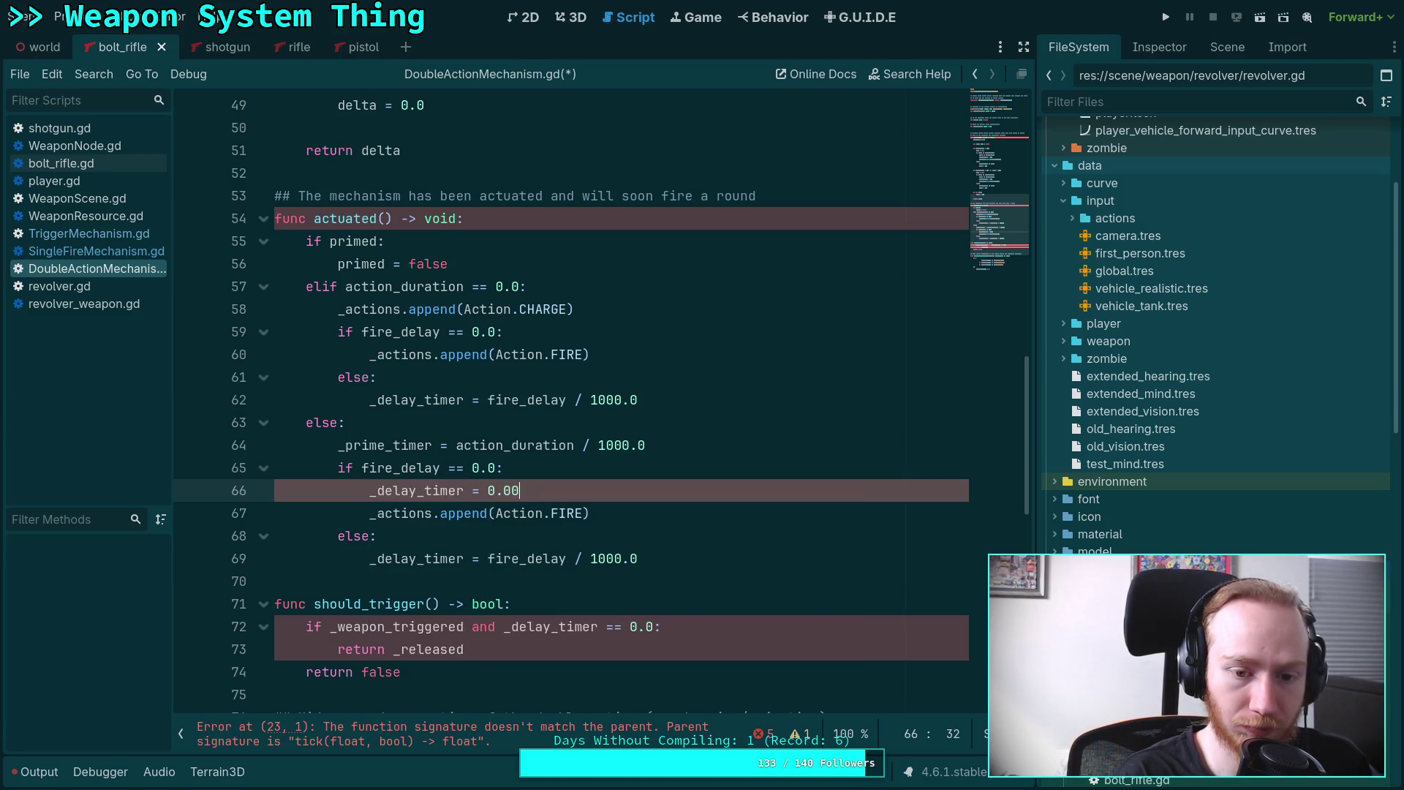
pyautogui.write('01')
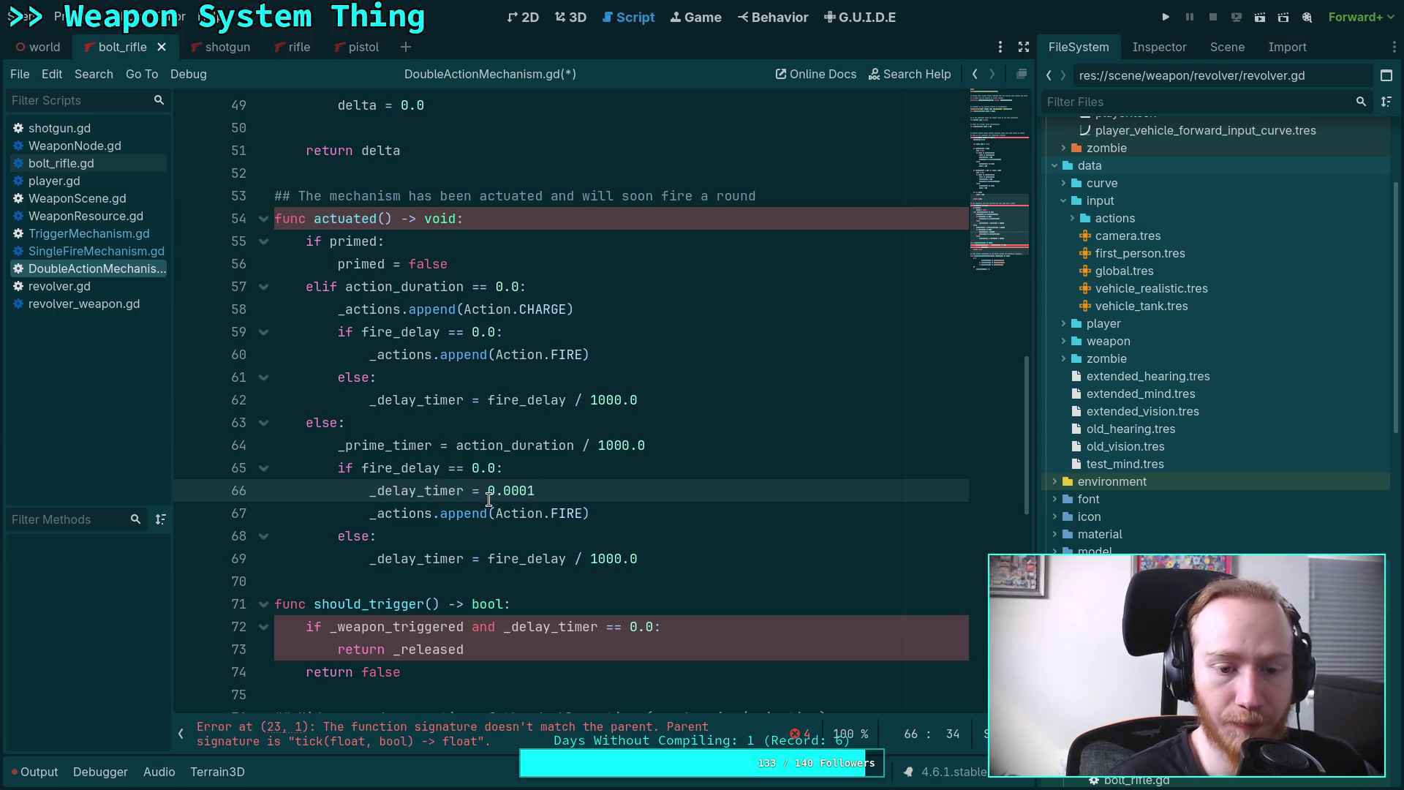
pyautogui.moveTo(612, 514); pyautogui.dragTo(624, 498)
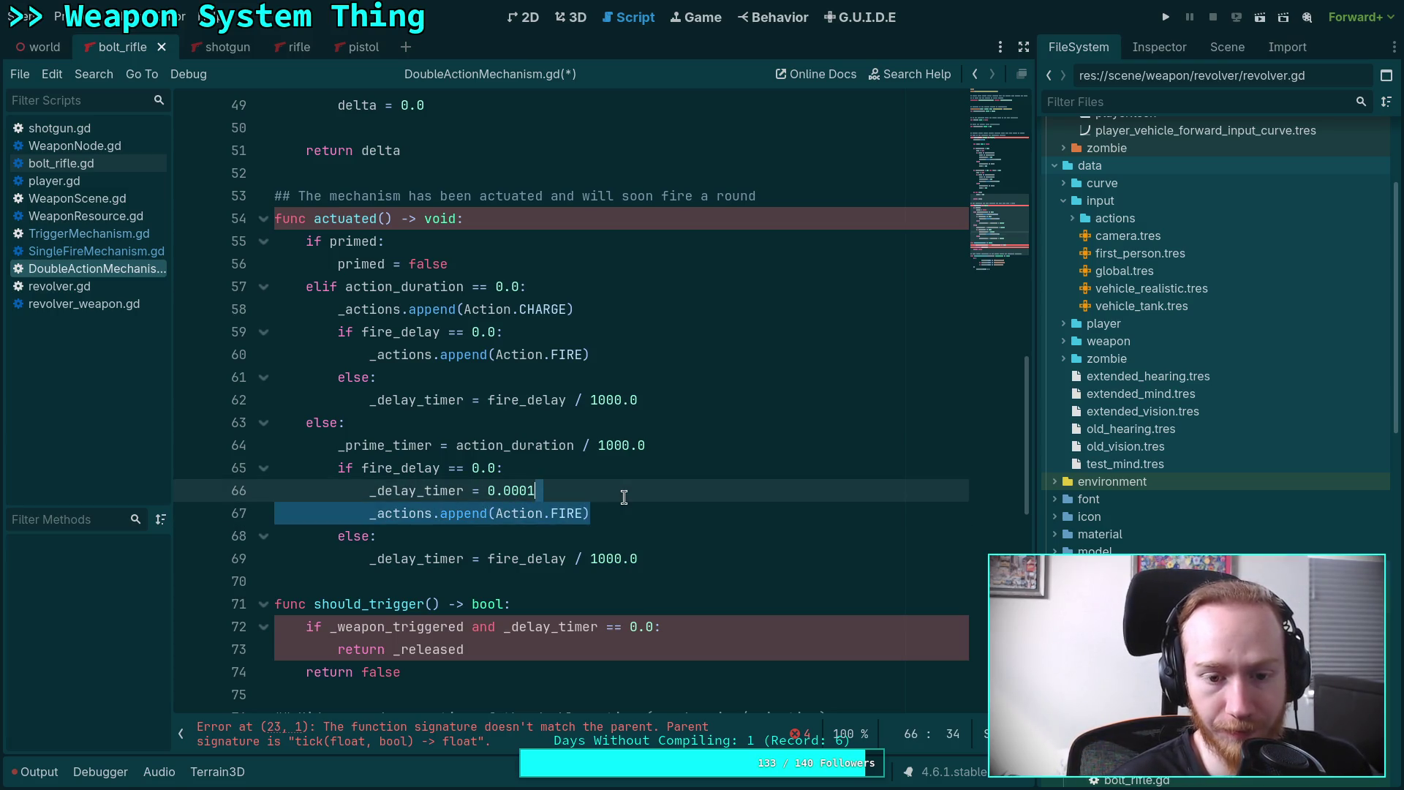
pyautogui.press('Left')
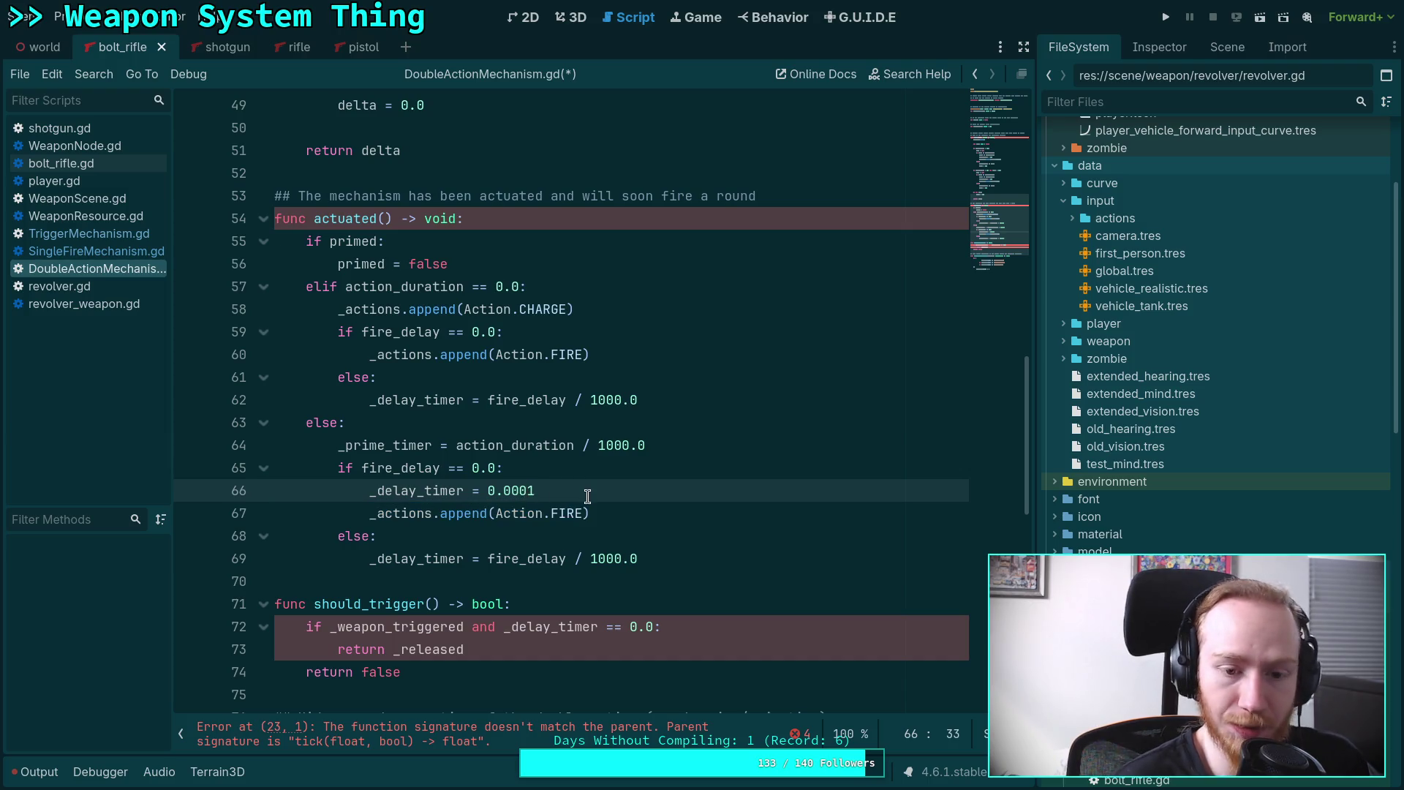
pyautogui.write('0')
pyautogui.click(607, 511)
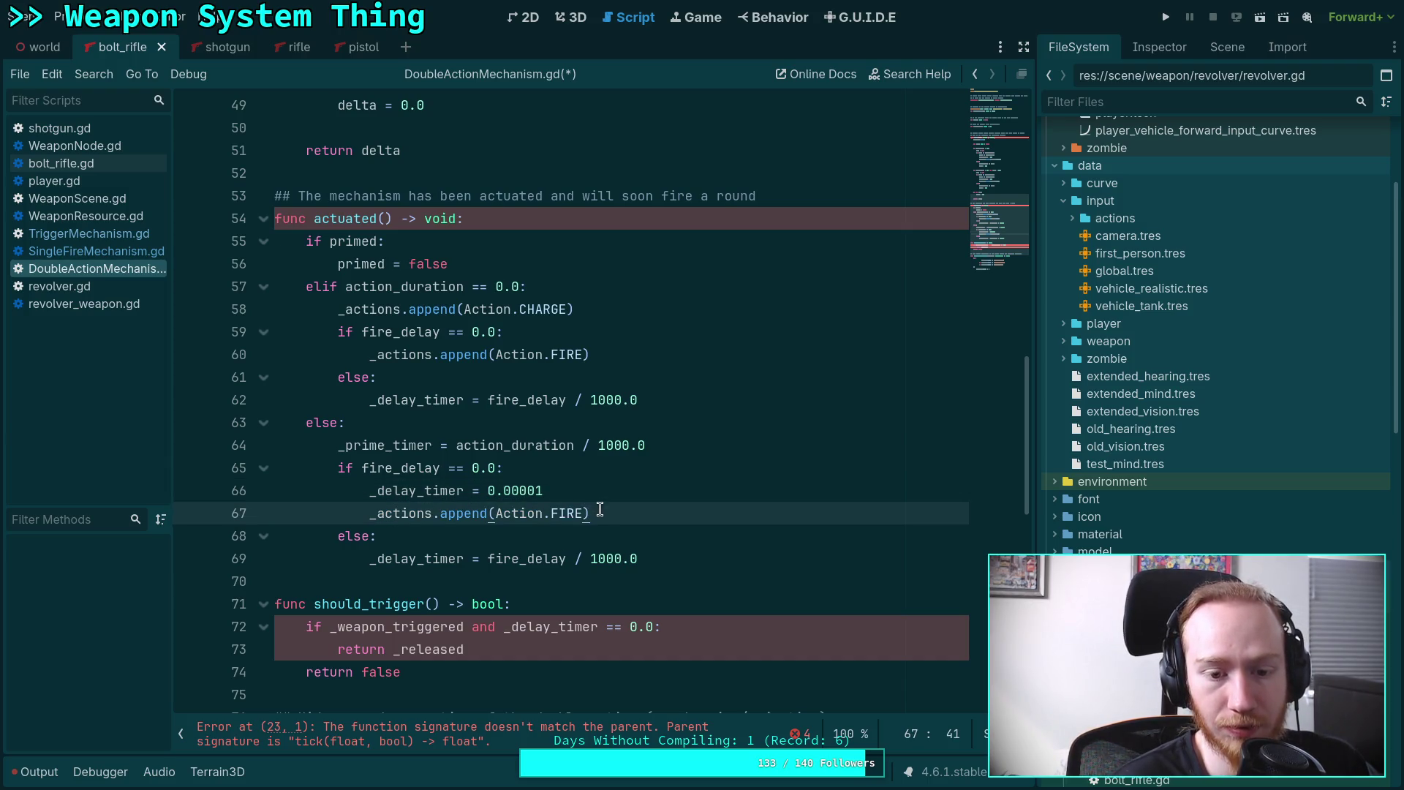
pyautogui.moveTo(600, 509); pyautogui.dragTo(607, 497)
pyautogui.press('BackSpace')
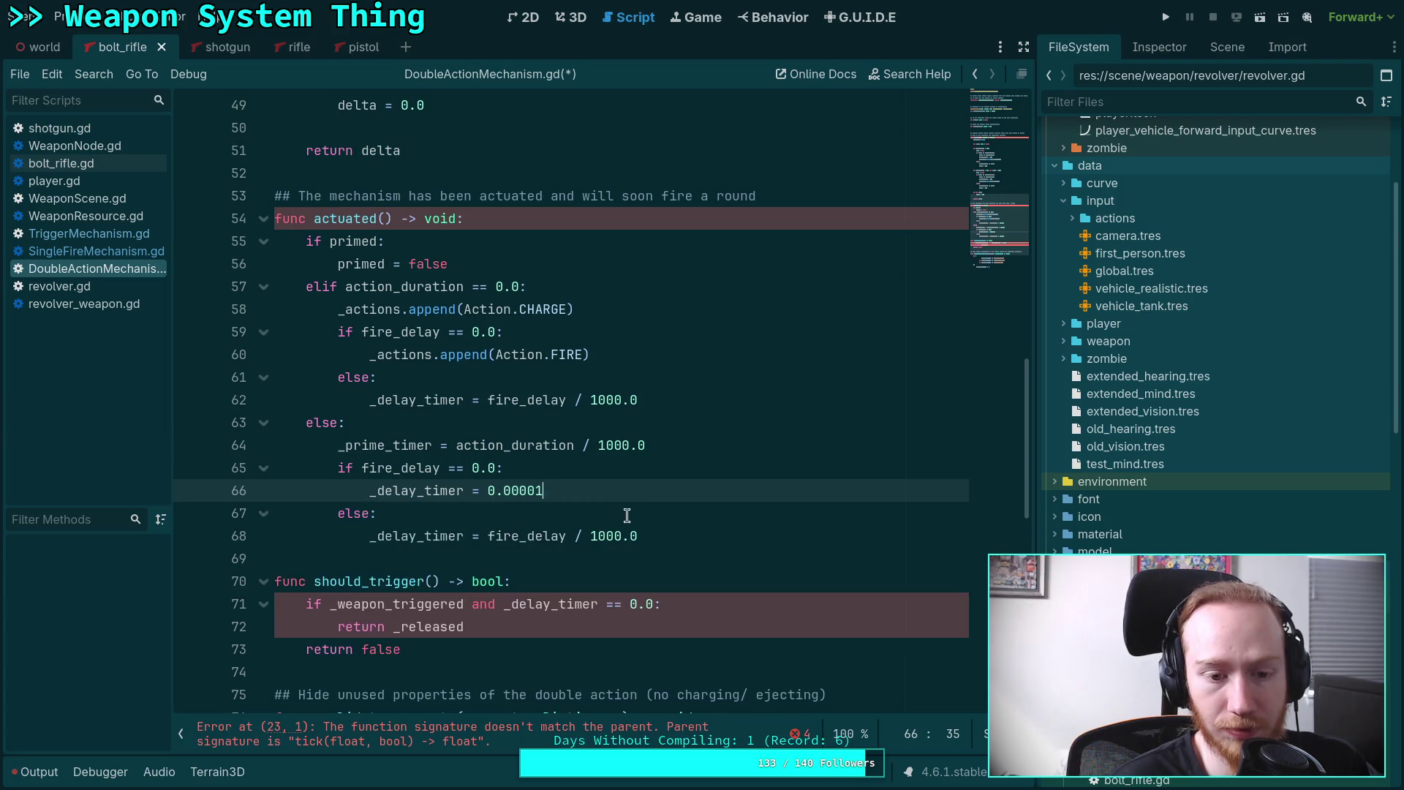
pyautogui.click(678, 539)
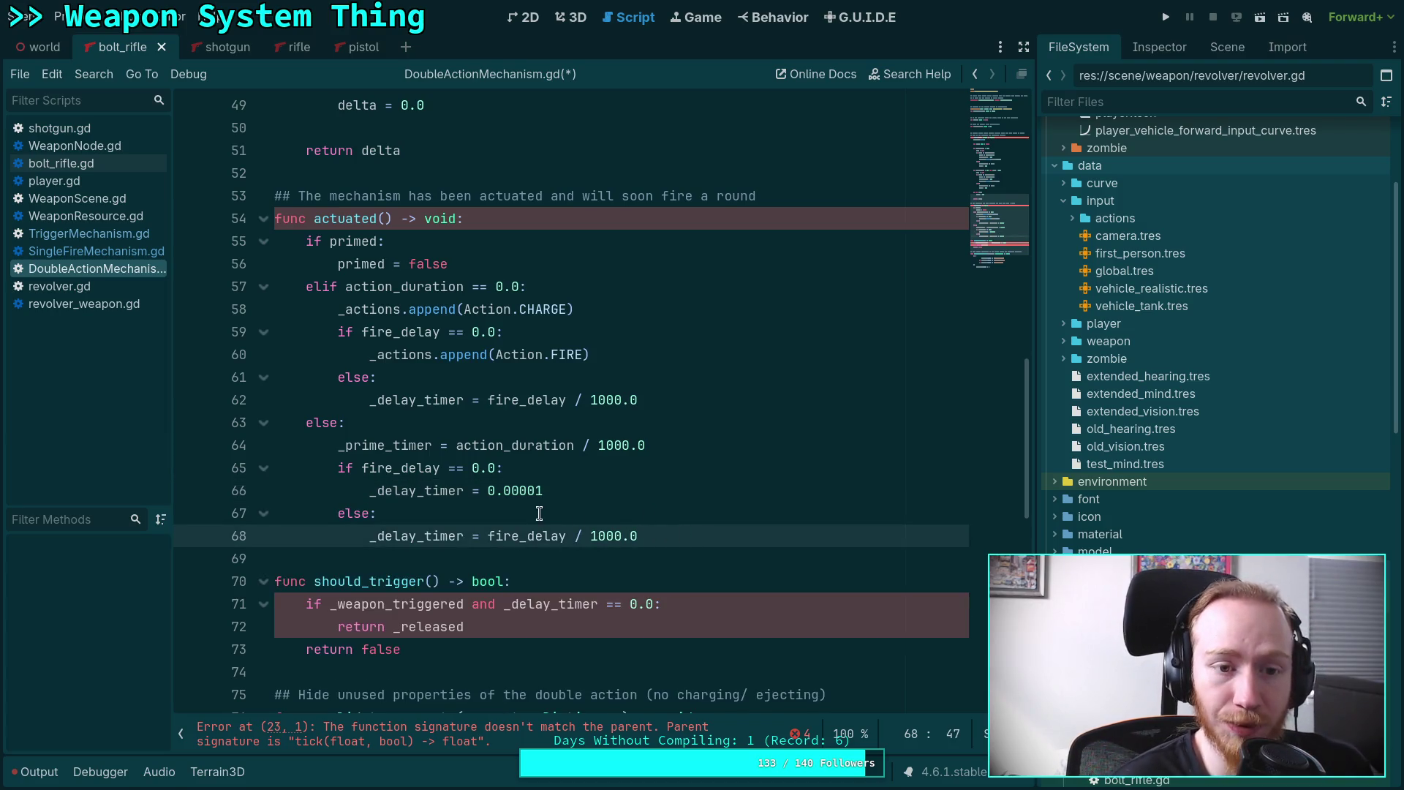
pyautogui.moveTo(335, 469); pyautogui.dragTo(656, 538)
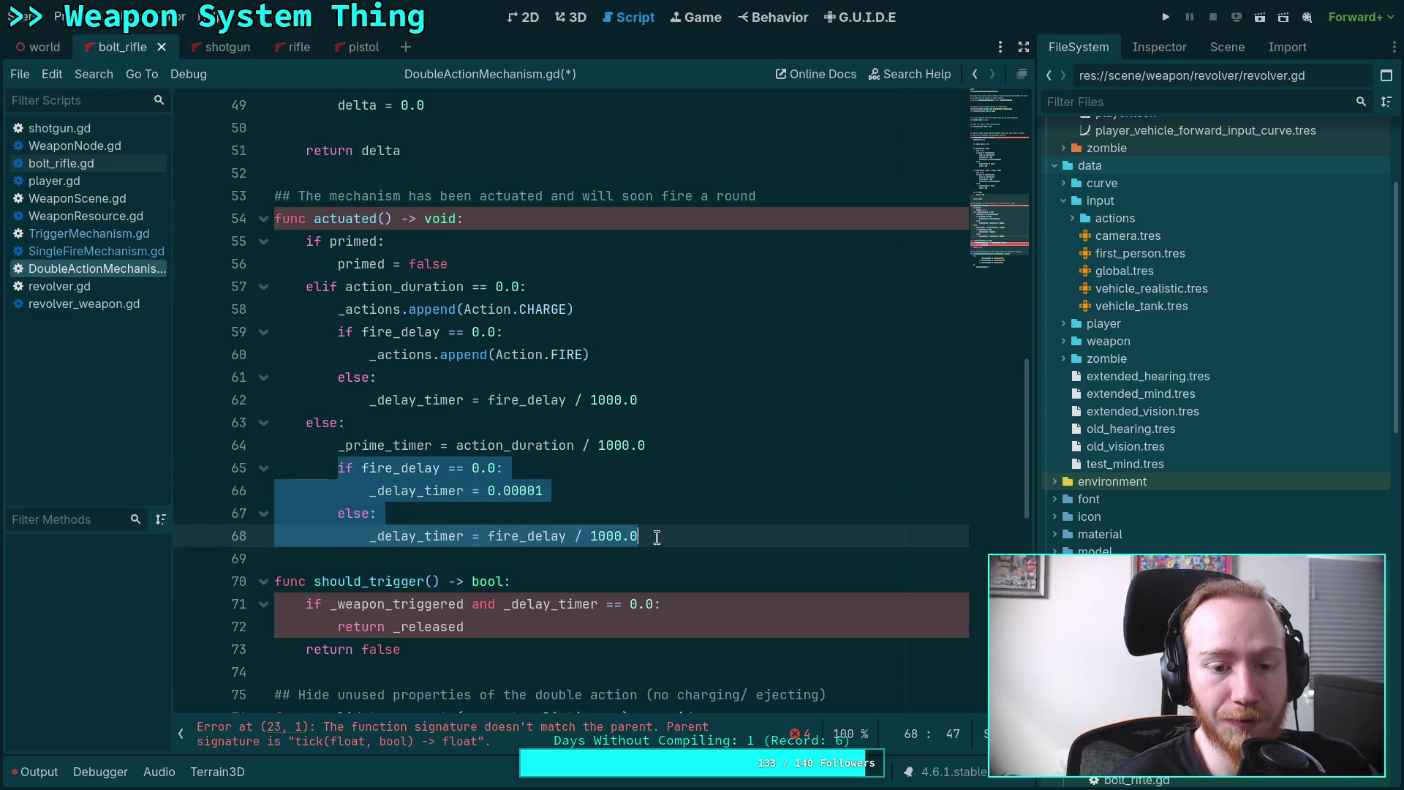
pyautogui.moveTo(339, 334)
pyautogui.mouseDown()
pyautogui.moveTo(599, 357)
pyautogui.moveTo(656, 400)
pyautogui.mouseUp()
# Copy the charge branch's fire_delay block and paste it under primed = false.
pyautogui.rightClick(401, 356)
pyautogui.click(439, 432)
pyautogui.click(512, 265)
pyautogui.press('Return')
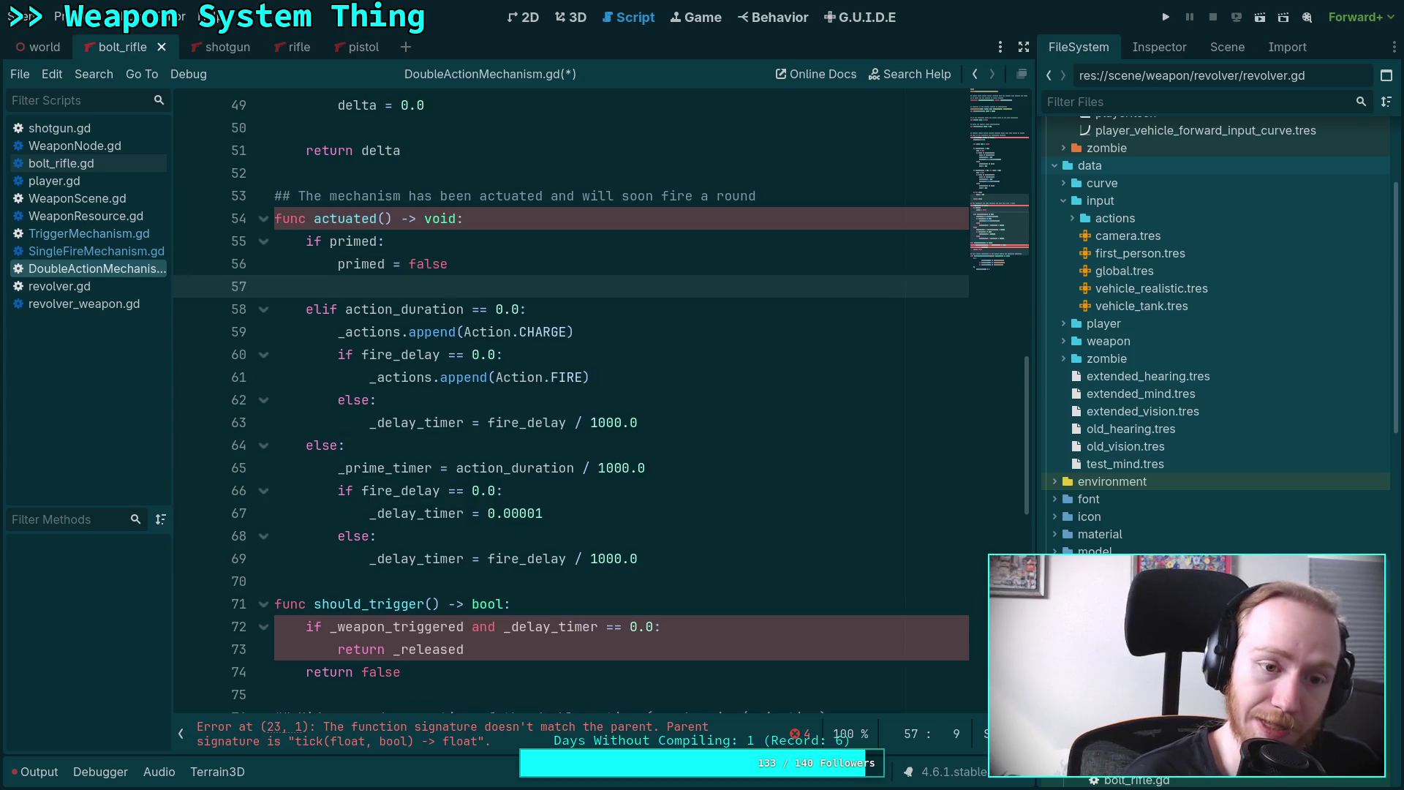
pyautogui.hotkey('ctrl', 'v')
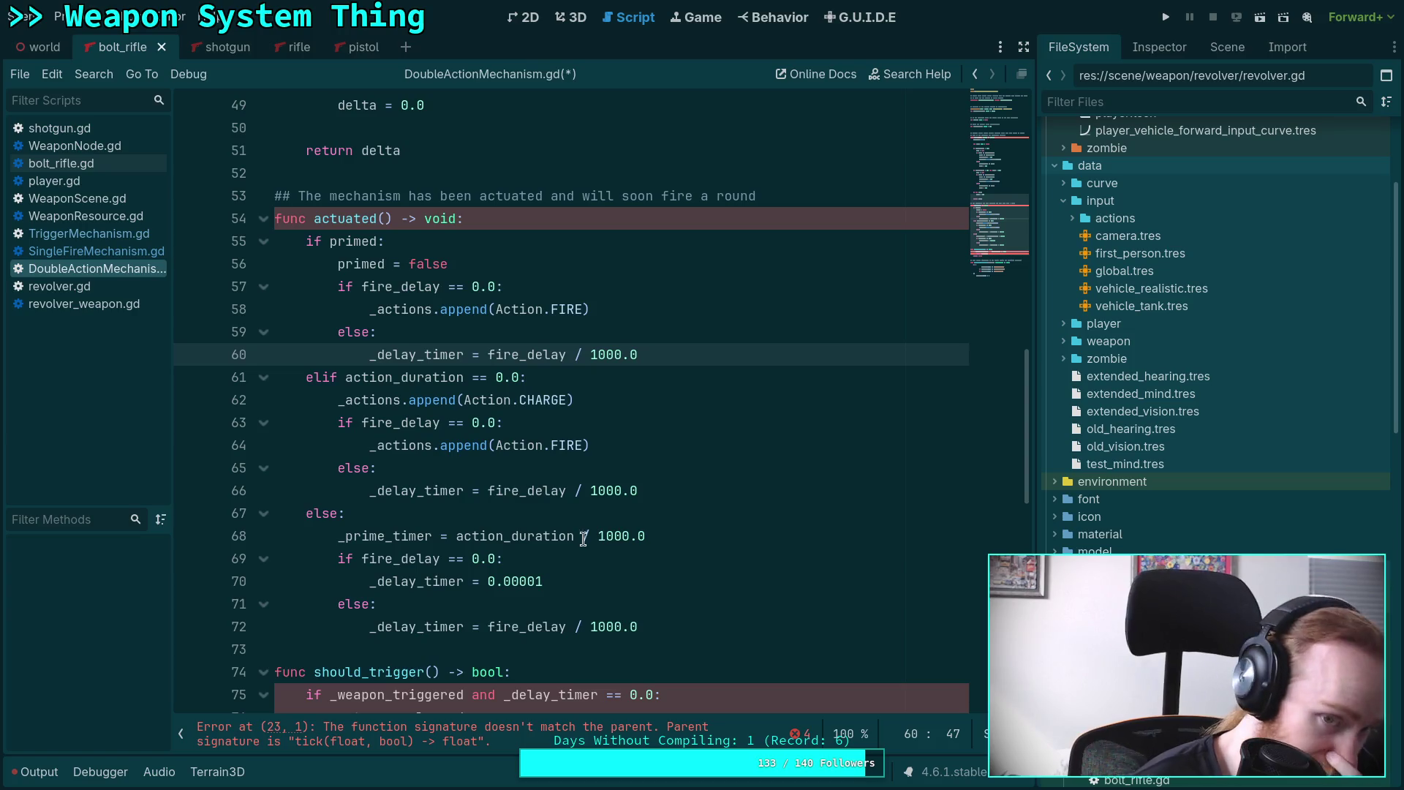
# Review the updated actuated() function and its if primed branch.
pyautogui.moveTo(344, 214)
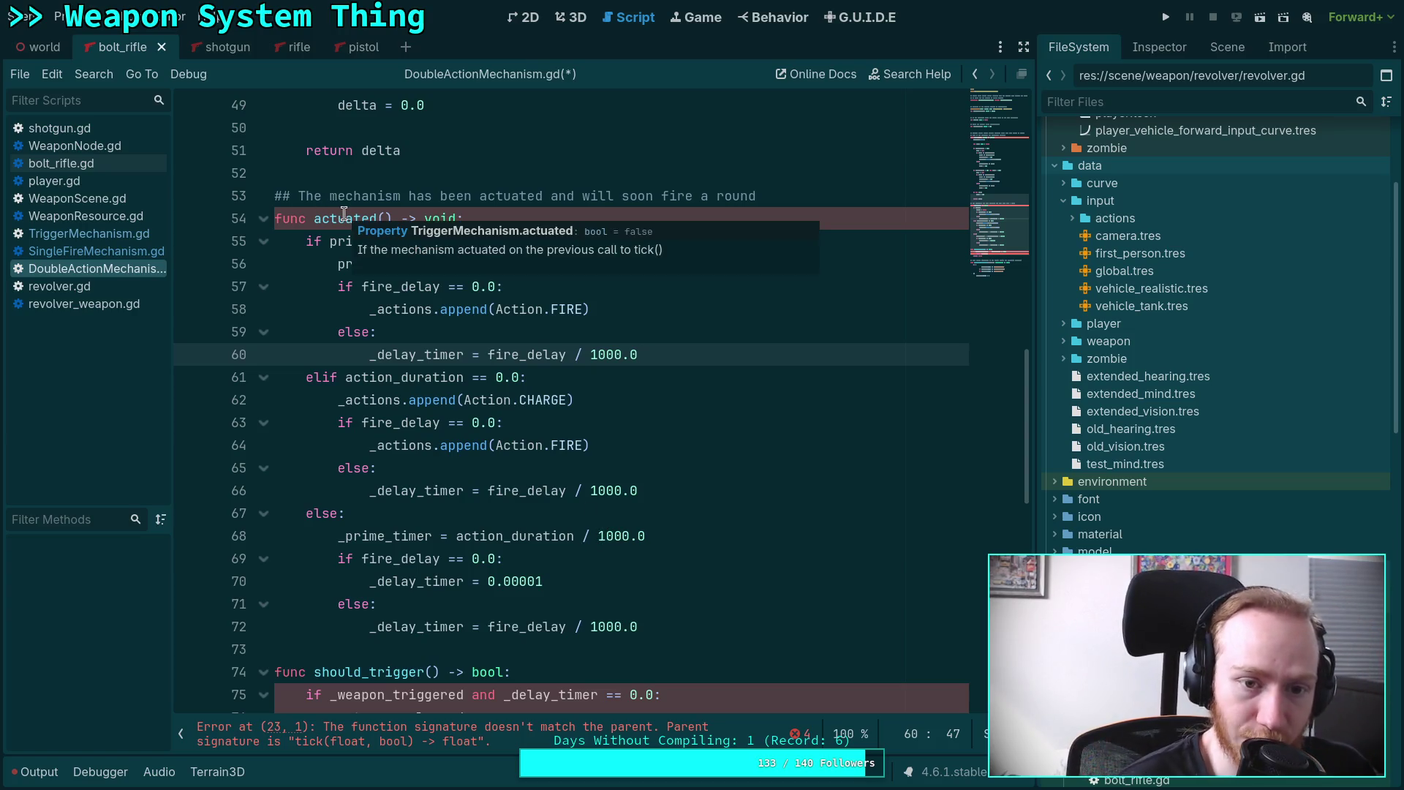
pyautogui.scroll(-3, 428, 451)
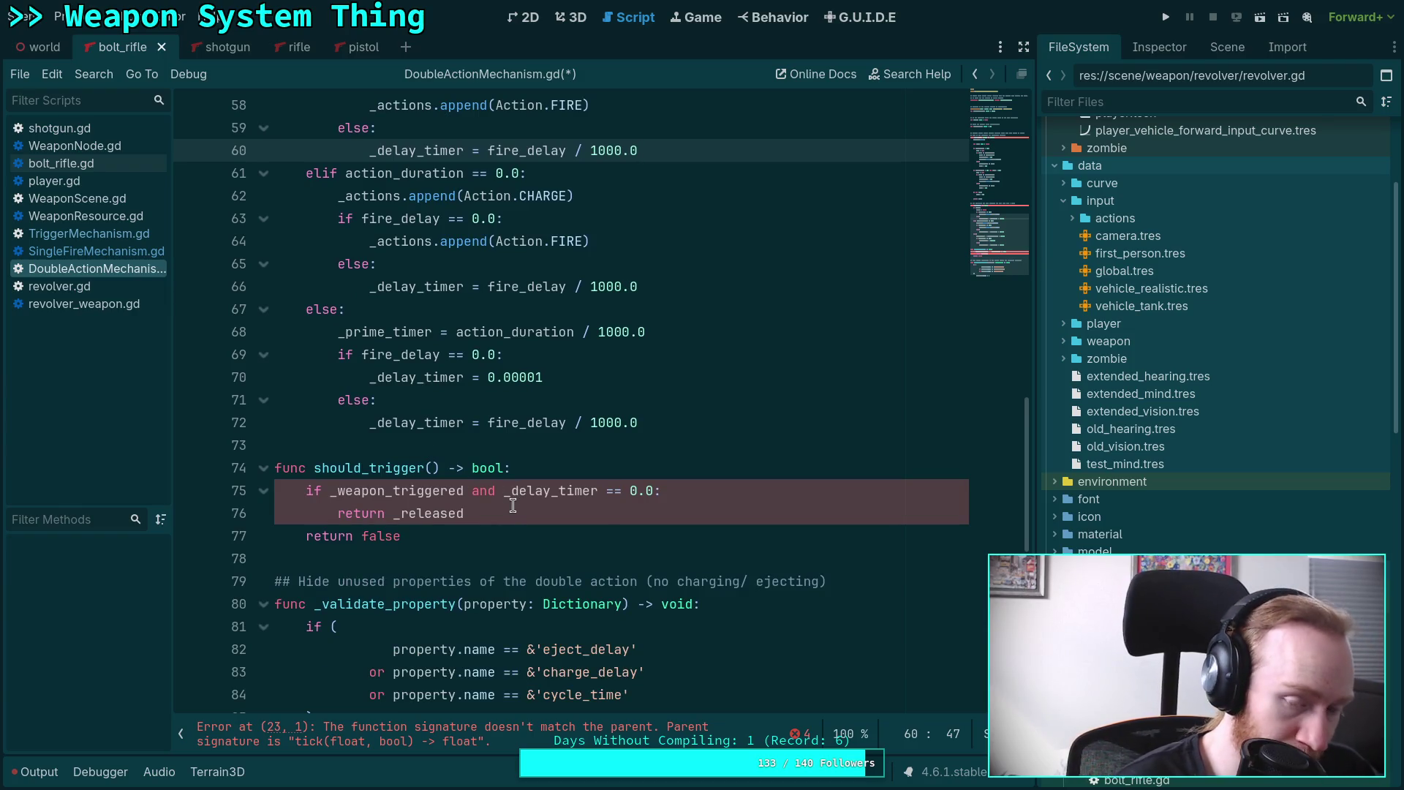
pyautogui.scroll(15, 512, 505)
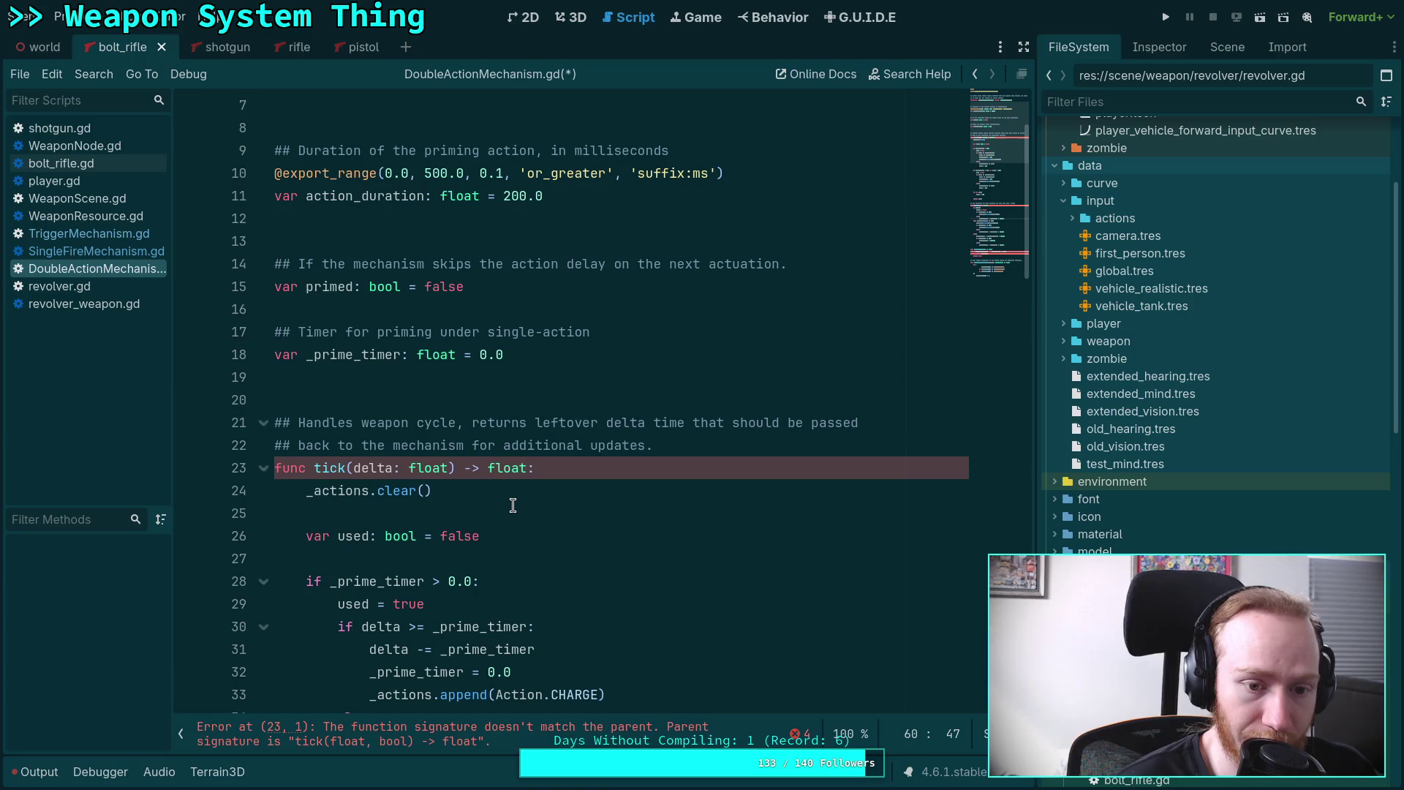
pyautogui.scroll(-16, 493, 429)
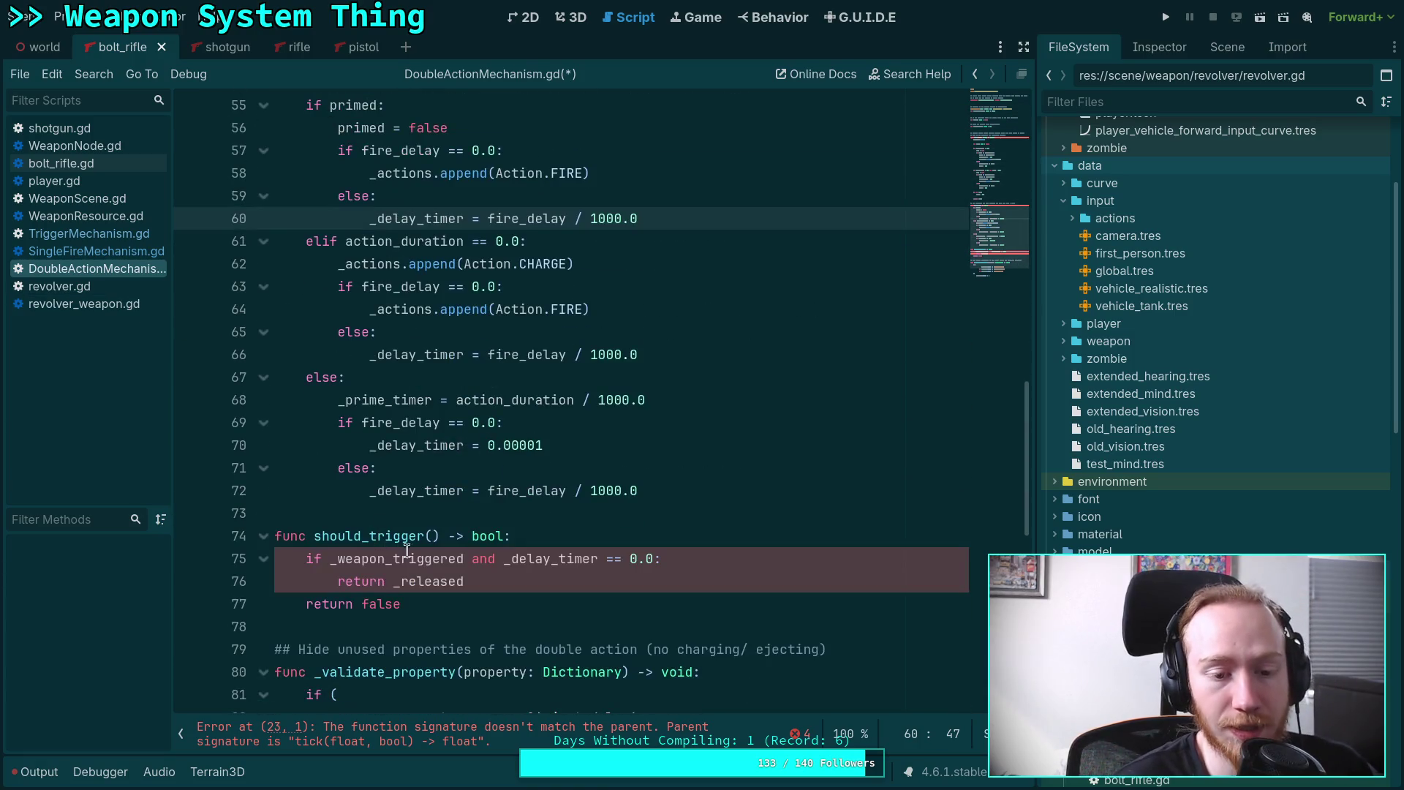
pyautogui.scroll(5, 411, 530)
pyautogui.click(370, 422)
pyautogui.click(442, 439)
pyautogui.scroll(-8, 447, 443)
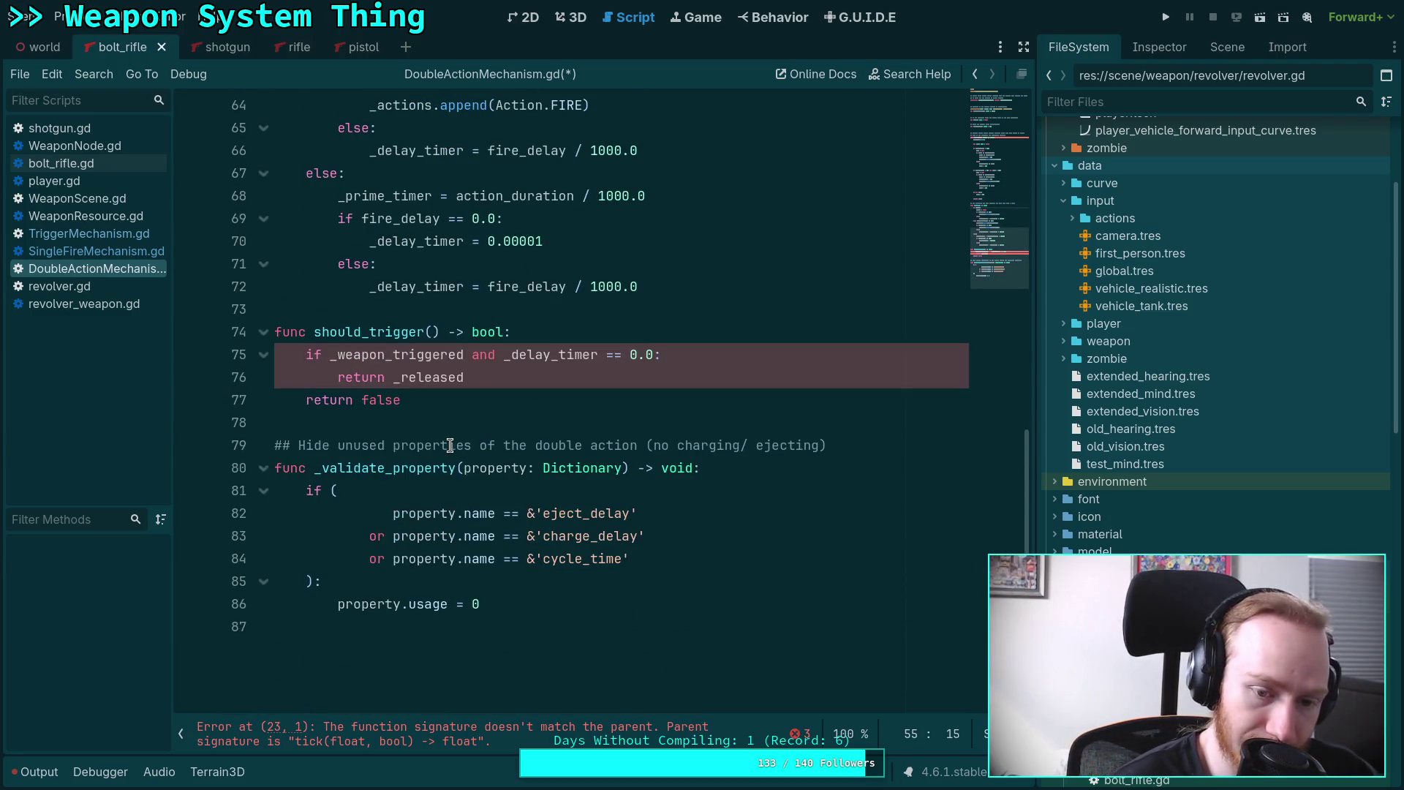
pyautogui.scroll(11, 450, 445)
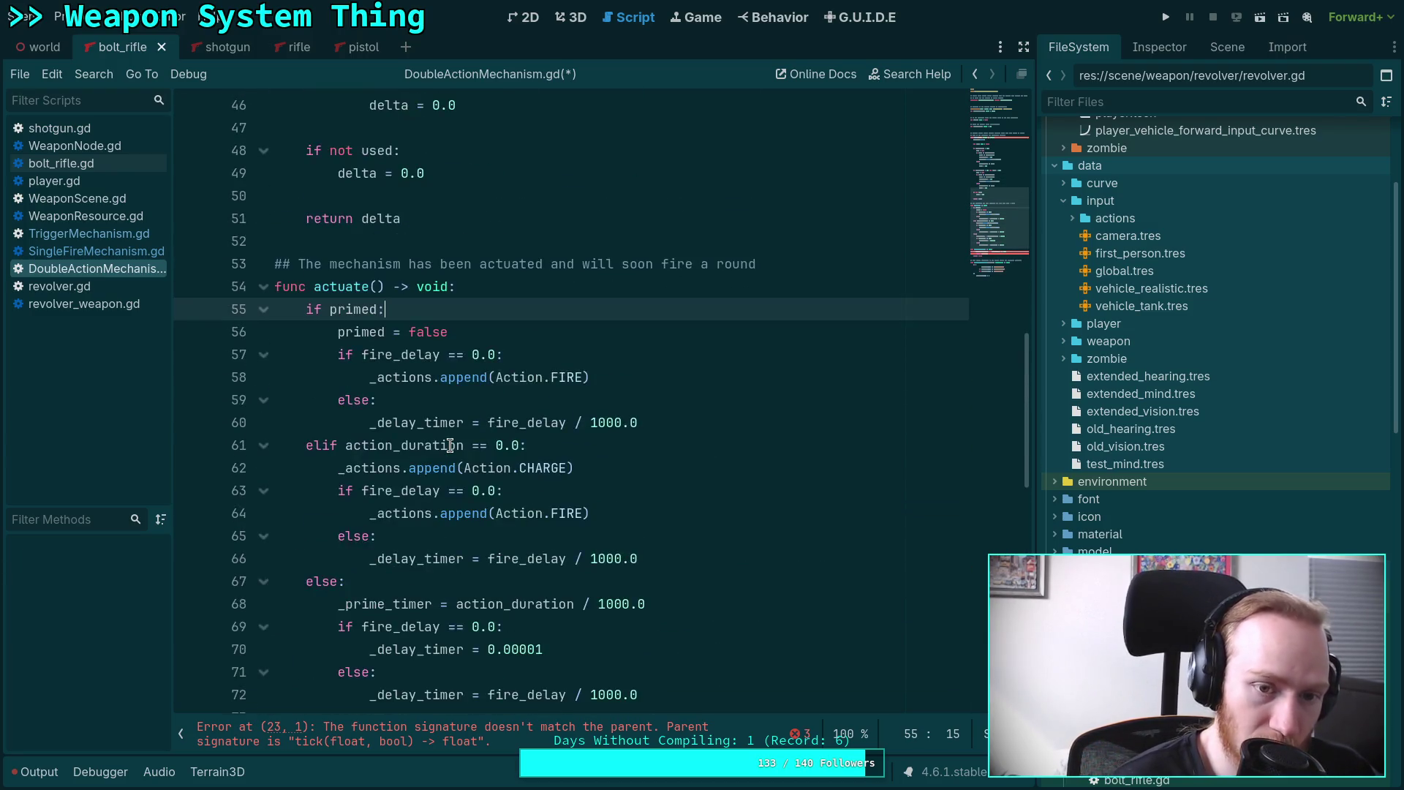
pyautogui.scroll(4, 450, 445)
pyautogui.click(447, 195)
# Add a can_fire parameter to tick()'s signature in DoubleActionMechanism.gd.
pyautogui.write(', can_fire) -> float:')
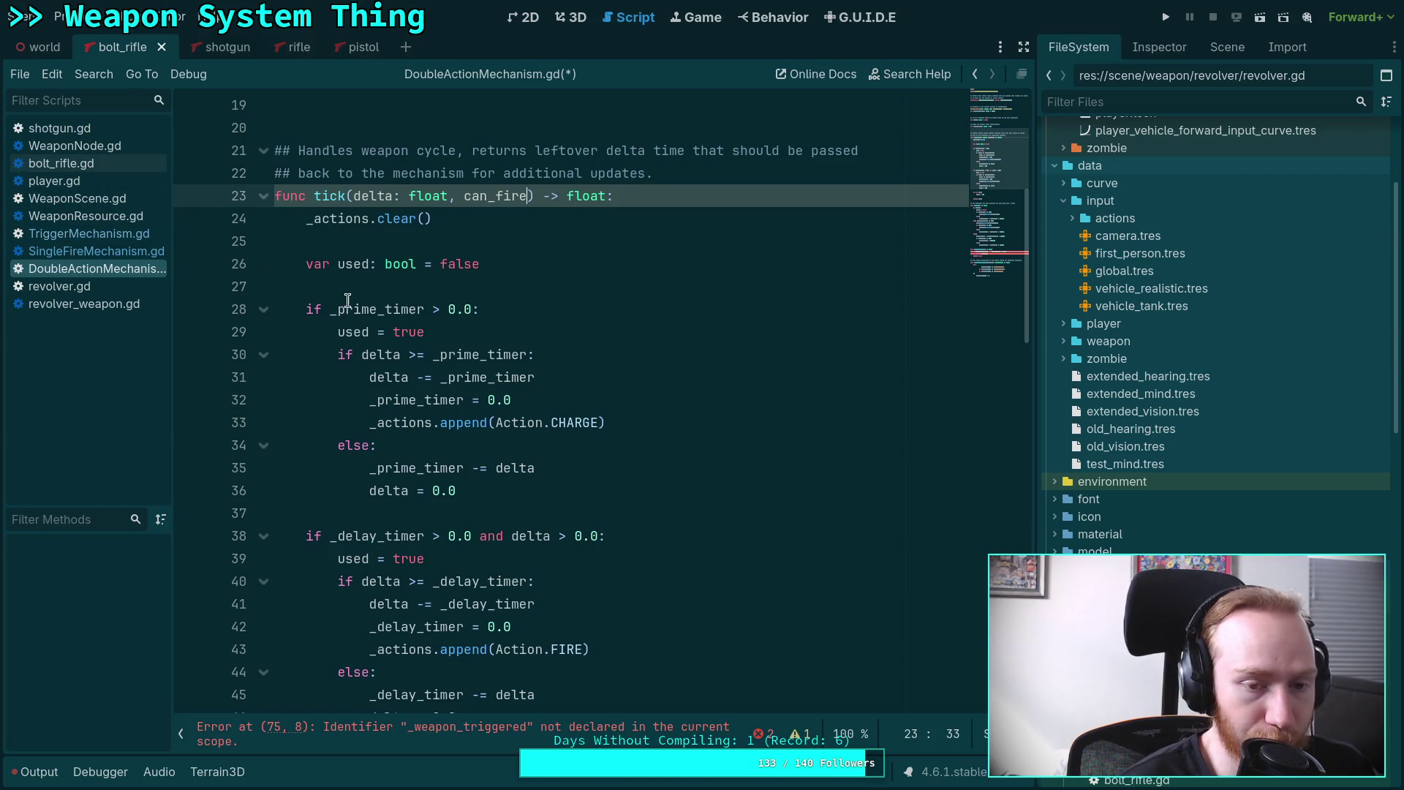
pyautogui.moveTo(401, 315)
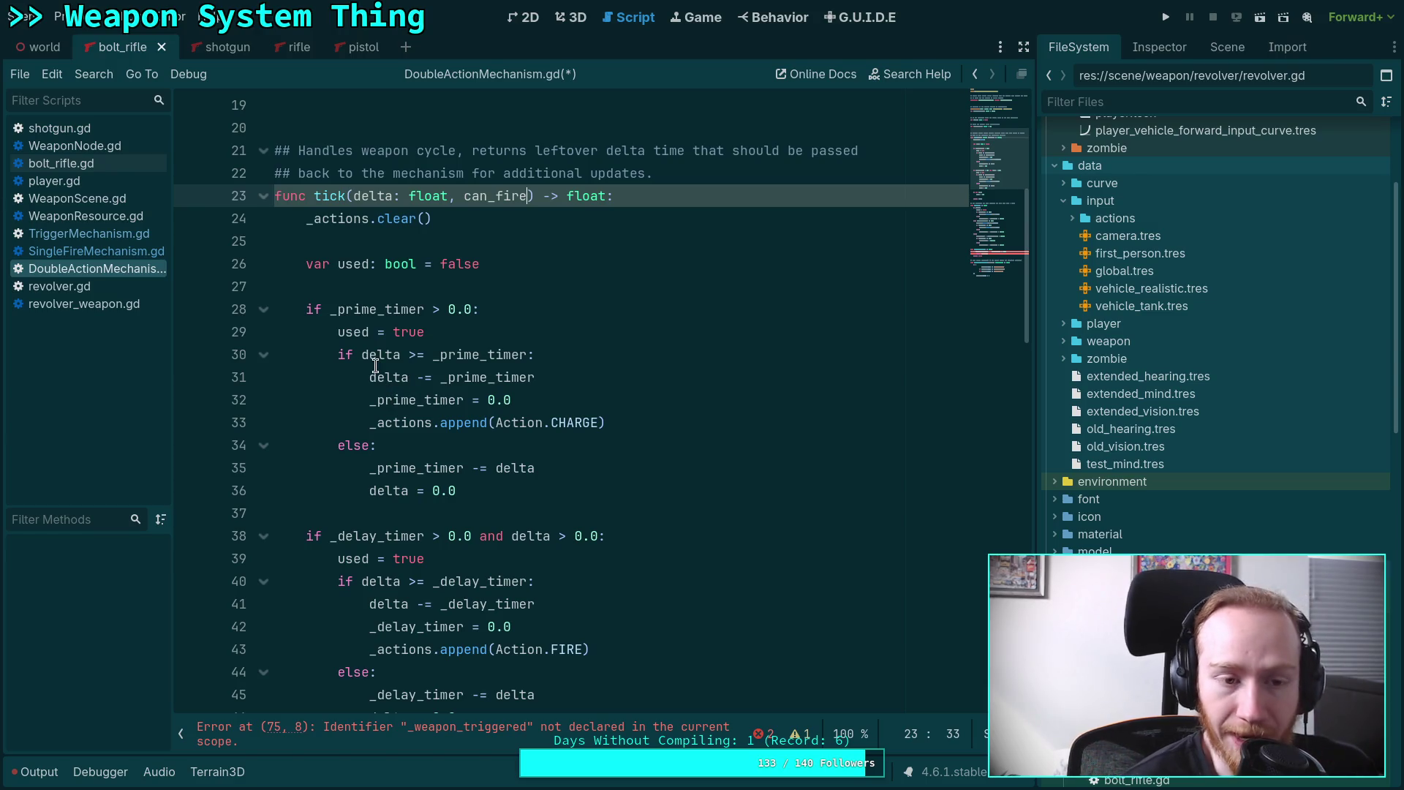
pyautogui.scroll(-5, 519, 466)
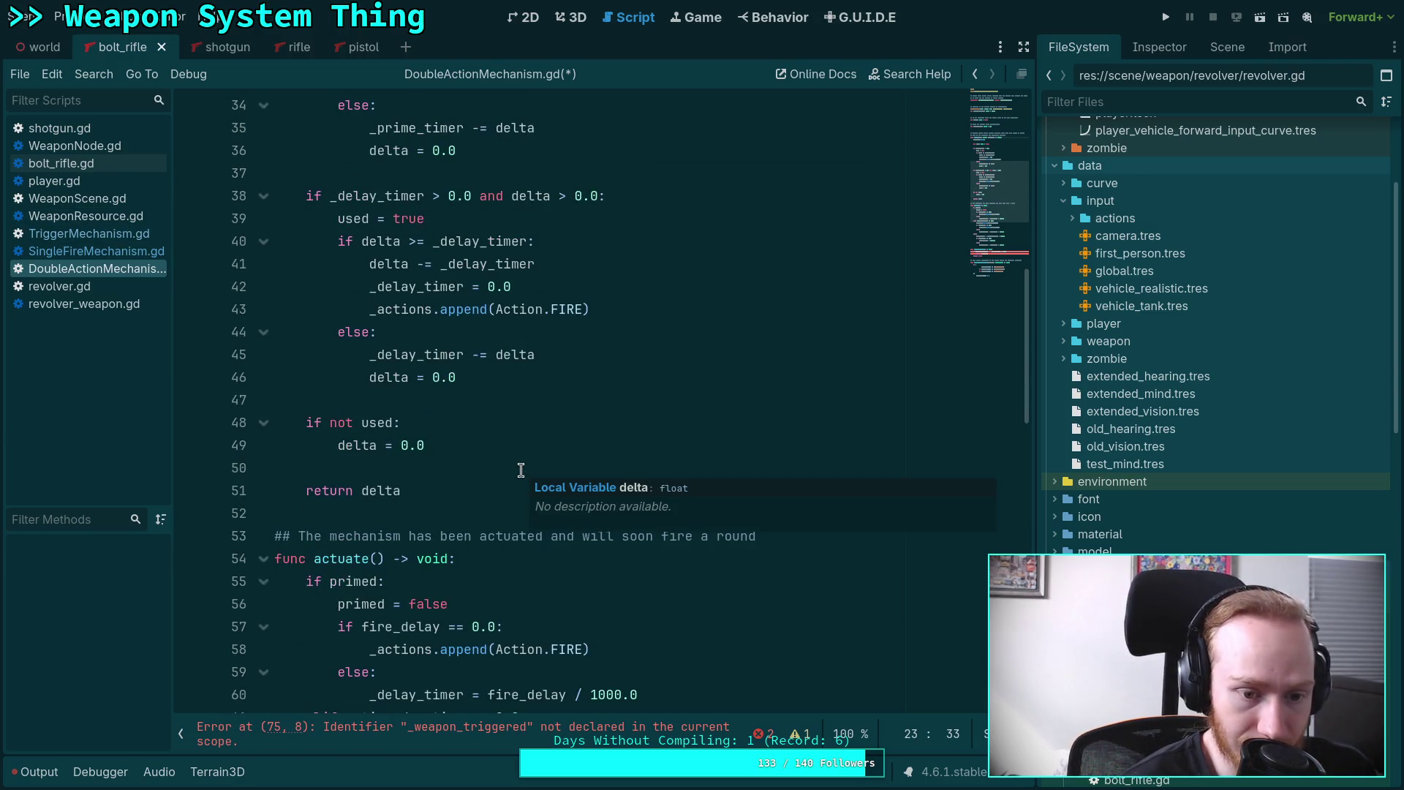
pyautogui.scroll(2, 432, 439)
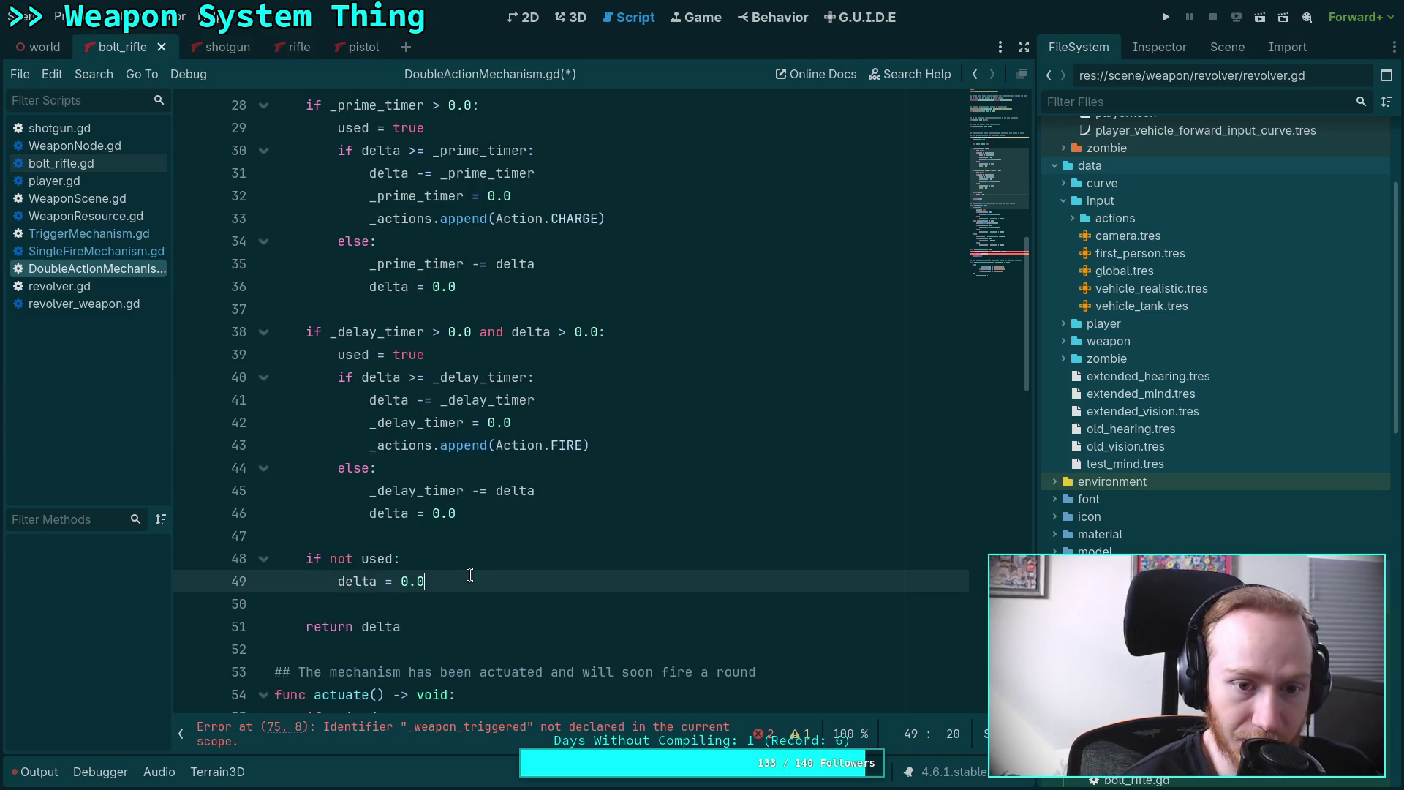
pyautogui.scroll(4, 470, 573)
# Copy the cycle-timer trigger block, lines 100–102, from TriggerMechanism.gd and return to DoubleActionMechanism.gd.
pyautogui.click(108, 253)
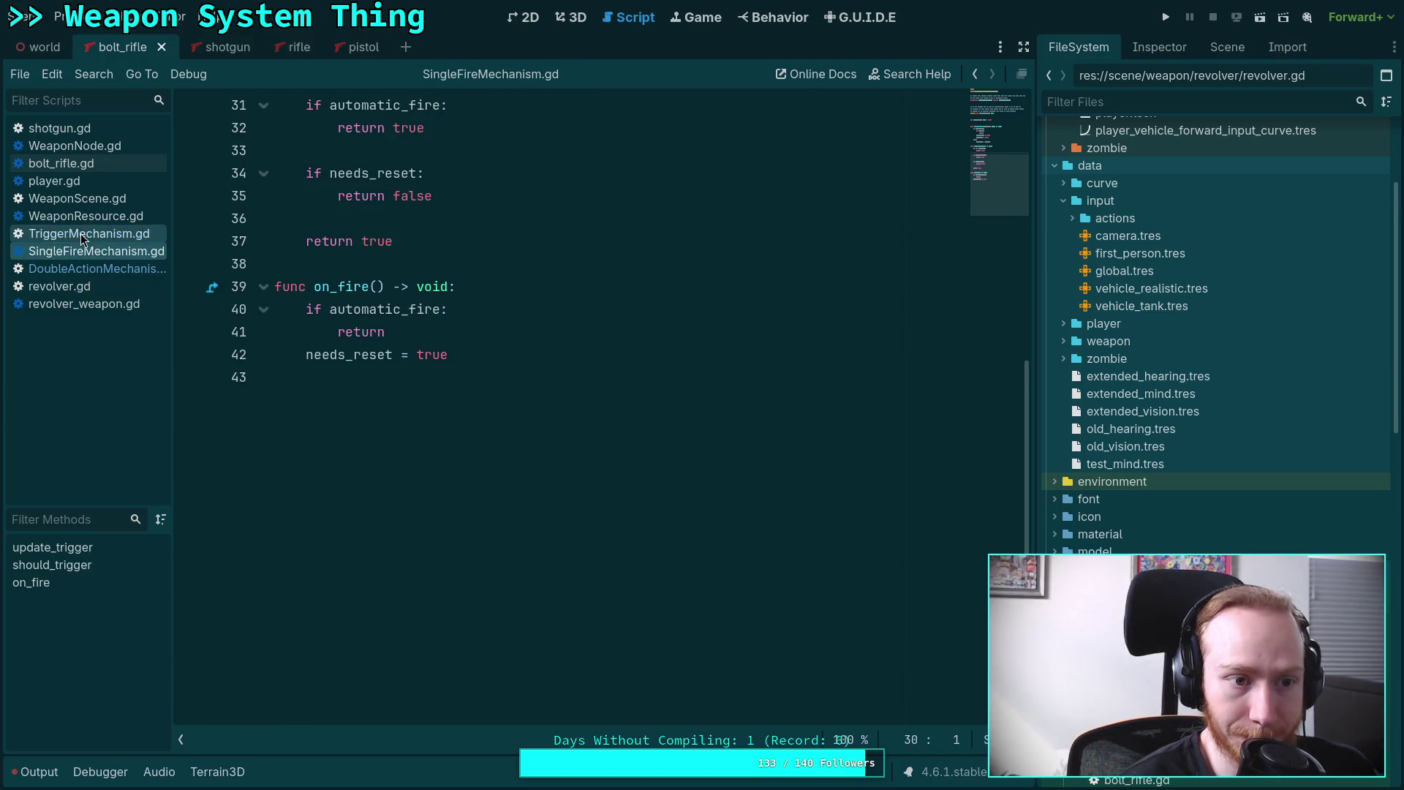
pyautogui.click(80, 215)
pyautogui.click(88, 233)
pyautogui.scroll(-6, 483, 417)
pyautogui.scroll(13, 482, 416)
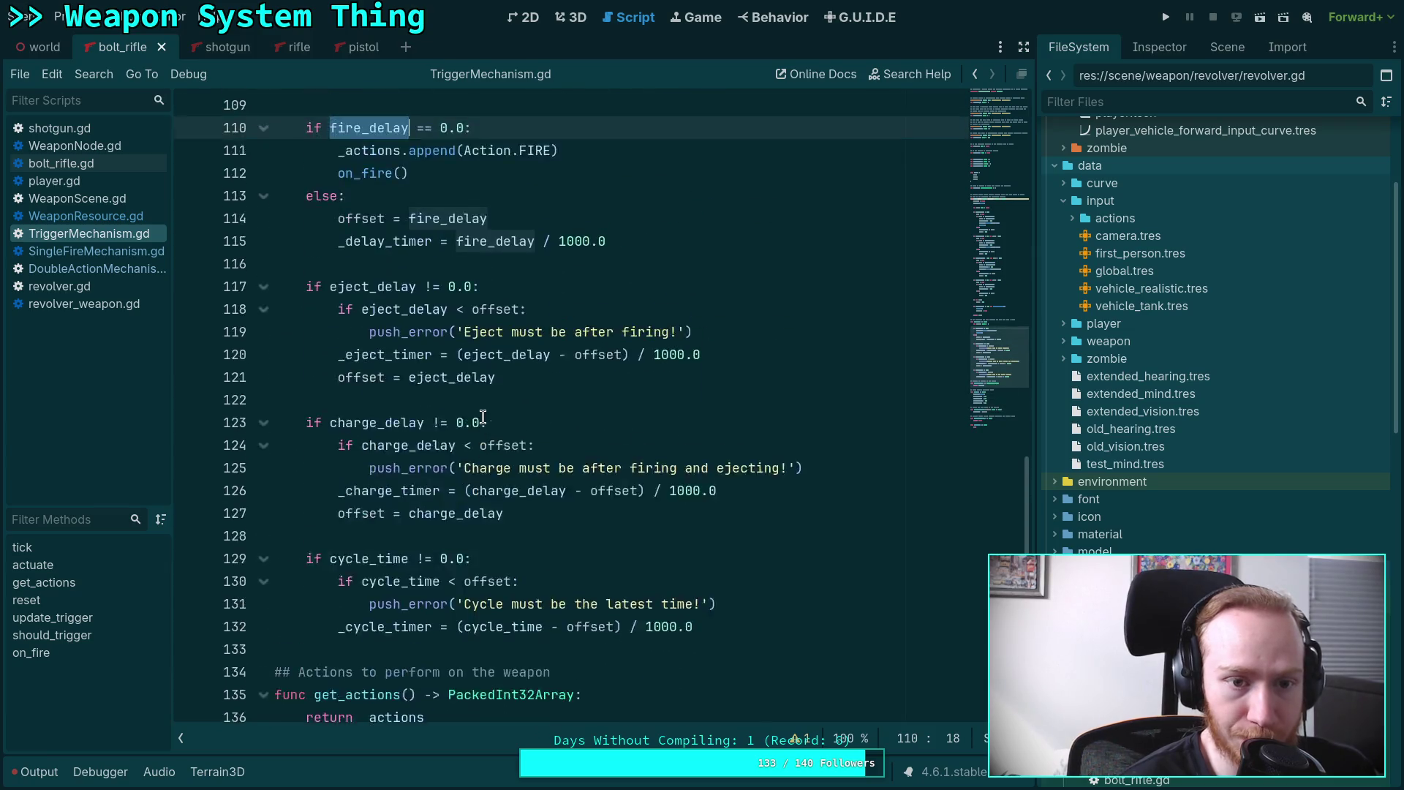
pyautogui.click(477, 424)
pyautogui.moveTo(476, 430); pyautogui.dragTo(307, 377)
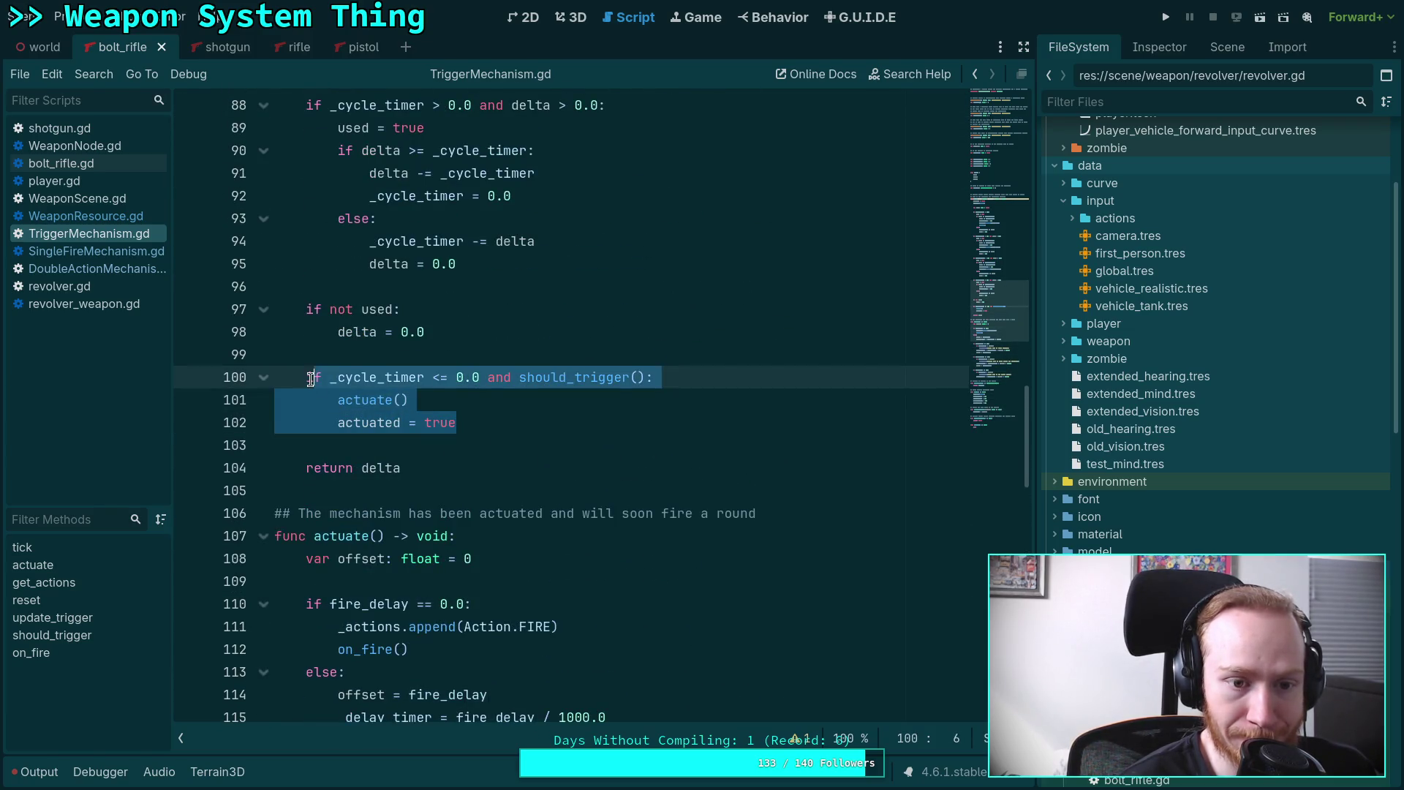
pyautogui.rightClick(359, 380)
pyautogui.click(377, 464)
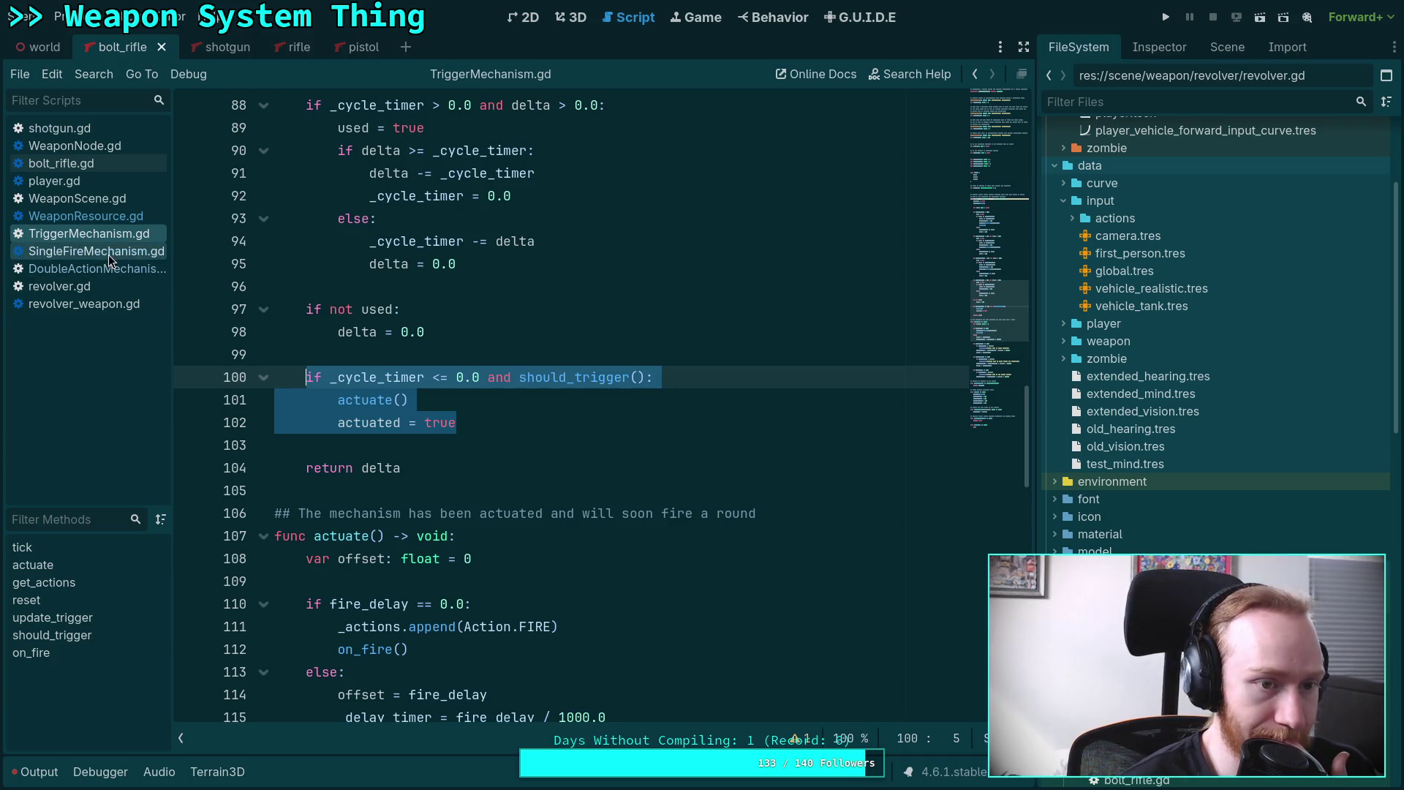
pyautogui.click(95, 269)
pyautogui.scroll(-5, 418, 376)
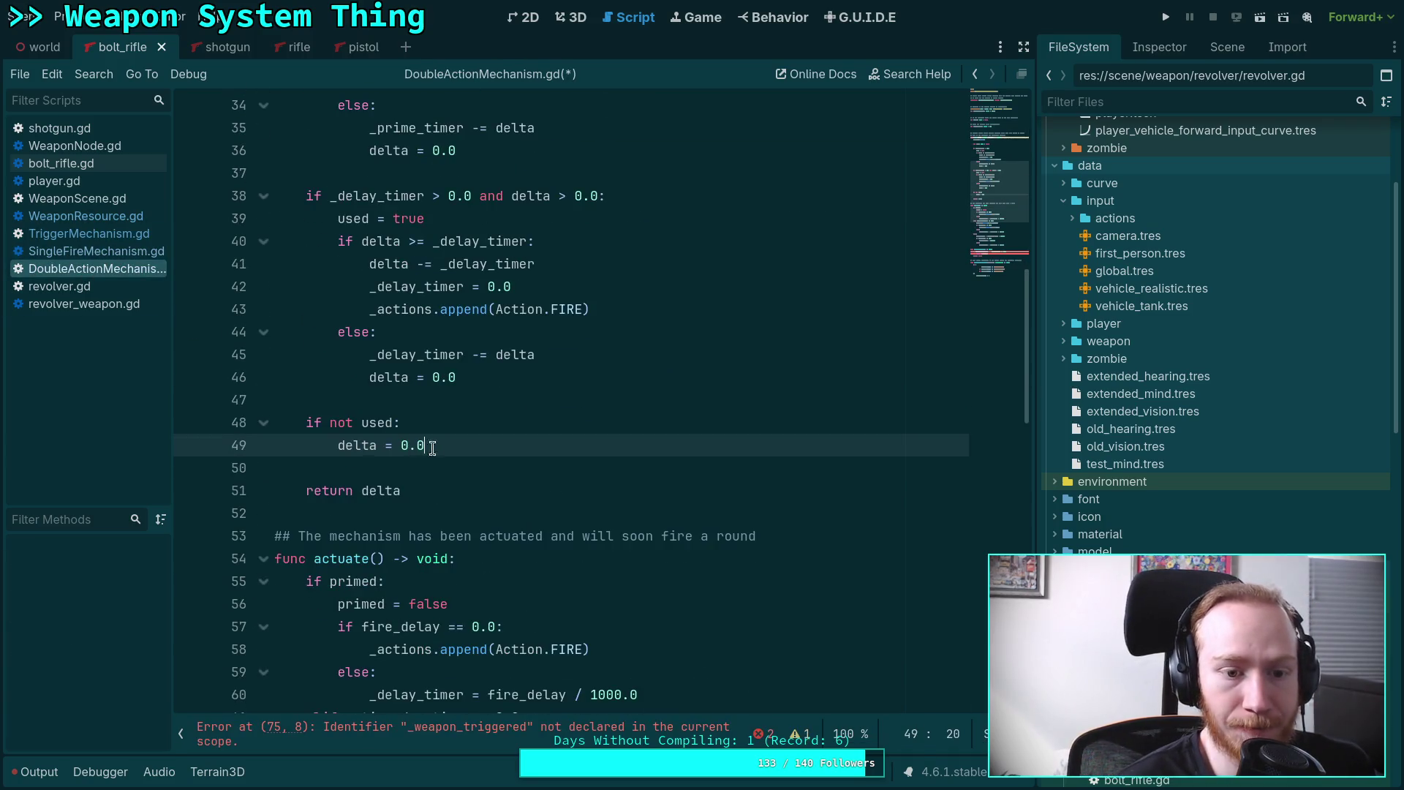
# Paste the copied cycle-timer actuation block into tick() after the 'if not used' block.
pyautogui.press('Return')
pyautogui.press('Return')
pyautogui.hotkey('ctrl', 'v')
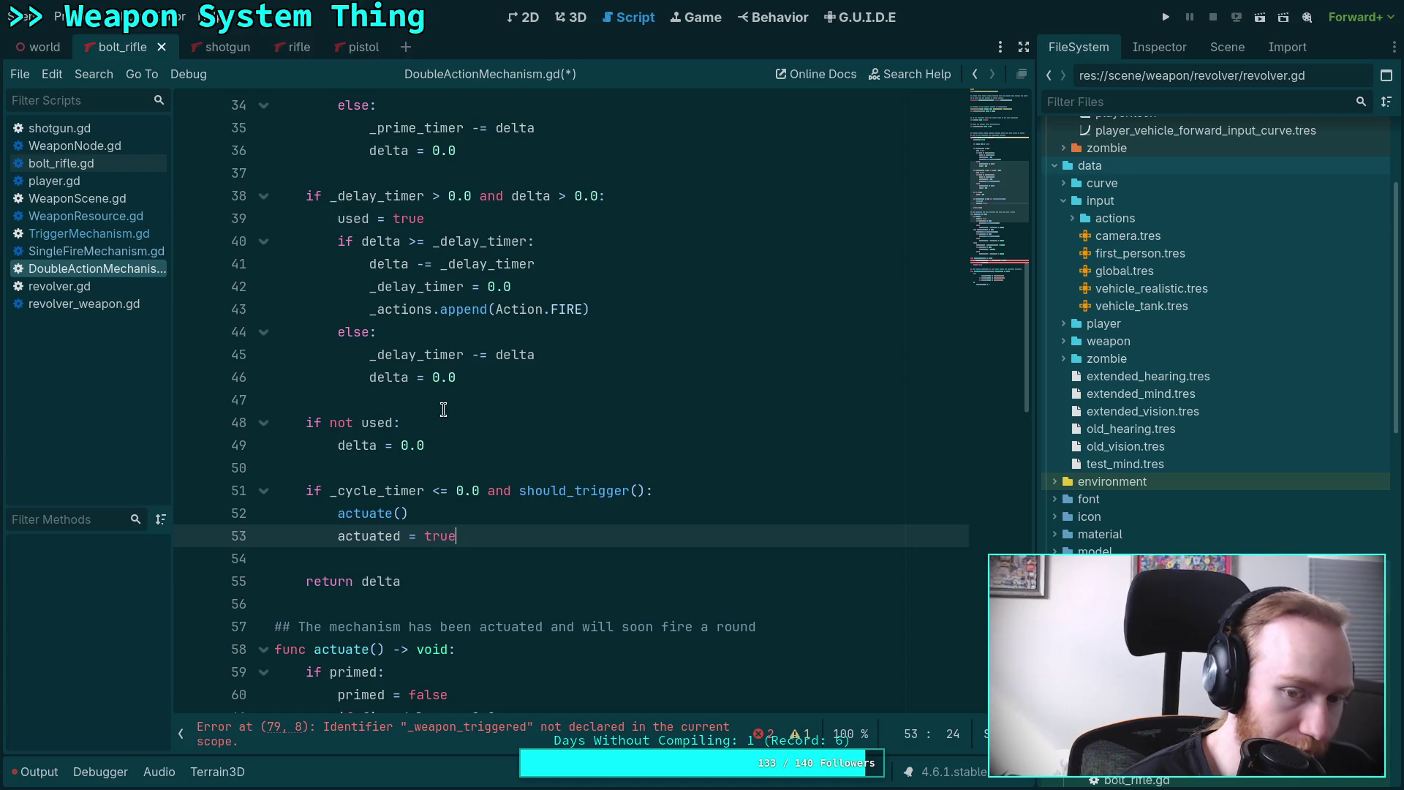
pyautogui.moveTo(330, 490); pyautogui.dragTo(518, 490)
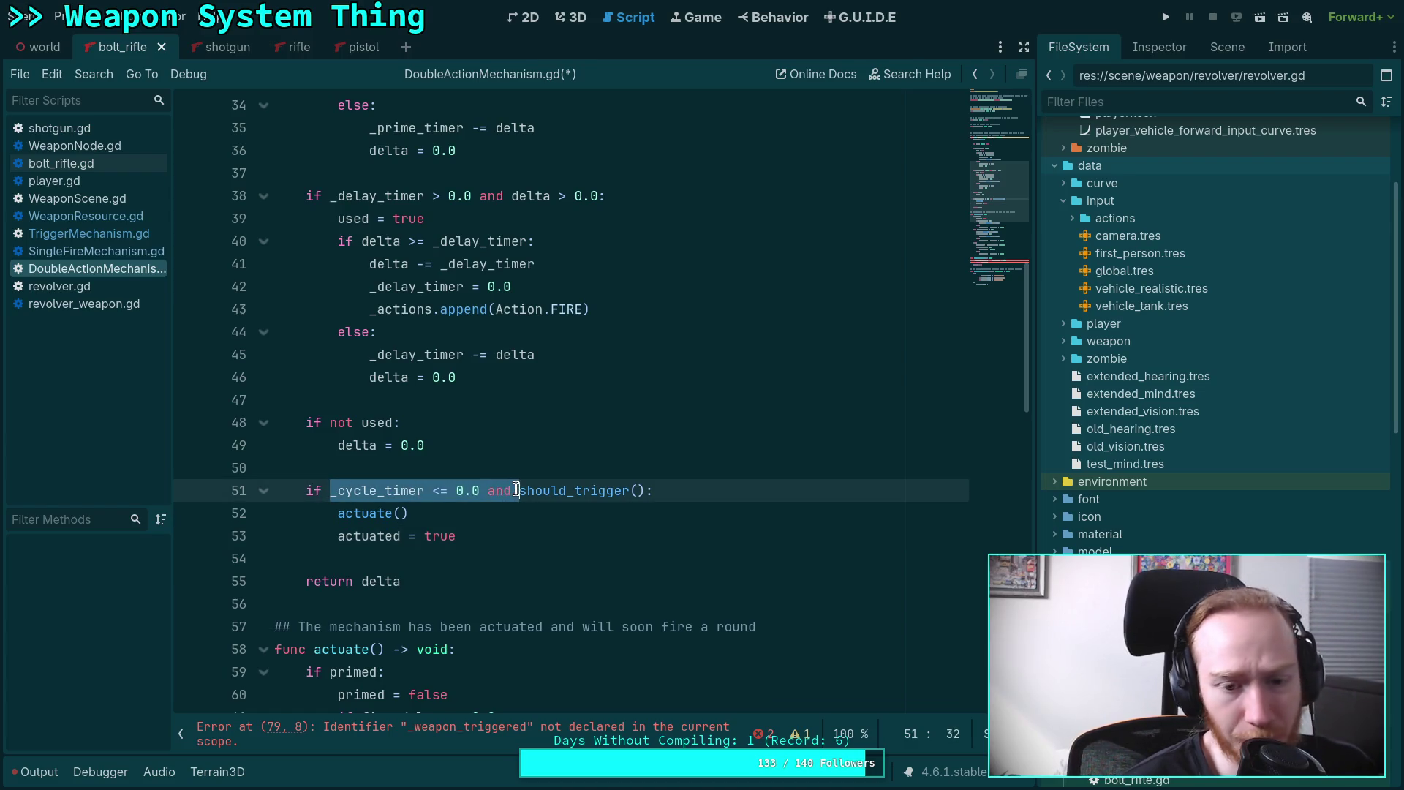
pyautogui.scroll(3, 484, 492)
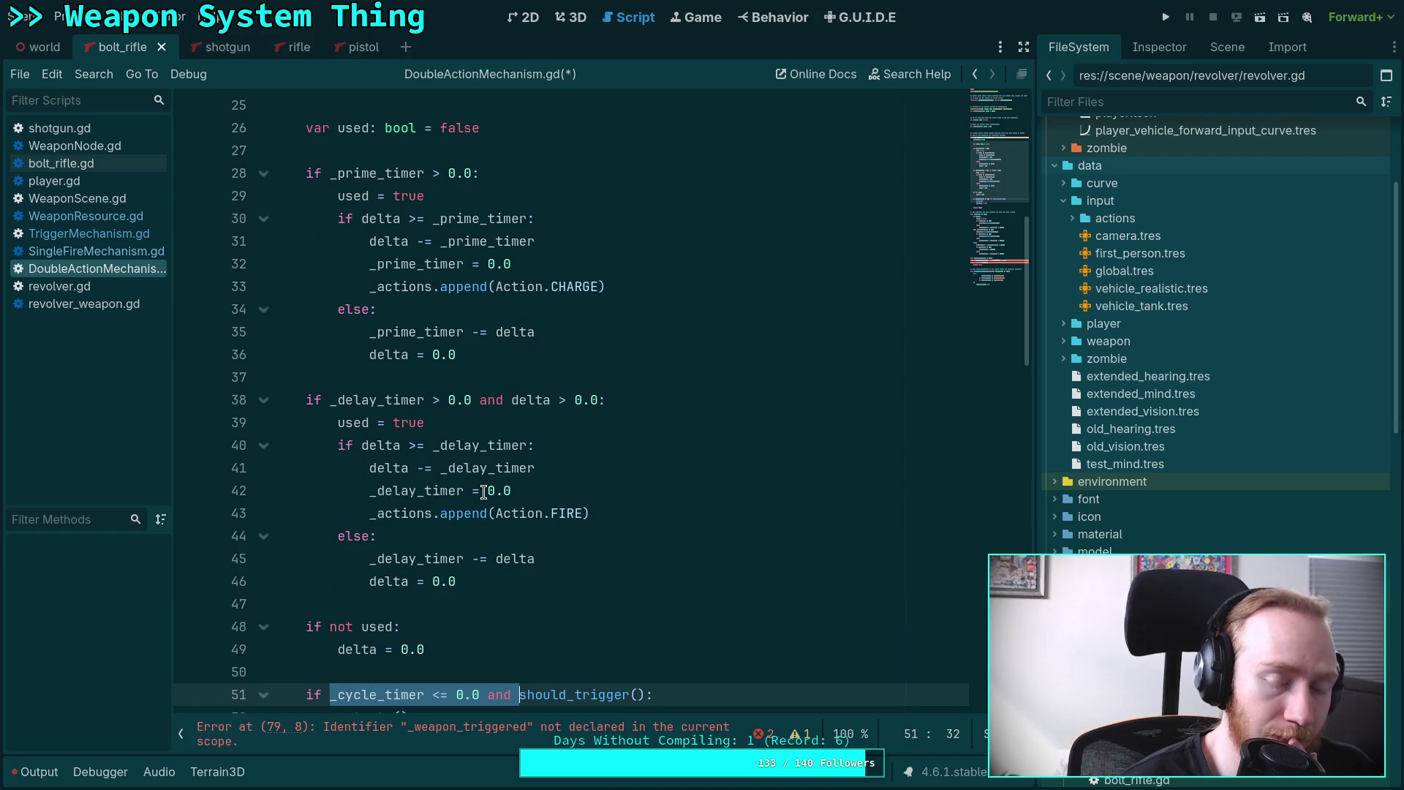
pyautogui.scroll(2, 484, 492)
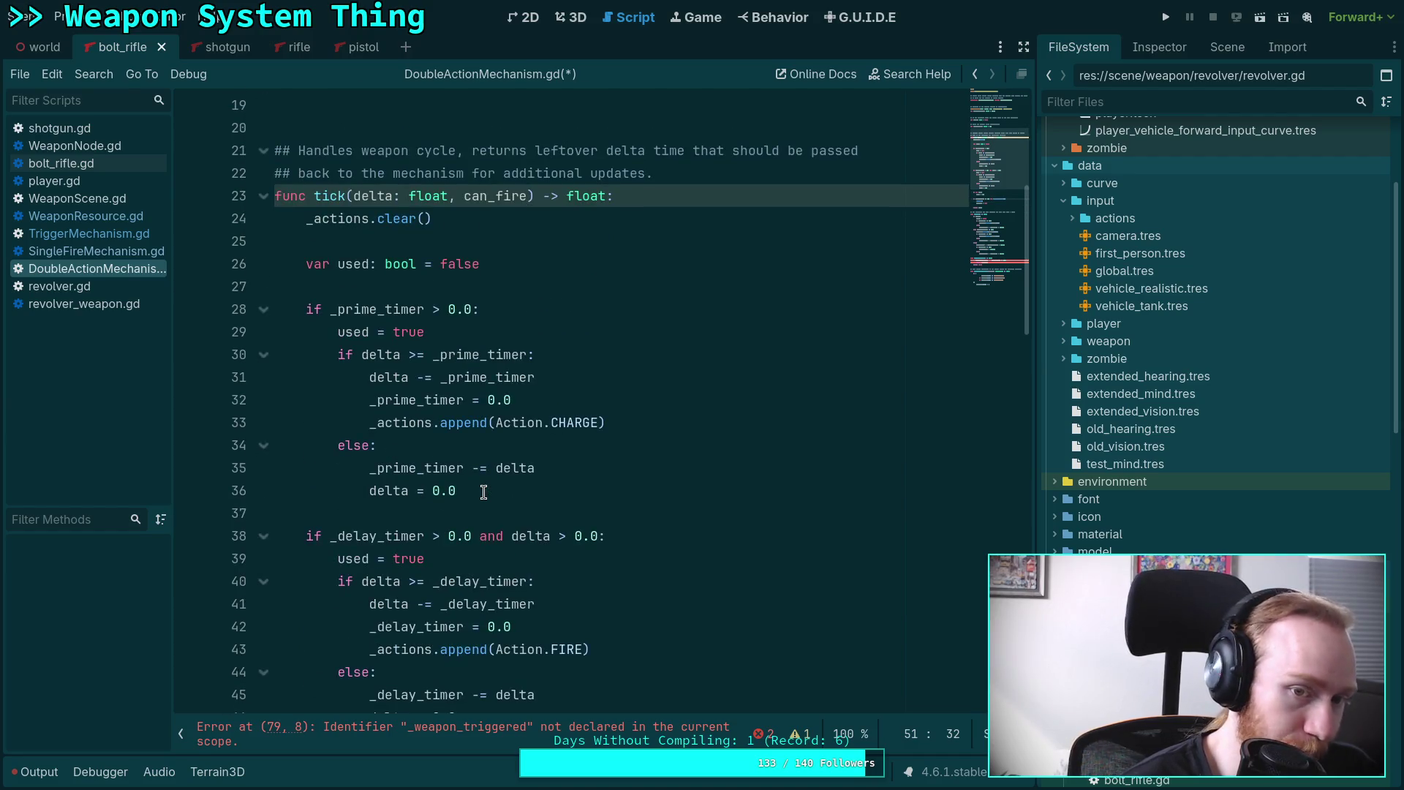
pyautogui.scroll(-2, 484, 492)
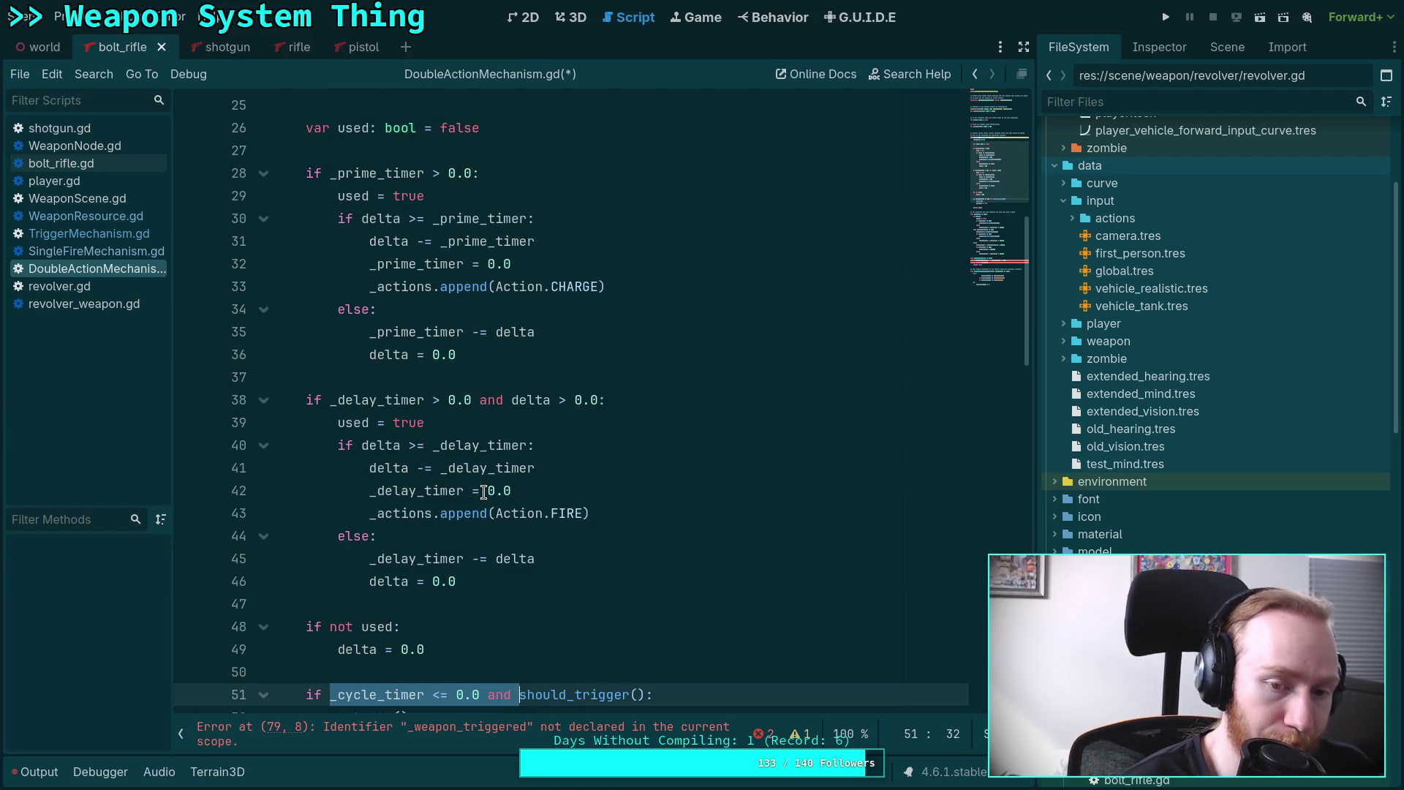
pyautogui.scroll(-7, 485, 492)
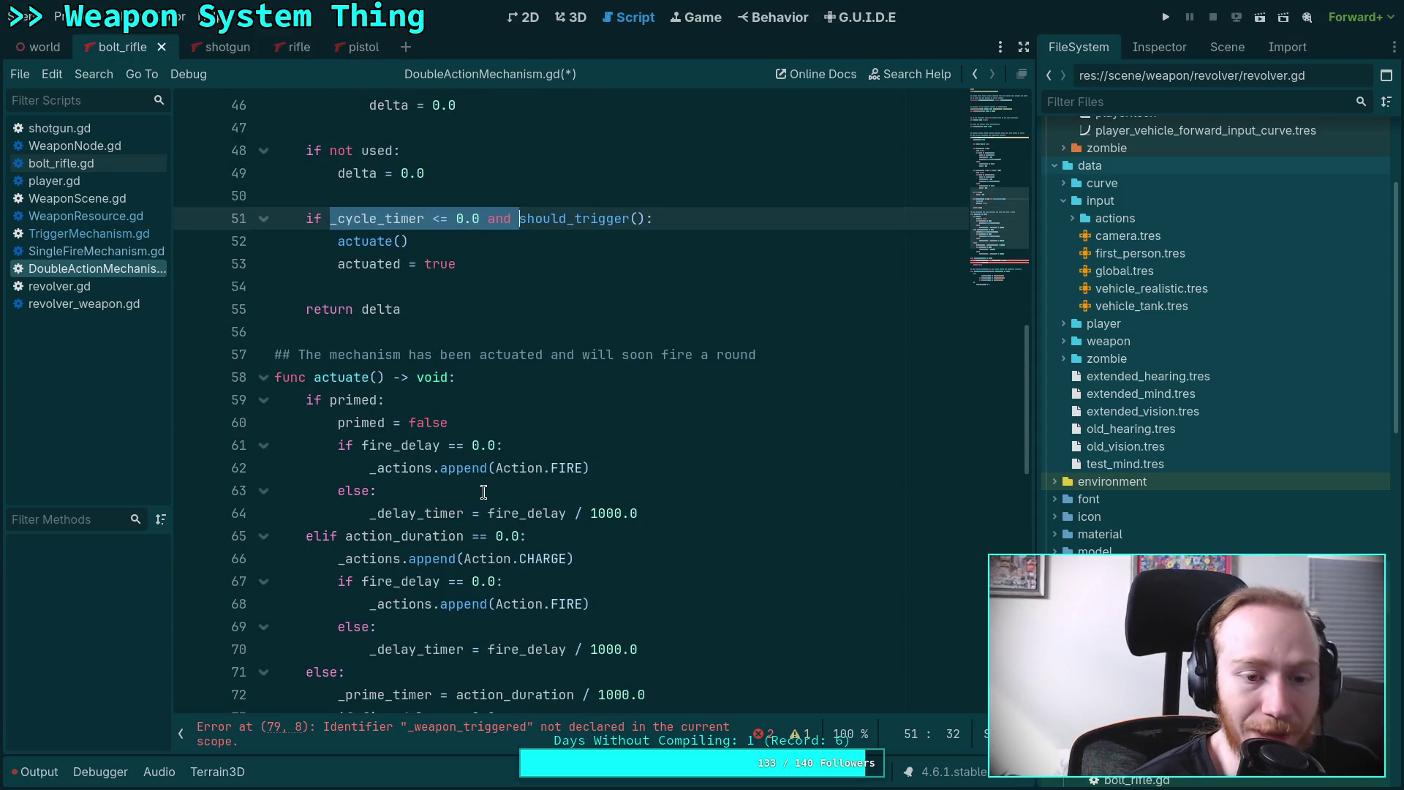
pyautogui.scroll(-3, 484, 491)
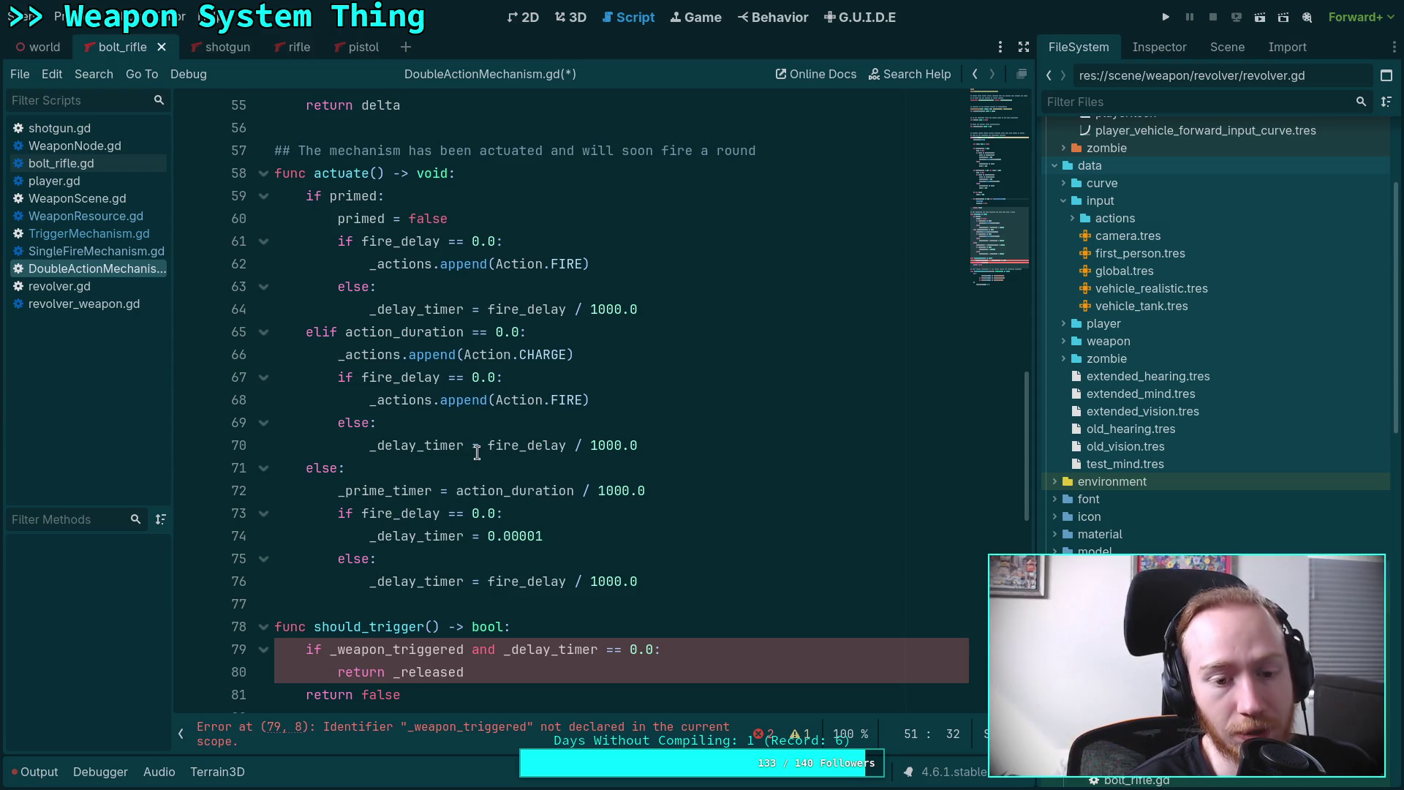
pyautogui.scroll(7, 477, 453)
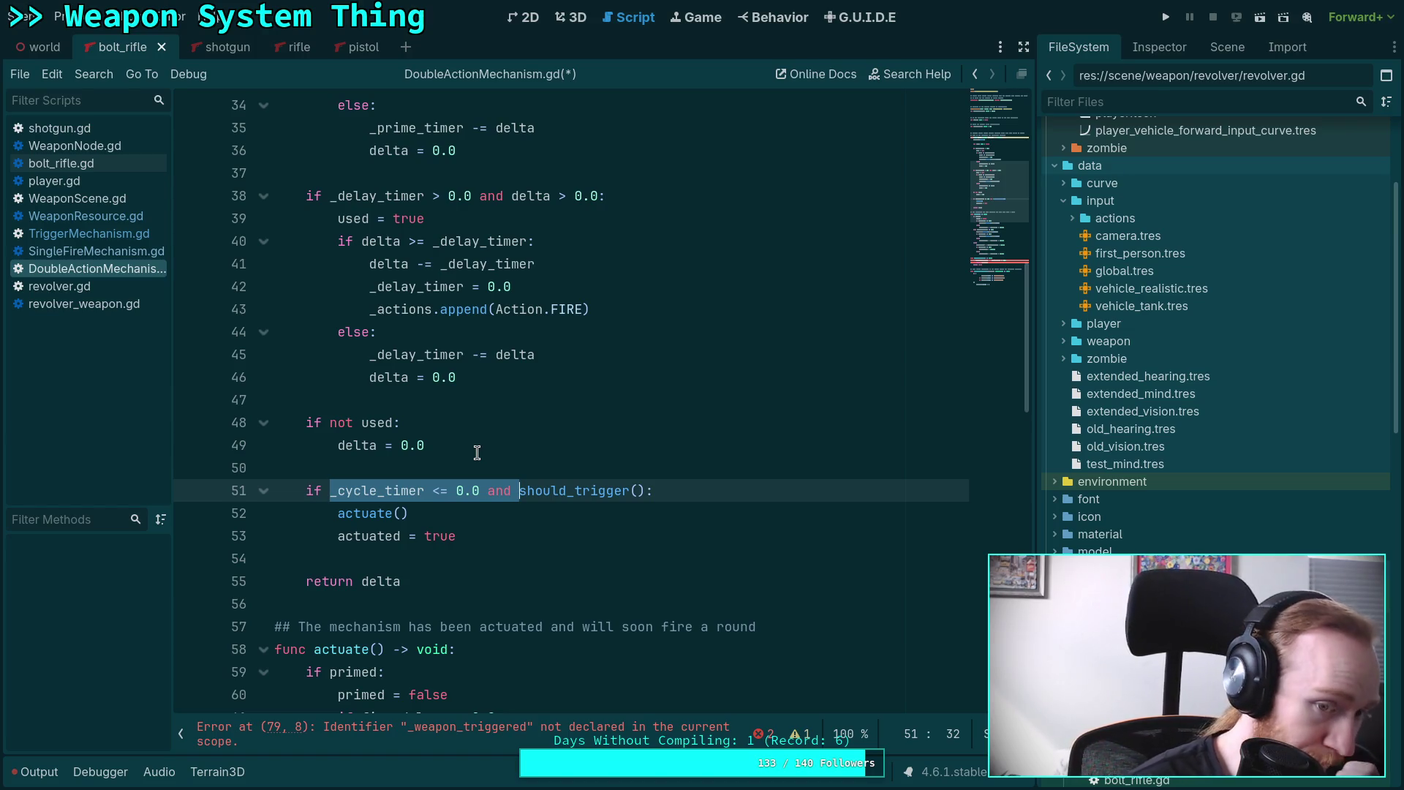
# Select the delay-timer and prime-timer blocks above to review them.
pyautogui.click(457, 399)
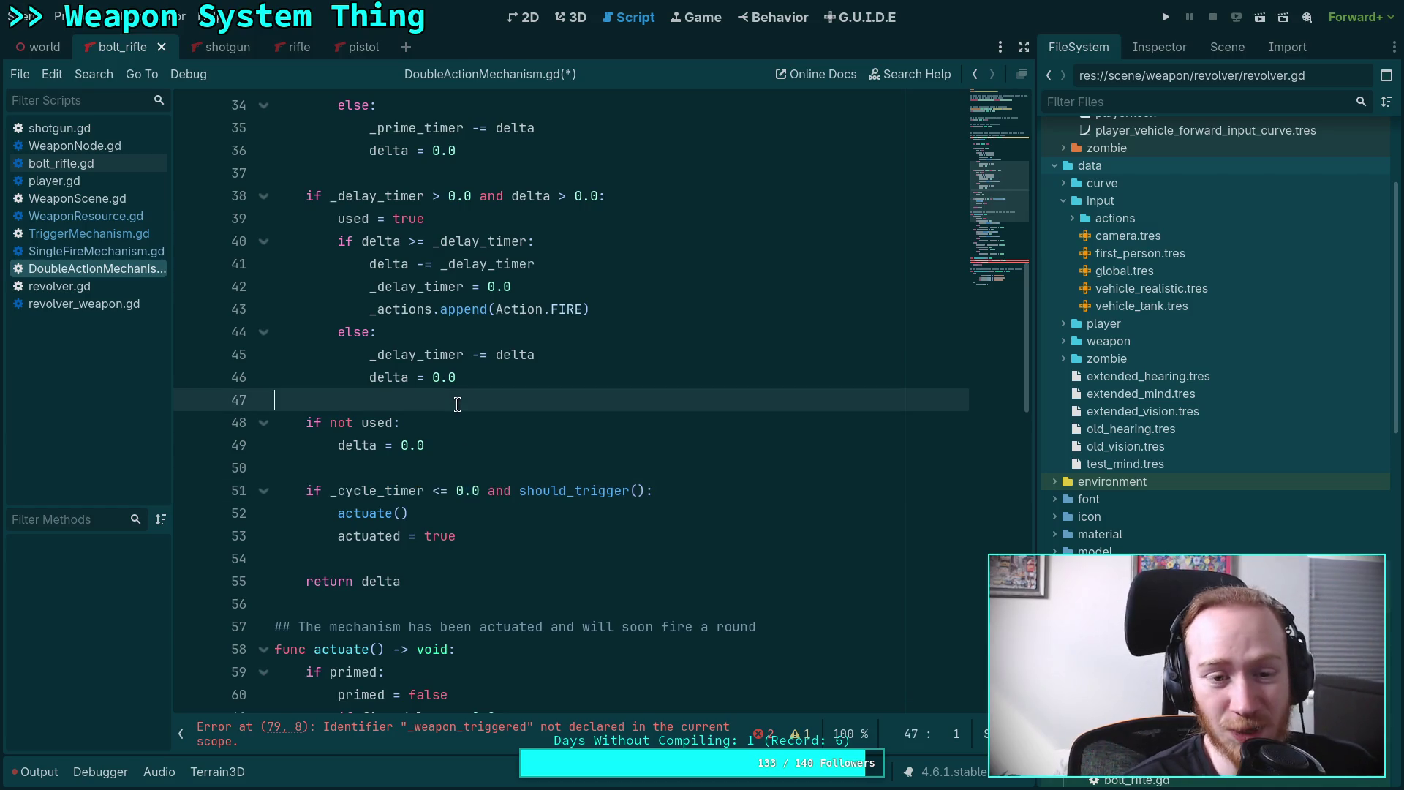
pyautogui.click(477, 377)
pyautogui.keyDown('shift'); pyautogui.click(302, 204); pyautogui.keyUp('shift')
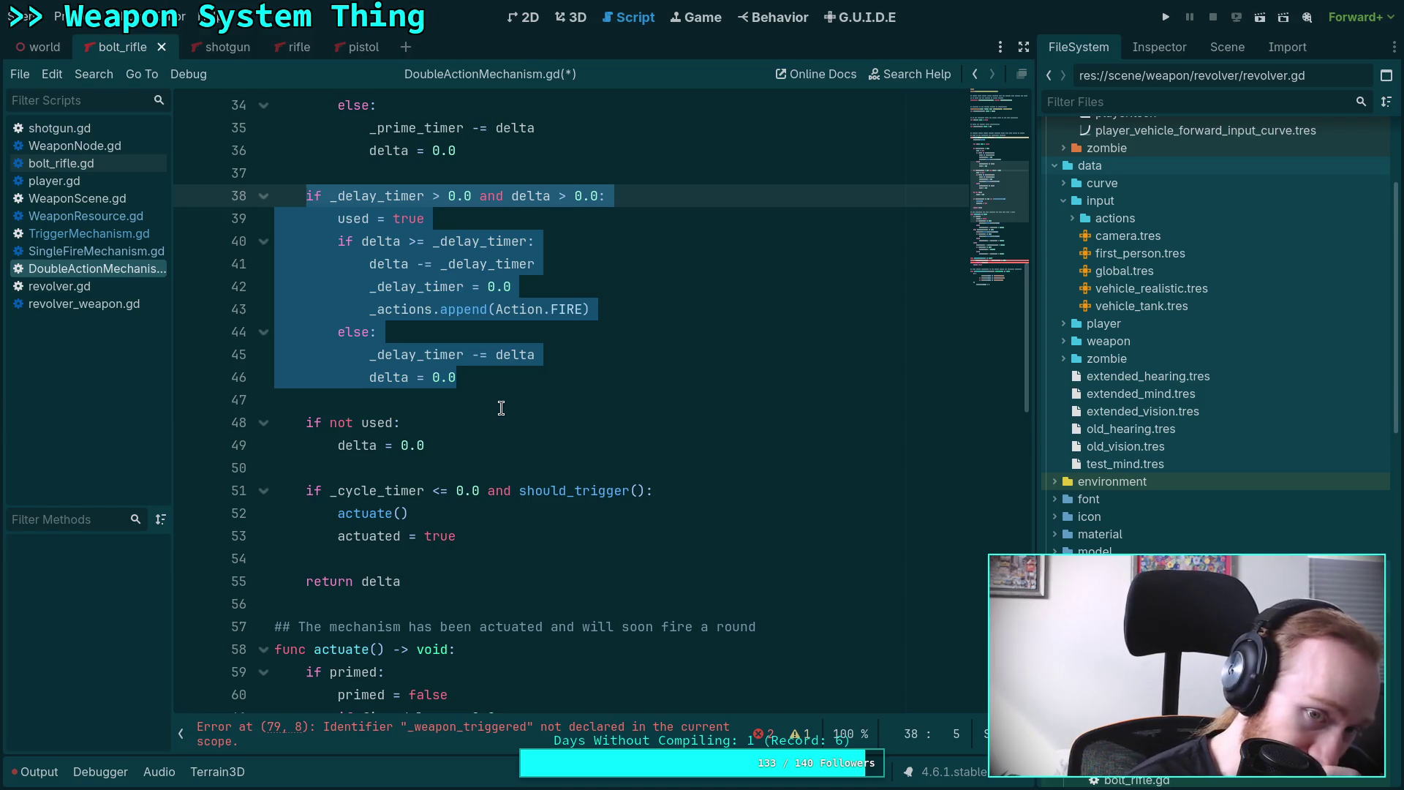
pyautogui.scroll(3, 482, 391)
pyautogui.moveTo(301, 178)
pyautogui.mouseDown()
pyautogui.moveTo(533, 552)
pyautogui.moveTo(526, 580)
pyautogui.mouseUp()
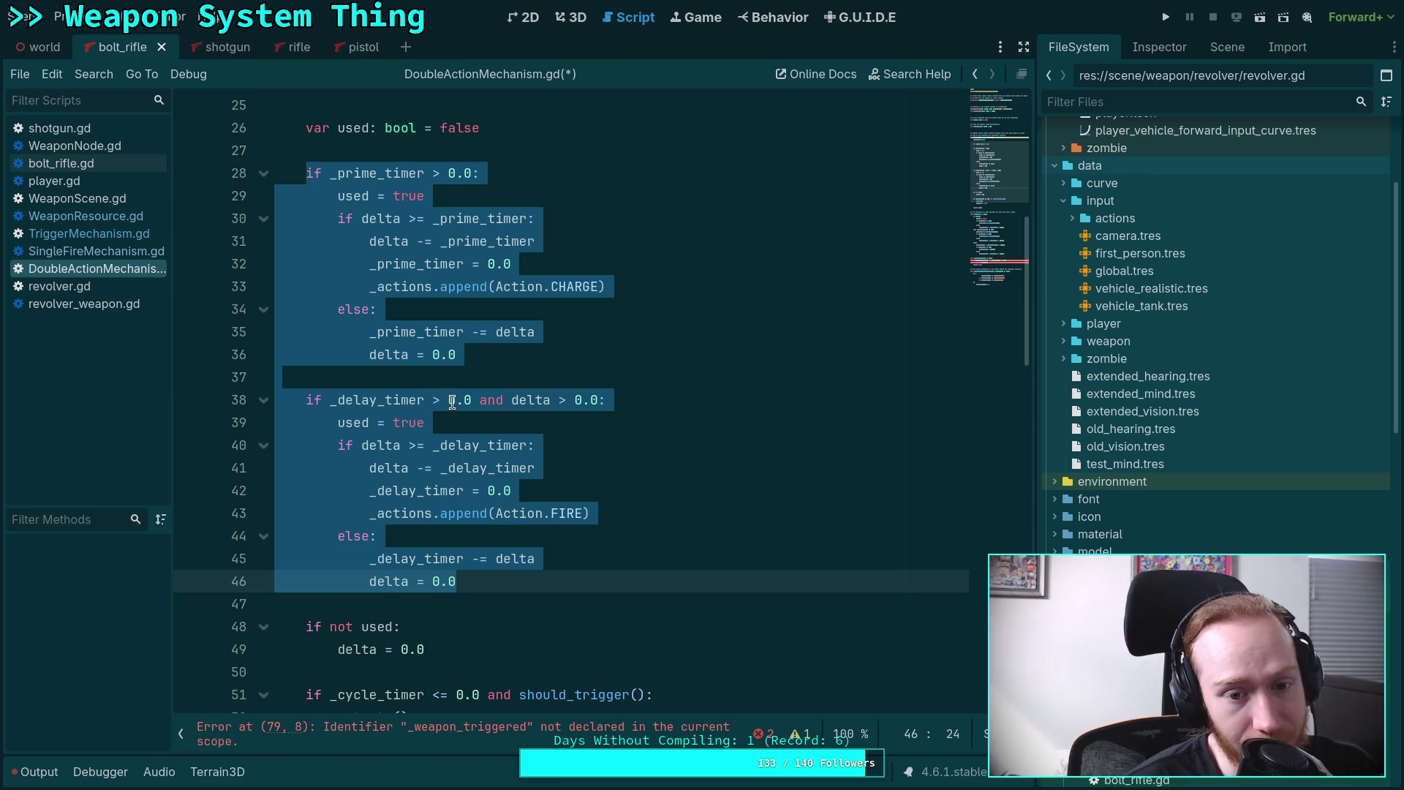
pyautogui.doubleClick(457, 400)
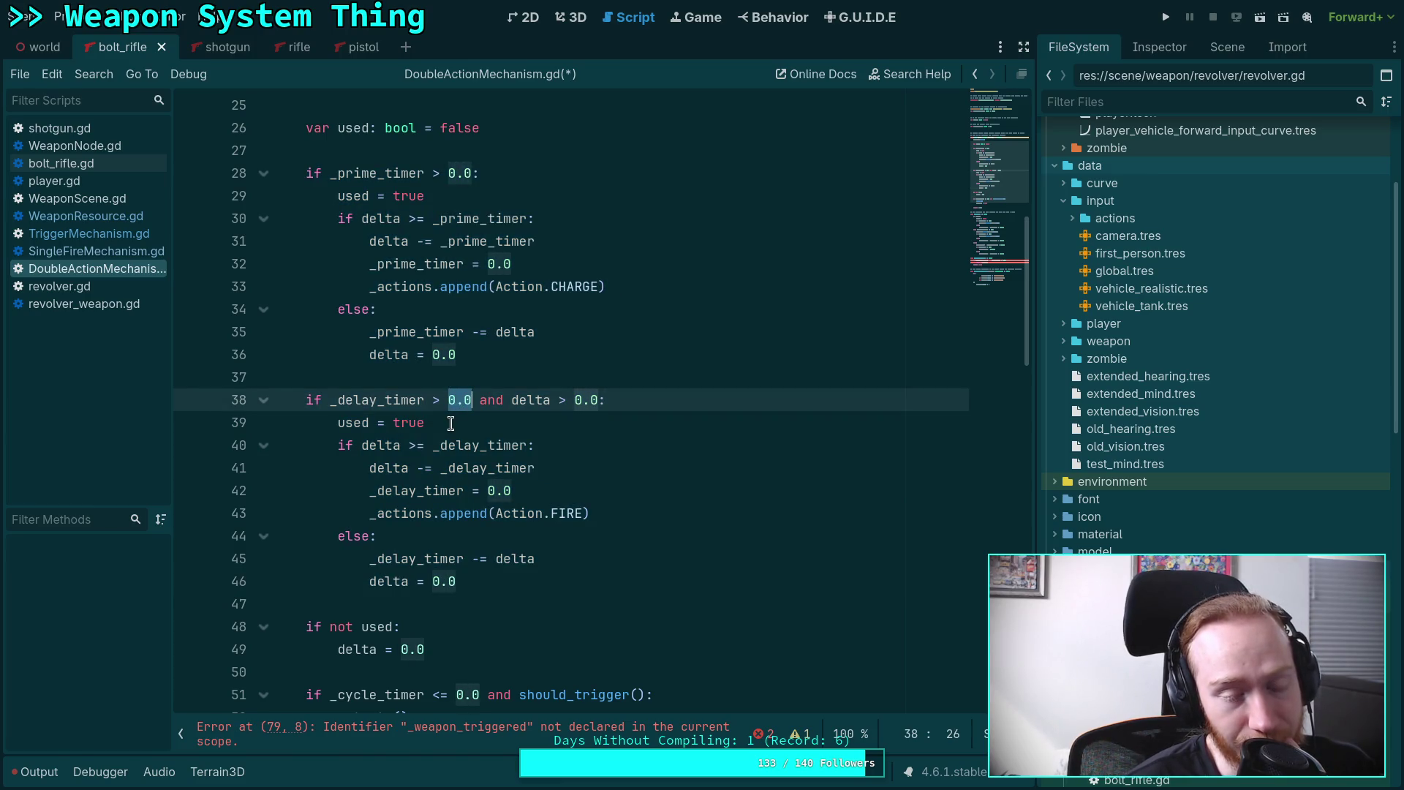
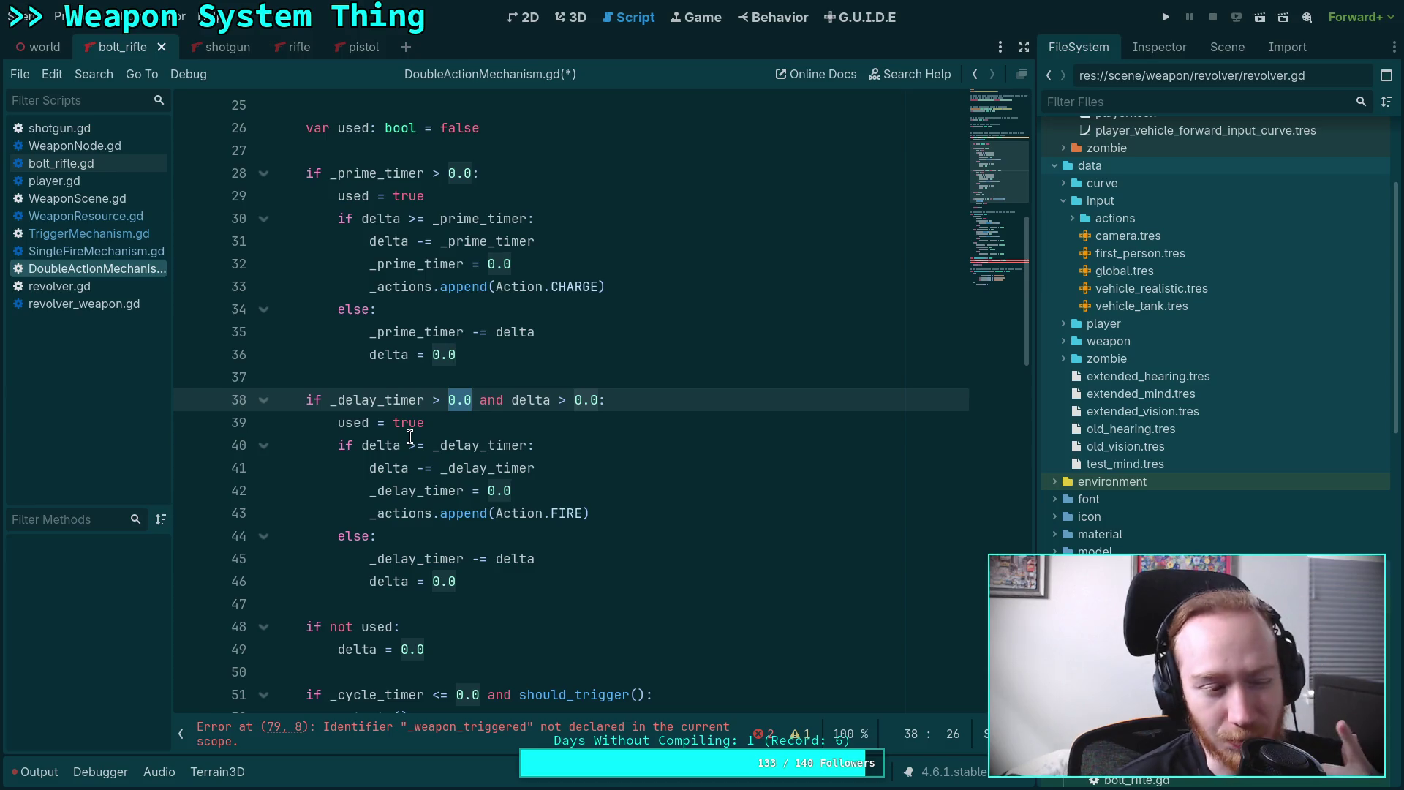
# Review the timer logic in DoubleActionMechanism.gd's tick function, lines 28–46.
pyautogui.click(467, 377)
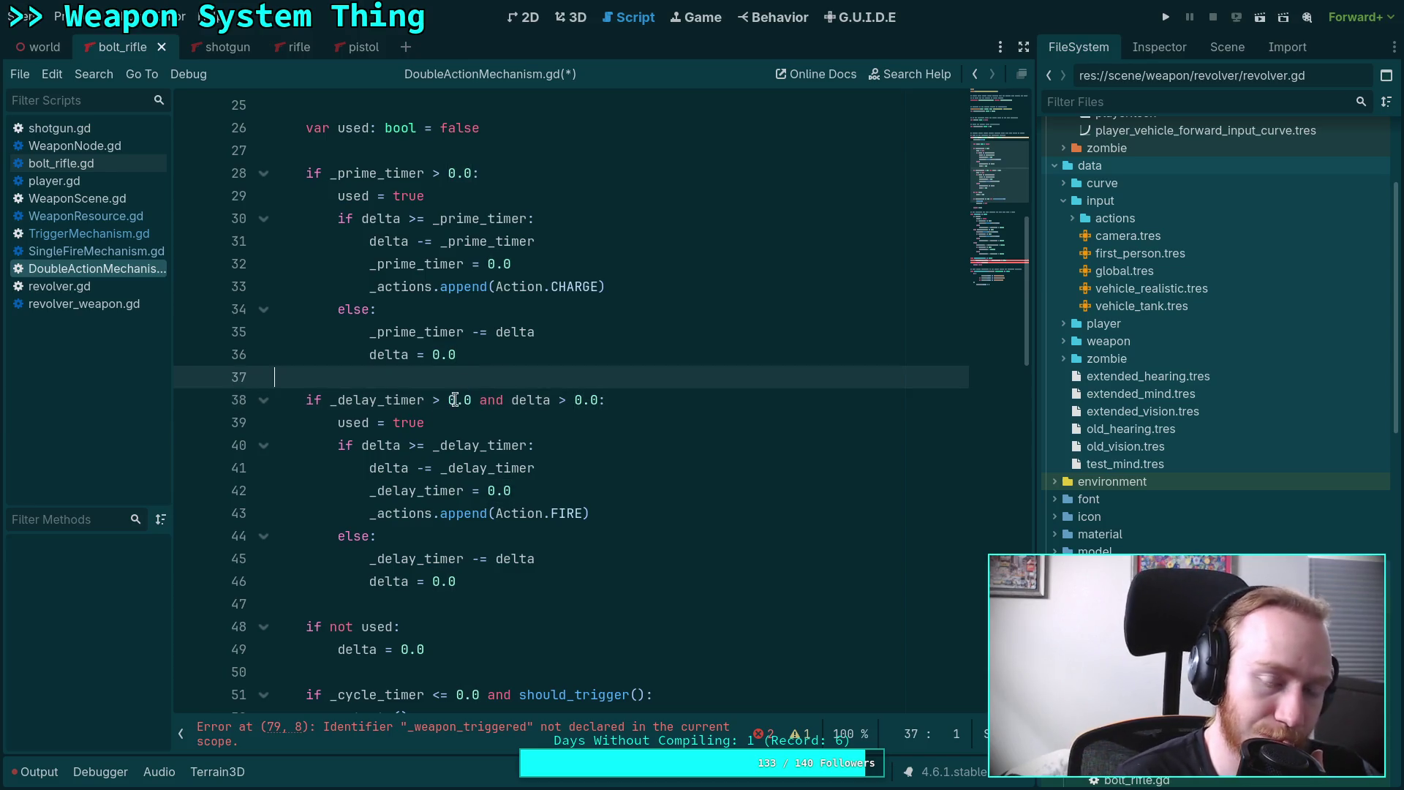
pyautogui.scroll(-4, 444, 409)
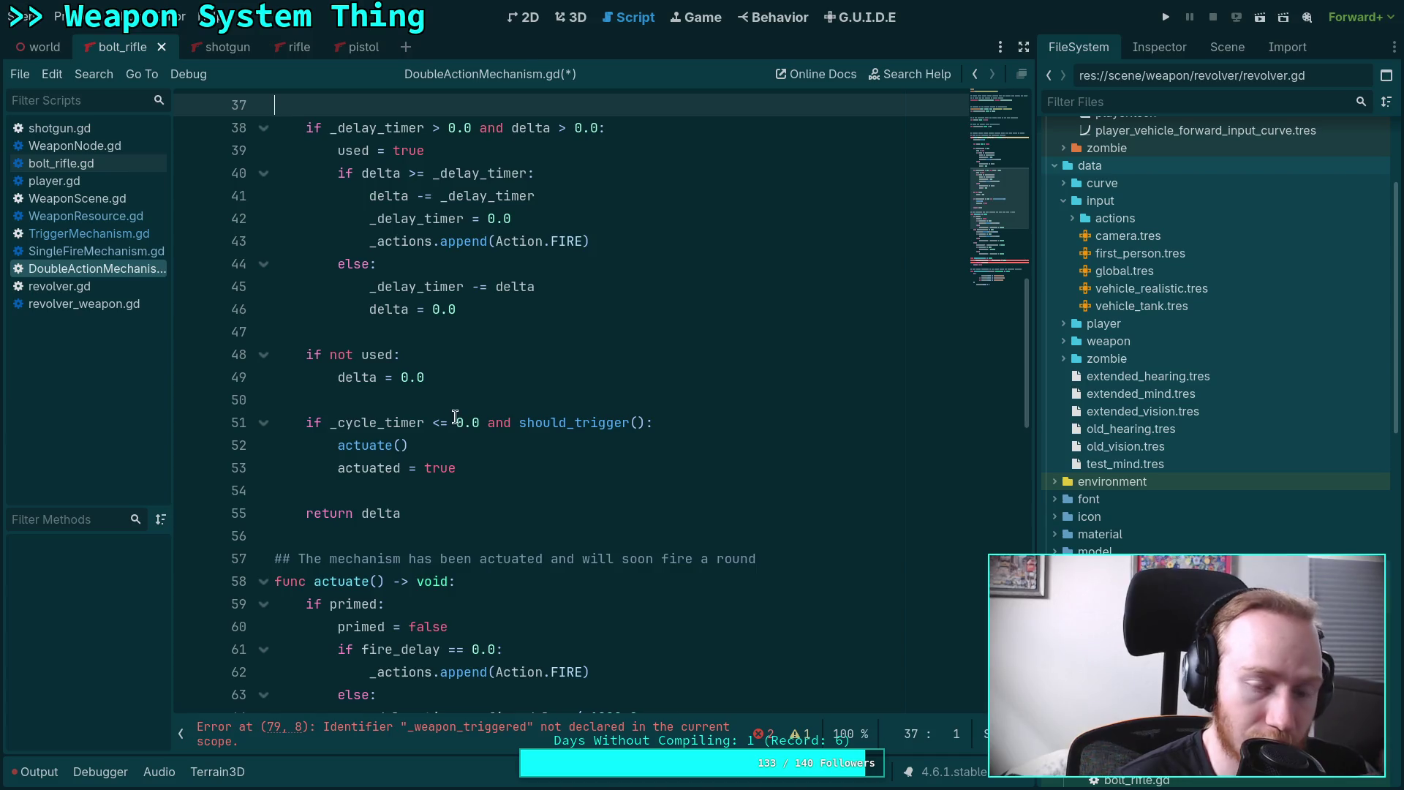
pyautogui.scroll(7, 455, 412)
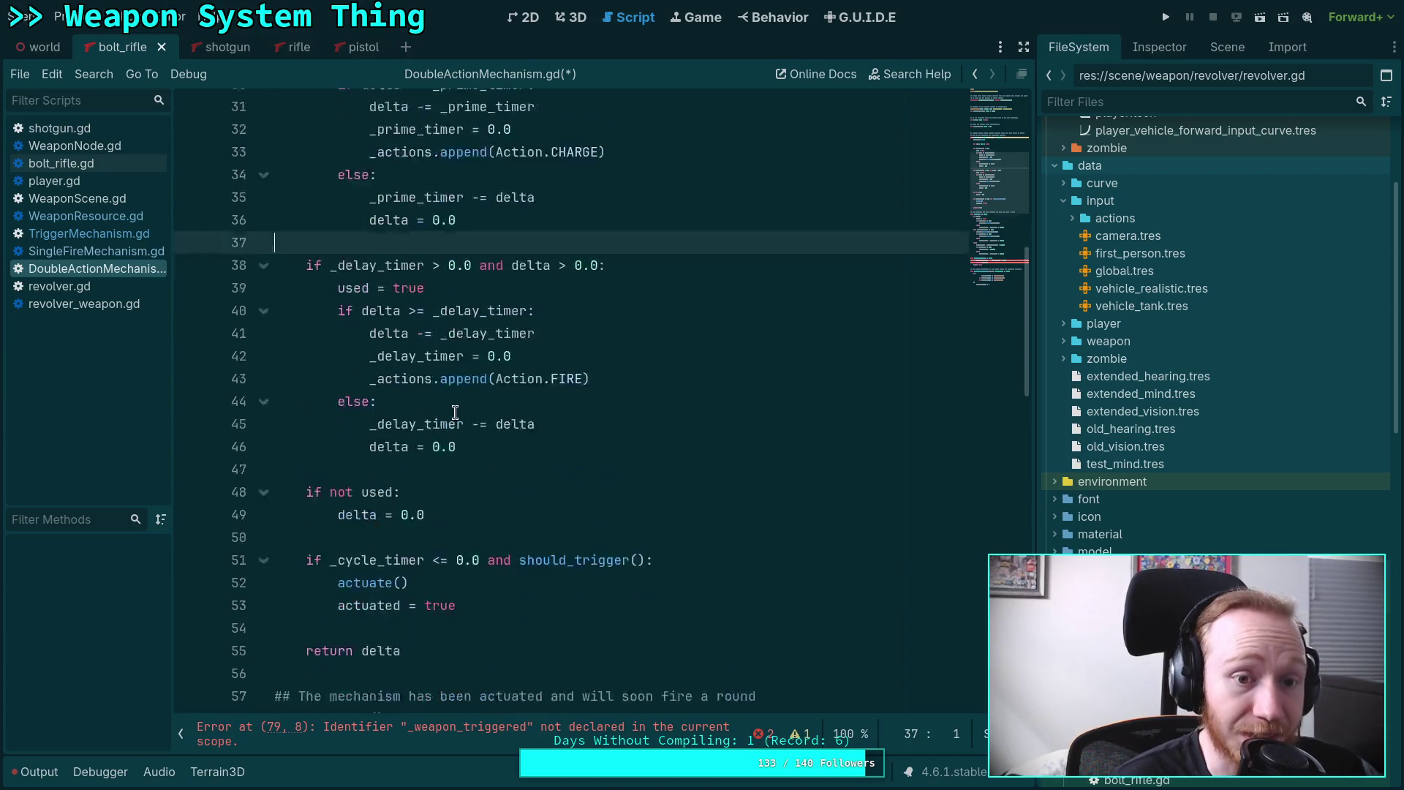
pyautogui.moveTo(275, 264); pyautogui.dragTo(533, 519)
pyautogui.scroll(-4, 534, 519)
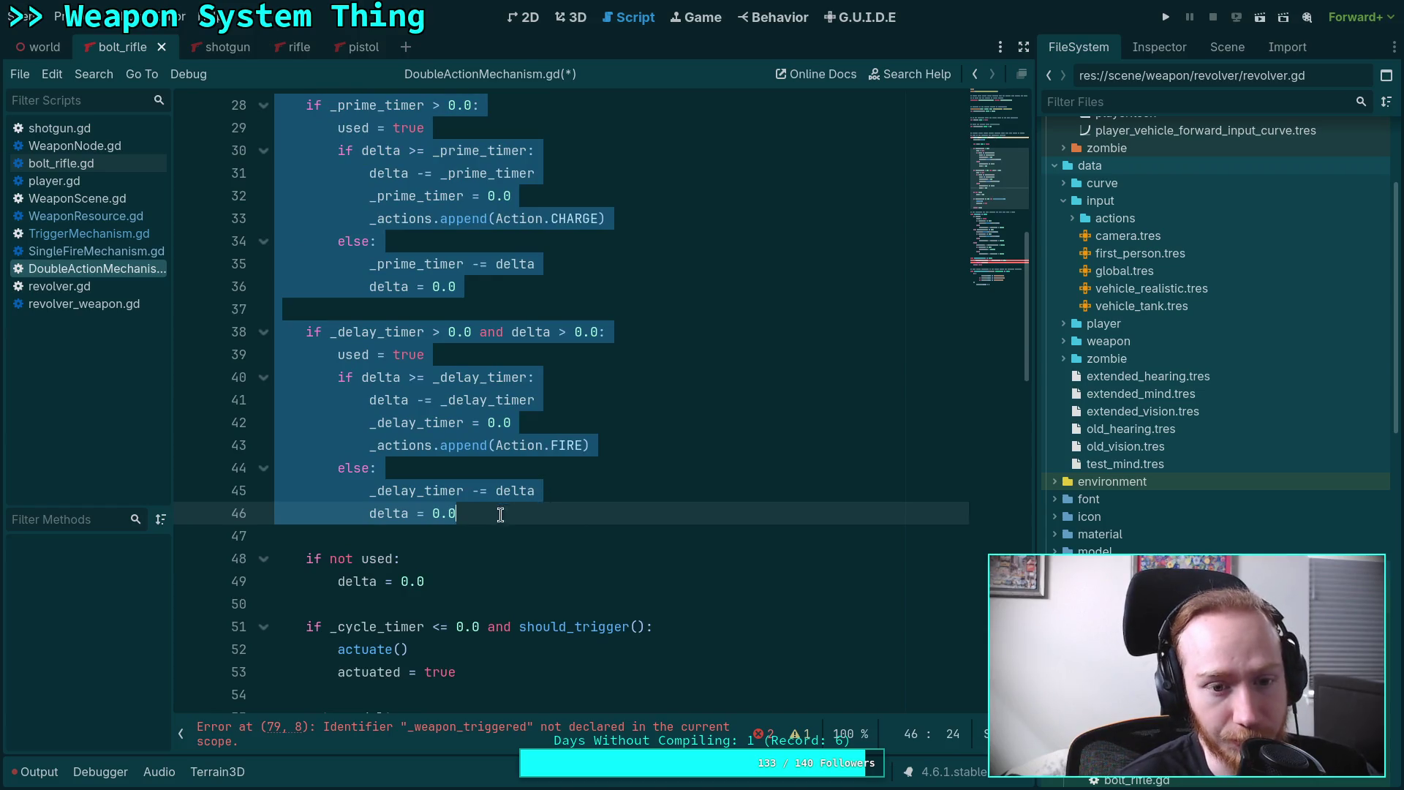
pyautogui.click(459, 538)
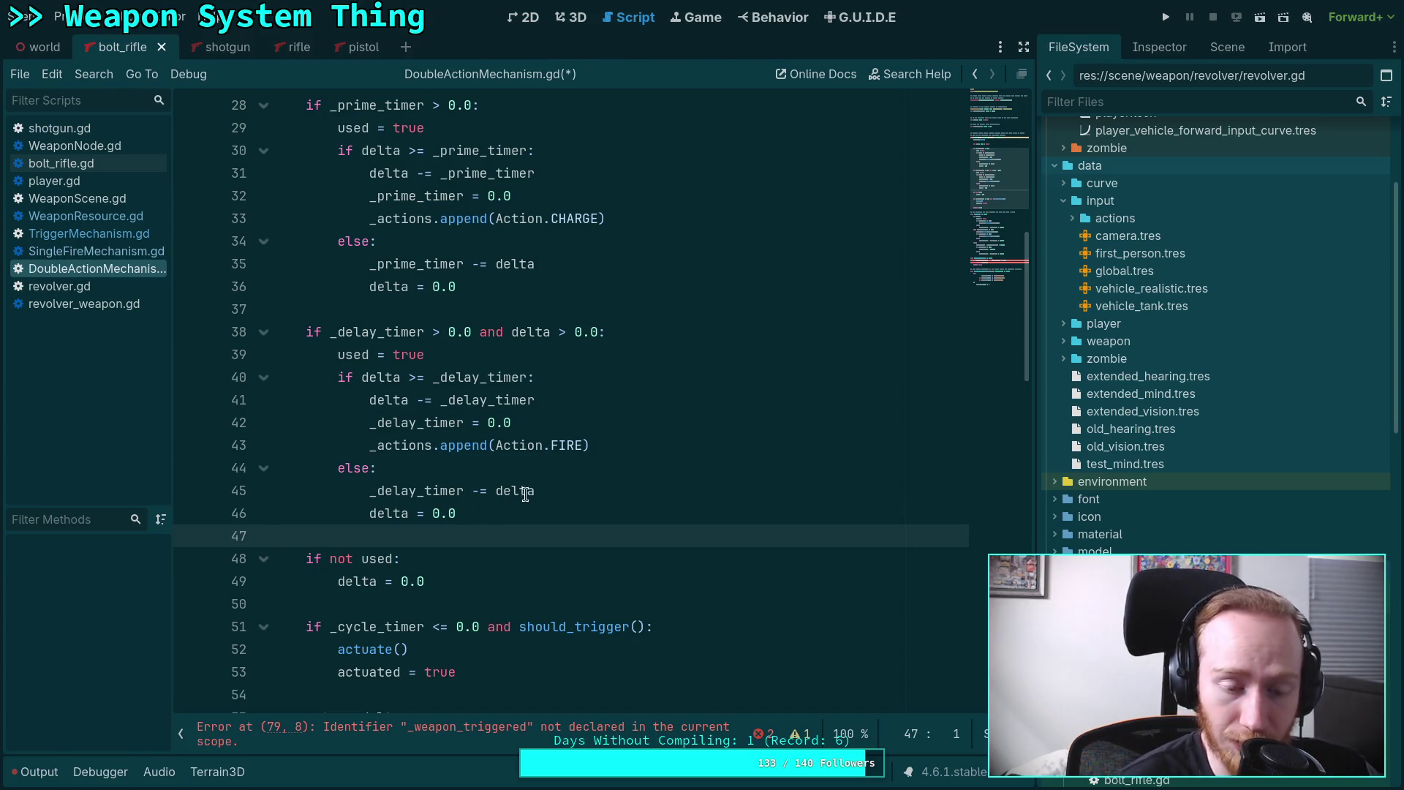
pyautogui.scroll(-3, 537, 488)
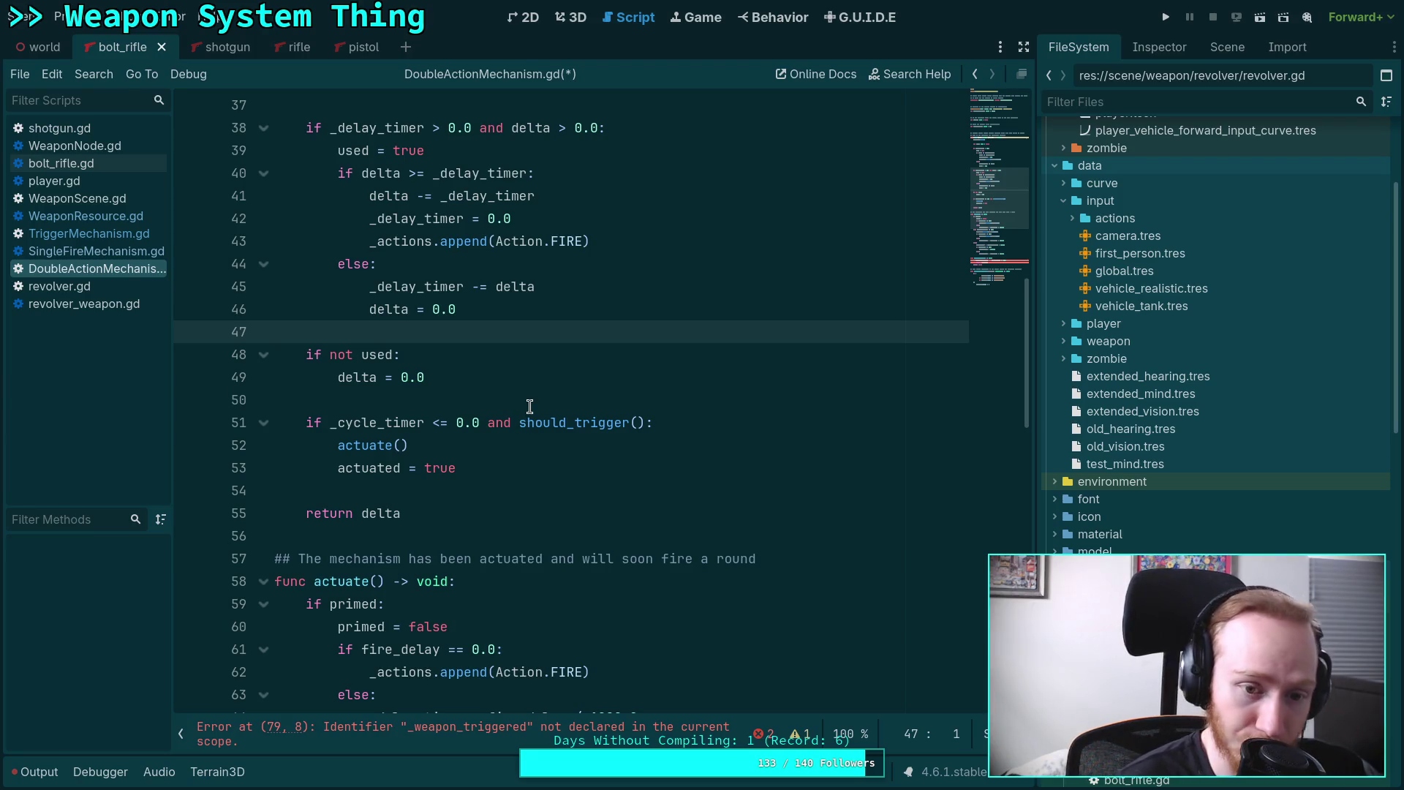
# Save DoubleActionMechanism.gd with Ctrl+S.
pyautogui.click(529, 406)
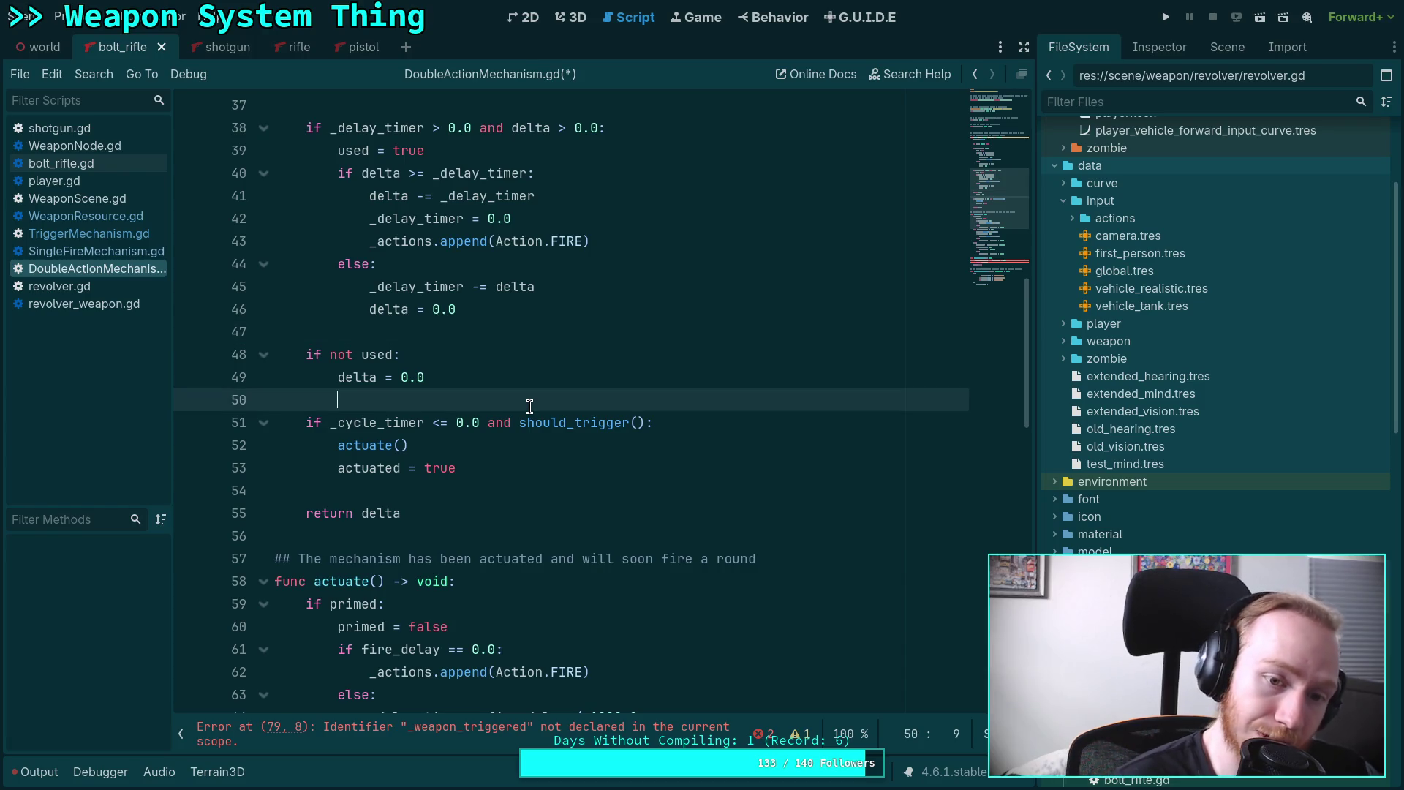
pyautogui.hotkey('ctrl', 's')
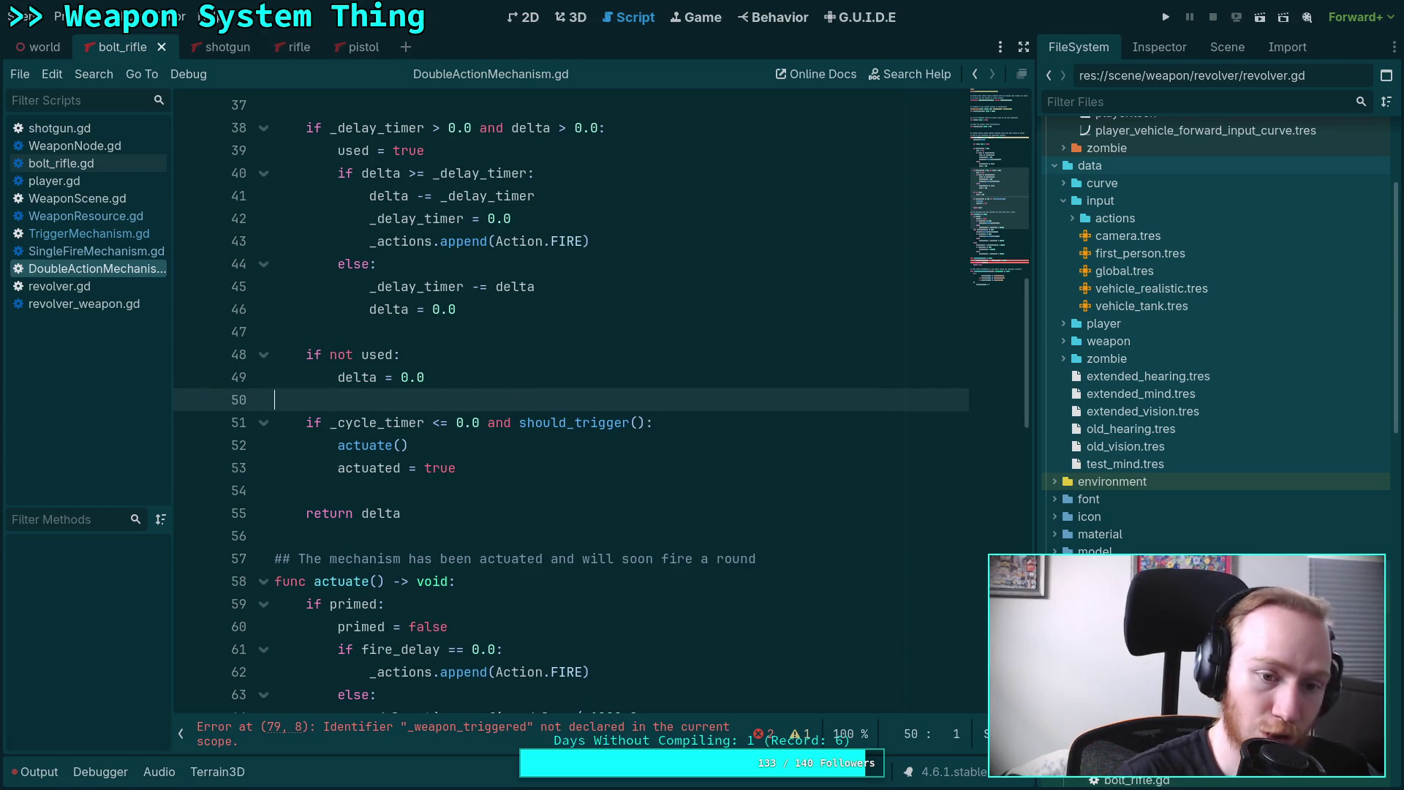
pyautogui.click(578, 491)
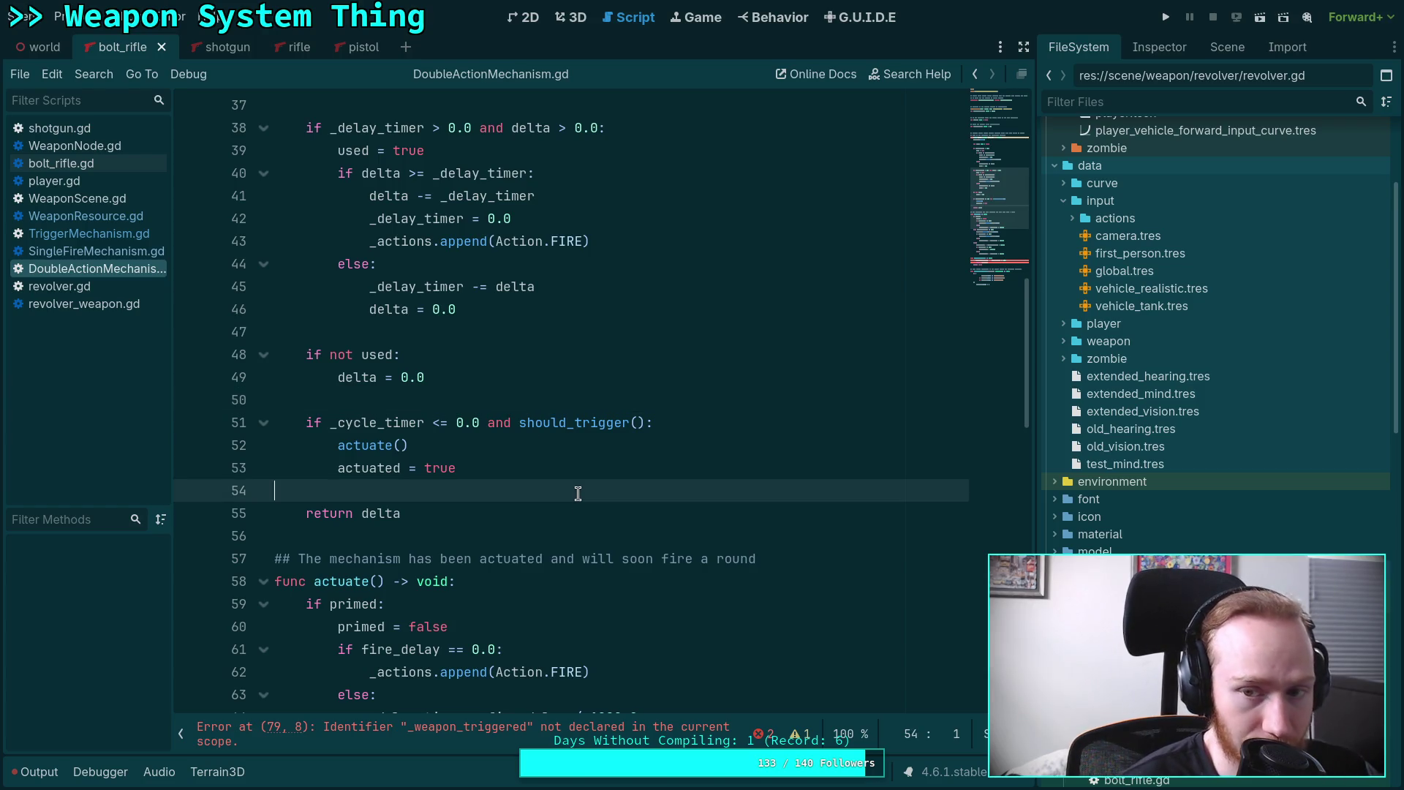
pyautogui.scroll(-5, 578, 494)
pyautogui.scroll(-3, 578, 495)
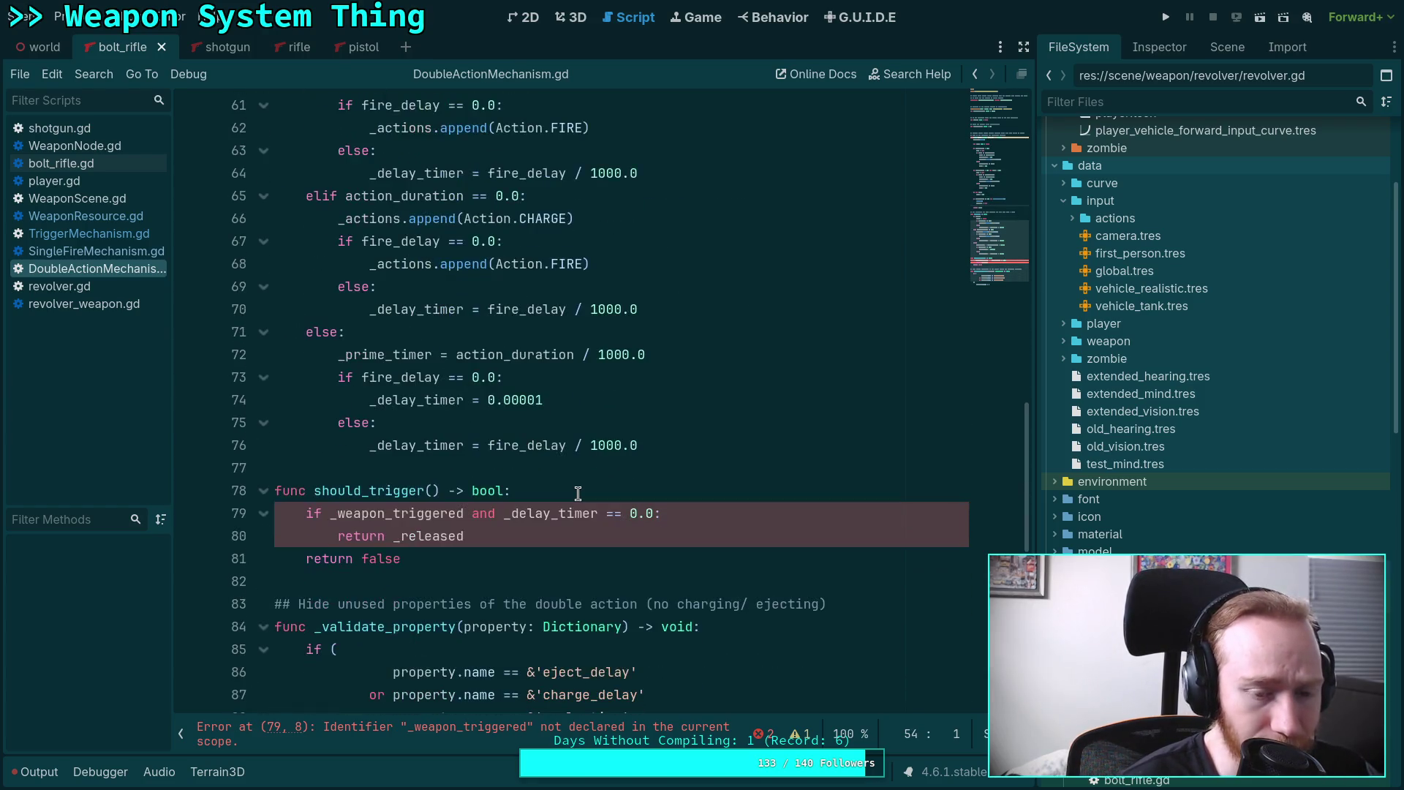
pyautogui.scroll(2, 578, 493)
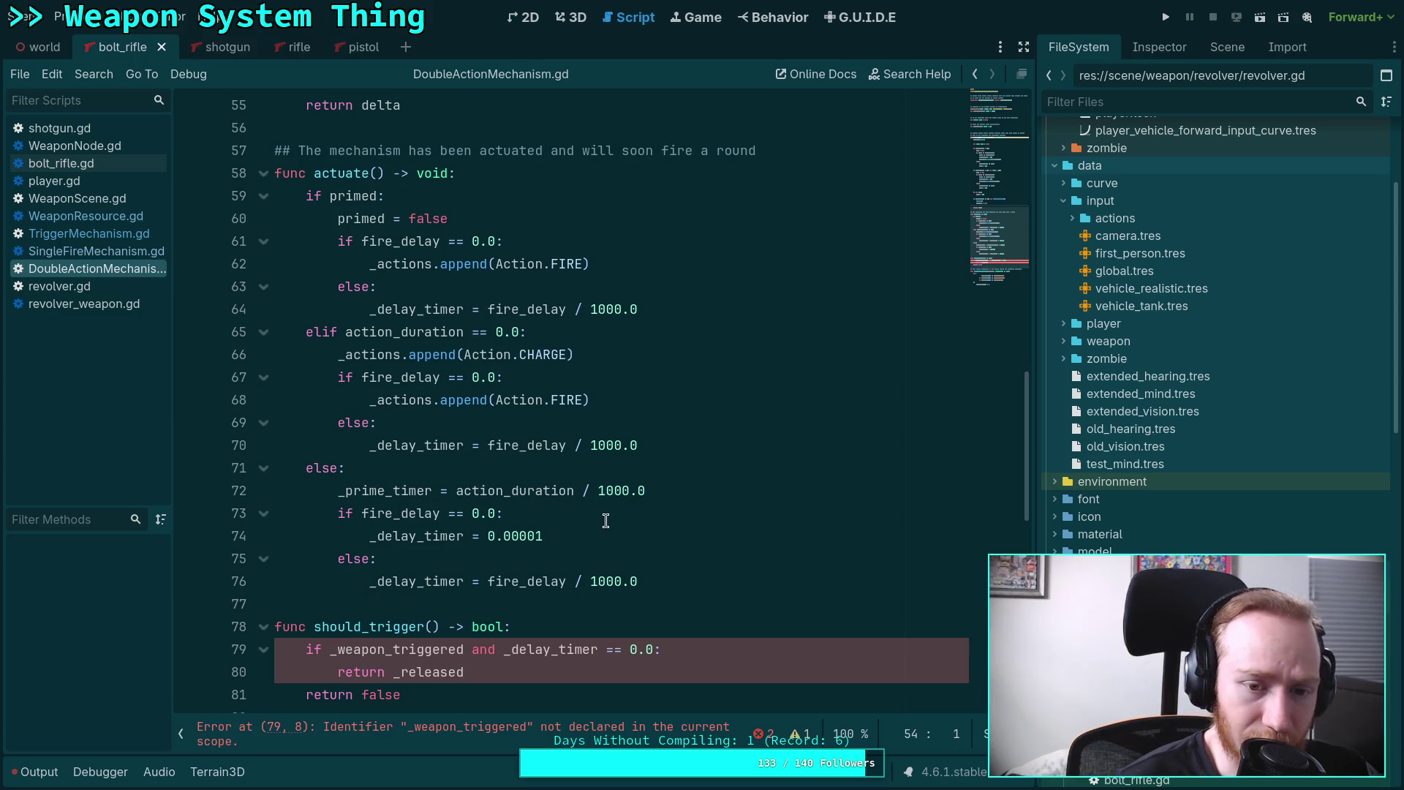
pyautogui.moveTo(658, 583); pyautogui.dragTo(343, 218)
pyautogui.click(659, 354)
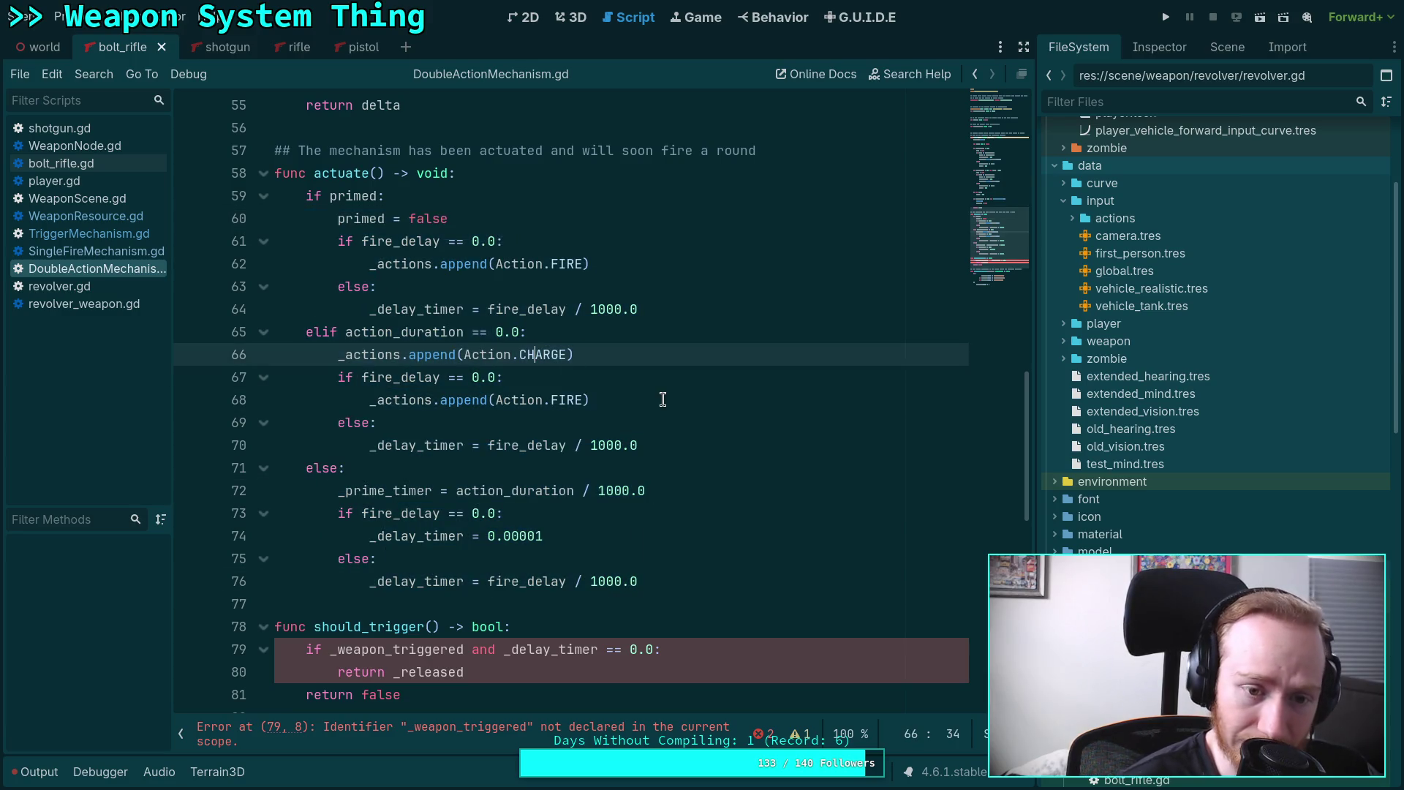
pyautogui.moveTo(658, 537); pyautogui.dragTo(315, 195)
pyautogui.click(641, 434)
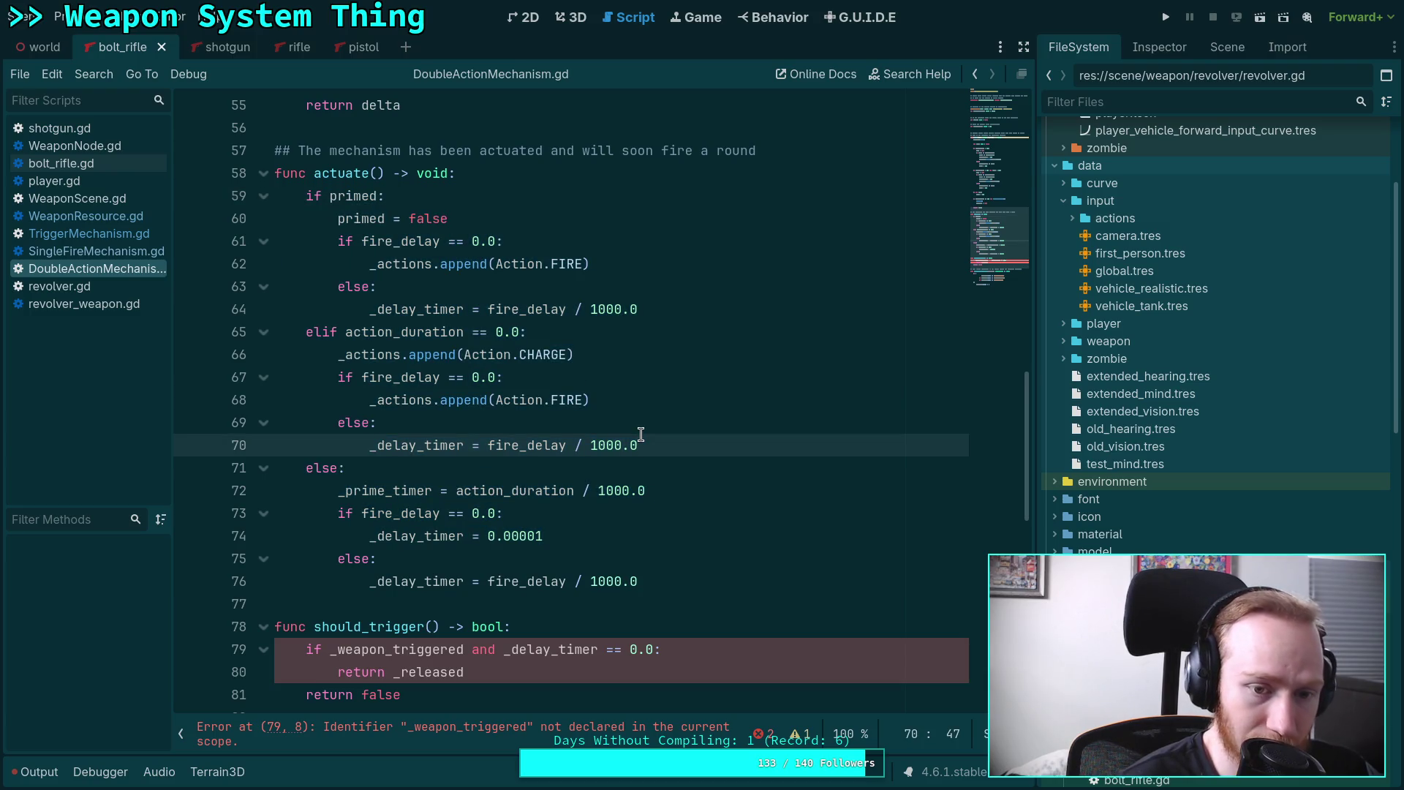
pyautogui.doubleClick(395, 376)
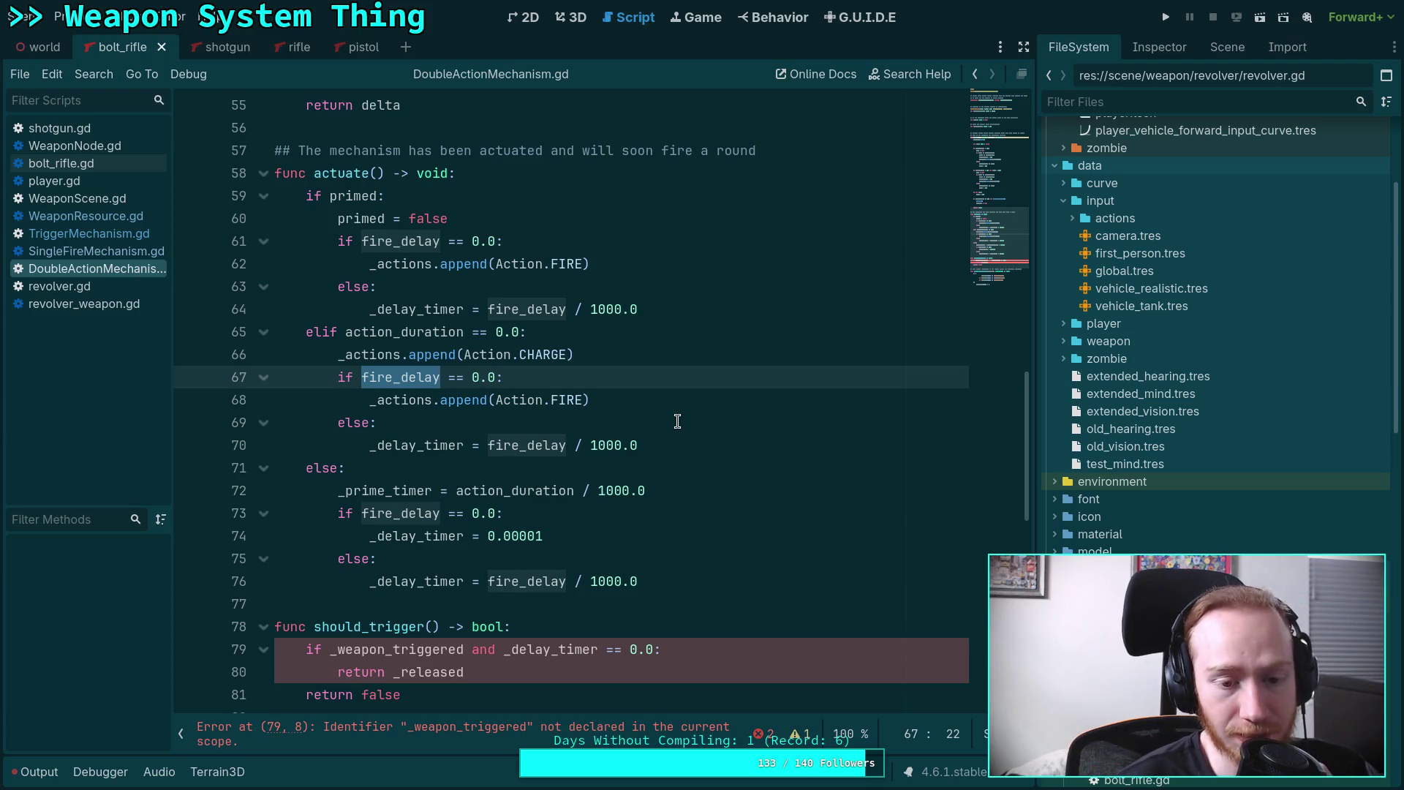
pyautogui.moveTo(542, 535); pyautogui.dragTo(487, 536)
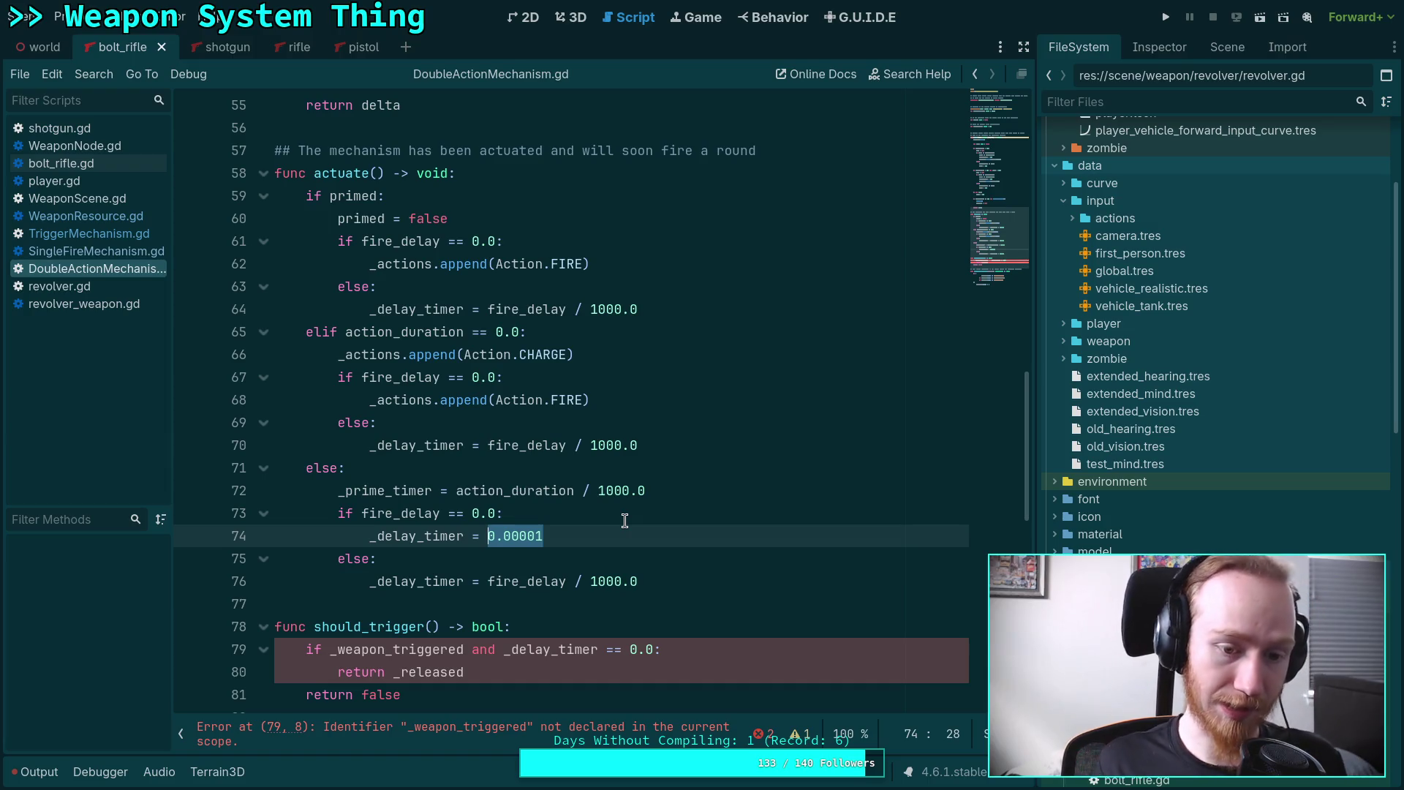
pyautogui.scroll(10, 615, 512)
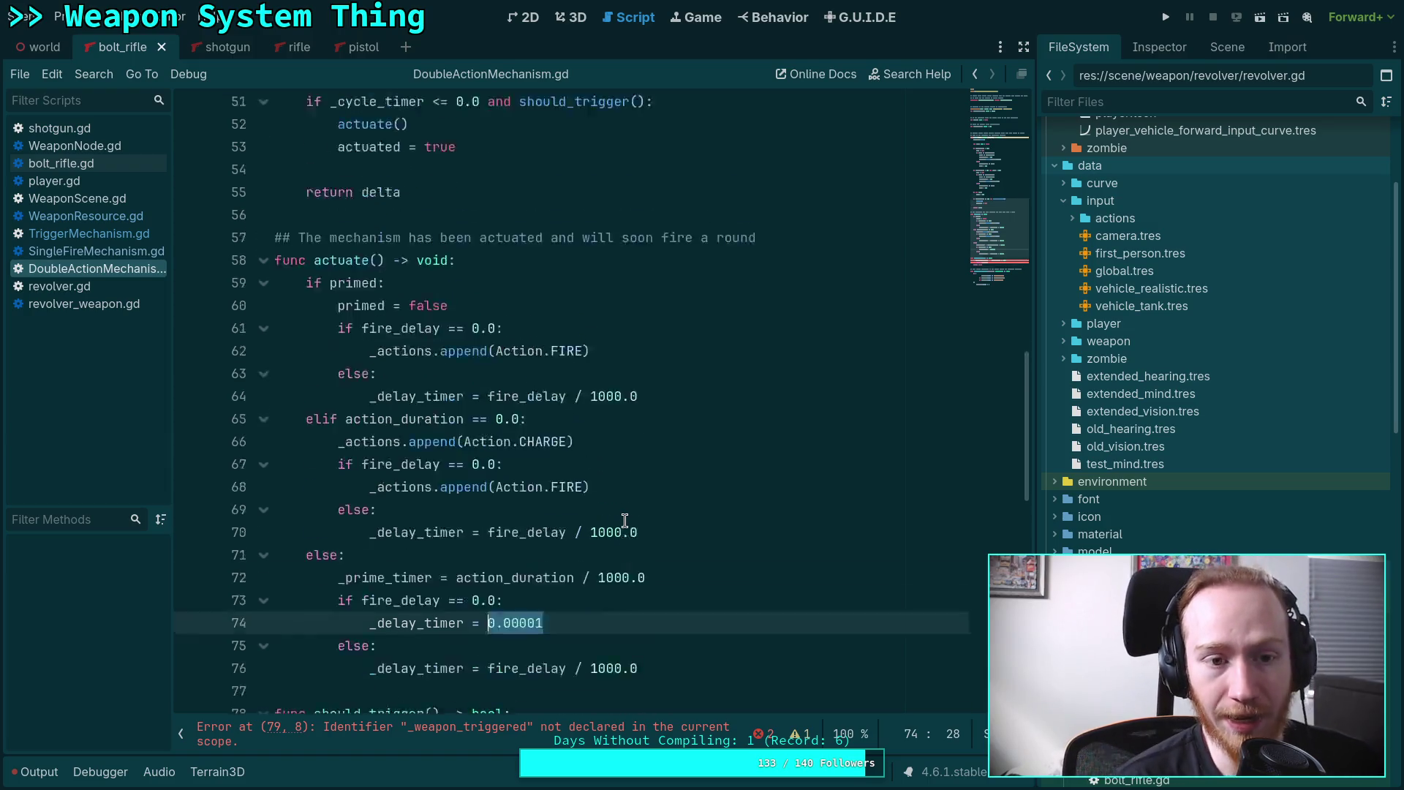
# Inspect the actuated, delay timer and _prime_timer usages in DoubleActionMechanism.gd.
pyautogui.scroll(-4, 600, 495)
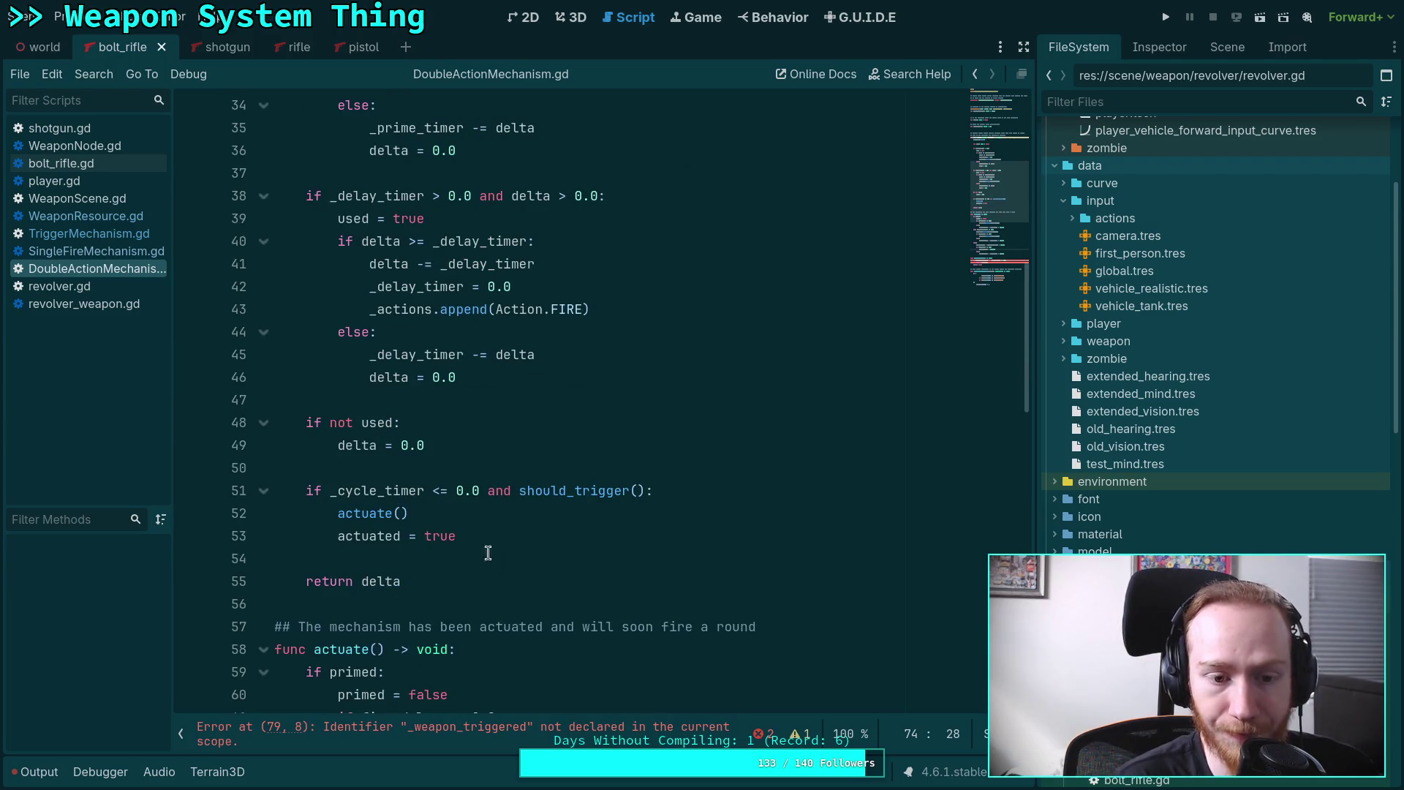
pyautogui.doubleClick(373, 537)
pyautogui.scroll(4, 597, 436)
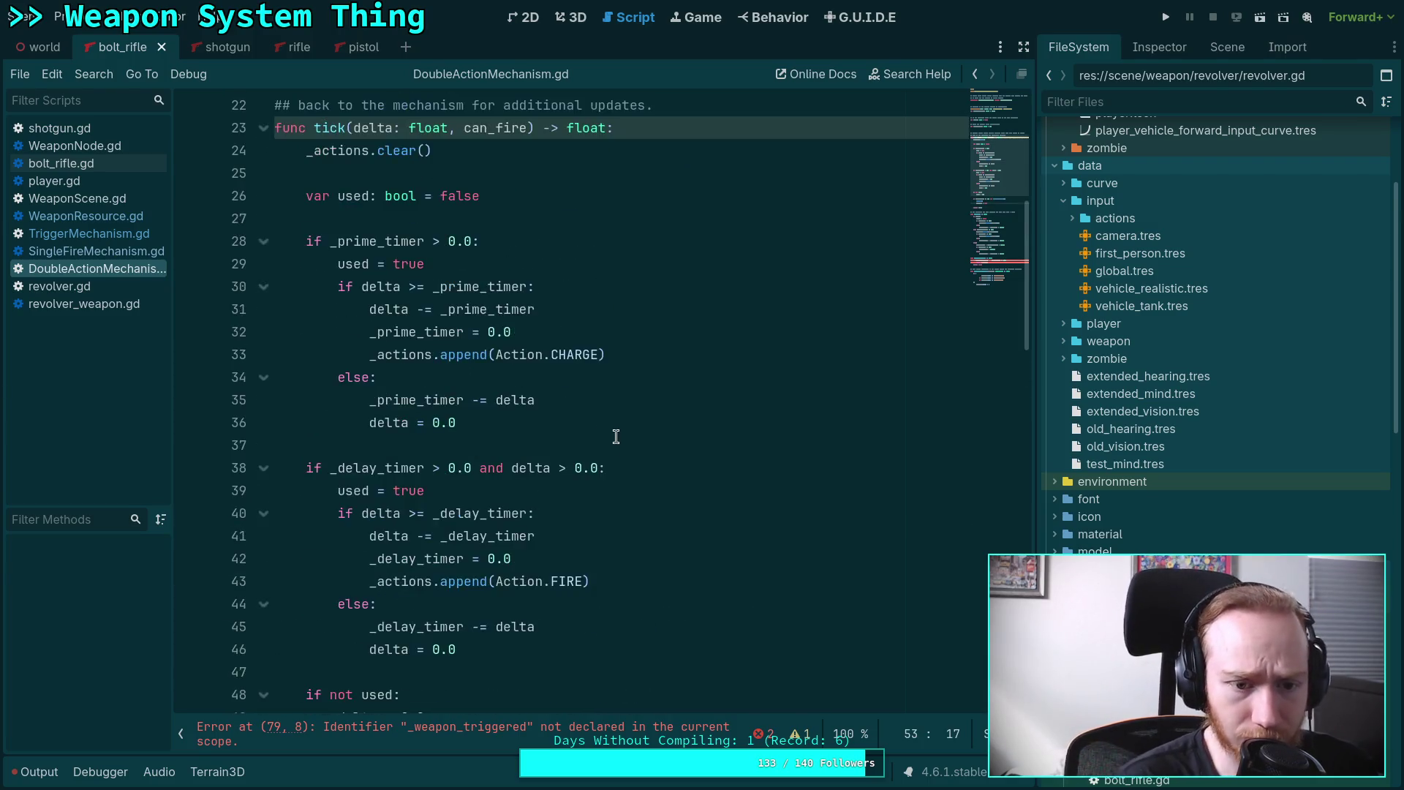
pyautogui.scroll(-3, 600, 428)
pyautogui.scroll(2, 421, 383)
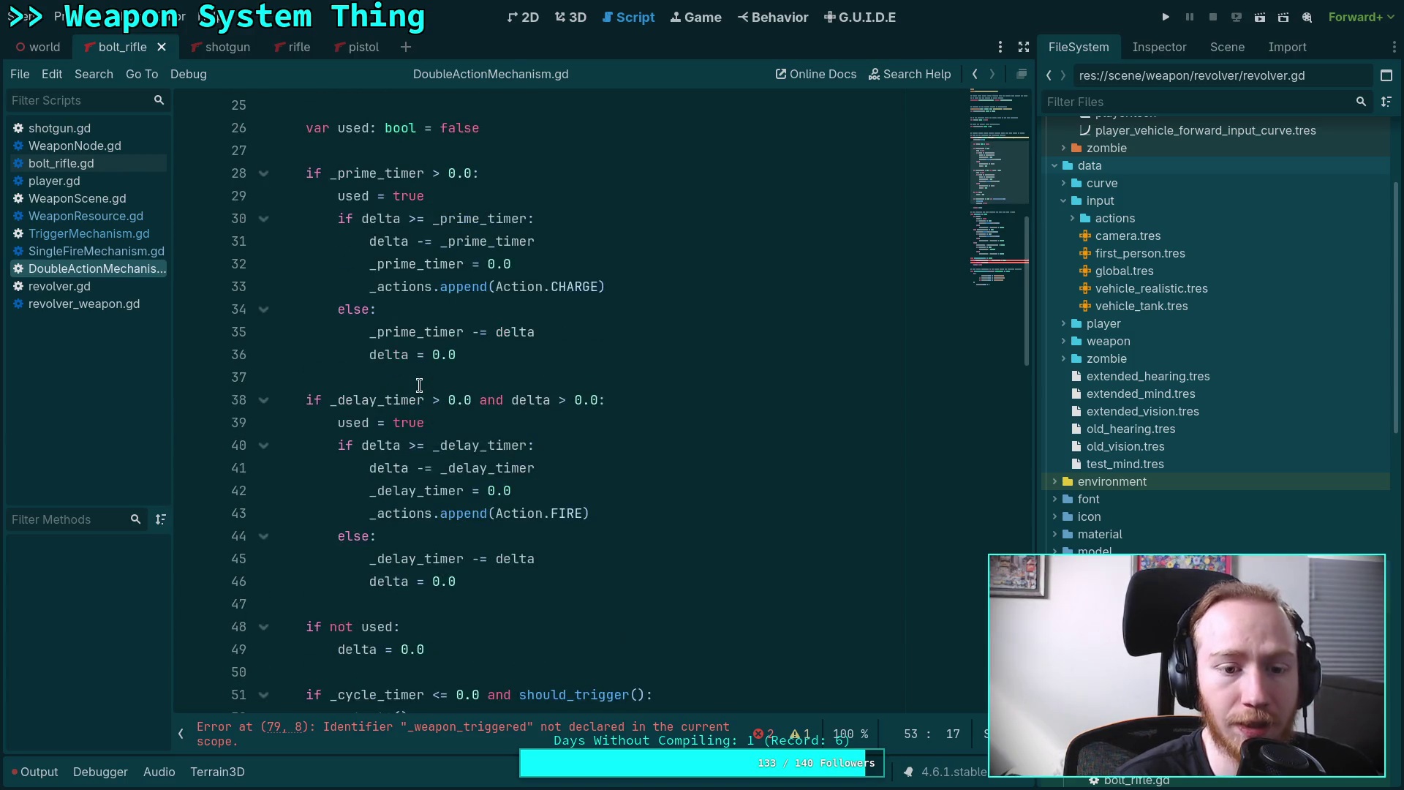
pyautogui.click(317, 402)
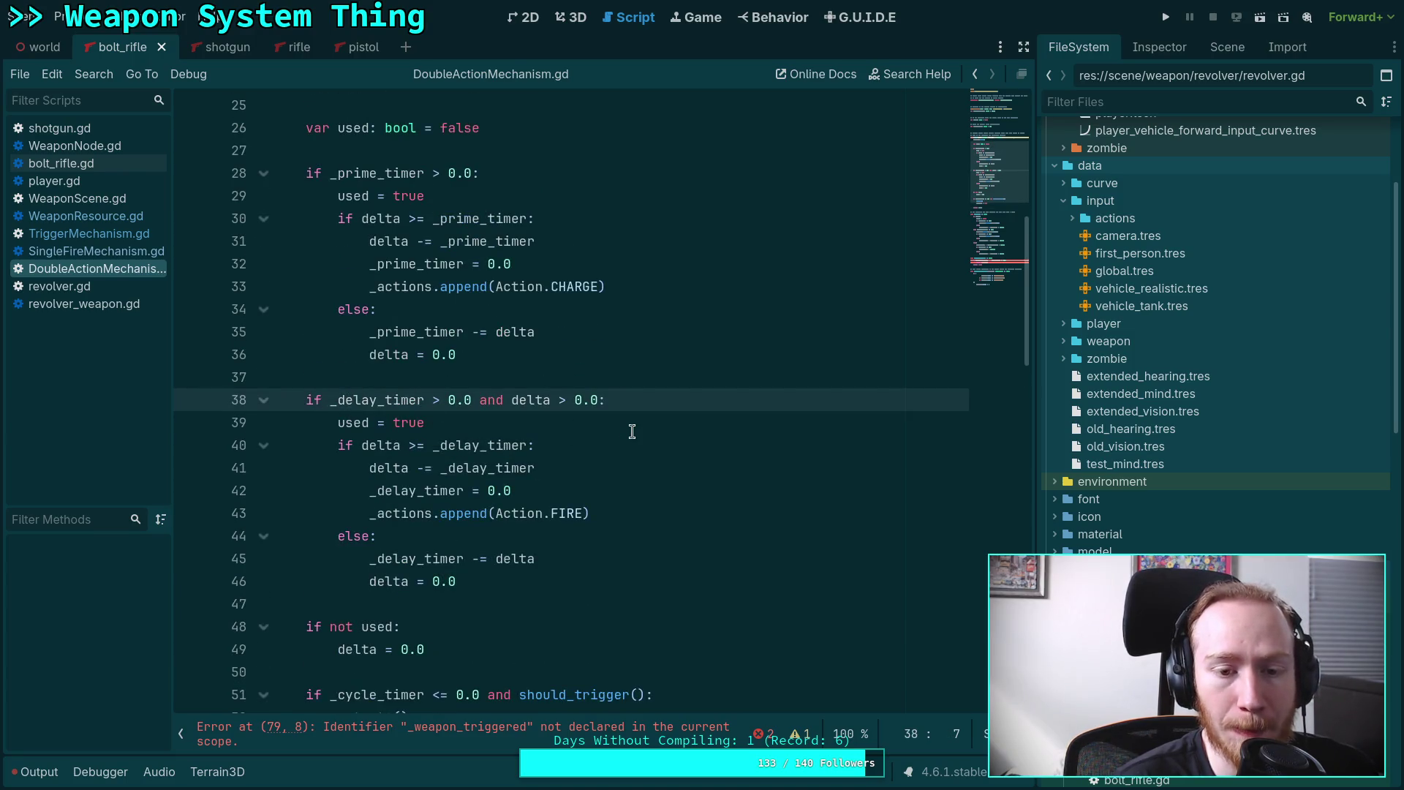
pyautogui.scroll(2, 621, 411)
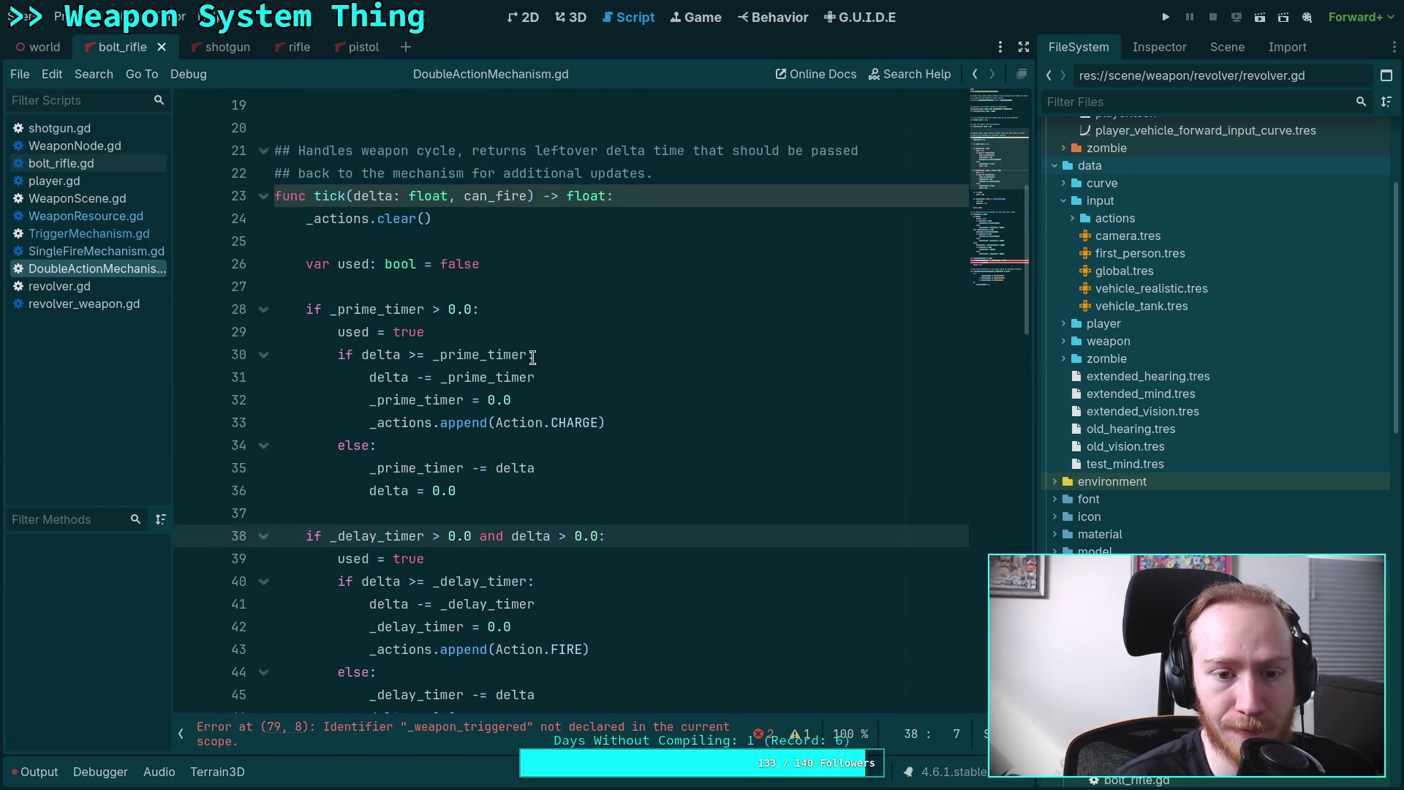
pyautogui.doubleClick(393, 309)
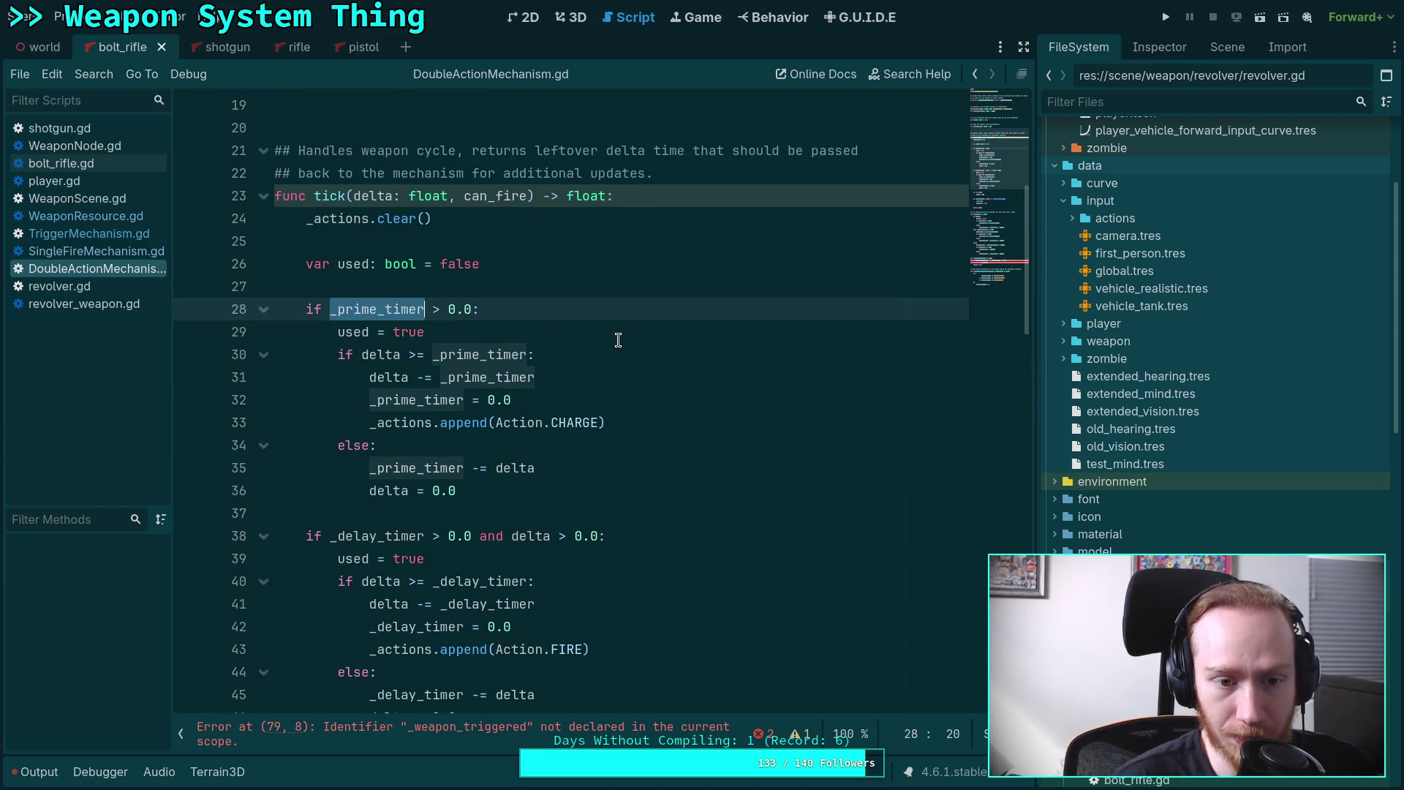
pyautogui.scroll(-1, 573, 335)
pyautogui.moveTo(354, 286)
pyautogui.mouseDown()
pyautogui.moveTo(512, 333)
pyautogui.moveTo(515, 418)
pyautogui.mouseUp()
pyautogui.scroll(-2, 368, 356)
pyautogui.scroll(2, 368, 356)
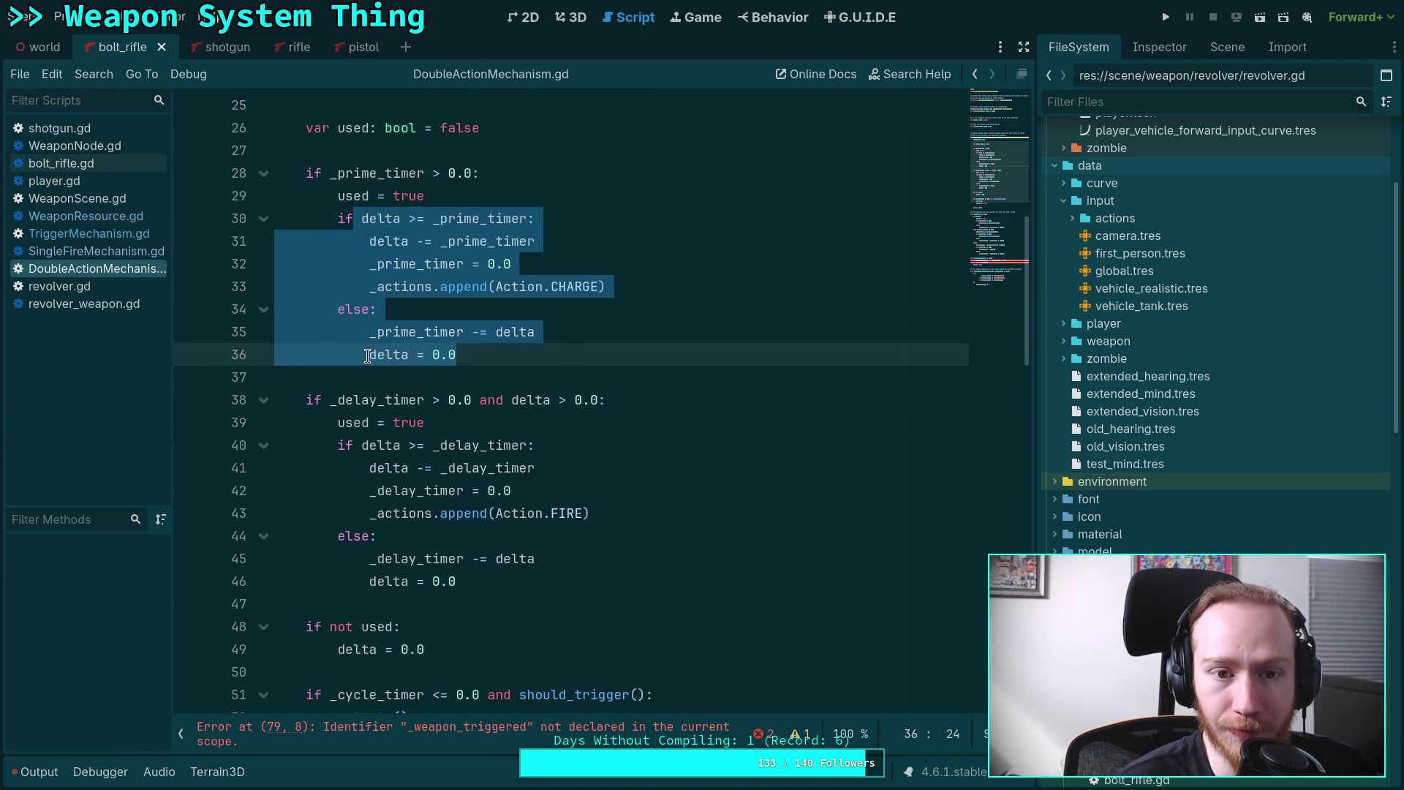
# Type tick's can_fire parameter as ': bool', then switch to TriggerMechanism.gd.
pyautogui.click(521, 128)
pyautogui.write(': bool) -> float:')
pyautogui.click(541, 399)
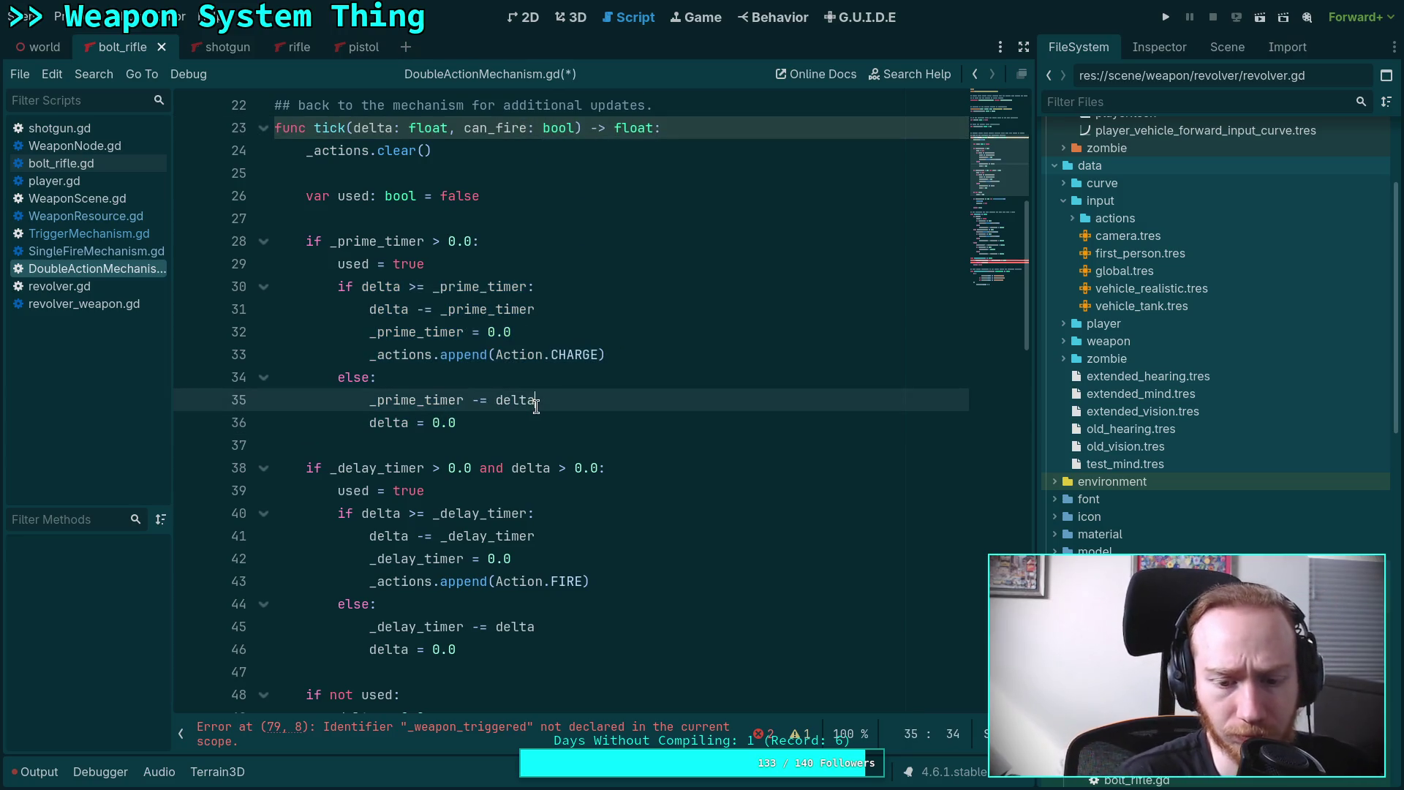
pyautogui.scroll(7, 540, 395)
pyautogui.scroll(-20, 545, 393)
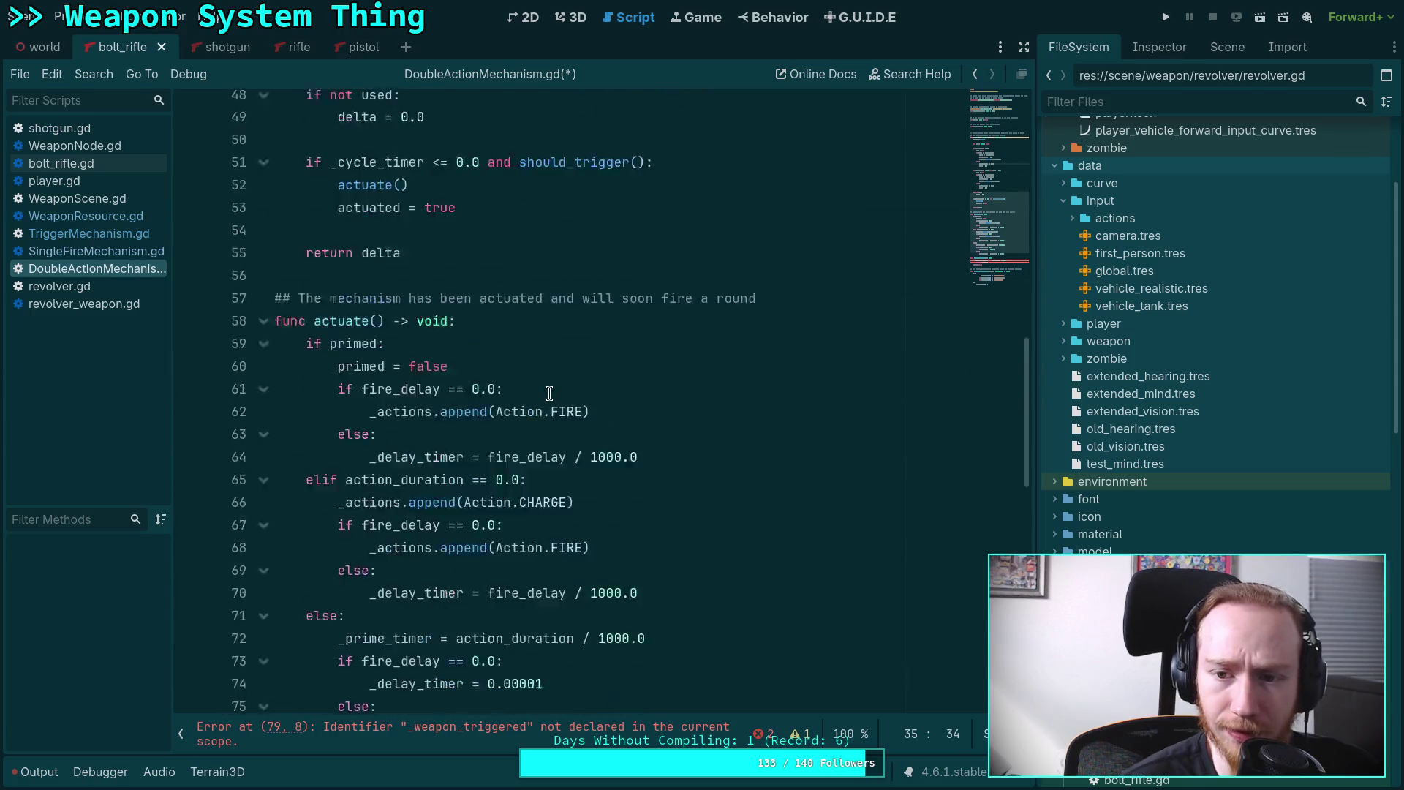
pyautogui.scroll(3, 546, 393)
pyautogui.click(128, 240)
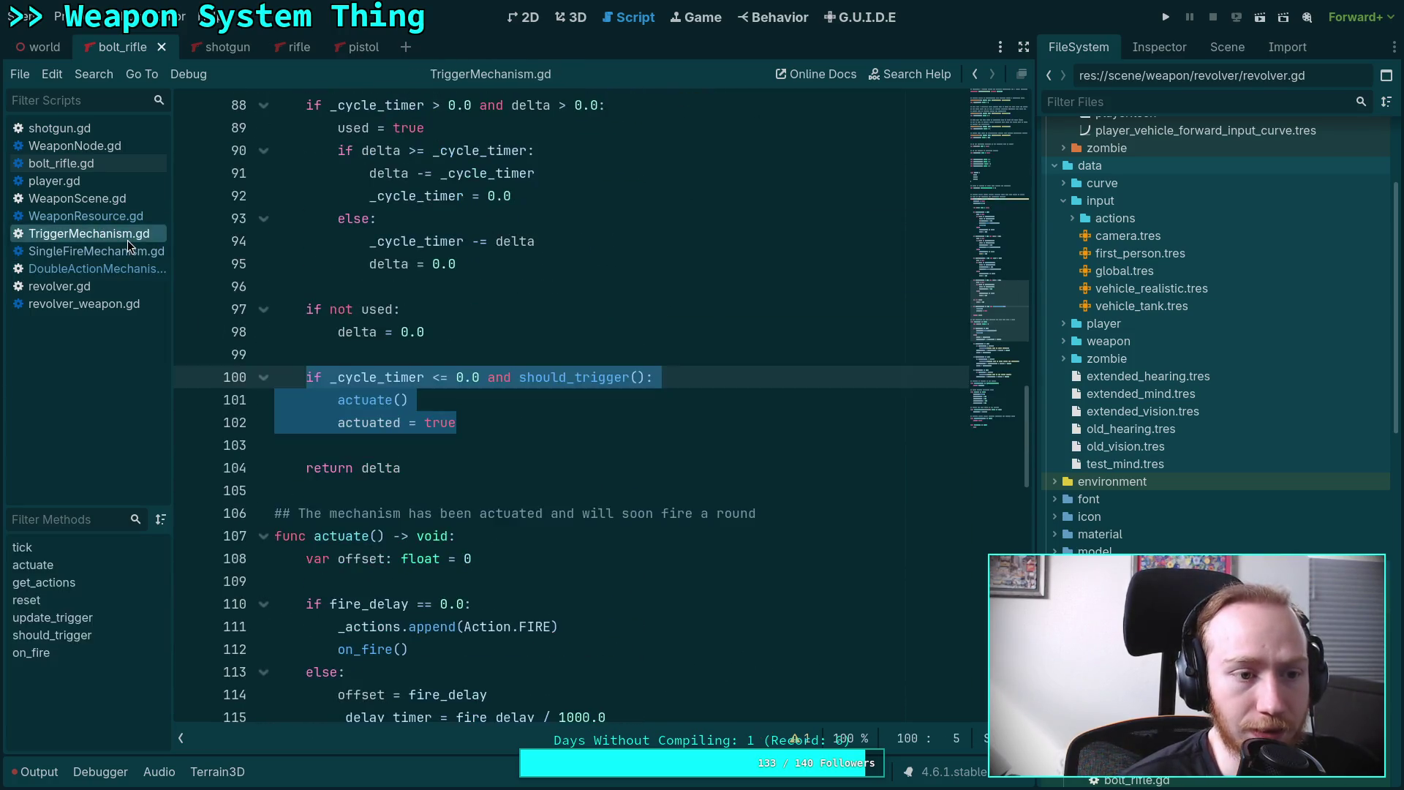
# Glance at SingleFireMechanism.gd, then select DoubleActionMechanism.gd's erroring lines 79–80.
pyautogui.click(125, 250)
pyautogui.scroll(5, 477, 389)
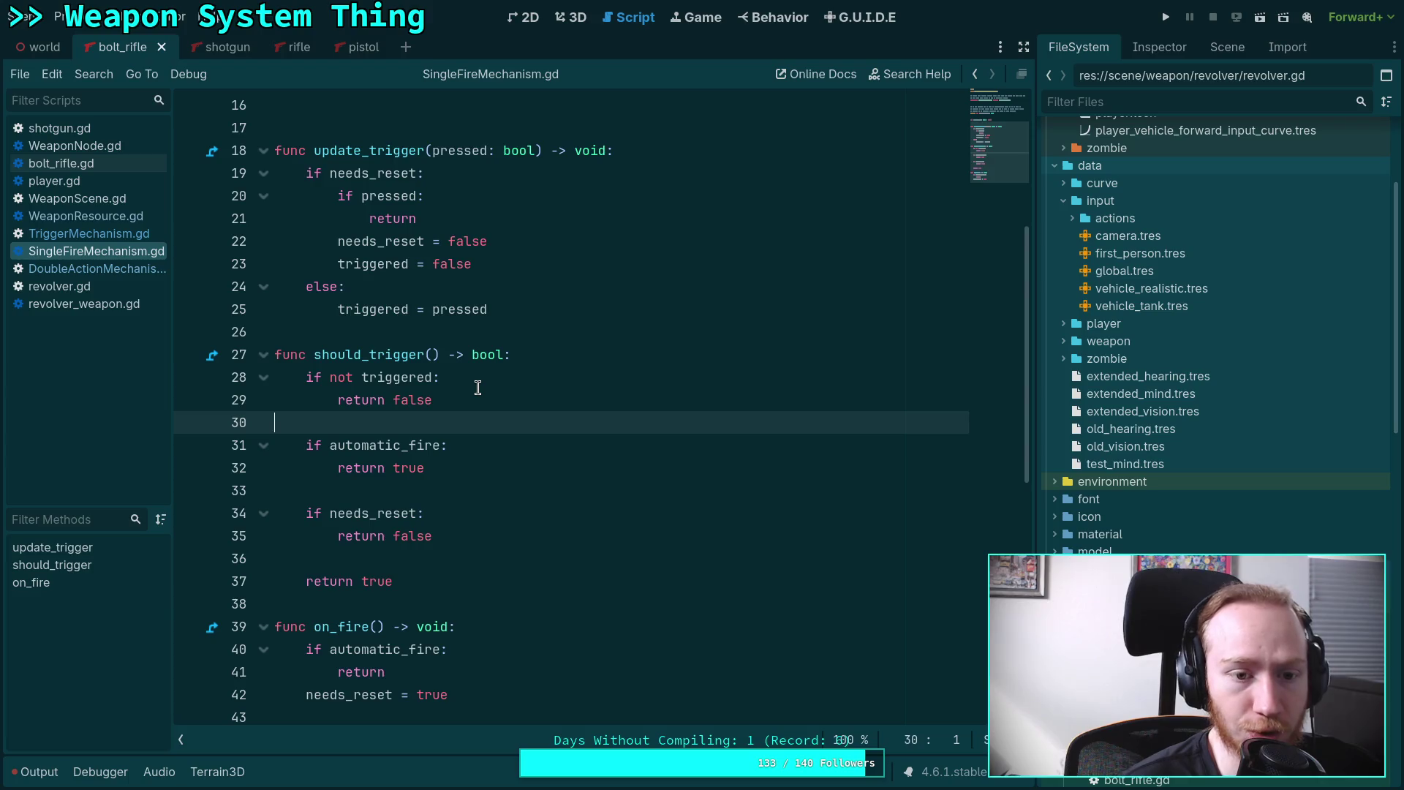
pyautogui.click(68, 266)
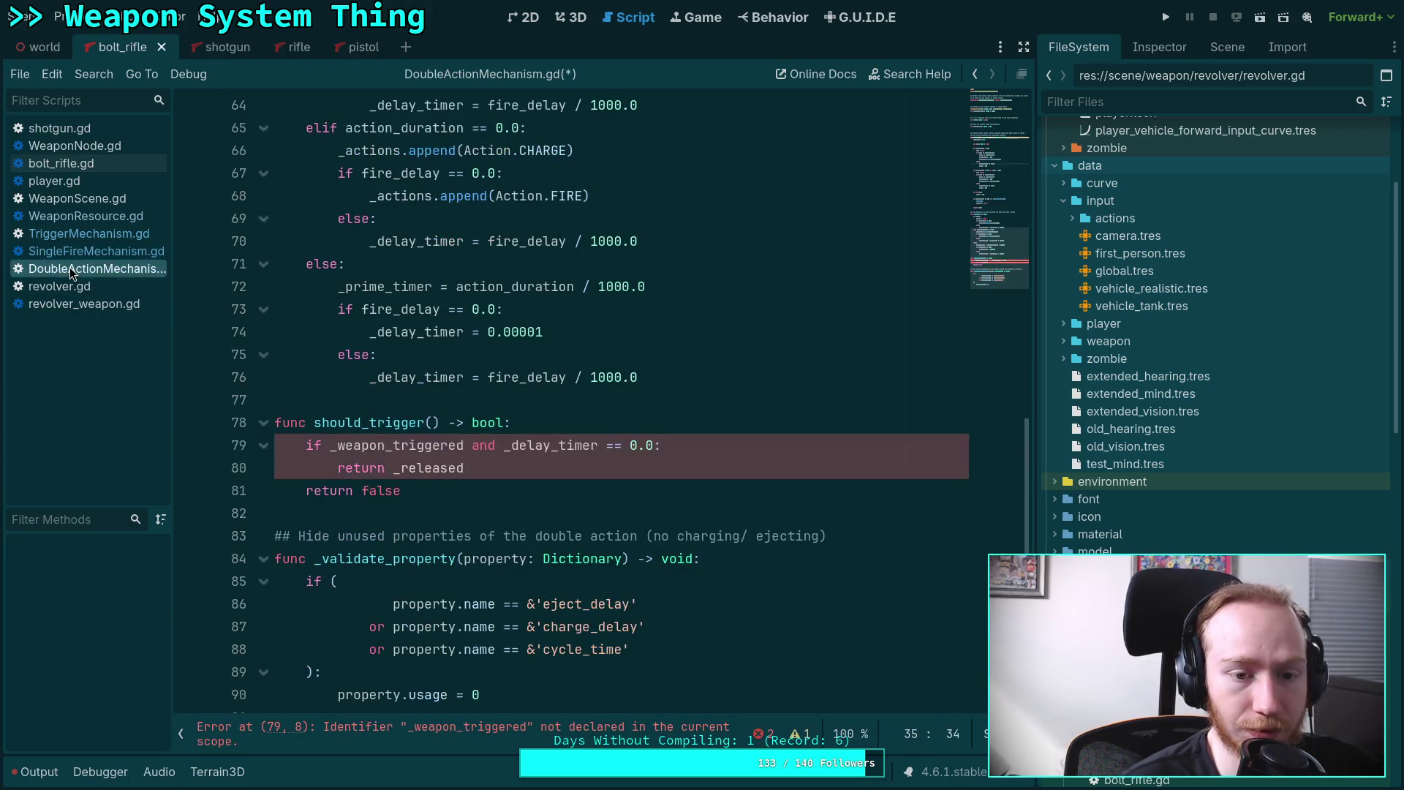
pyautogui.click(461, 470)
pyautogui.hotkey('shift', 'Up')
pyautogui.hotkey('shift', 'Home')
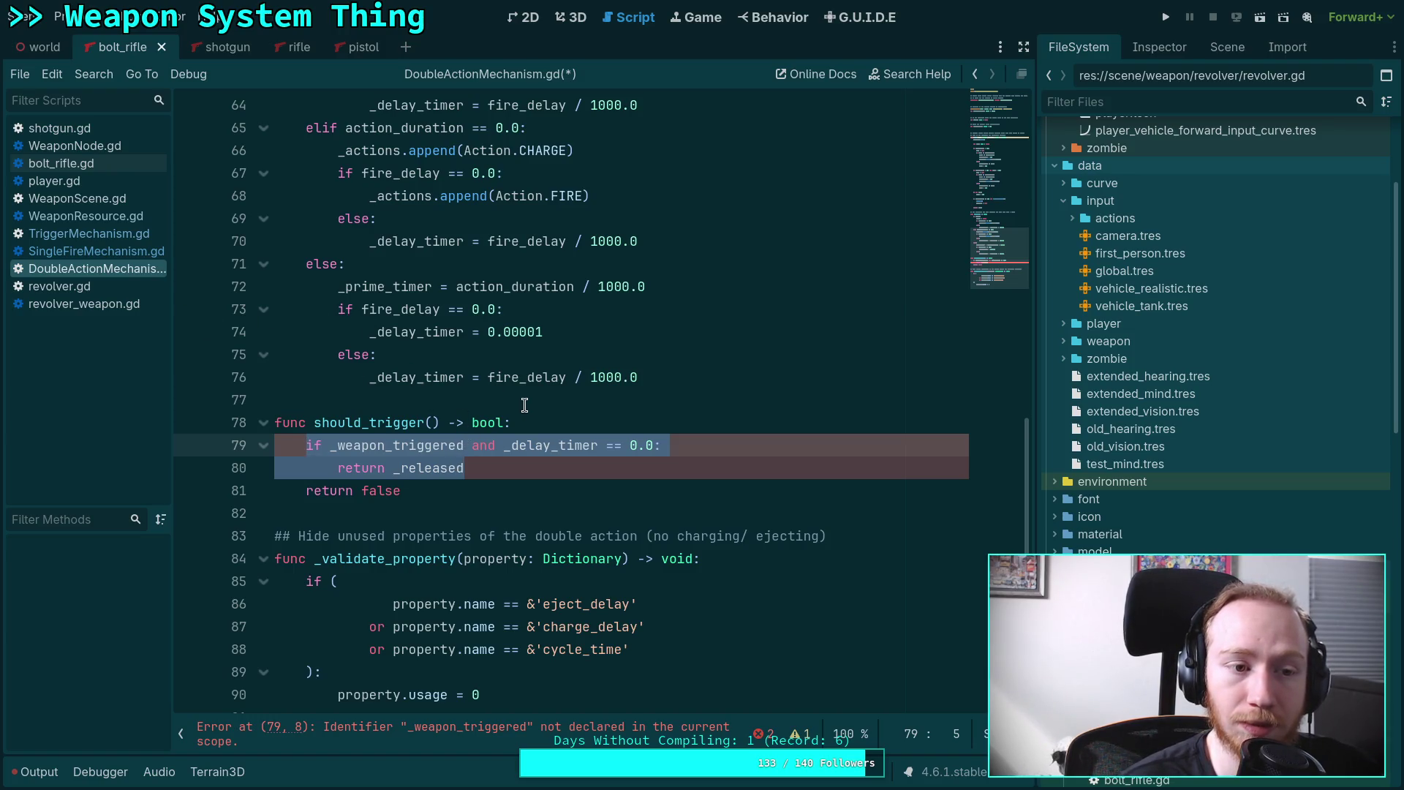
# Read through SingleFireMechanism.gd's trigger code.
pyautogui.click(85, 252)
pyautogui.scroll(-2, 289, 345)
pyautogui.moveTo(496, 563)
pyautogui.mouseDown()
pyautogui.moveTo(332, 400)
pyautogui.moveTo(258, 400)
pyautogui.moveTo(270, 151)
pyautogui.mouseUp()
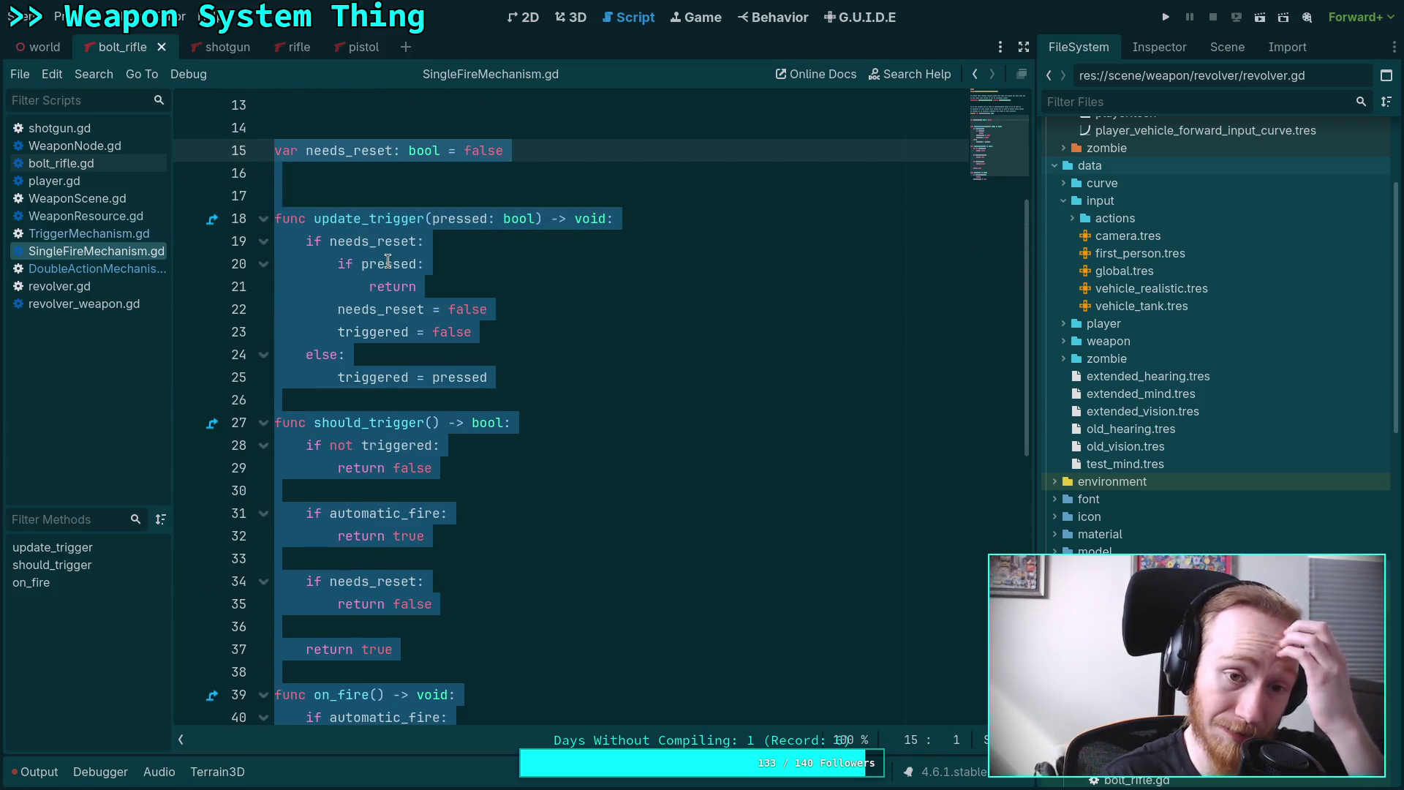
pyautogui.click(354, 400)
pyautogui.scroll(4, 441, 384)
pyautogui.scroll(1, 441, 384)
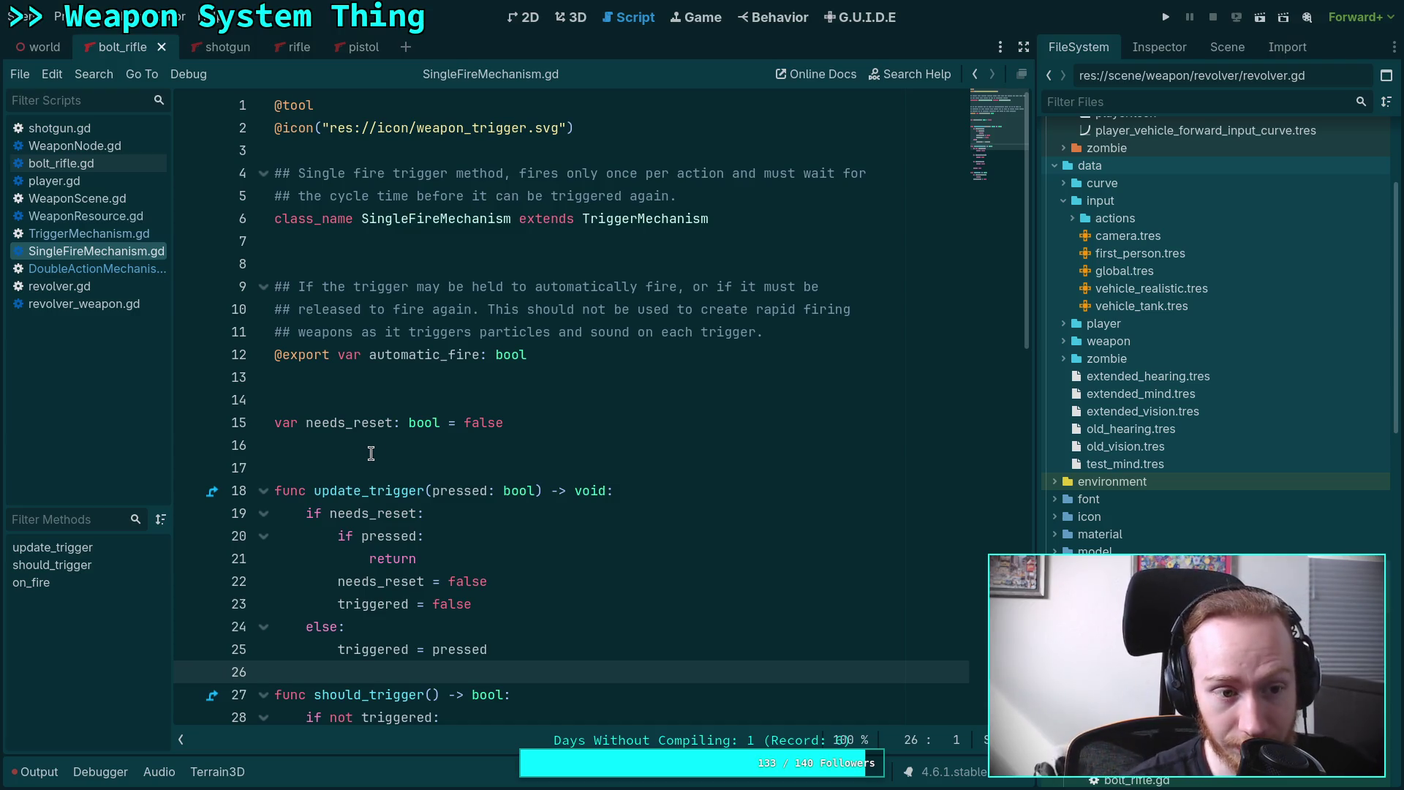
pyautogui.scroll(-4, 386, 446)
pyautogui.scroll(-2, 386, 446)
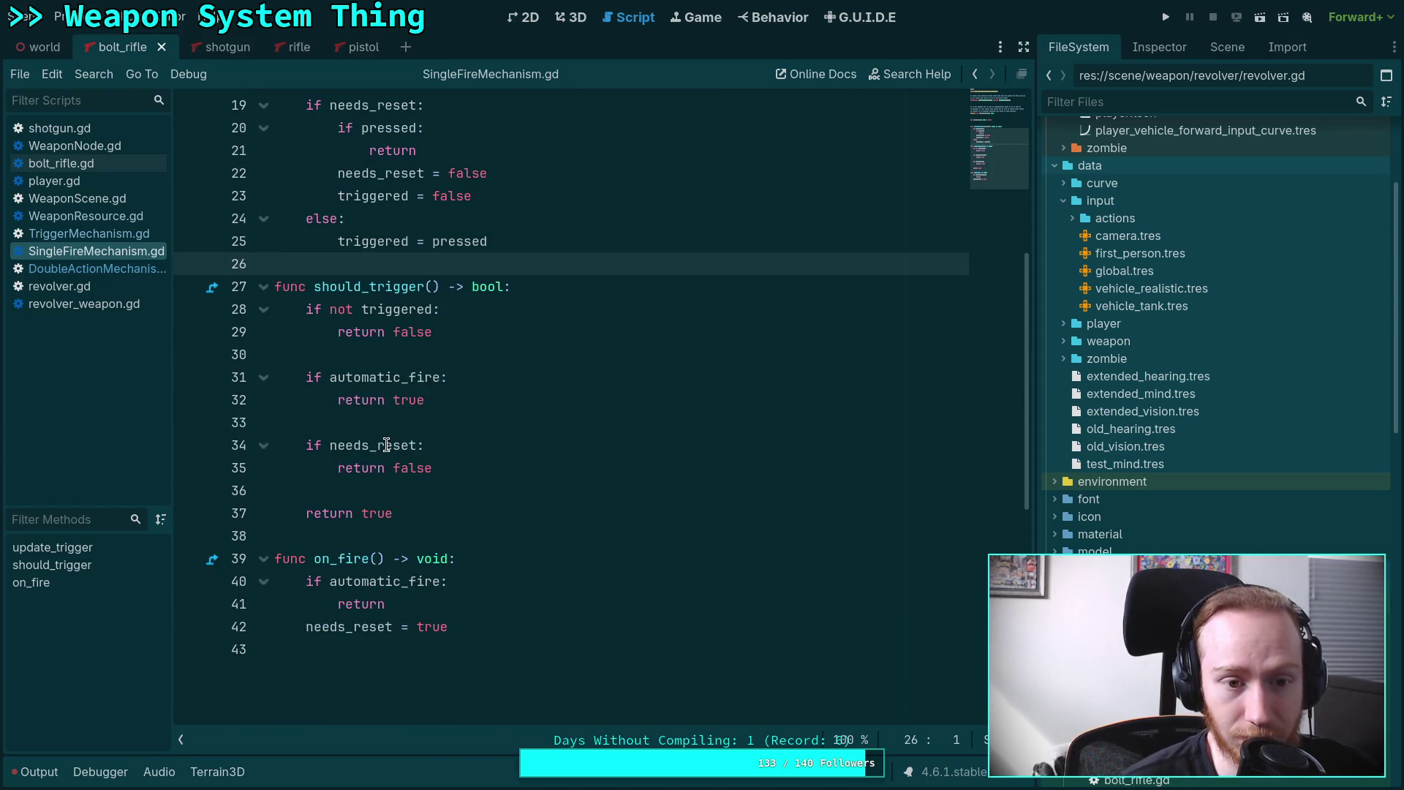
pyautogui.moveTo(449, 626)
pyautogui.mouseDown()
pyautogui.moveTo(333, 492)
pyautogui.moveTo(352, 482)
pyautogui.moveTo(329, 512)
pyautogui.moveTo(307, 242)
pyautogui.moveTo(277, 218)
pyautogui.mouseUp()
pyautogui.scroll(-2, 486, 436)
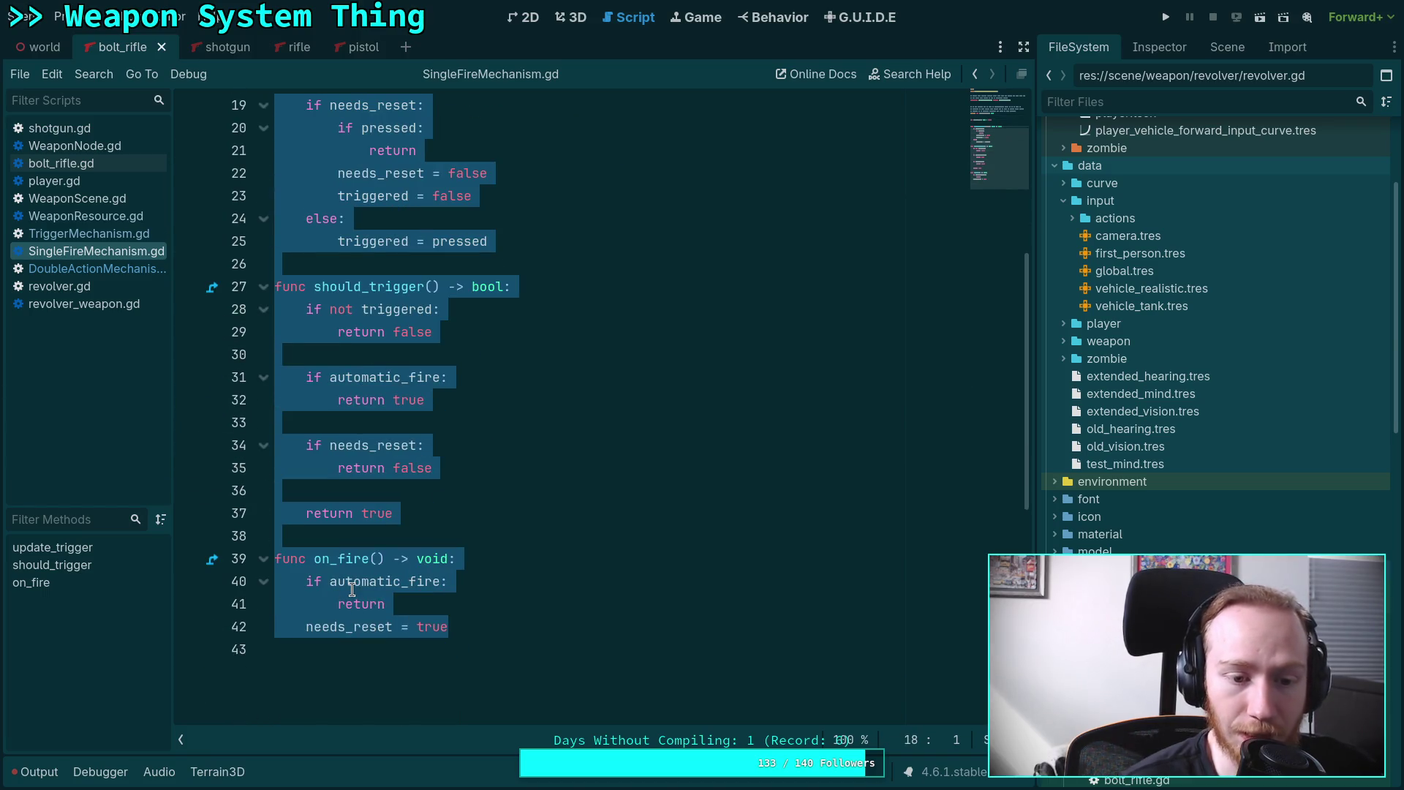
pyautogui.moveTo(368, 583)
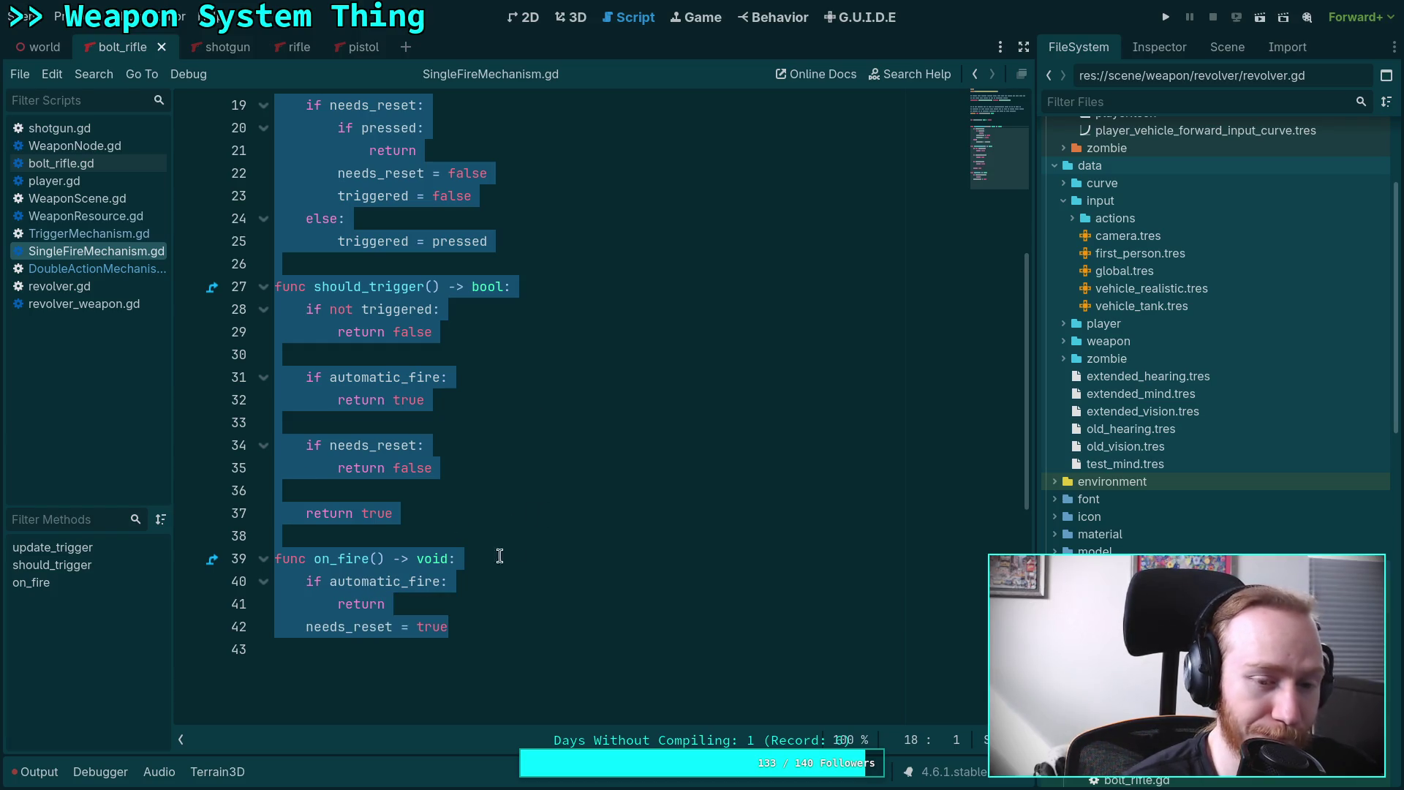
pyautogui.scroll(2, 395, 519)
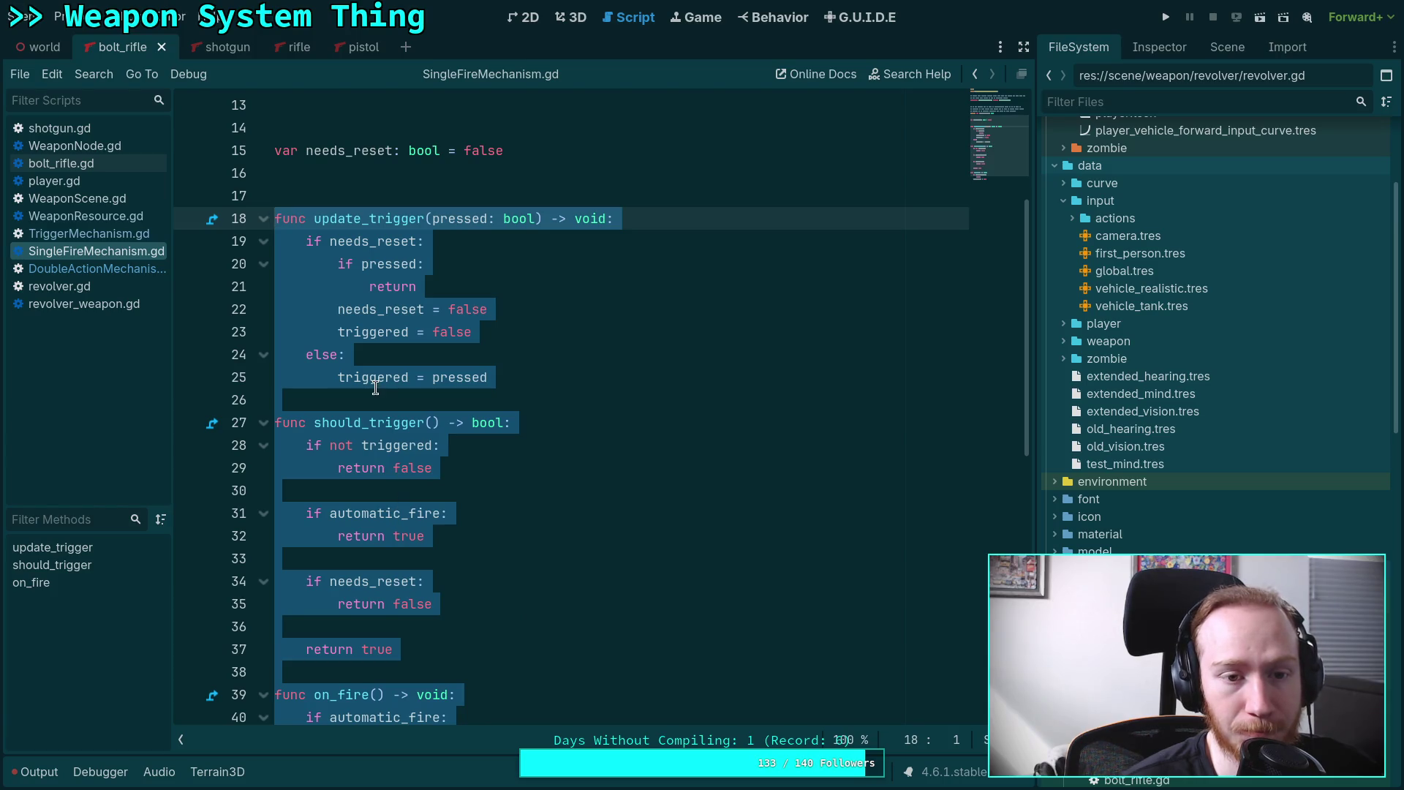
pyautogui.scroll(2, 347, 307)
# Copy lines 15–42, from needs_reset through the end of on_fire.
pyautogui.click(276, 288)
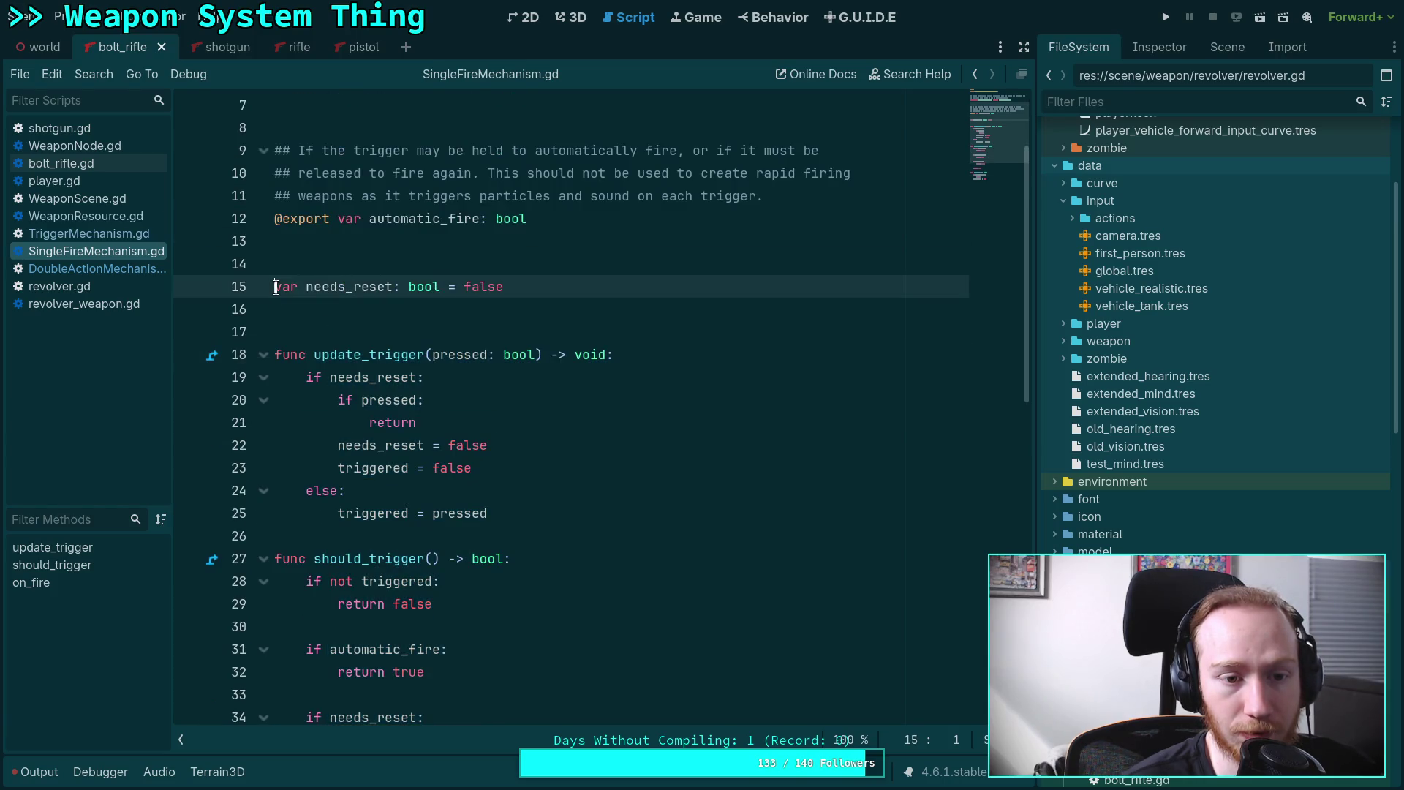
pyautogui.moveTo(275, 287)
pyautogui.mouseDown()
pyautogui.moveTo(424, 402)
pyautogui.moveTo(468, 417)
pyautogui.moveTo(453, 446)
pyautogui.moveTo(472, 549)
pyautogui.mouseUp()
pyautogui.click(477, 547)
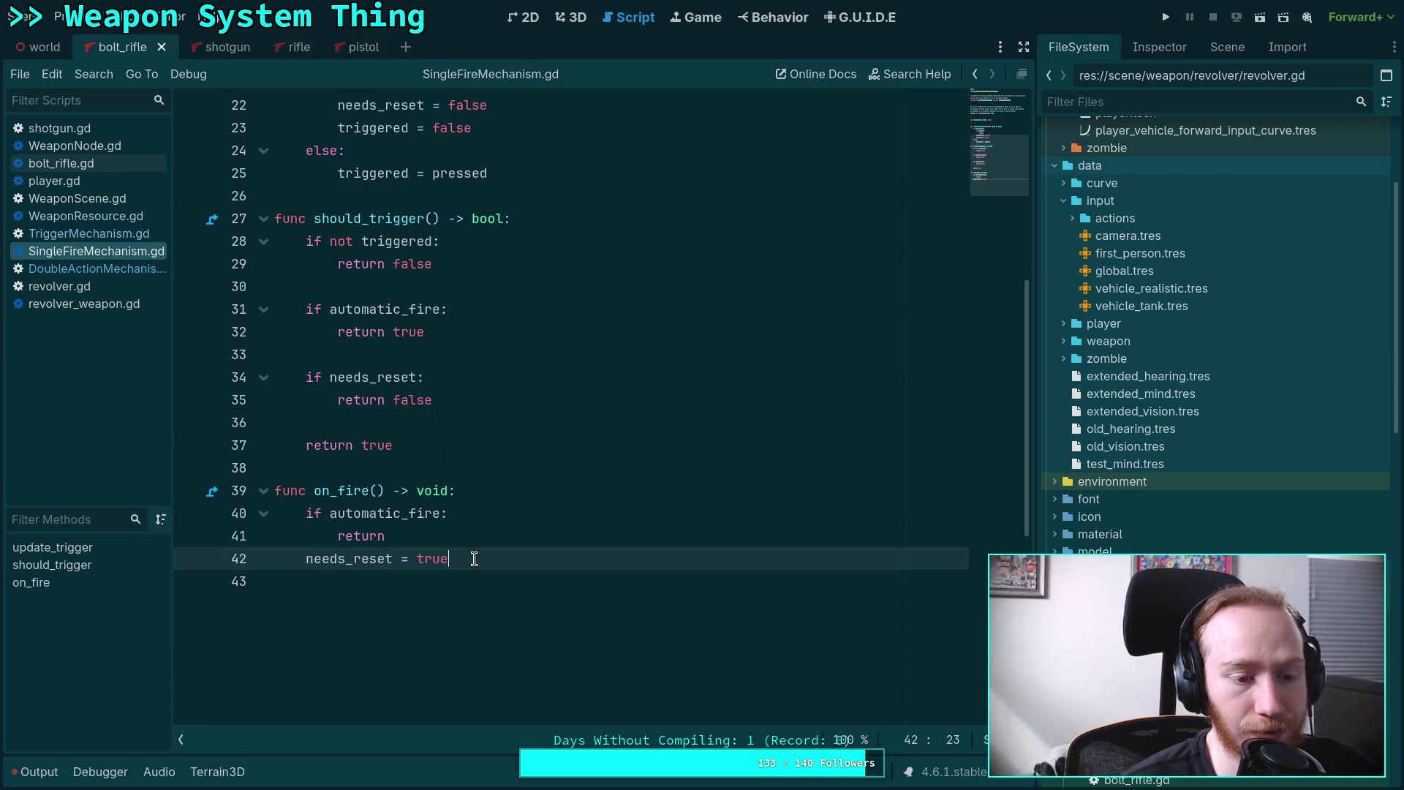
pyautogui.moveTo(474, 558)
pyautogui.mouseDown()
pyautogui.moveTo(454, 489)
pyautogui.moveTo(385, 410)
pyautogui.moveTo(314, 400)
pyautogui.moveTo(216, 212)
pyautogui.mouseUp()
pyautogui.rightClick(403, 223)
pyautogui.click(419, 271)
# Paste the copied trigger code below the primed variable in DoubleActionMechanism.gd.
pyautogui.click(95, 268)
pyautogui.scroll(15, 316, 314)
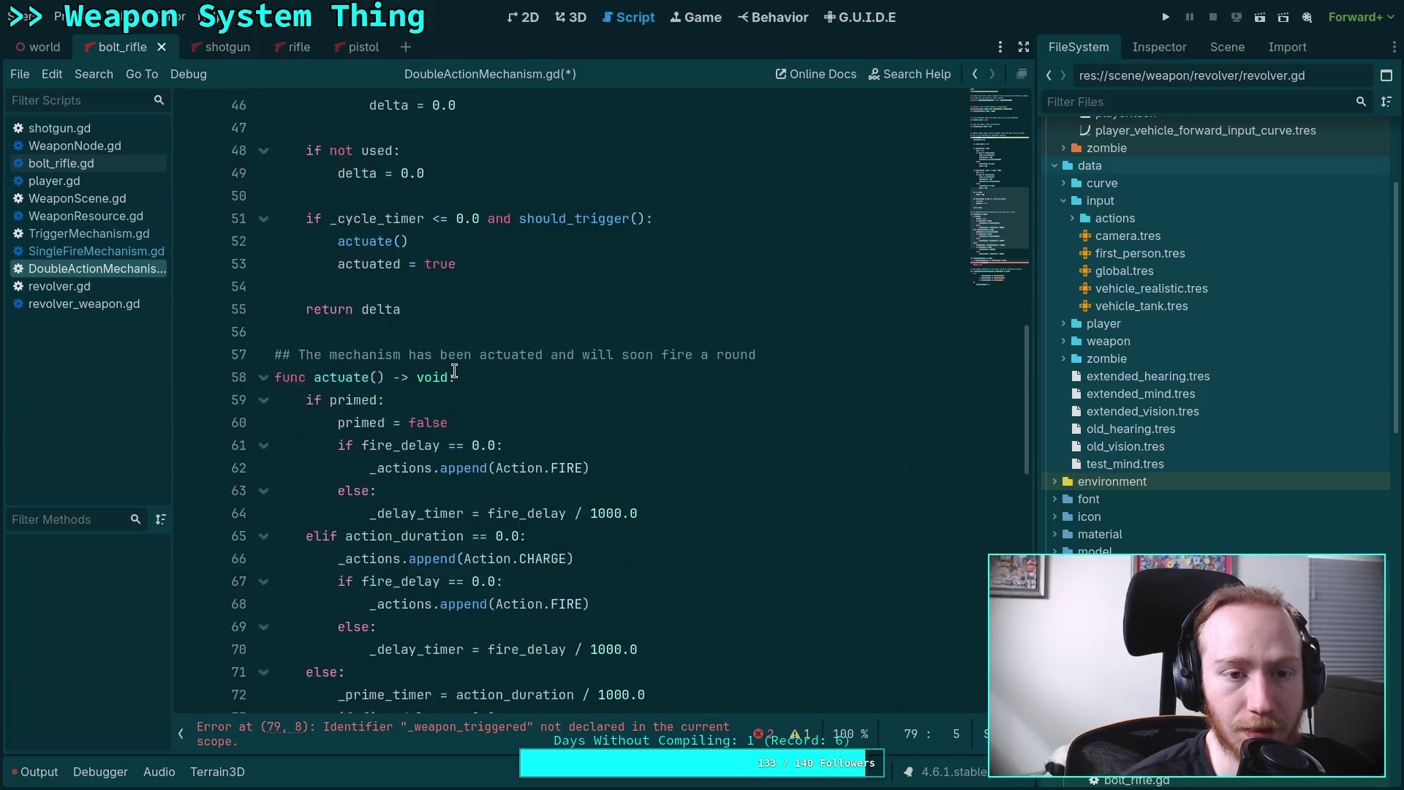
pyautogui.scroll(3, 493, 308)
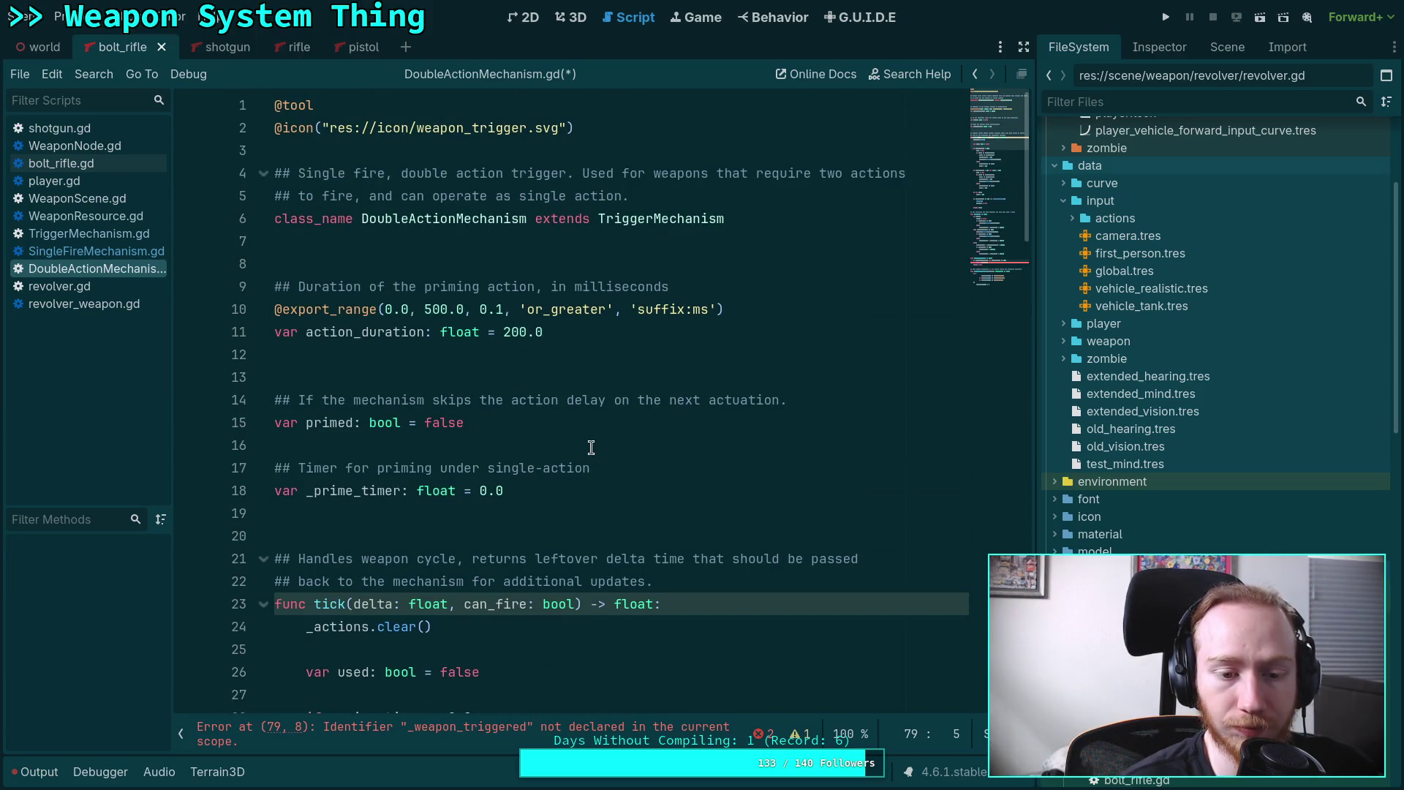
pyautogui.click(538, 512)
pyautogui.press('Up')
pyautogui.press('Up')
pyautogui.press('Return')
pyautogui.press('Return')
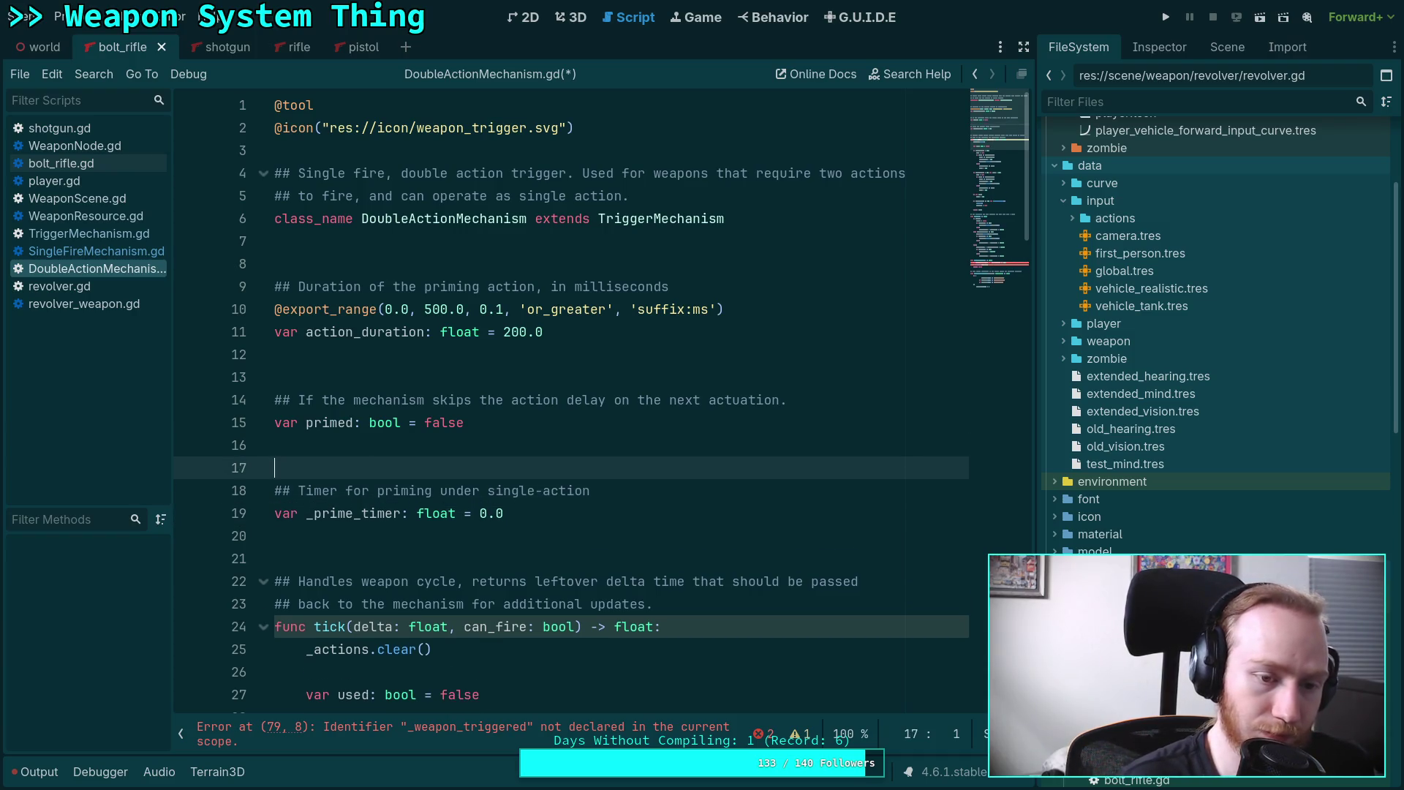
pyautogui.hotkey('ctrl', 'v')
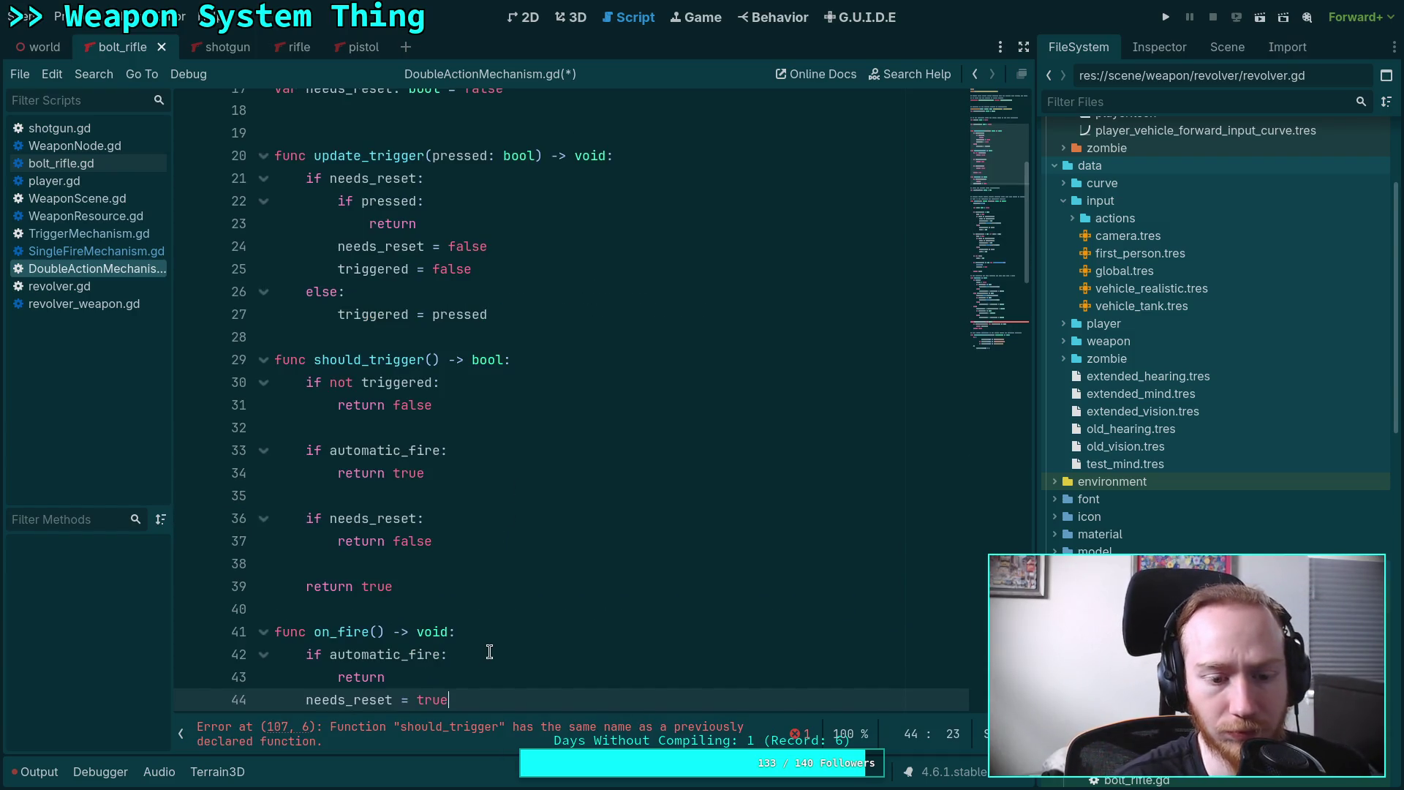
# Keep only needs_reset, documented with '## Must release the trigger to actuate again'.
pyautogui.scroll(-1, 489, 649)
pyautogui.moveTo(466, 629)
pyautogui.mouseDown()
pyautogui.moveTo(398, 493)
pyautogui.moveTo(307, 408)
pyautogui.moveTo(244, 397)
pyautogui.mouseUp()
pyautogui.press('BackSpace')
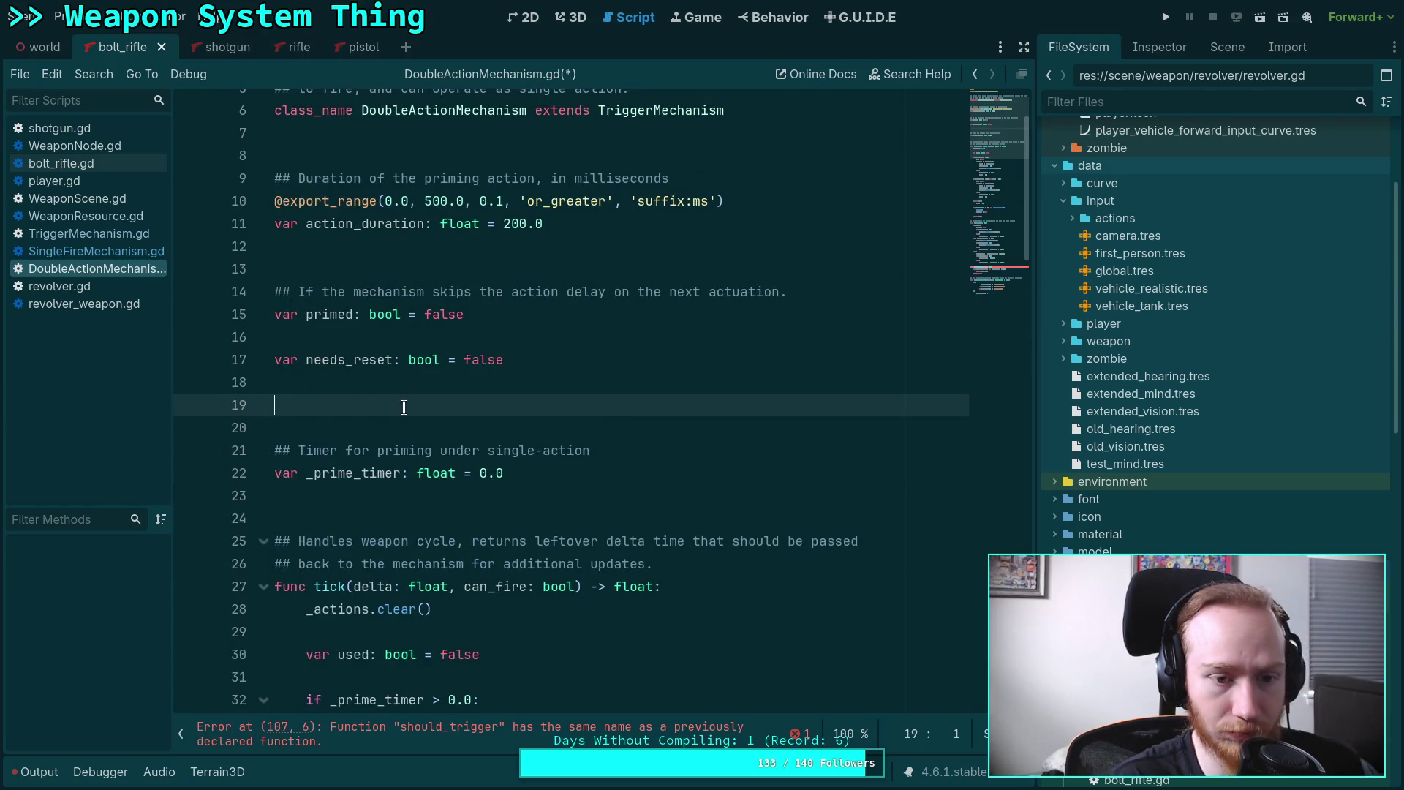
pyautogui.press('BackSpace')
pyautogui.click(419, 347)
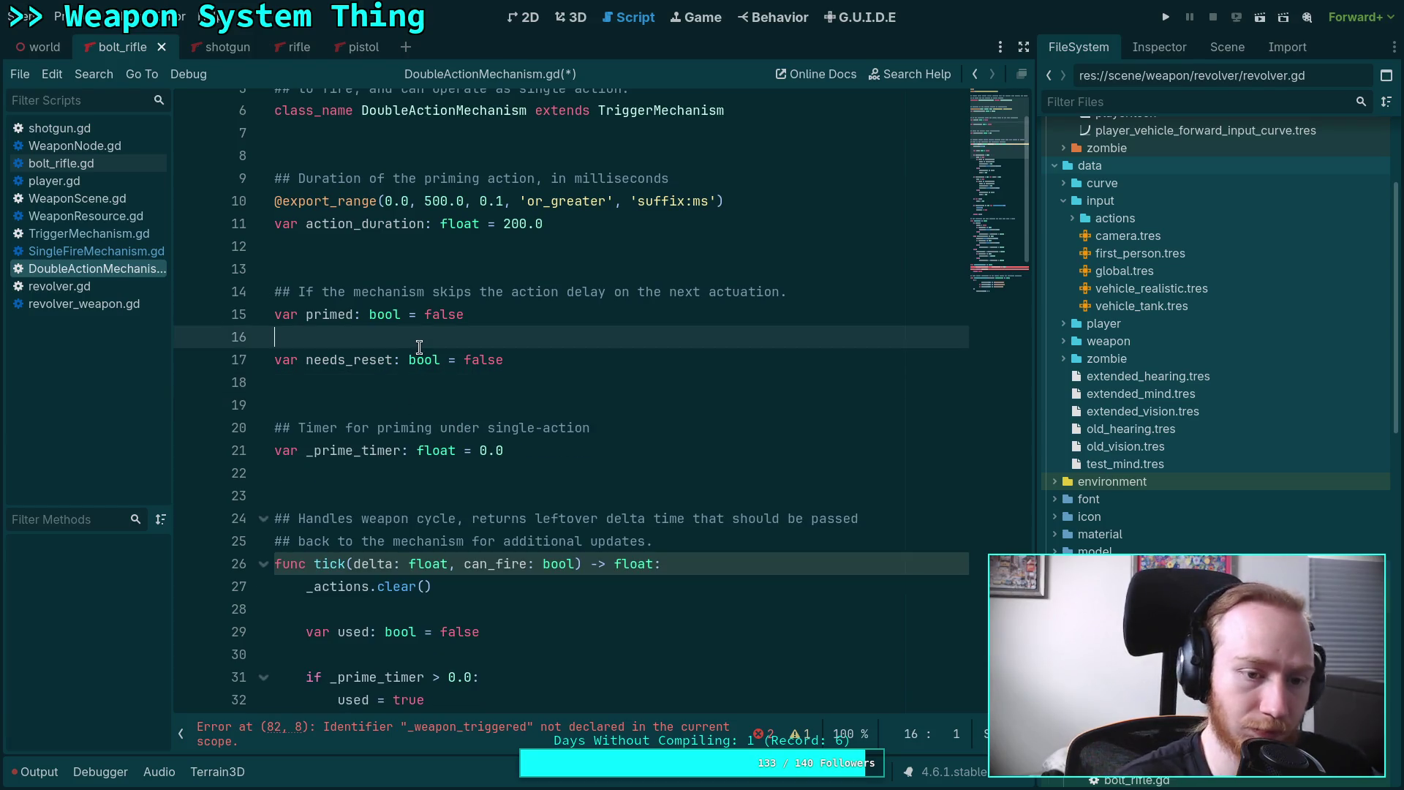
pyautogui.press('Return')
pyautogui.write('## ne')
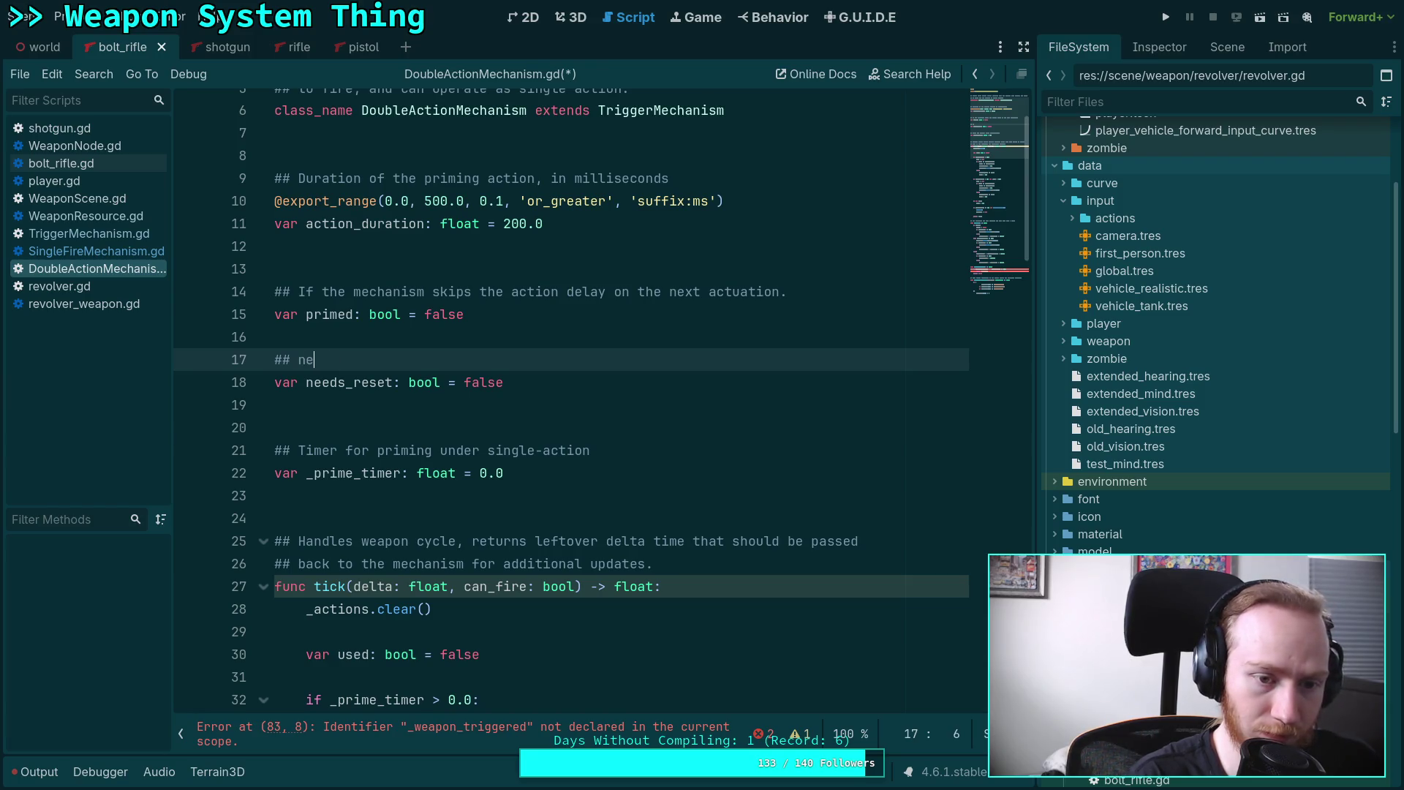
pyautogui.press('BackSpace')
pyautogui.press('BackSpace')
pyautogui.write('Must releas')
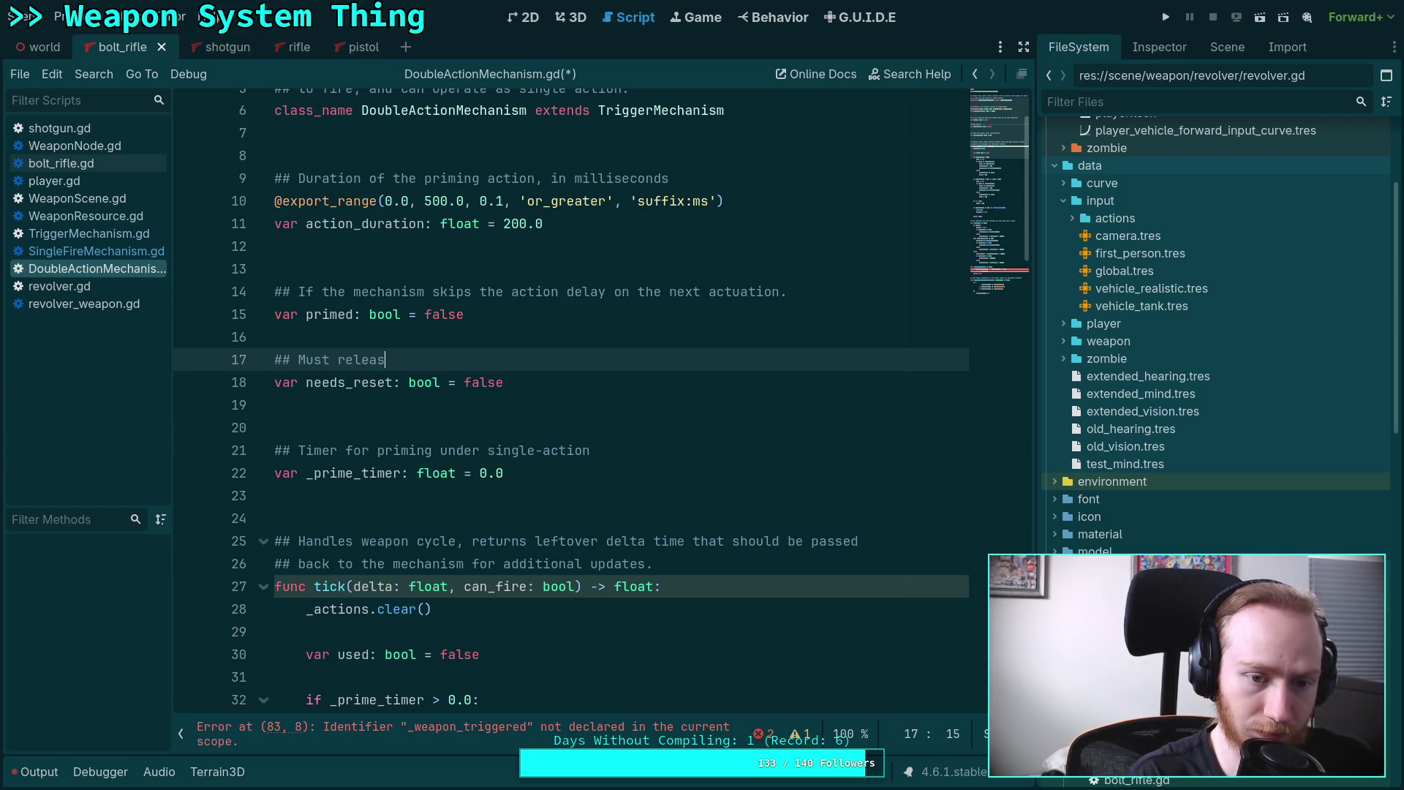
pyautogui.write('e the trigger')
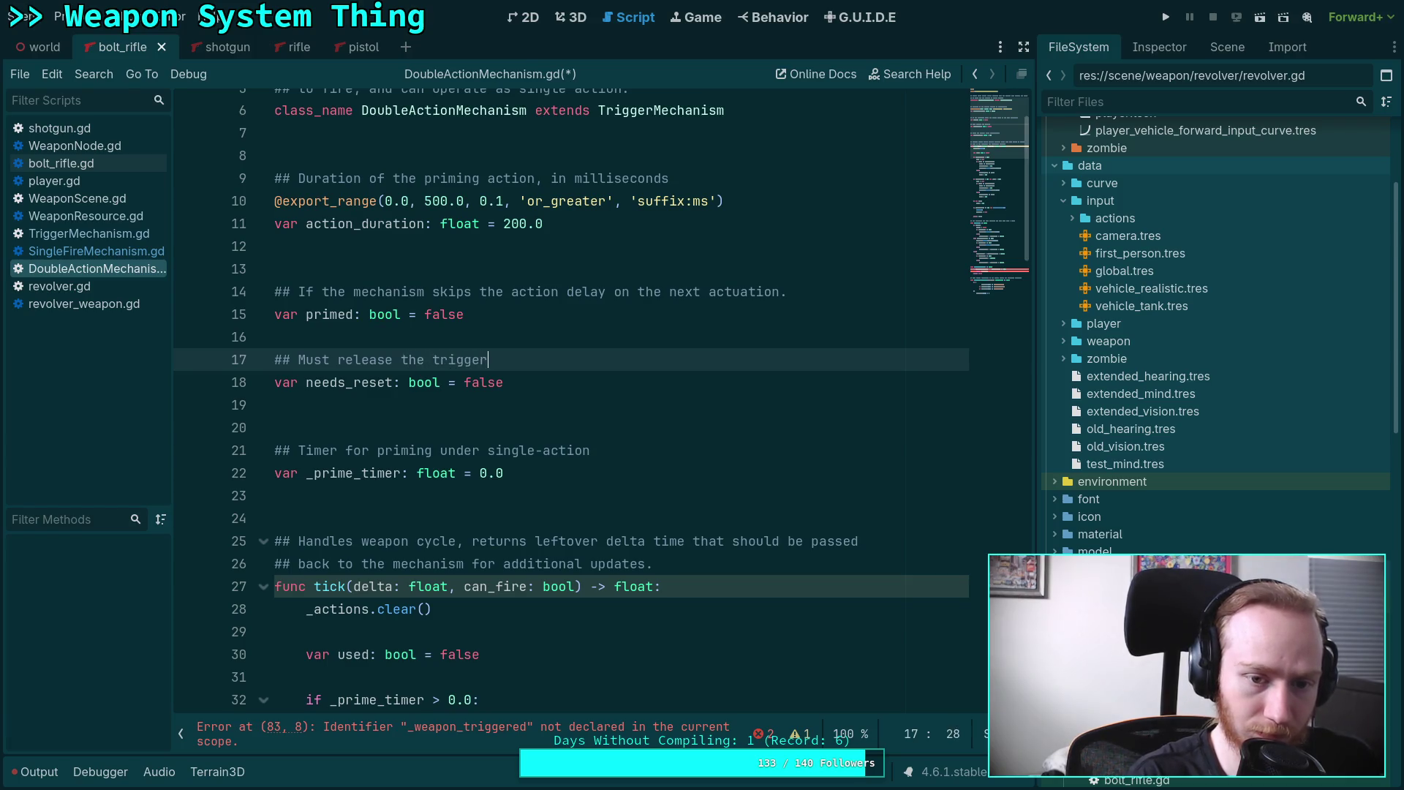
pyautogui.write(' to continue')
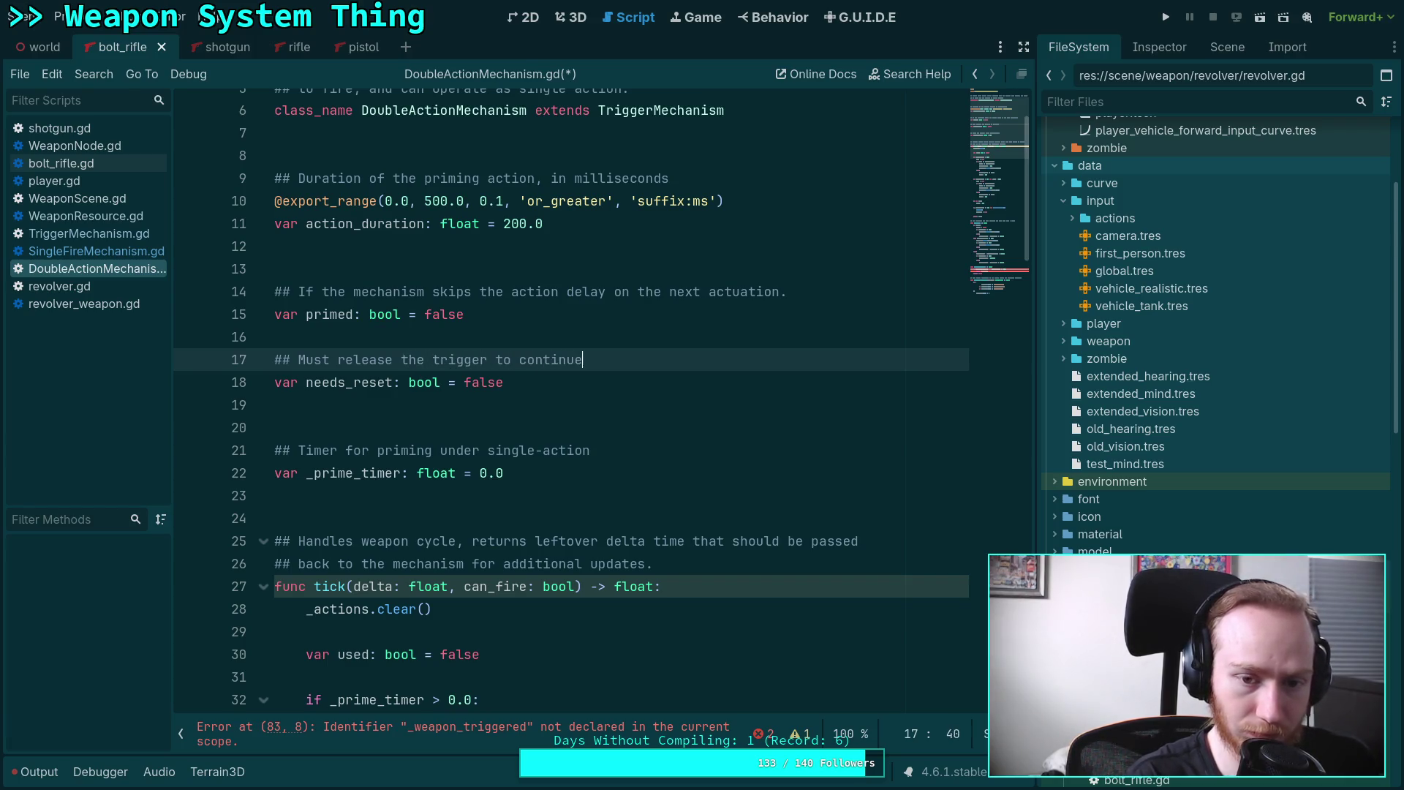
pyautogui.press('BackSpace')
pyautogui.press('BackSpace')
pyautogui.press('BackSpace')
pyautogui.press('BackSpace')
pyautogui.press('BackSpace')
pyautogui.press('BackSpace')
pyautogui.press('BackSpace')
pyautogui.press('BackSpace')
pyautogui.write('act')
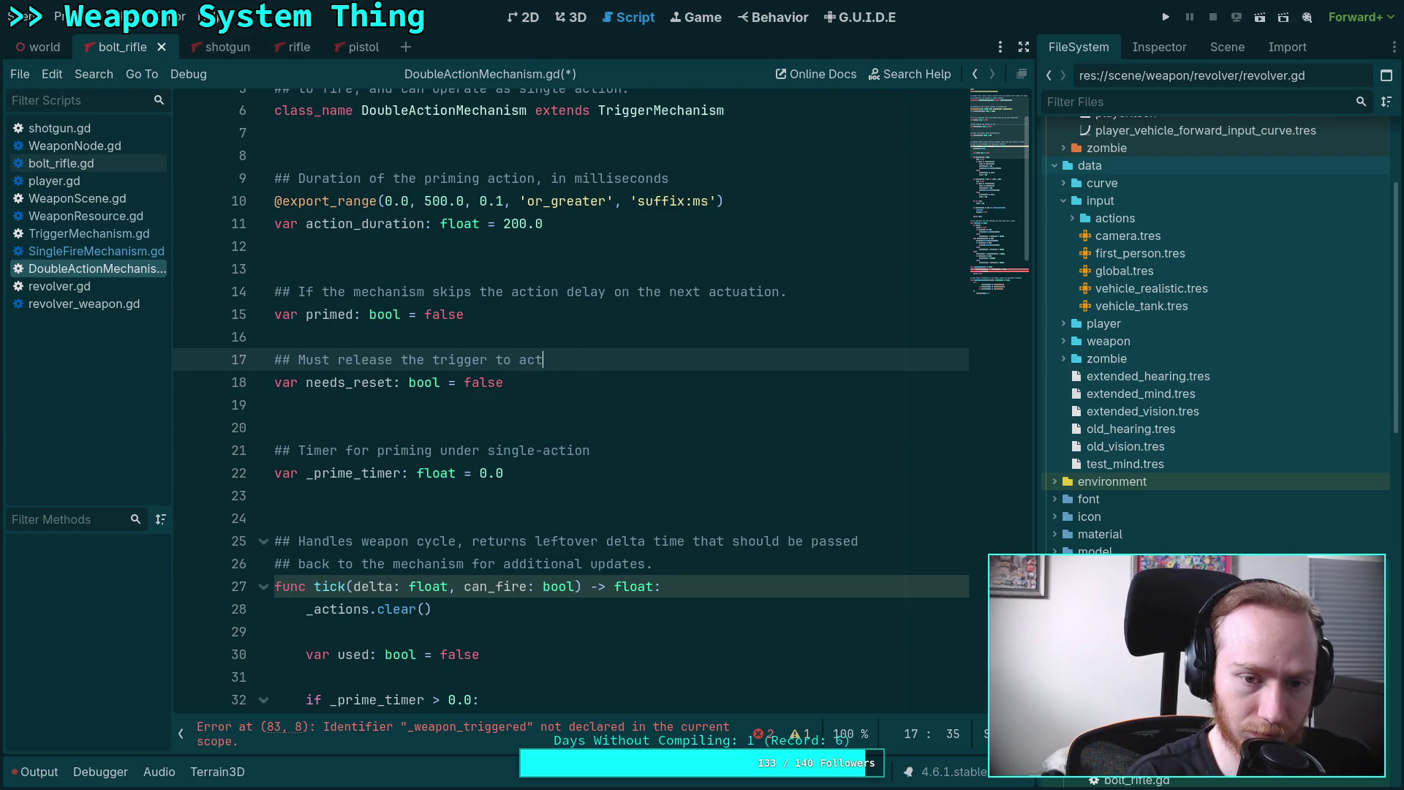
pyautogui.write('uate again')
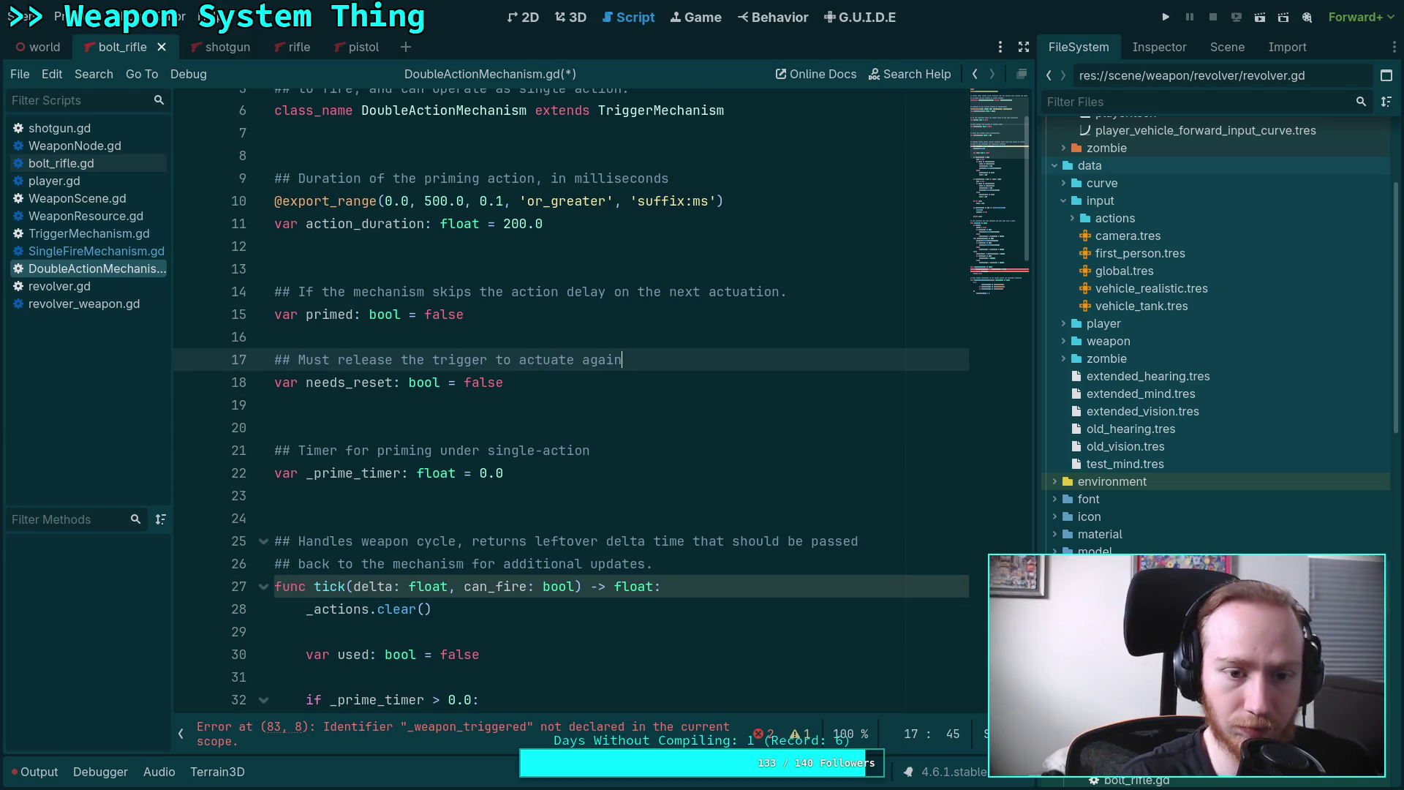
# Replace the old should_trigger function with the pasted trigger functions.
pyautogui.click(999, 172)
pyautogui.click(1016, 288)
pyautogui.scroll(4, 361, 484)
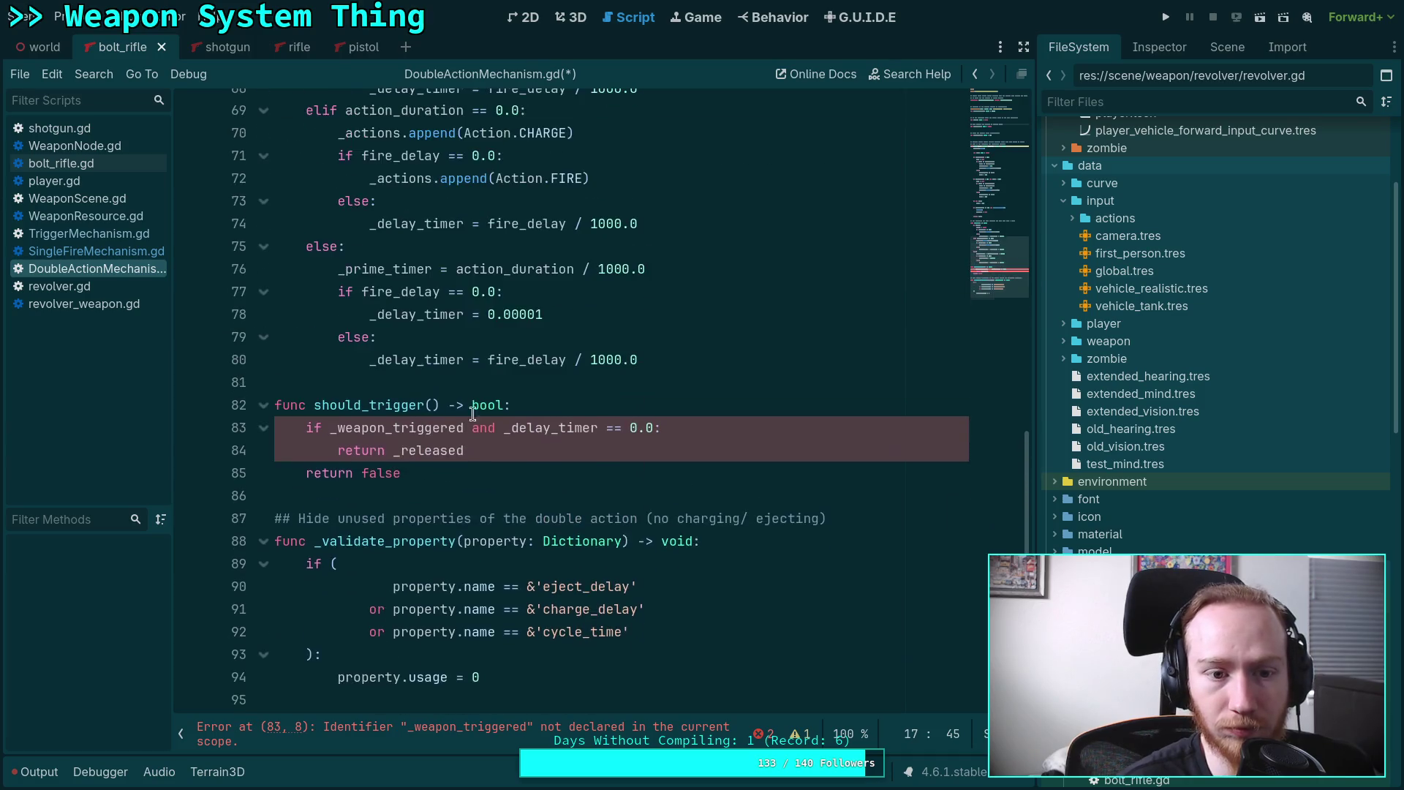
pyautogui.scroll(-1, 362, 493)
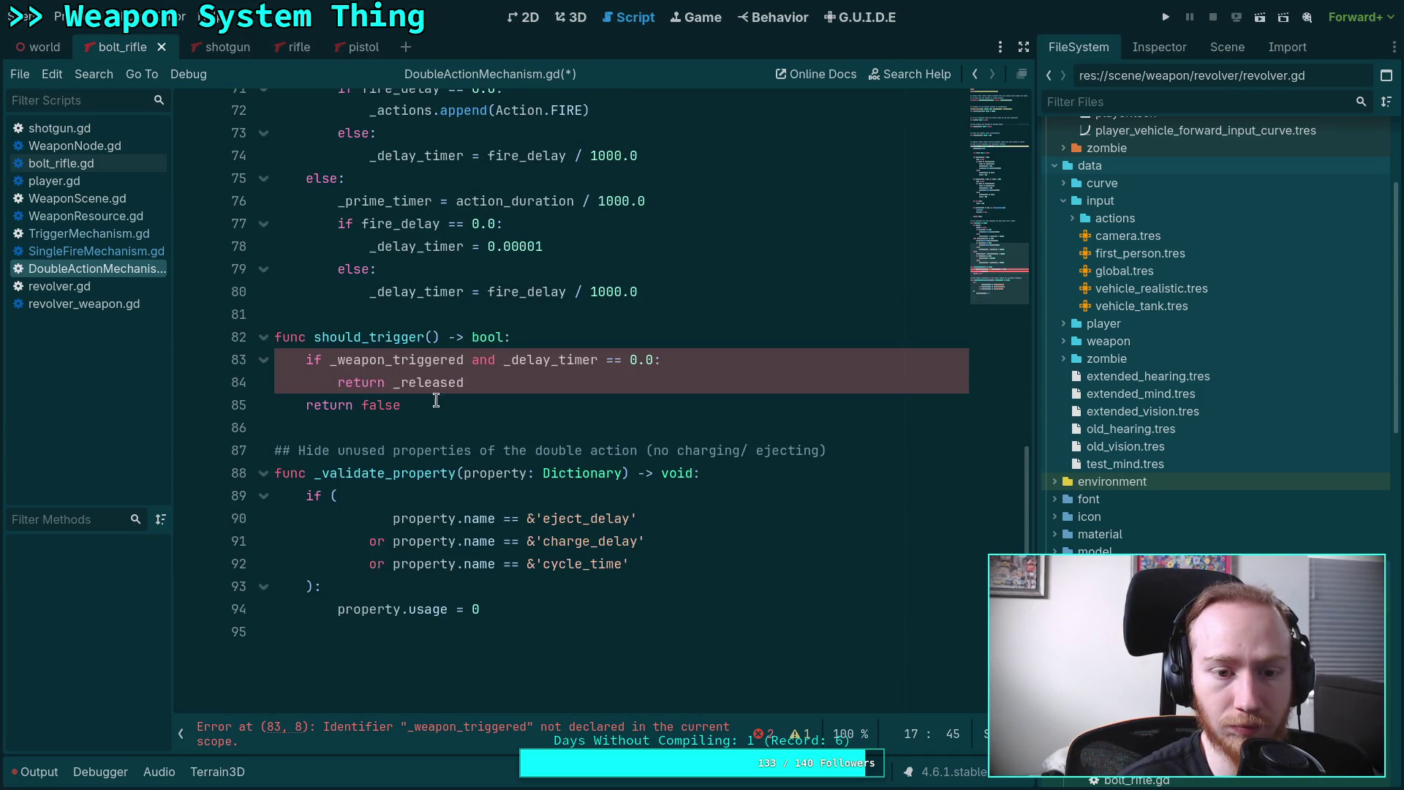
pyautogui.moveTo(401, 406); pyautogui.dragTo(215, 341)
pyautogui.press('BackSpace')
pyautogui.hotkey('ctrl', 'v')
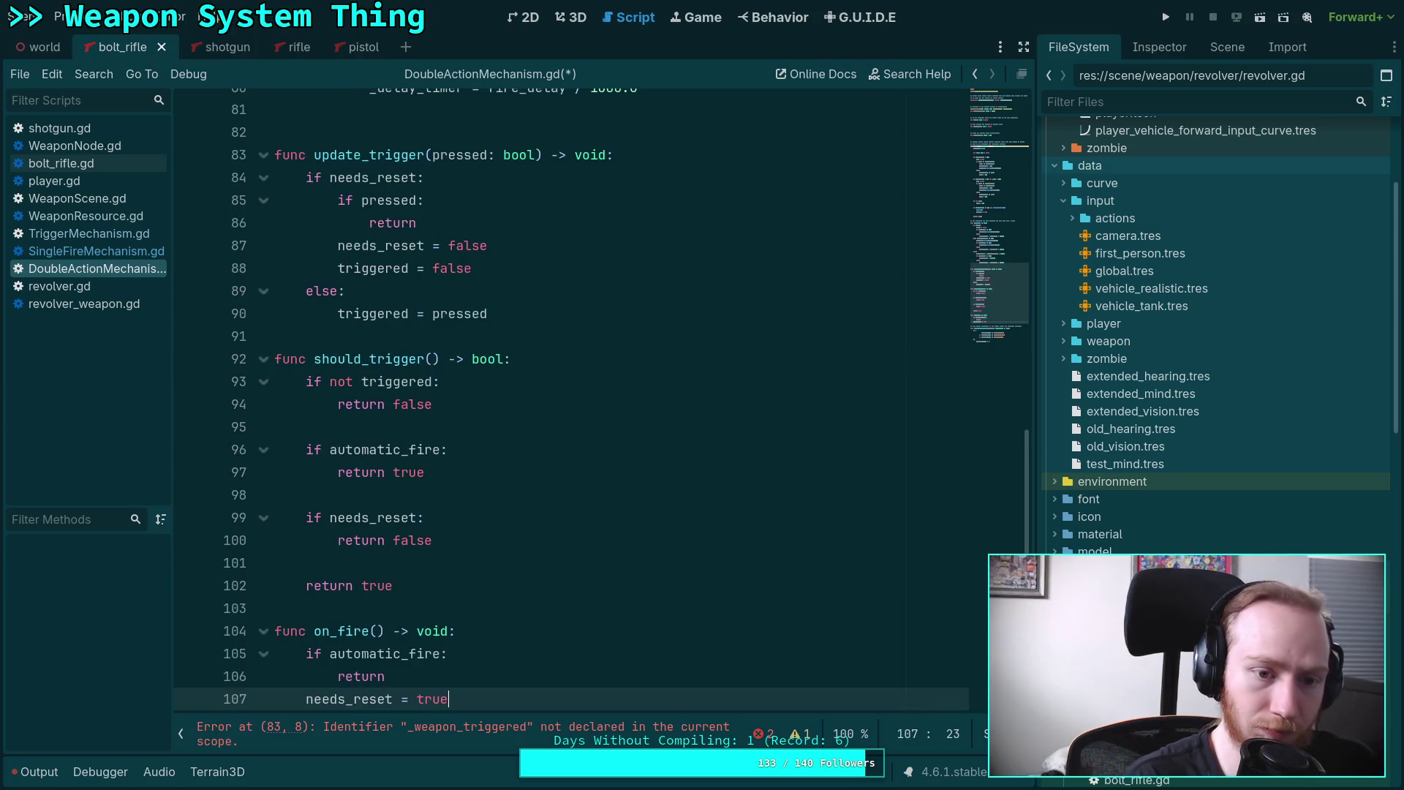
# Remove the automatic_fire check from should_trigger.
pyautogui.scroll(2, 548, 417)
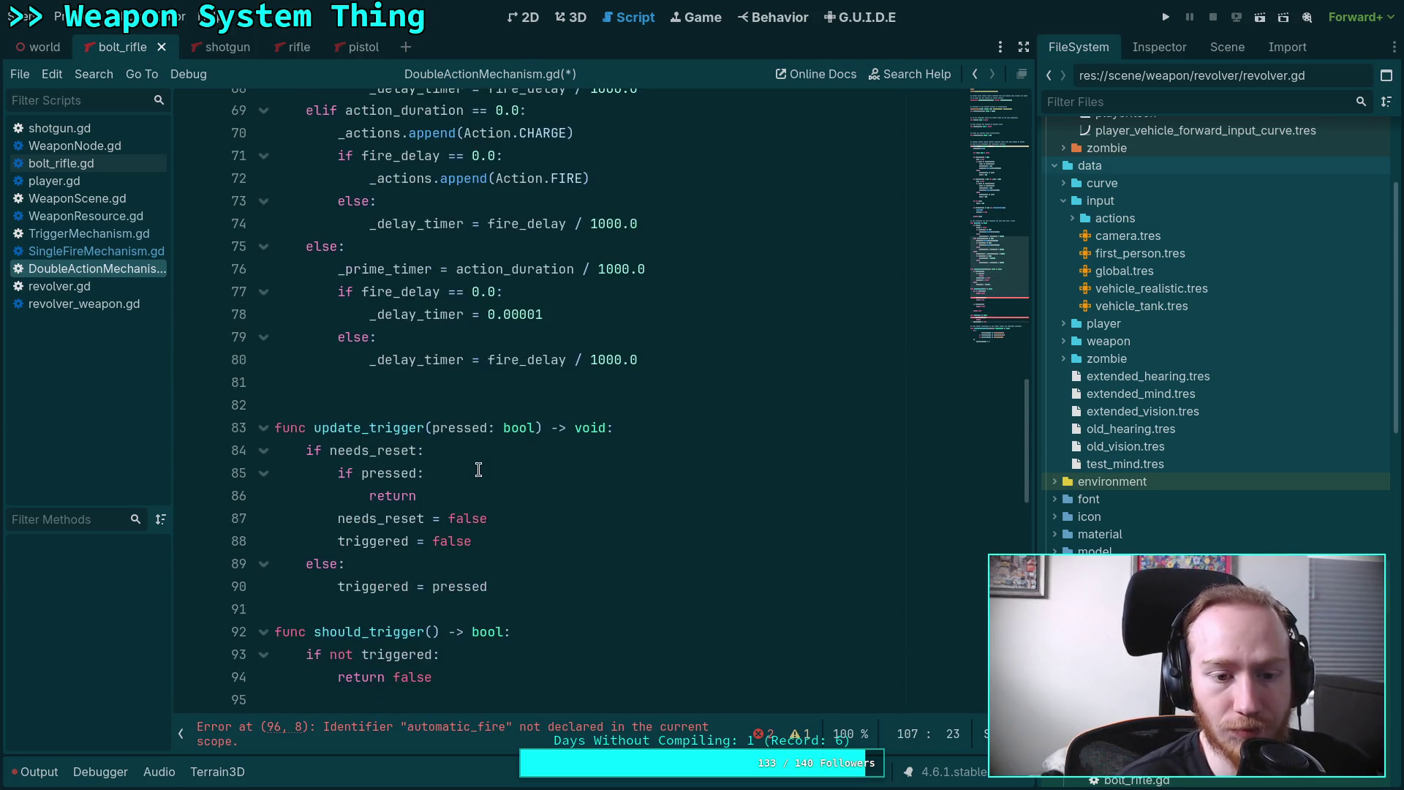
pyautogui.scroll(-4, 478, 467)
pyautogui.moveTo(478, 467)
pyautogui.mouseDown()
pyautogui.moveTo(463, 476)
pyautogui.moveTo(497, 427)
pyautogui.mouseUp()
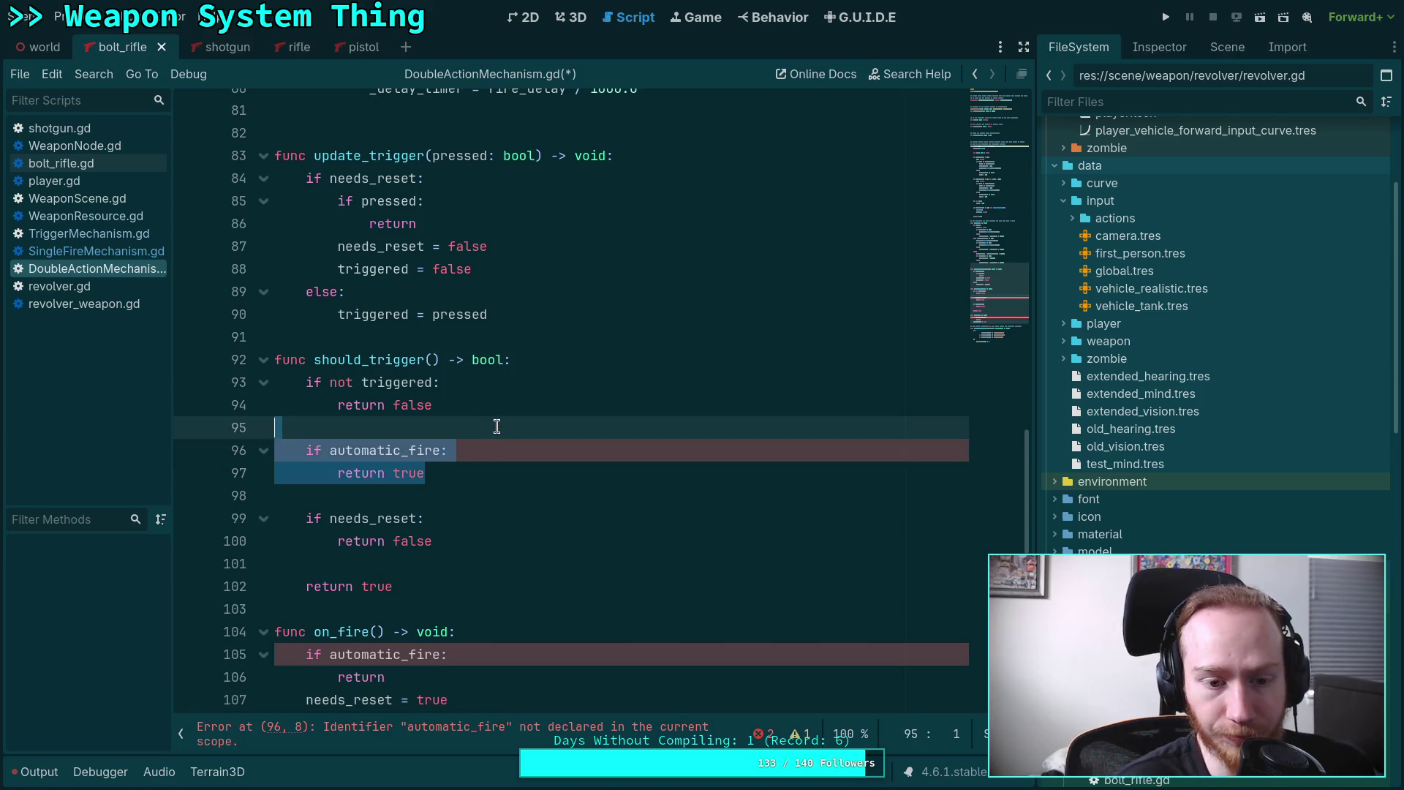
pyautogui.press('BackSpace')
pyautogui.press('BackSpace')
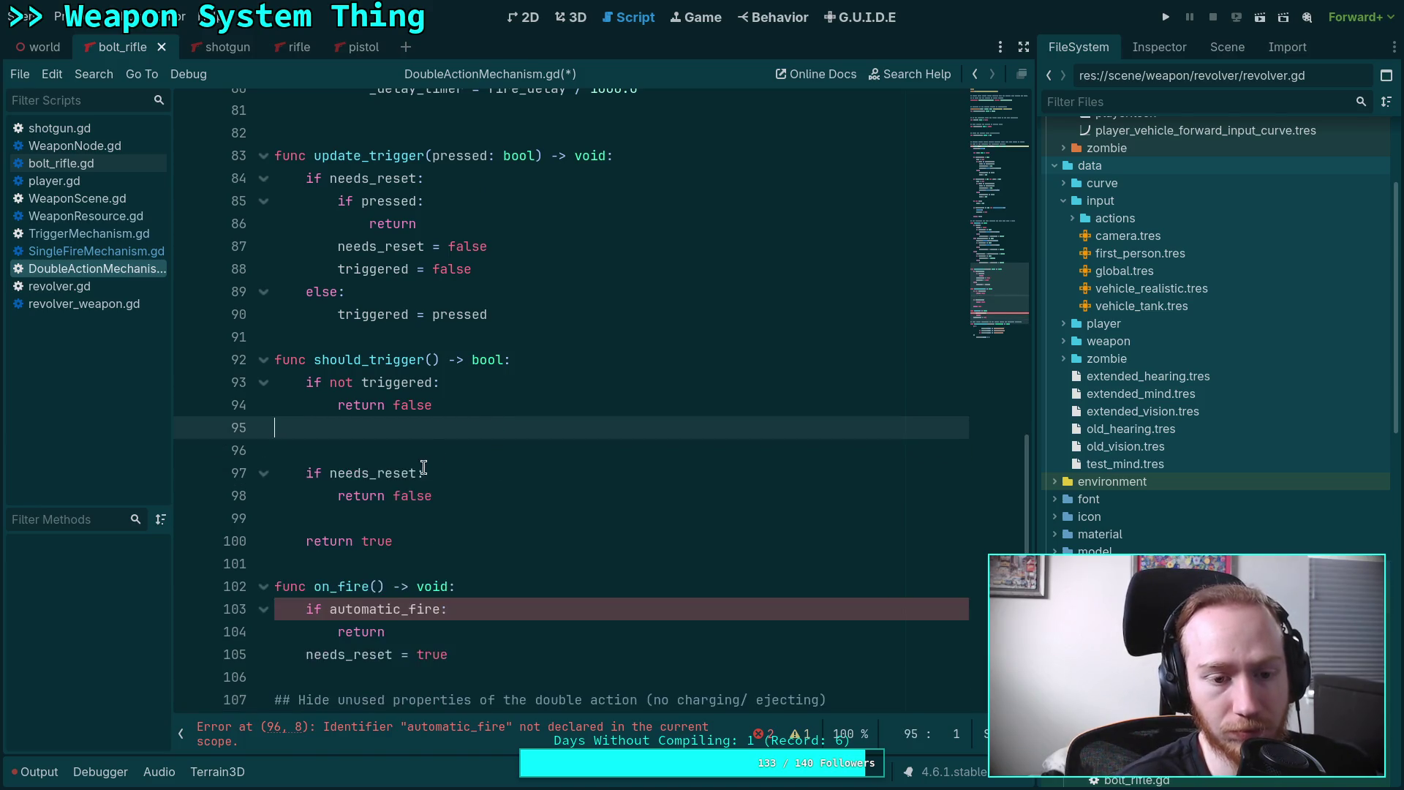
# Make should_trigger simply return not needs_reset, removing the old return lines.
pyautogui.click(322, 451)
pyautogui.write('not')
pyautogui.click(302, 450)
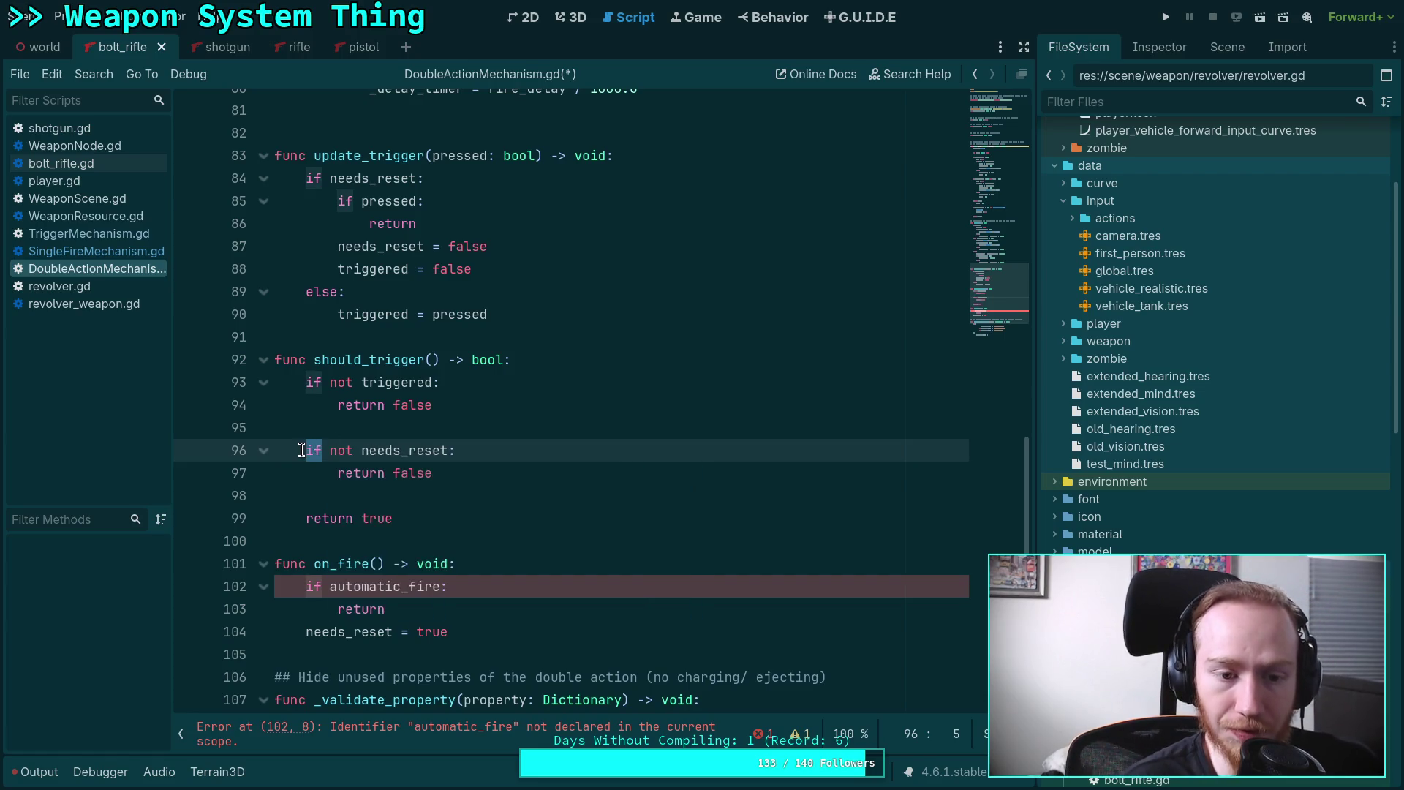
pyautogui.write('return')
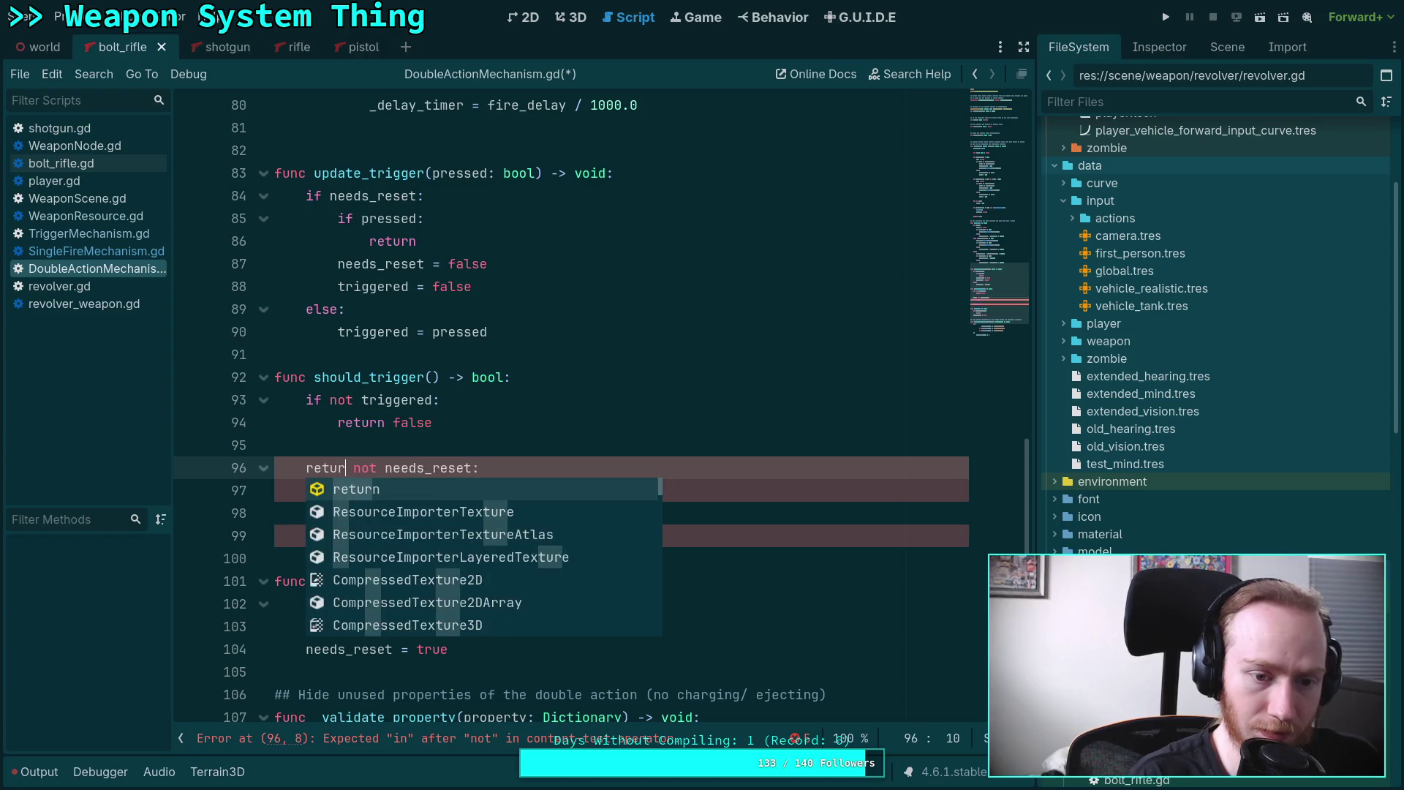
pyautogui.press('Escape')
pyautogui.press('End')
pyautogui.hotkey('shift', 'Down')
pyautogui.hotkey('shift', 'Down')
pyautogui.hotkey('shift', 'Down')
pyautogui.press('Delete')
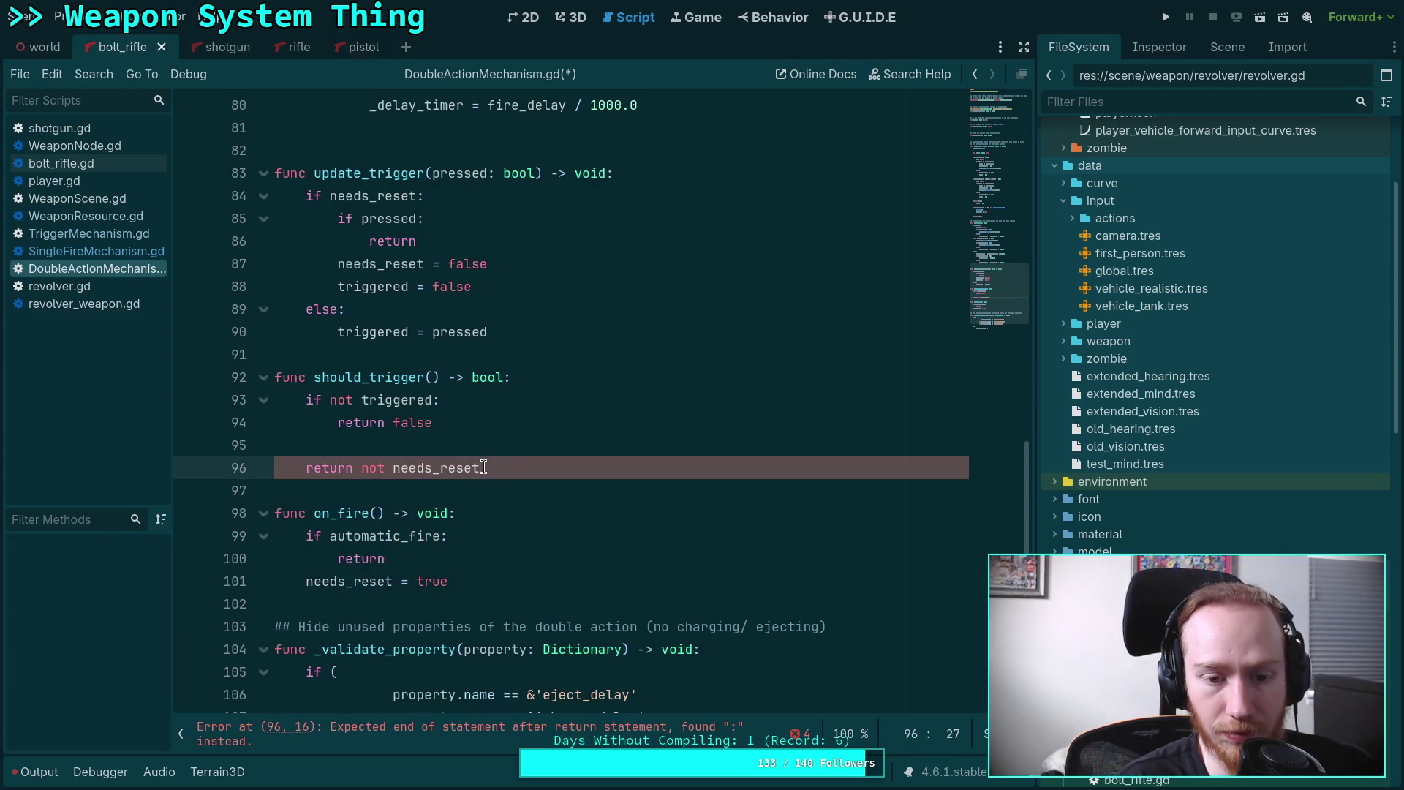
pyautogui.press('BackSpace')
# Delete the automatic_fire check in on_fire.
pyautogui.scroll(-1, 496, 450)
pyautogui.moveTo(454, 489); pyautogui.dragTo(551, 454)
pyautogui.press('Delete')
pyautogui.press('Down')
pyautogui.press('Down')
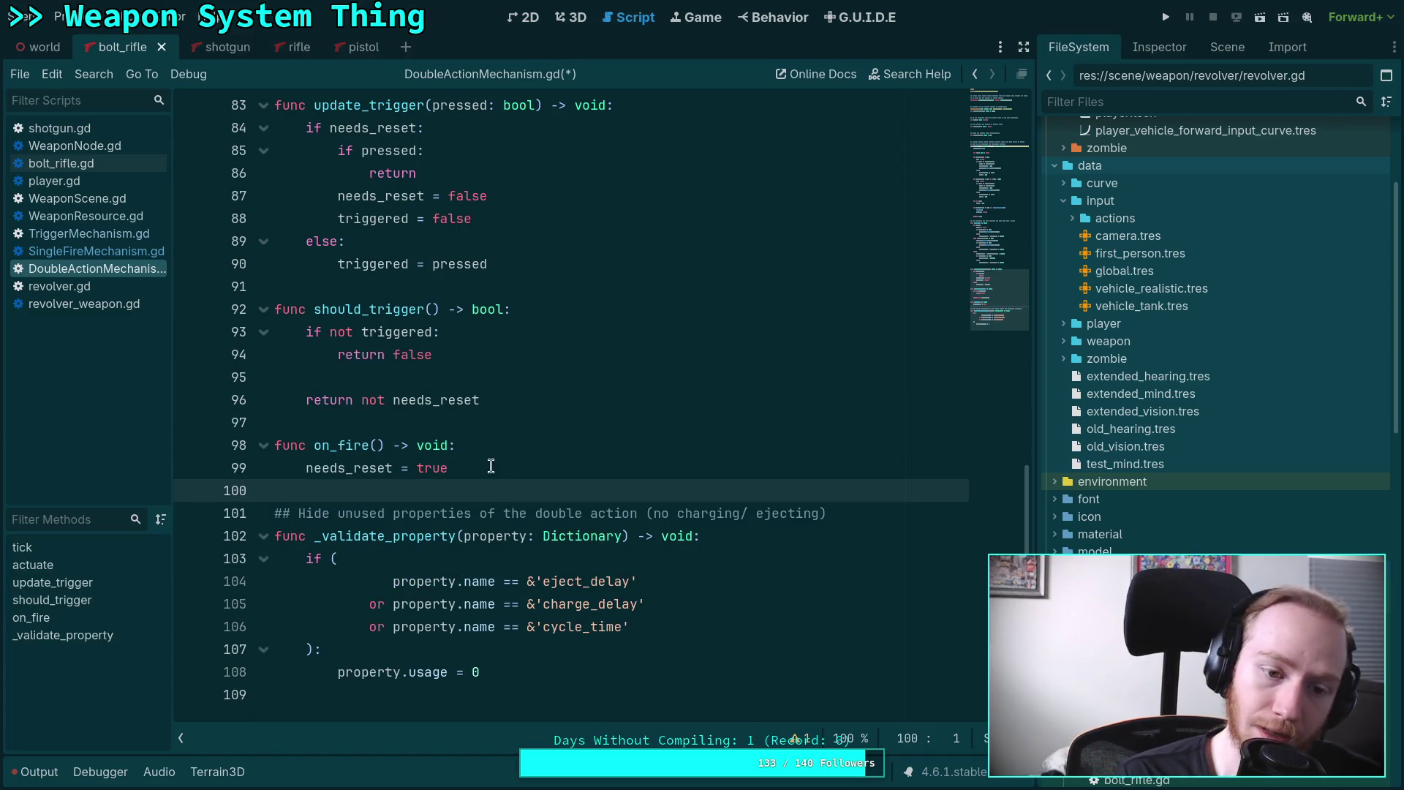
pyautogui.scroll(9, 468, 453)
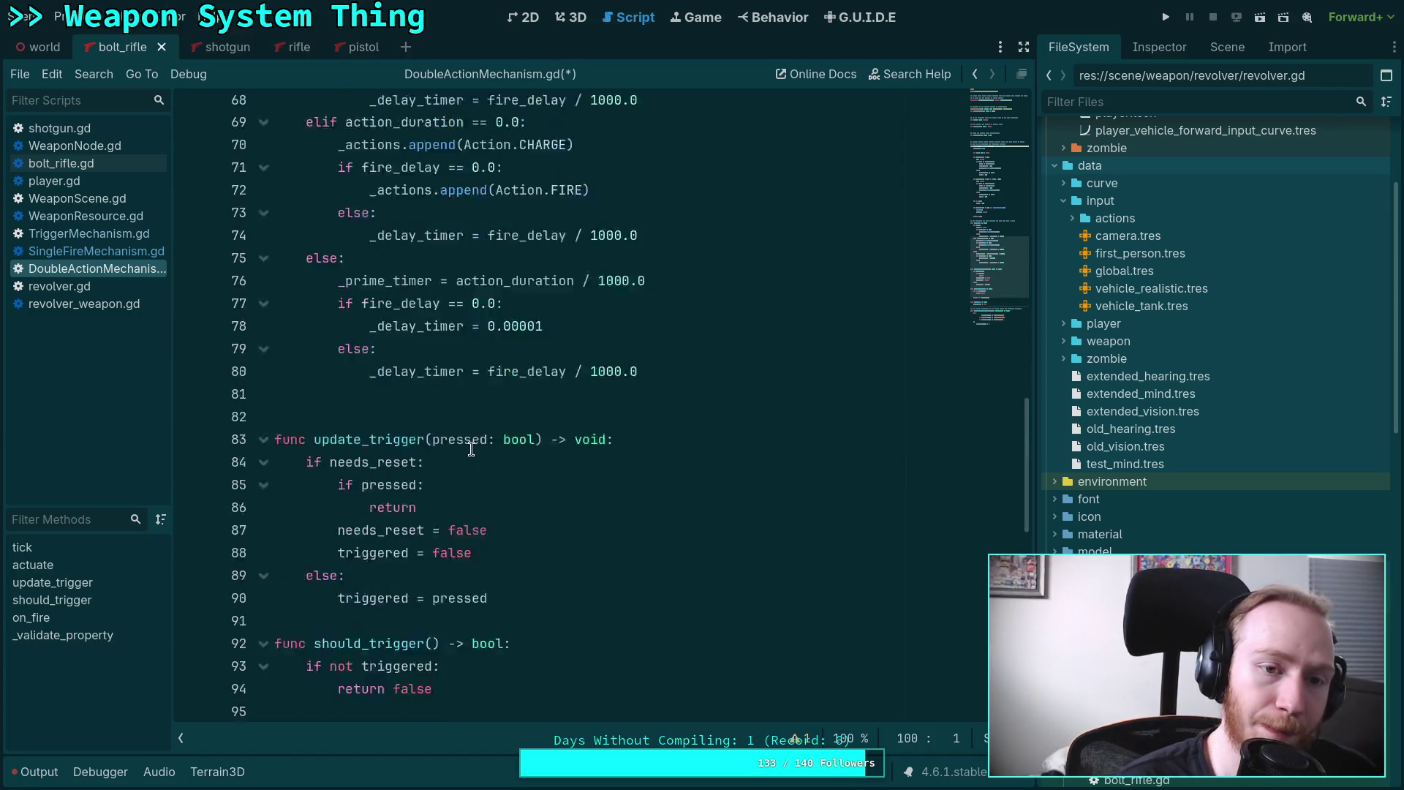
pyautogui.scroll(-8, 471, 448)
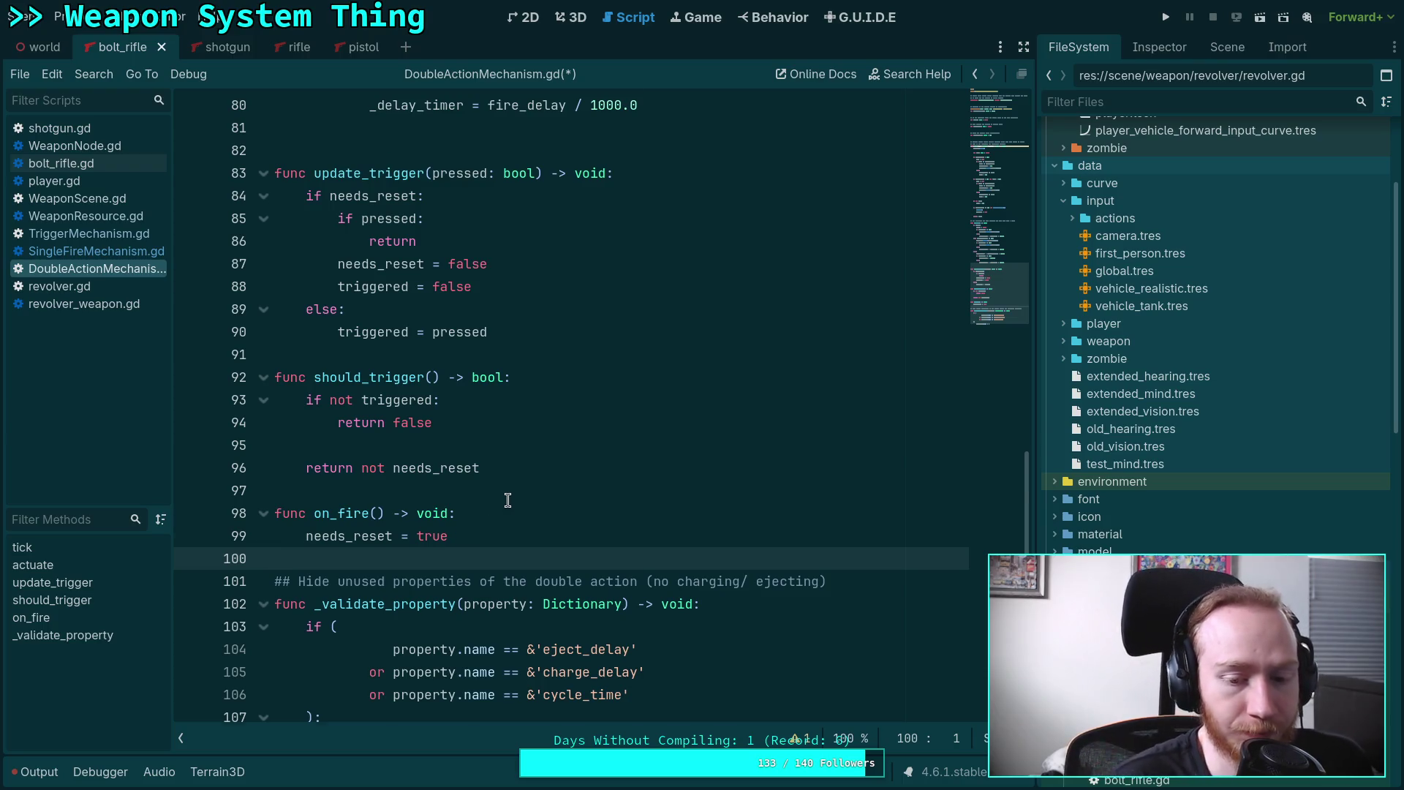
pyautogui.scroll(-3, 507, 499)
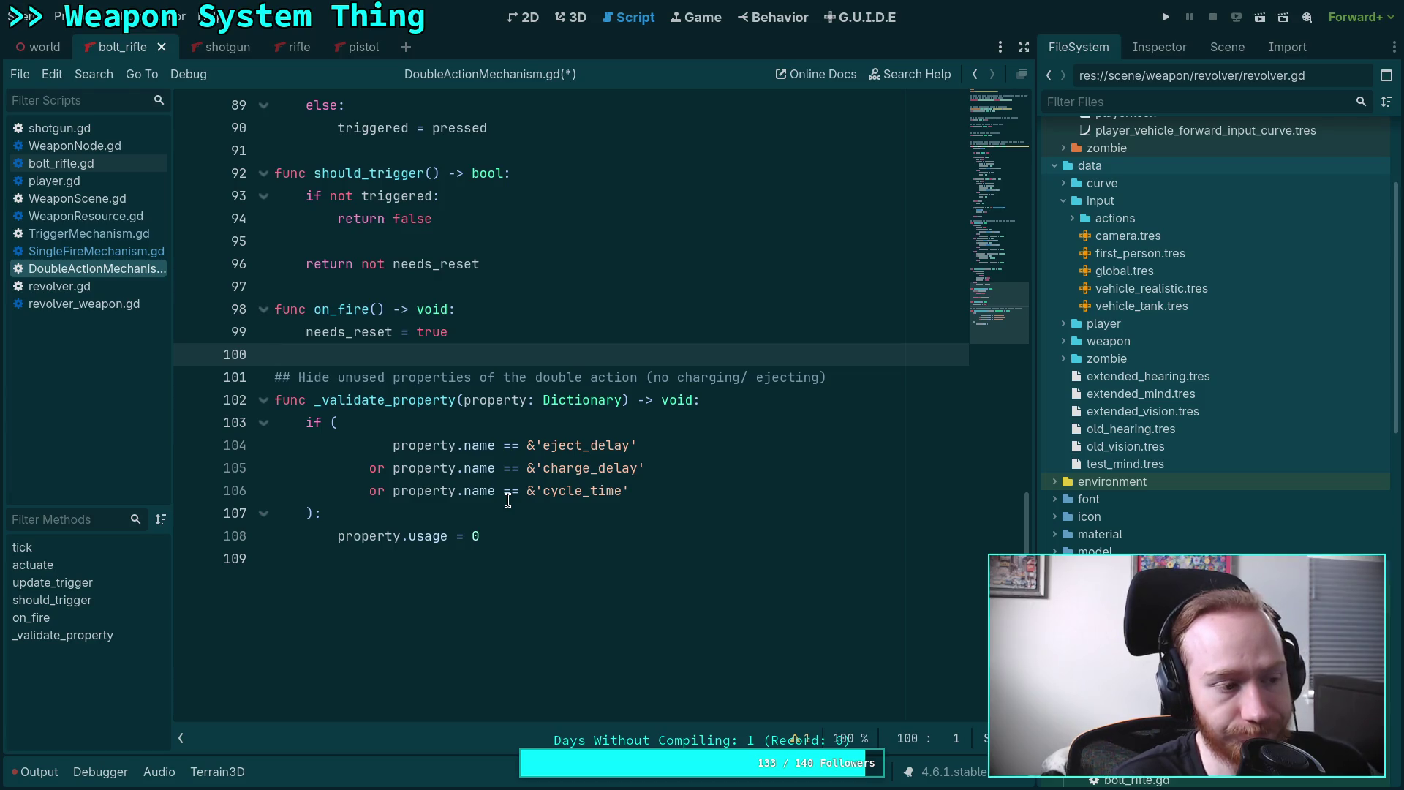
pyautogui.scroll(9, 508, 499)
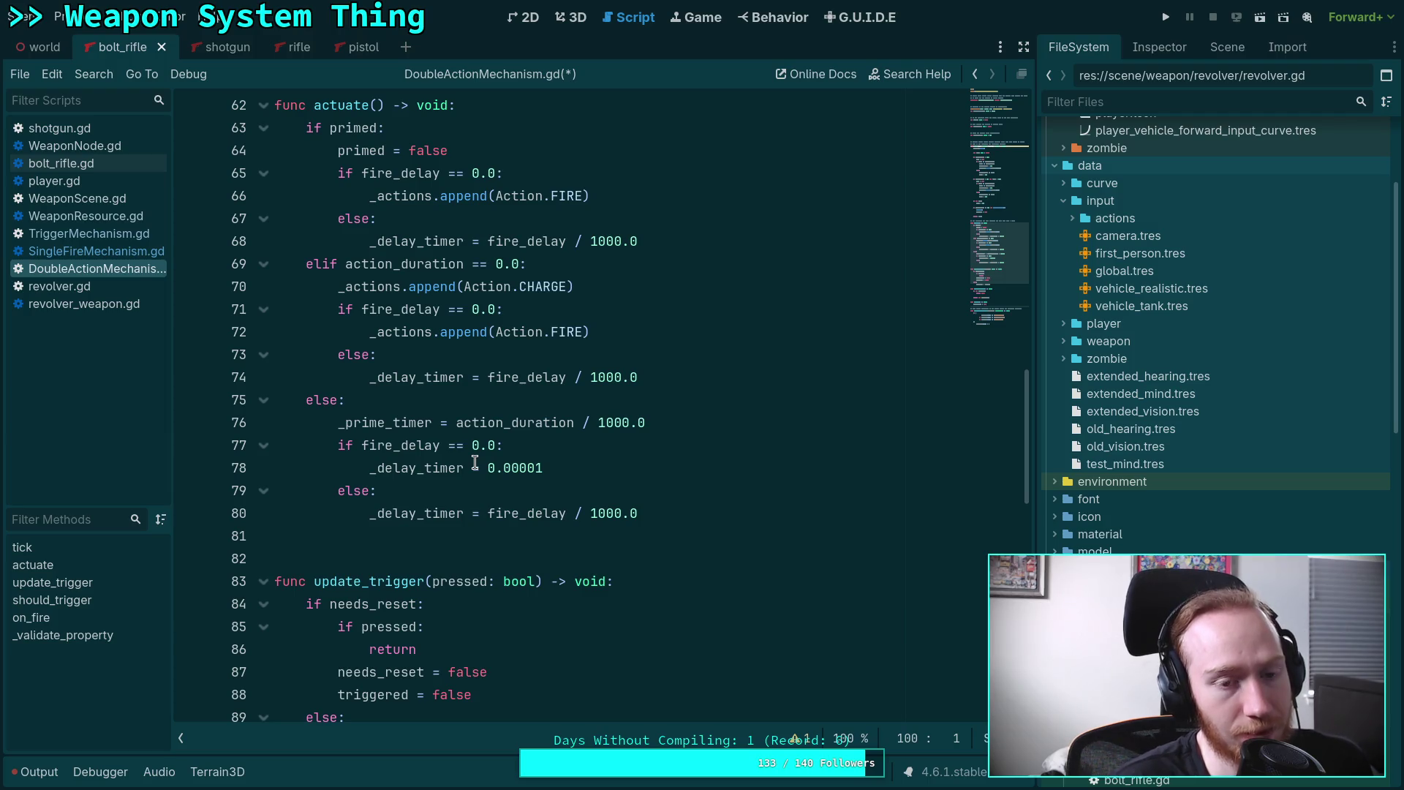
pyautogui.scroll(14, 475, 462)
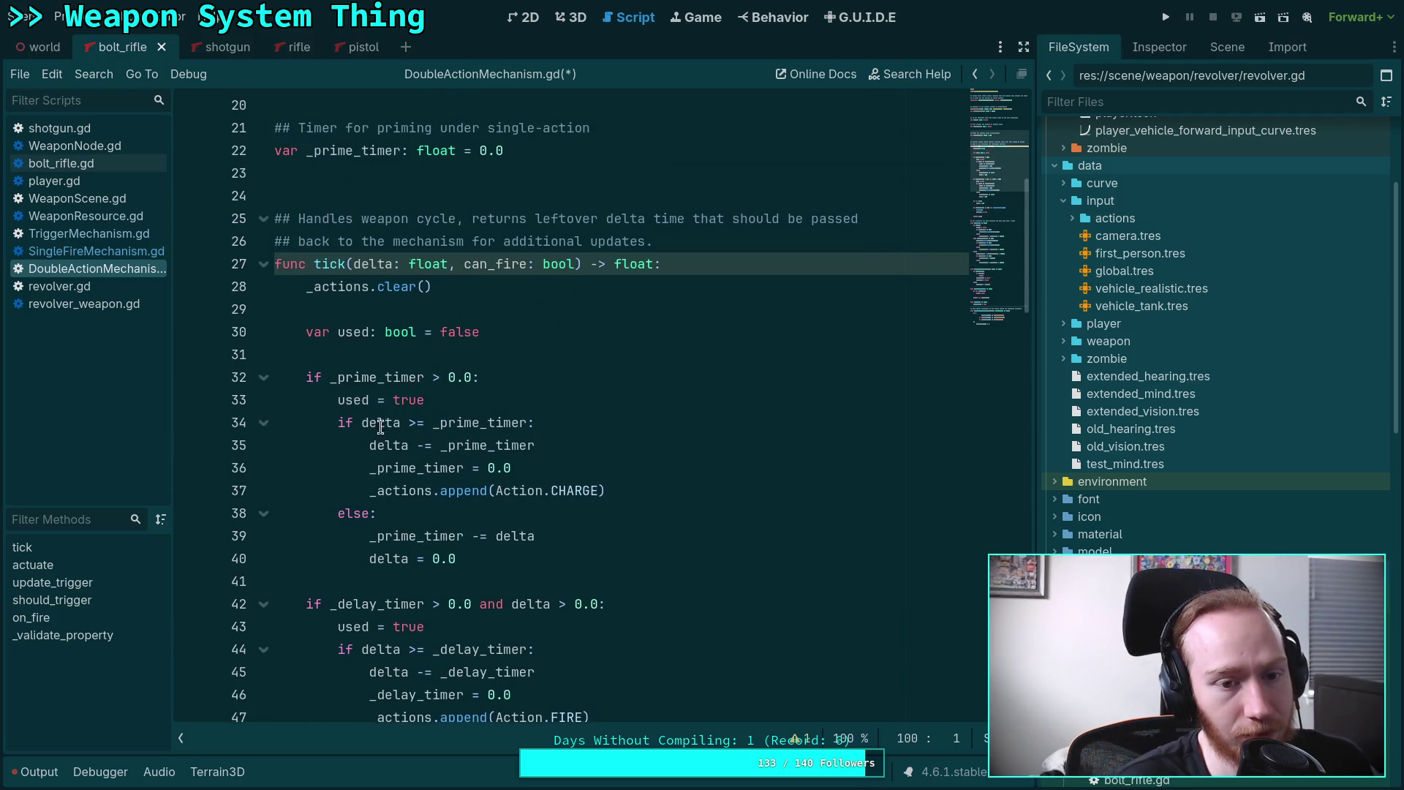
pyautogui.click(107, 253)
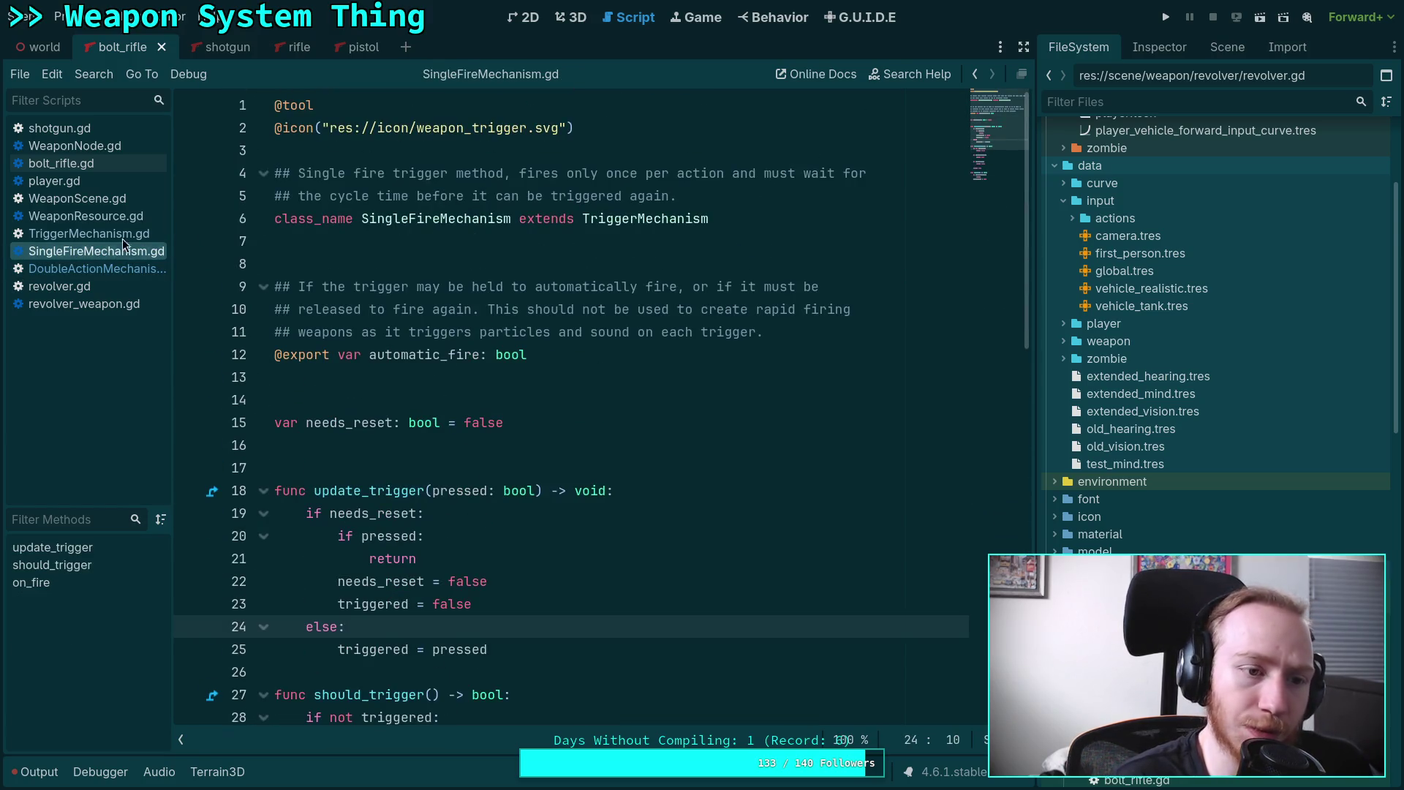
pyautogui.click(91, 234)
pyautogui.scroll(6, 481, 451)
pyautogui.scroll(8, 480, 451)
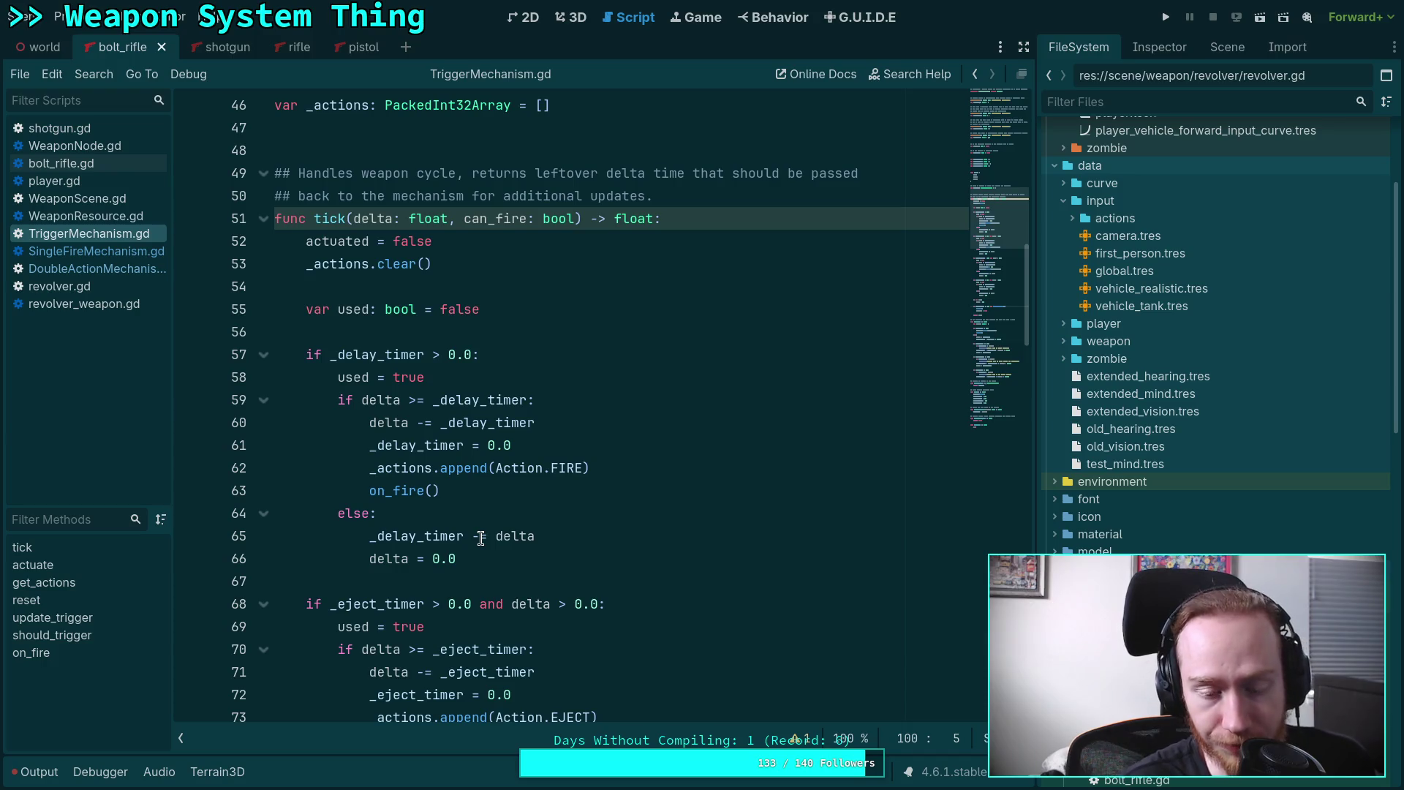
pyautogui.scroll(-6, 405, 463)
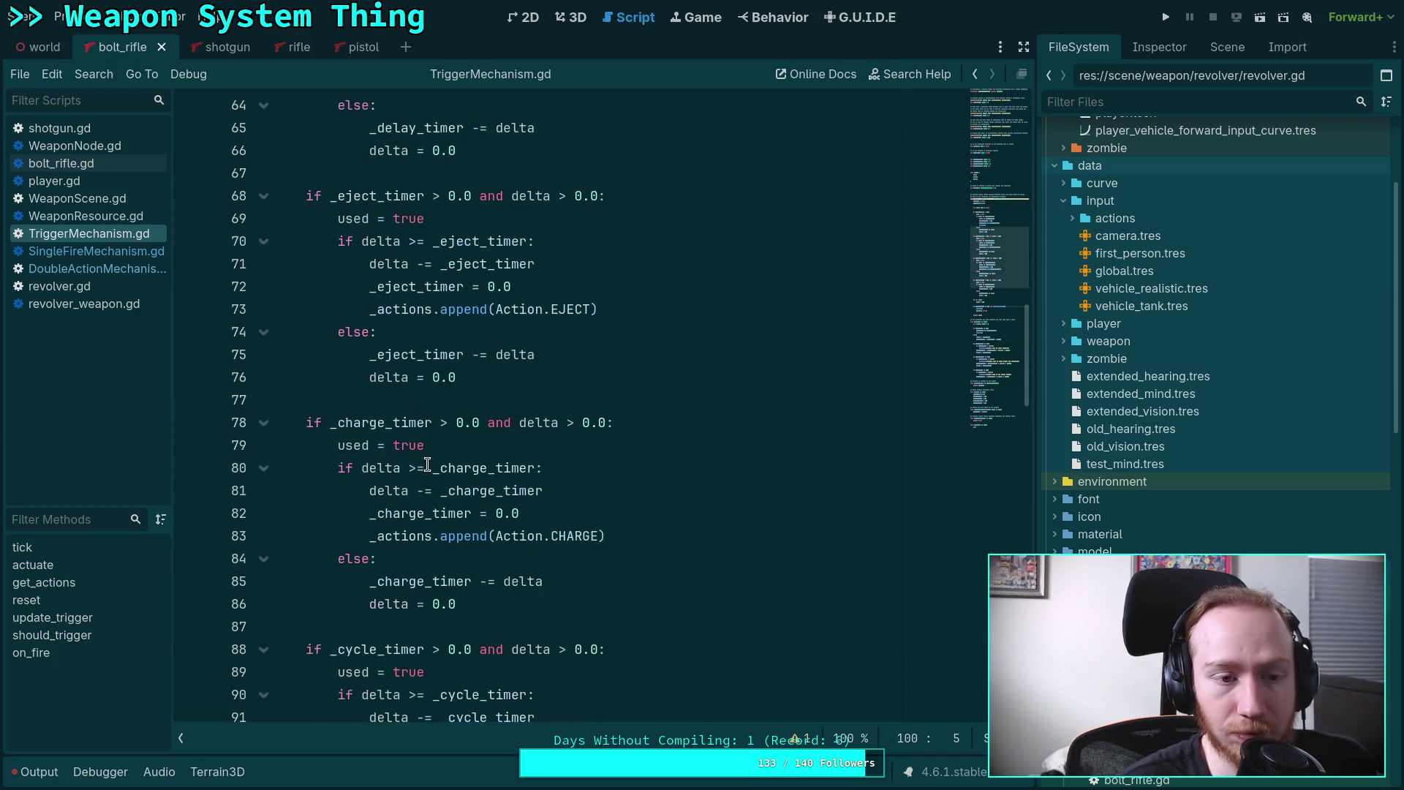
pyautogui.click(105, 252)
pyautogui.scroll(-7, 549, 454)
pyautogui.scroll(4, 365, 419)
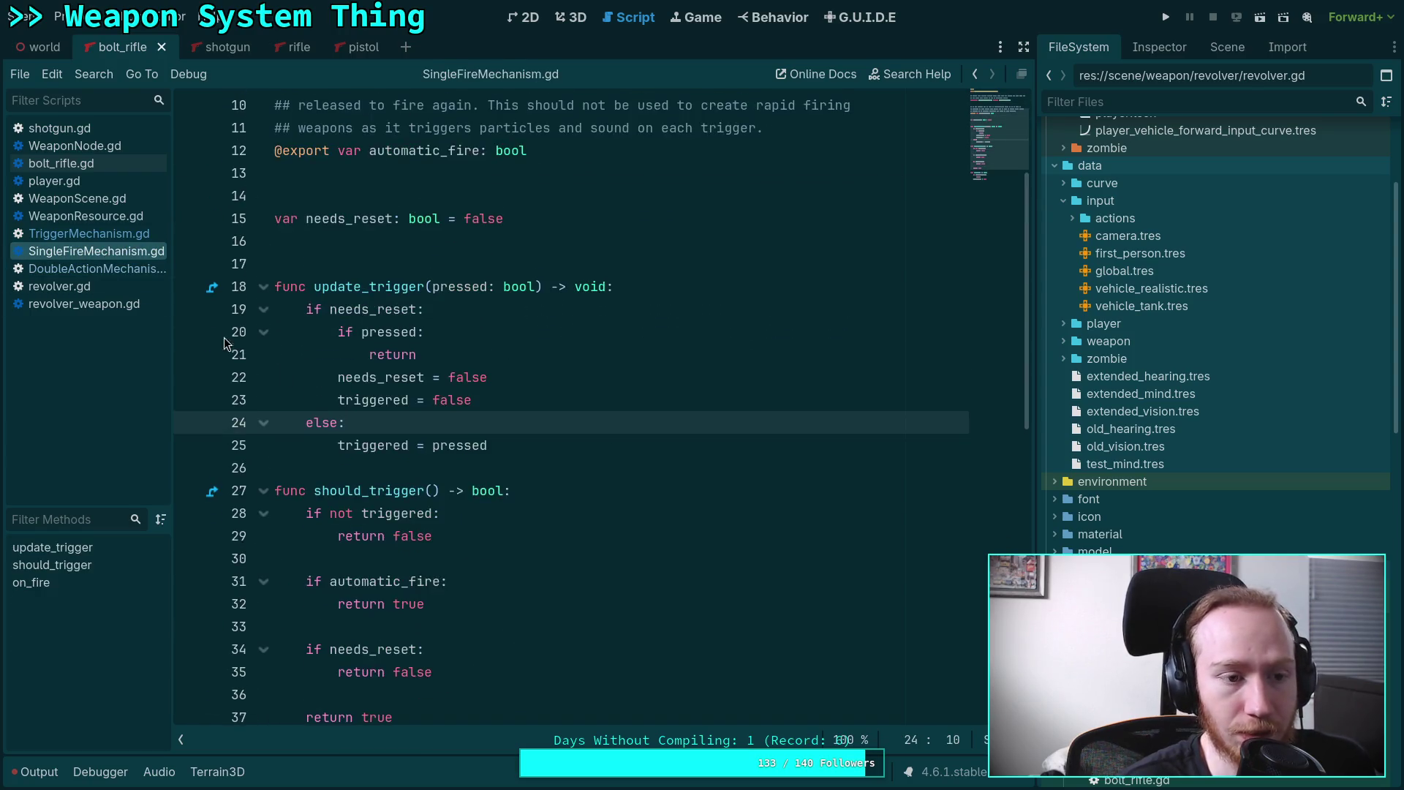
pyautogui.click(89, 233)
pyautogui.click(970, 353)
pyautogui.moveTo(970, 352); pyautogui.dragTo(972, 332)
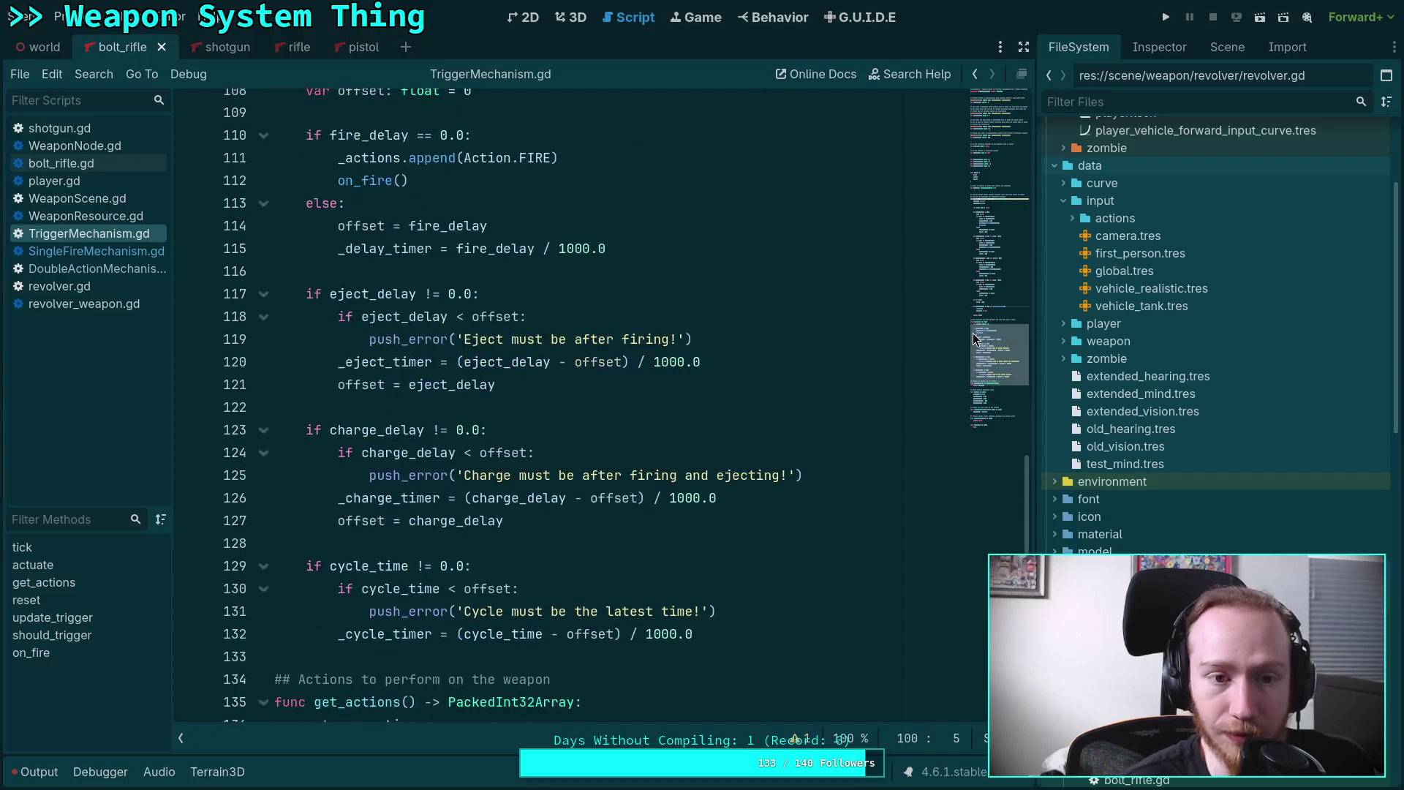
pyautogui.moveTo(408, 249); pyautogui.dragTo(305, 203)
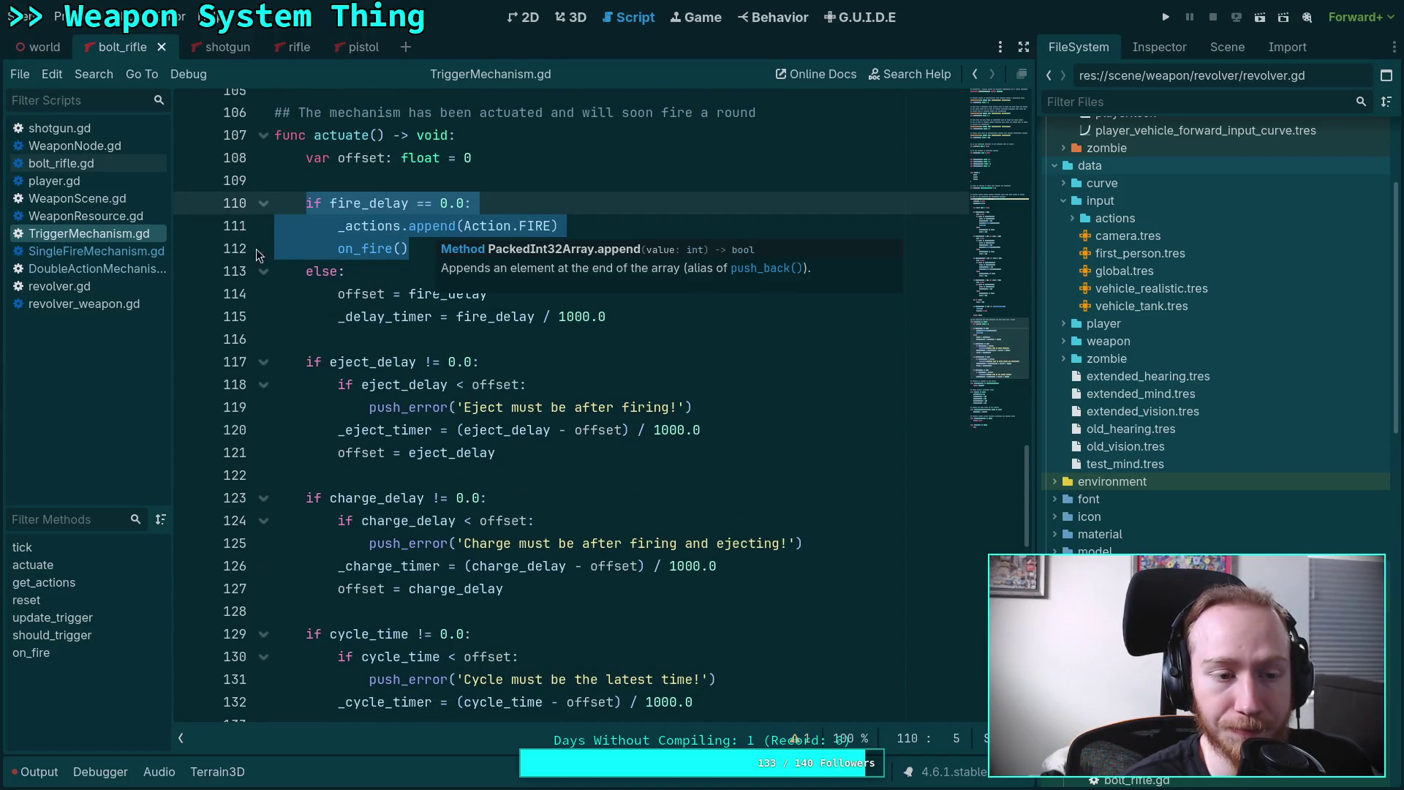
pyautogui.click(125, 256)
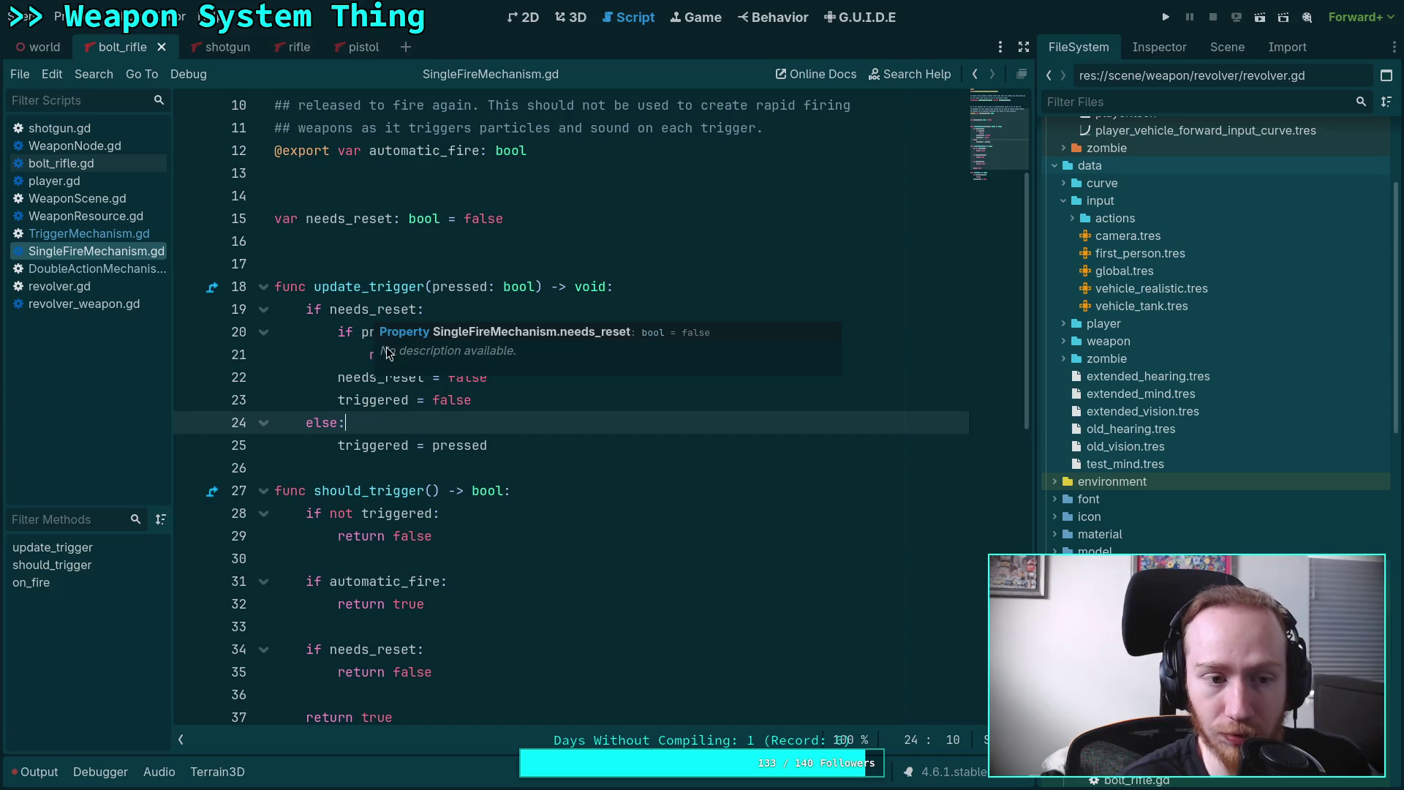
pyautogui.click(116, 268)
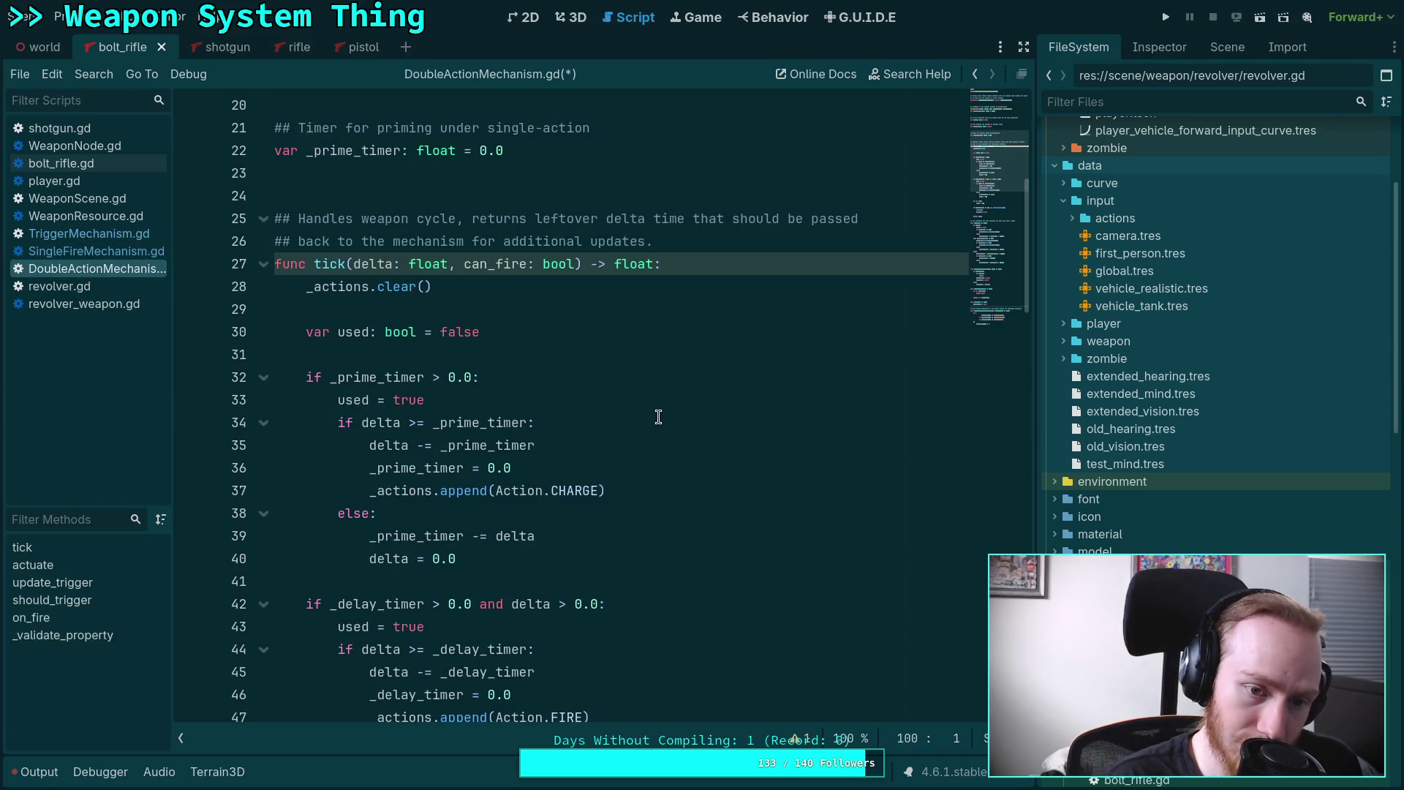
# Review the CHARGE line, line 78's tiny delay and actuate()'s primed branch.
pyautogui.scroll(-4, 658, 417)
pyautogui.scroll(2, 655, 408)
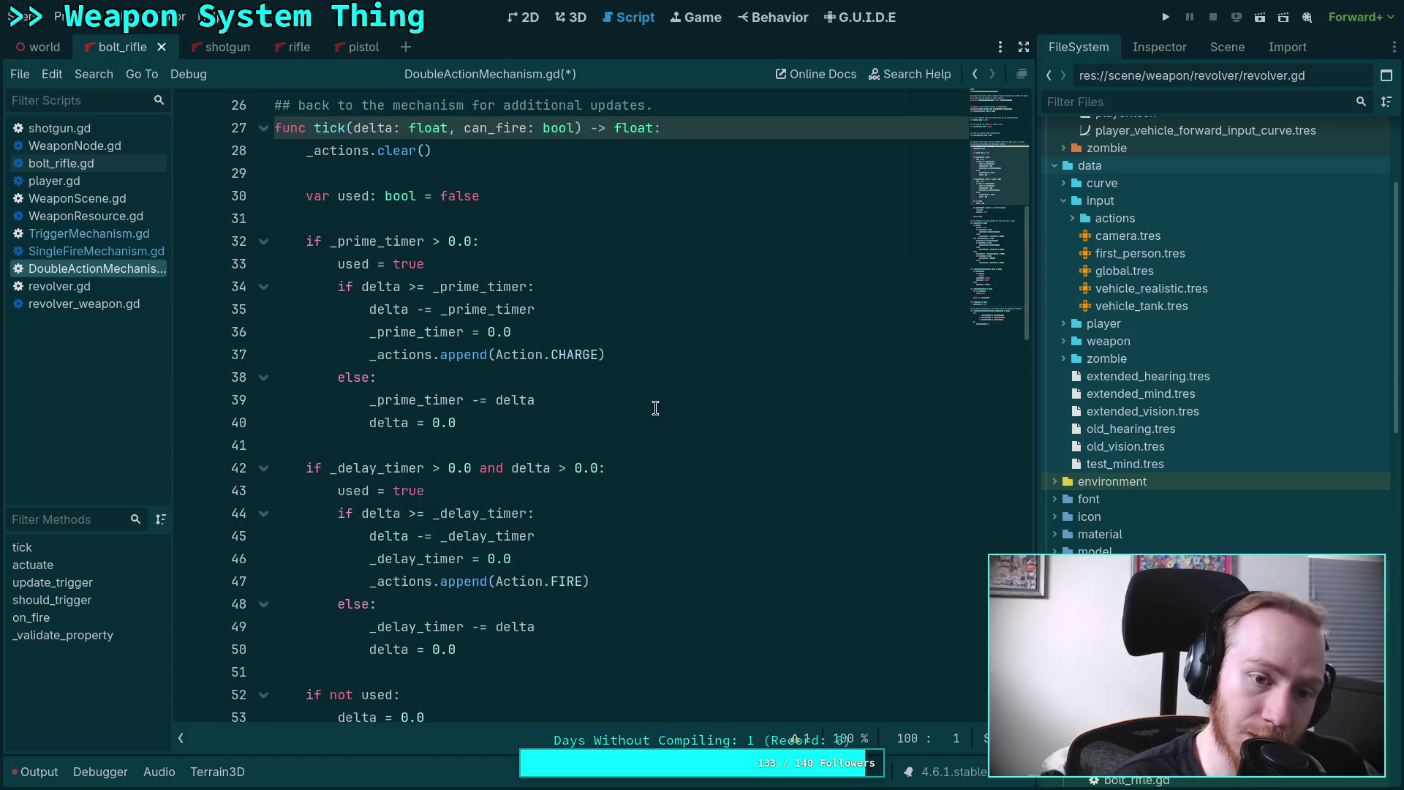
pyautogui.moveTo(606, 354); pyautogui.dragTo(367, 351)
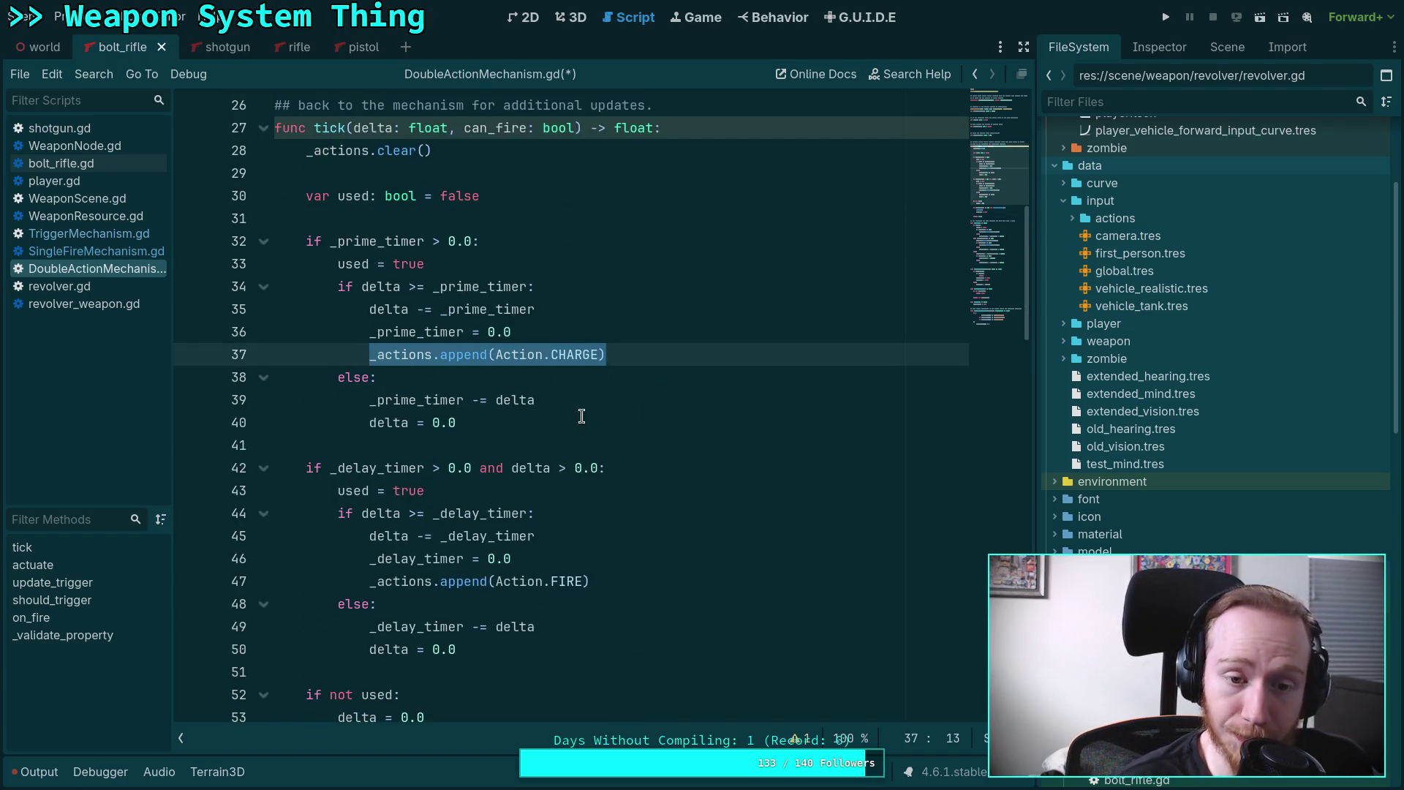
pyautogui.click(565, 446)
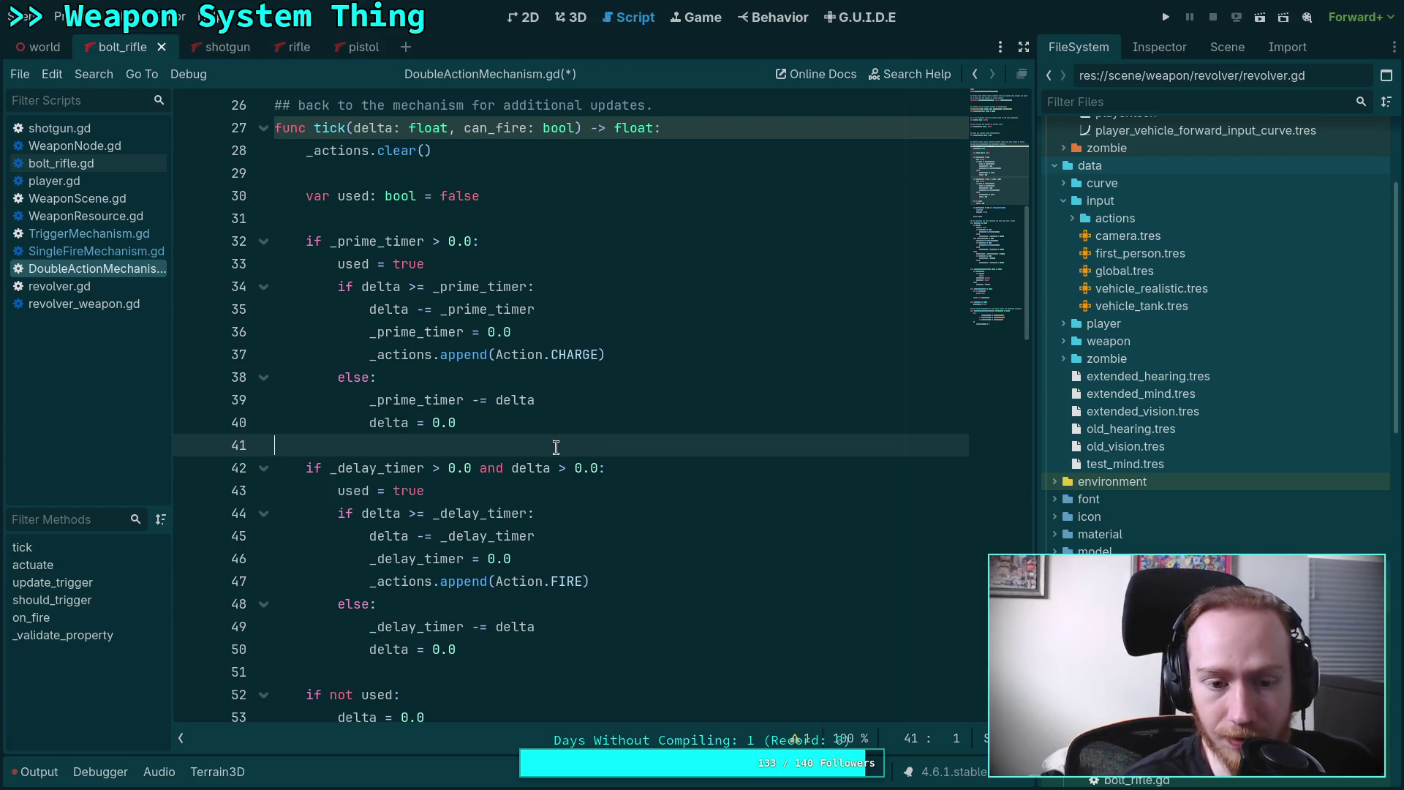
pyautogui.scroll(-2, 556, 447)
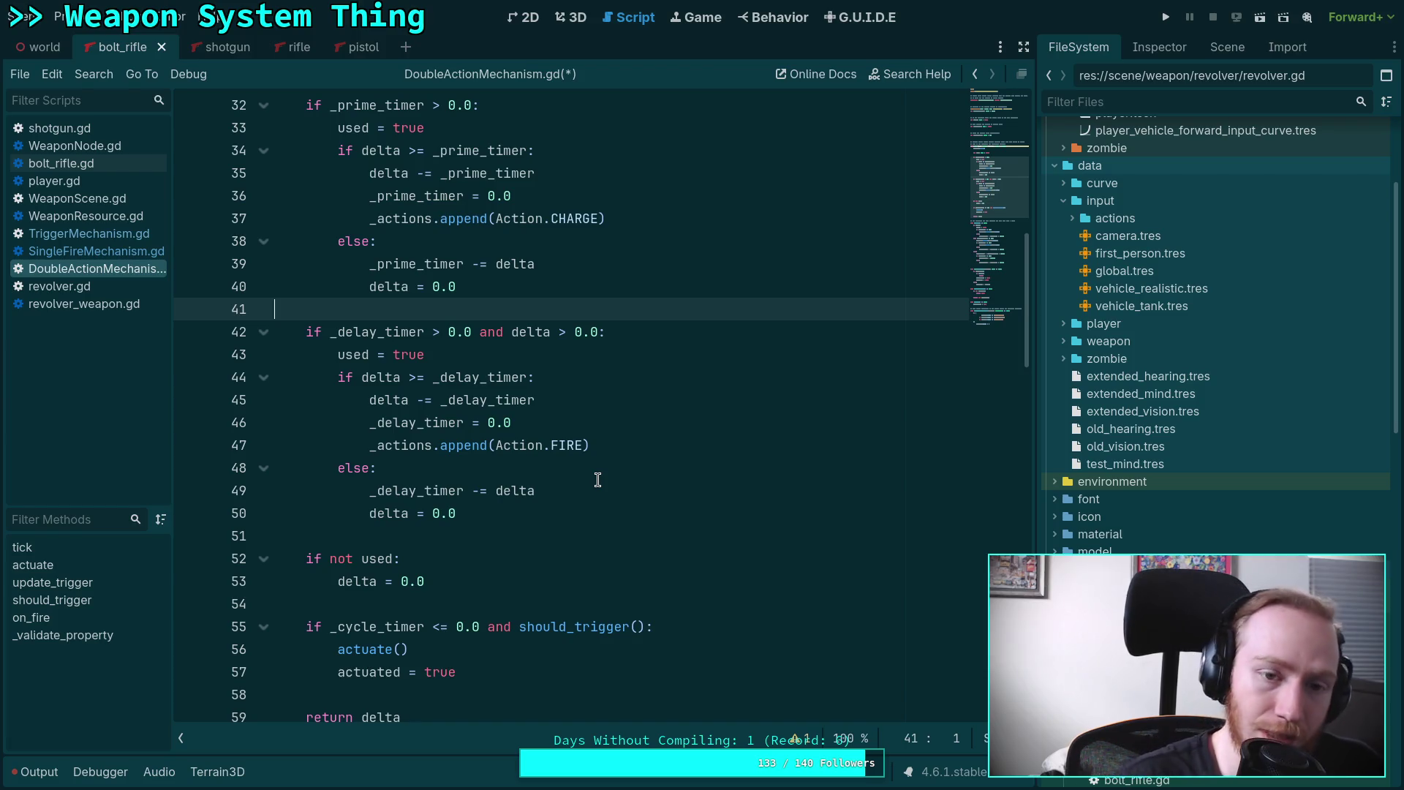
pyautogui.scroll(-9, 598, 479)
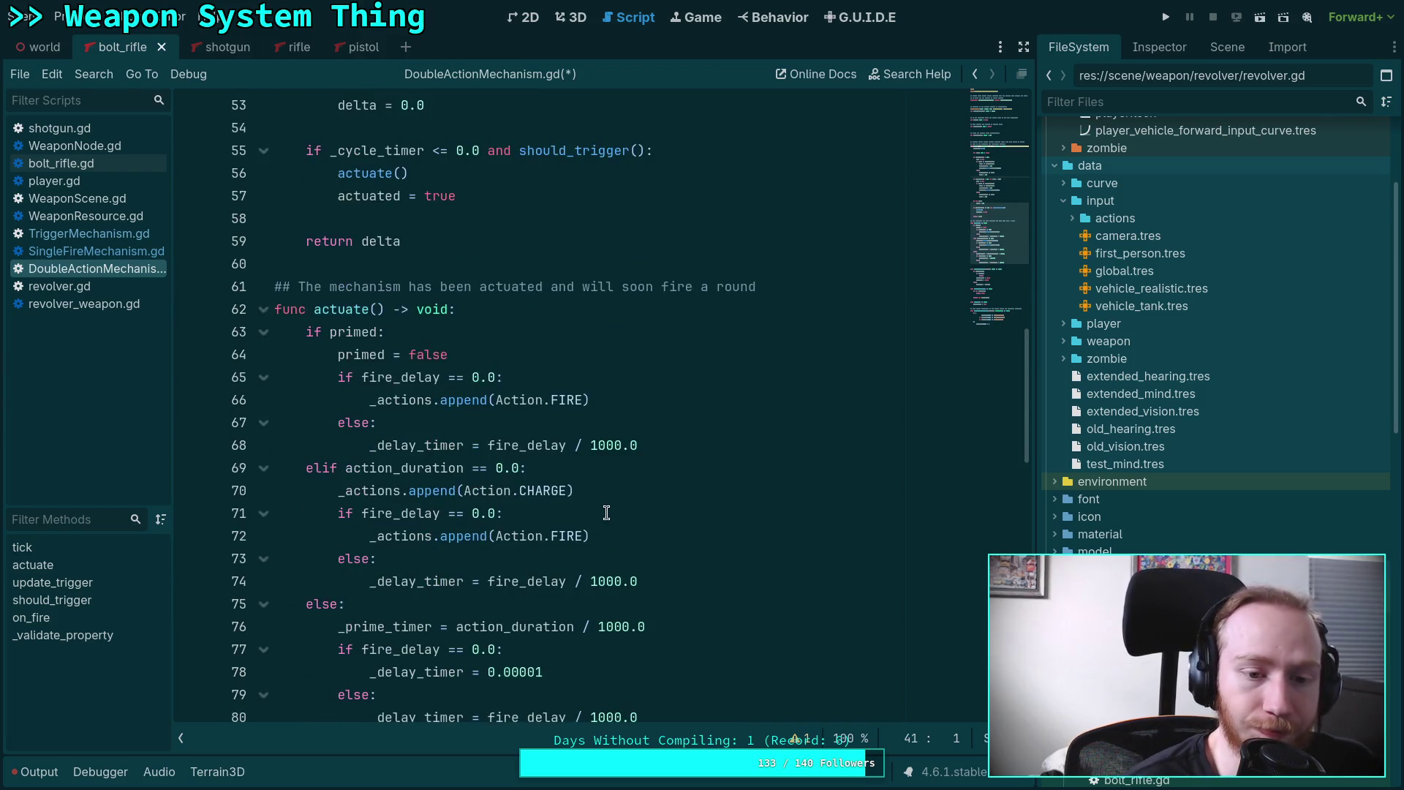
pyautogui.moveTo(569, 536); pyautogui.dragTo(369, 536)
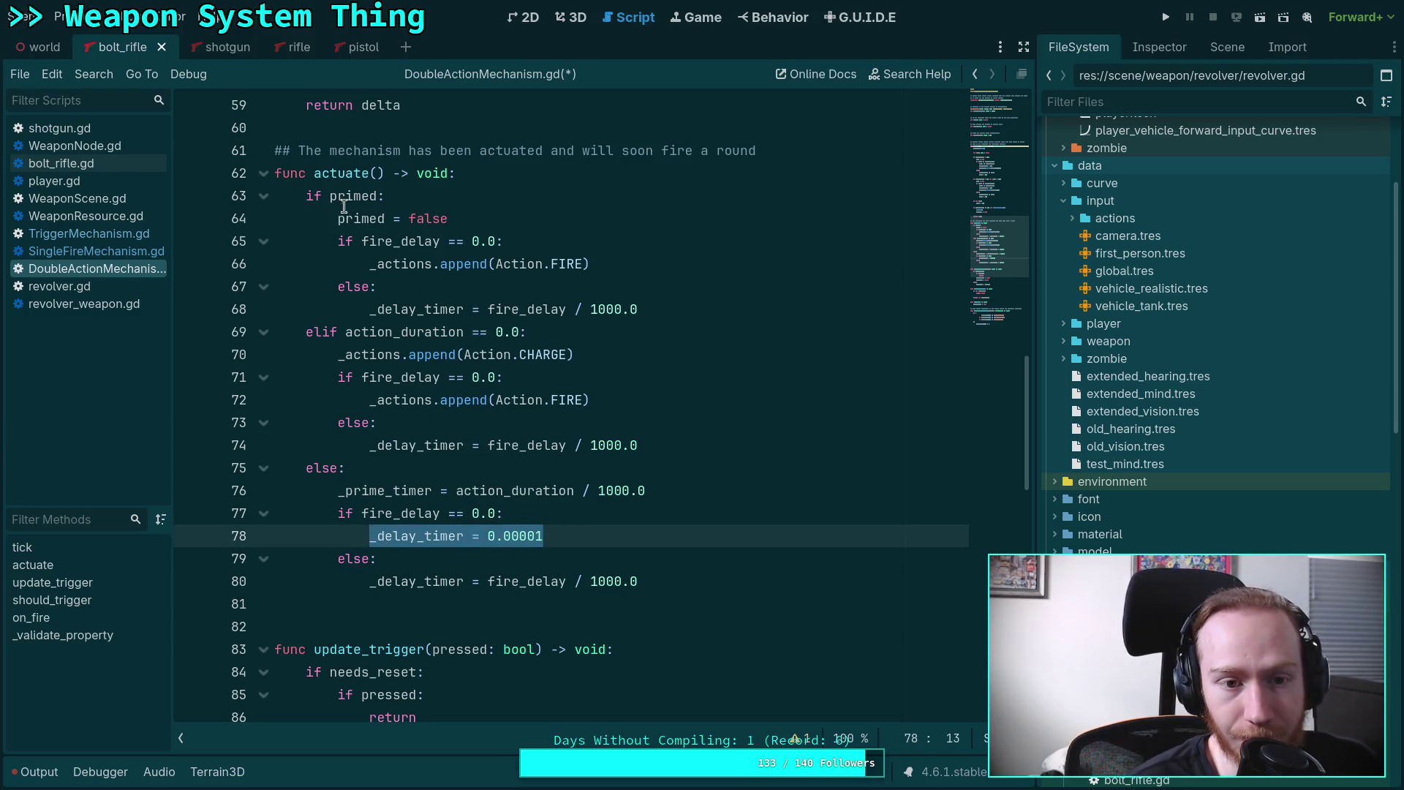
pyautogui.moveTo(330, 196)
pyautogui.mouseDown()
pyautogui.moveTo(447, 248)
pyautogui.moveTo(444, 265)
pyautogui.mouseUp()
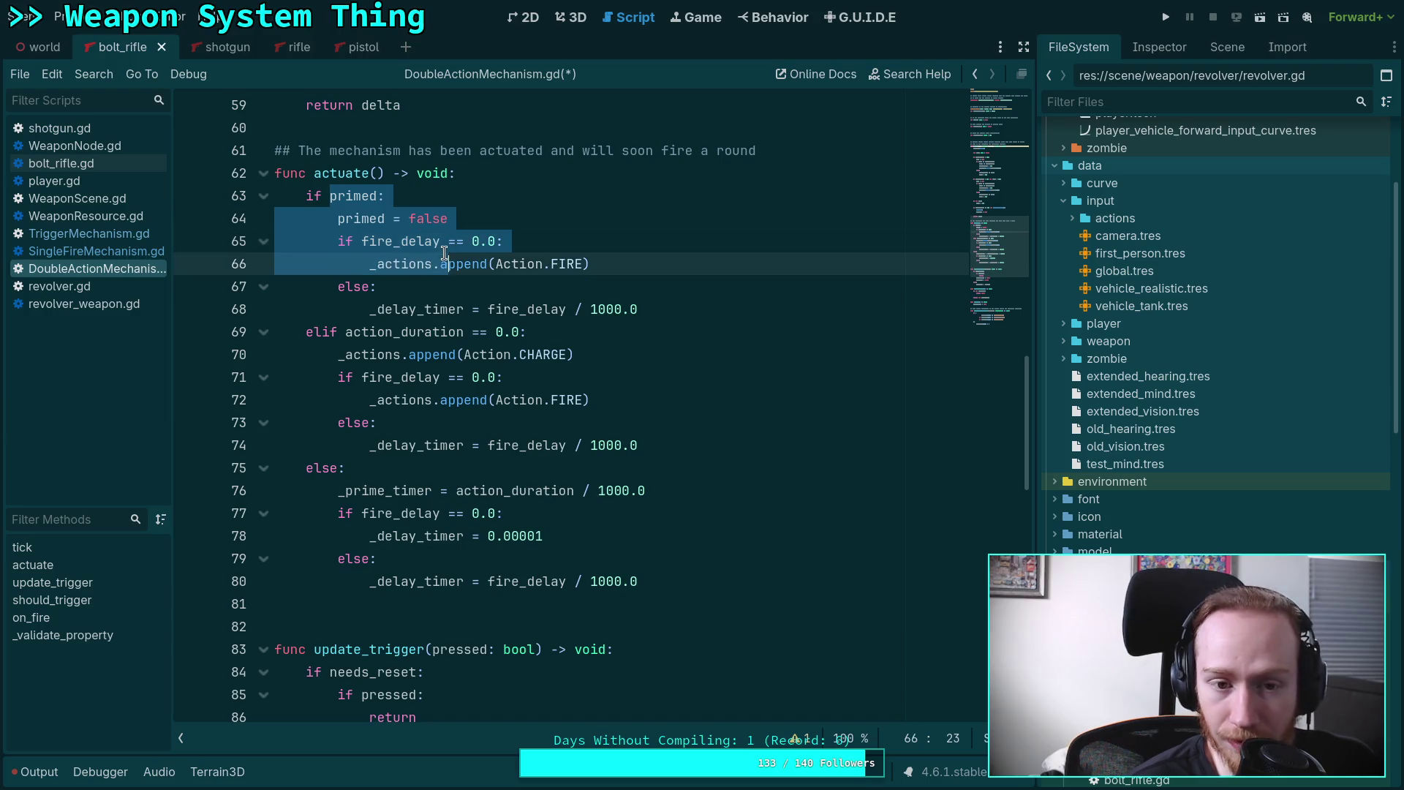
pyautogui.click(392, 263)
# Step through actuate()'s immediate-fire, CHARGE, FIRE and prime-timer lines 65–80.
pyautogui.moveTo(362, 241); pyautogui.dragTo(603, 265)
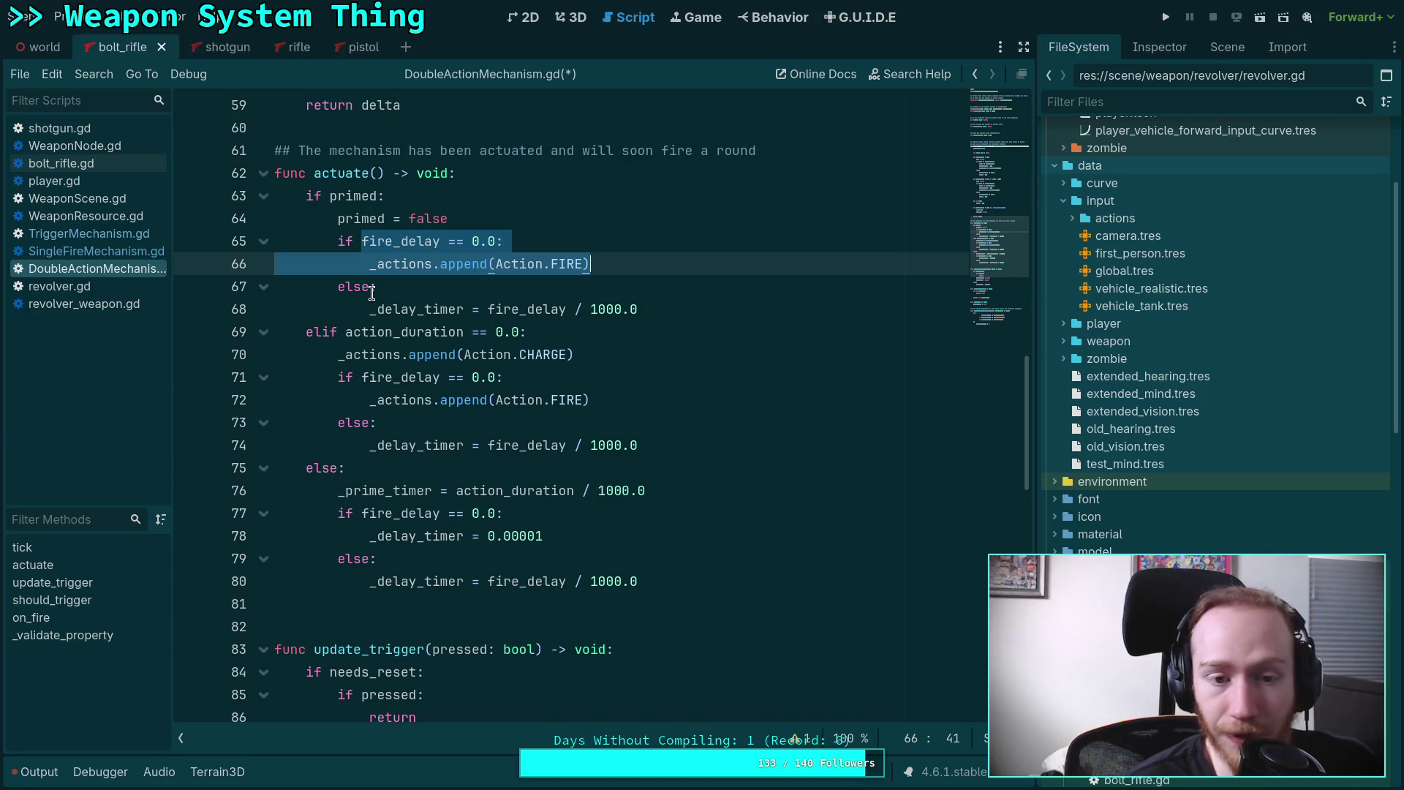
pyautogui.moveTo(346, 333); pyautogui.dragTo(519, 333)
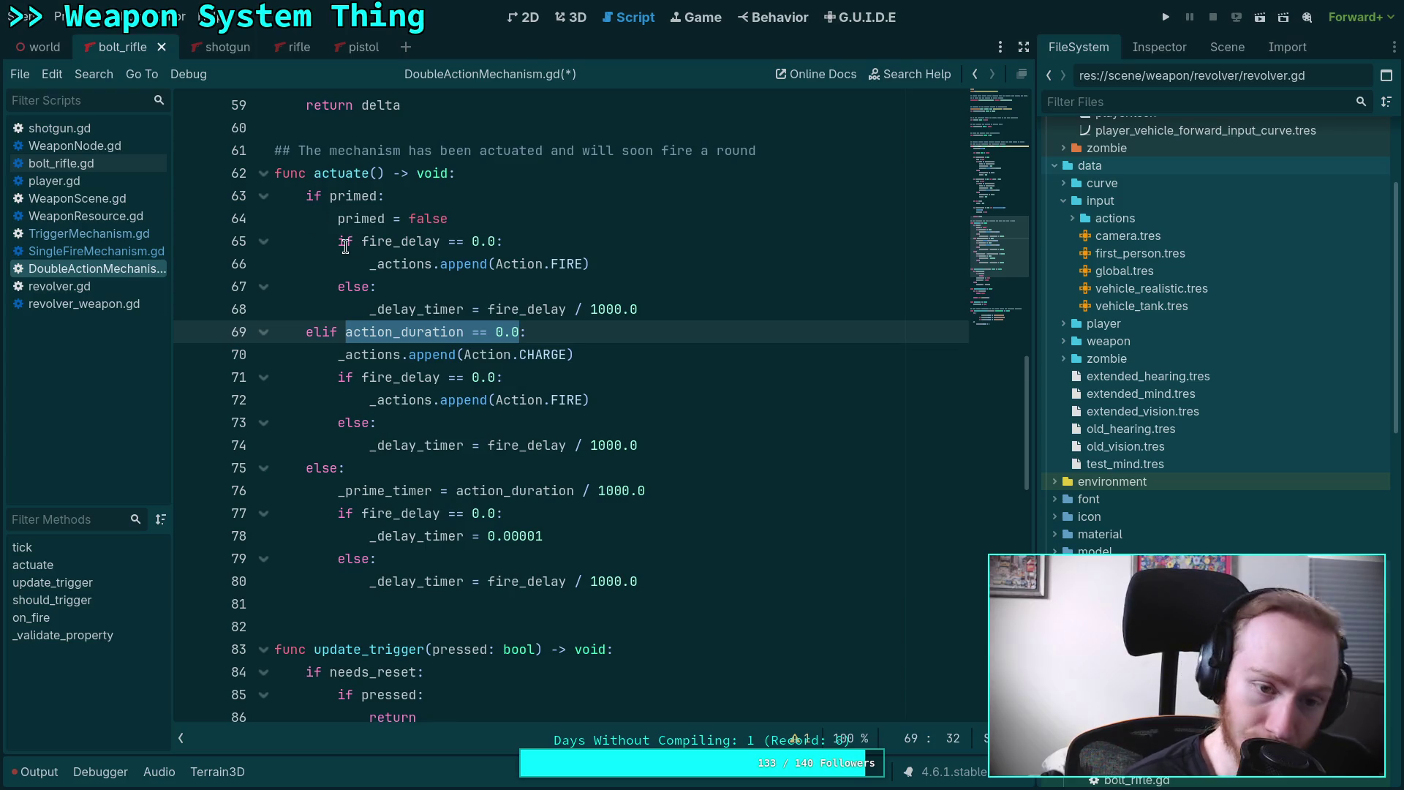
pyautogui.moveTo(345, 356); pyautogui.dragTo(594, 355)
pyautogui.moveTo(338, 377); pyautogui.dragTo(508, 381)
pyautogui.moveTo(378, 399); pyautogui.dragTo(614, 399)
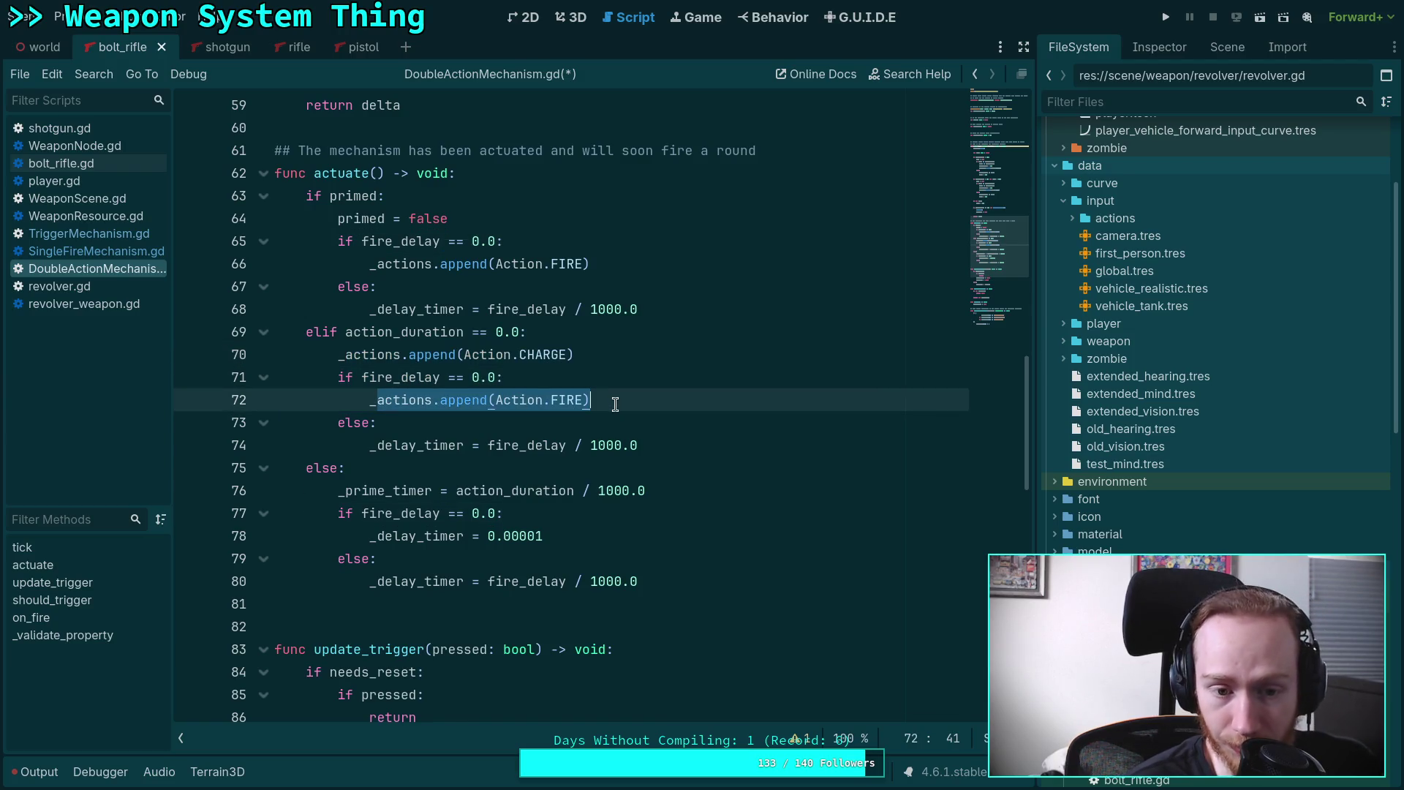
pyautogui.moveTo(344, 445); pyautogui.dragTo(694, 450)
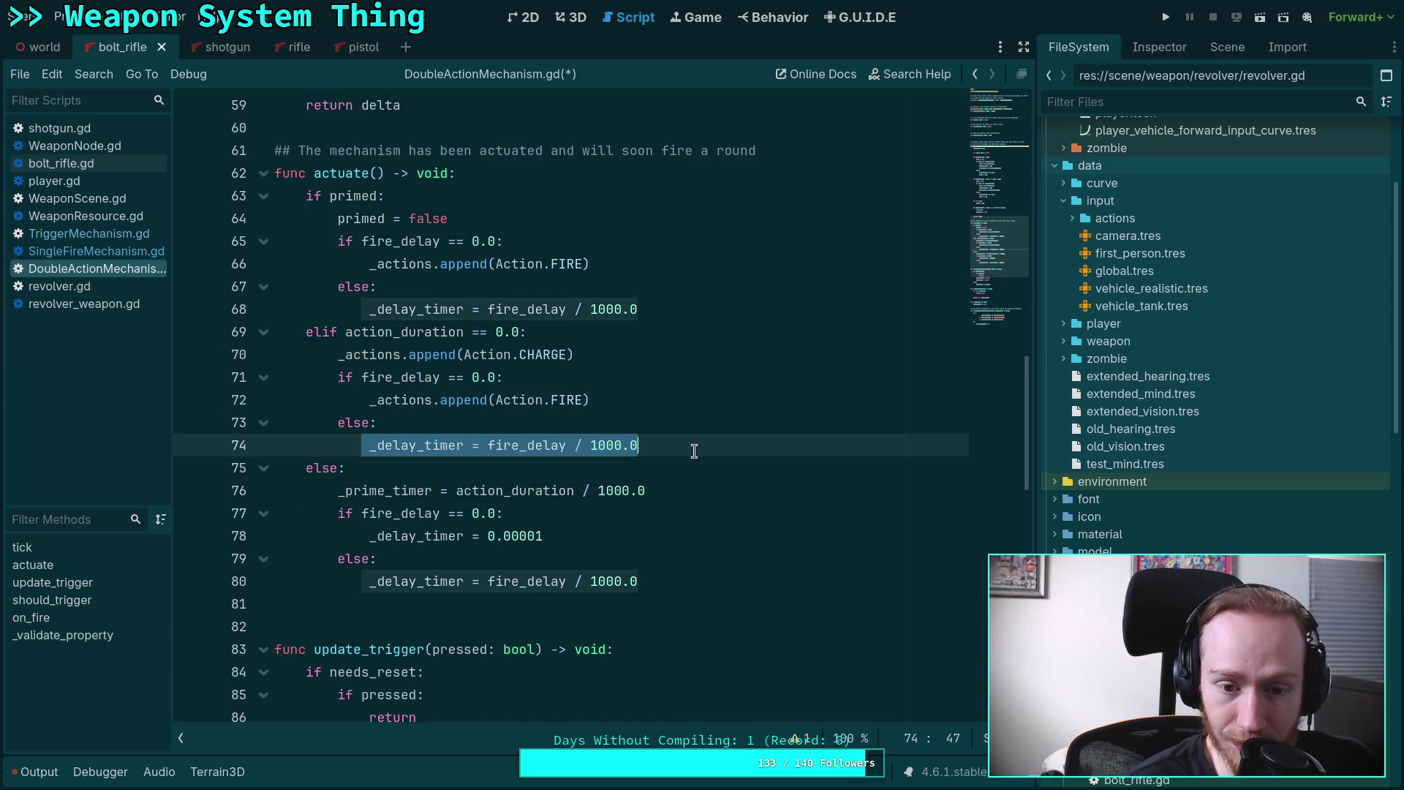
pyautogui.click(362, 490)
pyautogui.moveTo(327, 490); pyautogui.dragTo(692, 492)
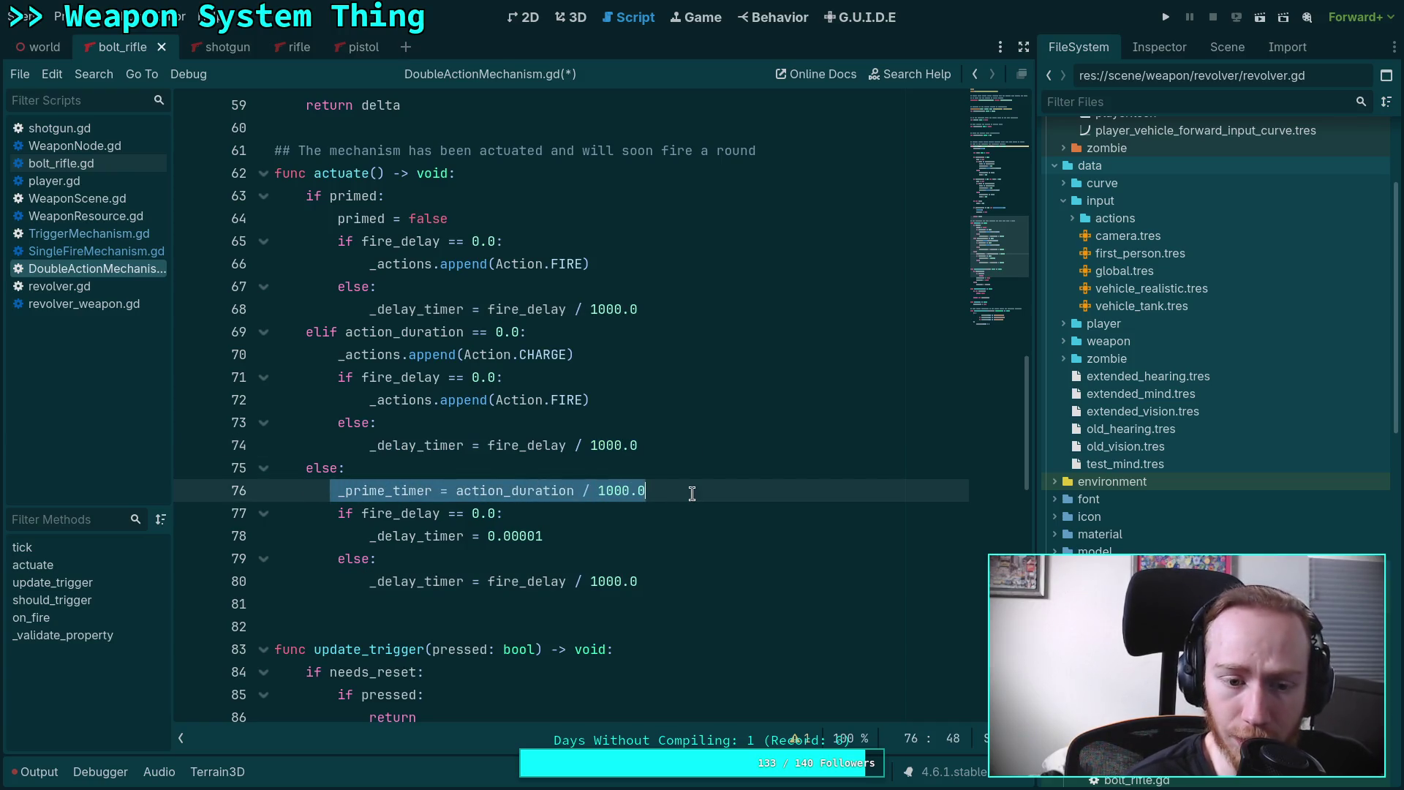
pyautogui.moveTo(338, 515)
pyautogui.mouseDown()
pyautogui.moveTo(548, 540)
pyautogui.moveTo(670, 582)
pyautogui.mouseUp()
pyautogui.scroll(-1, 643, 554)
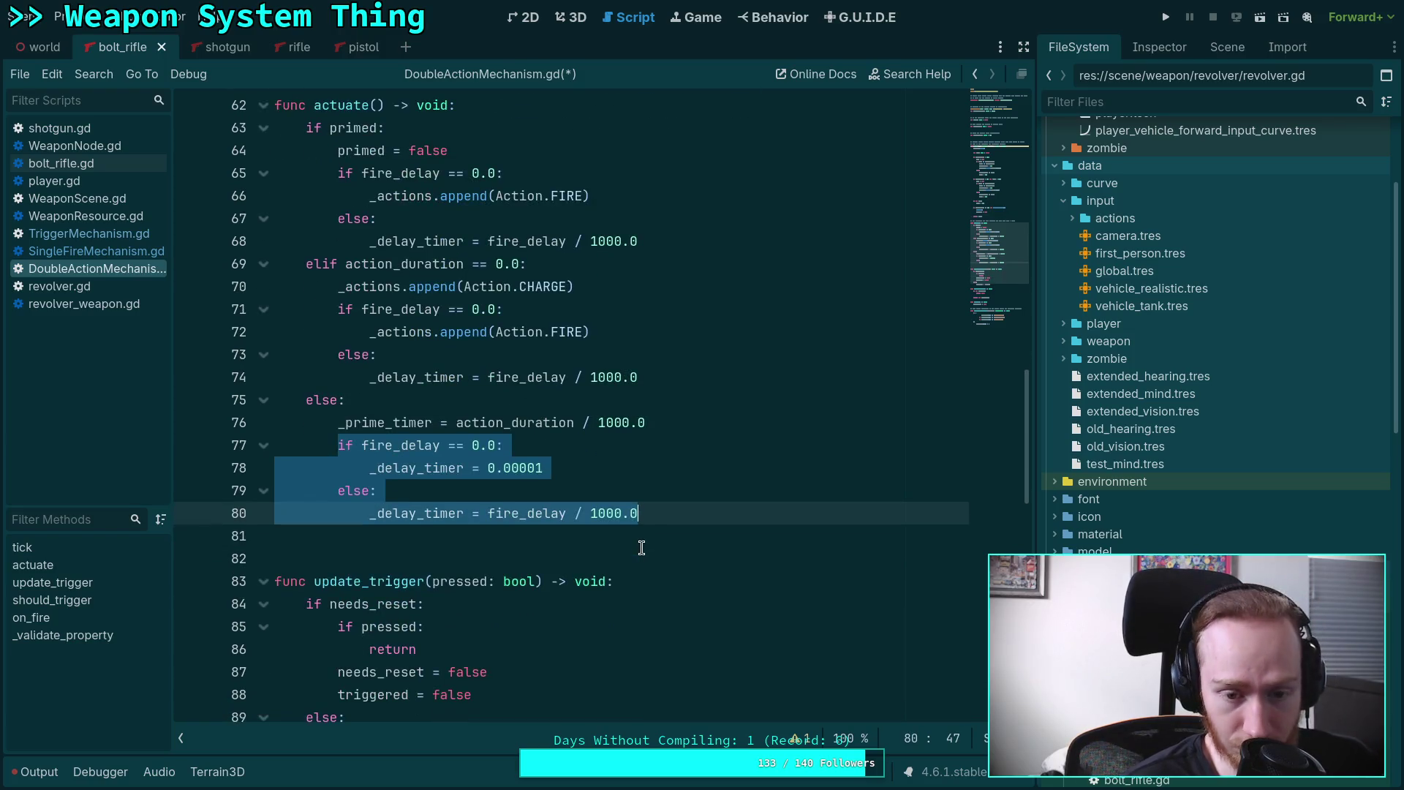
pyautogui.scroll(1, 640, 542)
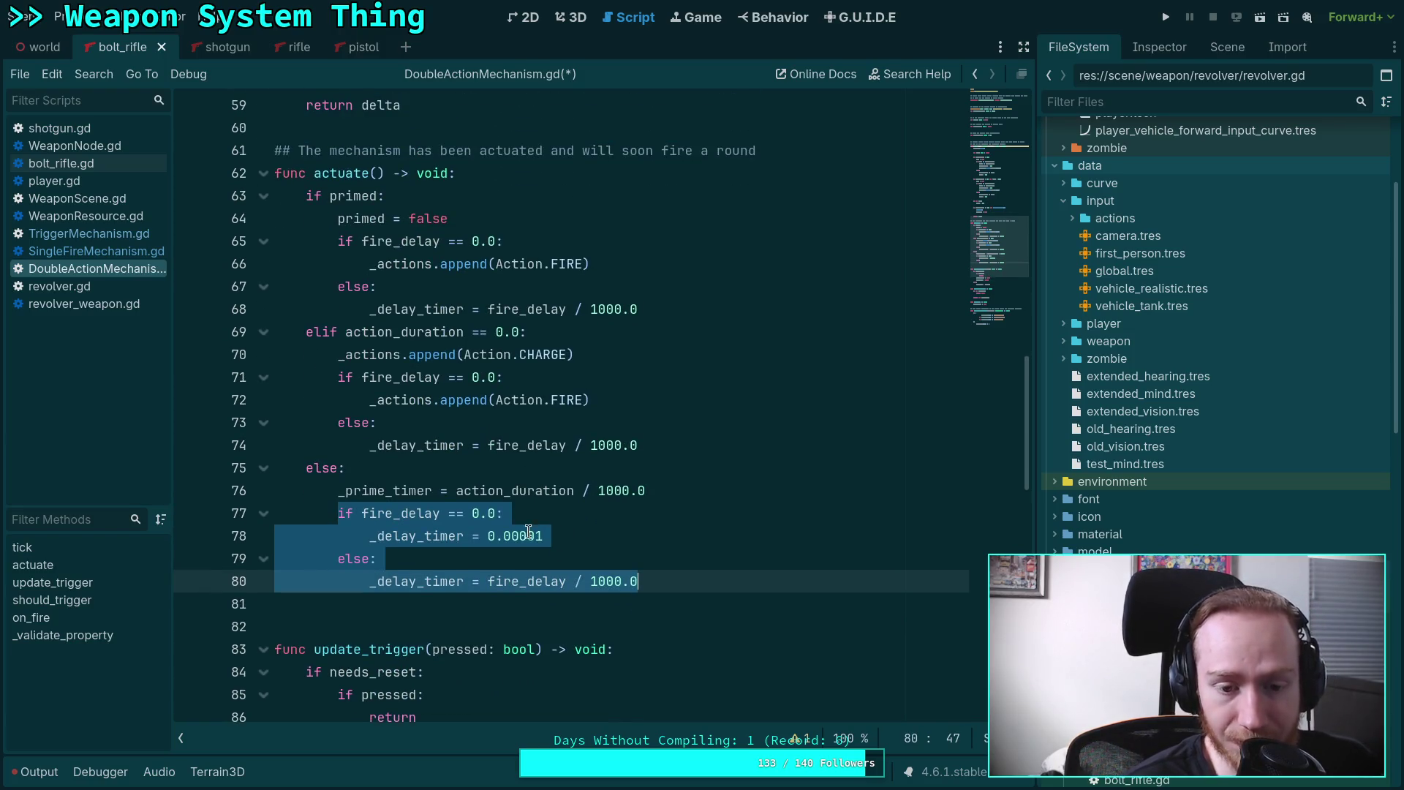
# Change line 78's _delay_timer value from 0.00001 to 0.0001.
pyautogui.click(562, 538)
pyautogui.press('BackSpace')
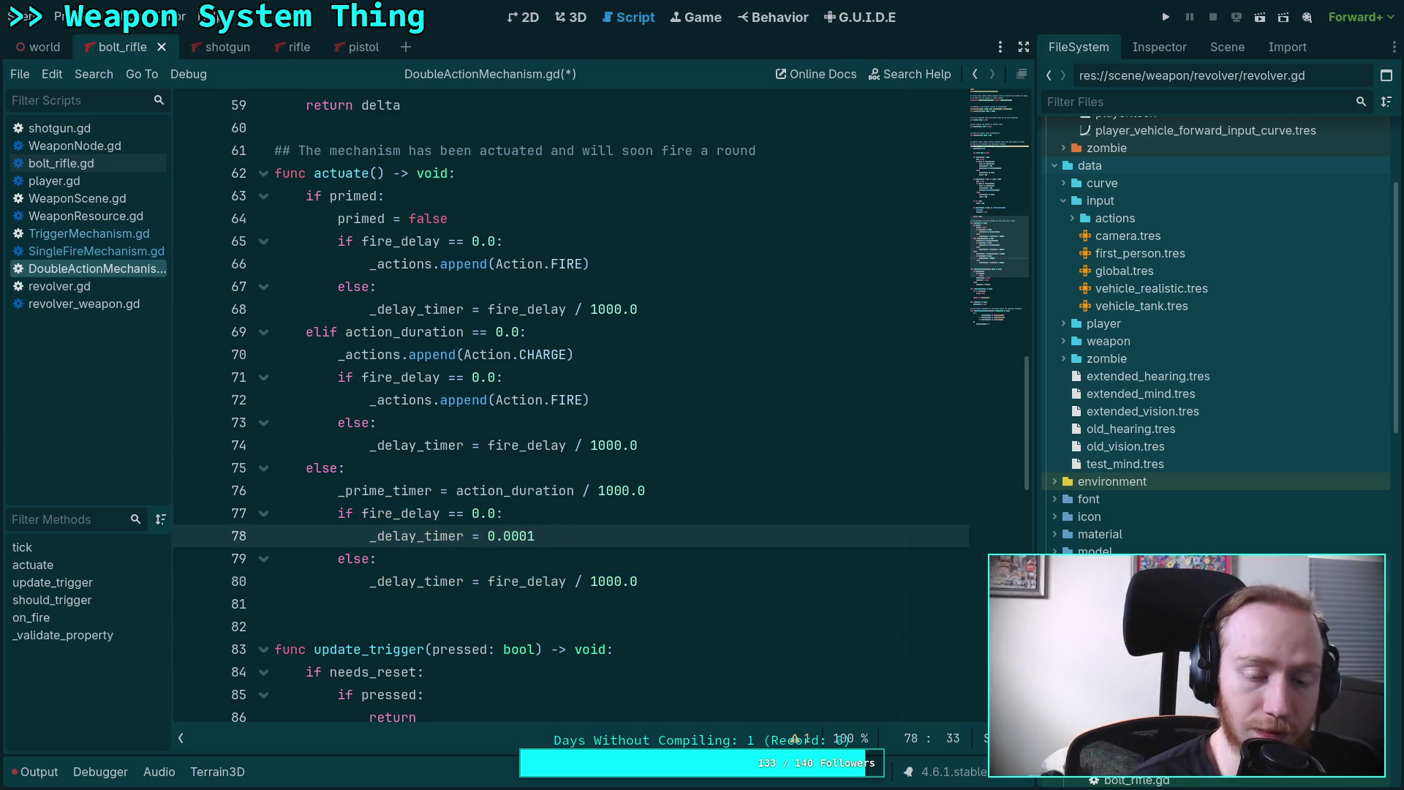
pyautogui.press('BackSpace')
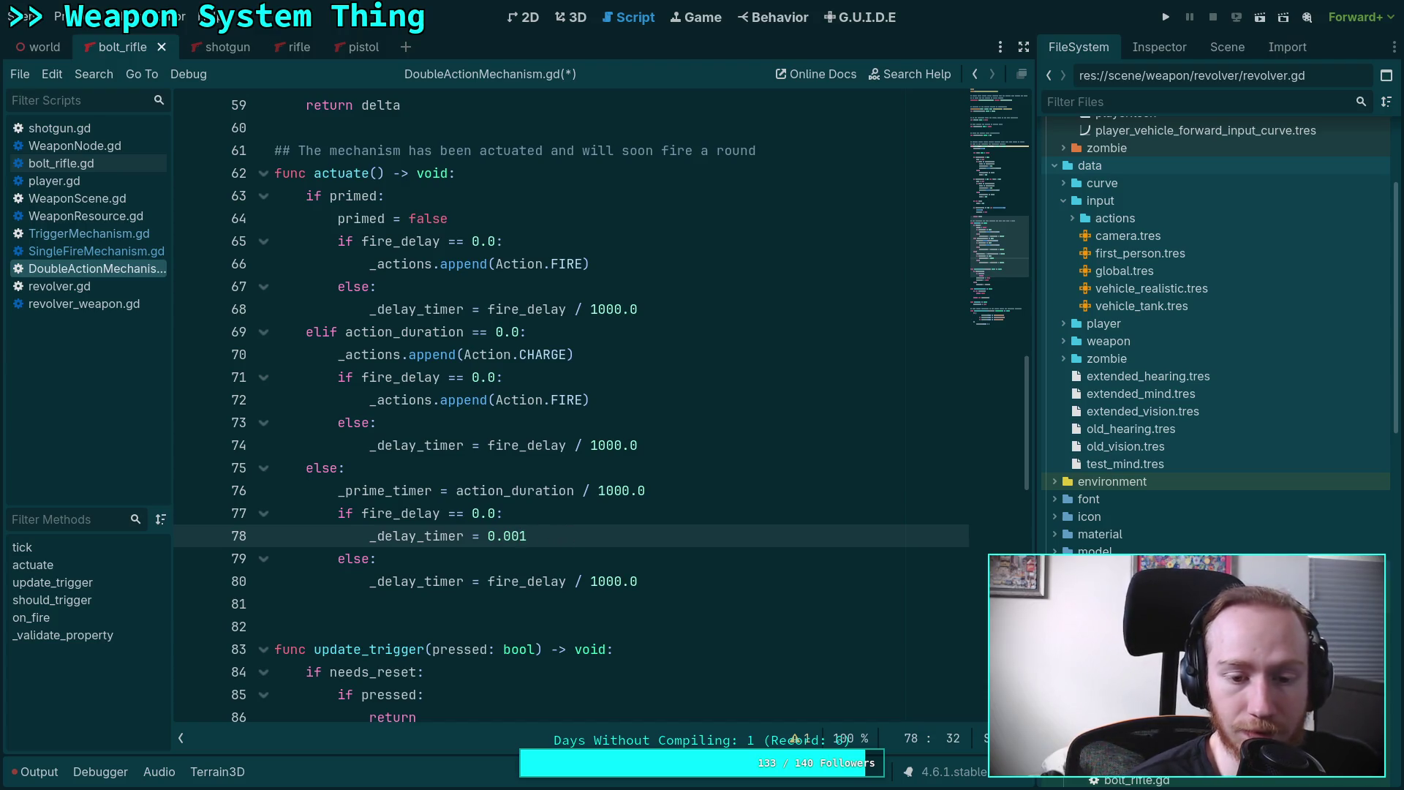
pyautogui.click(577, 539)
pyautogui.write('00')
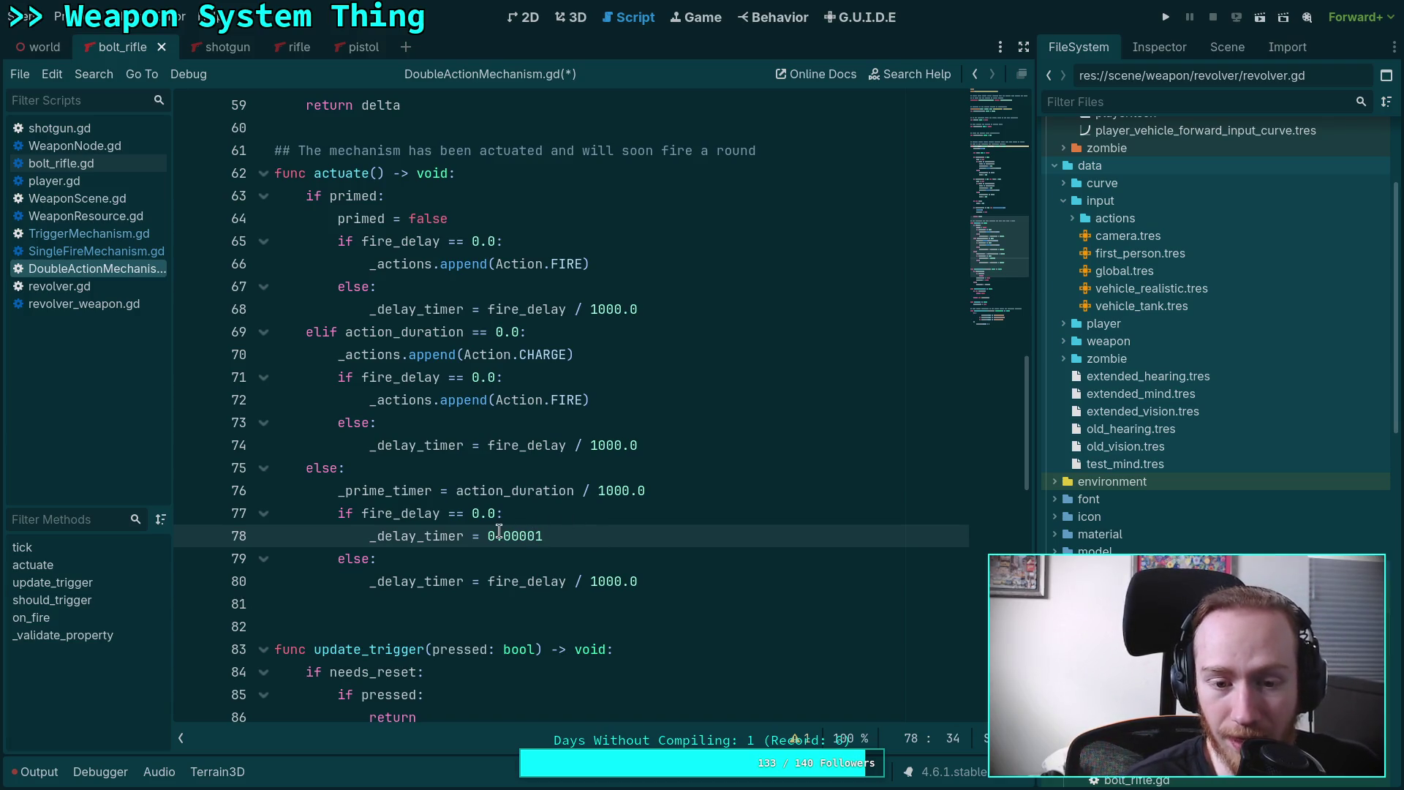
pyautogui.moveTo(504, 535); pyautogui.dragTo(550, 535)
pyautogui.click(551, 535)
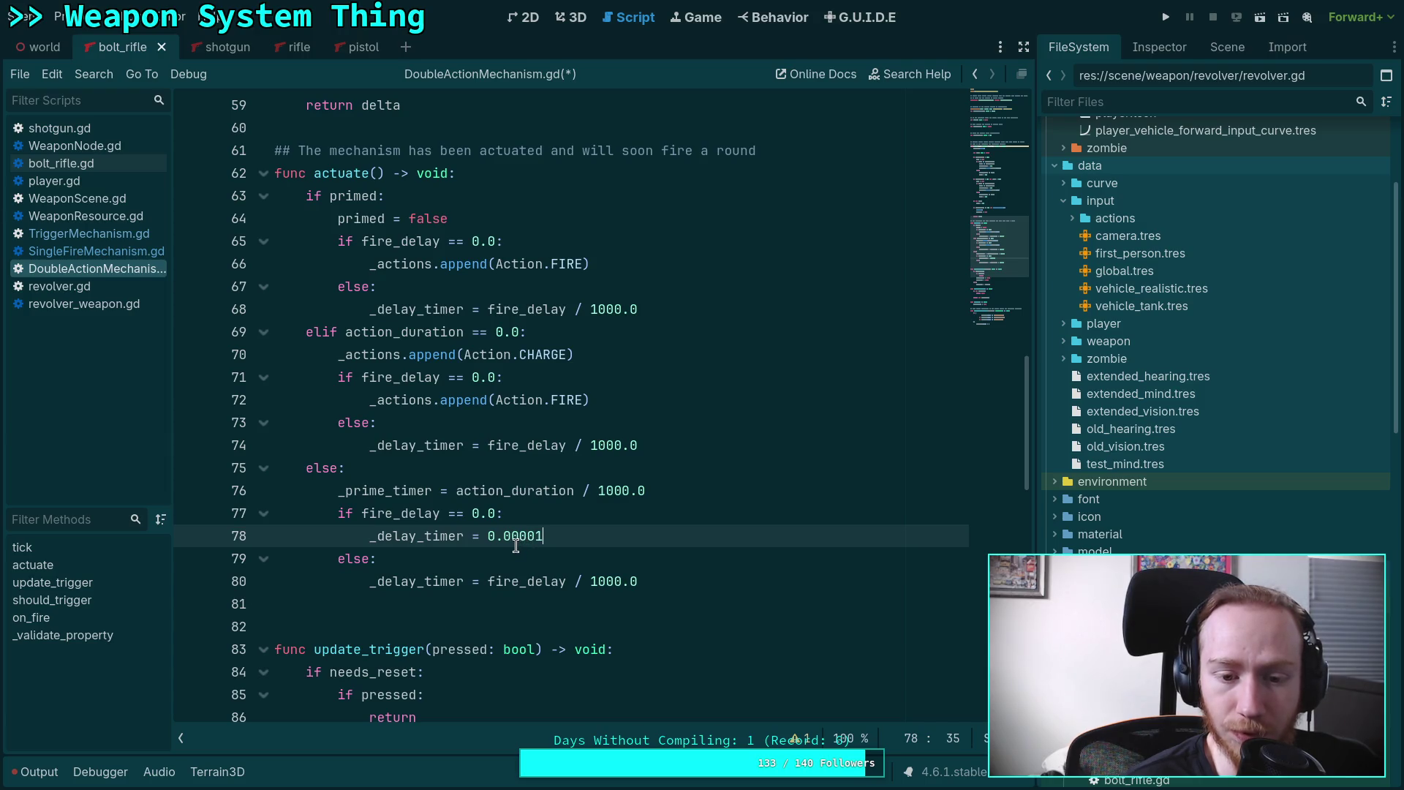
pyautogui.click(532, 542)
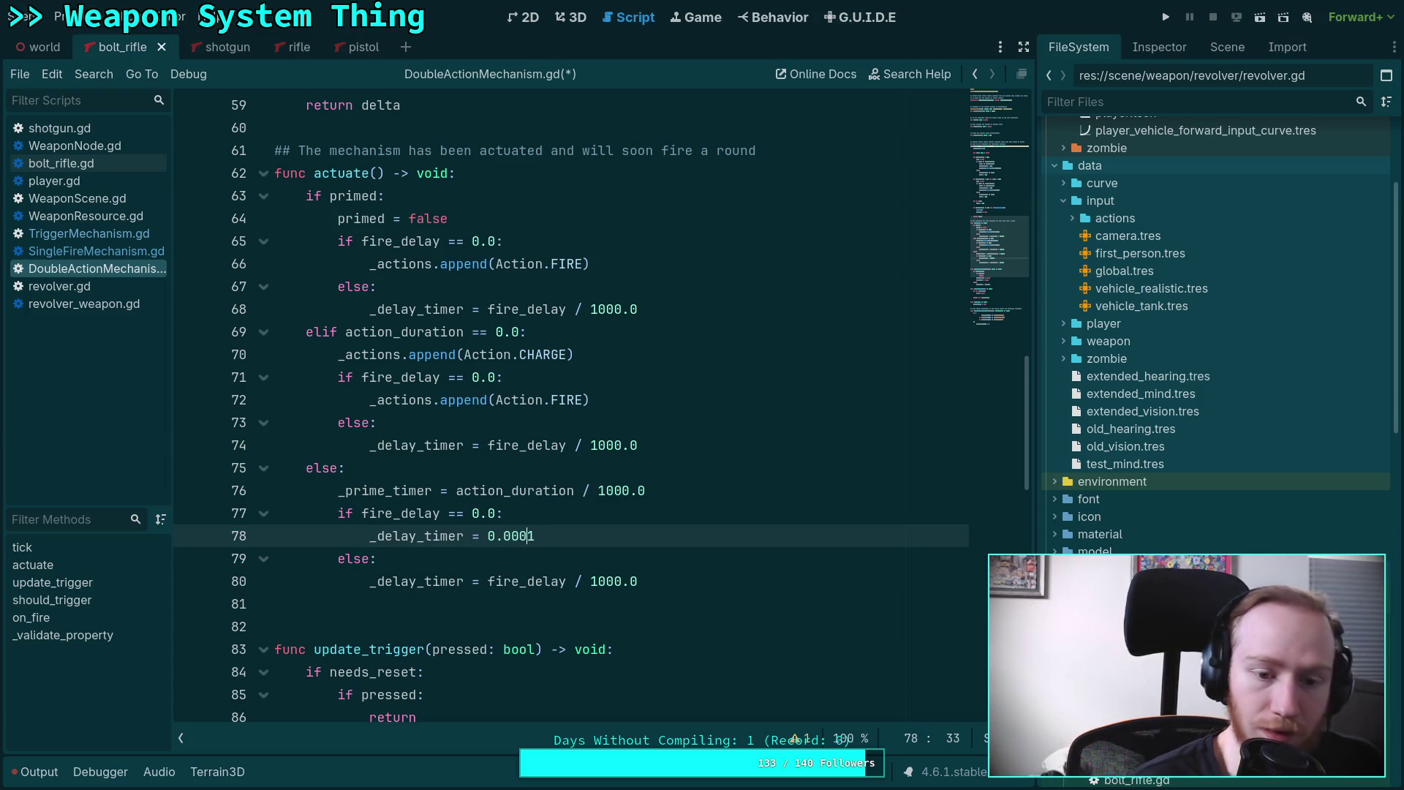
pyautogui.click(535, 566)
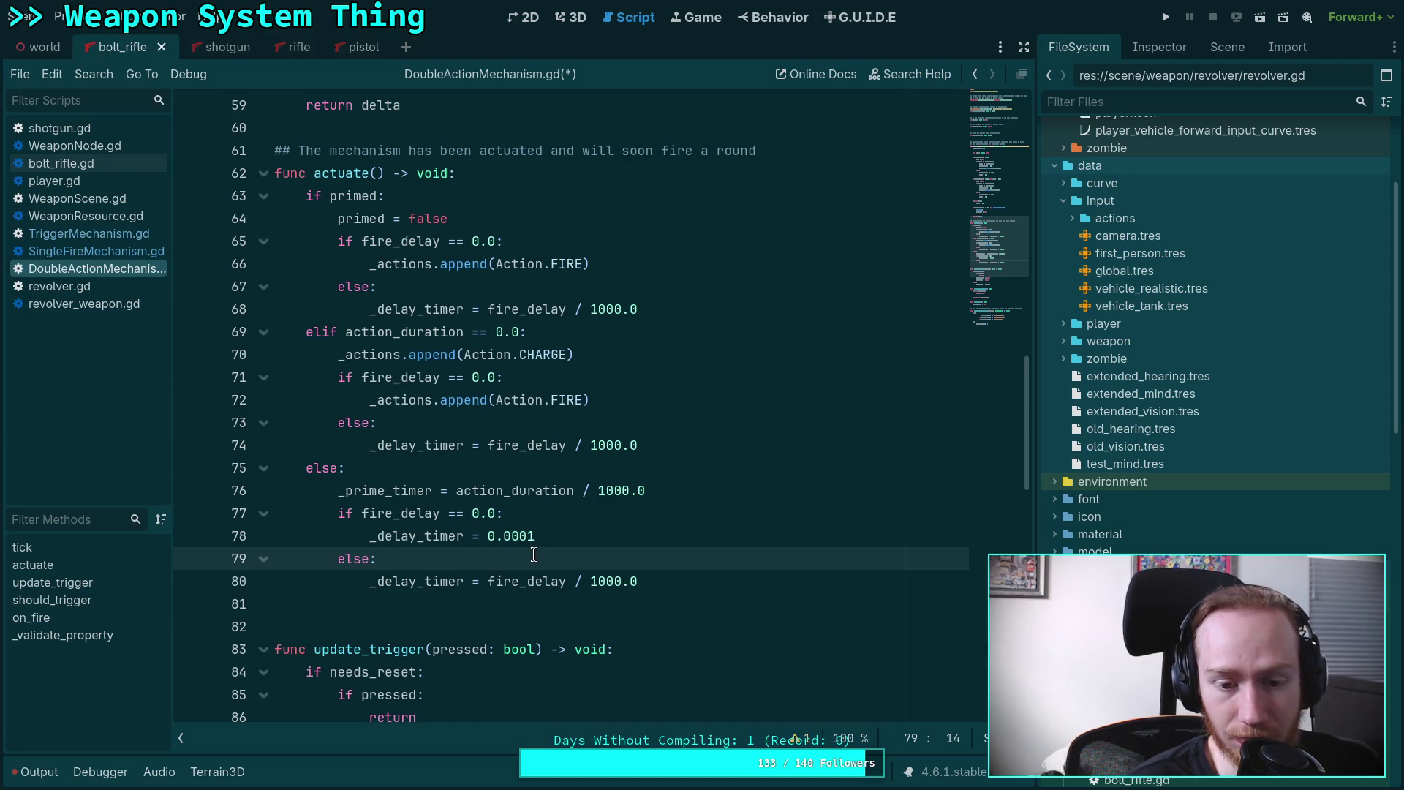
# Add and then remove a trial 0.0167 line, and save the script.
pyautogui.click(513, 539)
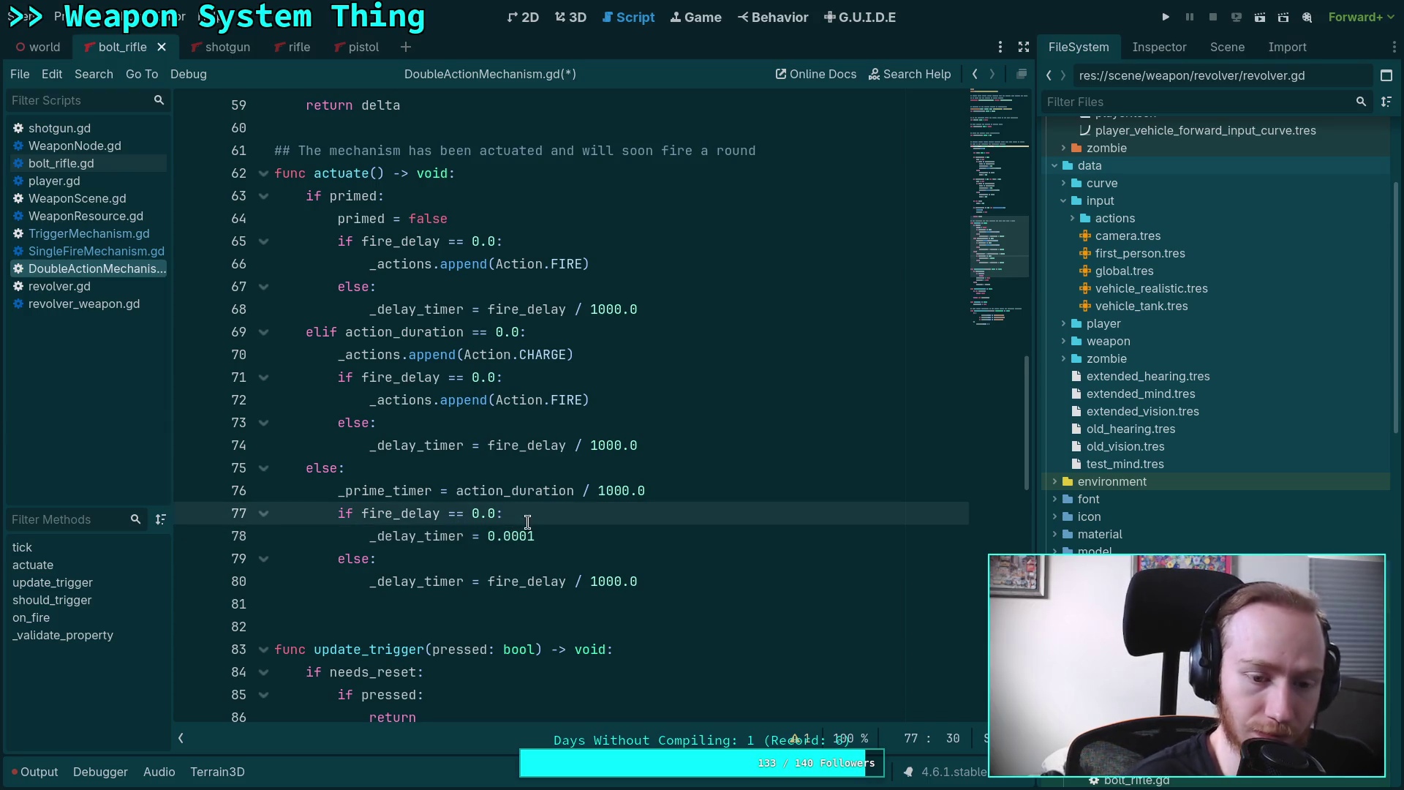
pyautogui.hotkey('ctrl', 'shift', 'Return')
pyautogui.write('0.')
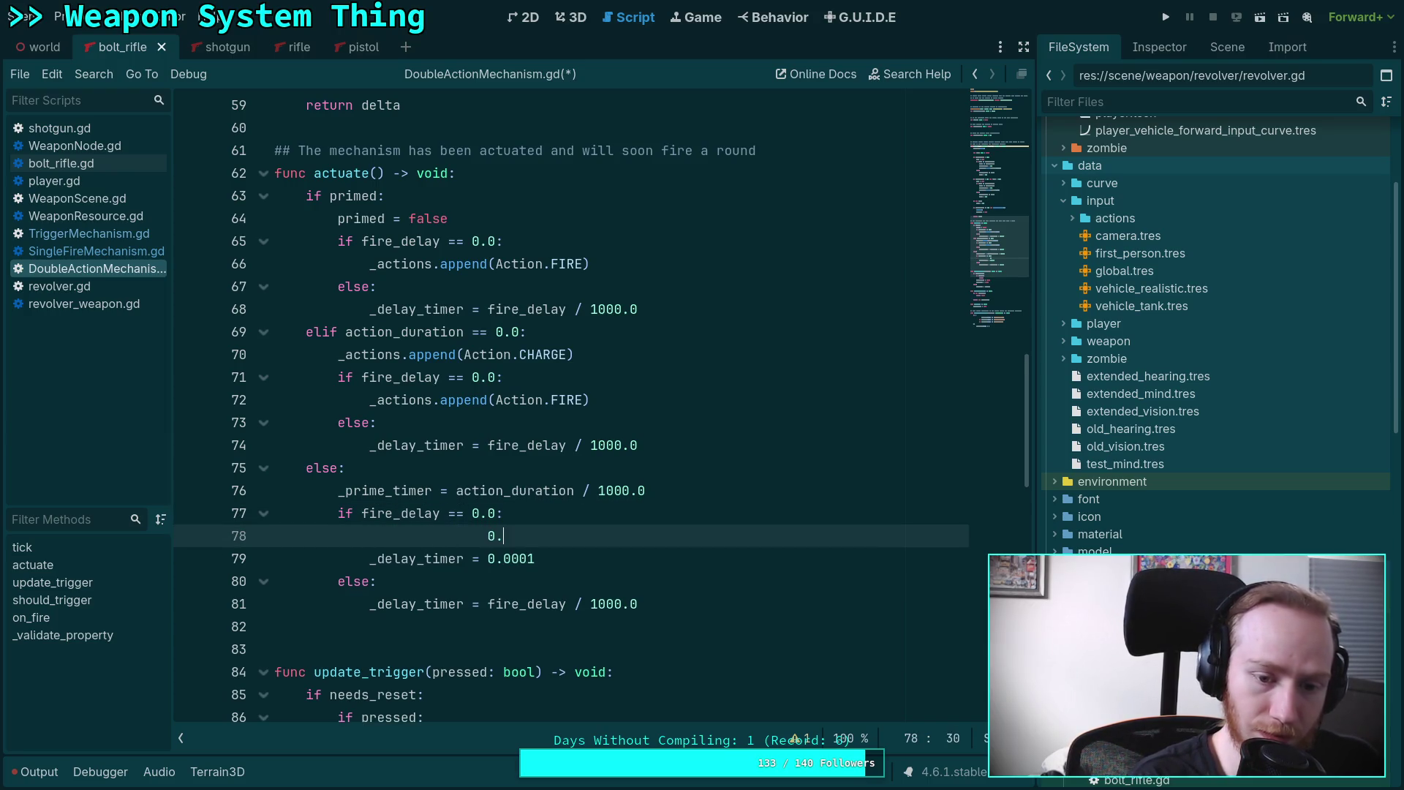
pyautogui.write('01')
pyautogui.press('BackSpace')
pyautogui.write('67')
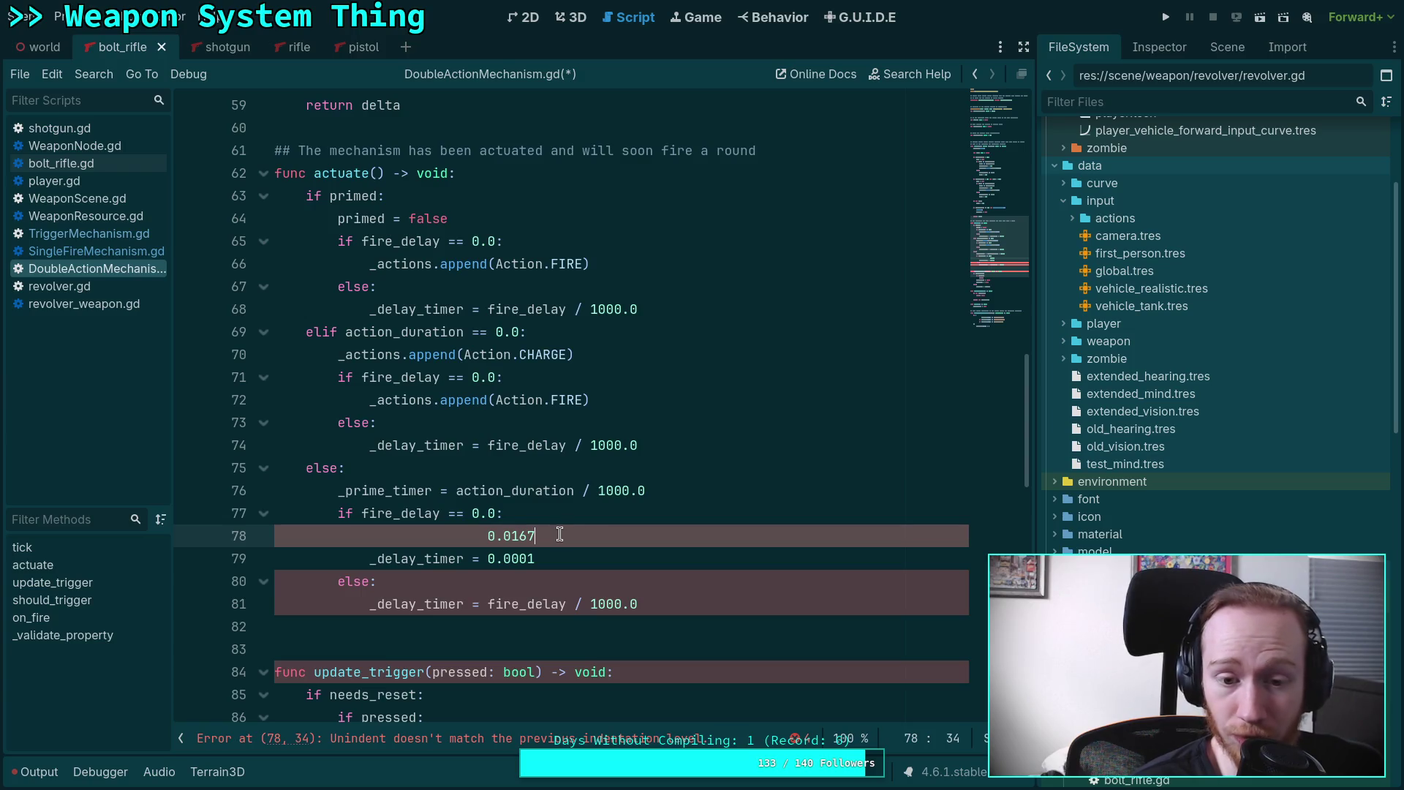
pyautogui.moveTo(563, 531); pyautogui.dragTo(575, 518)
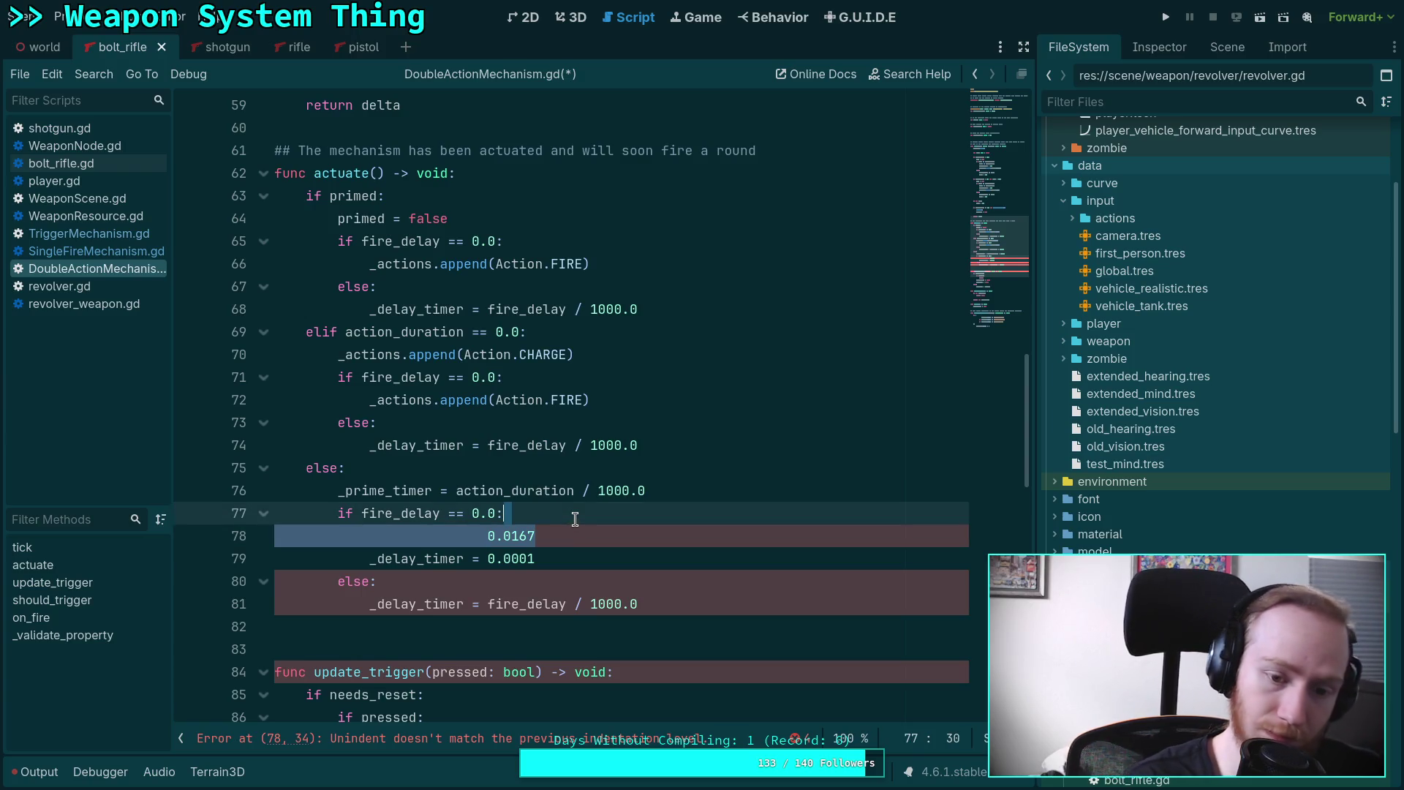
pyautogui.press('BackSpace')
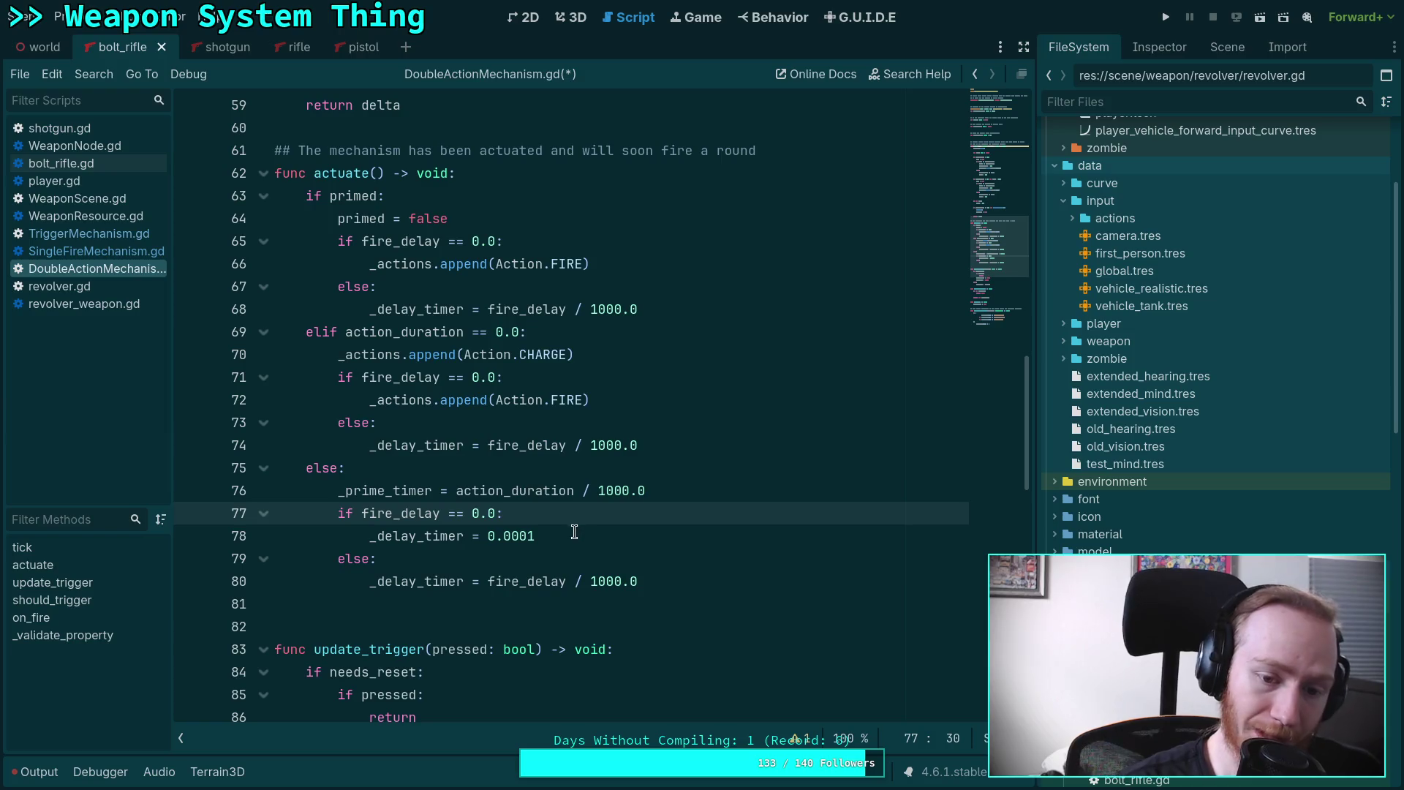
pyautogui.click(578, 539)
pyautogui.hotkey('ctrl', 's')
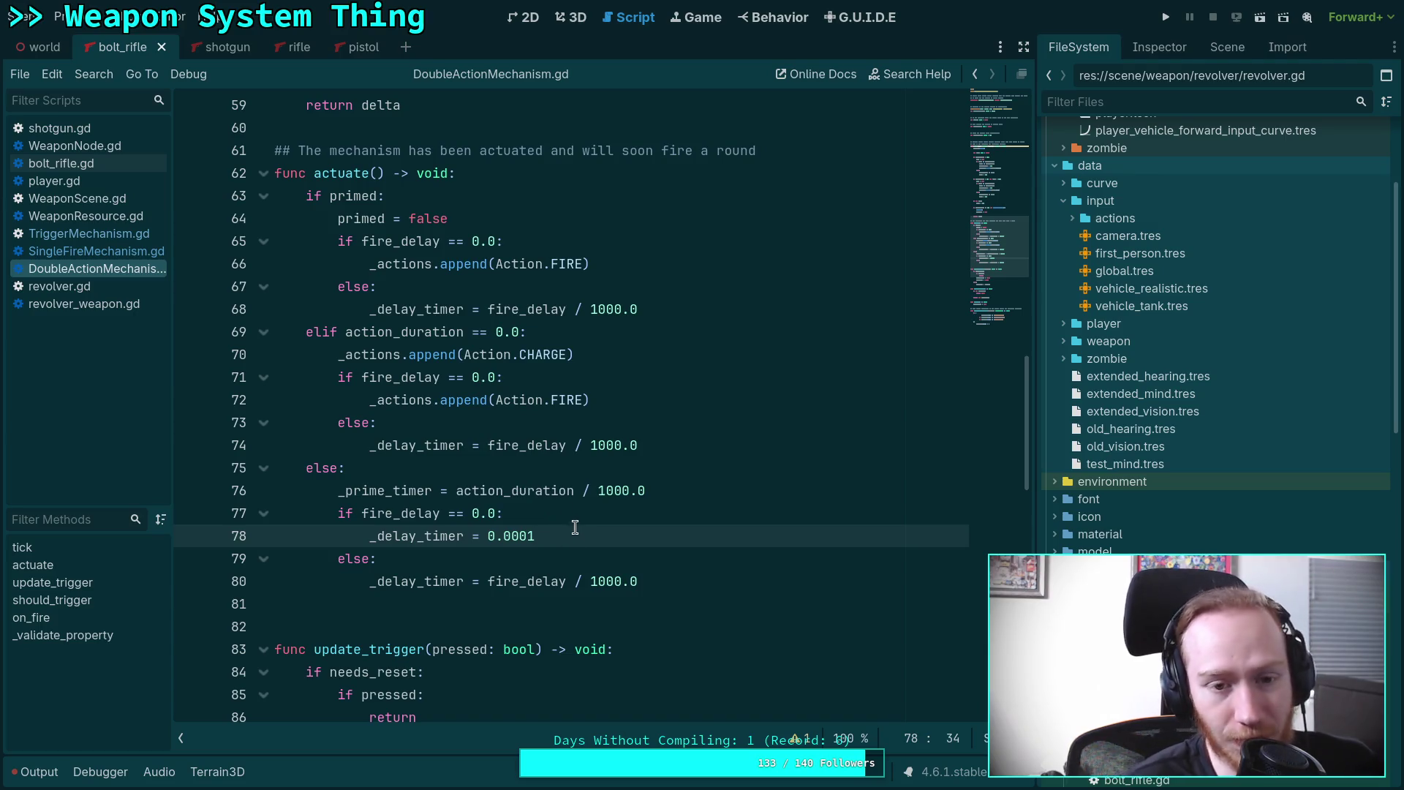
pyautogui.moveTo(661, 575); pyautogui.dragTo(262, 188)
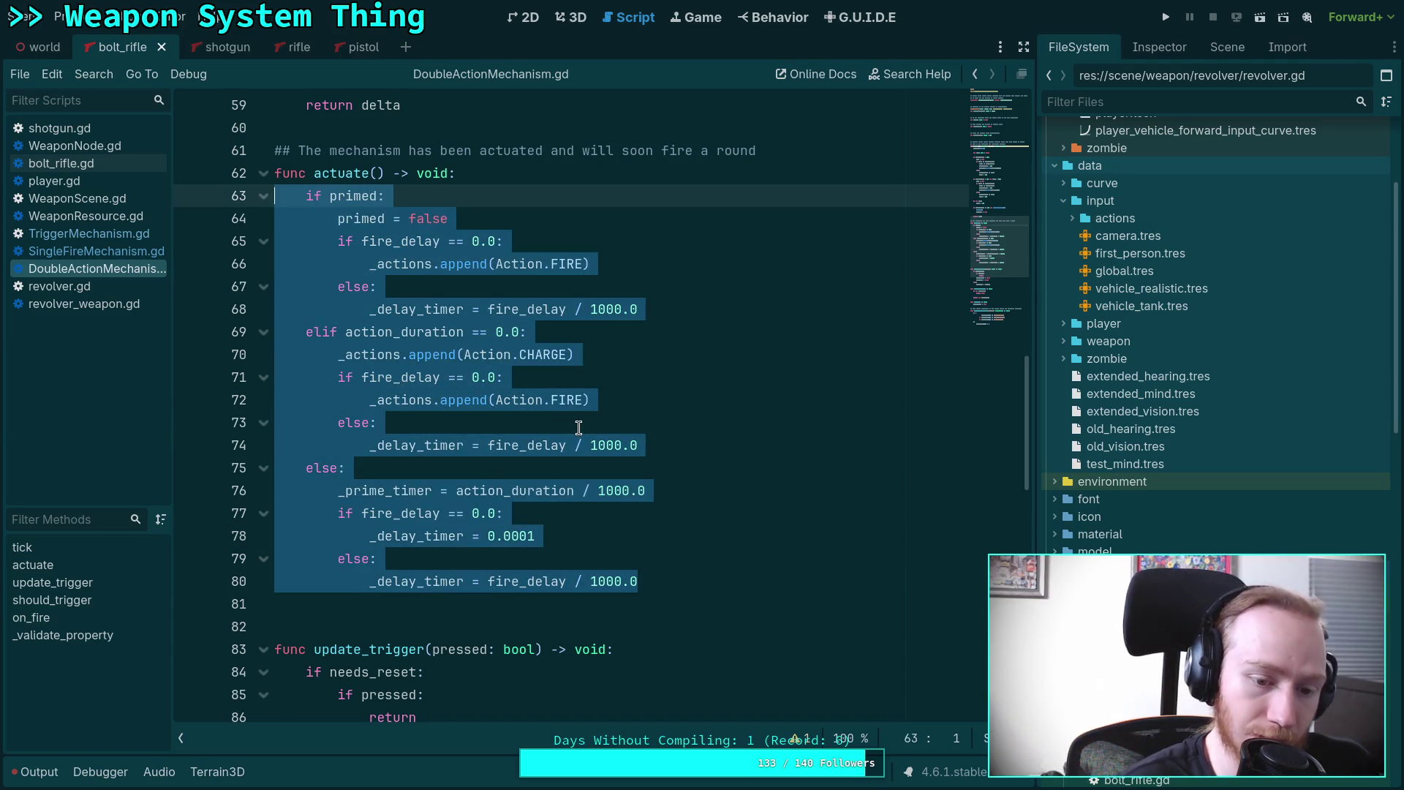
# Switch from the SingleFireMechanism script back to TriggerMechanism.gd.
pyautogui.click(578, 428)
pyautogui.scroll(-6, 579, 429)
pyautogui.scroll(-1, 580, 428)
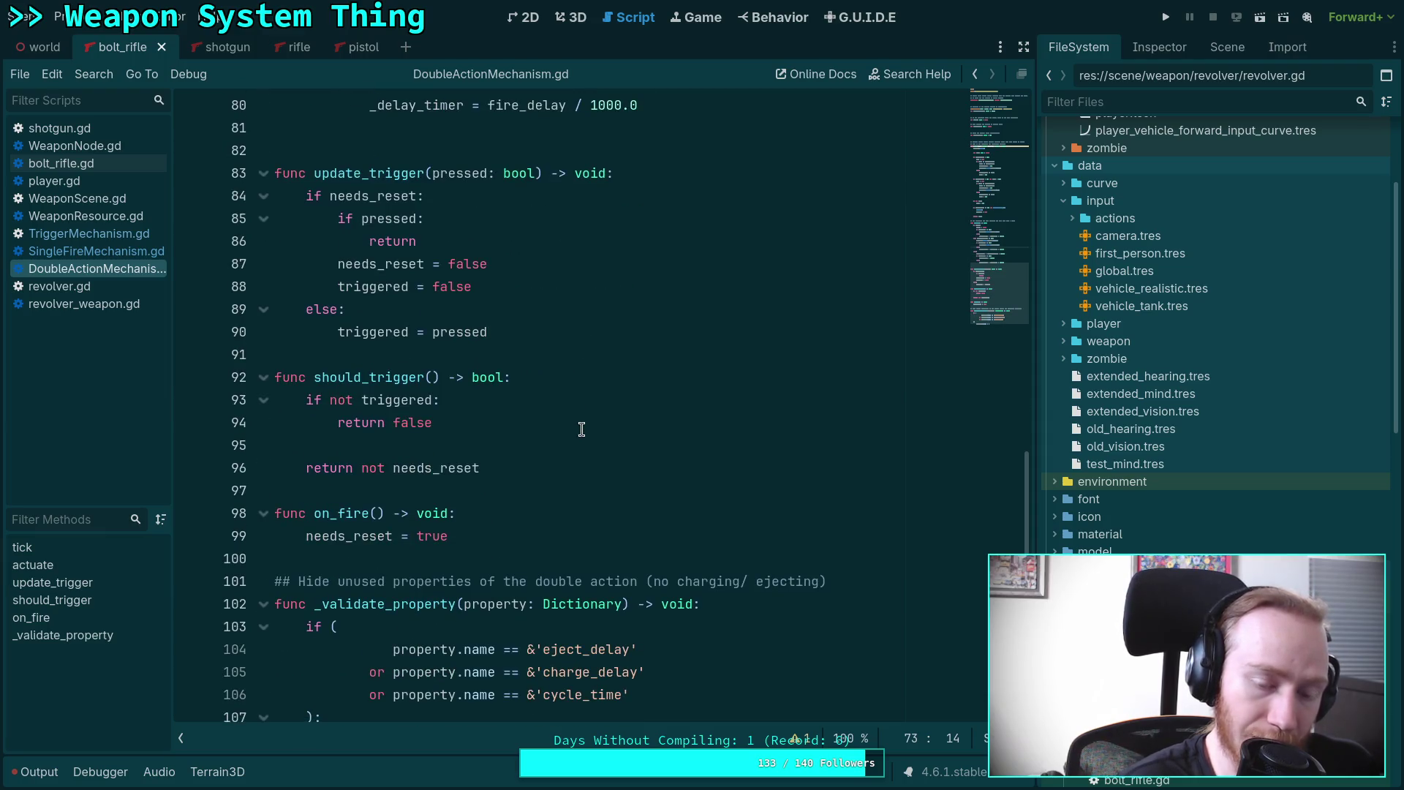
pyautogui.scroll(-2, 581, 430)
pyautogui.scroll(6, 582, 427)
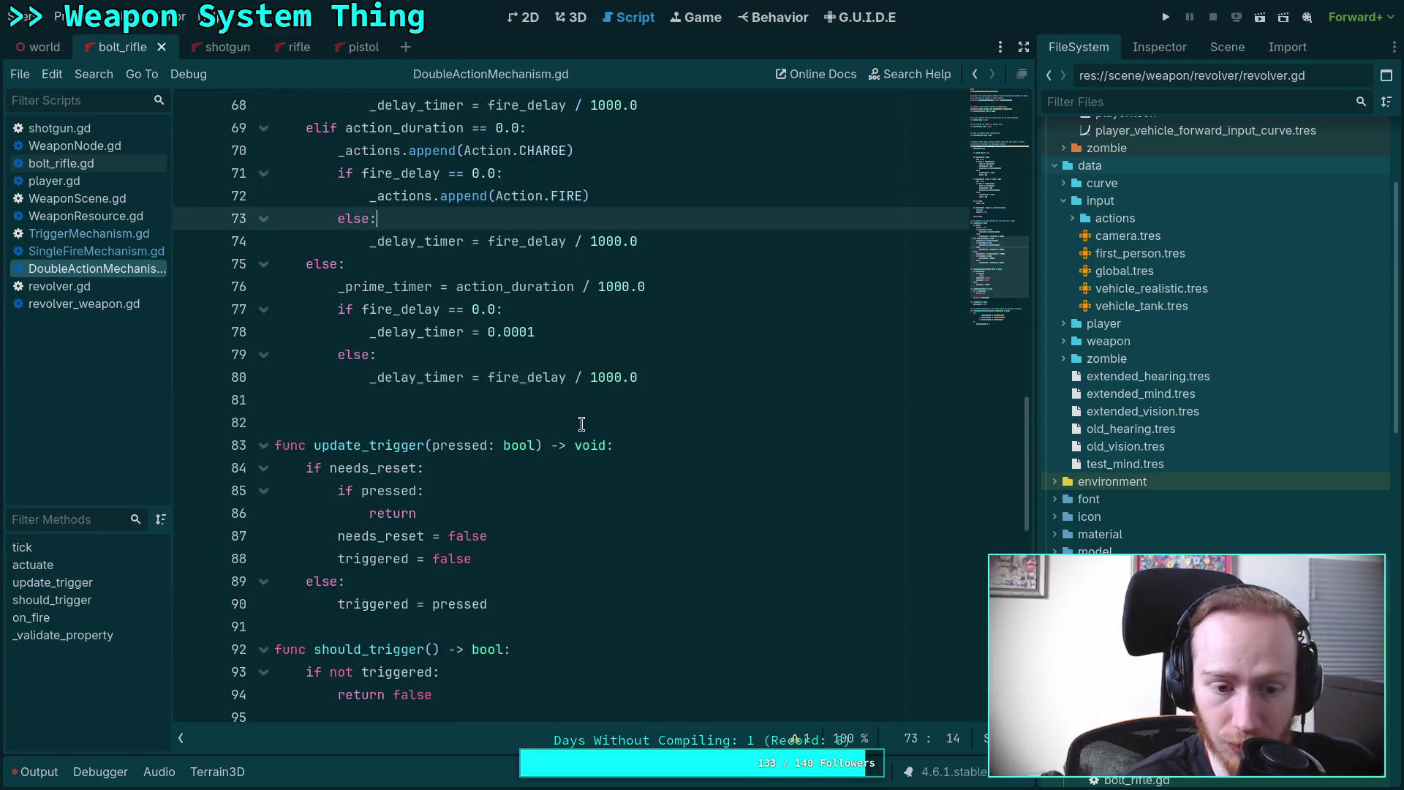
pyautogui.scroll(13, 581, 425)
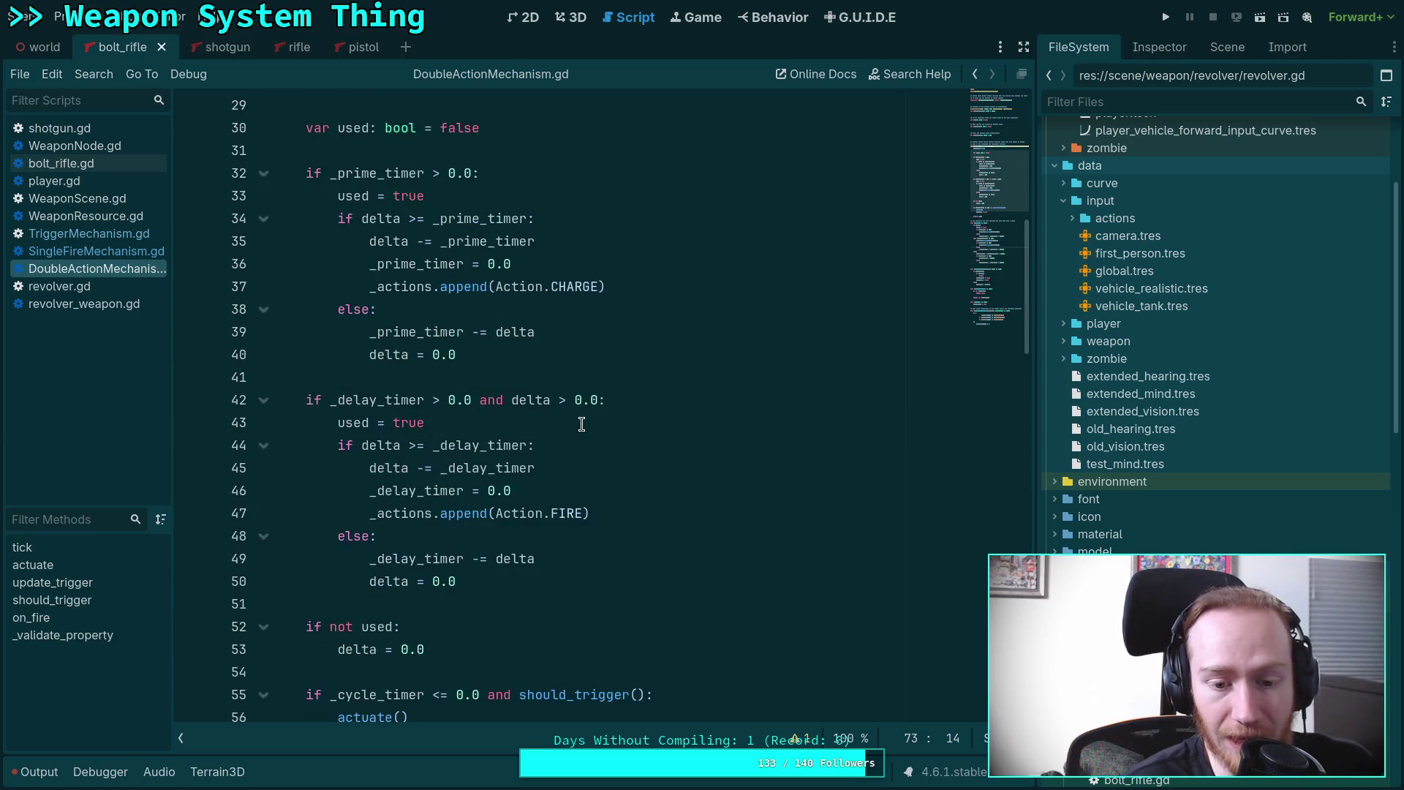
pyautogui.scroll(2, 581, 424)
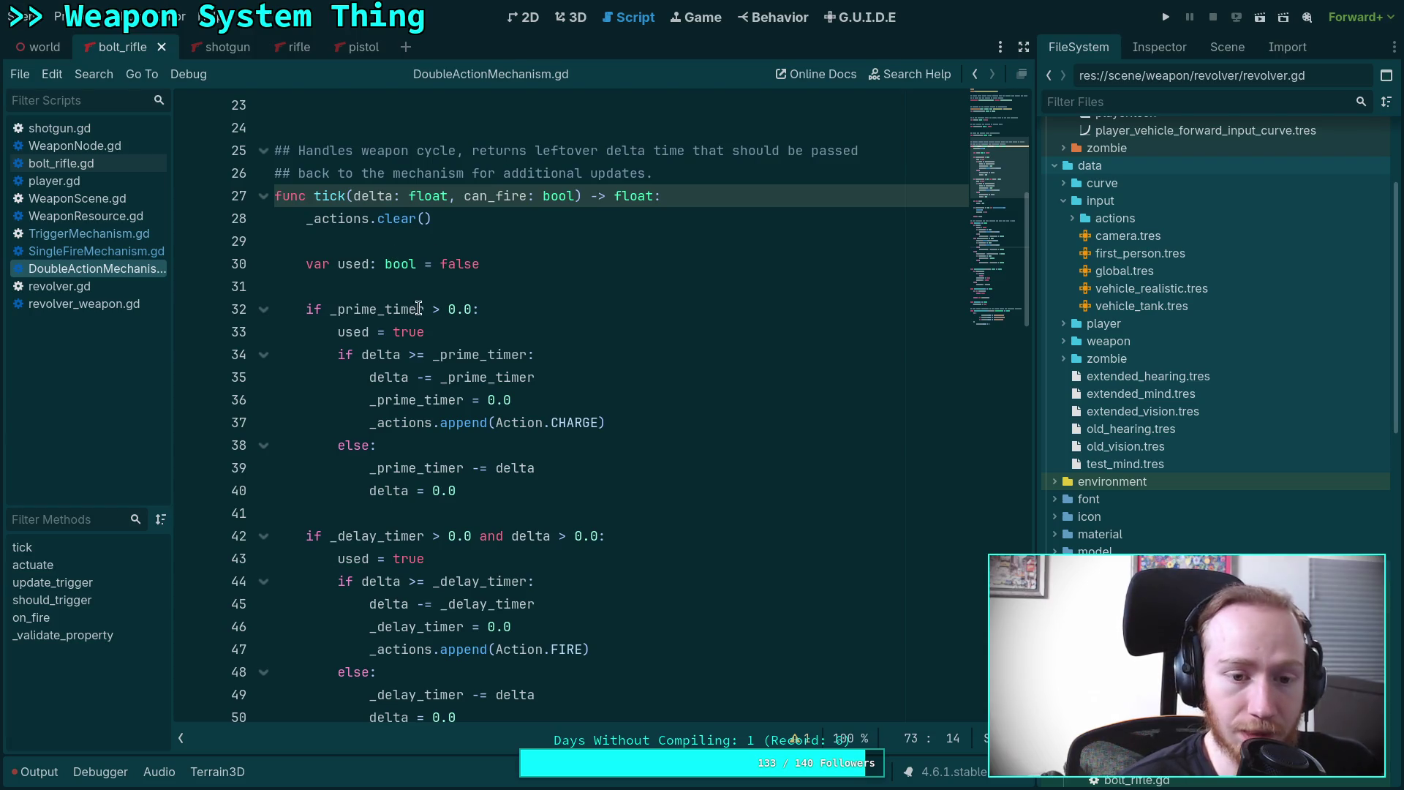
pyautogui.click(106, 255)
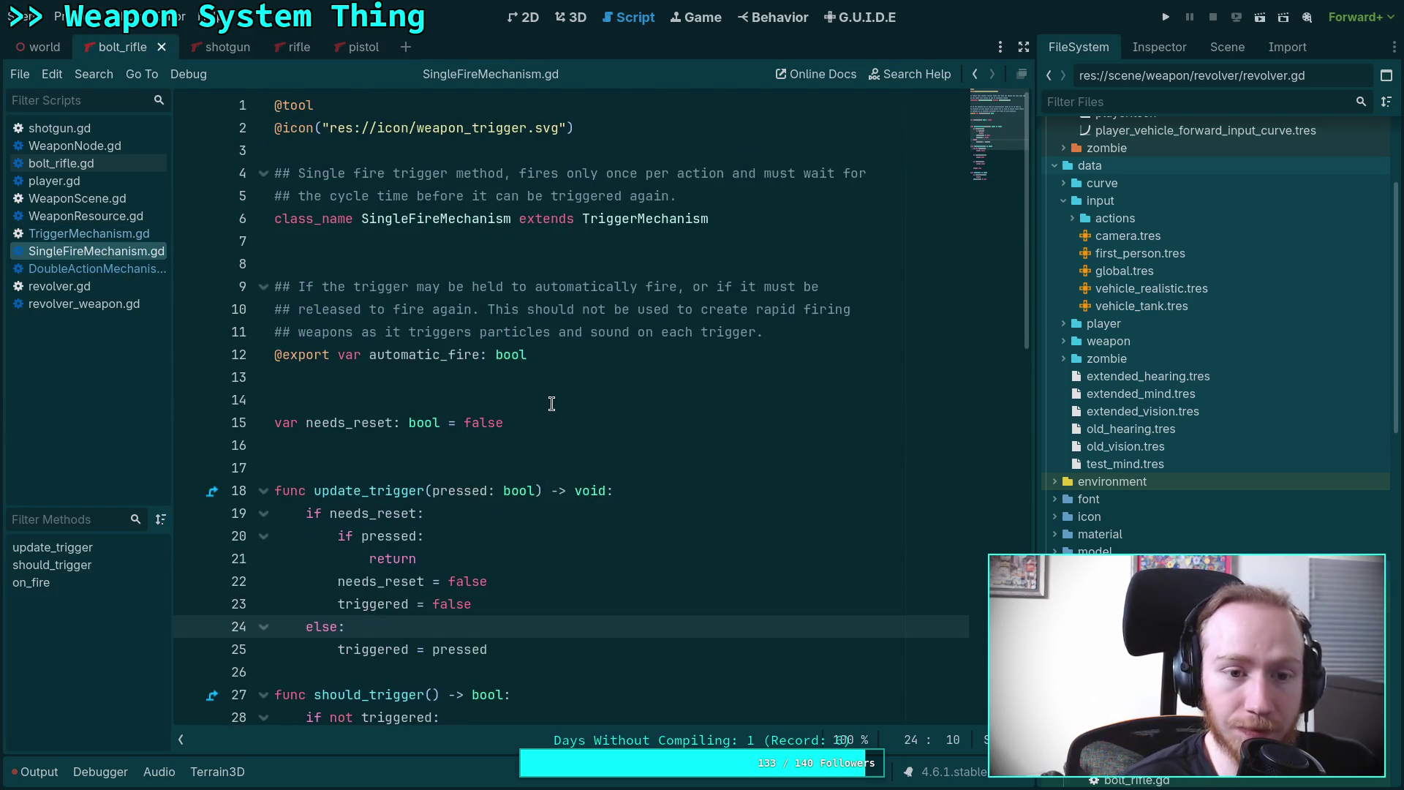
pyautogui.click(89, 234)
pyautogui.scroll(-5, 539, 414)
pyautogui.scroll(15, 539, 414)
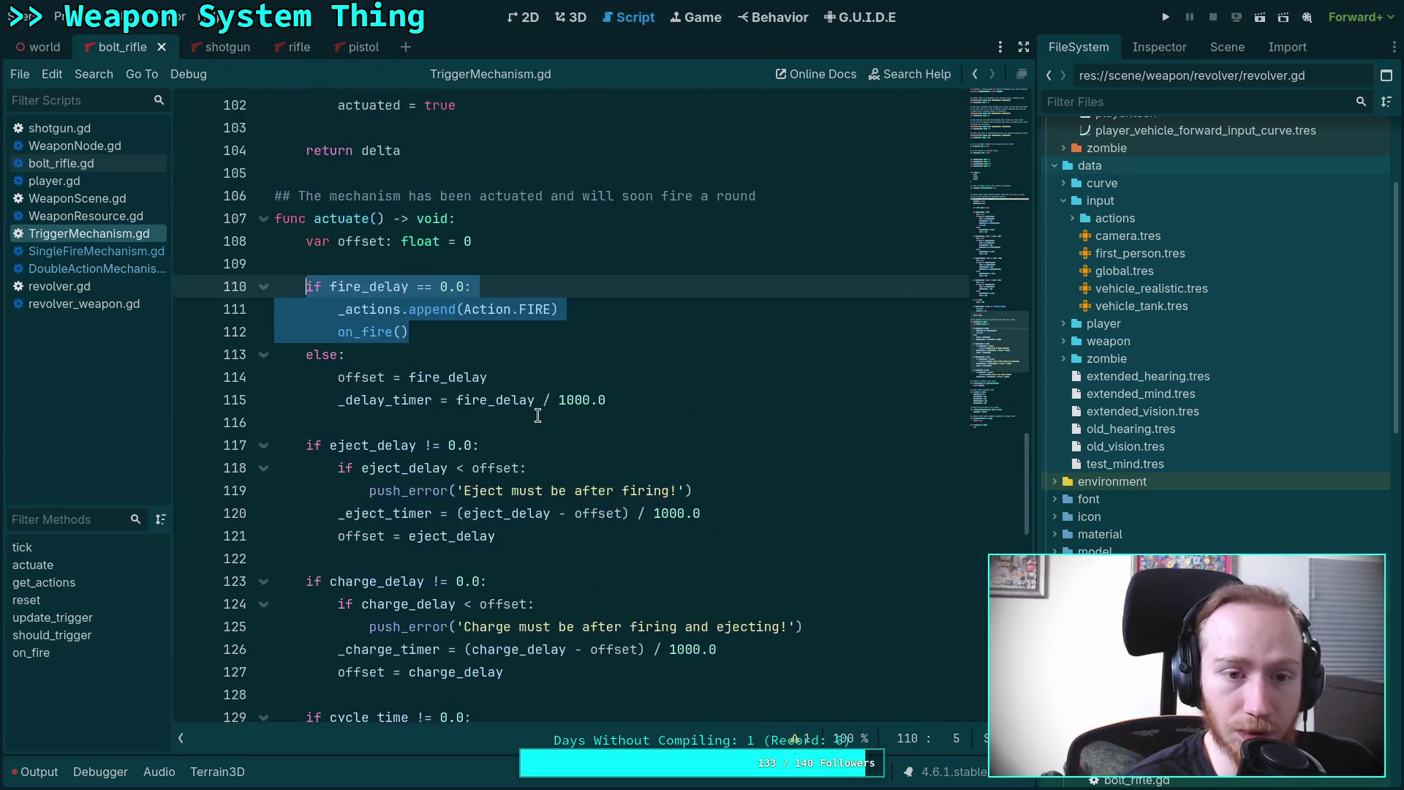
pyautogui.scroll(10, 538, 416)
# Wrap the FIRE append and on_fire() call in tick() under an 'if can_fire:' check.
pyautogui.doubleClick(512, 313)
pyautogui.scroll(-3, 500, 383)
pyautogui.click(563, 344)
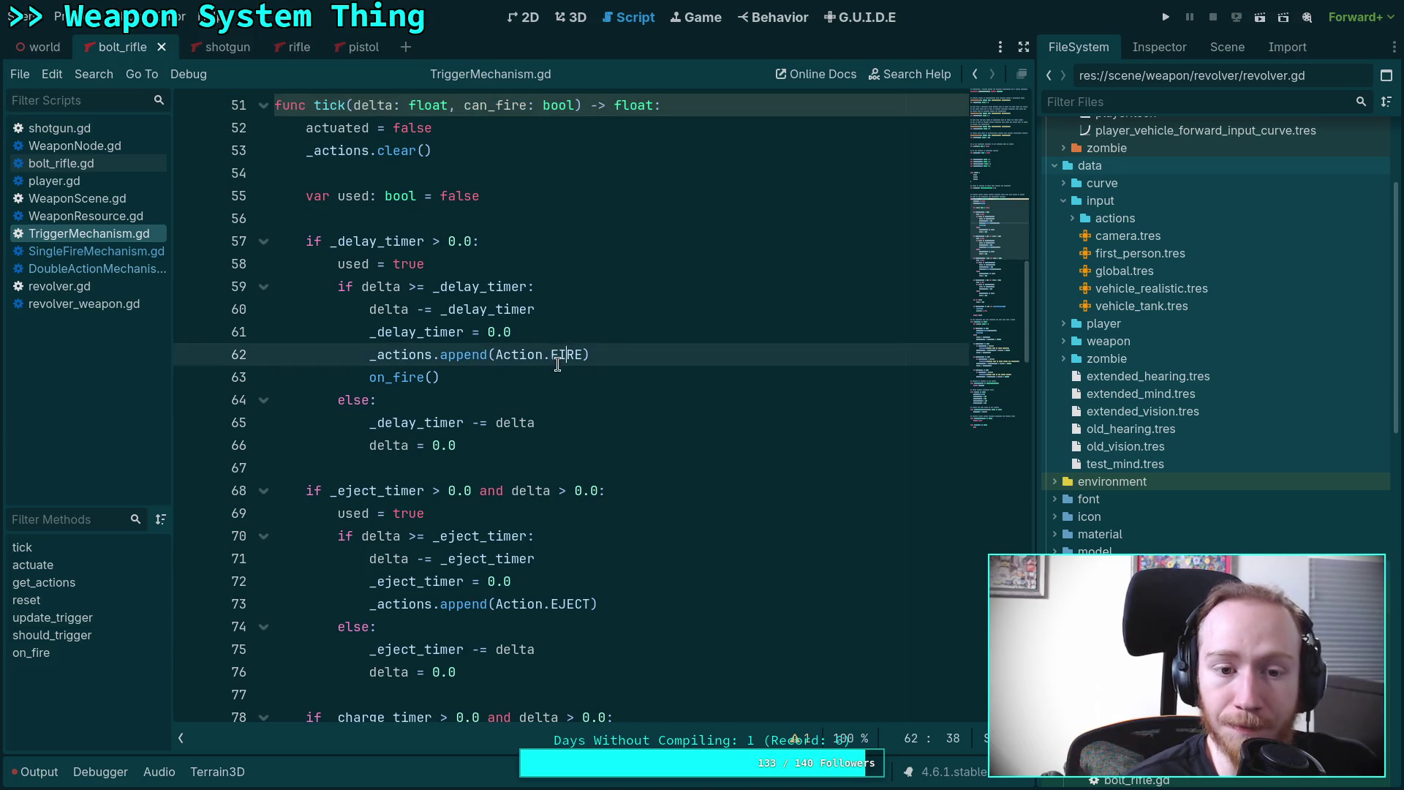
pyautogui.press('Down')
pyautogui.press('End')
pyautogui.hotkey('shift', 'Up')
pyautogui.hotkey('shift', 'Home')
pyautogui.click(563, 340)
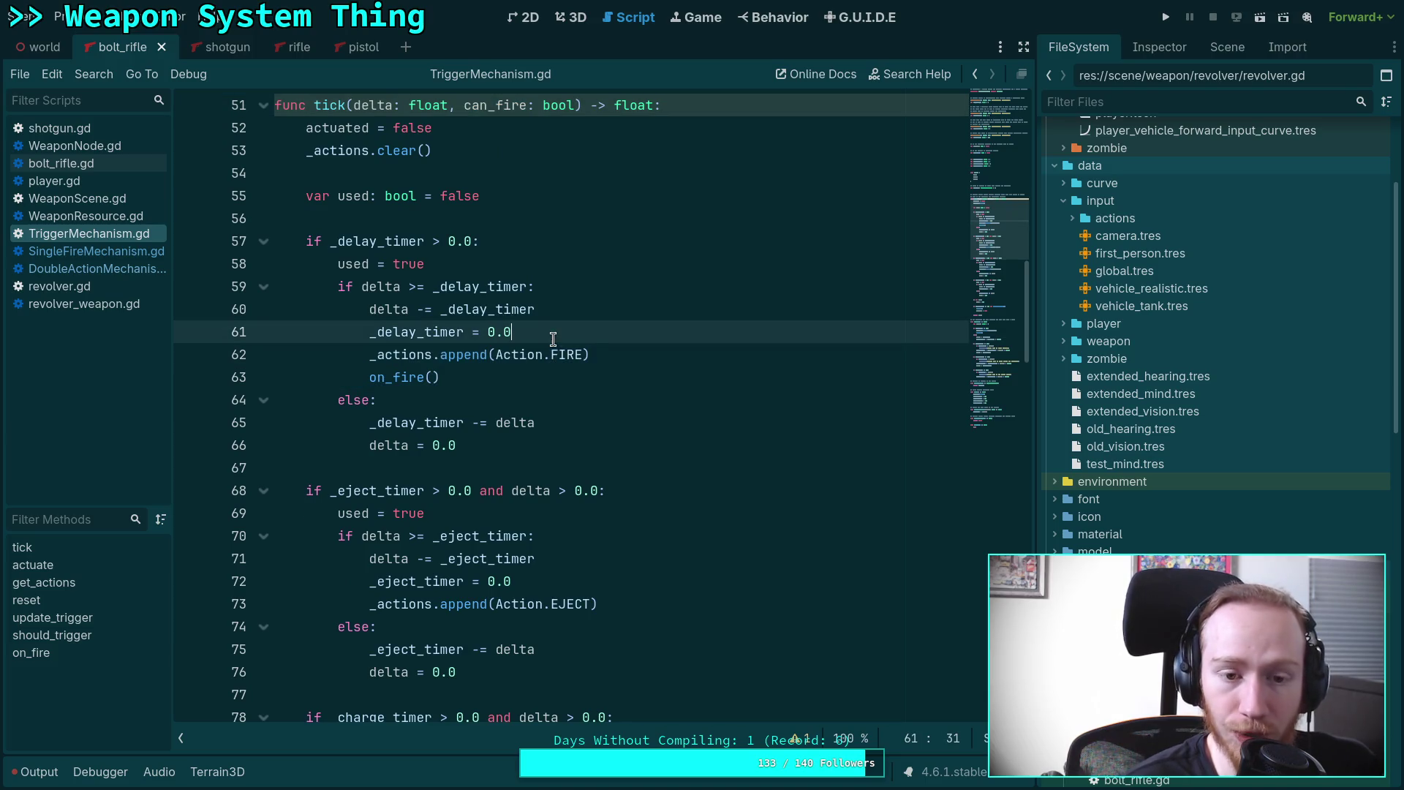
pyautogui.press('Return')
pyautogui.write('if can_fire:')
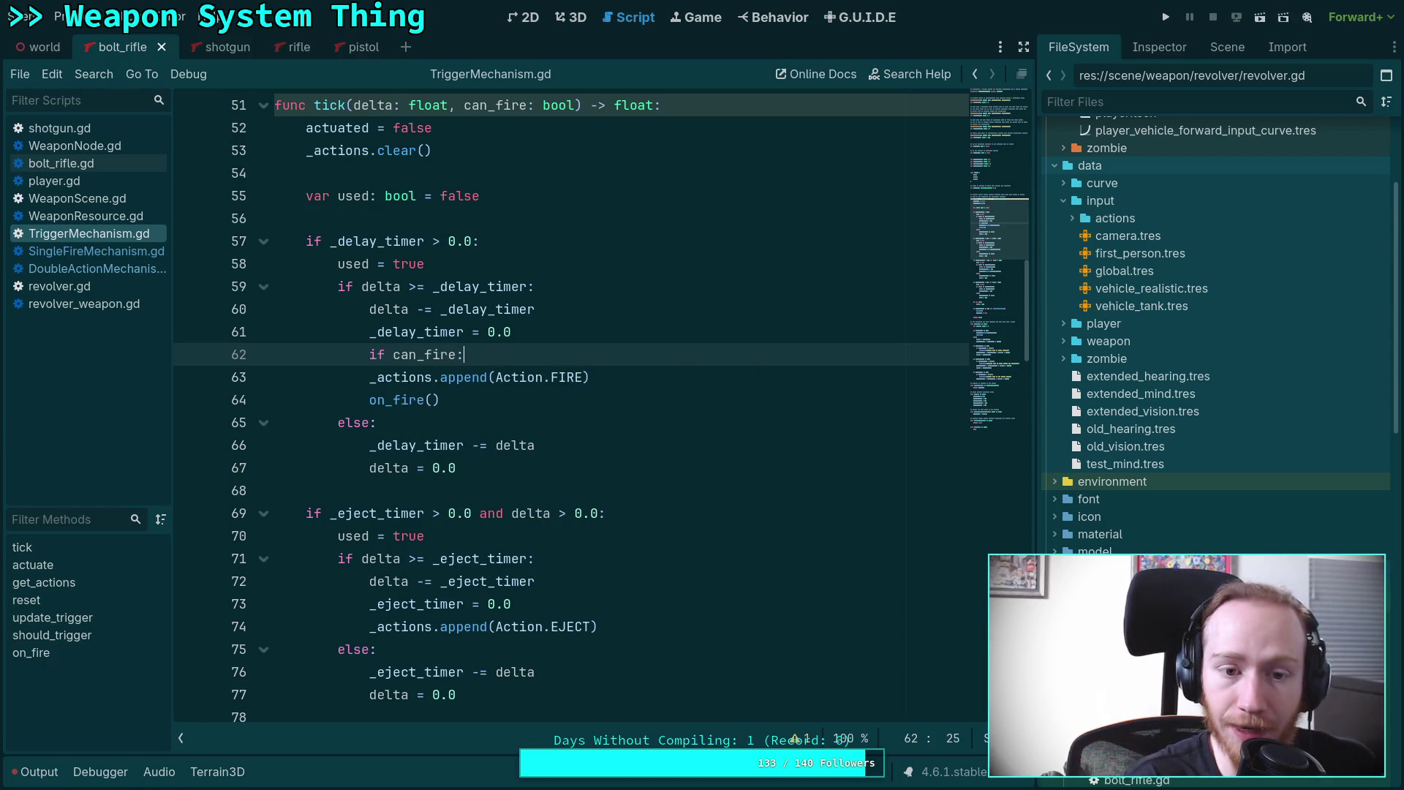
pyautogui.moveTo(394, 385); pyautogui.dragTo(467, 408)
pyautogui.press('Tab')
pyautogui.click(567, 422)
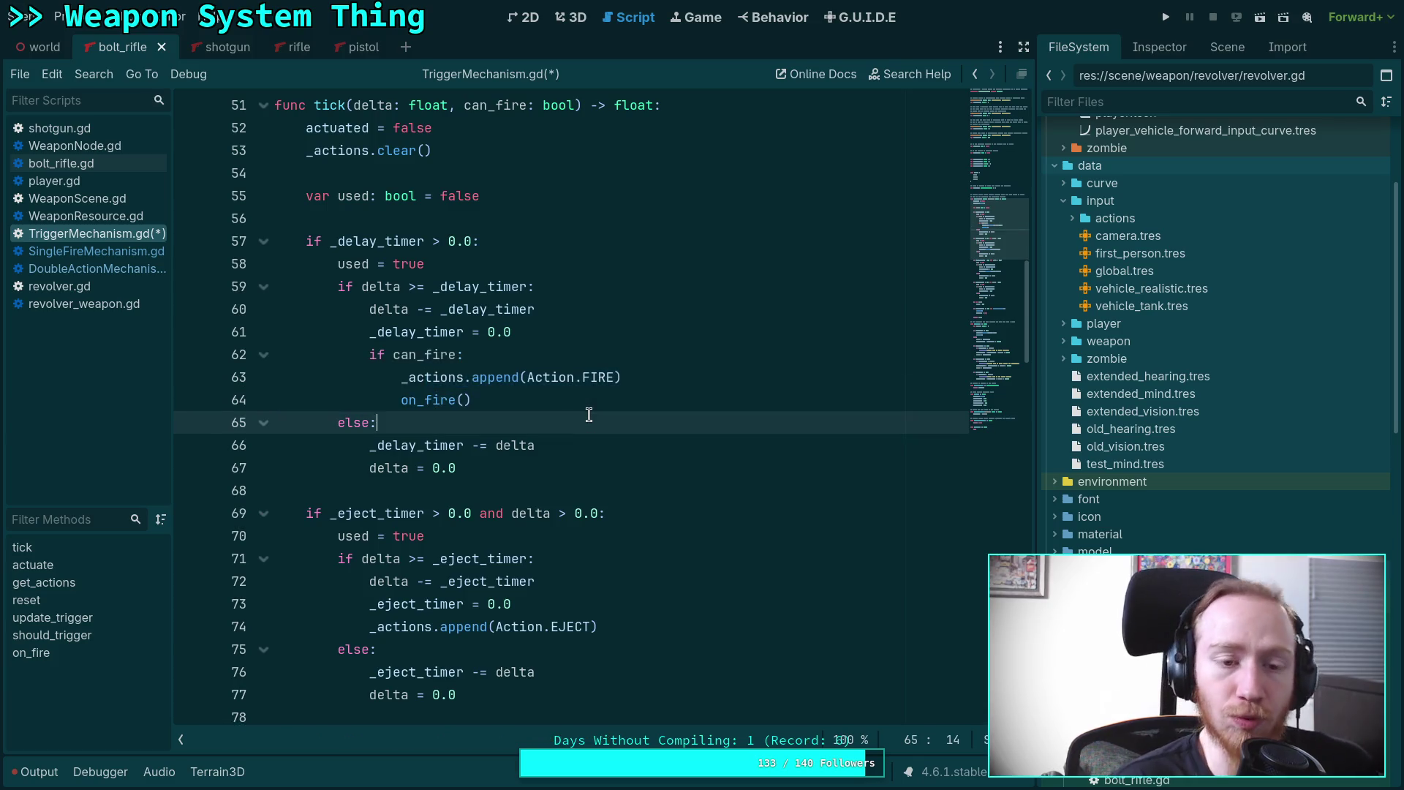
pyautogui.scroll(-2, 566, 425)
pyautogui.scroll(-16, 567, 425)
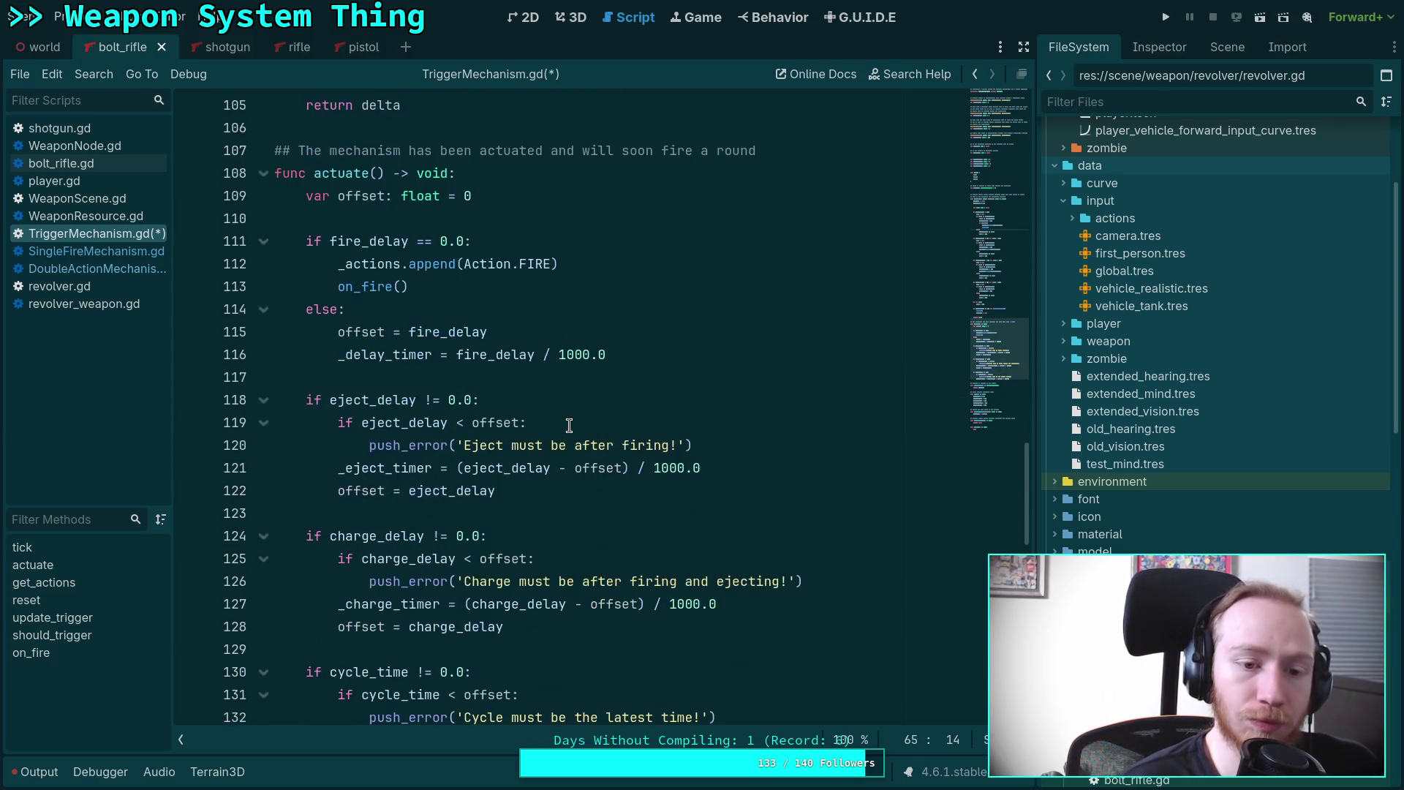
pyautogui.scroll(4, 568, 424)
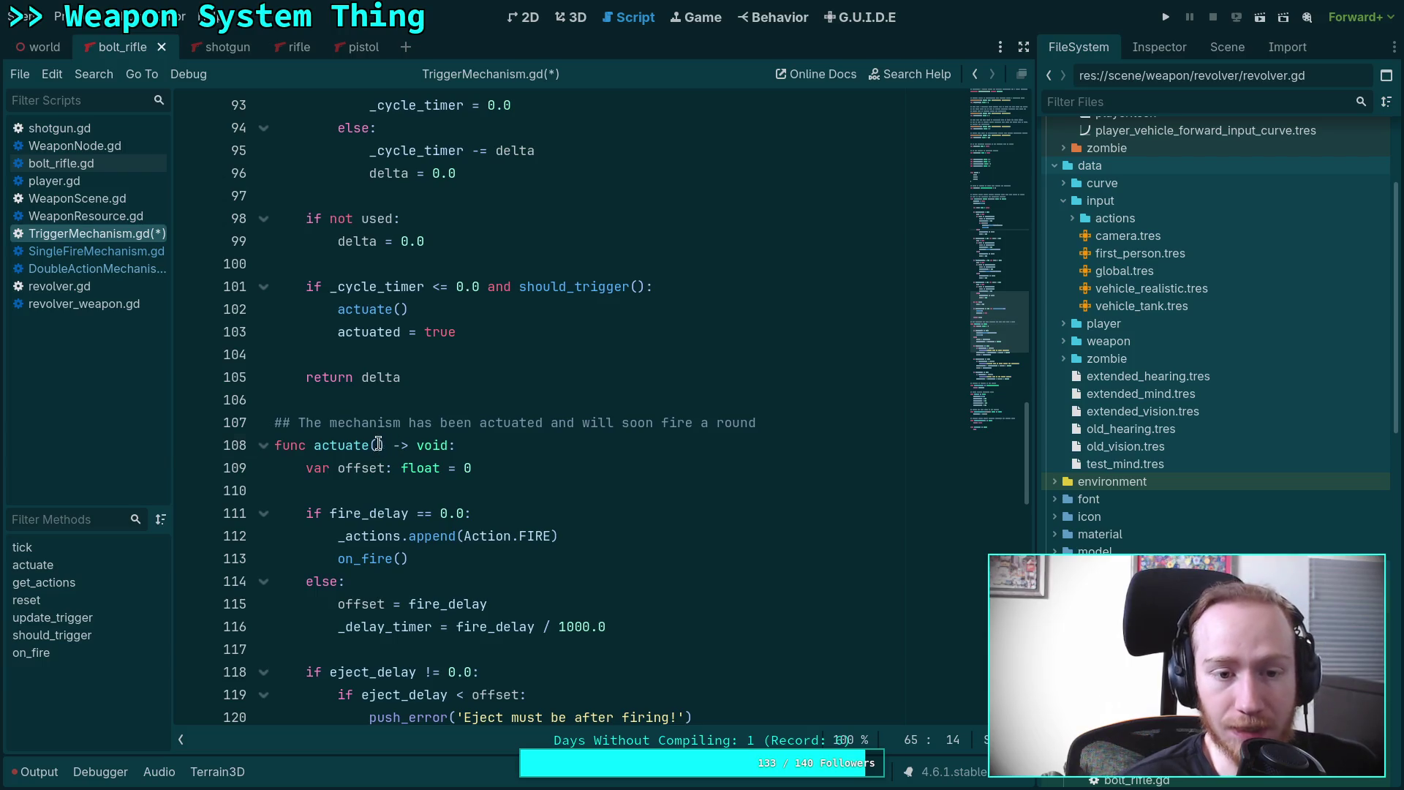
# Give actuate() a can_fire: bool parameter.
pyautogui.click(377, 445)
pyautogui.scroll(-1, 788, 474)
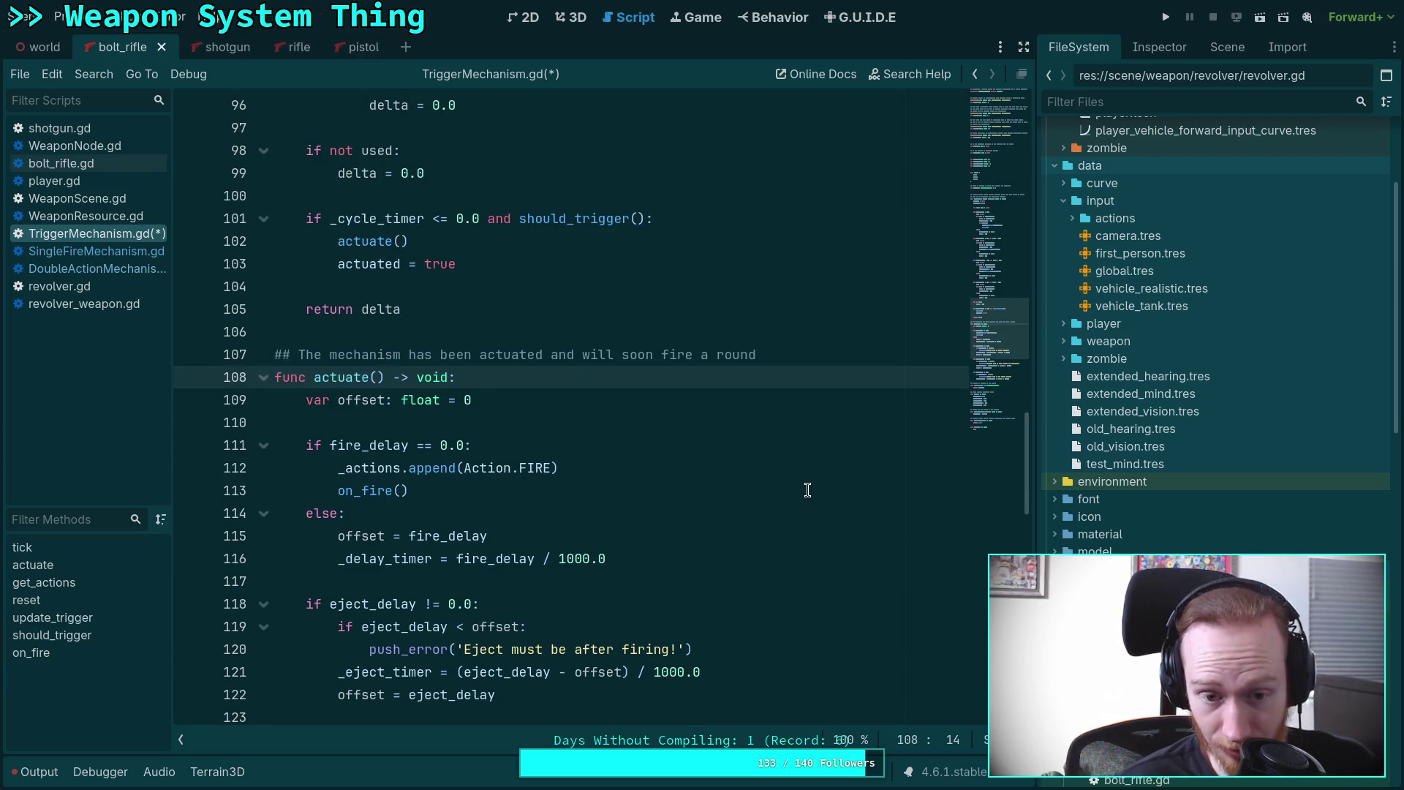
pyautogui.scroll(-1, 730, 486)
pyautogui.write('can_fire: bool')
pyautogui.click(352, 333)
pyautogui.moveTo(377, 309); pyautogui.dragTo(488, 309)
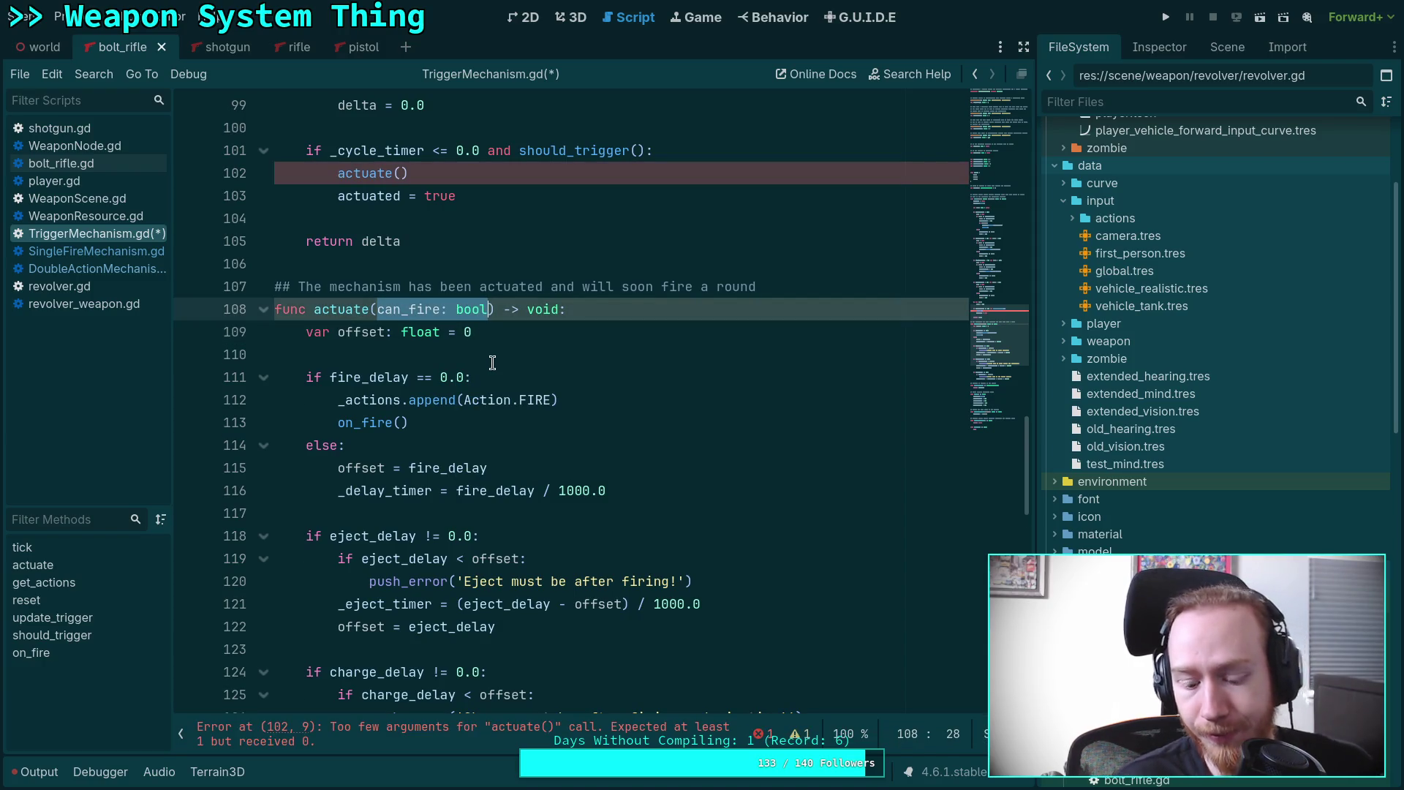
pyautogui.press('BackSpace')
# Delete the ', can_fire: bool' parameter from tick()'s signature.
pyautogui.scroll(15, 493, 363)
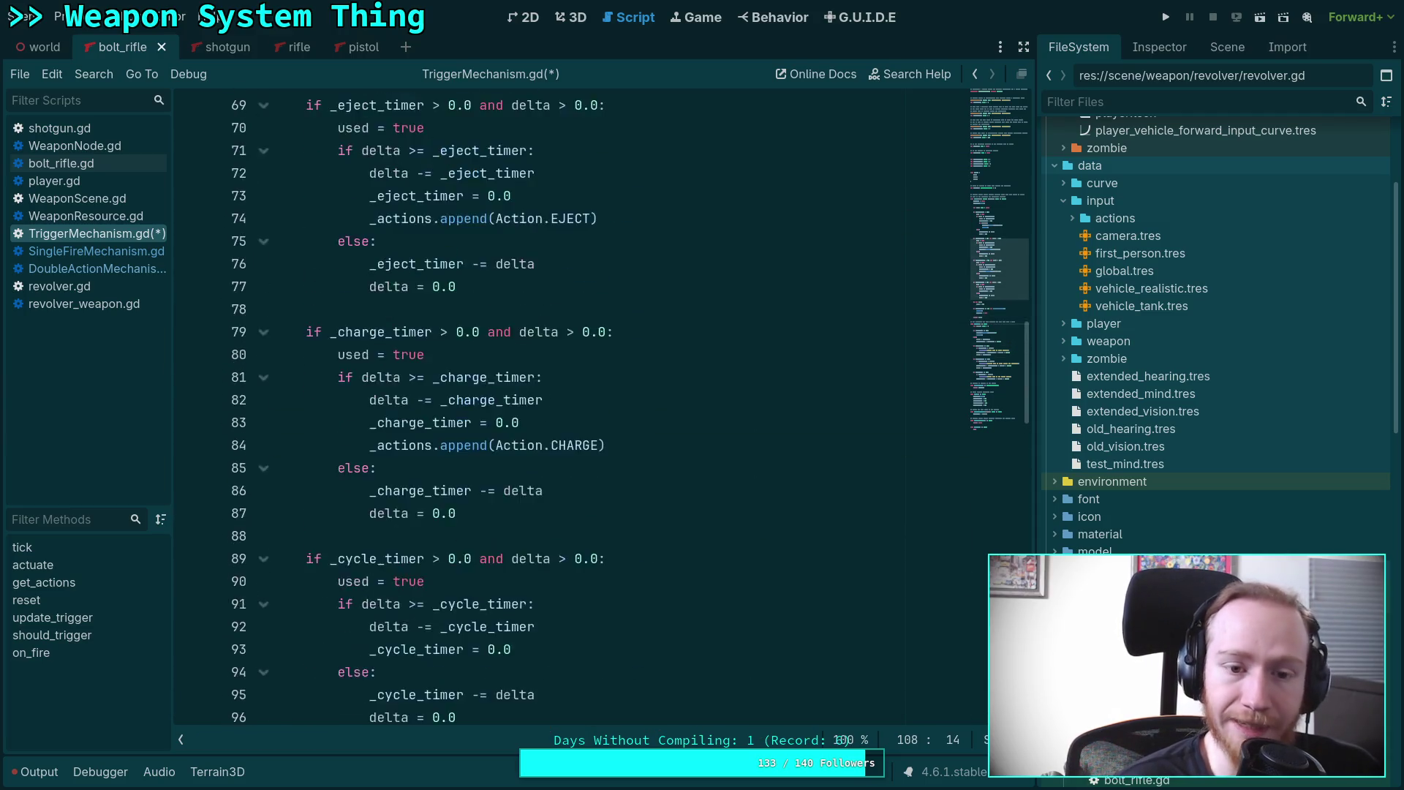
pyautogui.scroll(5, 468, 276)
pyautogui.moveTo(461, 445); pyautogui.dragTo(573, 444)
pyautogui.press('BackSpace')
pyautogui.press('BackSpace')
pyautogui.scroll(2, 468, 371)
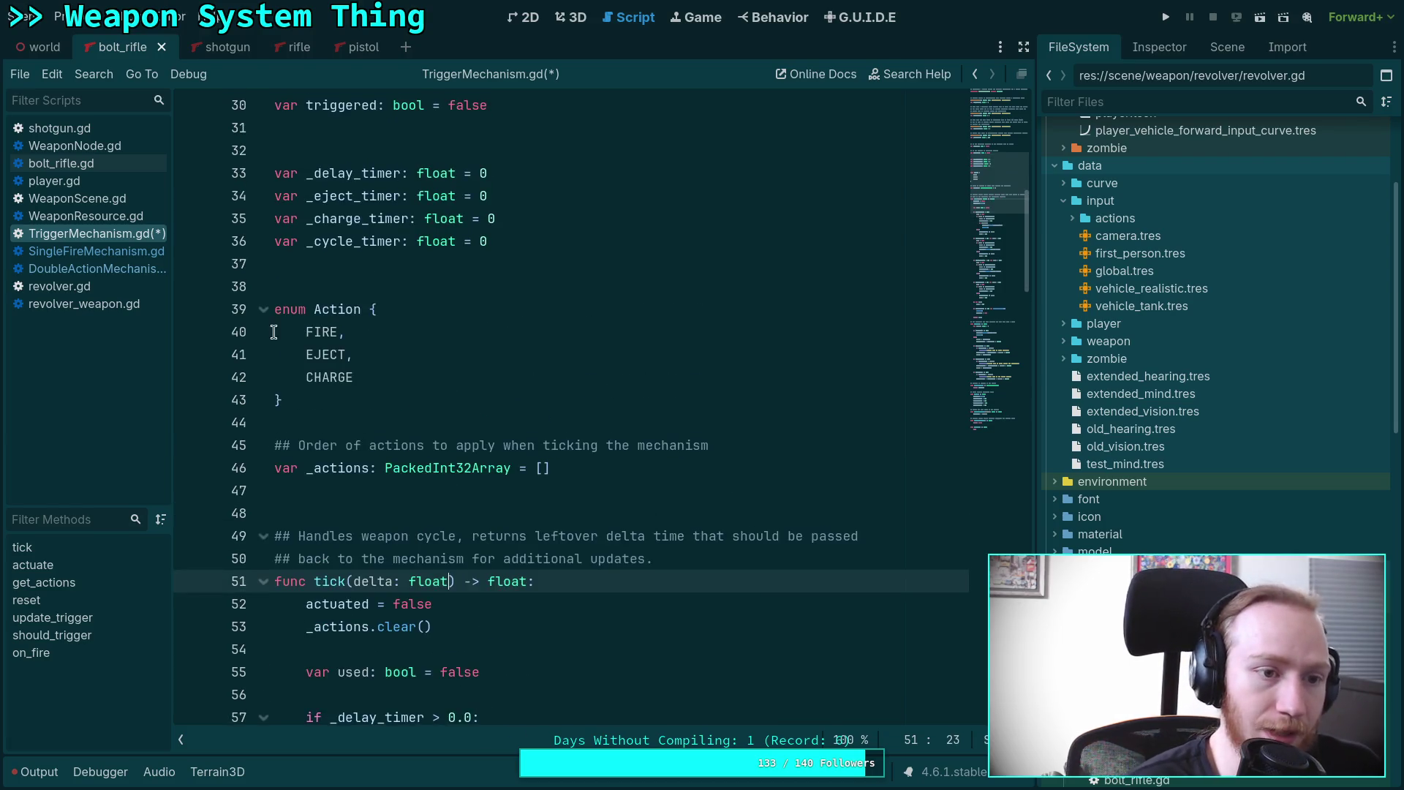
pyautogui.scroll(-20, 422, 424)
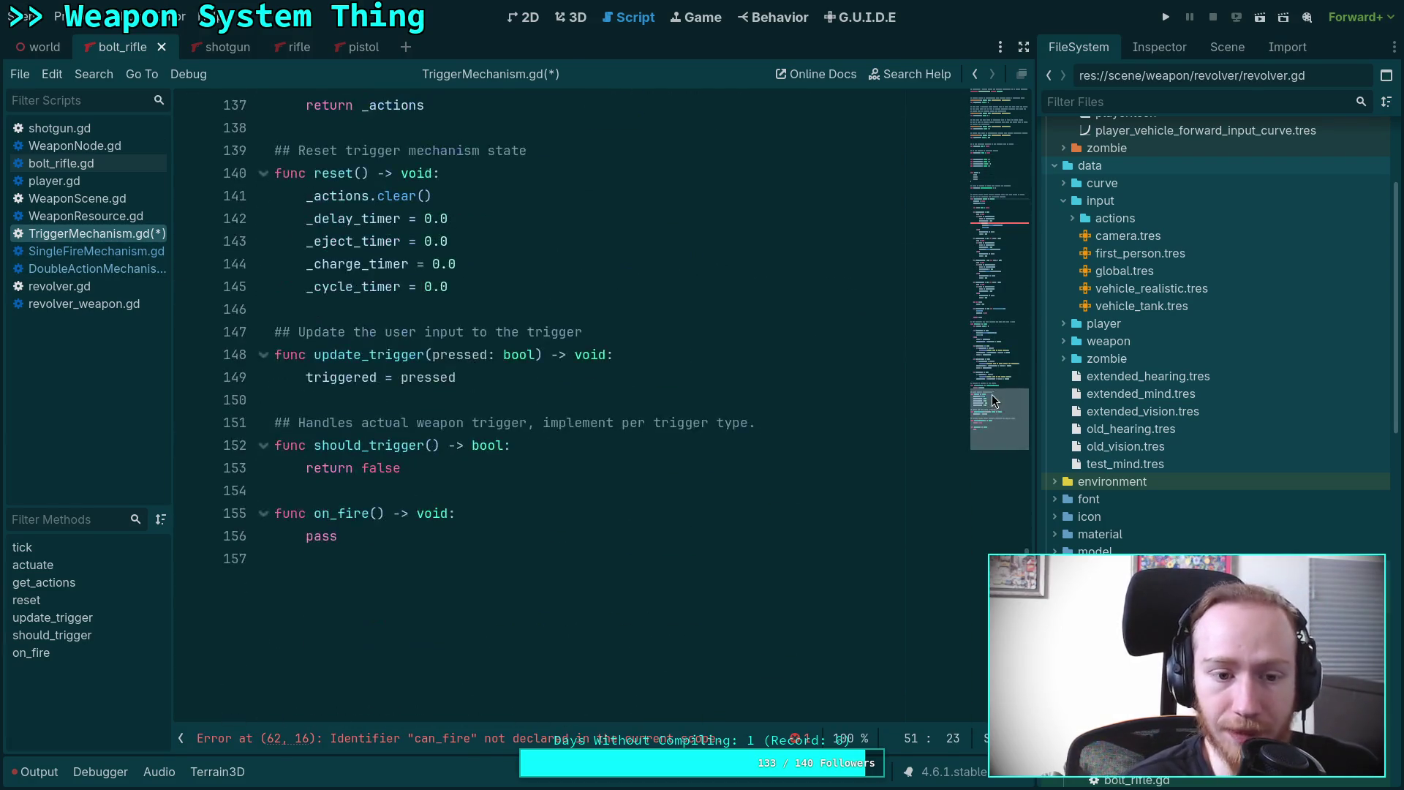
pyautogui.click(475, 428)
# Write func update_can_fire(can_fire: bool) -> void: with body self.can_fire = can_fire.
pyautogui.press('Return')
pyautogui.press('Return')
pyautogui.press('Up')
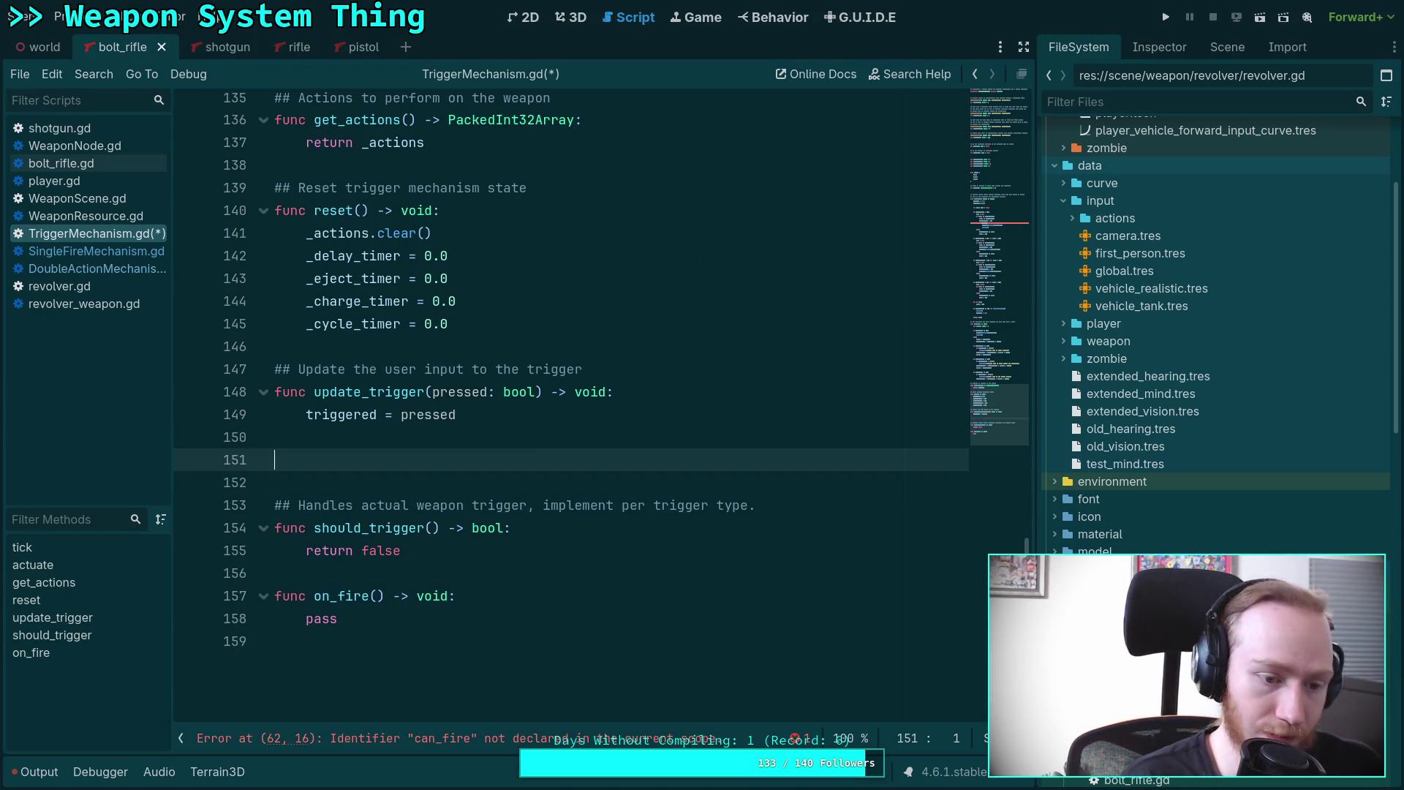
pyautogui.write('fu')
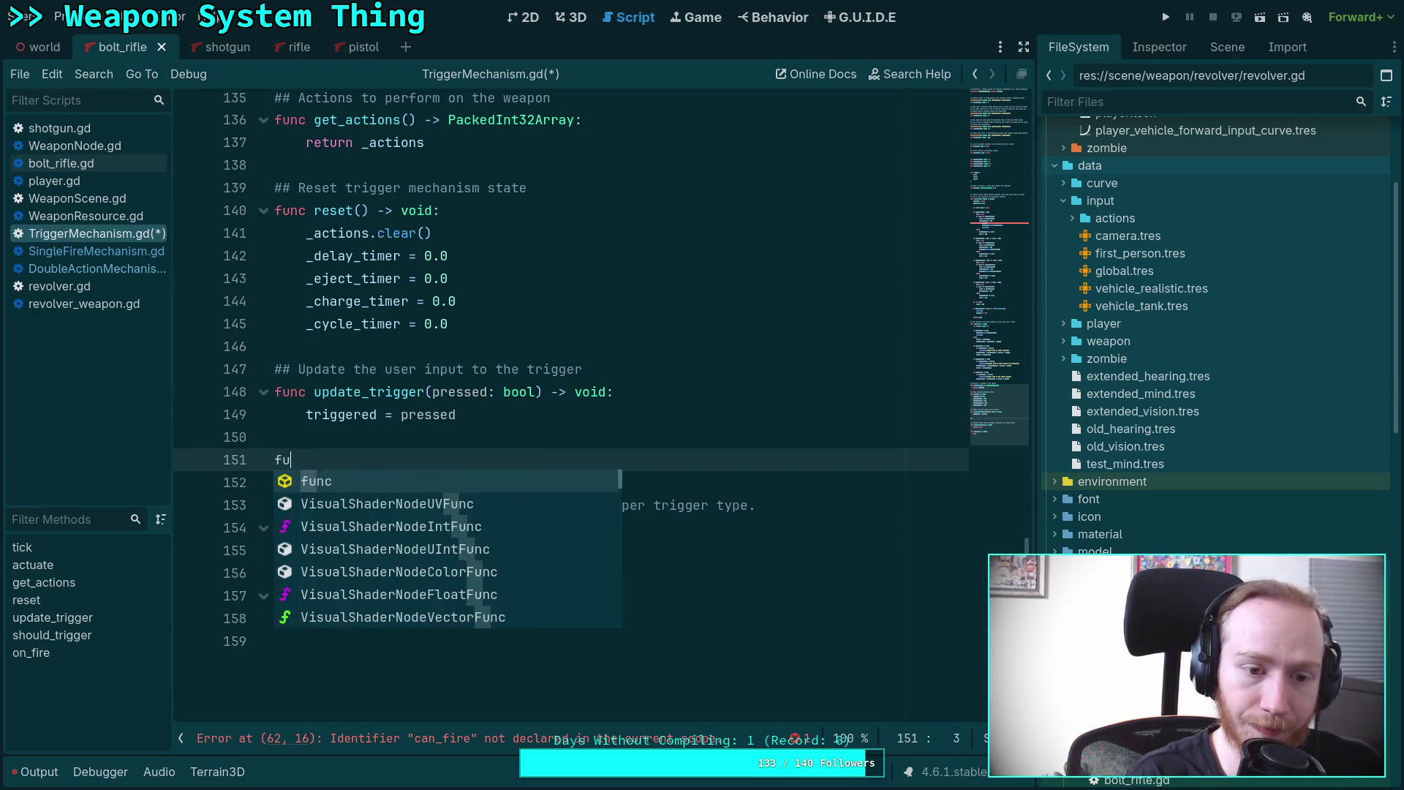
pyautogui.write('nc update_')
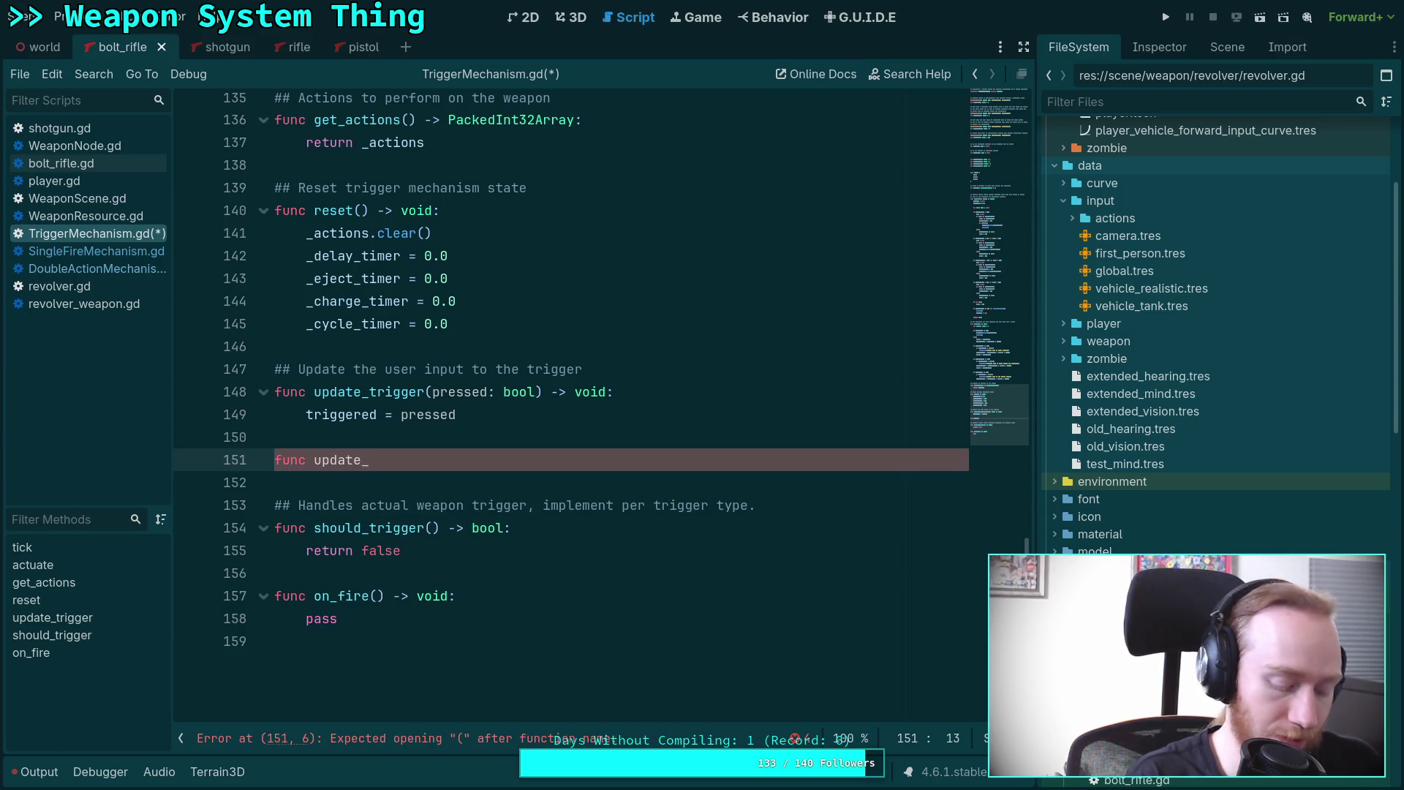
pyautogui.write('can_fire')
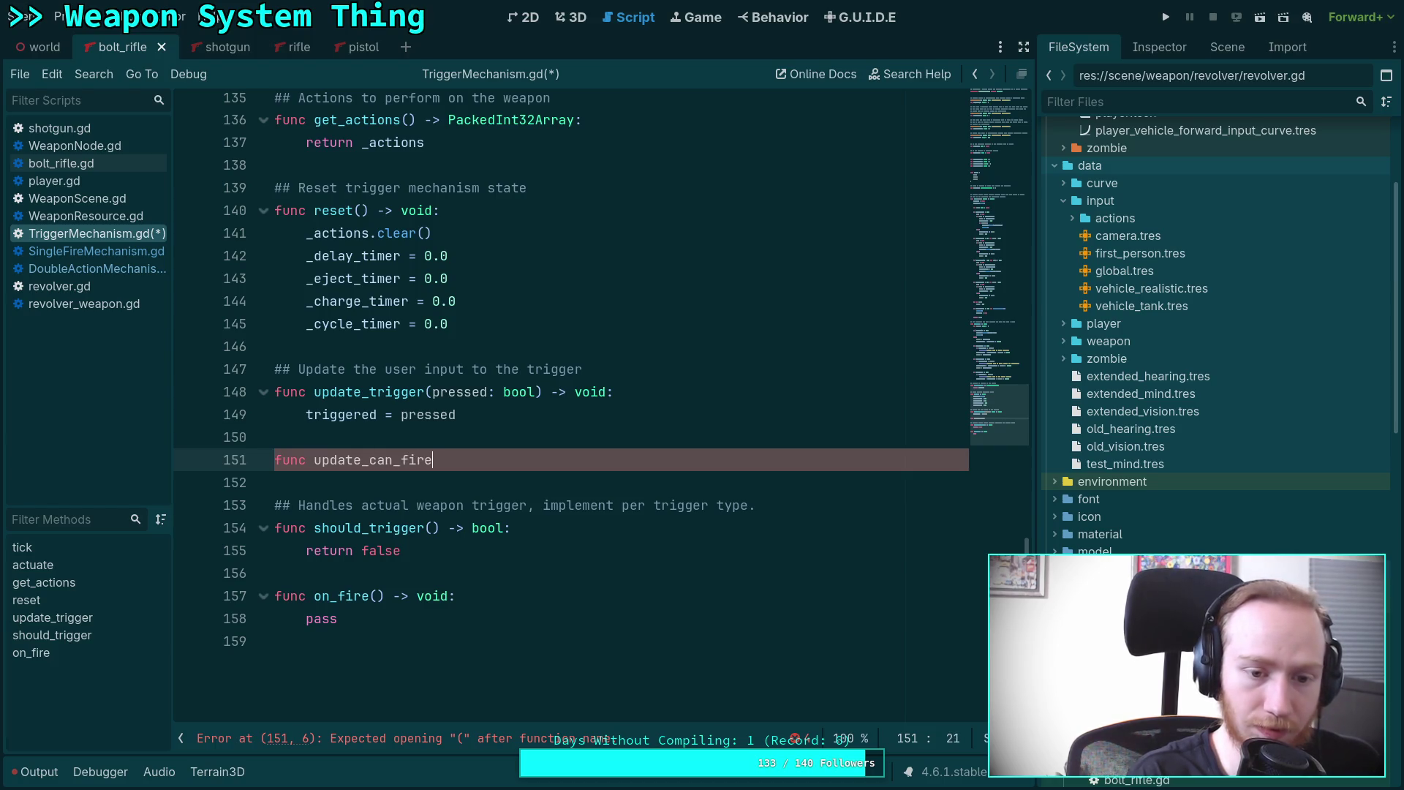
pyautogui.write('(can_')
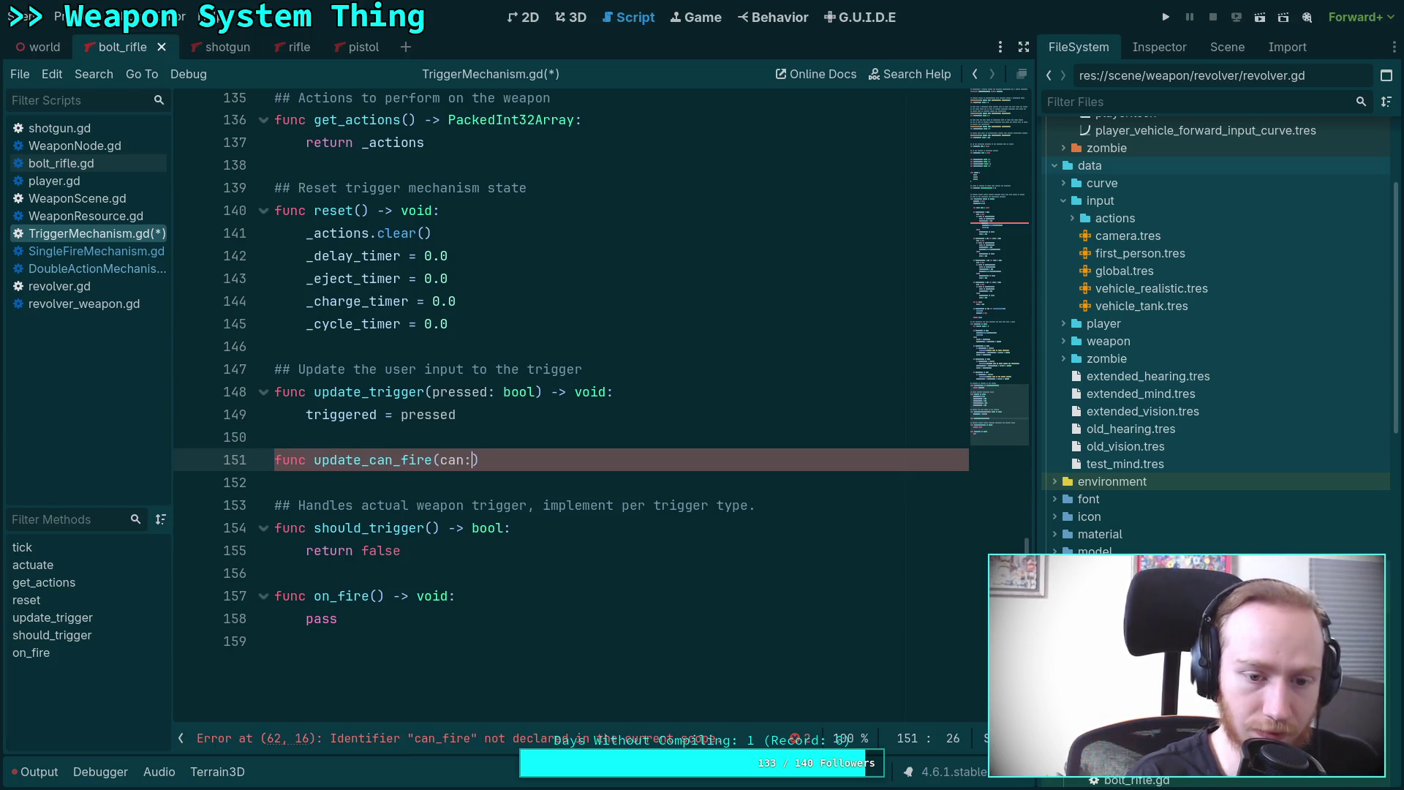
pyautogui.write('fire: bo')
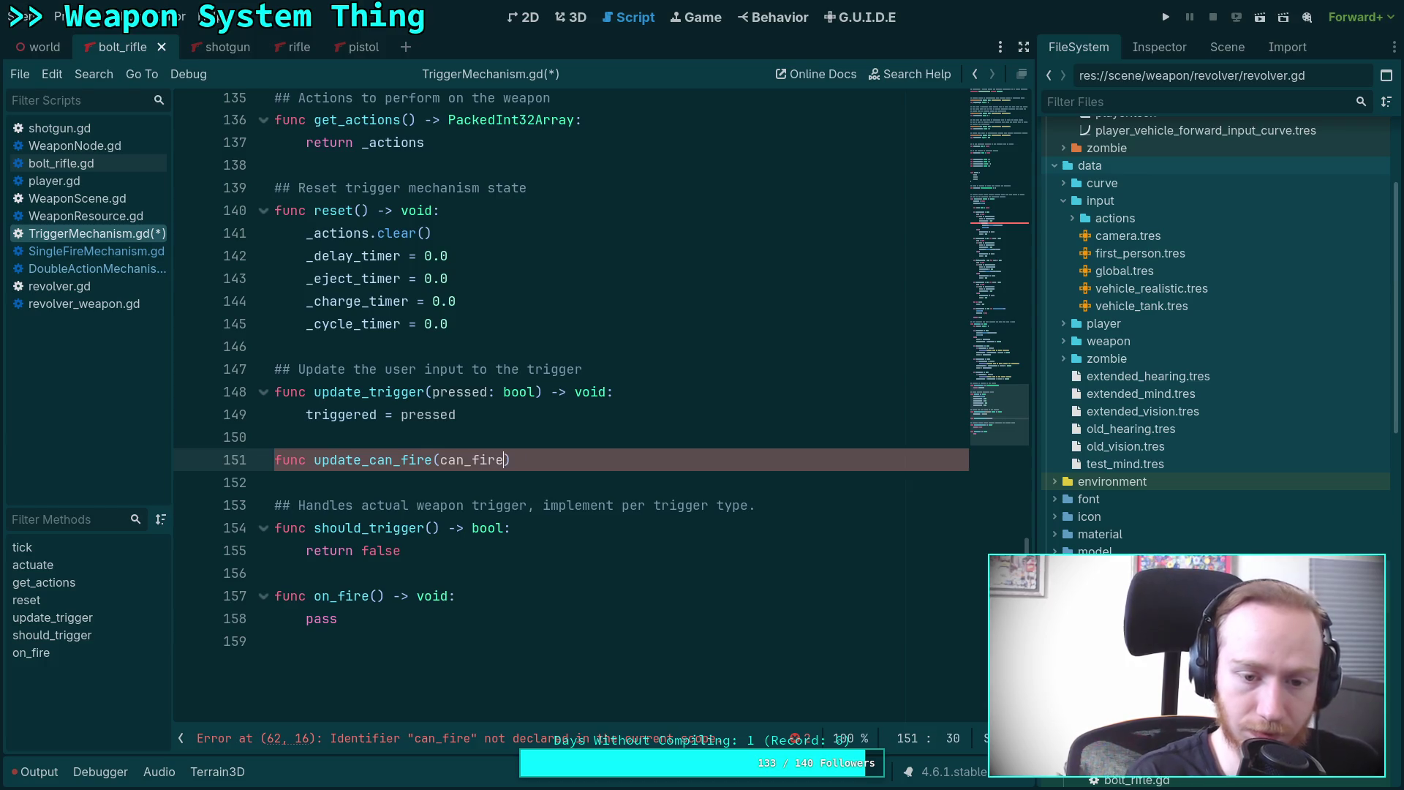
pyautogui.write('ol) -')
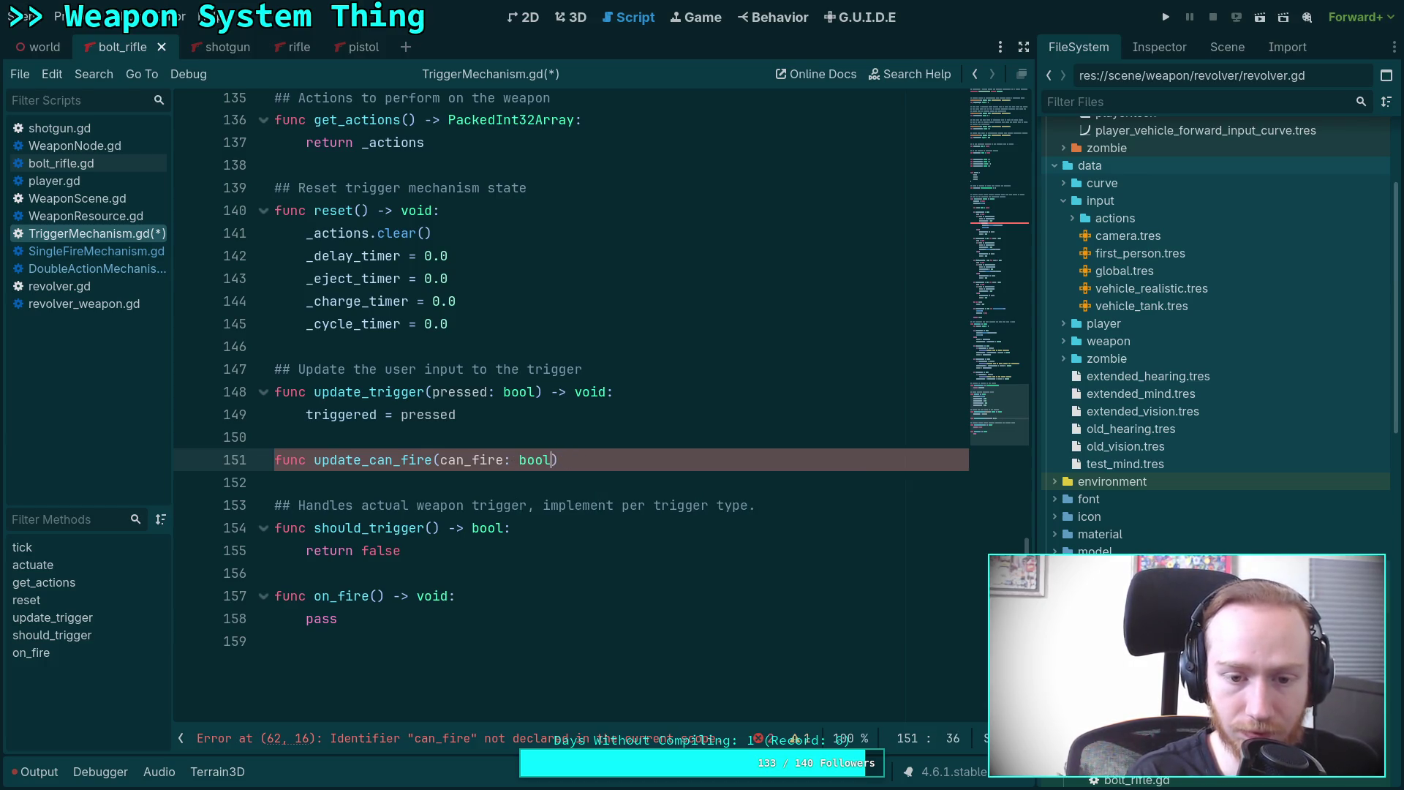
pyautogui.write('> void:')
pyautogui.press('Return')
pyautogui.write('can_fire')
pyautogui.press('BackSpace')
pyautogui.press('BackSpace')
pyautogui.press('BackSpace')
pyautogui.press('BackSpace')
pyautogui.press('BackSpace')
pyautogui.press('BackSpace')
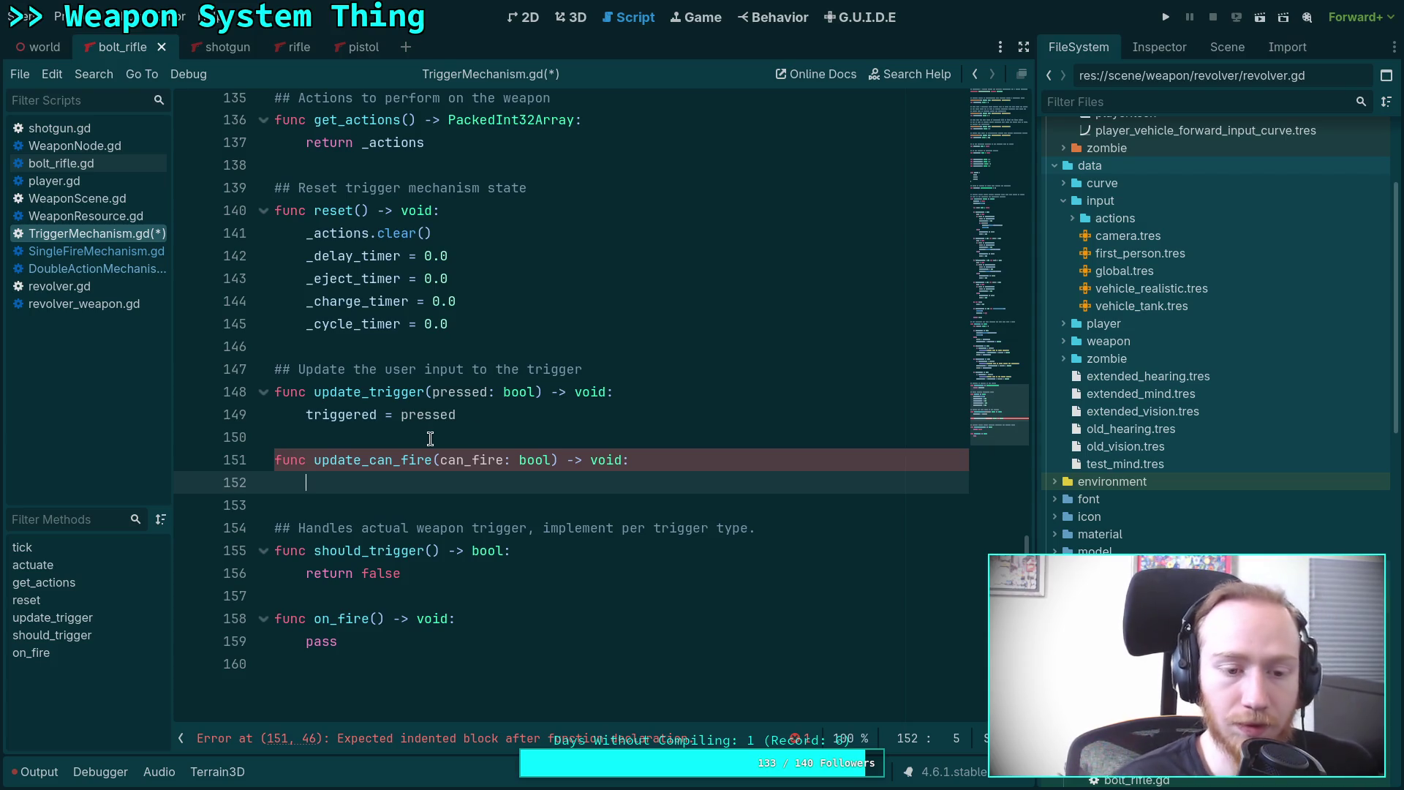
pyautogui.write('fire_ready')
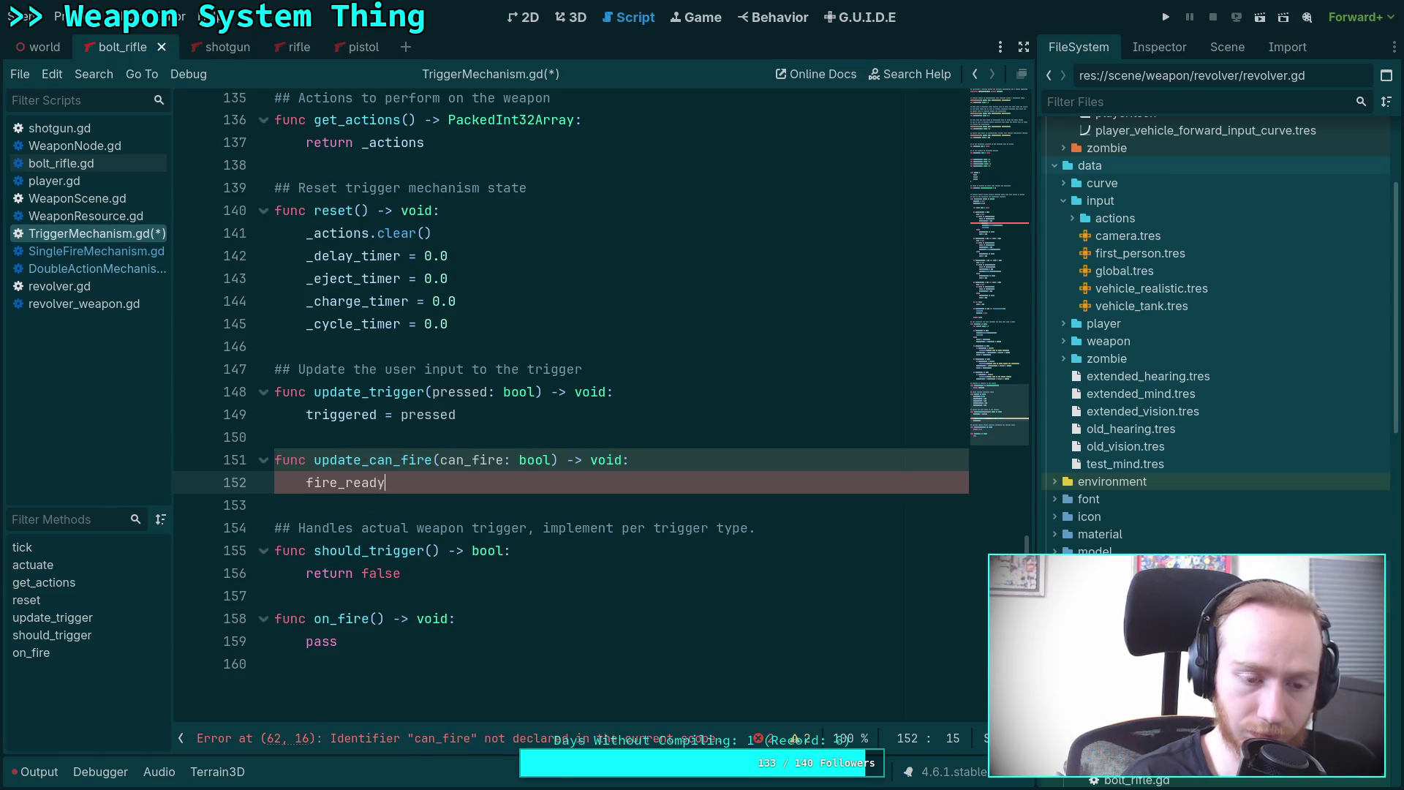
pyautogui.press('BackSpace')
pyautogui.press('BackSpace')
pyautogui.press('BackSpace')
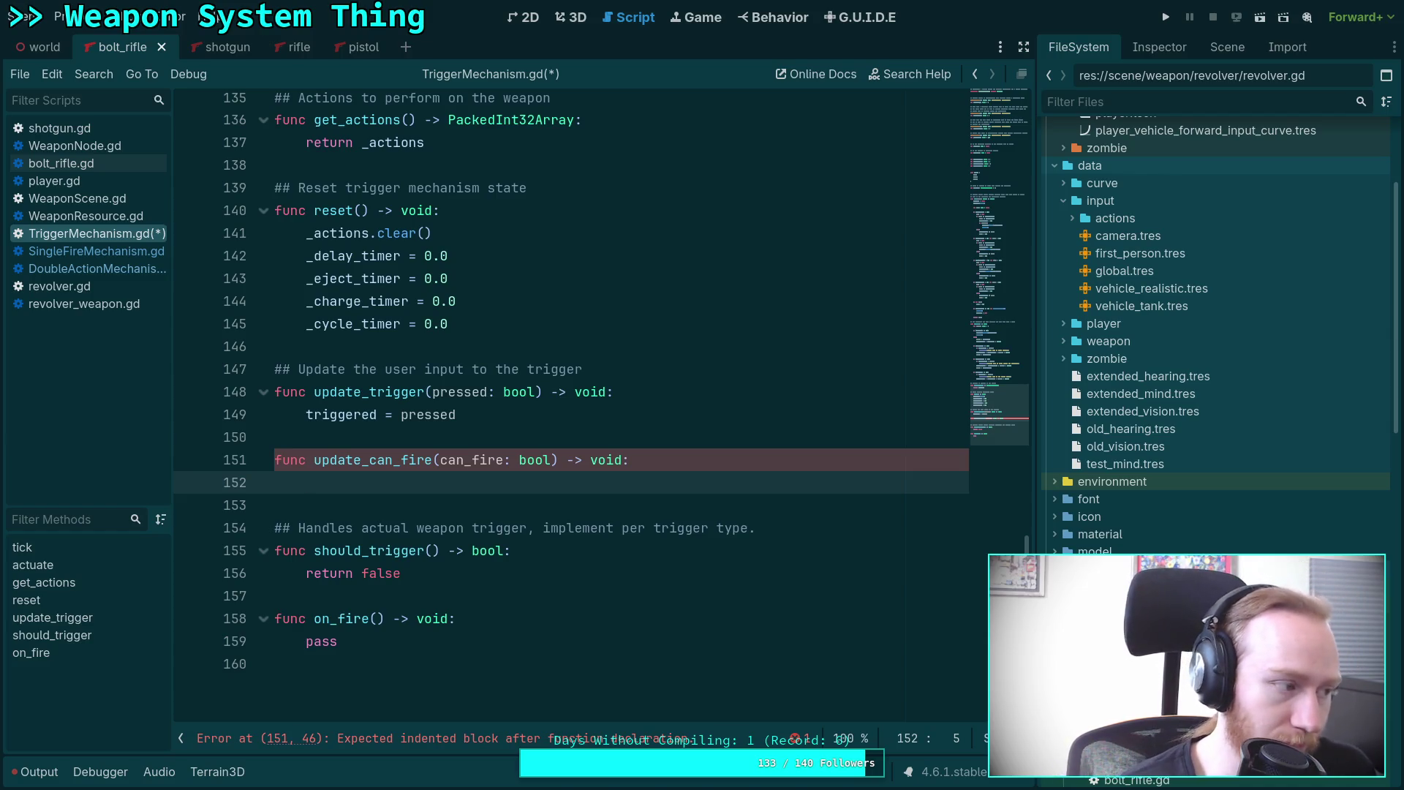
pyautogui.write('can_fire')
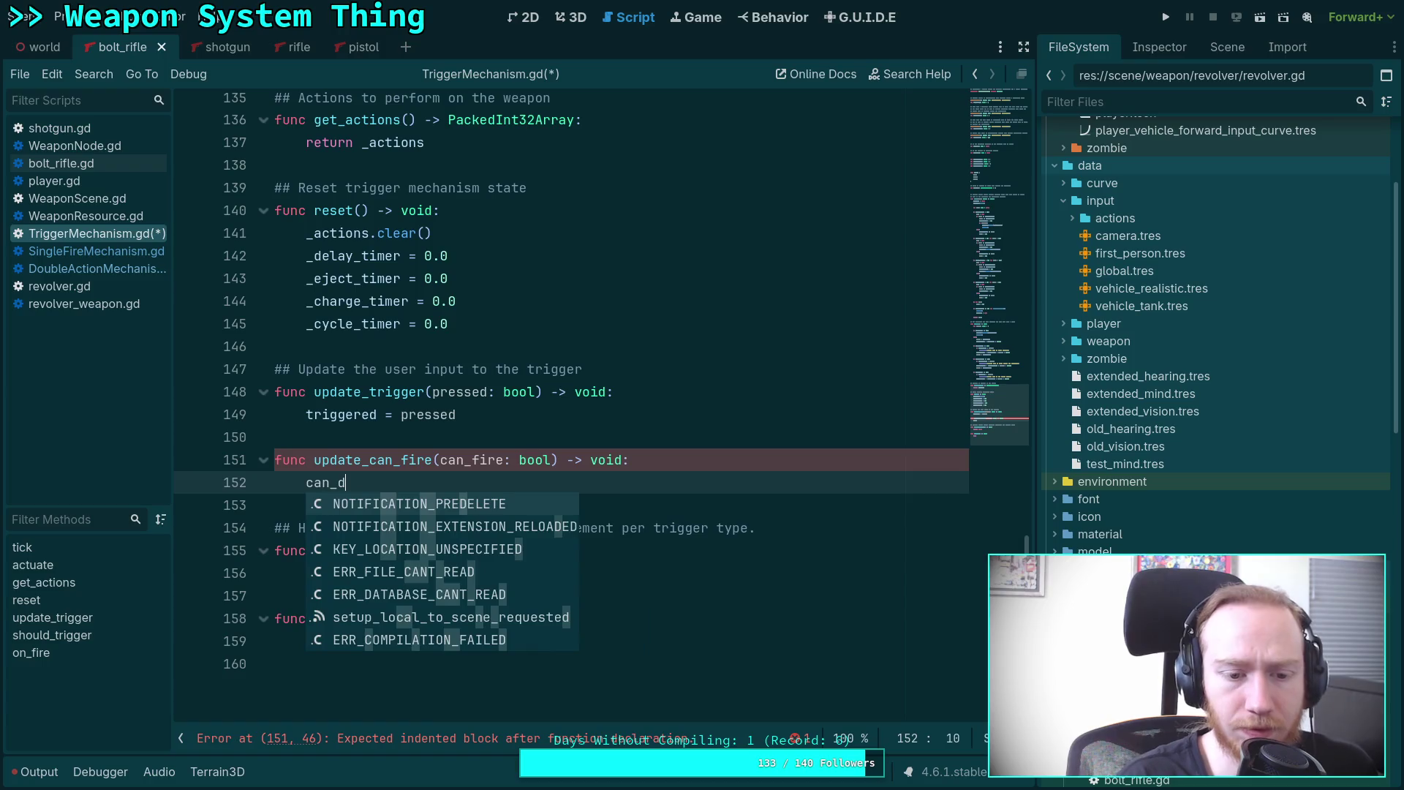
pyautogui.press('BackSpace')
pyautogui.press('BackSpace')
pyautogui.press('BackSpace')
pyautogui.write('self.')
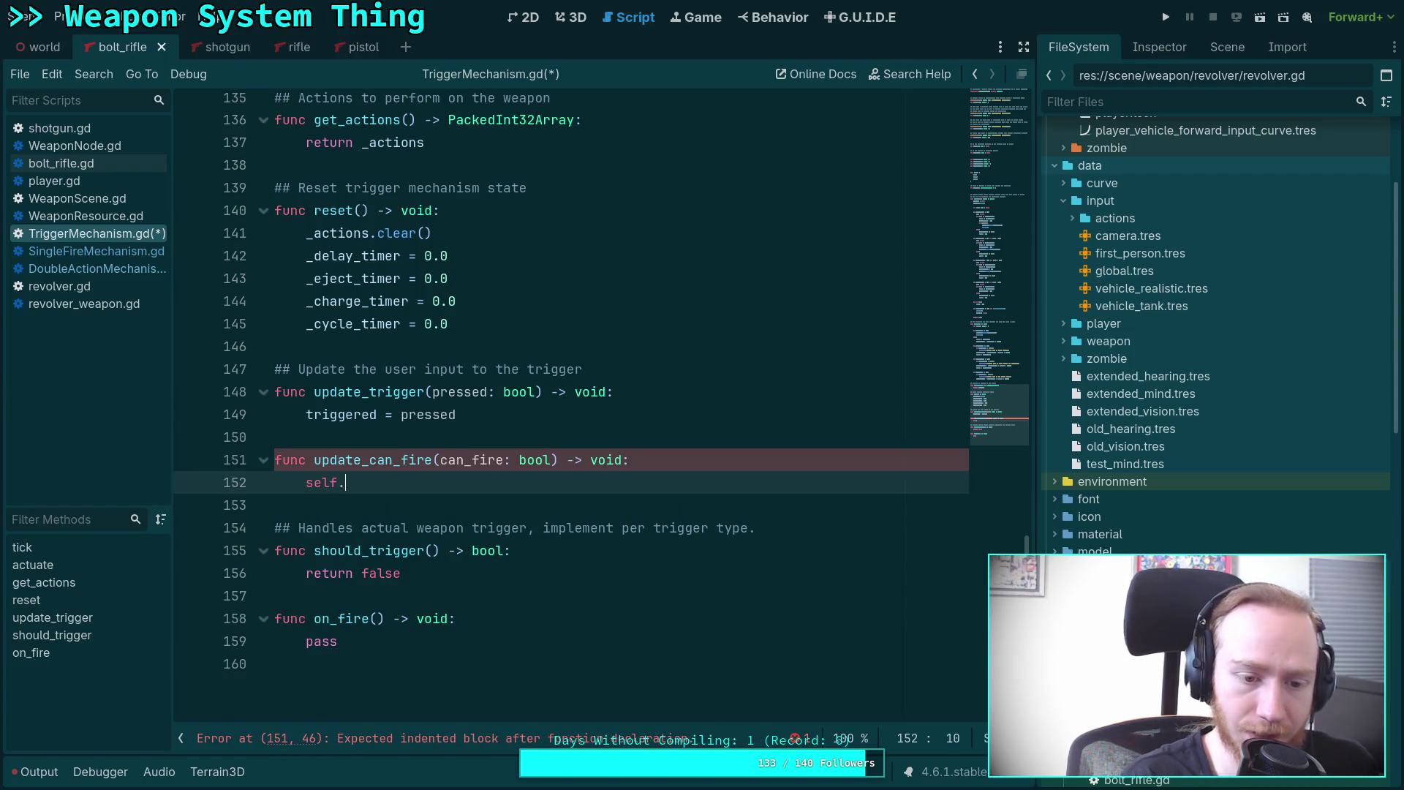
pyautogui.write('can_fire = c')
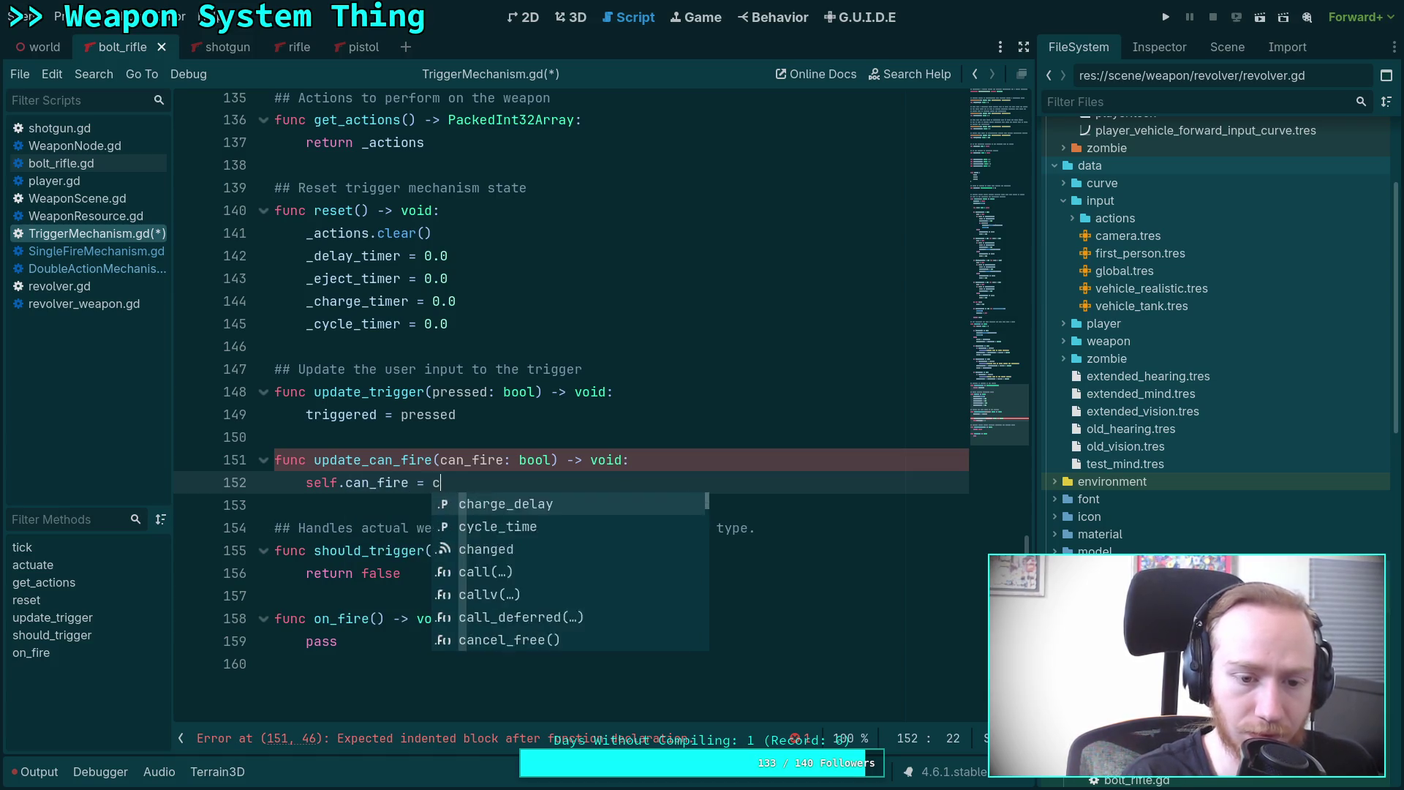
pyautogui.write('an_fire')
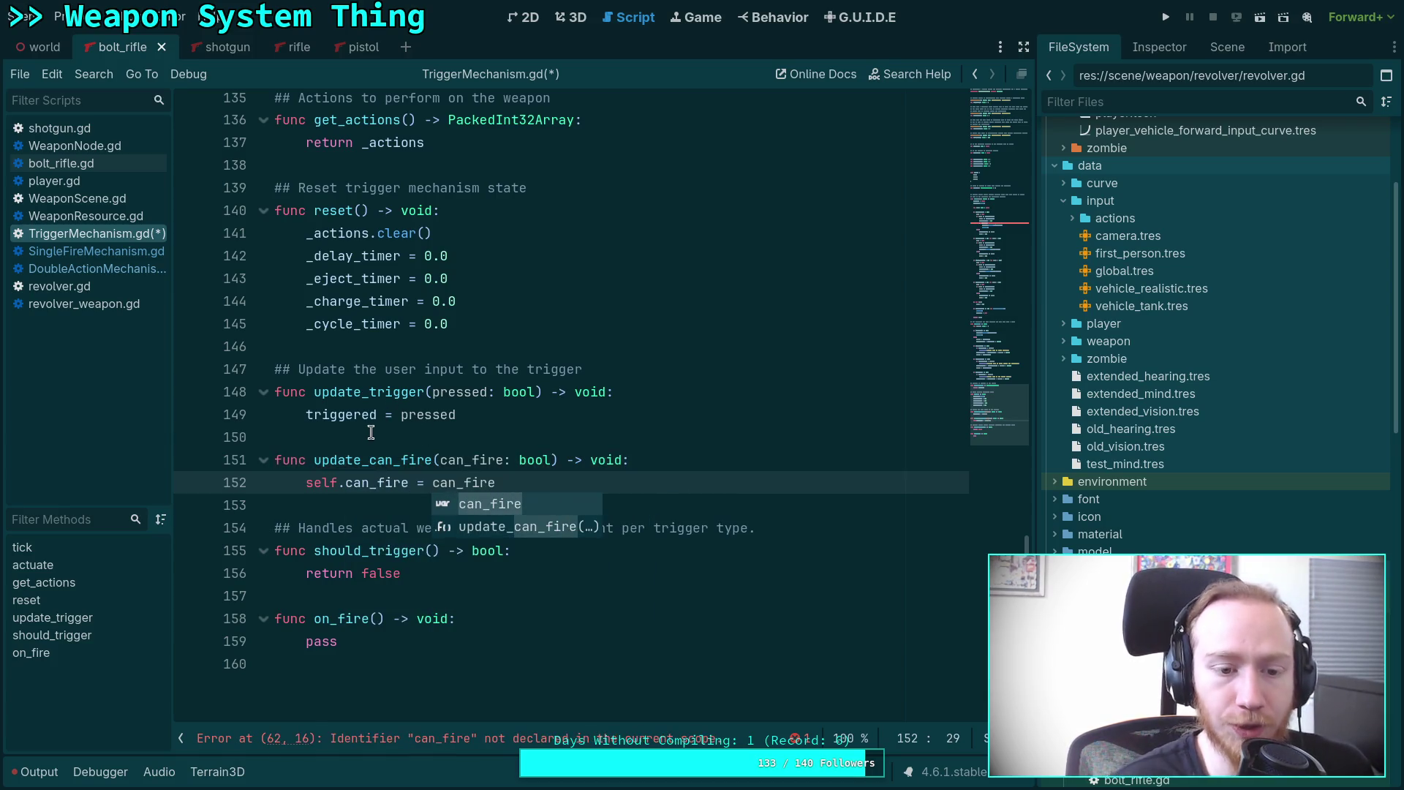
# Add a ## doc comment about the mechanism's ability to fire and cycle, then save.
pyautogui.click(375, 428)
pyautogui.press('Return')
pyautogui.write('## U')
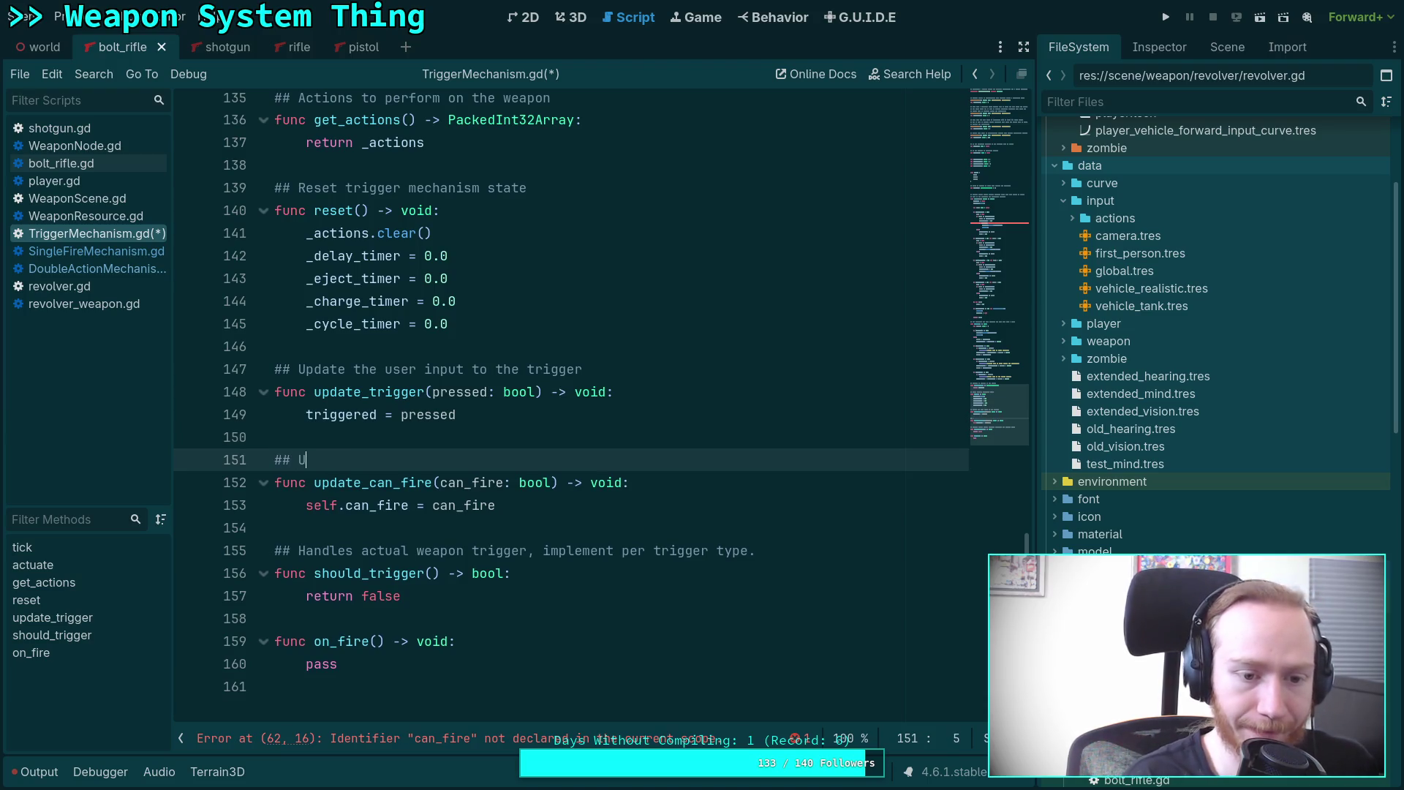
pyautogui.write('pdate the ')
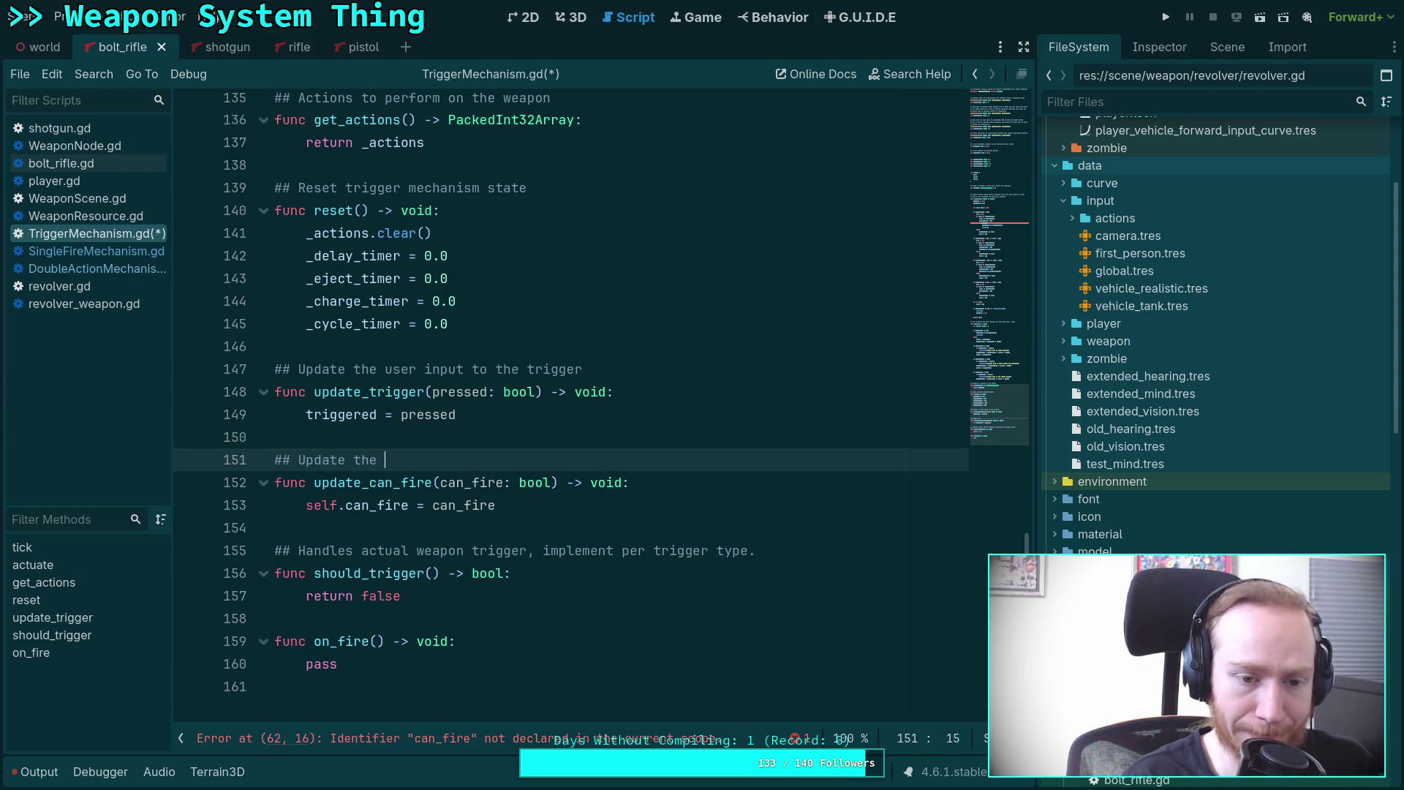
pyautogui.write('ability of the')
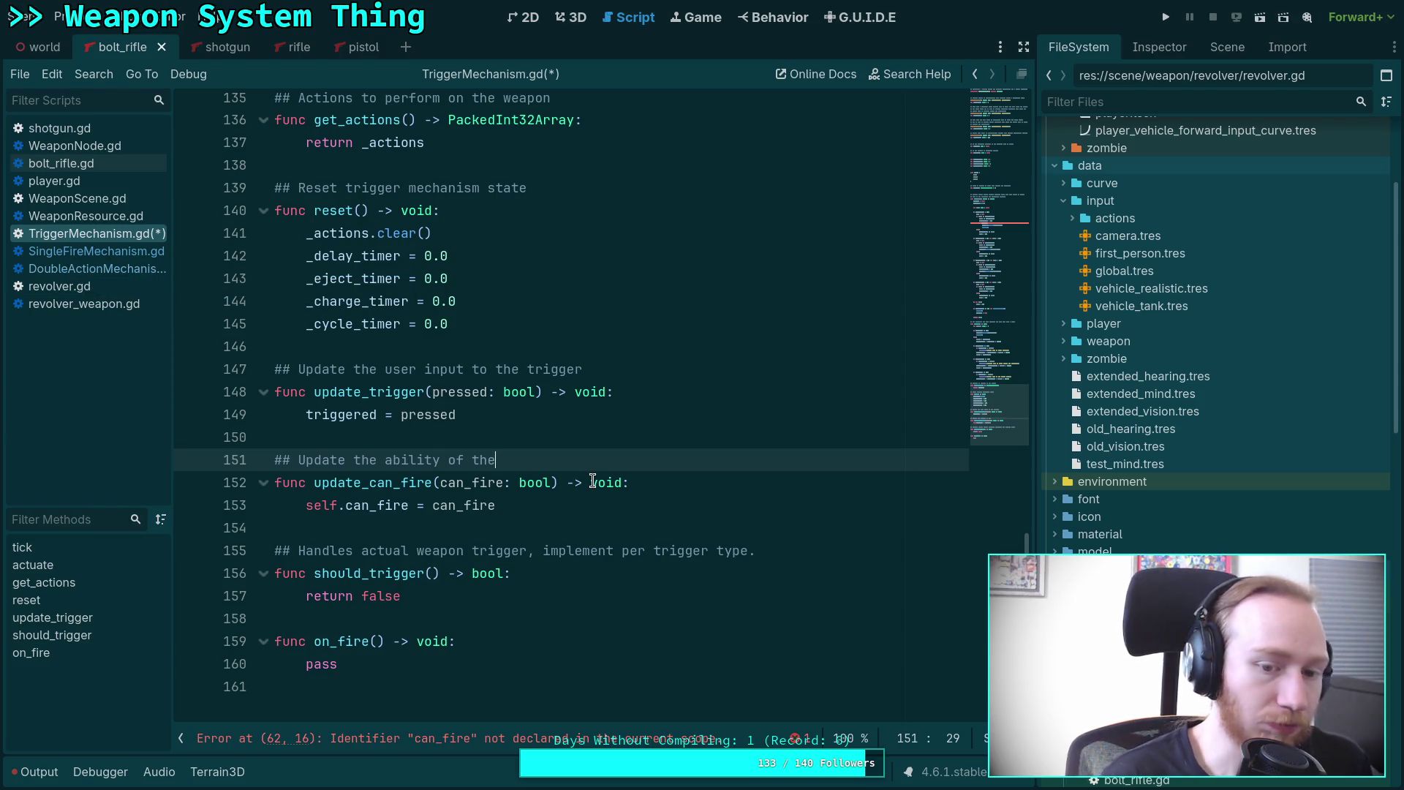
pyautogui.write('mechanism to fully')
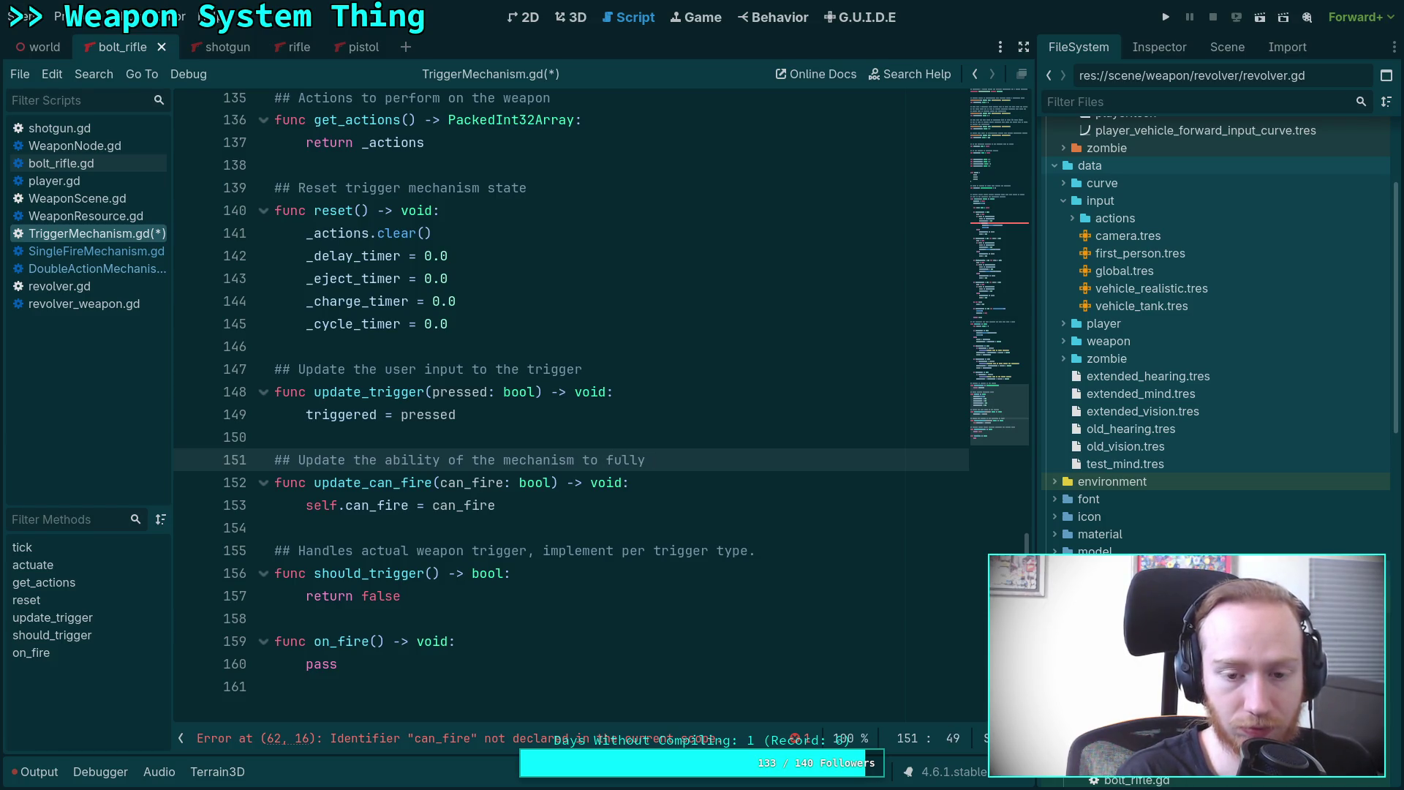
pyautogui.press('BackSpace')
pyautogui.press('BackSpace')
pyautogui.press('BackSpace')
pyautogui.write('re and')
pyautogui.press('BackSpace')
pyautogui.write('do a fu')
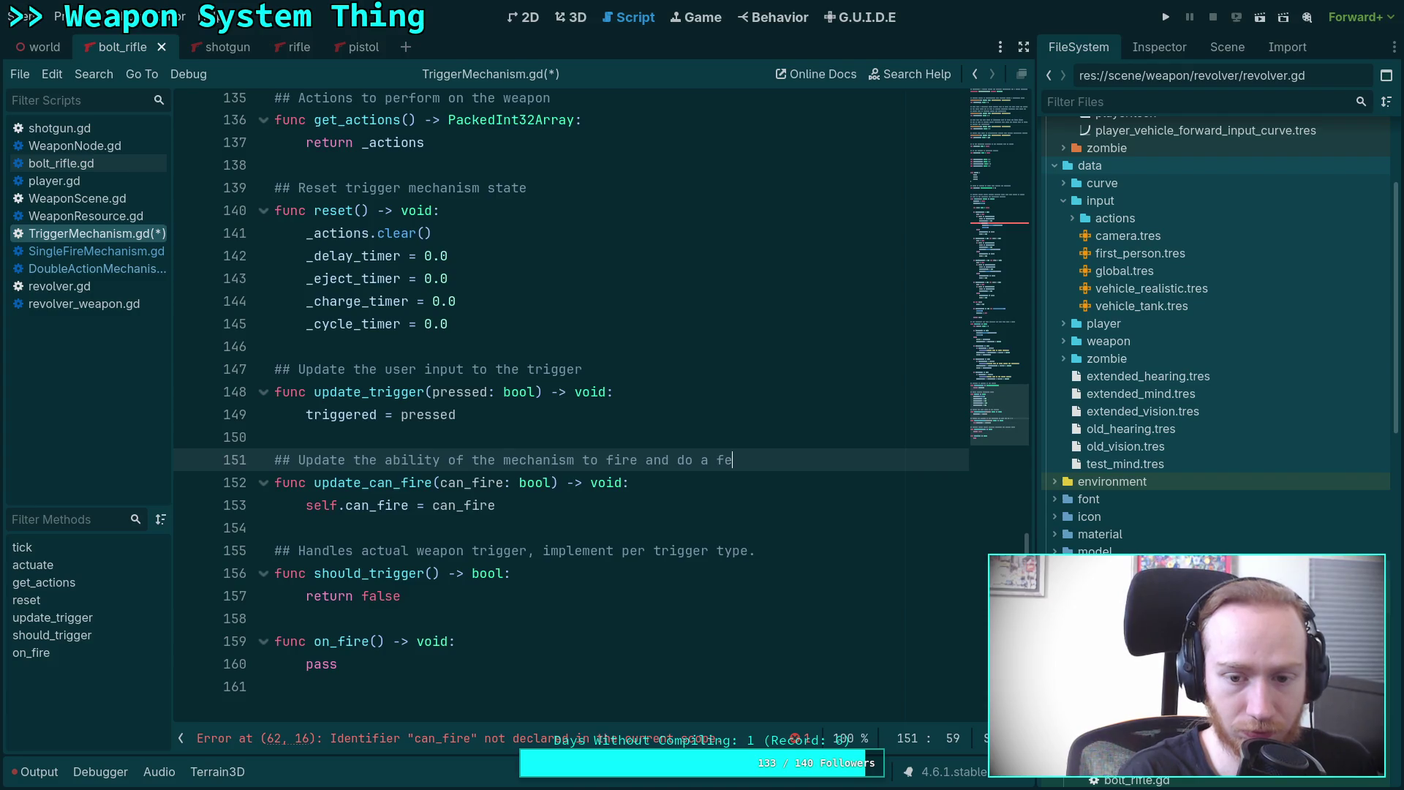
pyautogui.write('ll cycle')
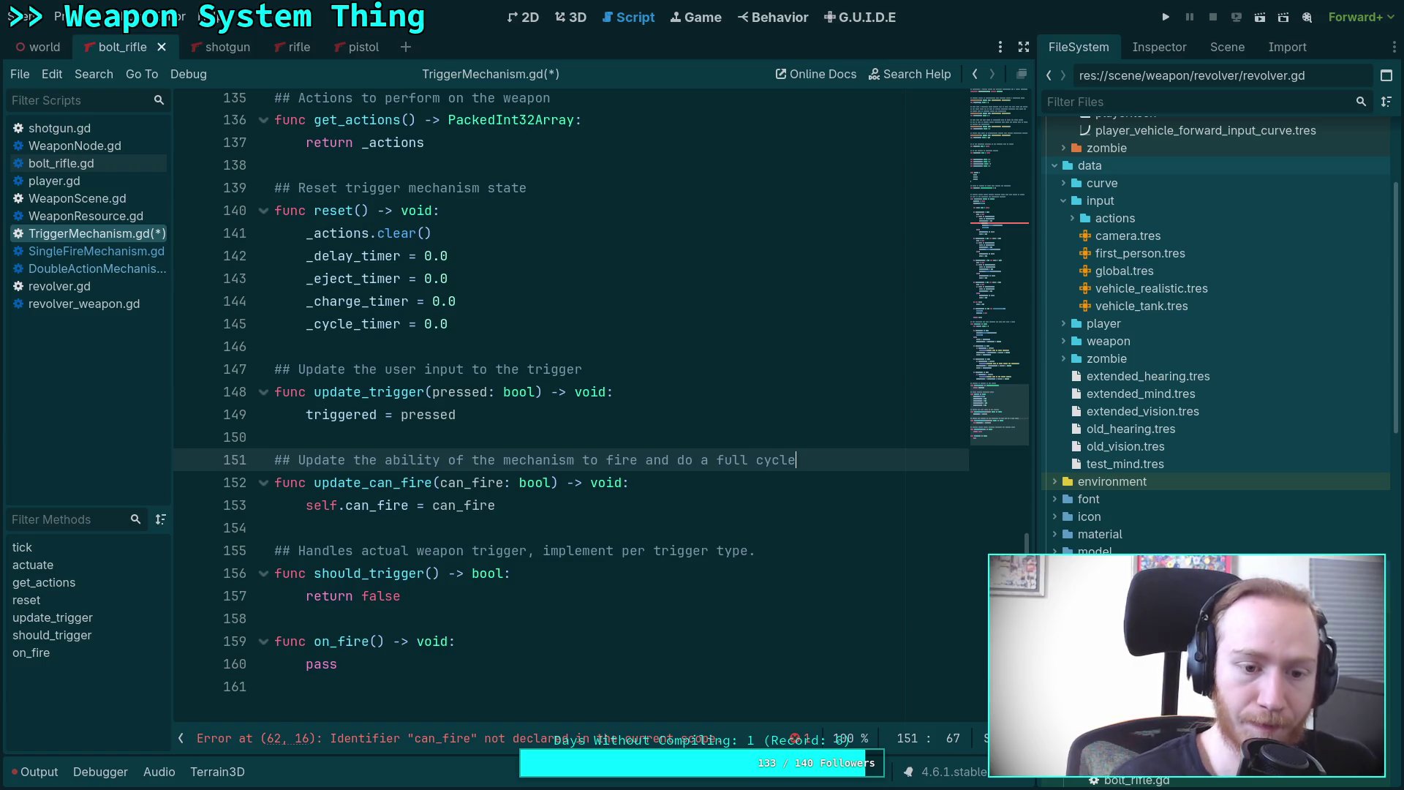
pyautogui.click(506, 526)
pyautogui.hotkey('ctrl', 's')
pyautogui.scroll(20, 688, 381)
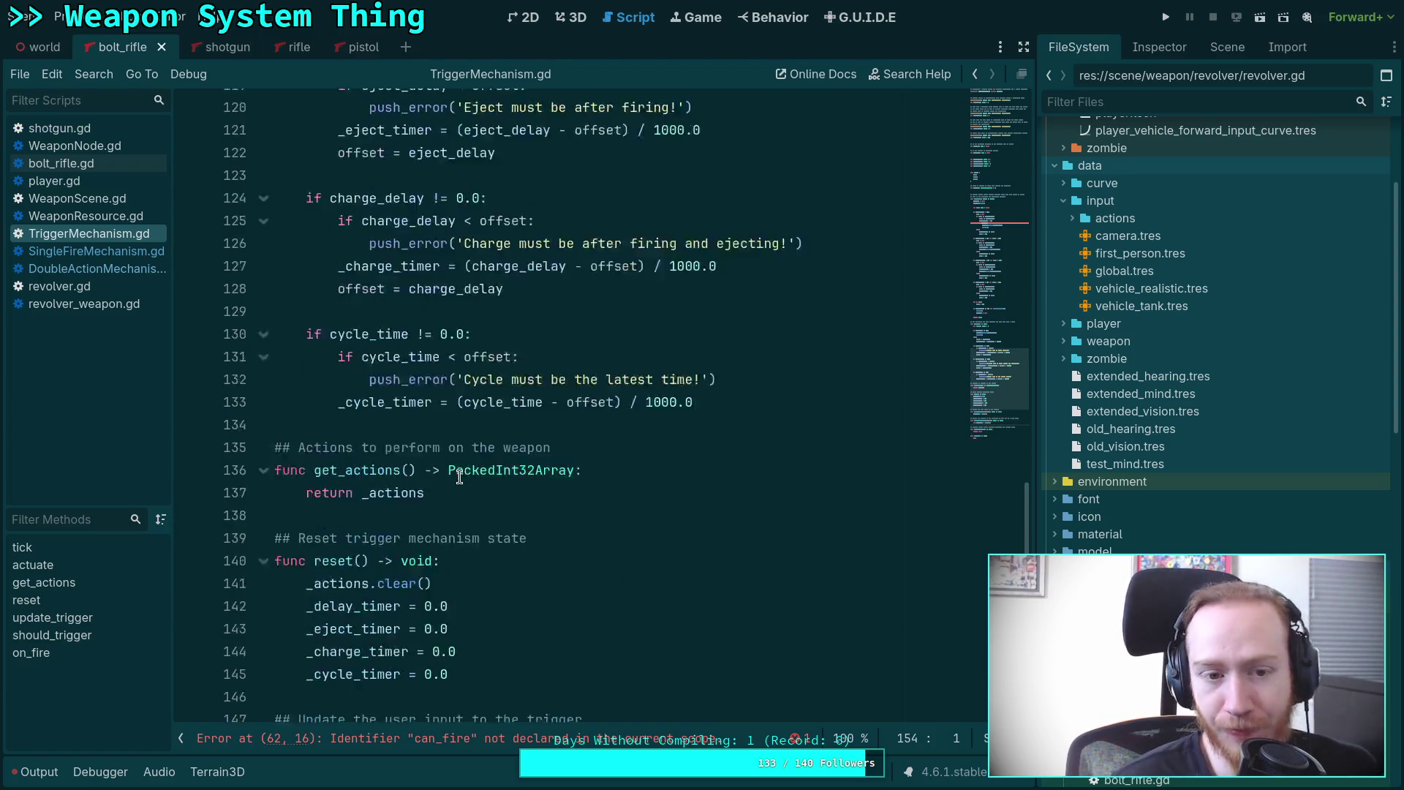
# Add 'can_fire: bool = false' below triggered, commented '## If the mechanism has a bullet to fire', and save.
pyautogui.scroll(14, 689, 381)
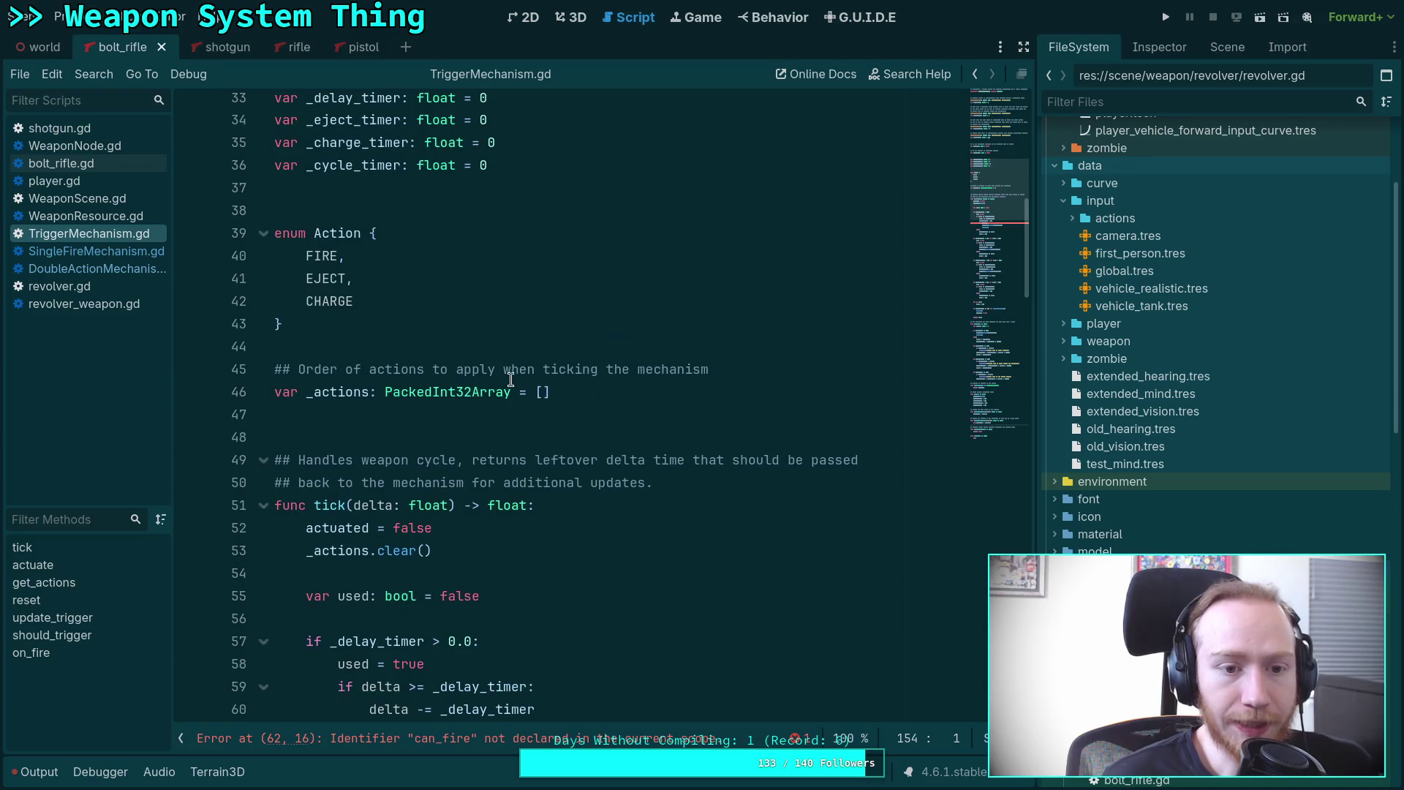
pyautogui.click(556, 369)
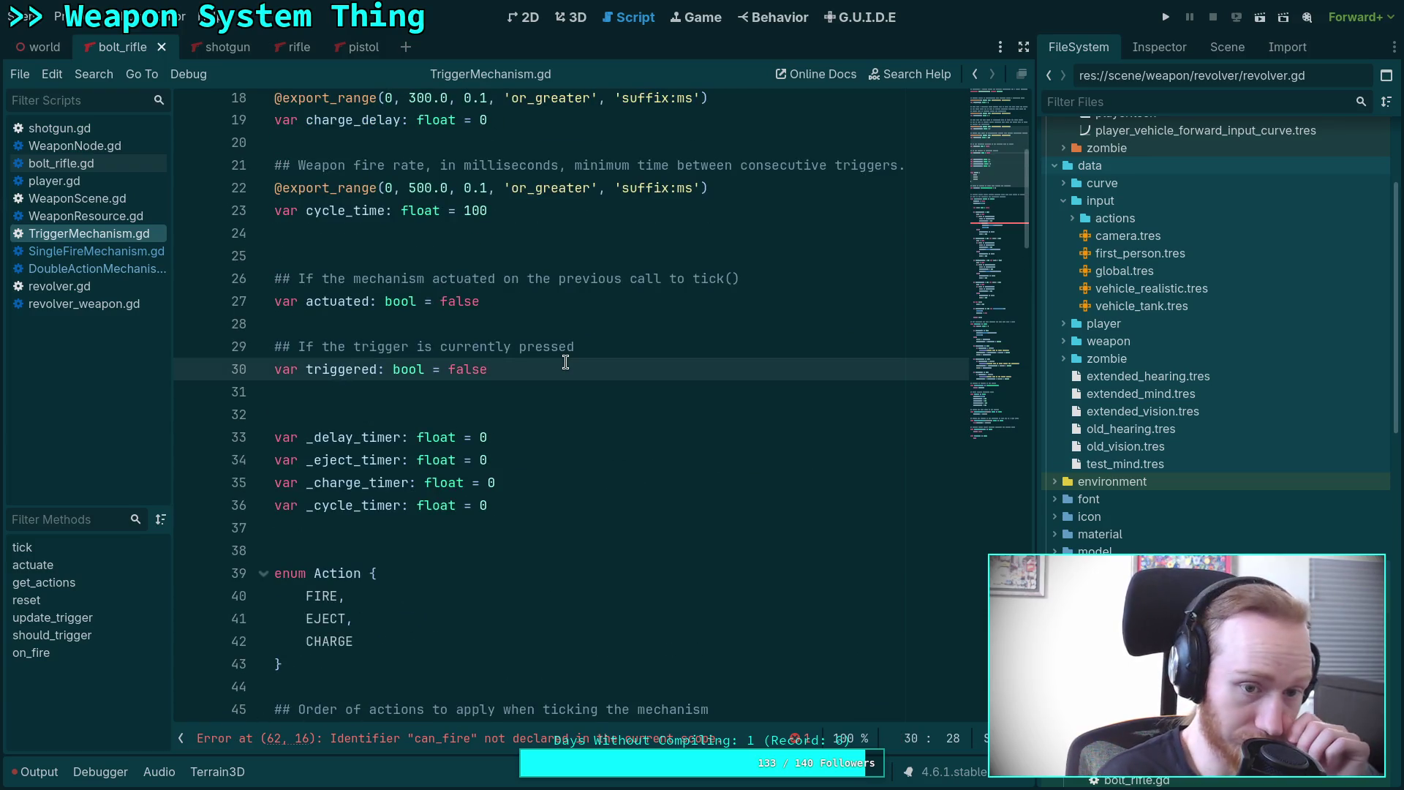
pyautogui.press('Return')
pyautogui.press('Return')
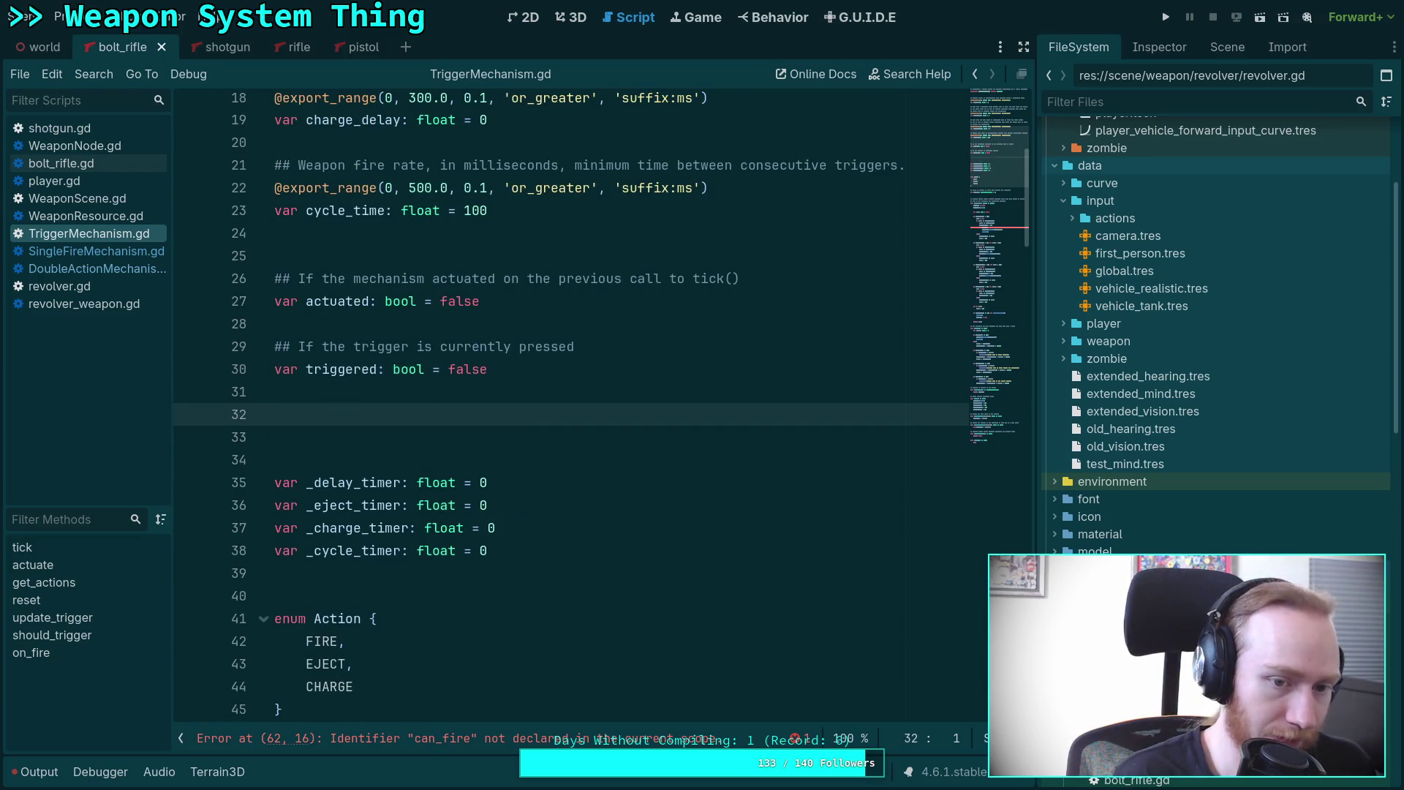
pyautogui.write('varcan_')
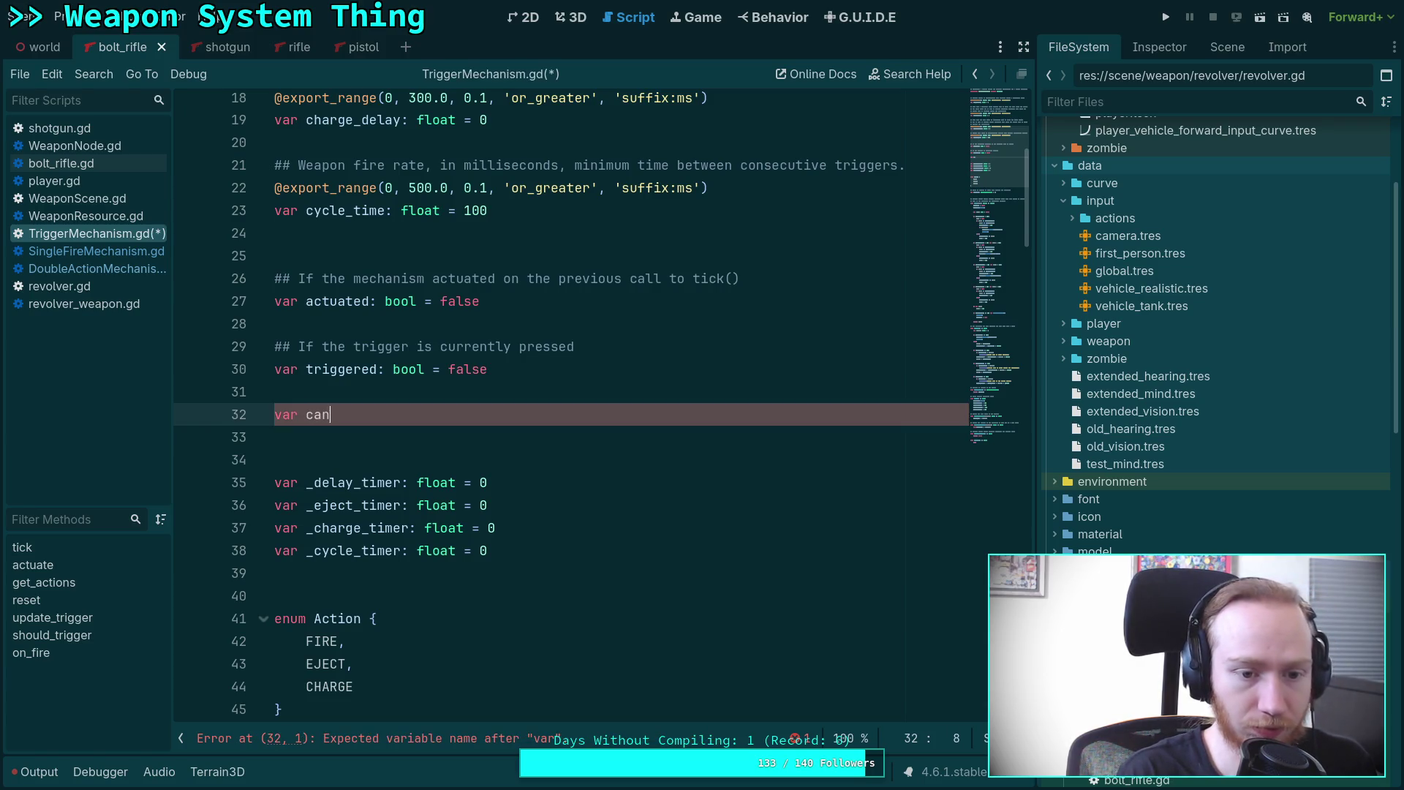
pyautogui.write('fire: bool = ')
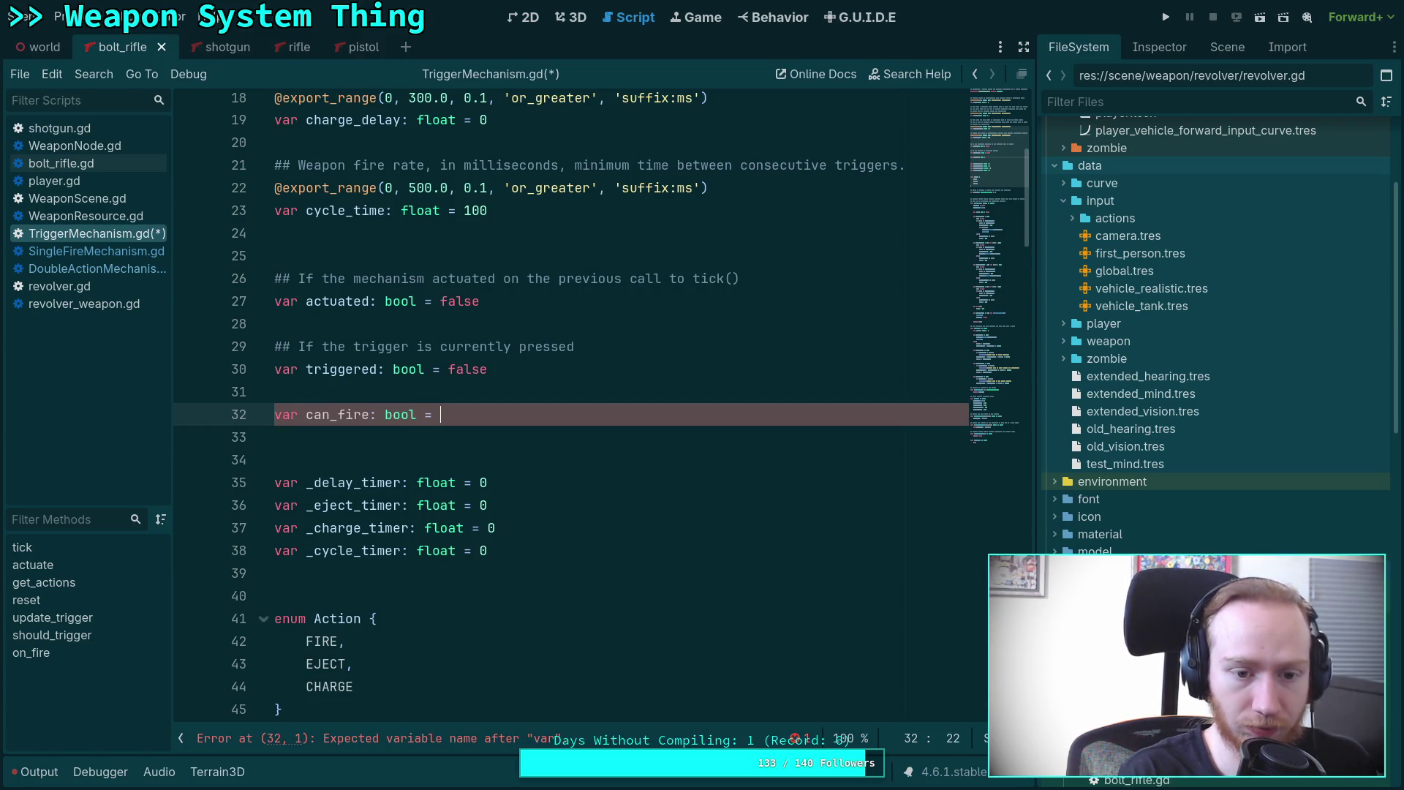
pyautogui.write('false')
pyautogui.press('Up')
pyautogui.press('Return')
pyautogui.write('##')
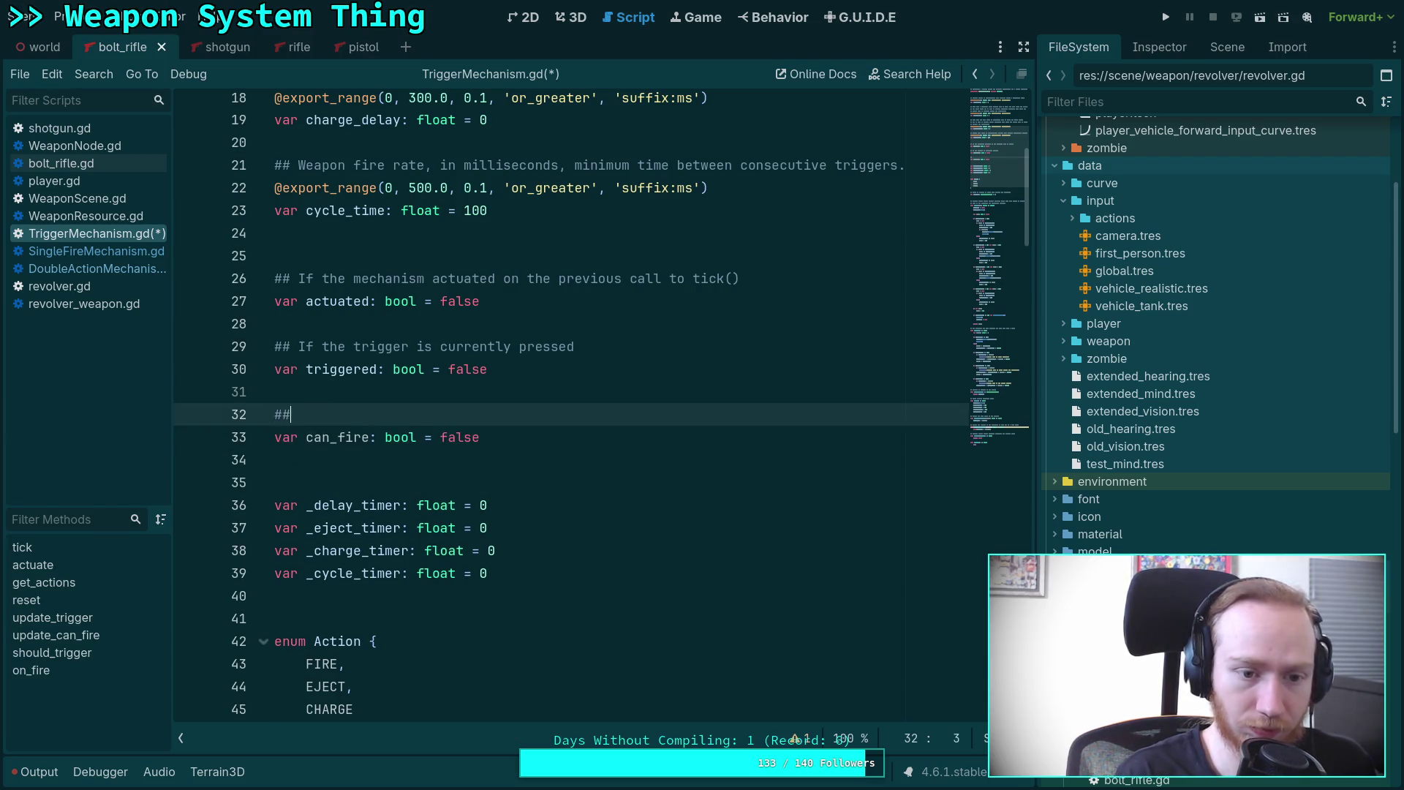
pyautogui.write(' If the mechanism h')
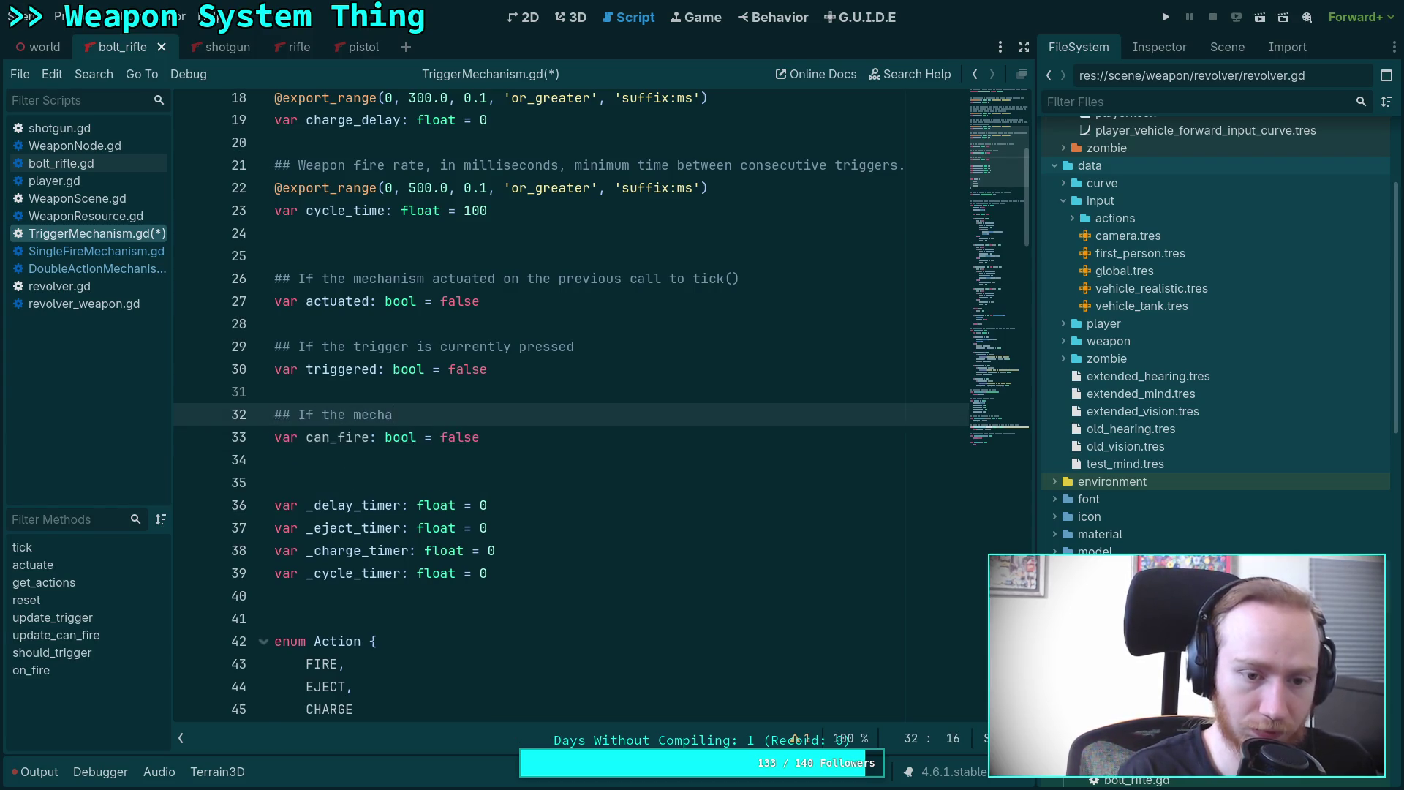
pyautogui.write('as a ')
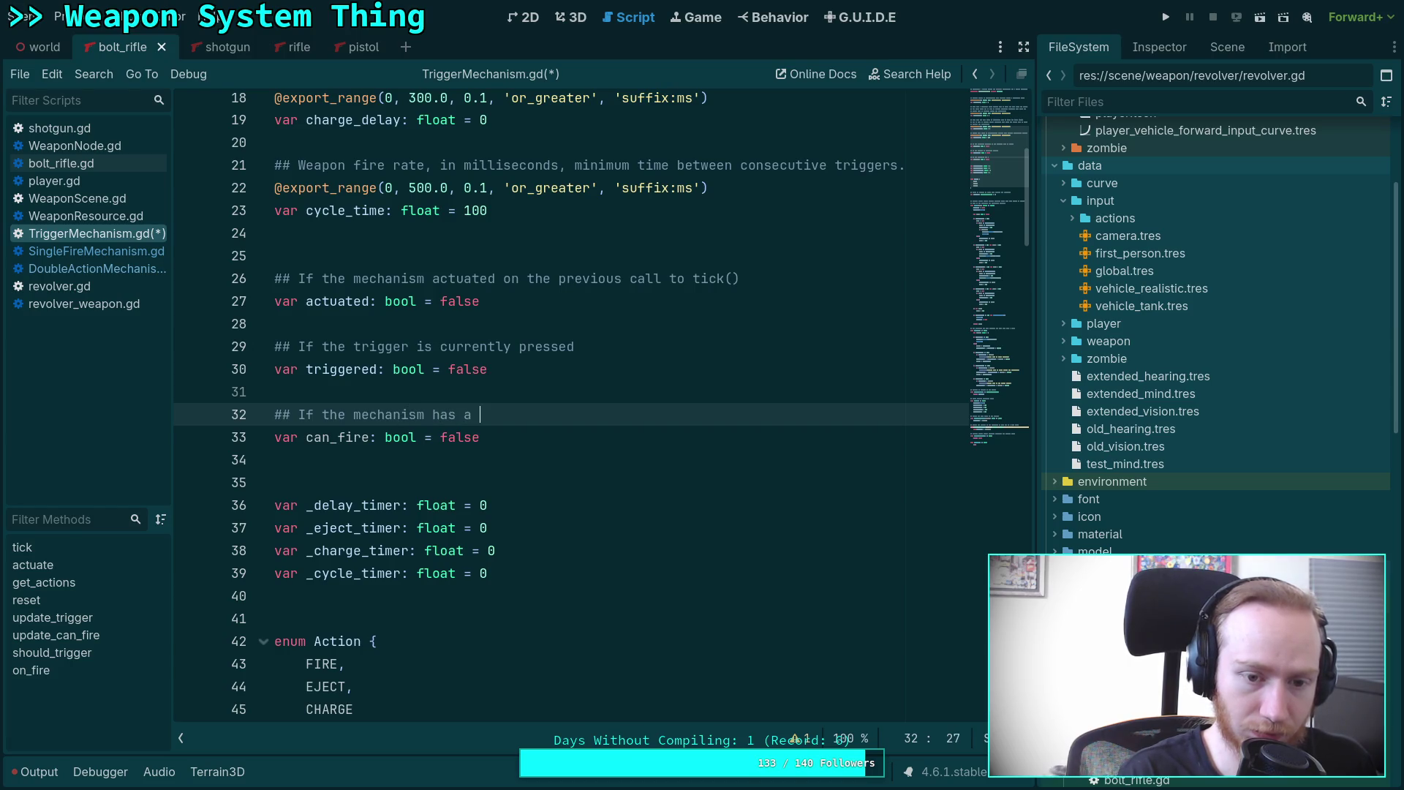
pyautogui.write('bullet to fire')
pyautogui.hotkey('ctrl', 's')
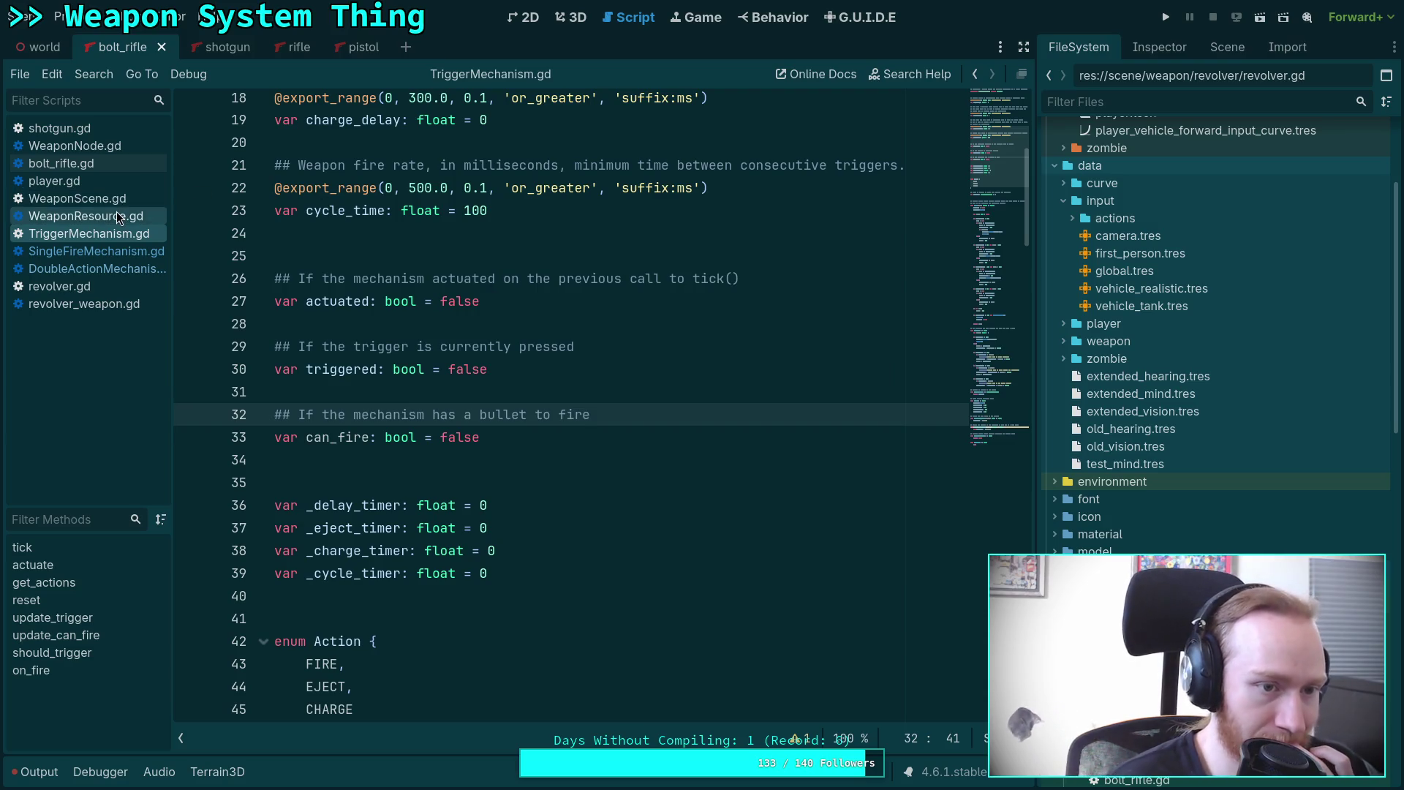
pyautogui.click(74, 146)
# Insert mechanism.update_can_fire(weapon.can_fire()) in the loop, reduce tick to delta only, and save.
pyautogui.scroll(-5, 465, 385)
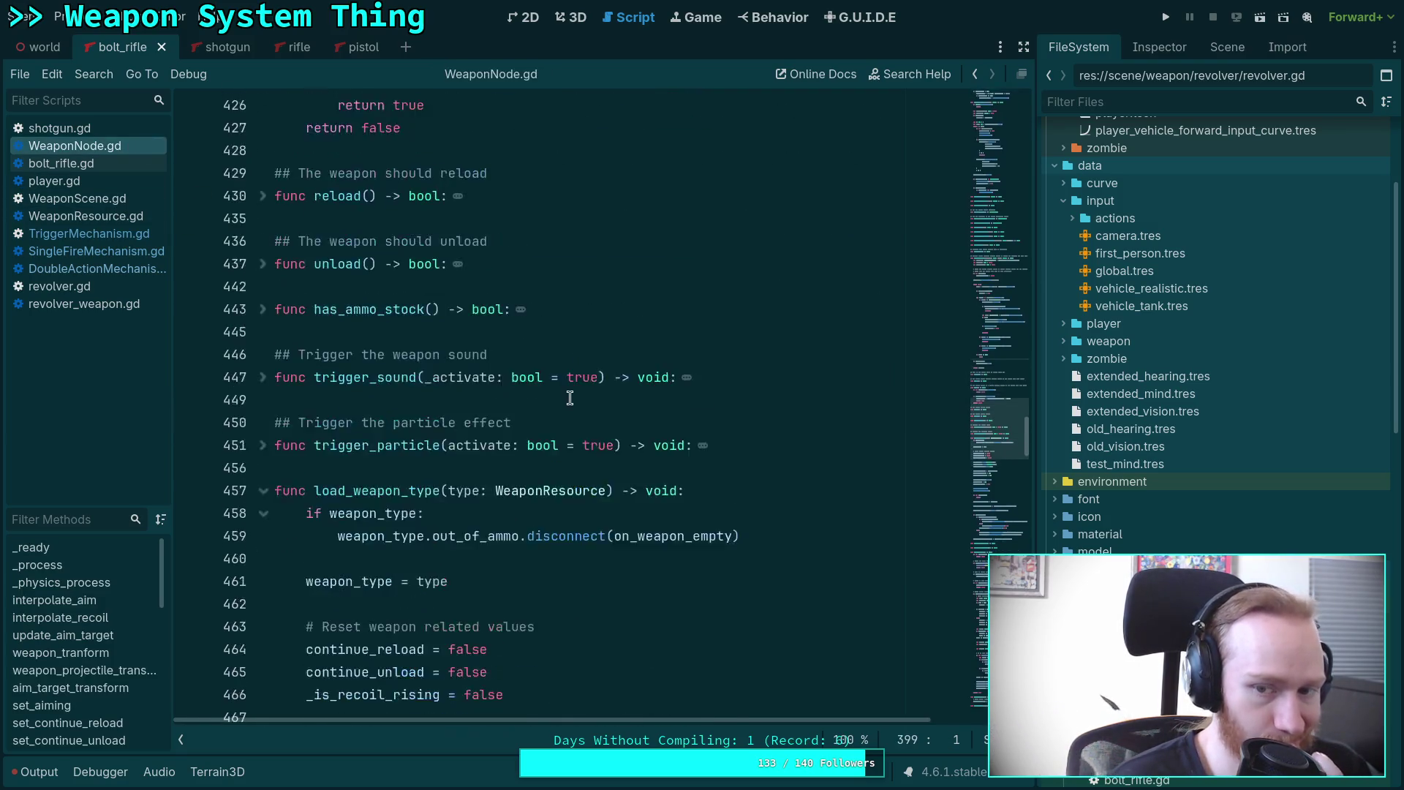
pyautogui.moveTo(992, 351)
pyautogui.mouseDown()
pyautogui.moveTo(990, 336)
pyautogui.moveTo(905, 378)
pyautogui.mouseUp()
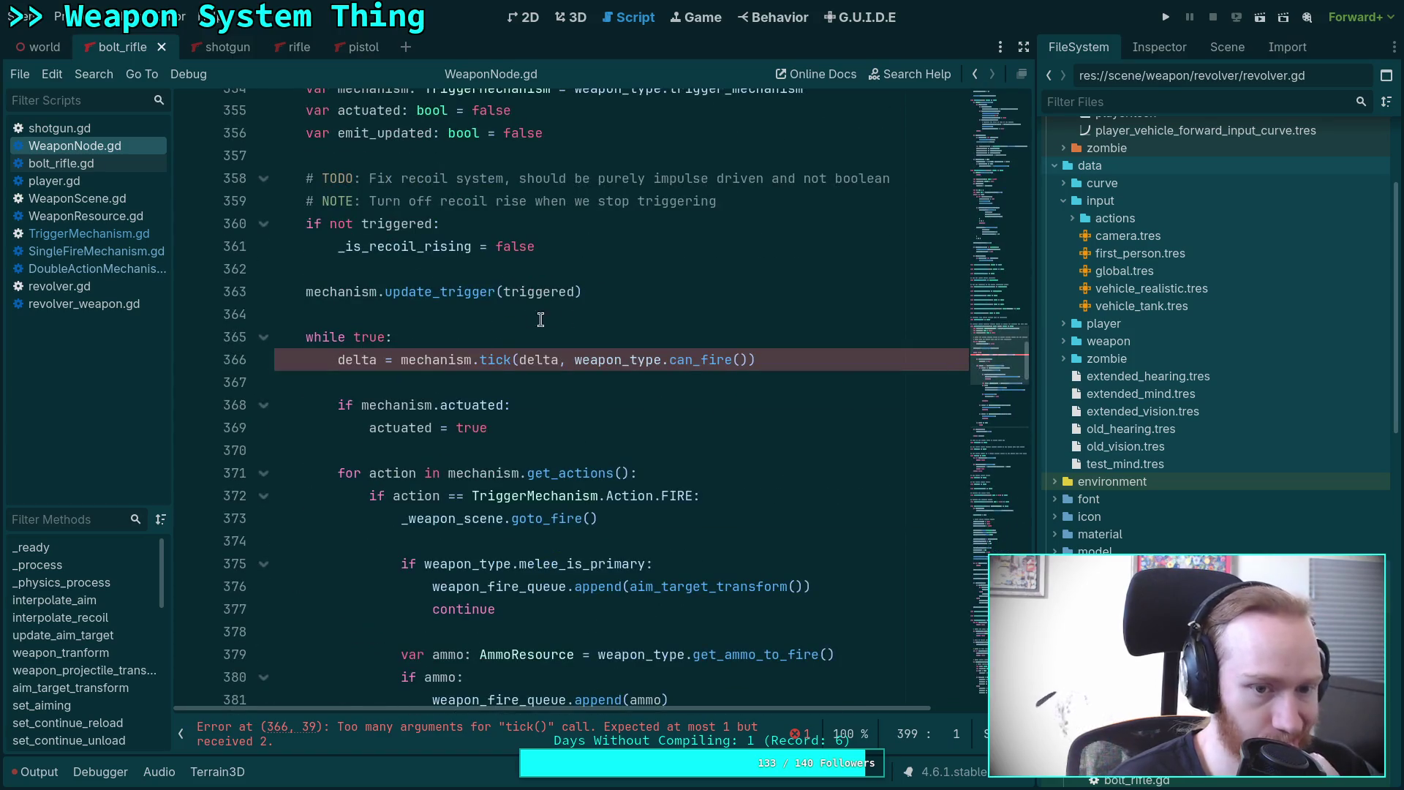
pyautogui.click(683, 290)
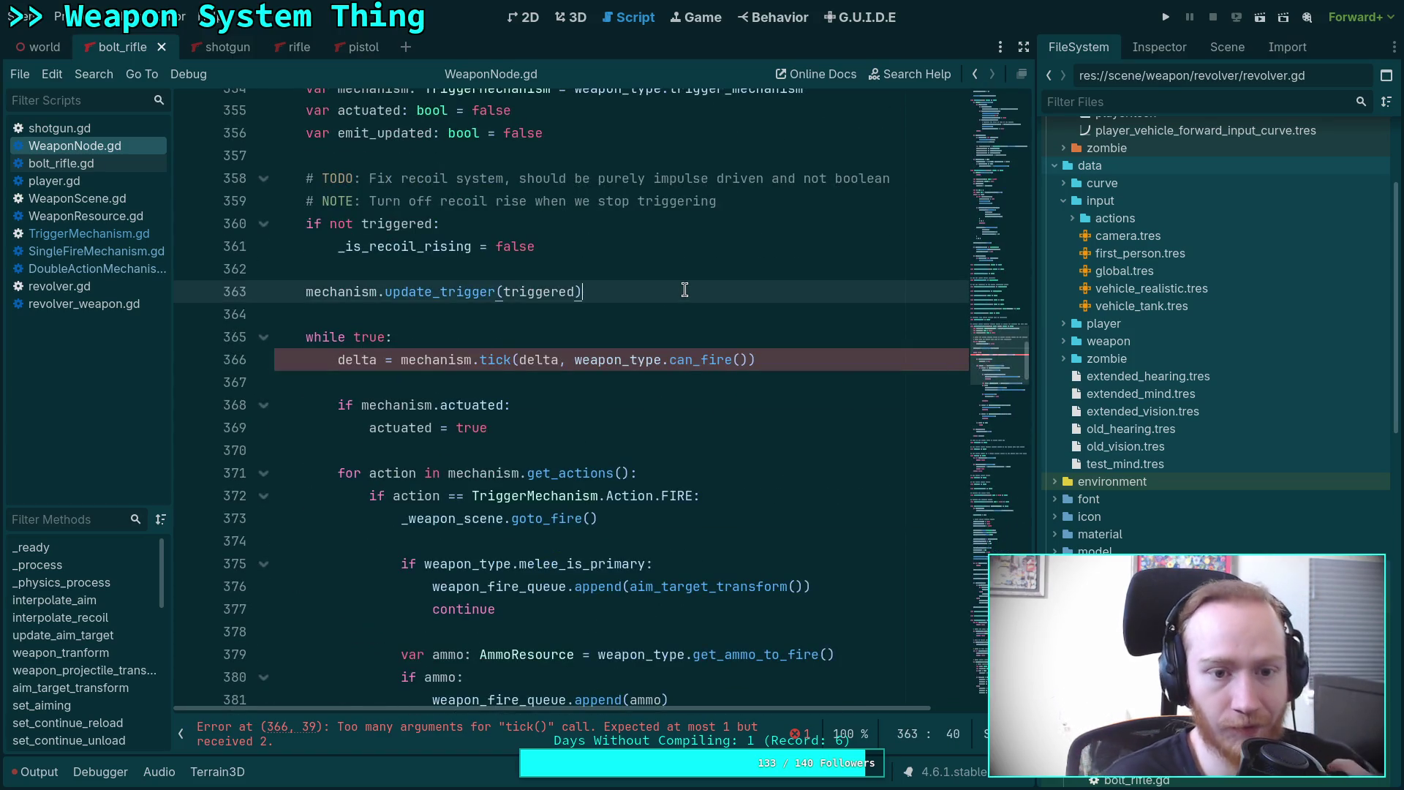
pyautogui.click(579, 337)
pyautogui.press('Return')
pyautogui.write('mecha')
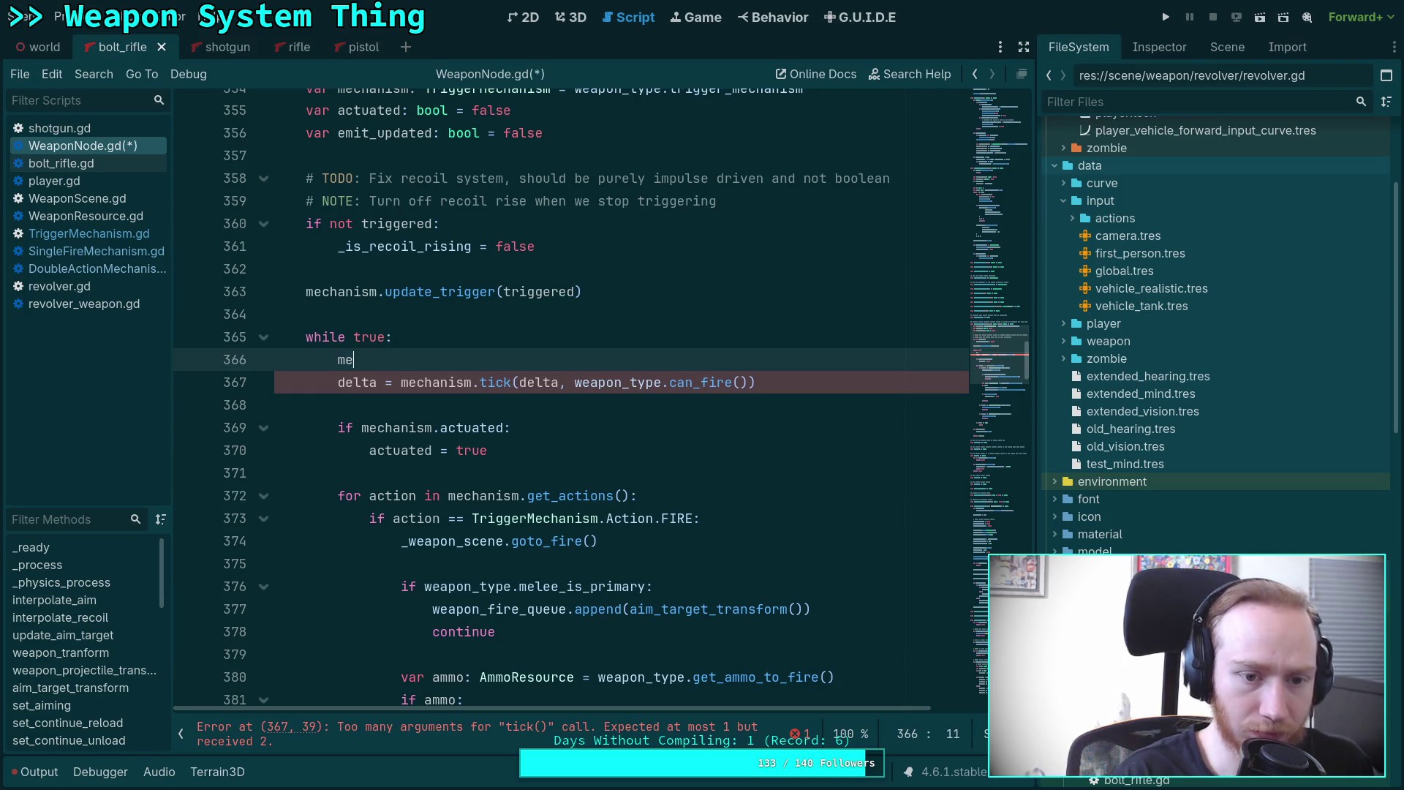
pyautogui.press('Return')
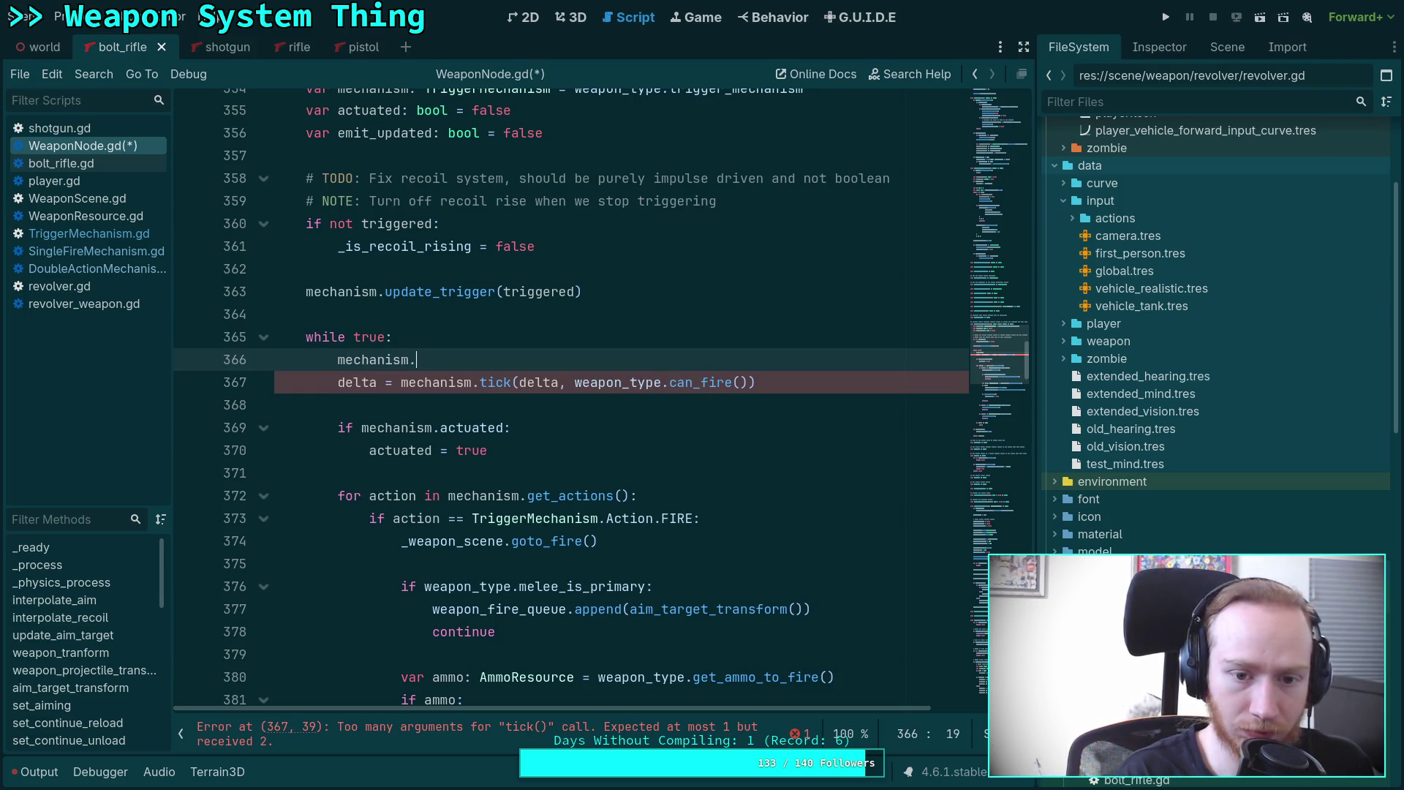
pyautogui.write('.upd')
pyautogui.press('Return')
pyautogui.write('weapon.can')
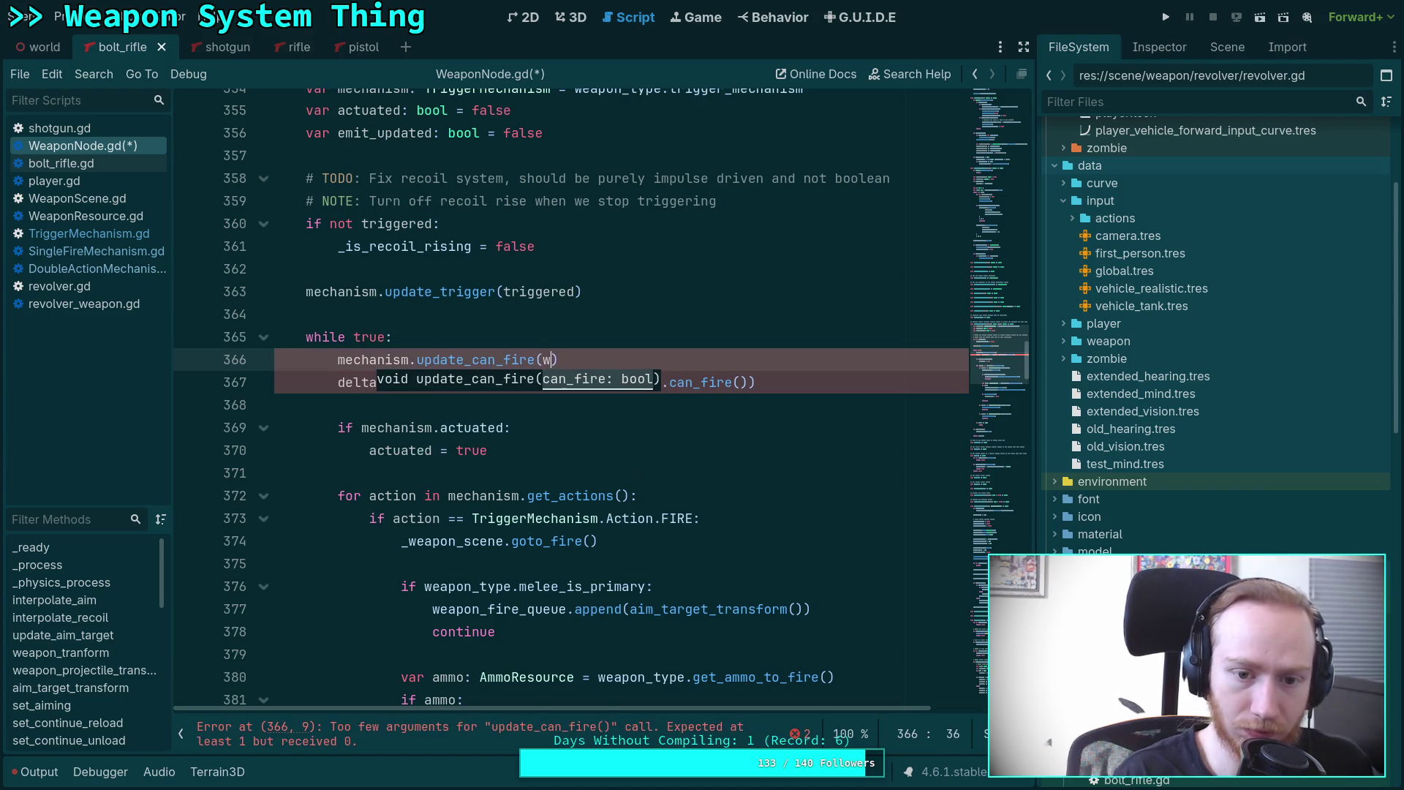
pyautogui.write('_fire()')
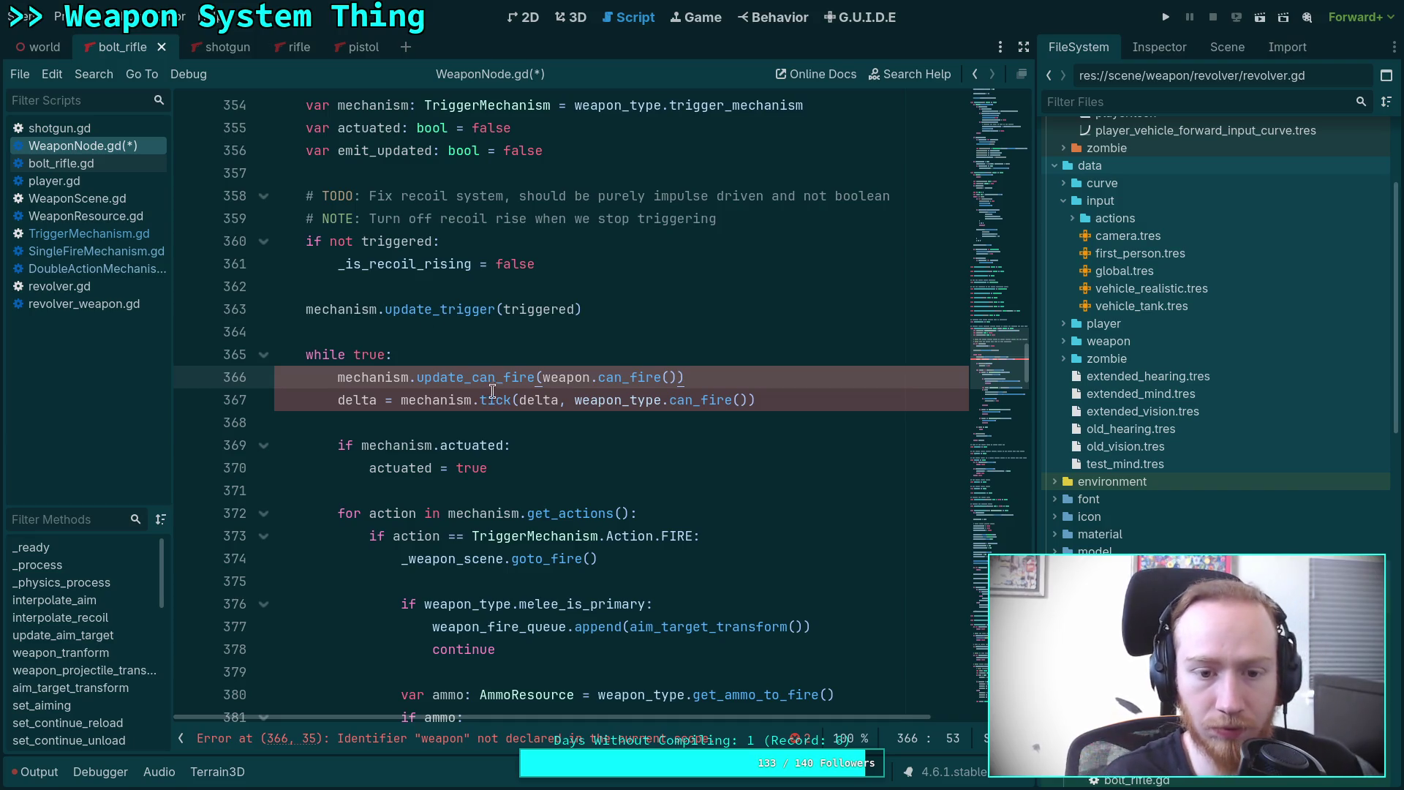
pyautogui.moveTo(561, 400); pyautogui.dragTo(748, 404)
pyautogui.press('BackSpace')
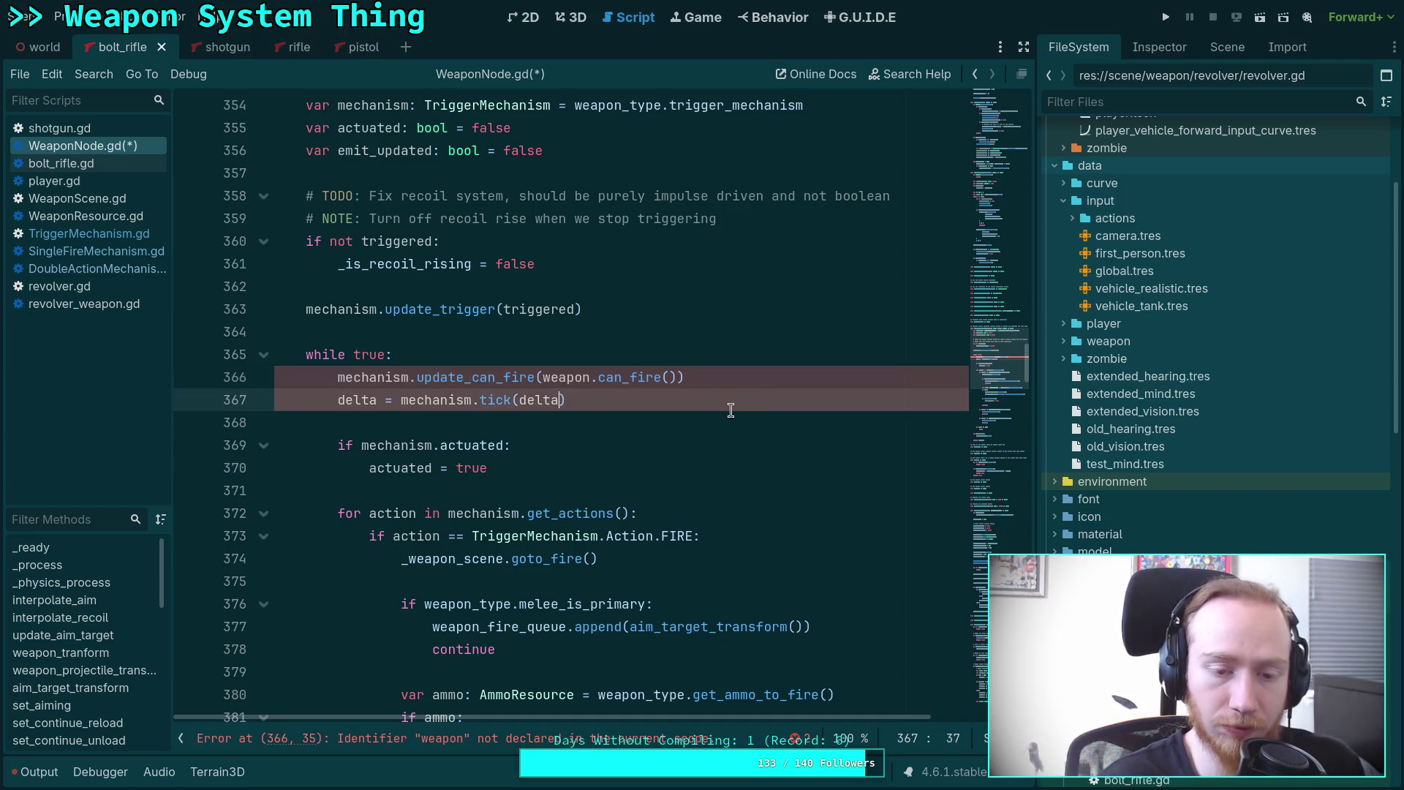
pyautogui.hotkey('ctrl', 's')
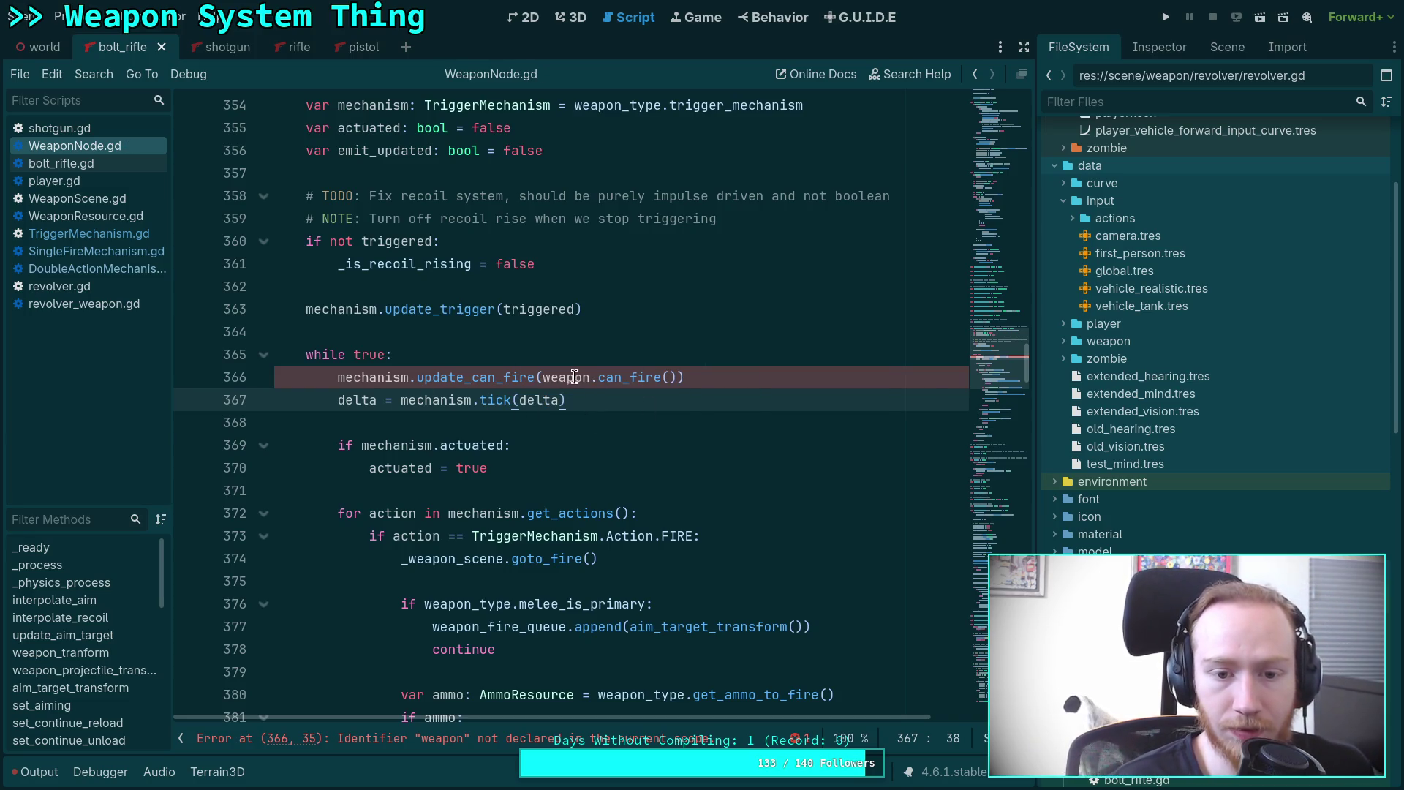
# Correct the argument to weapon_type.can_fire() and save WeaponNode.gd.
pyautogui.click(594, 378)
pyautogui.write('_type')
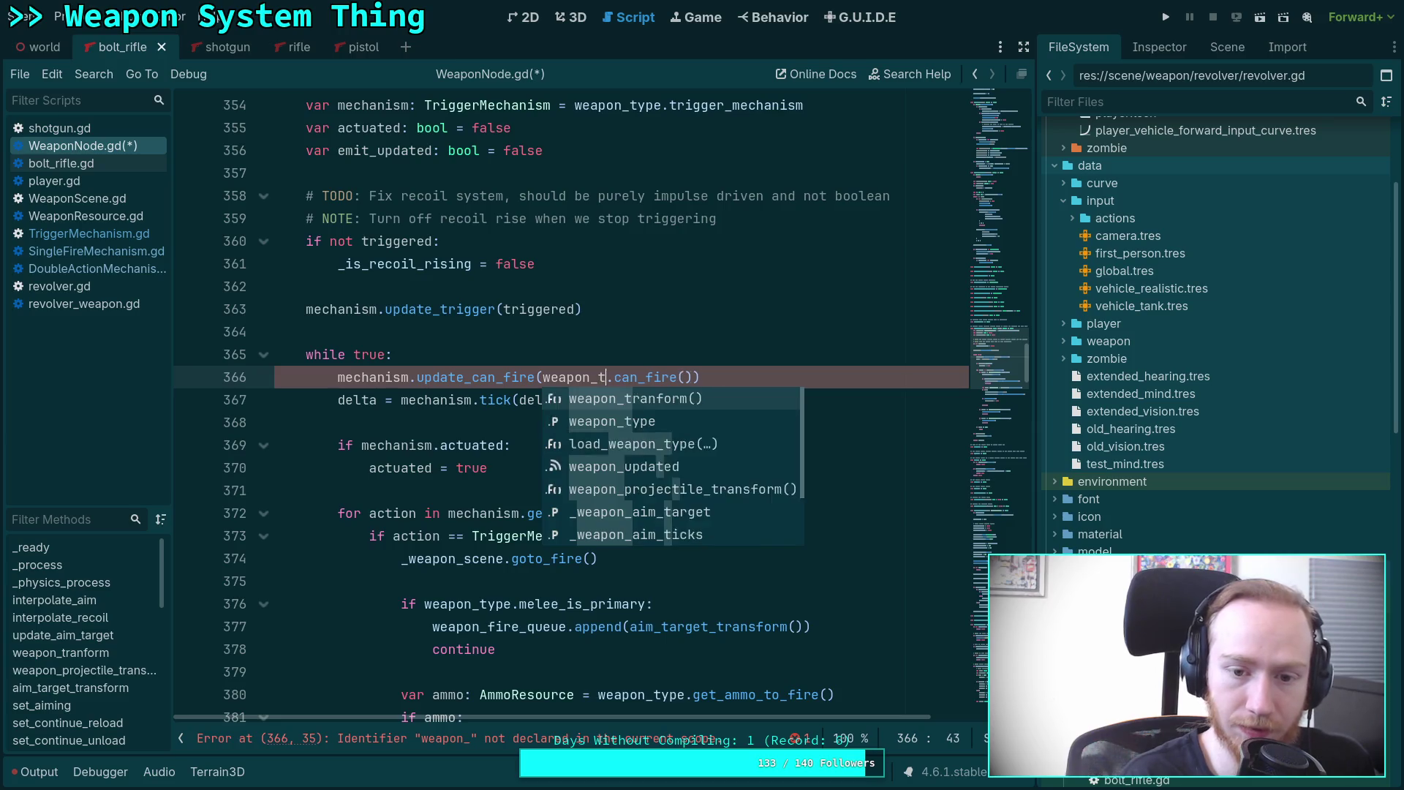
pyautogui.hotkey('ctrl', 's')
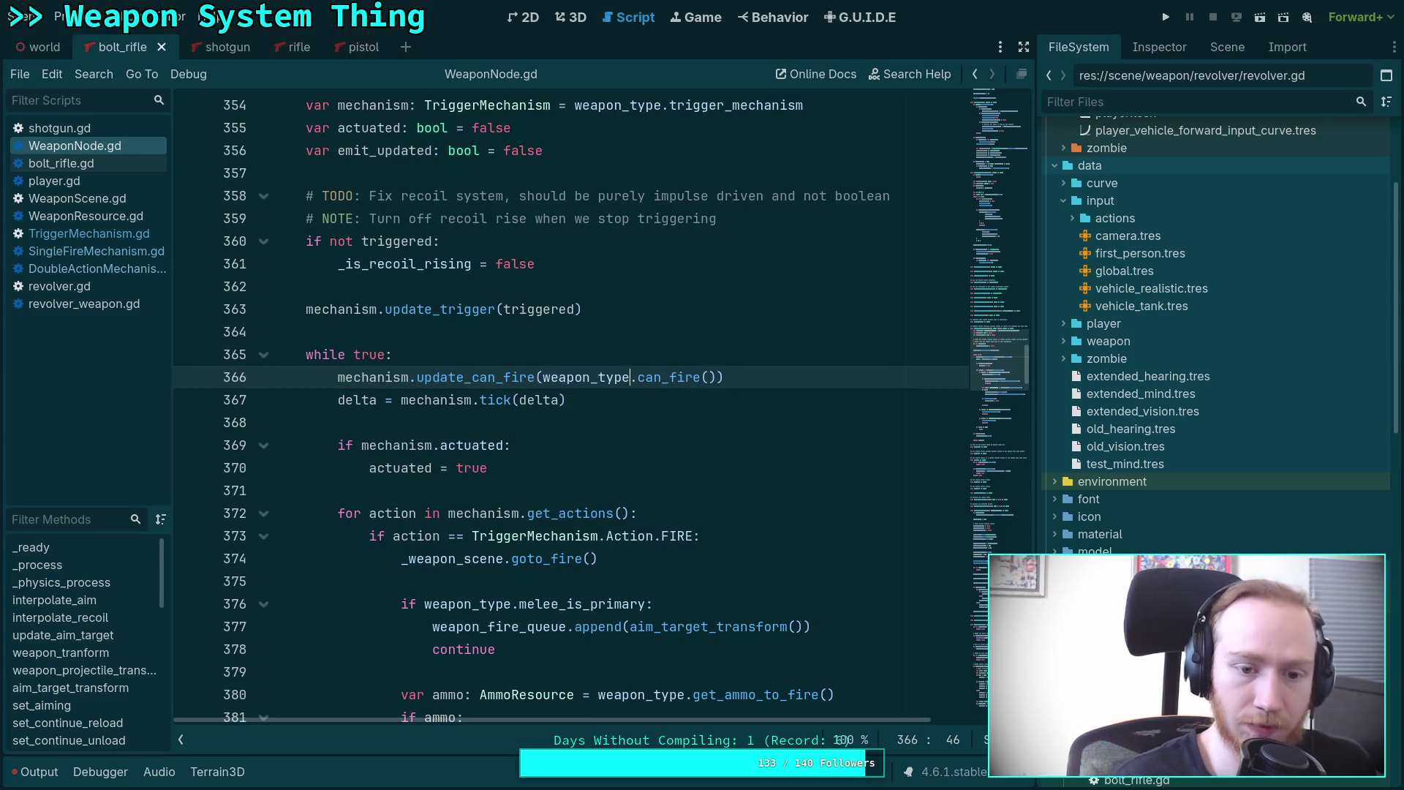
pyautogui.click(428, 423)
pyautogui.scroll(-4, 439, 387)
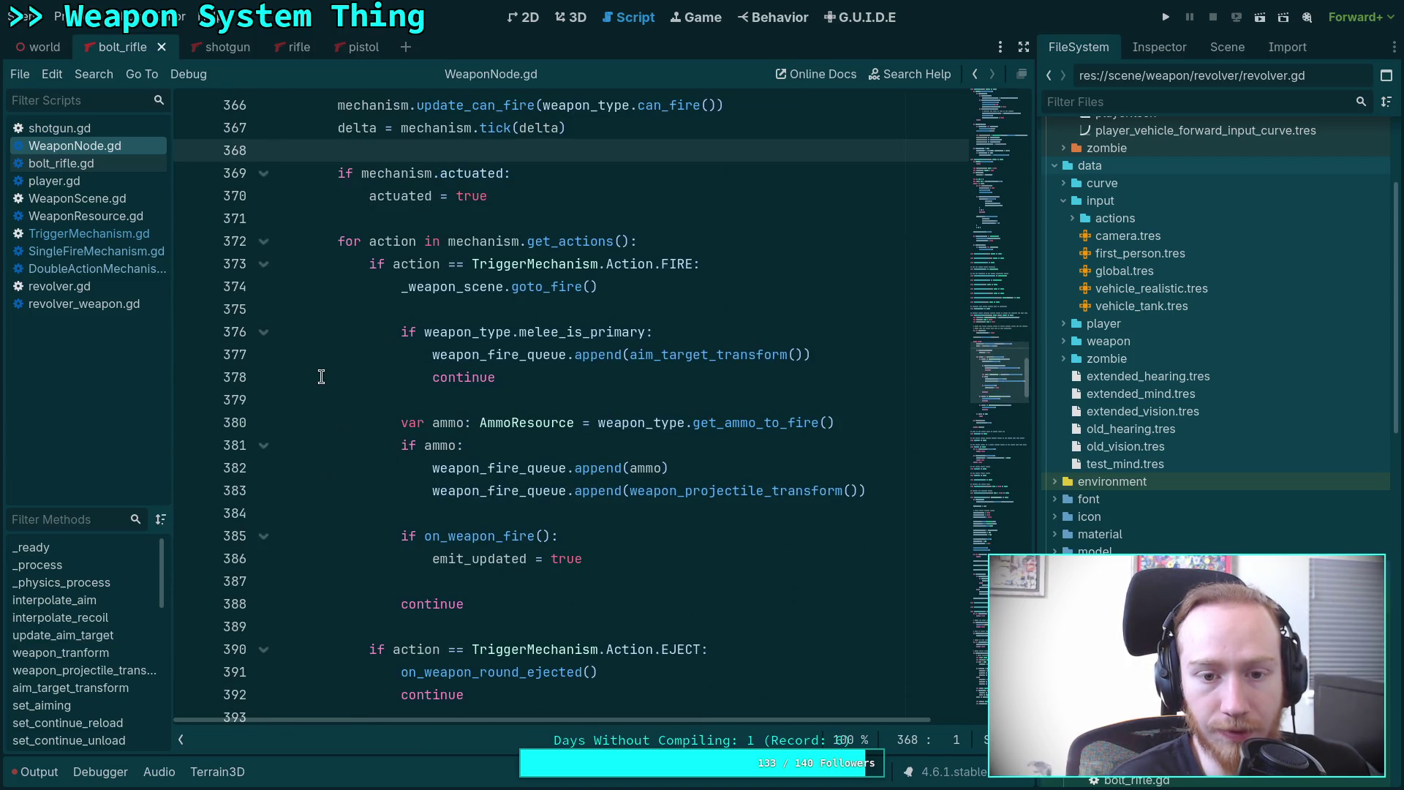
pyautogui.scroll(-1, 321, 377)
pyautogui.scroll(2, 321, 377)
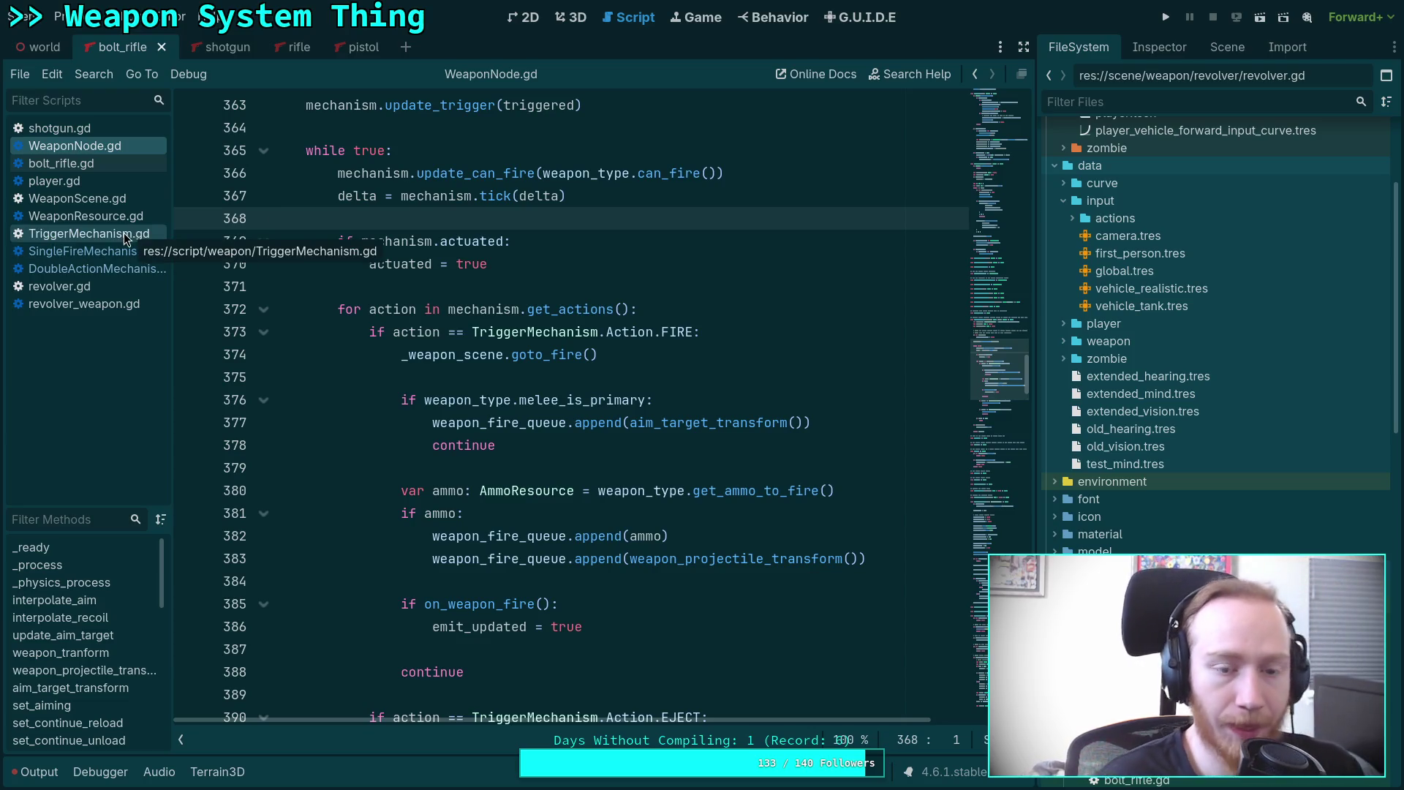
pyautogui.click(93, 233)
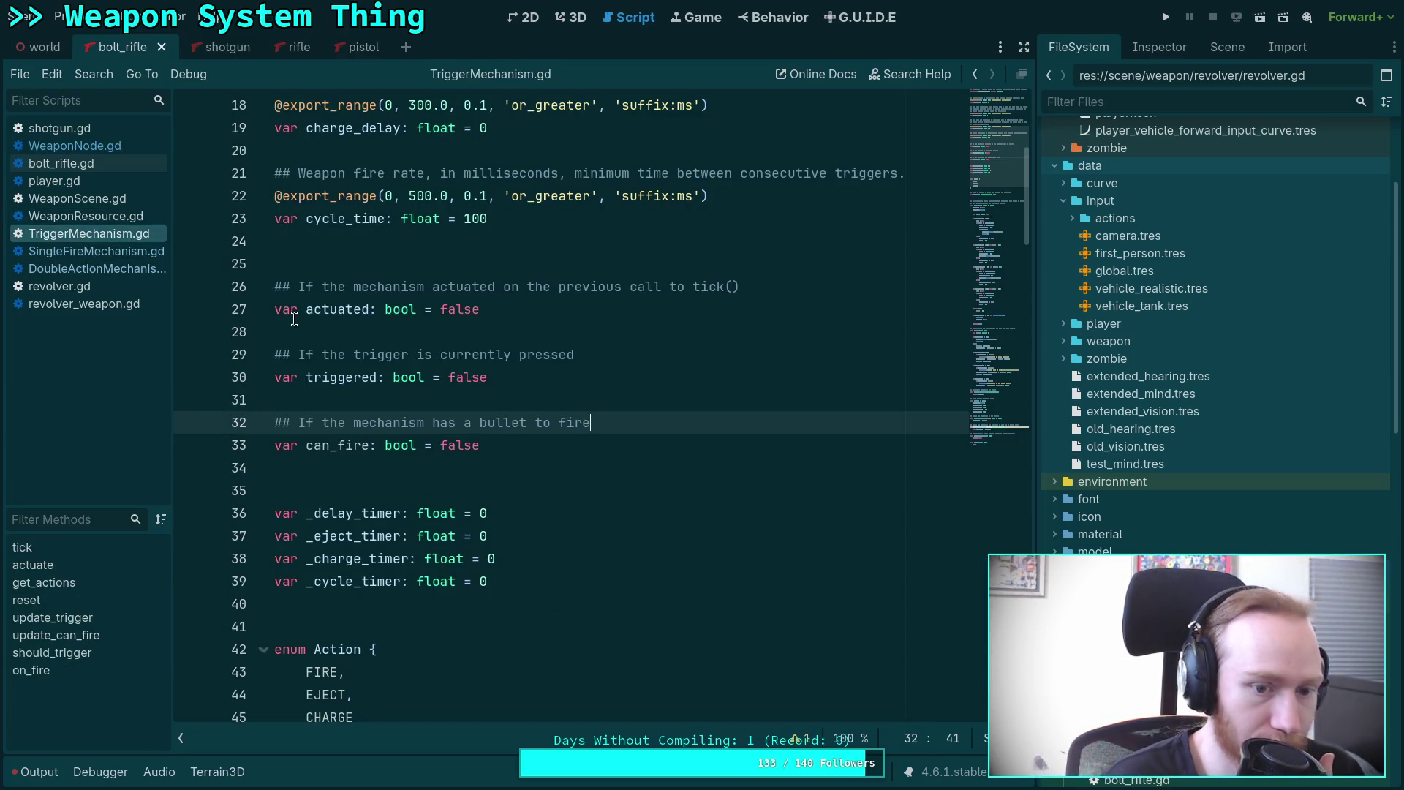
pyautogui.scroll(-9, 394, 425)
pyautogui.scroll(2, 421, 361)
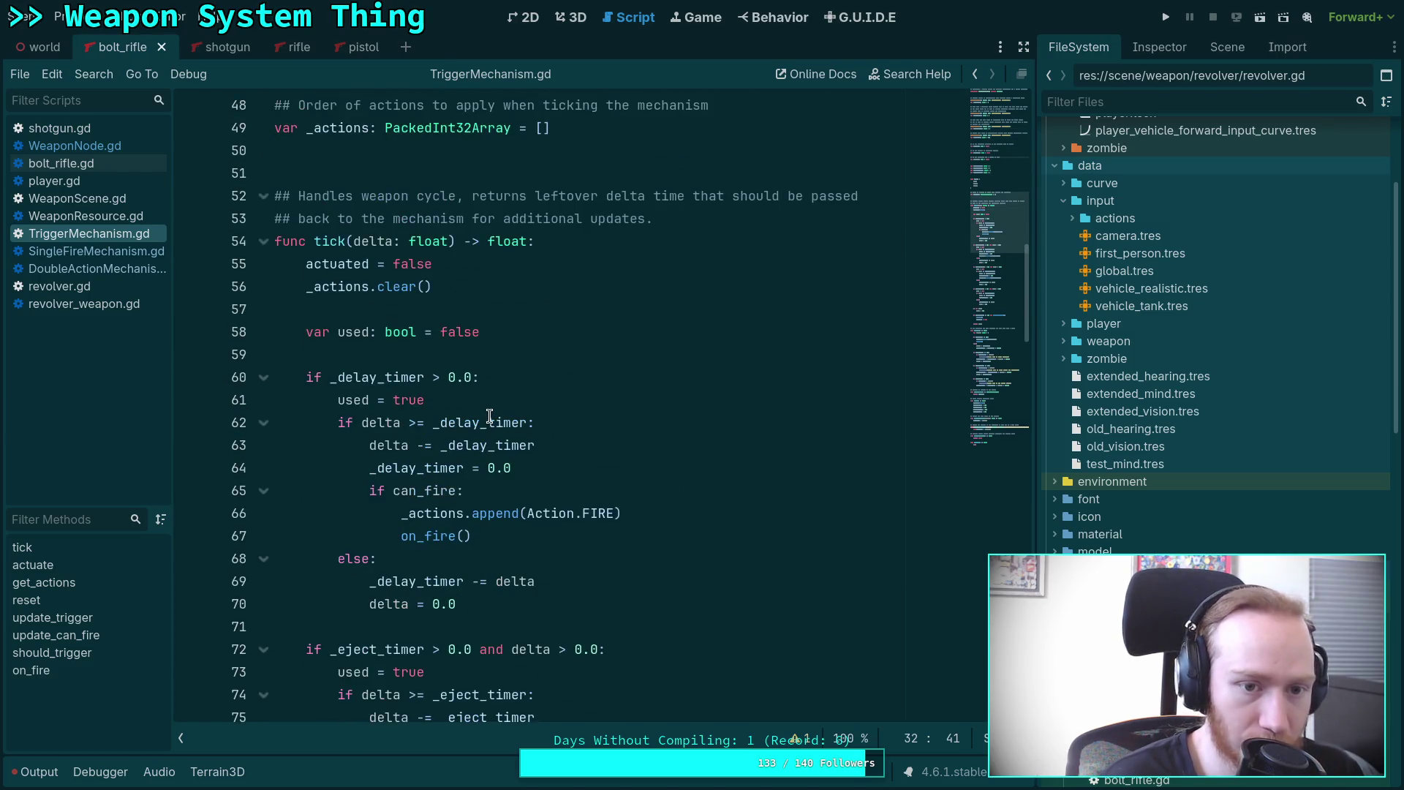
pyautogui.scroll(-1, 424, 364)
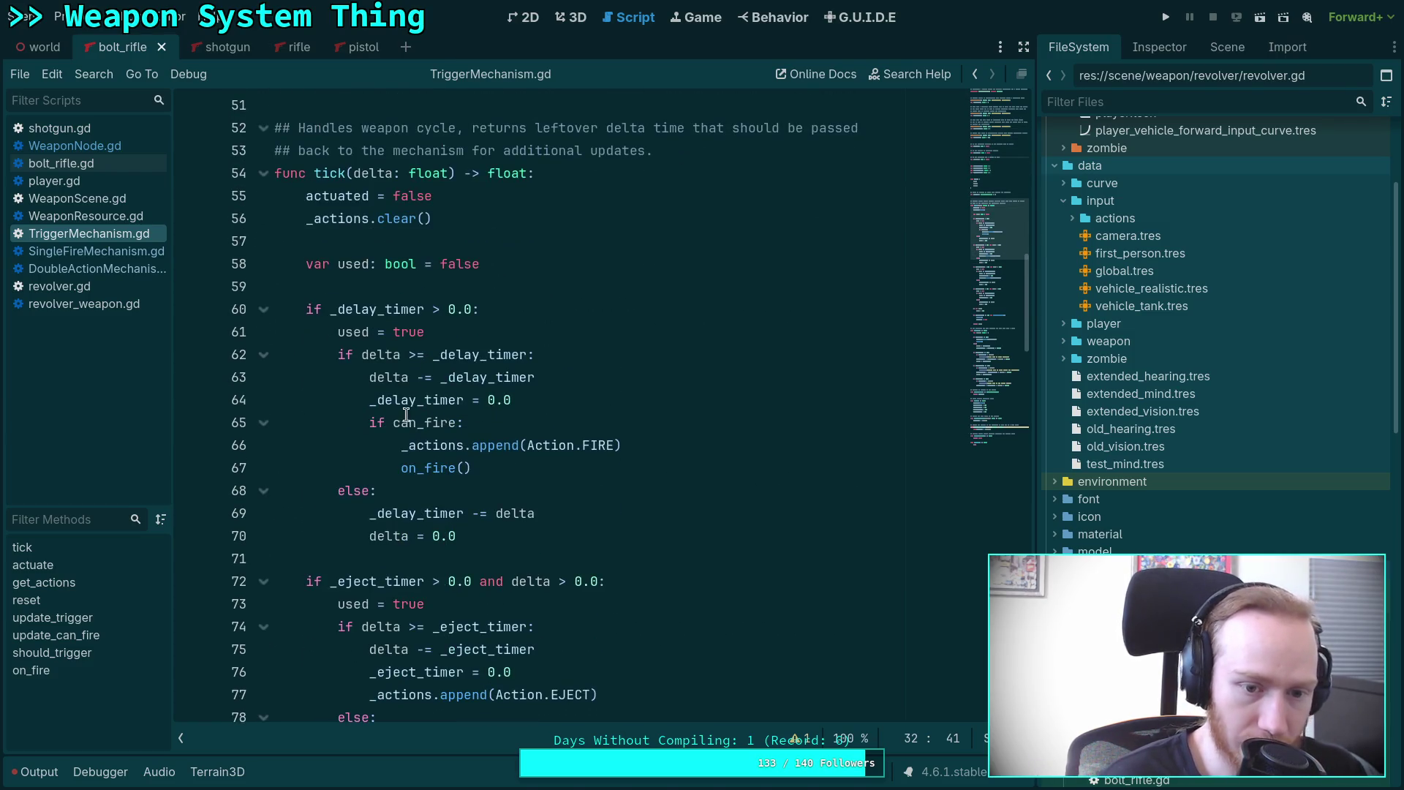
pyautogui.click(432, 423)
pyautogui.moveTo(480, 466); pyautogui.dragTo(370, 423)
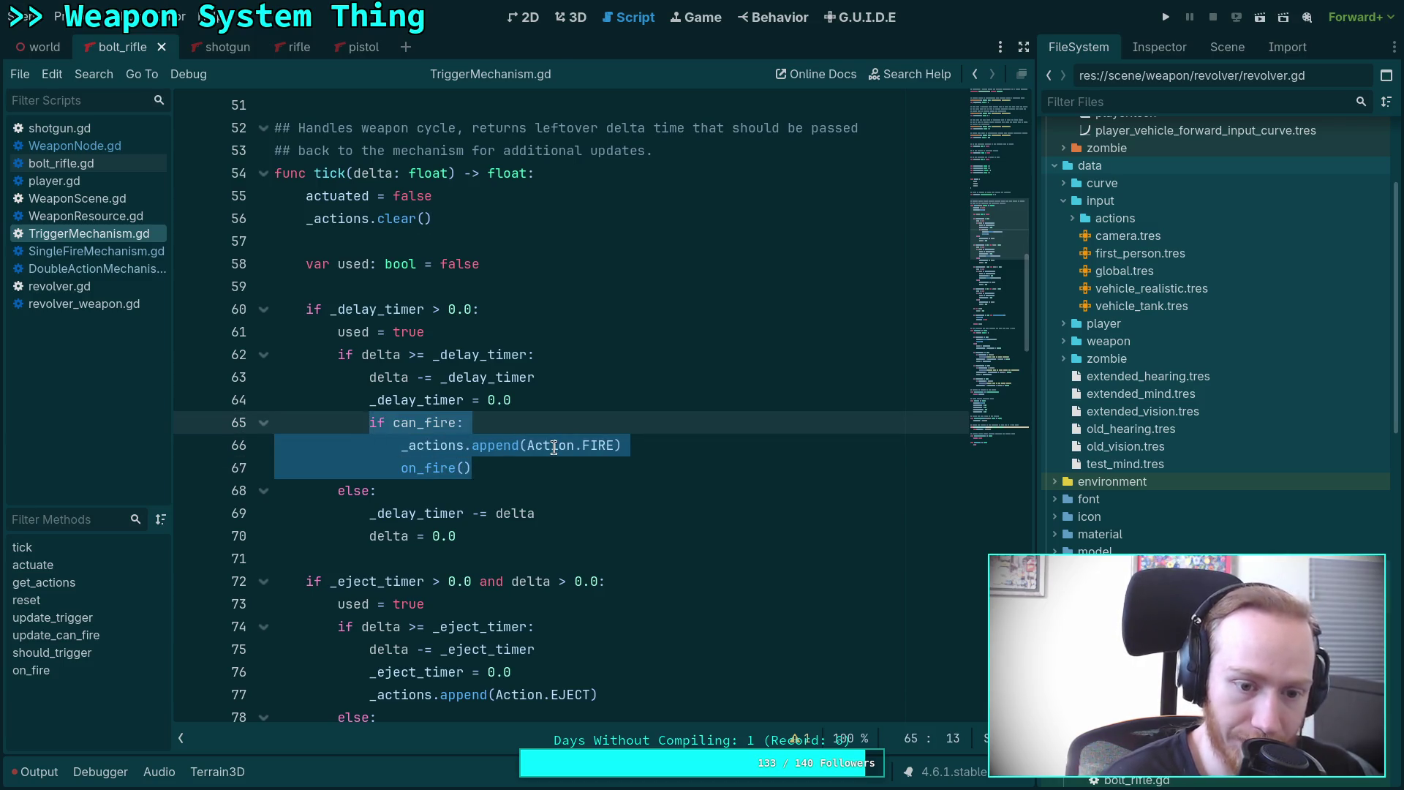
pyautogui.click(627, 468)
pyautogui.press('Return')
pyautogui.press('BackSpace')
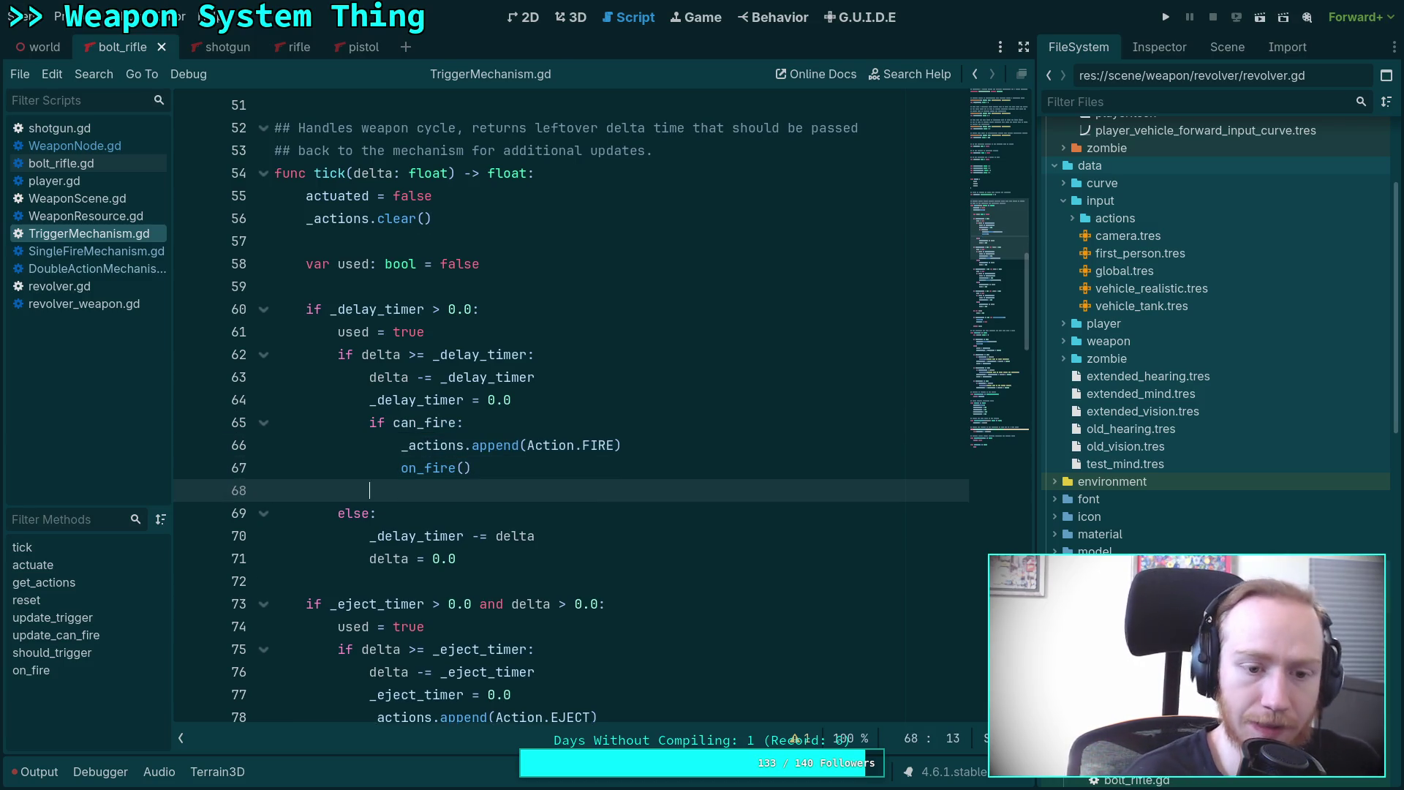
pyautogui.write('e/lse:')
pyautogui.press('Return')
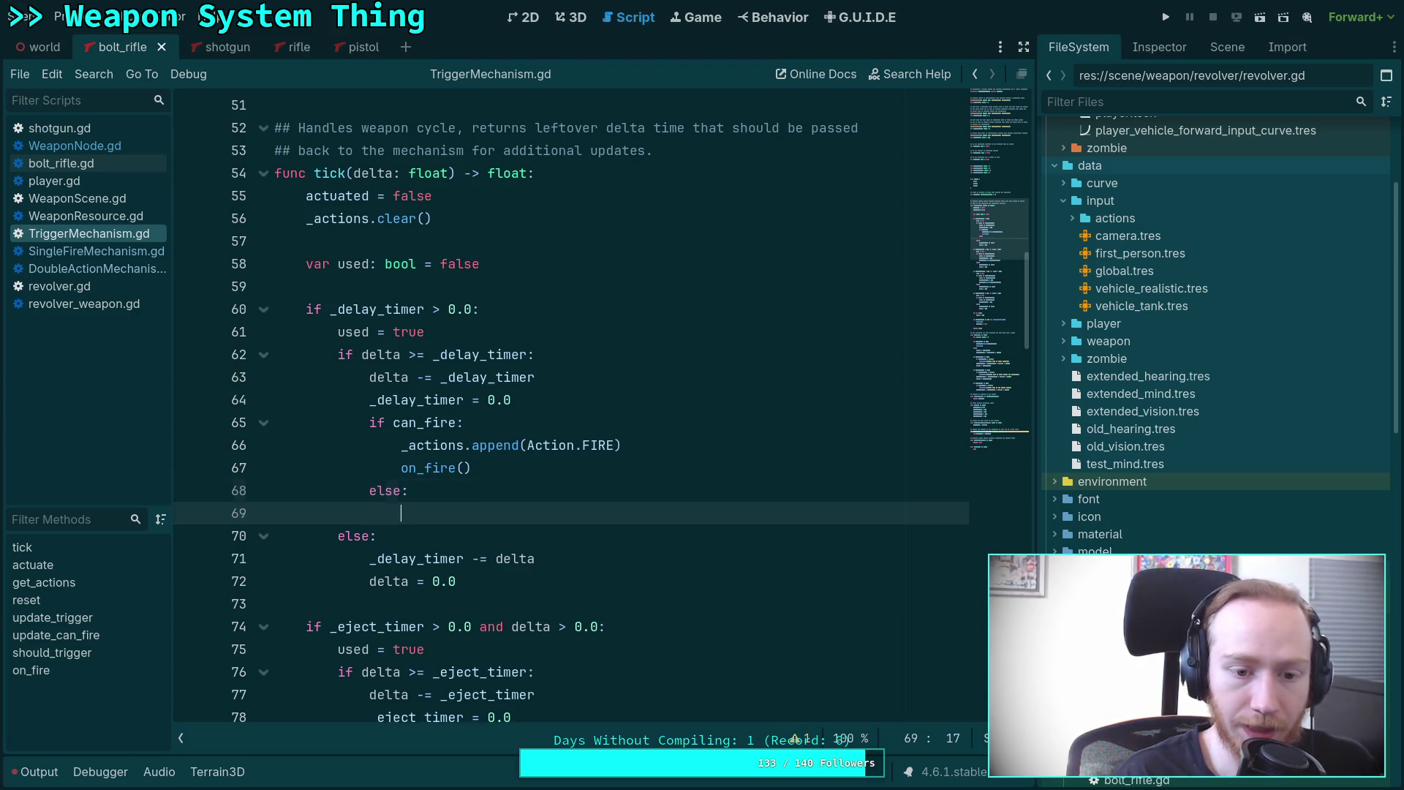
pyautogui.write('# Clear ')
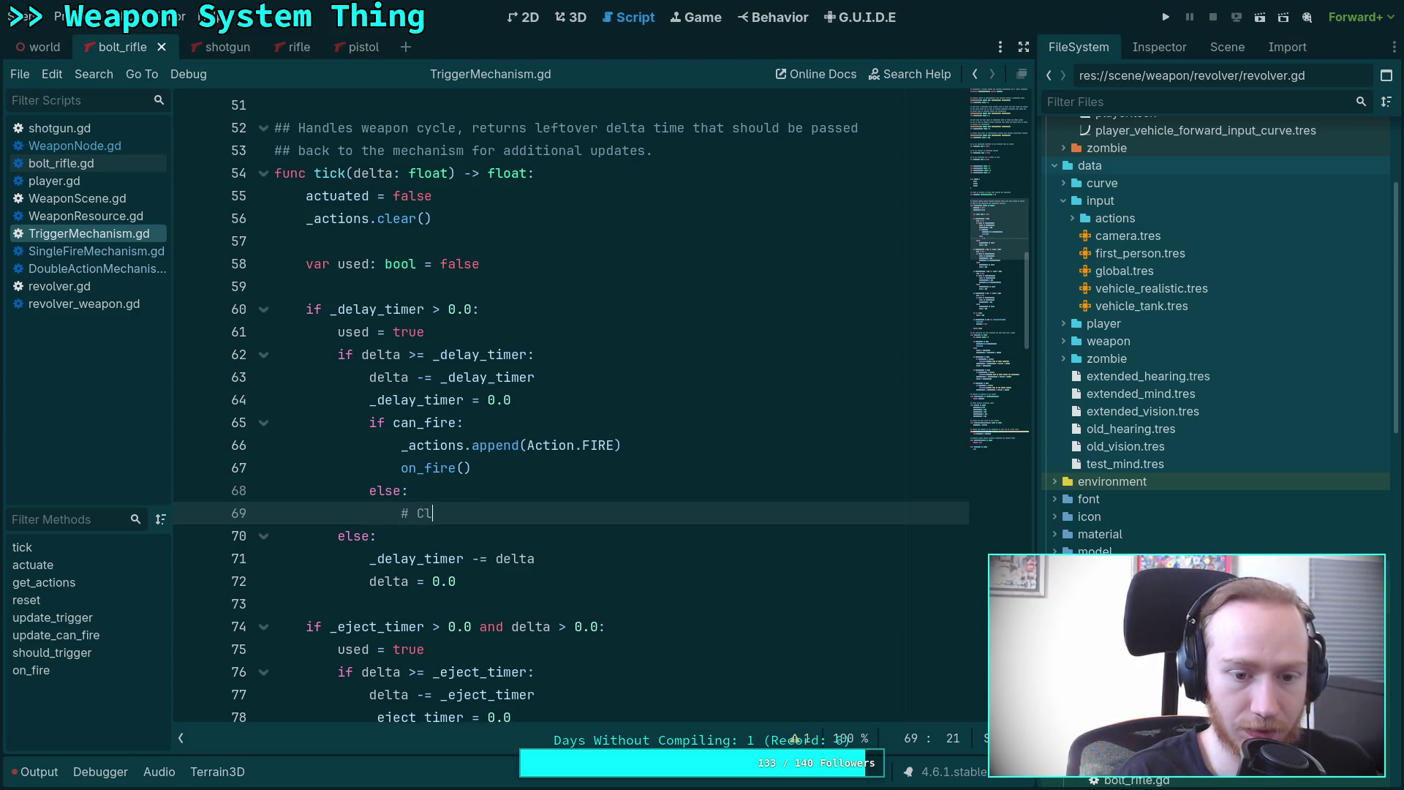
pyautogui.write('other tim')
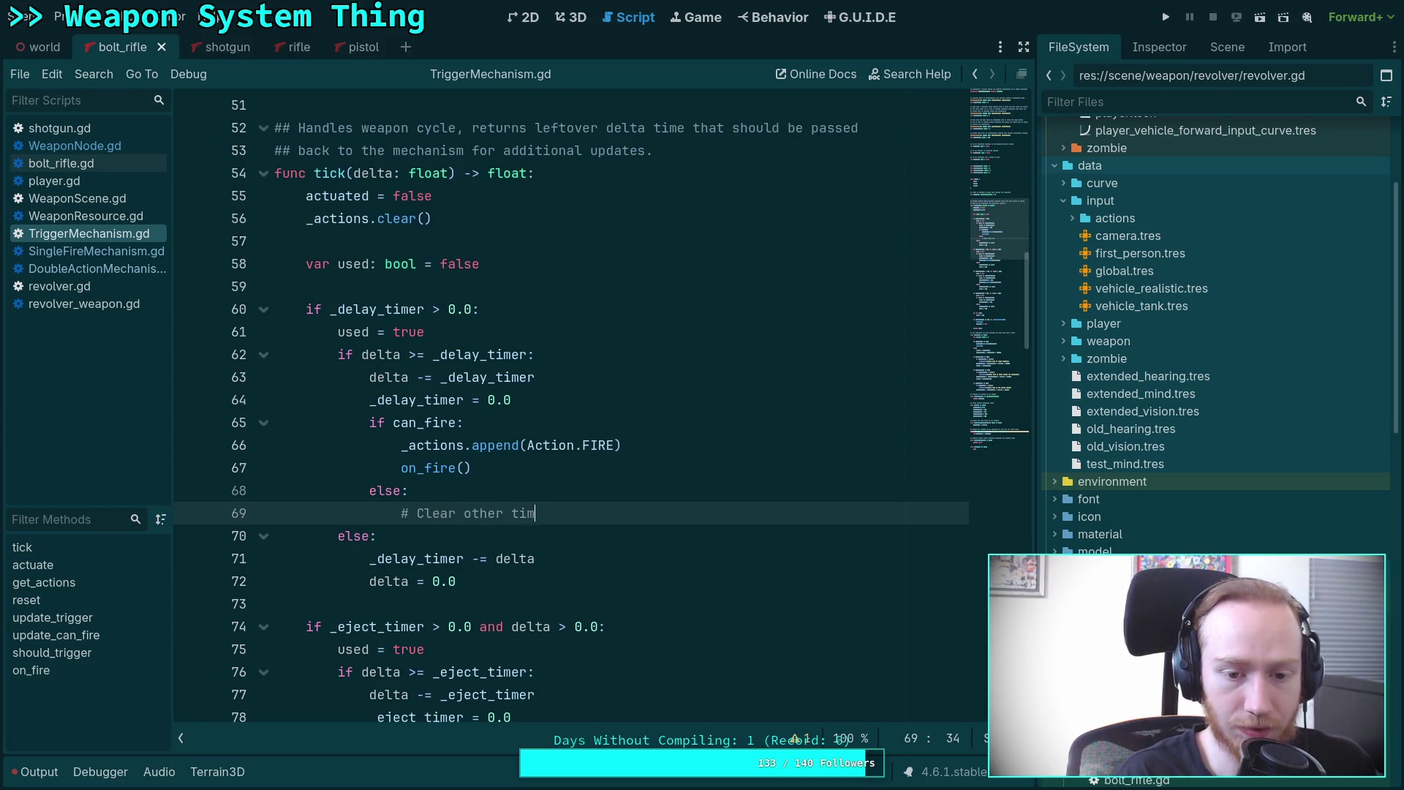
pyautogui.write('ers')
pyautogui.press('Return')
pyautogui.scroll(-3, 496, 466)
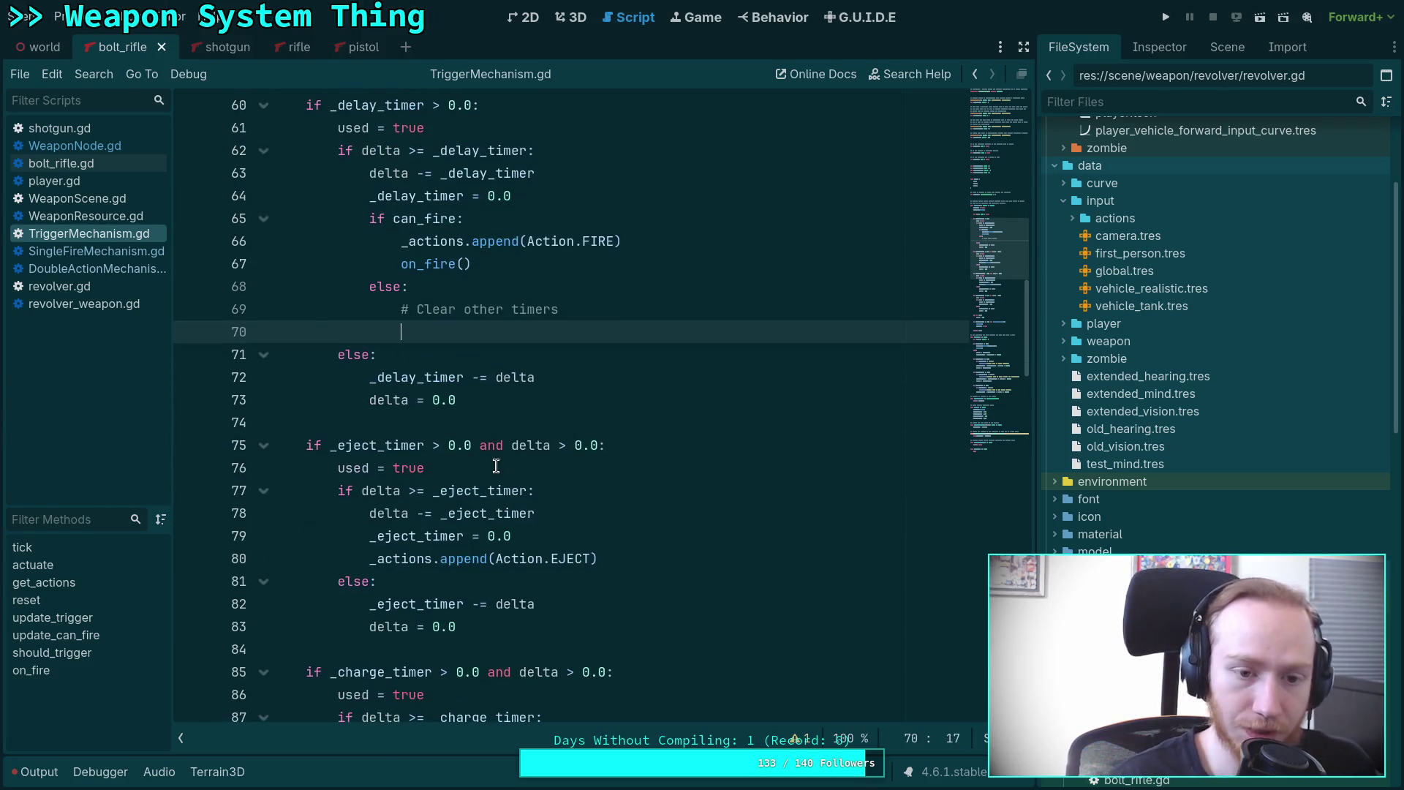
pyautogui.write('_e')
pyautogui.press('Return')
pyautogui.write('0.0')
pyautogui.press('Return')
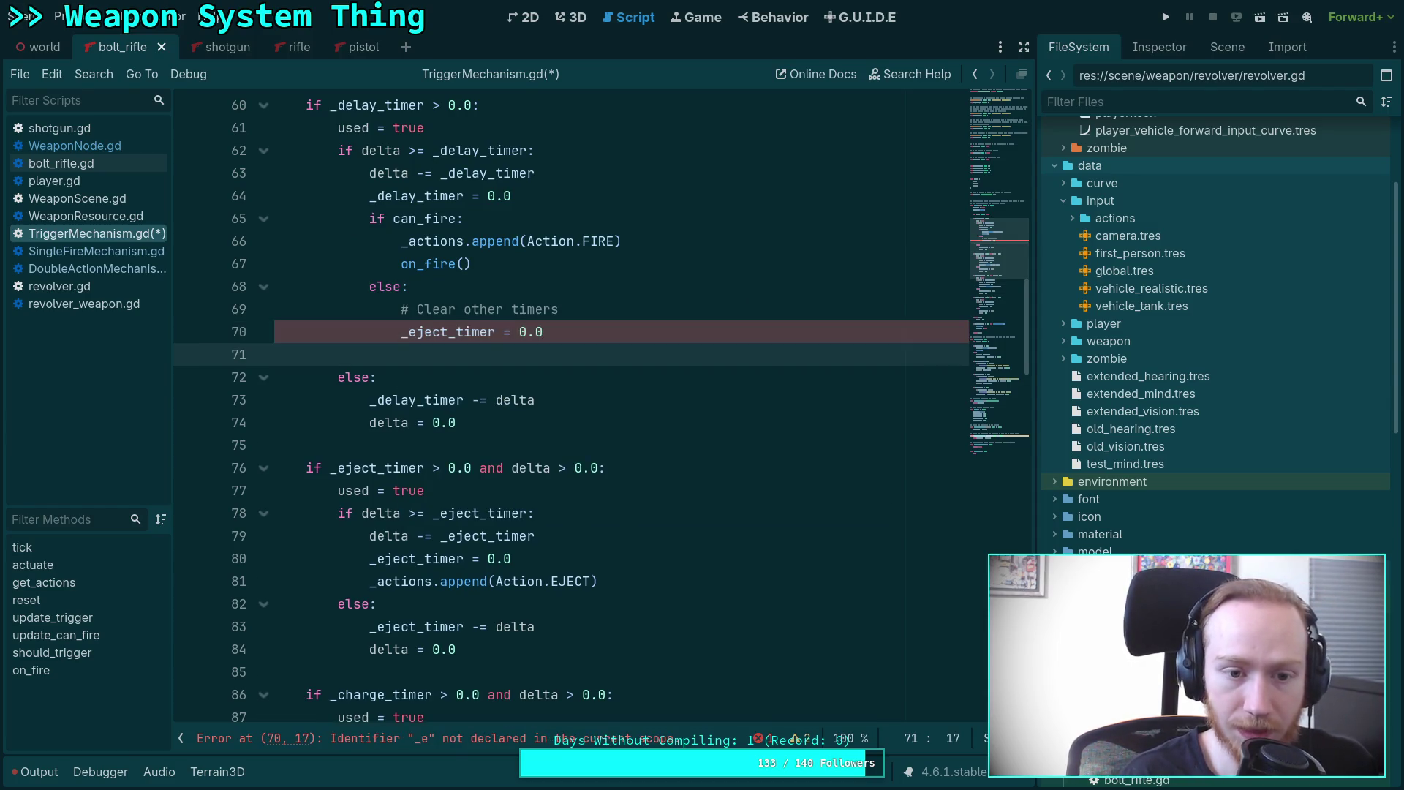
pyautogui.write('_ch')
pyautogui.press('Return')
pyautogui.write('=')
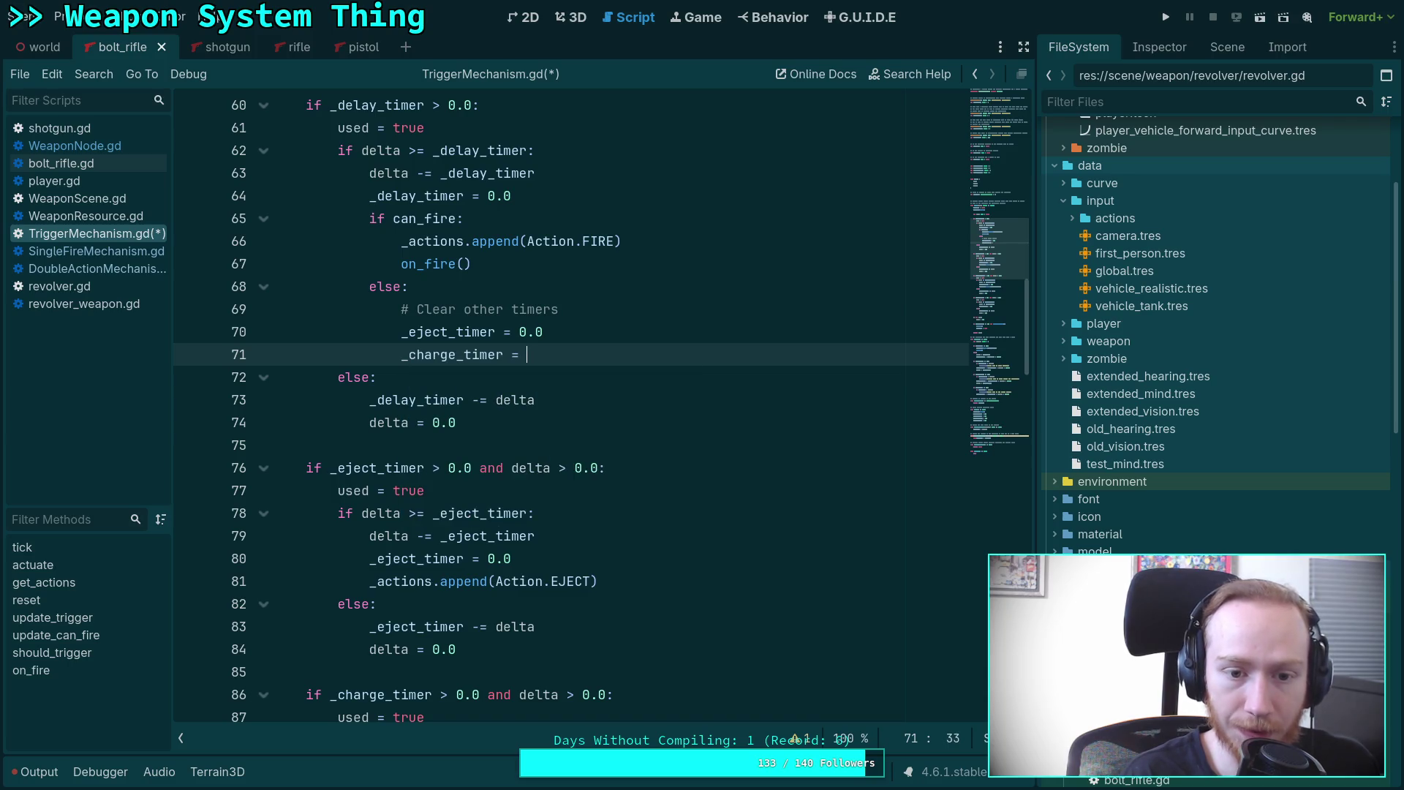
pyautogui.hotkey('ctrl', 's')
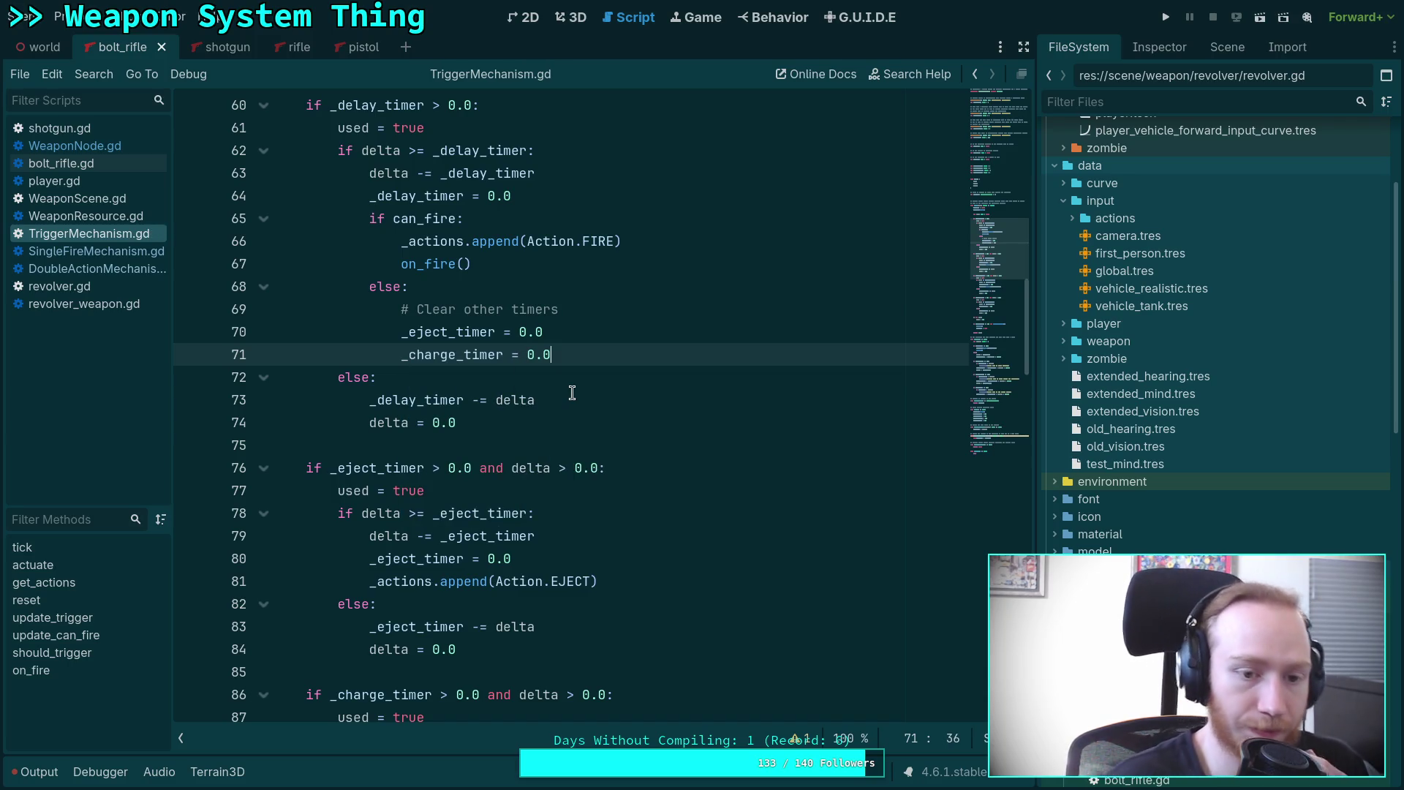
pyautogui.click(572, 393)
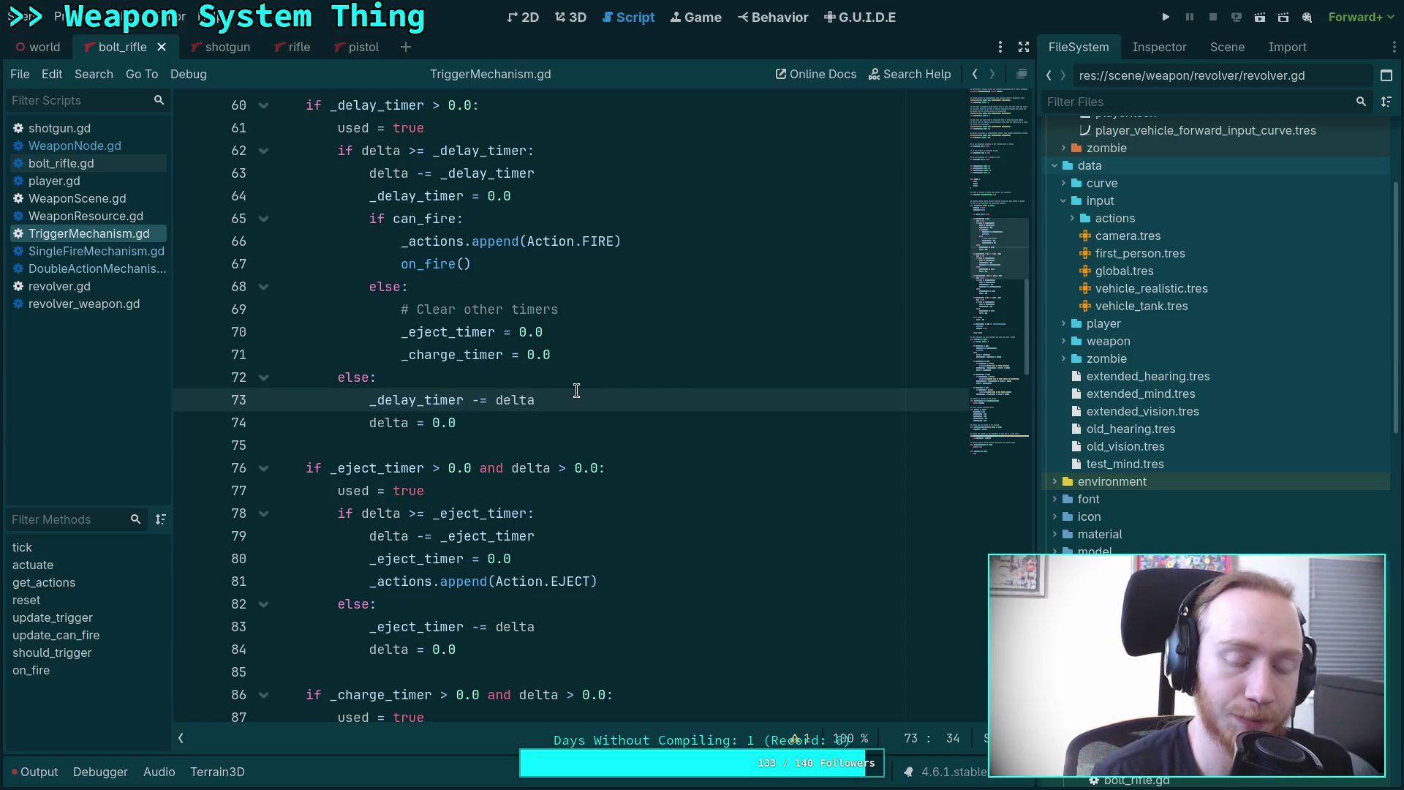
pyautogui.scroll(-2, 576, 391)
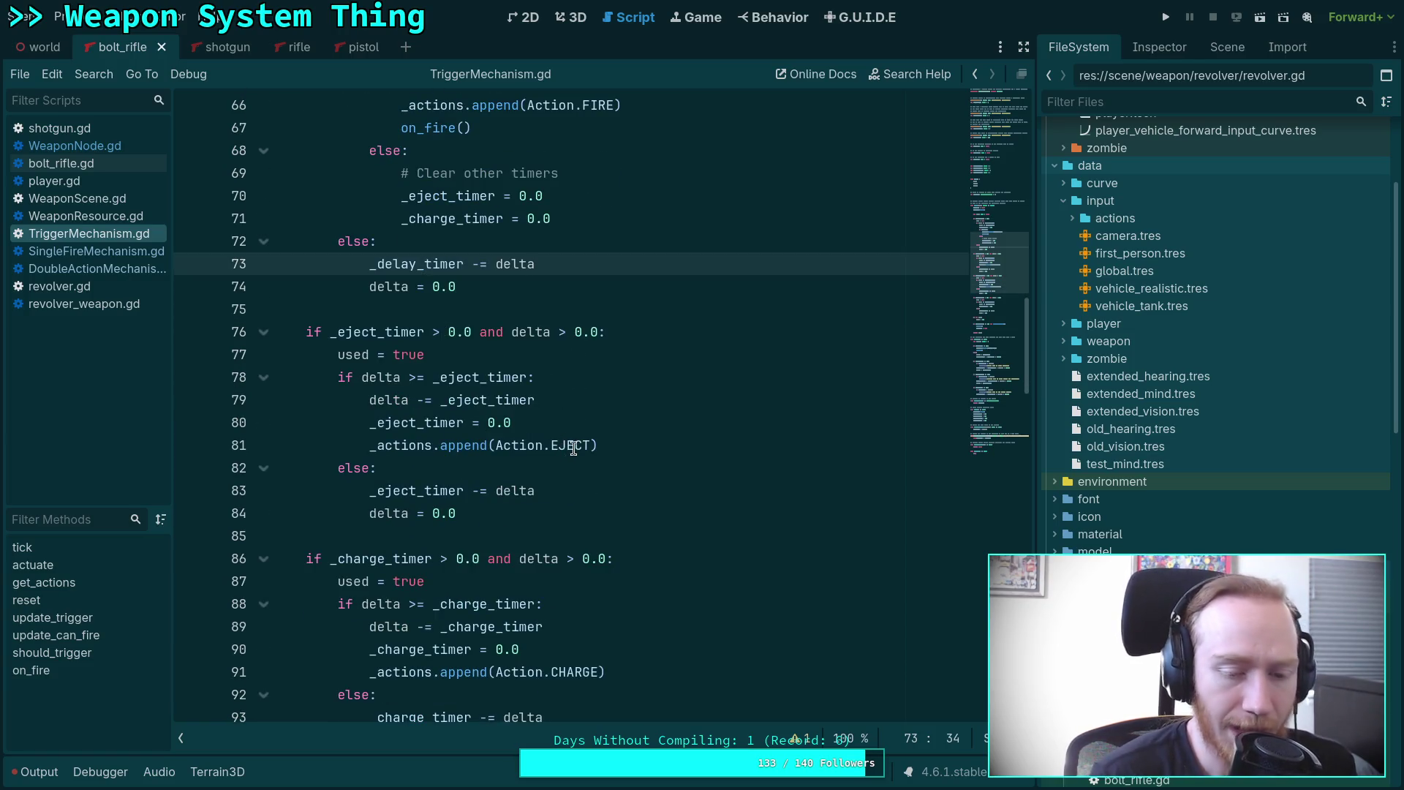
pyautogui.scroll(-2, 574, 447)
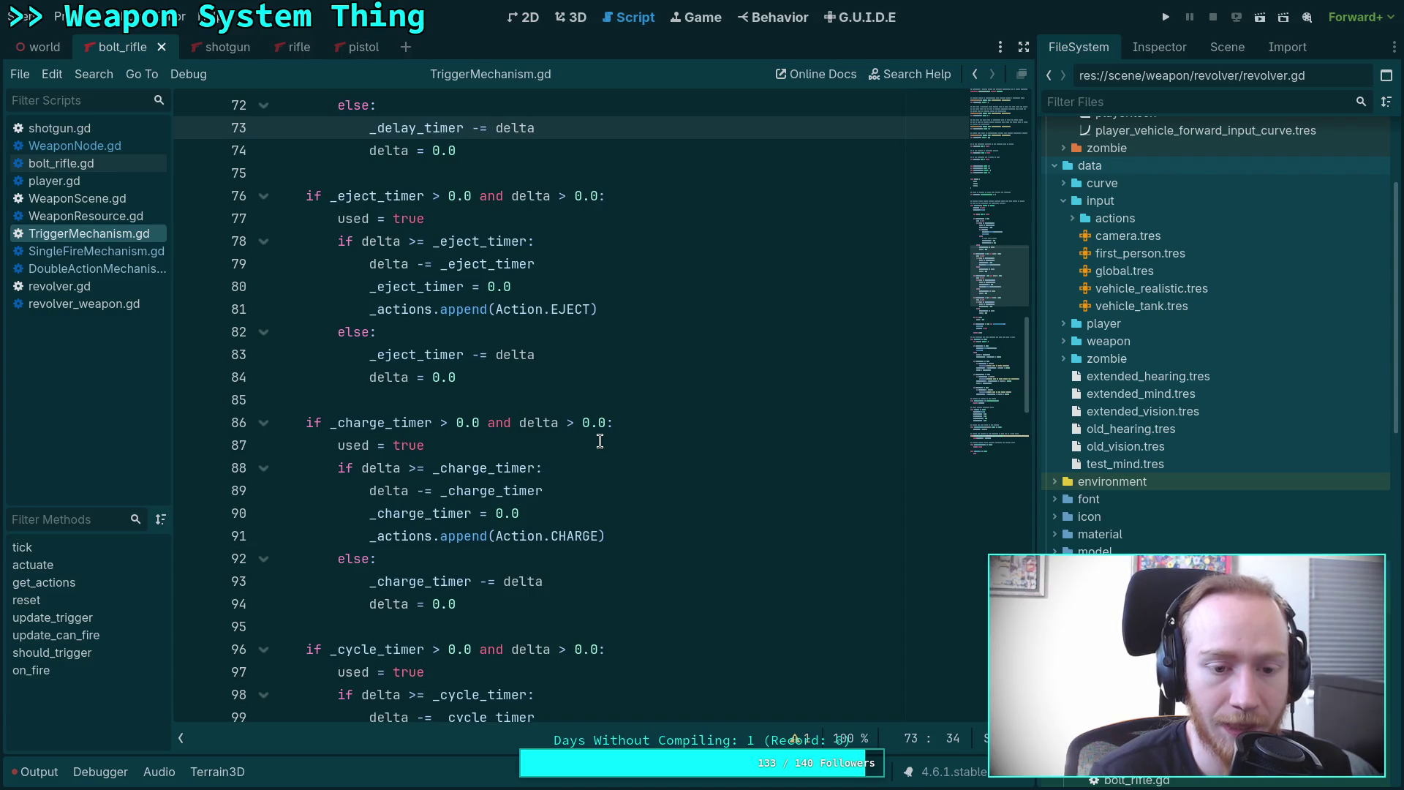
pyautogui.moveTo(458, 604); pyautogui.dragTo(320, 201)
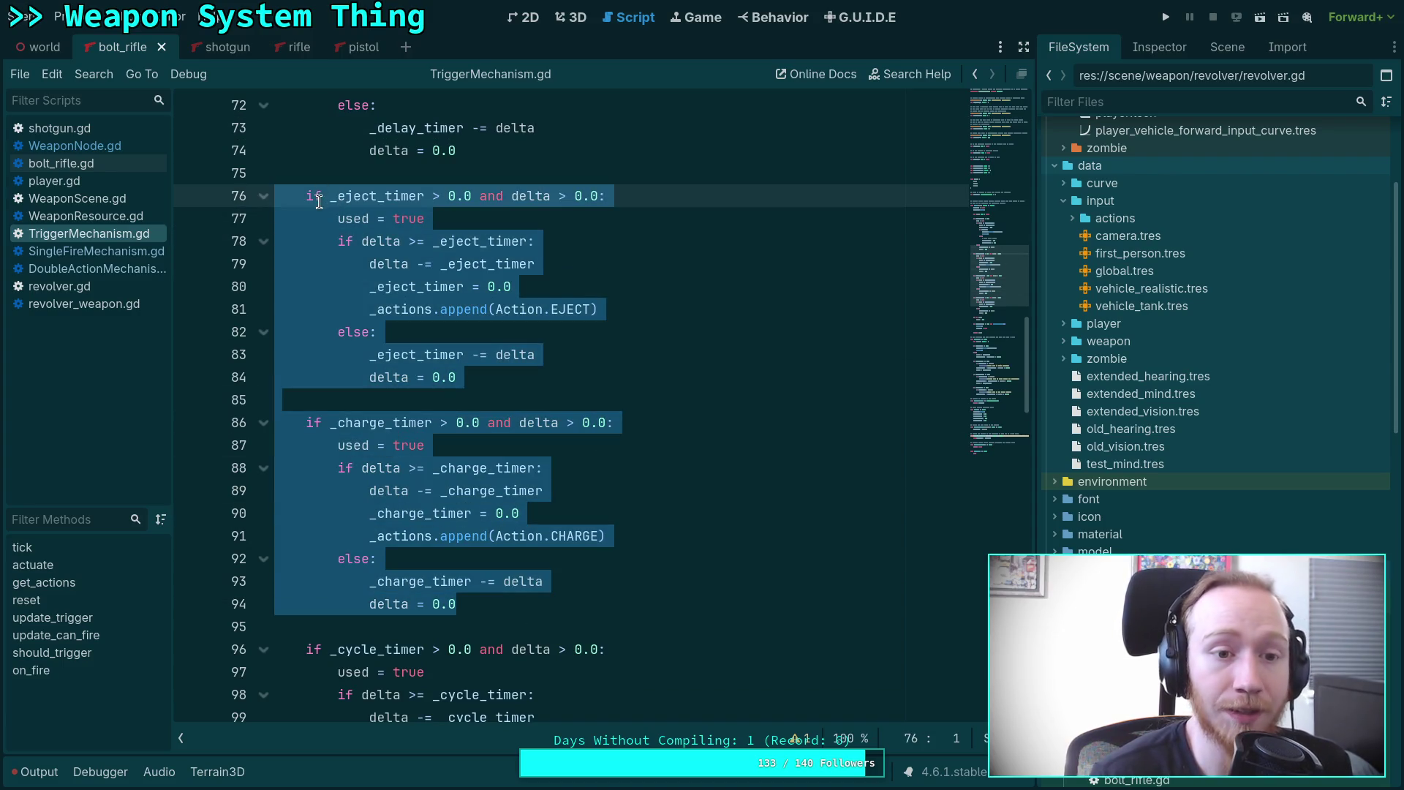
pyautogui.scroll(-4, 608, 519)
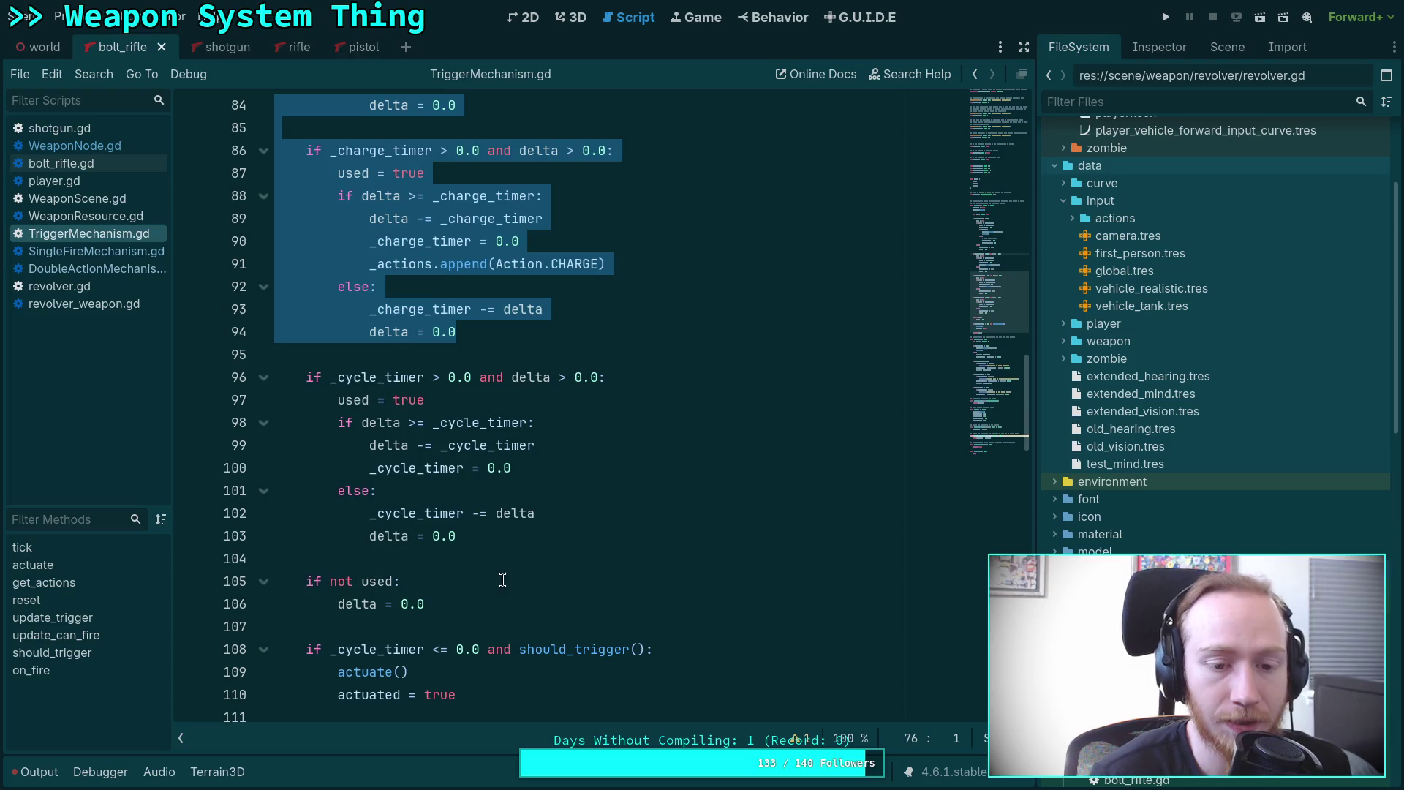
pyautogui.moveTo(498, 542)
pyautogui.mouseDown()
pyautogui.moveTo(300, 376)
pyautogui.moveTo(270, 376)
pyautogui.mouseUp()
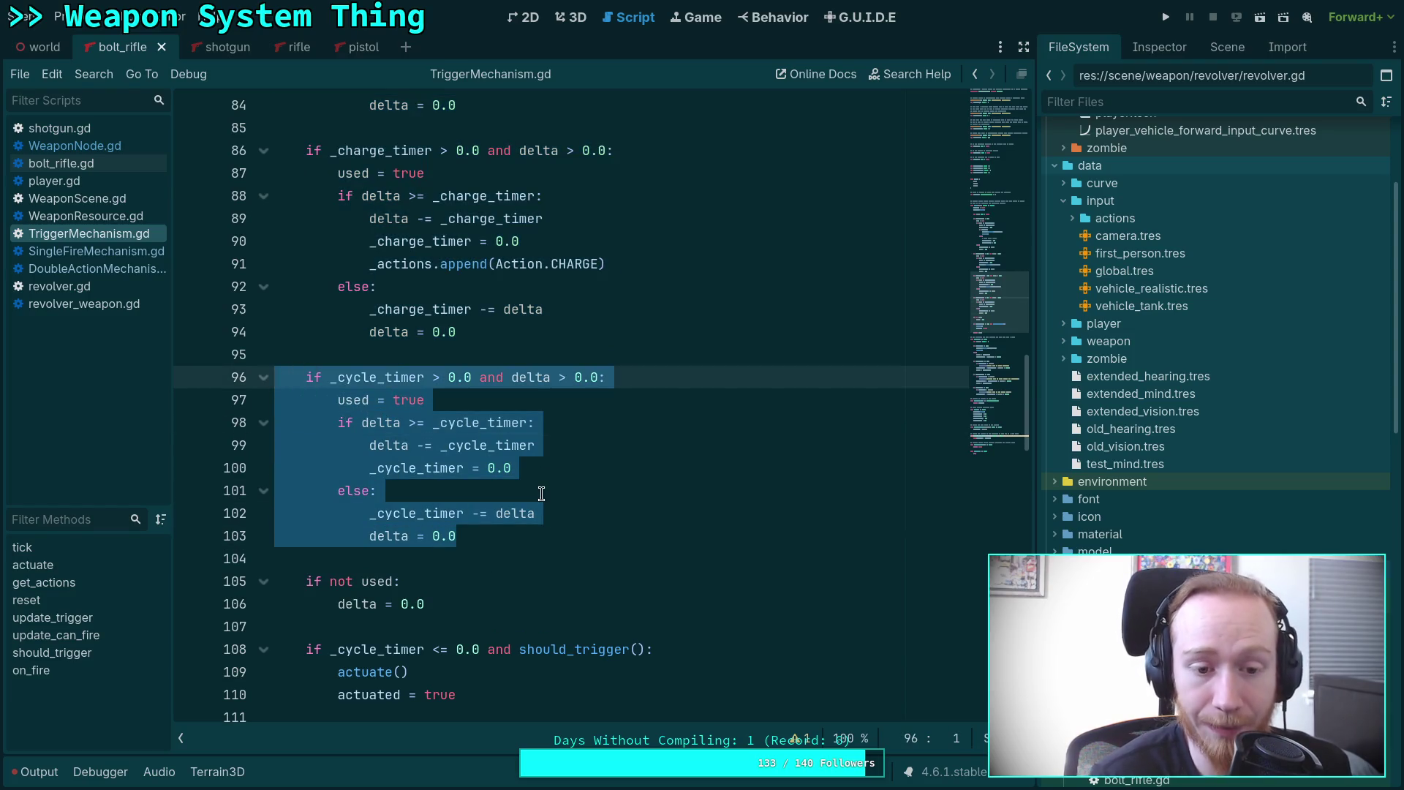
pyautogui.click(524, 531)
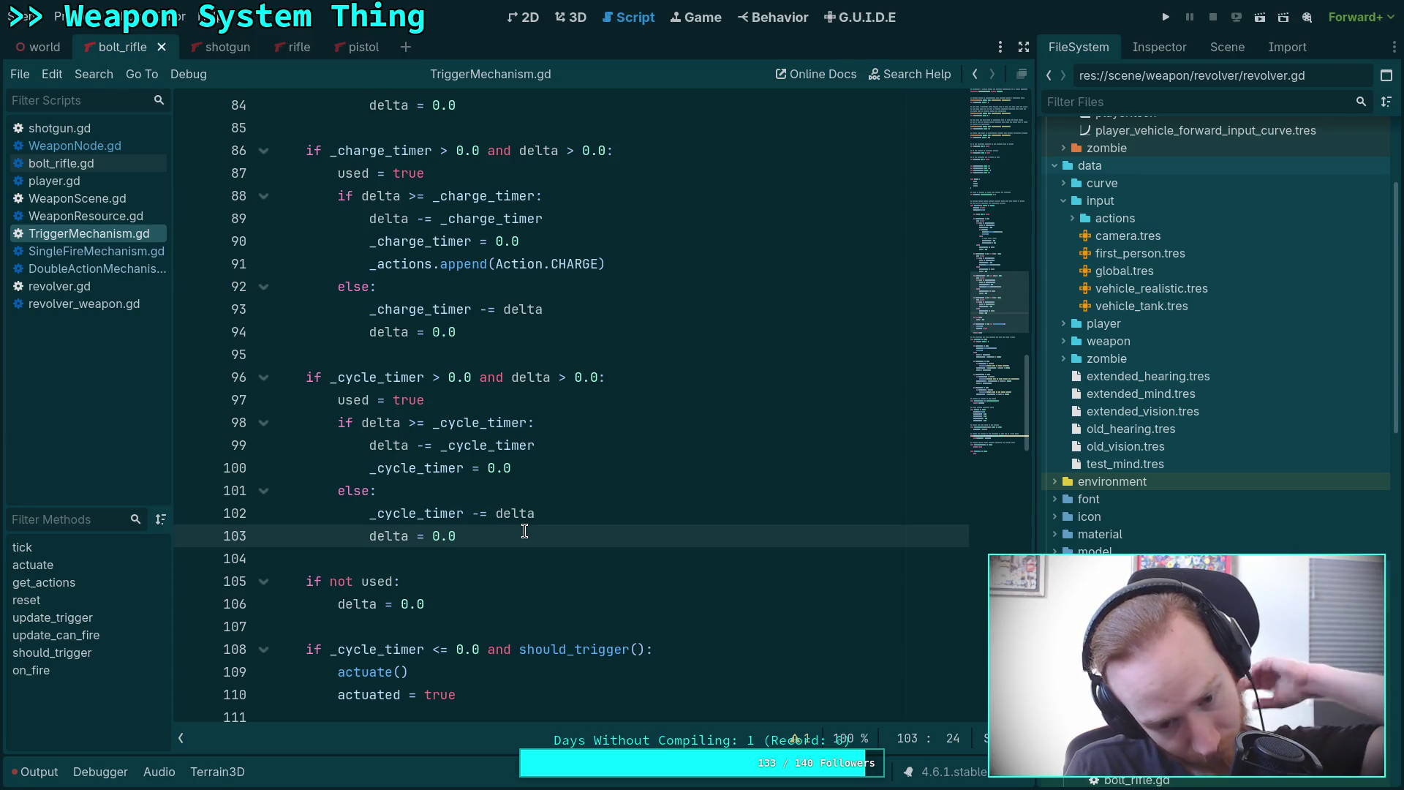
pyautogui.scroll(-1, 524, 531)
pyautogui.scroll(-2, 524, 531)
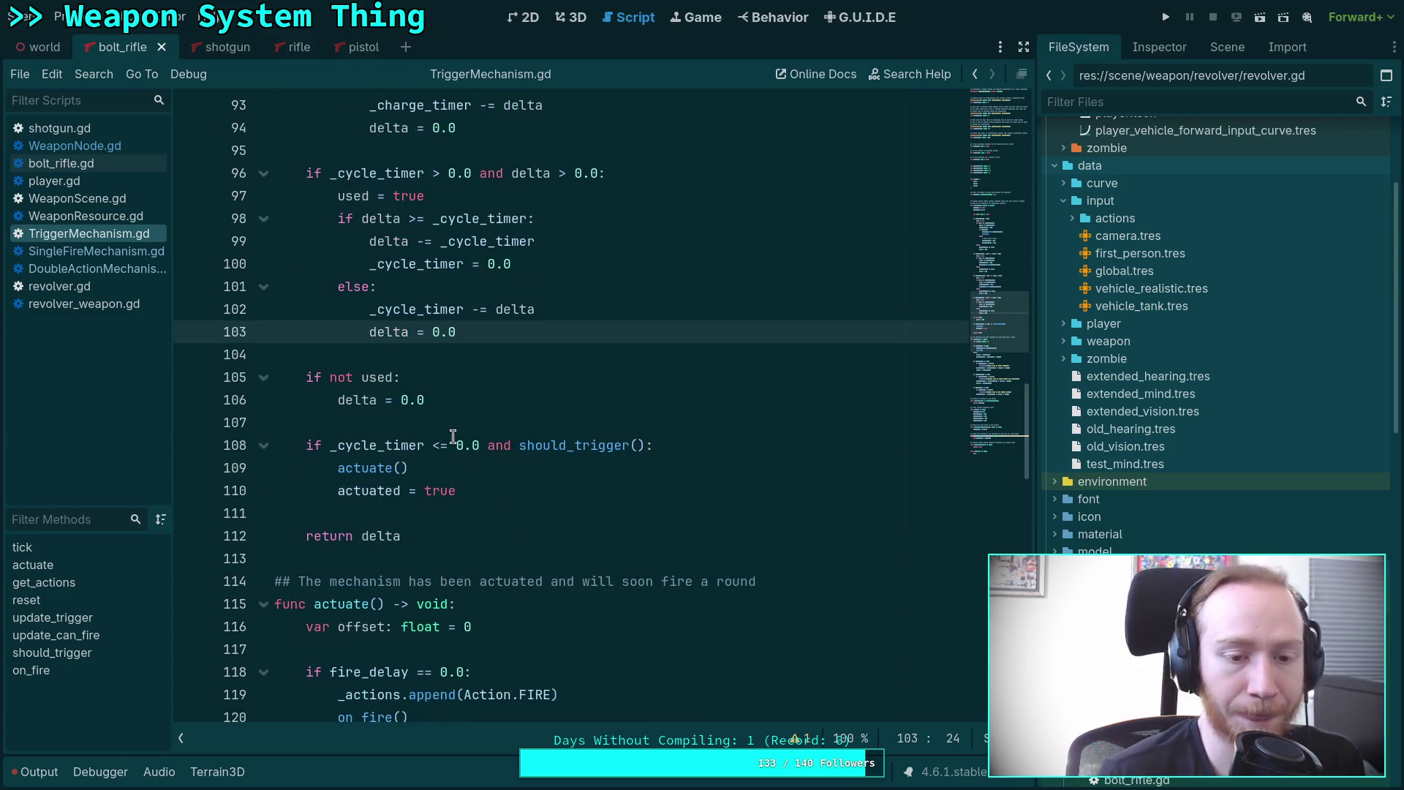
pyautogui.click(470, 422)
pyautogui.scroll(-1, 472, 425)
pyautogui.scroll(-1, 471, 424)
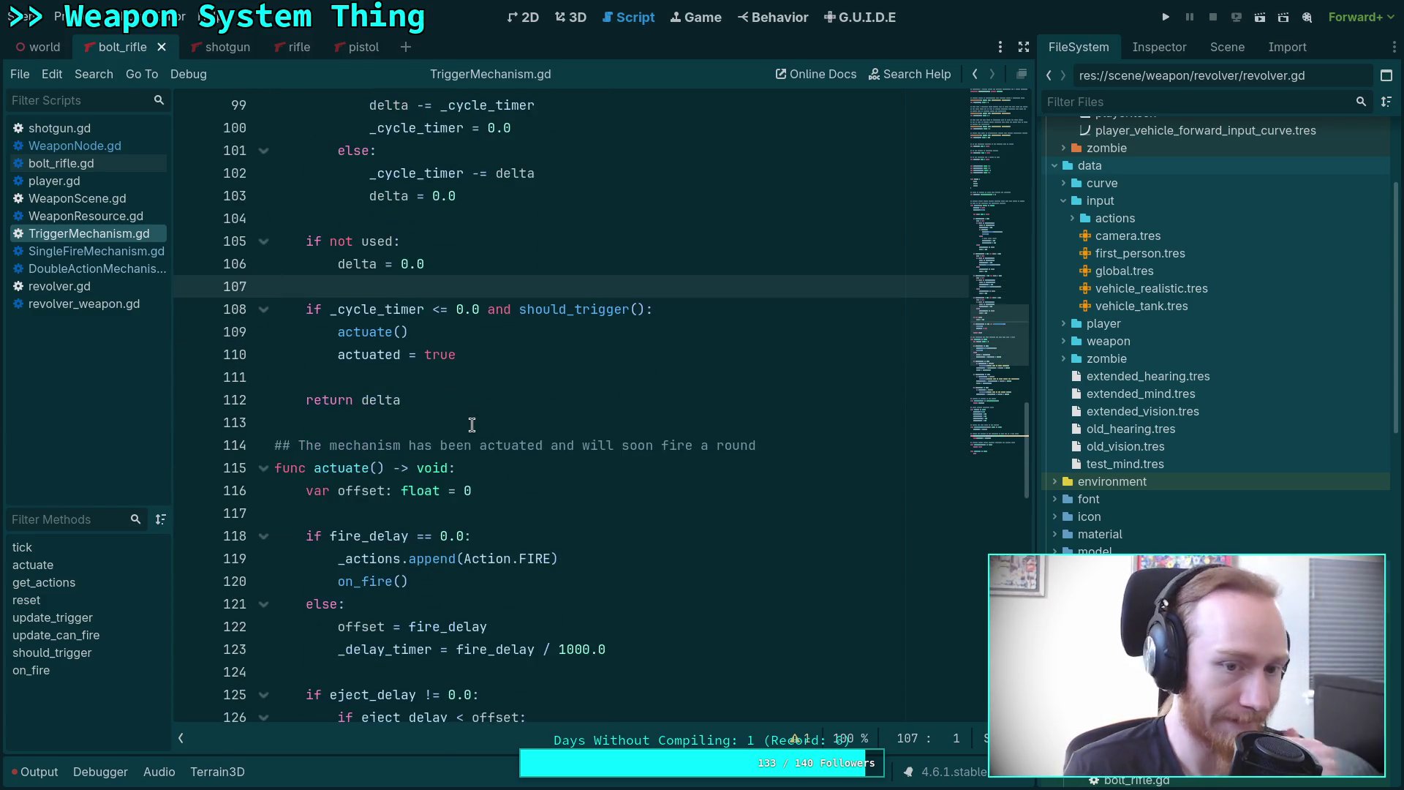
pyautogui.scroll(3, 471, 424)
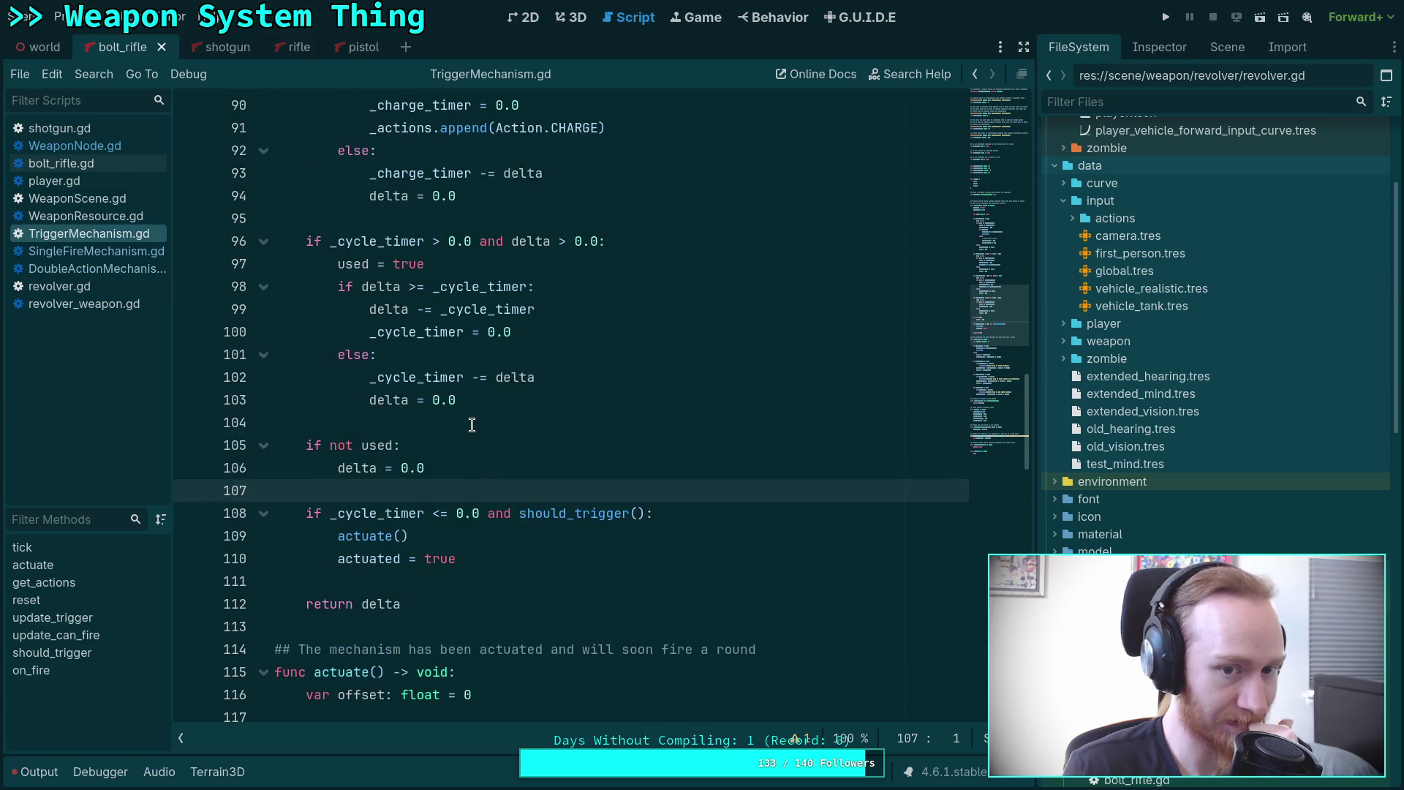
pyautogui.scroll(-4, 472, 424)
pyautogui.scroll(4, 472, 424)
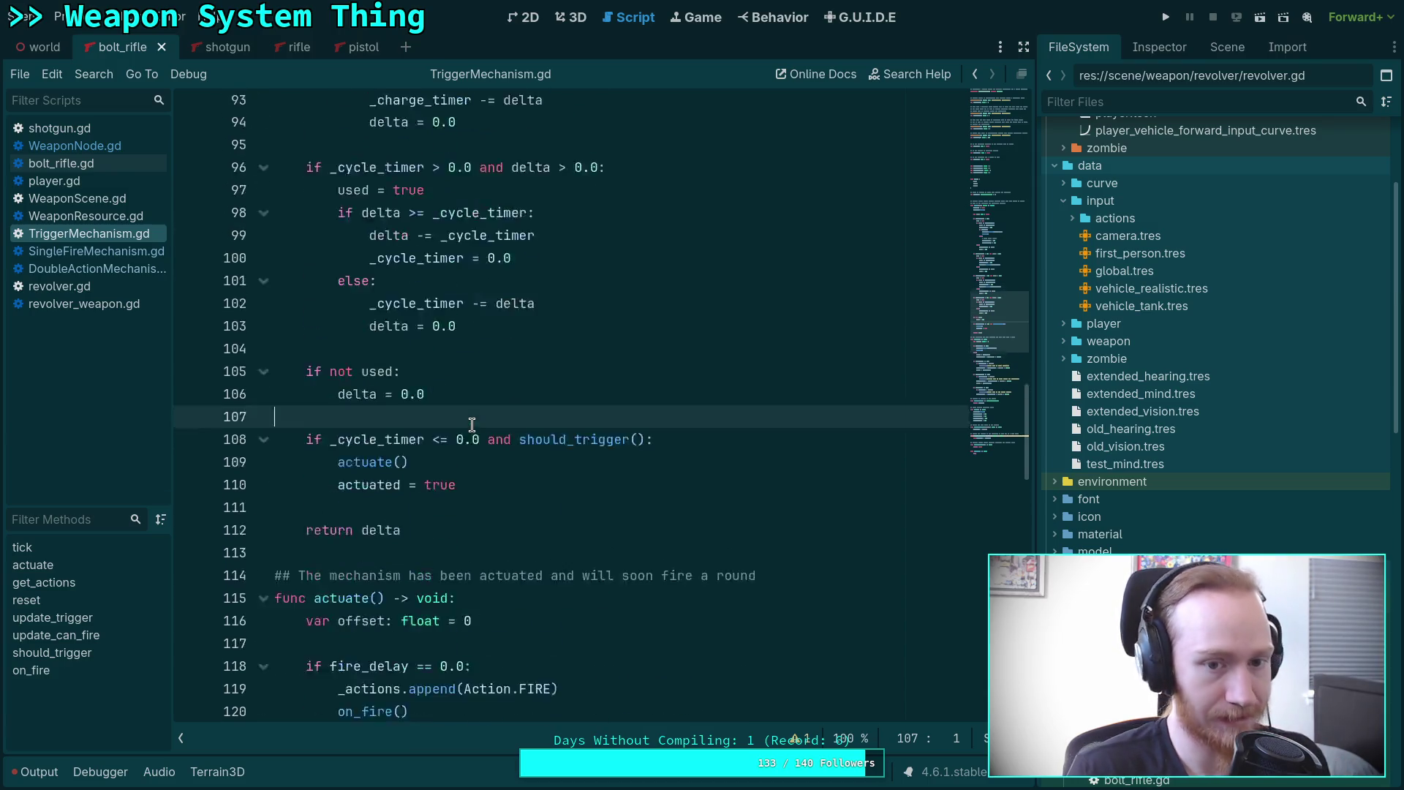
pyautogui.scroll(-9, 471, 424)
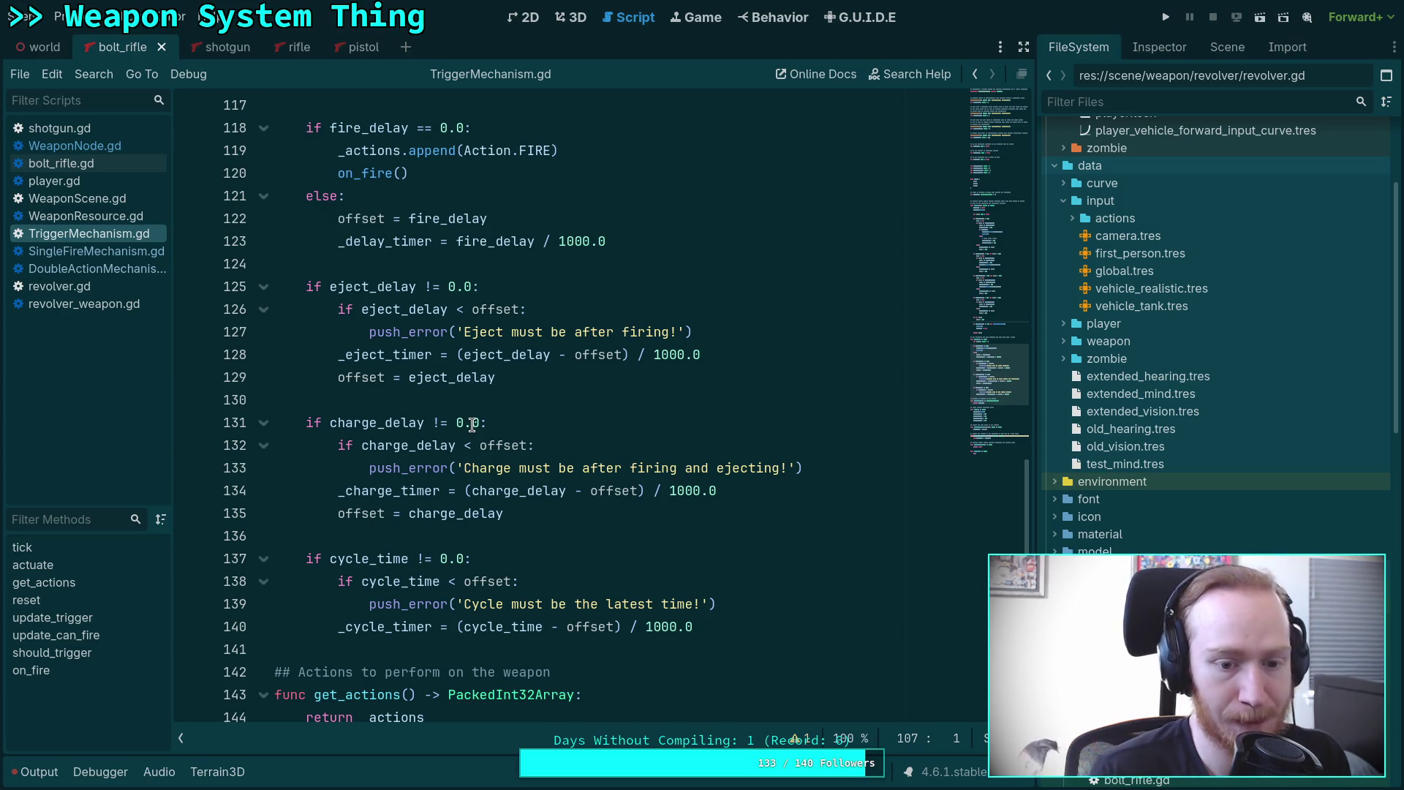
pyautogui.scroll(-3, 472, 425)
pyautogui.click(448, 443)
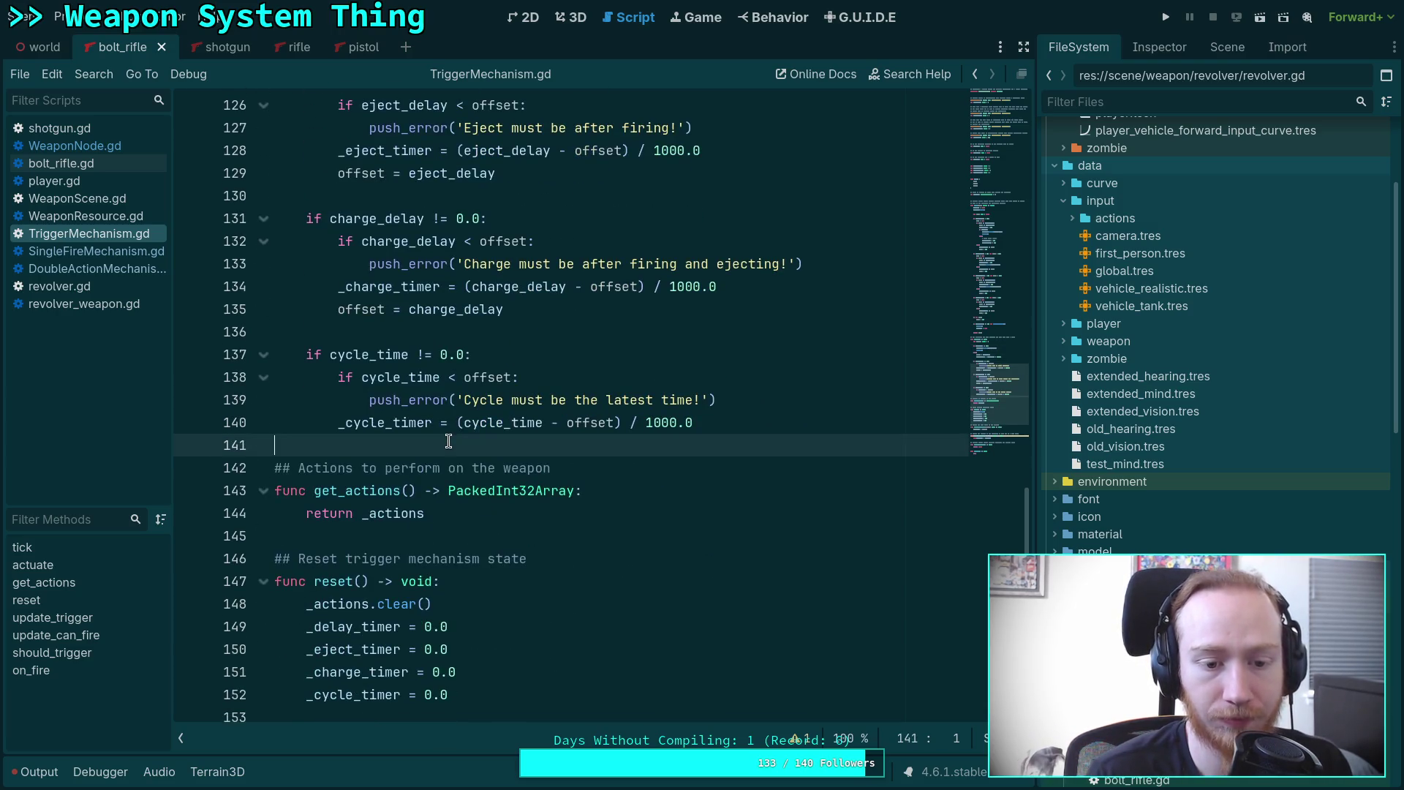
pyautogui.scroll(4, 448, 442)
pyautogui.scroll(6, 448, 442)
pyautogui.scroll(-13, 461, 453)
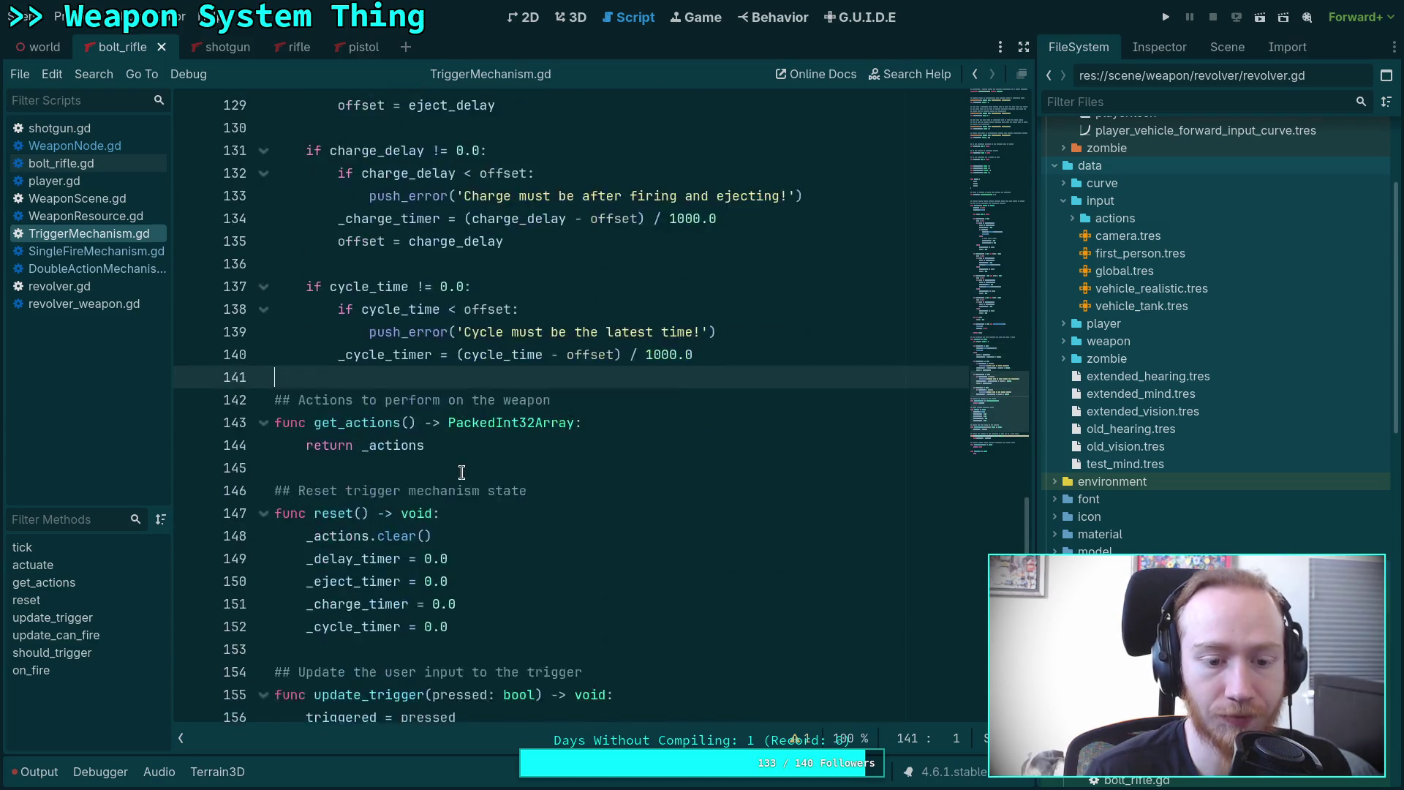
pyautogui.scroll(-2, 535, 490)
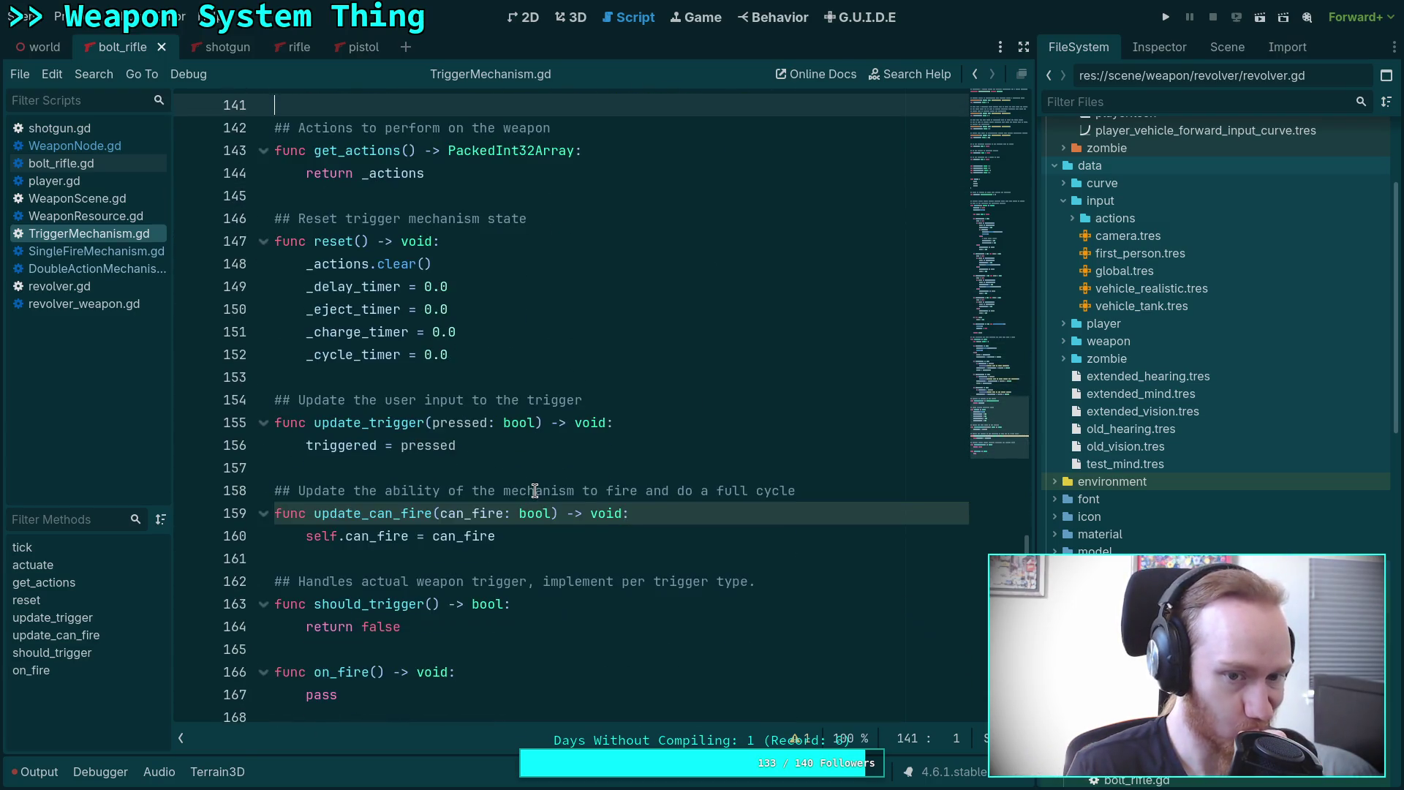
pyautogui.click(550, 354)
# Add triggered = false, can_fire = false and actuated = false lines to reset().
pyautogui.press('Return')
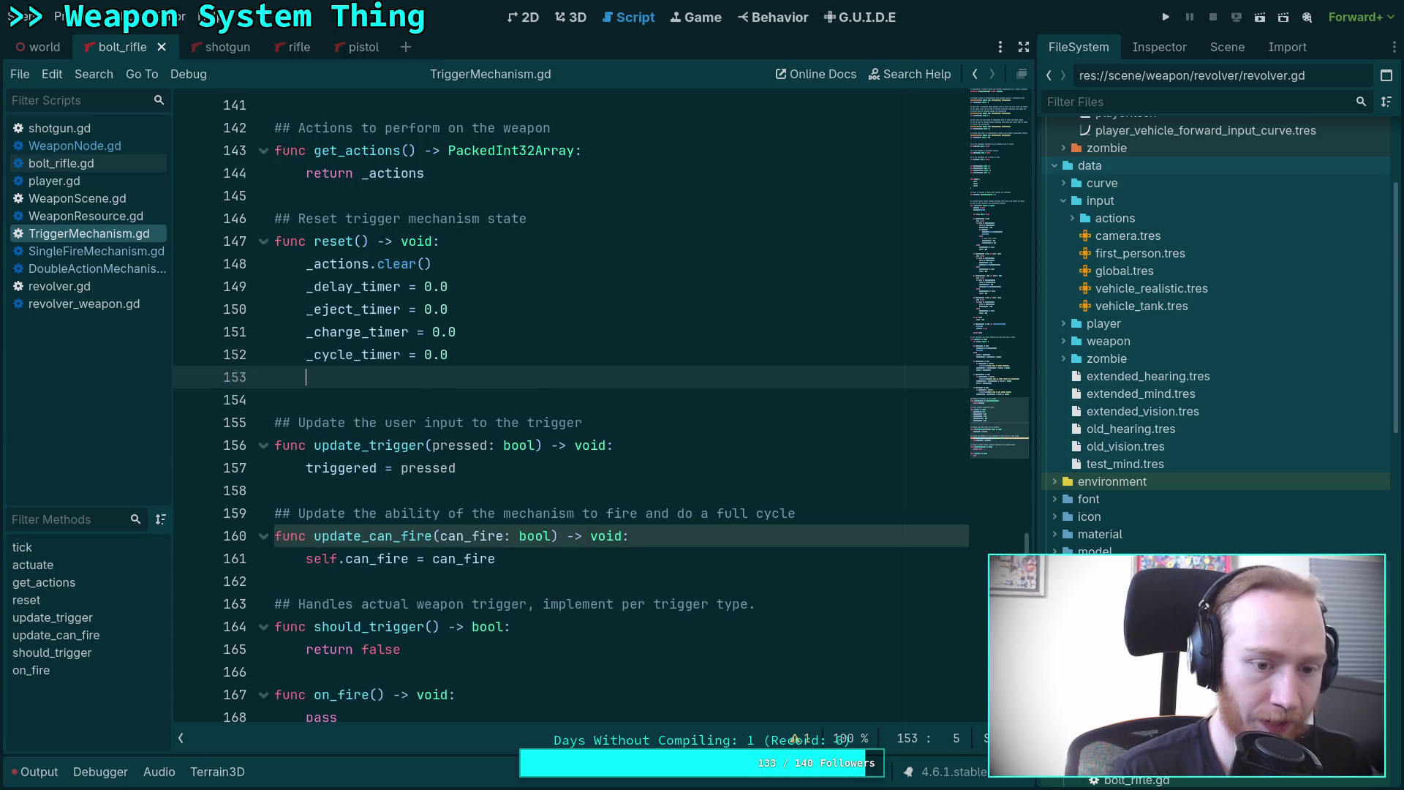
pyautogui.write('tri')
pyautogui.press('Return')
pyautogui.write('= gal')
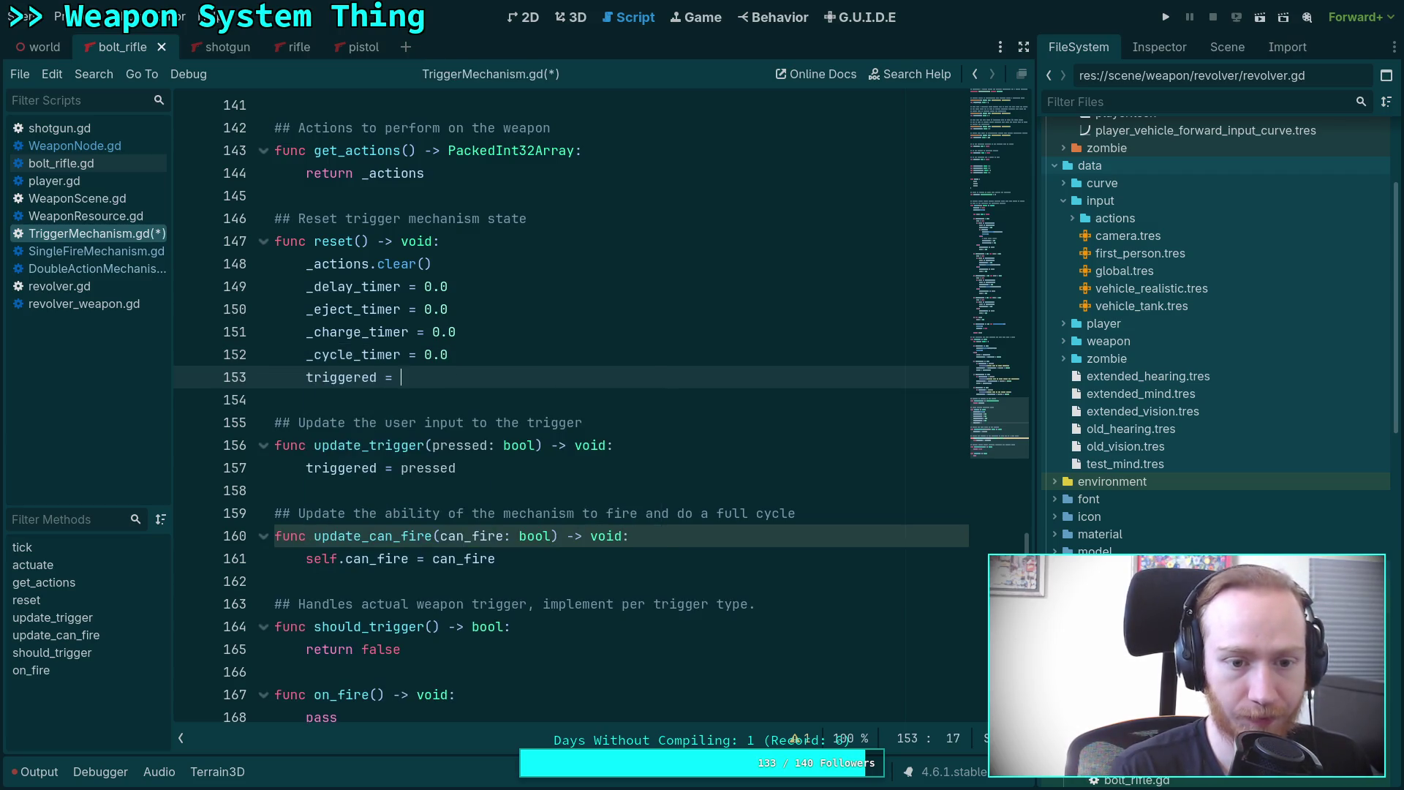
pyautogui.press('BackSpace')
pyautogui.press('BackSpace')
pyautogui.press('BackSpace')
pyautogui.write('fal')
pyautogui.press('Return')
pyautogui.press('Return')
pyautogui.write('can')
pyautogui.press('Return')
pyautogui.write('= false')
pyautogui.press('Return')
pyautogui.write('act')
pyautogui.press('Return')
pyautogui.press('BackSpace')
pyautogui.press('BackSpace')
pyautogui.write('d = ')
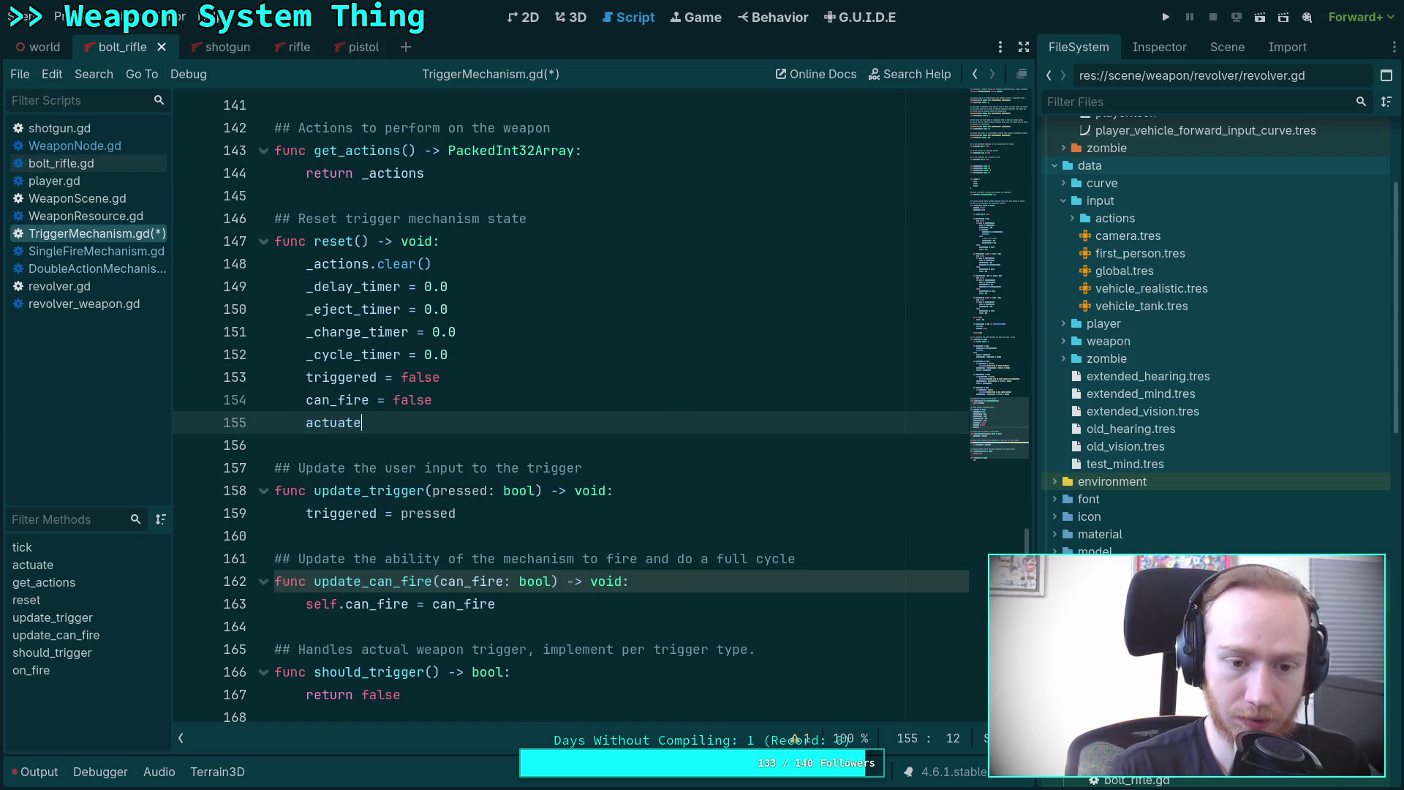
pyautogui.write('false')
pyautogui.press('Escape')
# Reorder them as actuated, can_fire, triggered, save, and review the line 162 warning.
pyautogui.hotkey('alt', 'Up')
pyautogui.hotkey('alt', 'Up')
pyautogui.press('Down')
pyautogui.hotkey('alt', 'Down')
pyautogui.press('Up')
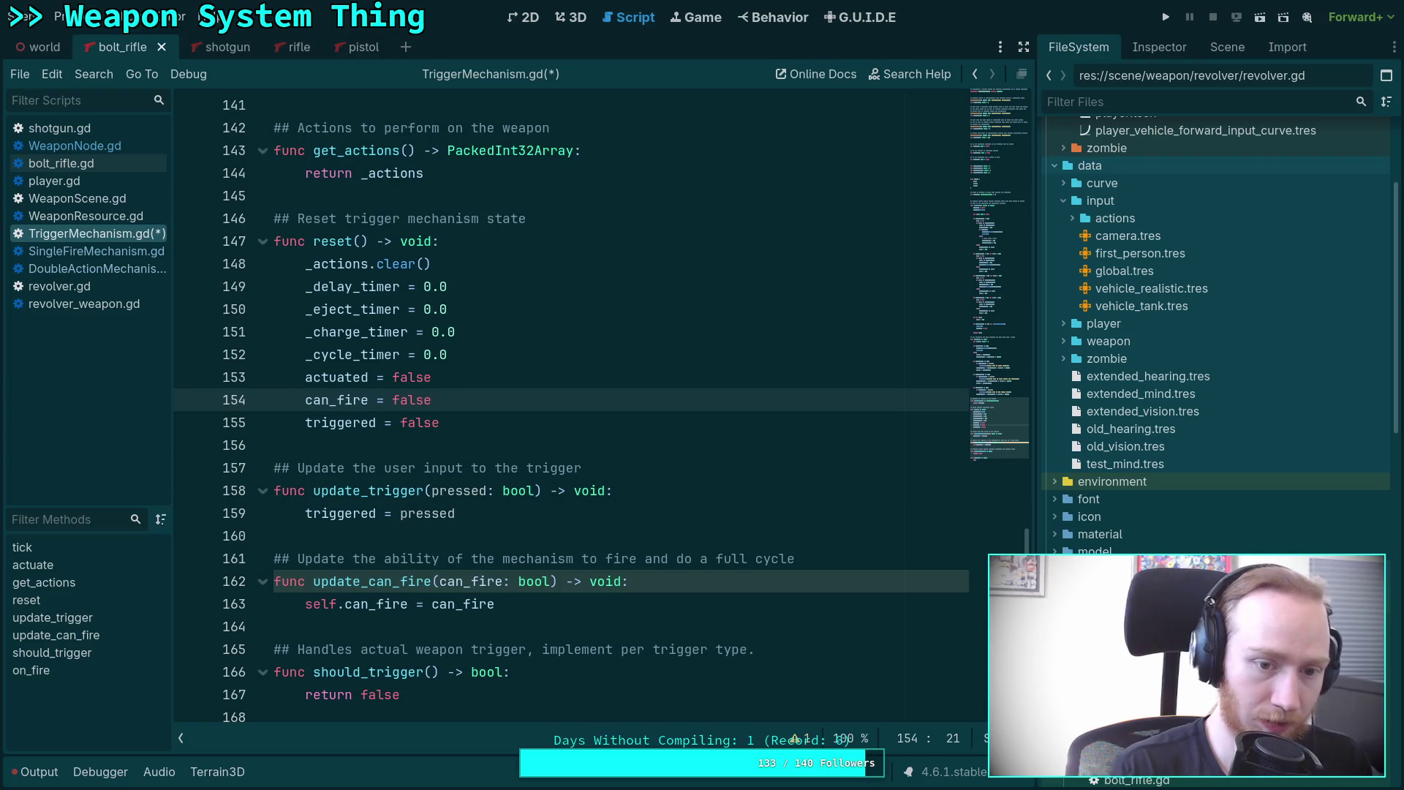
pyautogui.hotkey('ctrl', 's')
pyautogui.scroll(-2, 547, 488)
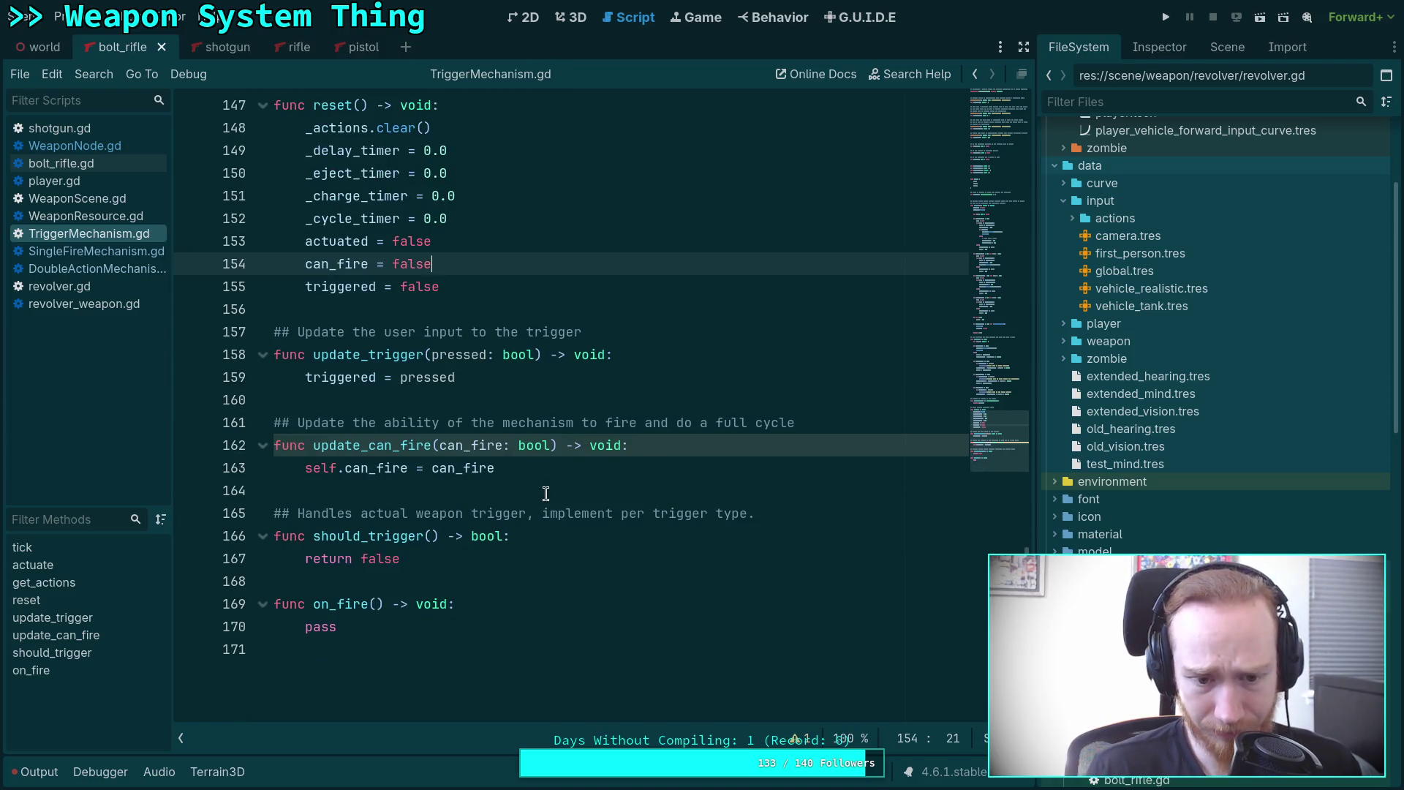
pyautogui.click(519, 448)
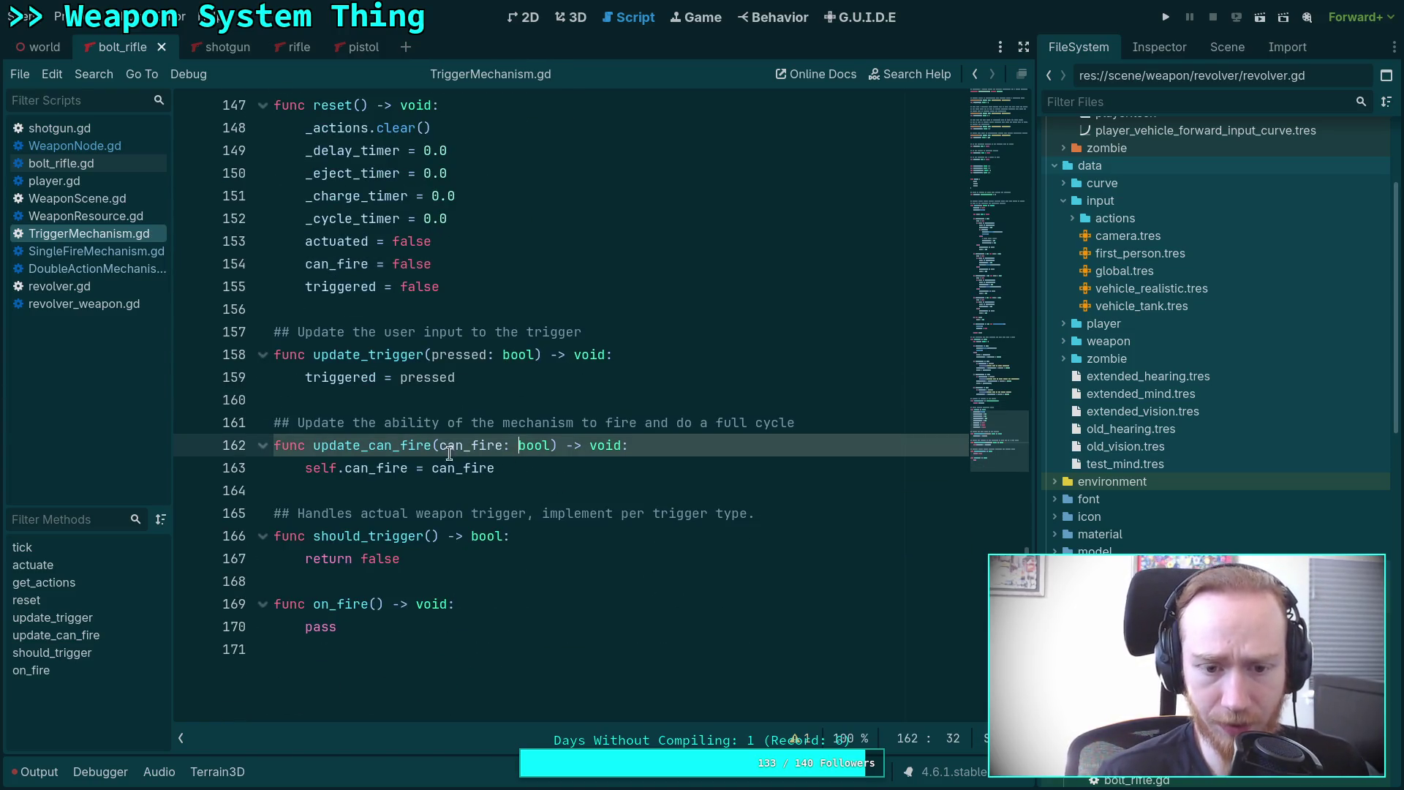
pyautogui.click(798, 739)
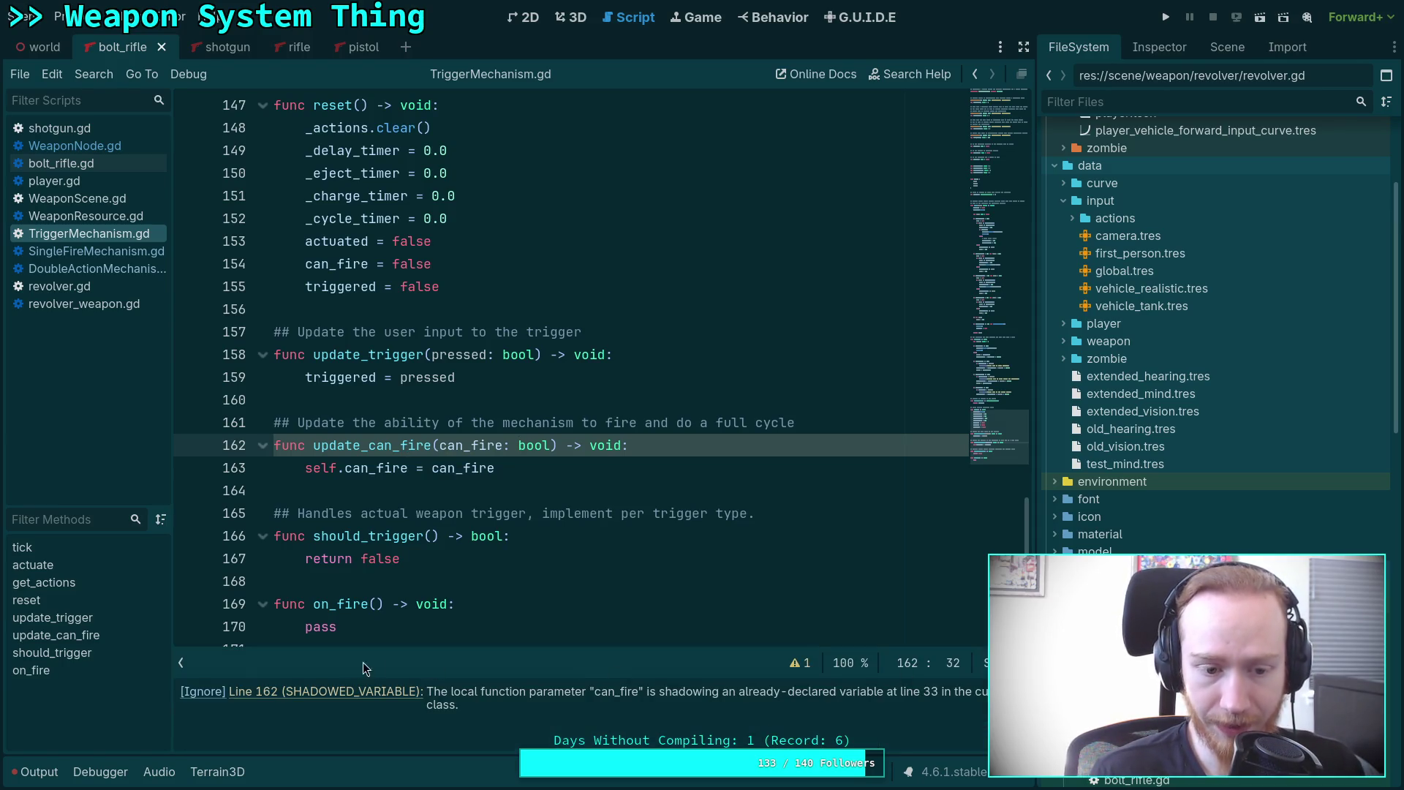
pyautogui.click(801, 667)
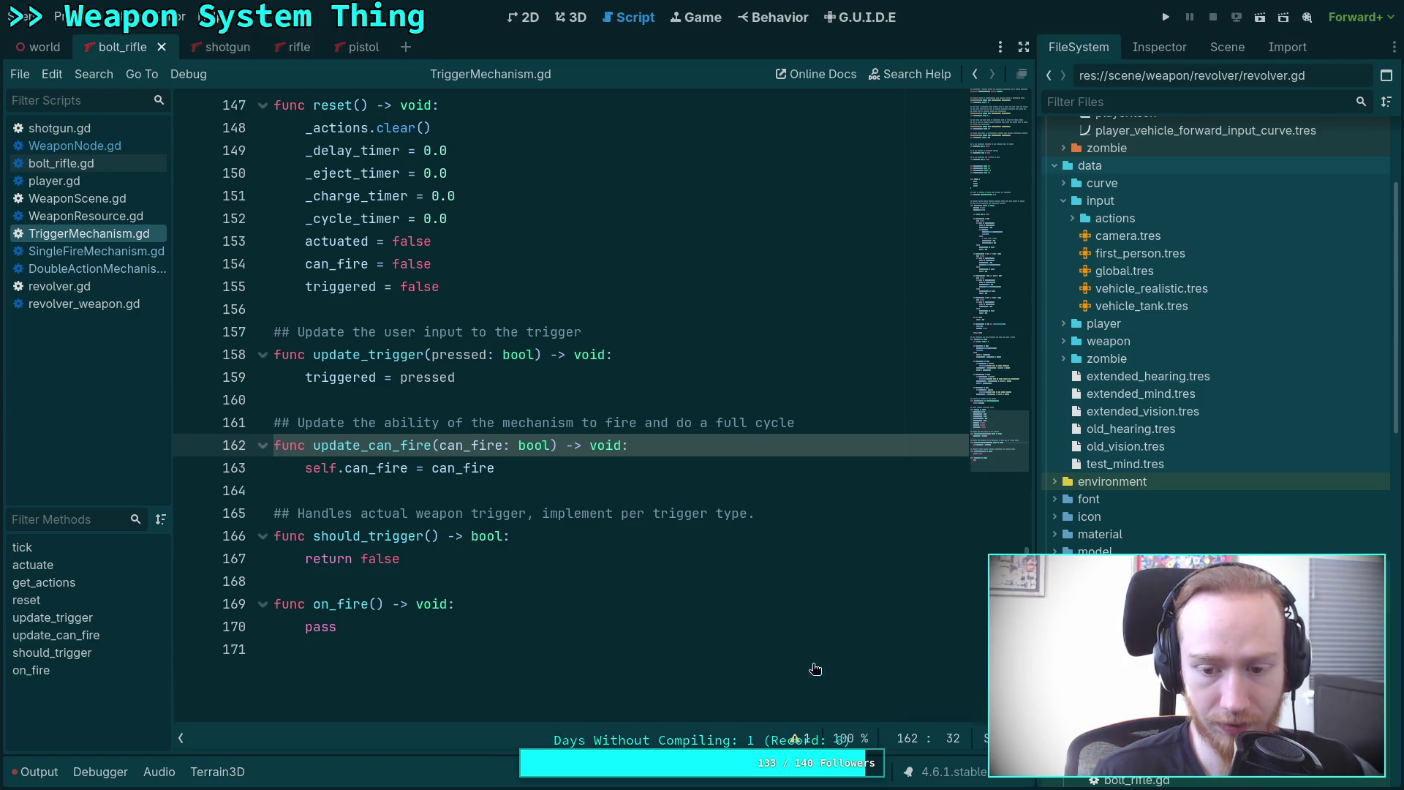
# Change update_can_fire to take value: bool and assign can_fire = value, then save.
pyautogui.moveTo(440, 446); pyautogui.dragTo(503, 446)
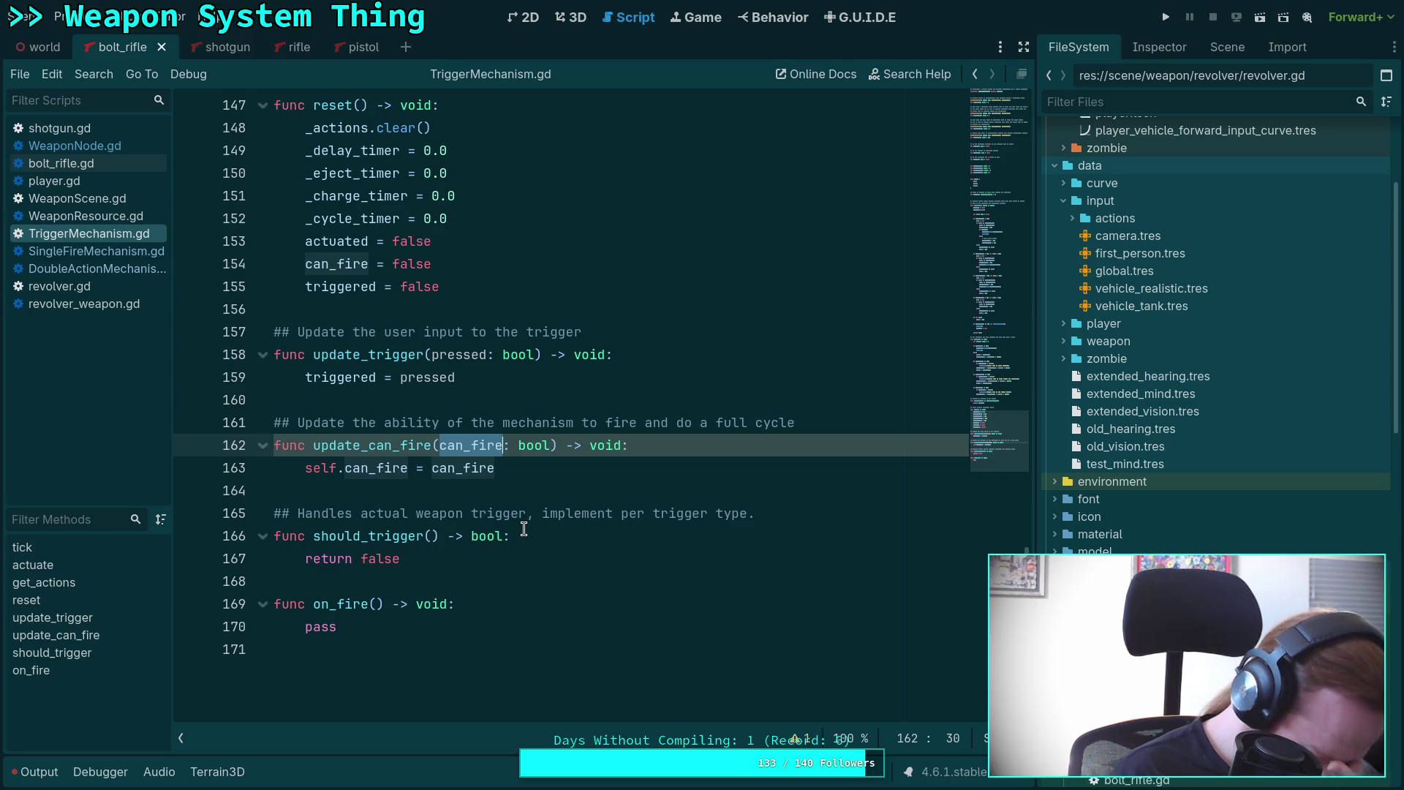
pyautogui.write('val')
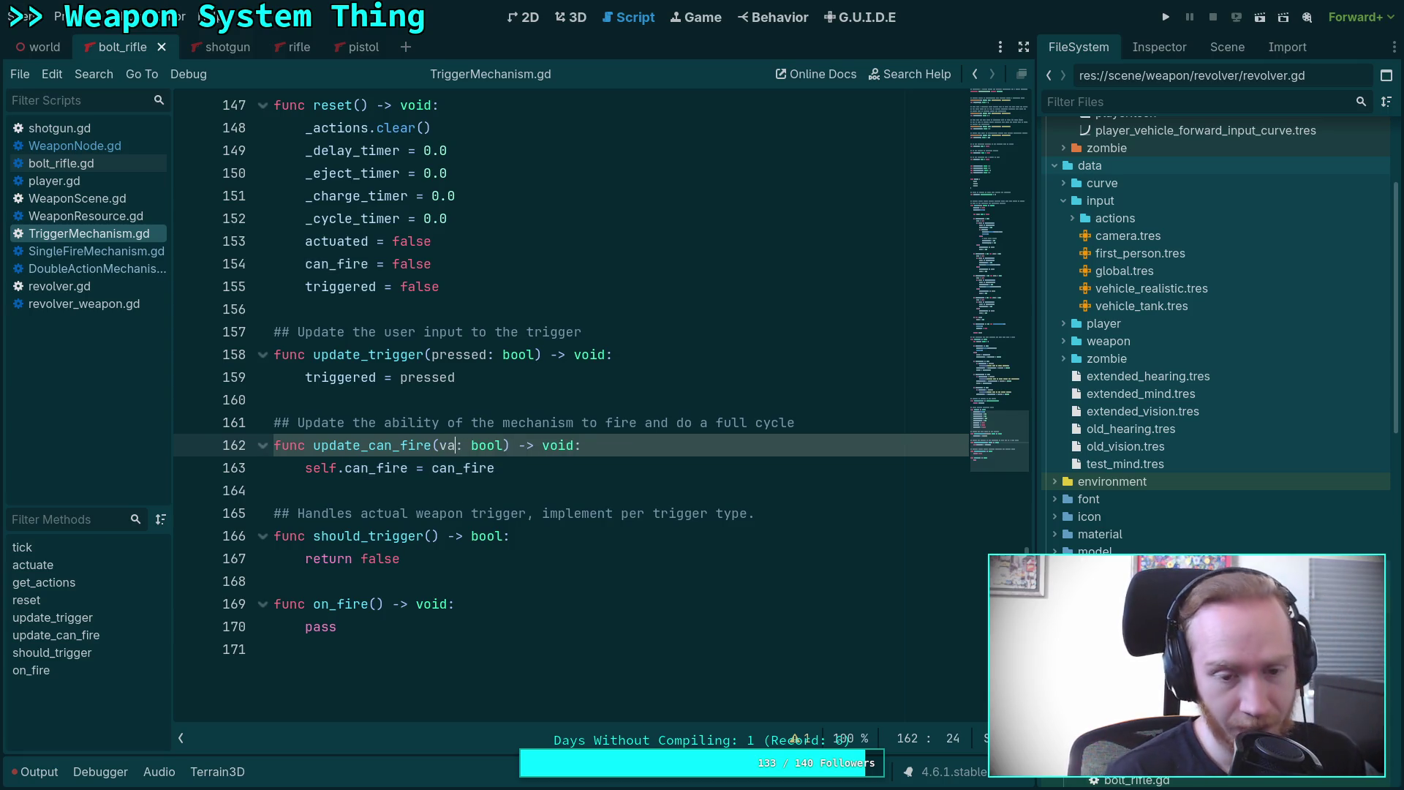
pyautogui.write('ue')
pyautogui.doubleClick(306, 472)
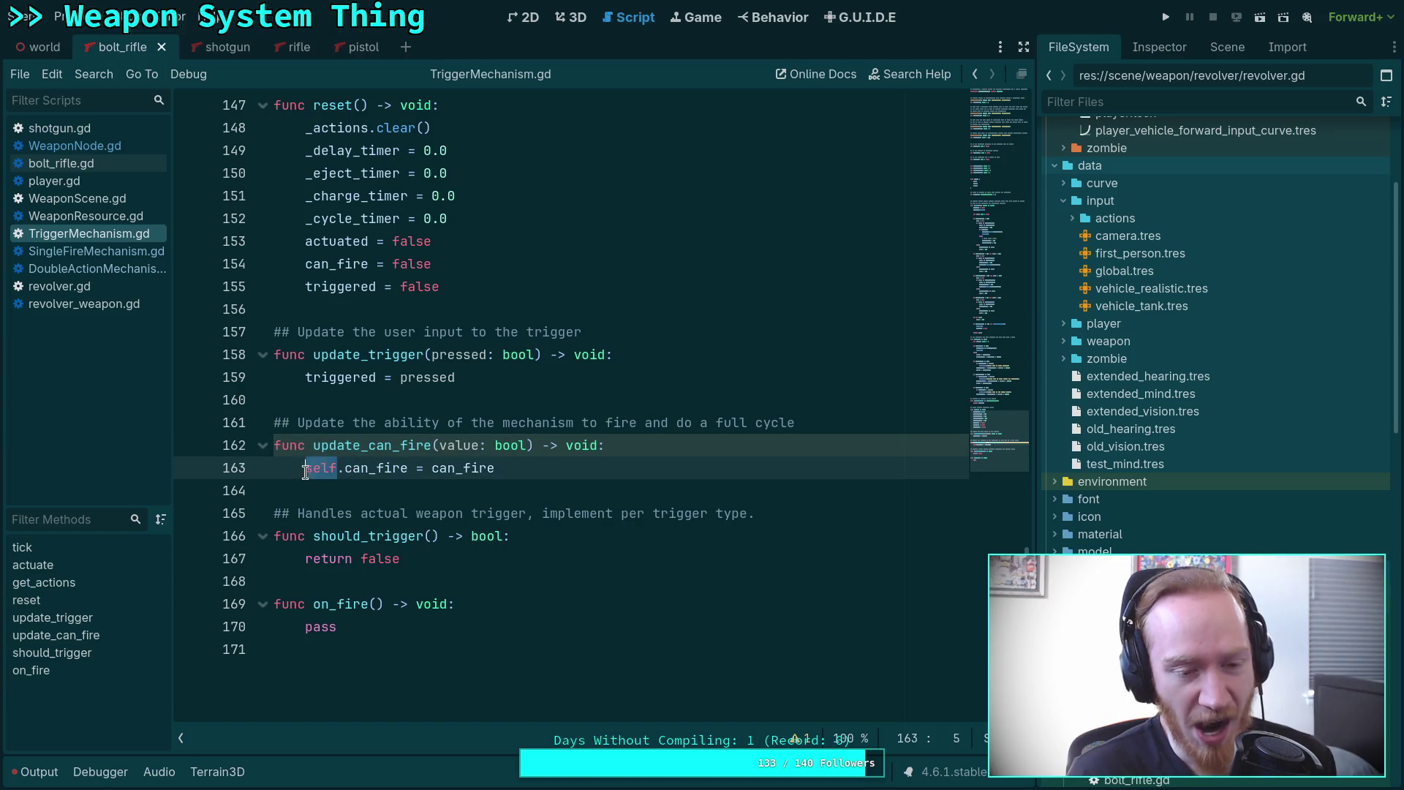
pyautogui.press('BackSpace')
pyautogui.doubleClick(432, 468)
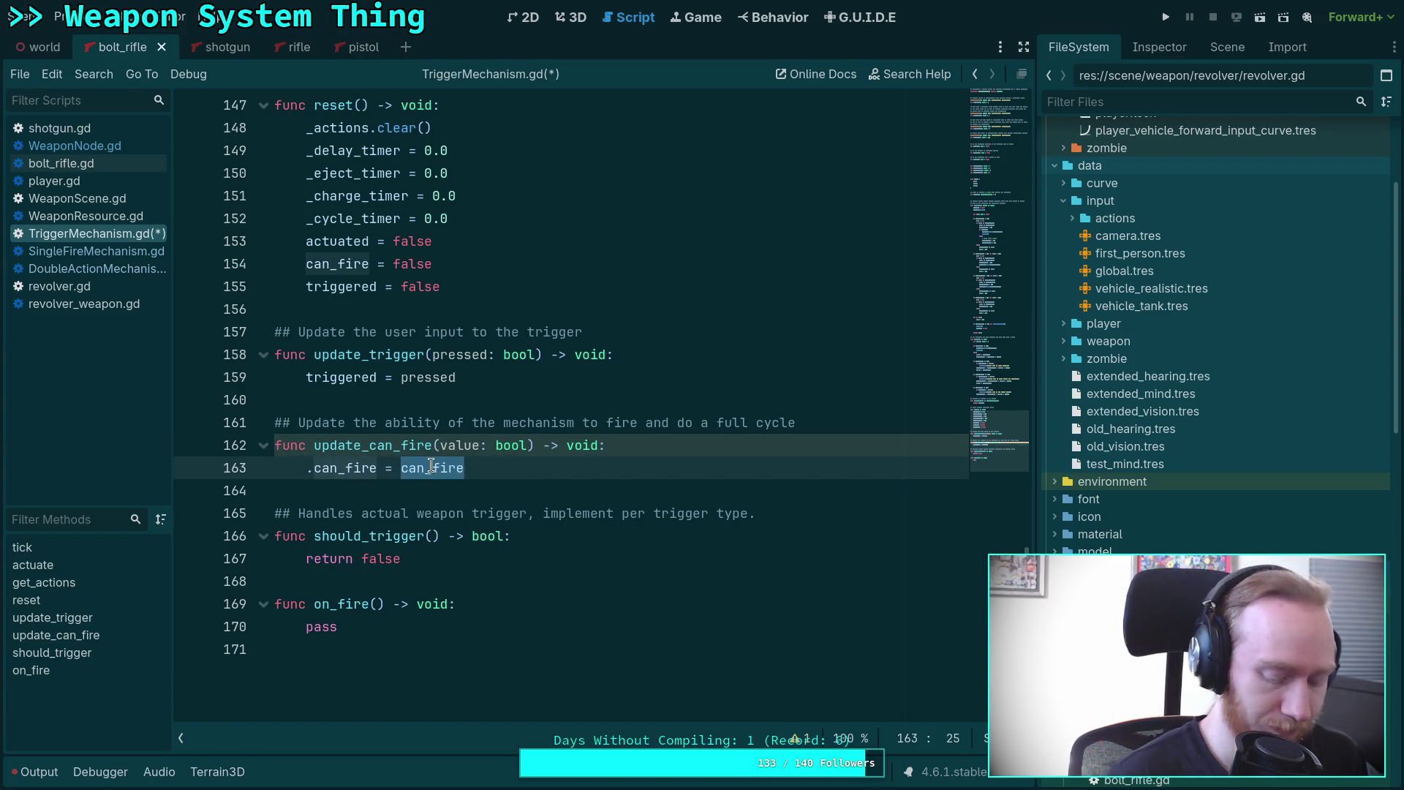
pyautogui.write('value')
pyautogui.click(315, 468)
pyautogui.press('BackSpace')
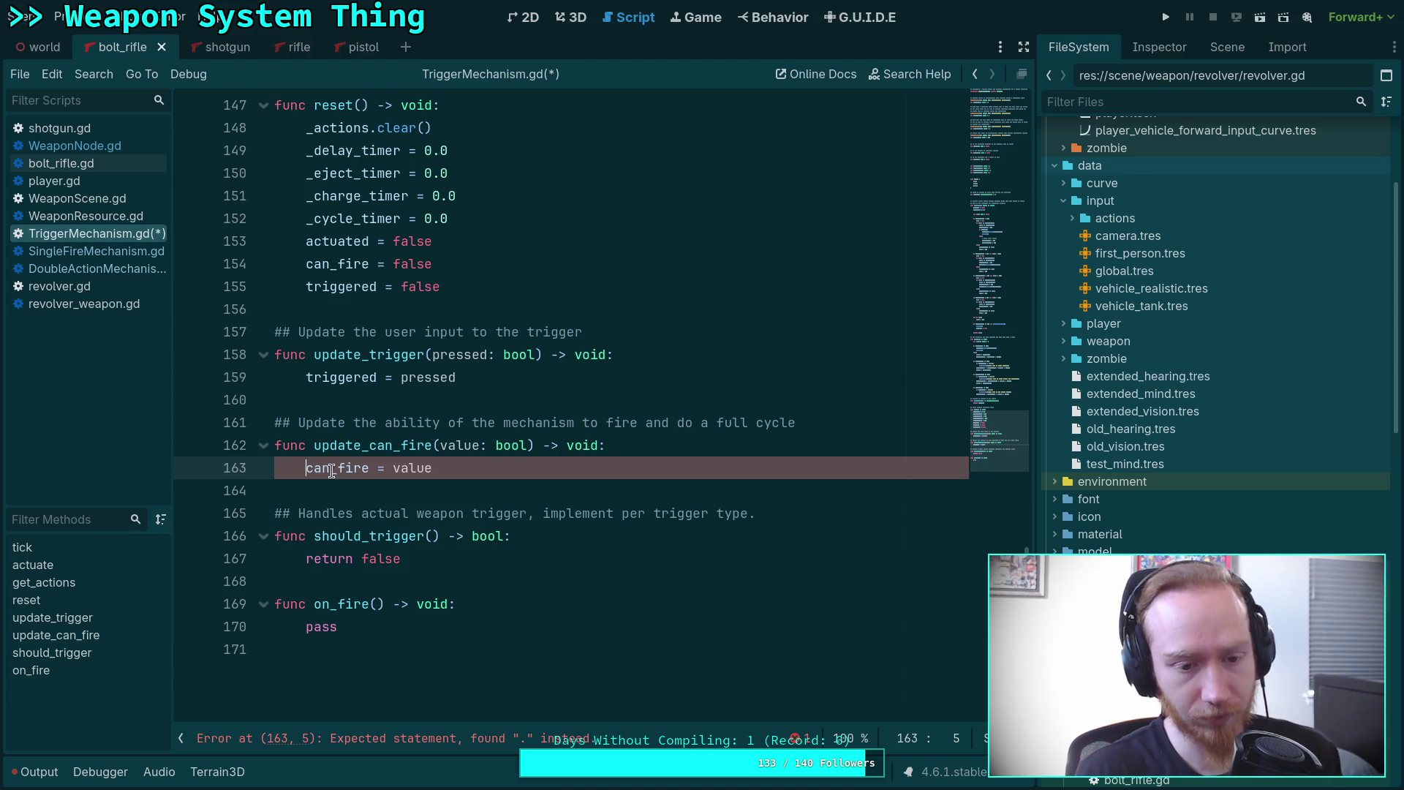
pyautogui.hotkey('ctrl', 's')
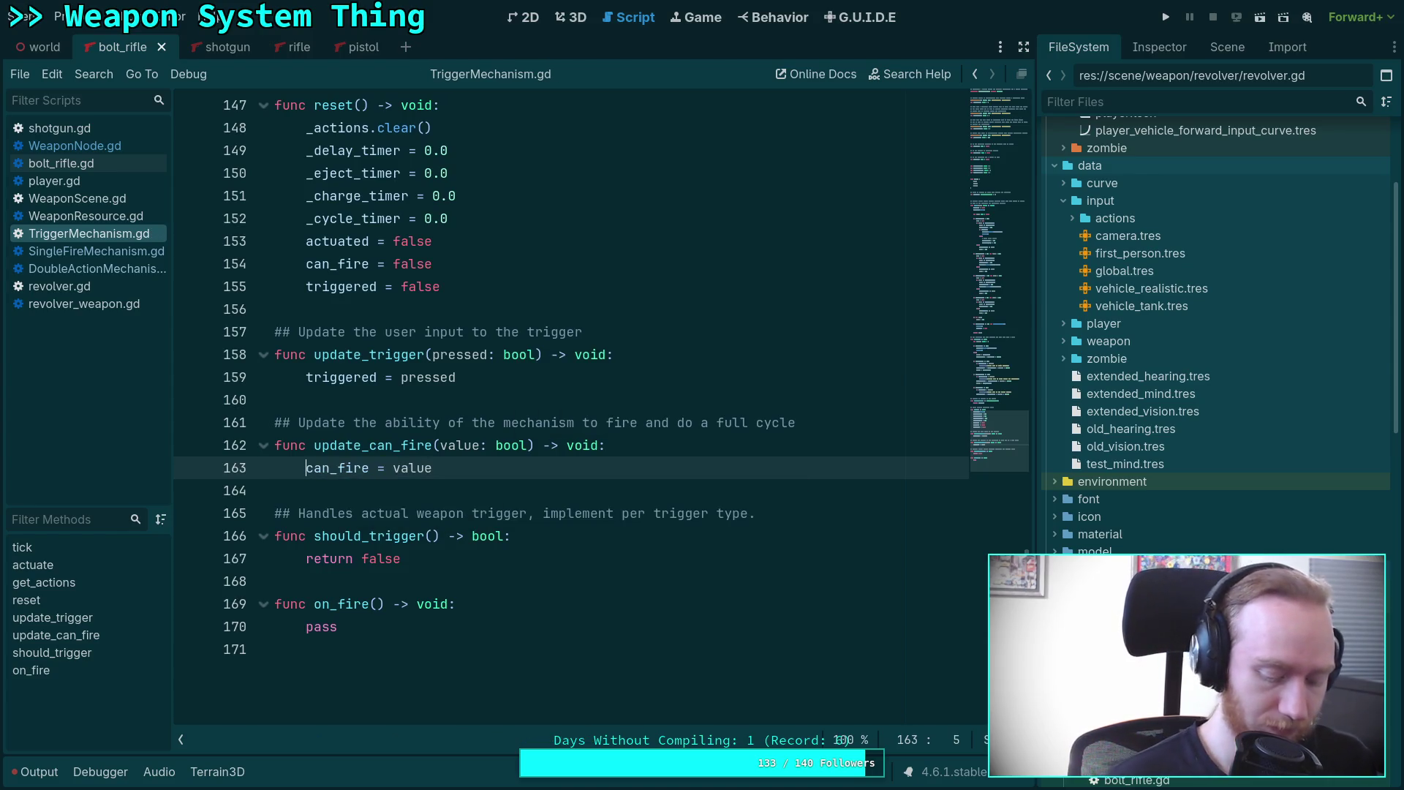
pyautogui.click(402, 484)
# Wrap the two round-firing lines in a new 'if can_fire:' check and add an empty else branch.
pyautogui.scroll(10, 398, 476)
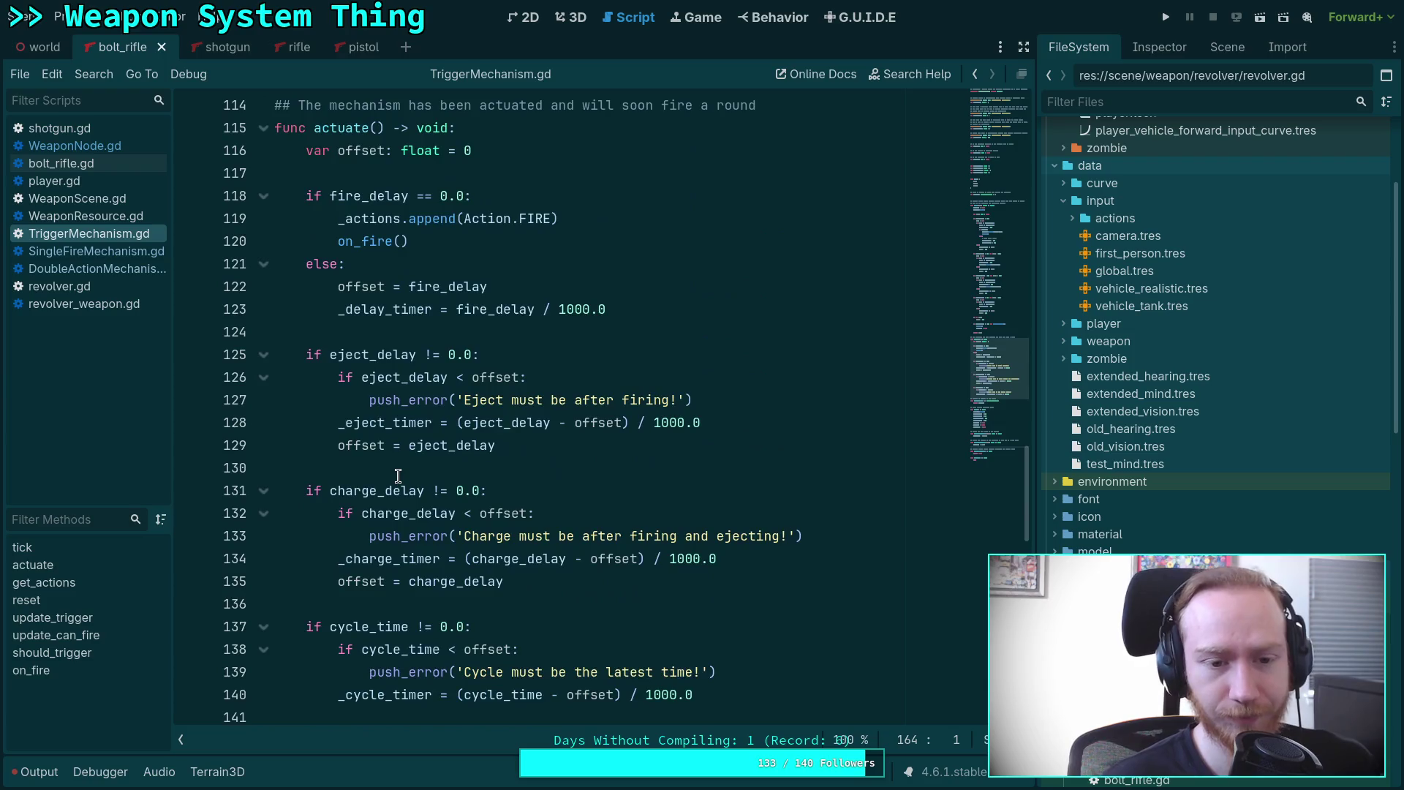
pyautogui.scroll(9, 398, 476)
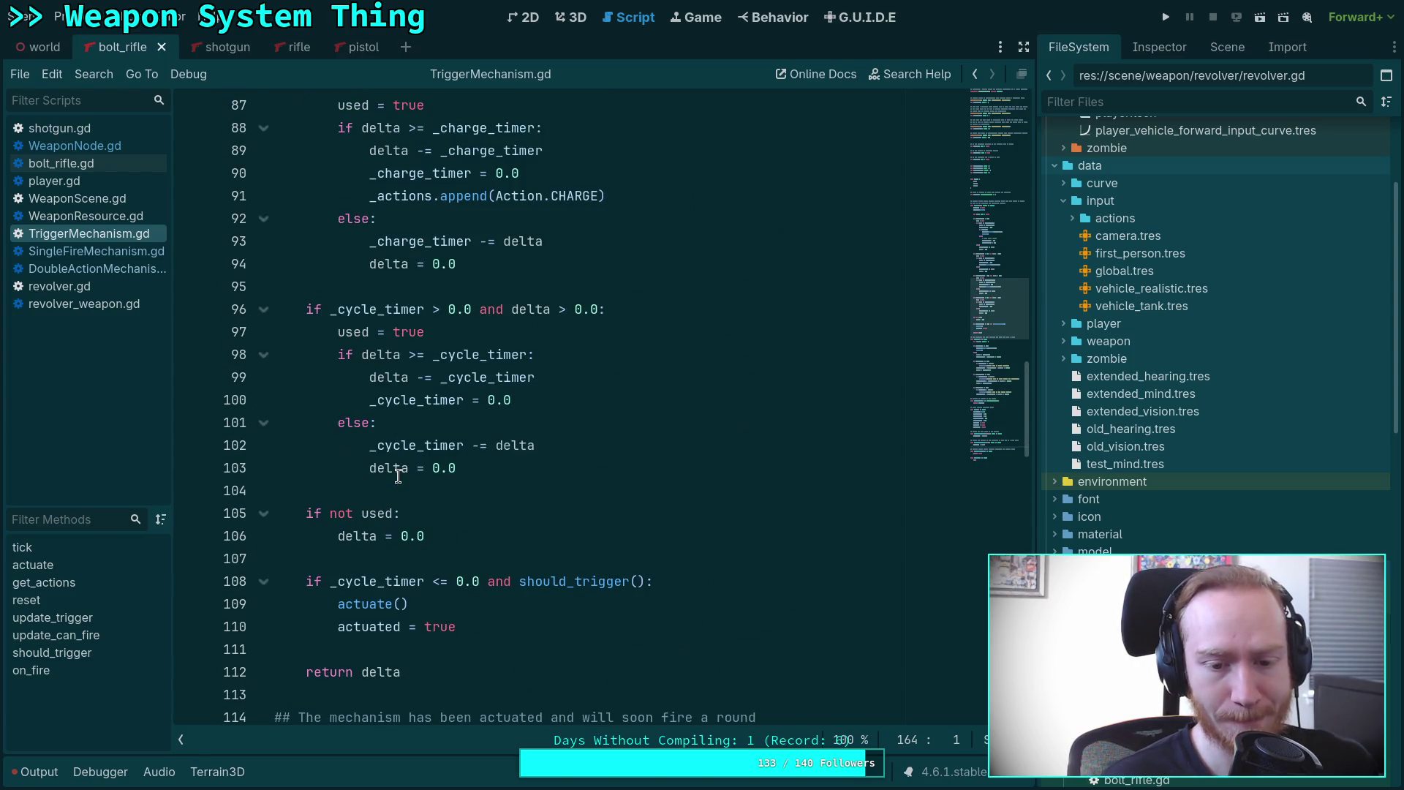
pyautogui.scroll(2, 398, 476)
pyautogui.scroll(-10, 398, 476)
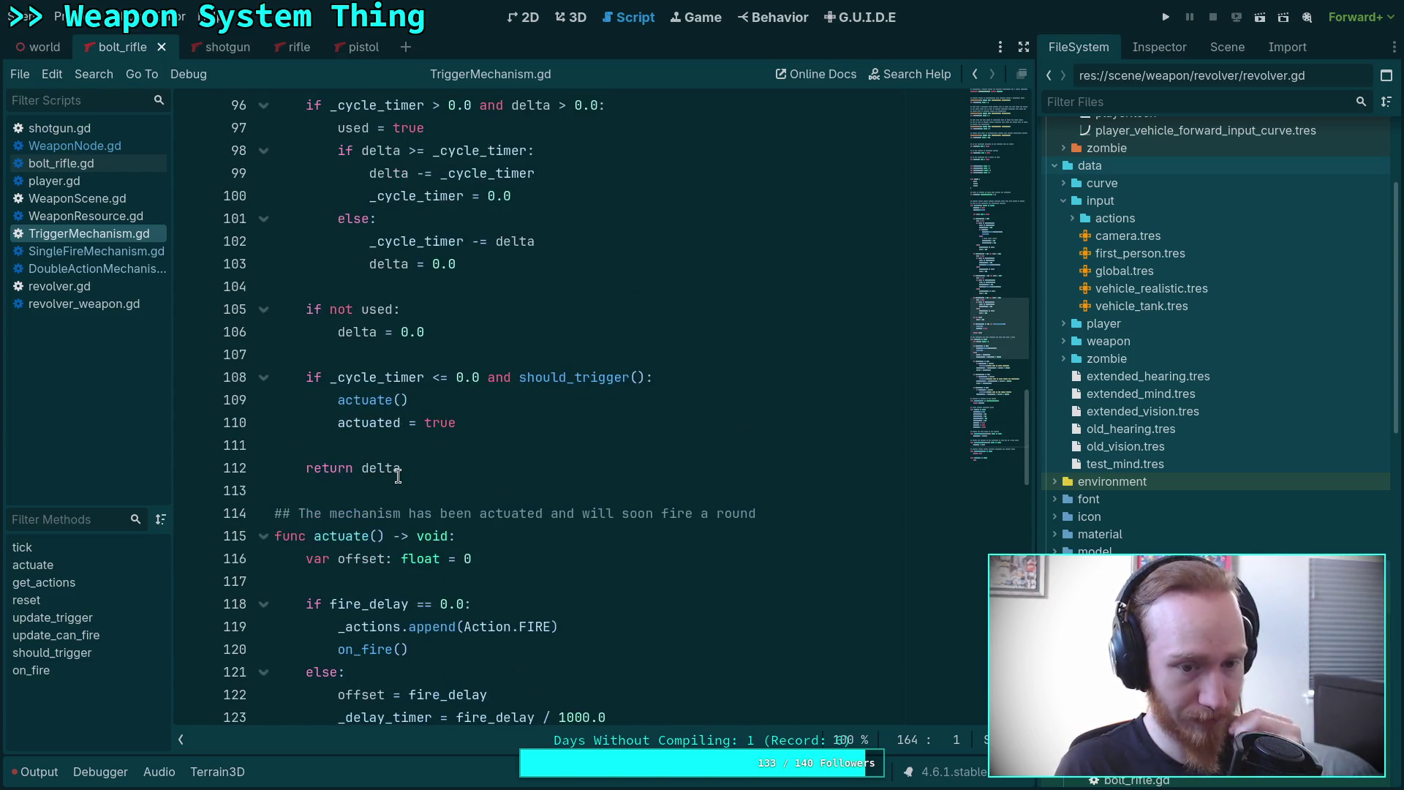
pyautogui.scroll(-4, 398, 476)
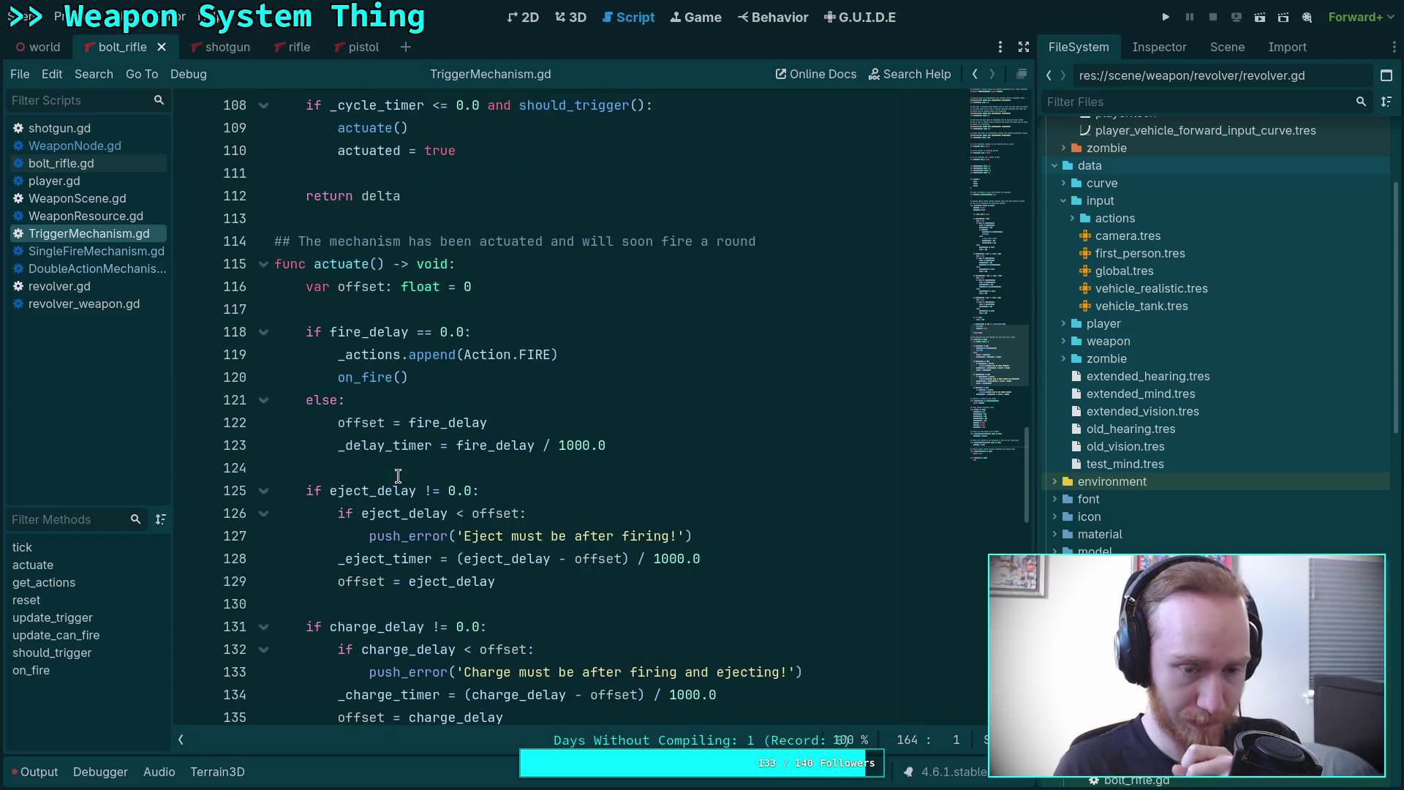
pyautogui.click(539, 326)
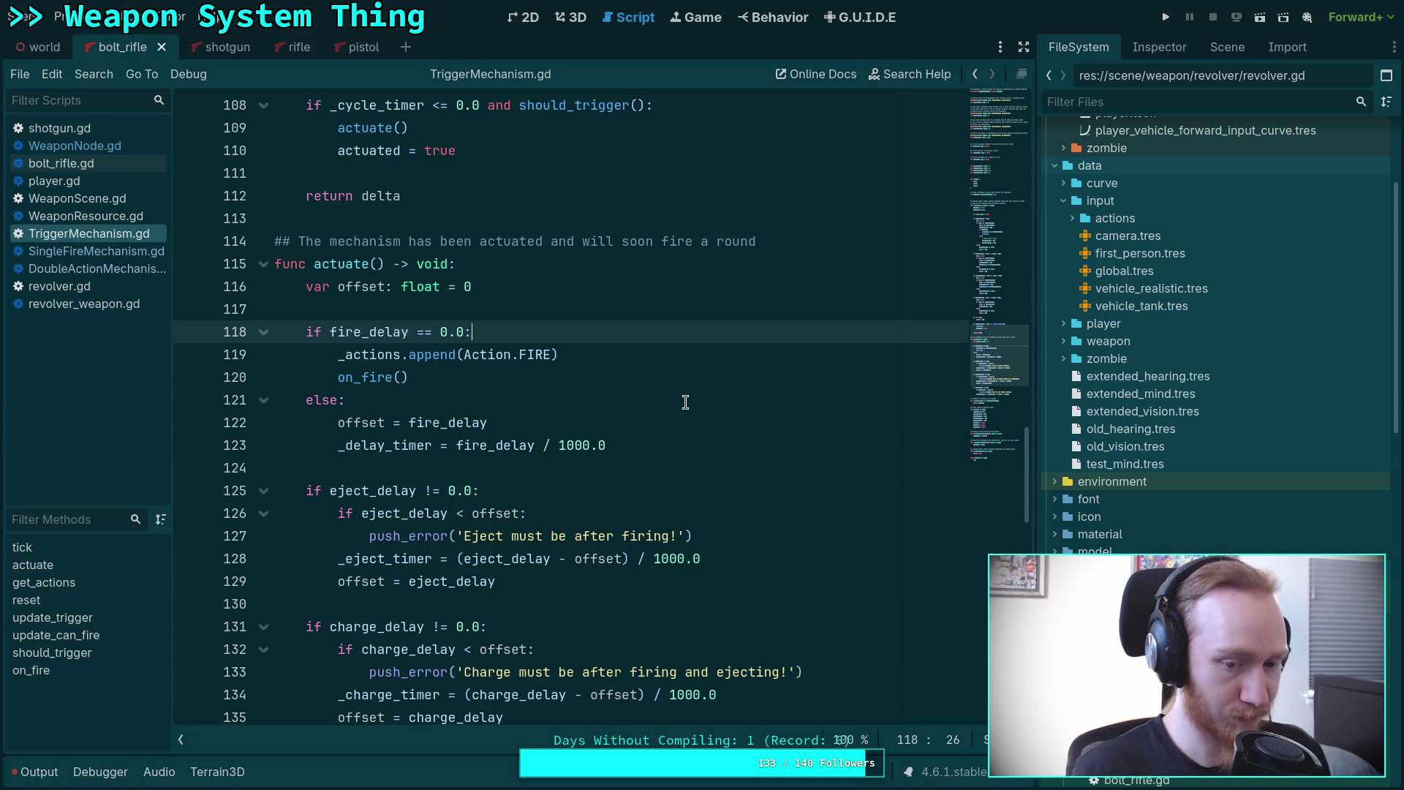
pyautogui.press('Return')
pyautogui.write('if c')
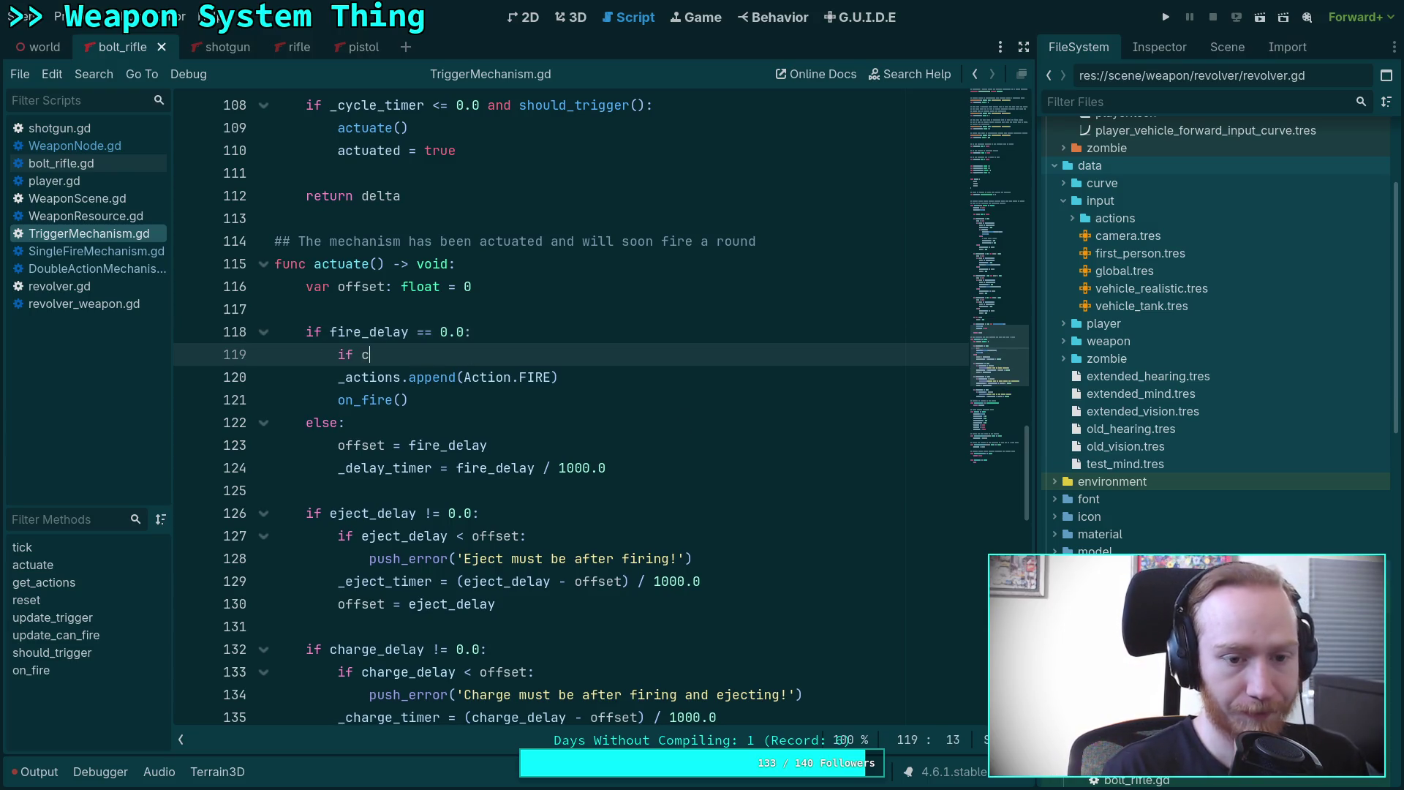
pyautogui.write('an_fire')
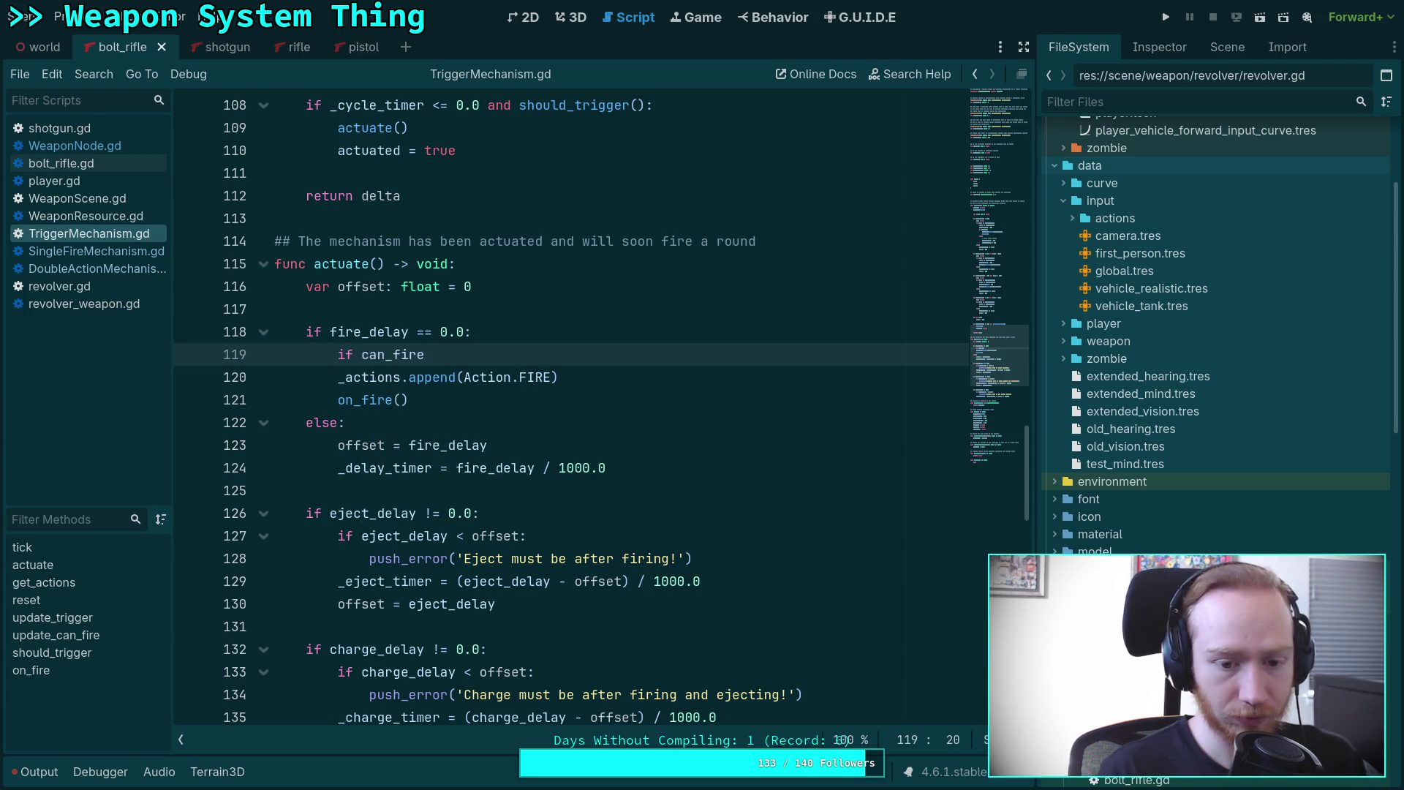
pyautogui.write(':')
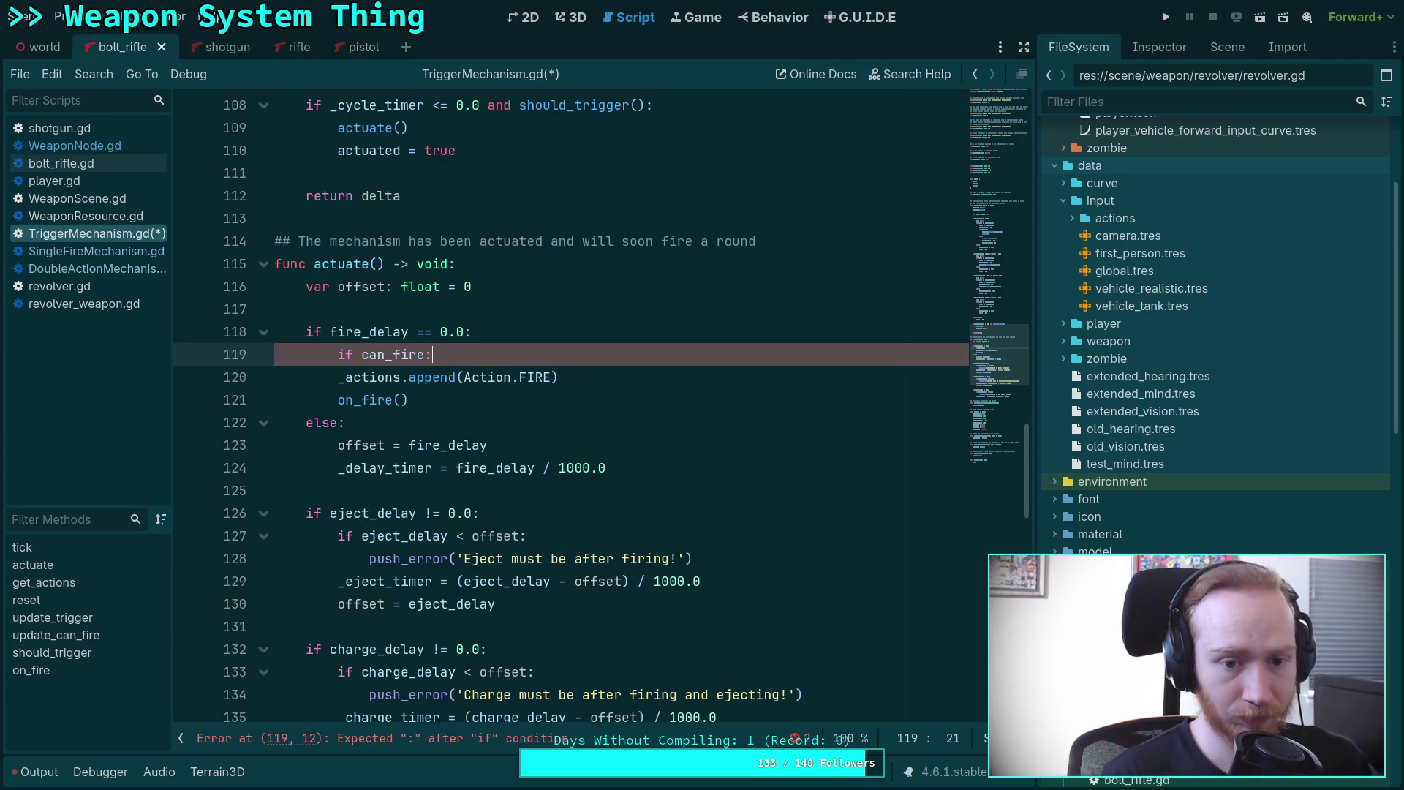
pyautogui.moveTo(338, 377); pyautogui.dragTo(439, 399)
pyautogui.press('Tab')
pyautogui.click(538, 397)
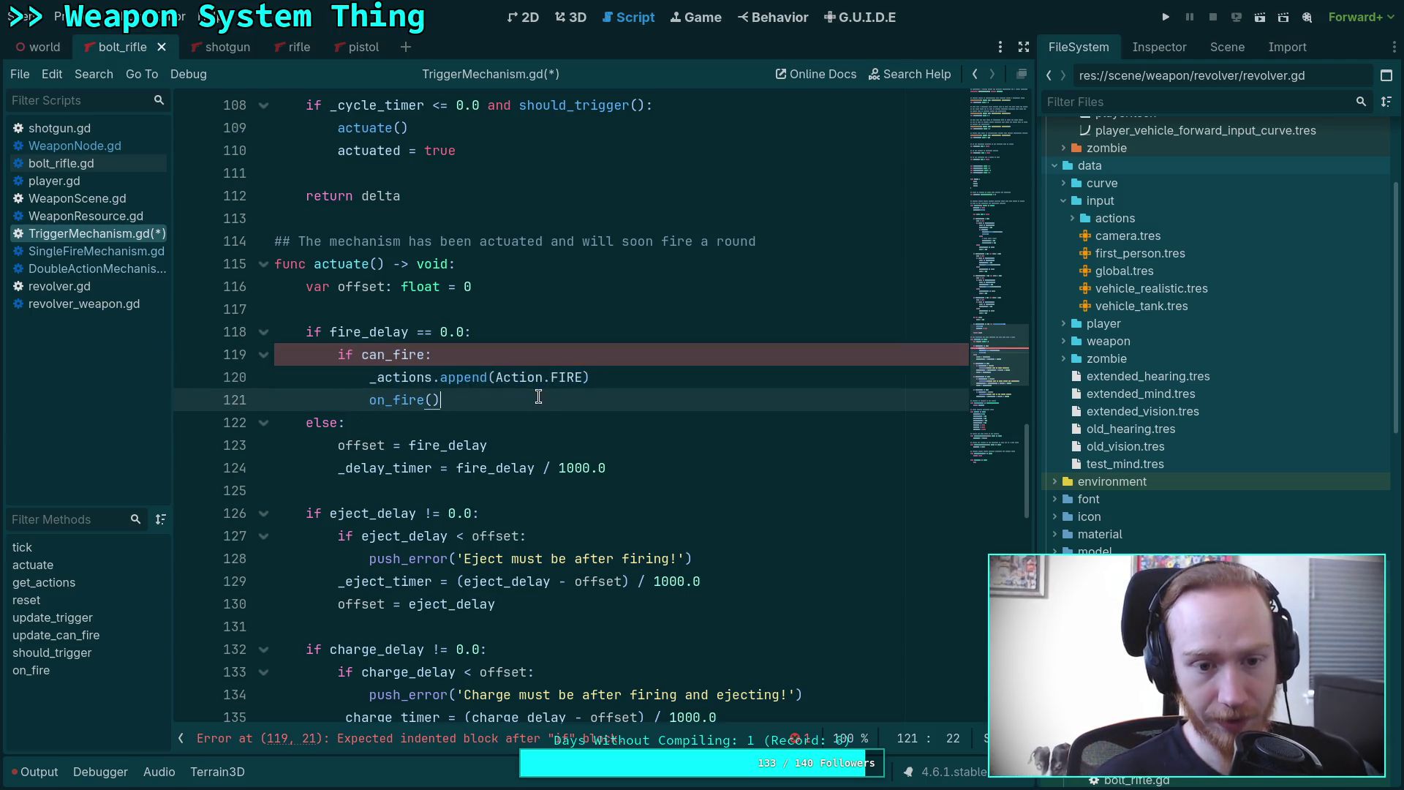
pyautogui.press('Return')
pyautogui.press('BackSpace')
pyautogui.write('else:')
pyautogui.press('Return')
# In the else branch, set _cycle_timer = (cycle_time - maxf(charge_delay, eject_delay)) / 1000.0.
pyautogui.scroll(-4, 490, 422)
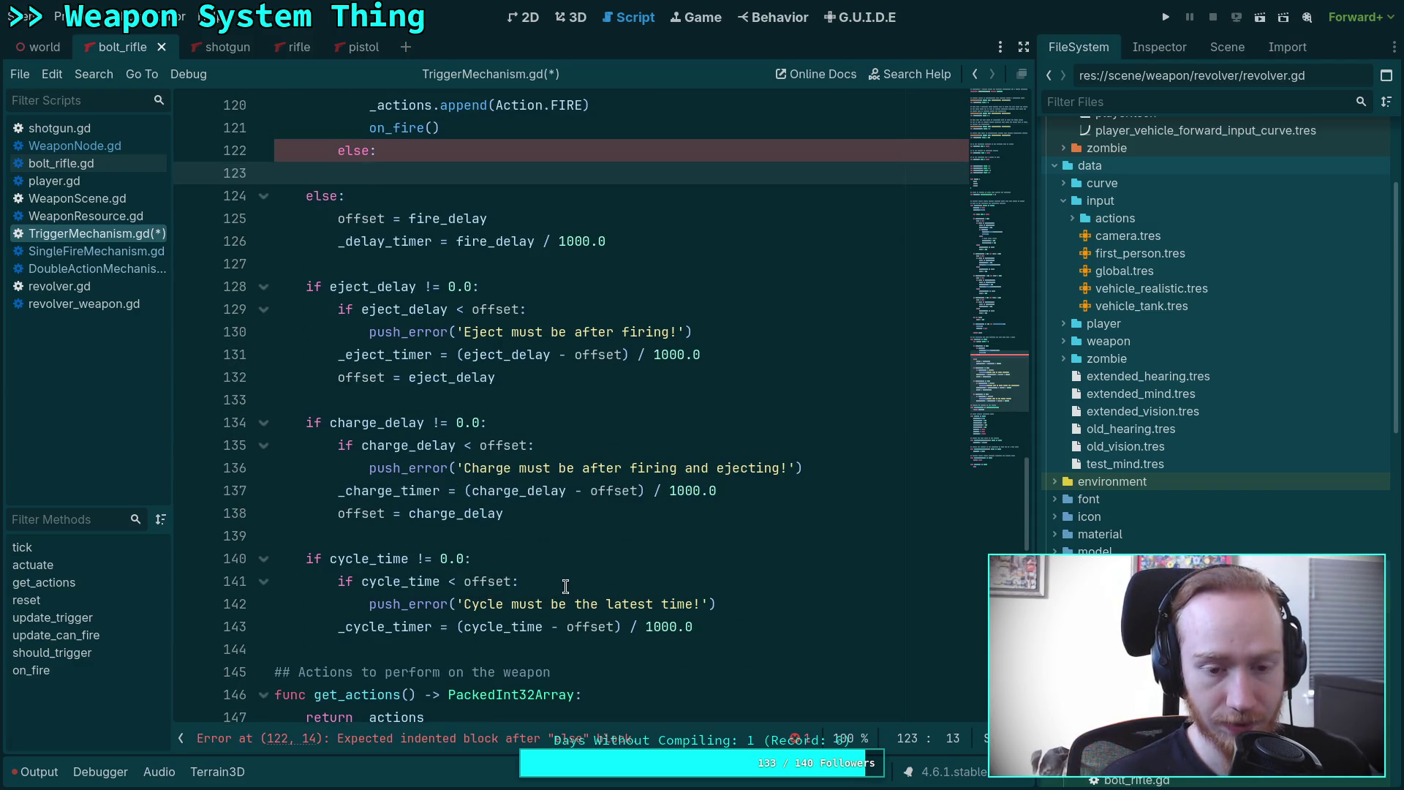
pyautogui.scroll(1, 611, 579)
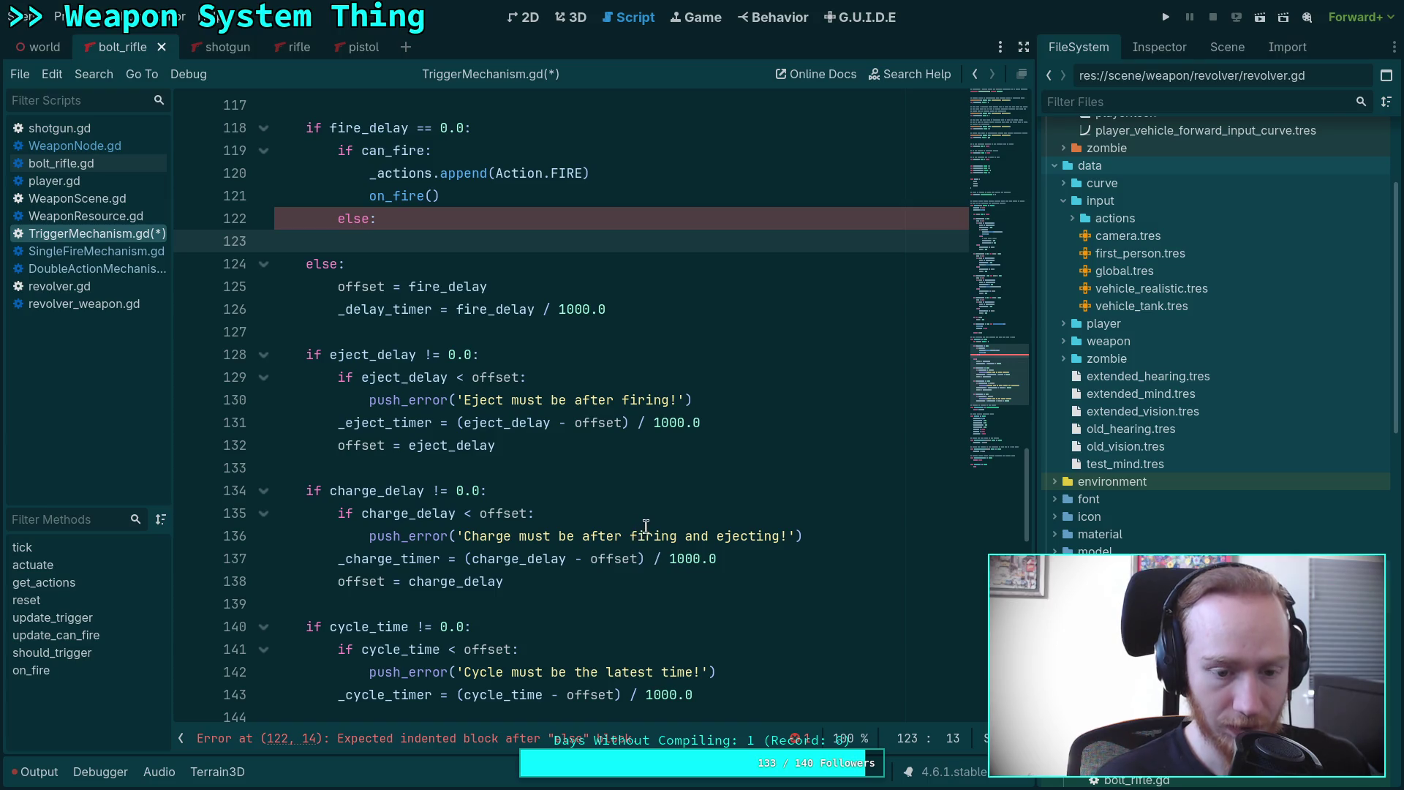
pyautogui.write('_c')
pyautogui.press('Down')
pyautogui.press('Return')
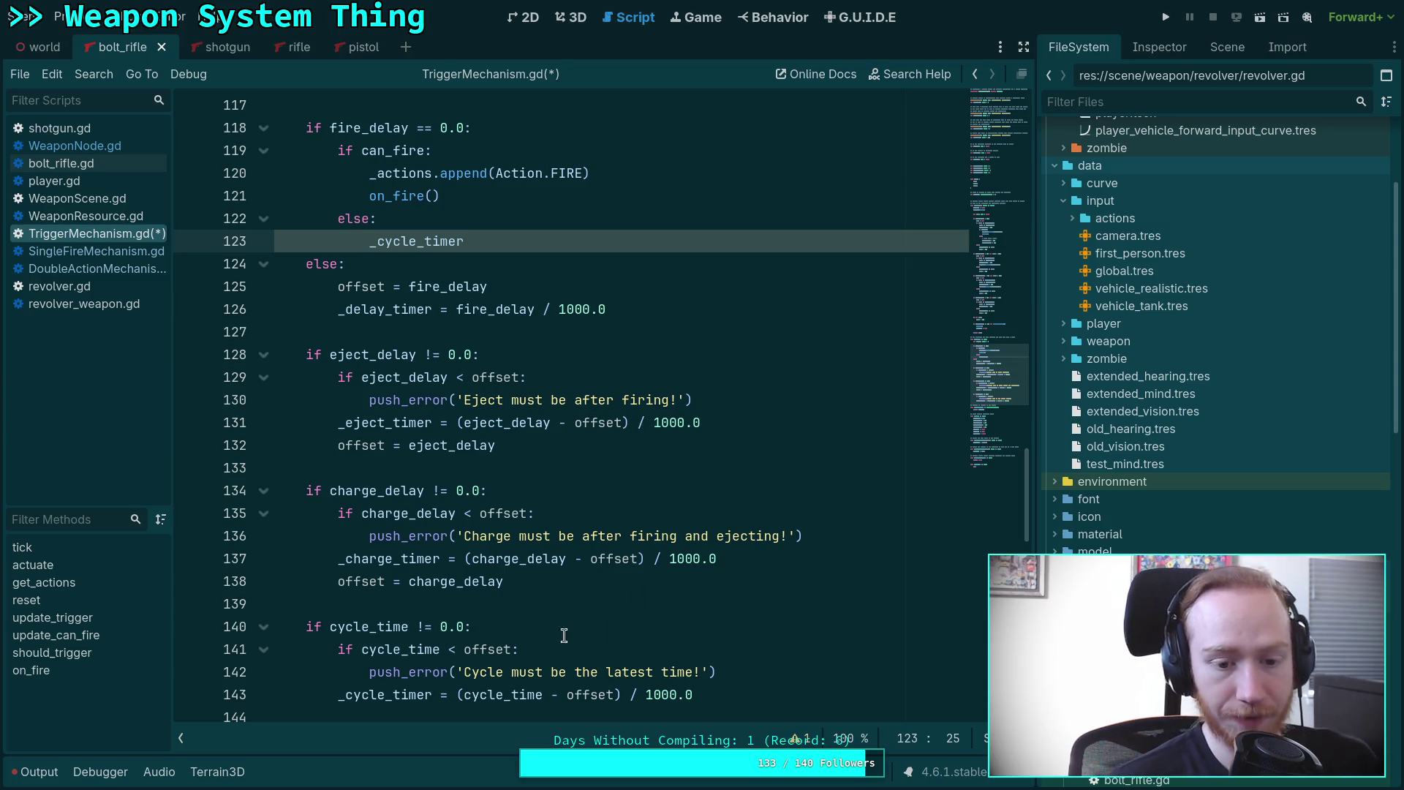
pyautogui.click(455, 582)
pyautogui.doubleClick(455, 581)
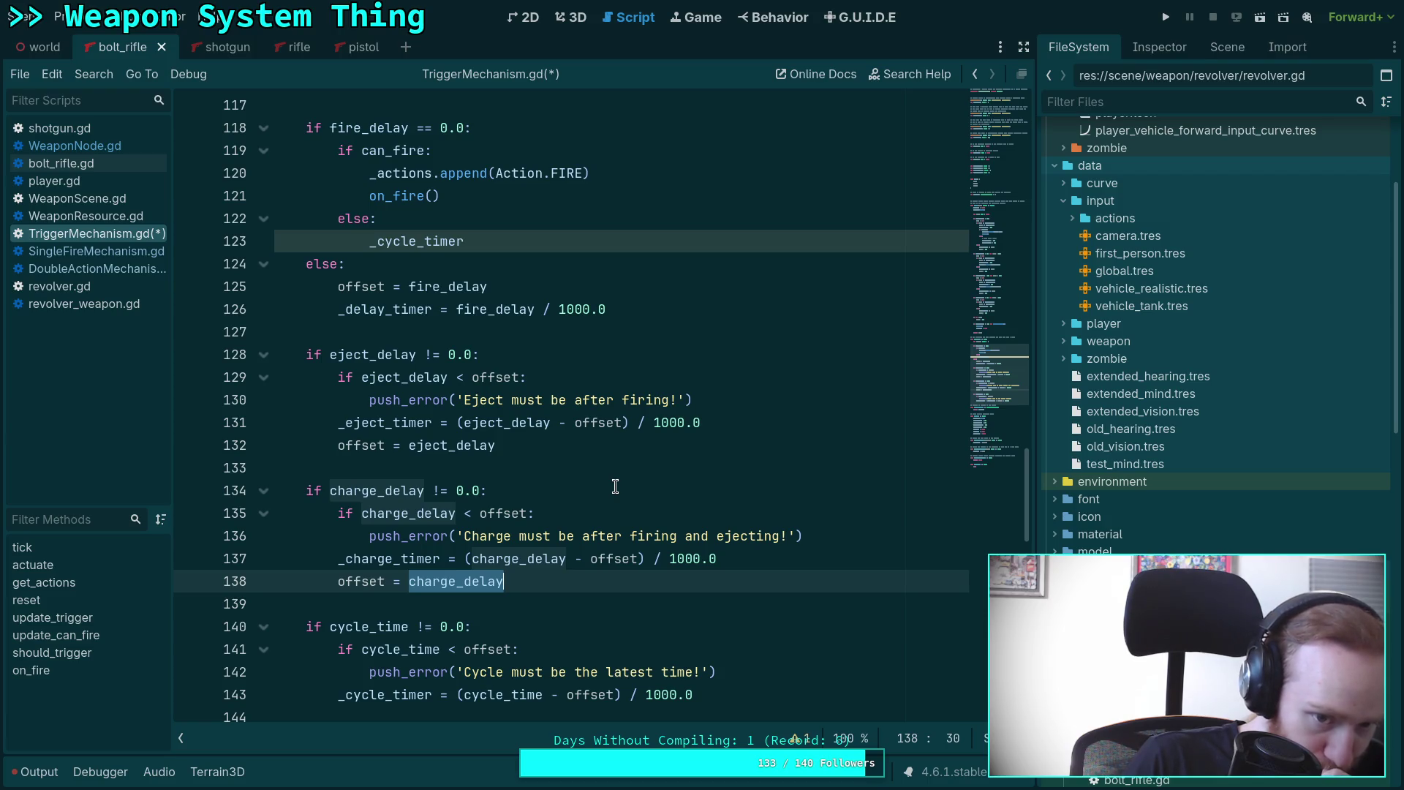
pyautogui.click(542, 239)
pyautogui.write('= (')
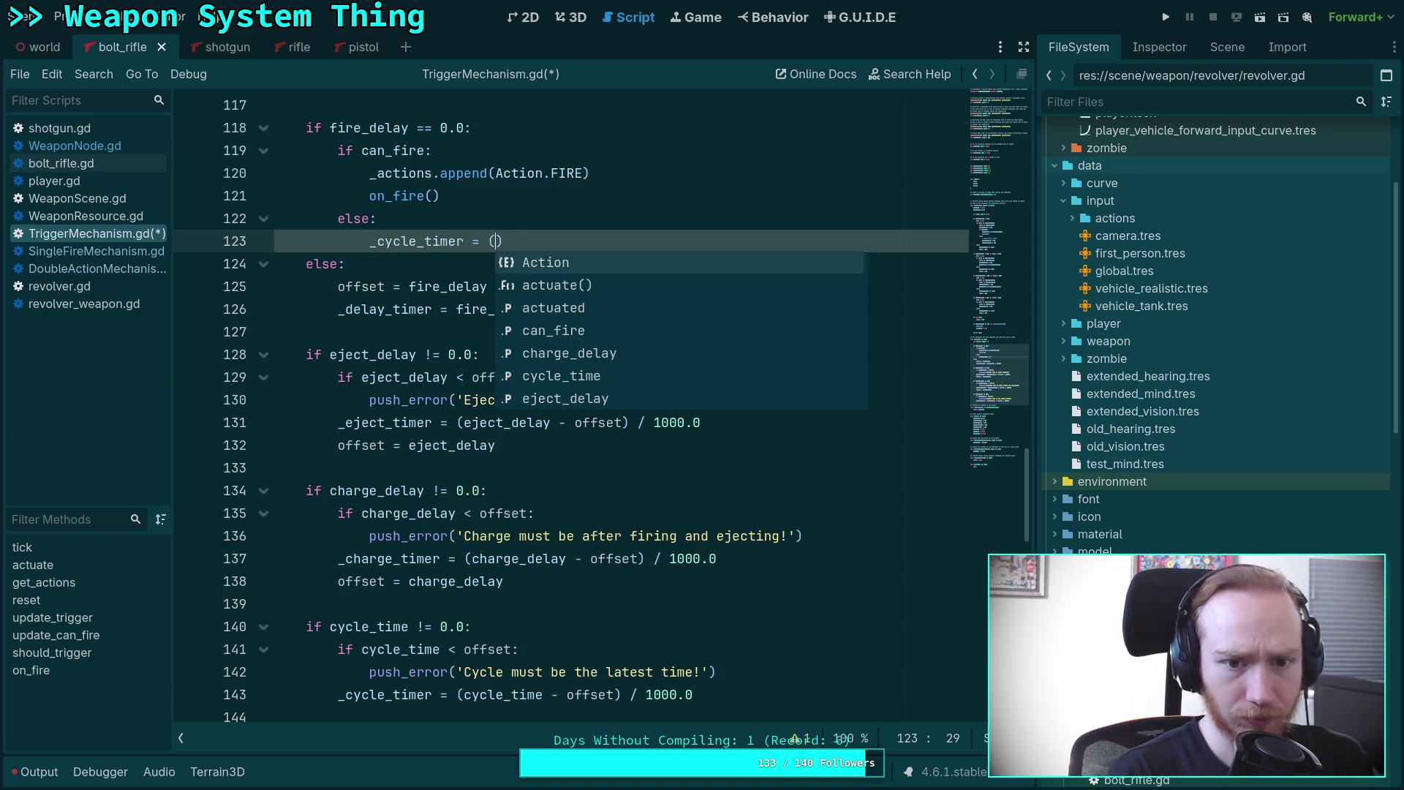
pyautogui.write('cyl')
pyautogui.press('BackSpace')
pyautogui.write('cle_time - ma')
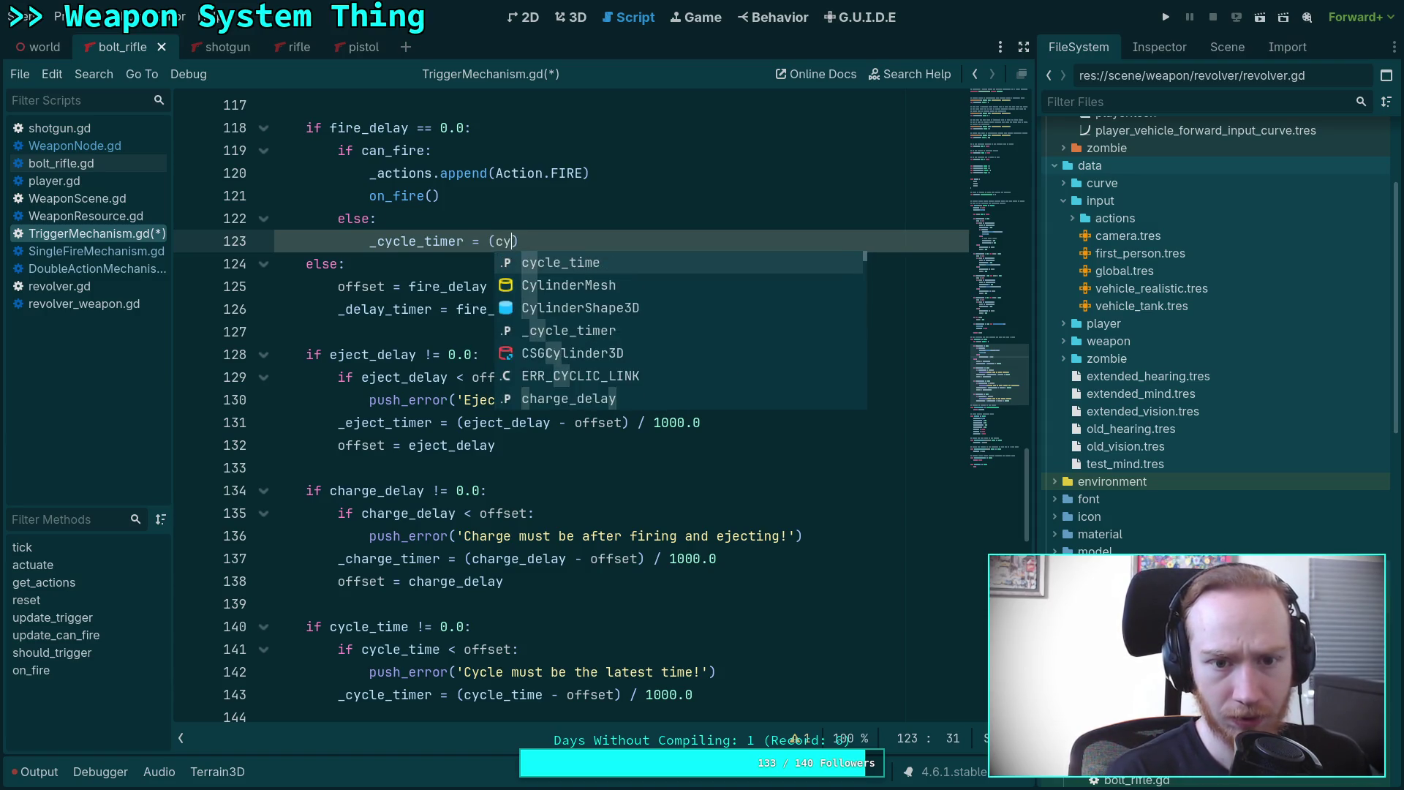
pyautogui.write('xf(')
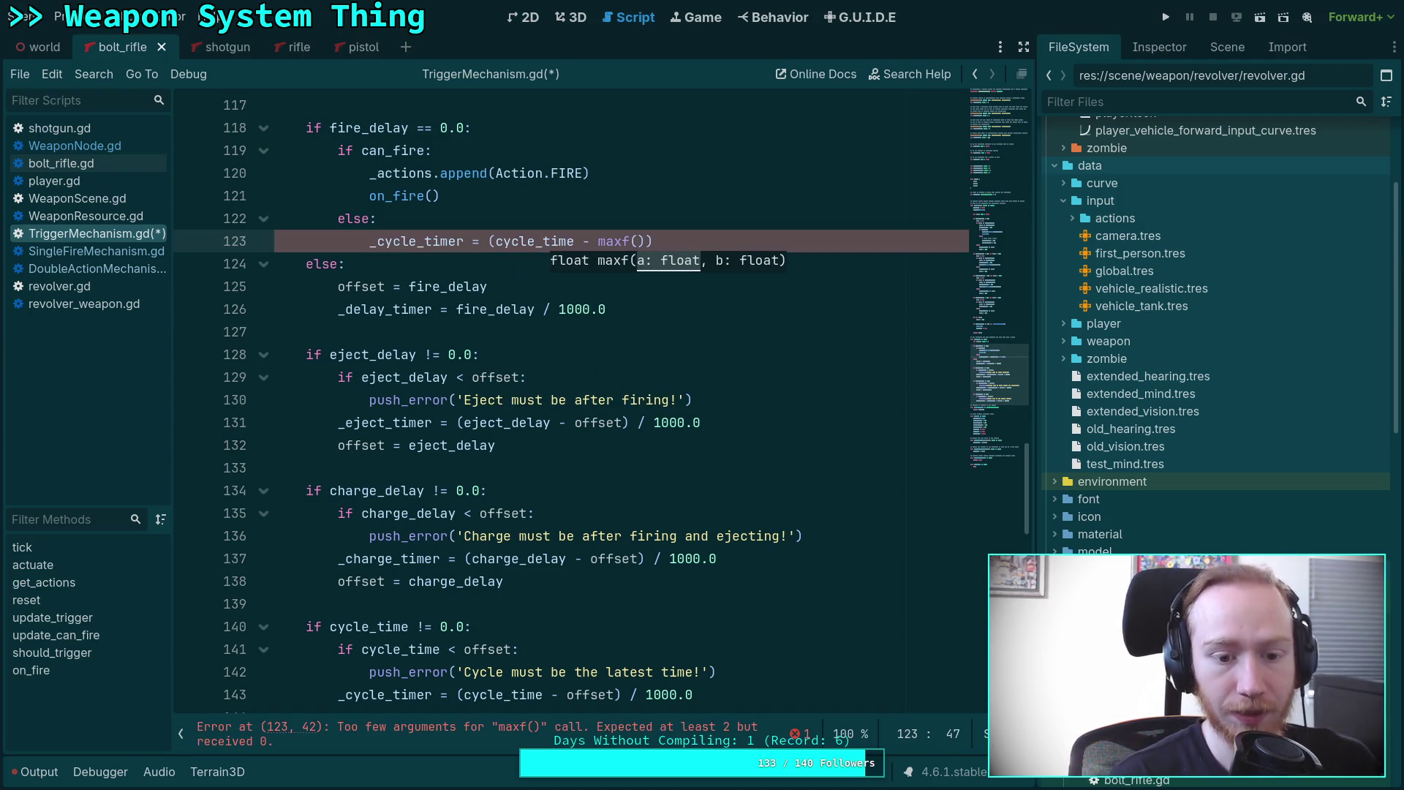
pyautogui.write('charge_delay, ')
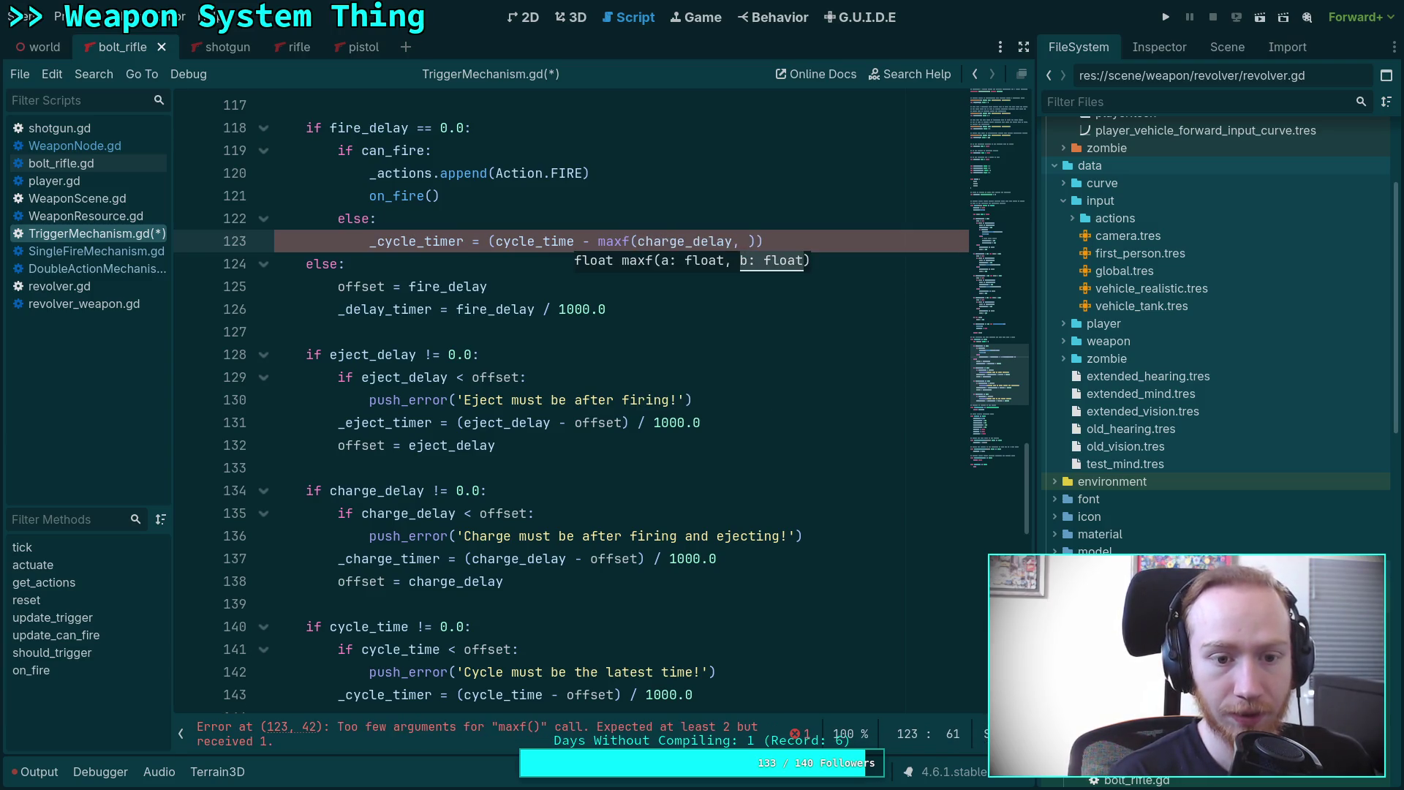
pyautogui.write('eject_delay)')
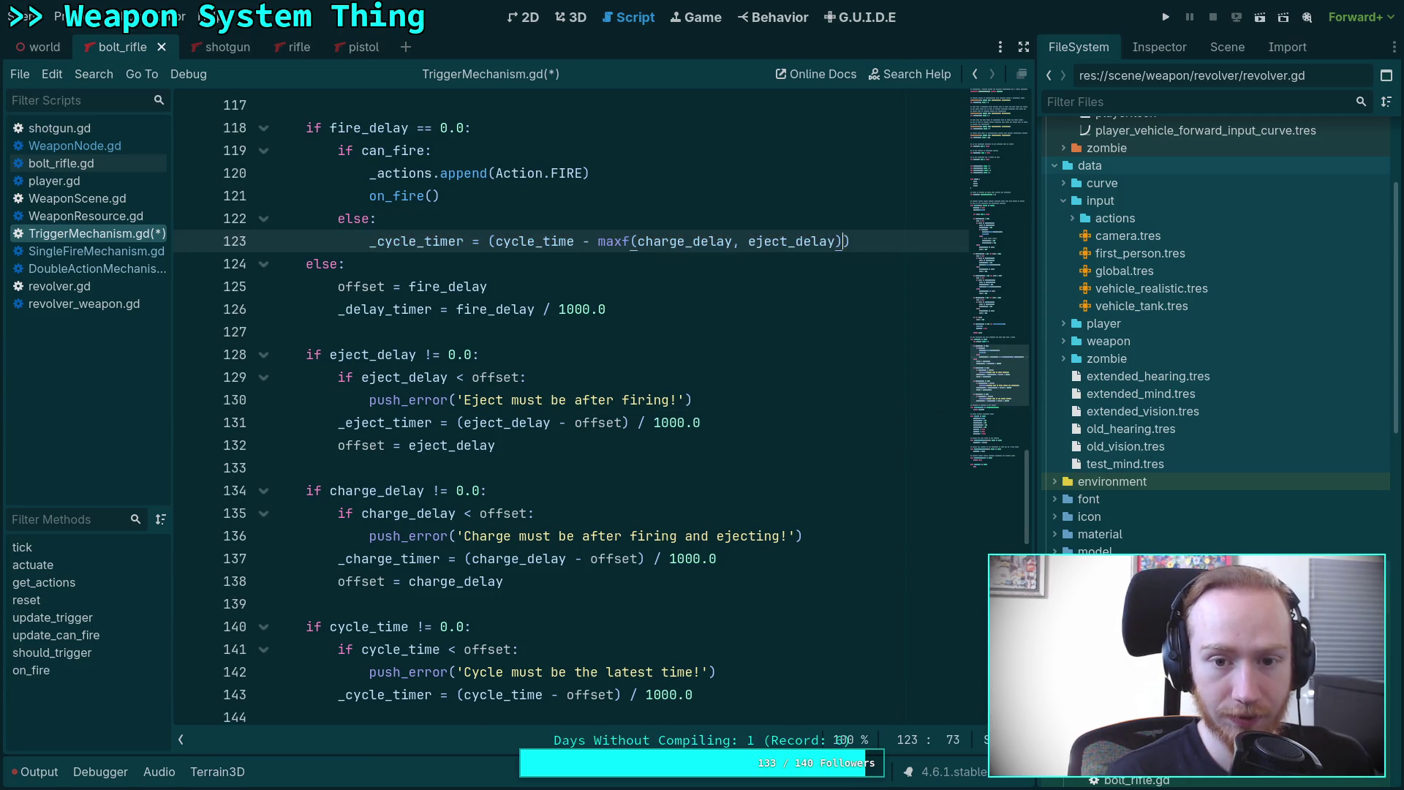
pyautogui.write(') / 1000.0')
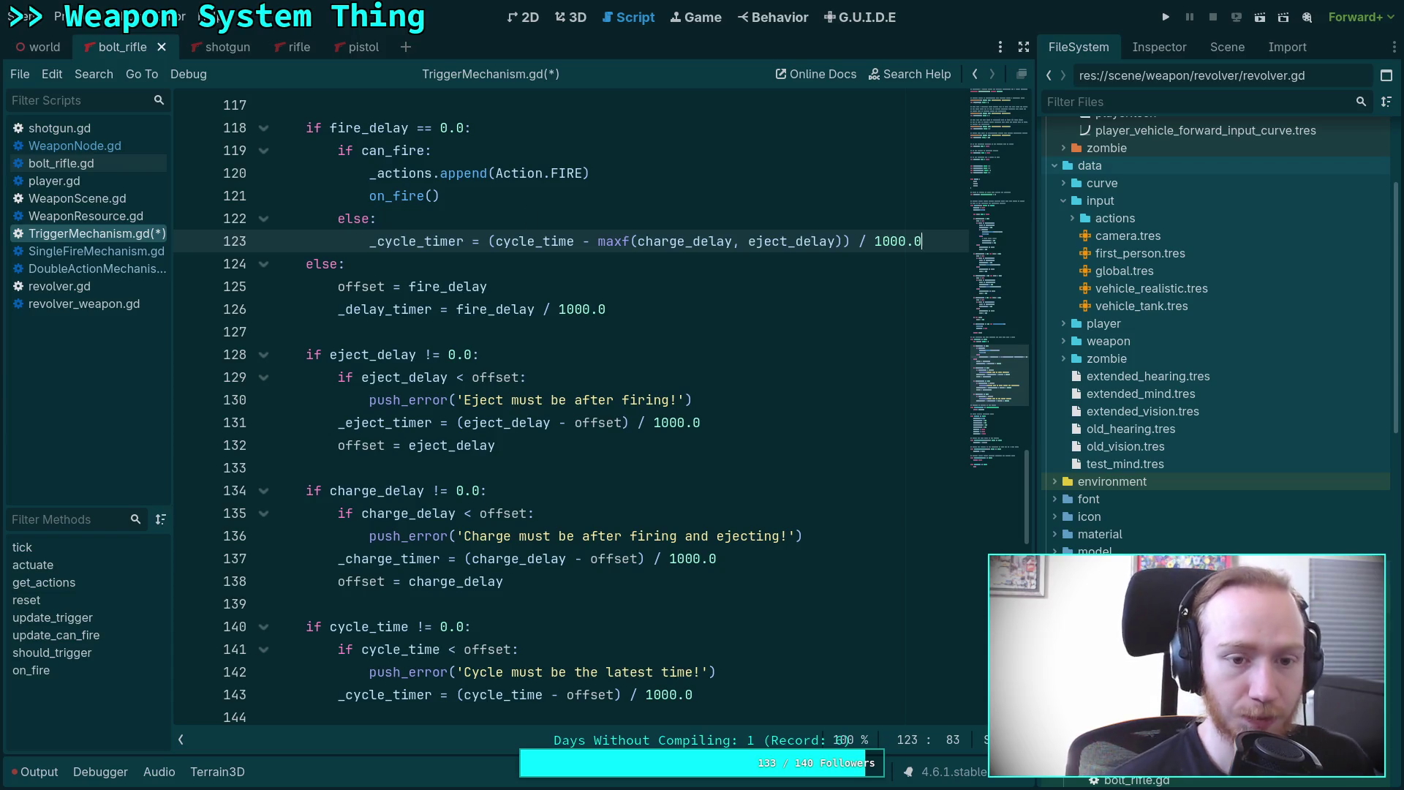
# Add a return line below the _cycle_timer assignment.
pyautogui.click(462, 334)
pyautogui.scroll(1, 488, 338)
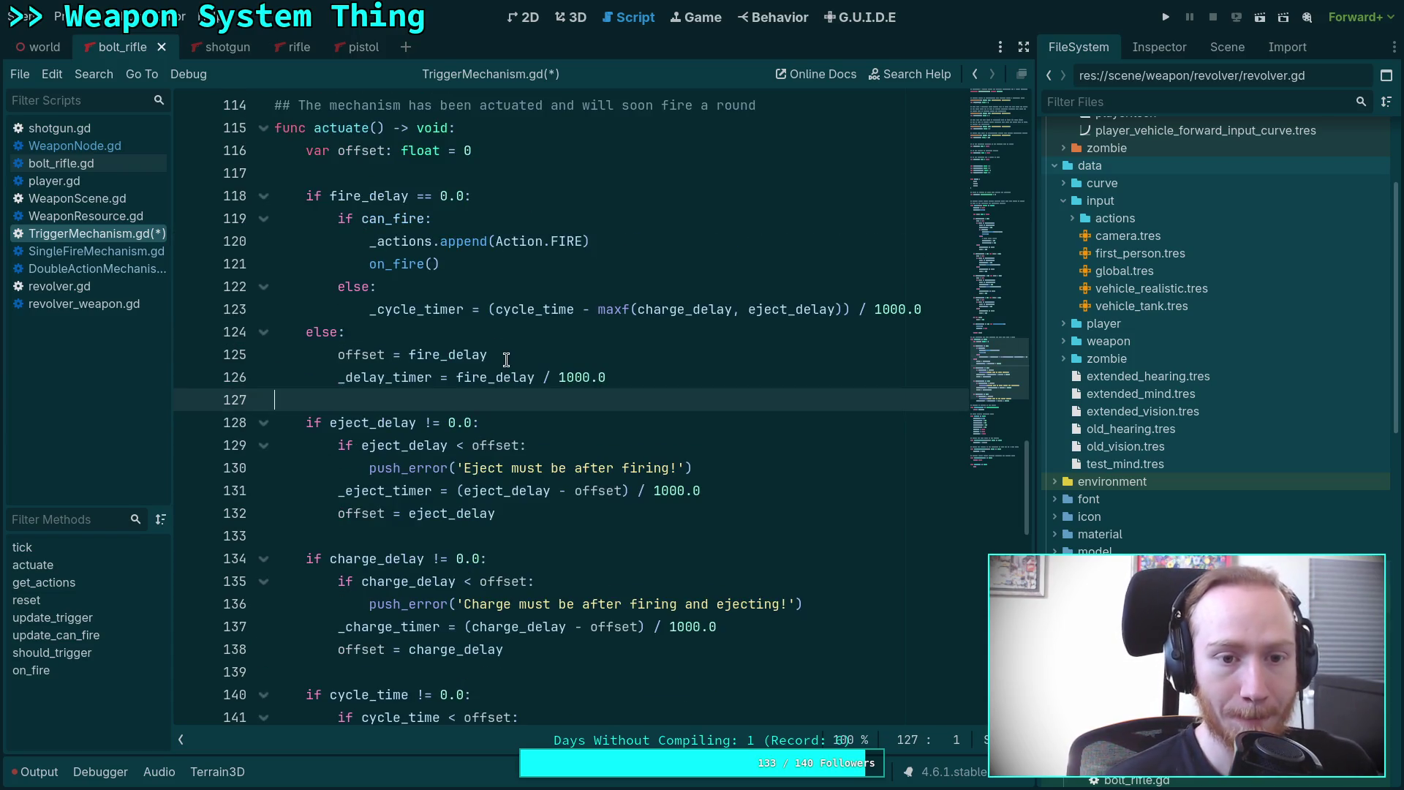
pyautogui.click(937, 309)
pyautogui.press('Return')
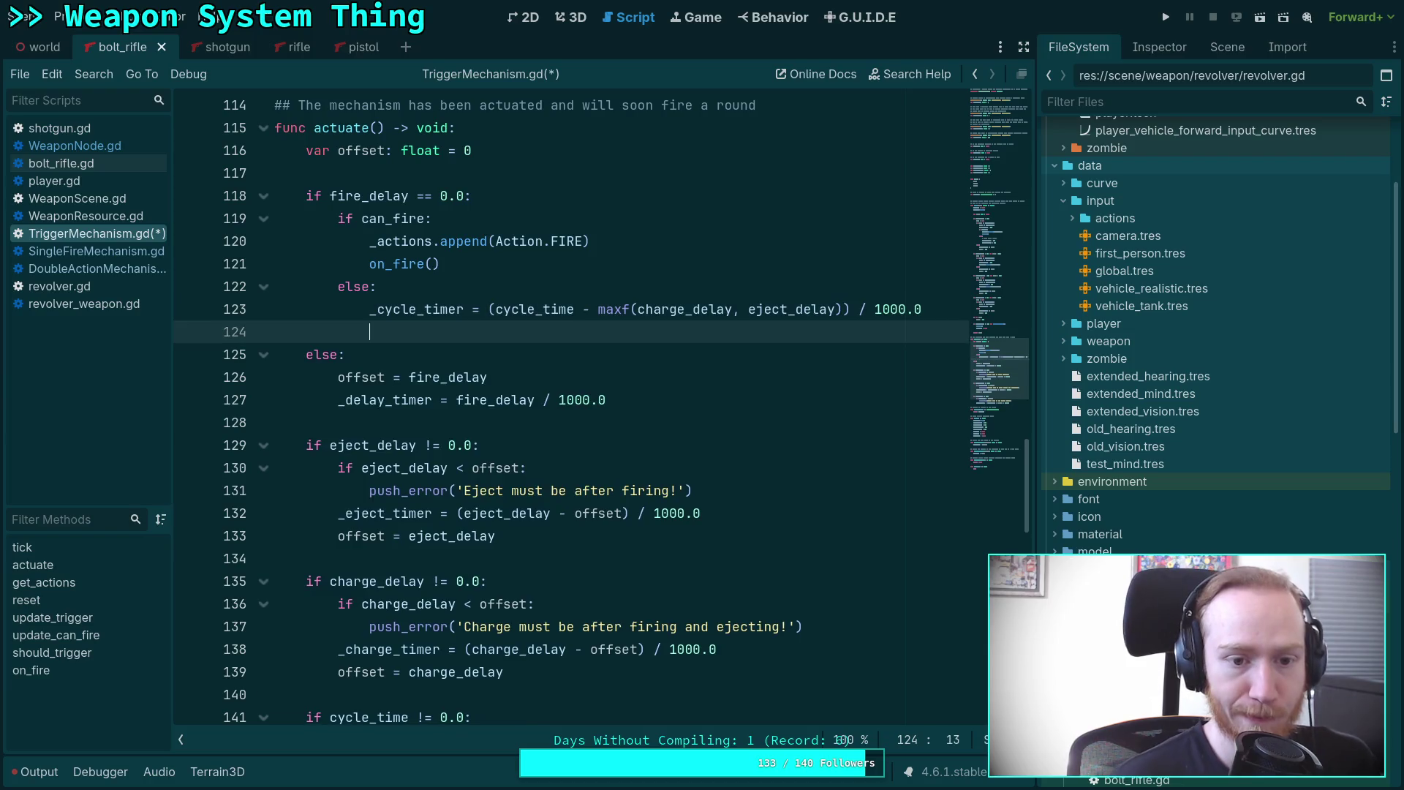
pyautogui.write('return')
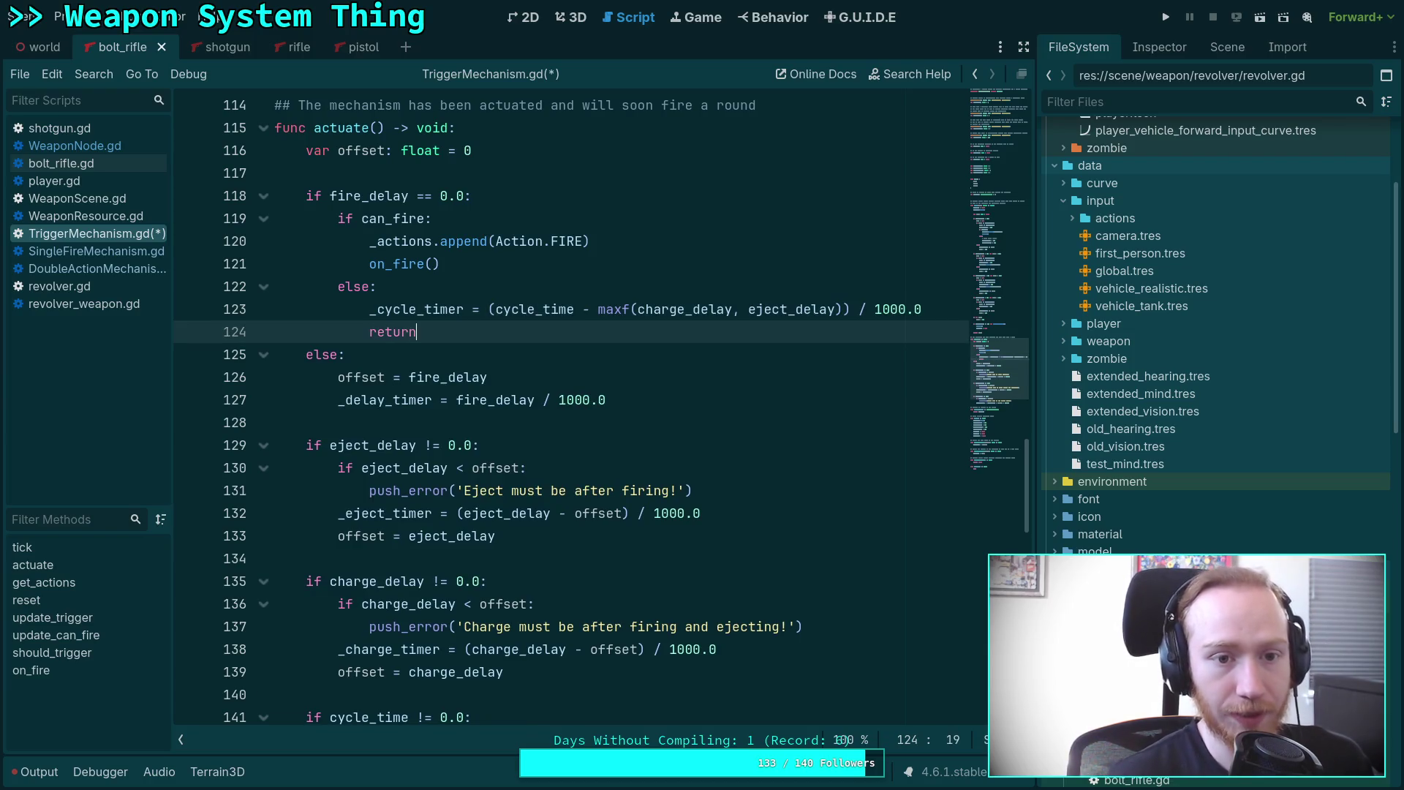
pyautogui.click(470, 418)
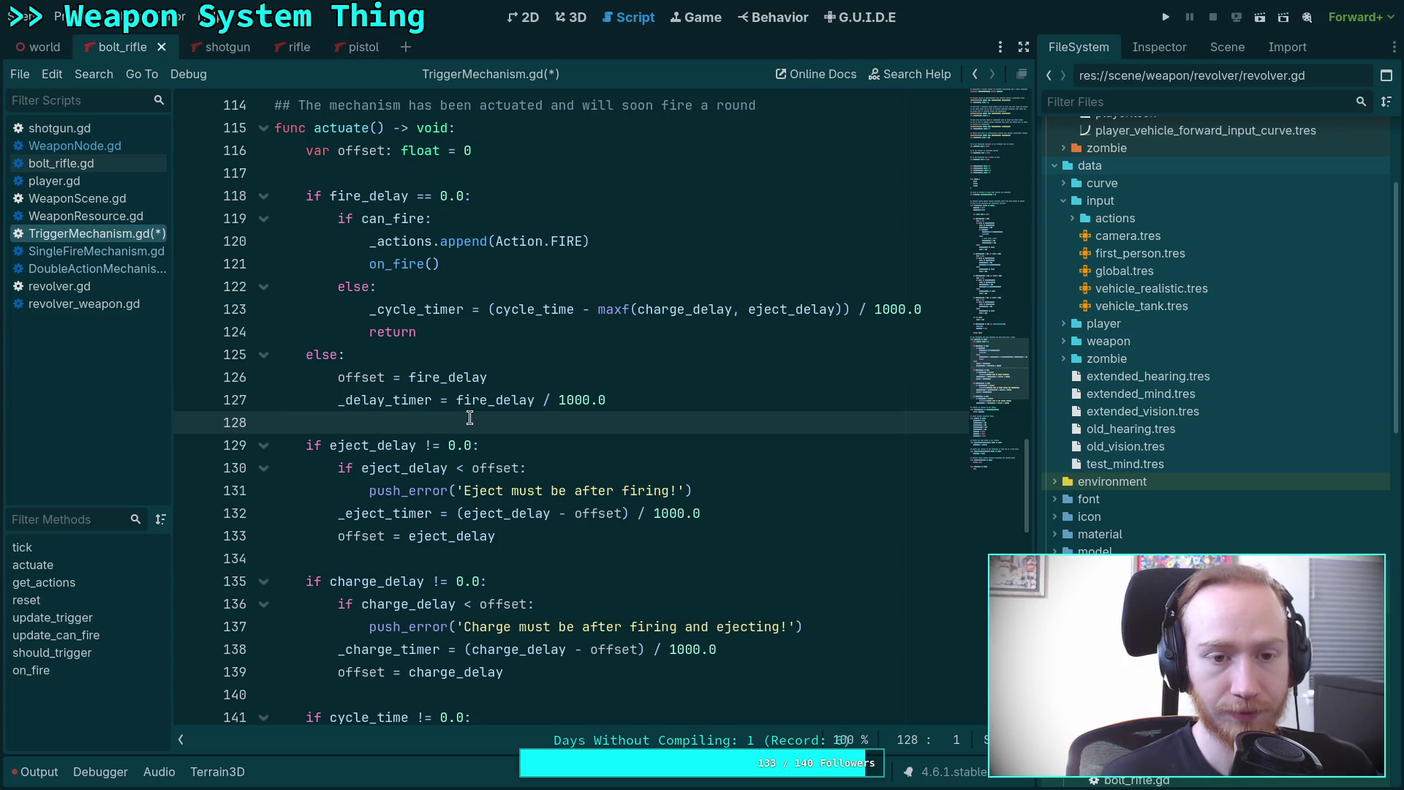
pyautogui.scroll(-2, 470, 417)
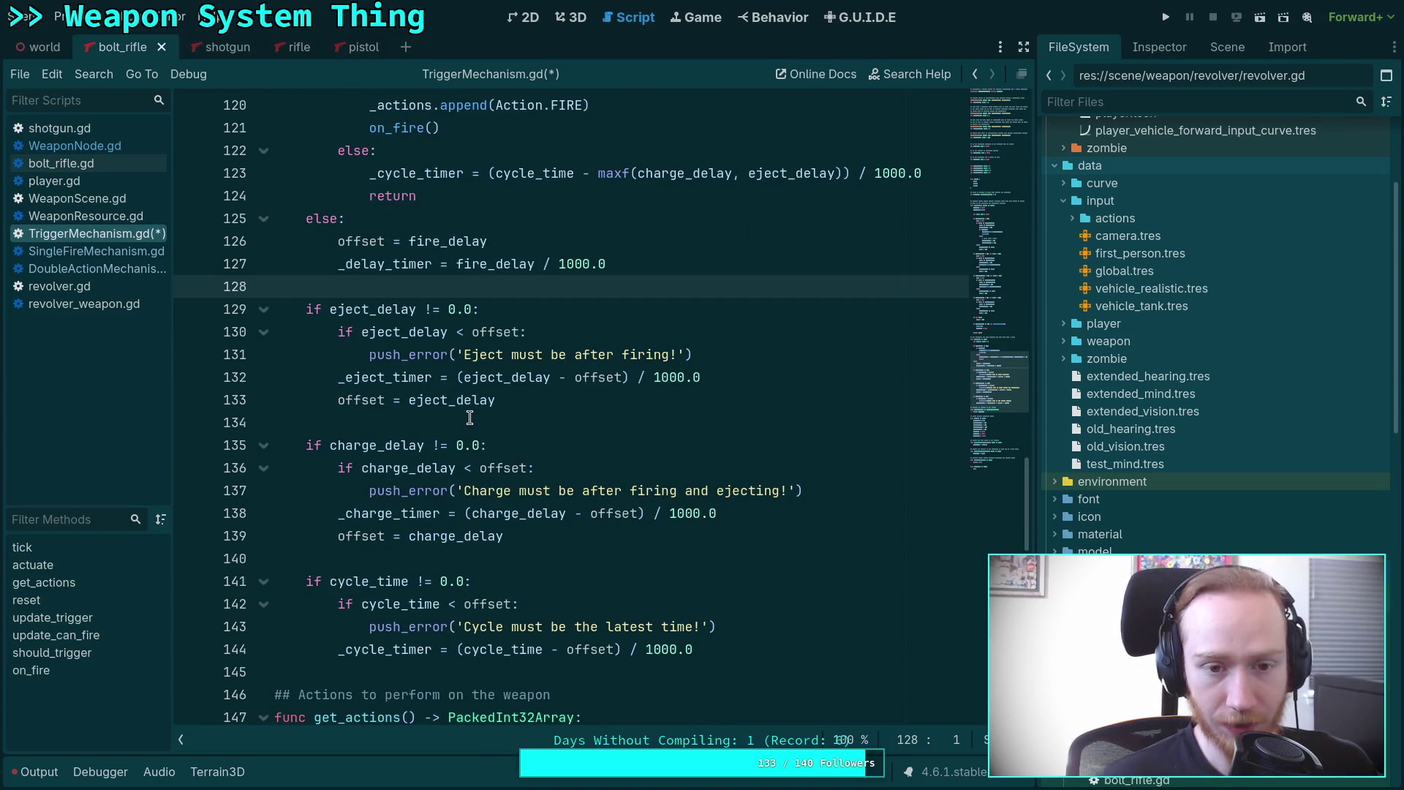
pyautogui.scroll(2, 469, 416)
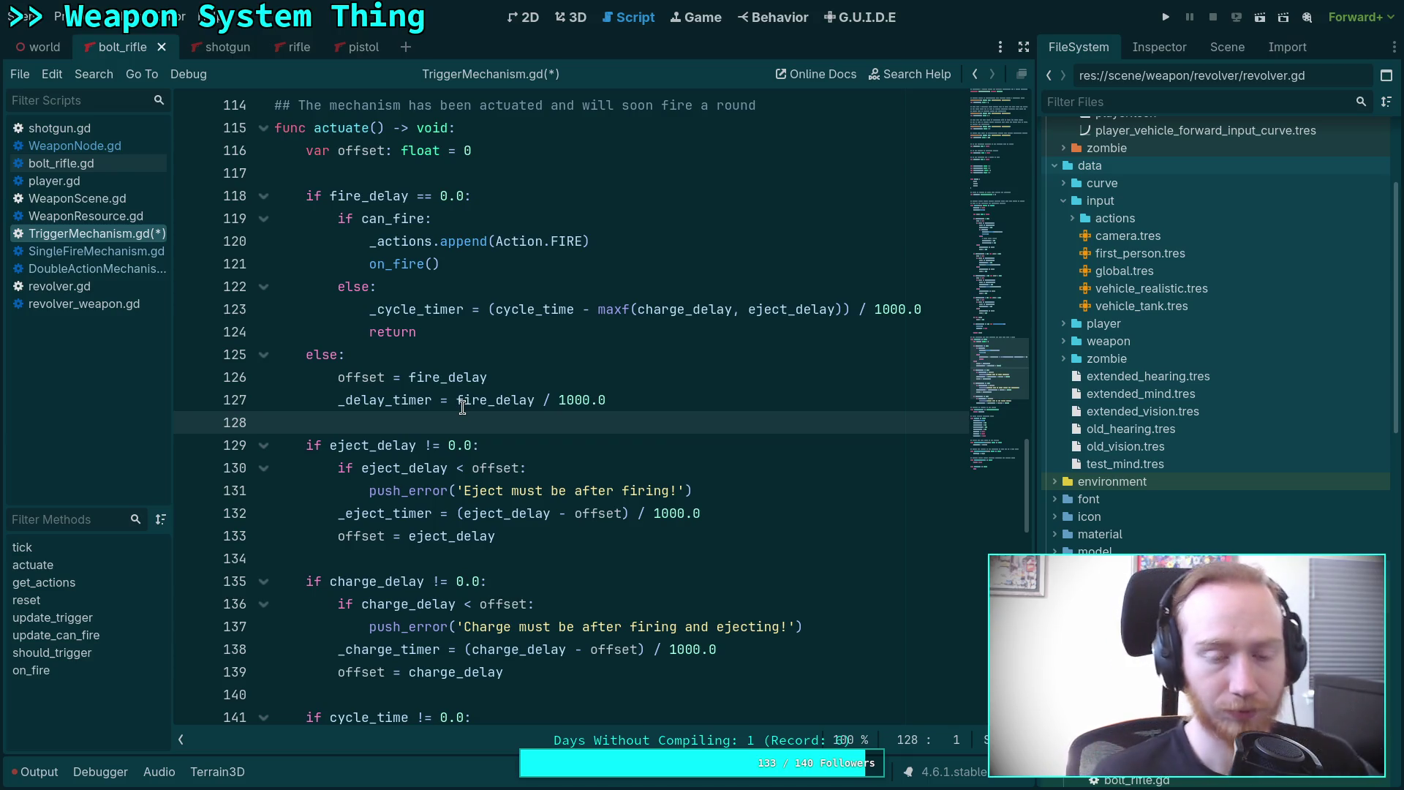
pyautogui.moveTo(462, 406)
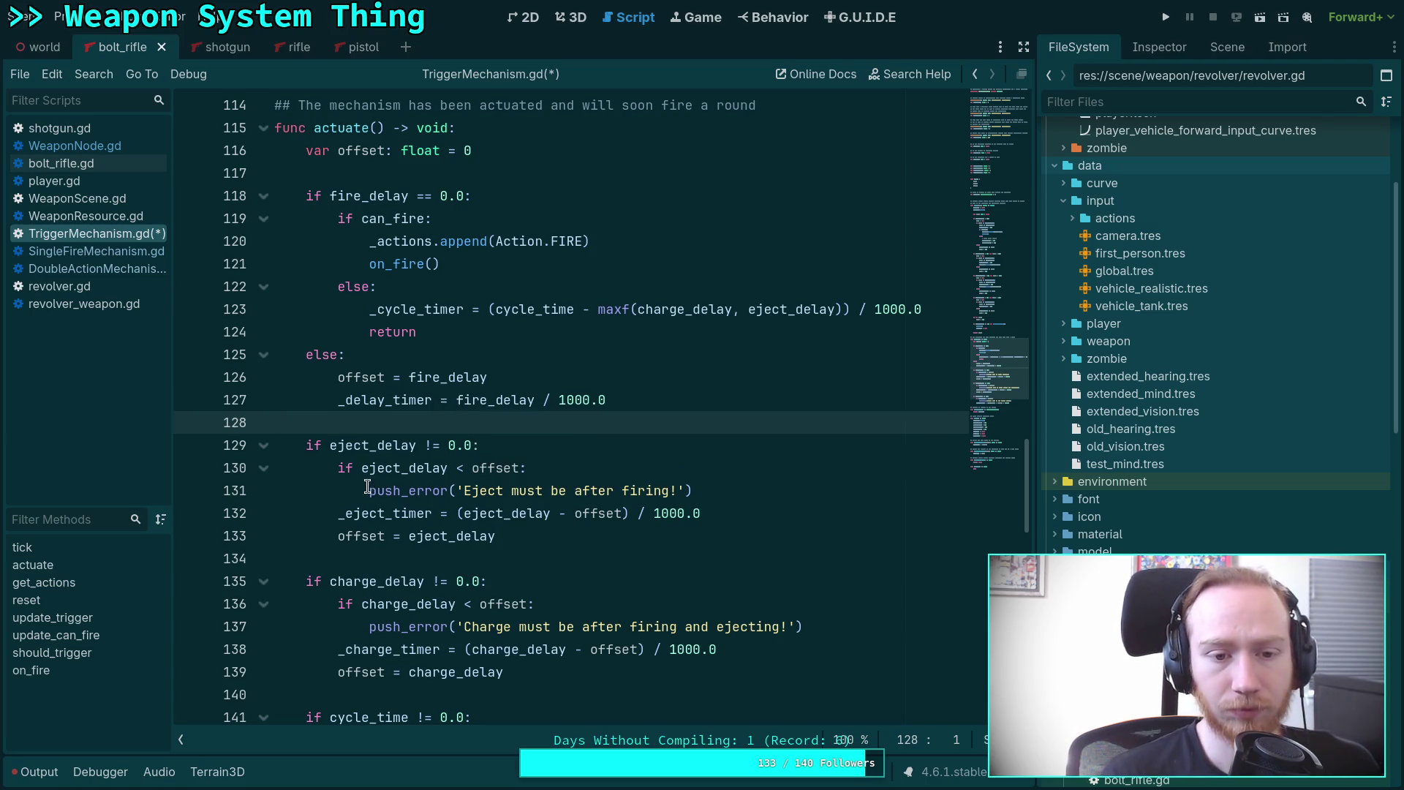
pyautogui.scroll(-3, 368, 486)
pyautogui.scroll(1, 368, 486)
pyautogui.click(391, 423)
pyautogui.scroll(3, 396, 449)
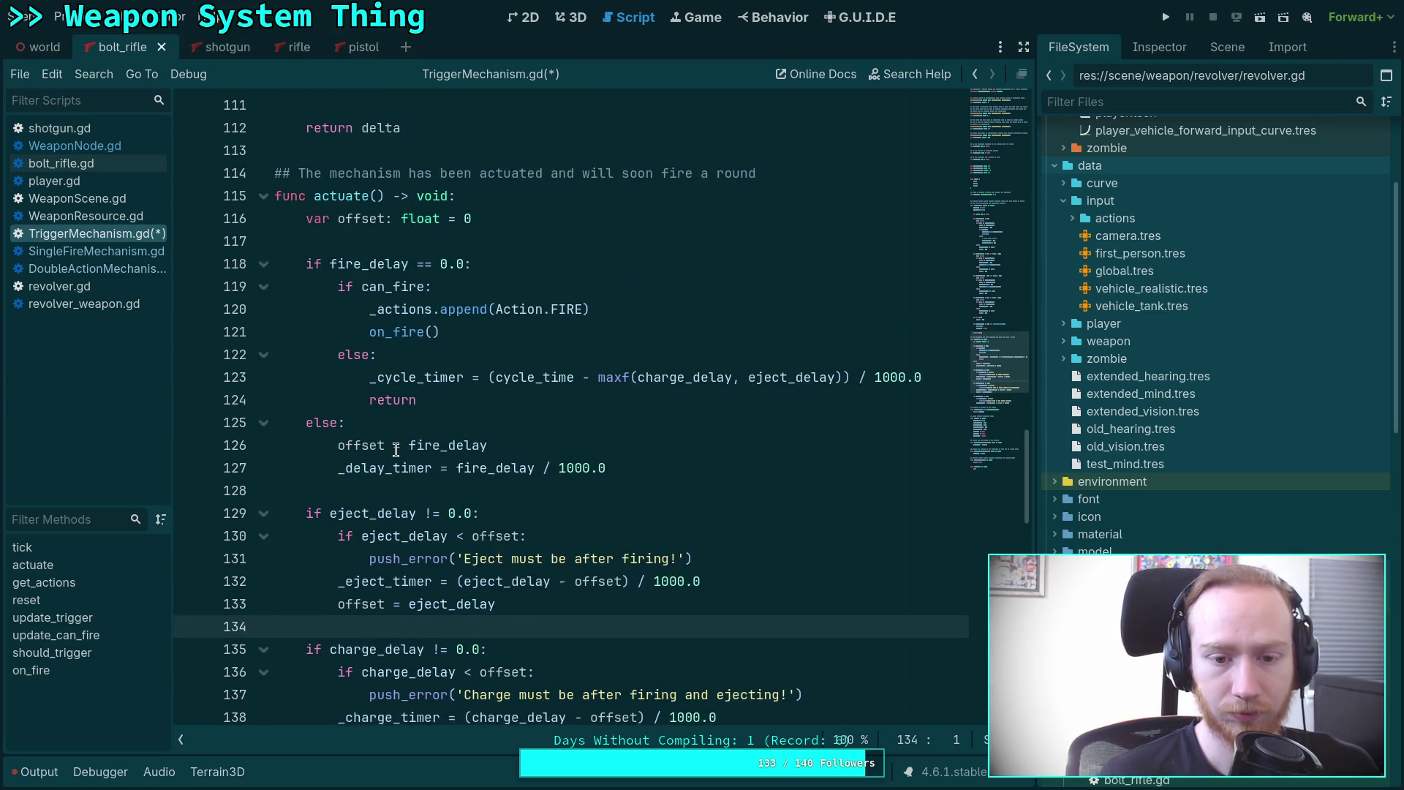
pyautogui.scroll(1, 396, 449)
pyautogui.scroll(-3, 396, 449)
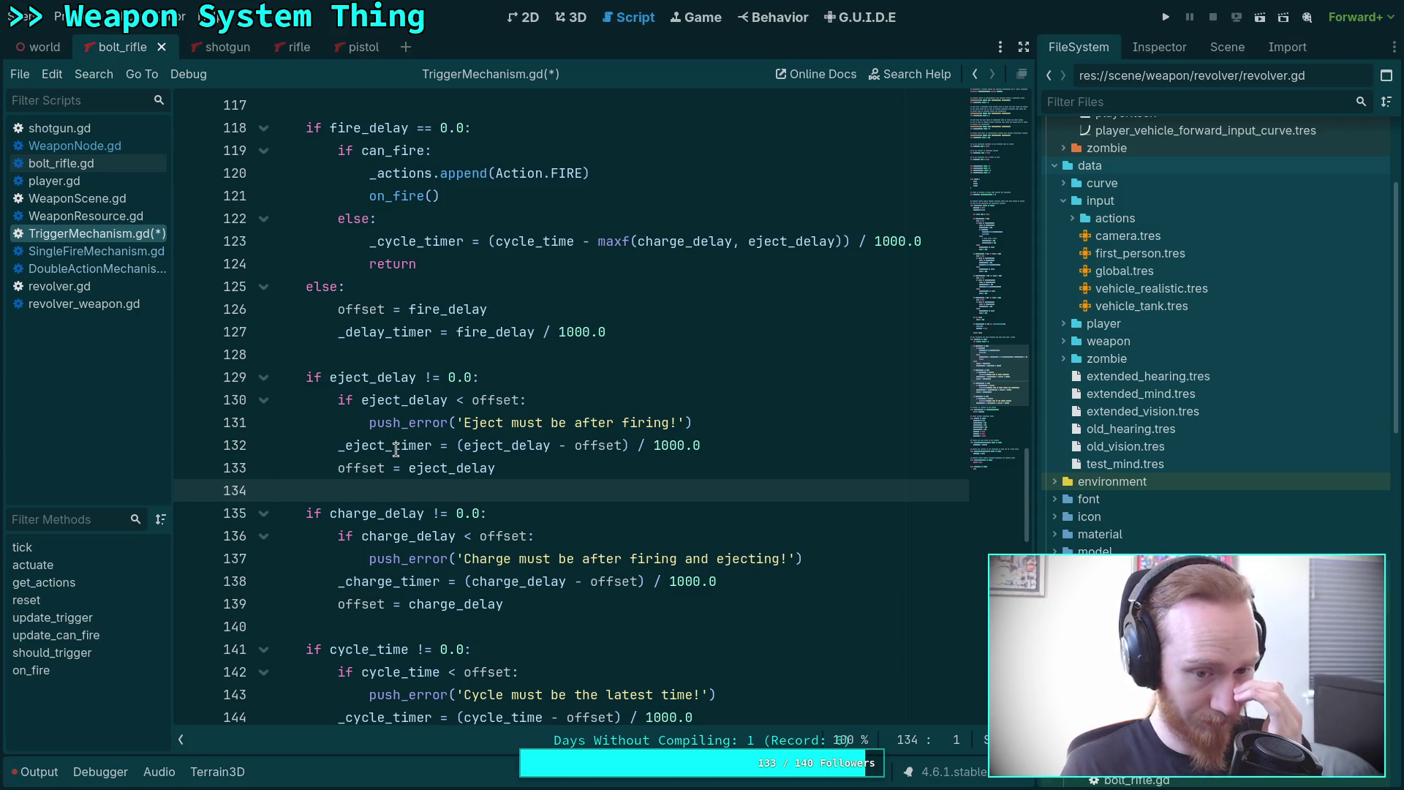
pyautogui.scroll(2, 396, 449)
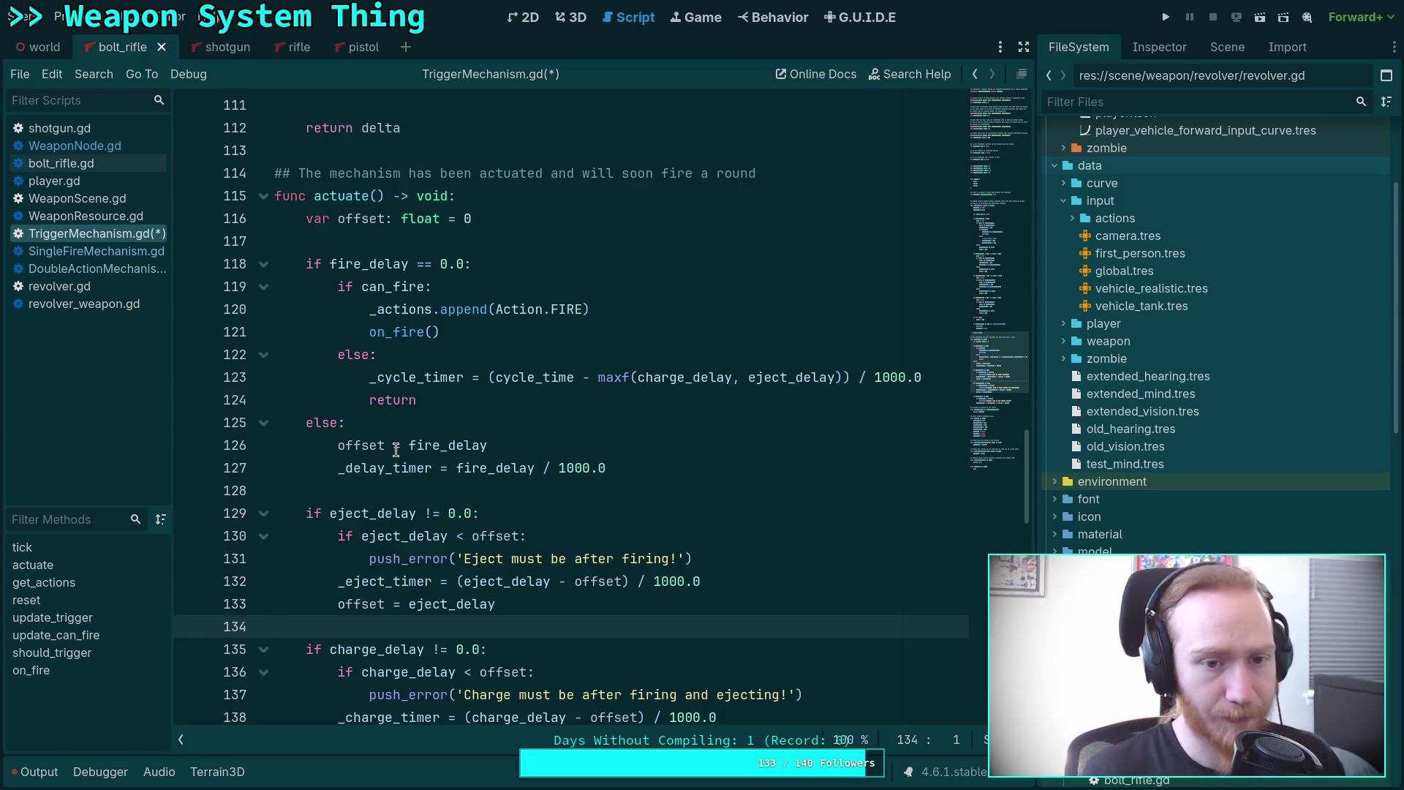
pyautogui.scroll(4, 396, 449)
pyautogui.click(395, 421)
pyautogui.scroll(3, 399, 419)
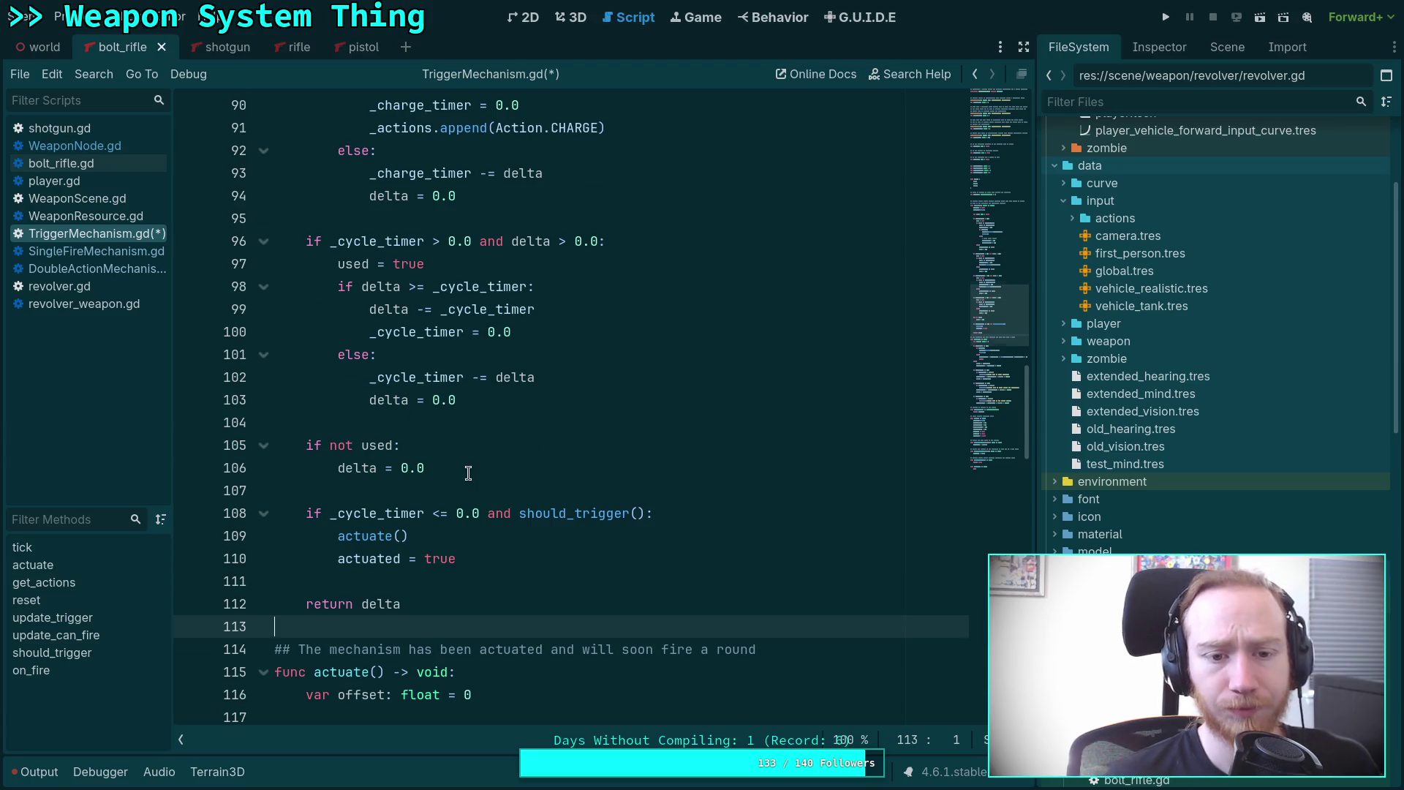
pyautogui.scroll(1, 463, 470)
pyautogui.scroll(-8, 468, 473)
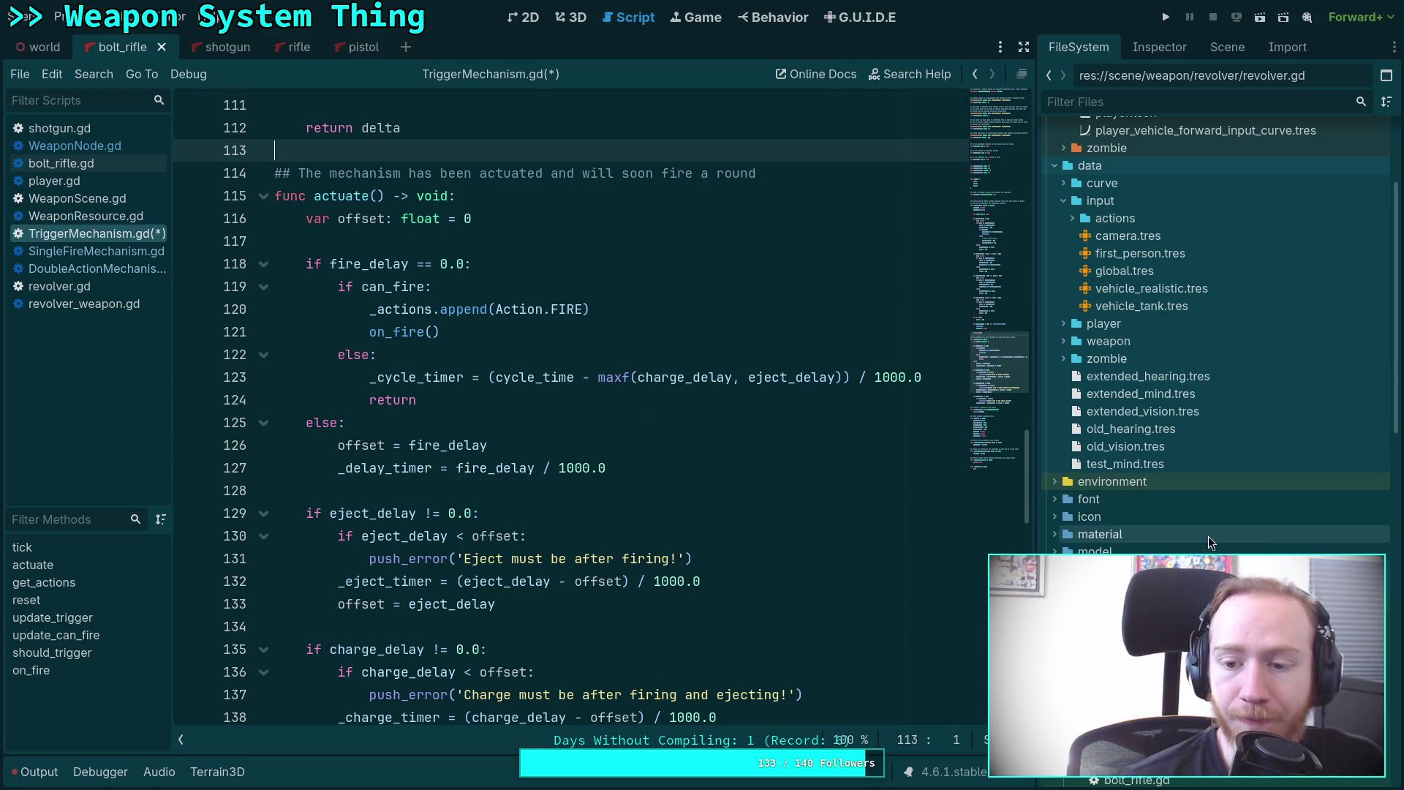
# Show pistol.tres from data/weapon/type/pistol in the Inspector, then save TriggerMechanism.gd.
pyautogui.click(1062, 202)
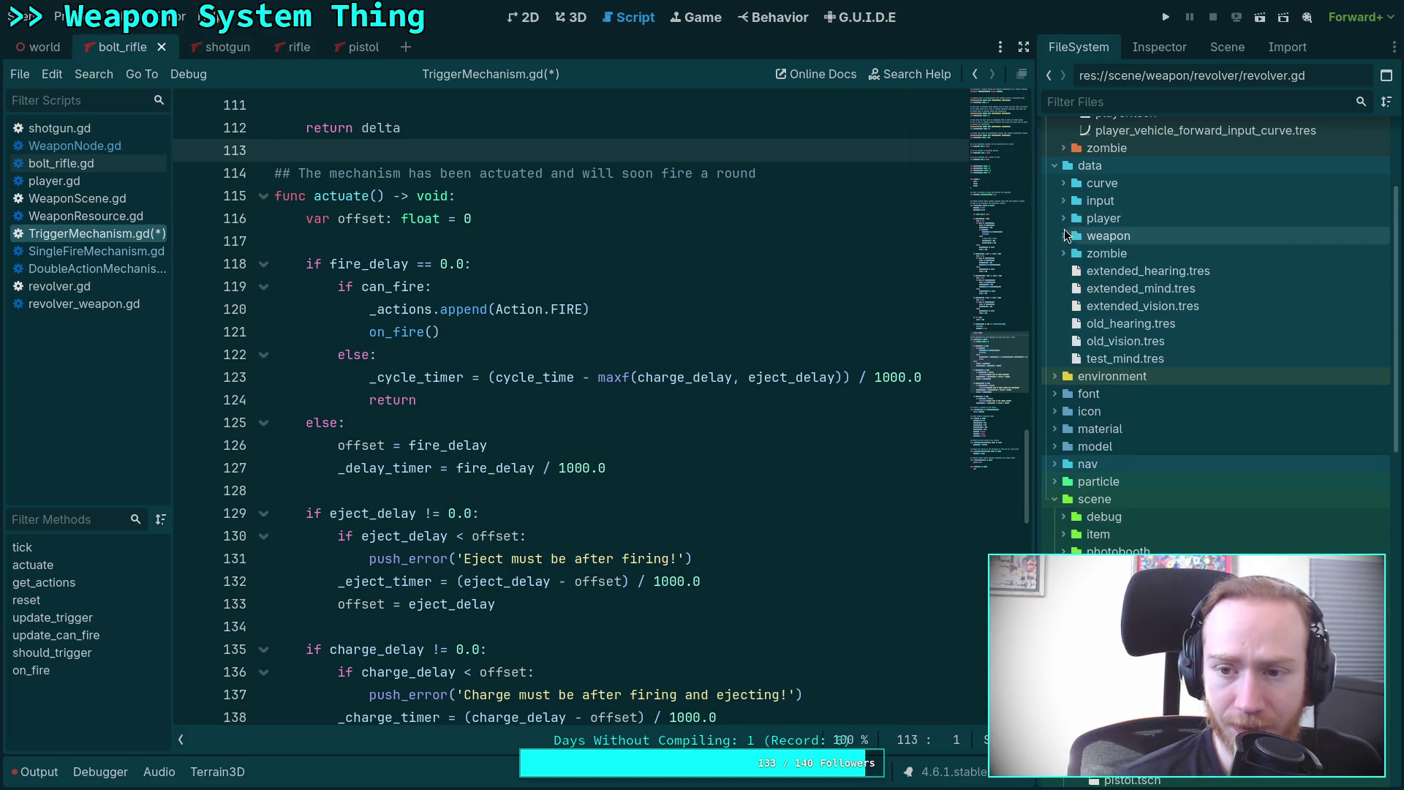
pyautogui.click(1062, 233)
pyautogui.click(1071, 253)
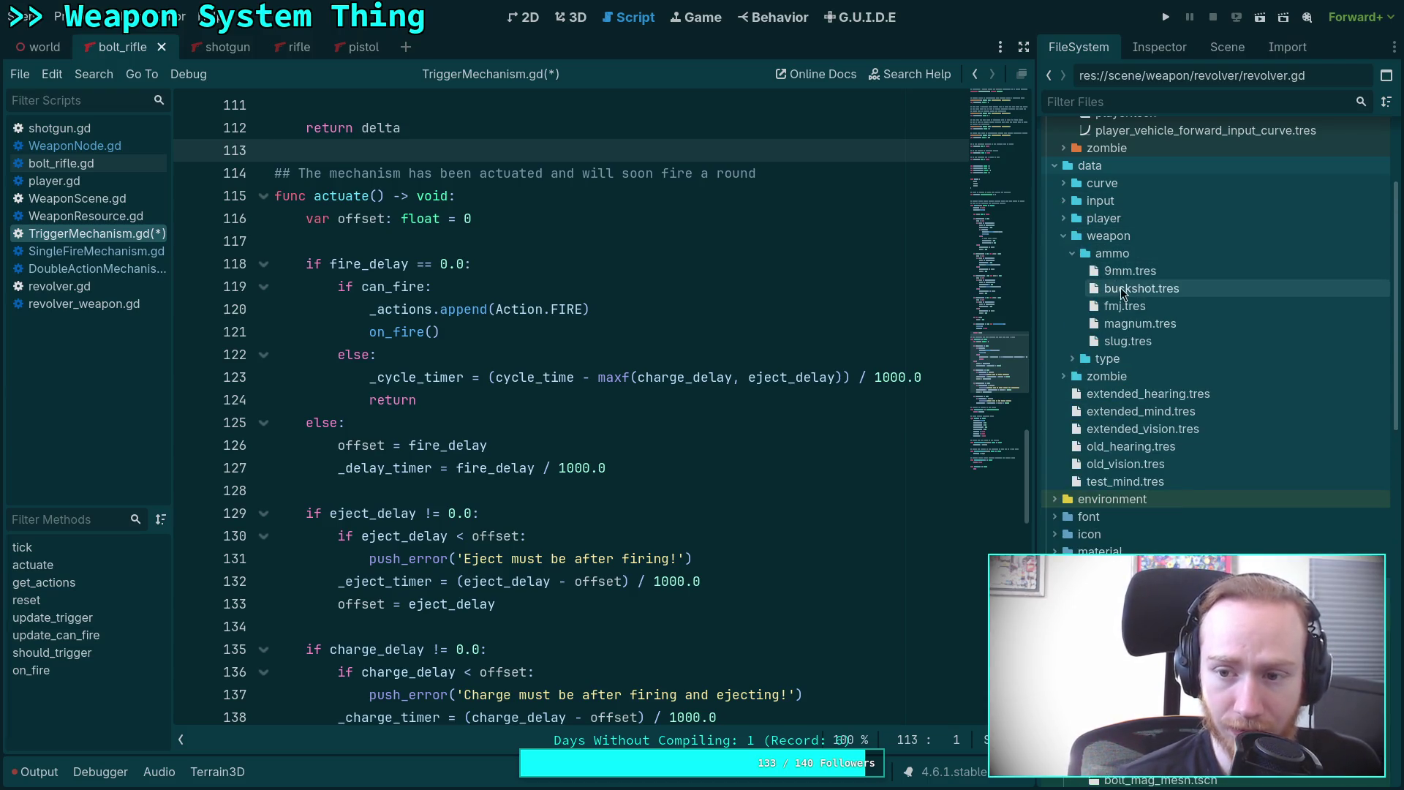
pyautogui.click(1072, 254)
pyautogui.click(1073, 271)
pyautogui.click(1082, 306)
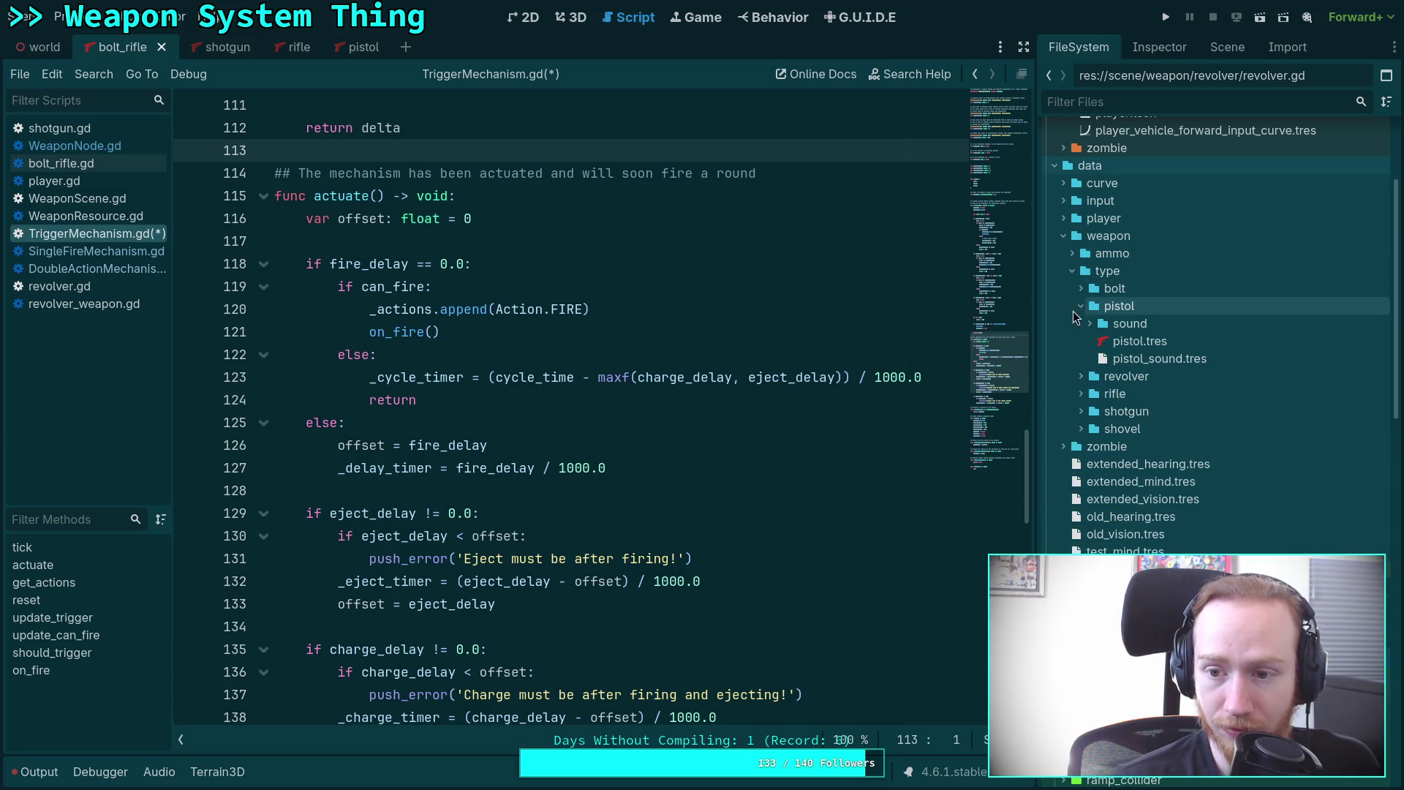
pyautogui.click(1139, 341)
pyautogui.click(1157, 54)
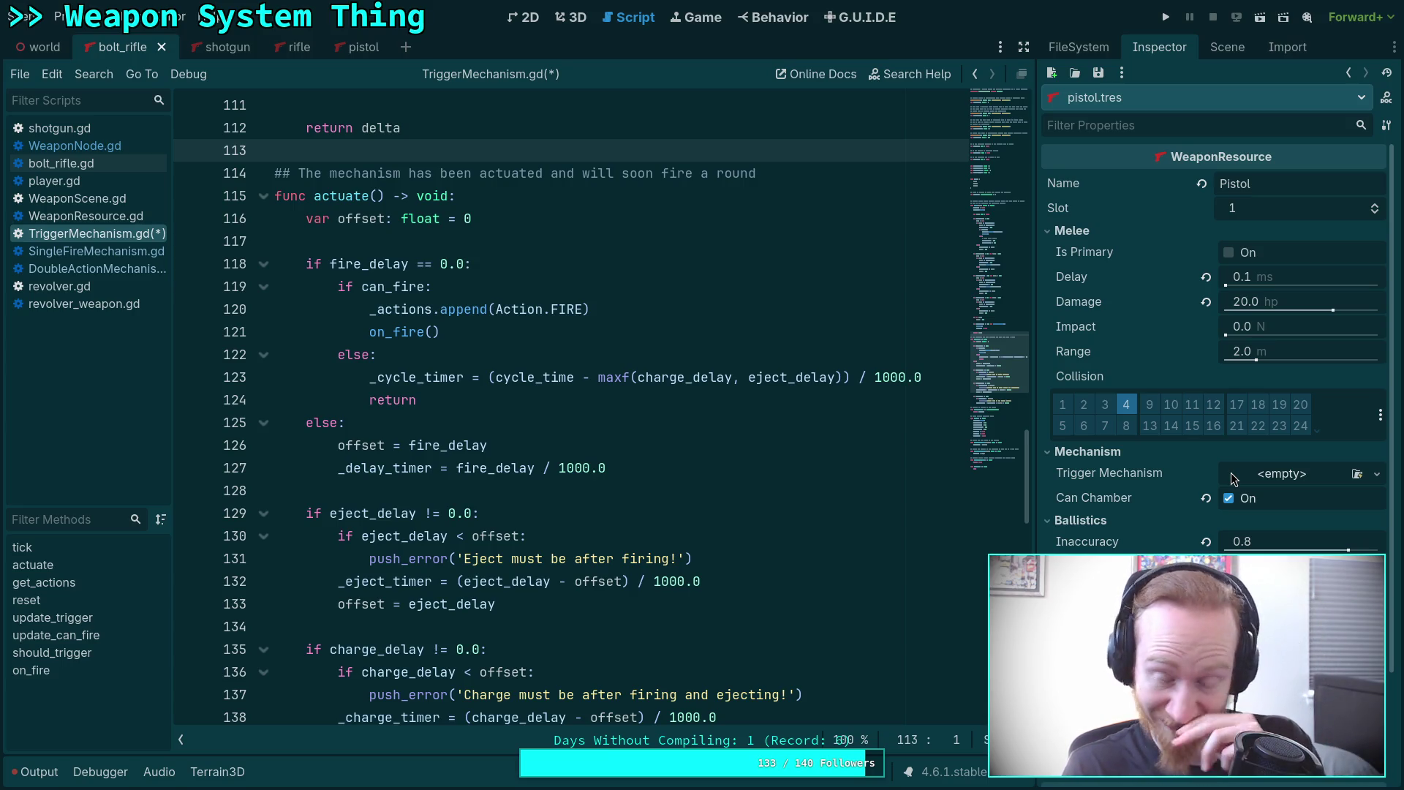
pyautogui.click(928, 461)
pyautogui.hotkey('ctrl', 's')
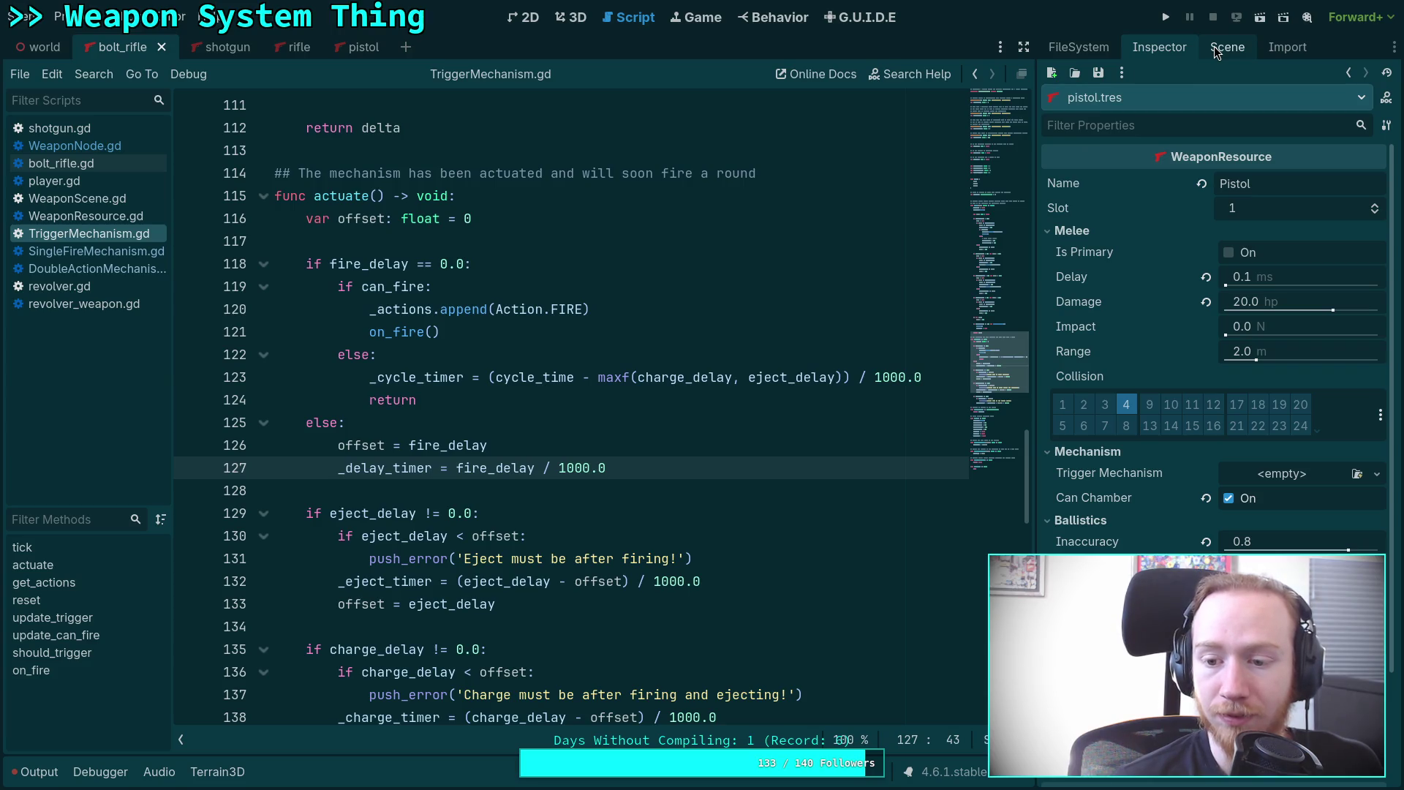
# Inspect revolver.tres's properties, finding its Trigger Mechanism empty.
pyautogui.click(1215, 46)
pyautogui.click(1079, 46)
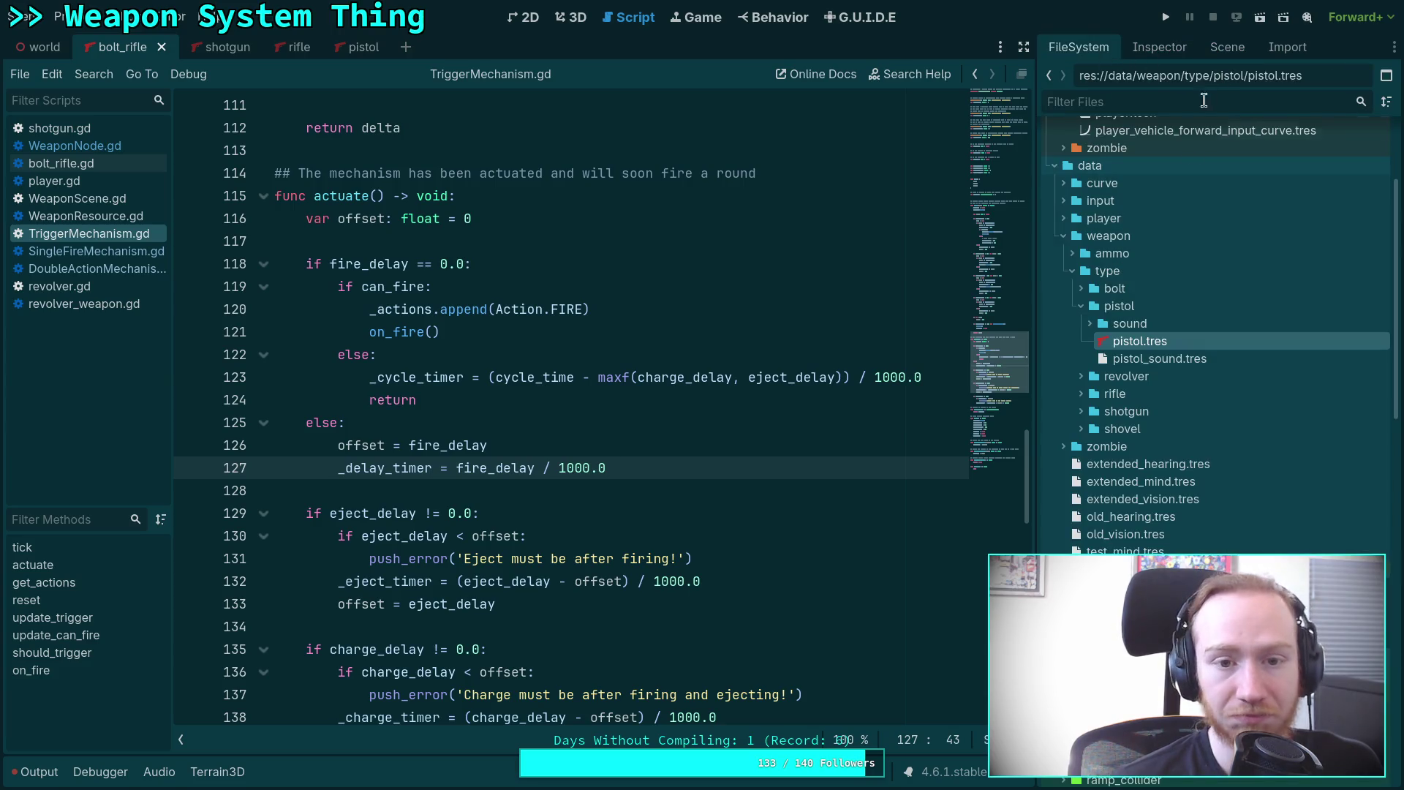
pyautogui.doubleClick(1126, 376)
pyautogui.click(1125, 401)
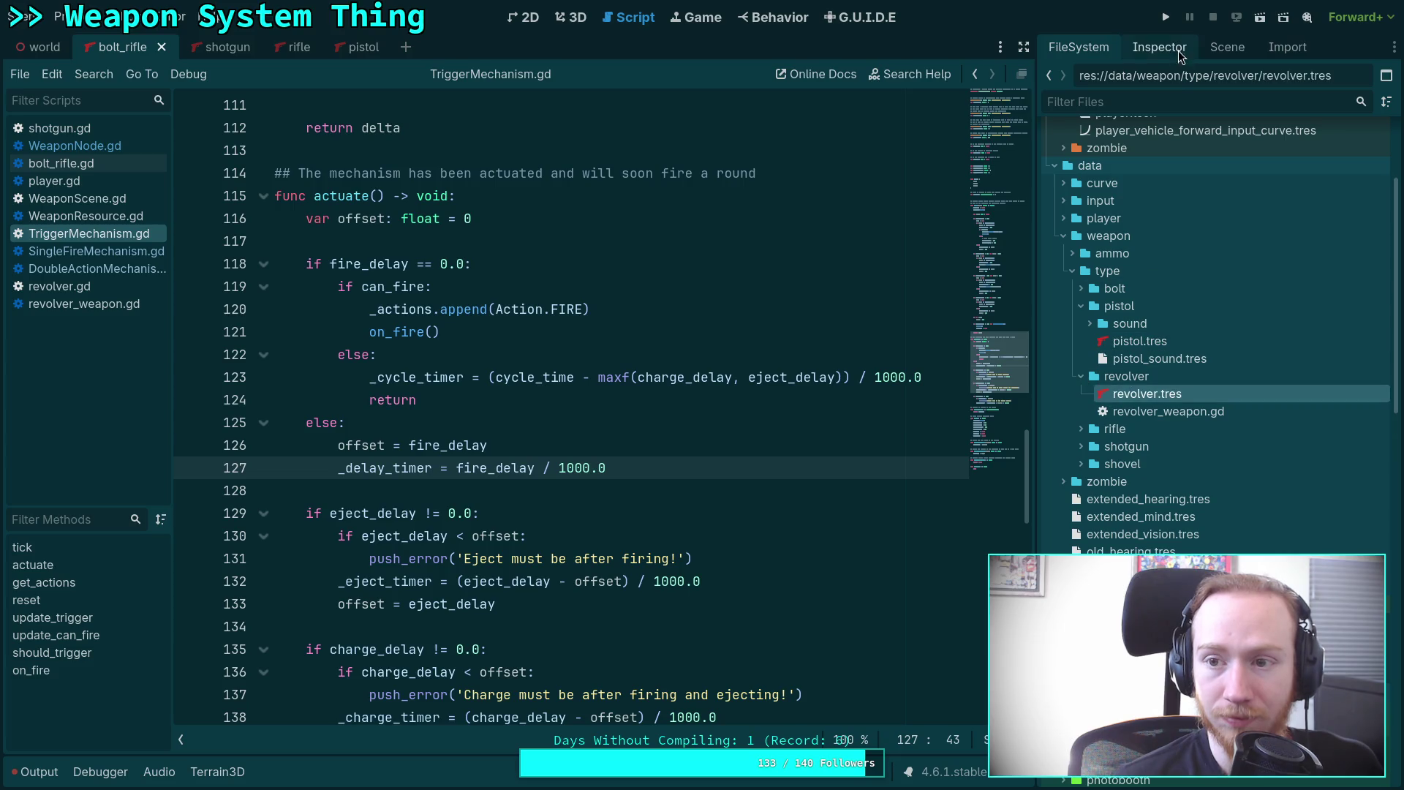
pyautogui.click(1179, 46)
pyautogui.click(1073, 307)
pyautogui.click(1072, 307)
pyautogui.scroll(-1, 1077, 315)
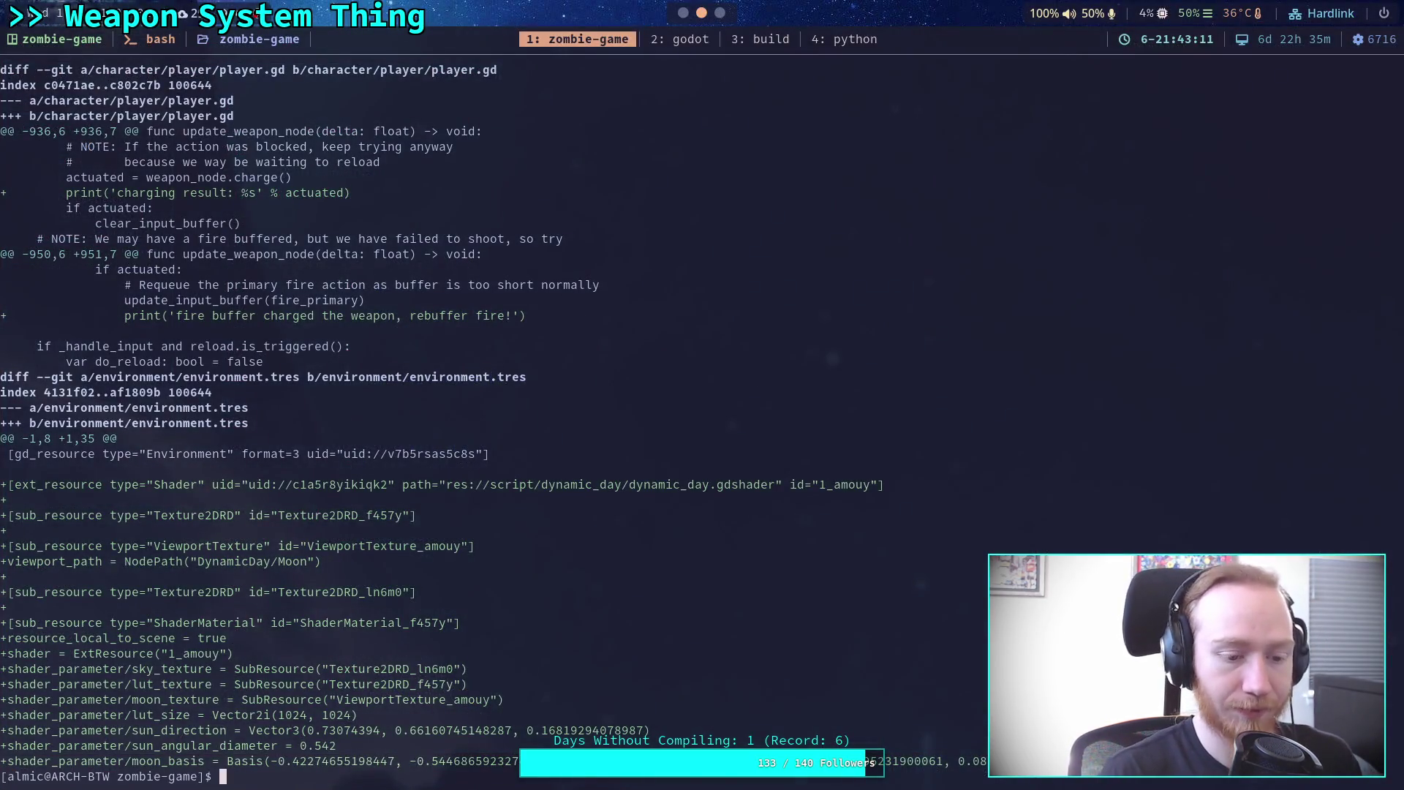
# Run git status, then git diff data/ to show the changed weapon files.
pyautogui.write('g')
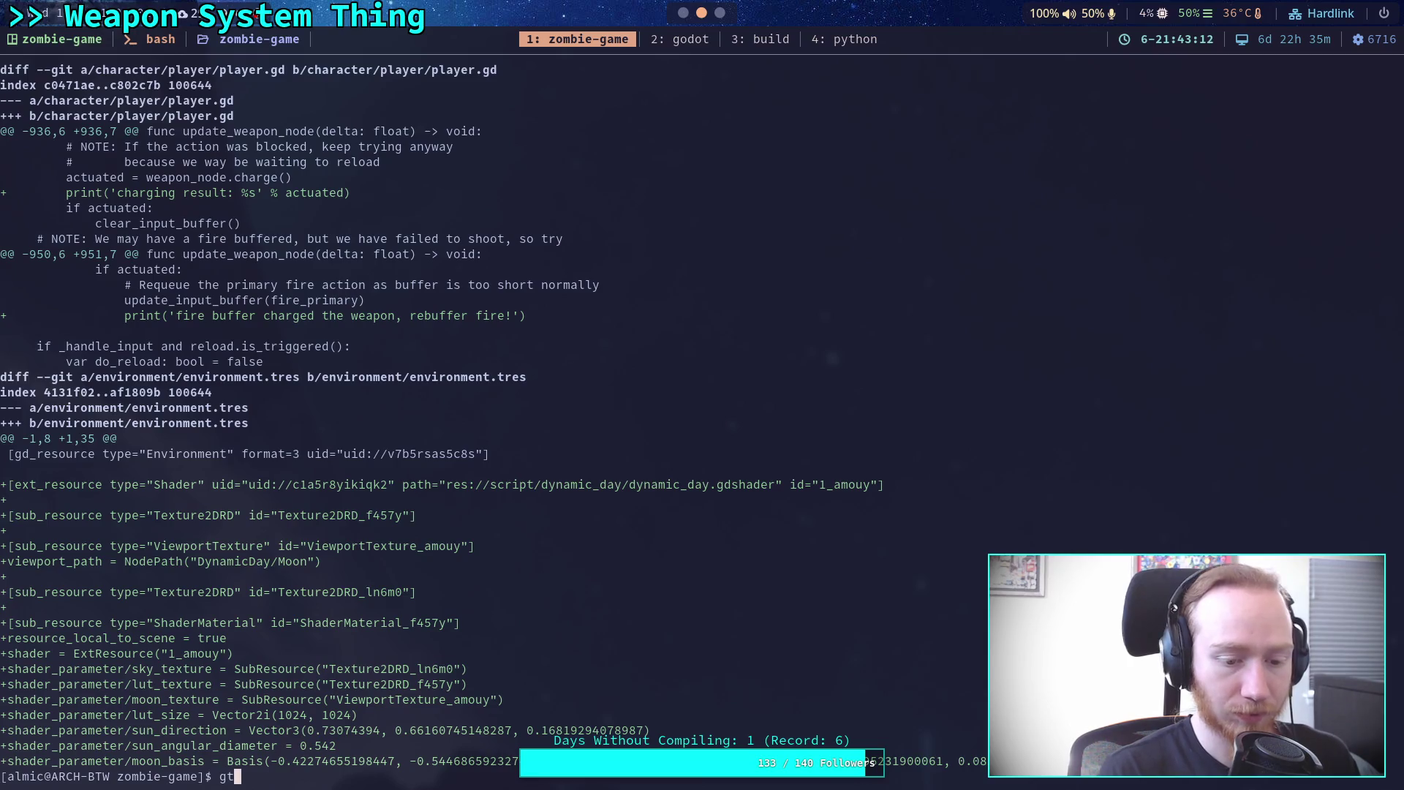
pyautogui.write('it status')
pyautogui.press('Return')
pyautogui.write('git diff')
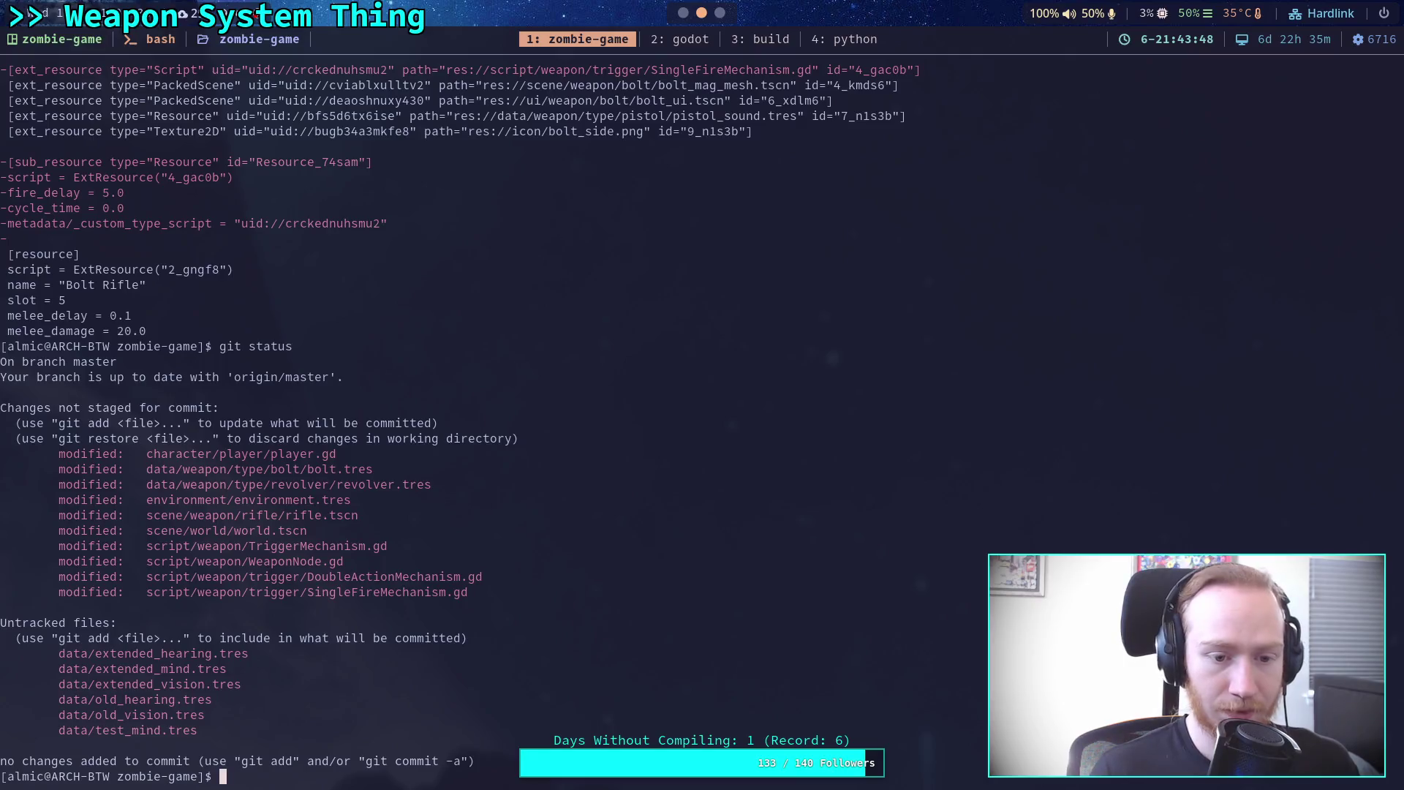
pyautogui.press('Up')
pyautogui.hotkey('ctrl', 'w')
pyautogui.write('diff data/')
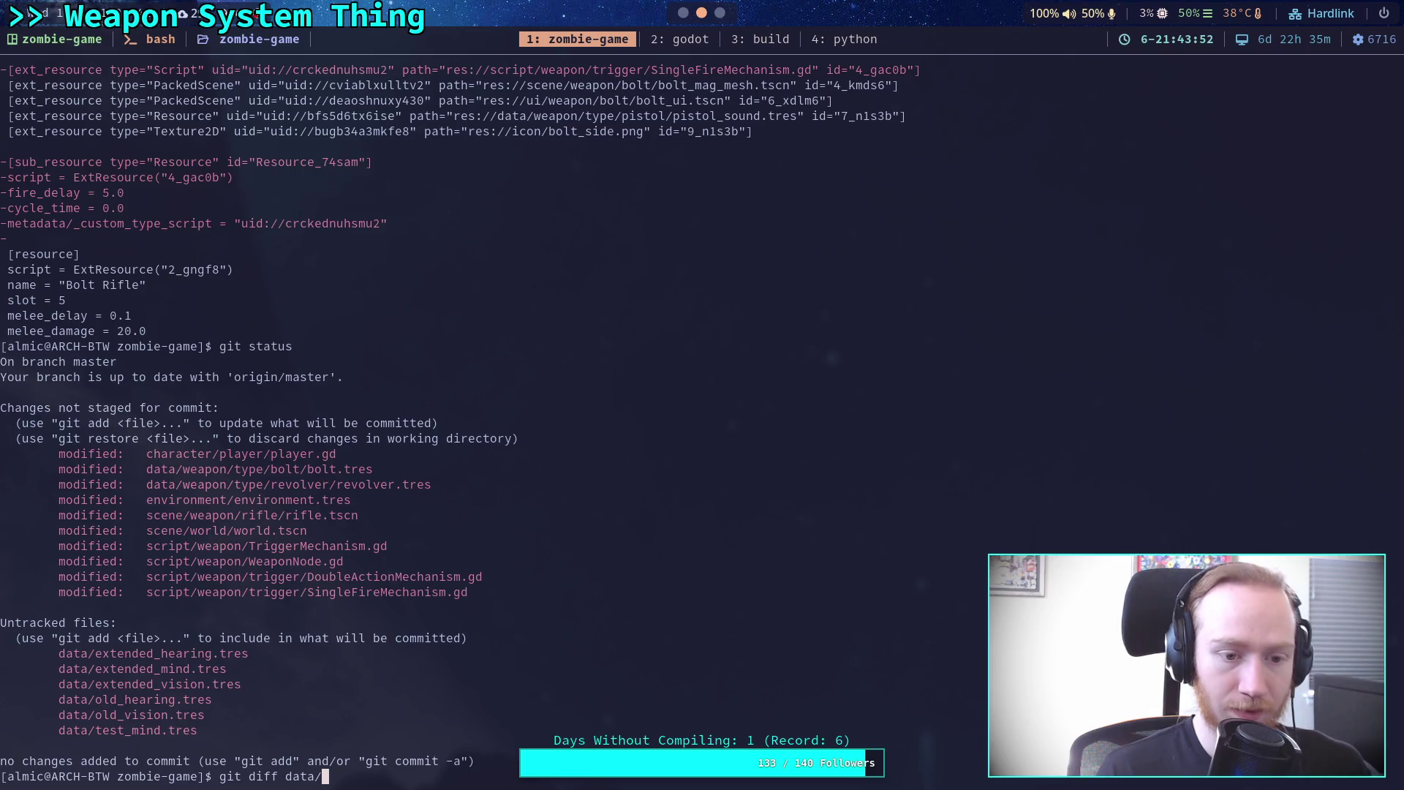
pyautogui.press('Return')
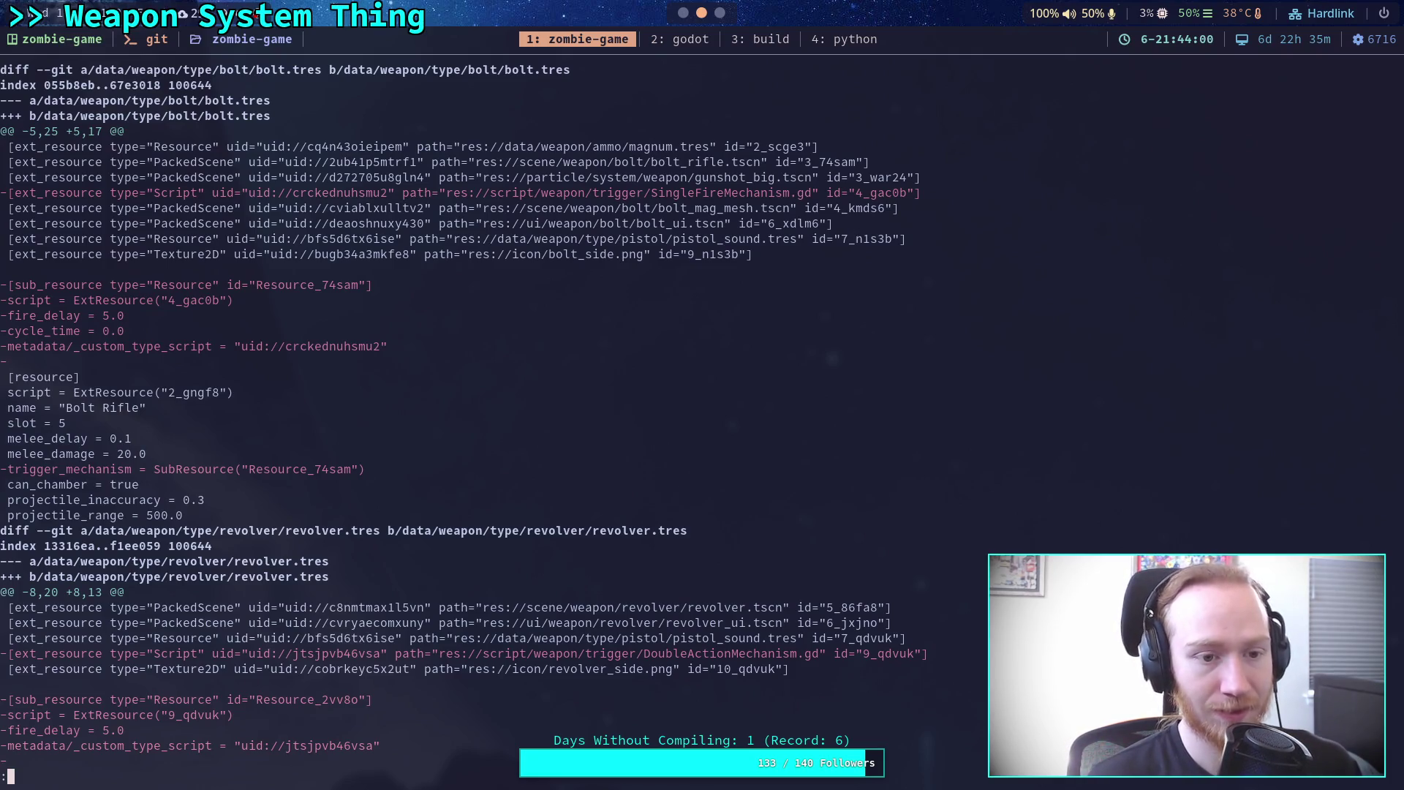
# Page to the end of the revolver.tres diff and return to Godot.
pyautogui.press('j')
pyautogui.press('j')
pyautogui.press('j')
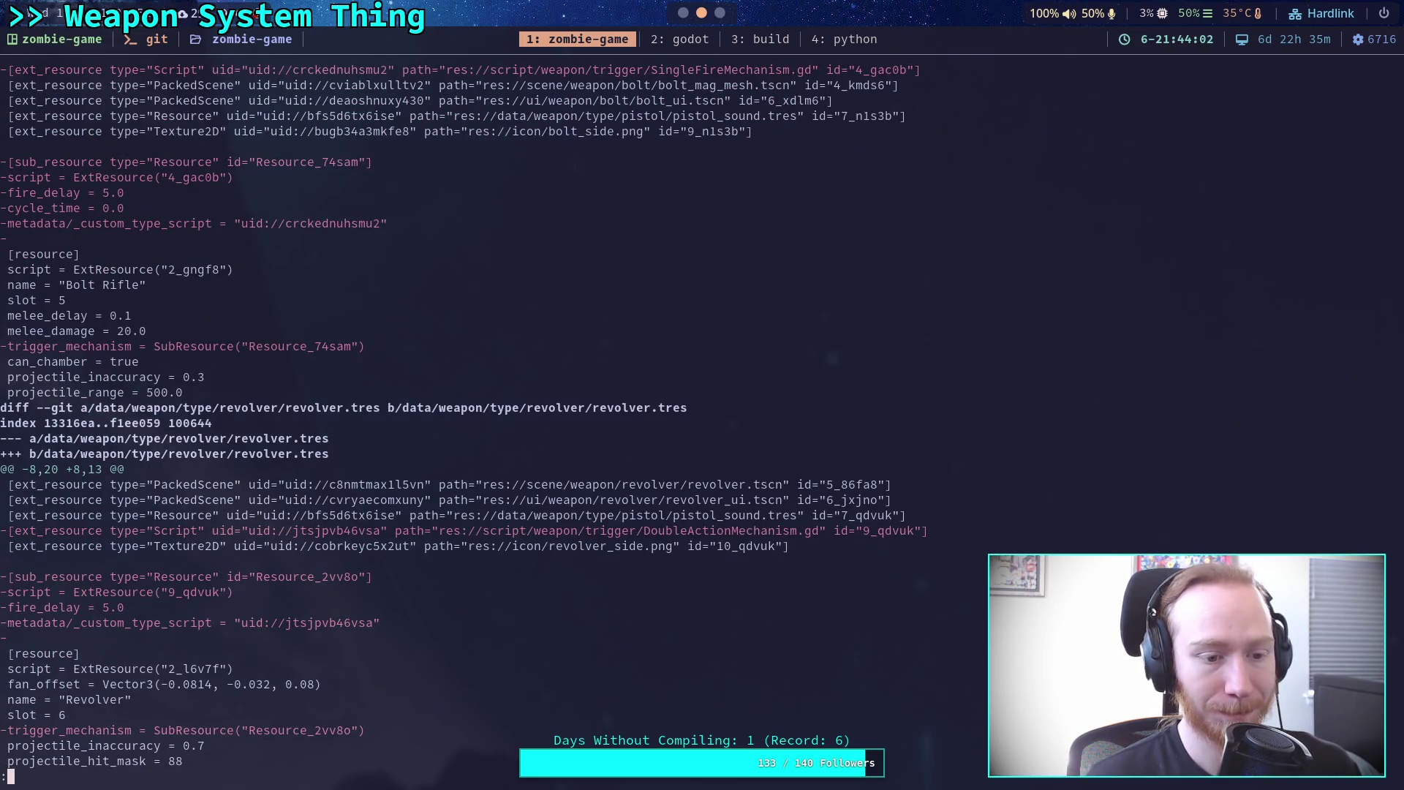
pyautogui.press('j')
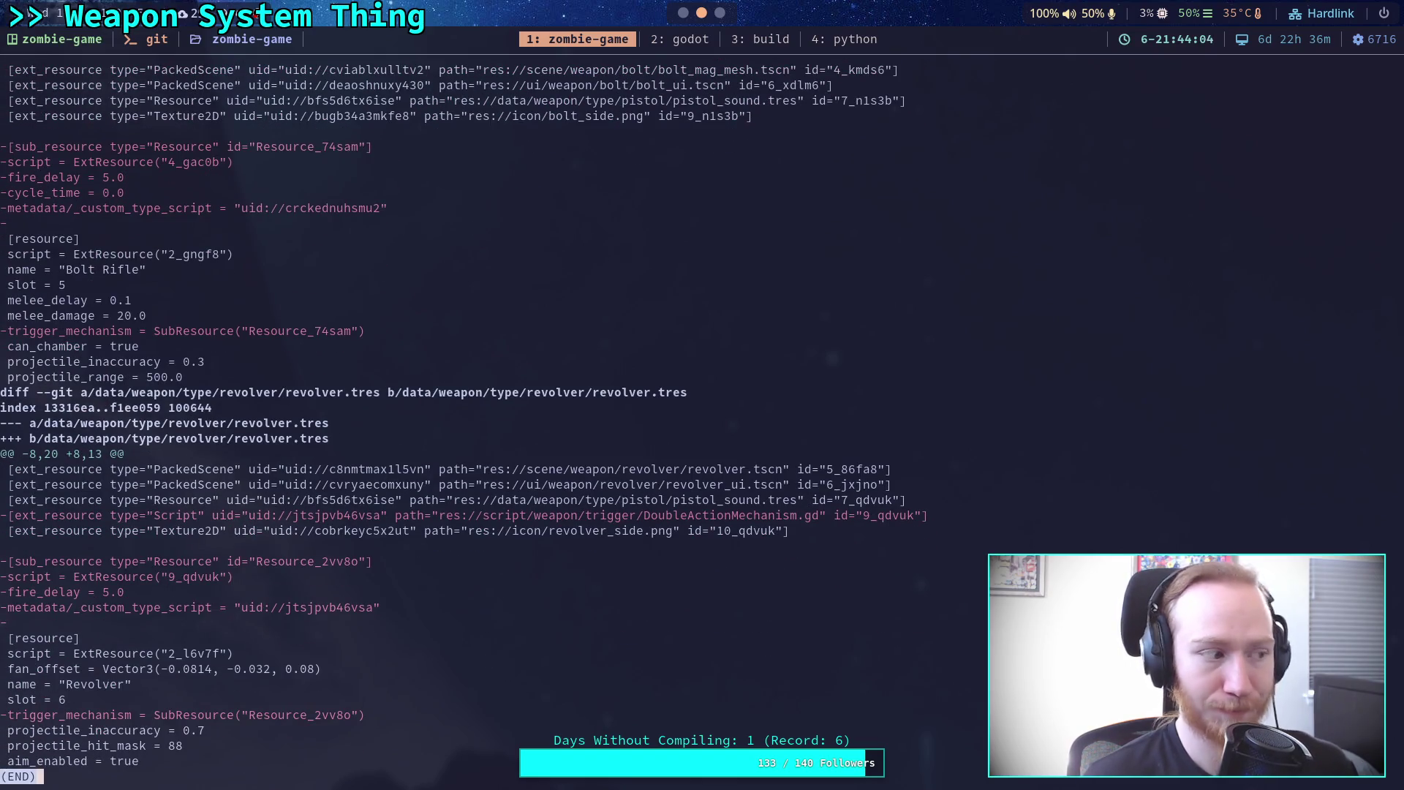
pyautogui.press('super+2')
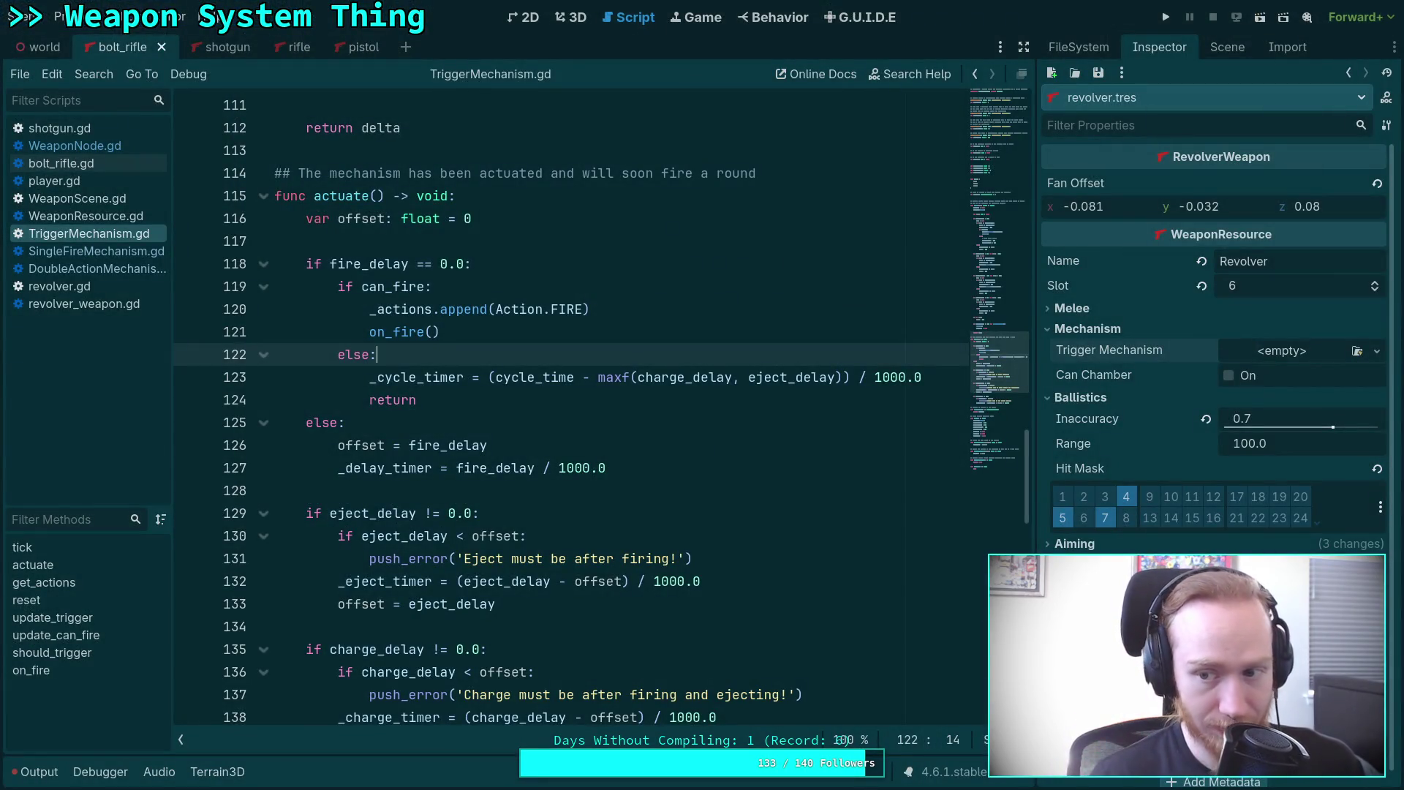
# Read the fire_delay, eject_delay, charge_delay and cycle_time export ranges, then switch to the terminal.
pyautogui.scroll(20, 849, 407)
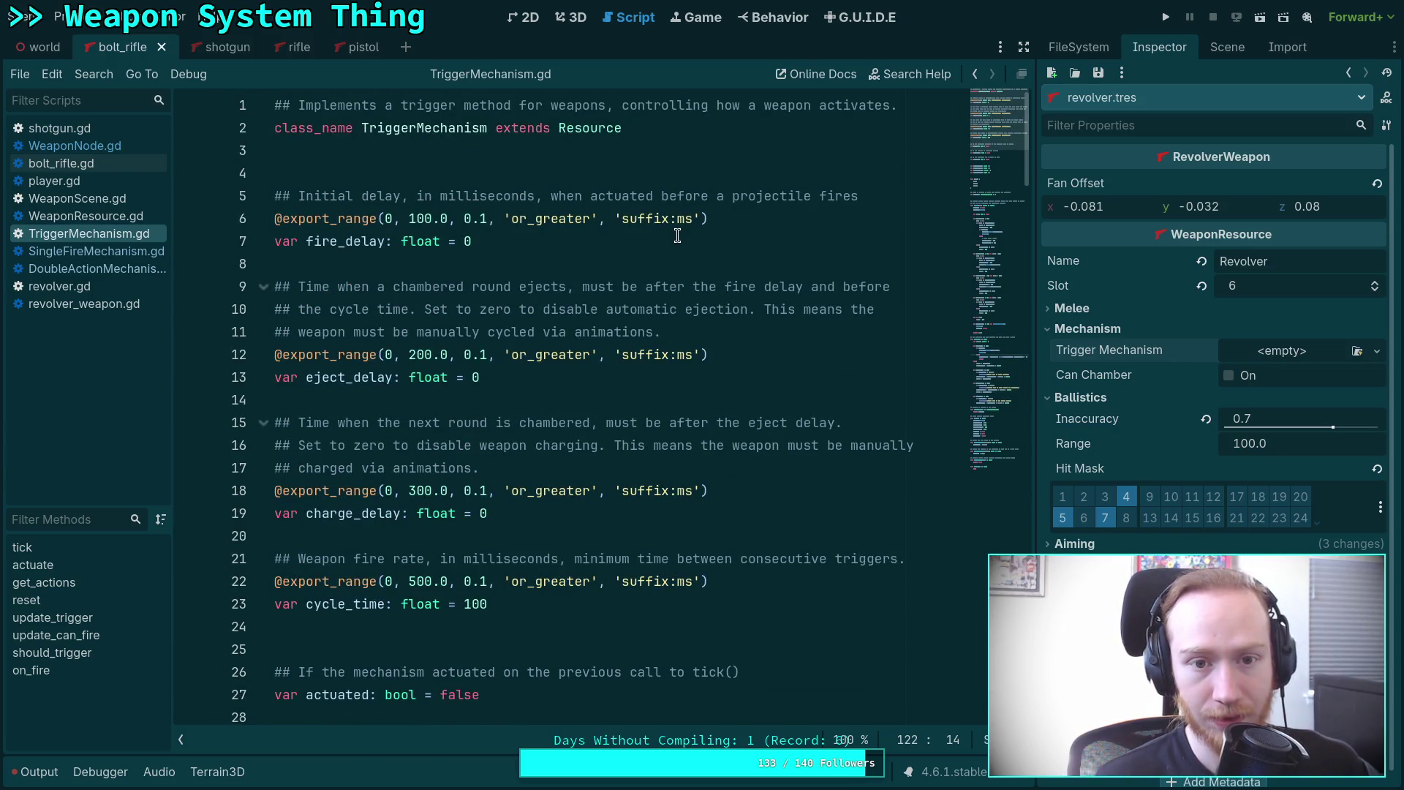
pyautogui.scroll(-5, 516, 264)
pyautogui.scroll(-1, 515, 264)
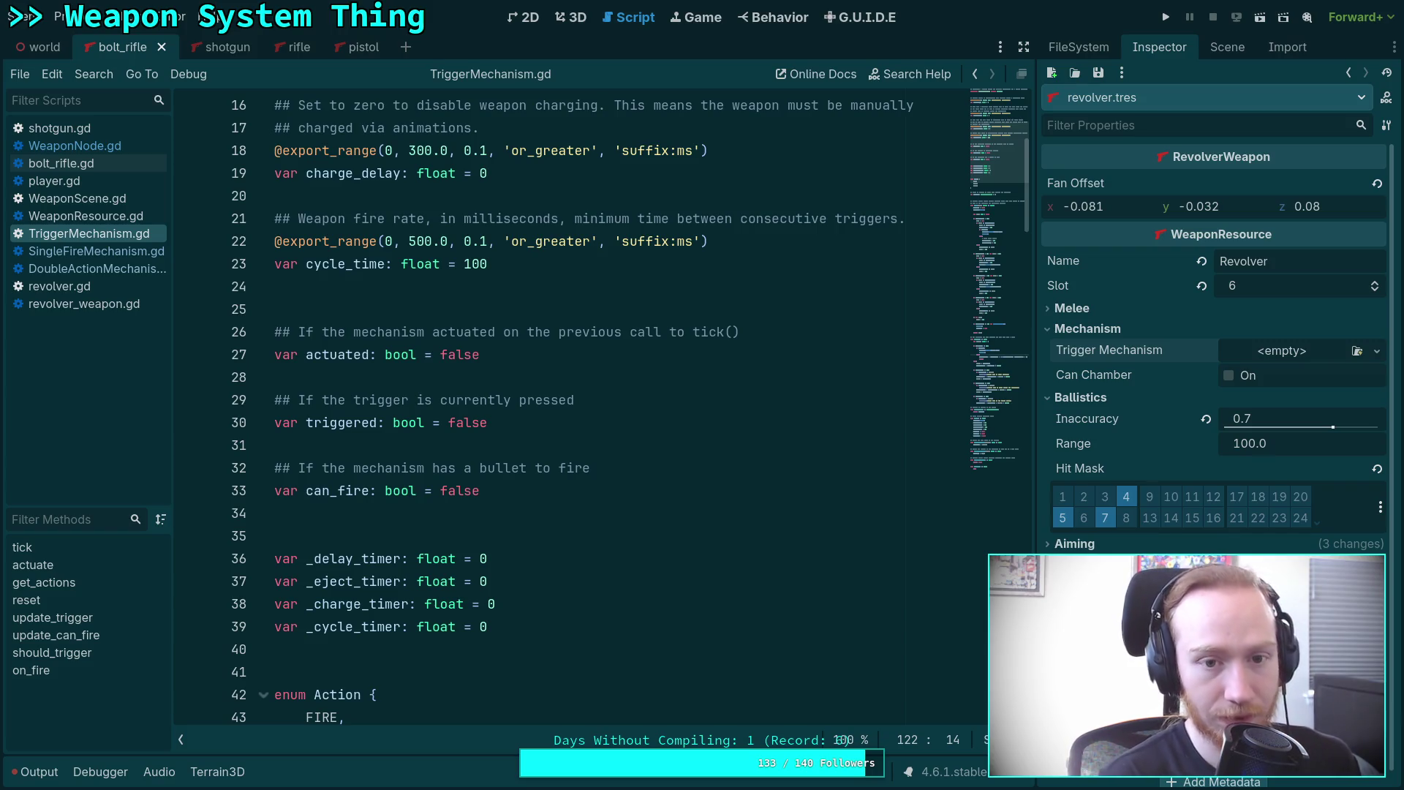
pyautogui.press('super+1')
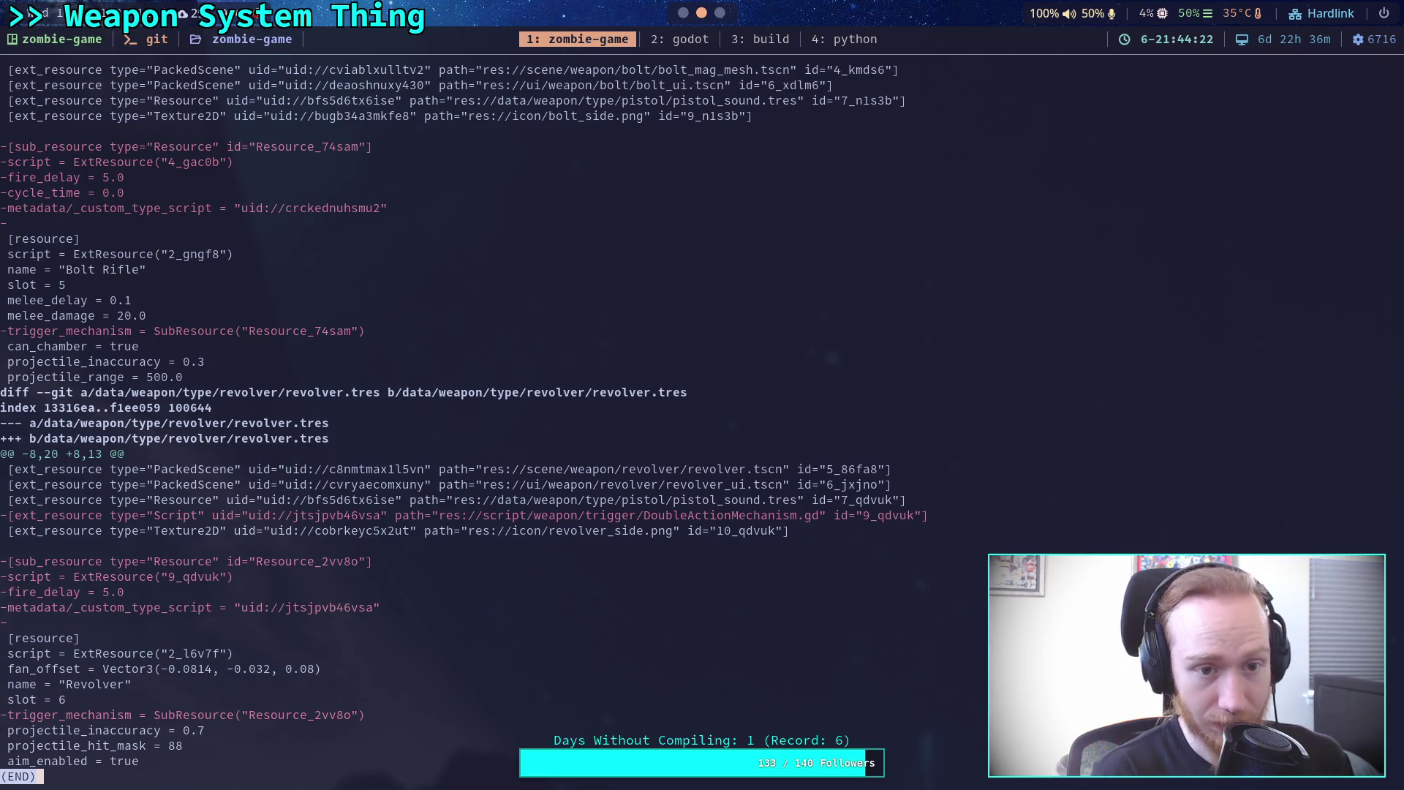
# Select the removed trigger script uid in the bolt.tres diff, then switch back to Godot.
pyautogui.moveTo(286, 208); pyautogui.dragTo(327, 208)
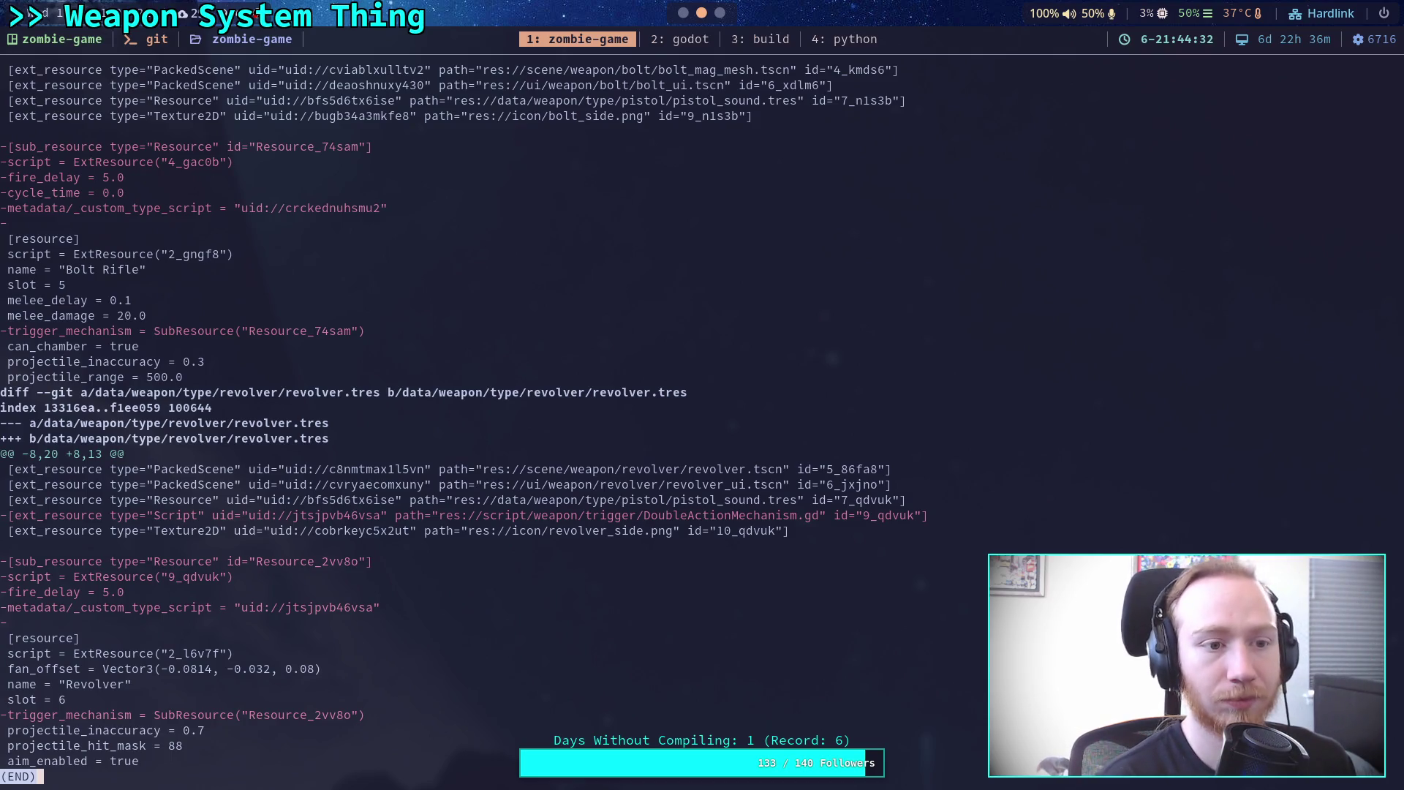
pyautogui.press('super+2')
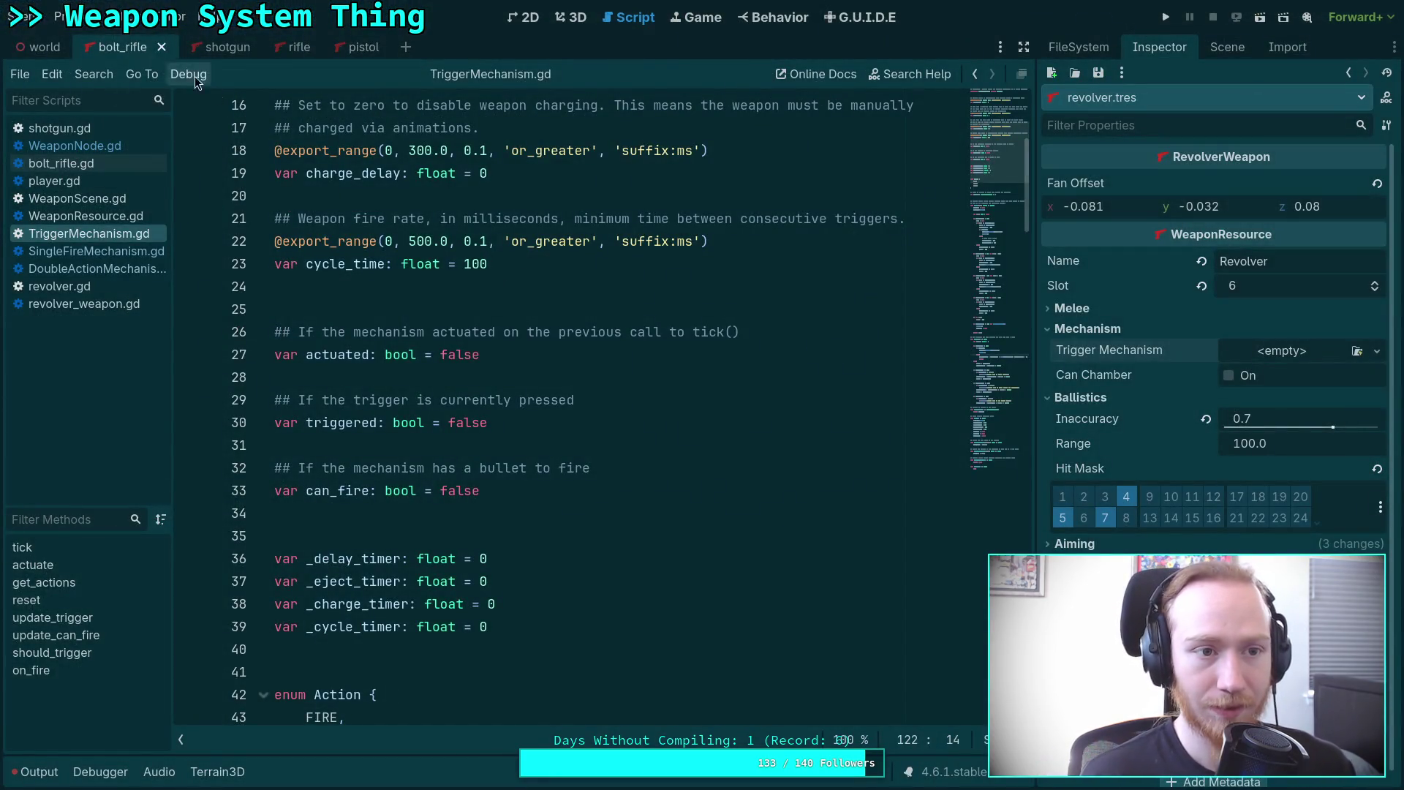
# Quit Godot and git restore data/weapon/type/revolver/revolver.tres.
pyautogui.click(37, 18)
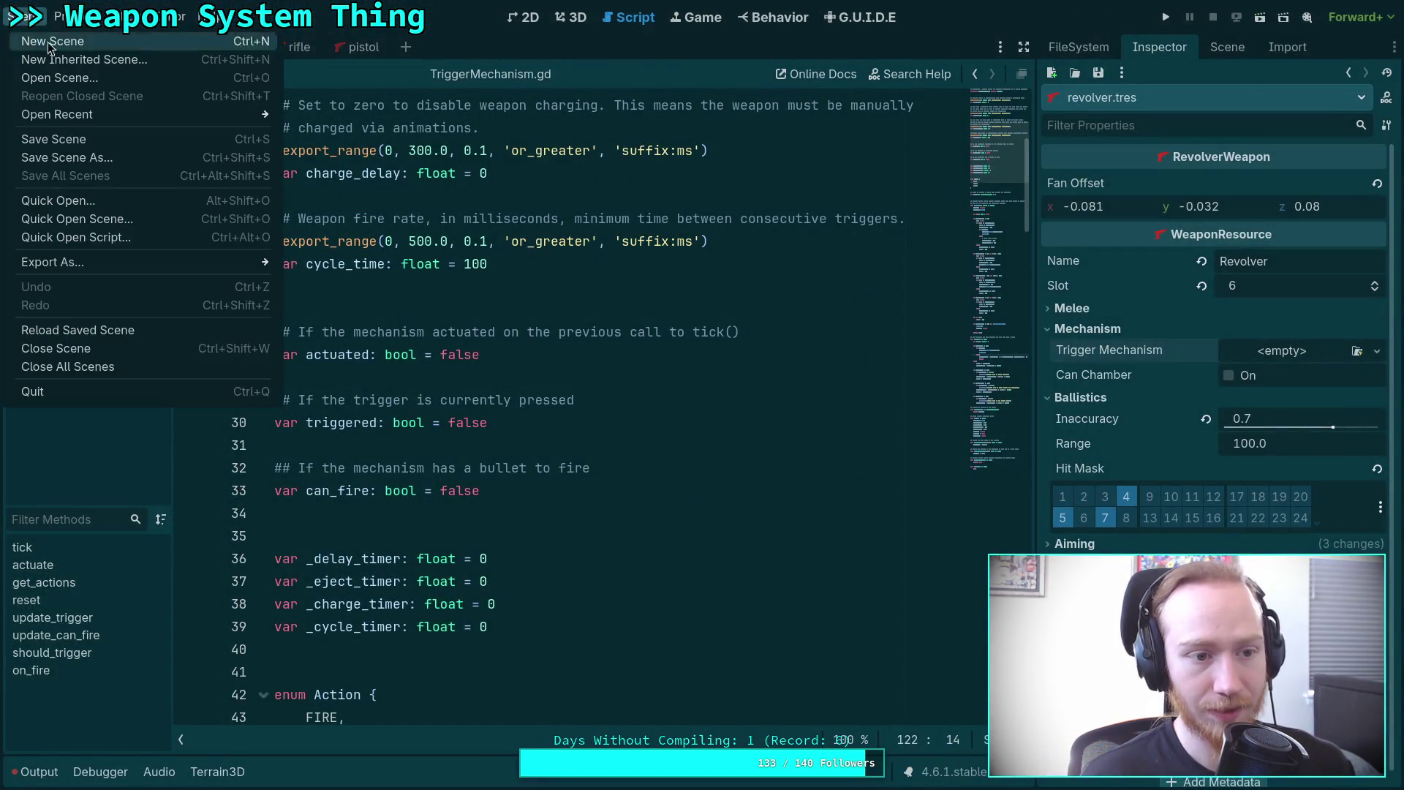
pyautogui.click(82, 392)
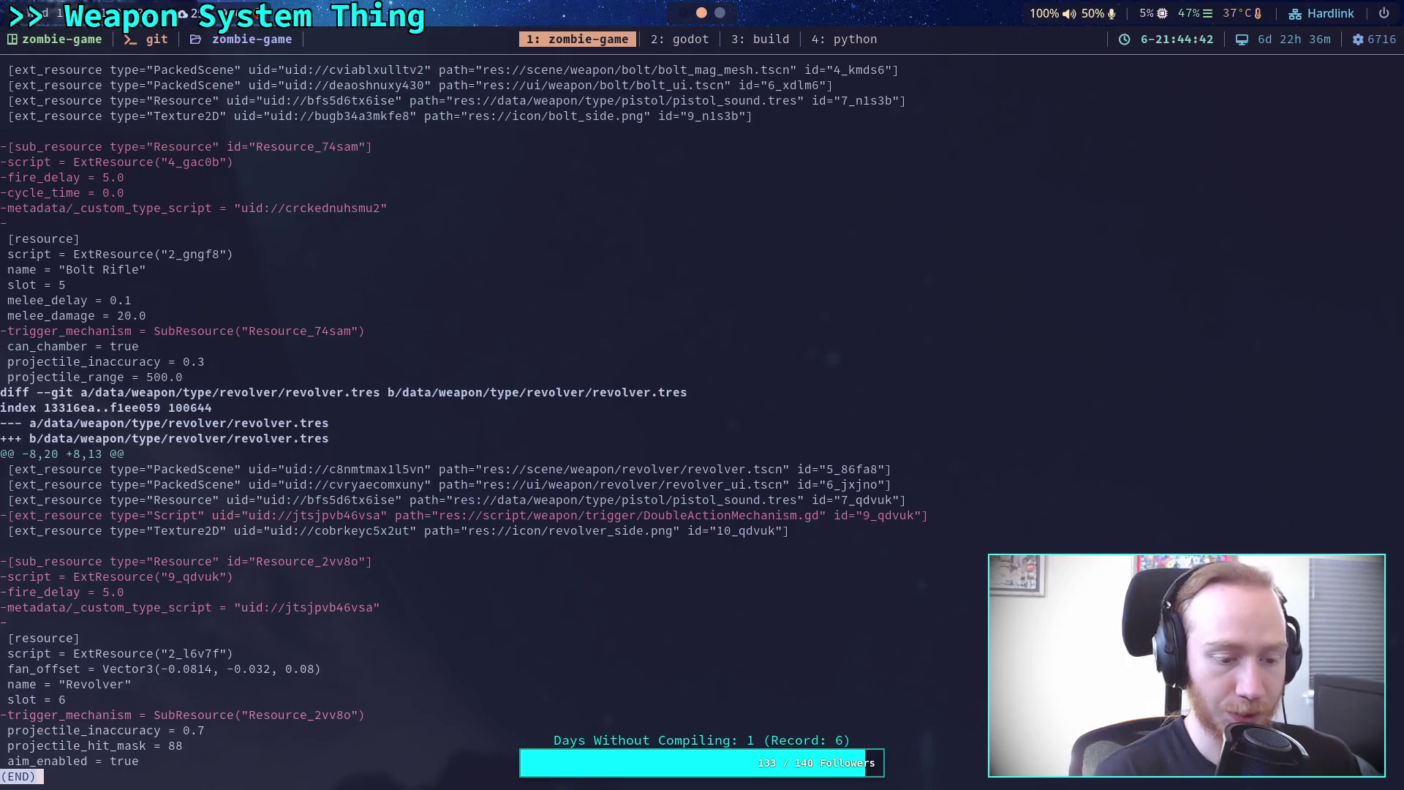
pyautogui.write('git r')
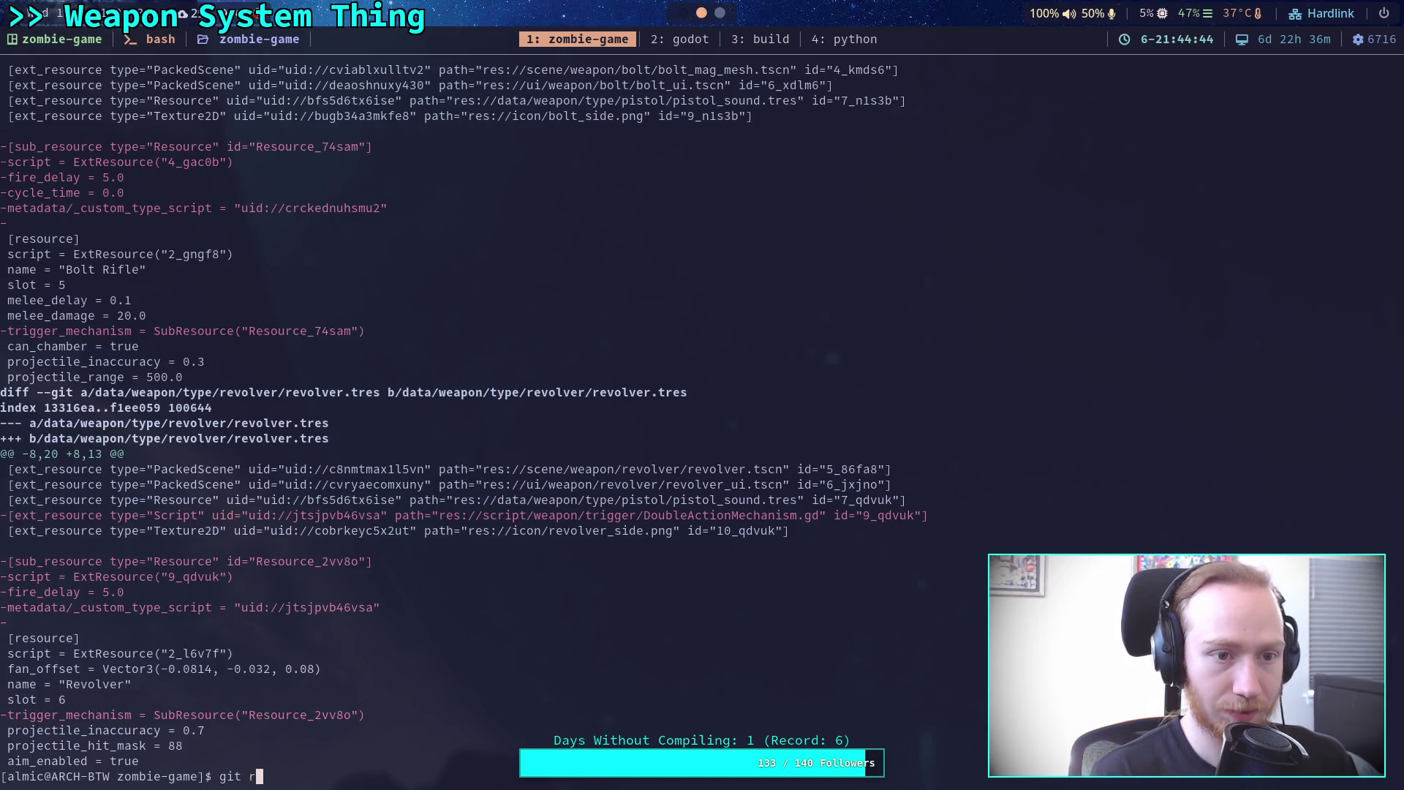
pyautogui.write('estore da')
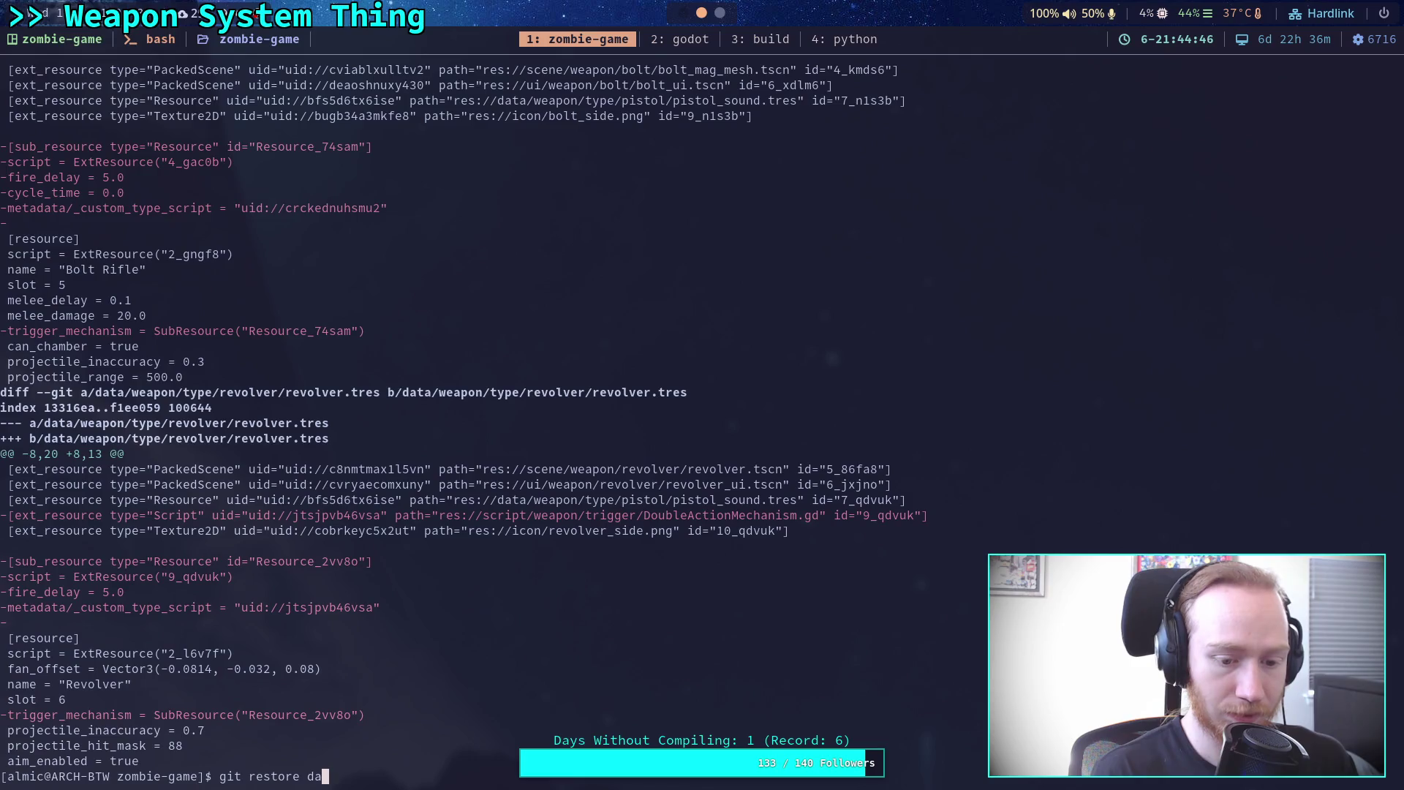
pyautogui.write('ta/weapon/ty')
pyautogui.press('Tab')
pyautogui.write('rev')
pyautogui.press('Tab')
pyautogui.write('rev')
pyautogui.press('Tab')
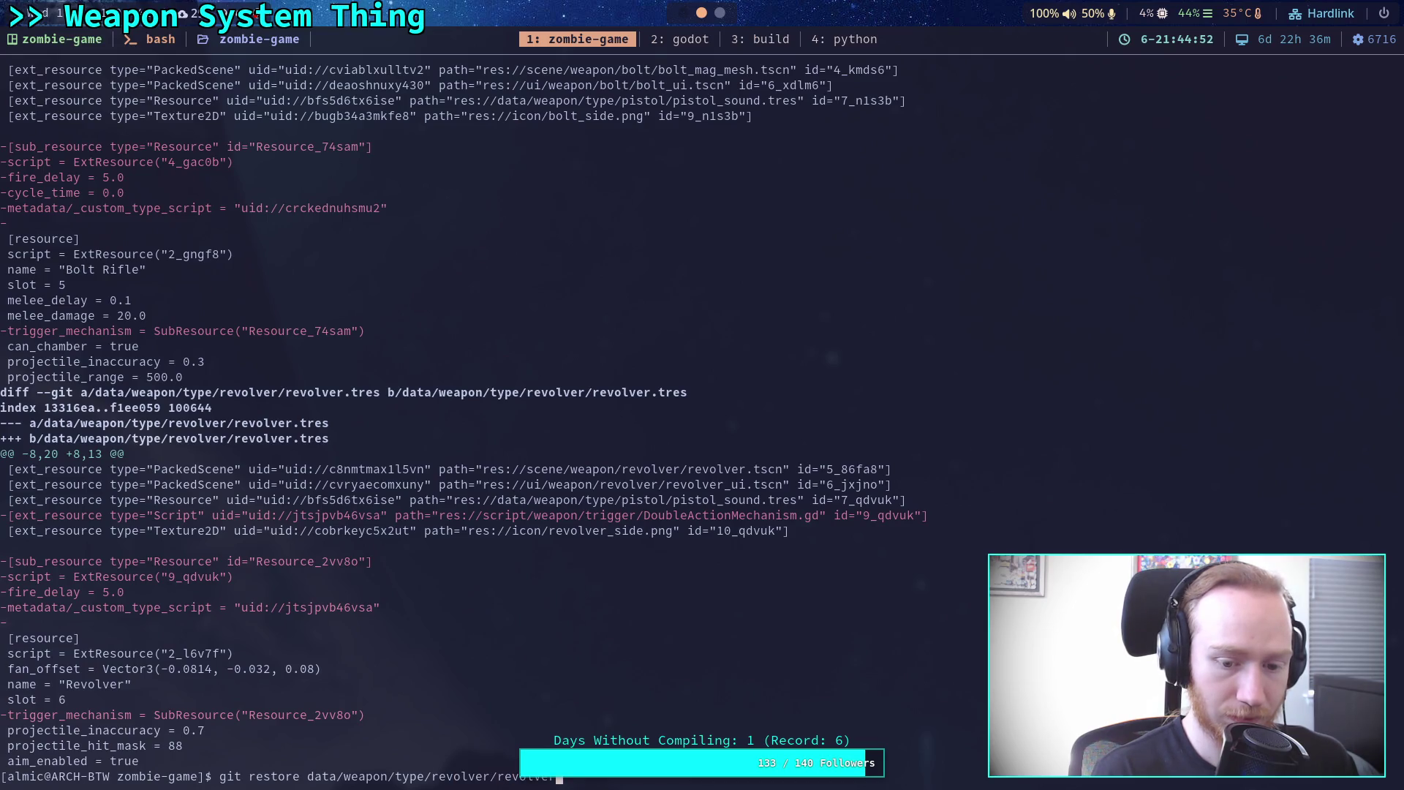
pyautogui.write('.t')
pyautogui.press('Tab')
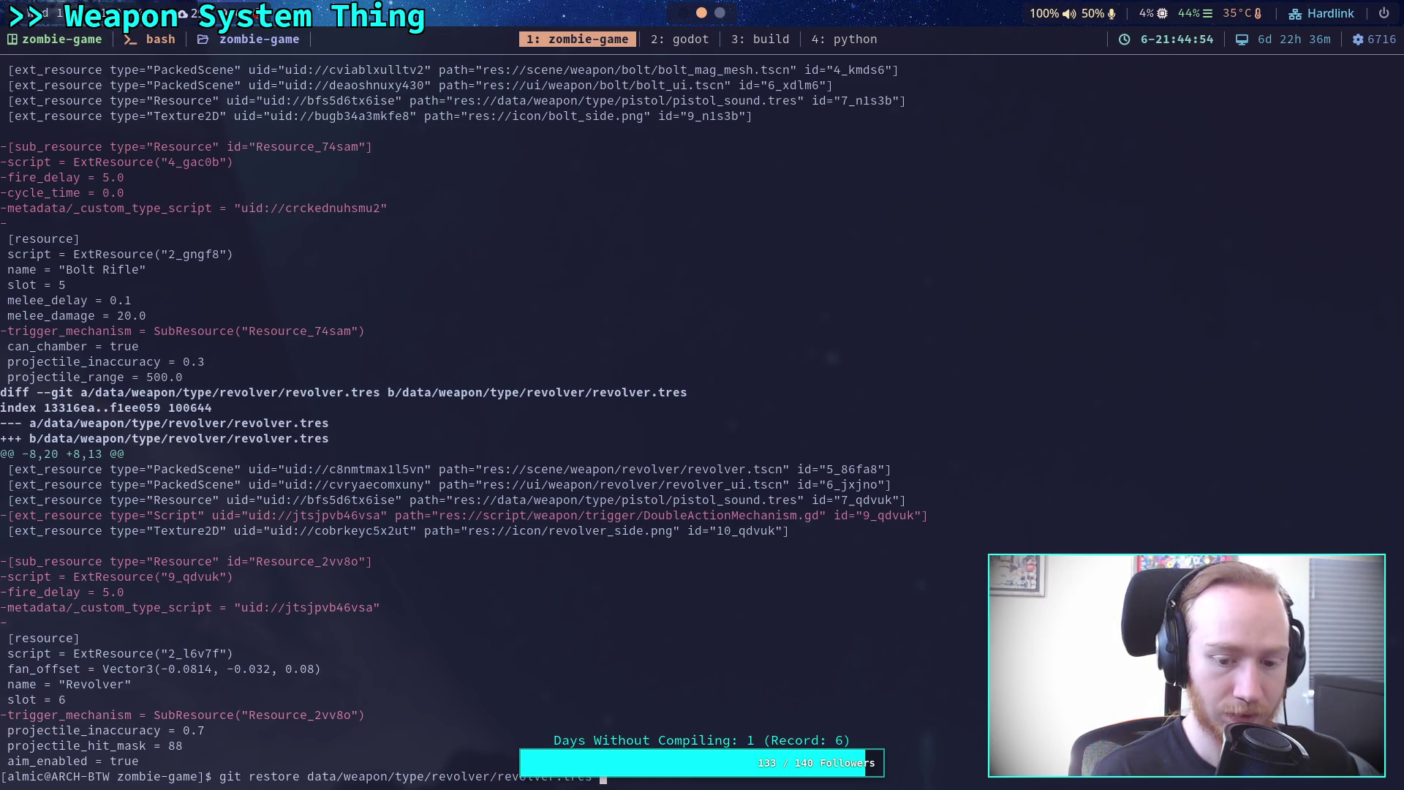
pyautogui.press('Return')
# Run git status and git diff data/ to review the remaining changes.
pyautogui.write('git status')
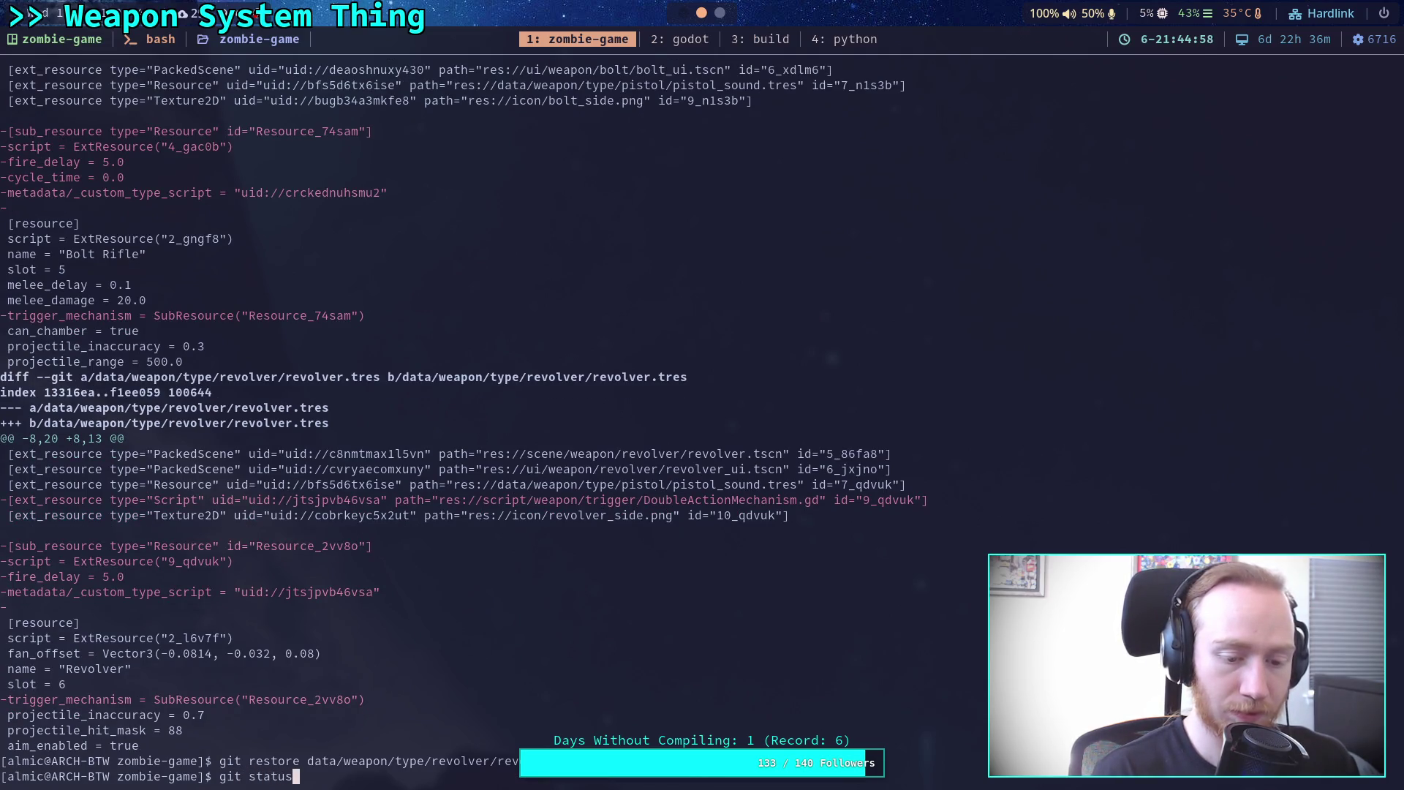
pyautogui.press('Return')
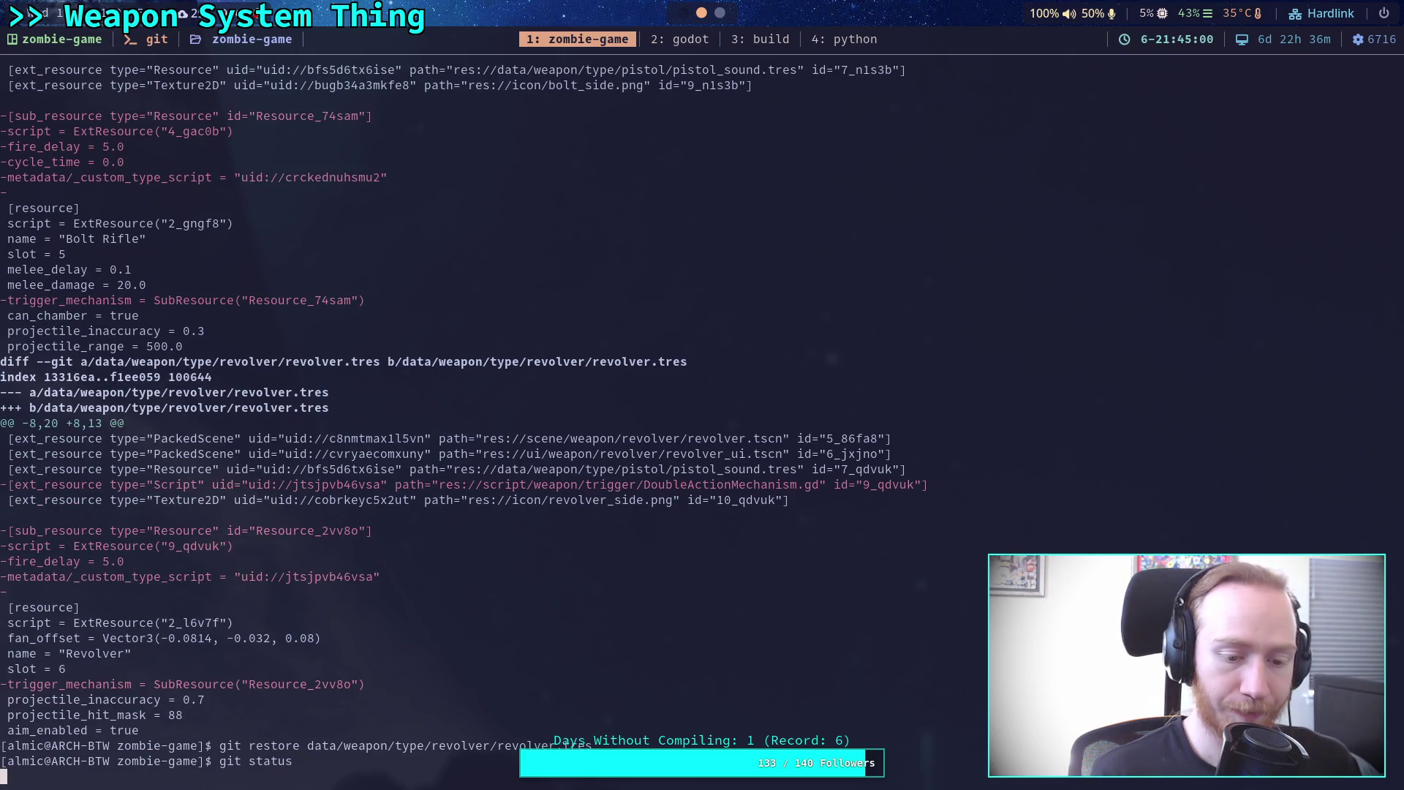
pyautogui.press('Up')
pyautogui.press('Up')
pyautogui.press('BackSpace')
pyautogui.press('BackSpace')
pyautogui.press('BackSpace')
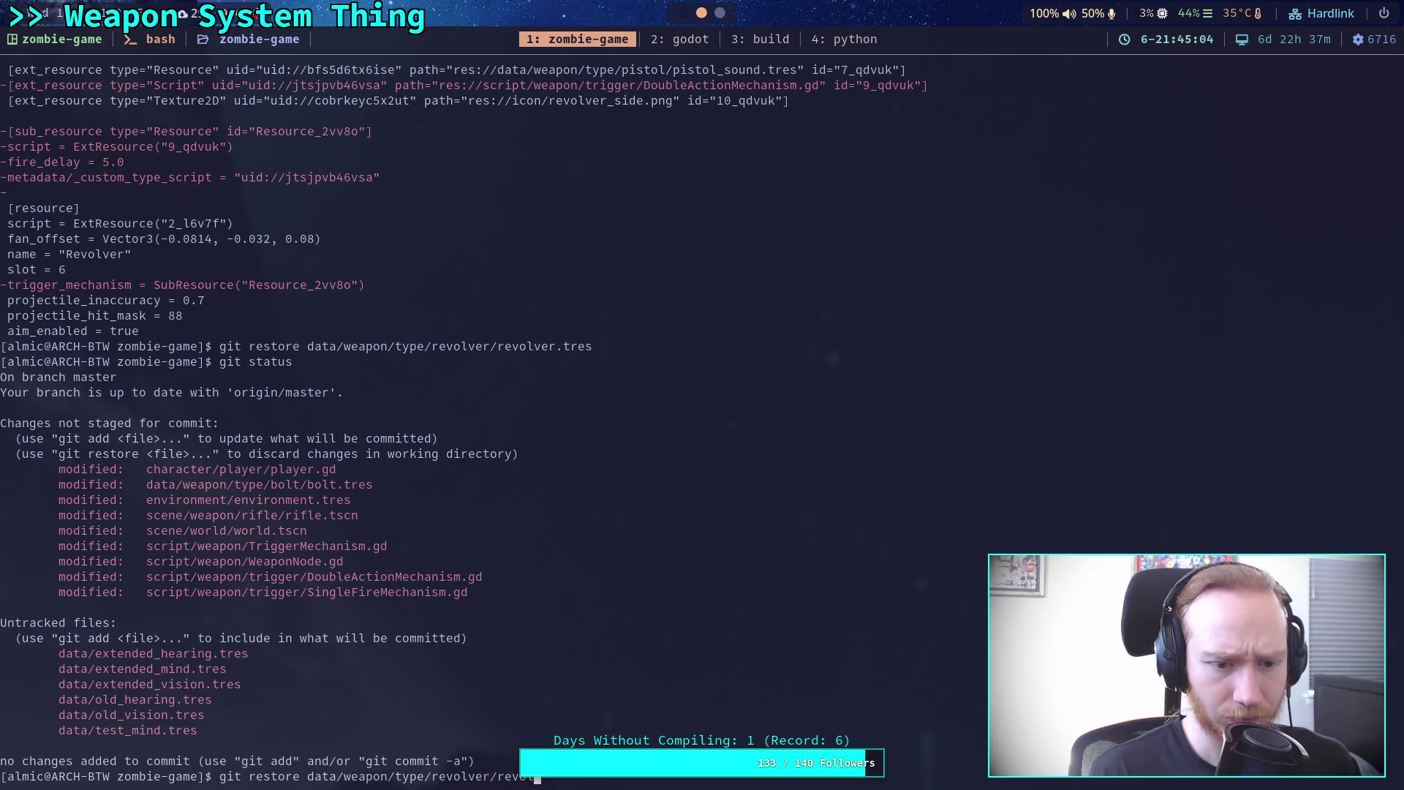
pyautogui.press('BackSpace')
pyautogui.press('BackSpace')
pyautogui.press('BackSpace')
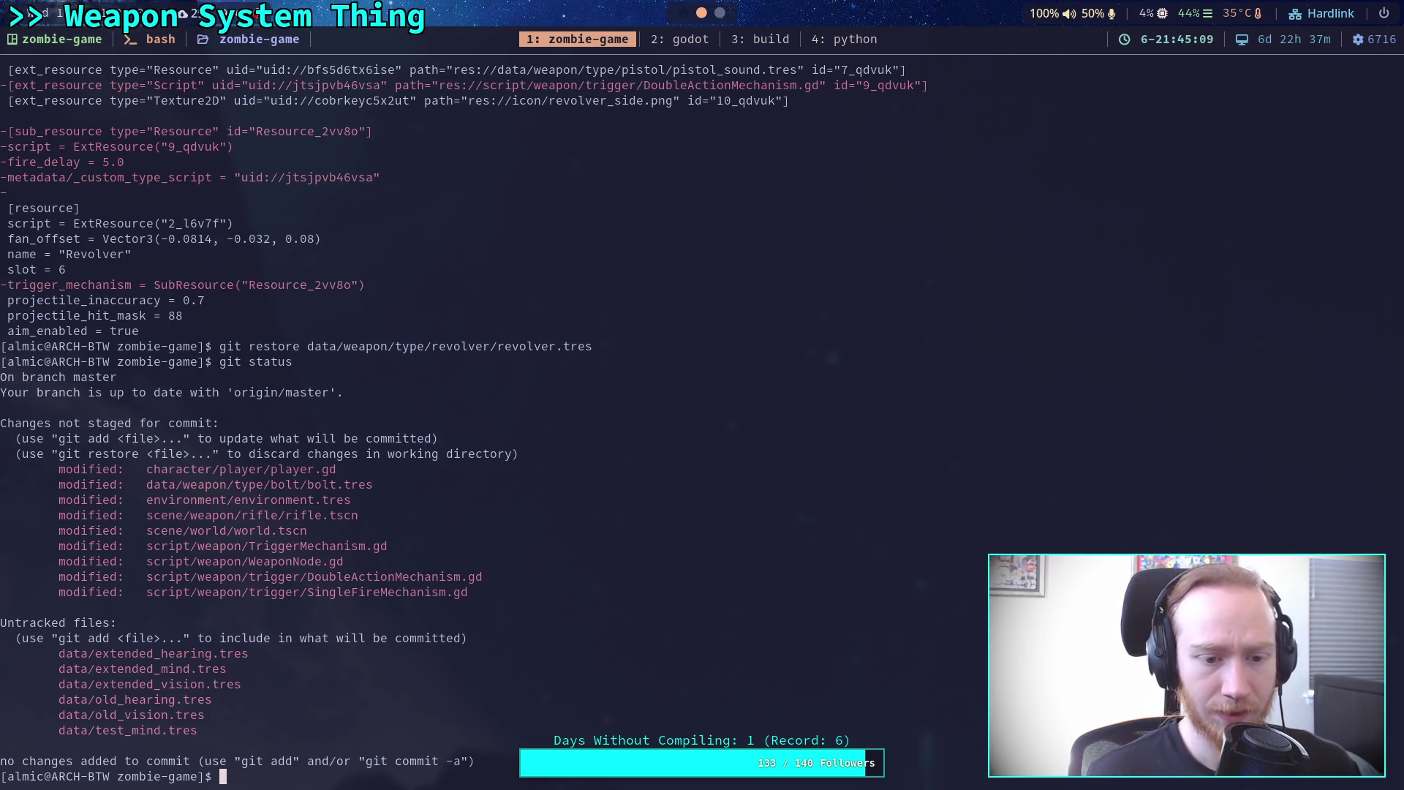
pyautogui.write('git diff data/')
pyautogui.press('Return')
pyautogui.scroll(15, 196, 313)
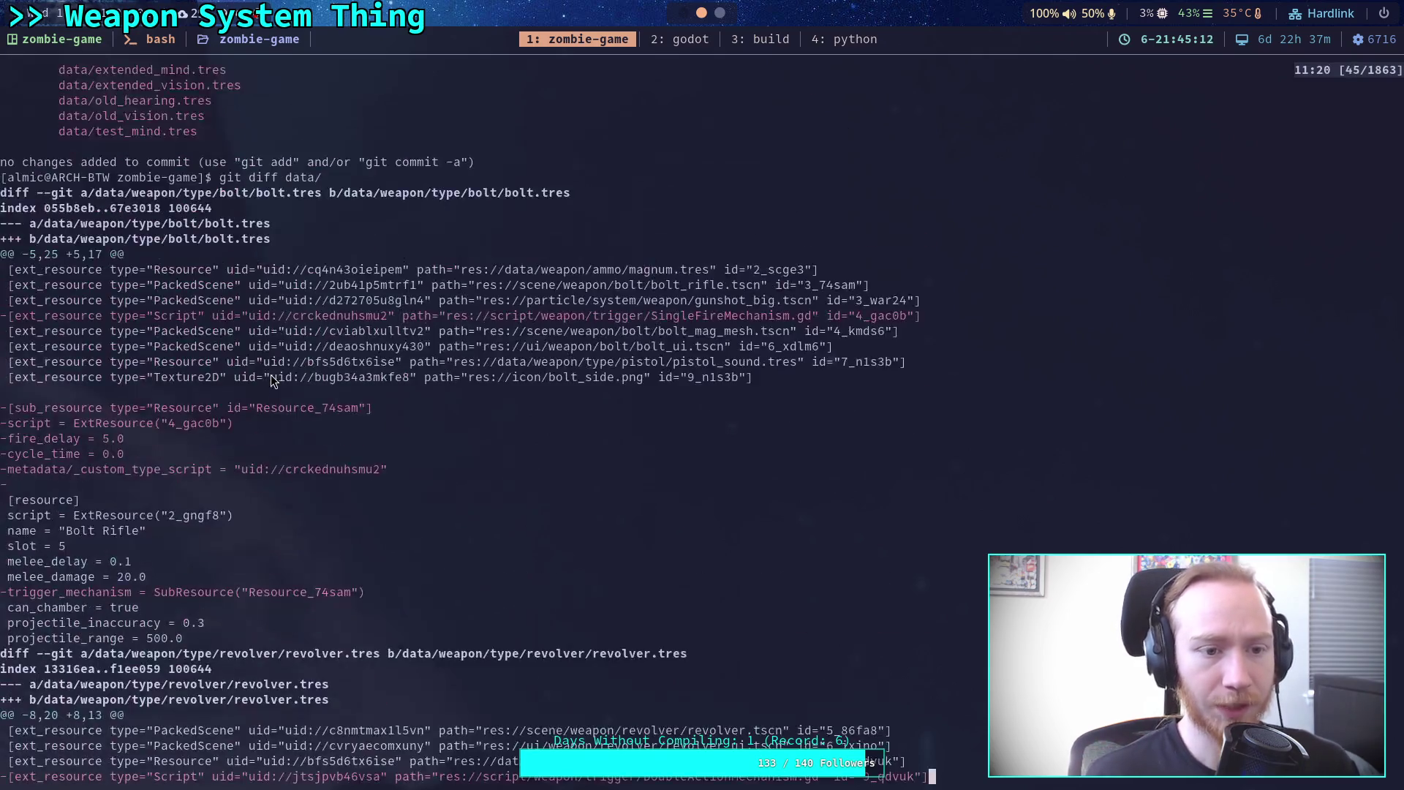
pyautogui.scroll(-9, 208, 302)
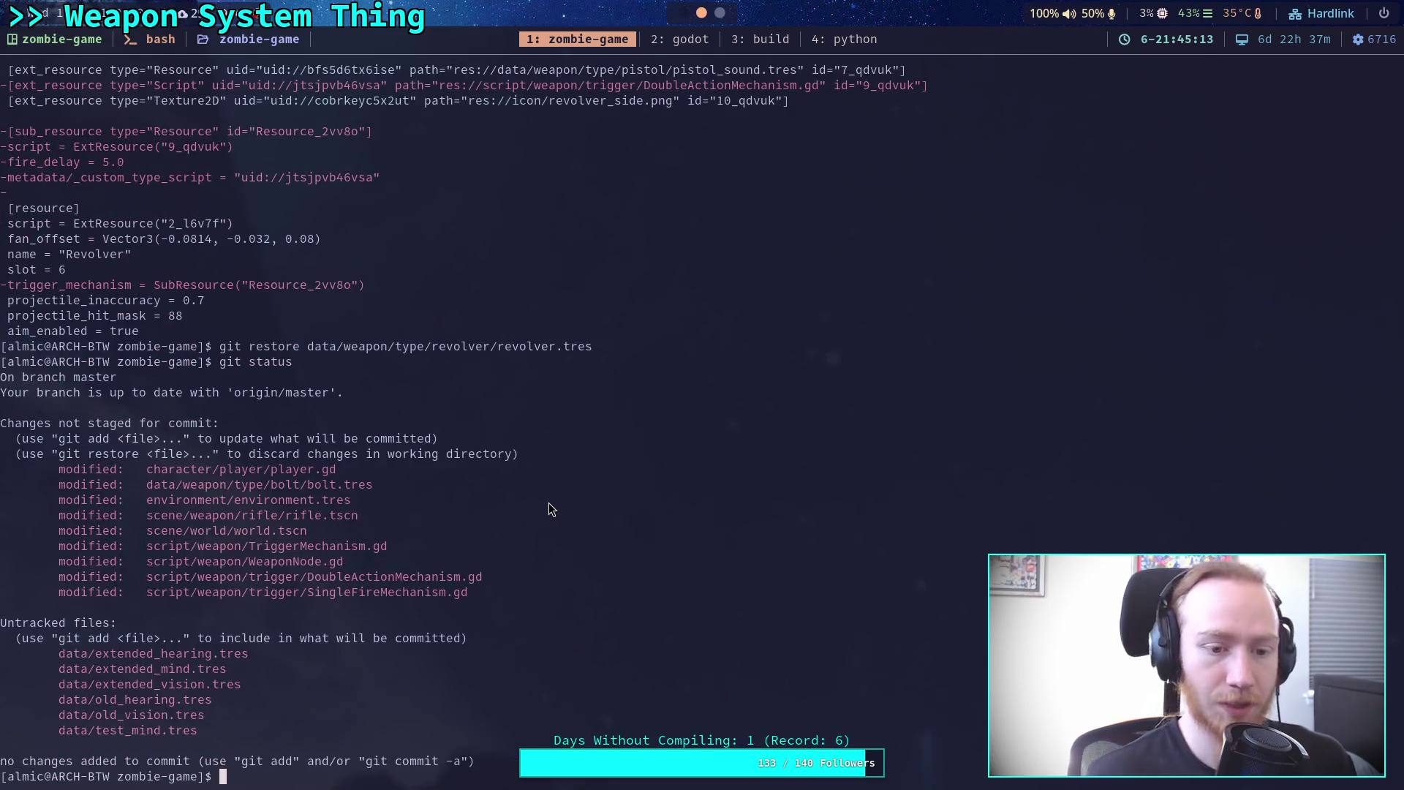
# Diff and git restore data/weapon/type/bolt/bolt.tres, then relaunch godot.
pyautogui.write('git diff ')
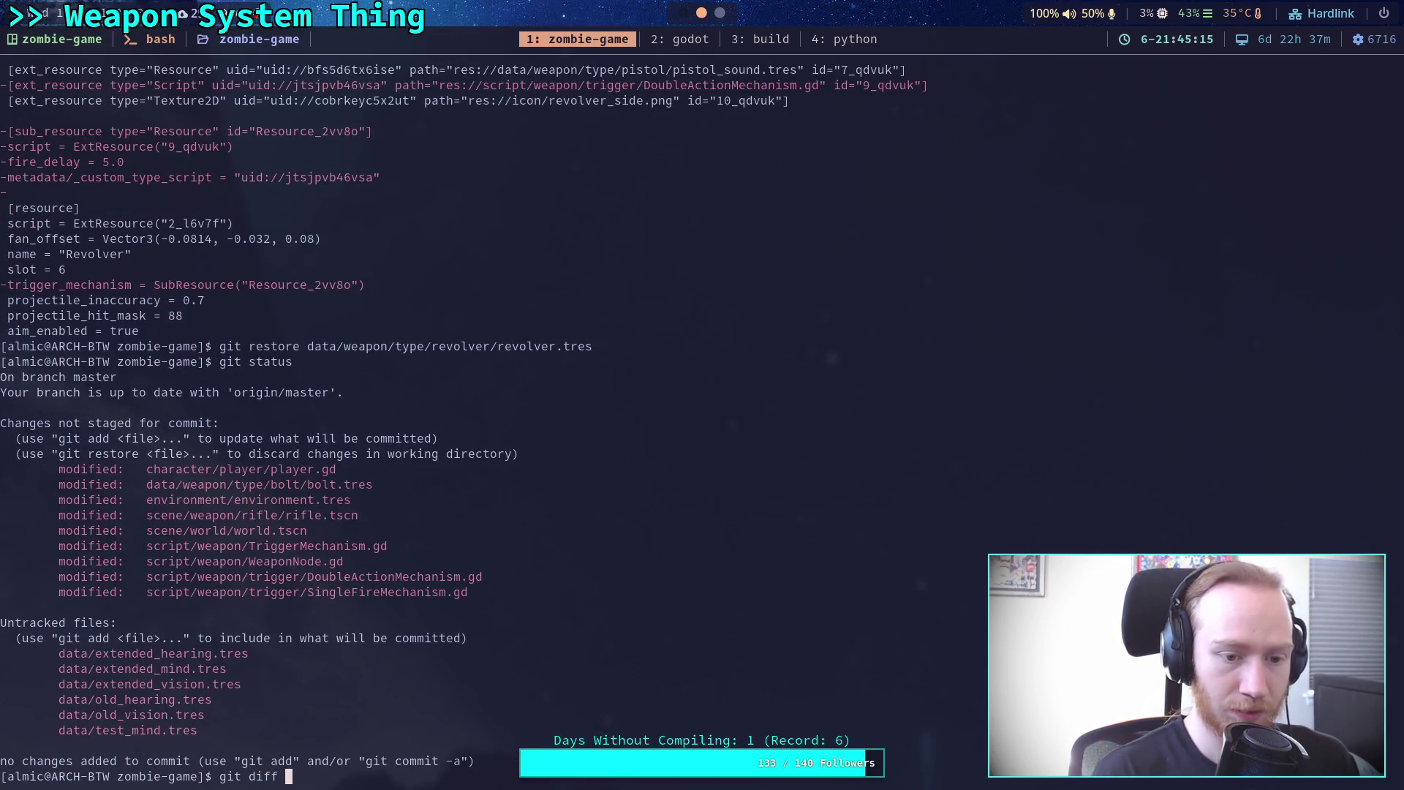
pyautogui.write('data/weapon/ty')
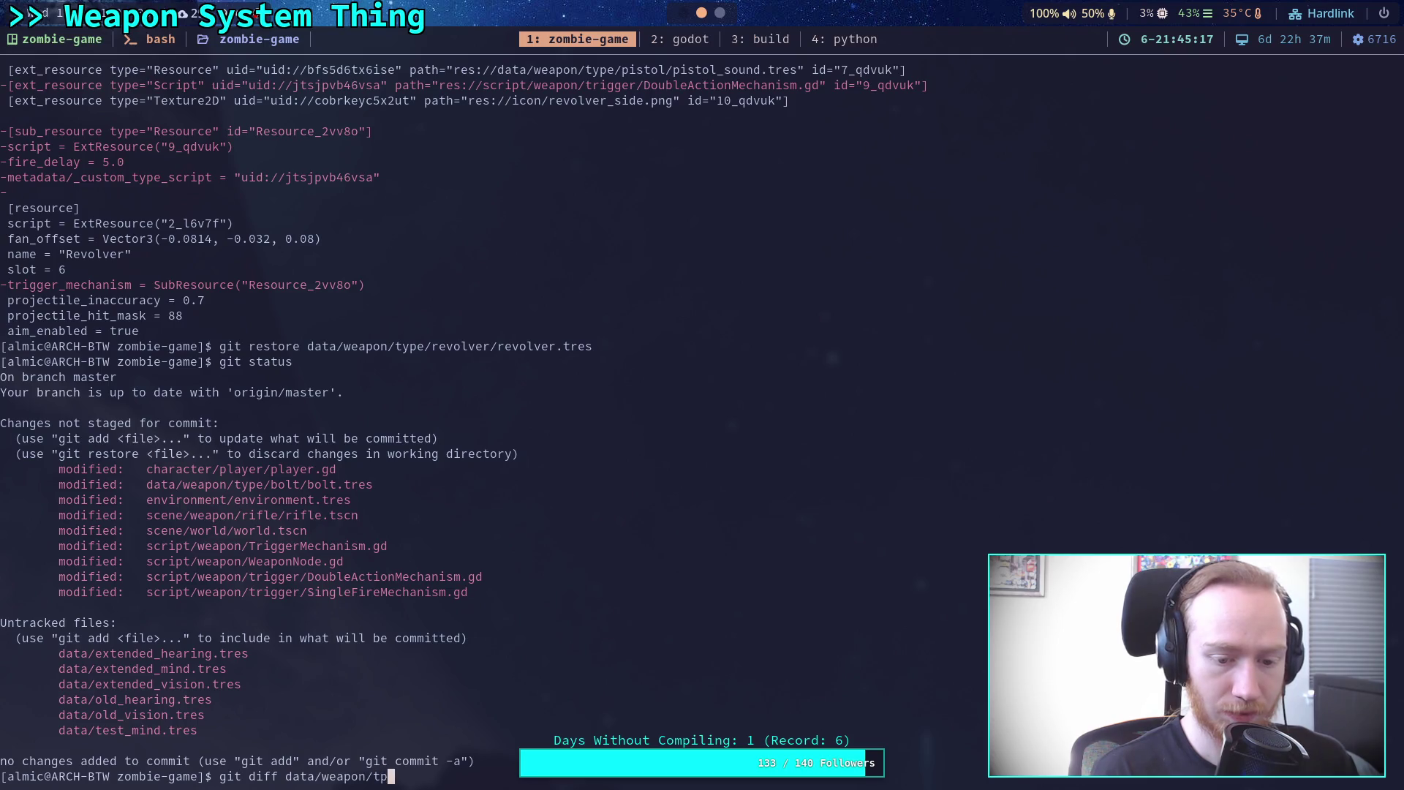
pyautogui.press('Tab')
pyautogui.write('bolt/bolt.tres')
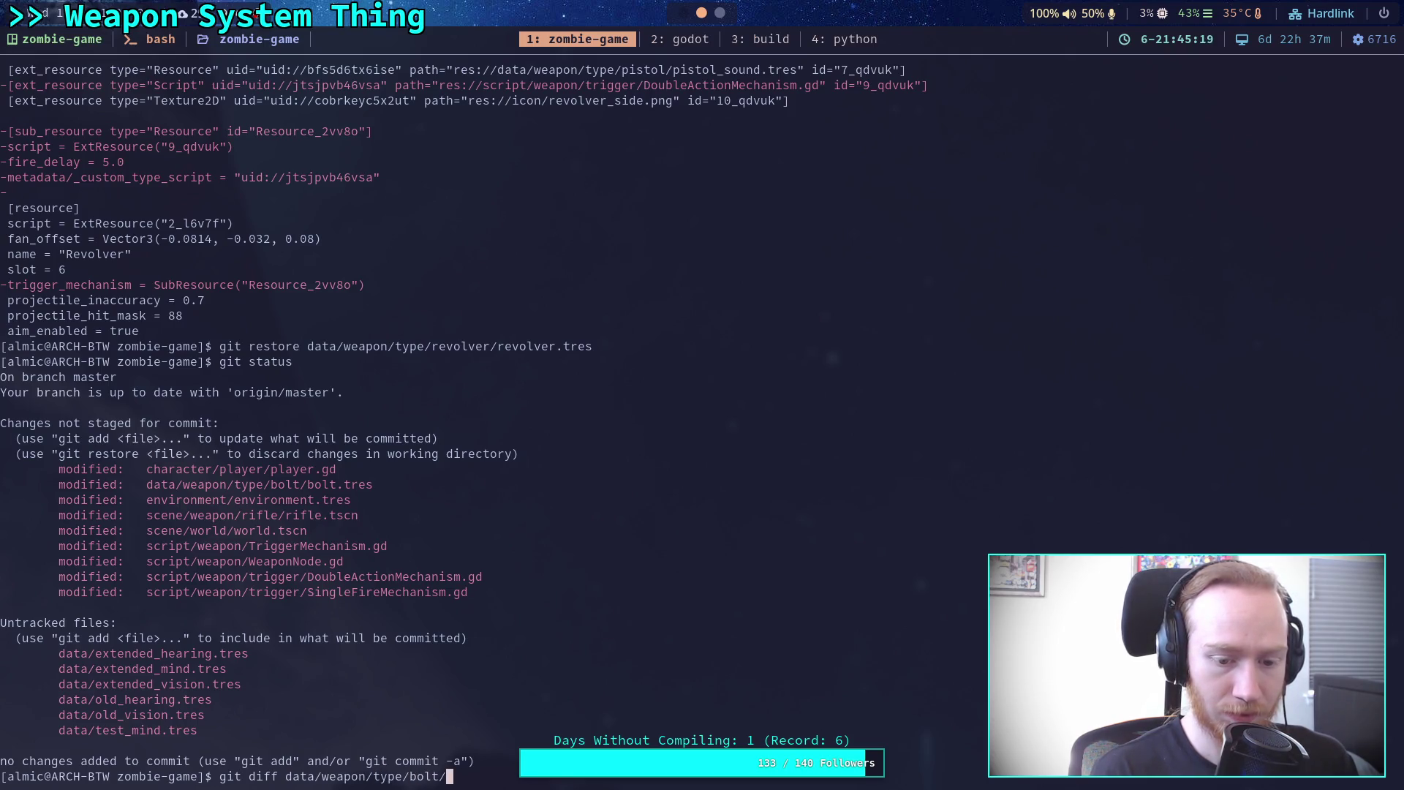
pyautogui.press('Return')
pyautogui.write('git restore ')
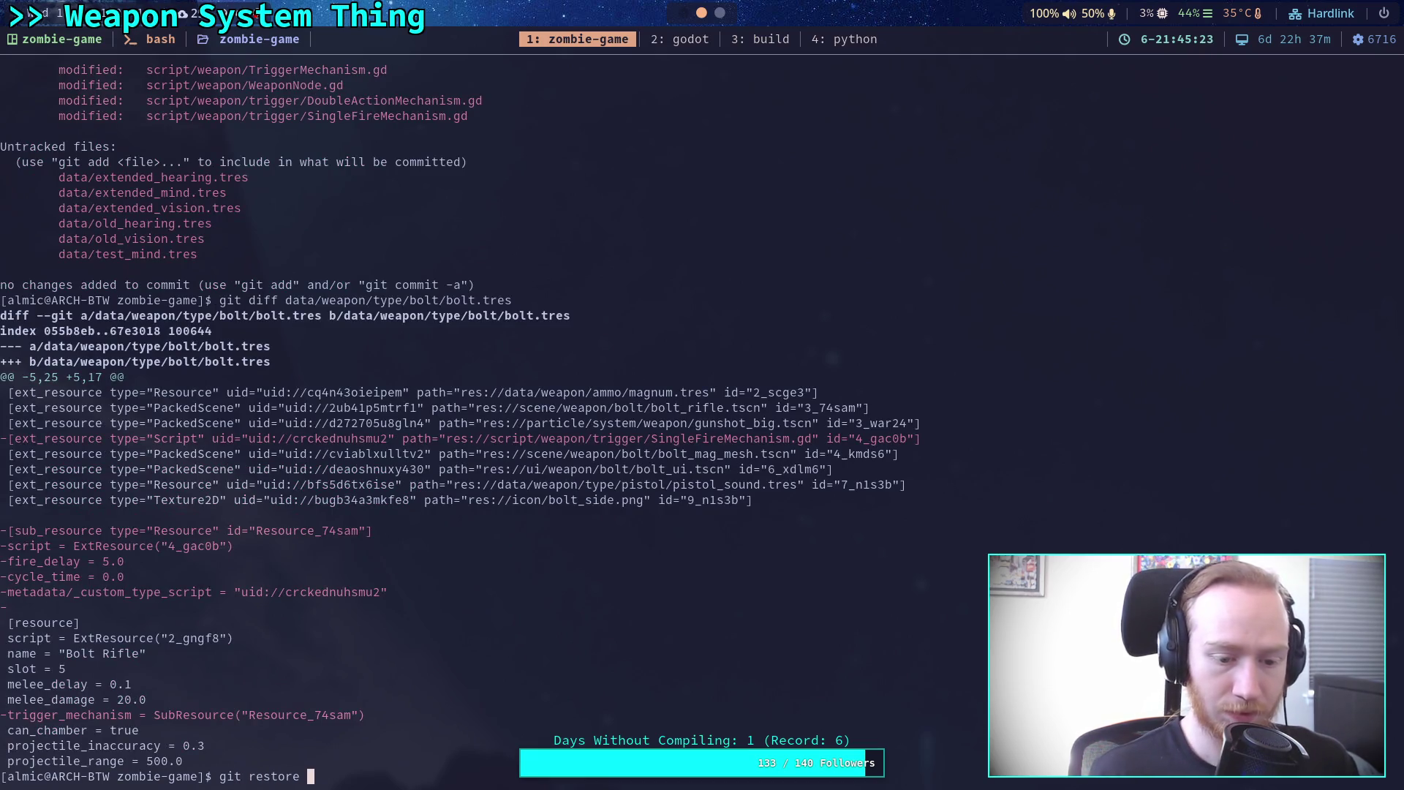
pyautogui.write('data/we')
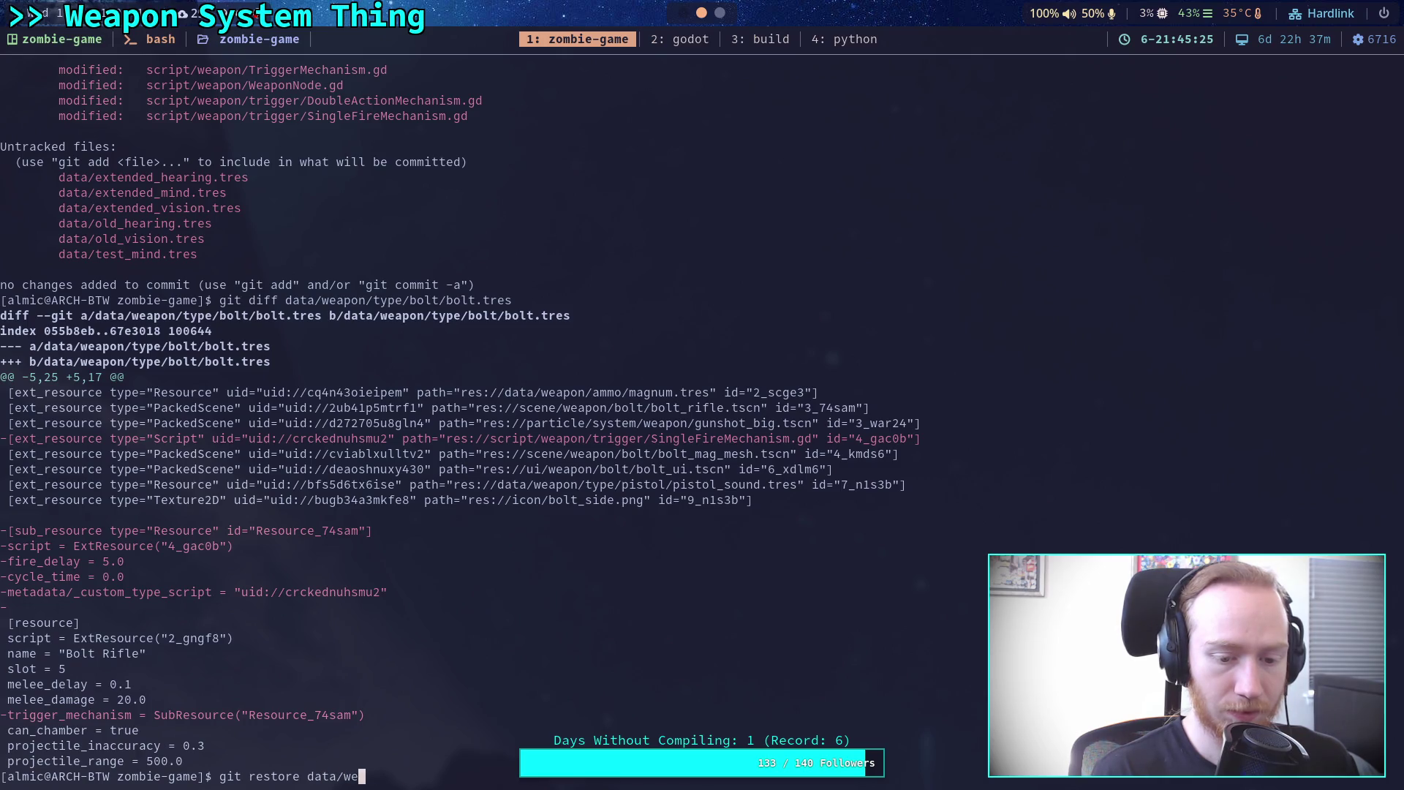
pyautogui.write('apon/type/bo')
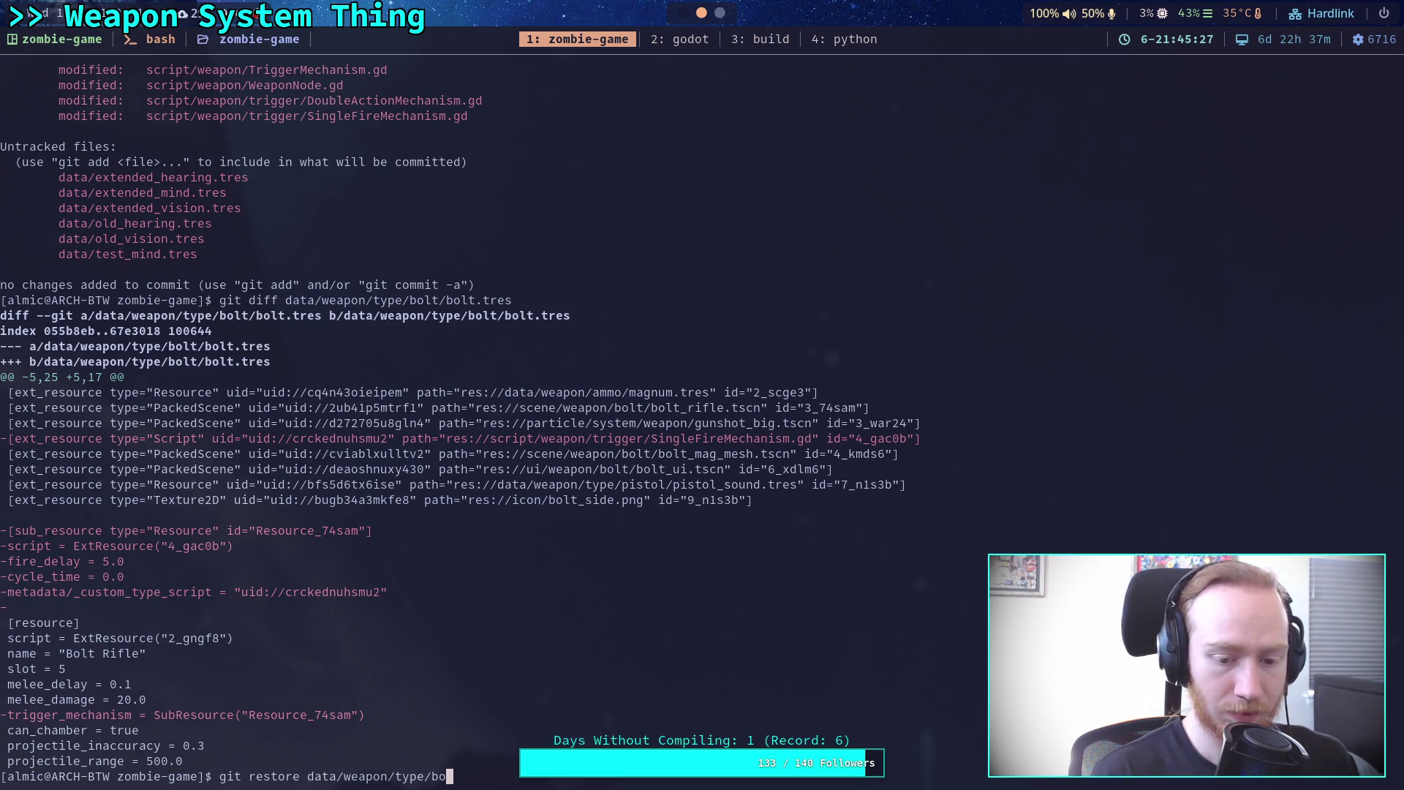
pyautogui.write('lt/bolt.tres')
pyautogui.press('Return')
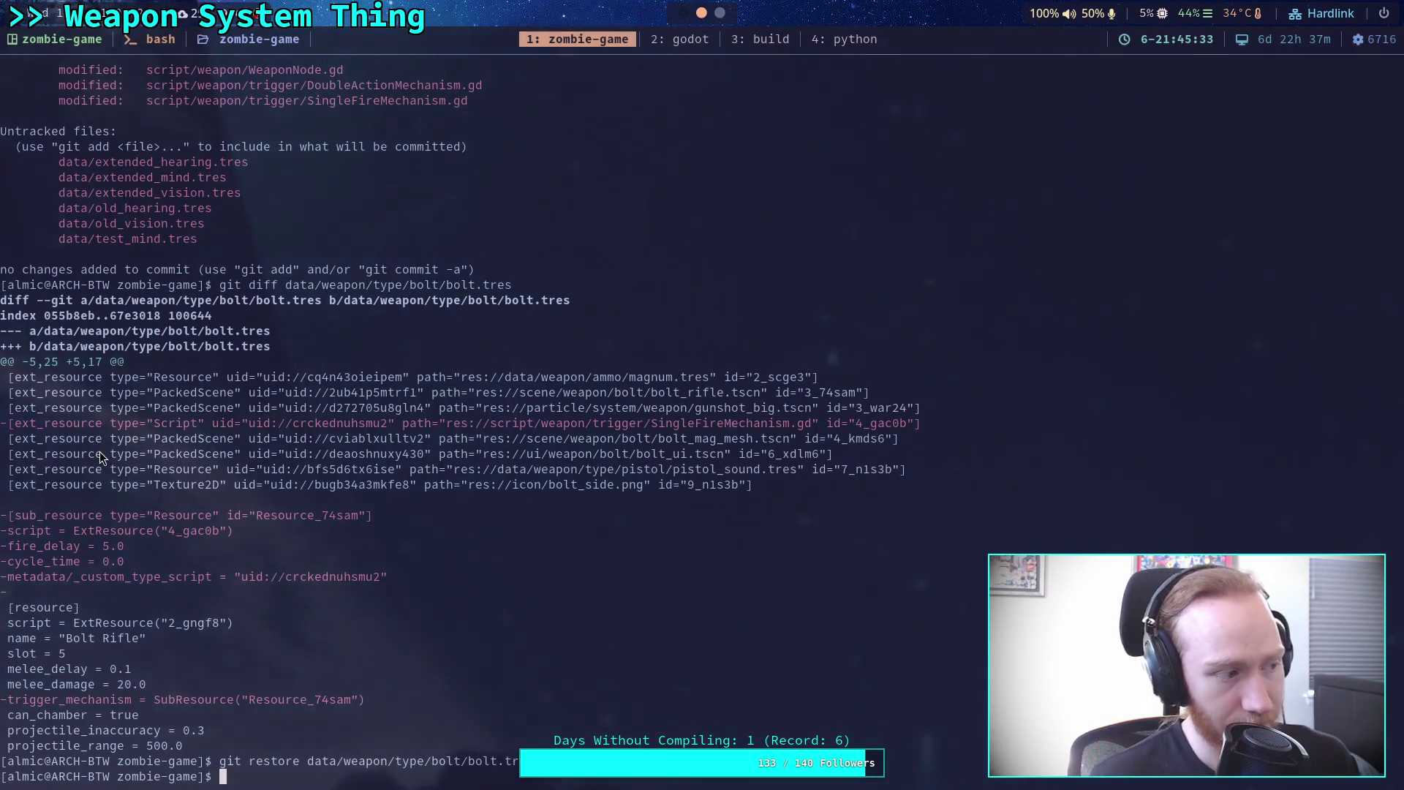
pyautogui.write('godot')
pyautogui.press('Return')
# Open the Zombie Game project and inspect pistol.tres's SingleFireMechanism timings (15 ms fire delay).
pyautogui.click(755, 199)
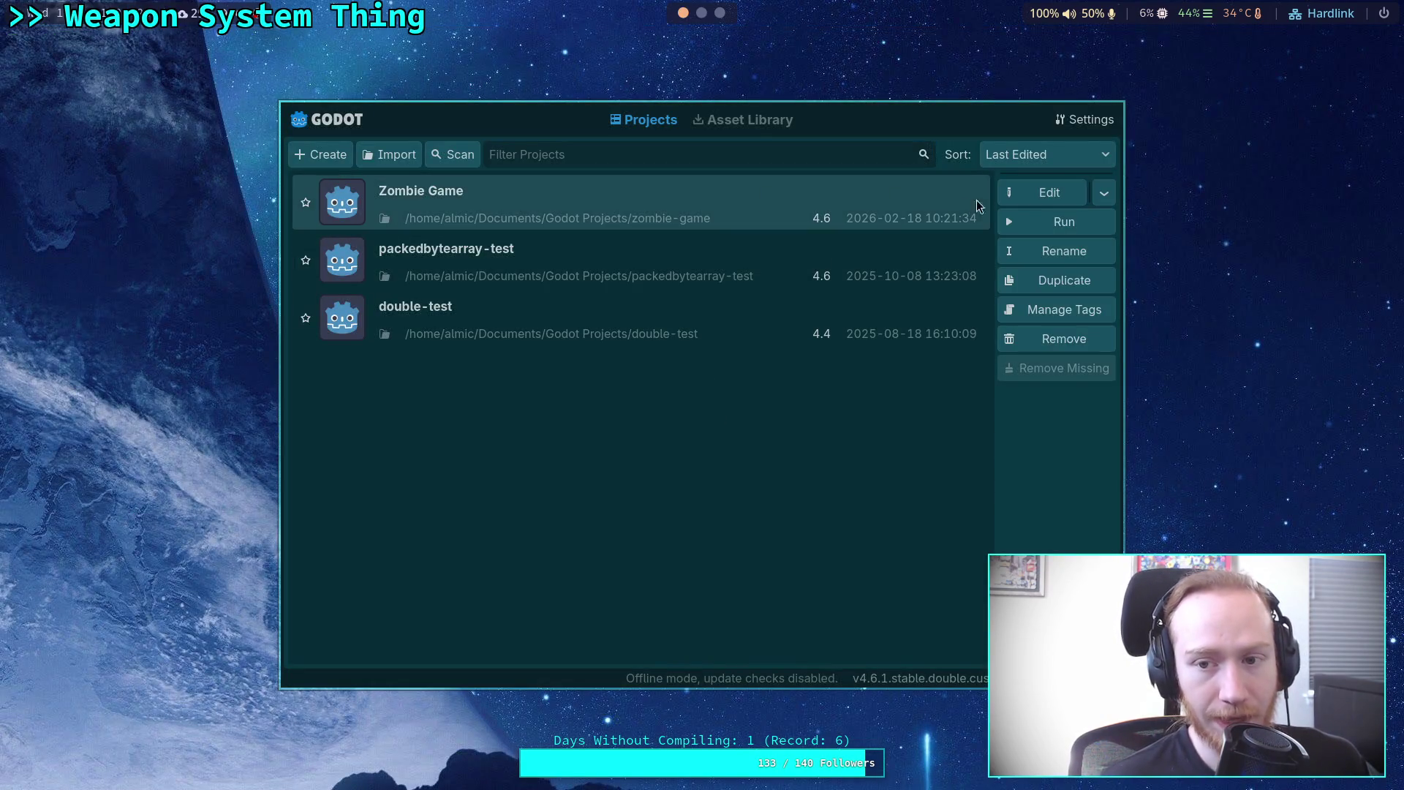
pyautogui.click(1013, 186)
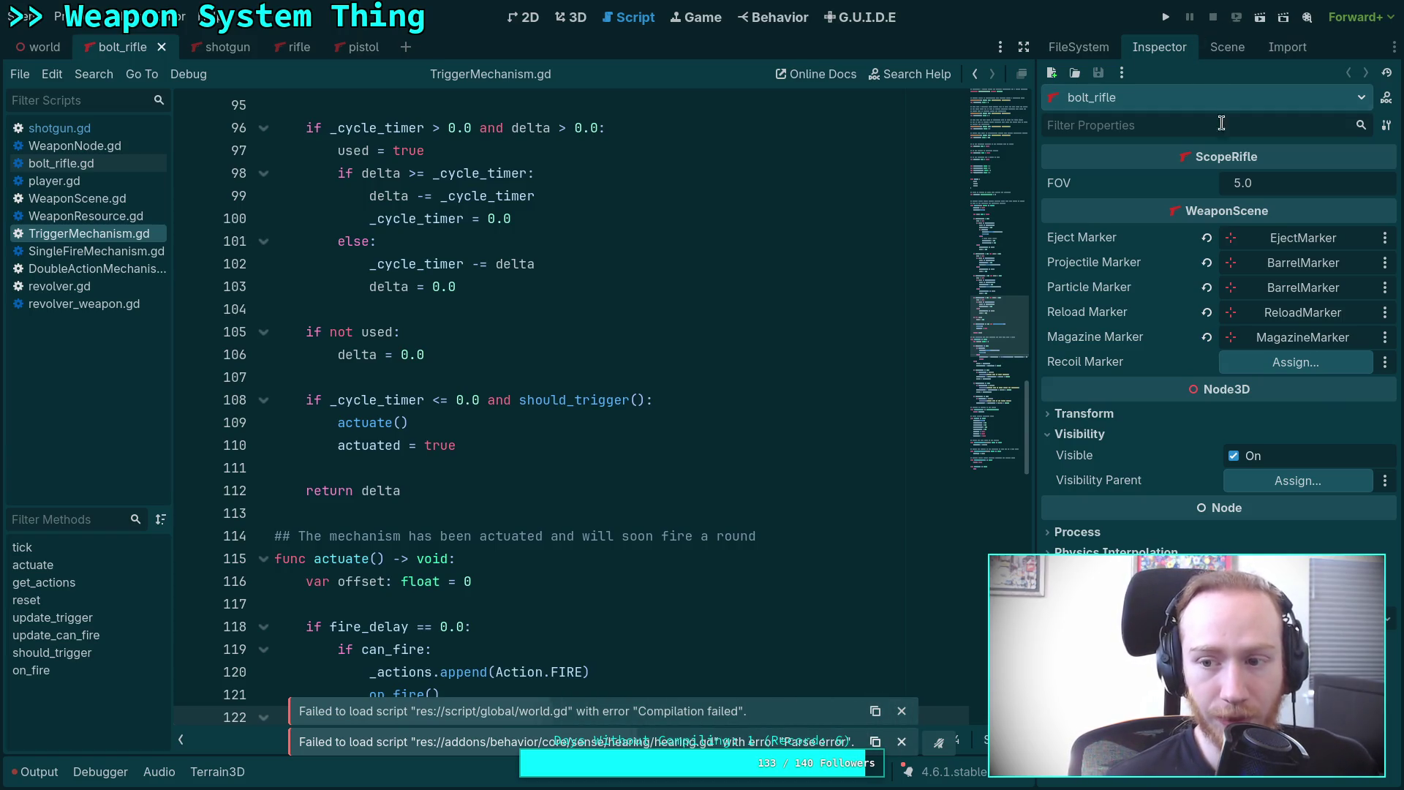
pyautogui.click(1099, 48)
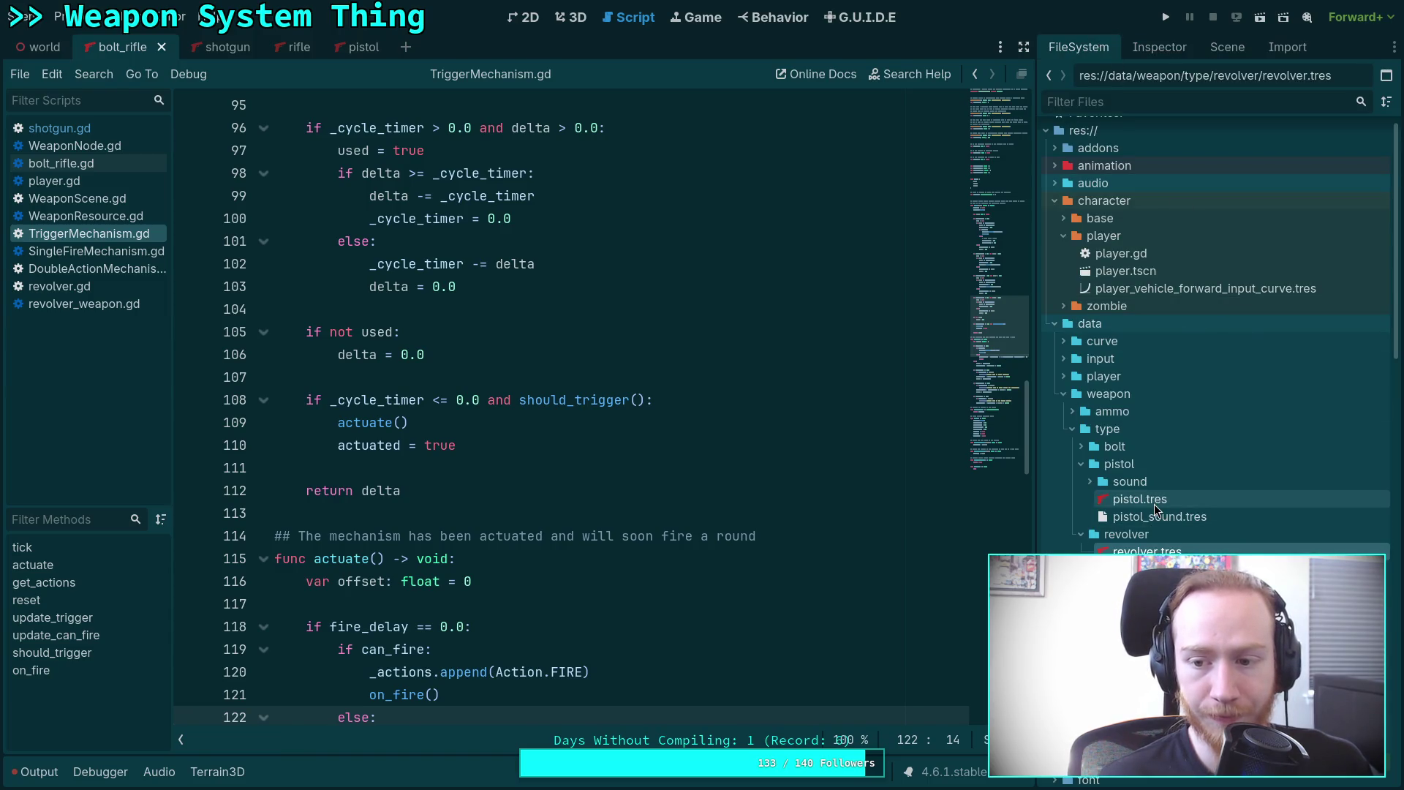
pyautogui.click(1154, 503)
pyautogui.click(1159, 47)
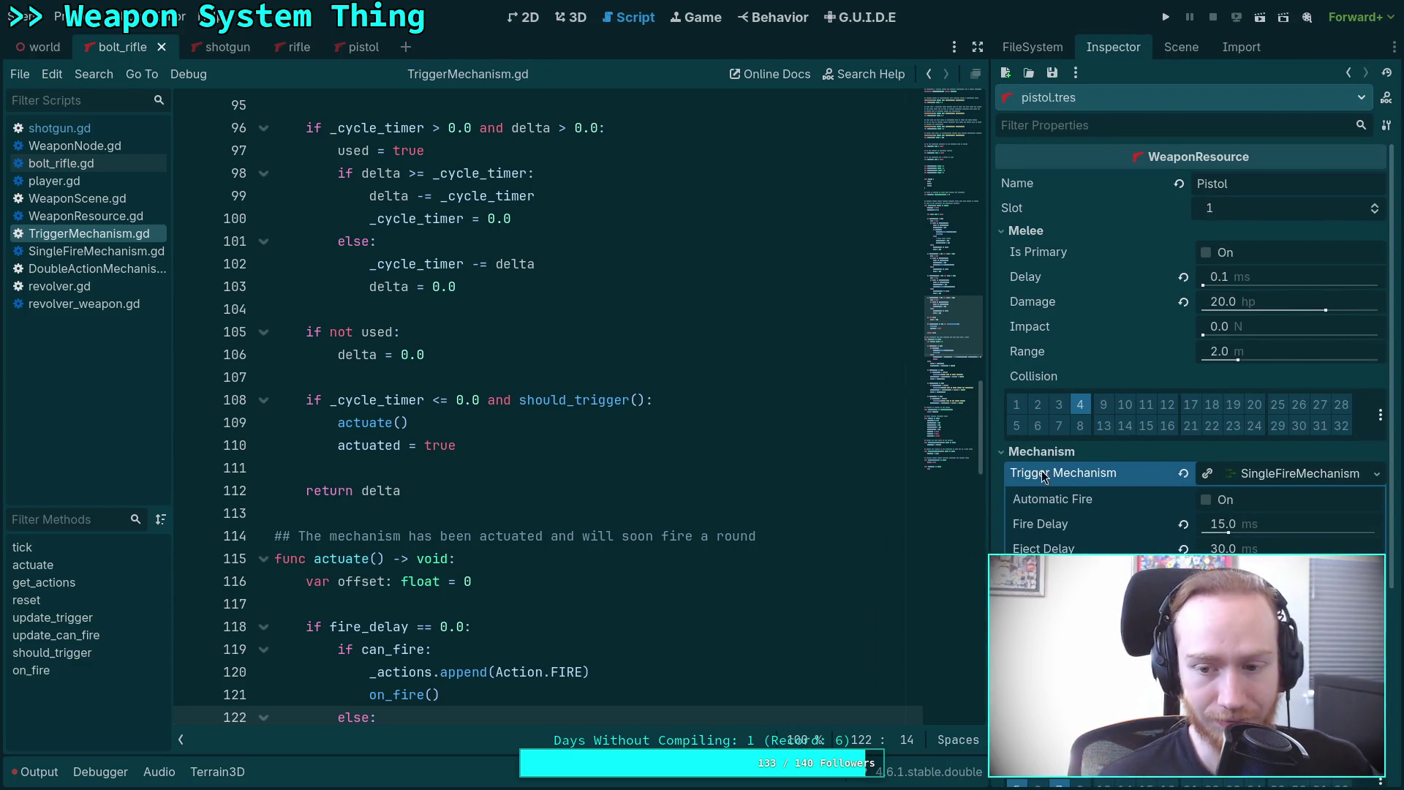
pyautogui.scroll(-3, 1043, 476)
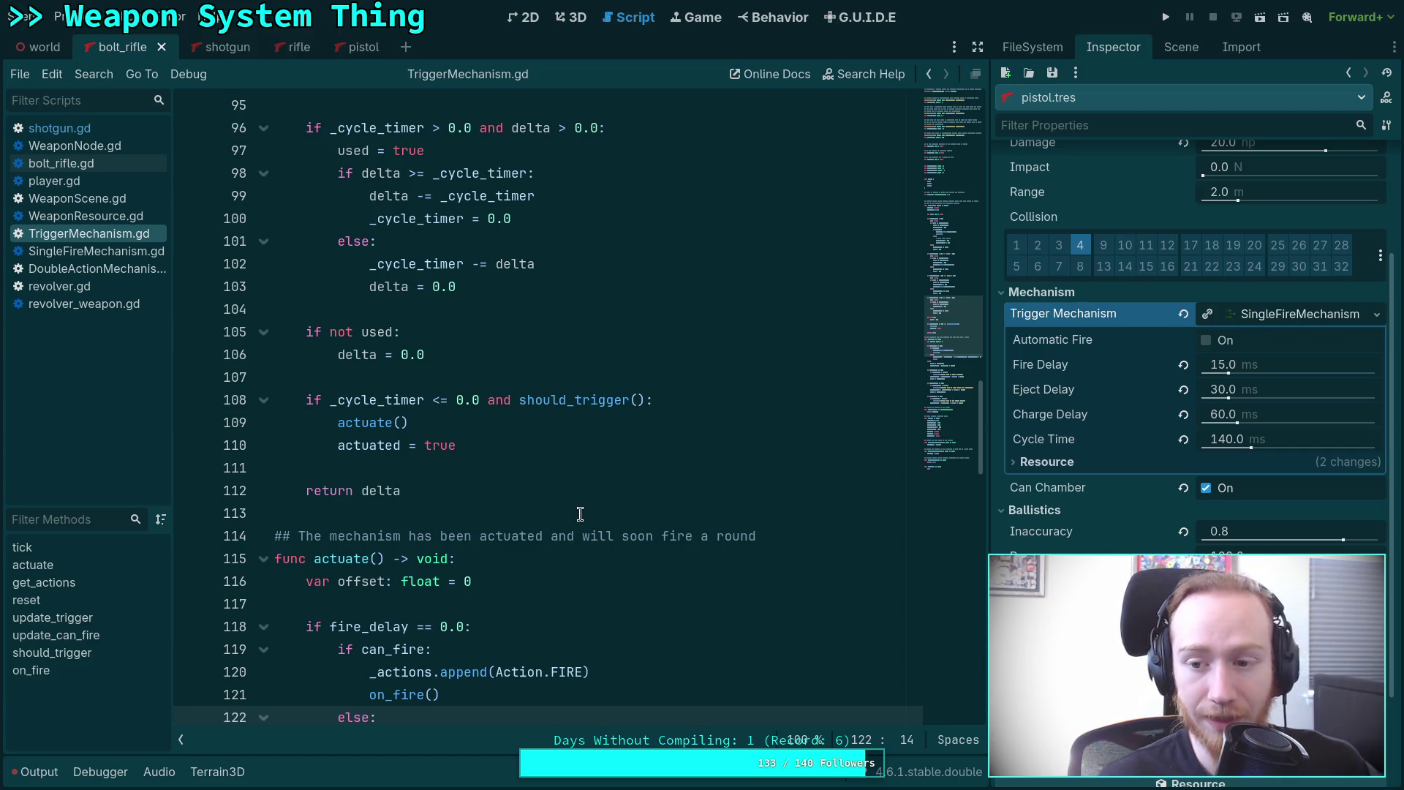
pyautogui.scroll(-6, 580, 514)
pyautogui.scroll(-1, 897, 498)
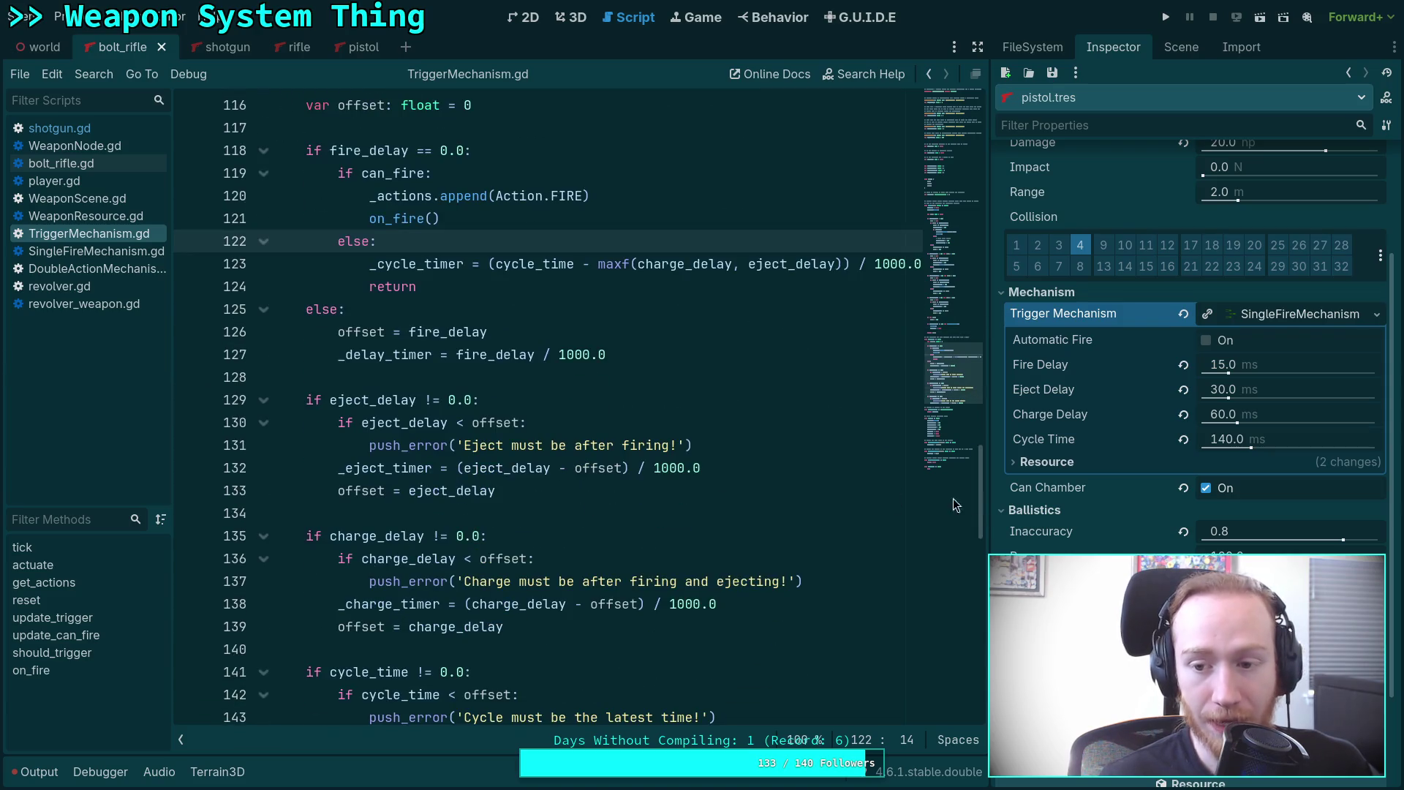
pyautogui.click(620, 518)
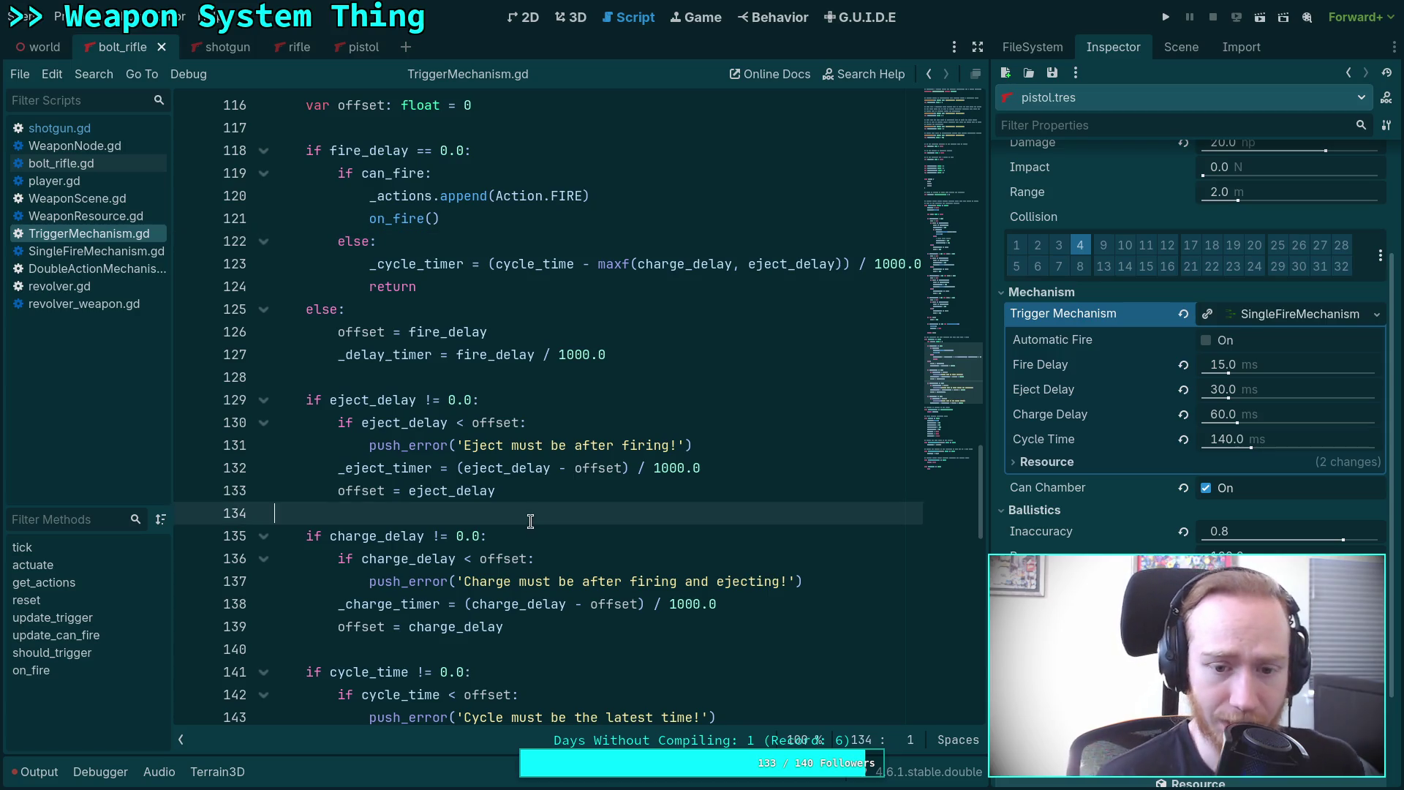
pyautogui.scroll(14, 512, 527)
pyautogui.scroll(13, 496, 528)
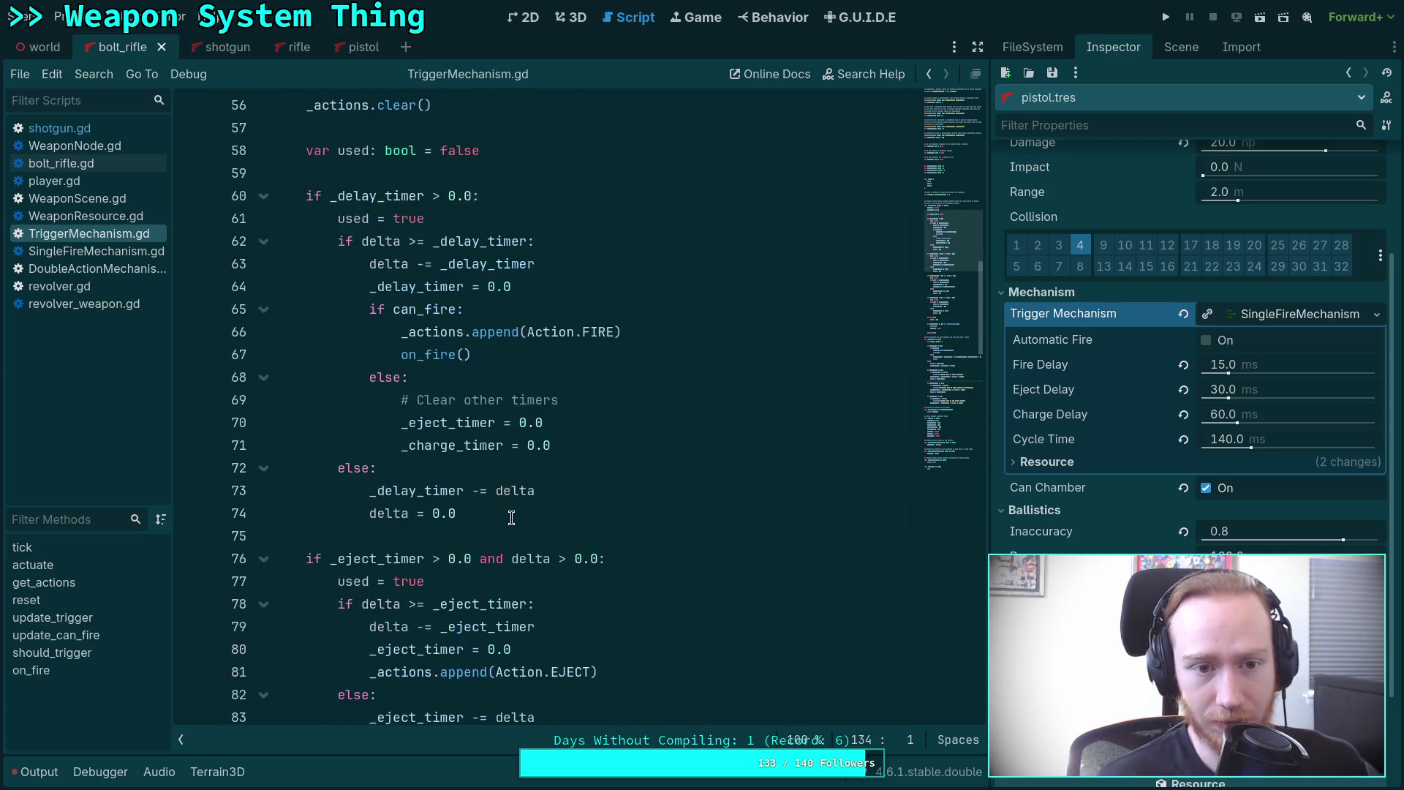
pyautogui.click(938, 437)
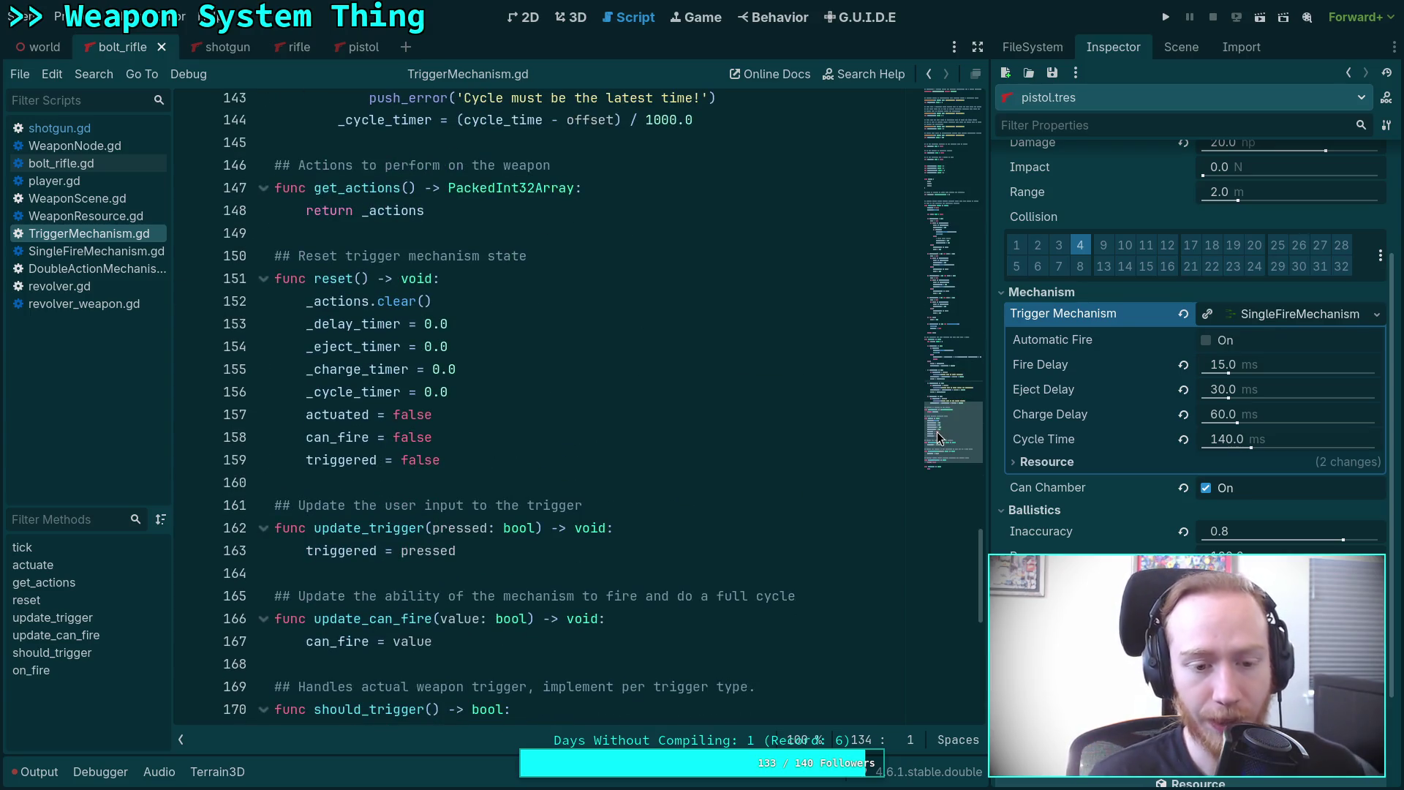
pyautogui.scroll(5, 523, 546)
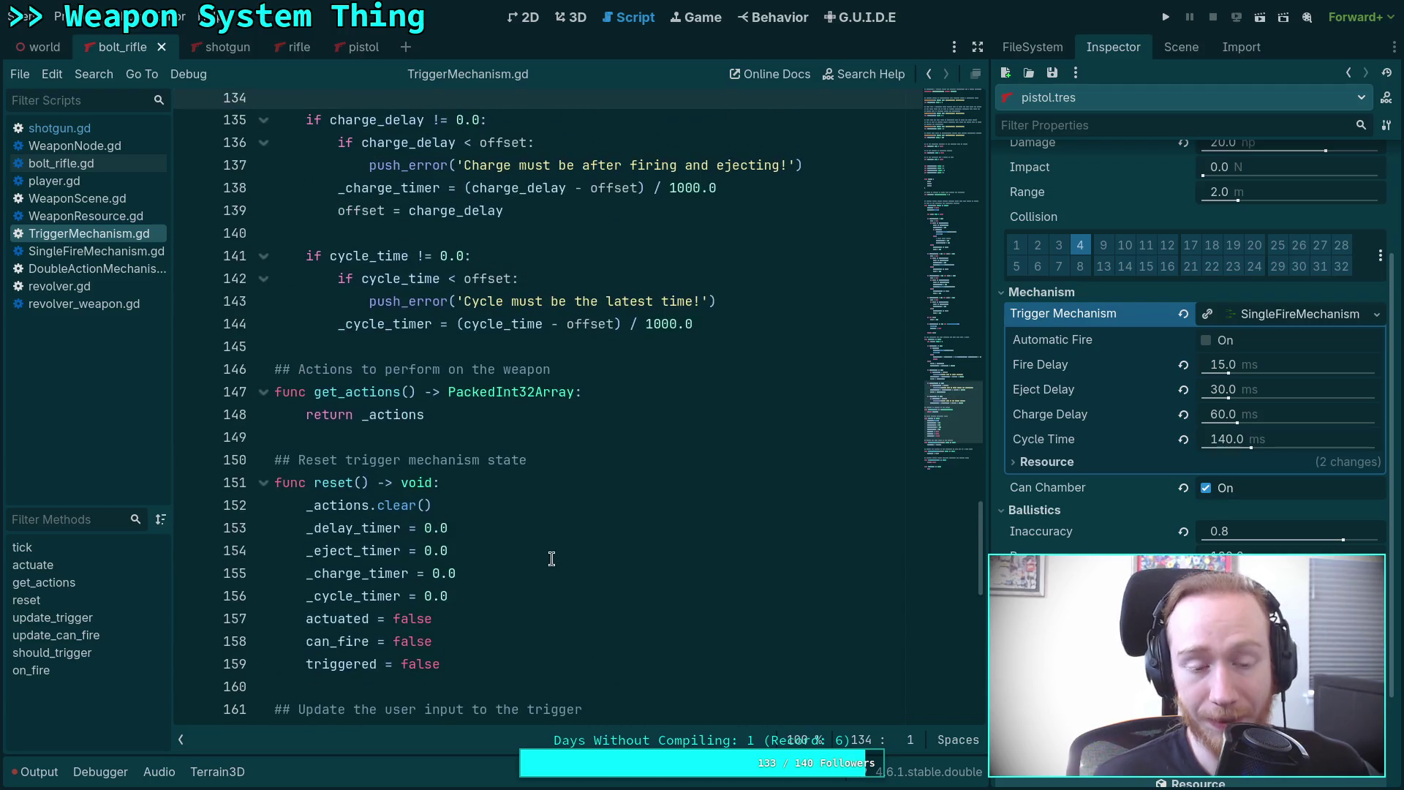
pyautogui.scroll(-12, 523, 547)
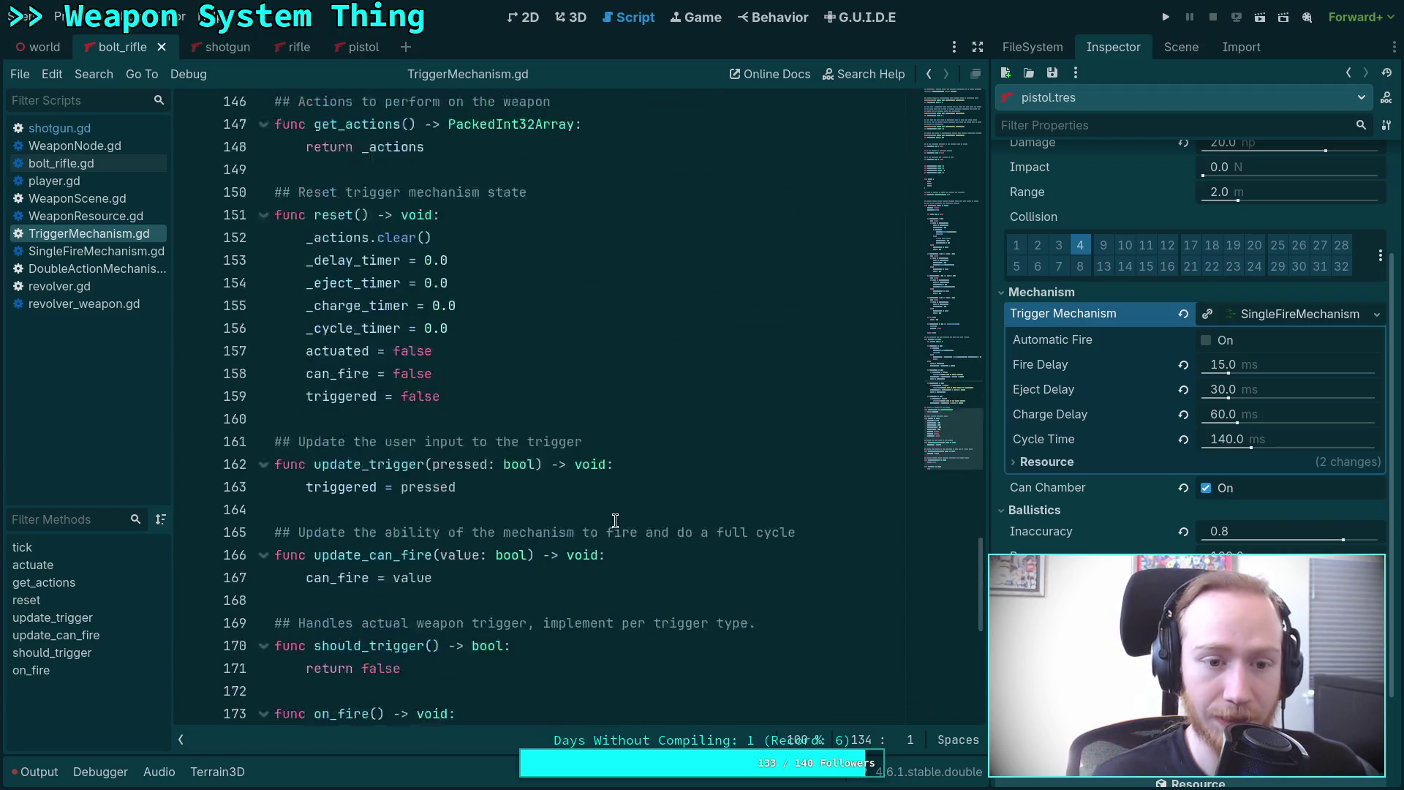
pyautogui.click(616, 521)
pyautogui.scroll(12, 583, 559)
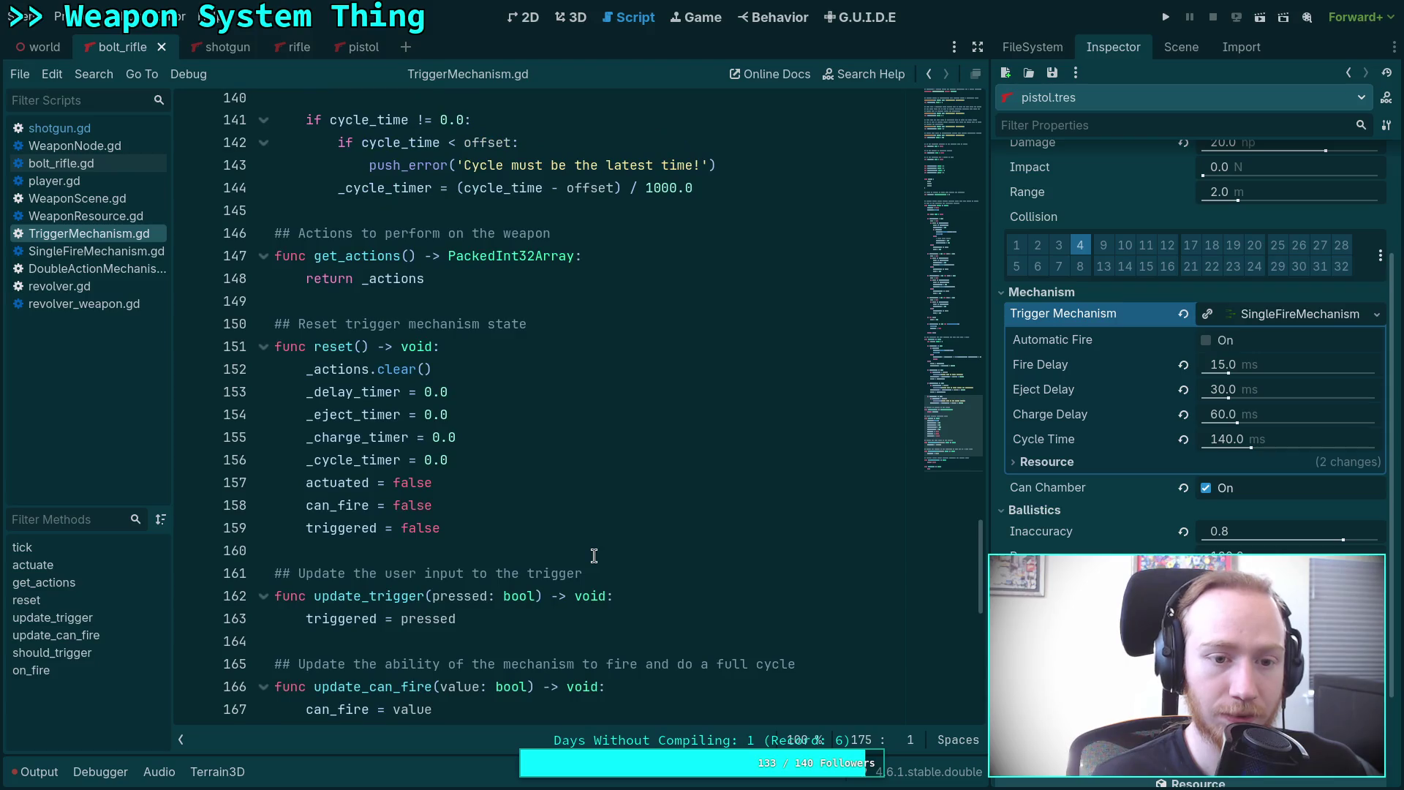
pyautogui.scroll(20, 890, 431)
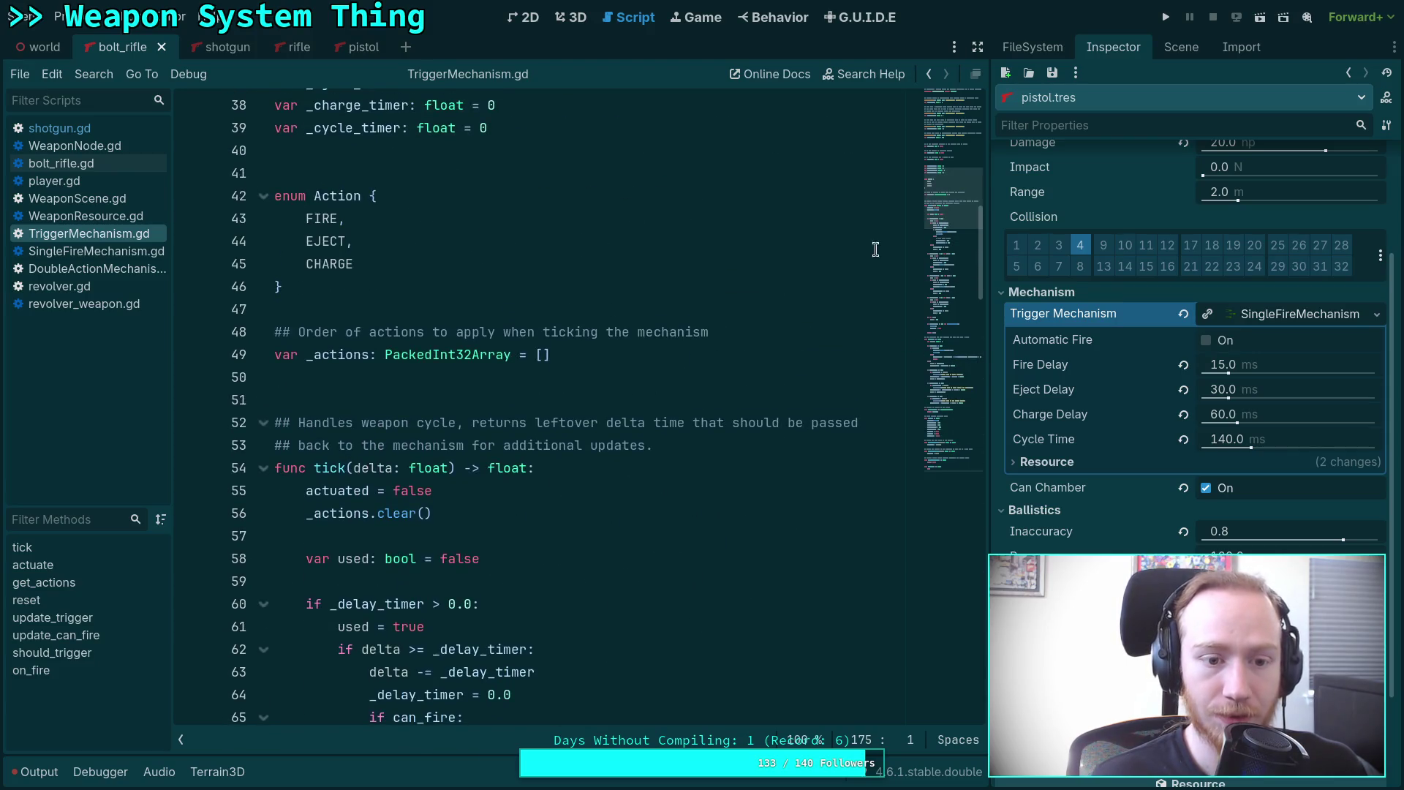
pyautogui.click(503, 377)
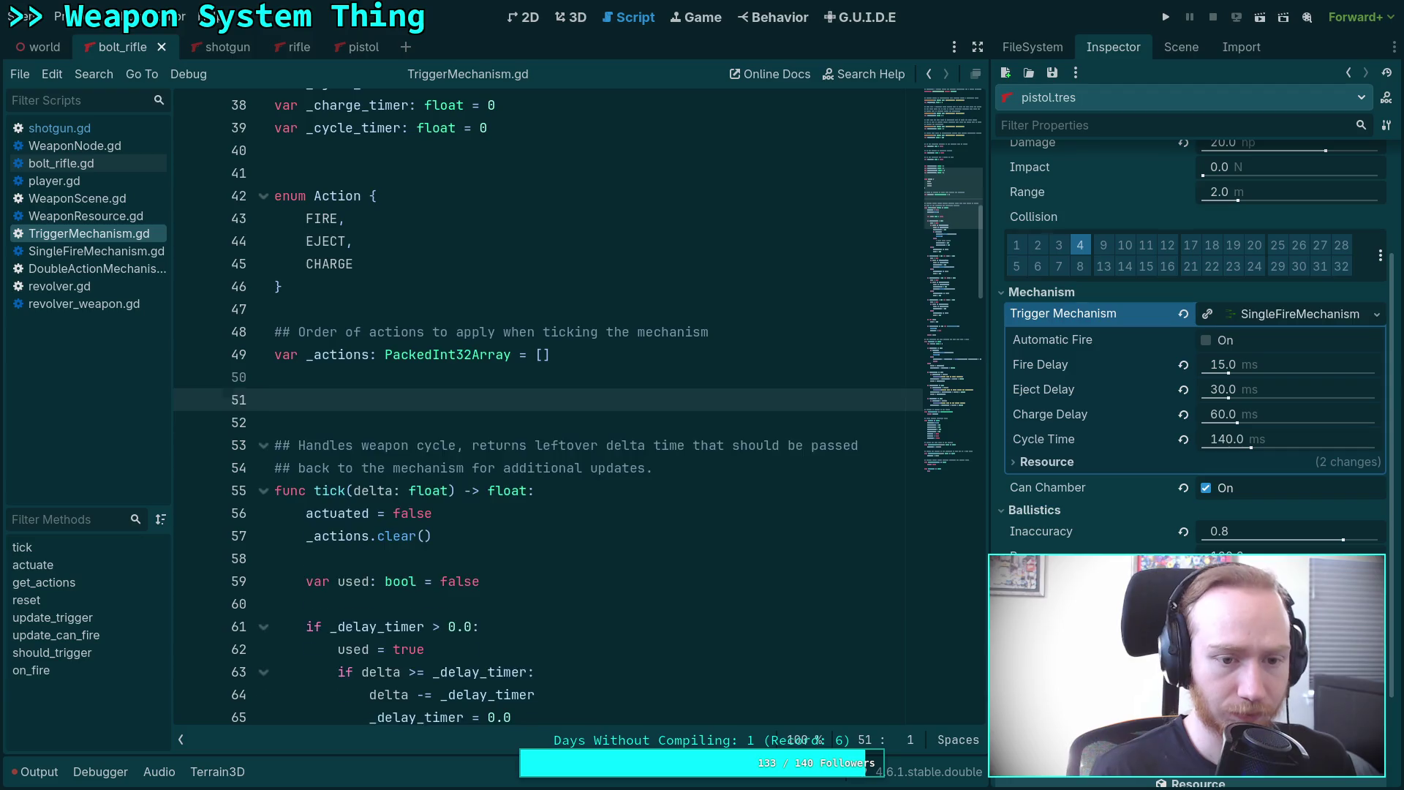
# Add a _get_property_list() function stub after _actions via autocomplete.
pyautogui.press('Return')
pyautogui.press('Return')
pyautogui.press('Return')
pyautogui.press('Up')
pyautogui.write('func _ge')
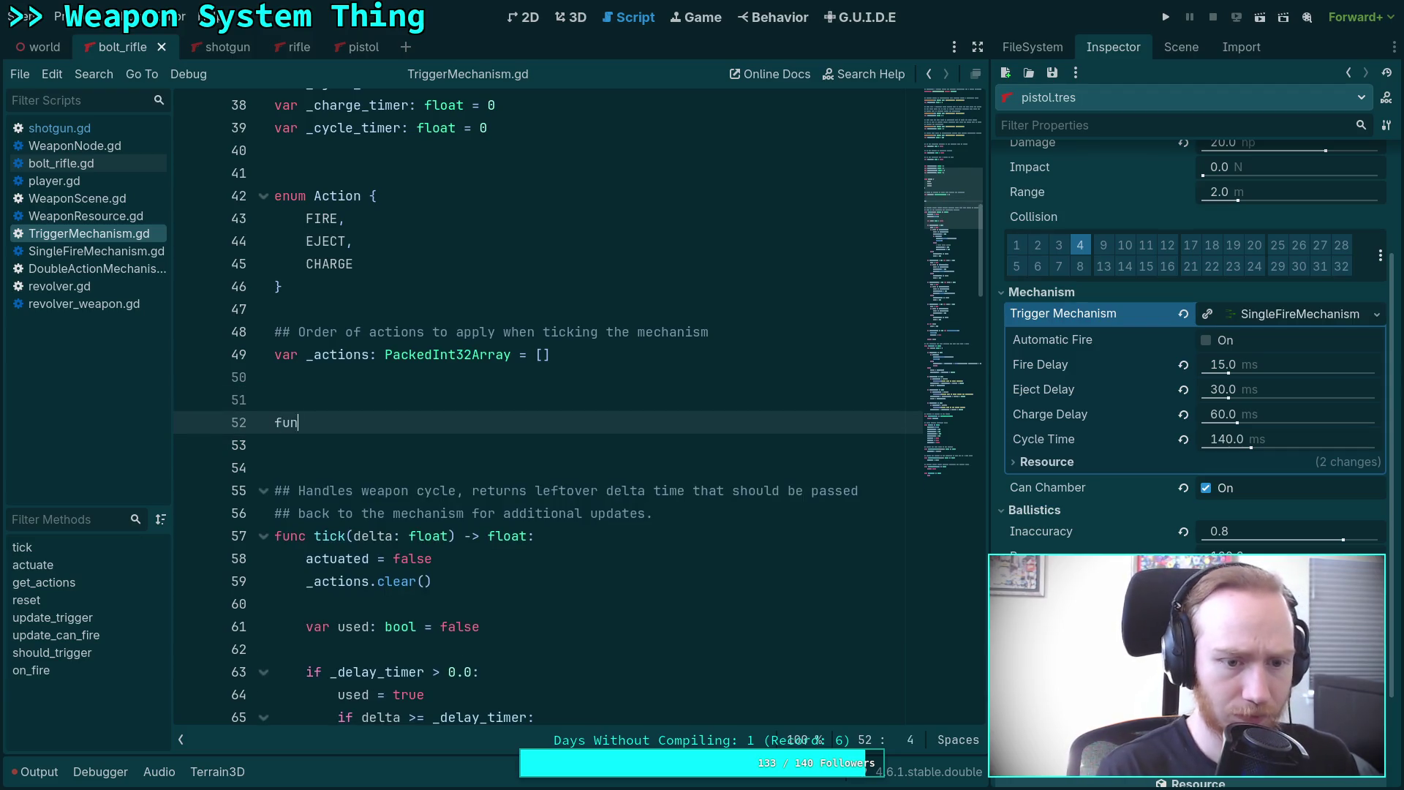
pyautogui.press('Down')
pyautogui.press('Return')
pyautogui.press('Return')
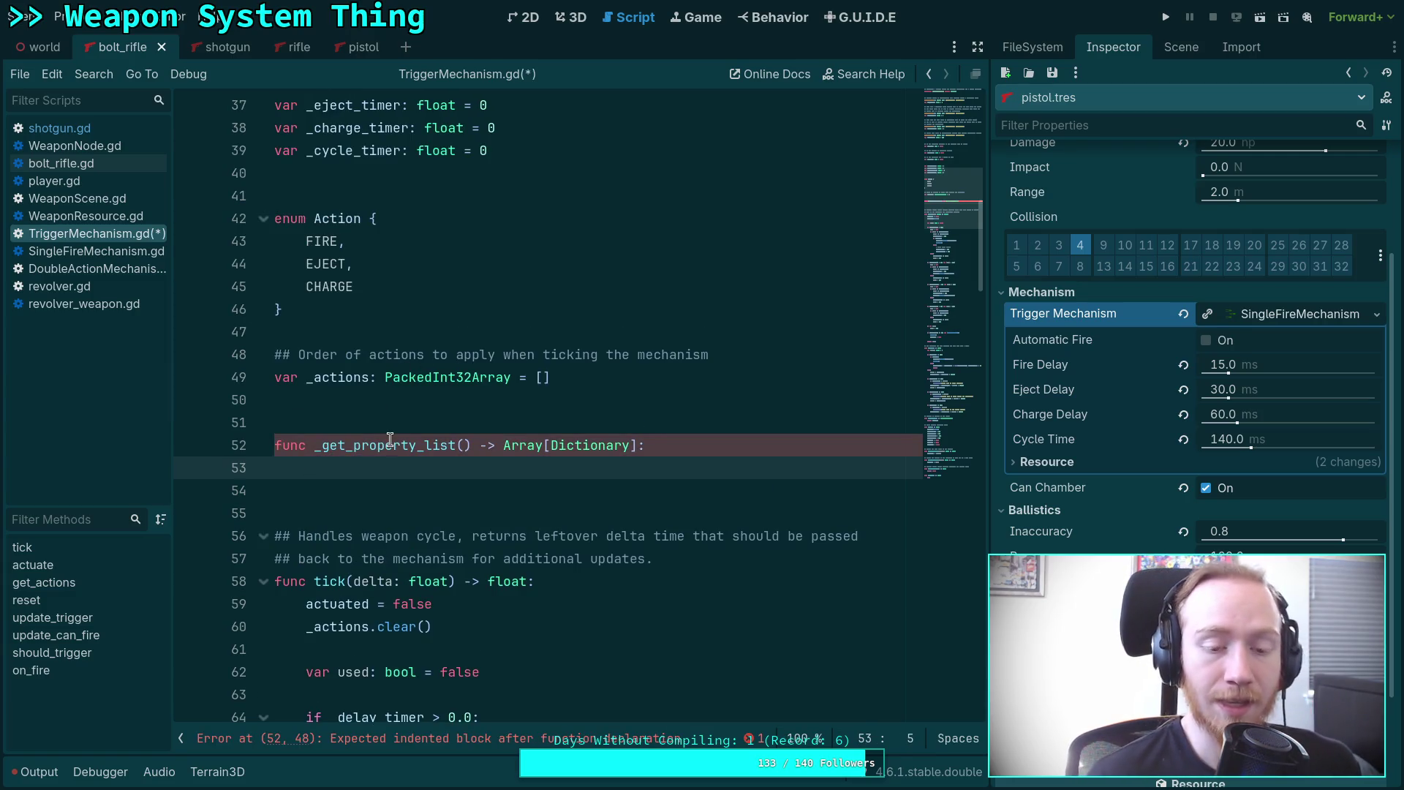
# Document it with a ## comment 'Visualize the overall cycle time and fire rate'.
pyautogui.moveTo(390, 439)
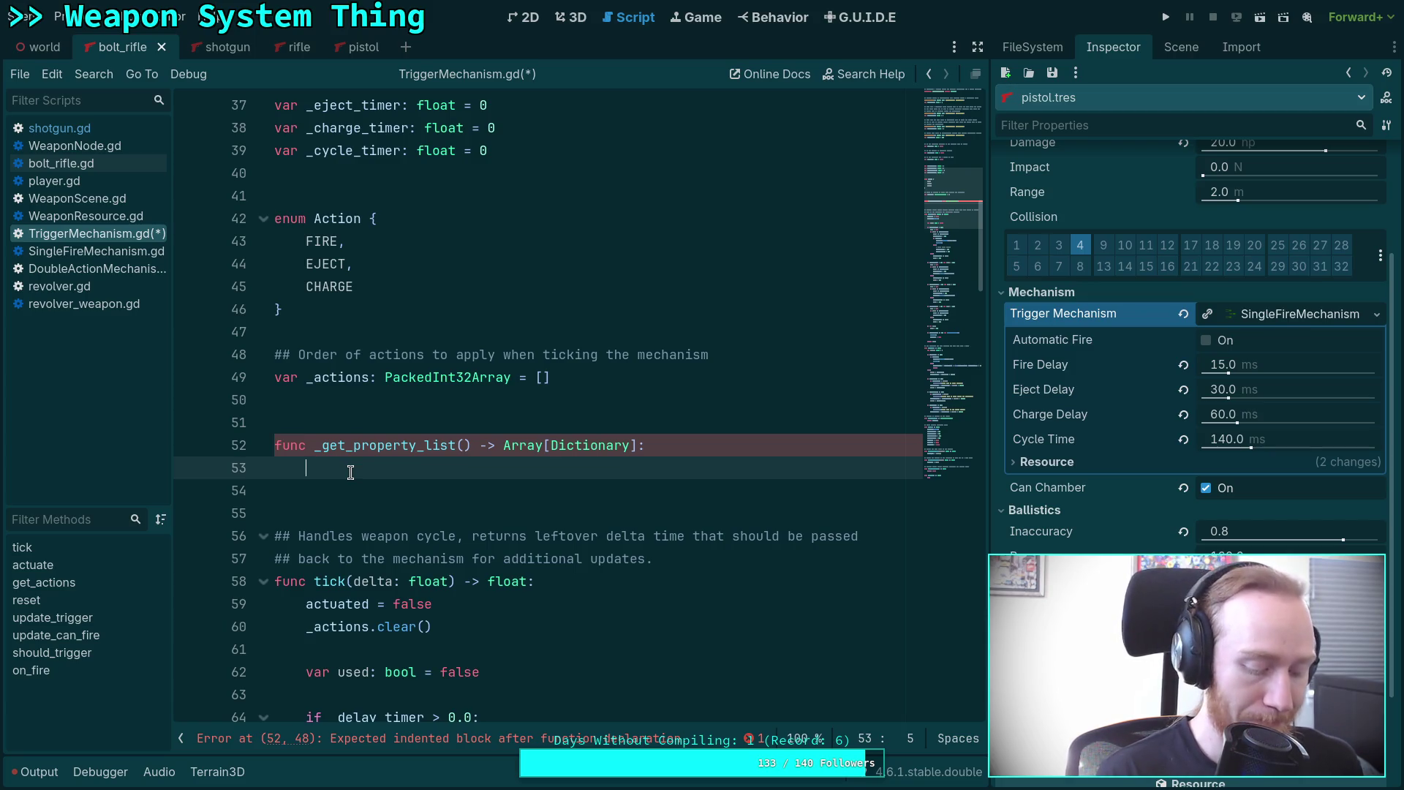
pyautogui.press('Up')
pyautogui.press('Up')
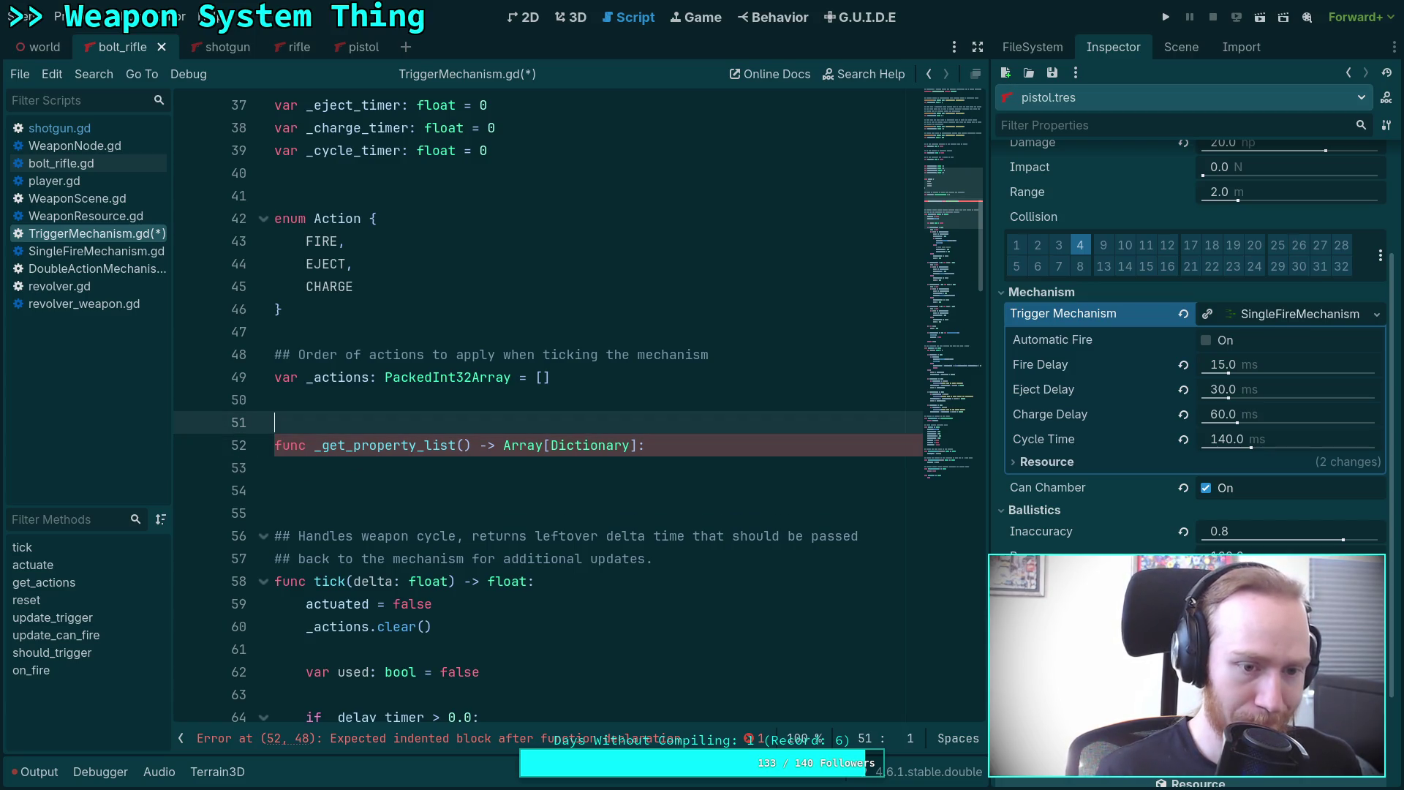
pyautogui.press('Return')
pyautogui.write('## V')
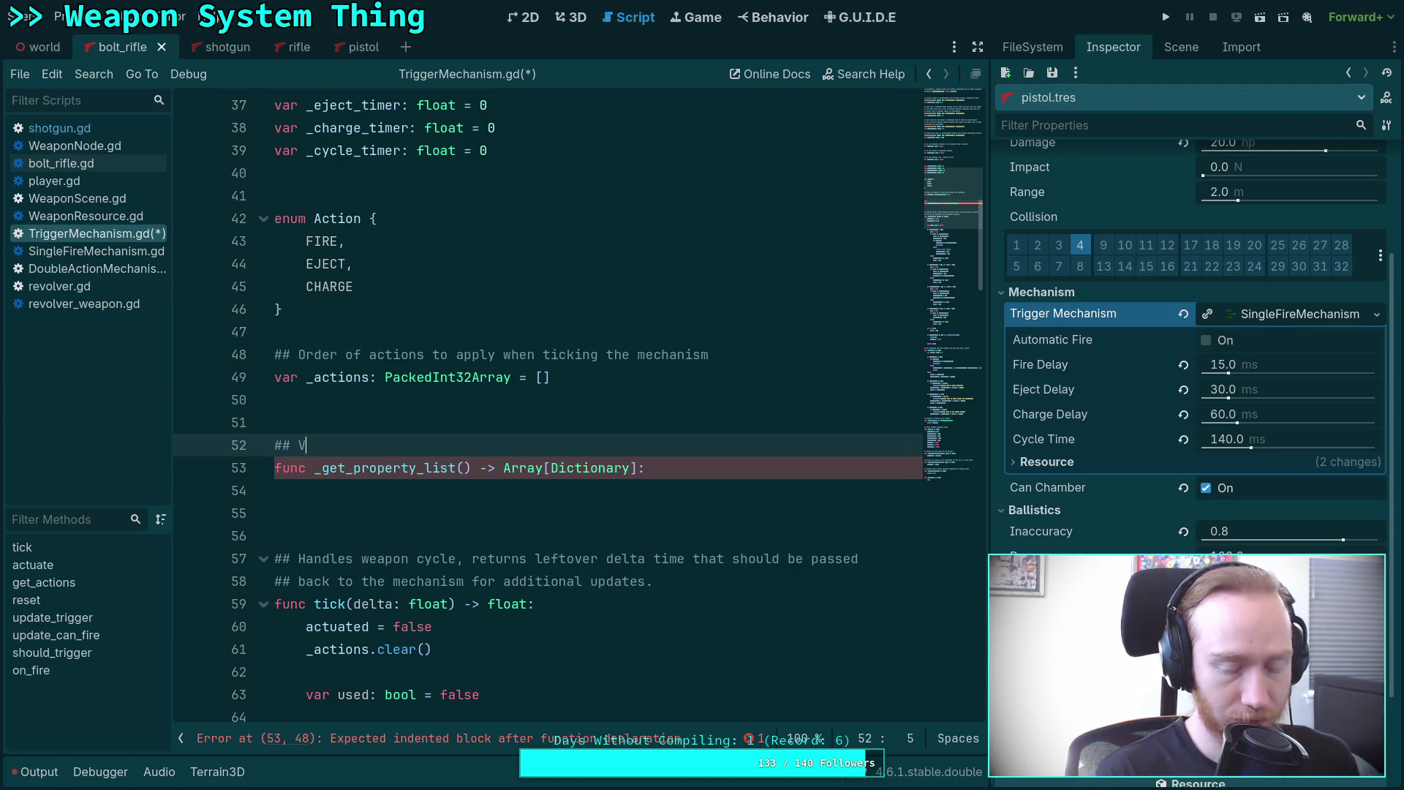
pyautogui.write('isualive t')
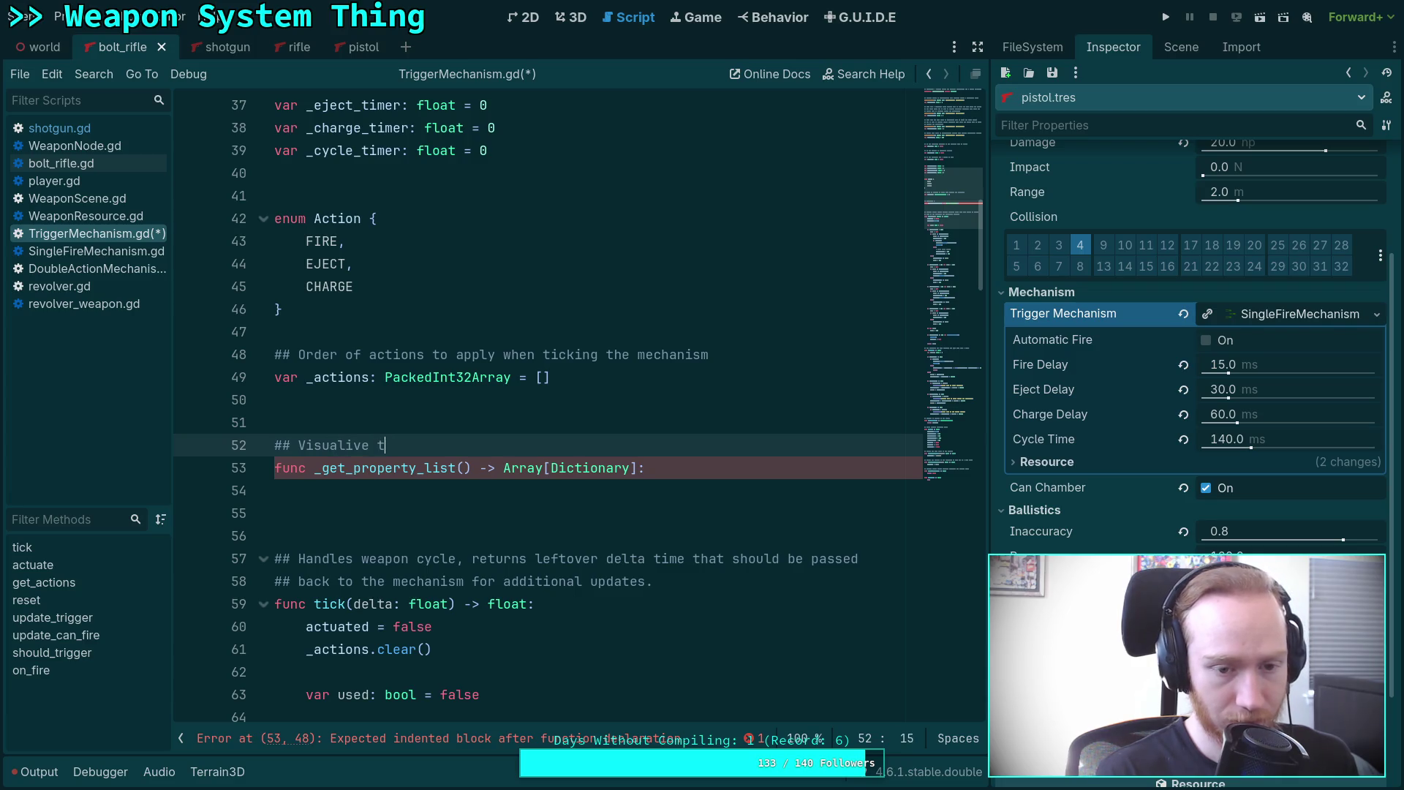
pyautogui.press('BackSpace')
pyautogui.press('BackSpace')
pyautogui.press('BackSpace')
pyautogui.press('BackSpace')
pyautogui.write('ze tho')
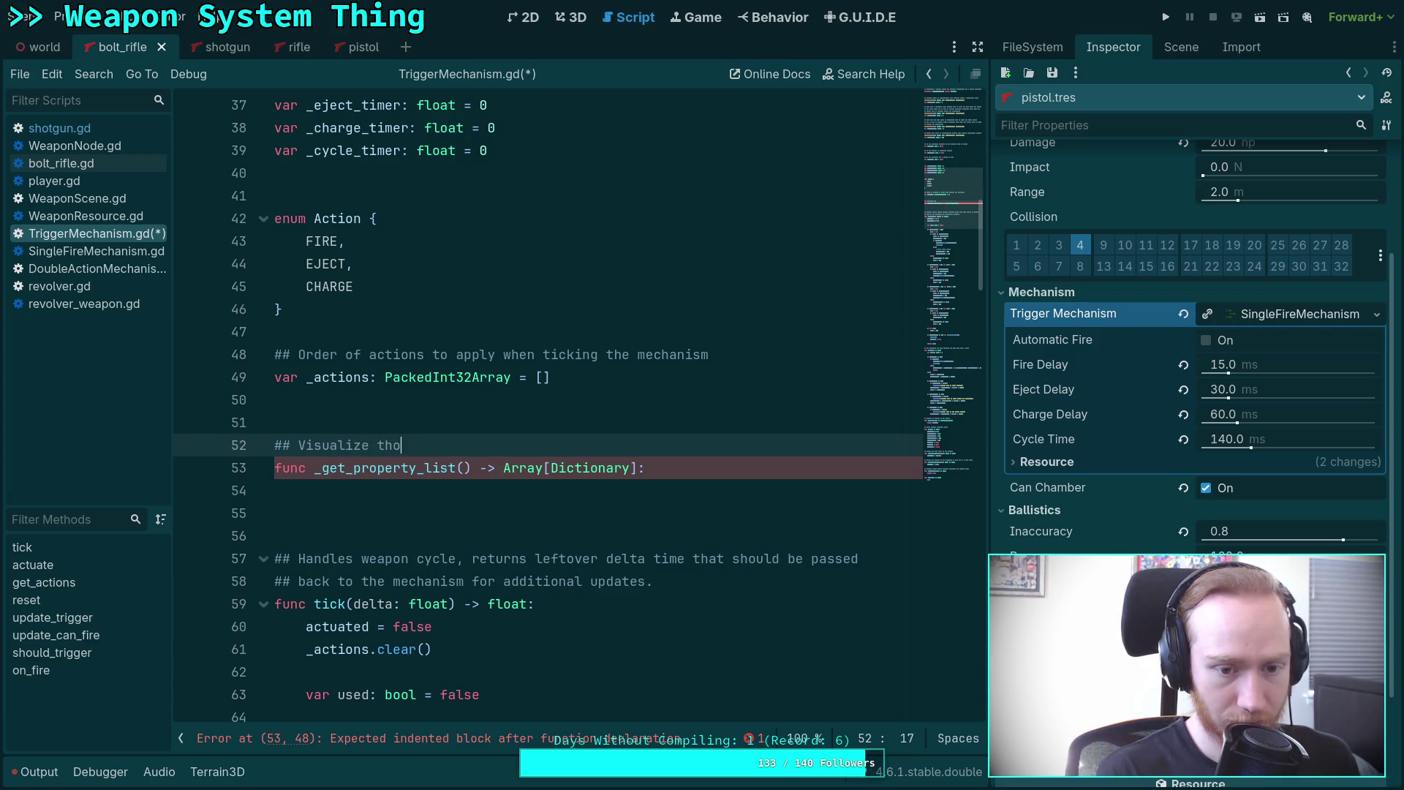
pyautogui.press('BackSpace')
pyautogui.write('e overall ')
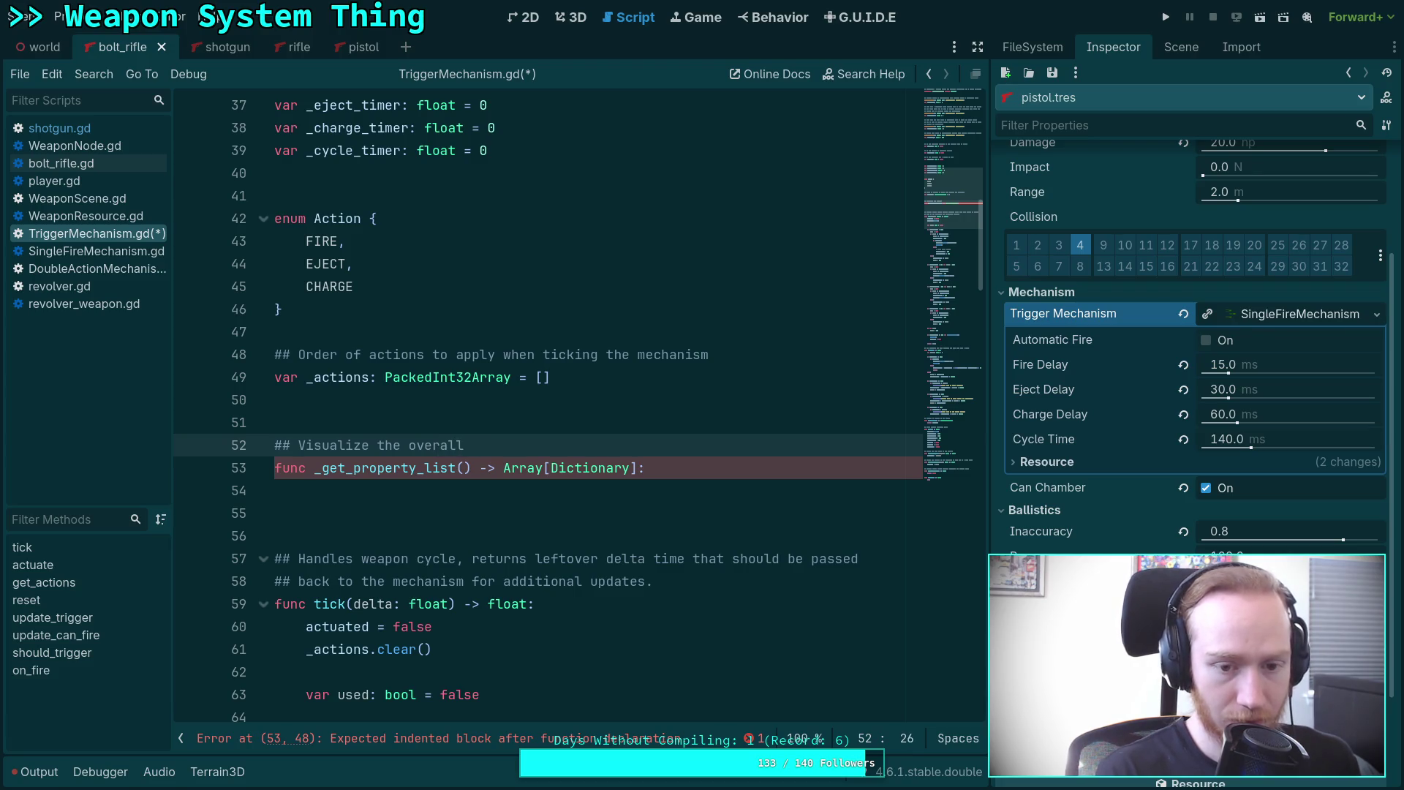
pyautogui.write('cyc')
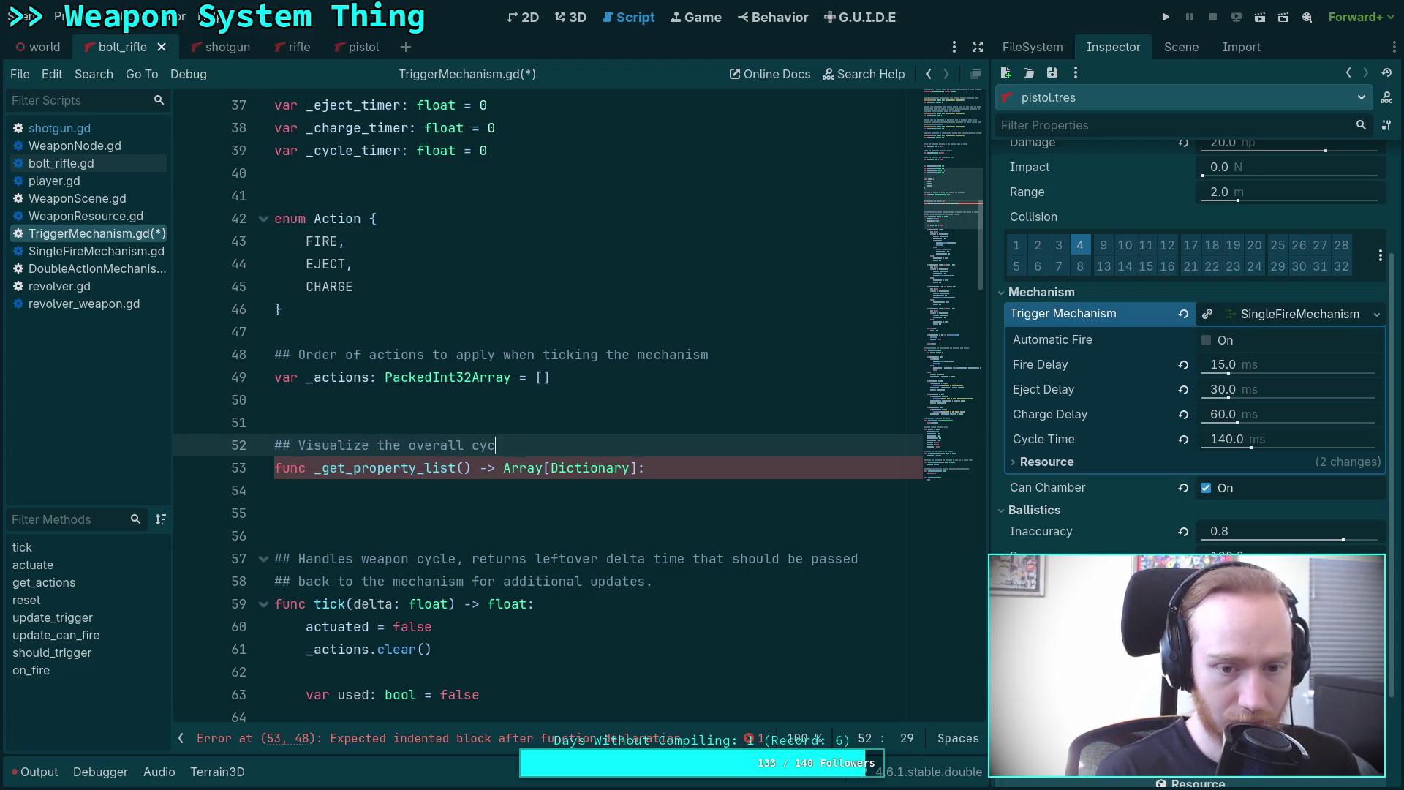
pyautogui.write('letime and ')
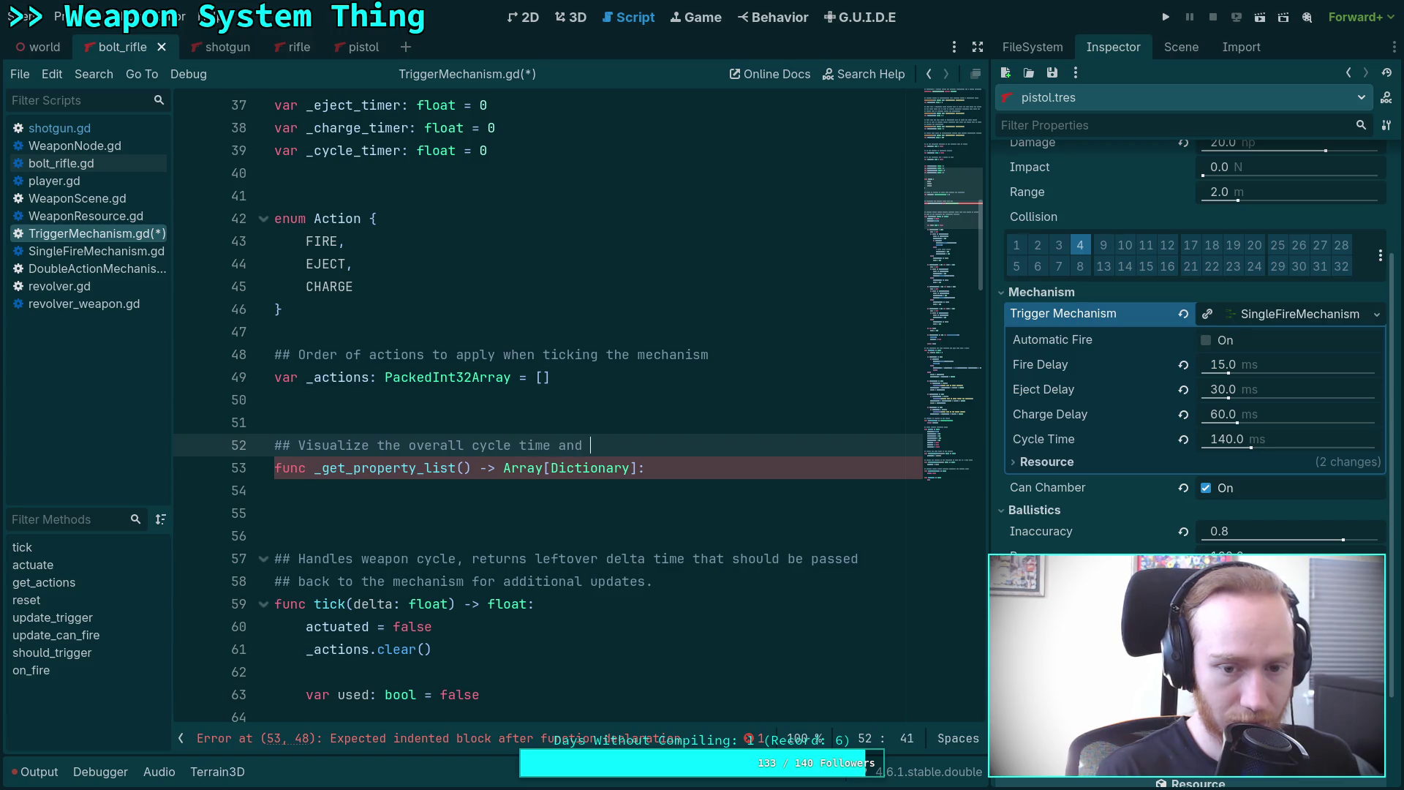
pyautogui.write('firete')
pyautogui.click(306, 490)
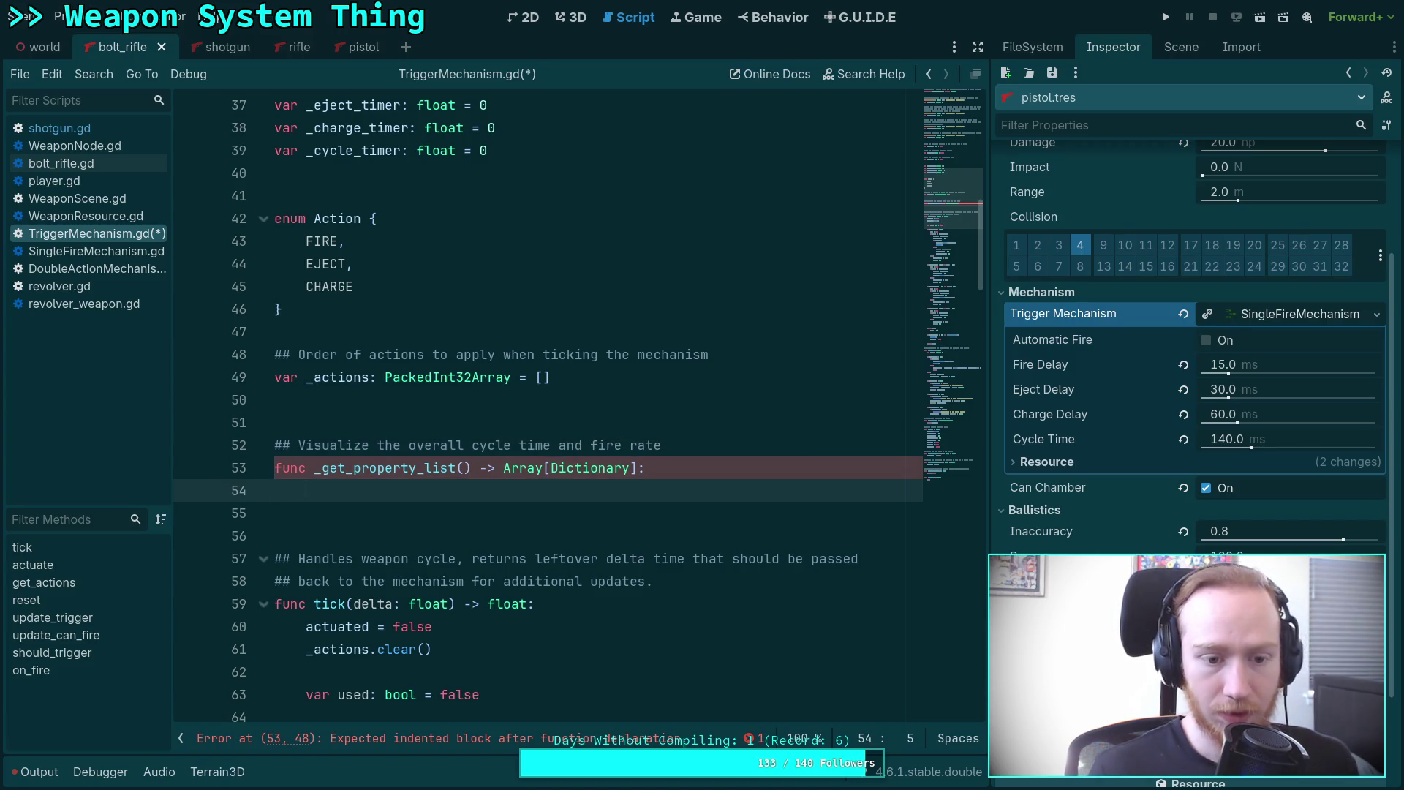
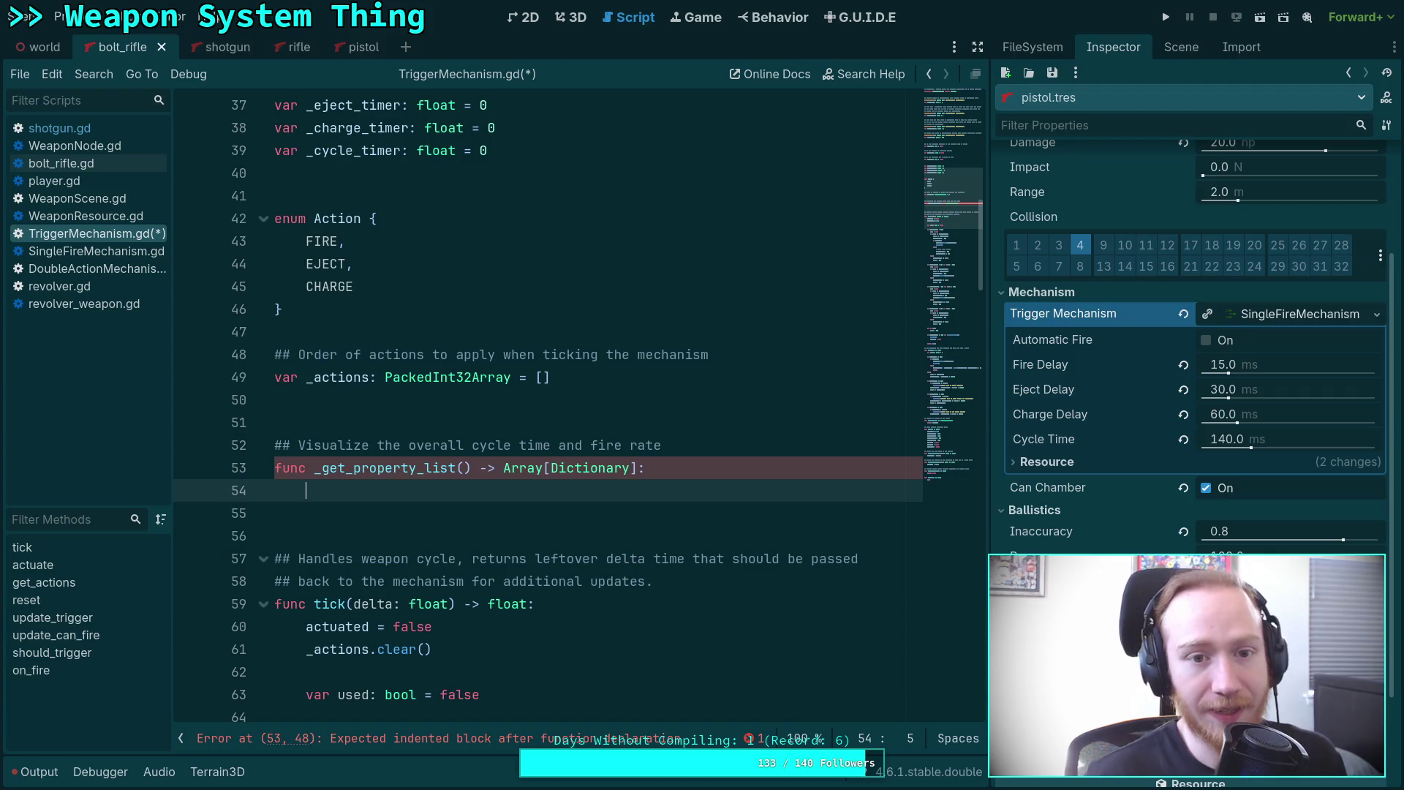
# Give fire_delay a set(value) block assigning fire_delay = value and calling notify_property_list_changed().
pyautogui.scroll(12, 439, 428)
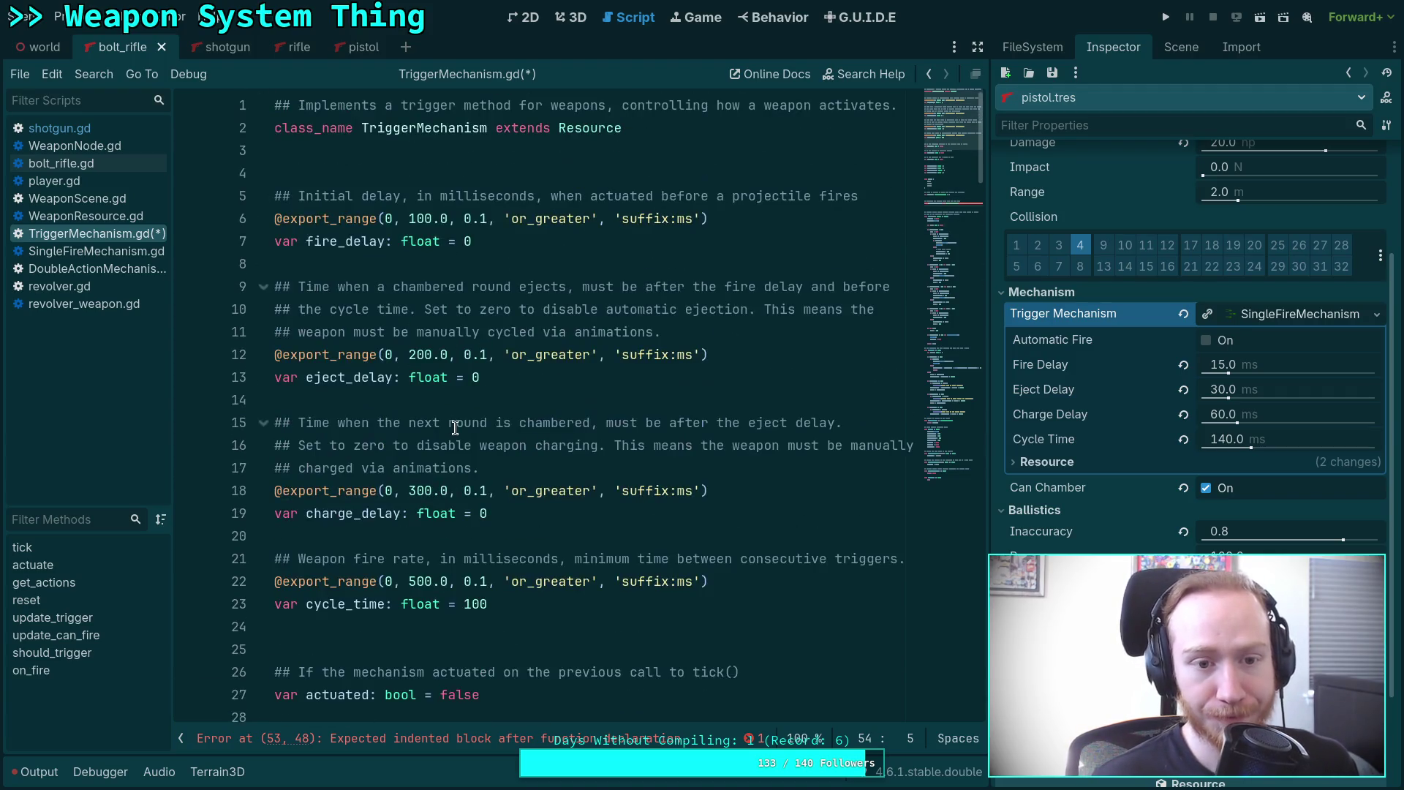
pyautogui.click(540, 240)
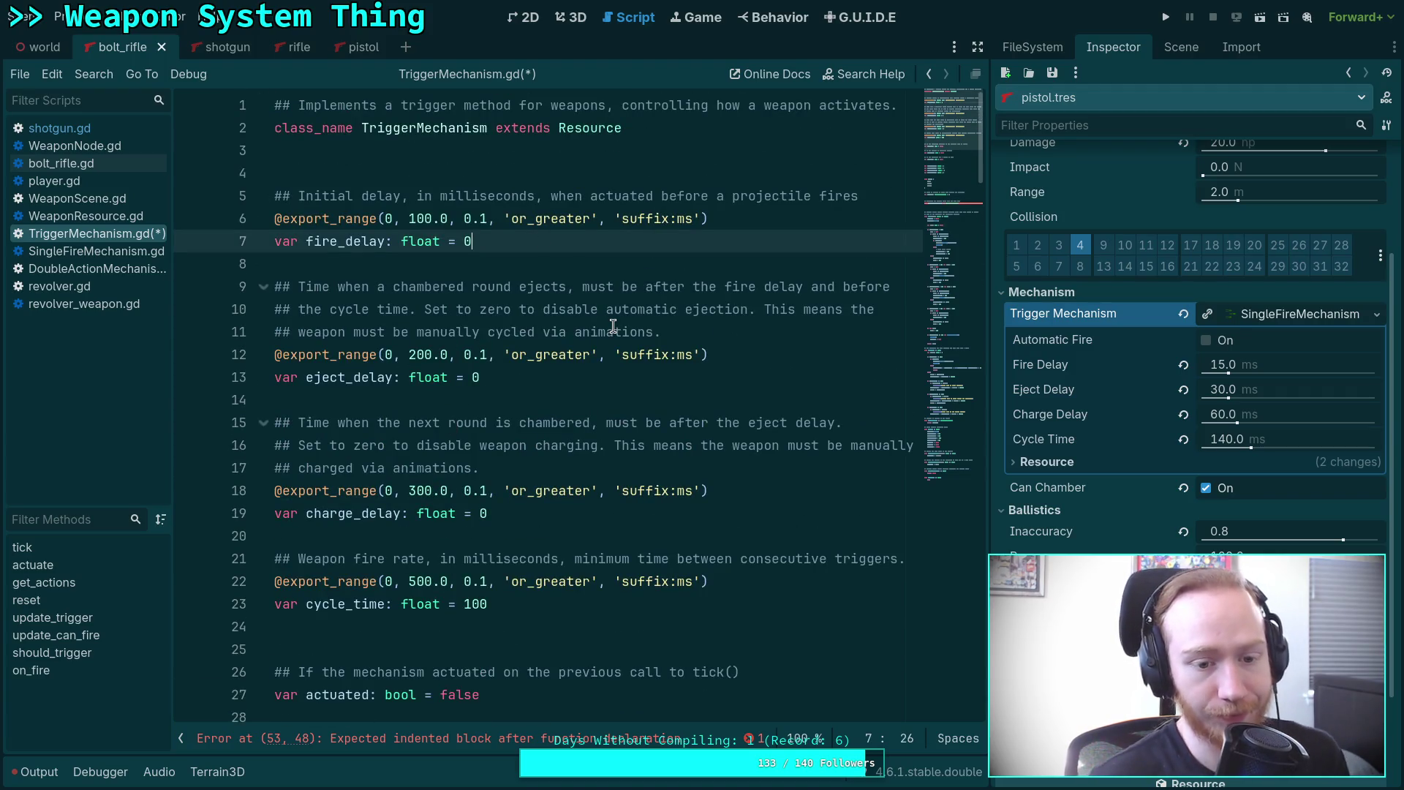
pyautogui.write(':')
pyautogui.press('Return')
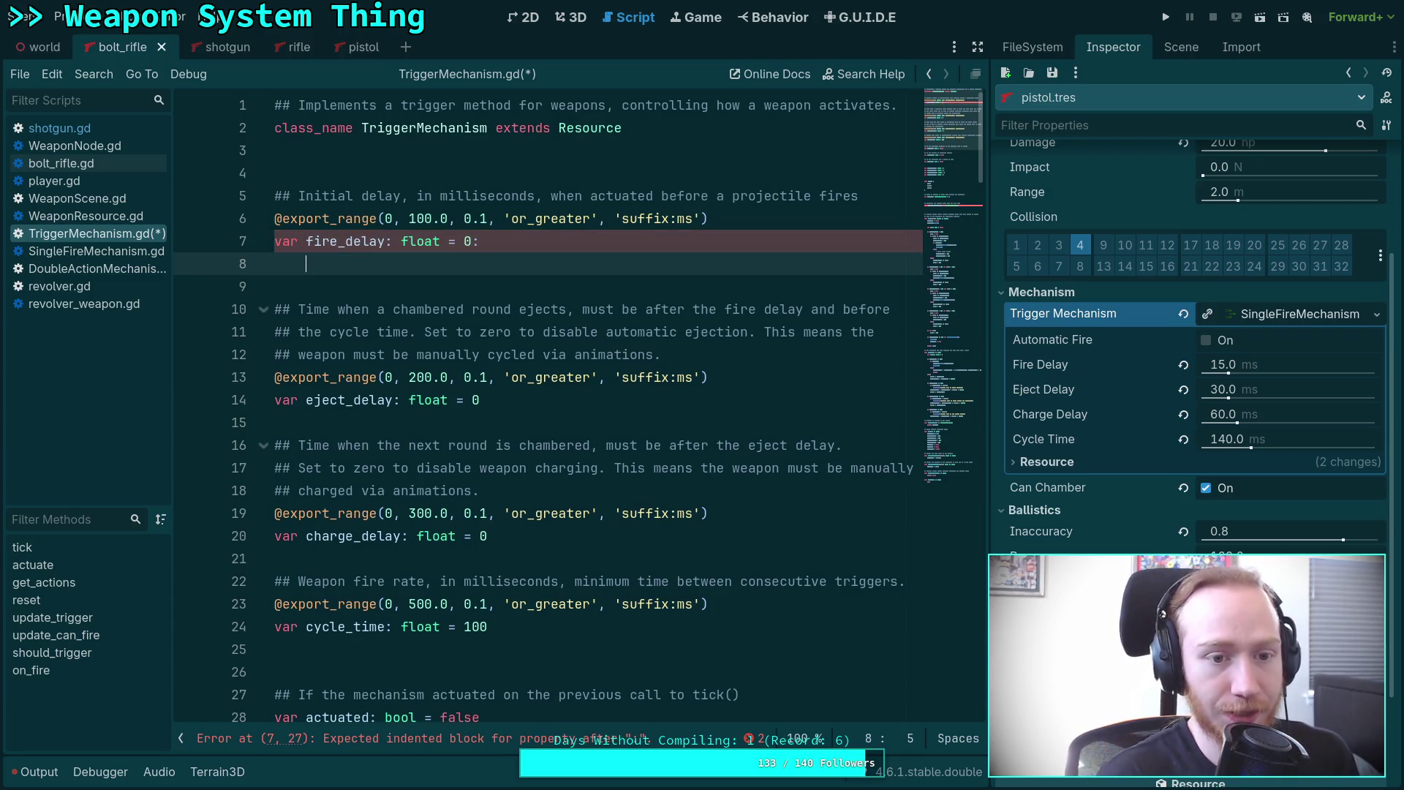
pyautogui.write('set(fir')
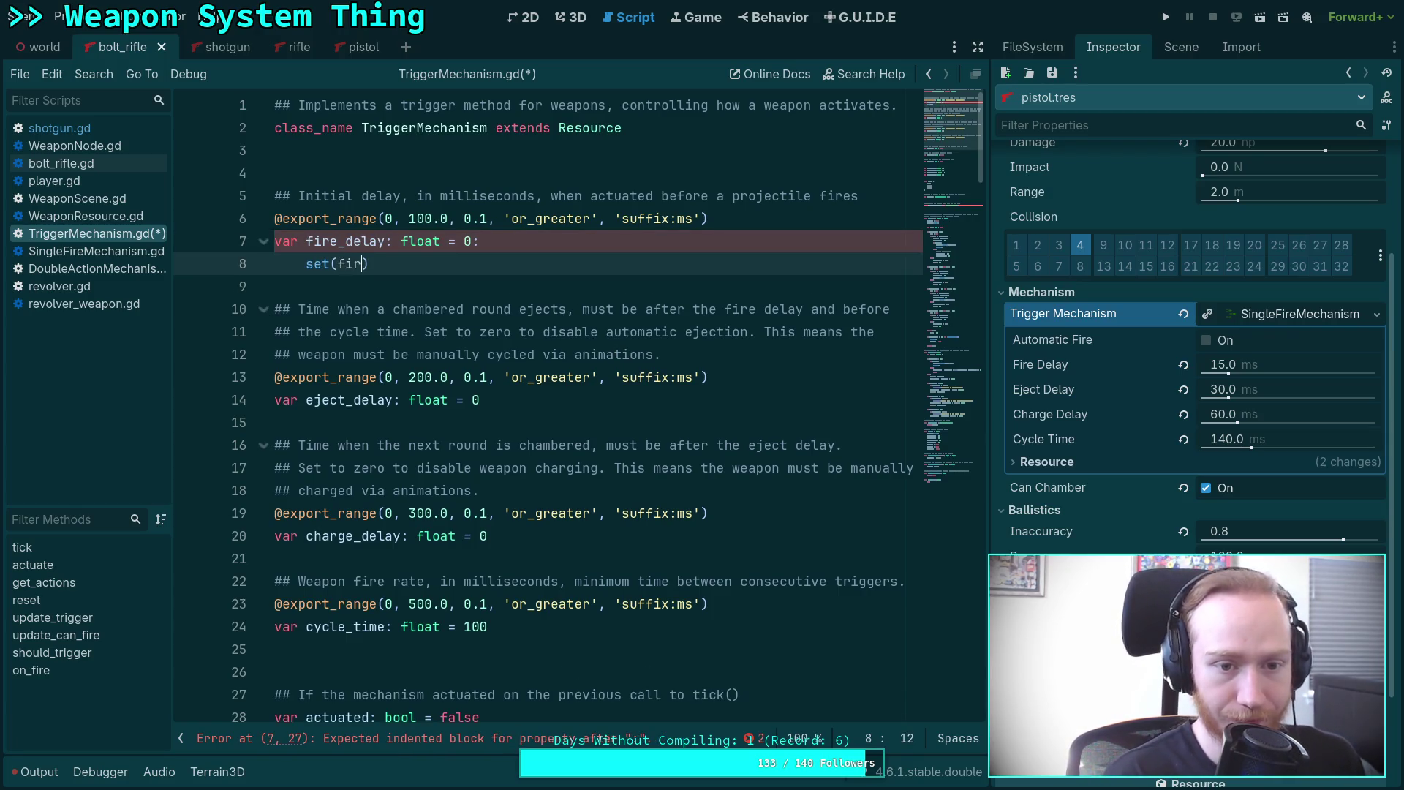
pyautogui.press('BackSpace')
pyautogui.press('BackSpace')
pyautogui.press('BackSpace')
pyautogui.write('value)')
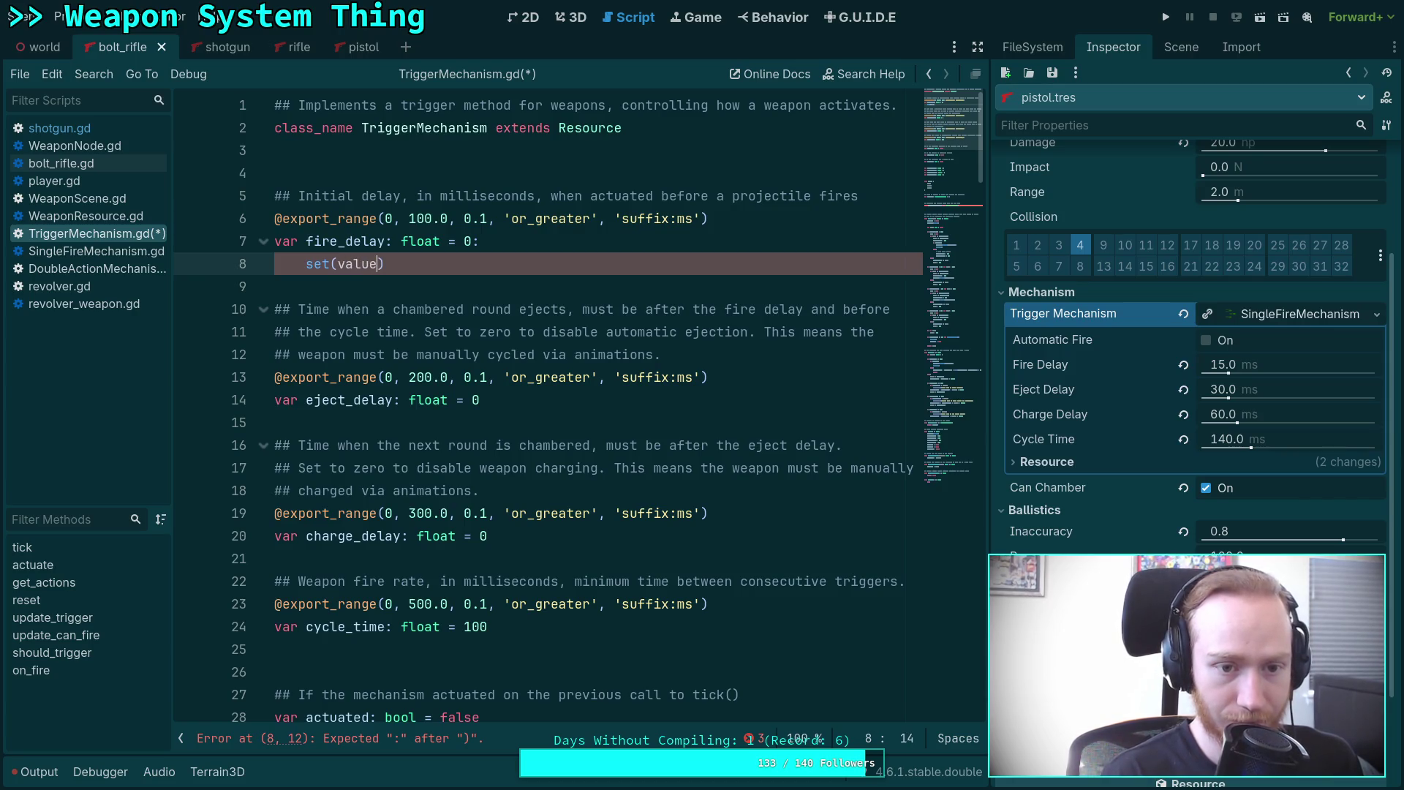
pyautogui.write(':')
pyautogui.press('Return')
pyautogui.write('fire_')
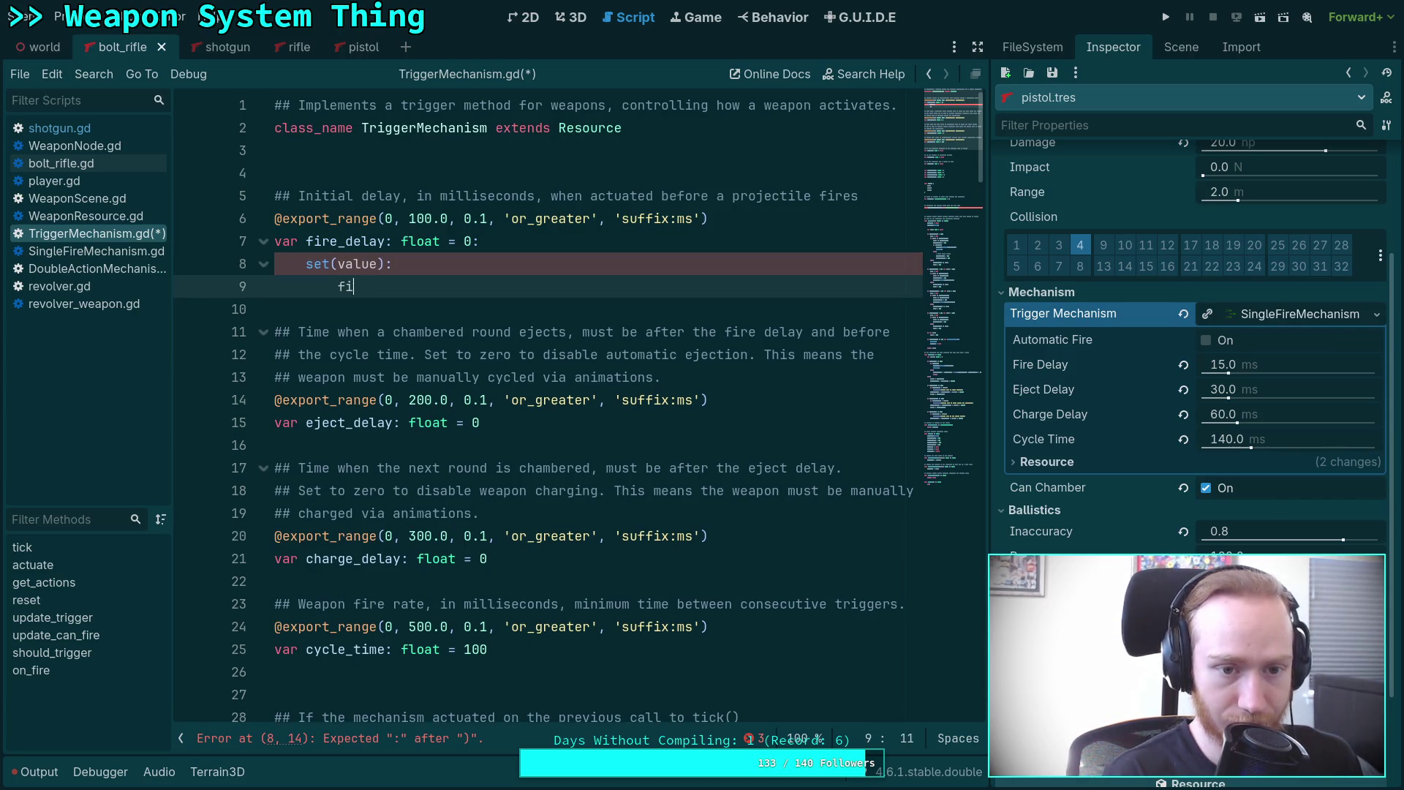
pyautogui.press('Return')
pyautogui.write('= value')
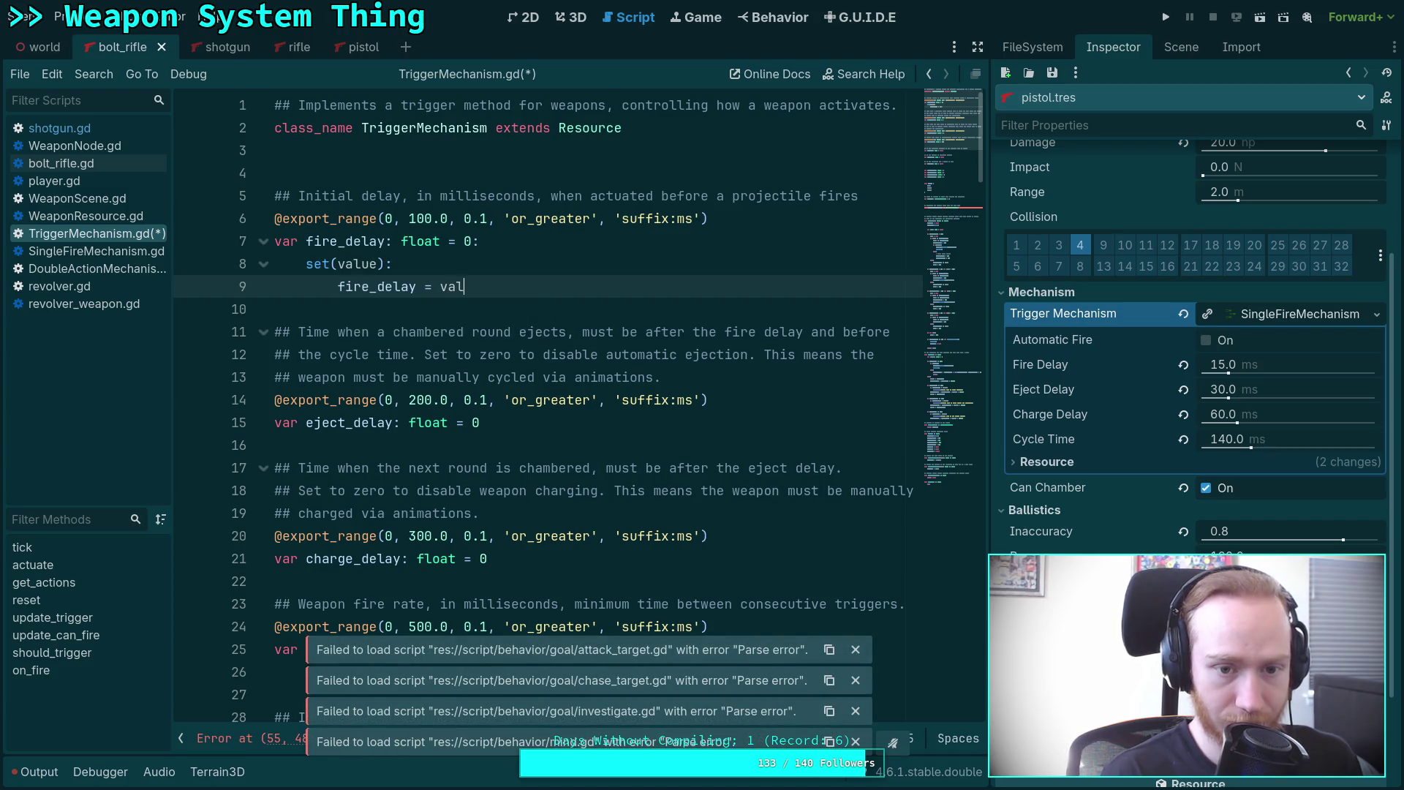
pyautogui.press('Return')
pyautogui.write('tif')
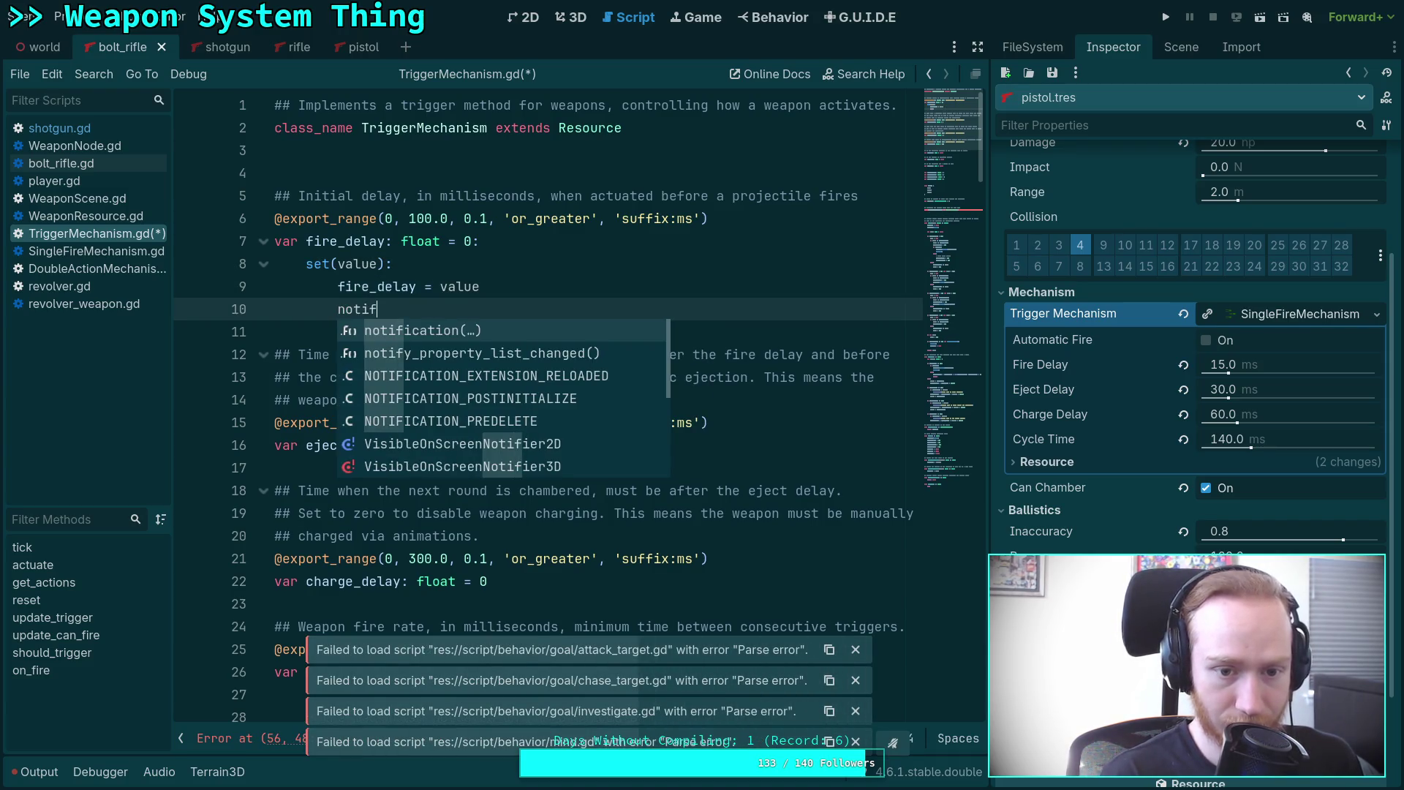
pyautogui.press('Return')
# Copy the fire_delay setter block under eject_delay, charge_delay and cycle_time.
pyautogui.moveTo(582, 315)
pyautogui.mouseDown()
pyautogui.moveTo(307, 264)
pyautogui.moveTo(472, 245)
pyautogui.mouseUp()
pyautogui.rightClick(474, 248)
pyautogui.click(507, 326)
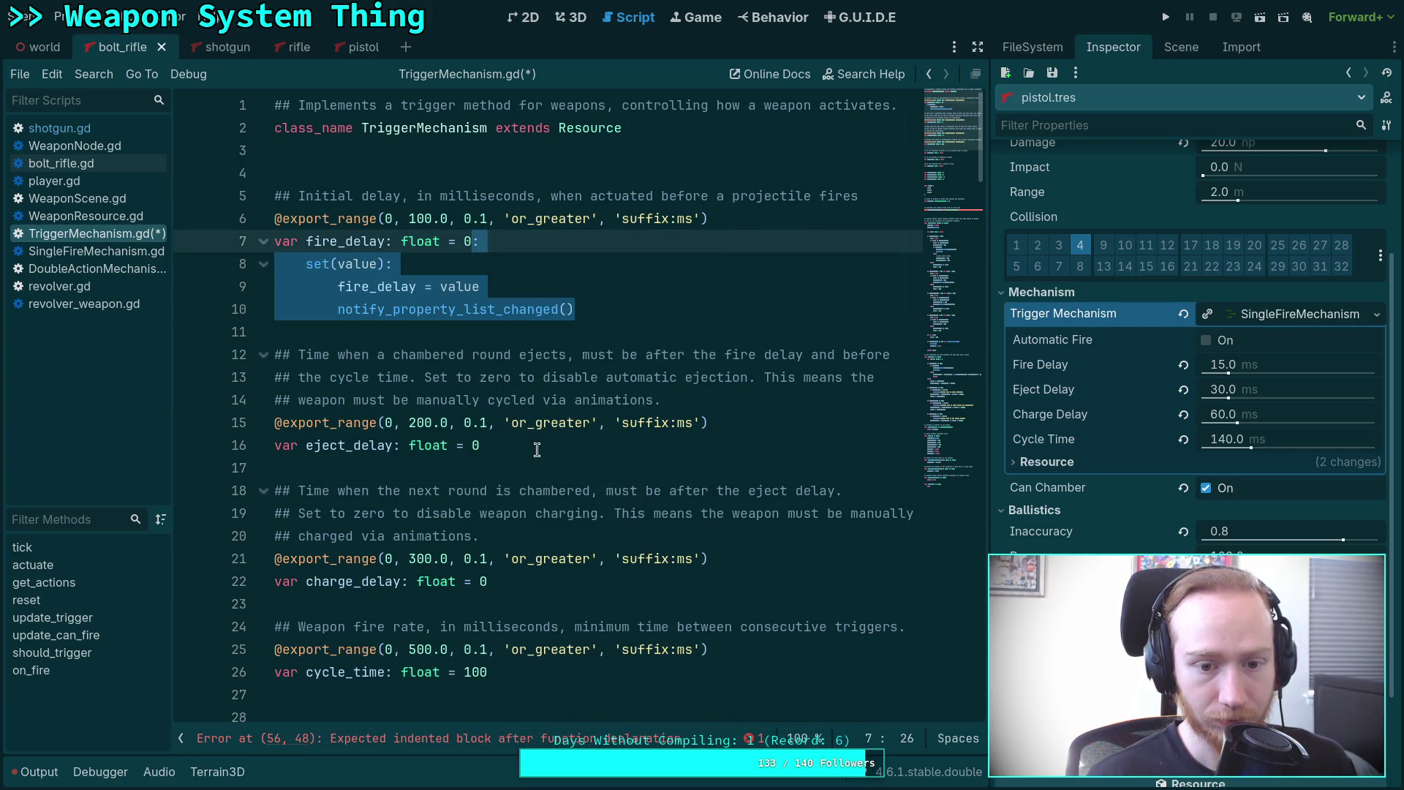
pyautogui.click(528, 444)
pyautogui.hotkey('ctrl', 'v')
pyautogui.scroll(-5, 505, 468)
pyautogui.click(541, 399)
pyautogui.hotkey('ctrl', 'v')
pyautogui.click(525, 311)
pyautogui.hotkey('ctrl', 'v')
pyautogui.scroll(3, 525, 311)
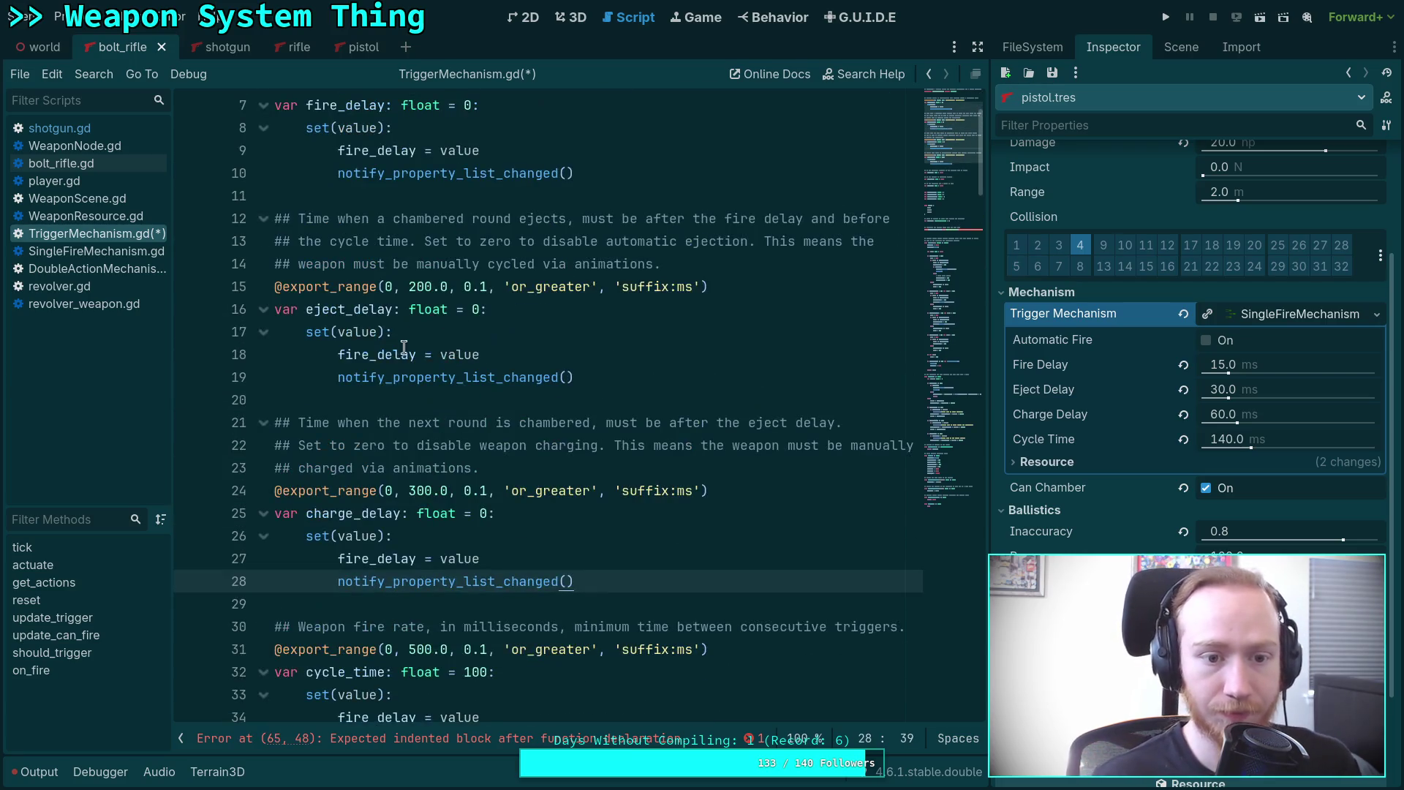
# Make the pasted setters assign eject_delay, charge_delay and cycle_time instead of fire_delay.
pyautogui.doubleClick(339, 311)
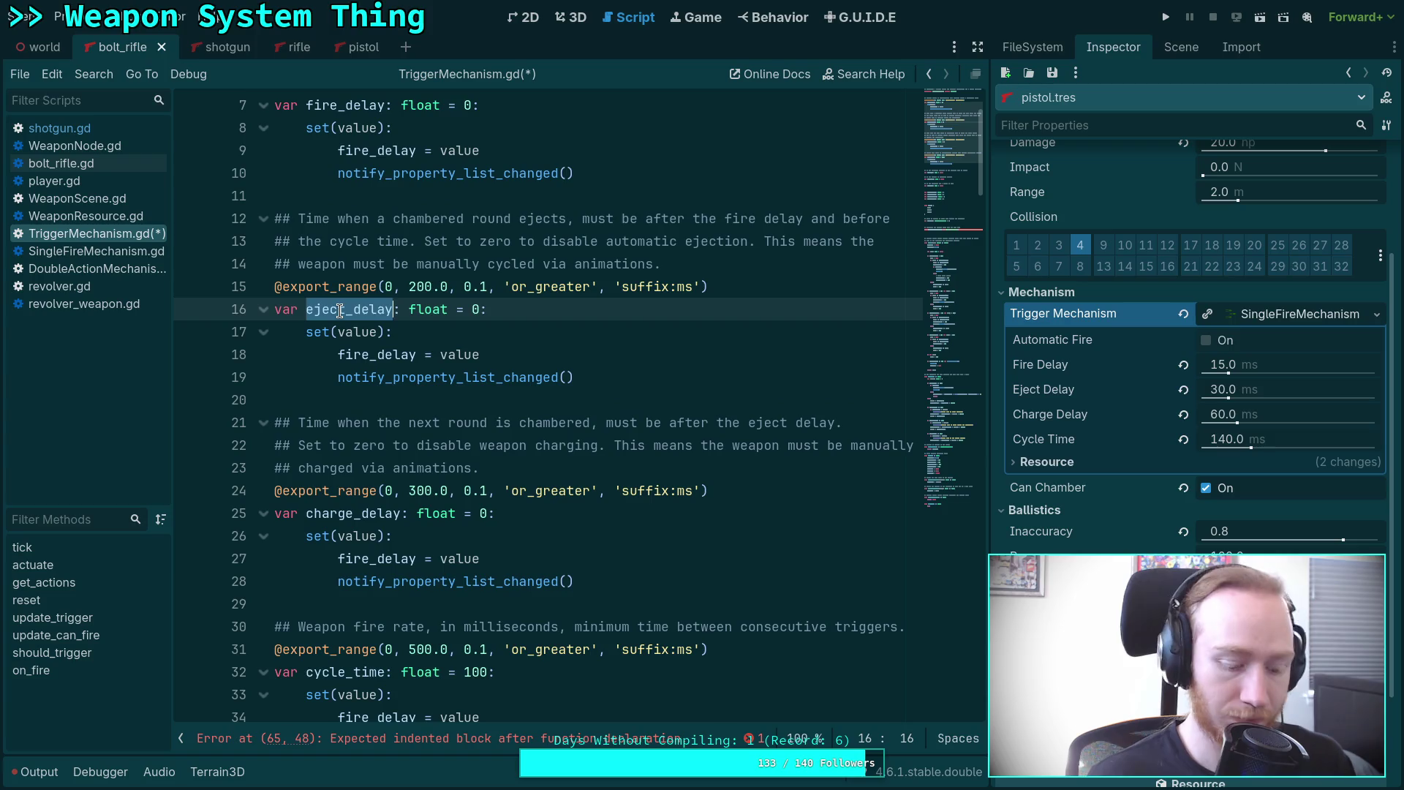
pyautogui.hotkey('ctrl', 'c')
pyautogui.doubleClick(351, 354)
pyautogui.hotkey('ctrl', 'v')
pyautogui.doubleClick(348, 515)
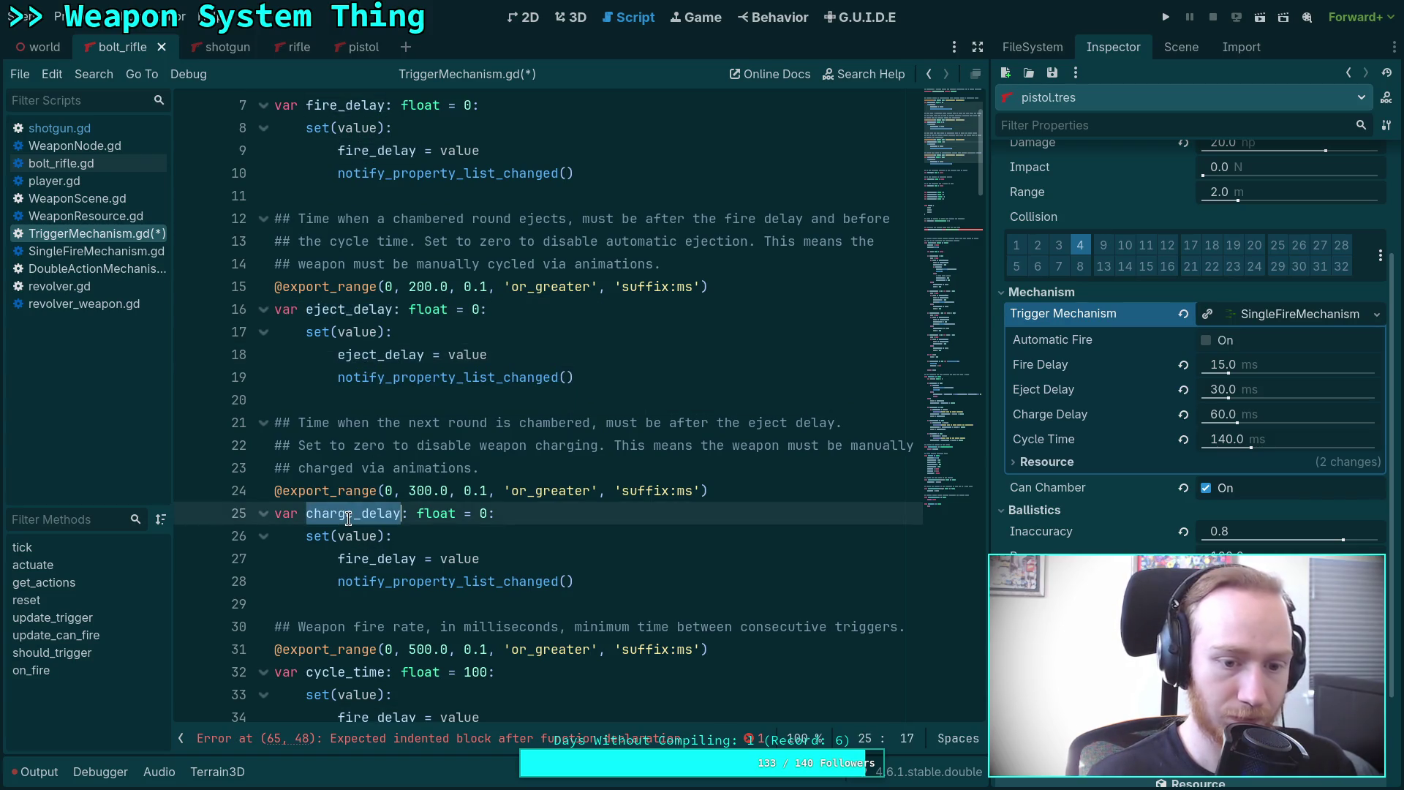
pyautogui.doubleClick(358, 558)
pyautogui.hotkey('ctrl', 'v')
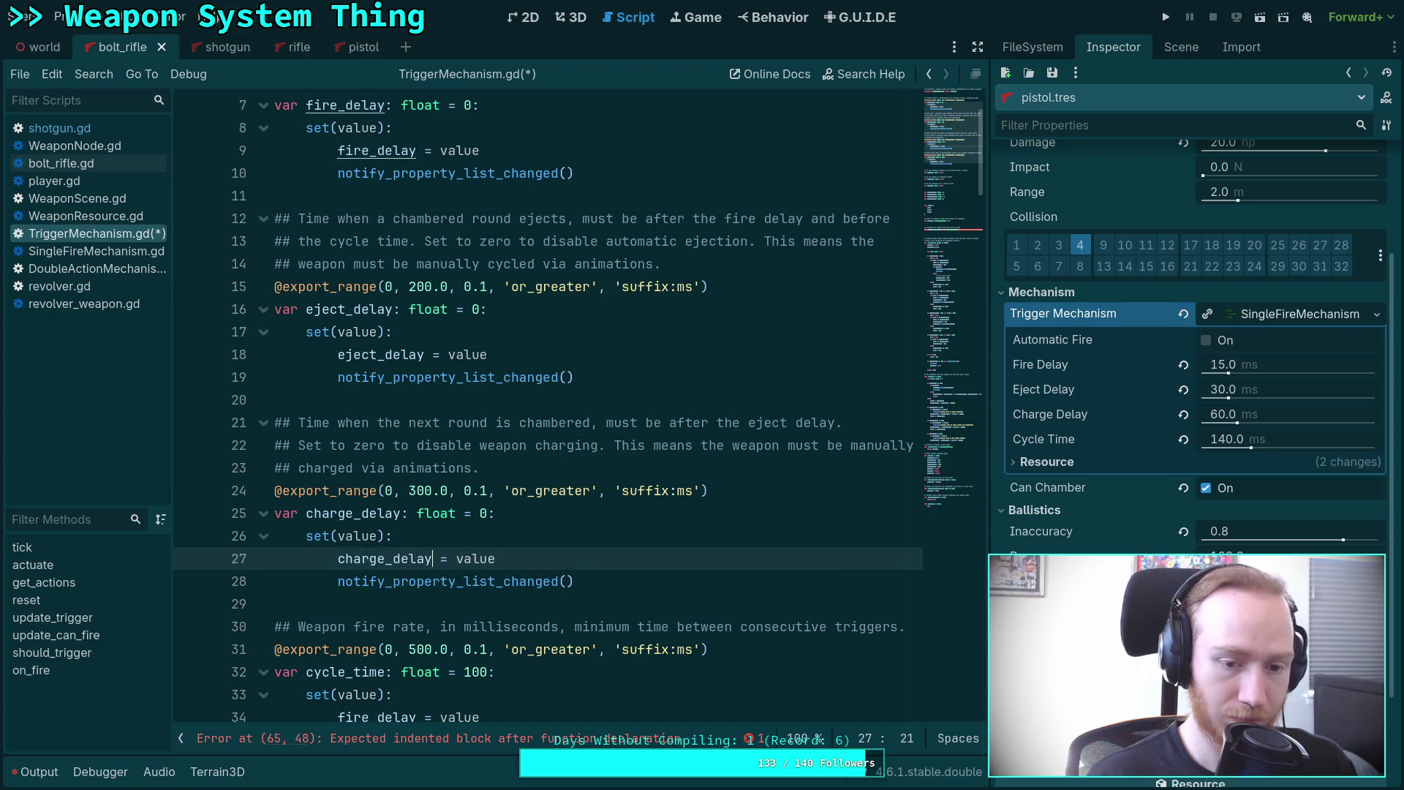
pyautogui.scroll(-3, 358, 558)
pyautogui.click(342, 484)
pyautogui.doubleClick(349, 469)
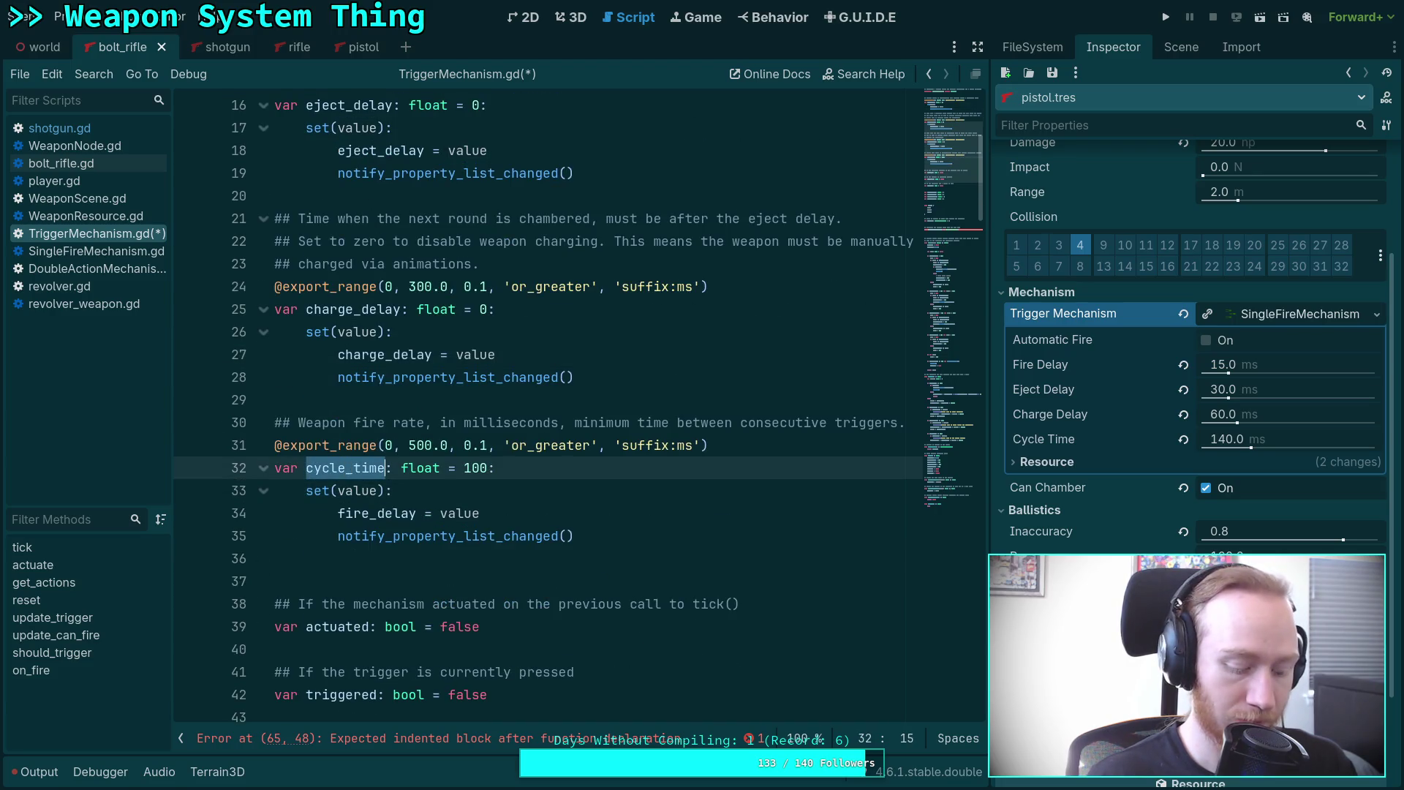
pyautogui.hotkey('ctrl', 'c')
pyautogui.doubleClick(356, 515)
pyautogui.hotkey('ctrl', 'v')
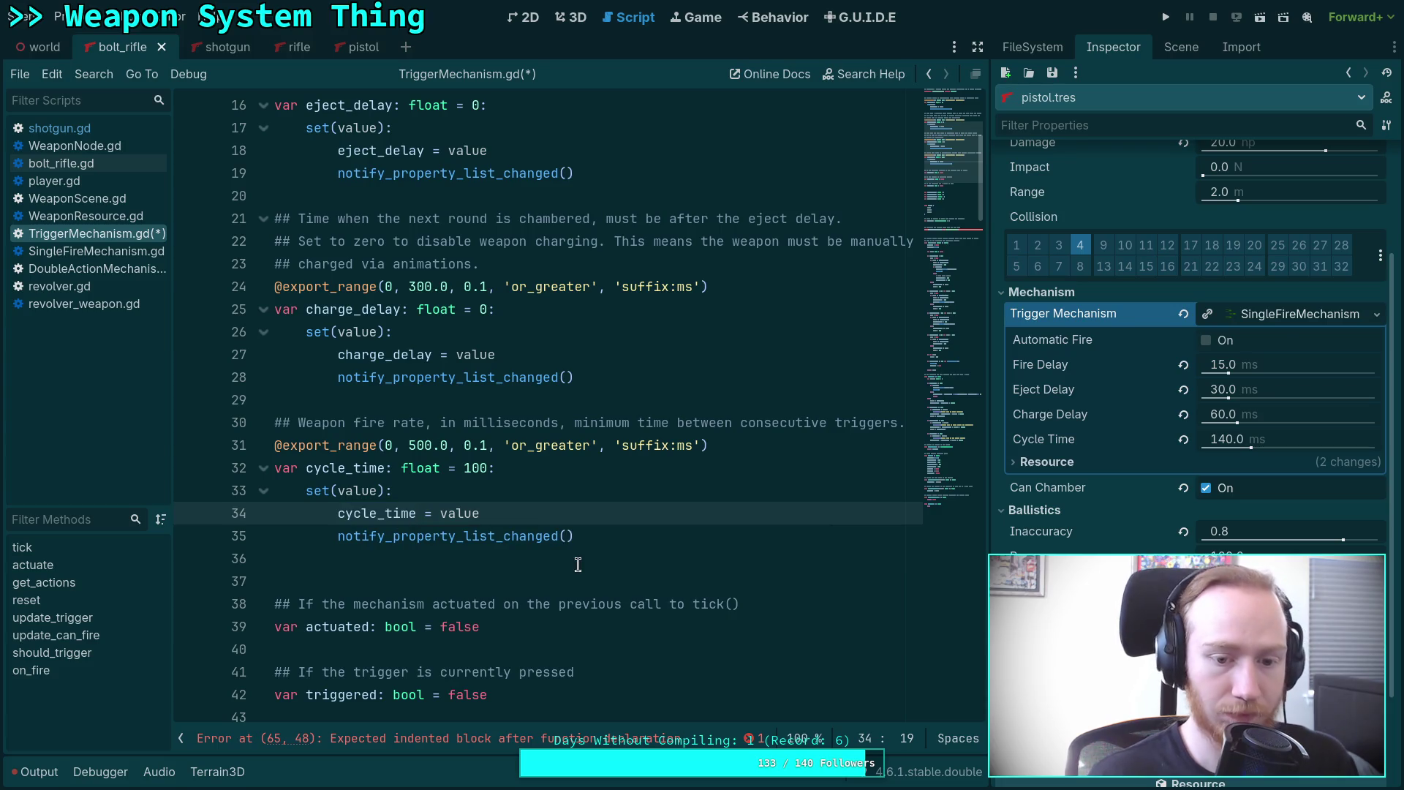
pyautogui.click(578, 564)
pyautogui.scroll(-8, 622, 548)
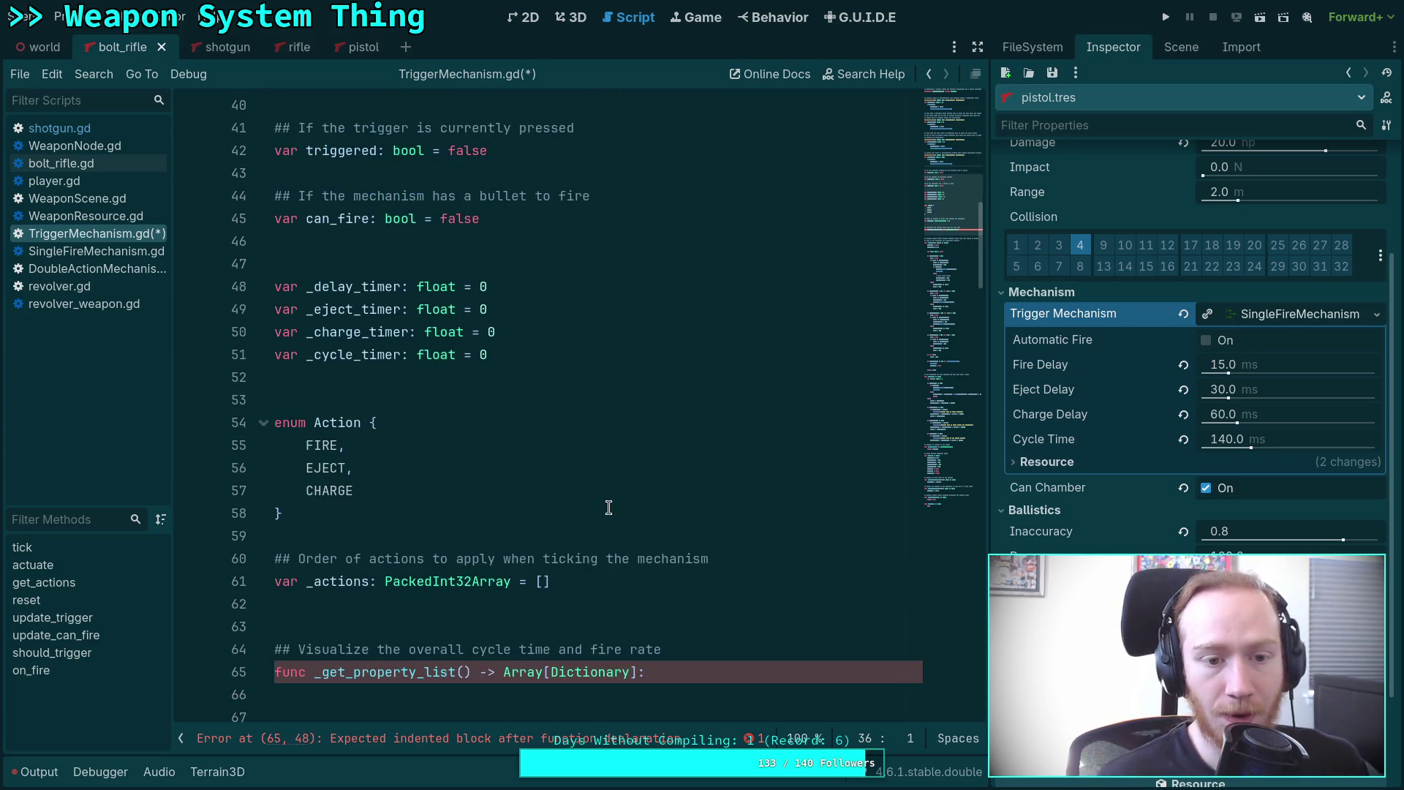
pyautogui.scroll(-2, 611, 506)
# Replace the comment above cycle_time with 'Weapon reset time, after all other steps have completed'.
pyautogui.click(615, 554)
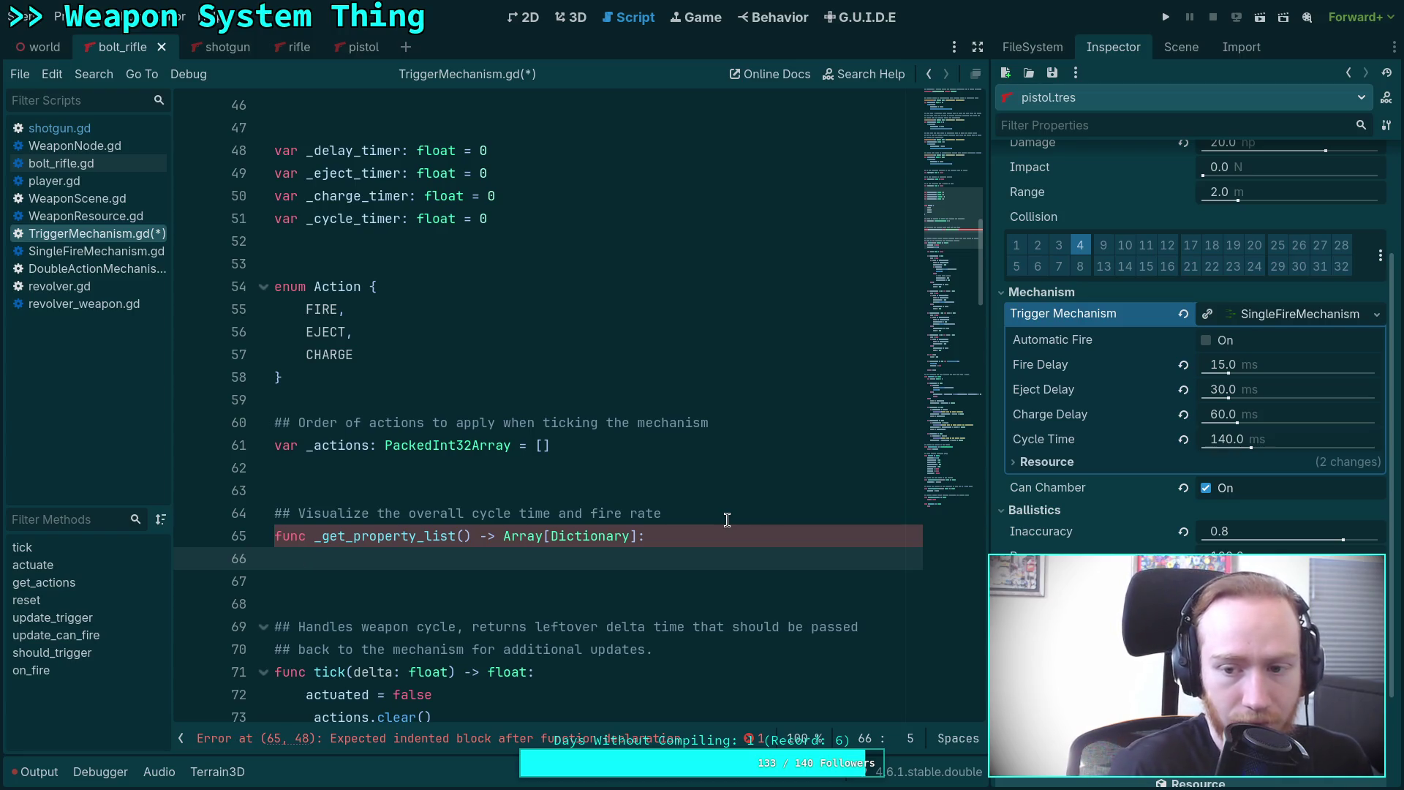
pyautogui.scroll(8, 541, 402)
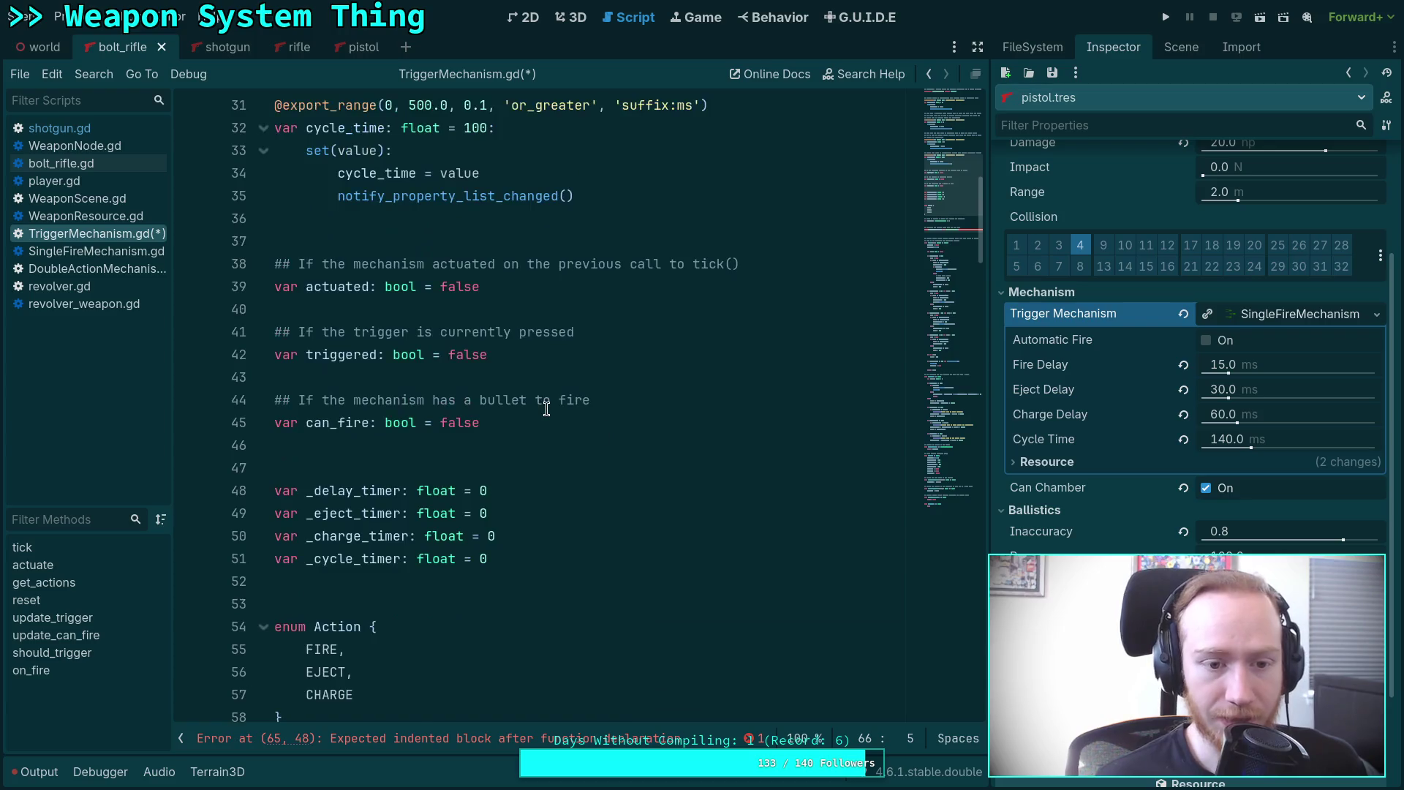
pyautogui.moveTo(353, 331); pyautogui.dragTo(385, 332)
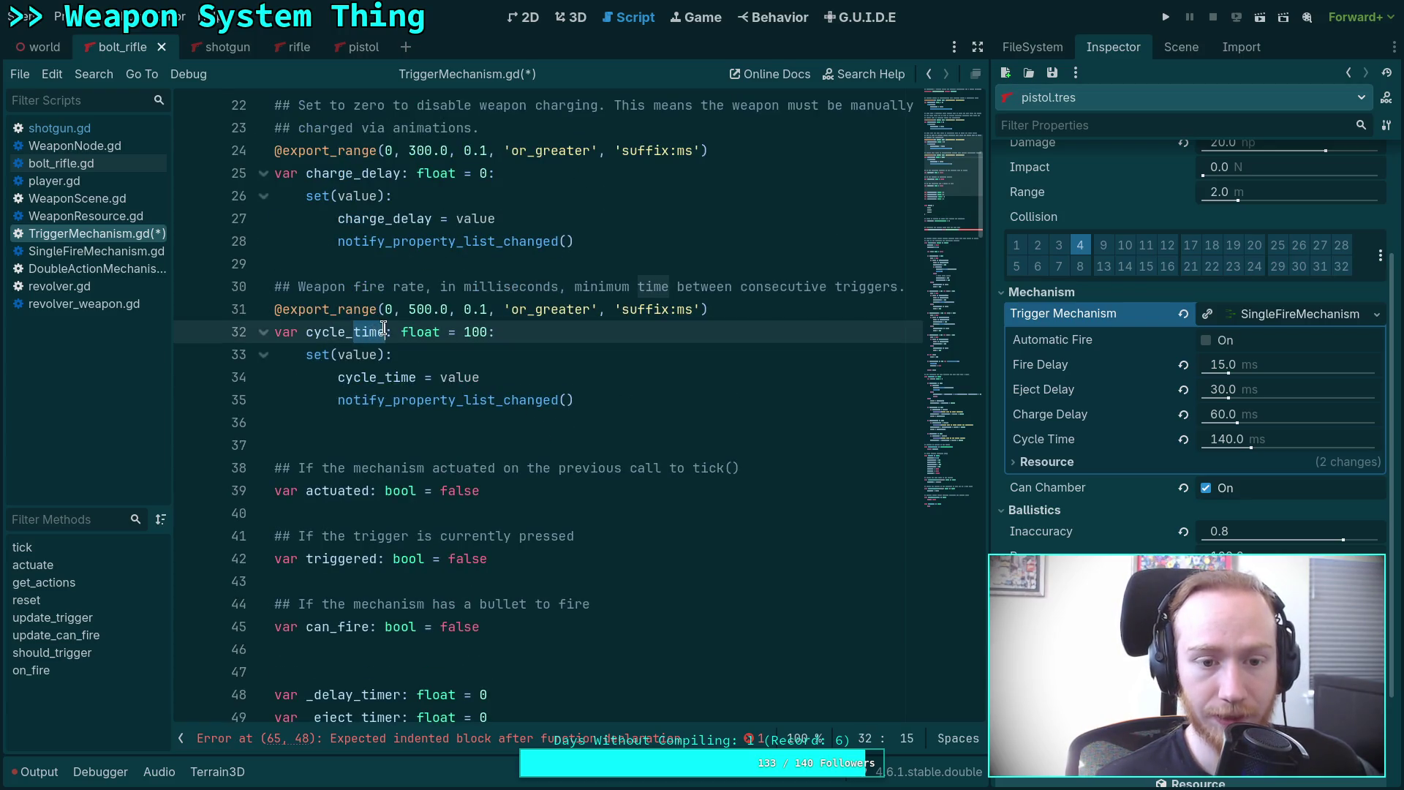
pyautogui.scroll(1, 475, 362)
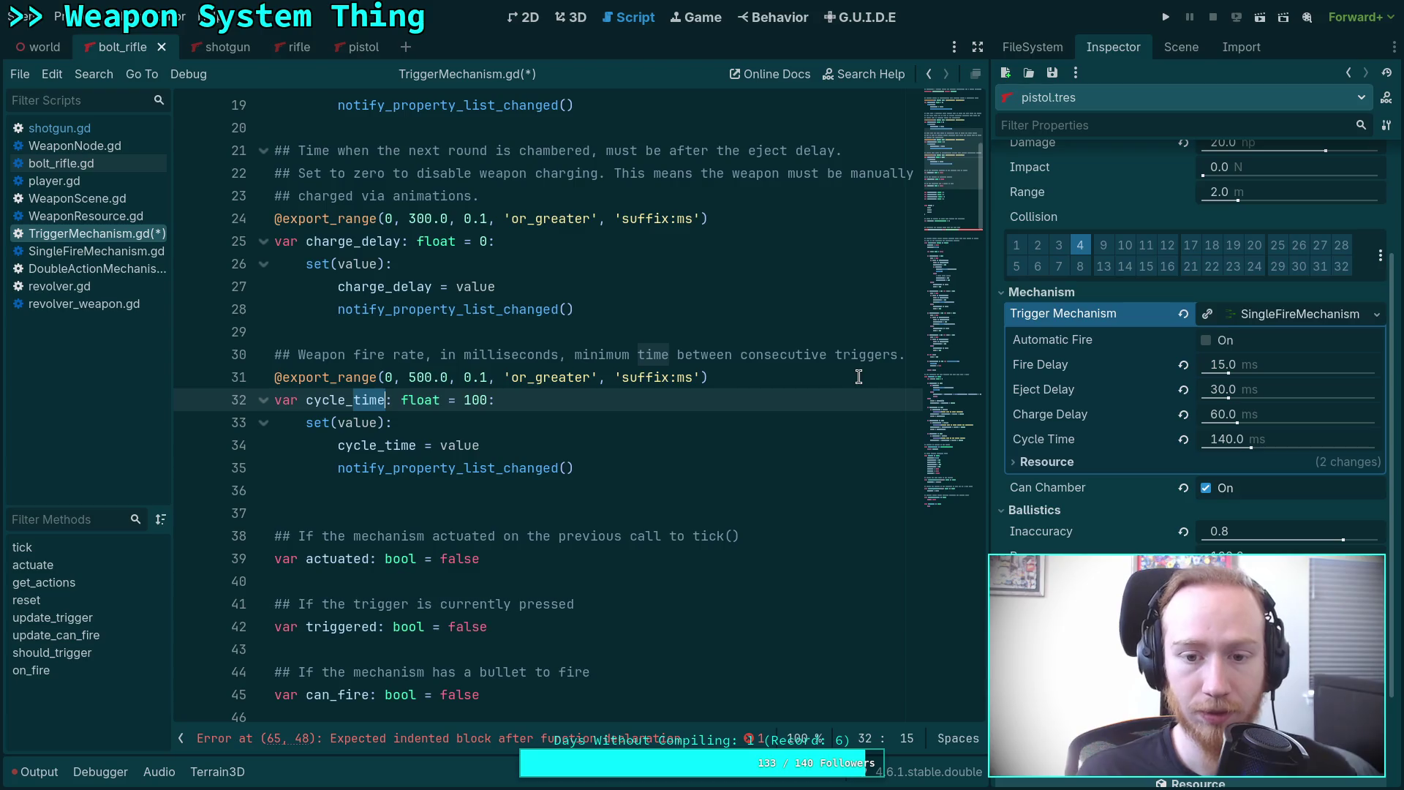
pyautogui.moveTo(896, 354); pyautogui.dragTo(298, 354)
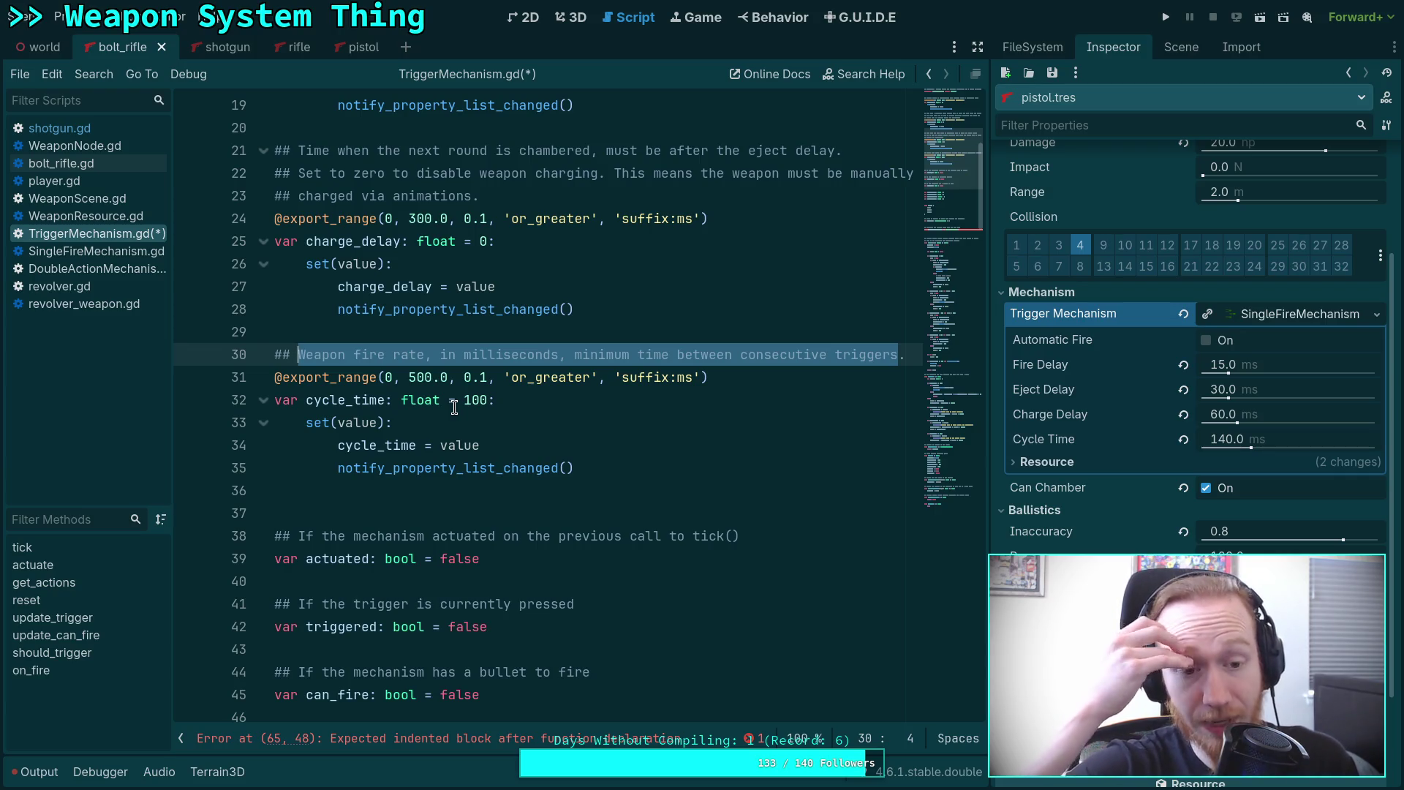
pyautogui.press('BackSpace')
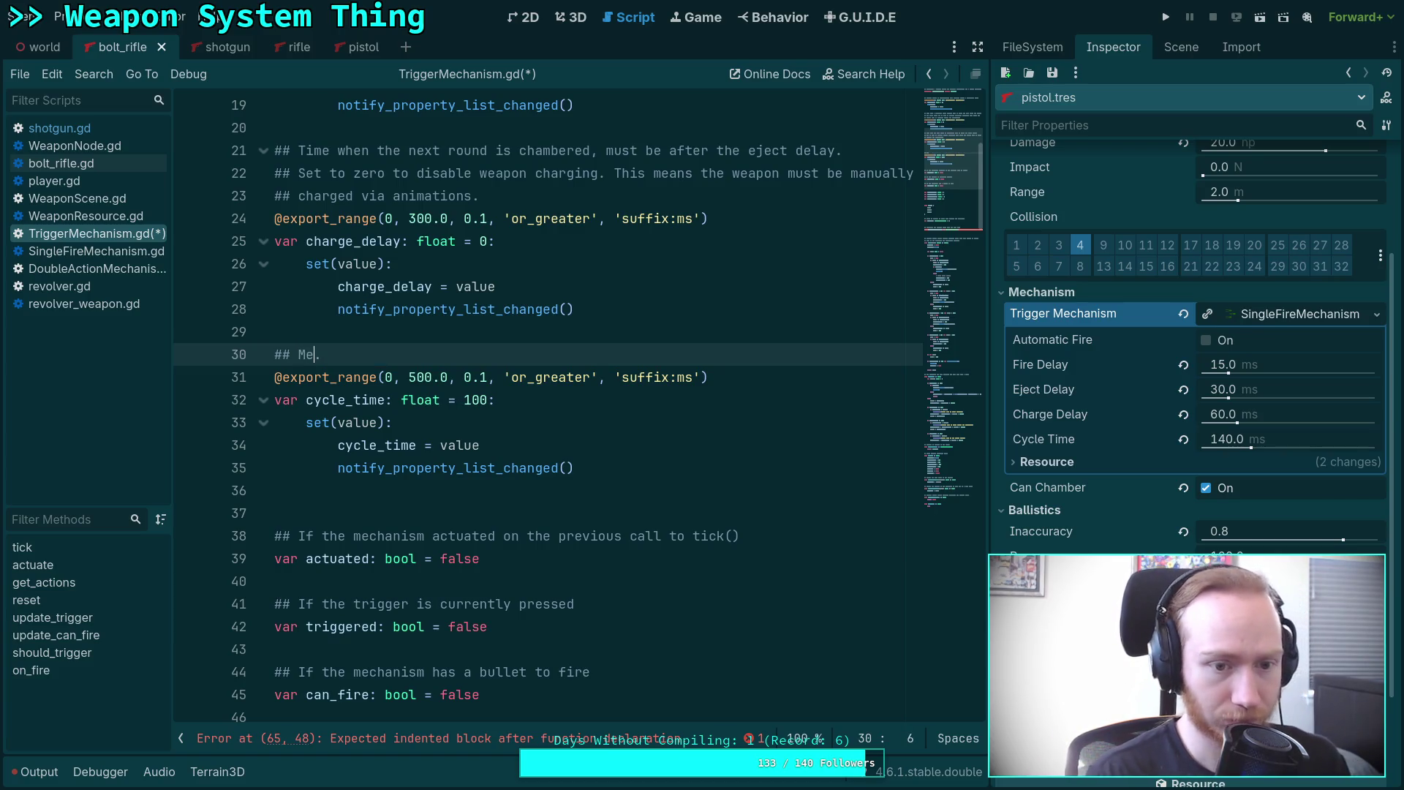
pyautogui.write('Weapon')
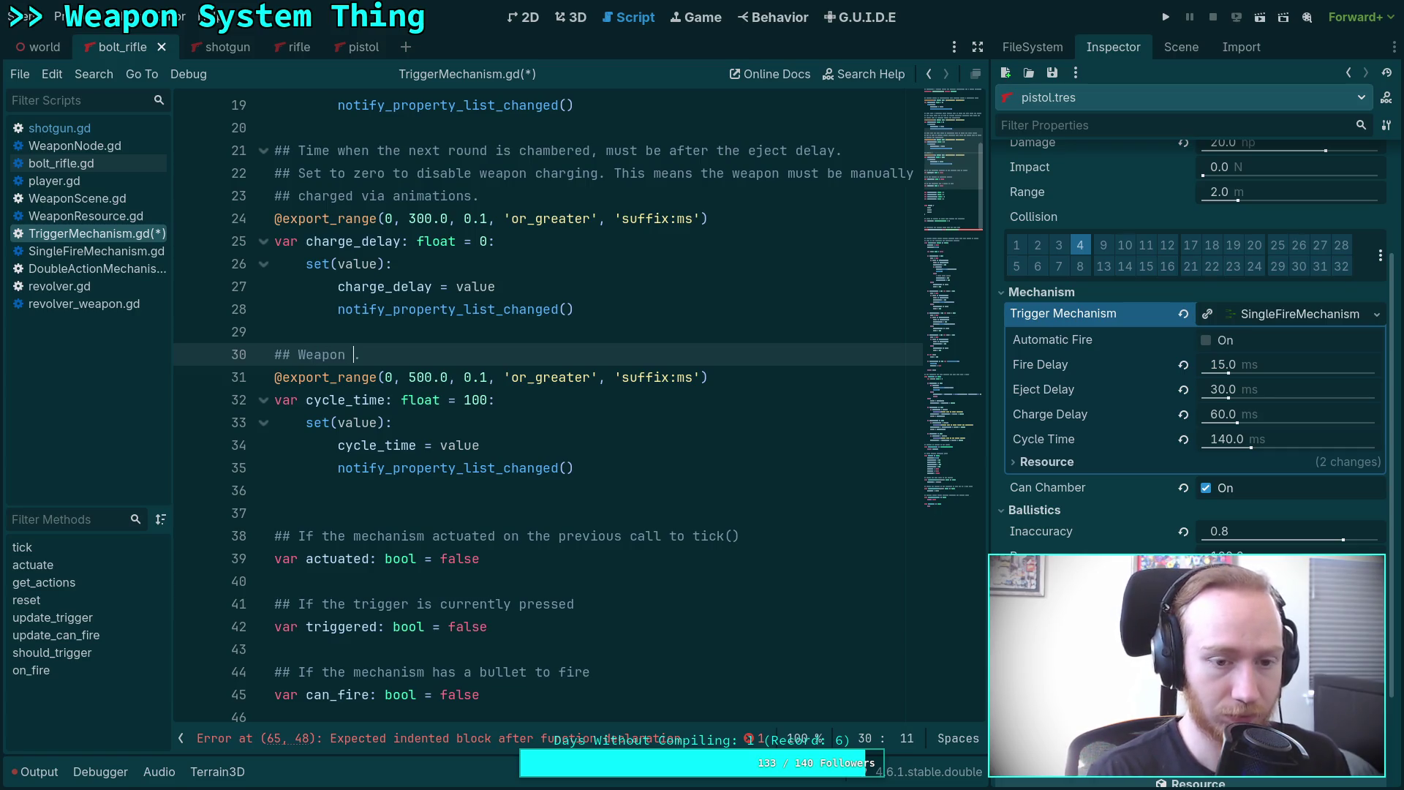
pyautogui.write('reset time, aft')
pyautogui.press('BackSpace')
pyautogui.press('BackSpace')
pyautogui.press('BackSpace')
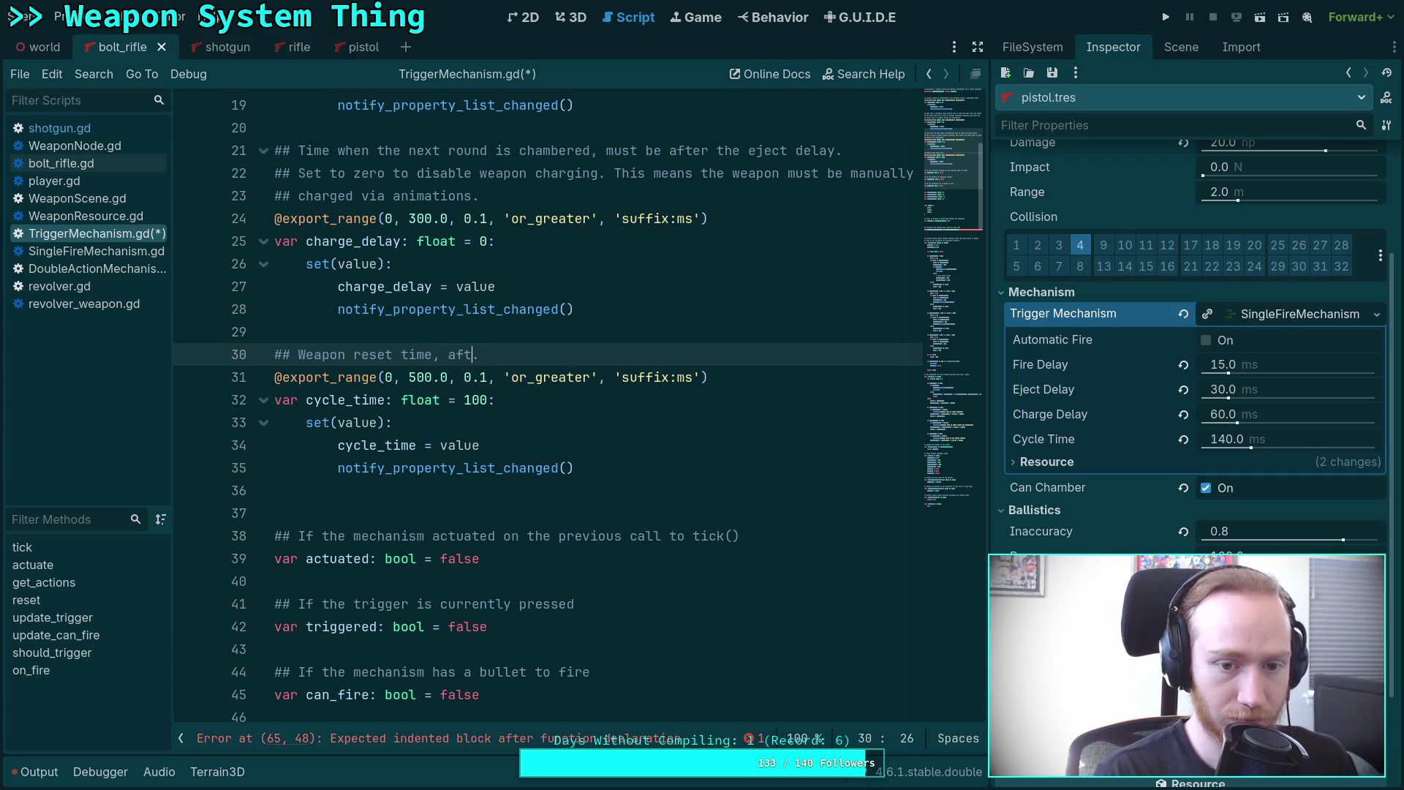
pyautogui.write('ter all other ')
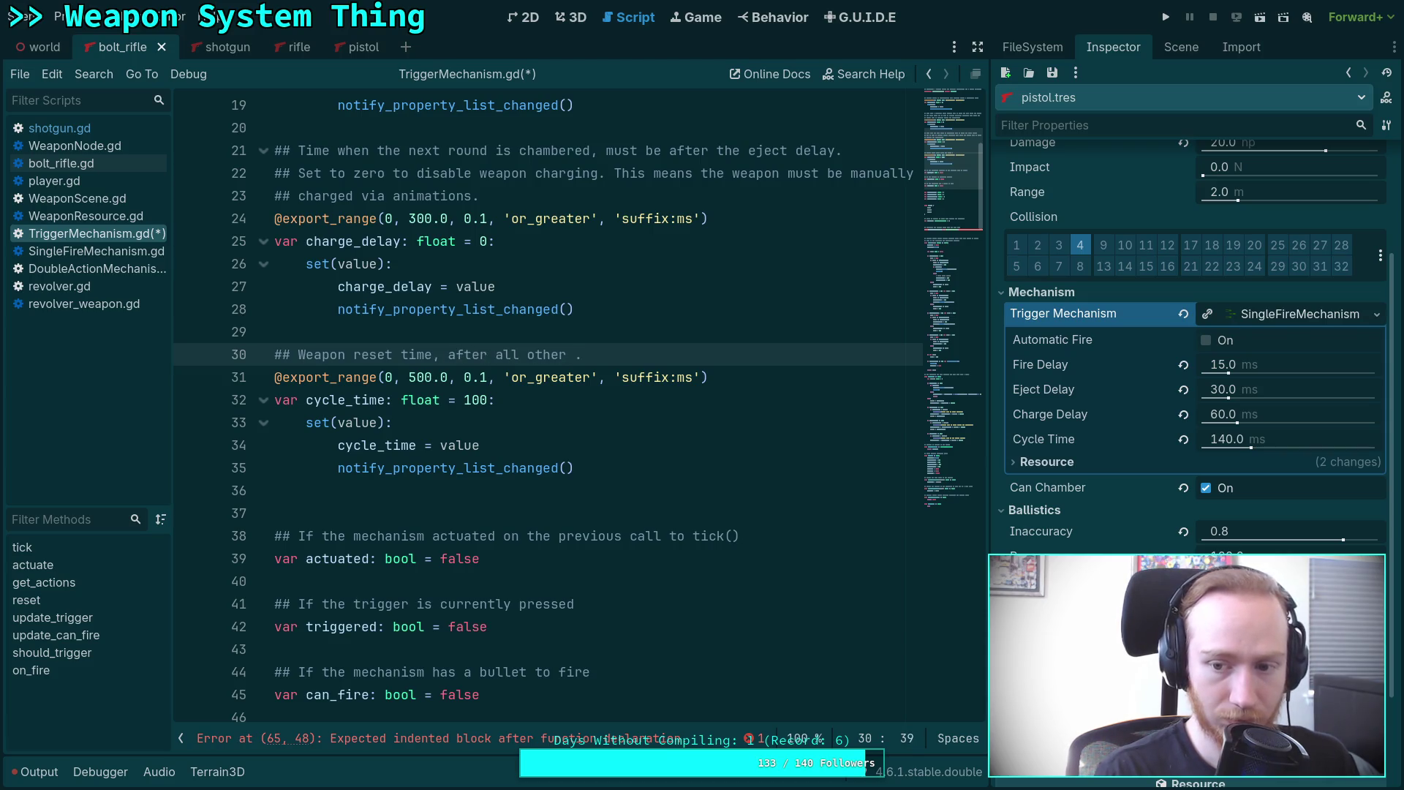
pyautogui.write('steps')
pyautogui.write(' have ')
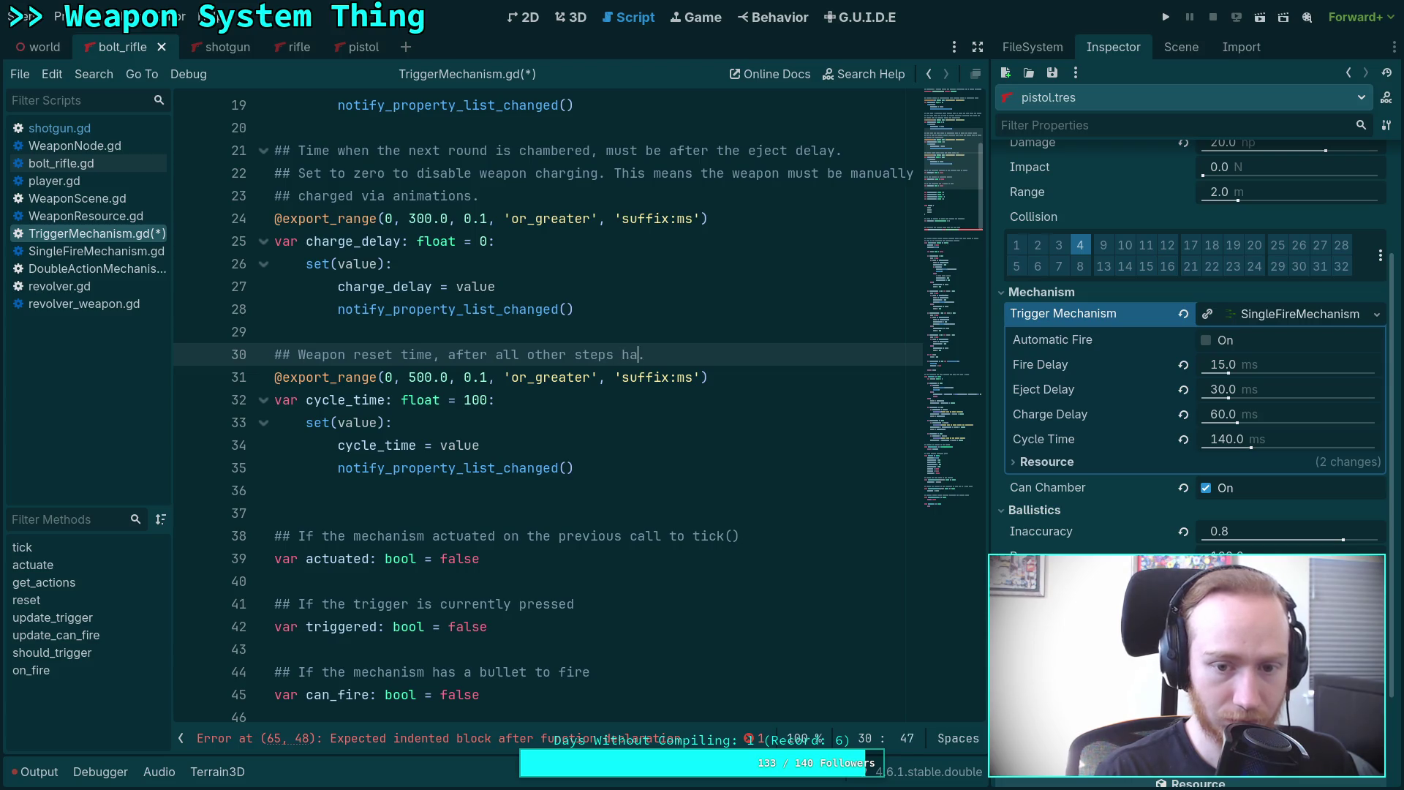
pyautogui.write('completed')
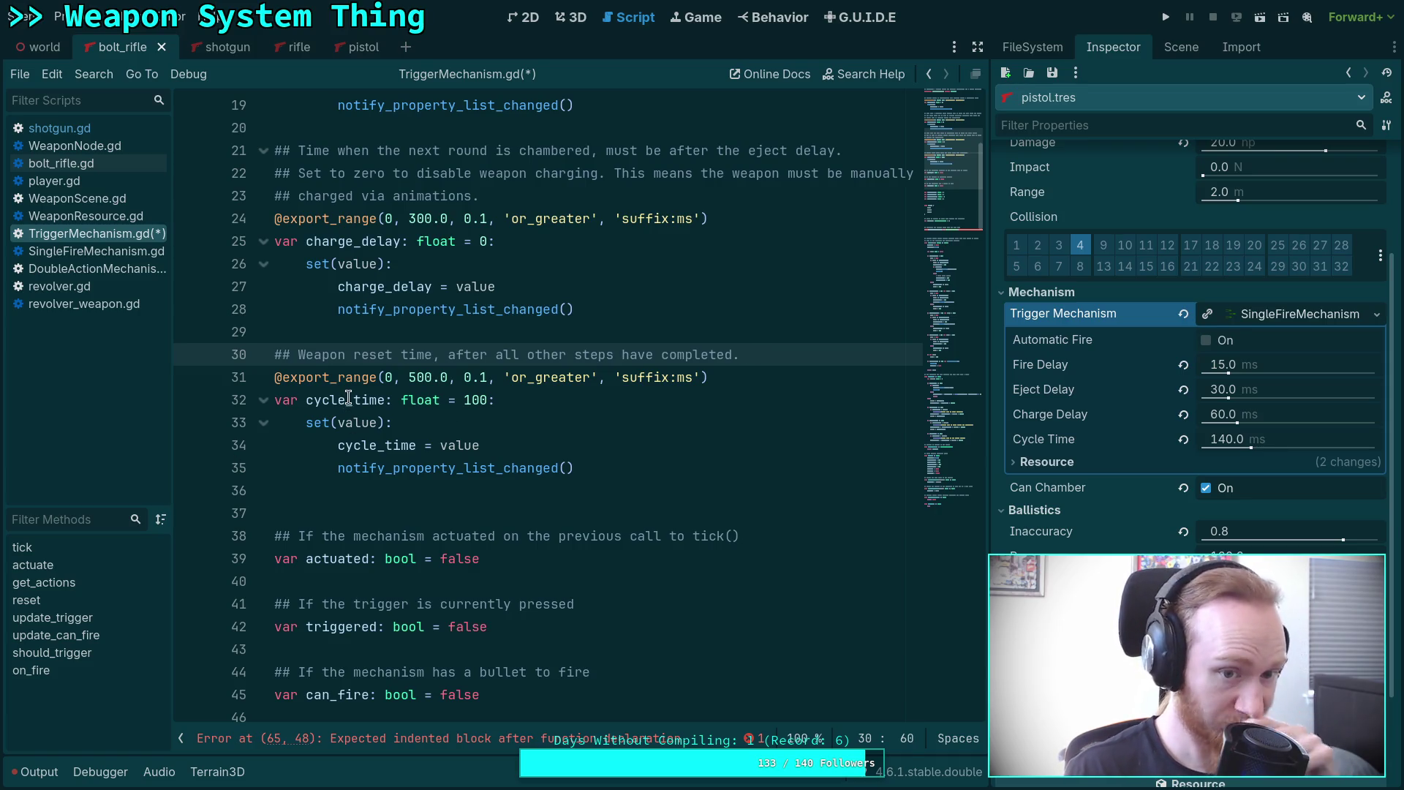
# Rename the cycle_time variable and its setter assignment to reset_delay.
pyautogui.moveTo(310, 406); pyautogui.dragTo(385, 399)
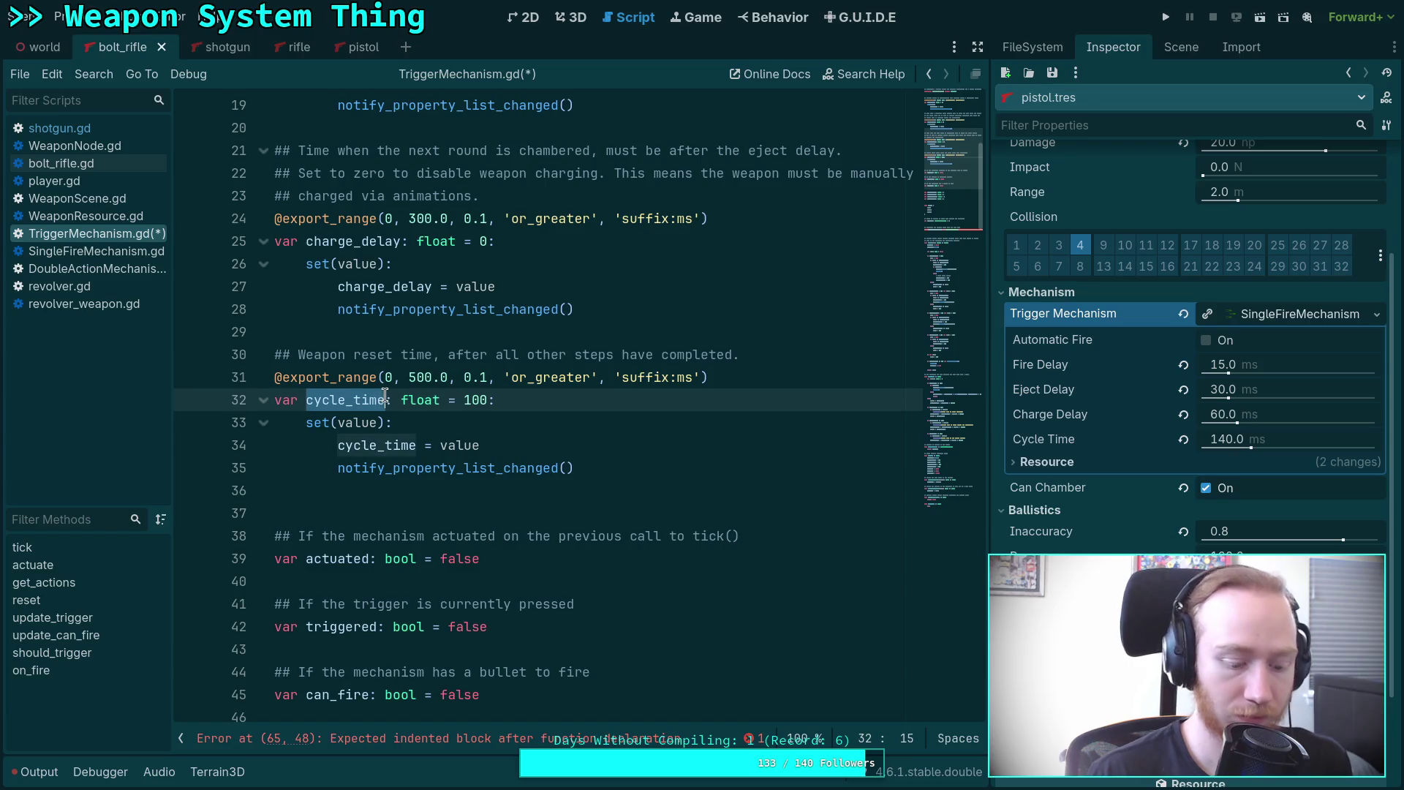
pyautogui.write('reset_des')
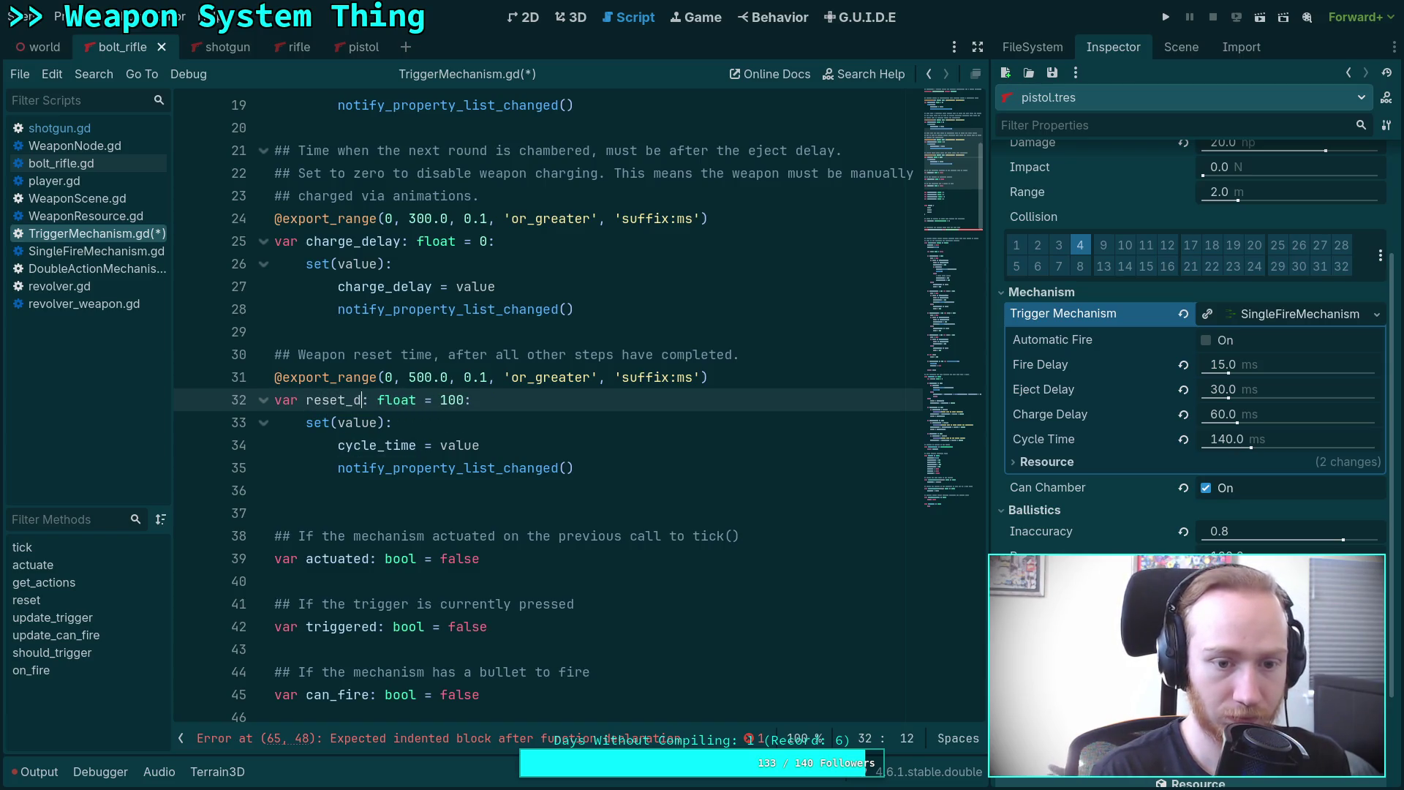
pyautogui.press('BackSpace')
pyautogui.write('lay')
pyautogui.click(342, 405)
pyautogui.rightClick(347, 407)
pyautogui.press('Escape')
pyautogui.doubleClick(372, 445)
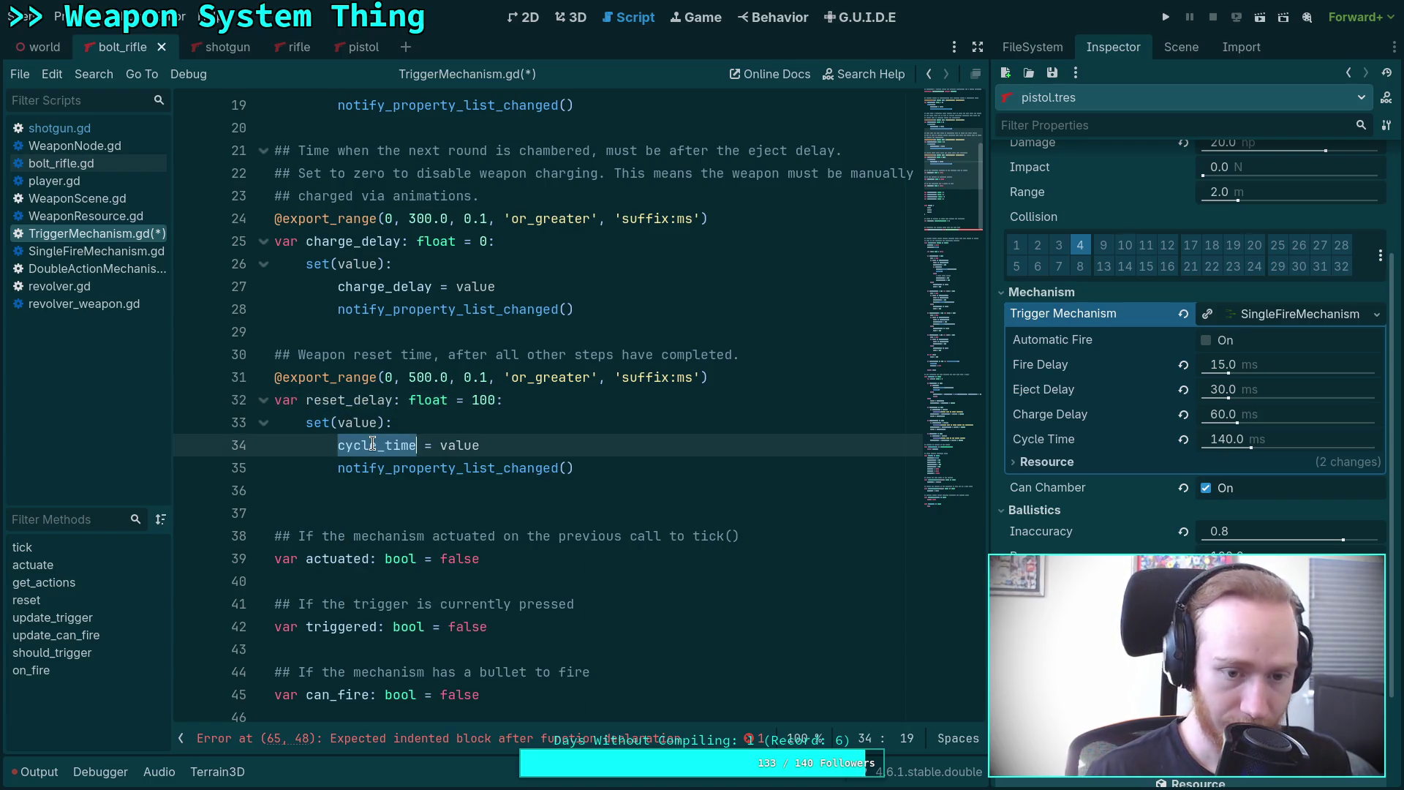
pyautogui.write('reset_delay')
# Rename the _cycle_timer declaration on line 51 to _reset_timer.
pyautogui.scroll(-5, 409, 505)
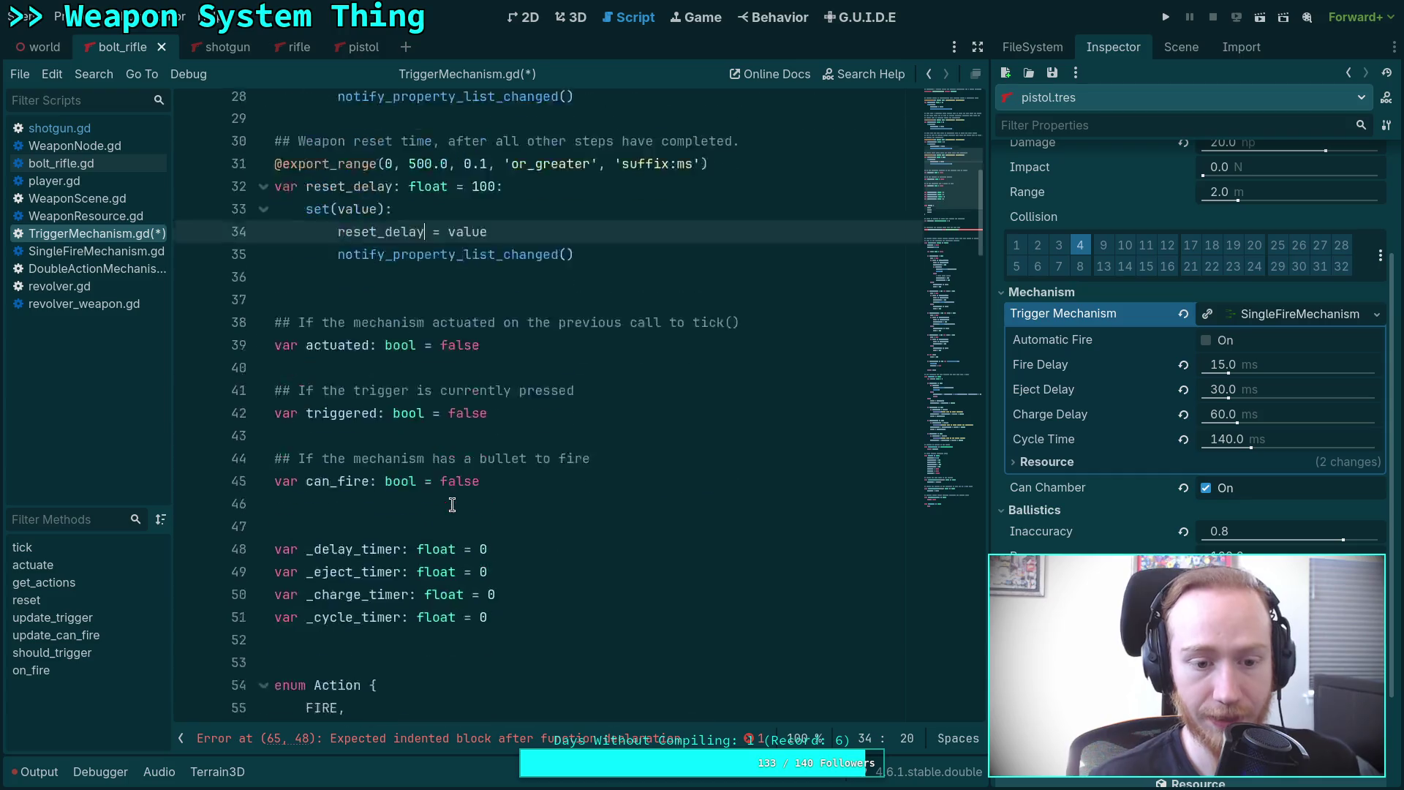
pyautogui.doubleClick(353, 493)
pyautogui.moveTo(314, 490)
pyautogui.mouseDown()
pyautogui.moveTo(370, 491)
pyautogui.moveTo(350, 490)
pyautogui.mouseUp()
pyautogui.write('reset')
# Make _get_property_list return an empty array with return [].
pyautogui.scroll(-5, 351, 490)
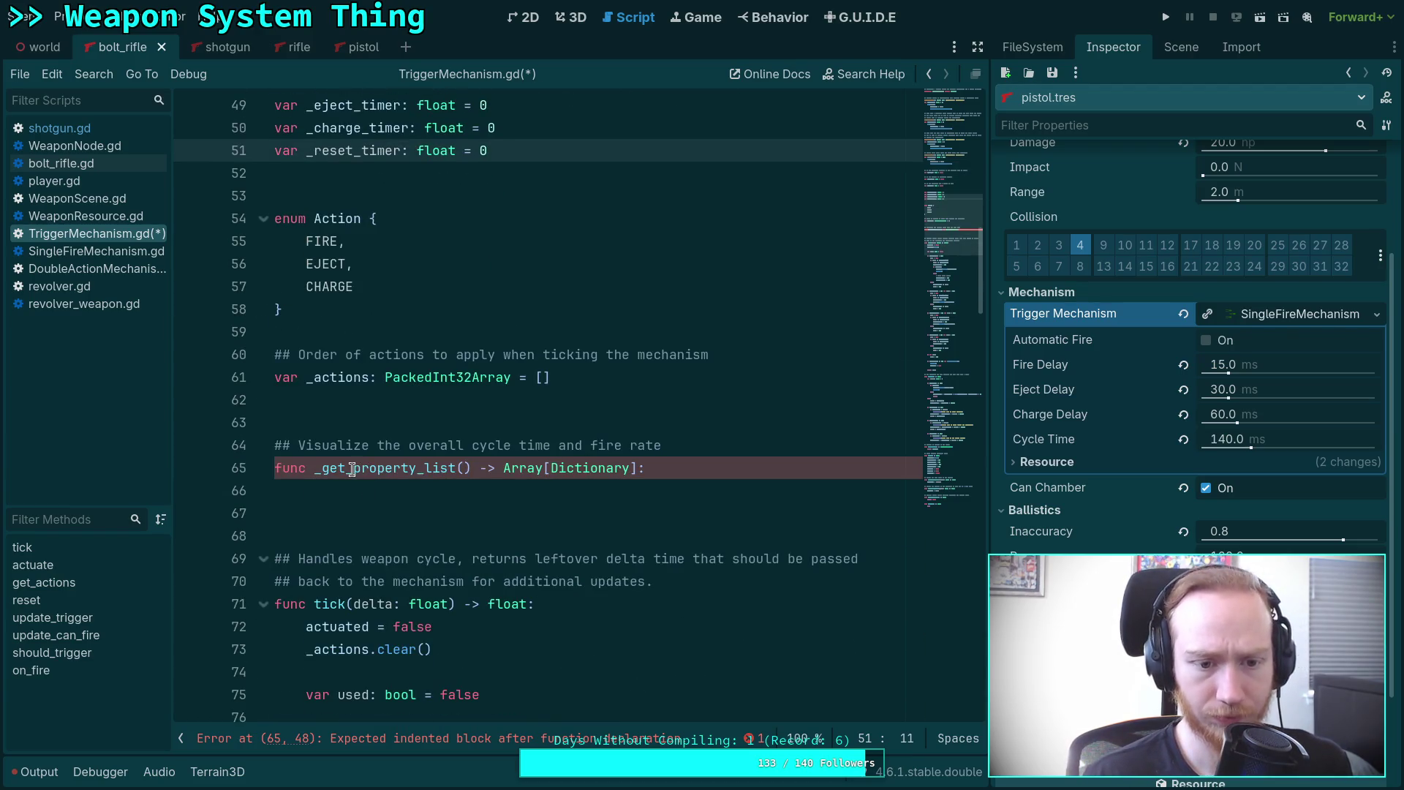
pyautogui.scroll(-4, 352, 468)
pyautogui.click(426, 208)
pyautogui.write('return []')
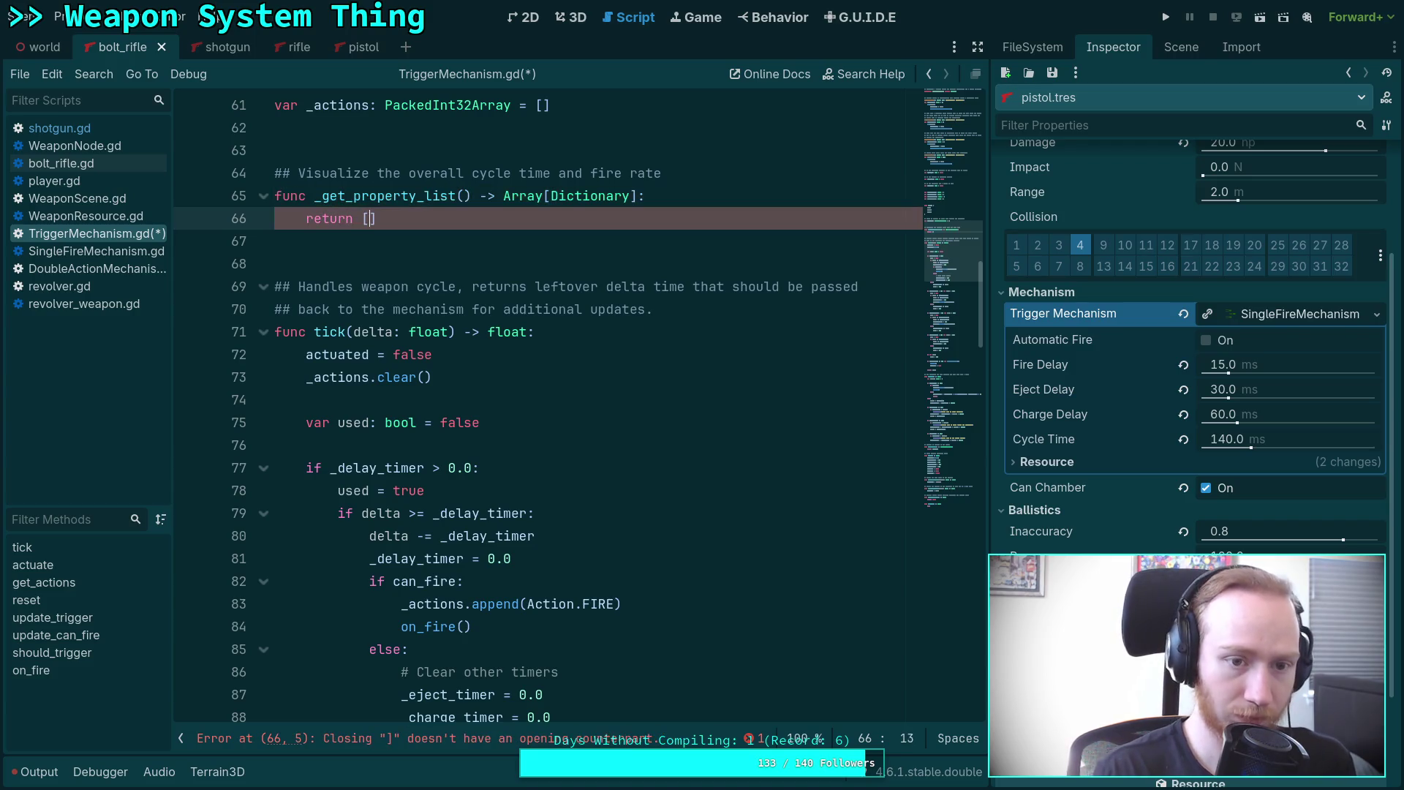
# Rename _cycle_timer on line 113 to _reset_timer and copy the new name.
pyautogui.scroll(-5, 466, 339)
pyautogui.scroll(-8, 468, 351)
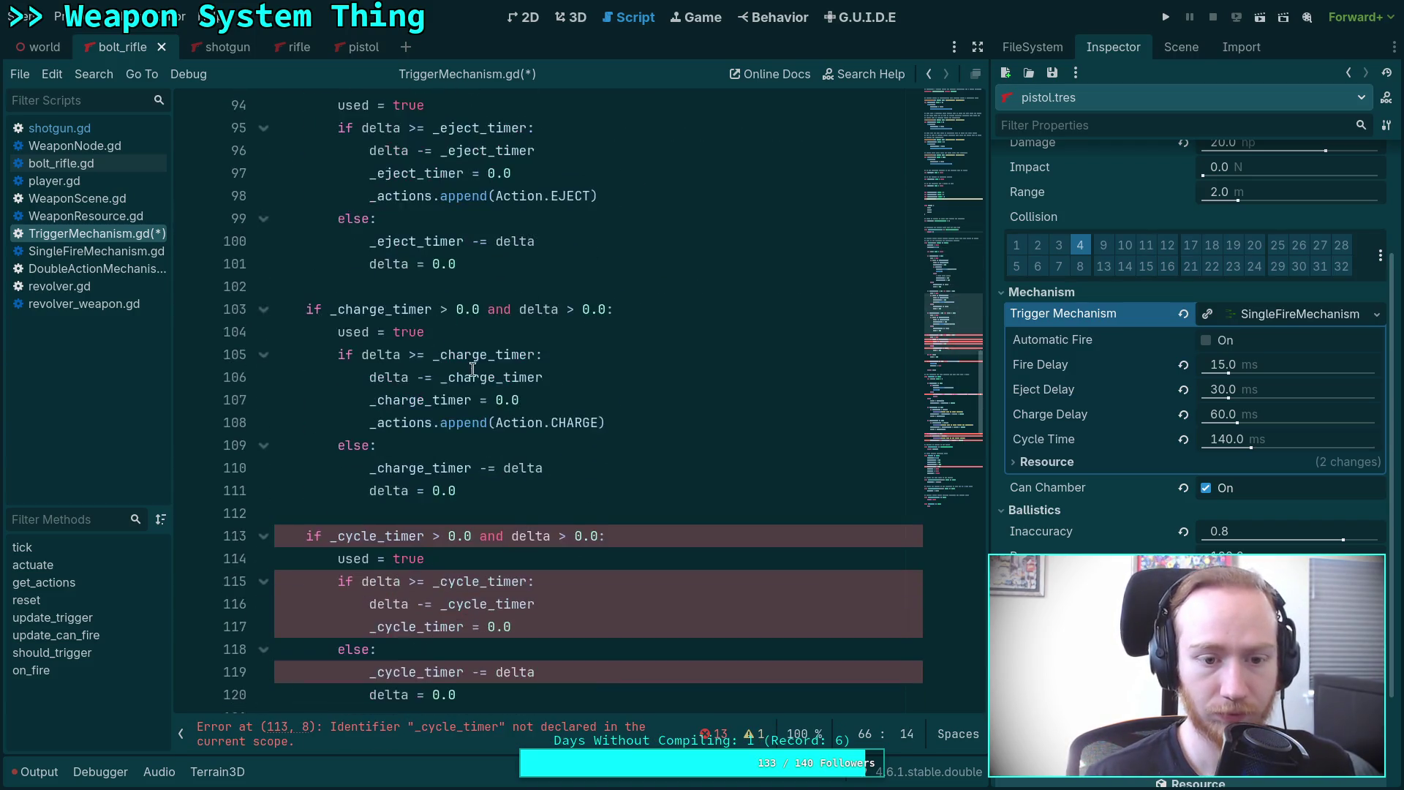
pyautogui.moveTo(338, 401); pyautogui.dragTo(424, 395)
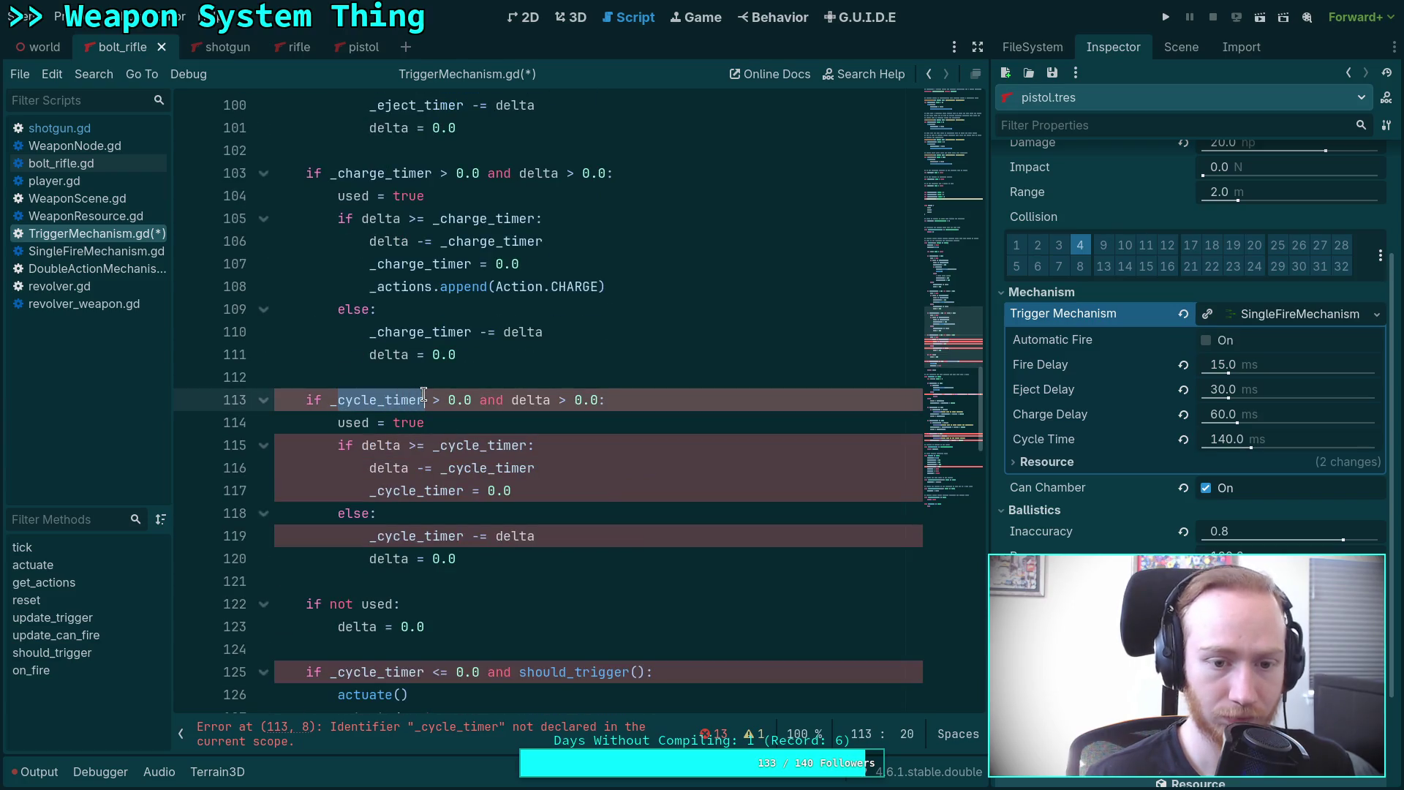
pyautogui.hotkey('shift', 'Left')
pyautogui.hotkey('shift', 'Left')
pyautogui.hotkey('shift', 'Left')
pyautogui.write('reset')
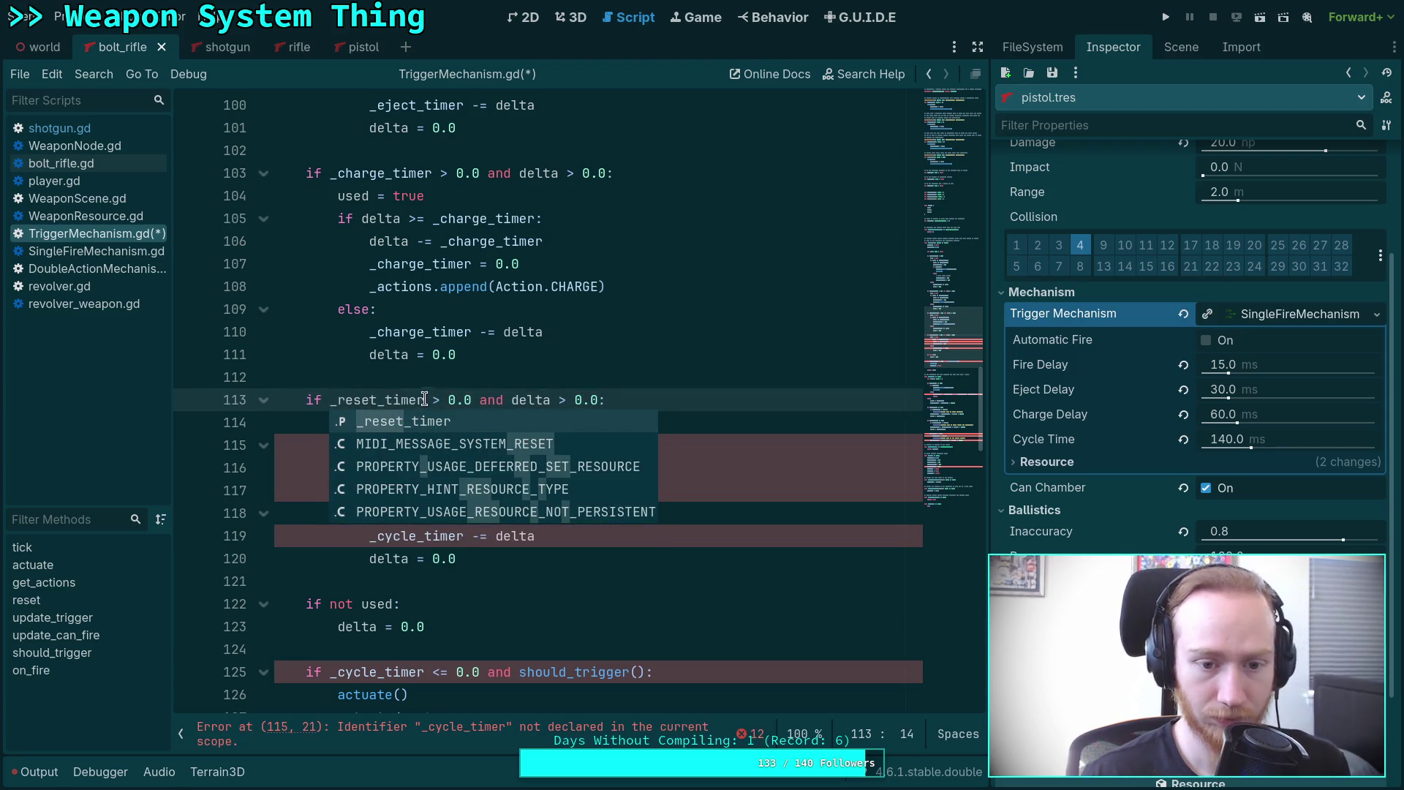
pyautogui.doubleClick(412, 401)
pyautogui.rightClick(413, 402)
pyautogui.click(437, 480)
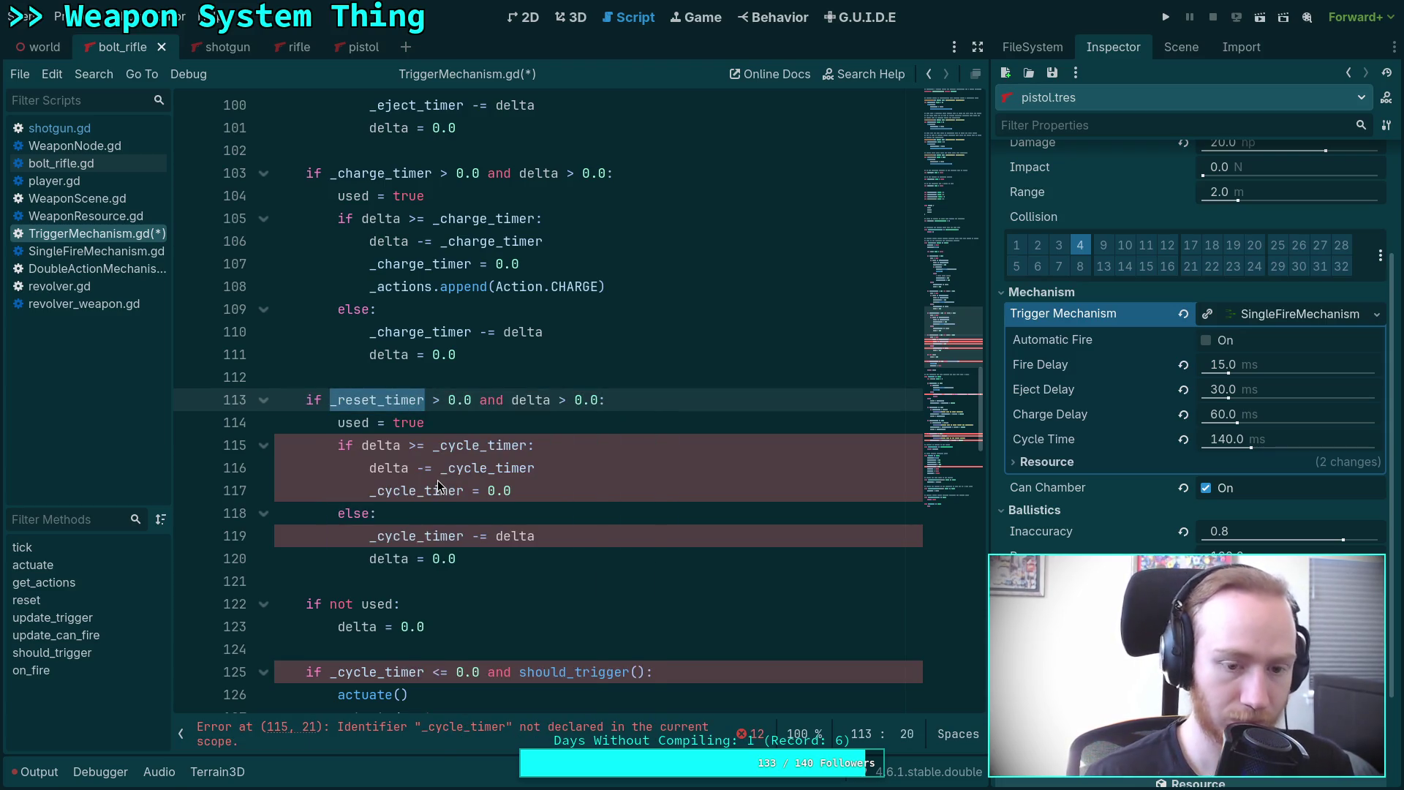
# Replace _cycle_timer with _reset_timer on lines 115, 116, 117, 119 and 125.
pyautogui.doubleClick(468, 446)
pyautogui.hotkey('ctrl', 'v')
pyautogui.doubleClick(461, 469)
pyautogui.hotkey('ctrl', 'v')
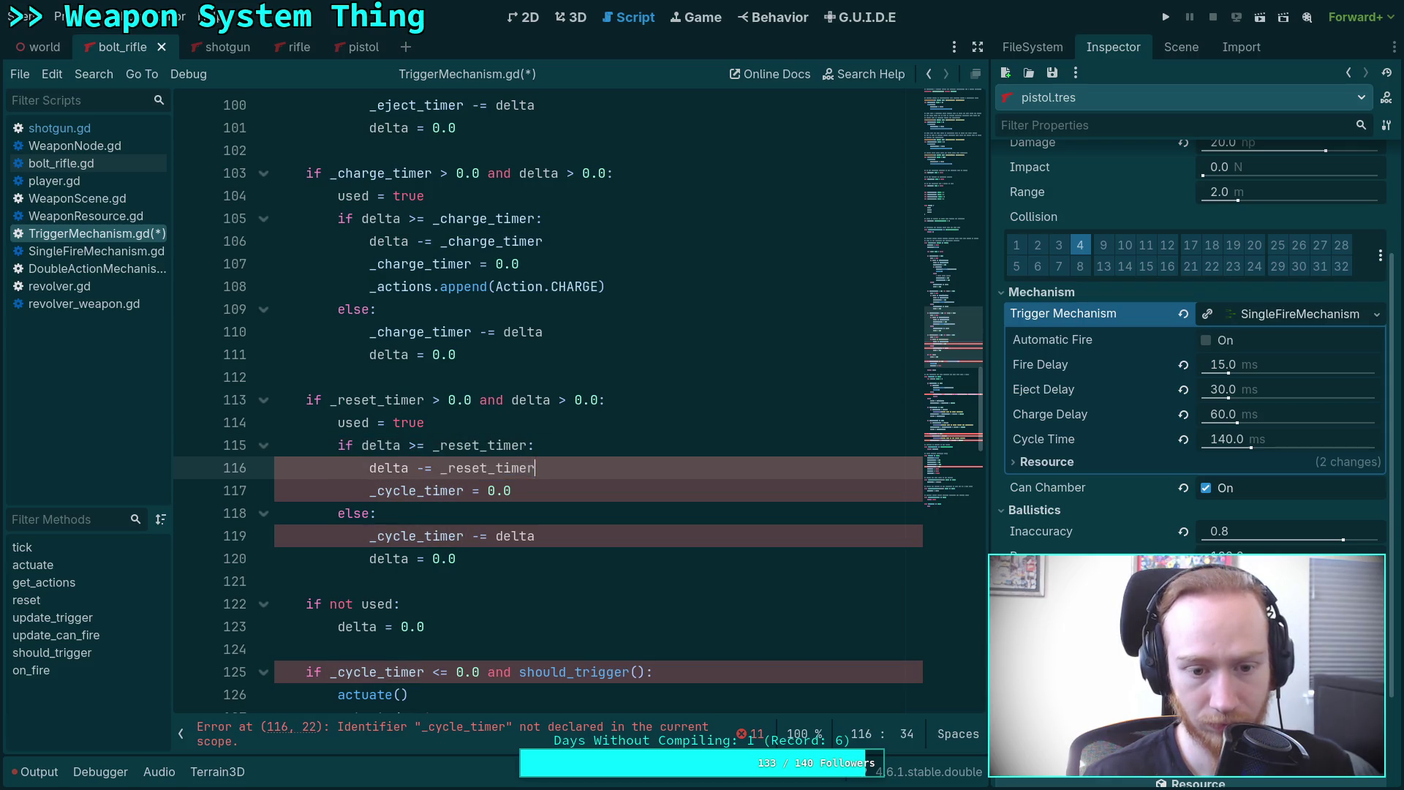
pyautogui.press('Down')
pyautogui.press('Down')
pyautogui.doubleClick(438, 492)
pyautogui.hotkey('ctrl', 'v')
pyautogui.doubleClick(424, 537)
pyautogui.hotkey('ctrl', 'v')
pyautogui.scroll(-4, 424, 538)
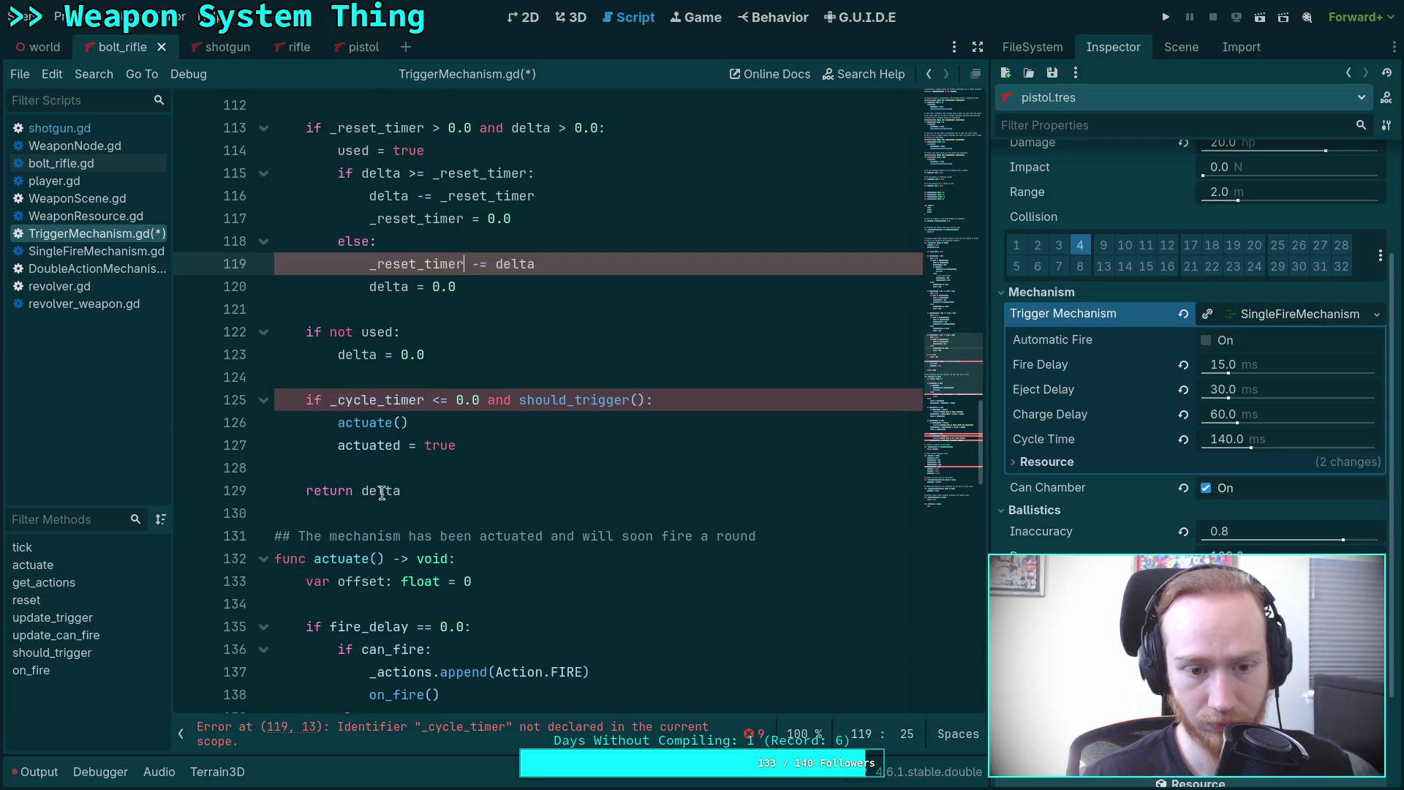
pyautogui.doubleClick(381, 401)
pyautogui.hotkey('ctrl', 'v')
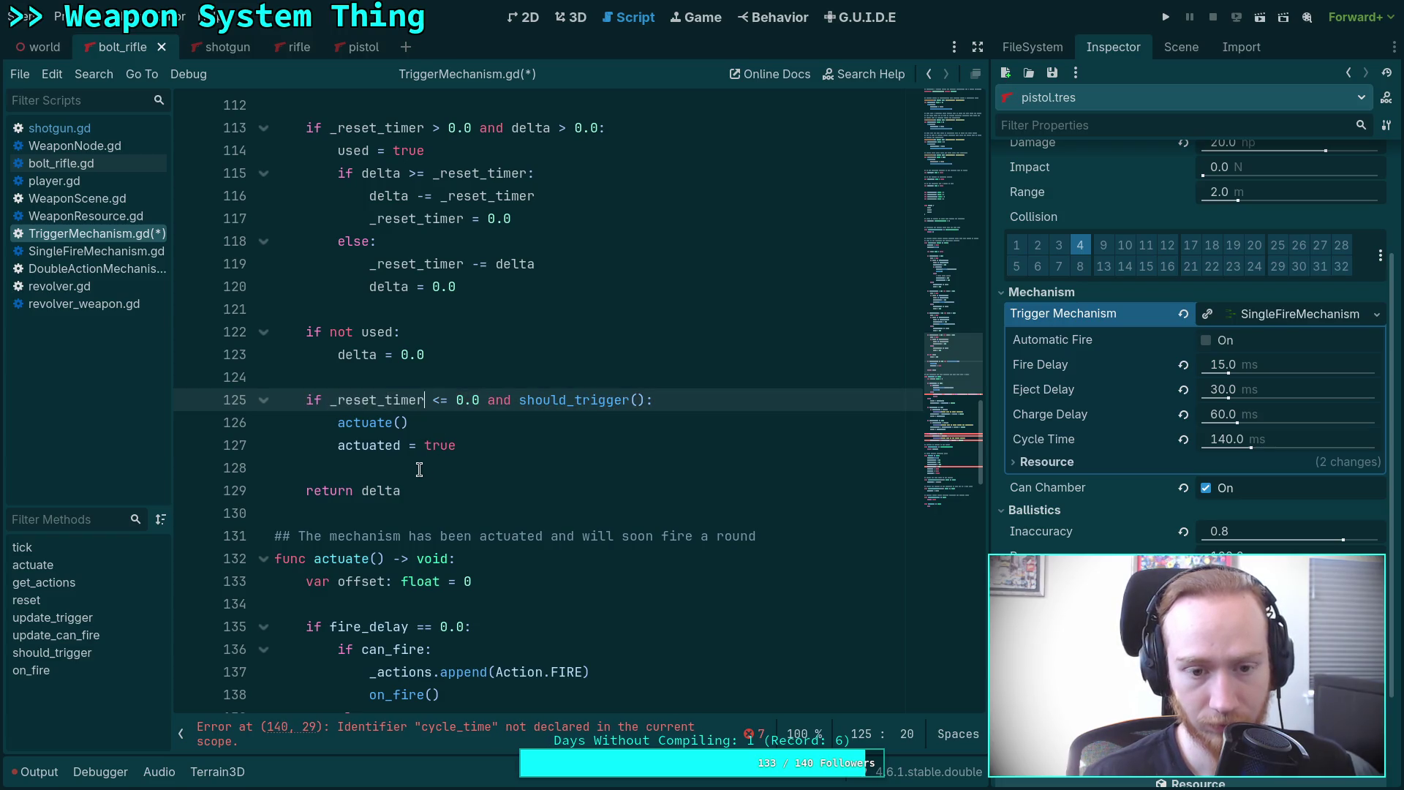
# On line 140, change _cycle_timer to _reset_timer and cycle_time to reset_delay.
pyautogui.scroll(-2, 410, 468)
pyautogui.scroll(-3, 410, 468)
pyautogui.doubleClick(414, 469)
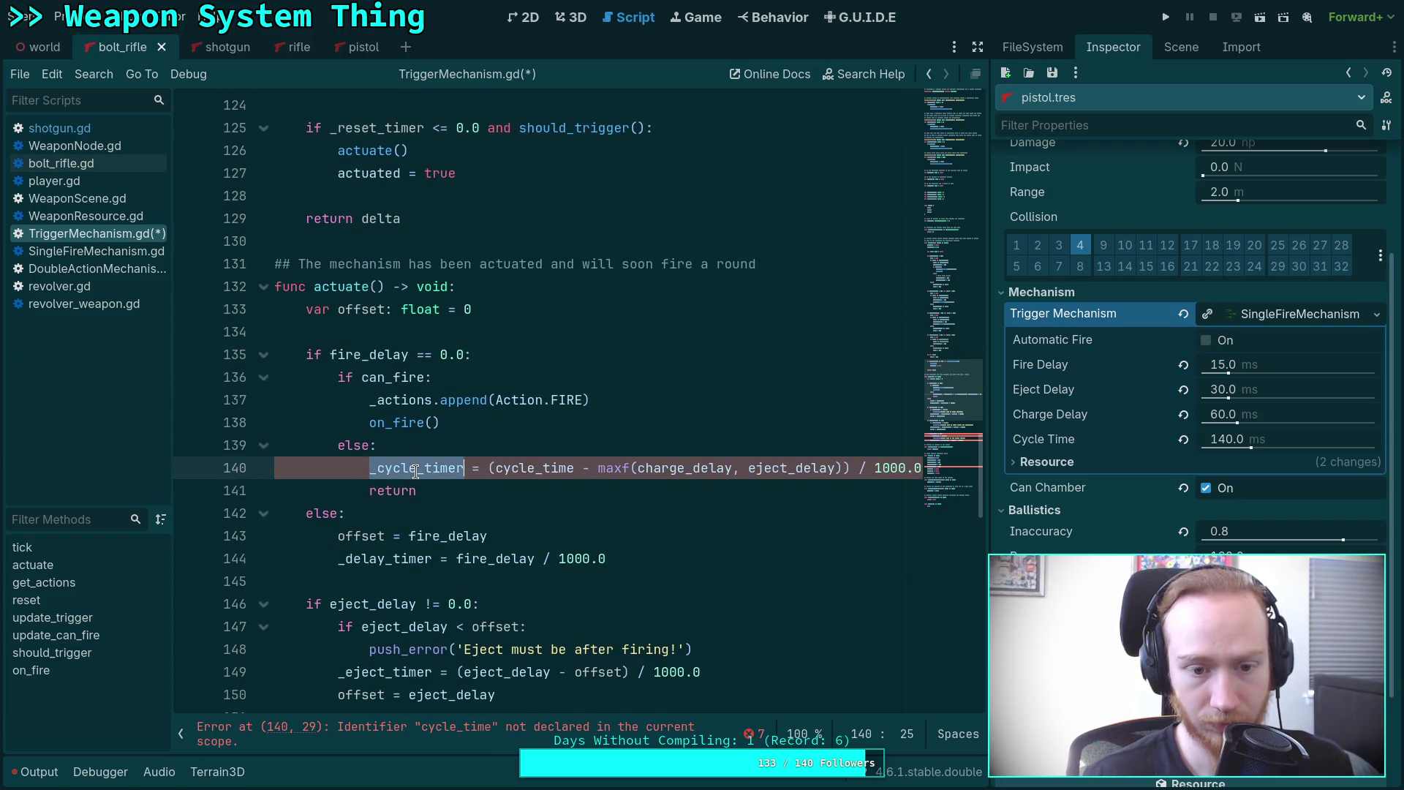
pyautogui.hotkey('ctrl', 'v')
pyautogui.doubleClick(520, 468)
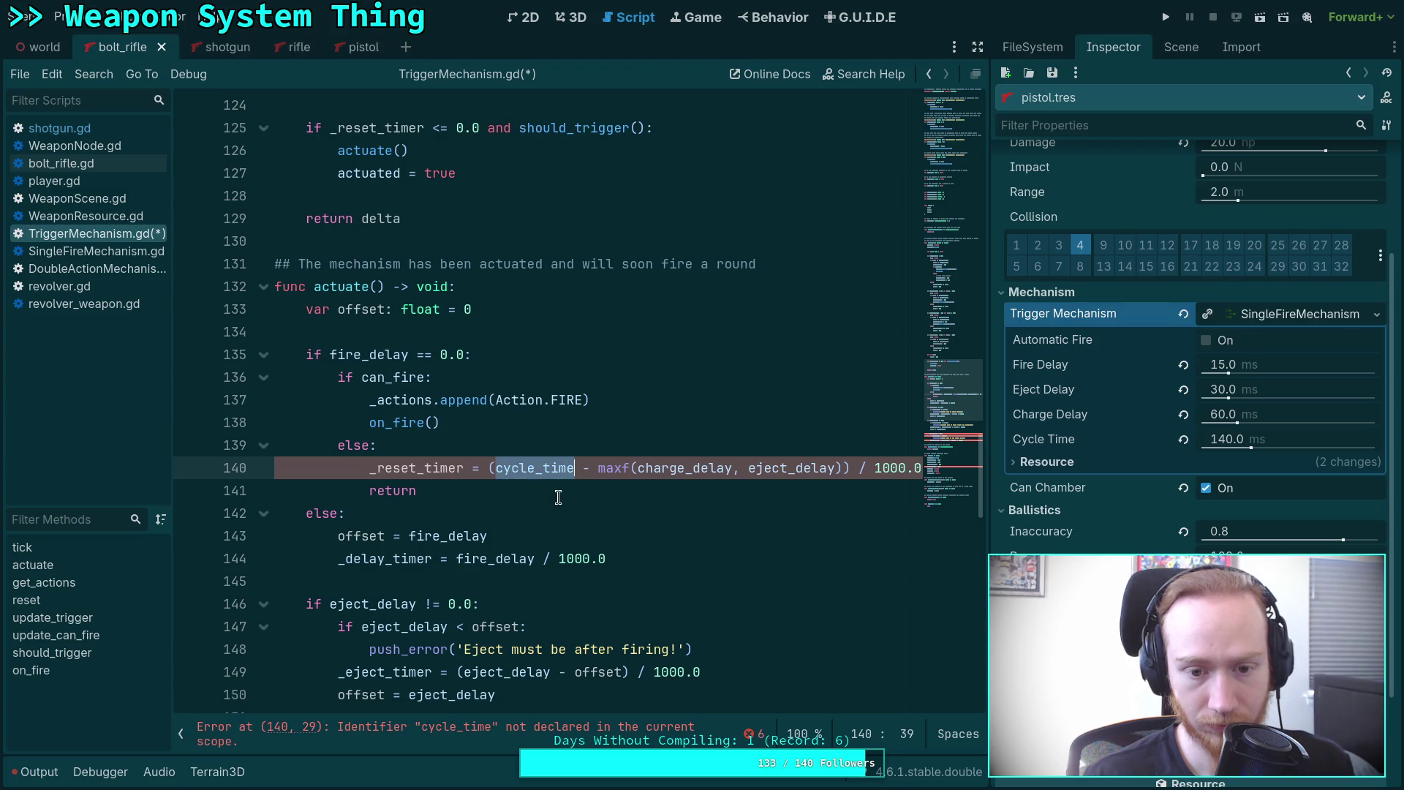
pyautogui.click(526, 469)
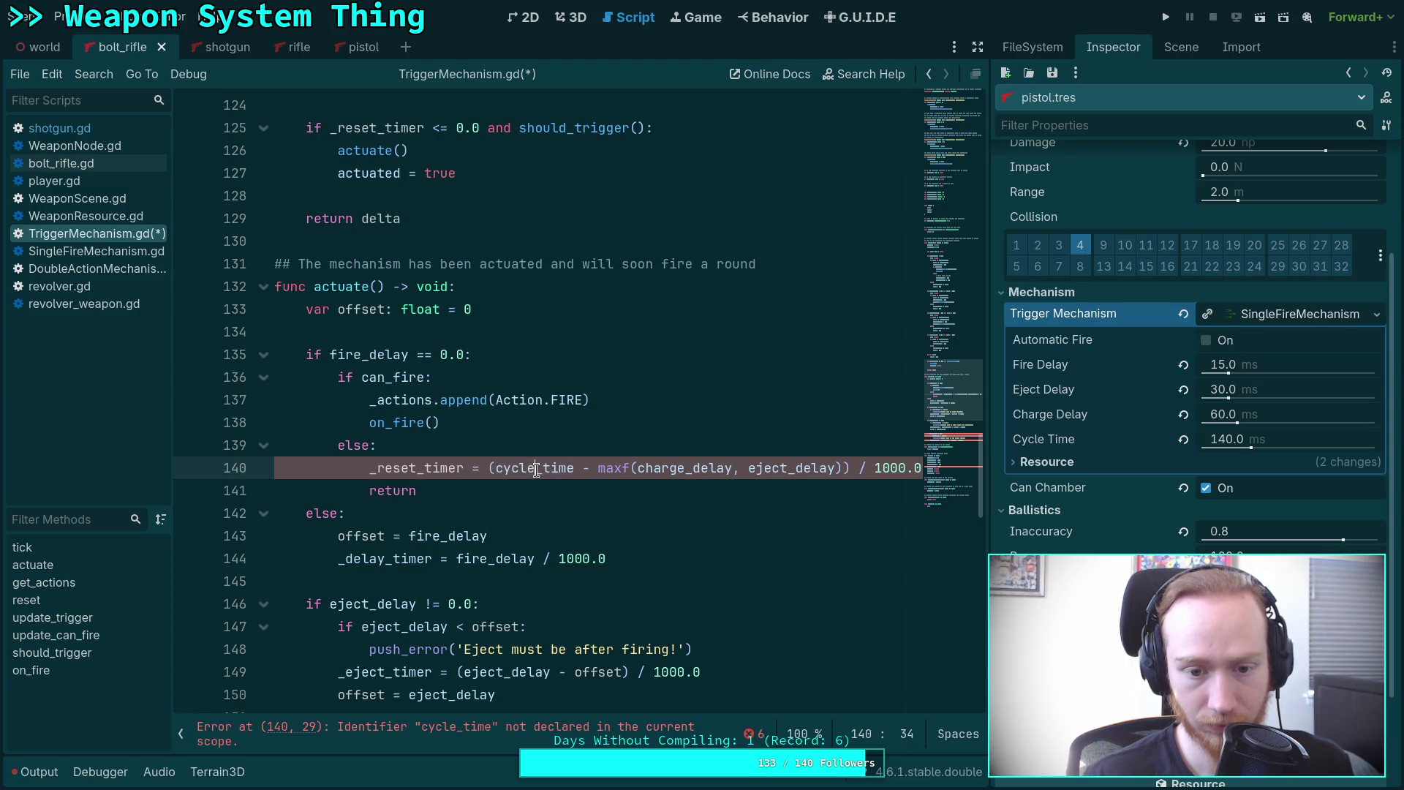
pyautogui.doubleClick(537, 469)
pyautogui.write('rese')
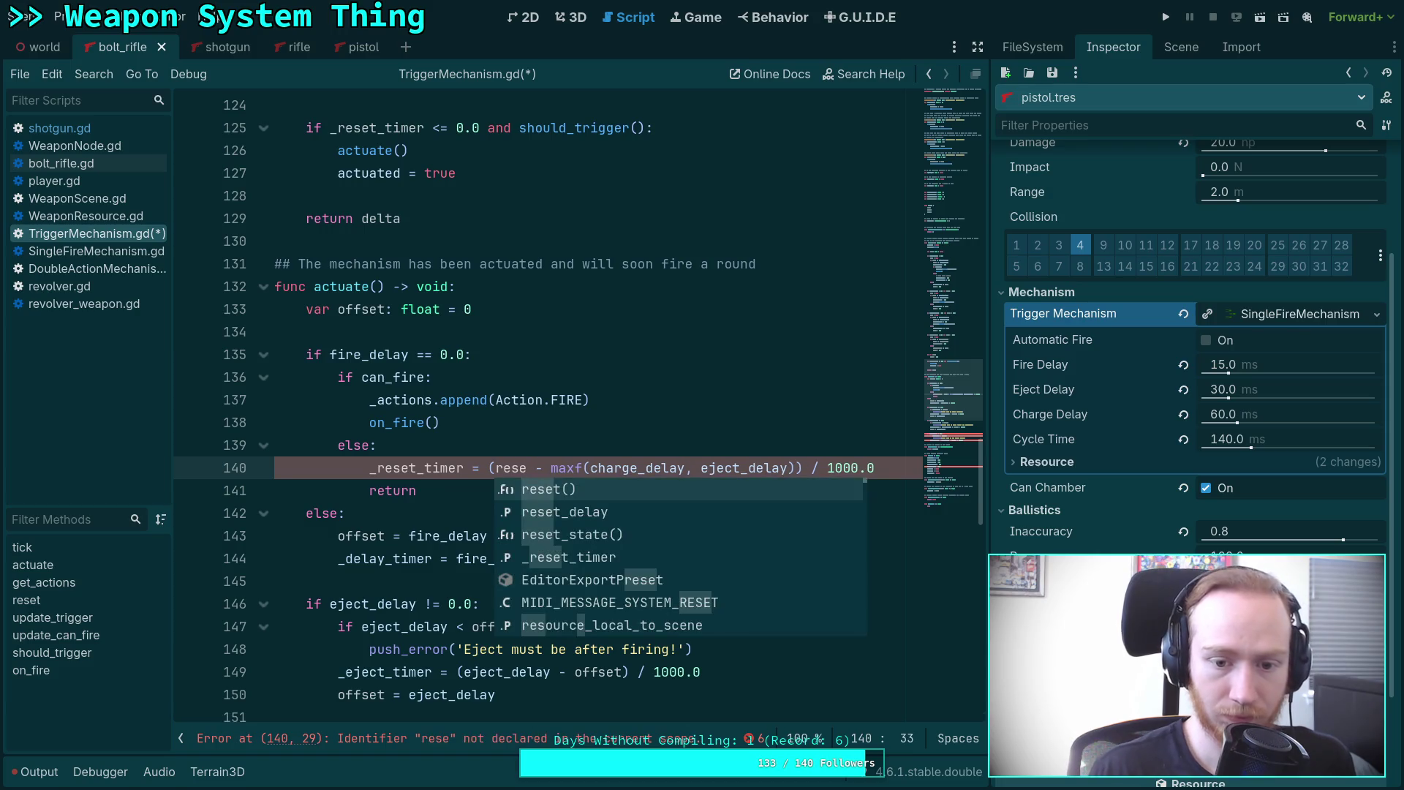
pyautogui.press('Return')
# Switch cycle_time to reset_delay on lines 158, 159 and 161, and _cycle_timer to _reset_timer.
pyautogui.scroll(-2, 529, 452)
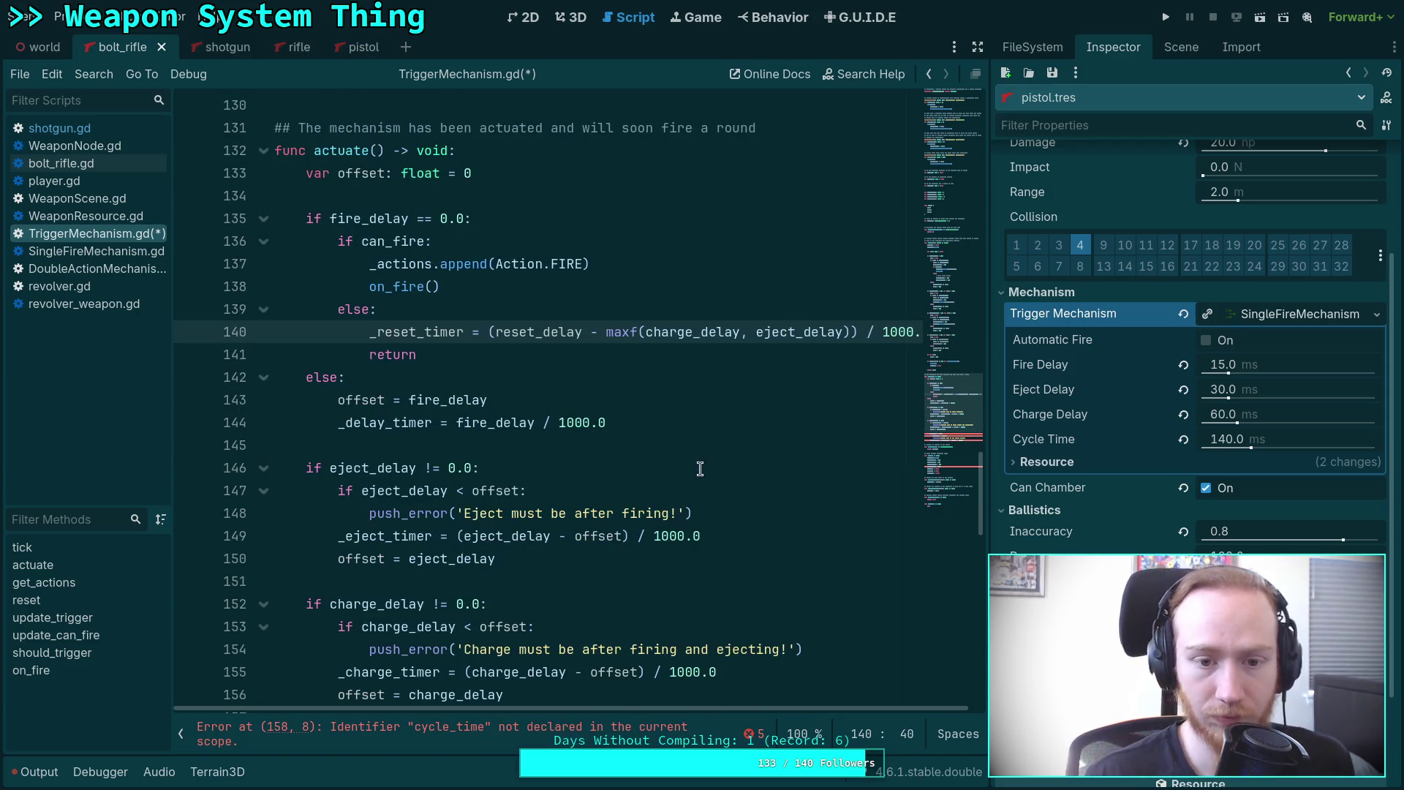
pyautogui.scroll(-4, 529, 451)
pyautogui.doubleClick(389, 469)
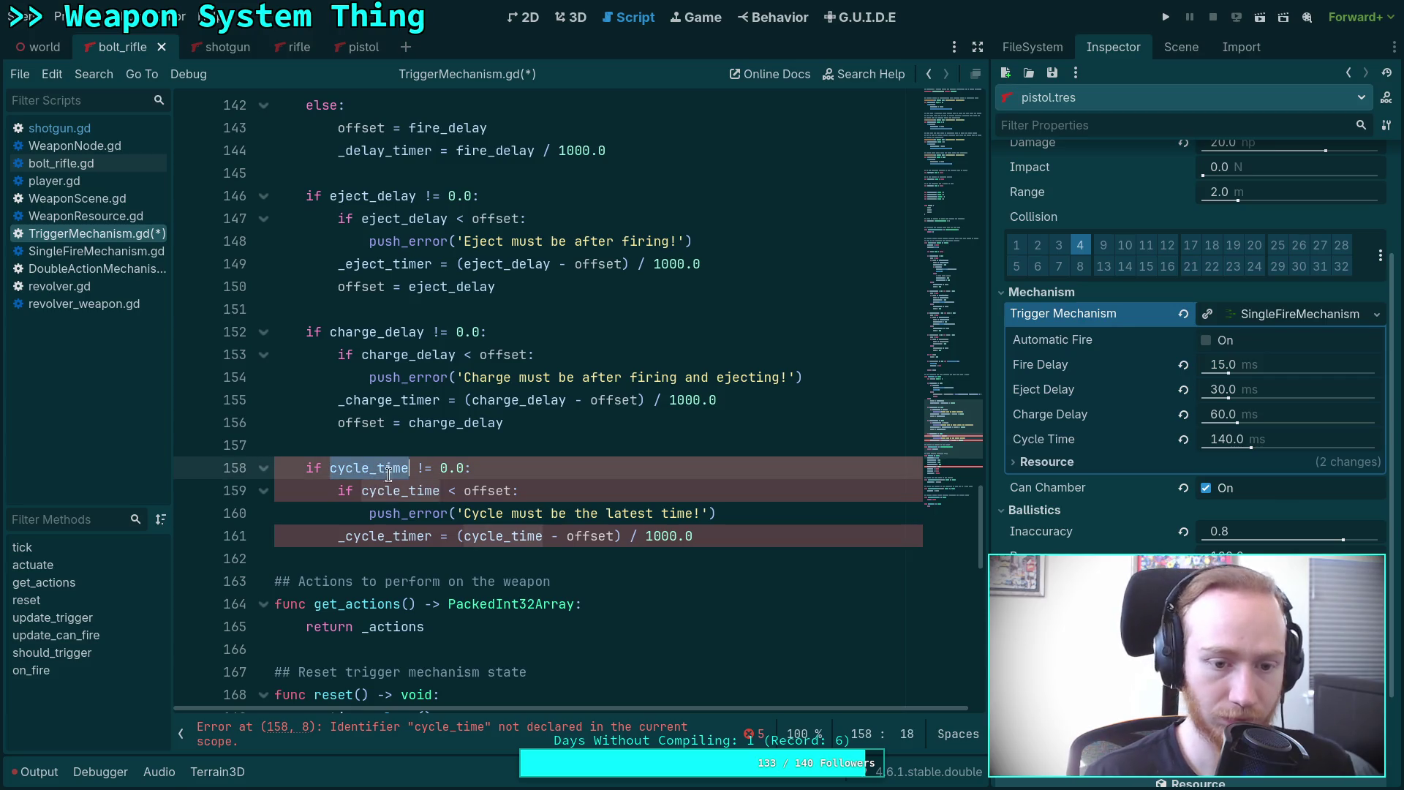
pyautogui.write('res')
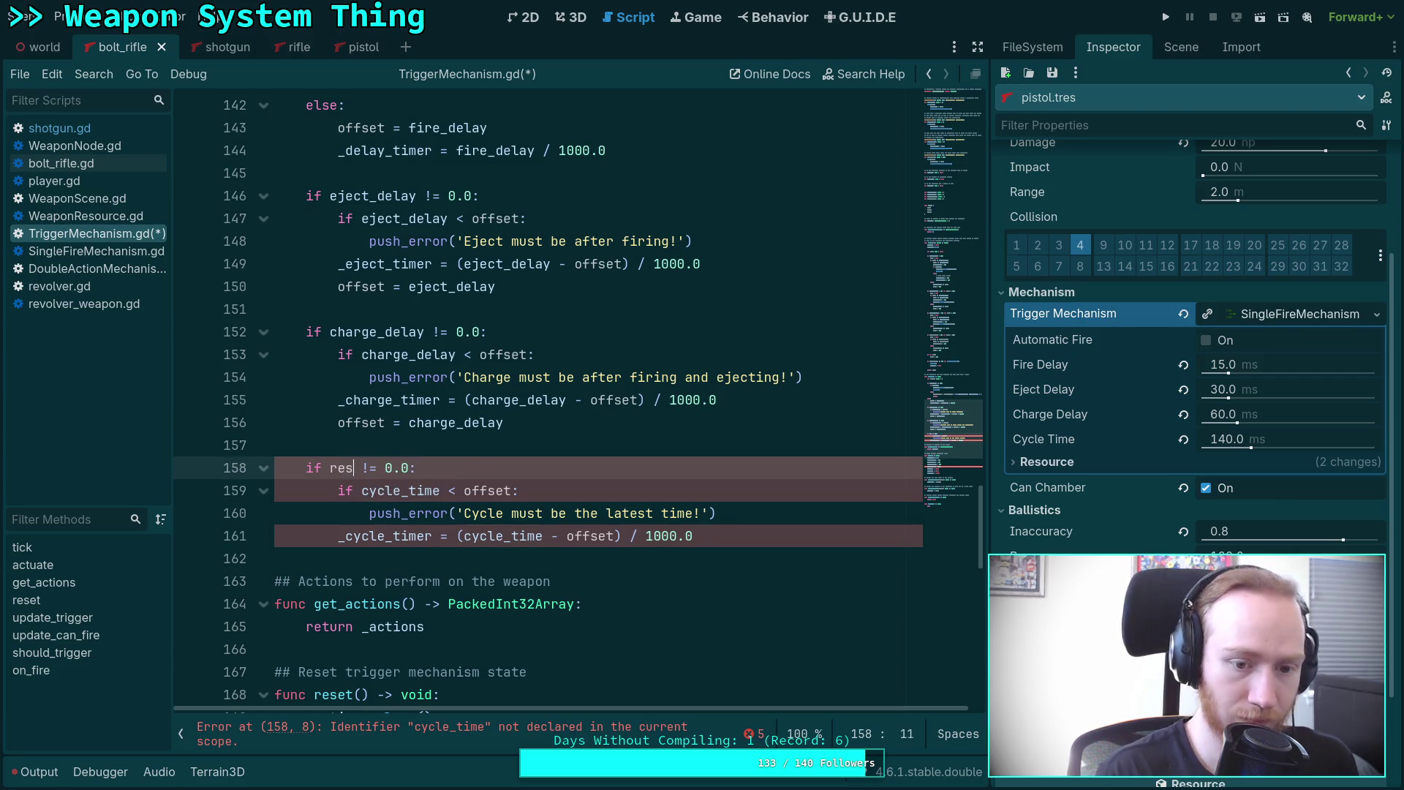
pyautogui.press('Return')
pyautogui.doubleClick(386, 542)
pyautogui.write('_reset_timer')
pyautogui.doubleClick(370, 470)
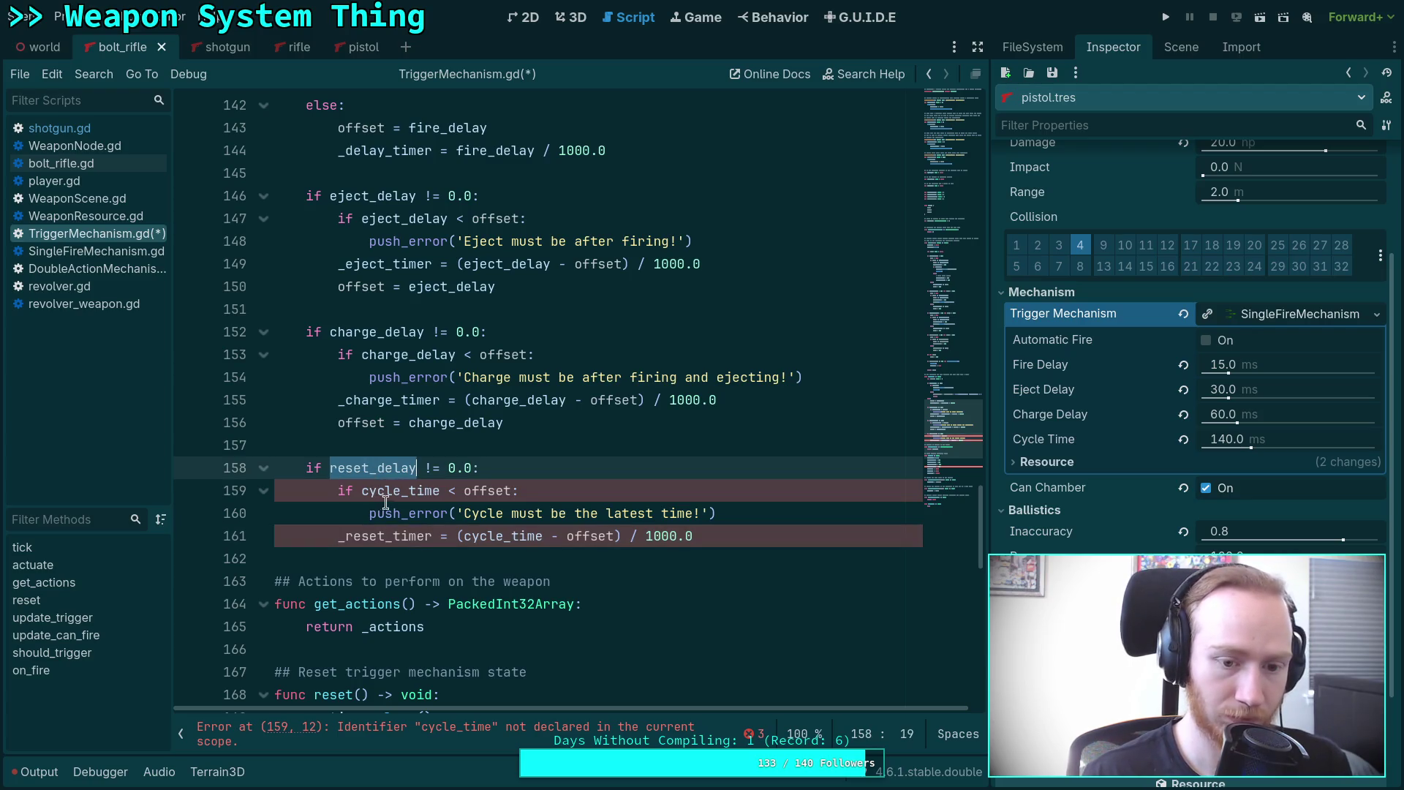
pyautogui.hotkey('ctrl', 'c')
pyautogui.doubleClick(389, 491)
pyautogui.hotkey('ctrl', 'v')
pyautogui.doubleClick(505, 538)
pyautogui.hotkey('ctrl', 'v')
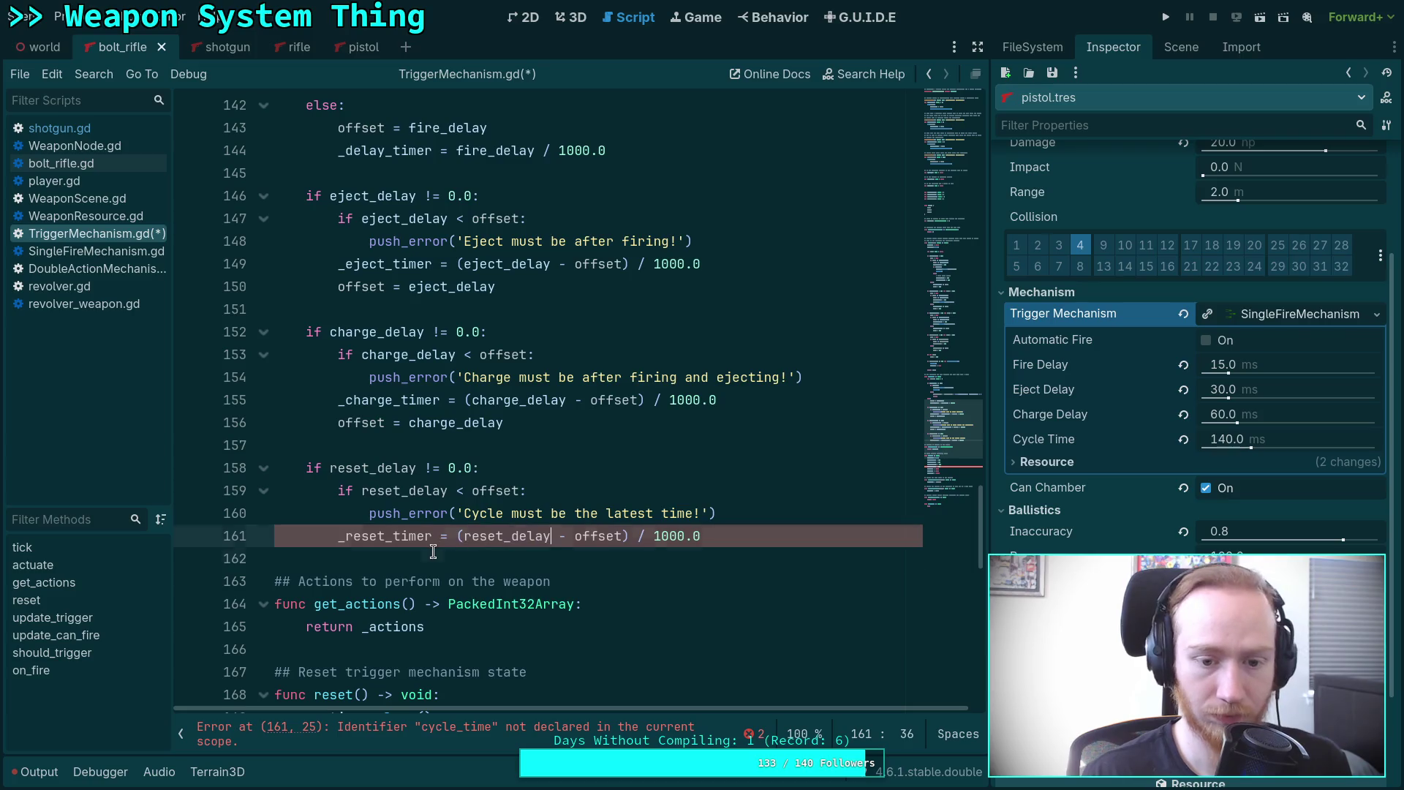
# Drop the offset subtraction so line 161 sets _reset_timer = reset_delay / 1000.0.
pyautogui.doubleClick(468, 514)
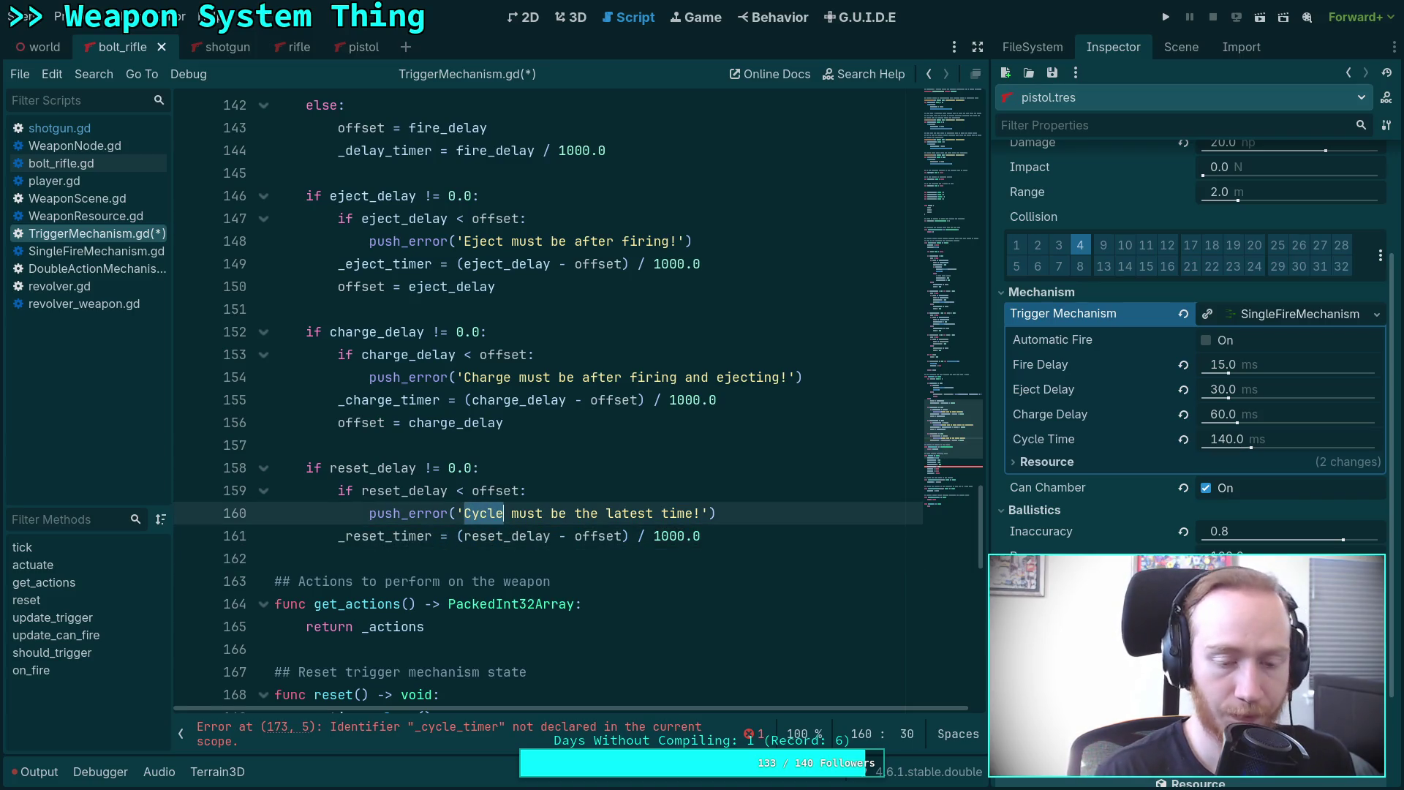
pyautogui.moveTo(629, 538); pyautogui.dragTo(552, 539)
pyautogui.press('BackSpace')
pyautogui.click(465, 536)
pyautogui.press('BackSpace')
pyautogui.moveTo(732, 512); pyautogui.dragTo(729, 472)
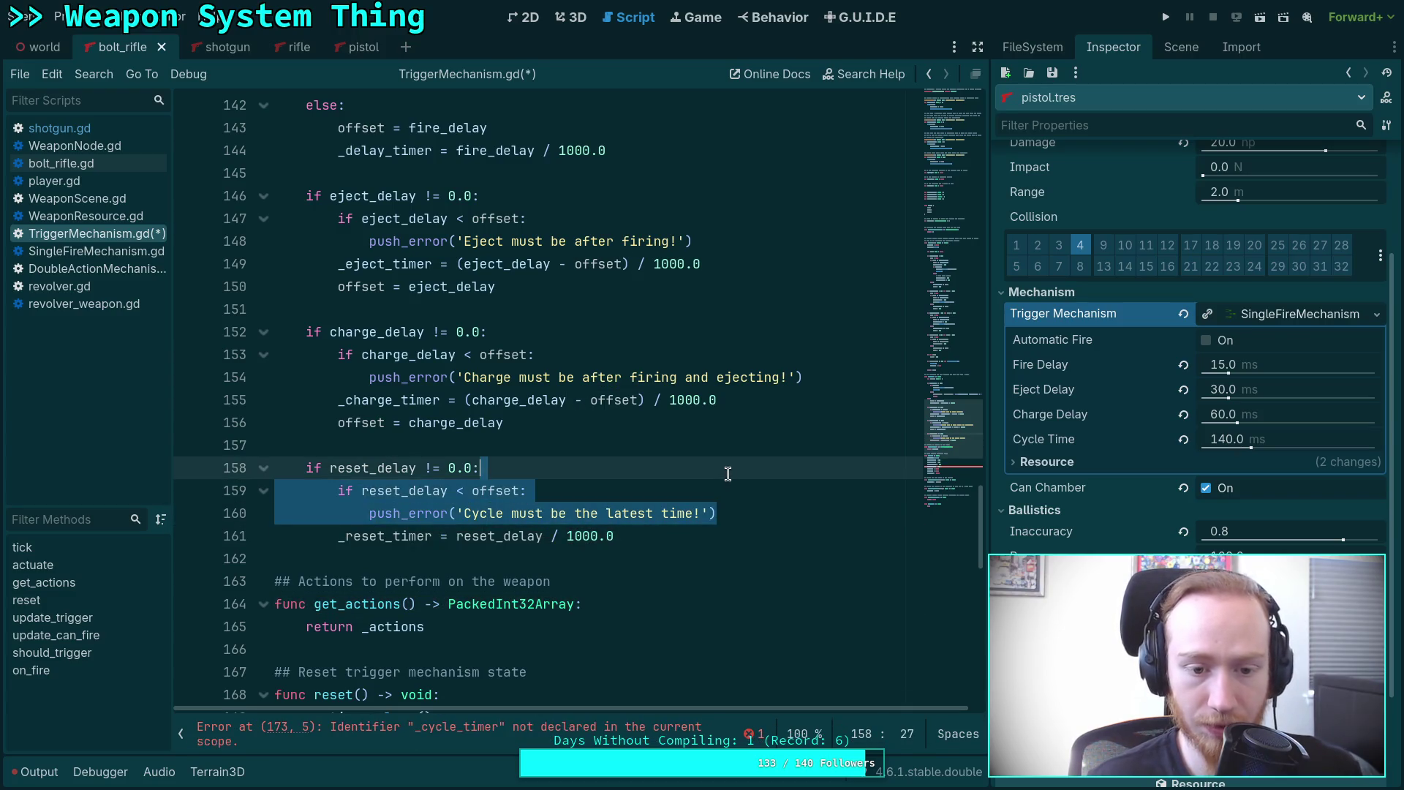
# Remove the reset_delay and charge_delay ordering checks and the offset subtraction from _charge_timer.
pyautogui.press('BackSpace')
pyautogui.scroll(2, 612, 472)
pyautogui.moveTo(817, 513); pyautogui.dragTo(798, 472)
pyautogui.press('BackSpace')
pyautogui.click(468, 491)
pyautogui.press('Delete')
pyautogui.moveTo(559, 491); pyautogui.dragTo(684, 491)
pyautogui.press('BackSpace')
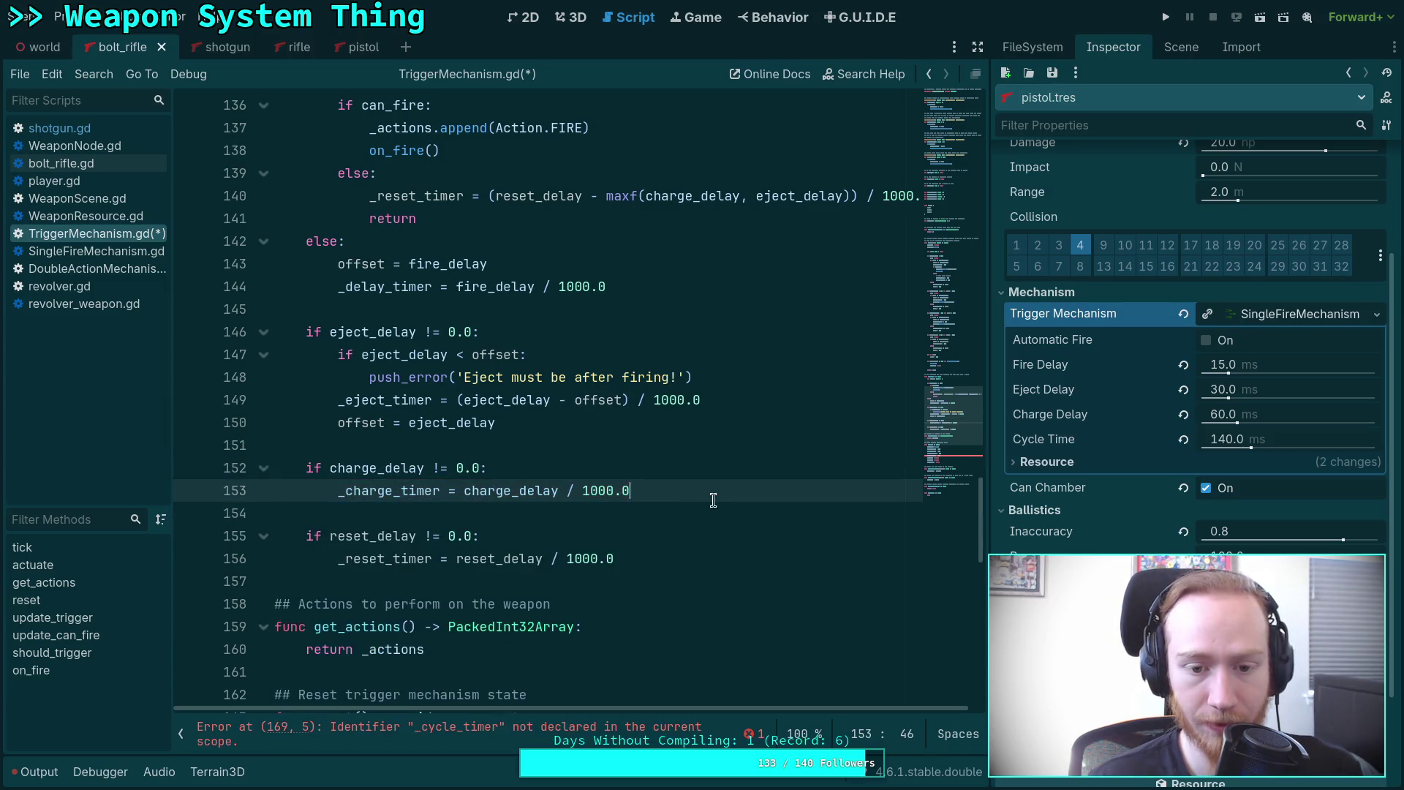
pyautogui.press('BackSpace')
# Delete the offset variable declaration and the offset = fire_delay line.
pyautogui.scroll(6, 602, 491)
pyautogui.moveTo(533, 457); pyautogui.dragTo(548, 431)
pyautogui.press('BackSpace')
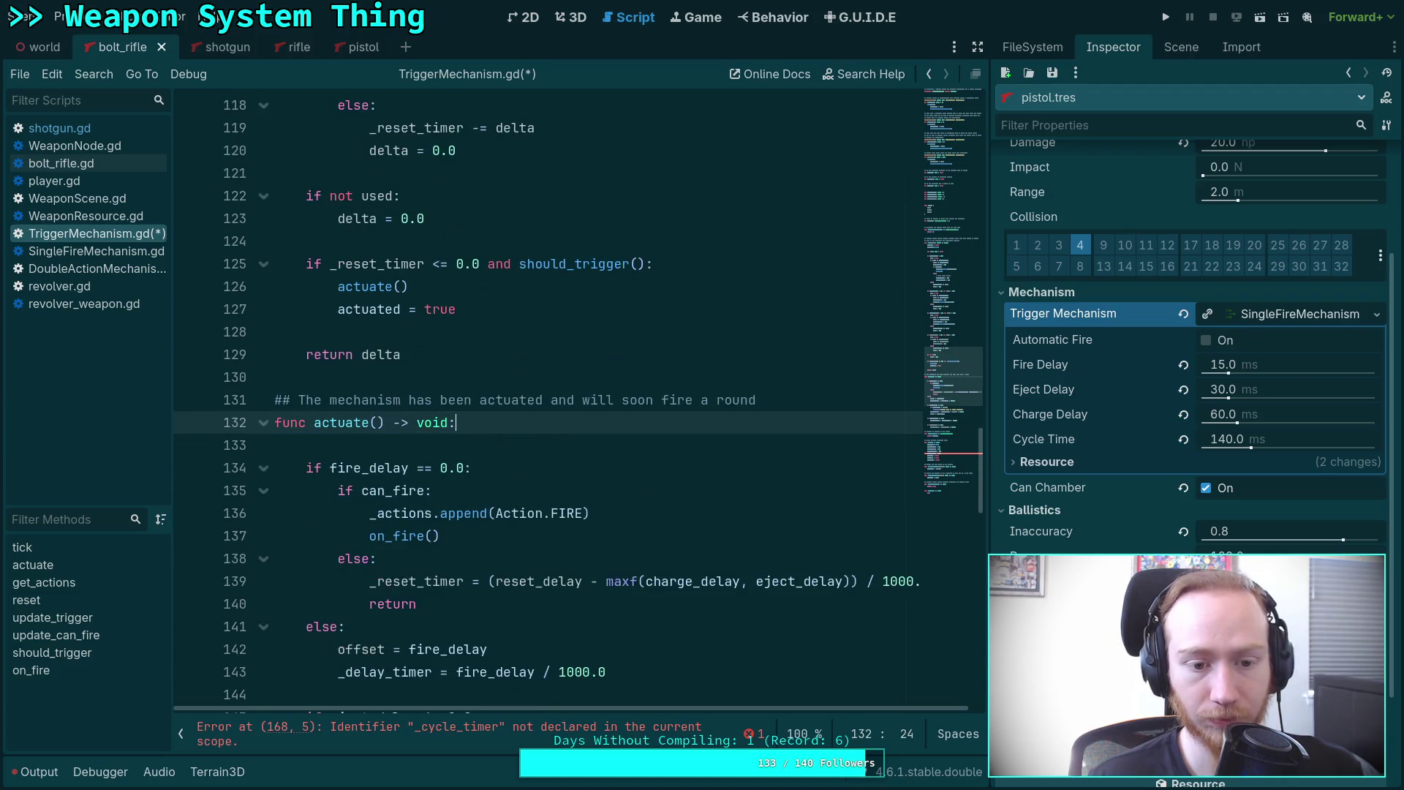
pyautogui.scroll(-4, 454, 418)
pyautogui.moveTo(520, 377); pyautogui.dragTo(518, 358)
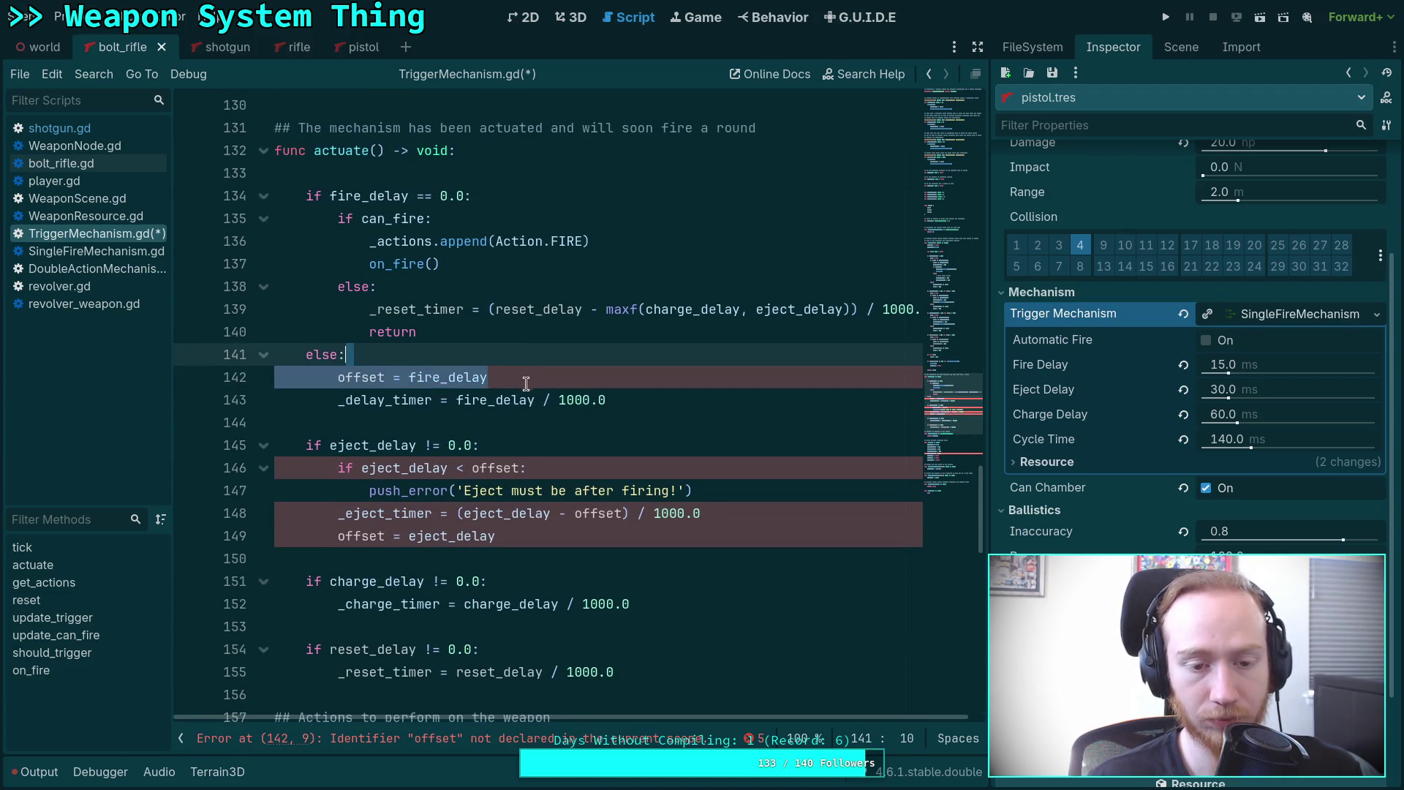
pyautogui.press('BackSpace')
# Remove the eject_delay ordering check, its offset subtraction from _eject_timer, and offset = eject_delay.
pyautogui.scroll(-1, 497, 463)
pyautogui.moveTo(693, 400); pyautogui.dragTo(689, 363)
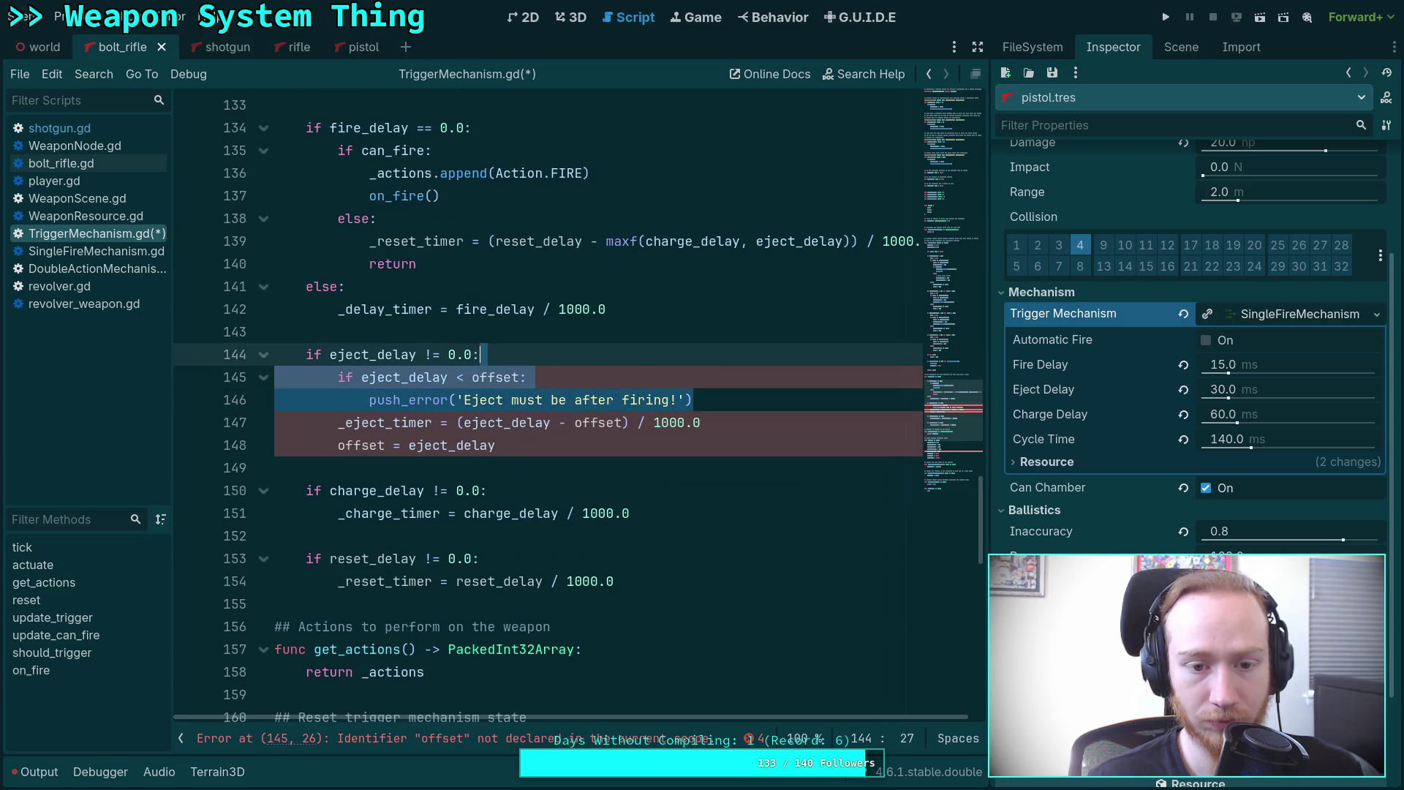
pyautogui.press('BackSpace')
pyautogui.click(466, 376)
pyautogui.press('BackSpace')
pyautogui.moveTo(549, 377); pyautogui.dragTo(622, 377)
pyautogui.press('BackSpace')
pyautogui.moveTo(490, 399); pyautogui.dragTo(702, 376)
pyautogui.press('BackSpace')
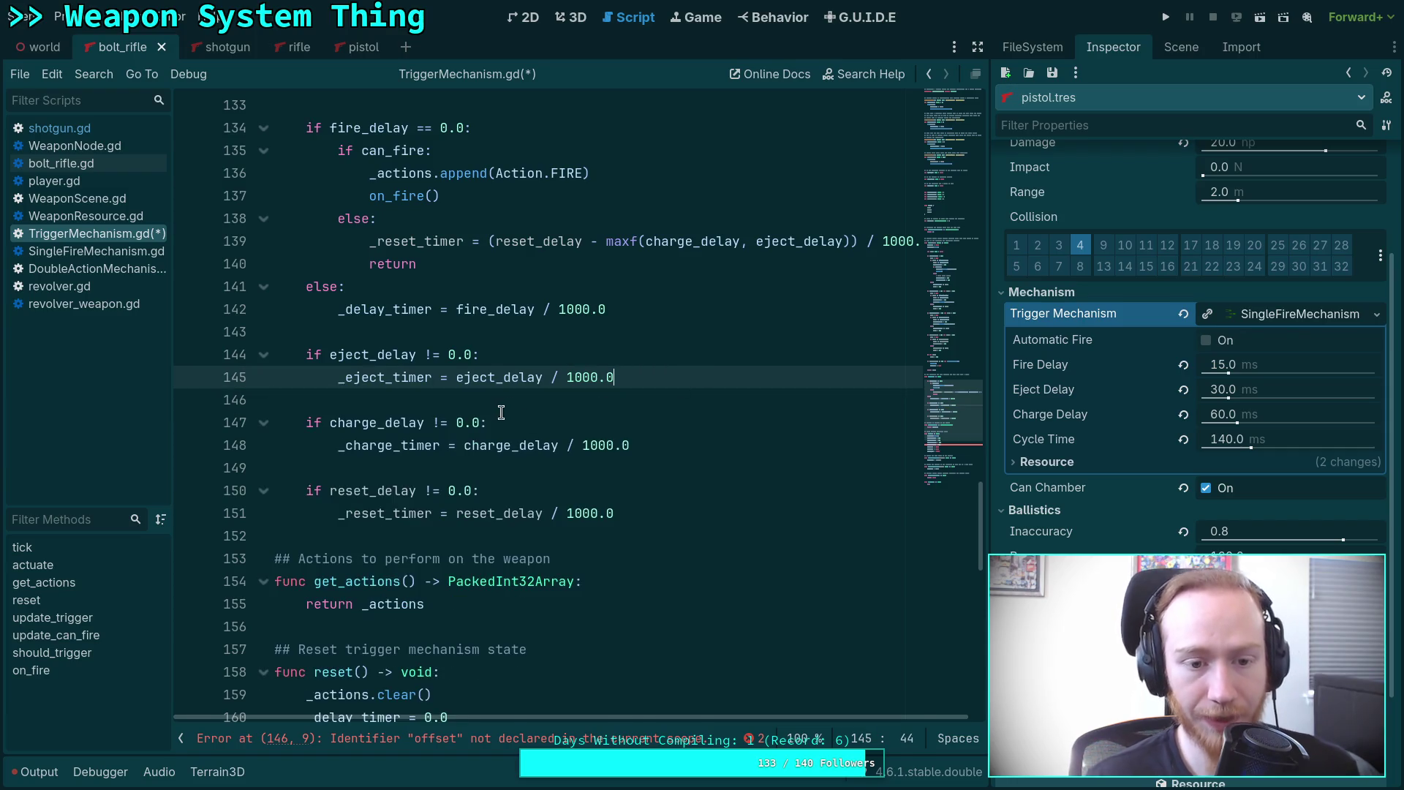
# Scroll to reset() and select 'cycle' in _cycle_timer on line 163.
pyautogui.click(432, 401)
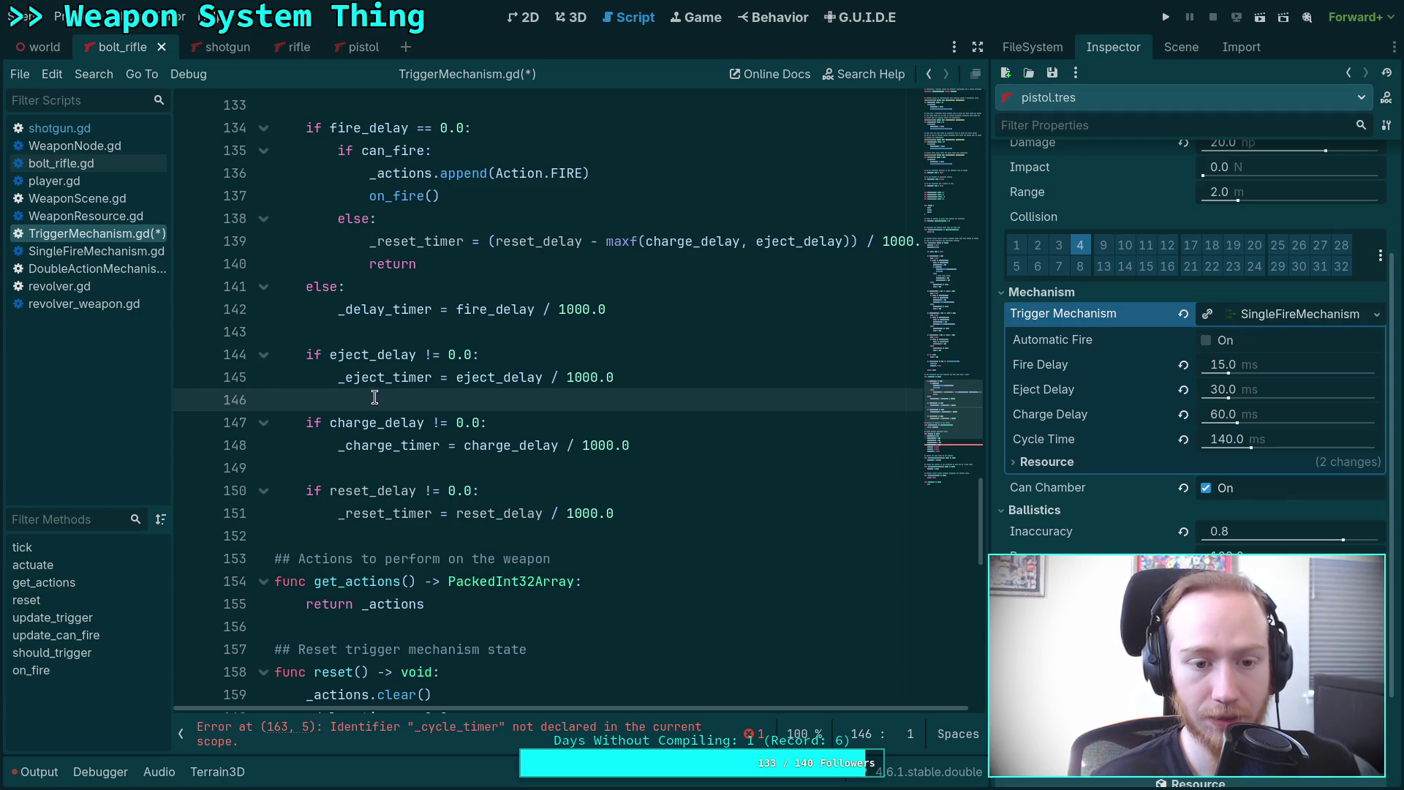
pyautogui.moveTo(338, 377); pyautogui.dragTo(307, 356)
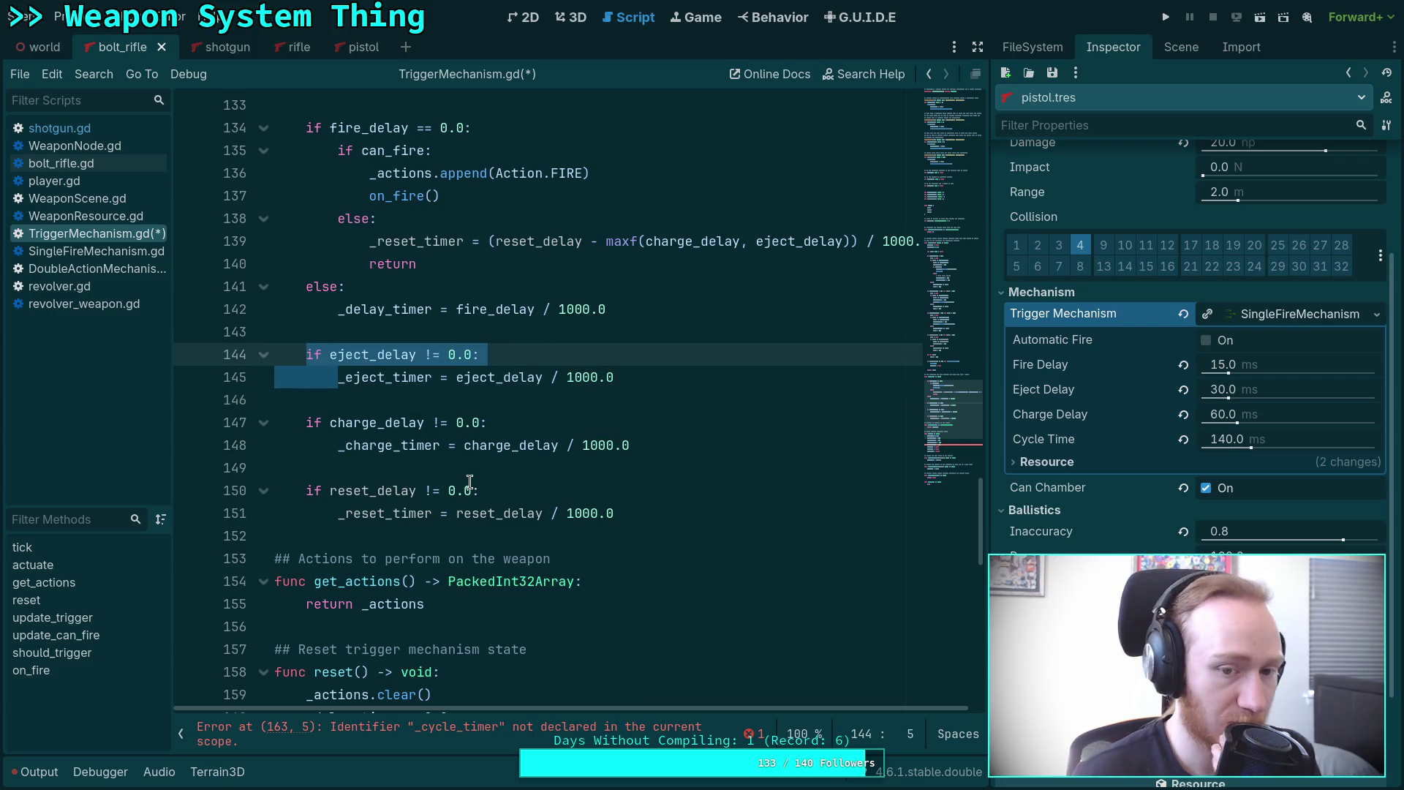
pyautogui.click(480, 402)
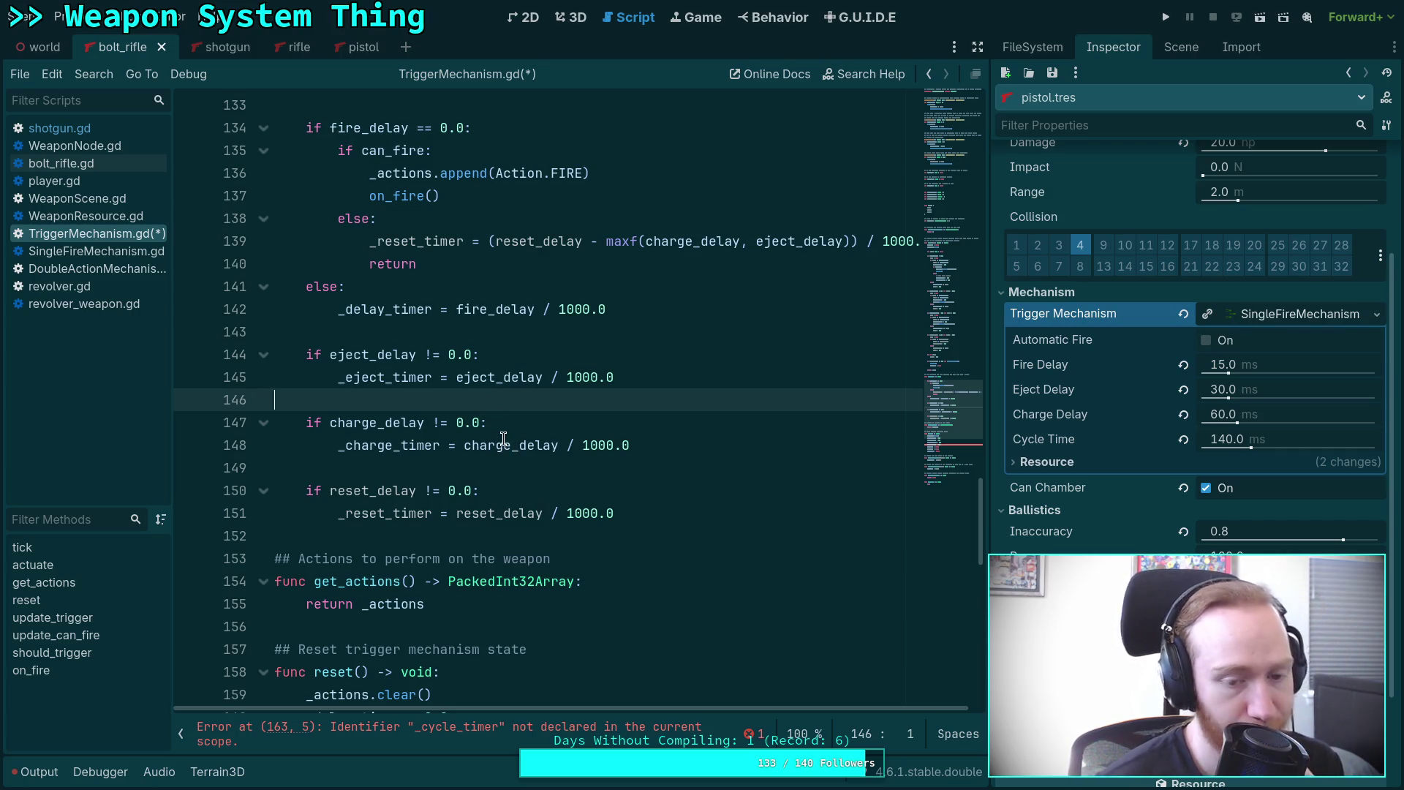
pyautogui.moveTo(504, 439)
pyautogui.click(373, 485)
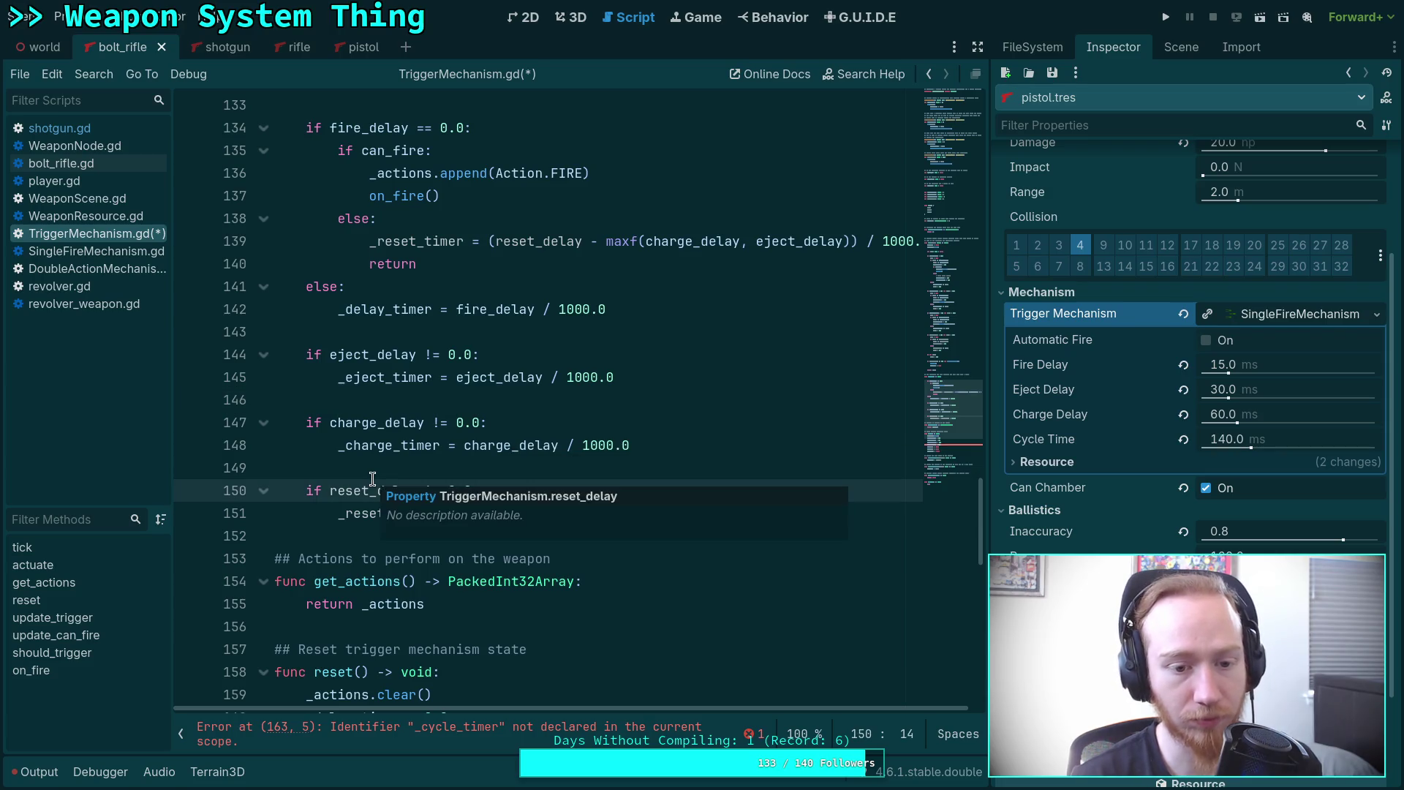
pyautogui.click(374, 474)
pyautogui.scroll(-4, 380, 468)
pyautogui.scroll(-1, 384, 463)
pyautogui.moveTo(315, 446); pyautogui.dragTo(359, 445)
# Replace 'cycle' with 'reset' so reset() sets _reset_timer = 0.0.
pyautogui.write('reset')
pyautogui.click(428, 406)
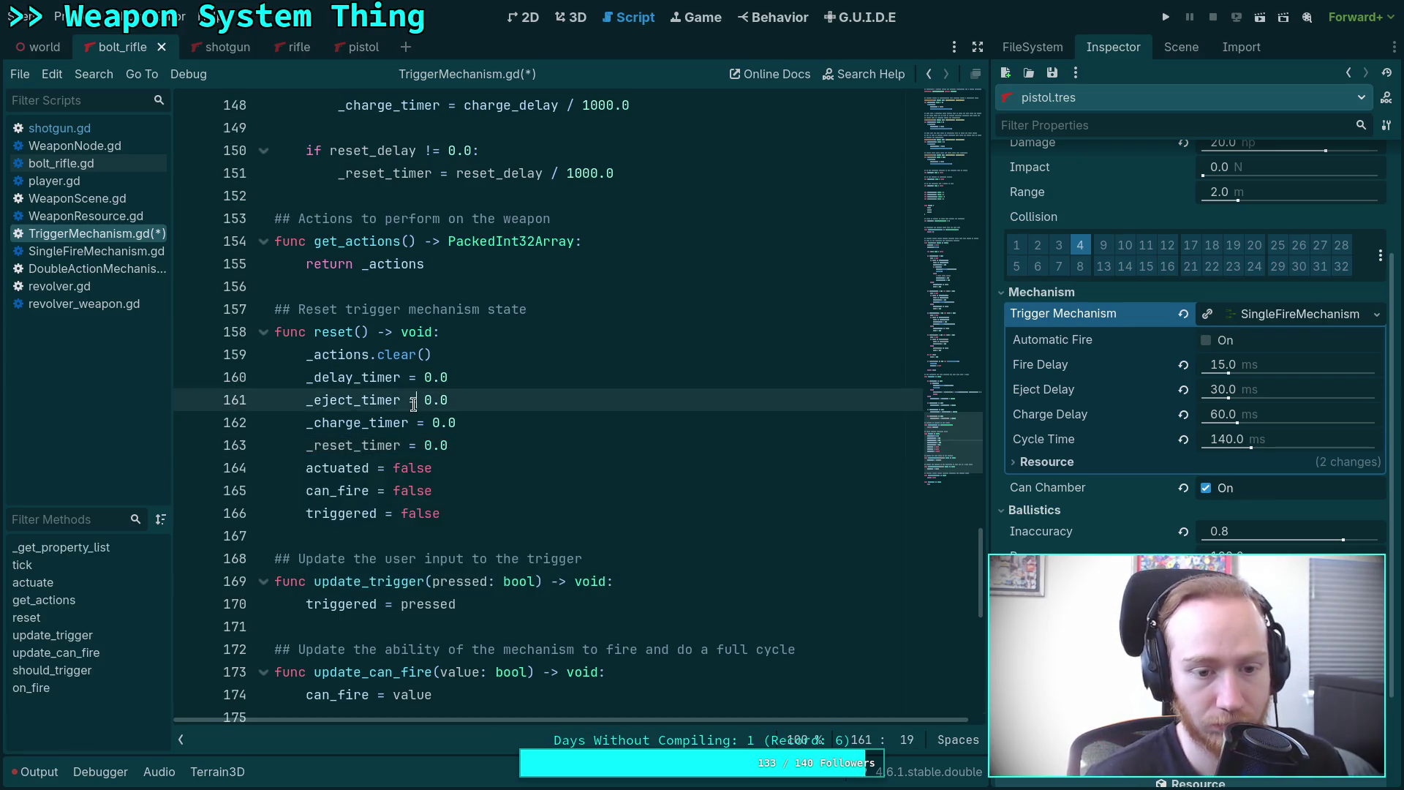
pyautogui.scroll(-4, 429, 411)
pyautogui.scroll(20, 458, 438)
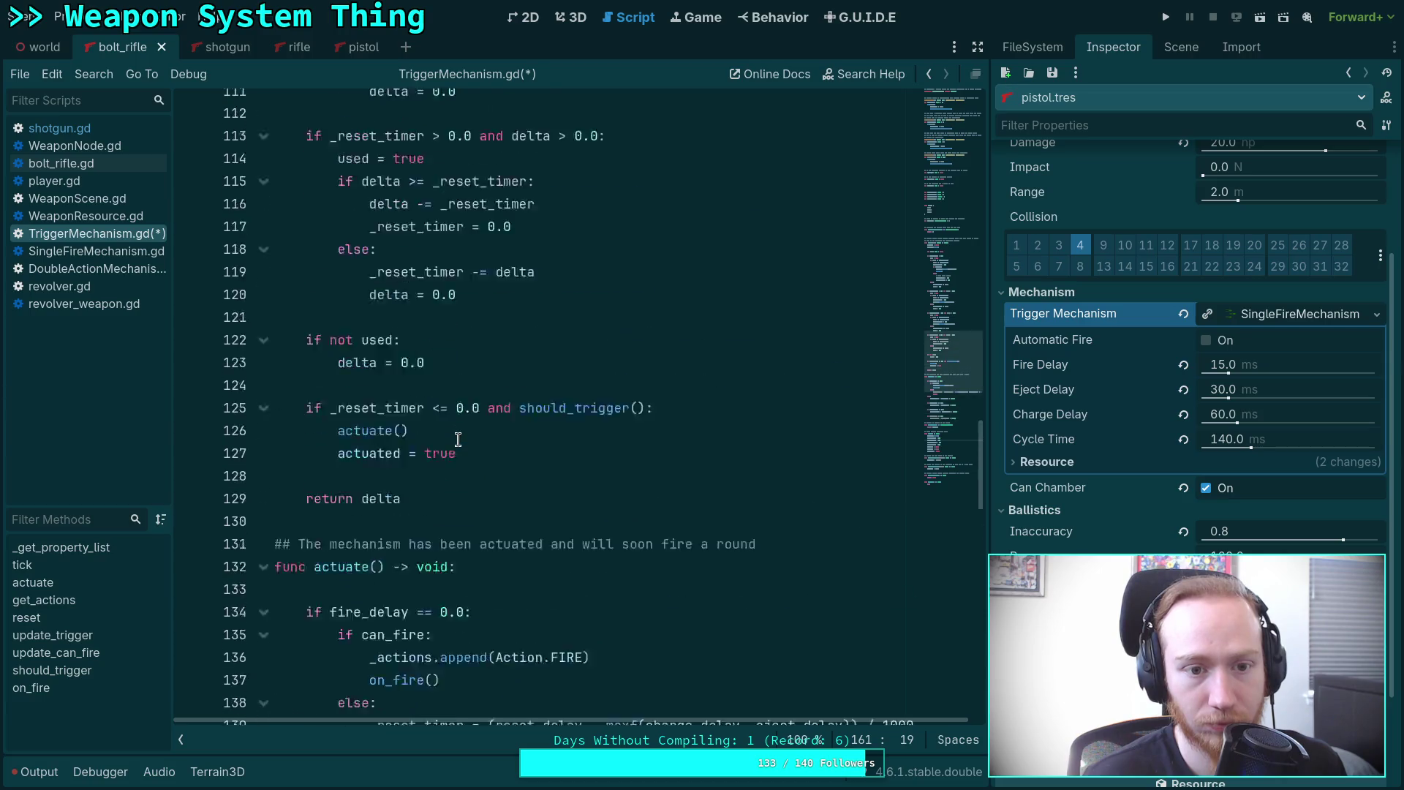
pyautogui.scroll(11, 457, 438)
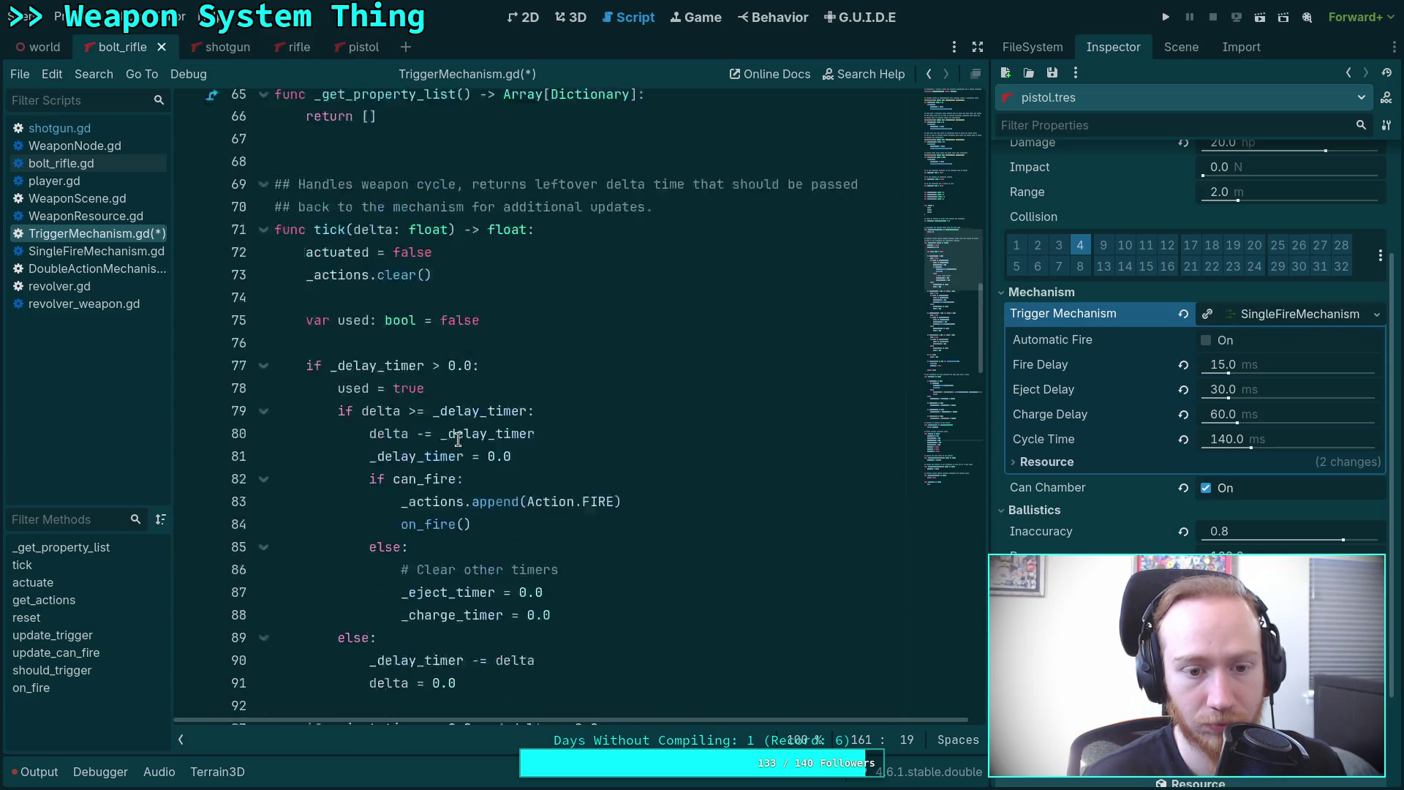
pyautogui.scroll(6, 419, 449)
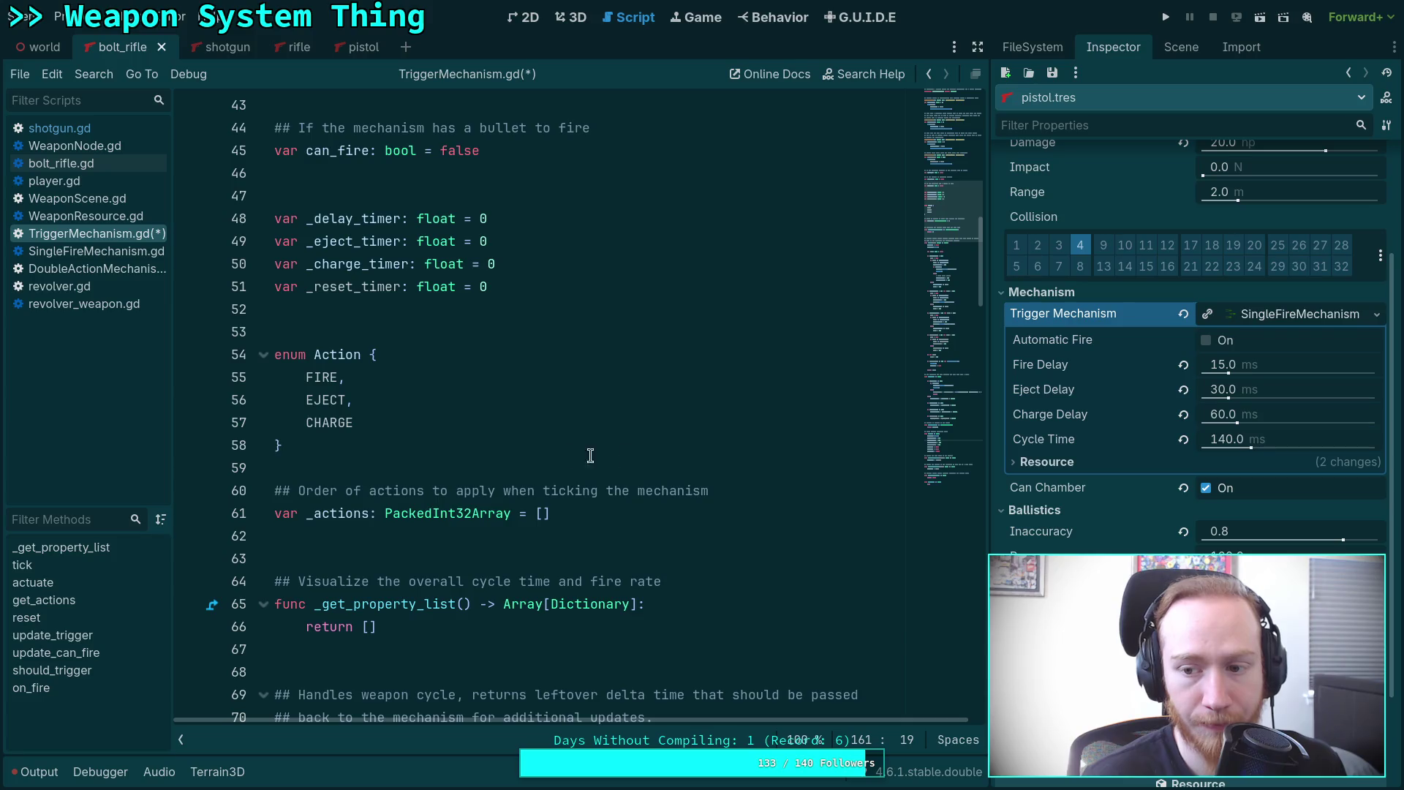
pyautogui.scroll(-6, 509, 462)
# Save TriggerMechanism.gd with Ctrl+S and confirm no errors remain.
pyautogui.hotkey('ctrl', 's')
pyautogui.scroll(-6, 490, 447)
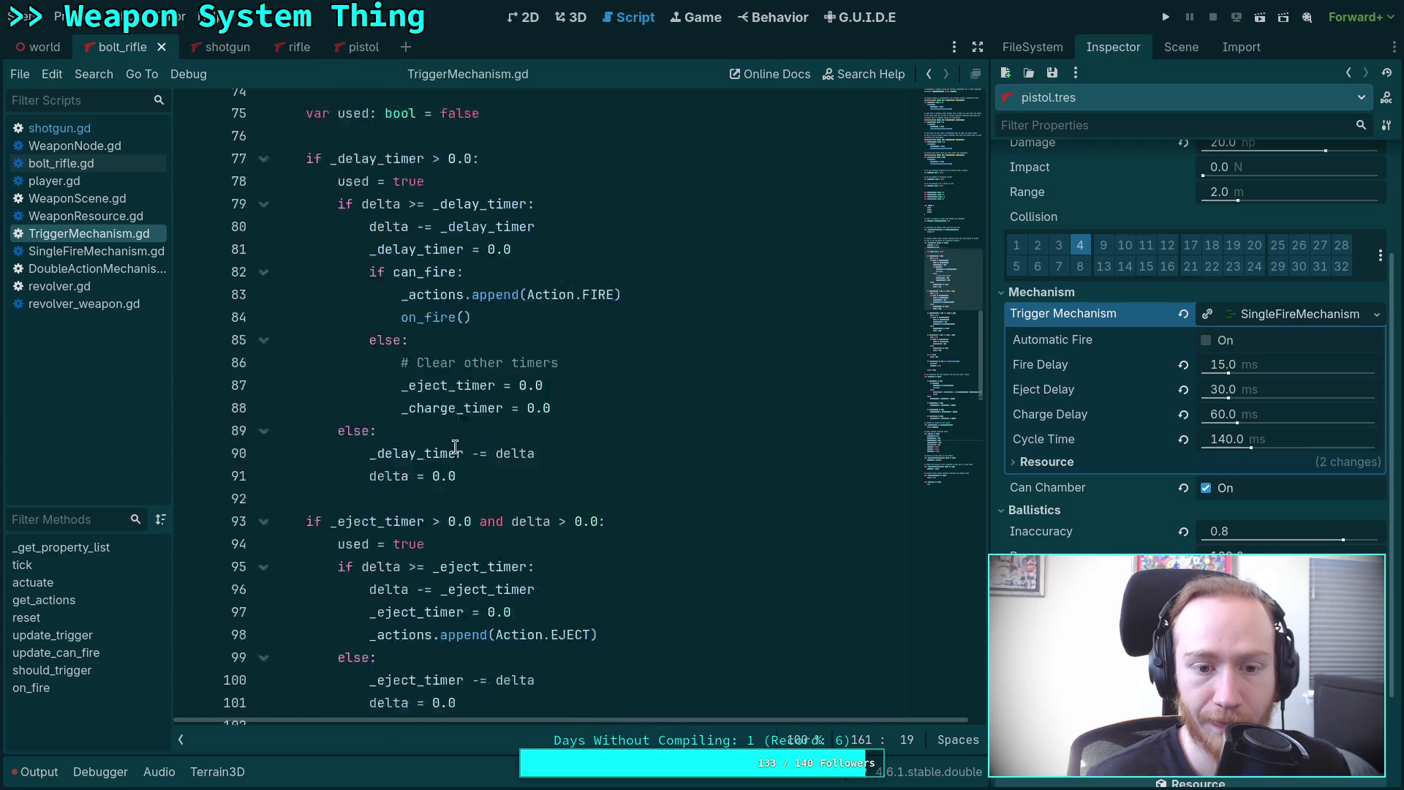
pyautogui.scroll(-4, 468, 439)
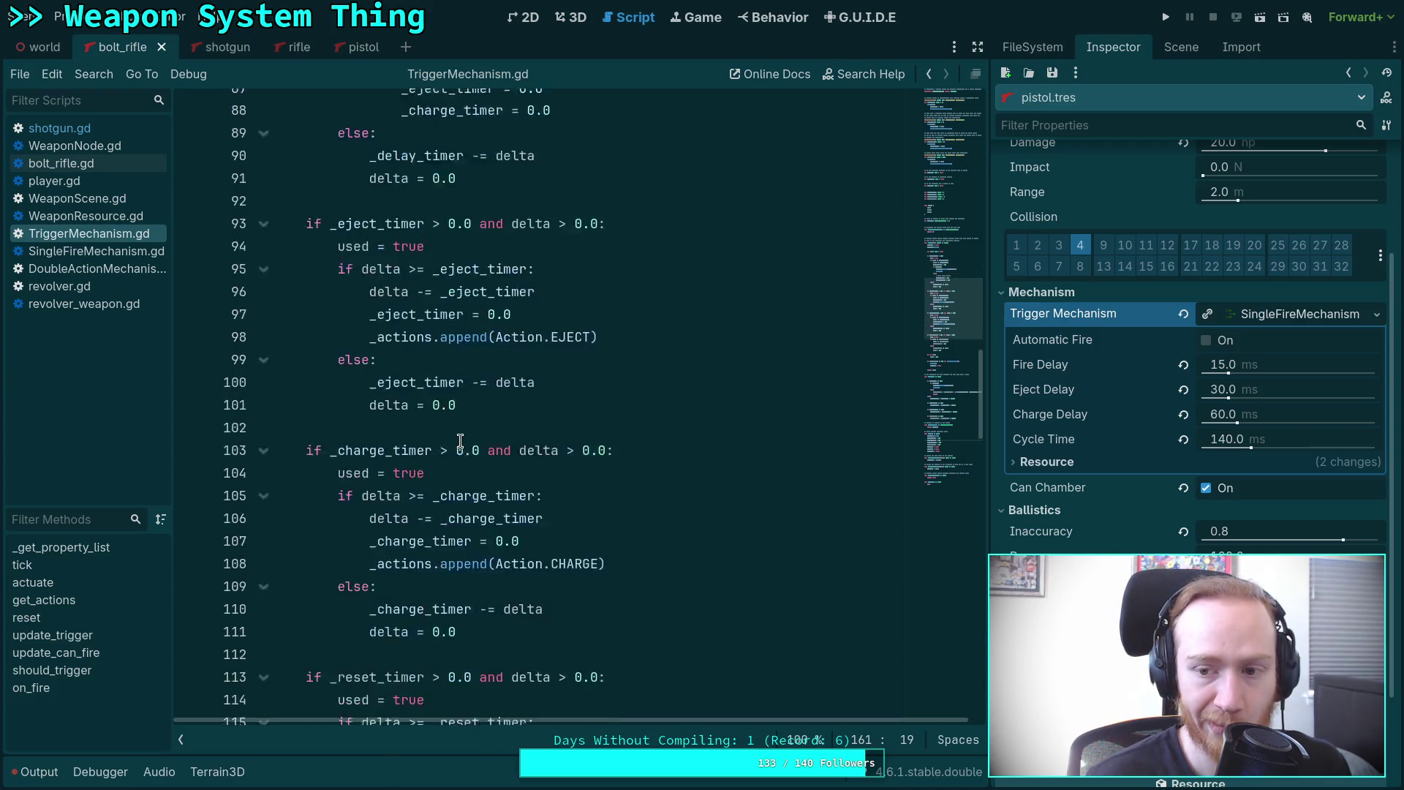
pyautogui.scroll(15, 496, 430)
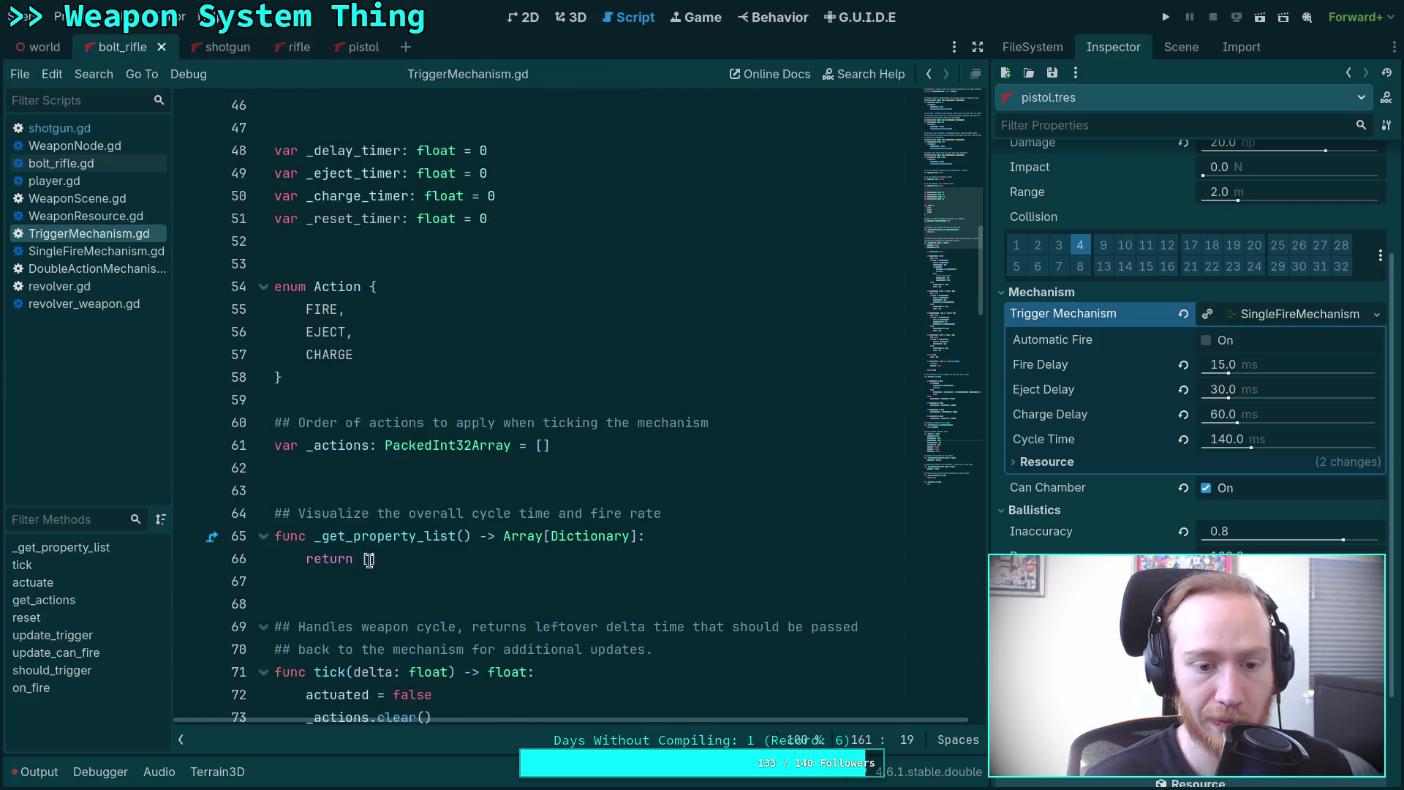
# Expand the returned array into a dictionary starting with a name key, checking the _get_property_list docs.
pyautogui.click(369, 560)
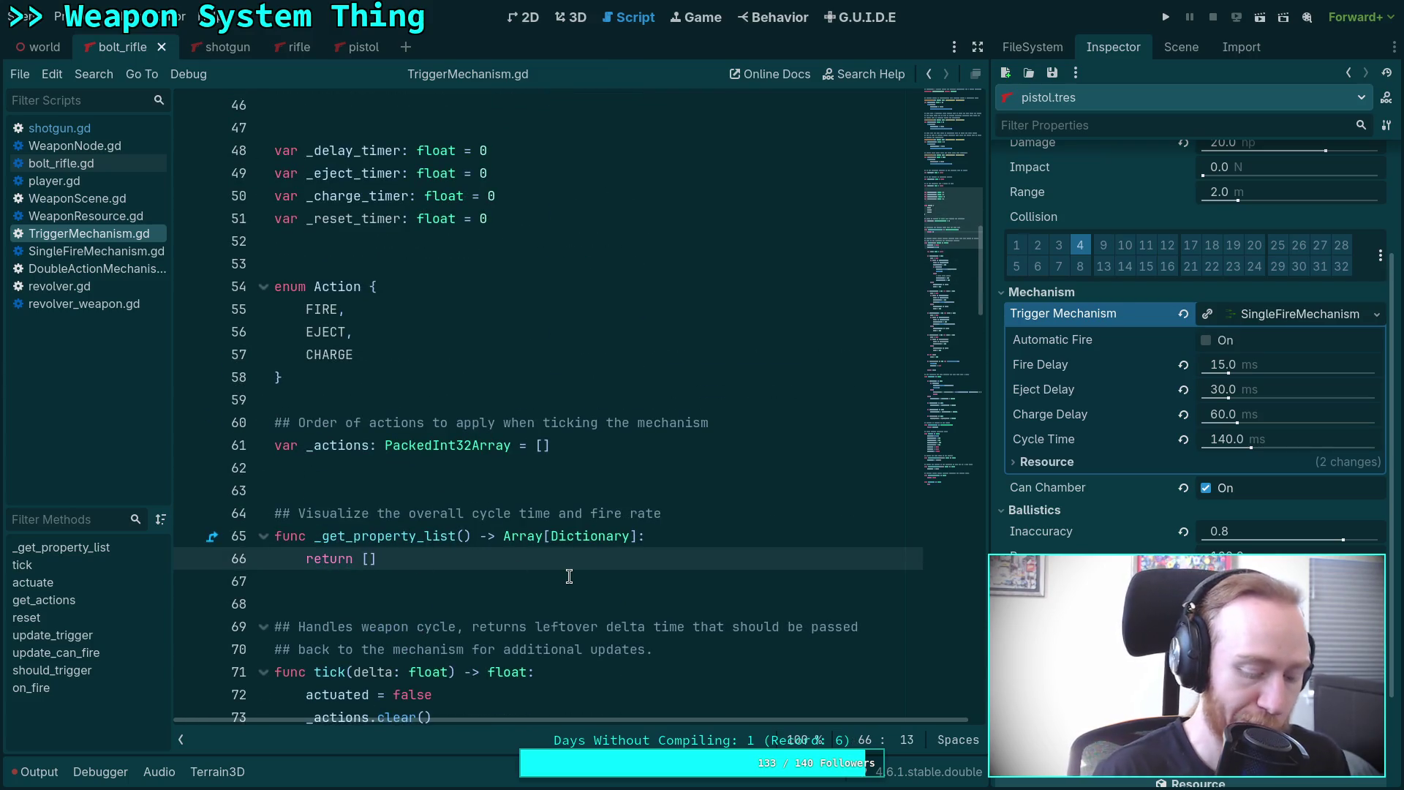
pyautogui.press('Return')
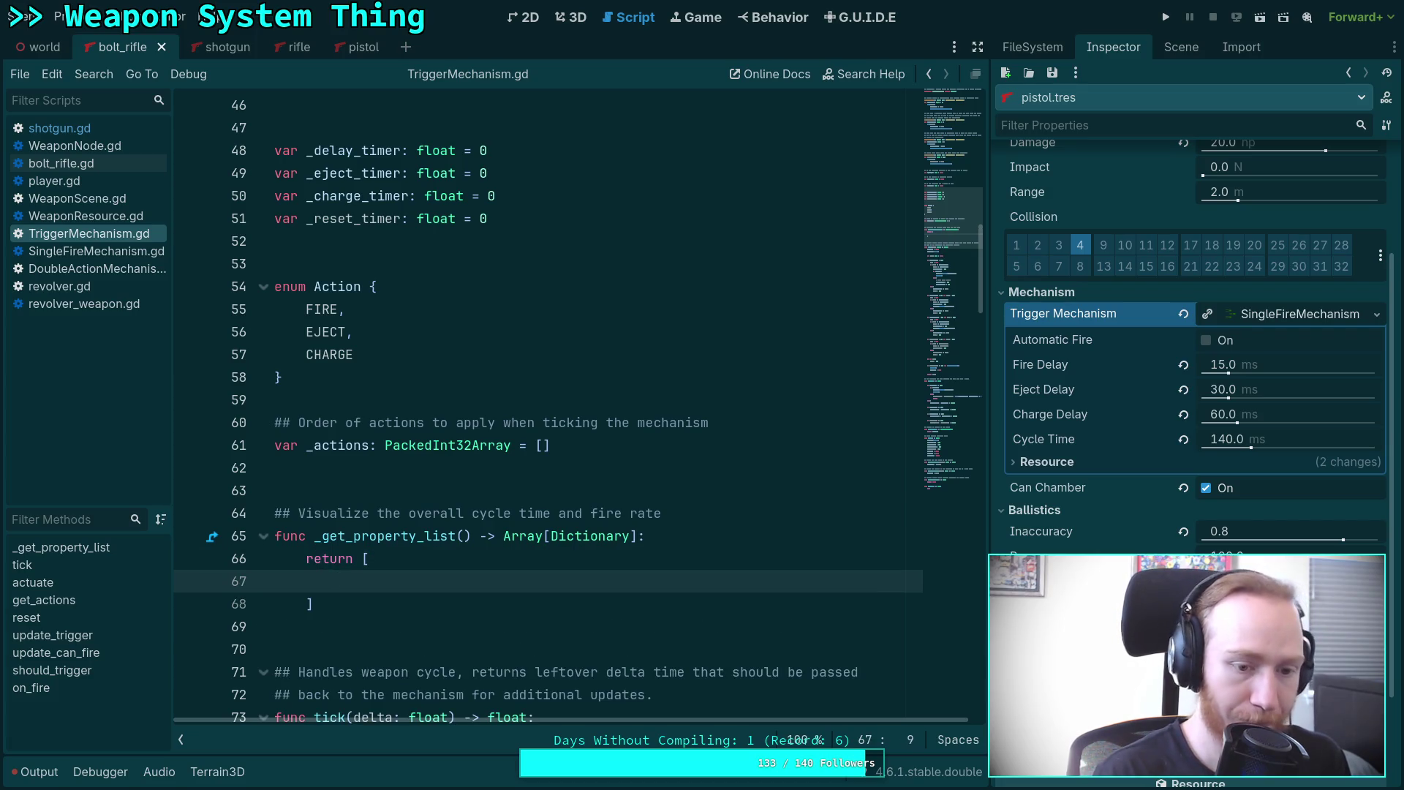
pyautogui.write('{')
pyautogui.press('Return')
pyautogui.write('name')
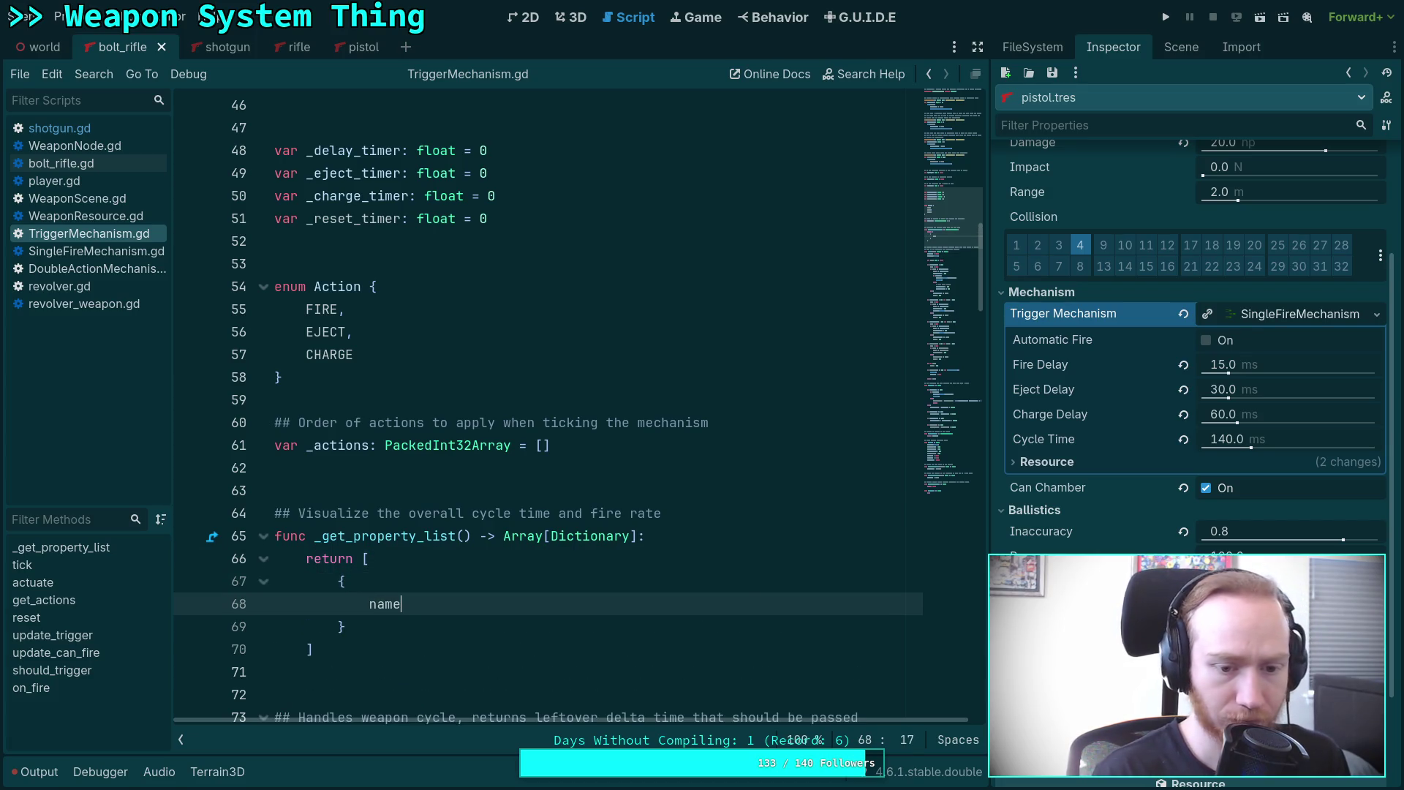
pyautogui.press('BackSpace')
pyautogui.press('BackSpace')
pyautogui.press('BackSpace')
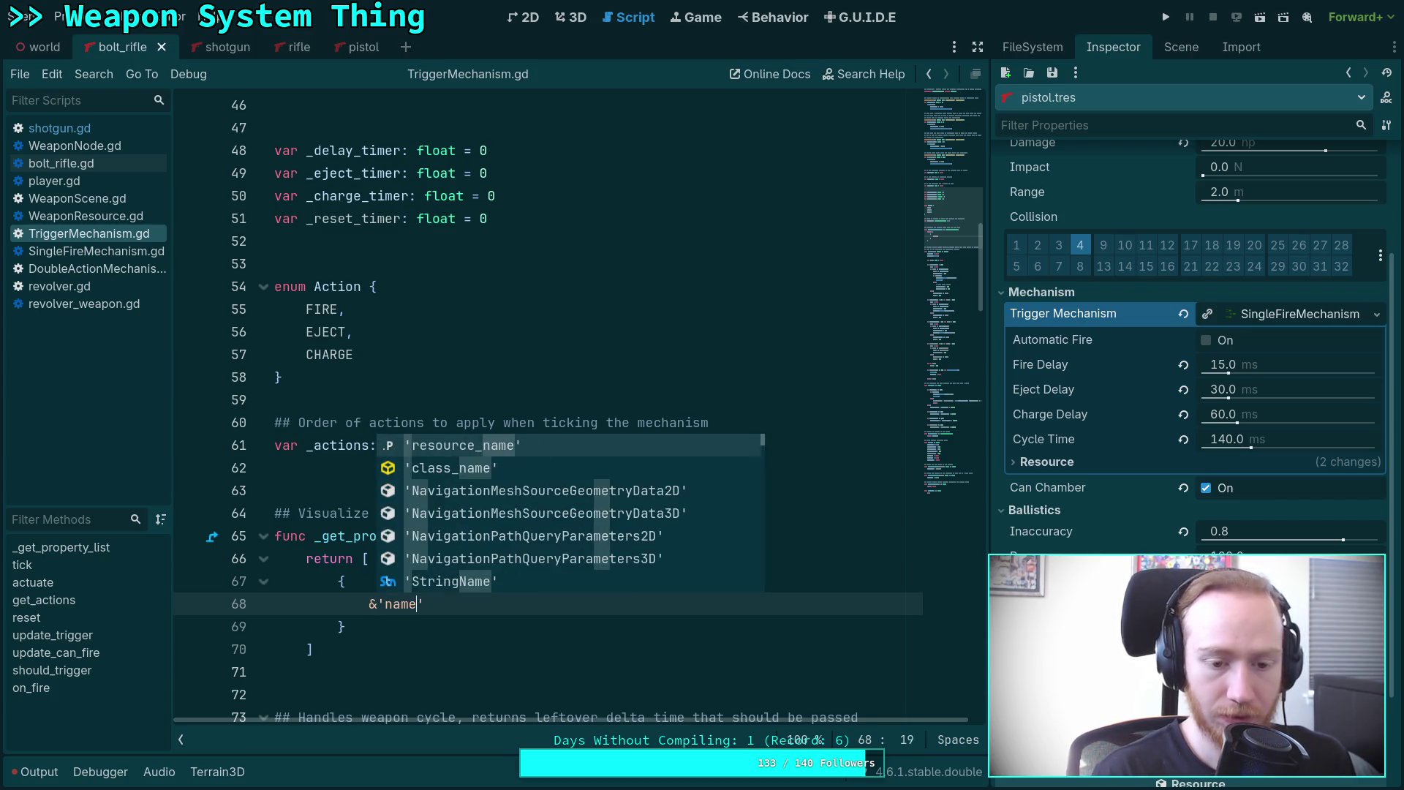
pyautogui.press('BackSpace')
pyautogui.write('name')
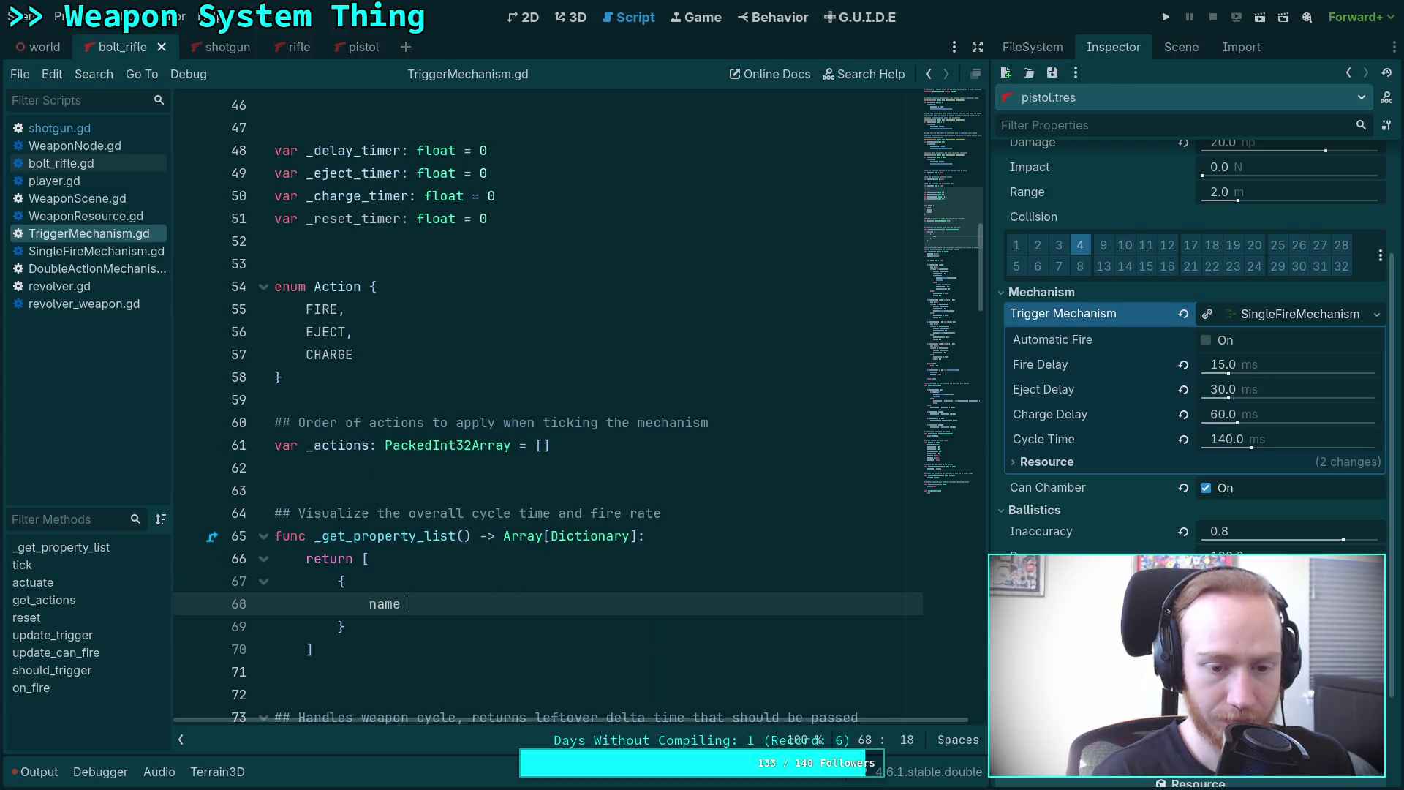
pyautogui.click(380, 535)
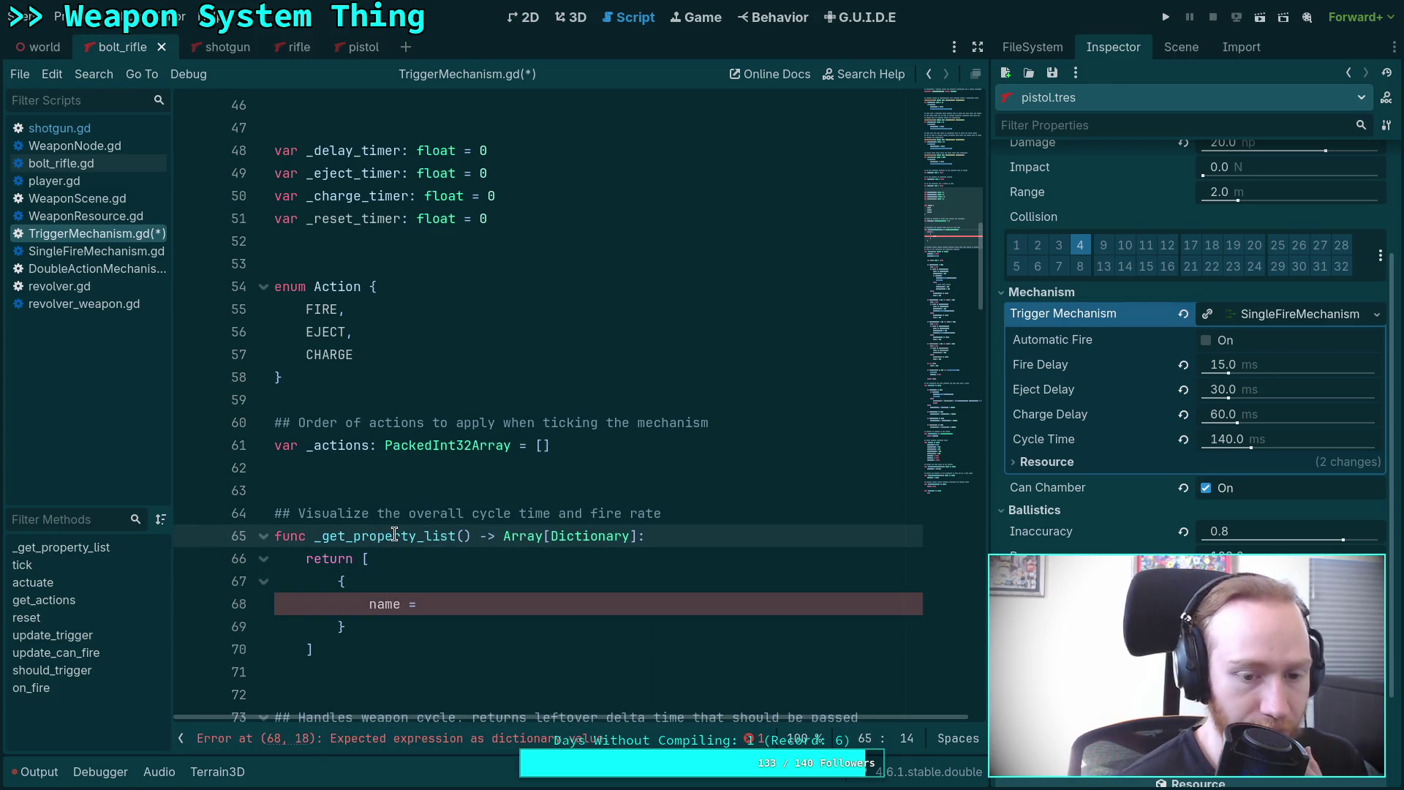
pyautogui.scroll(-6, 502, 433)
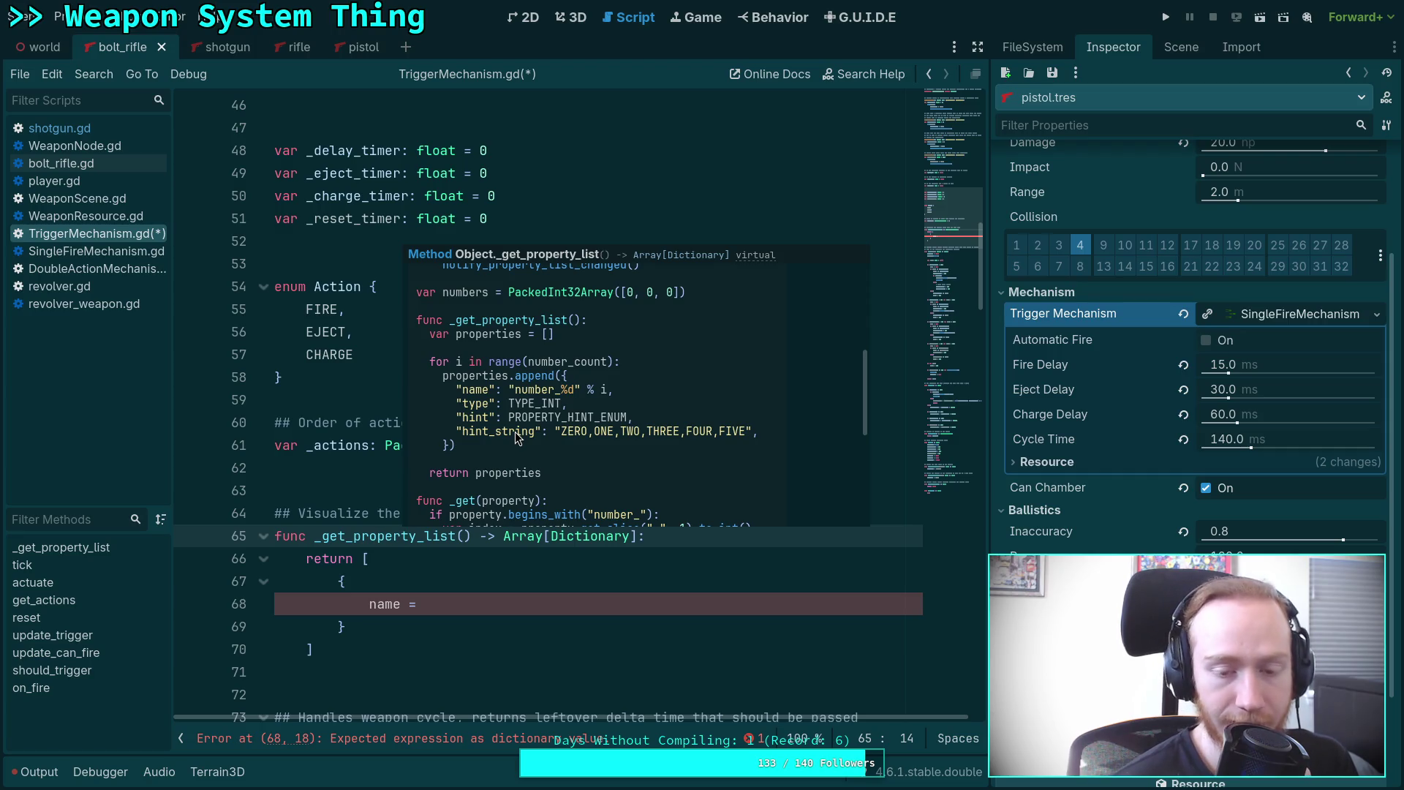
pyautogui.scroll(-1, 515, 432)
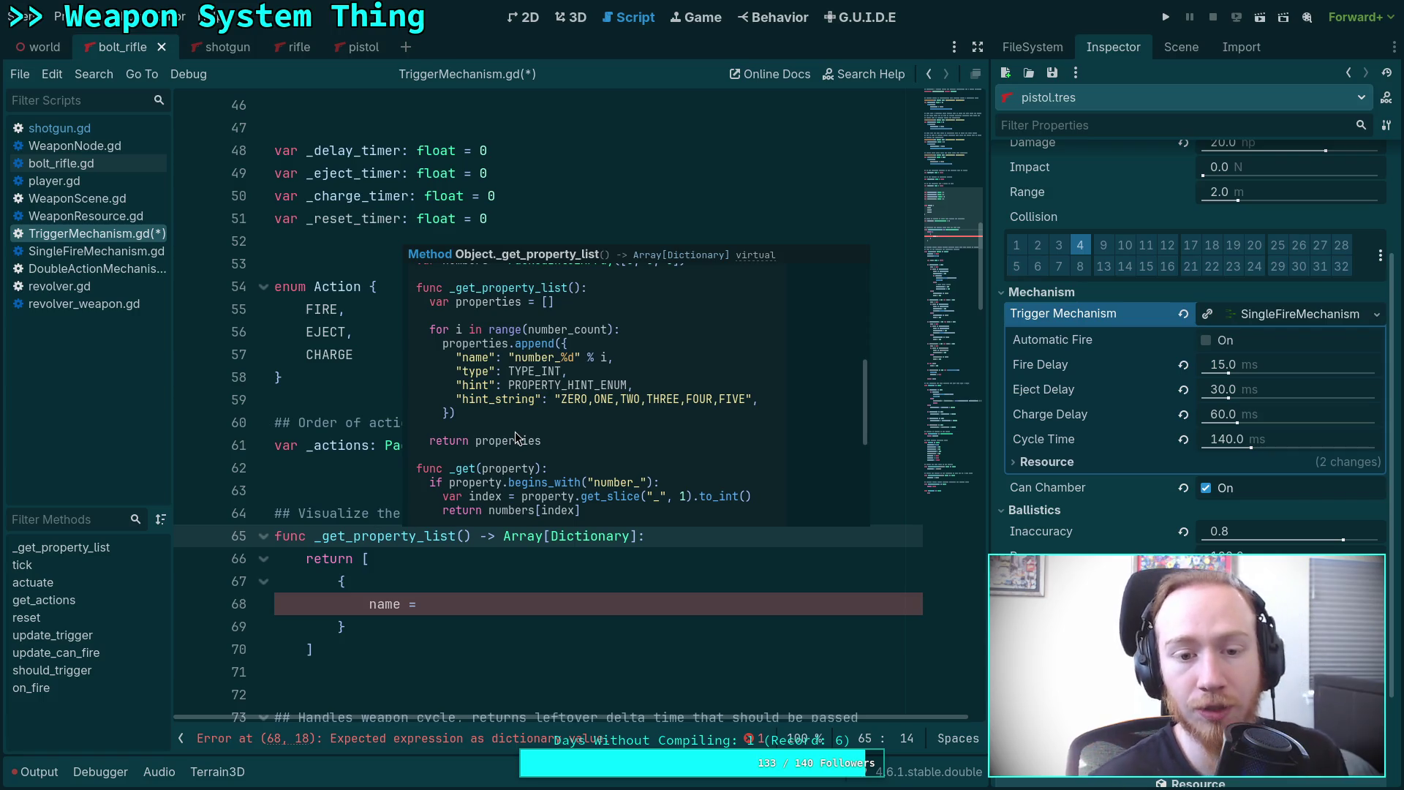
# Give the dictionary entry the name 'Cycle Time'.
pyautogui.click(506, 603)
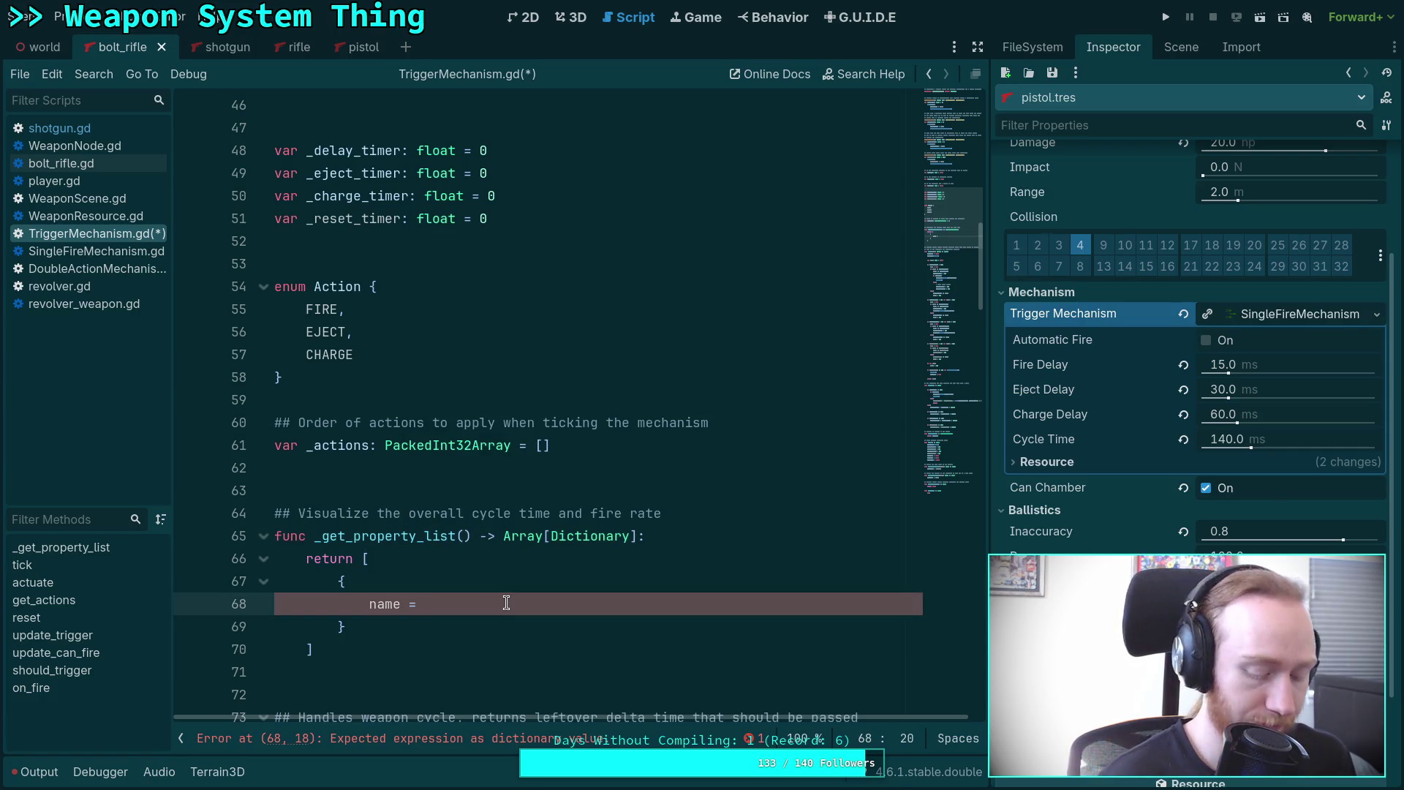
pyautogui.write("'")
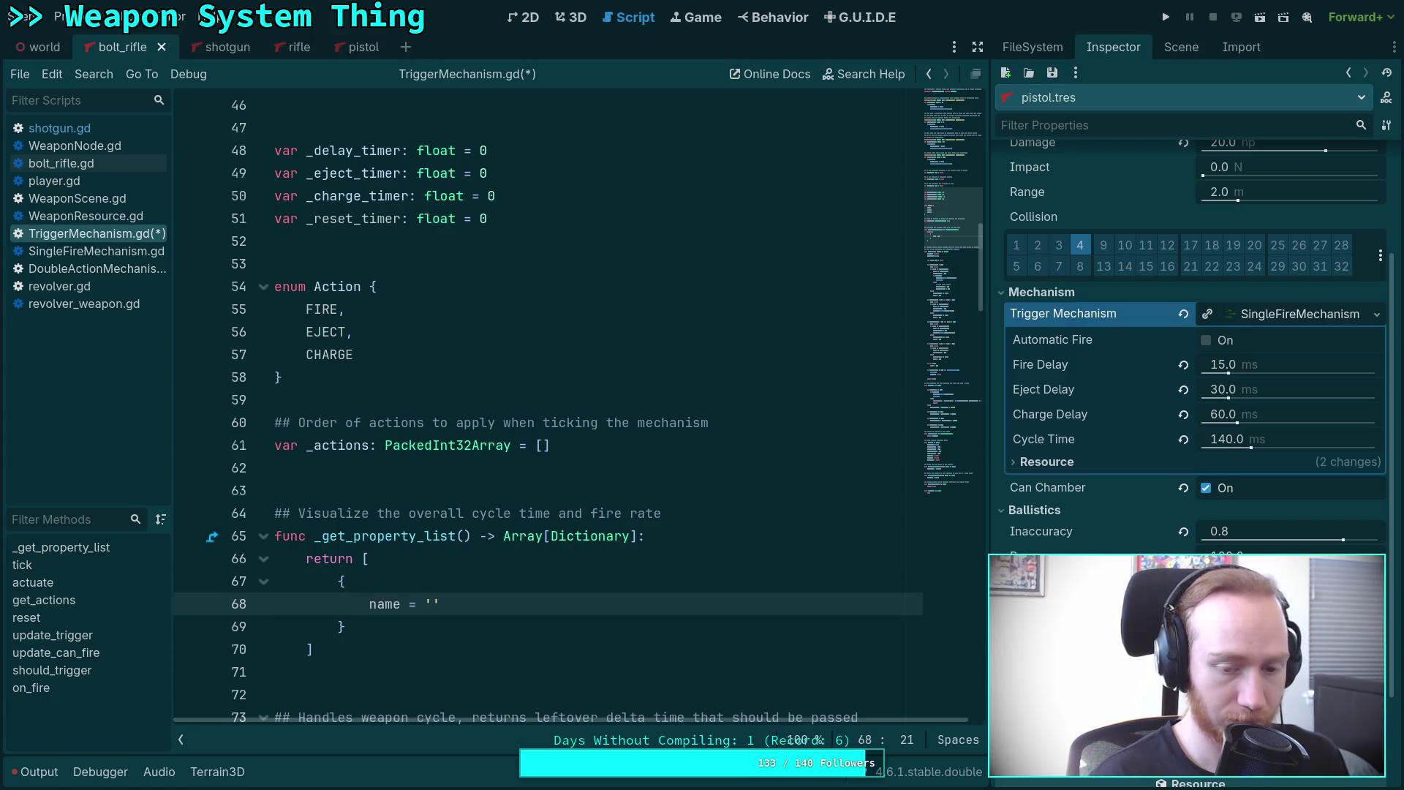
pyautogui.write('Cyce')
pyautogui.press('BackSpace')
pyautogui.press('BackSpace')
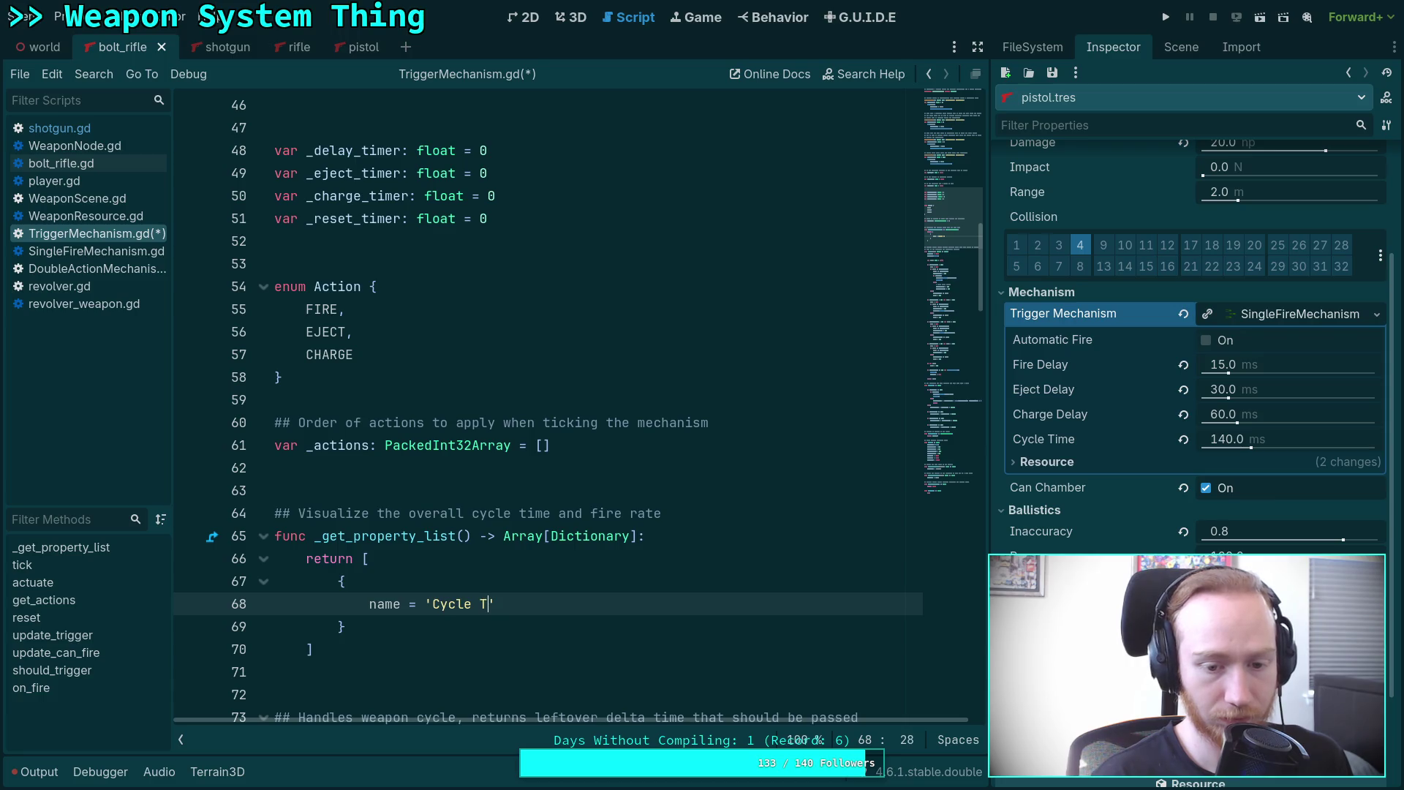
pyautogui.write("ime'")
pyautogui.press('Down')
pyautogui.press('Up')
pyautogui.press('Return')
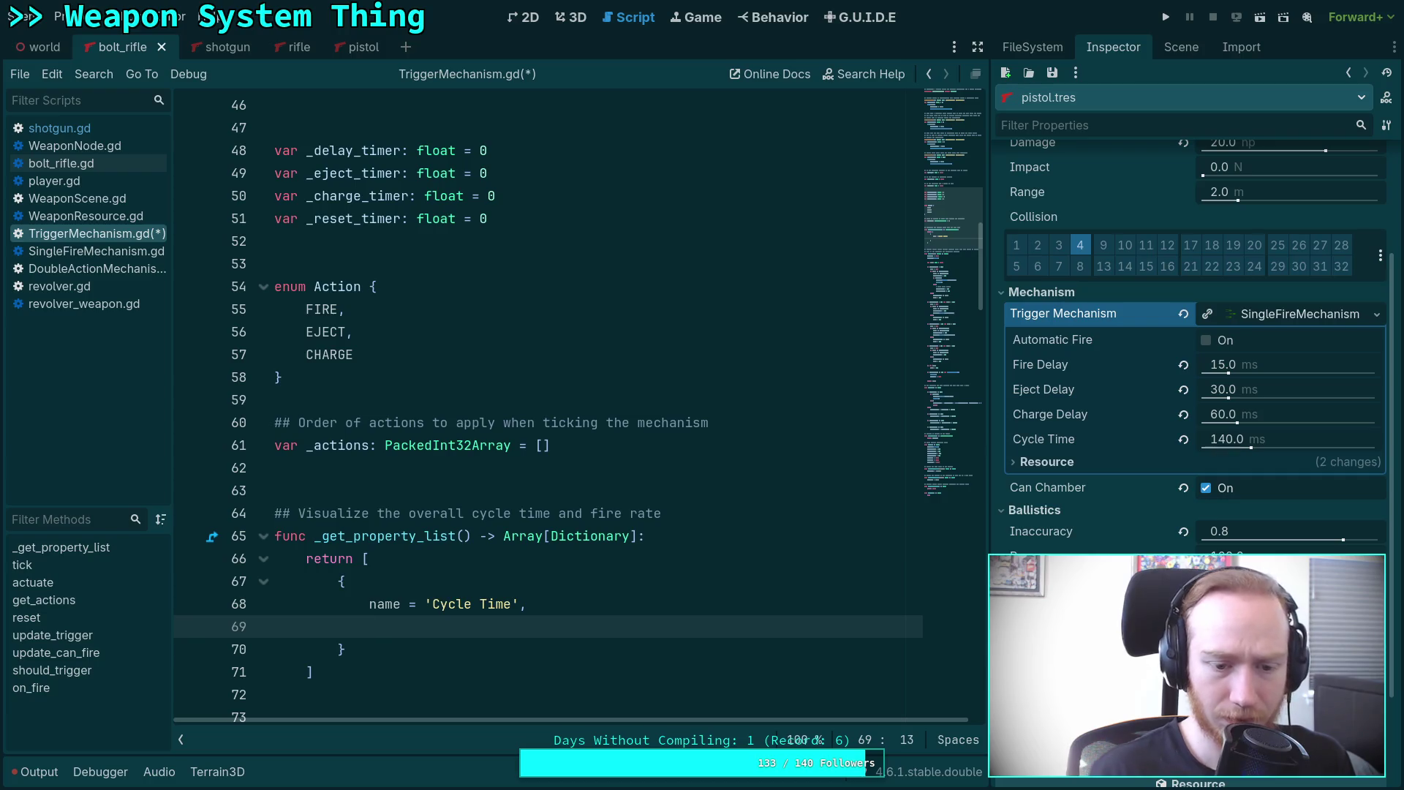
# Add the entry type = TYPE_FLOAT on the next line.
pyautogui.write('nt')
pyautogui.press('BackSpace')
pyautogui.press('BackSpace')
pyautogui.press('BackSpace')
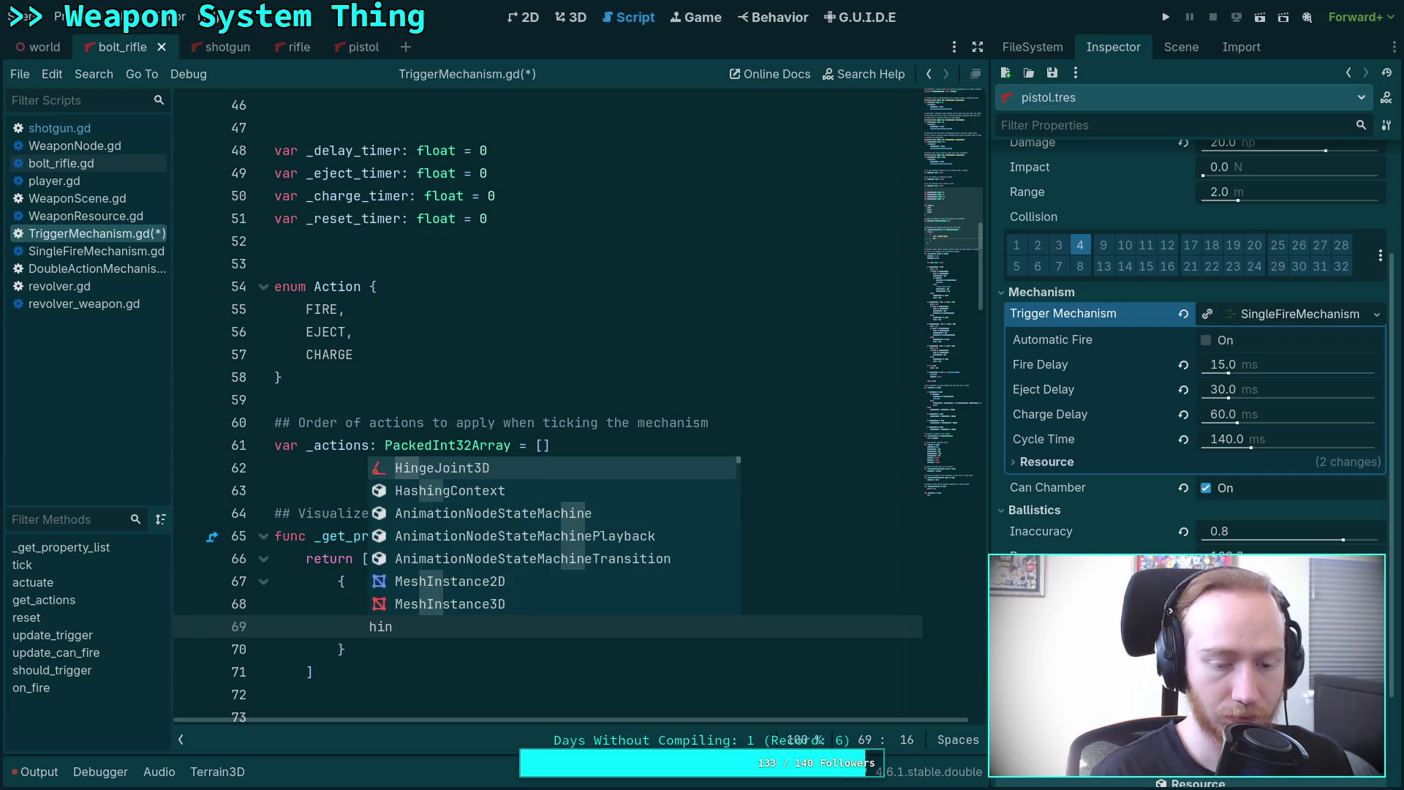
pyautogui.write('type = ')
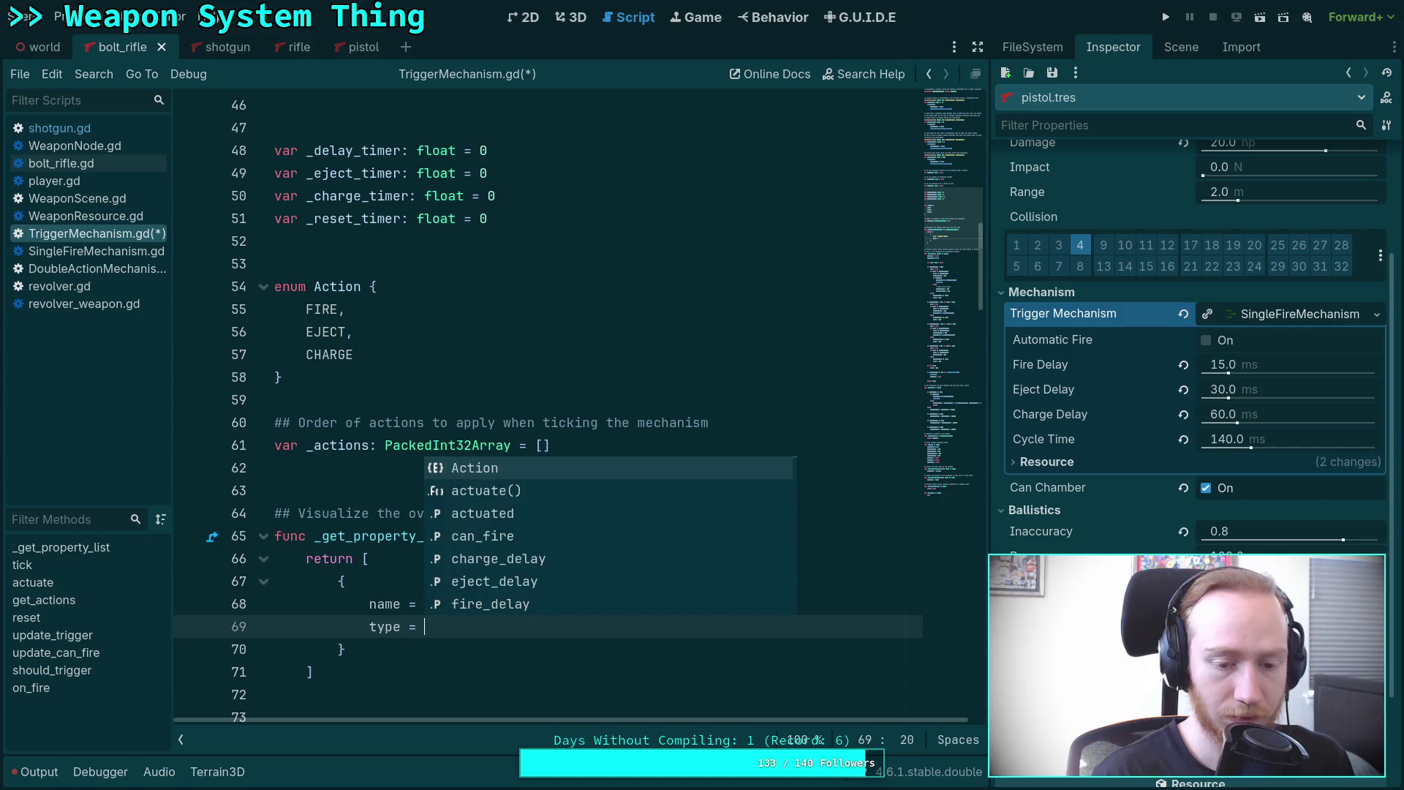
pyautogui.write('TYPE')
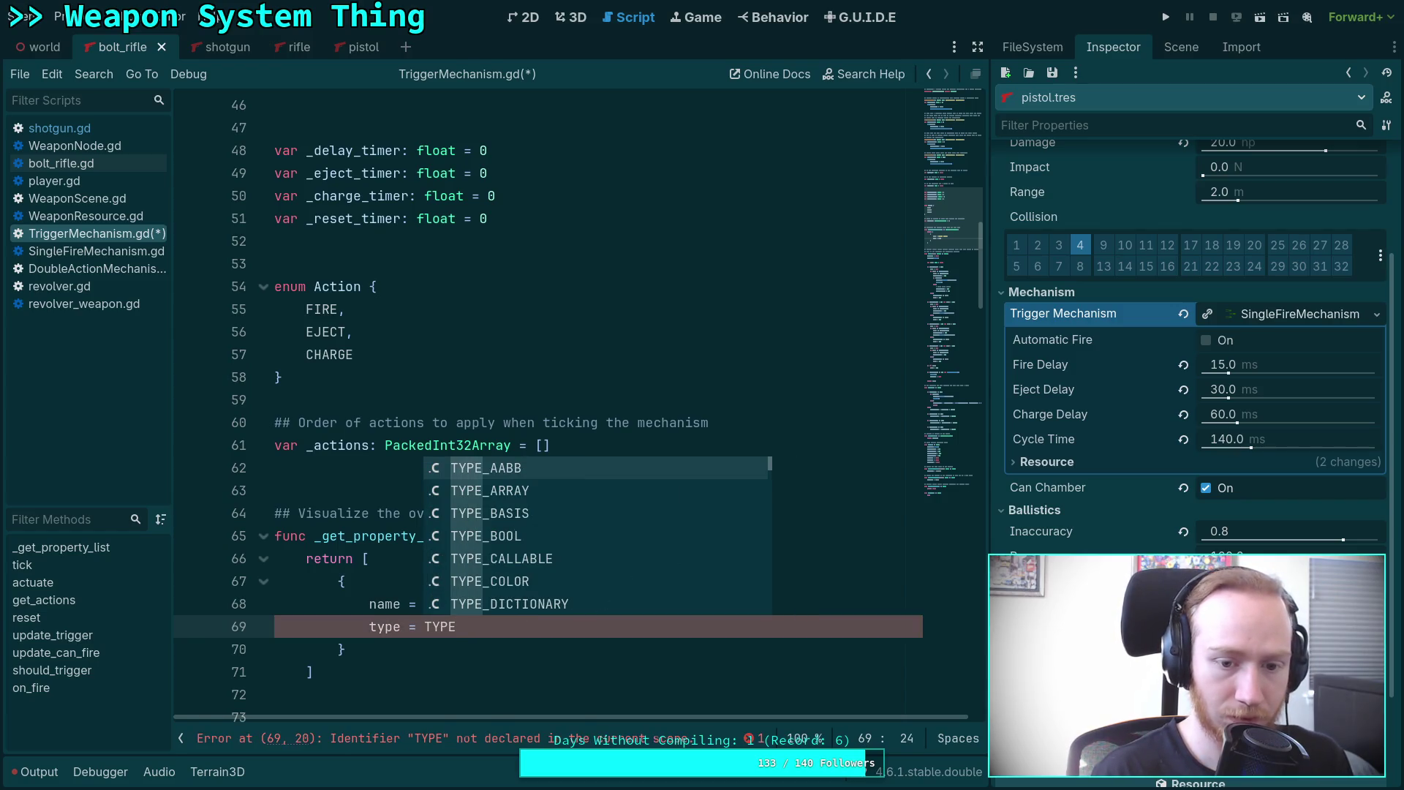
pyautogui.write('_FLOAT')
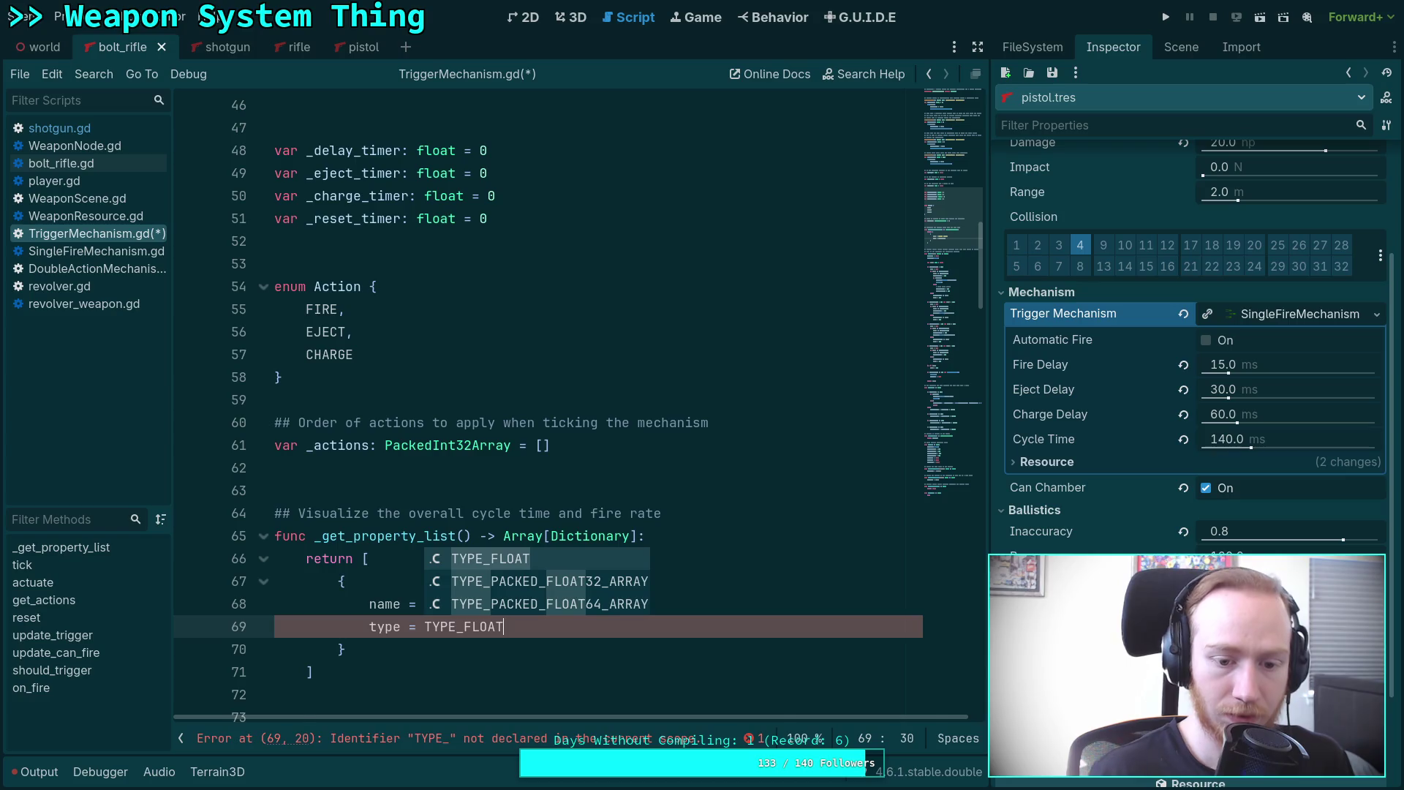
pyautogui.click(401, 627)
pyautogui.moveTo(448, 539)
pyautogui.scroll(-5, 567, 458)
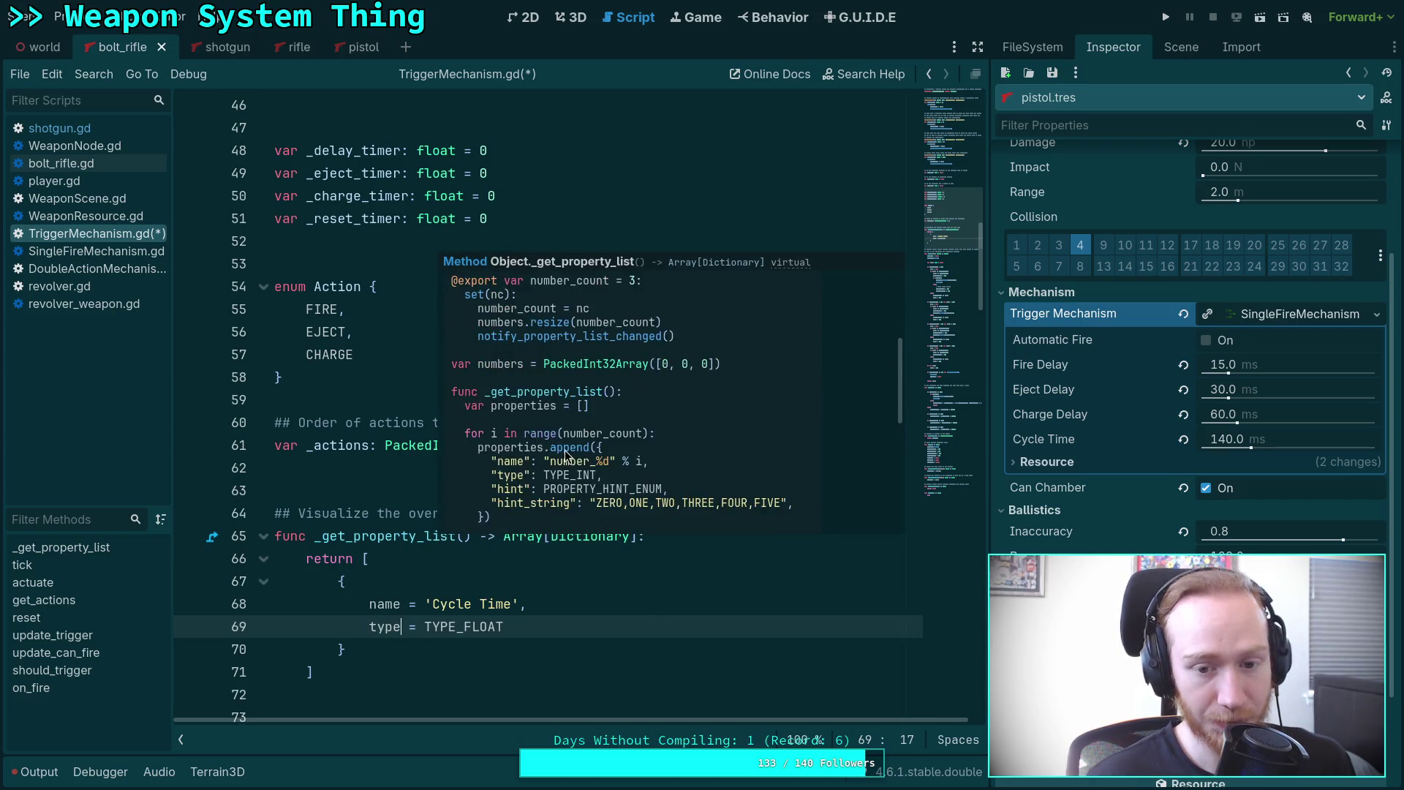
pyautogui.click(578, 627)
pyautogui.write(',Action')
pyautogui.press('BackSpace')
pyautogui.press('BackSpace')
pyautogui.press('BackSpace')
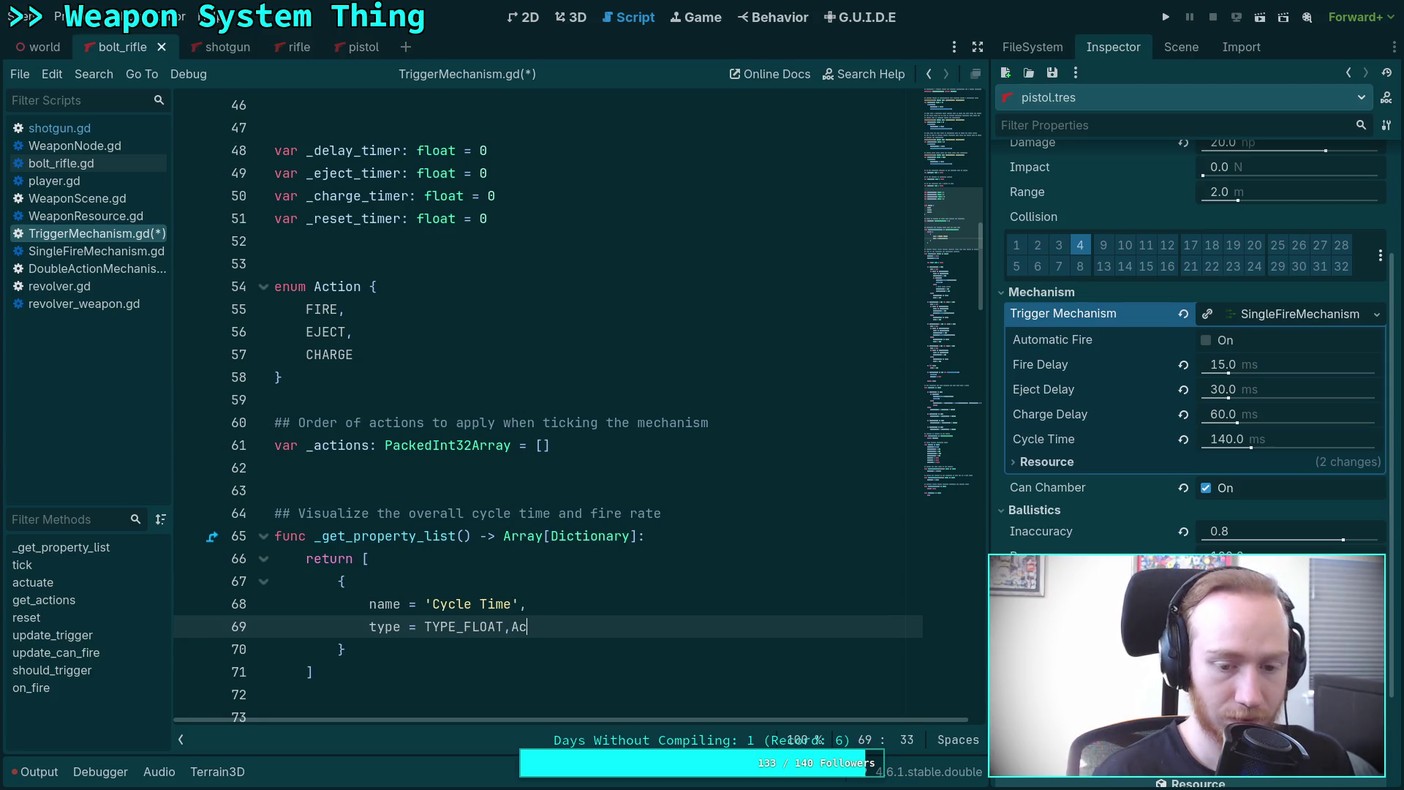
pyautogui.press('Return')
# Add usage = PROPERTY_USAGE_READ_ONLY via autocomplete.
pyautogui.write('int')
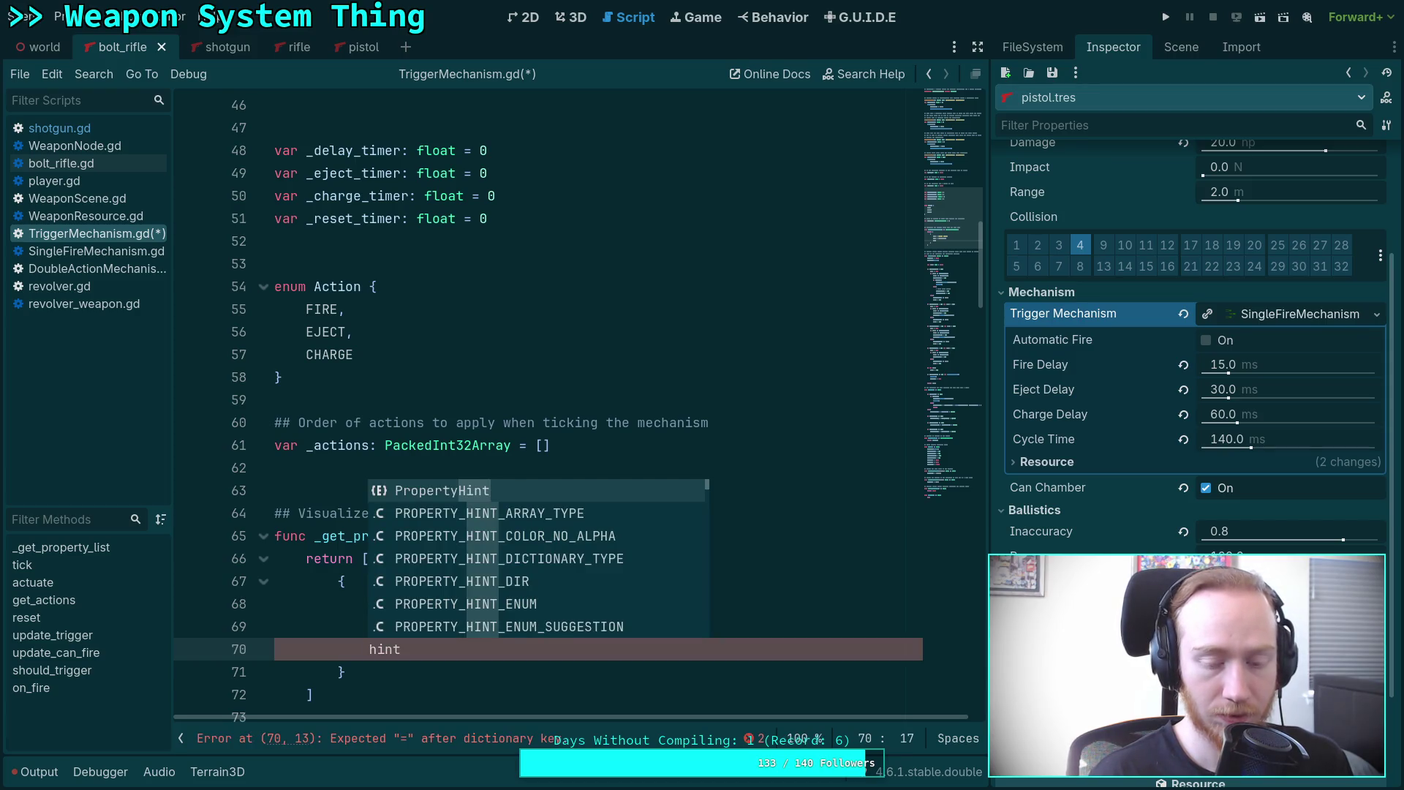
pyautogui.press('BackSpace')
pyautogui.press('BackSpace')
pyautogui.press('BackSpace')
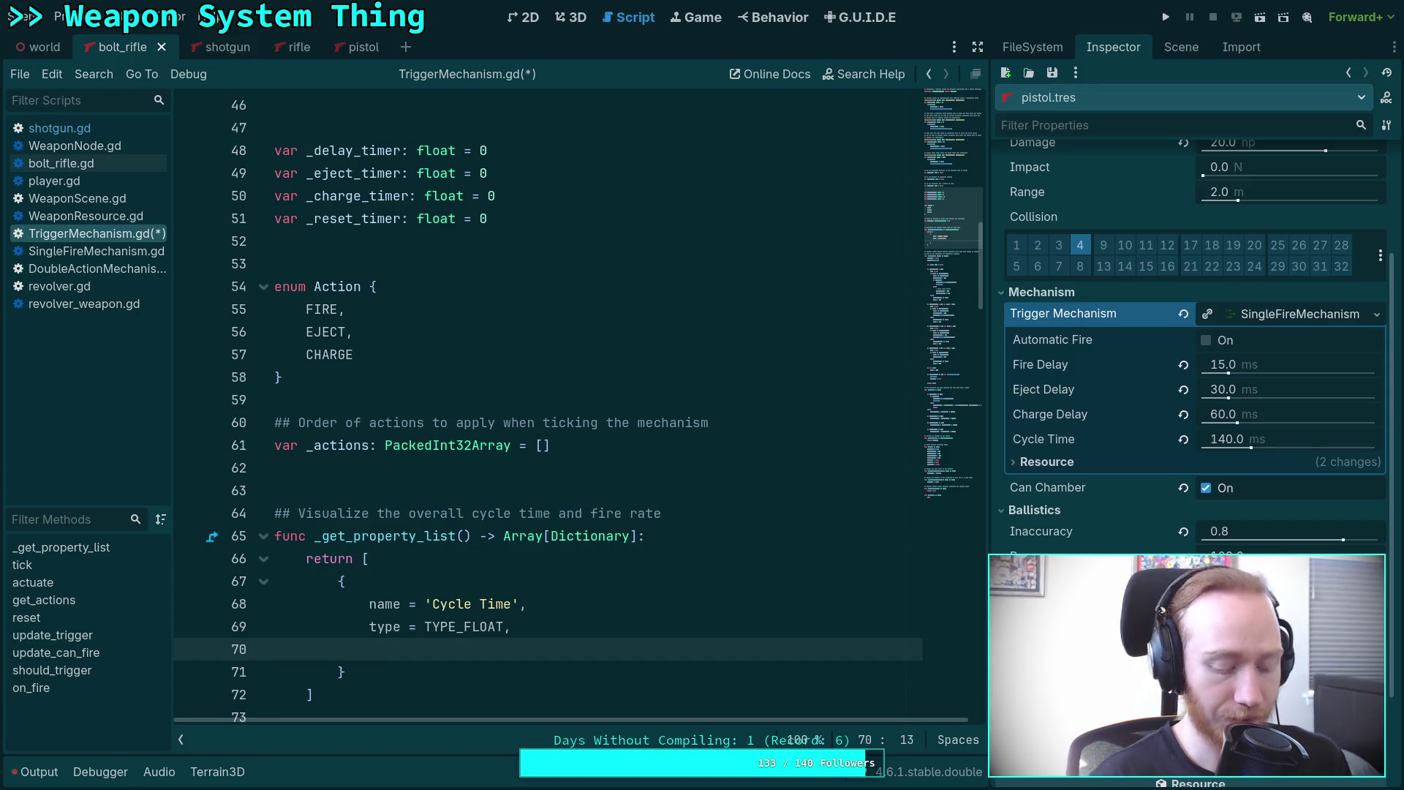
pyautogui.write('usage = PRO')
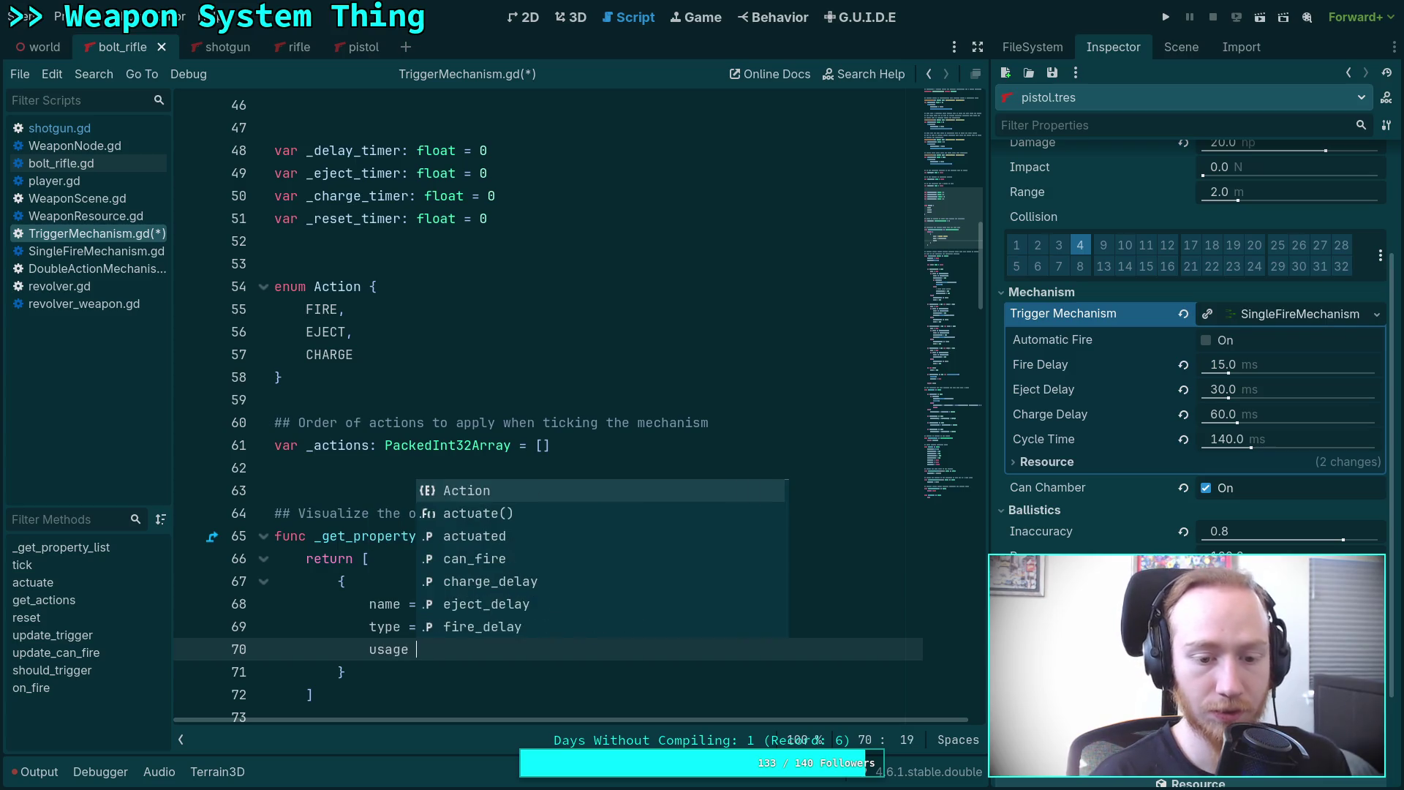
pyautogui.write('P')
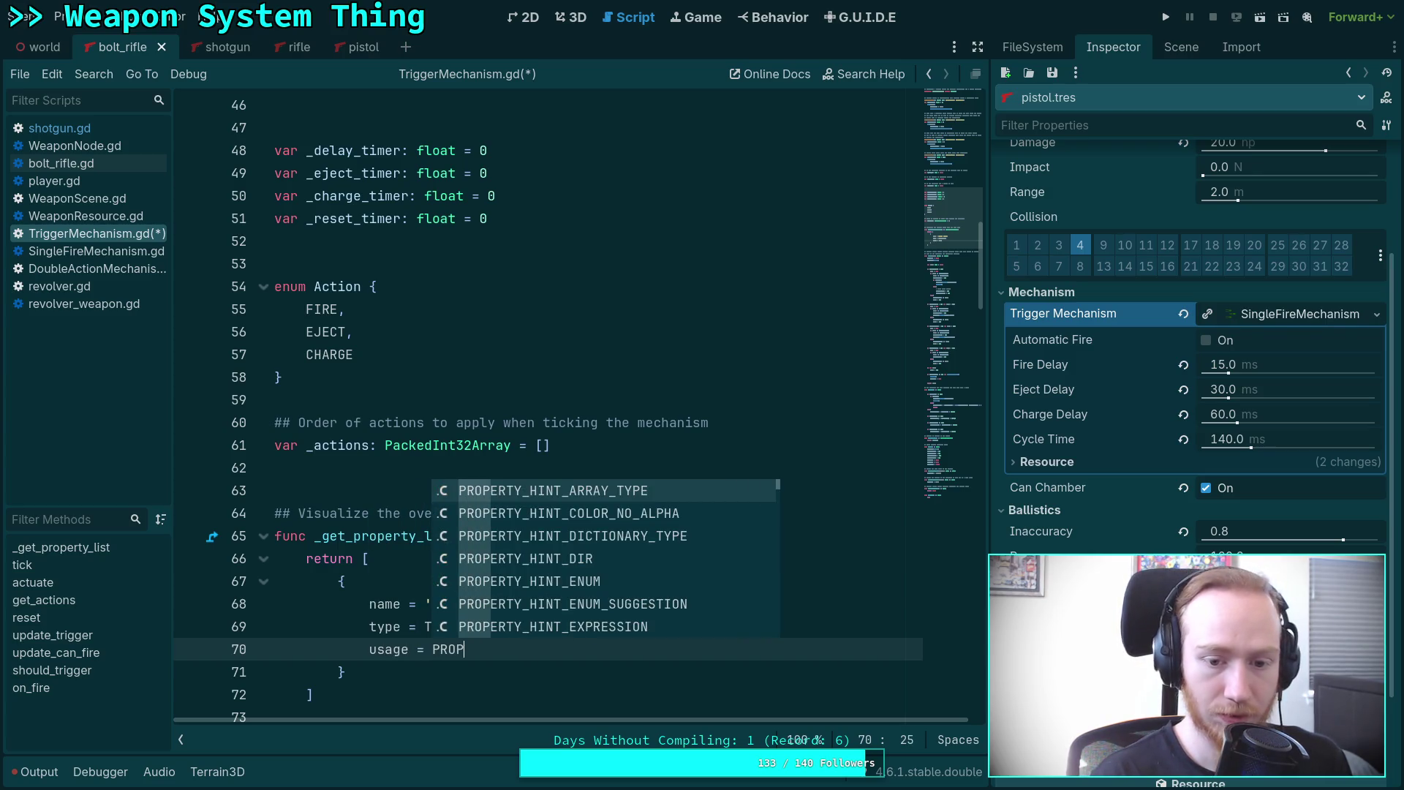
pyautogui.press('Down')
pyautogui.press('Down')
pyautogui.press('Down')
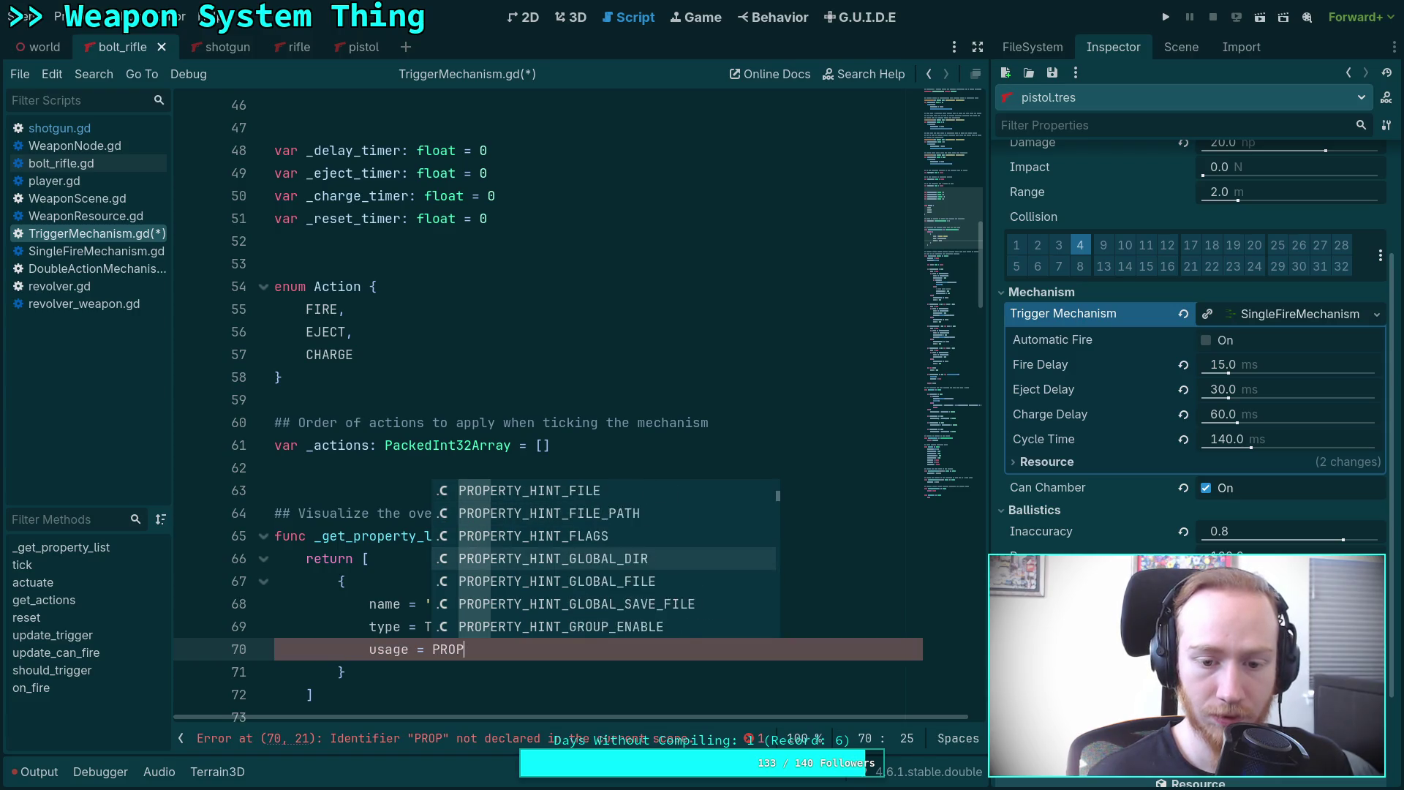
pyautogui.press('Down')
pyautogui.press('Down')
pyautogui.press('Down')
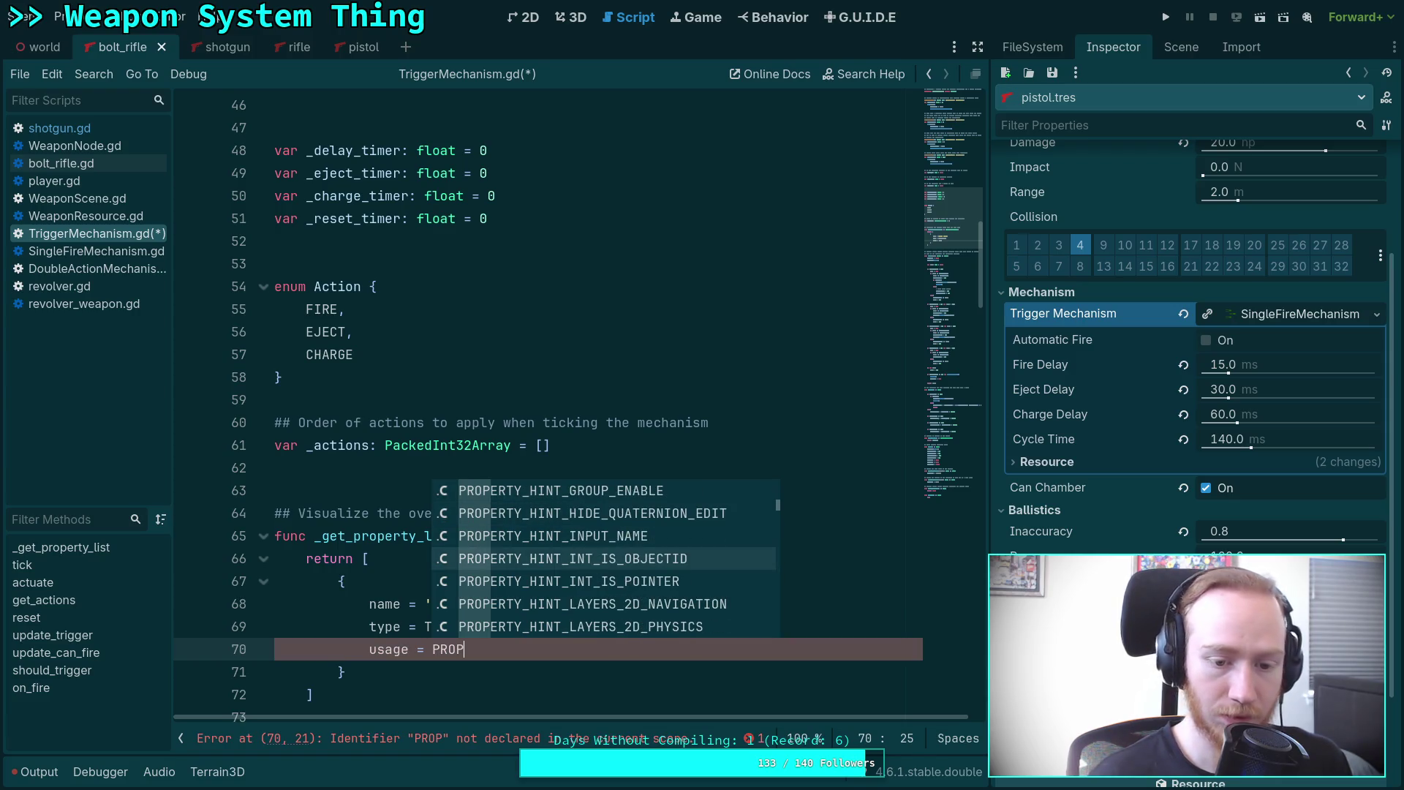
pyautogui.write('ERTY_US')
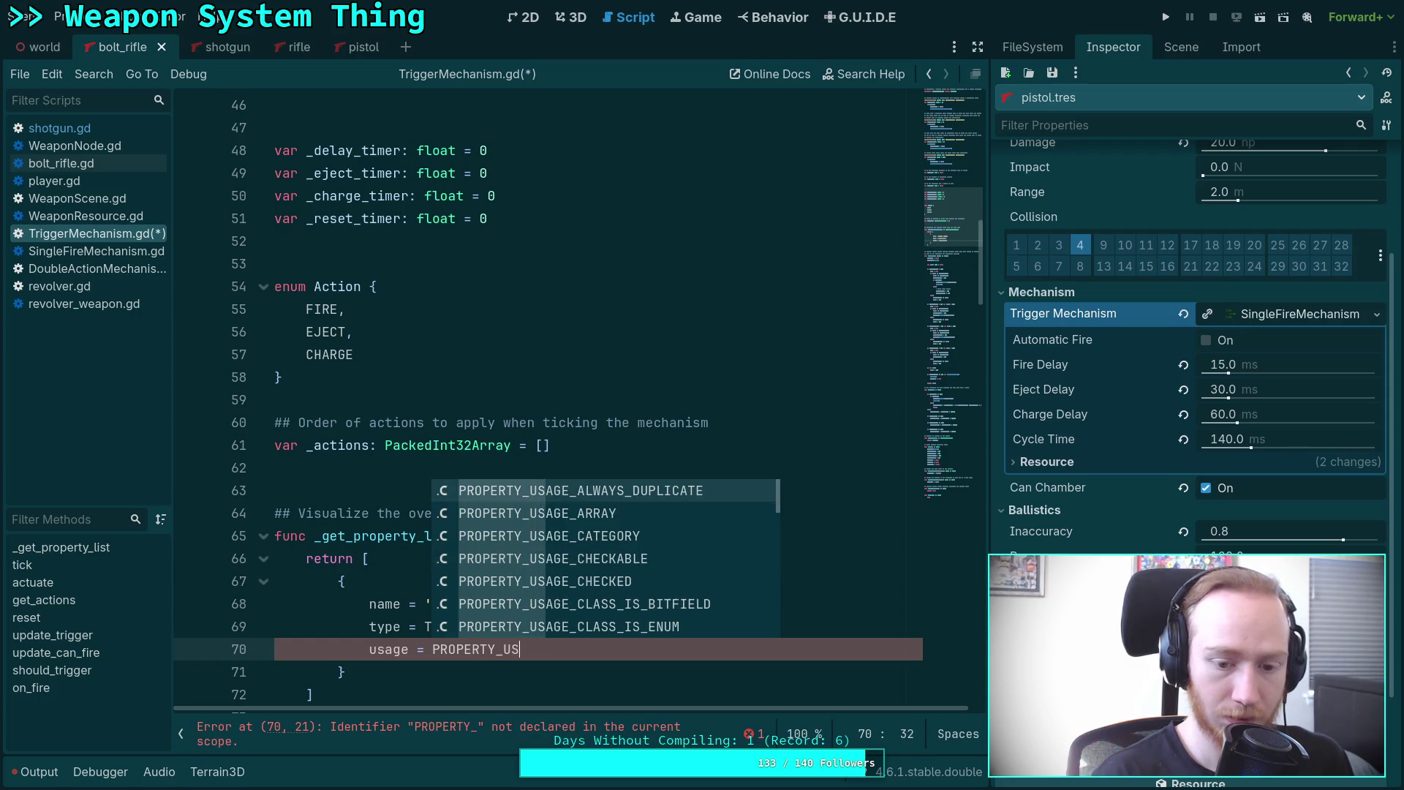
pyautogui.write('AGE')
pyautogui.press('Down')
pyautogui.press('Down')
pyautogui.press('Down')
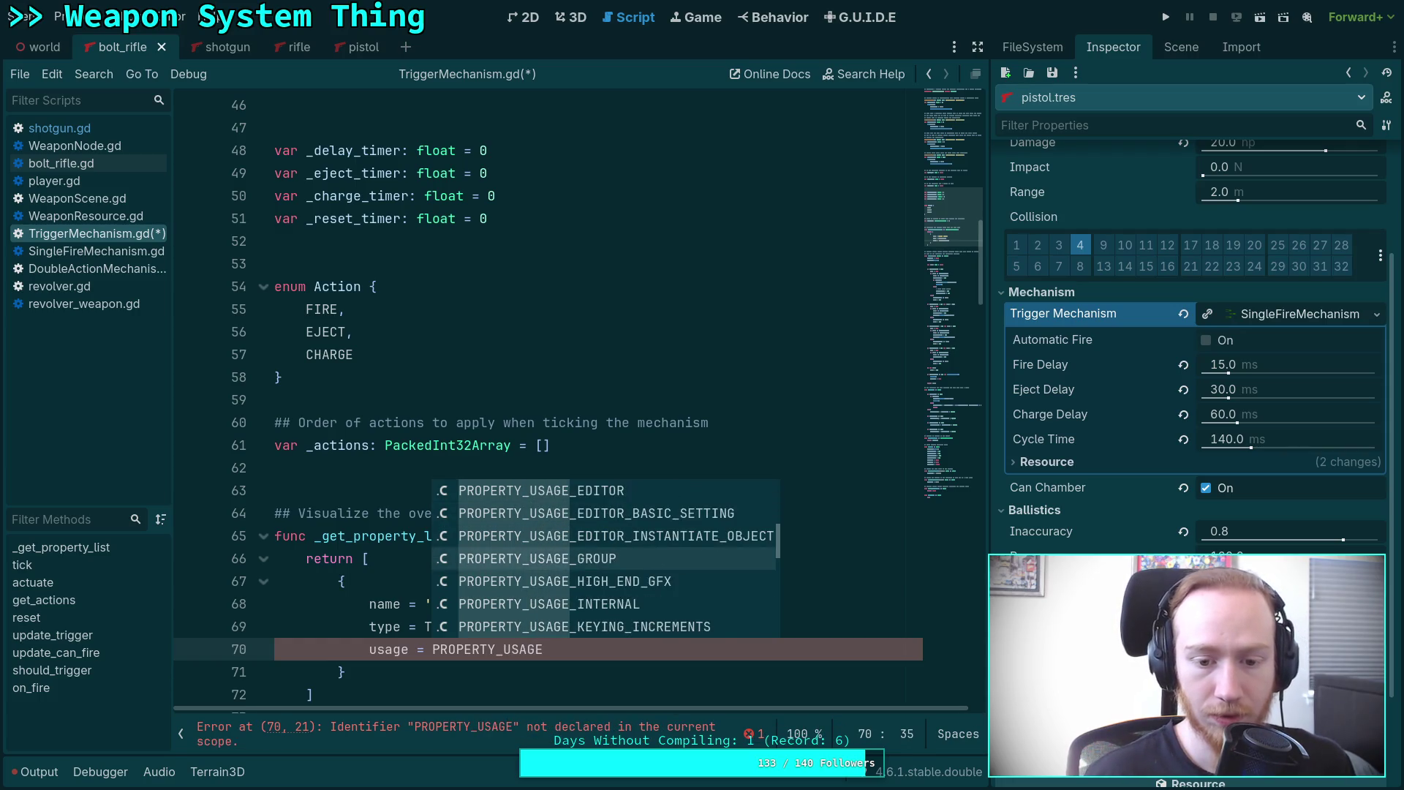
pyautogui.write('_RE')
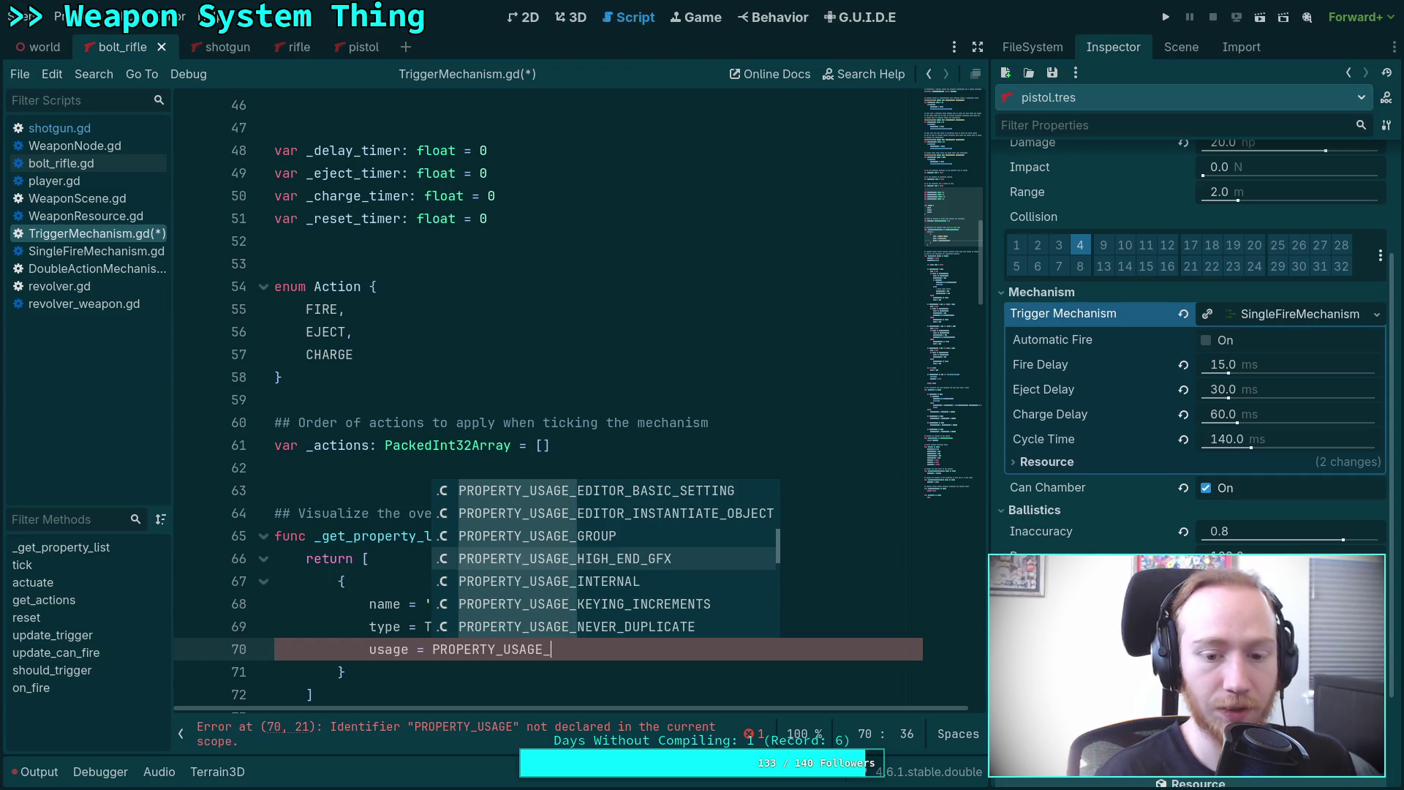
pyautogui.press('Return')
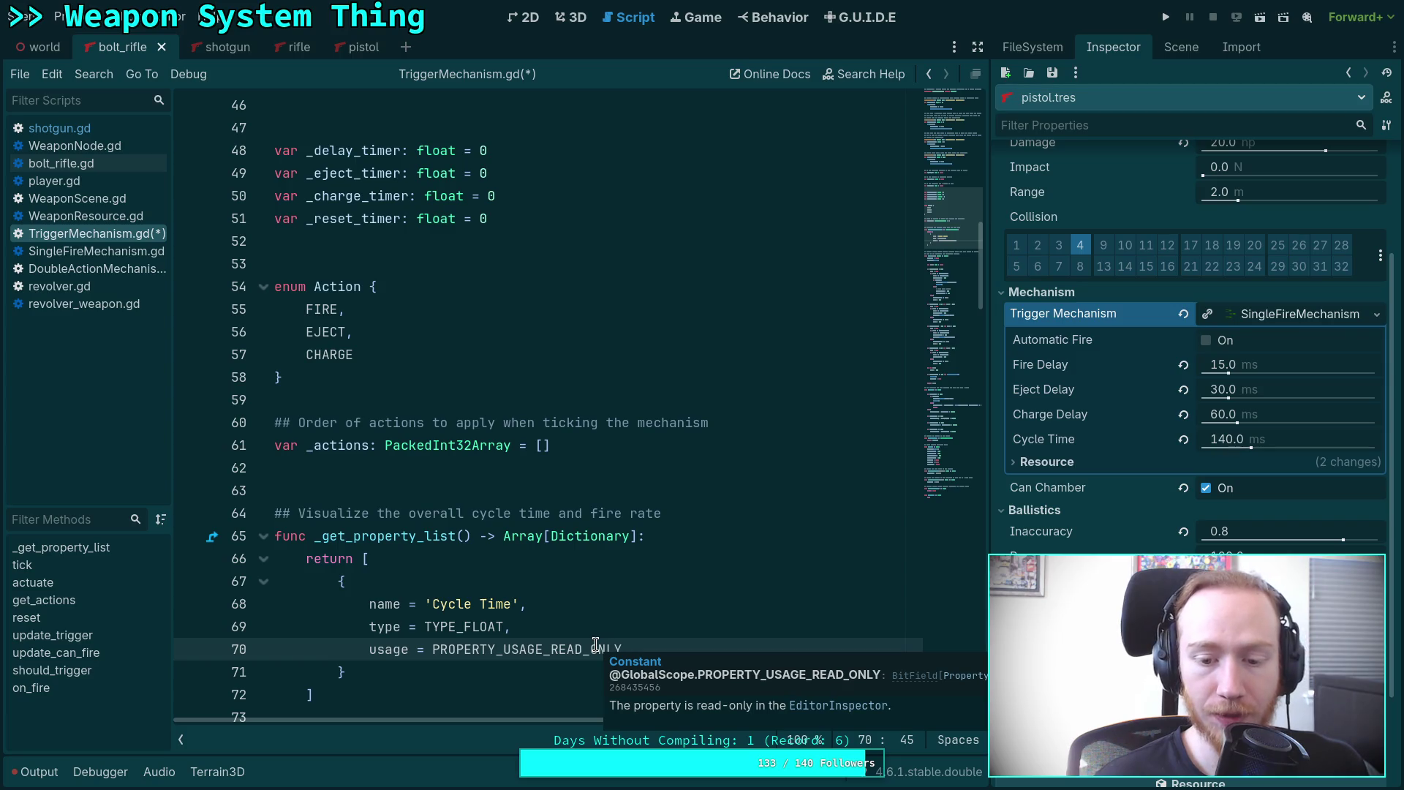
# Review the _get_property_list documentation popup, then add a blank line below the property list.
pyautogui.click(547, 625)
pyautogui.scroll(-2, 543, 619)
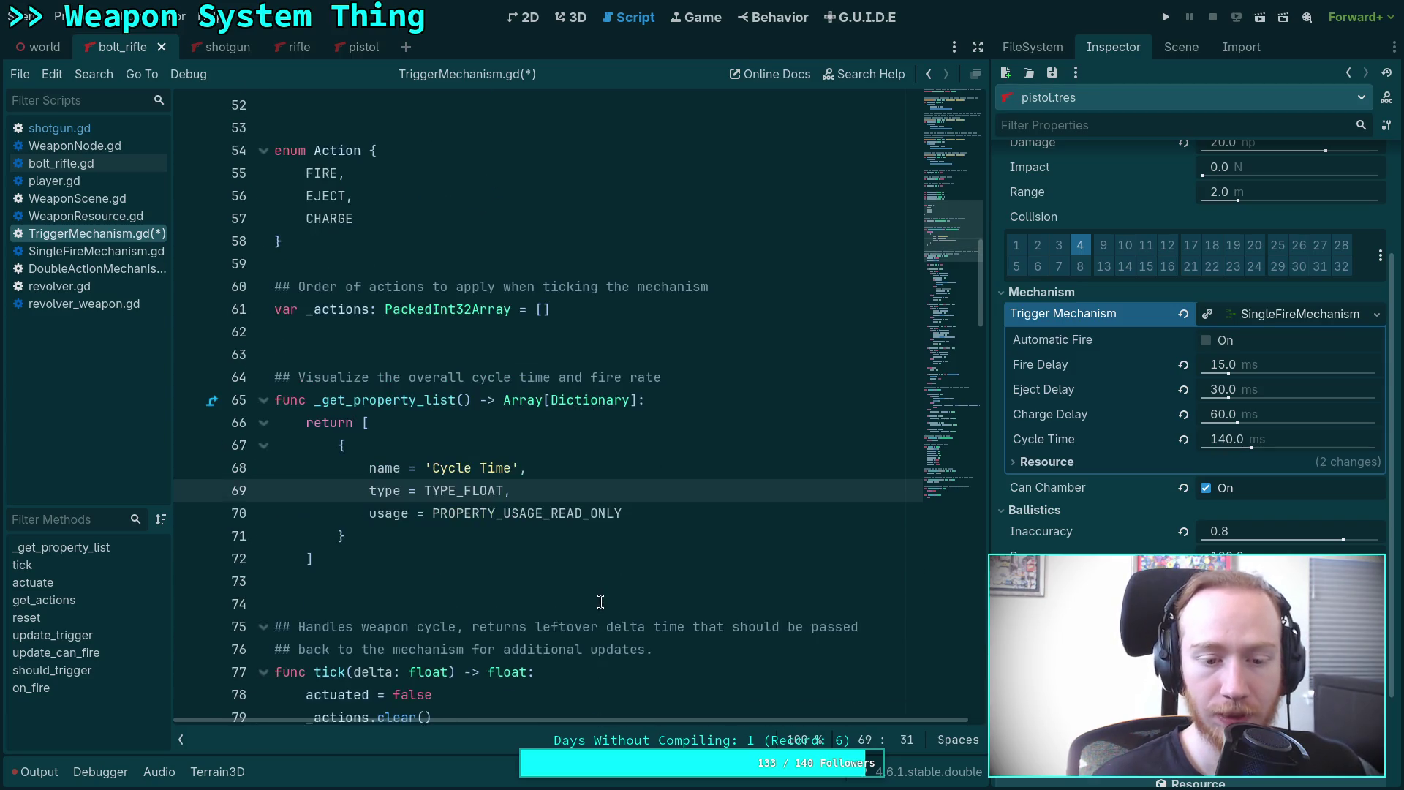
pyautogui.click(539, 551)
pyautogui.click(634, 468)
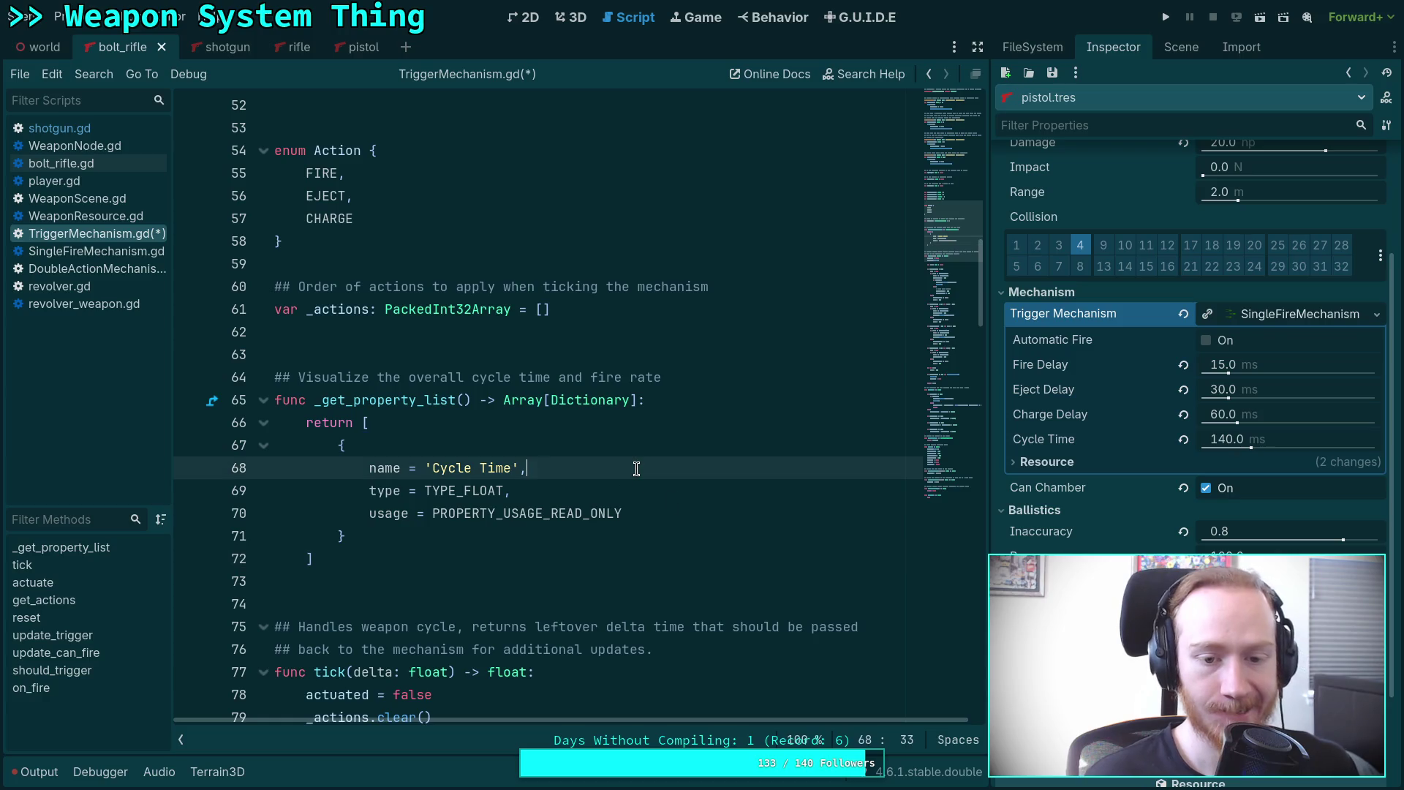
pyautogui.moveTo(415, 404)
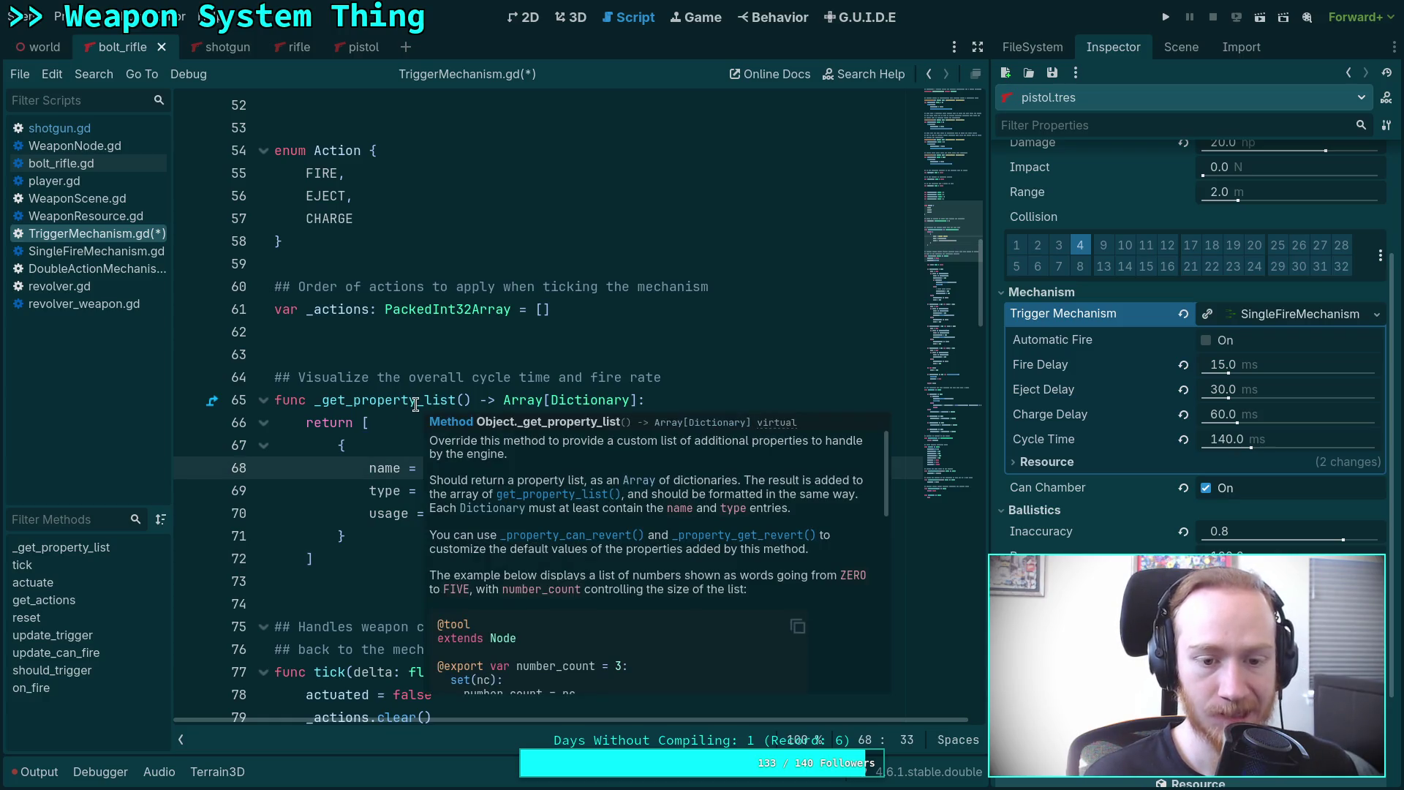
pyautogui.scroll(-5, 537, 521)
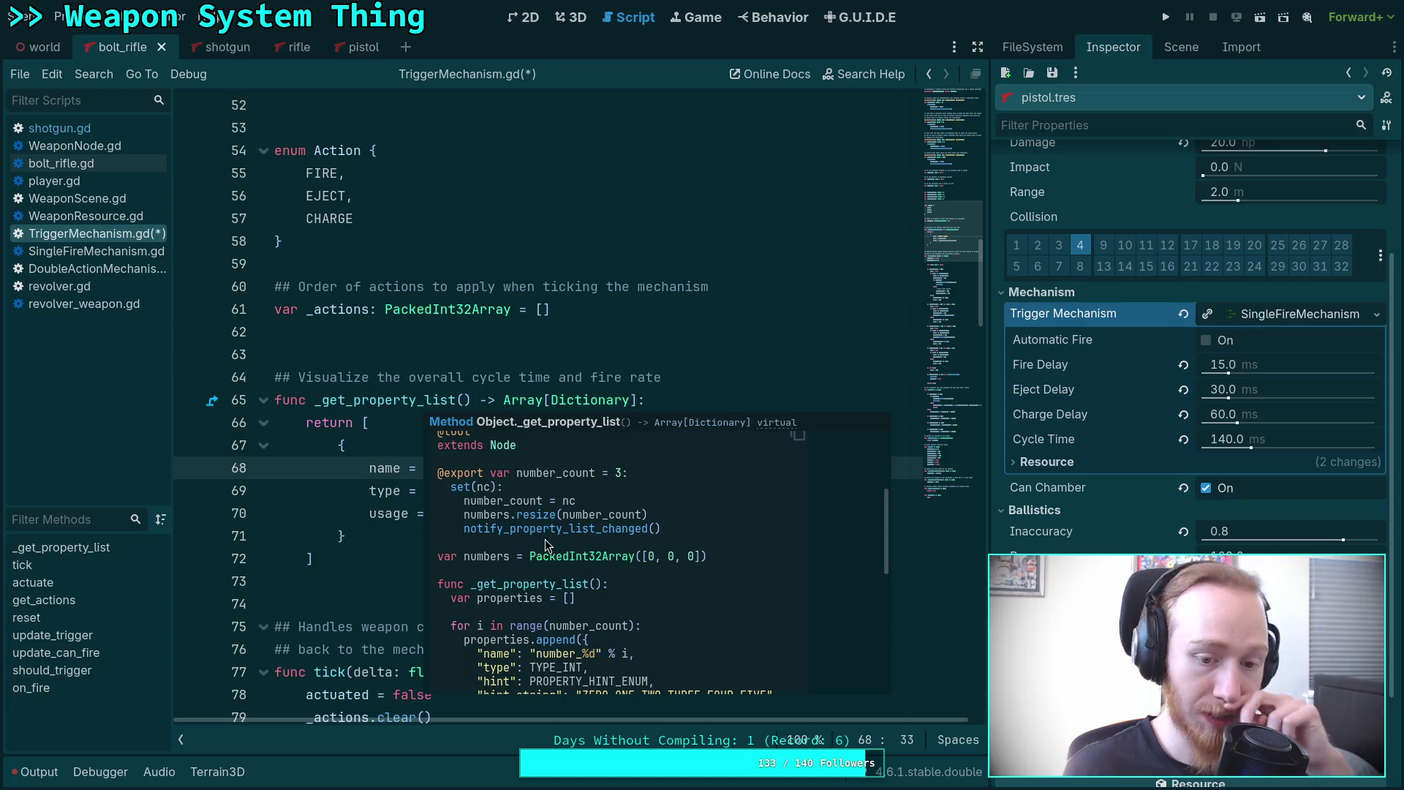
pyautogui.scroll(-2, 545, 545)
pyautogui.scroll(-3, 546, 545)
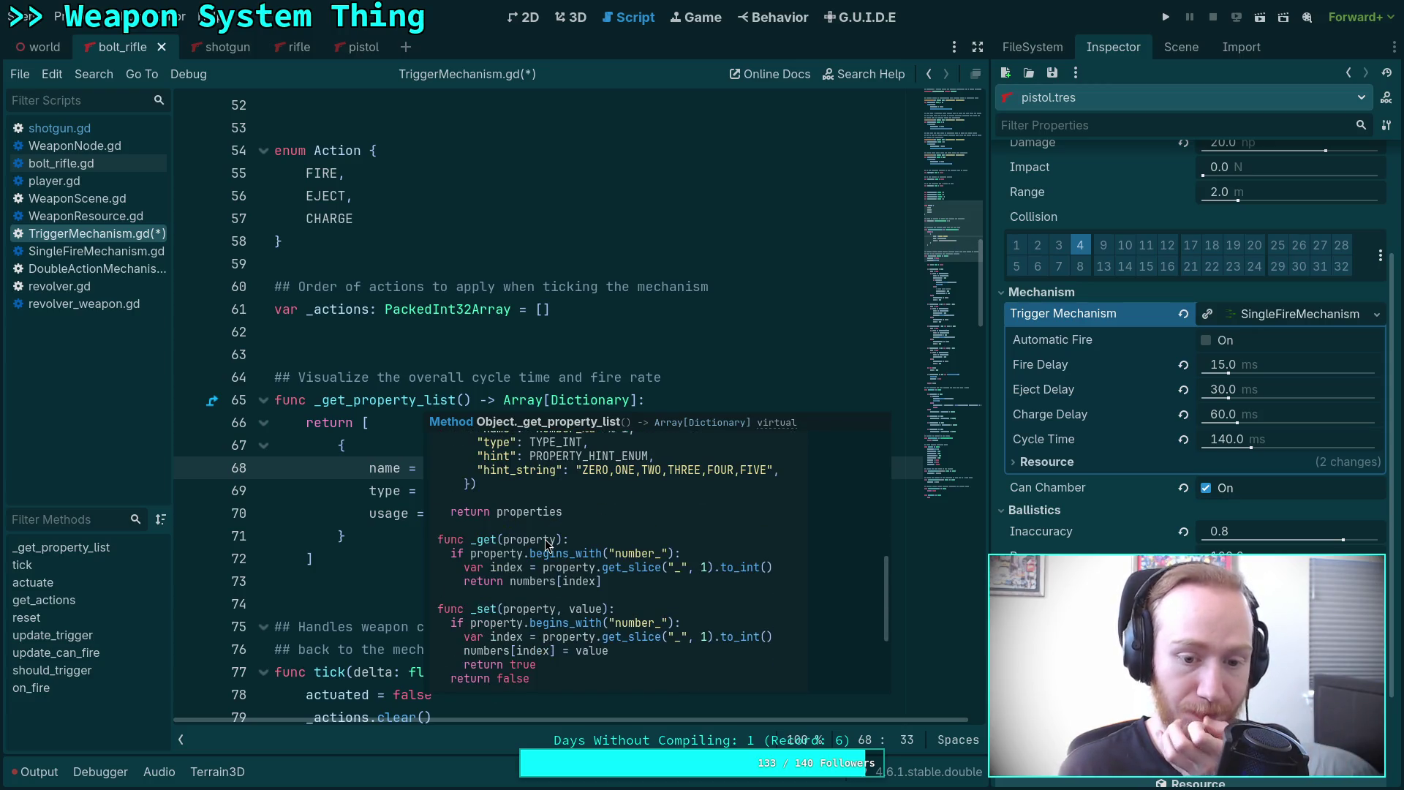
pyautogui.click(285, 602)
pyautogui.click(386, 563)
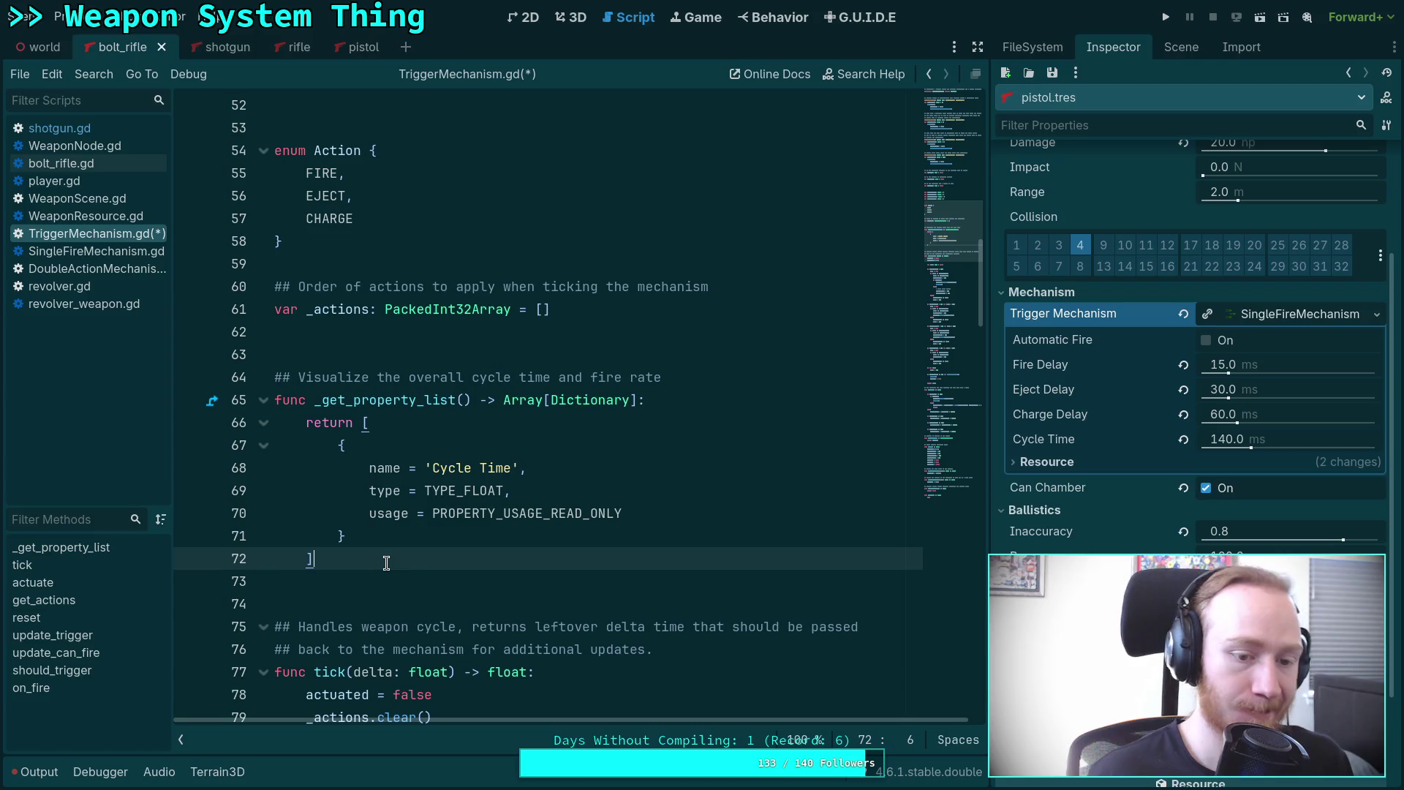
pyautogui.press('Down')
pyautogui.press('Return')
# Write the header func _get(name: StringName) -> Variant:.
pyautogui.write('fgu')
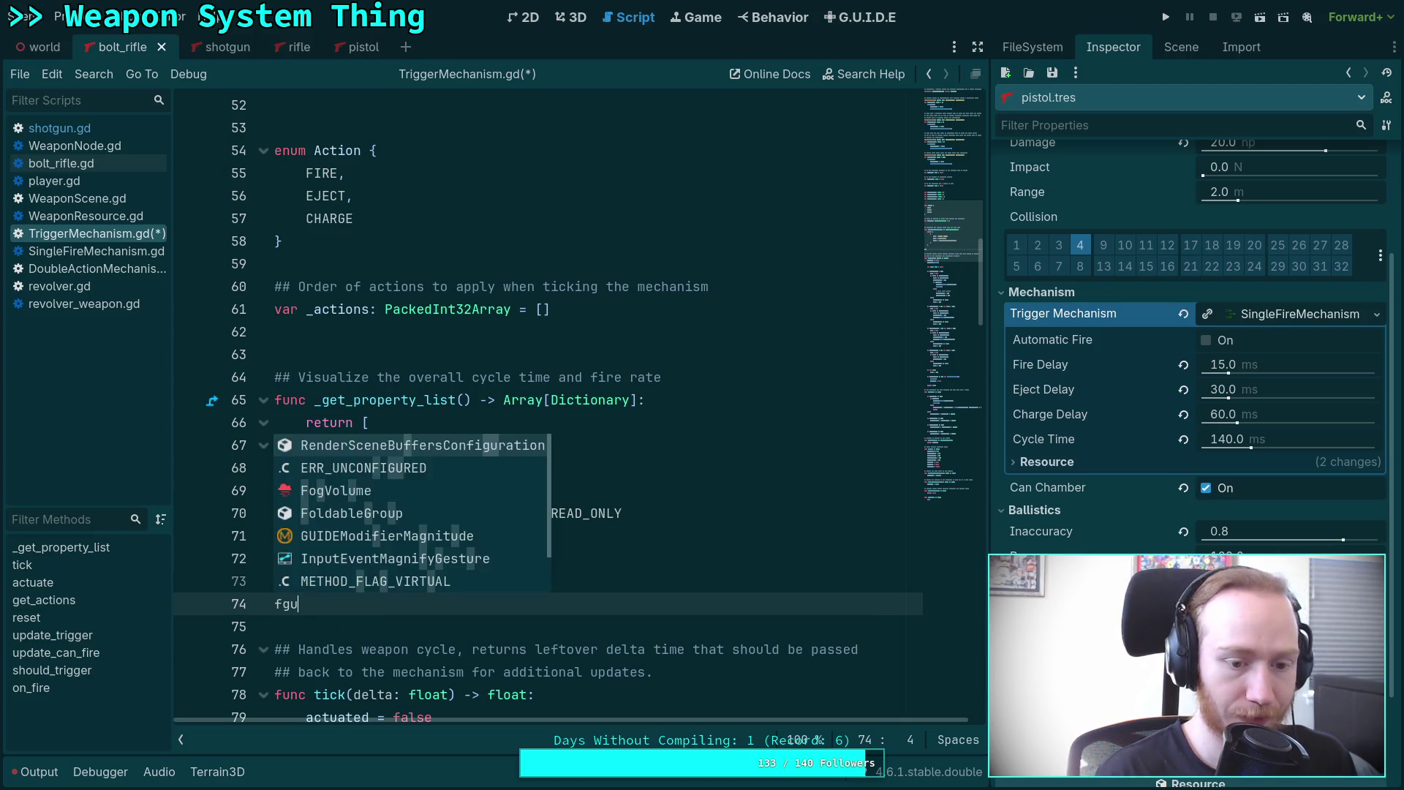
pyautogui.write('nc _get(')
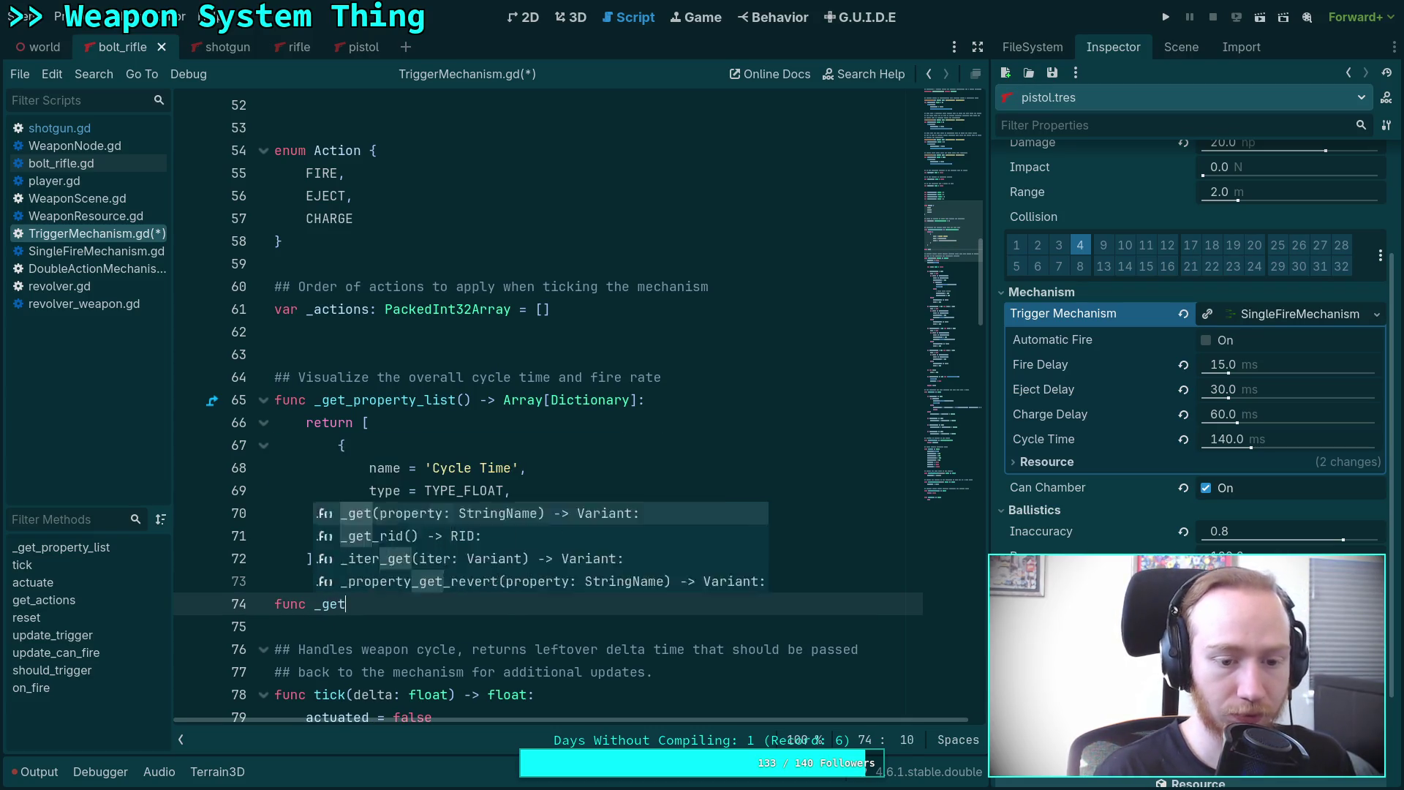
pyautogui.write('name: Str')
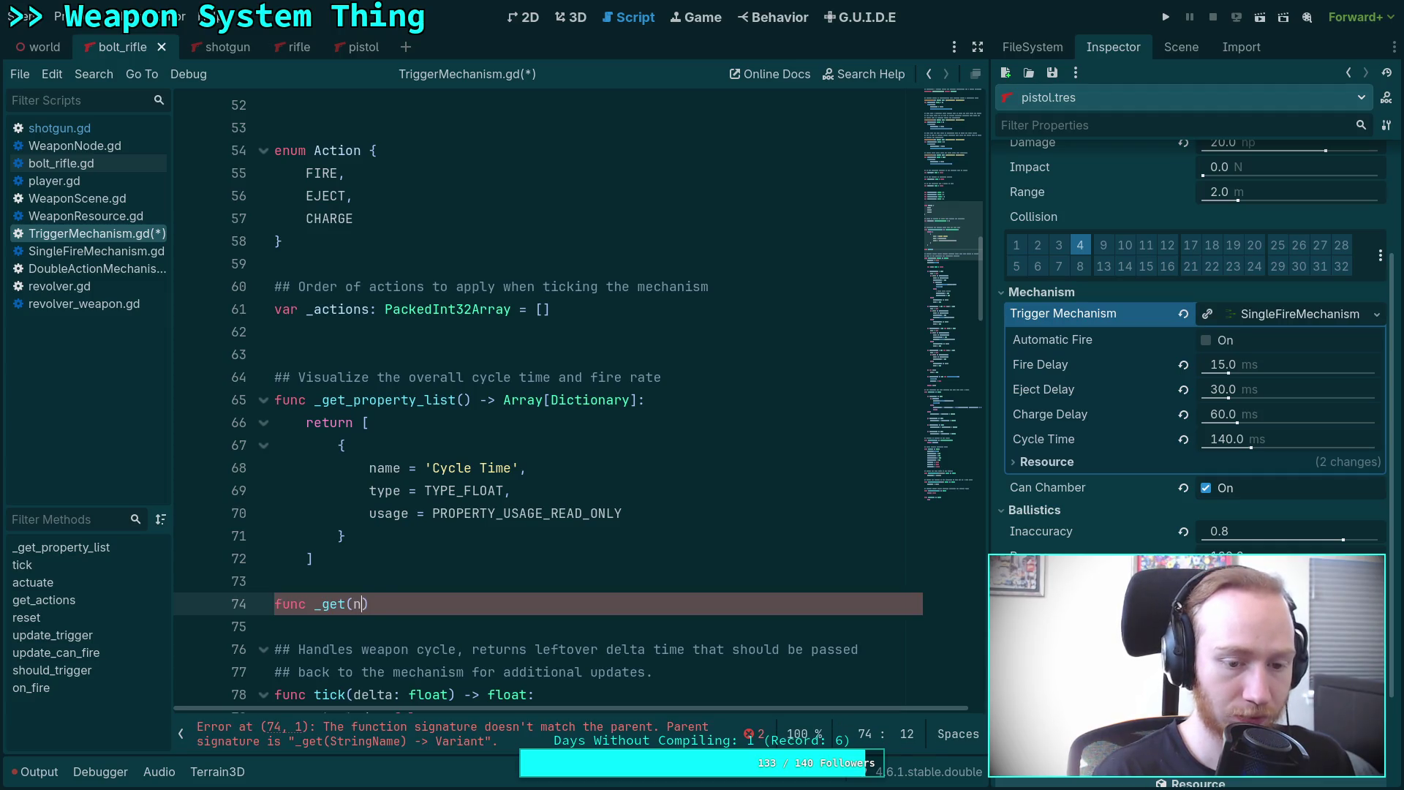
pyautogui.write('ingName) -')
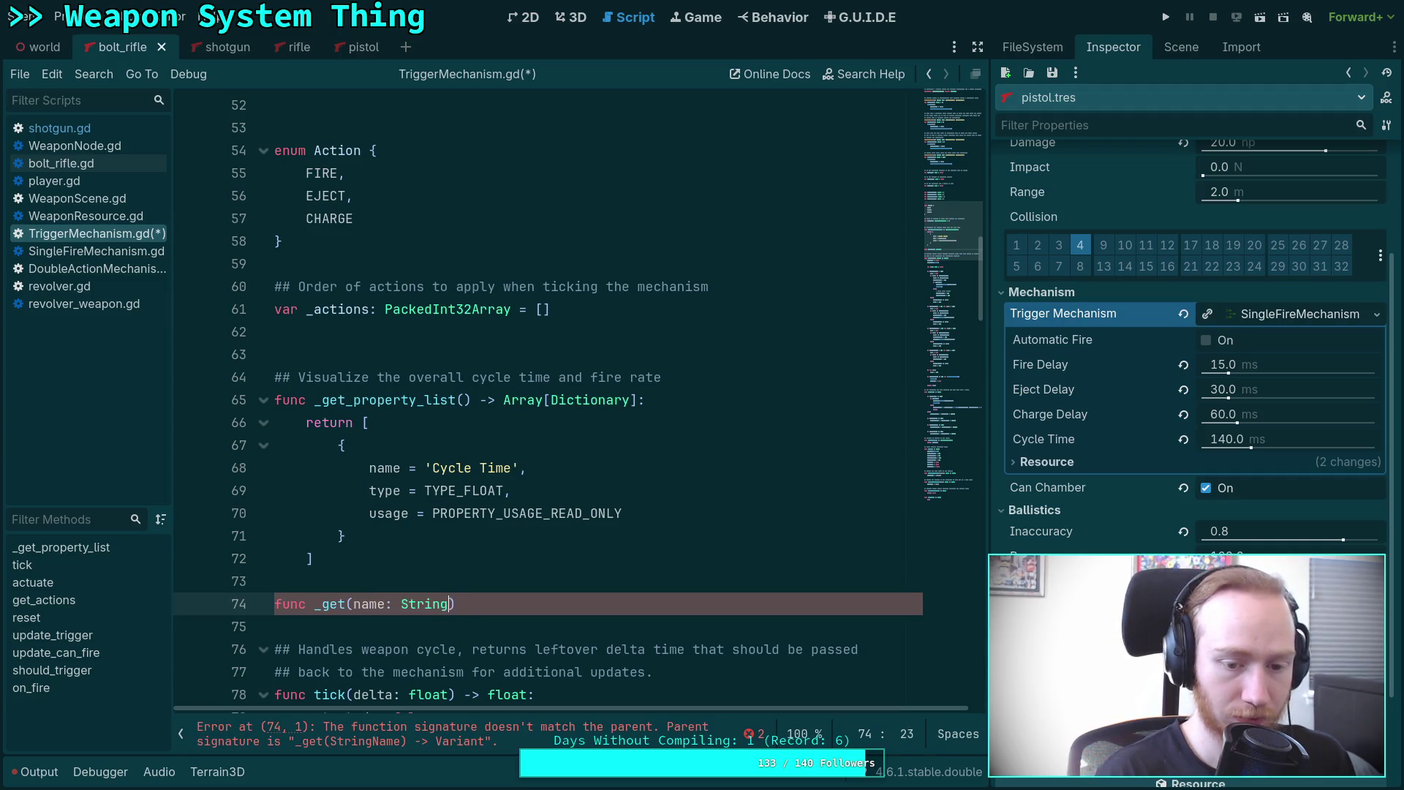
pyautogui.write('> void')
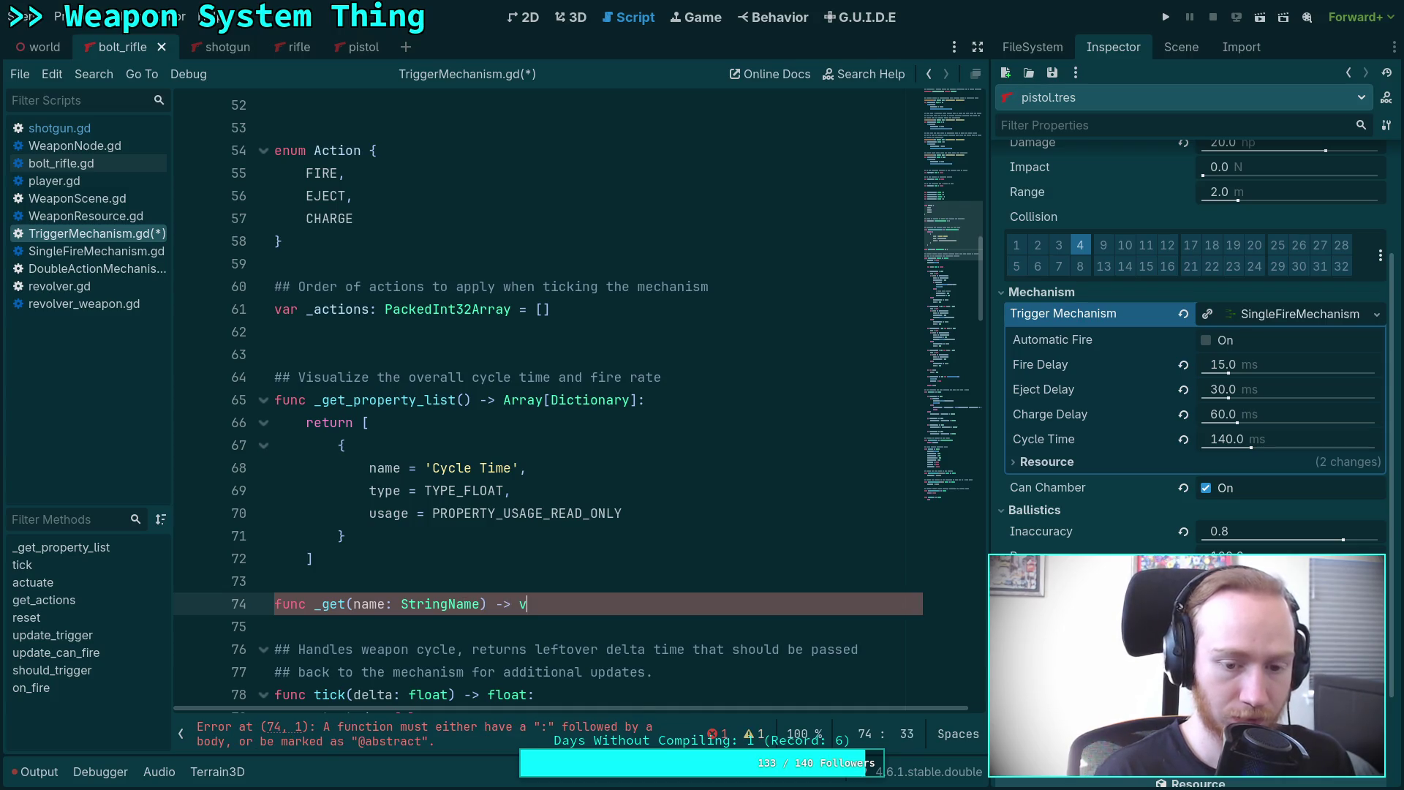
pyautogui.press('BackSpace')
pyautogui.press('BackSpace')
pyautogui.press('BackSpace')
pyautogui.write('Variant:')
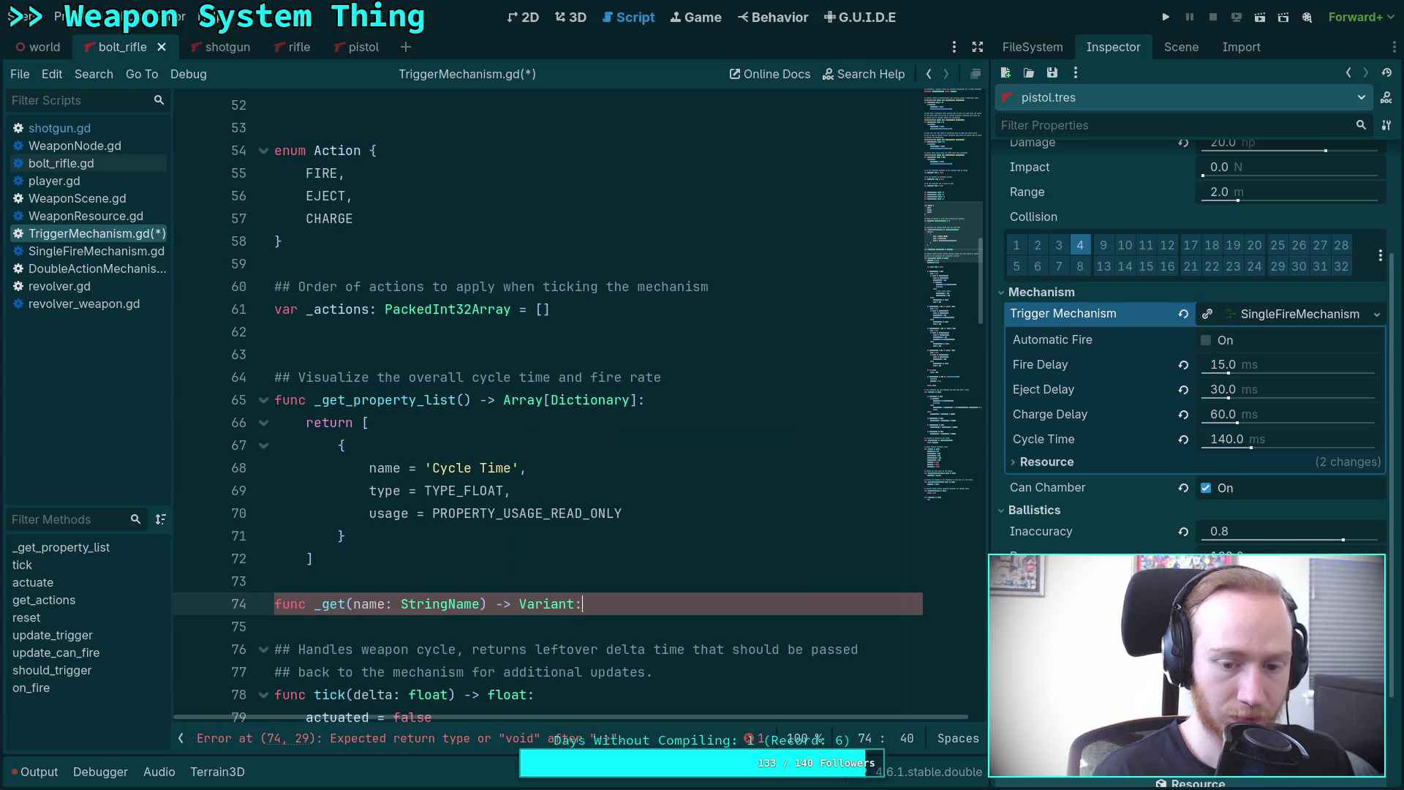
pyautogui.press('Return')
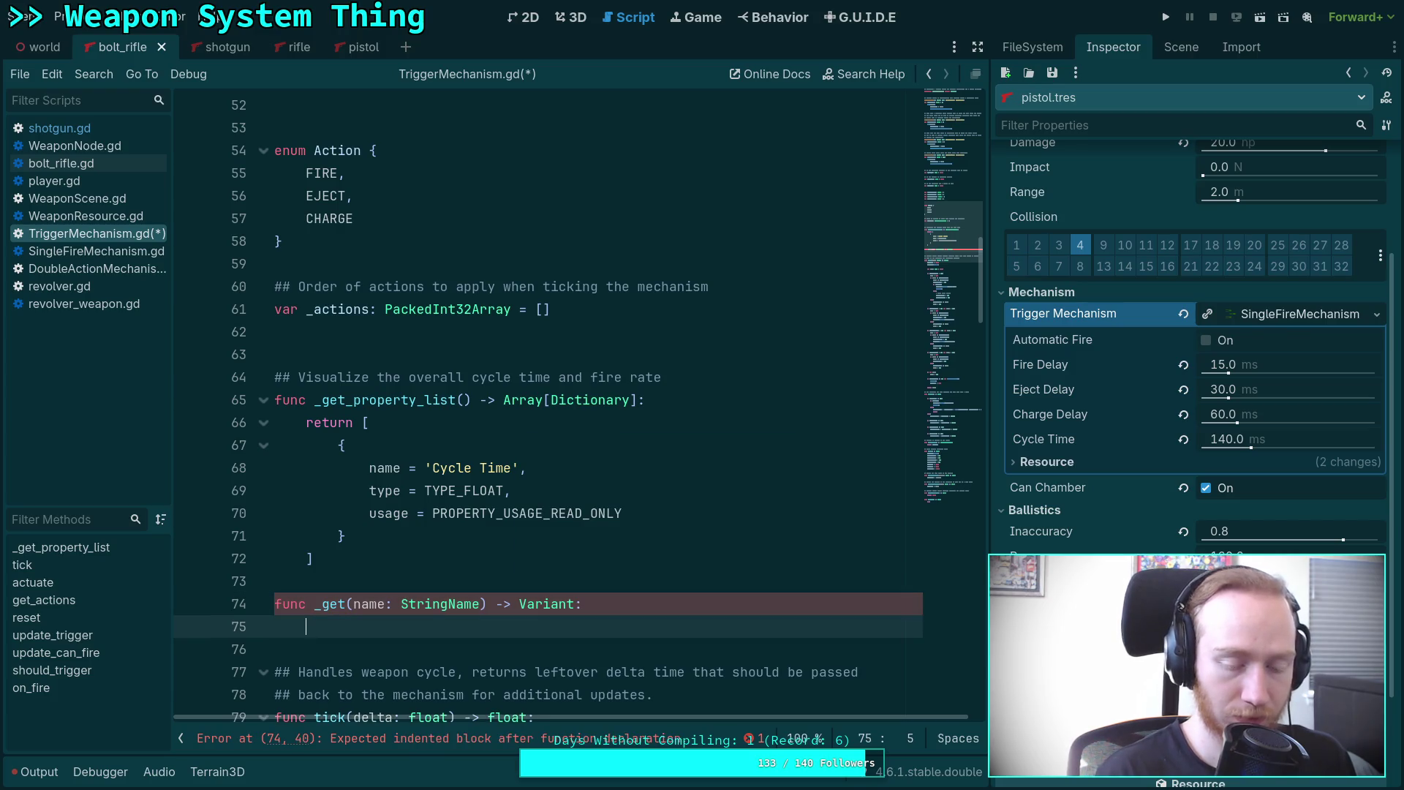
pyautogui.moveTo(327, 602)
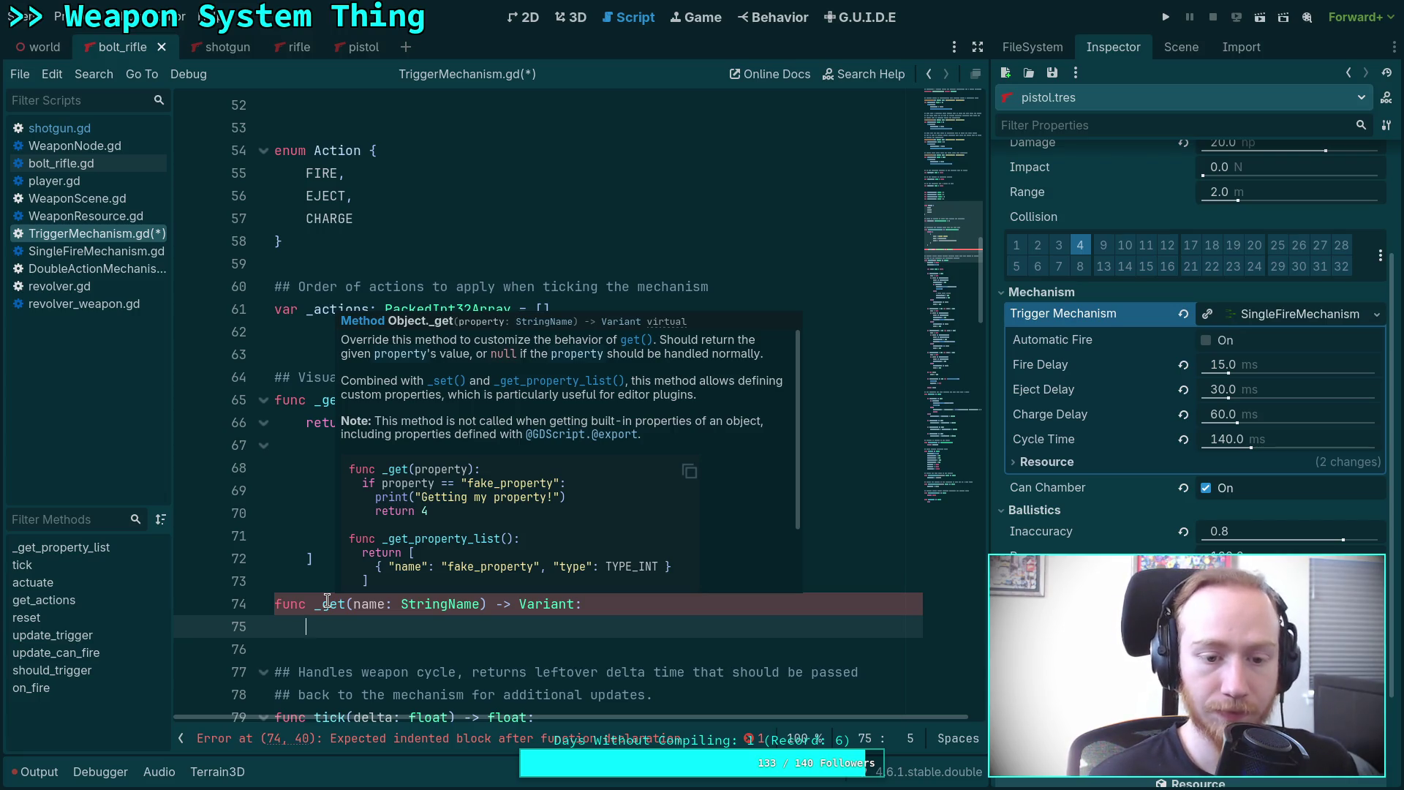
# Add if name == &'cycle_time' and rename the listed property to &'cycle_time'.
pyautogui.write('if name')
pyautogui.click(426, 467)
pyautogui.write("&'Cycle Time',")
pyautogui.click(417, 621)
pyautogui.write('== ')
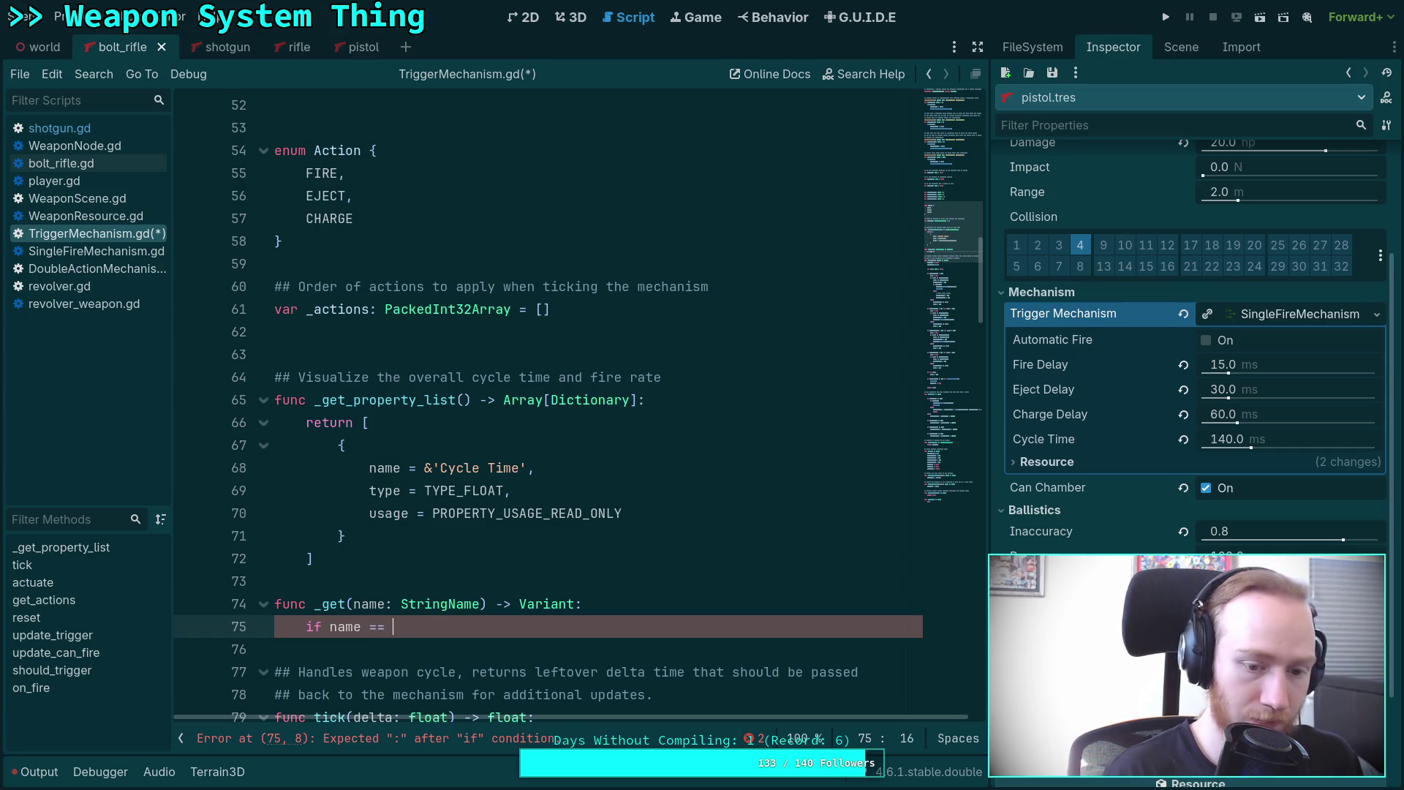
pyautogui.write("&'Cycle")
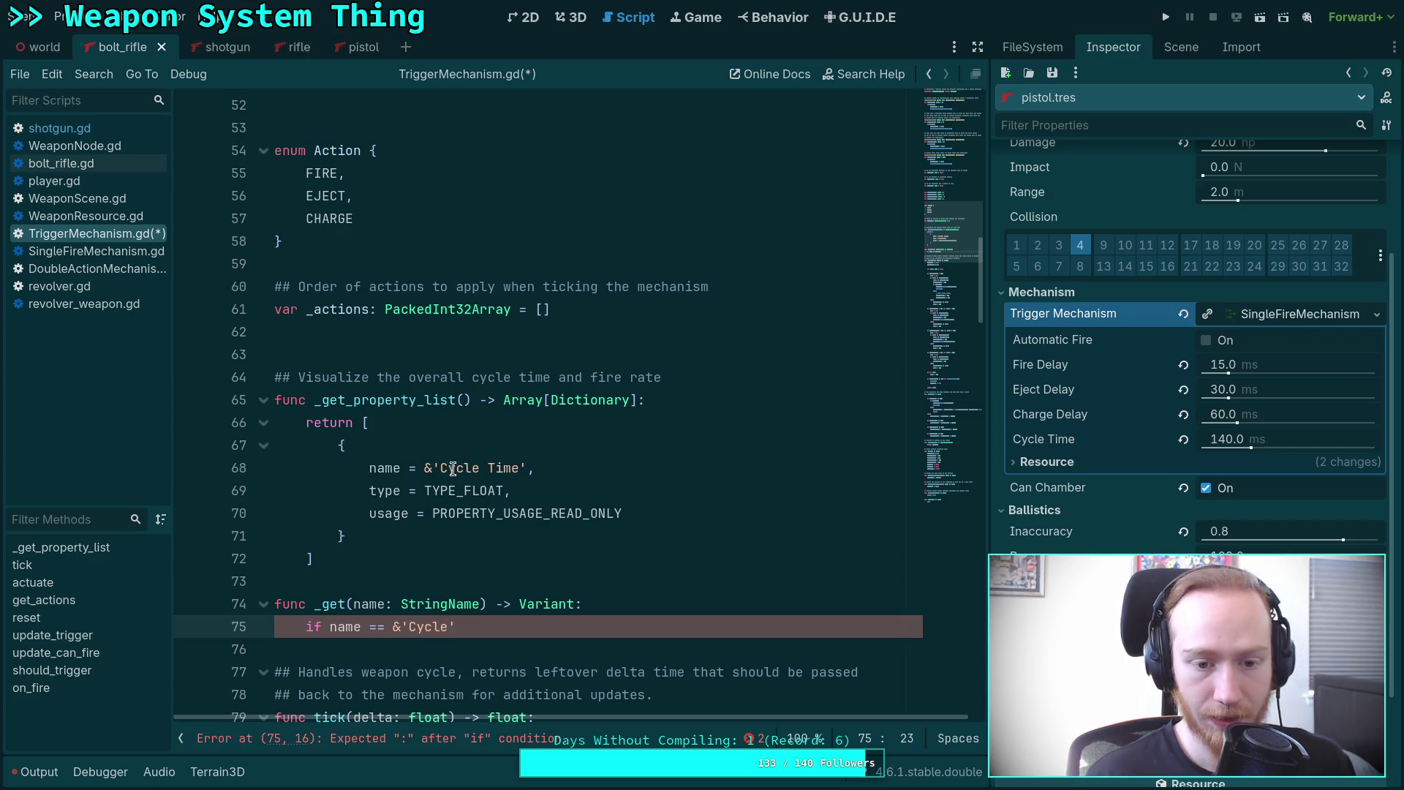
pyautogui.moveTo(439, 469); pyautogui.dragTo(492, 469)
pyautogui.write('c')
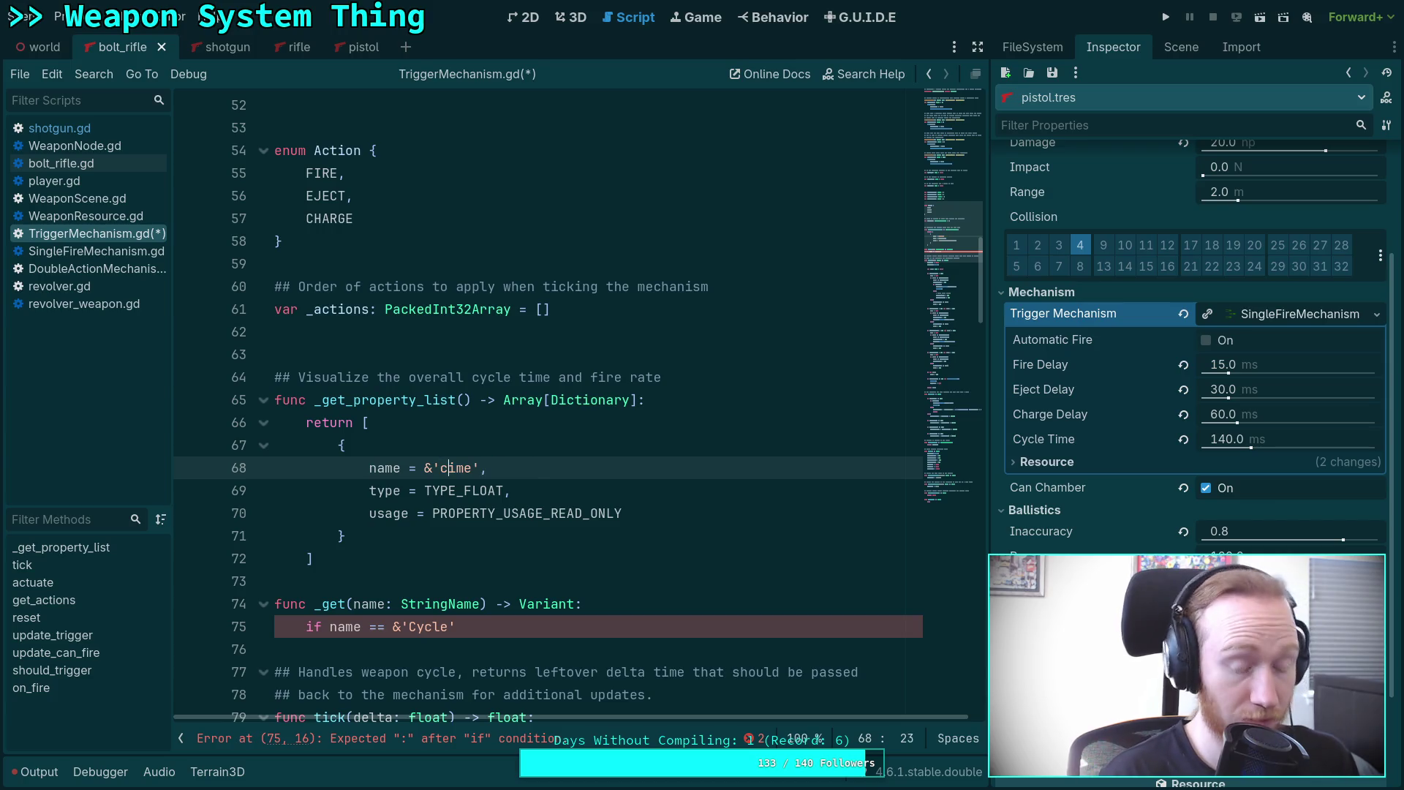
pyautogui.write('yc')
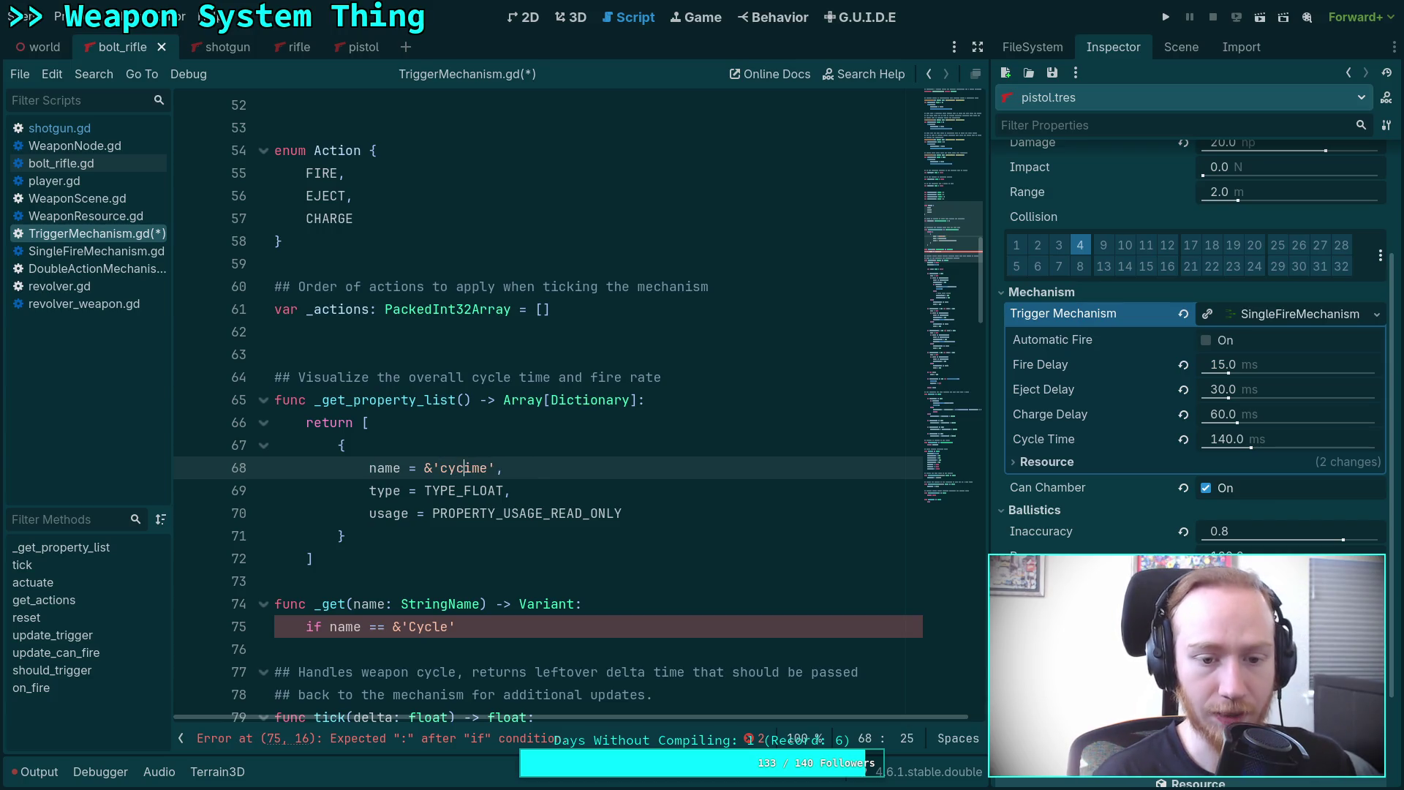
pyautogui.write('le_t')
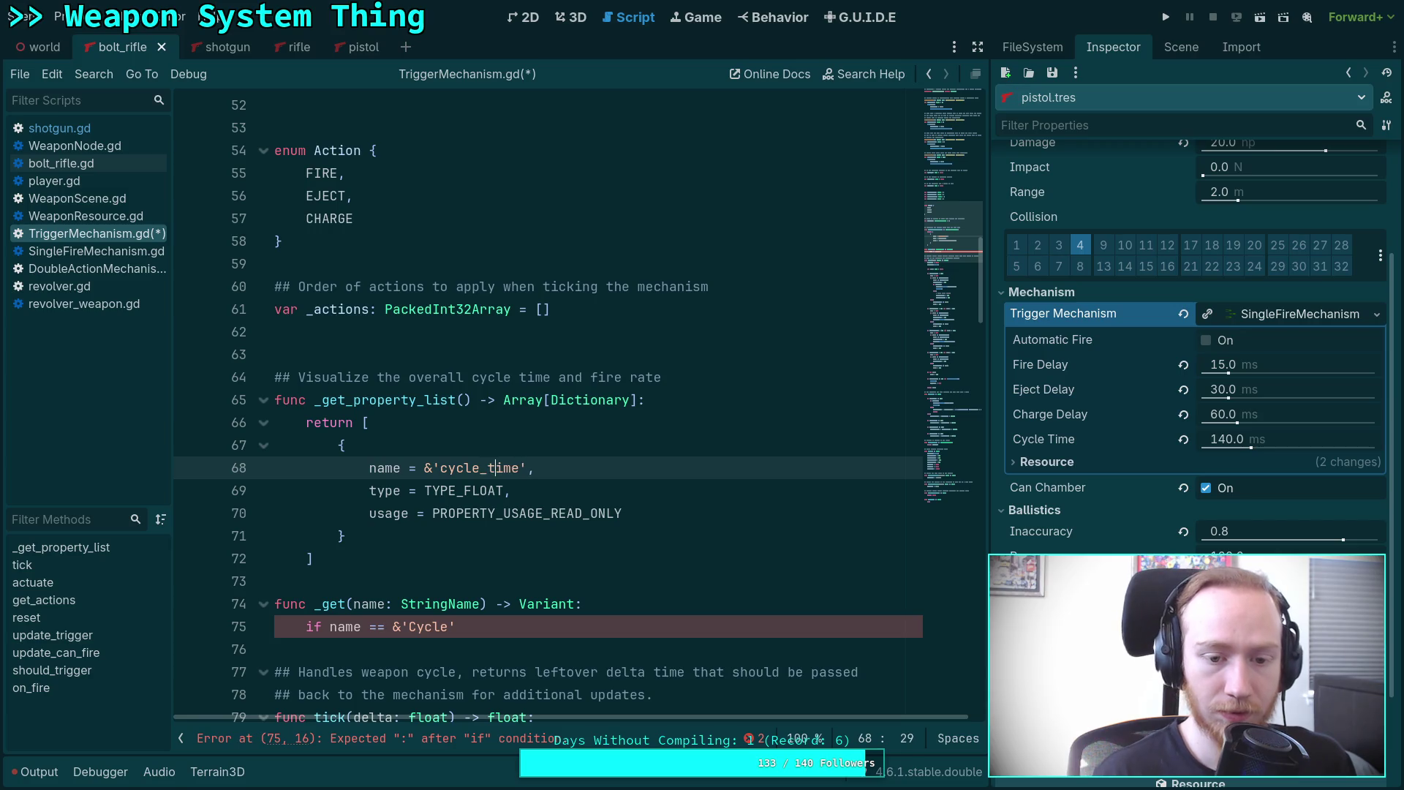
pyautogui.doubleClick(421, 626)
pyautogui.write('cyc')
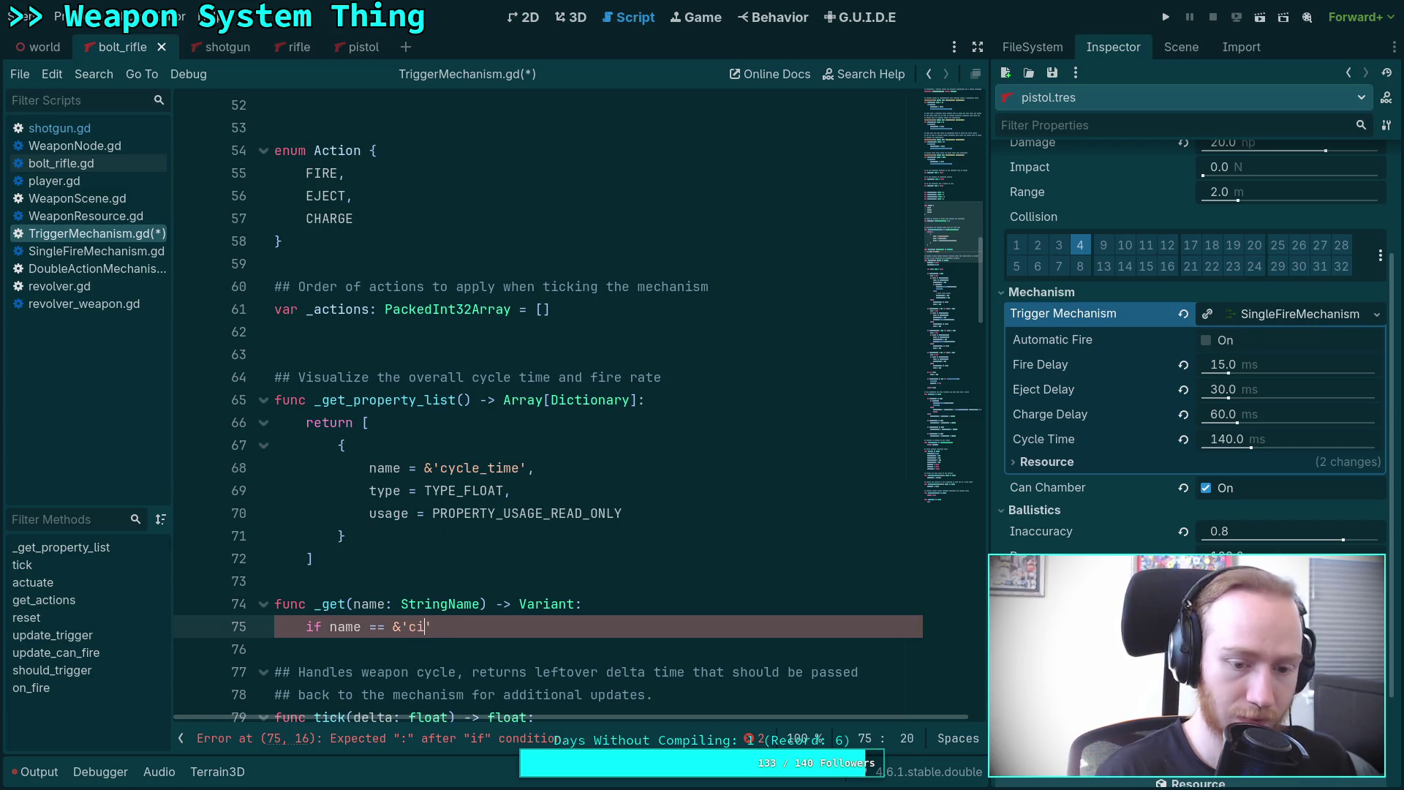
pyautogui.write("le_time'")
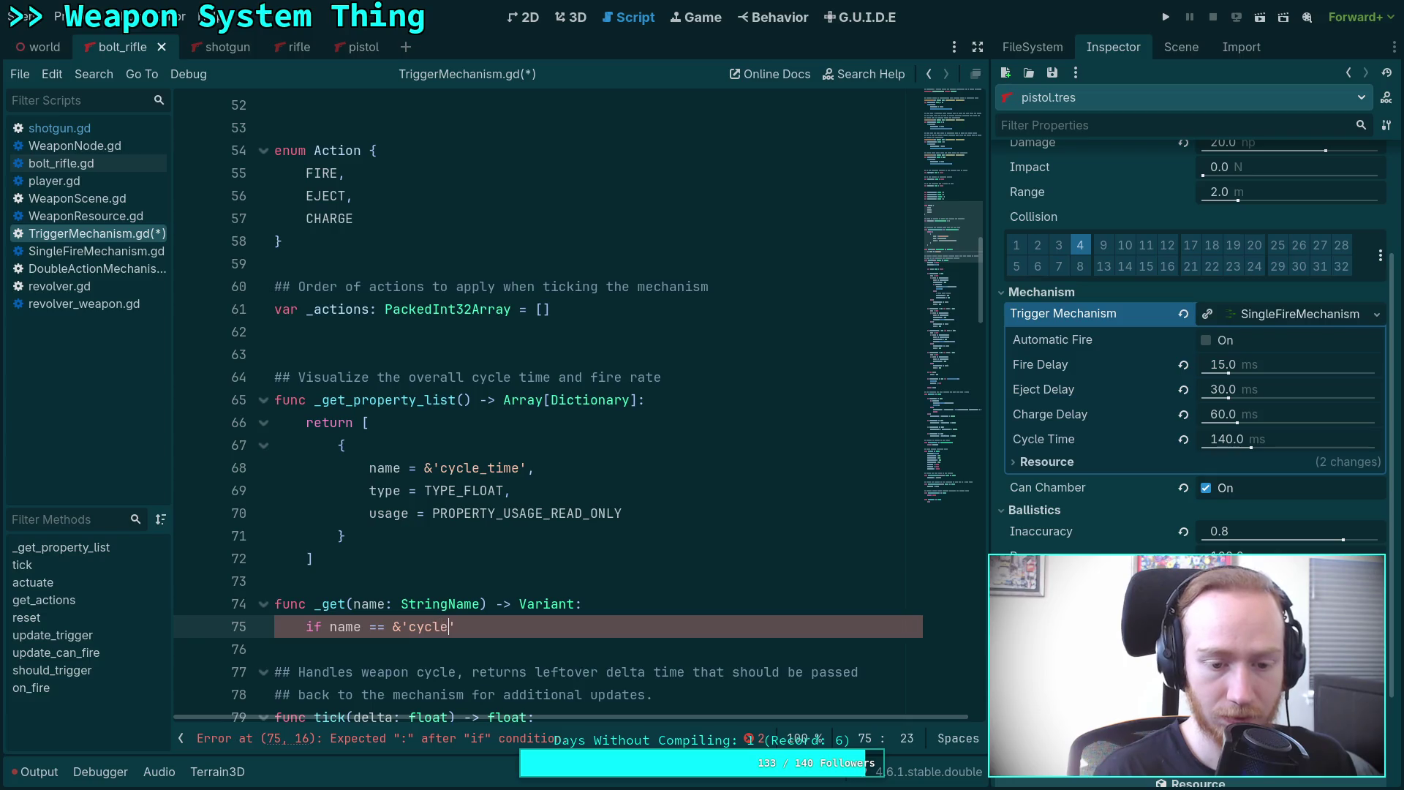
# Start return _delay_timer + under the condition, then insert a line after the type entry.
pyautogui.press('Return')
pyautogui.write('return')
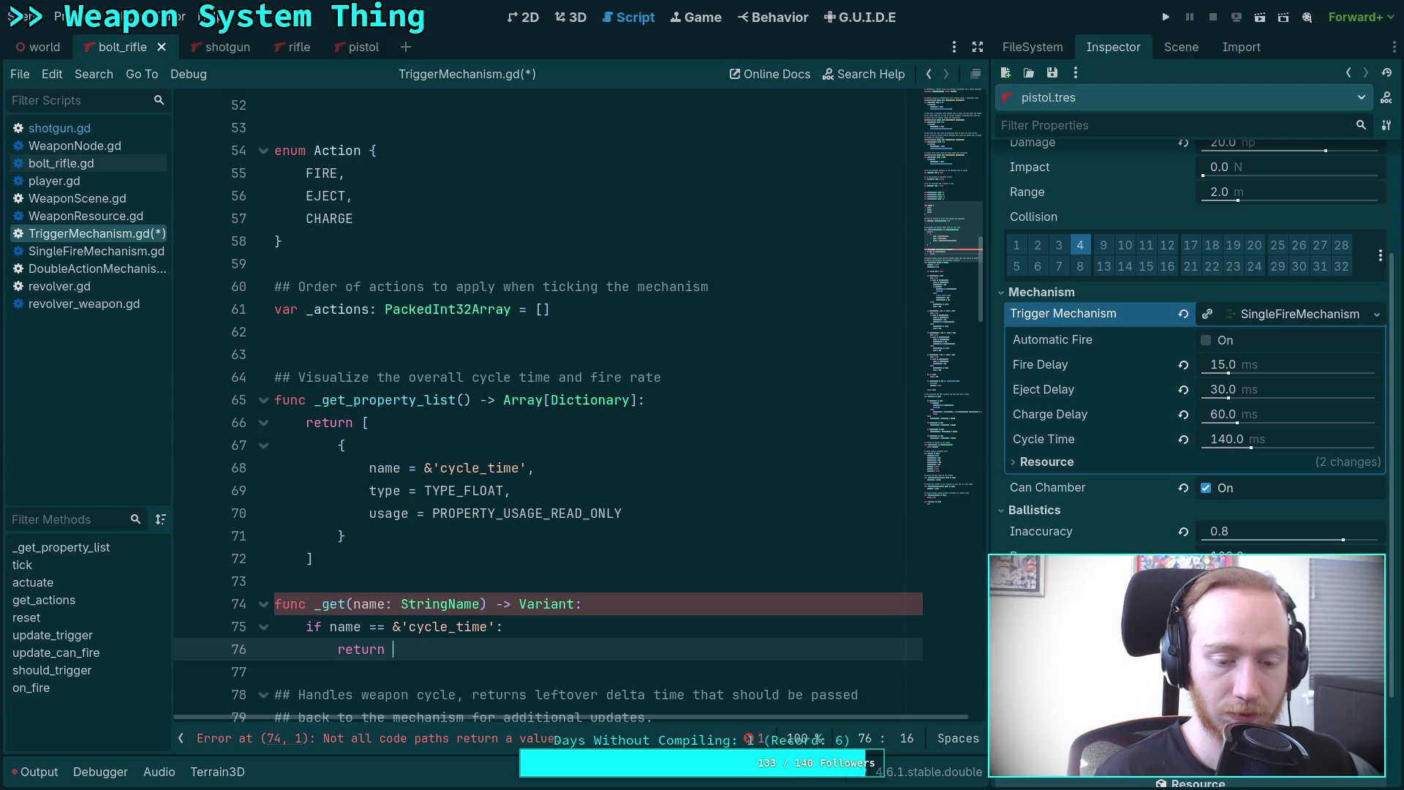
pyautogui.scroll(6, 428, 520)
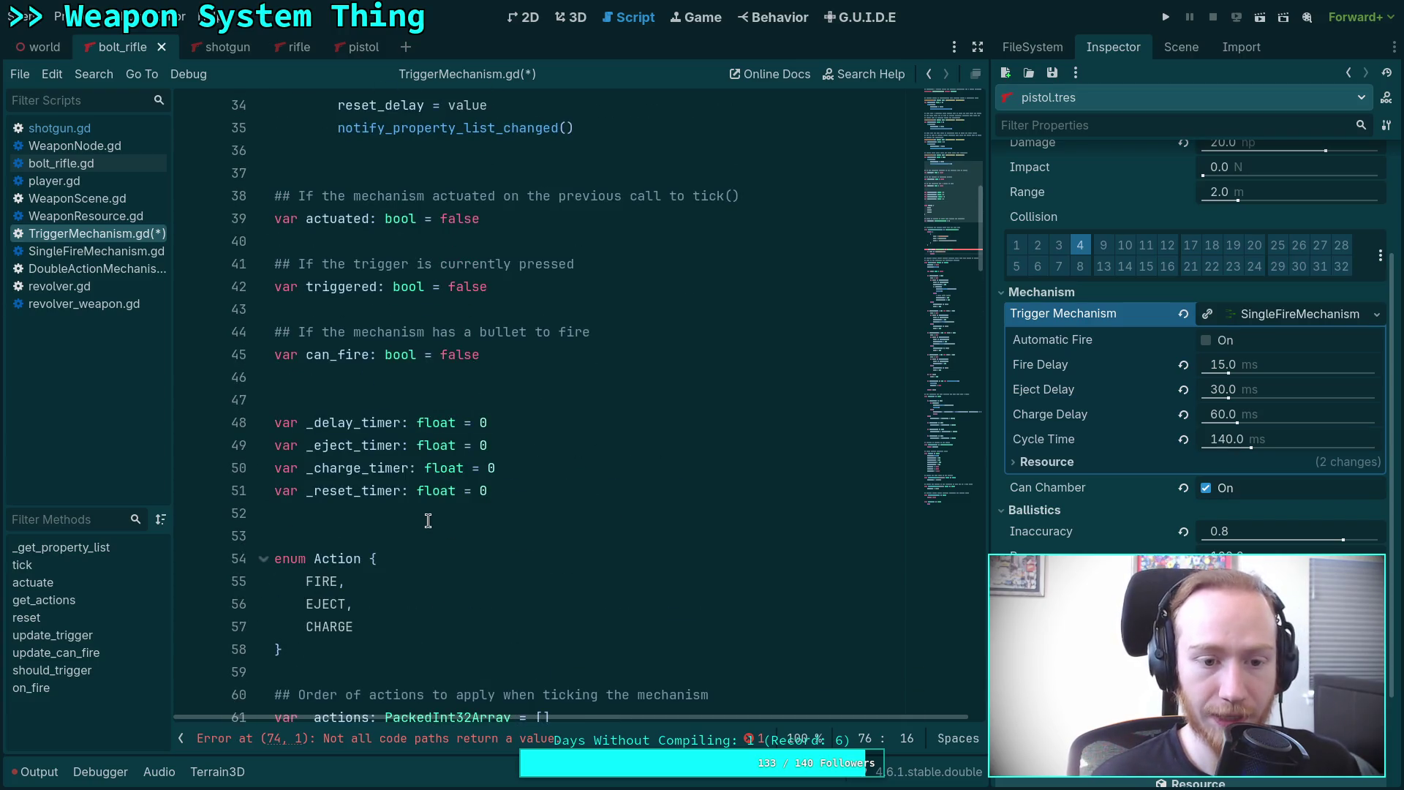
pyautogui.scroll(-6, 428, 520)
pyautogui.write('_d')
pyautogui.press('Return')
pyautogui.write('+')
pyautogui.scroll(1, 509, 553)
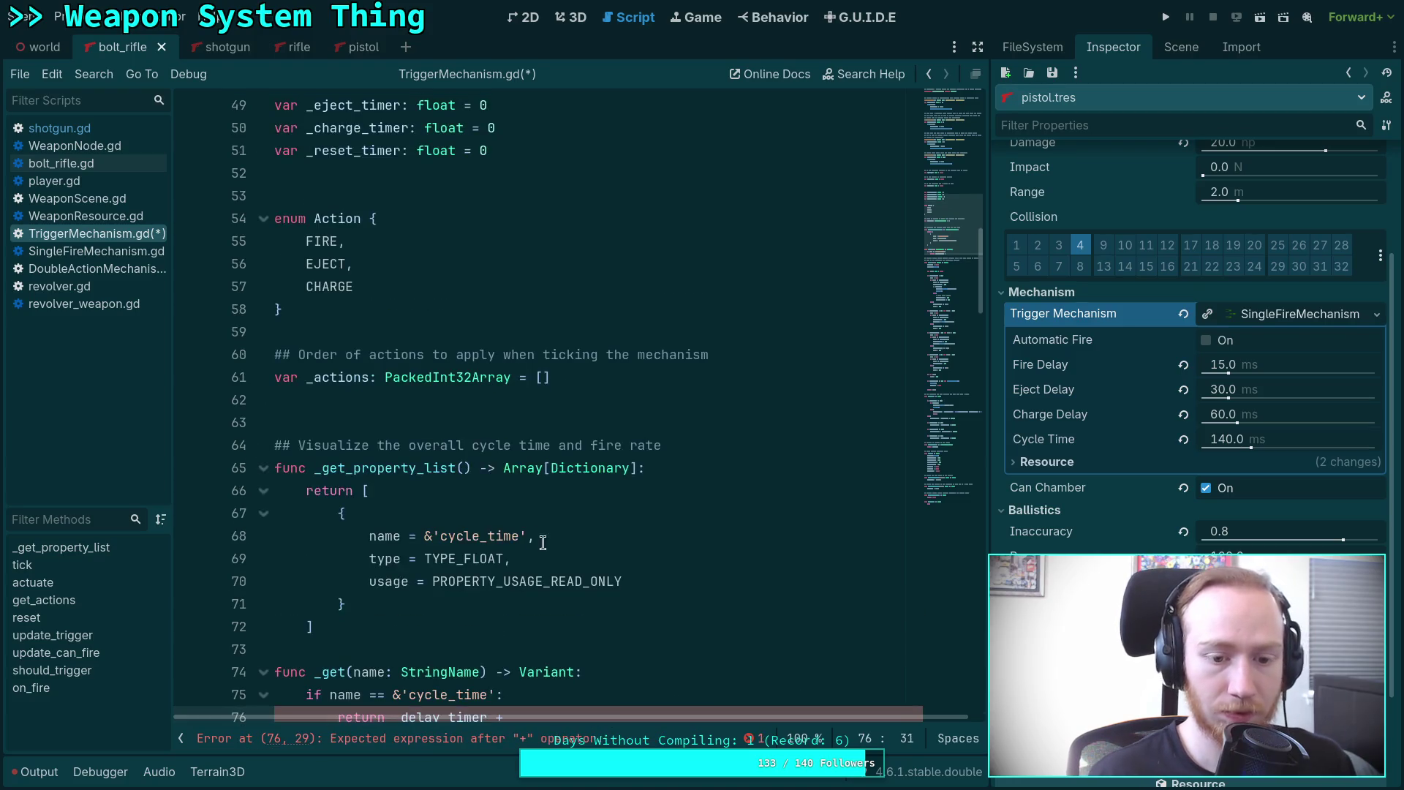
pyautogui.click(623, 556)
pyautogui.press('Return')
# Set the cycle_time entry's hint to PROPERTY_HINT_RANGE.
pyautogui.write('hint_')
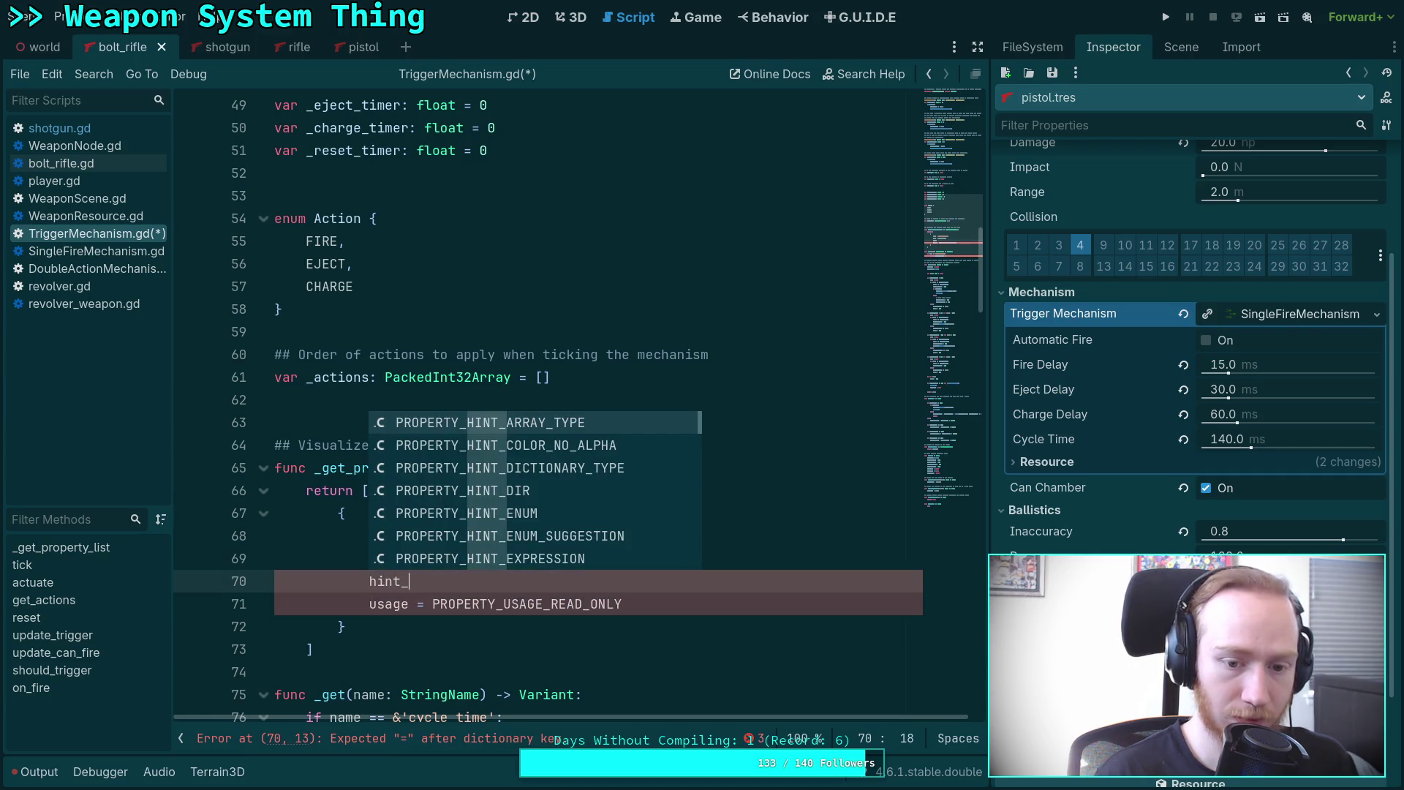
pyautogui.press('BackSpace')
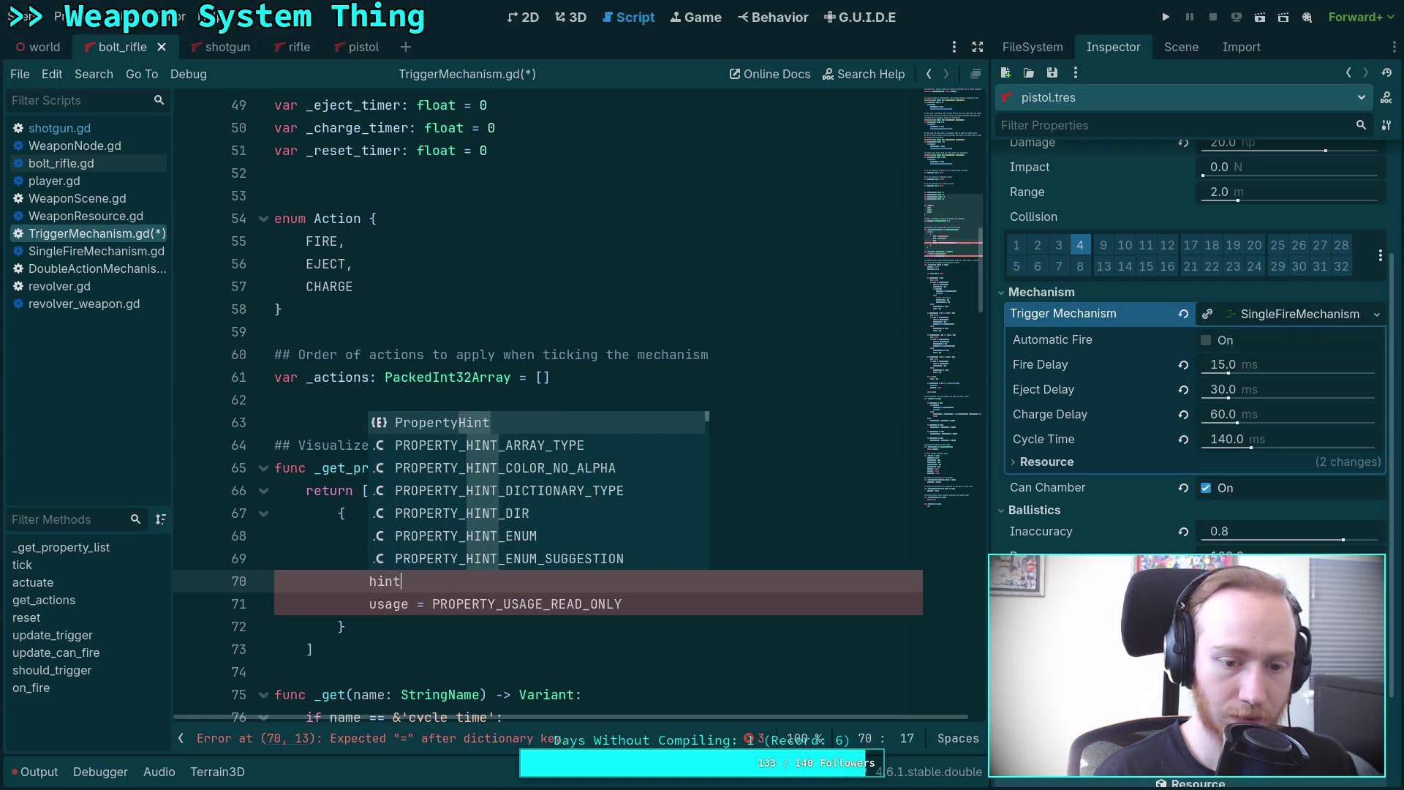
pyautogui.write('= PROP')
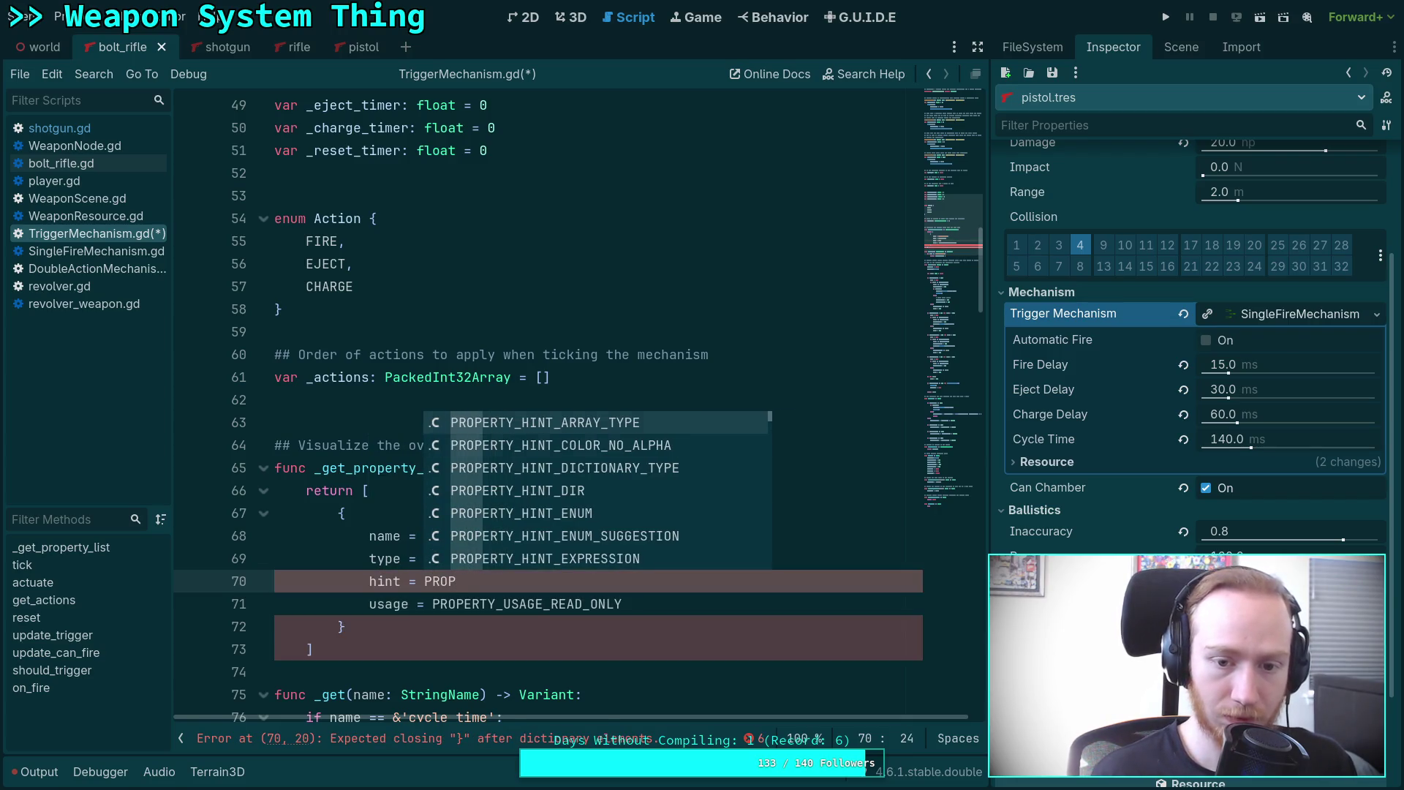
pyautogui.press('Down')
pyautogui.press('Down')
pyautogui.press('Down')
pyautogui.press('Down')
pyautogui.press('Down')
pyautogui.press('Down')
pyautogui.press('Down')
pyautogui.press('Down')
pyautogui.press('Down')
pyautogui.press('Down')
pyautogui.press('Down')
pyautogui.press('Down')
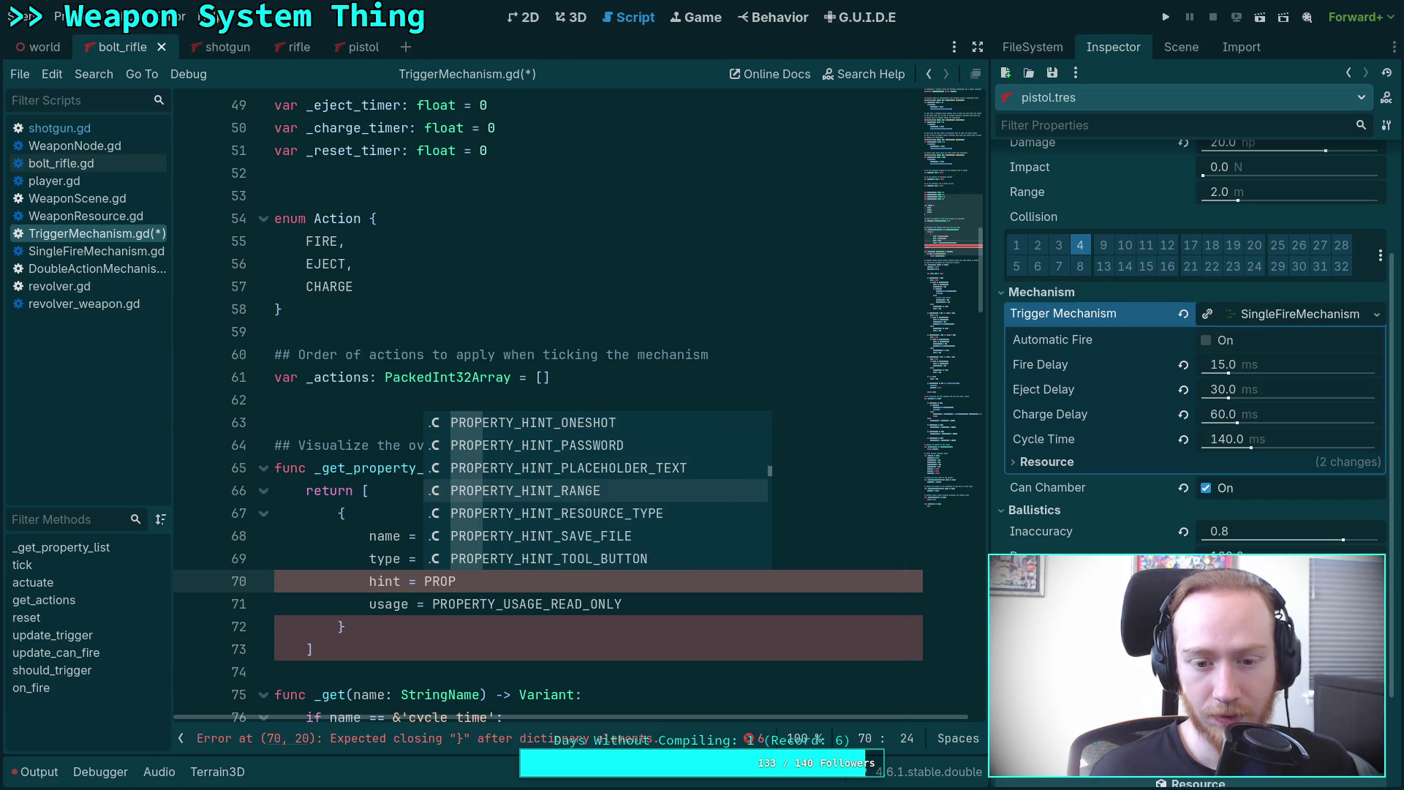
pyautogui.click(401, 468)
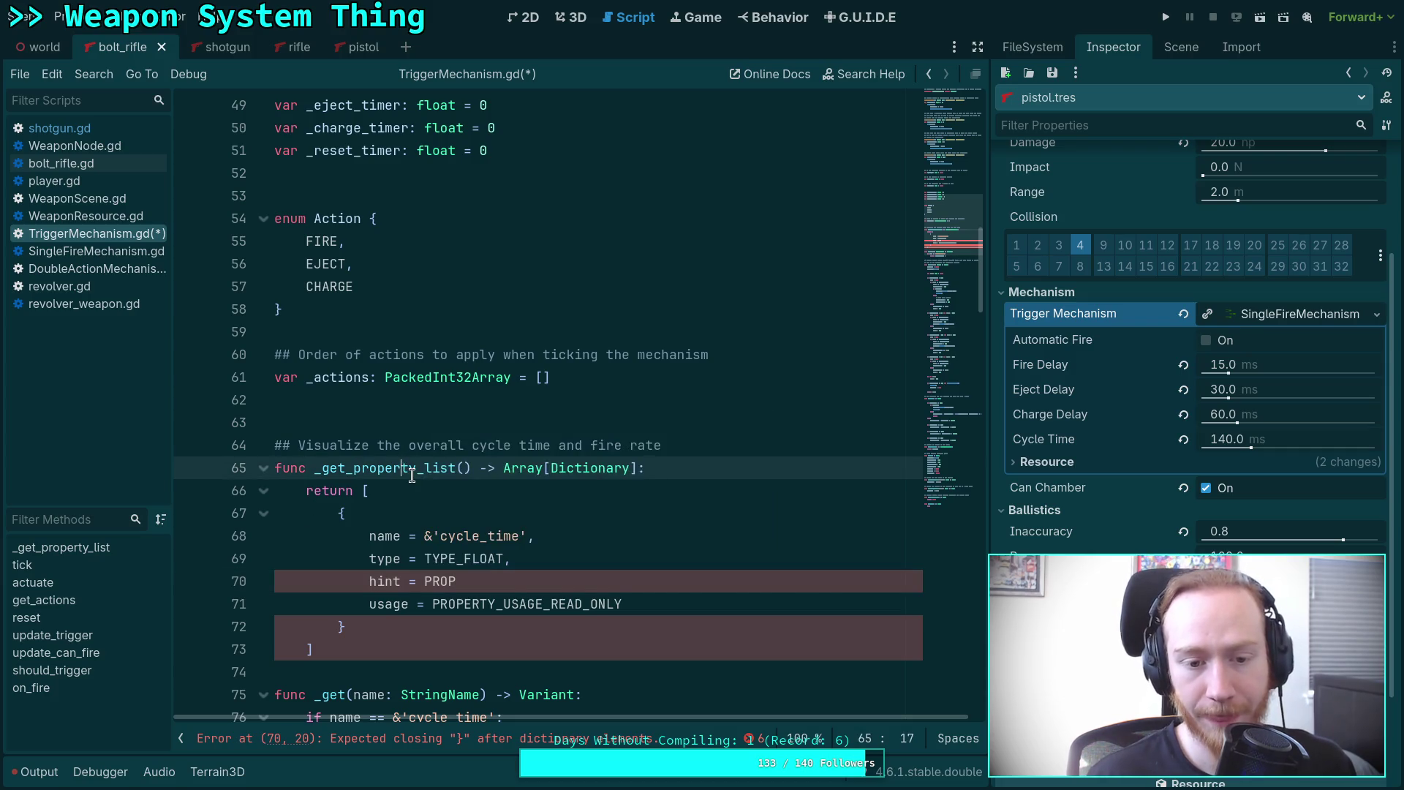
pyautogui.moveTo(401, 468)
pyautogui.scroll(-5, 567, 645)
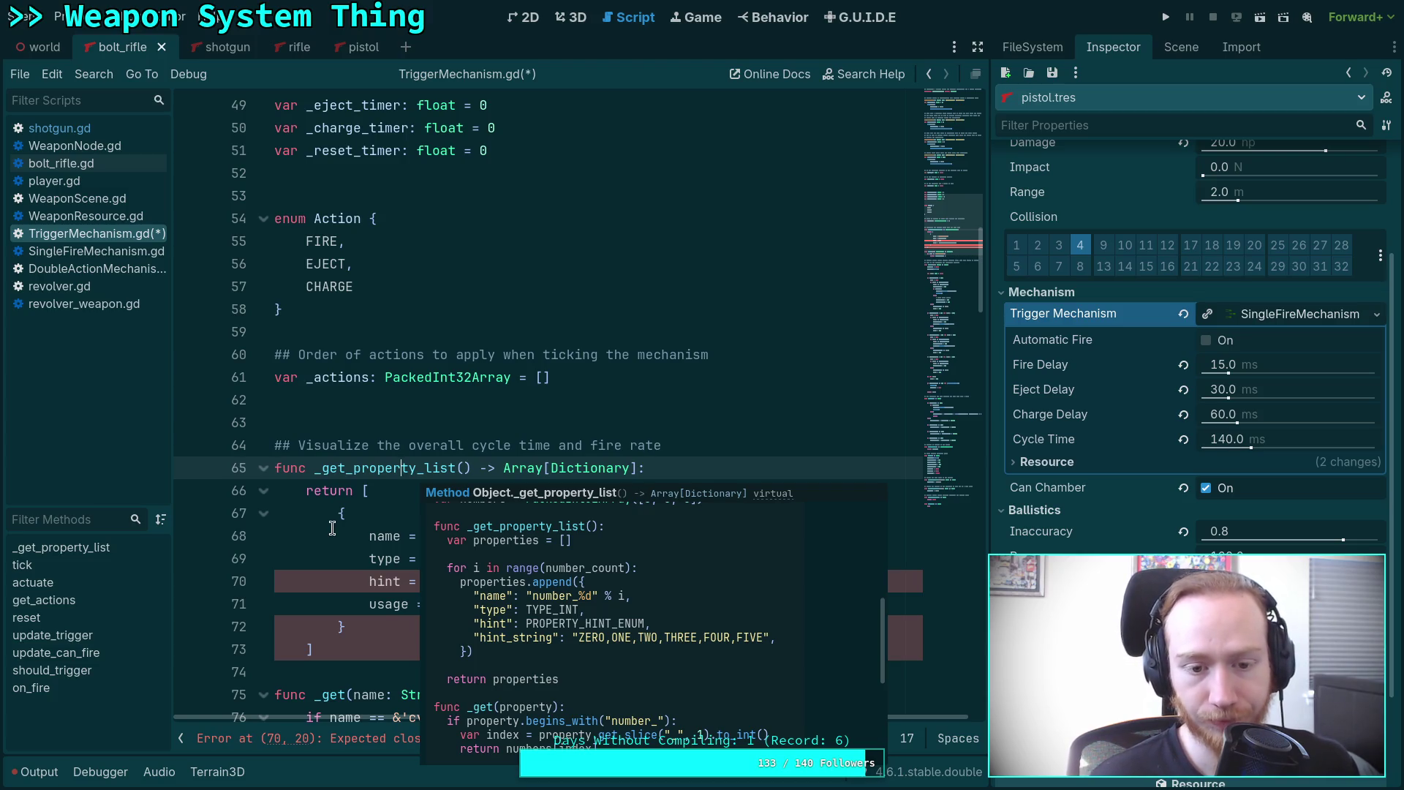
pyautogui.scroll(10, 357, 523)
pyautogui.scroll(1, 357, 522)
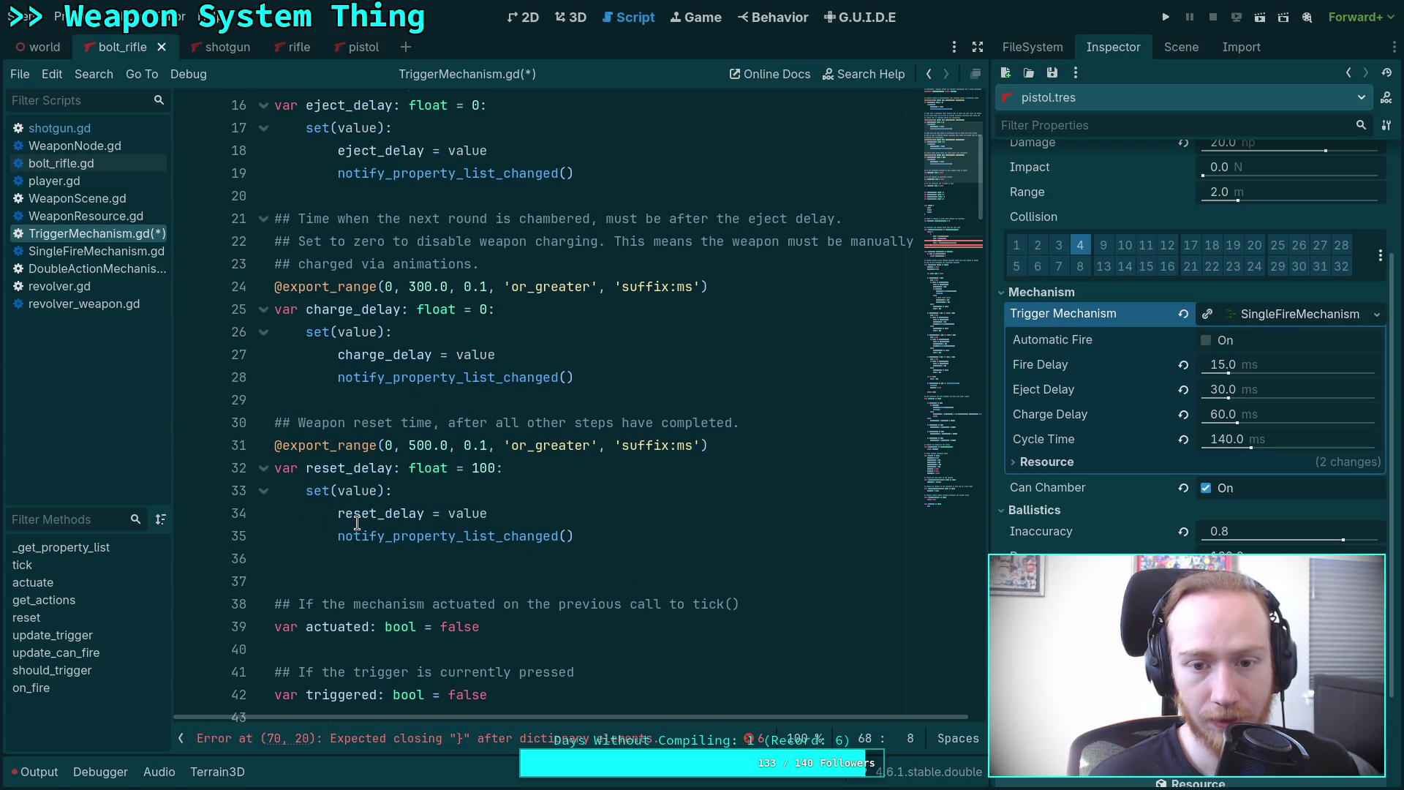
pyautogui.scroll(-13, 357, 522)
pyautogui.click(504, 376)
pyautogui.write('ERT_RA')
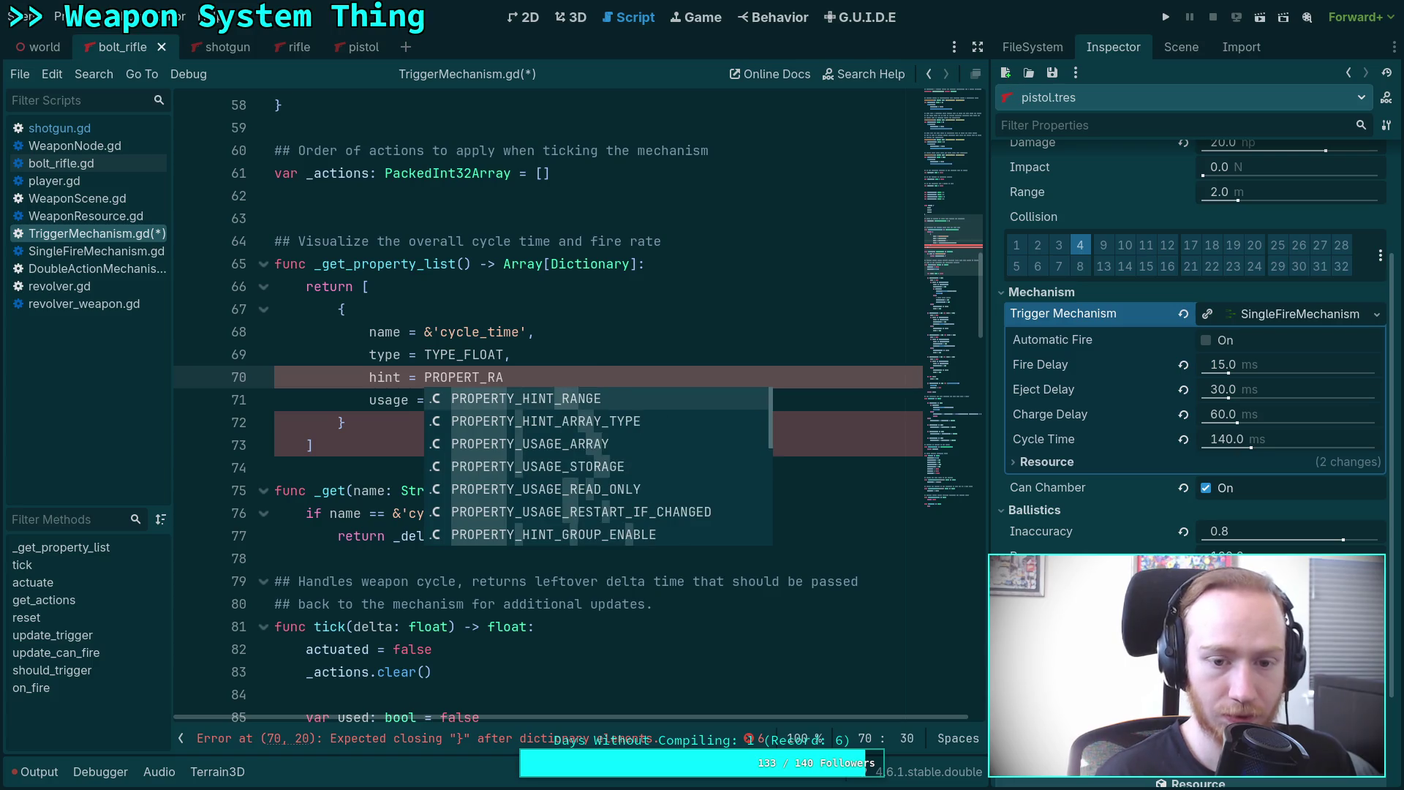
pyautogui.press('Return')
pyautogui.write(',Action')
pyautogui.press('BackSpace')
pyautogui.press('BackSpace')
pyautogui.press('BackSpace')
# Add hint_string '0,400,0.1,or_greater,suffix:ms' on a new line of the cycle_time entry.
pyautogui.press('BackSpace')
pyautogui.press('BackSpace')
pyautogui.press('BackSpace')
pyautogui.press('Return')
pyautogui.write('hant')
pyautogui.press('BackSpace')
pyautogui.press('BackSpace')
pyautogui.press('BackSpace')
pyautogui.write('int_string')
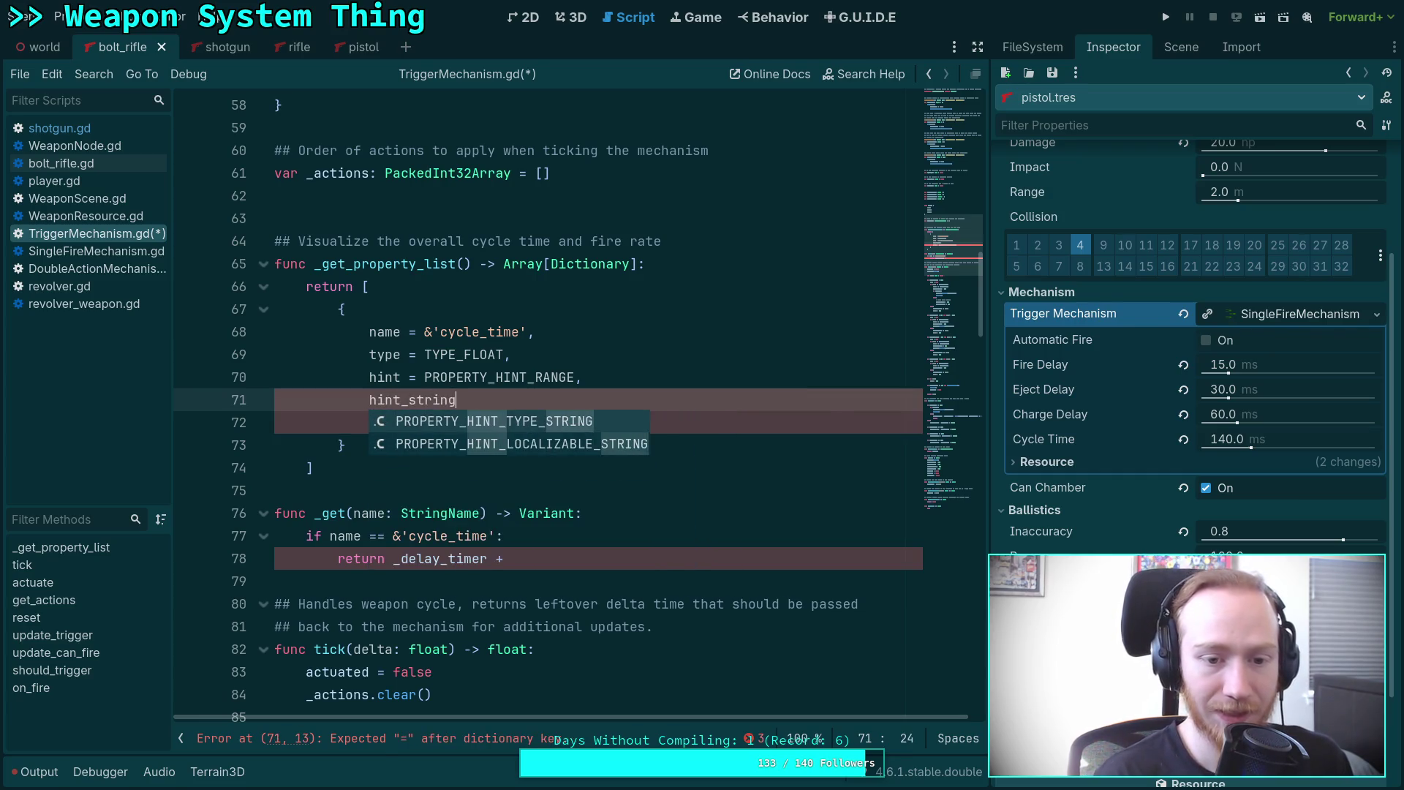
pyautogui.write(' = ')
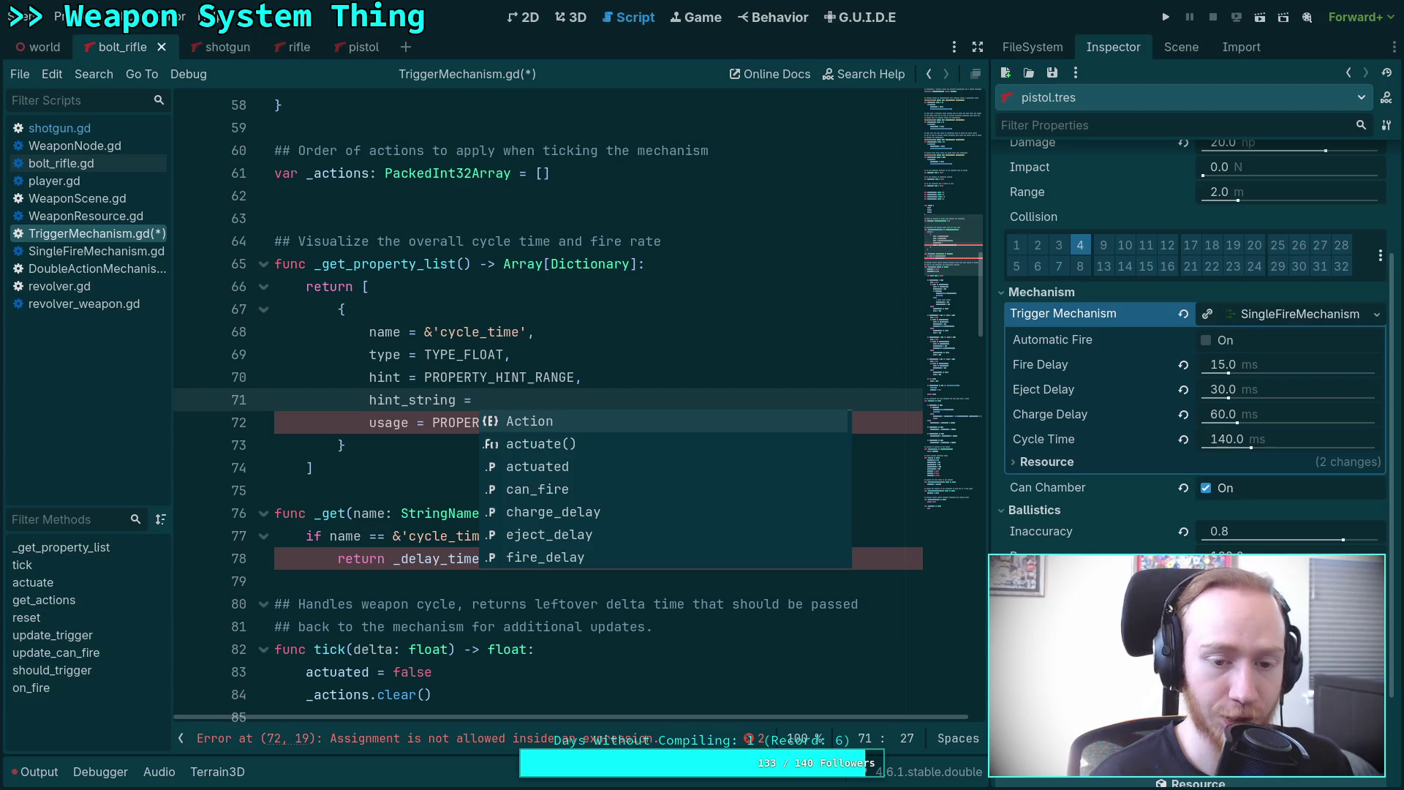
pyautogui.write("'")
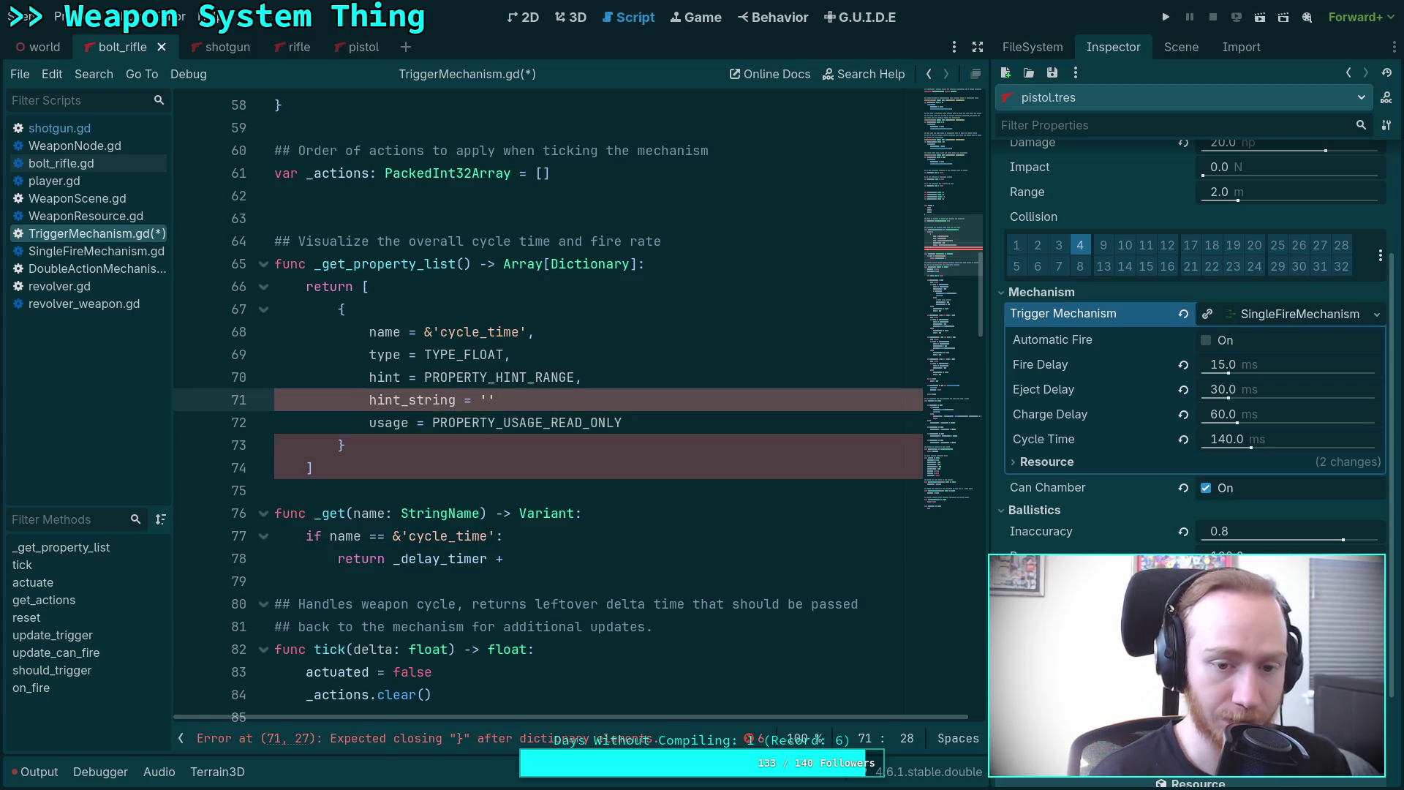
pyautogui.write('0,')
pyautogui.write('10')
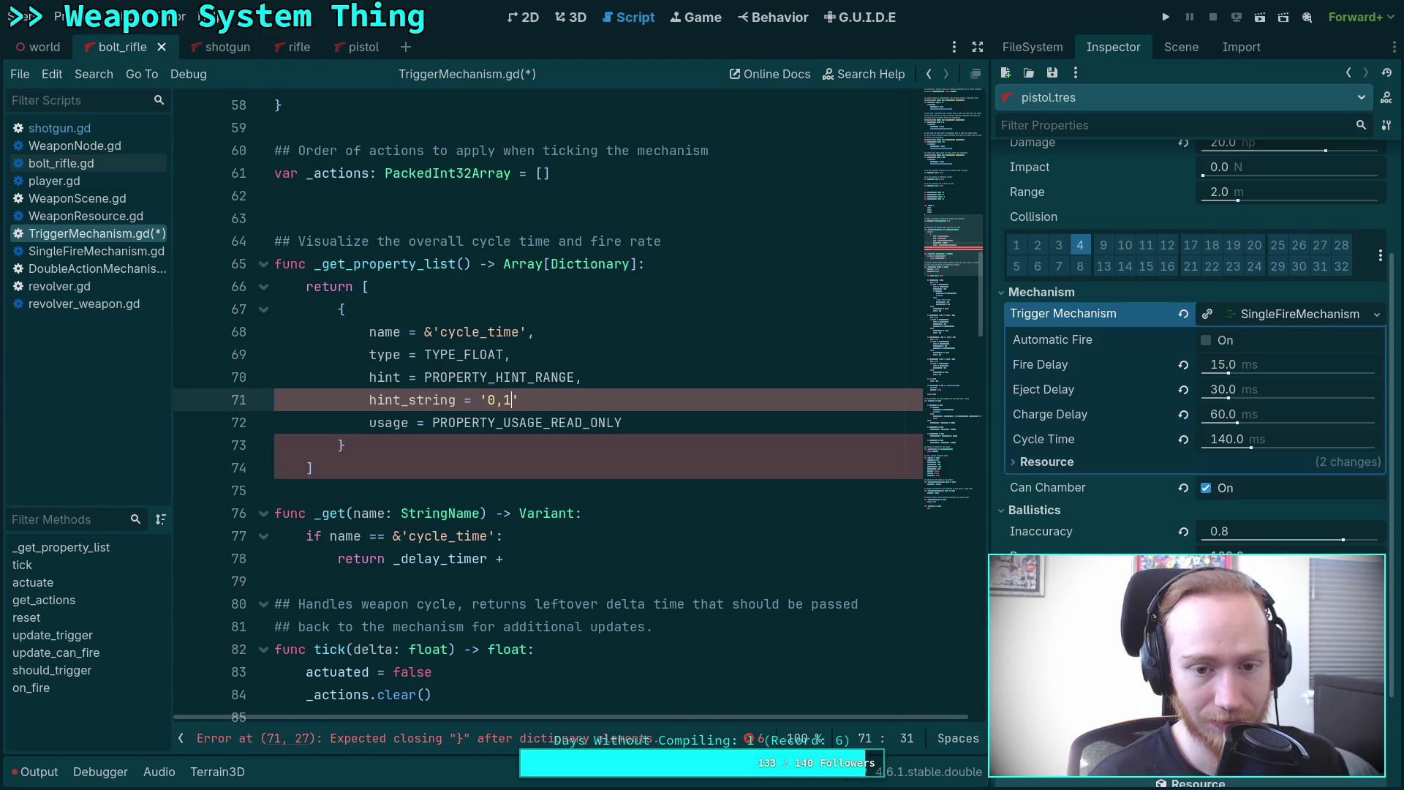
pyautogui.write('0')
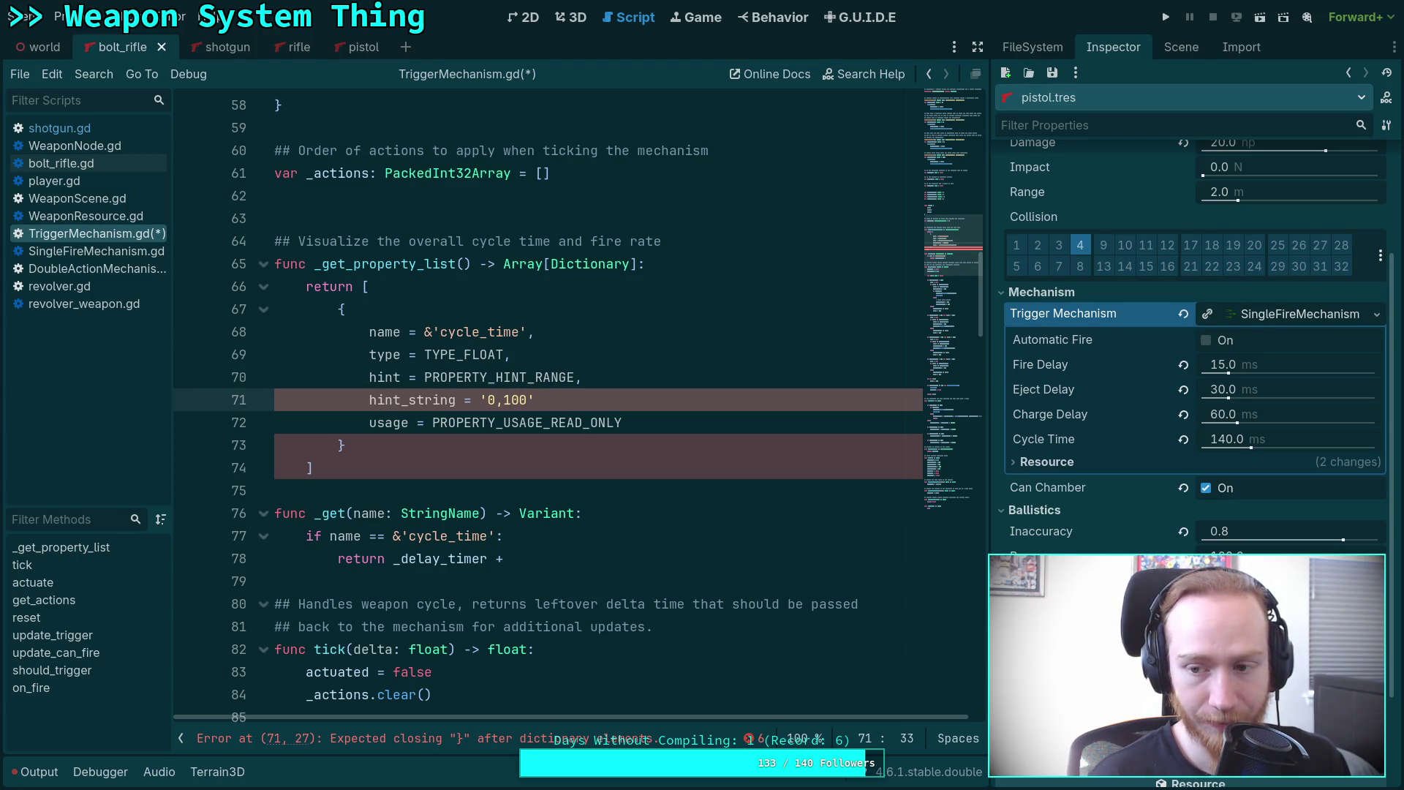
pyautogui.press('BackSpace')
pyautogui.press('BackSpace')
pyautogui.press('BackSpace')
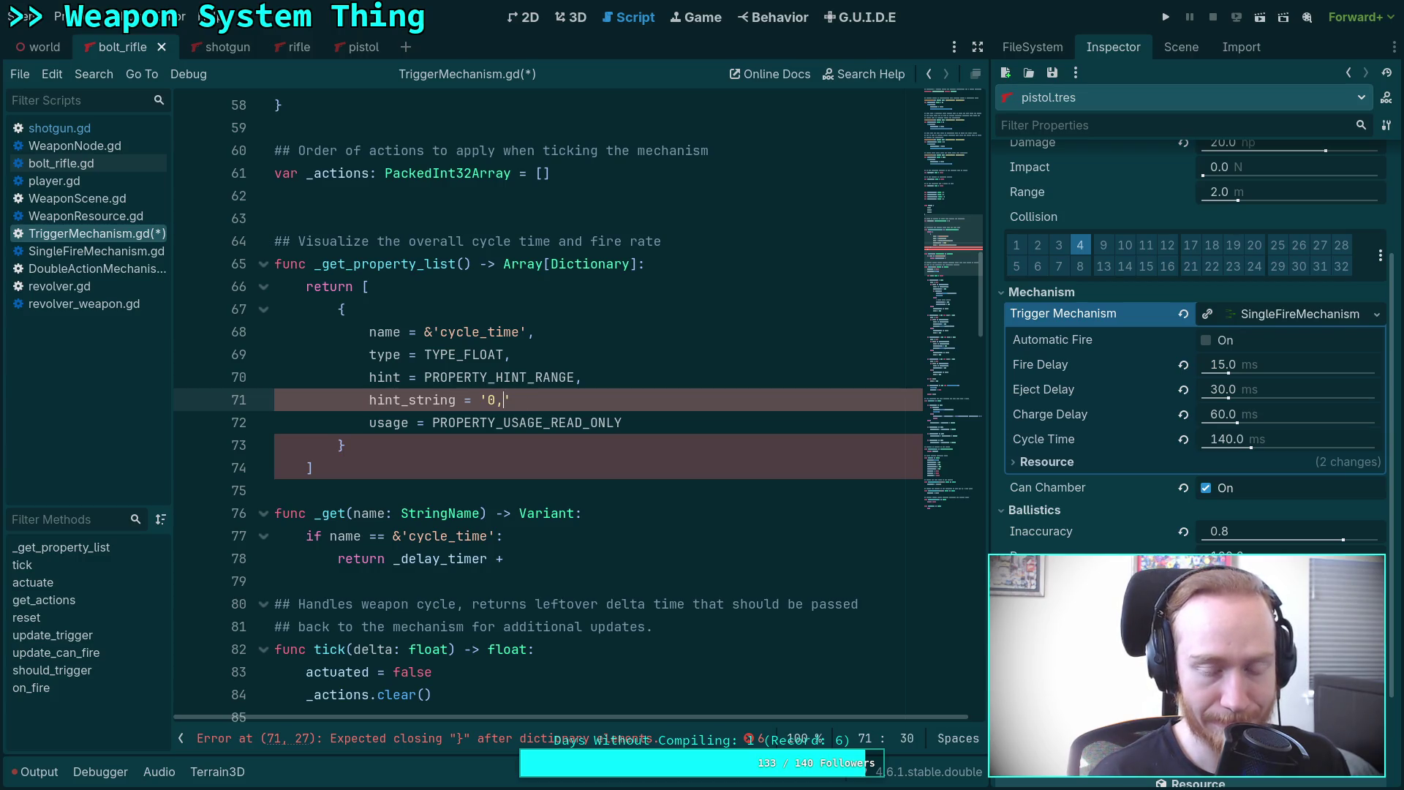
pyautogui.write('400,')
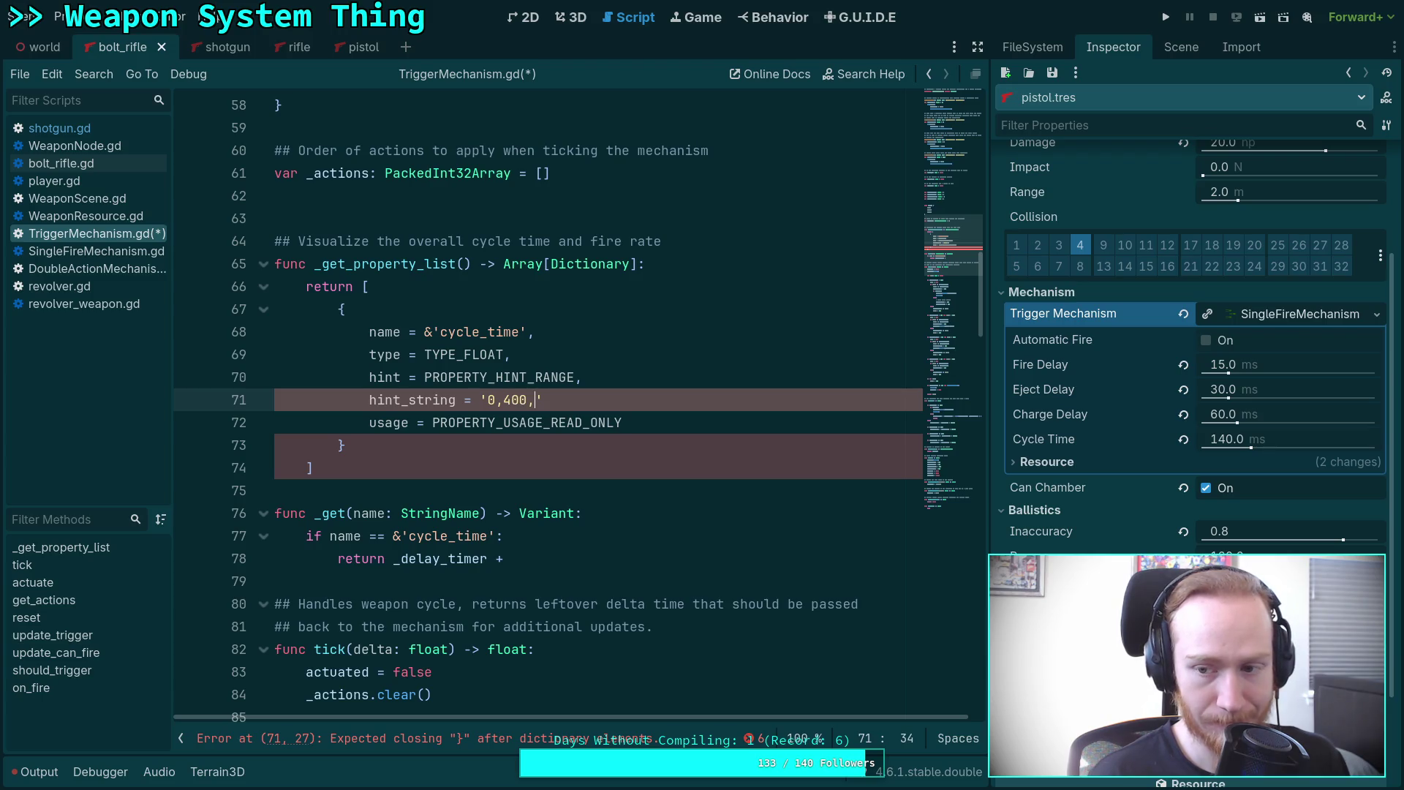
pyautogui.write('0,')
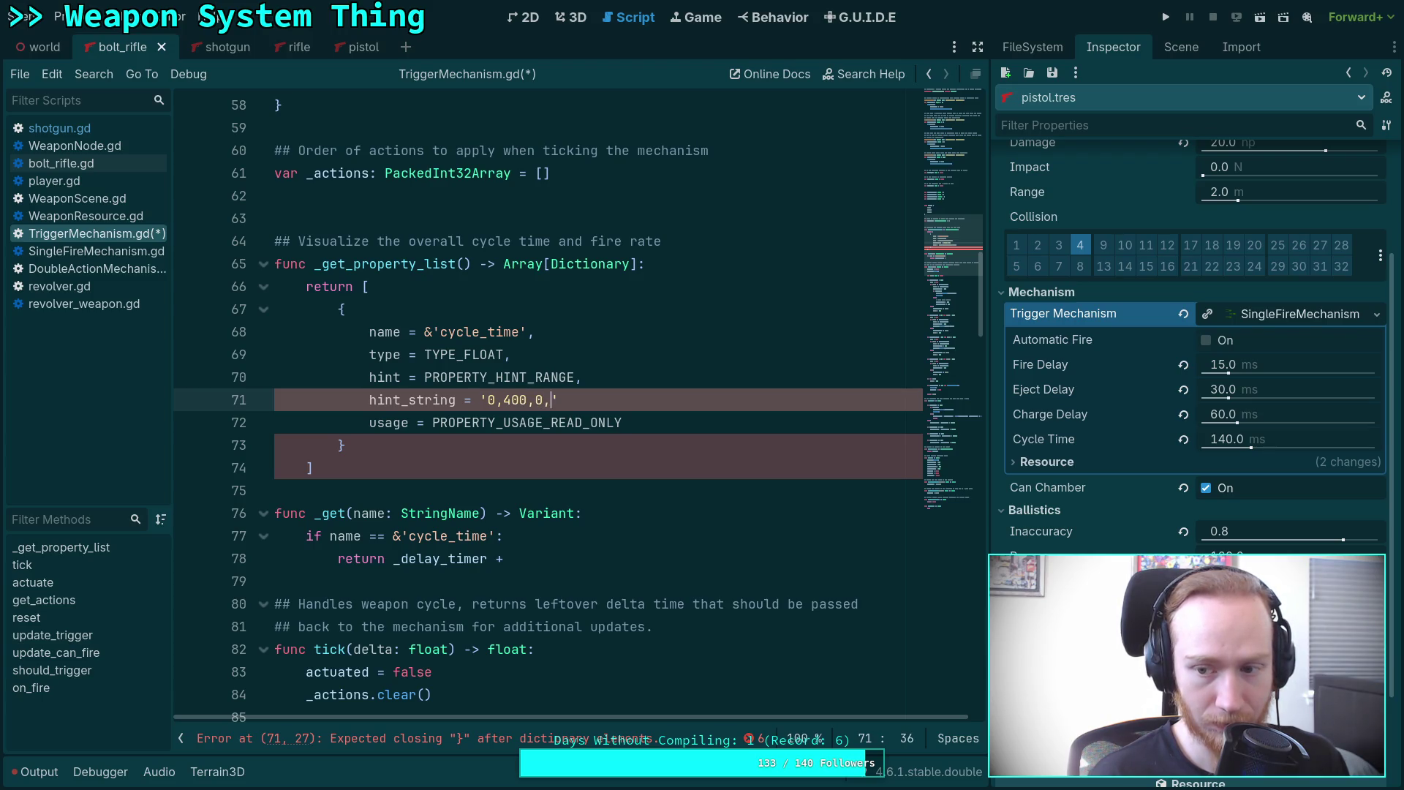
pyautogui.press('BackSpace')
pyautogui.write('.1,')
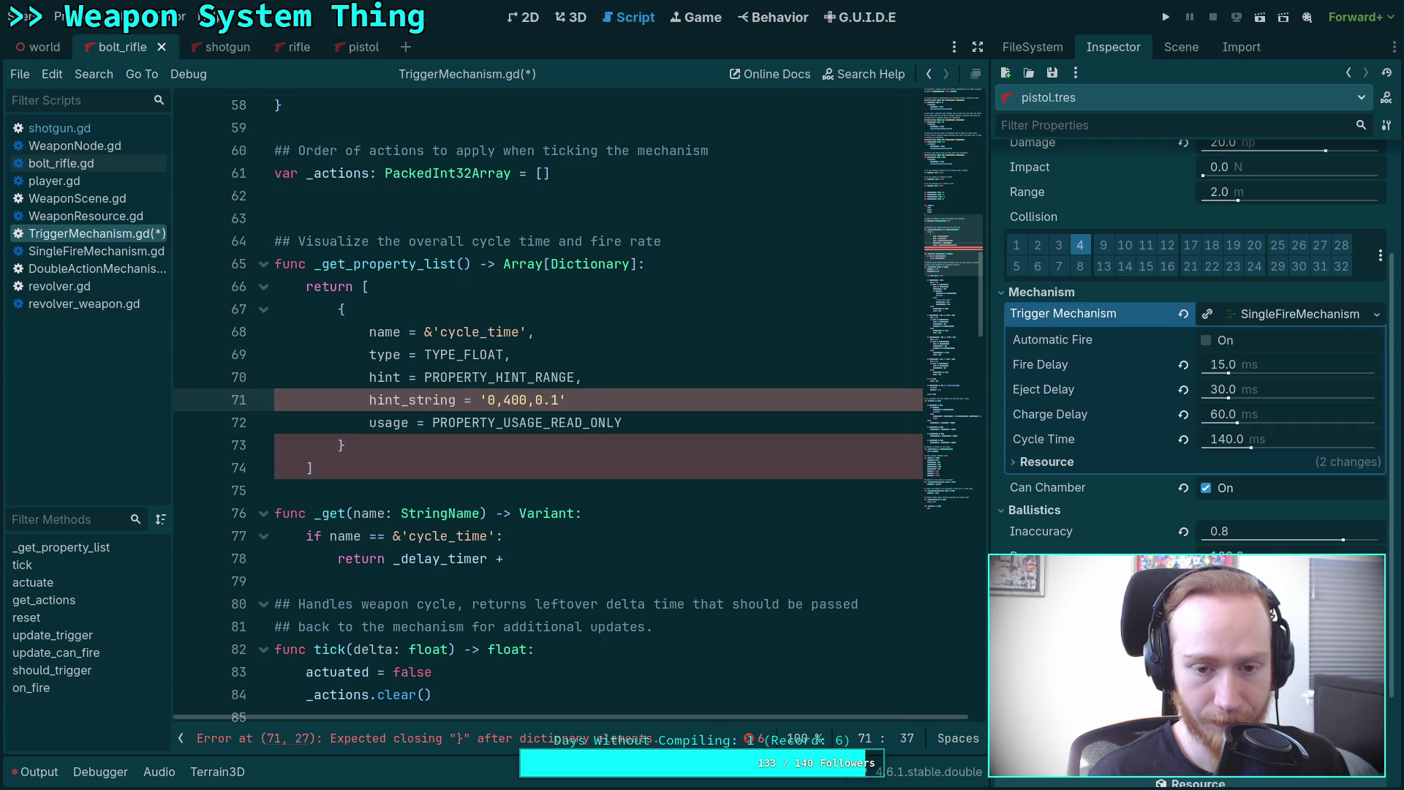
pyautogui.write('or_greater_')
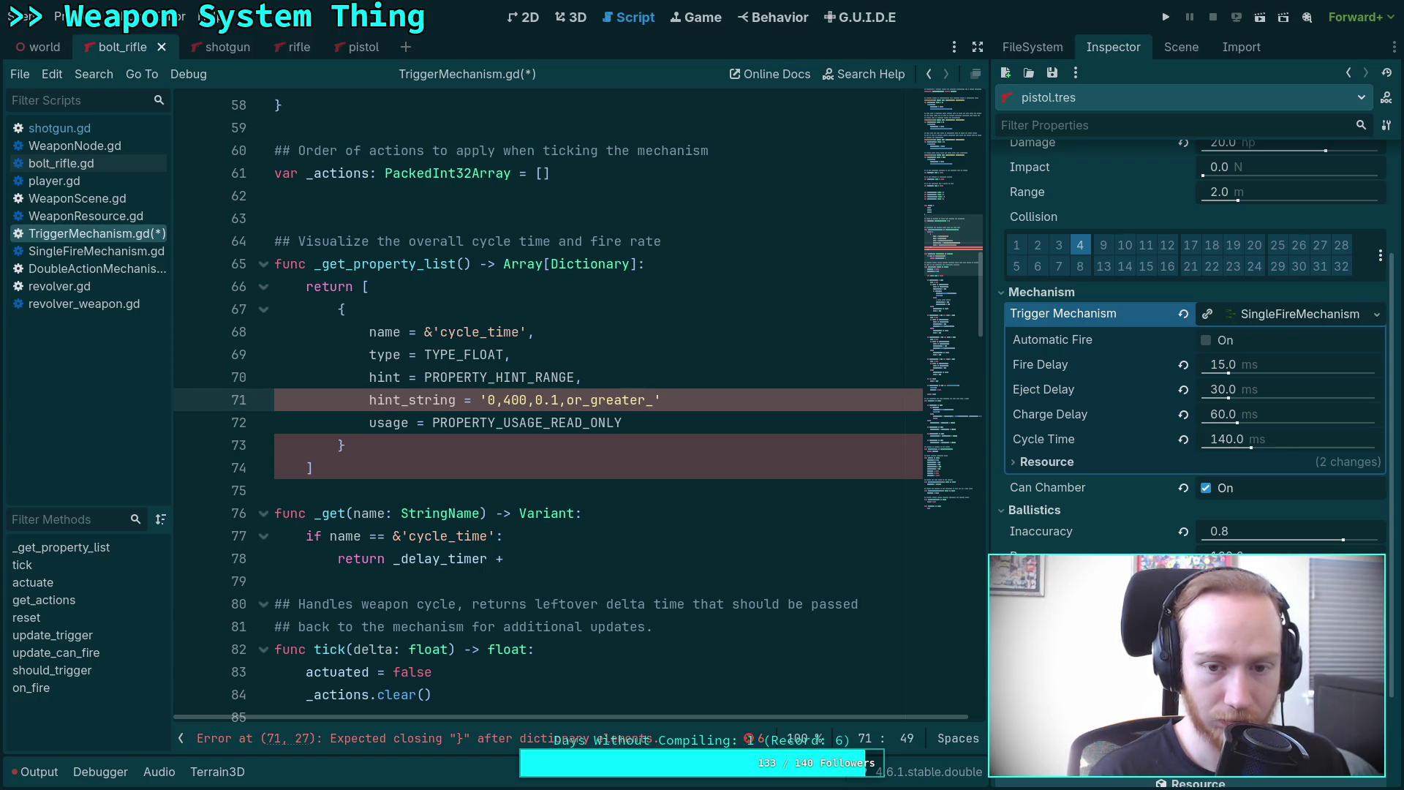
pyautogui.press('BackSpace')
pyautogui.write(',')
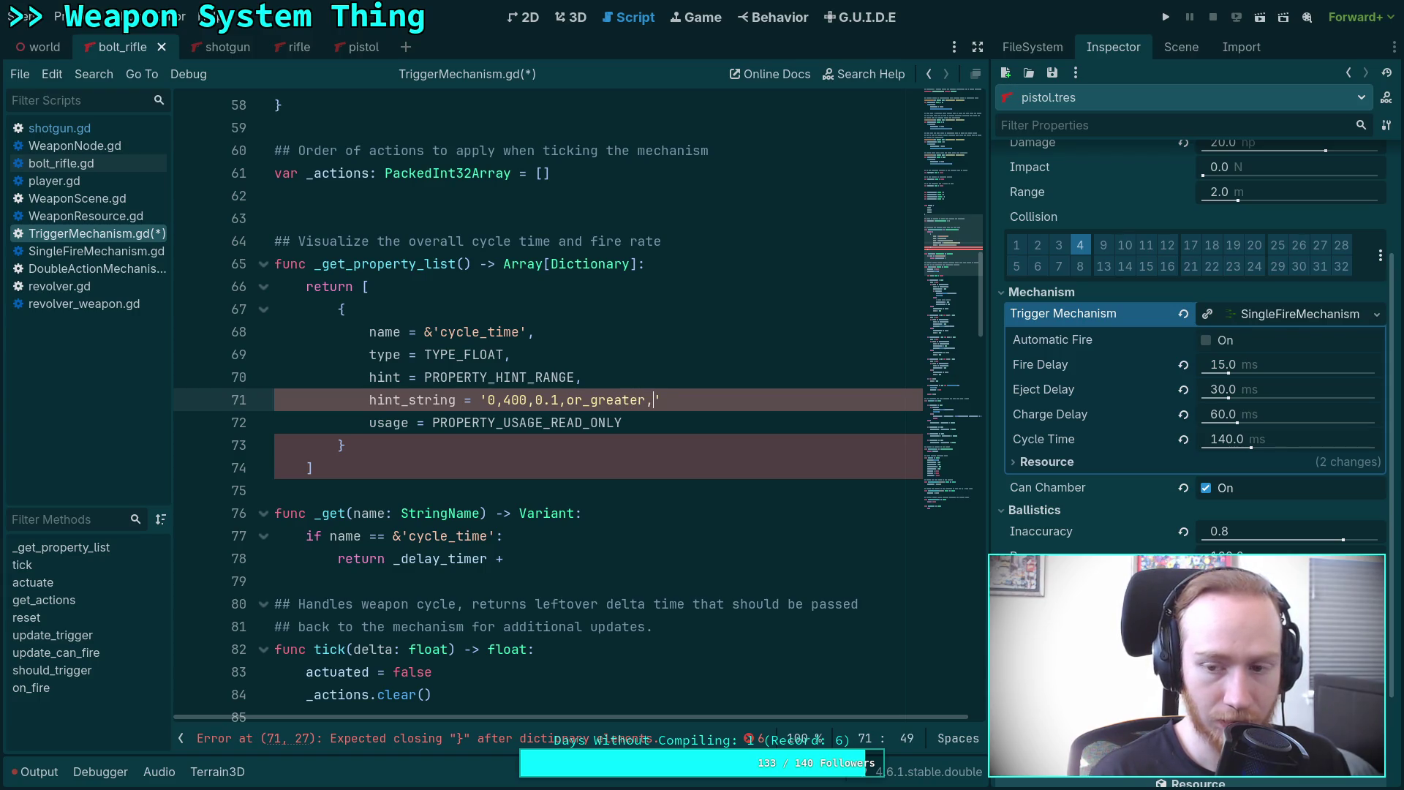
pyautogui.write('suffix:')
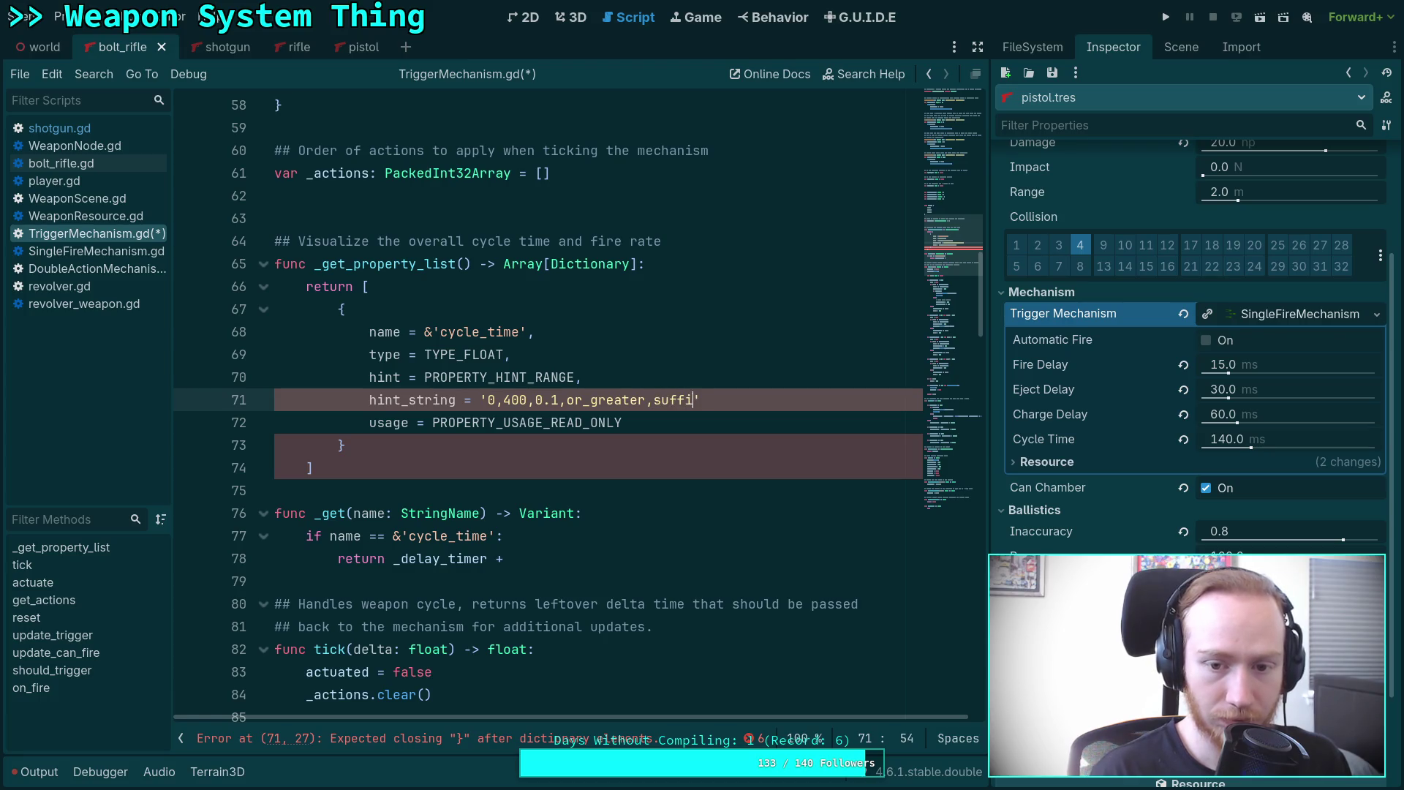
pyautogui.write('ms,')
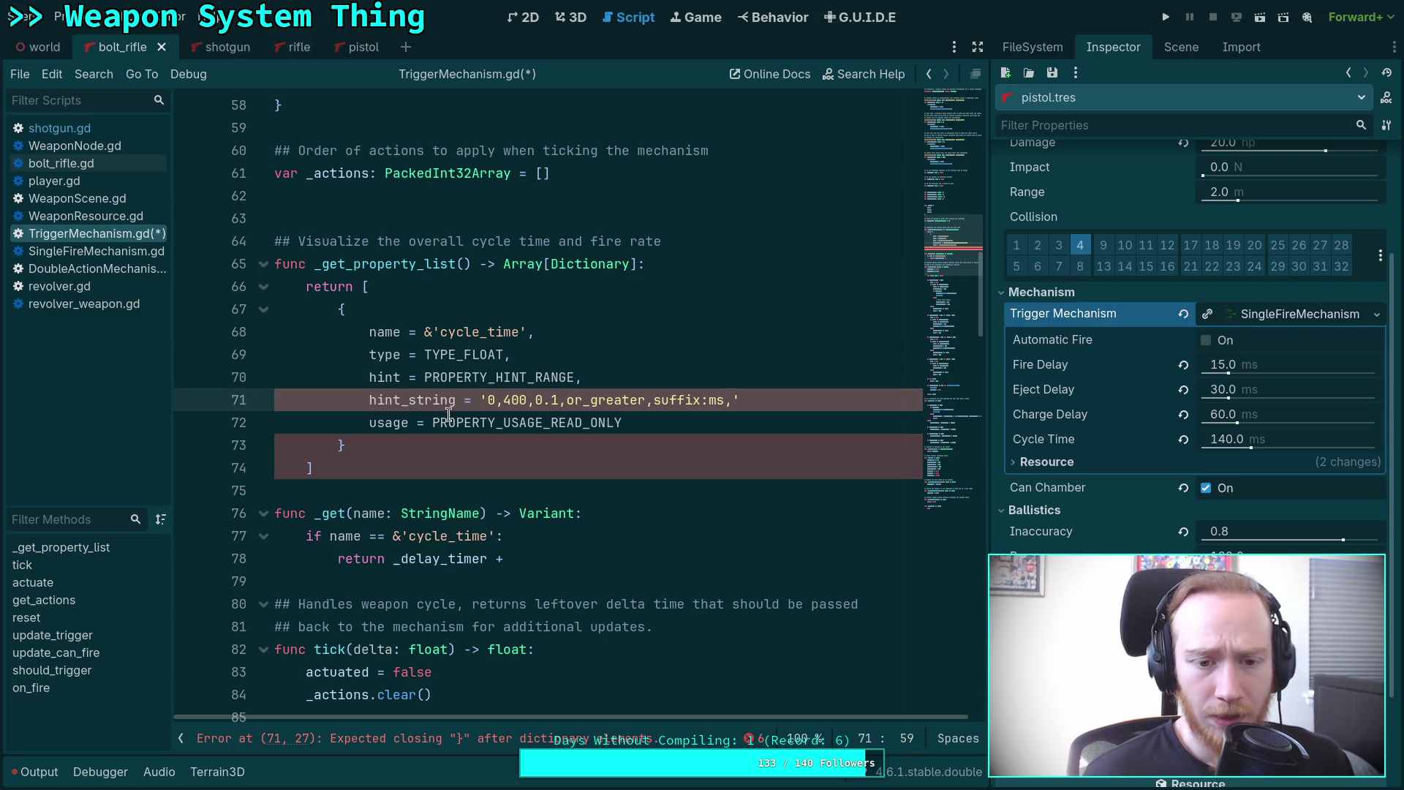
# Insert hide_control after or_greater and fix the hint string's closing quote and comma.
pyautogui.click(642, 399)
pyautogui.scroll(7, 611, 457)
pyautogui.scroll(8, 611, 456)
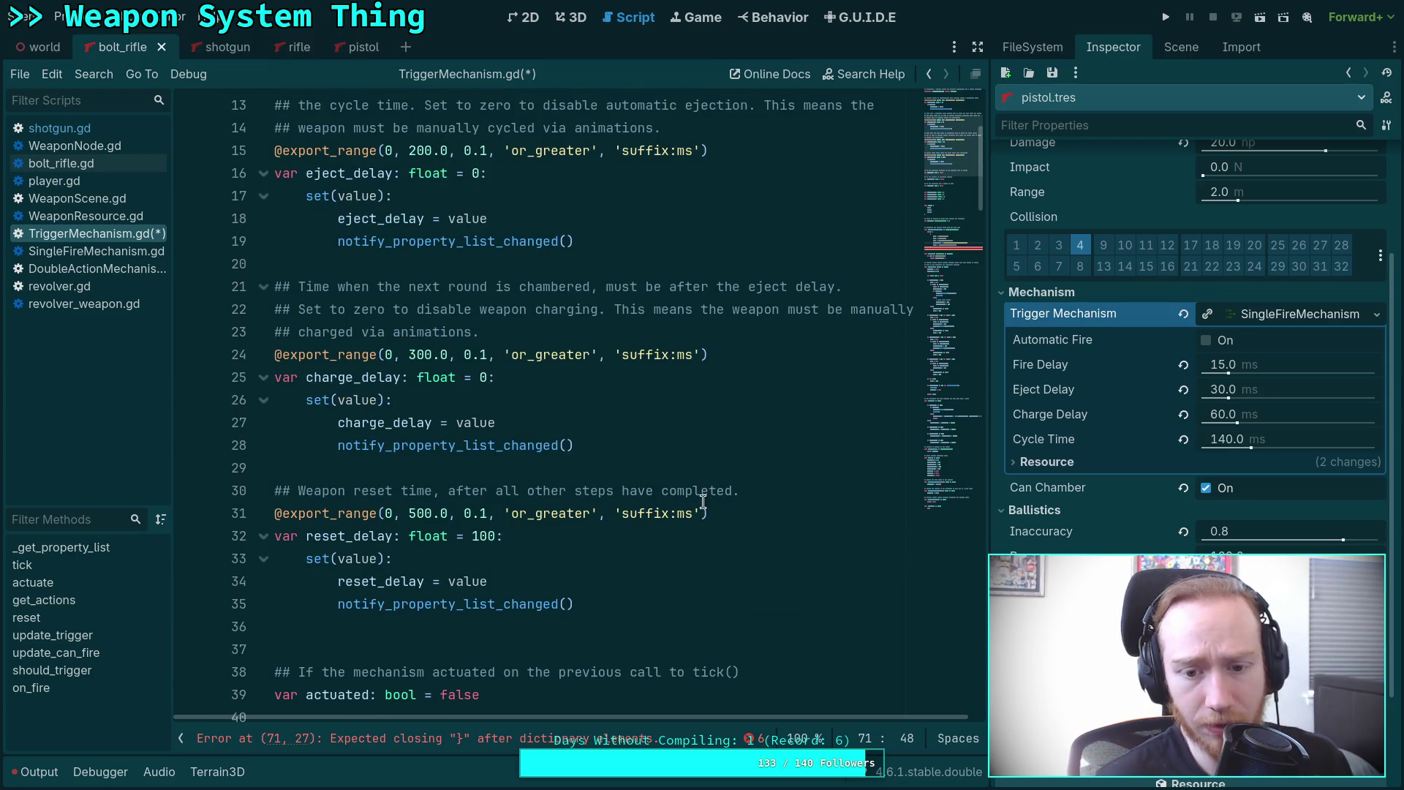
pyautogui.click(700, 512)
pyautogui.write(',')
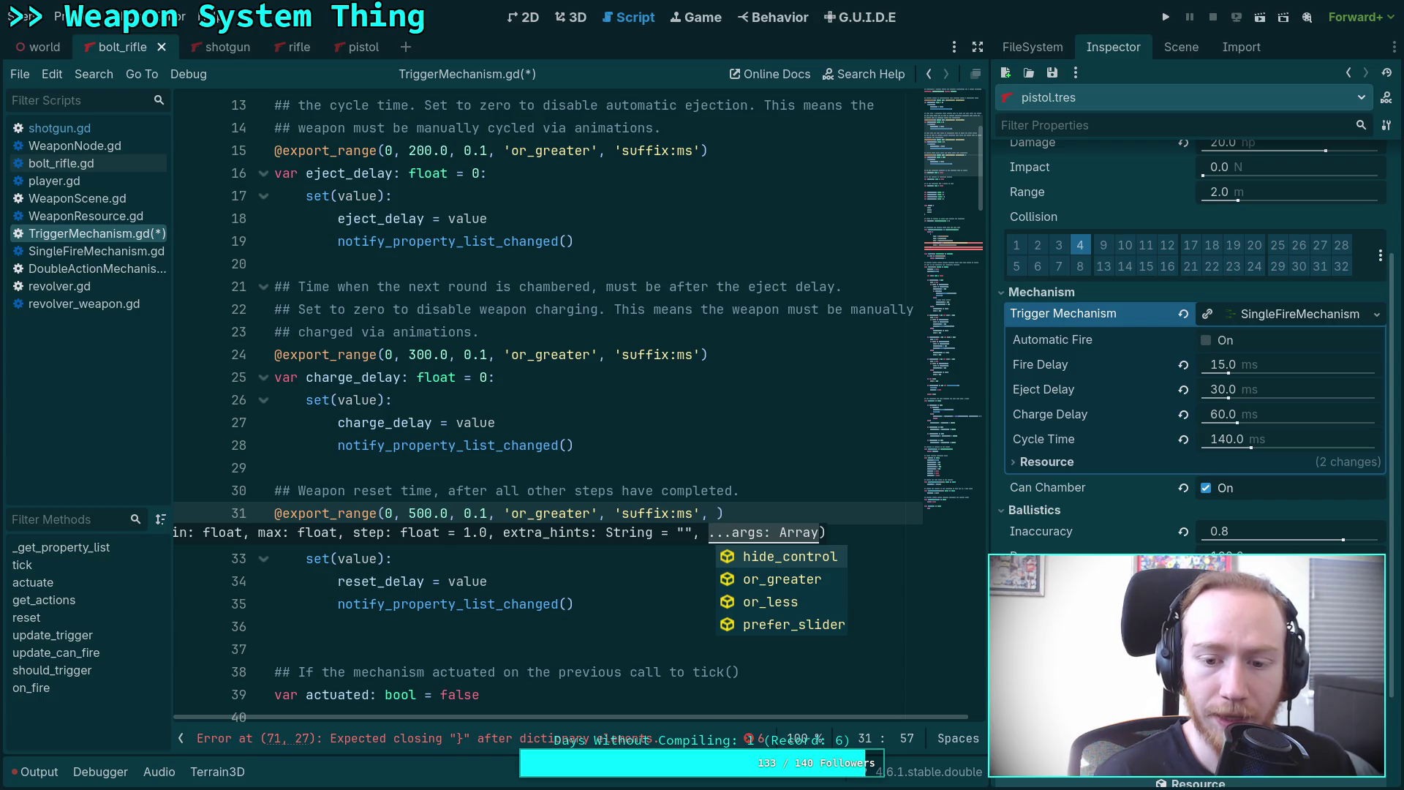
pyautogui.press('BackSpace')
pyautogui.press('BackSpace')
pyautogui.scroll(-14, 680, 489)
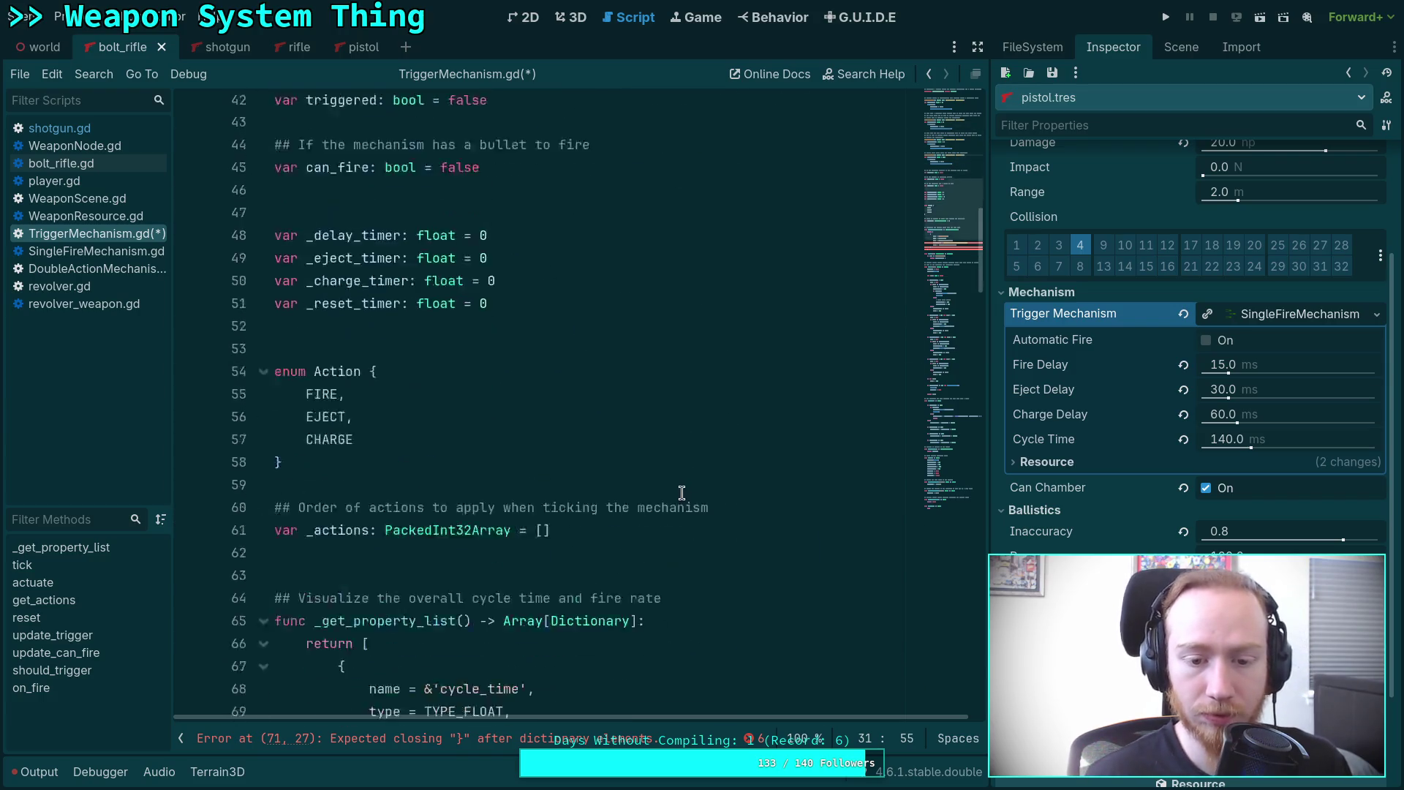
pyautogui.click(654, 466)
pyautogui.press('BackSpace')
pyautogui.press('BackSpace')
pyautogui.write("r,hide_control,suffix:ms,'")
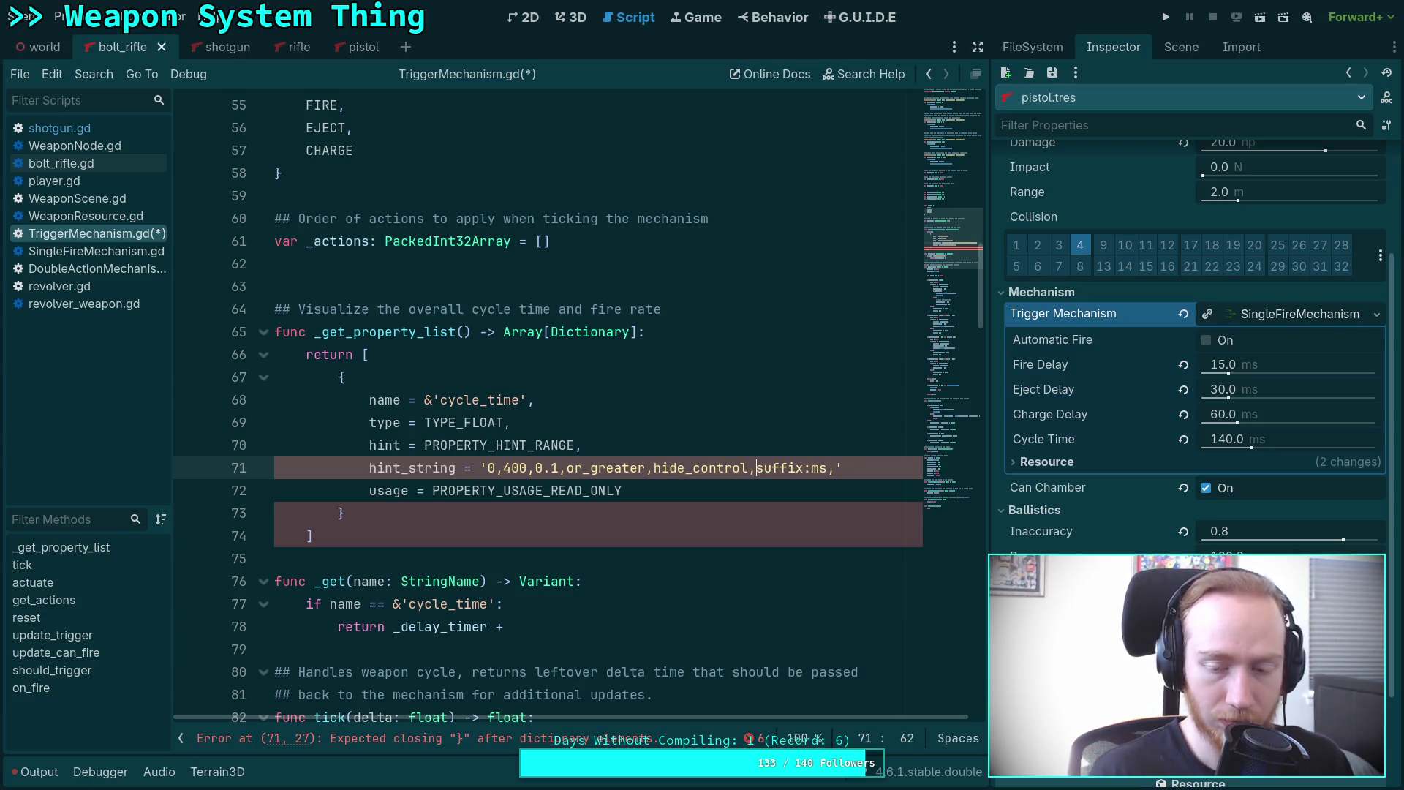
pyautogui.click(847, 468)
pyautogui.press('BackSpace')
pyautogui.press('BackSpace')
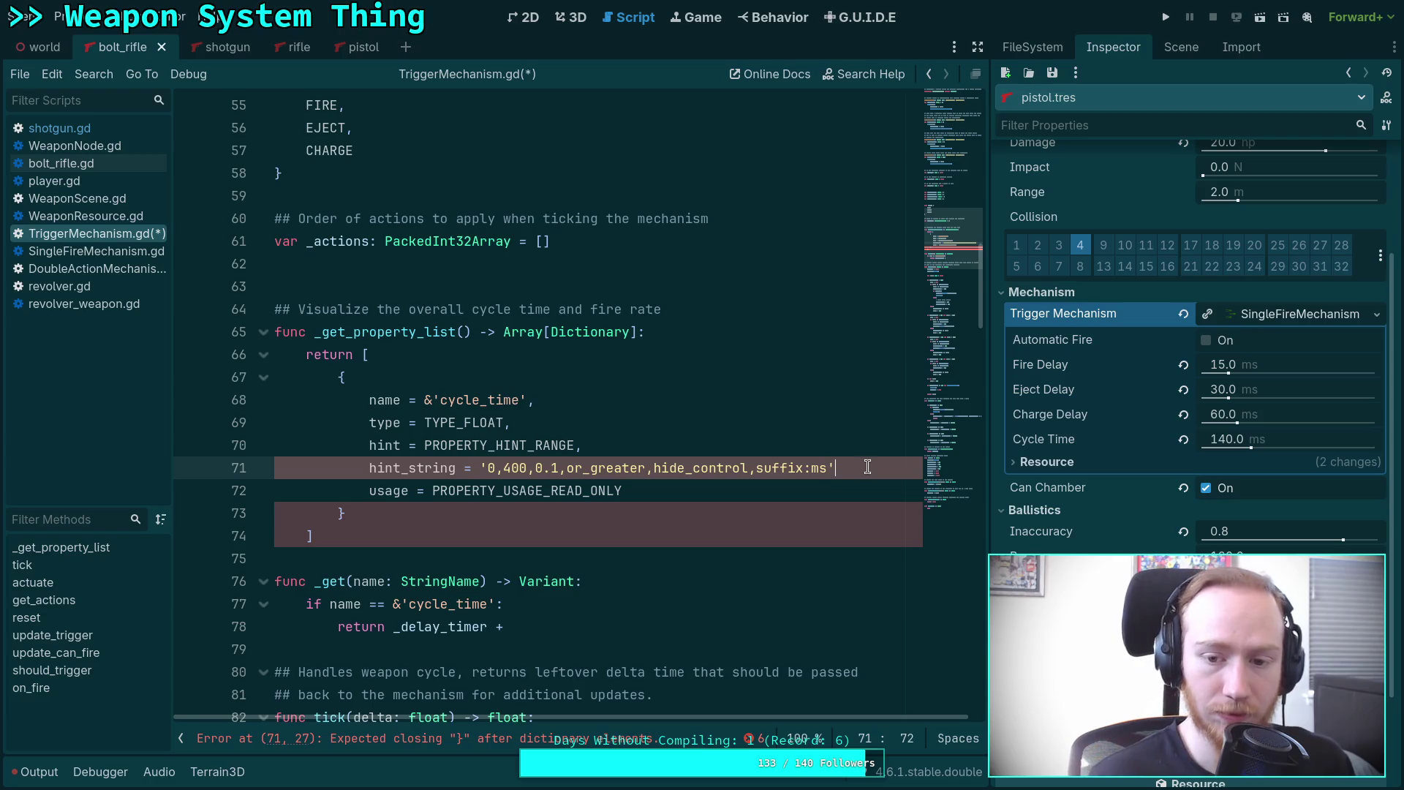
pyautogui.write("',")
pyautogui.press('Escape')
pyautogui.press('Down')
pyautogui.click(624, 558)
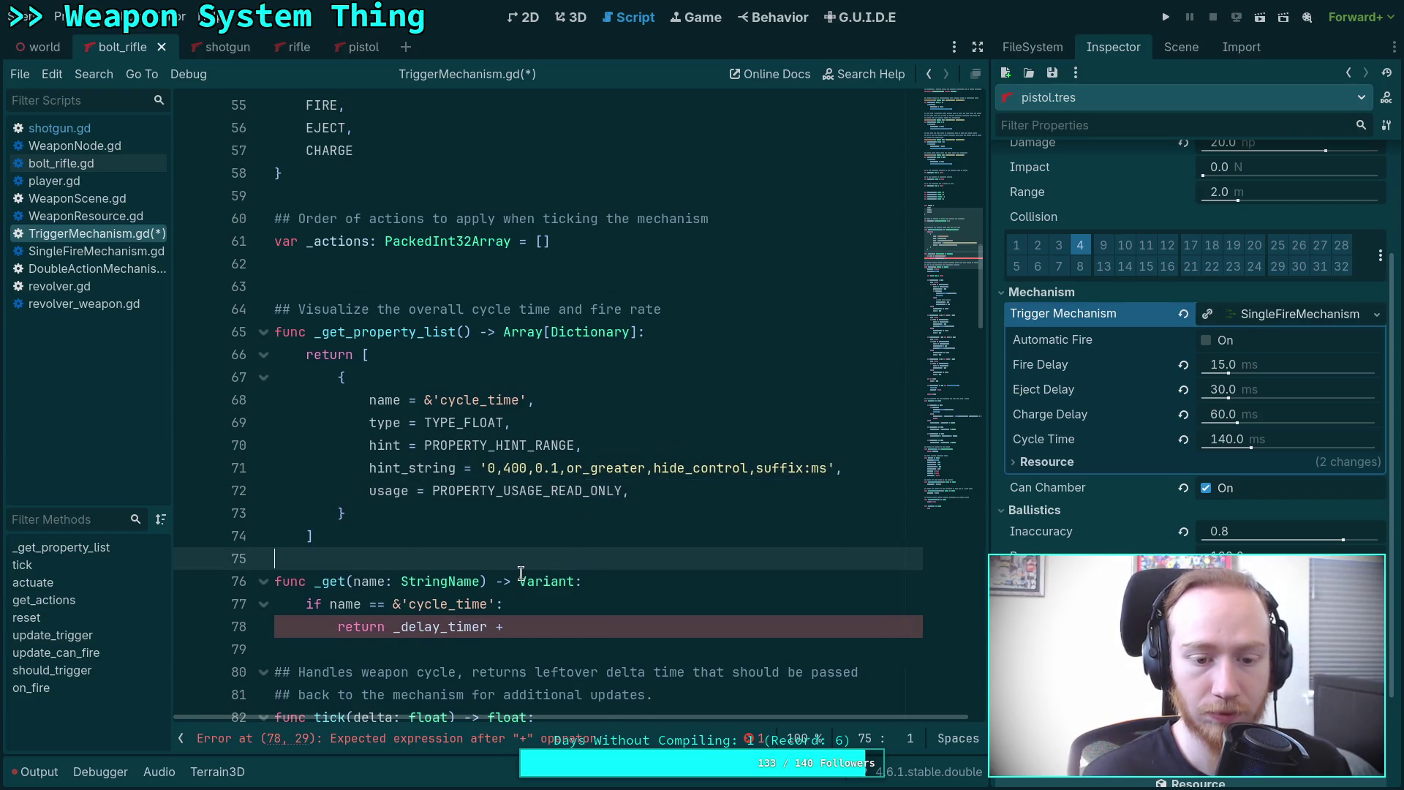
# Complete the cycle_time return as the sum including _eject_timer, _charge_timer and _reset_timer.
pyautogui.scroll(-3, 571, 439)
pyautogui.click(569, 417)
pyautogui.write('_')
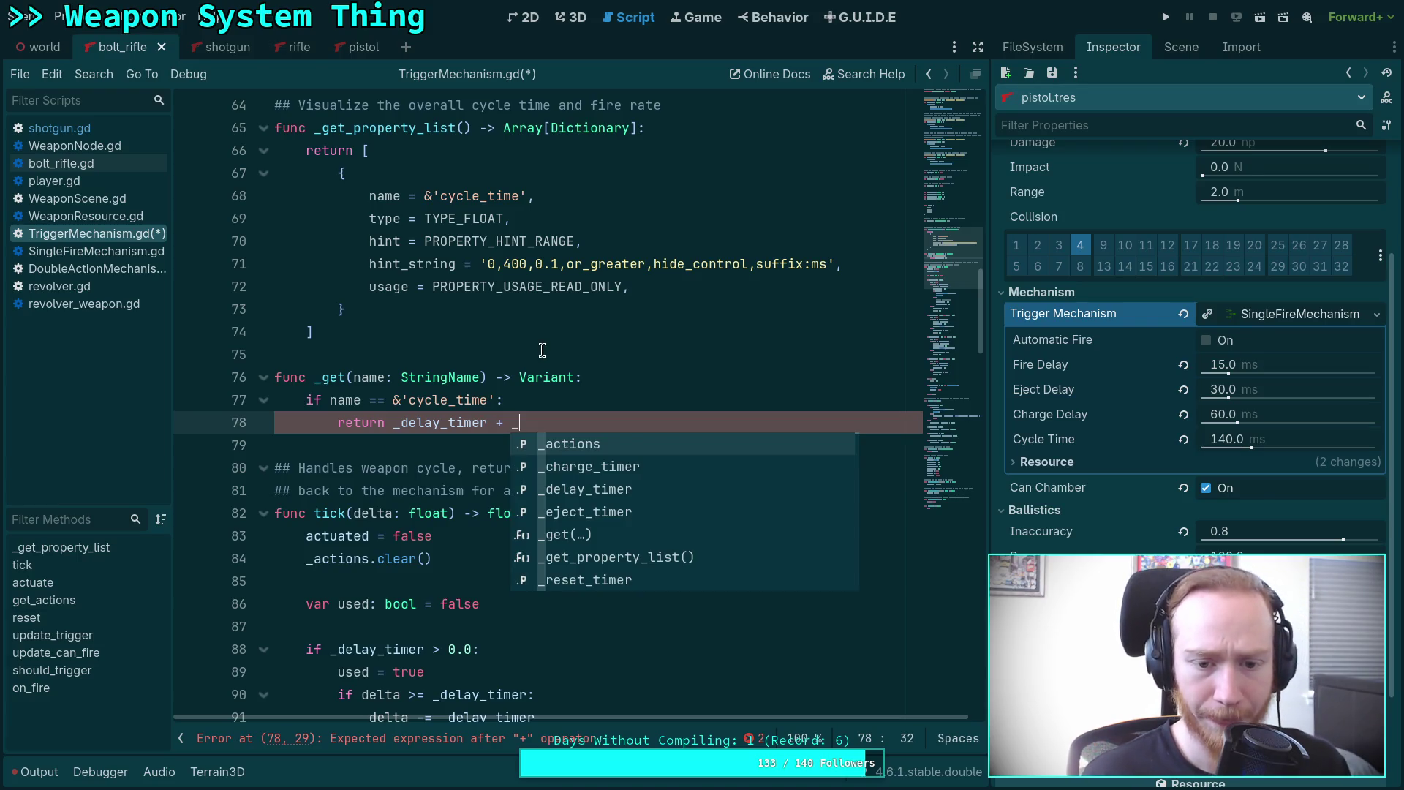
pyautogui.press('Down')
pyautogui.press('Down')
pyautogui.press('Down')
pyautogui.press('Return')
pyautogui.write('+ _c')
pyautogui.press('Return')
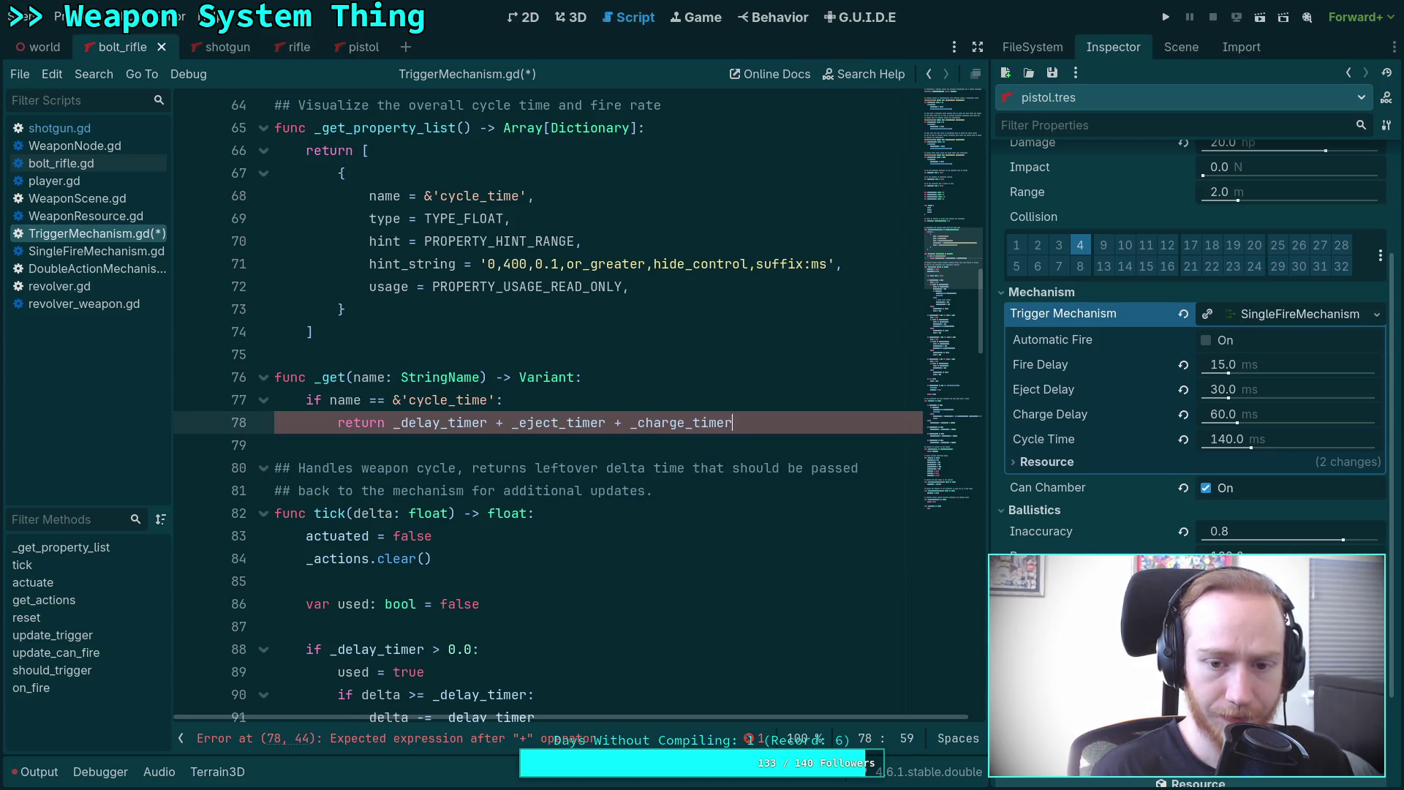
pyautogui.write(' + _r')
pyautogui.press('Return')
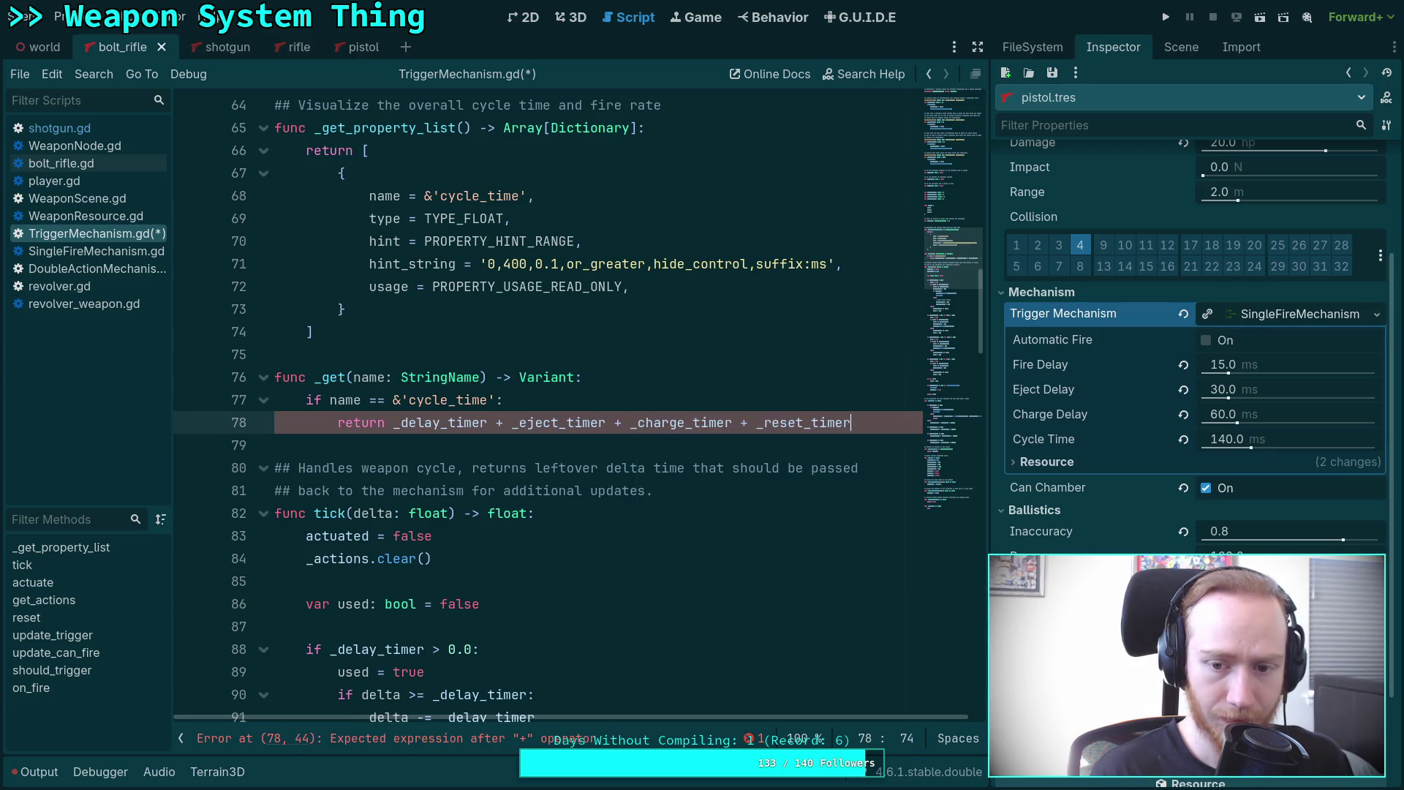
# Add 'return null' at the end of _get and save TriggerMechanism.gd.
pyautogui.press('Return')
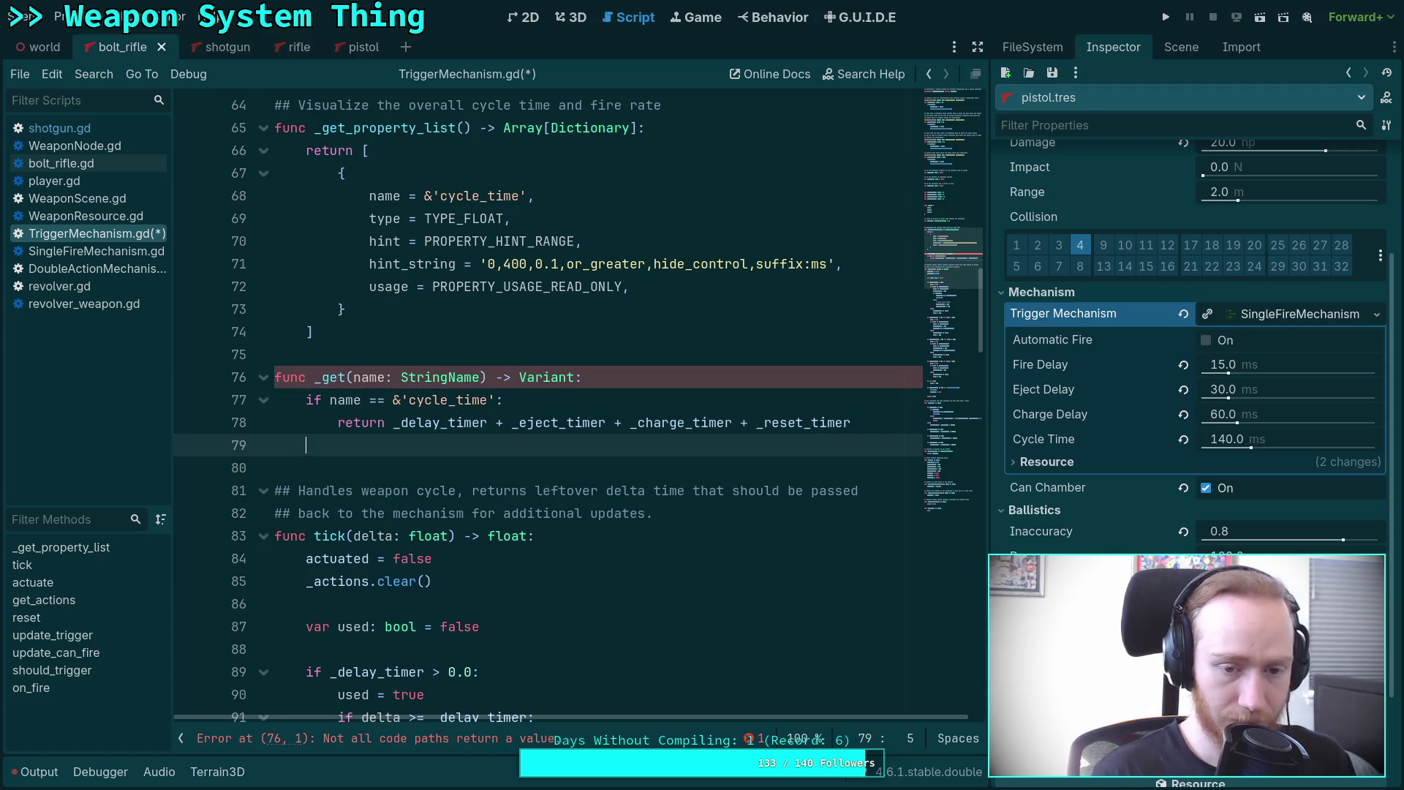
pyautogui.write('return null')
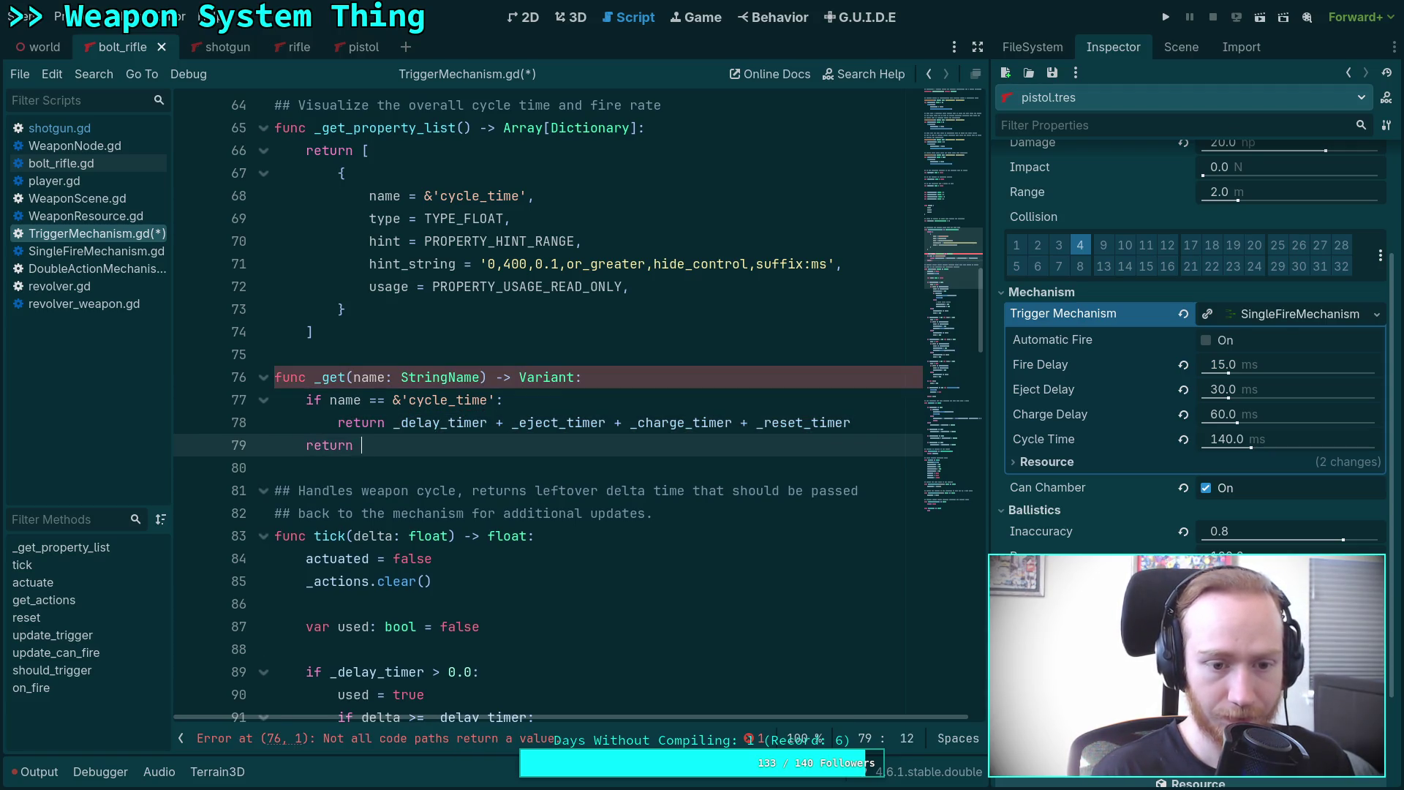
pyautogui.hotkey('ctrl', 's')
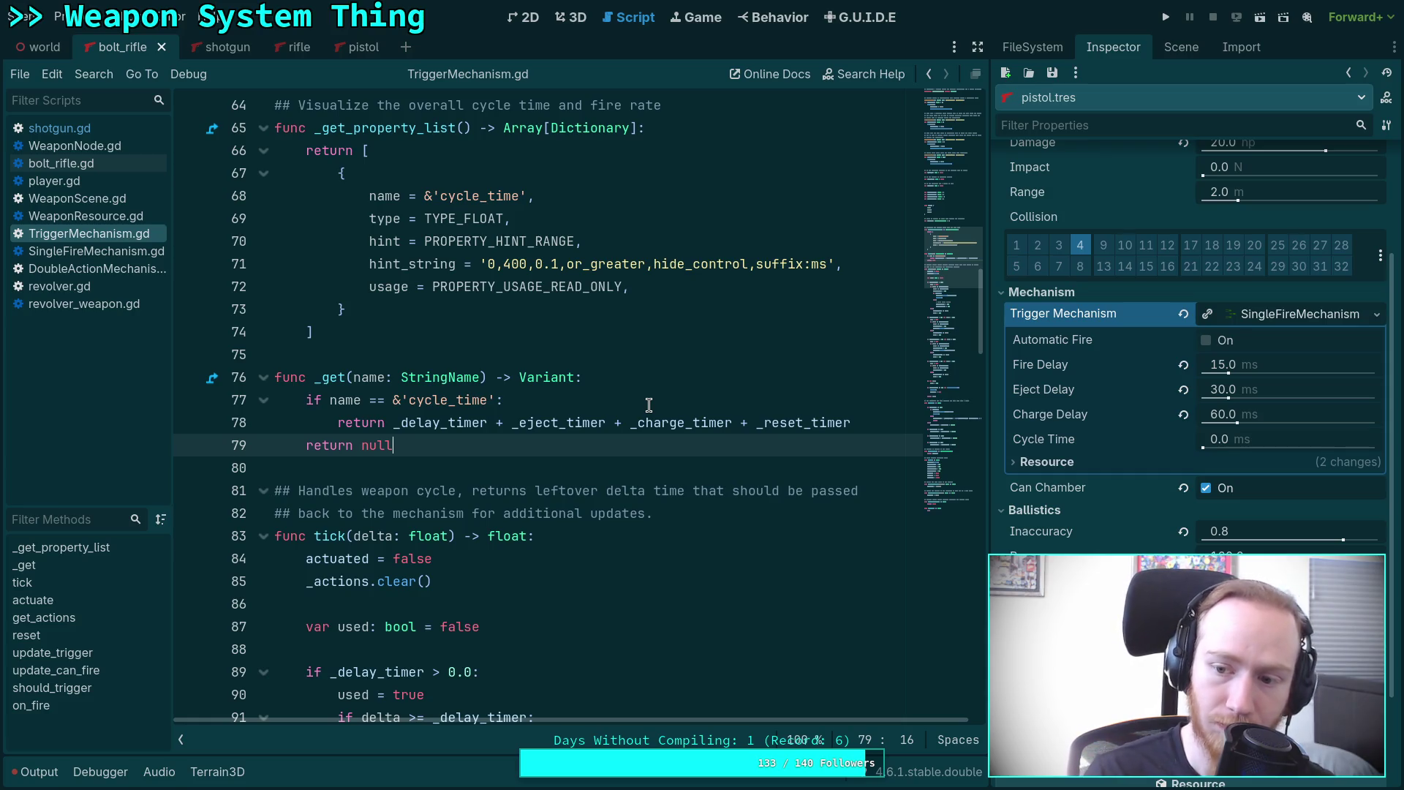
pyautogui.click(643, 357)
# Replace _delay_timer with fire_delay in the cycle_time sum.
pyautogui.scroll(6, 643, 366)
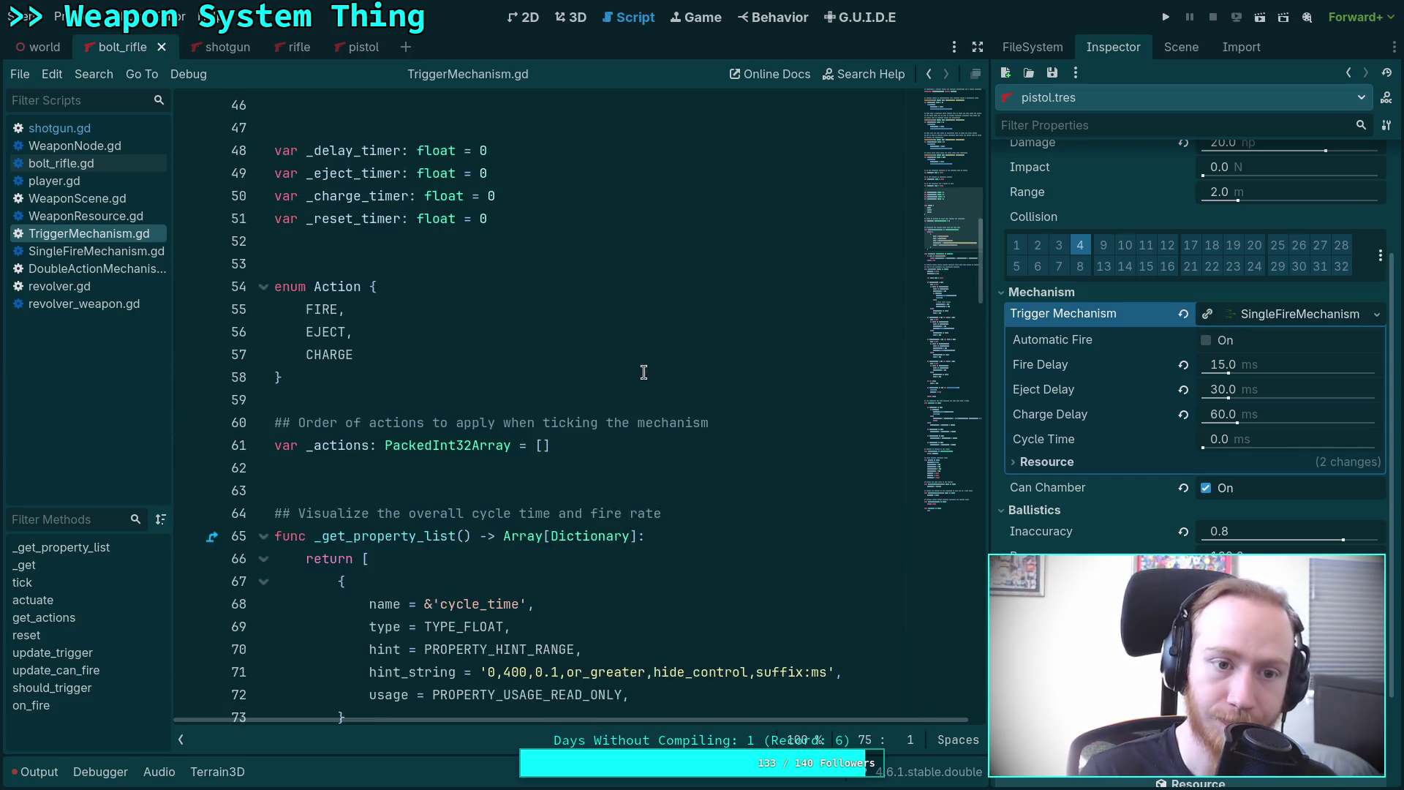
pyautogui.scroll(4, 644, 373)
pyautogui.scroll(11, 643, 372)
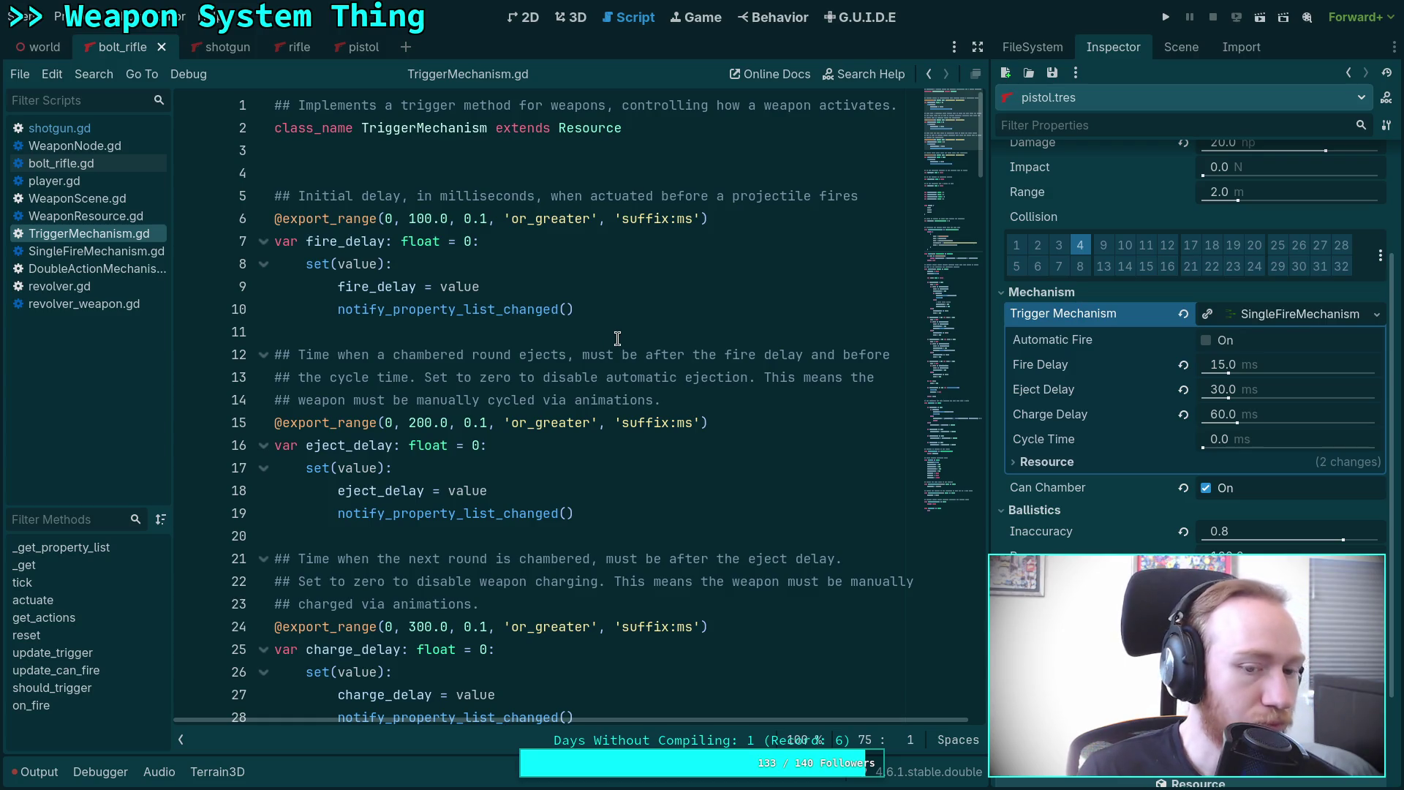
pyautogui.scroll(-4, 618, 338)
pyautogui.scroll(-4, 622, 334)
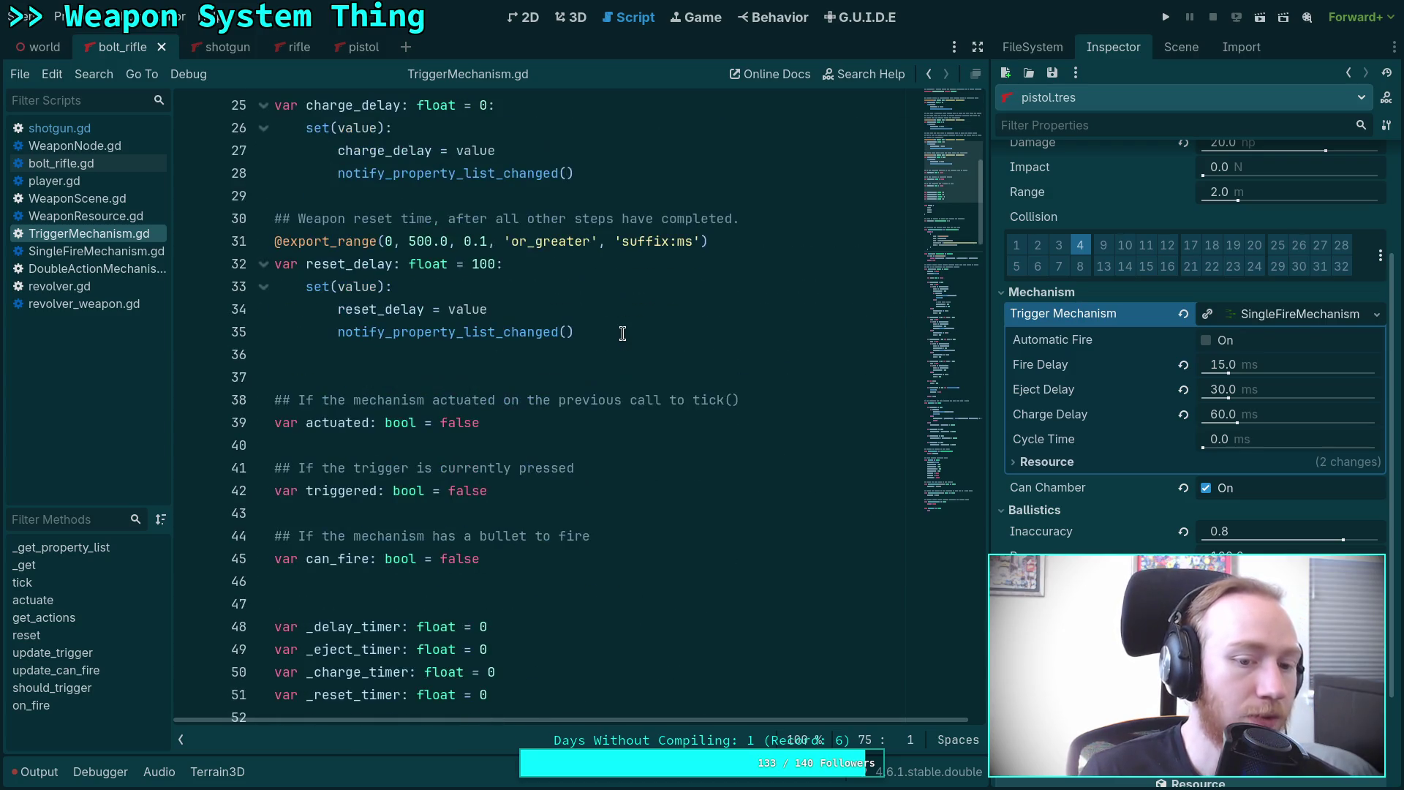
pyautogui.scroll(-4, 623, 333)
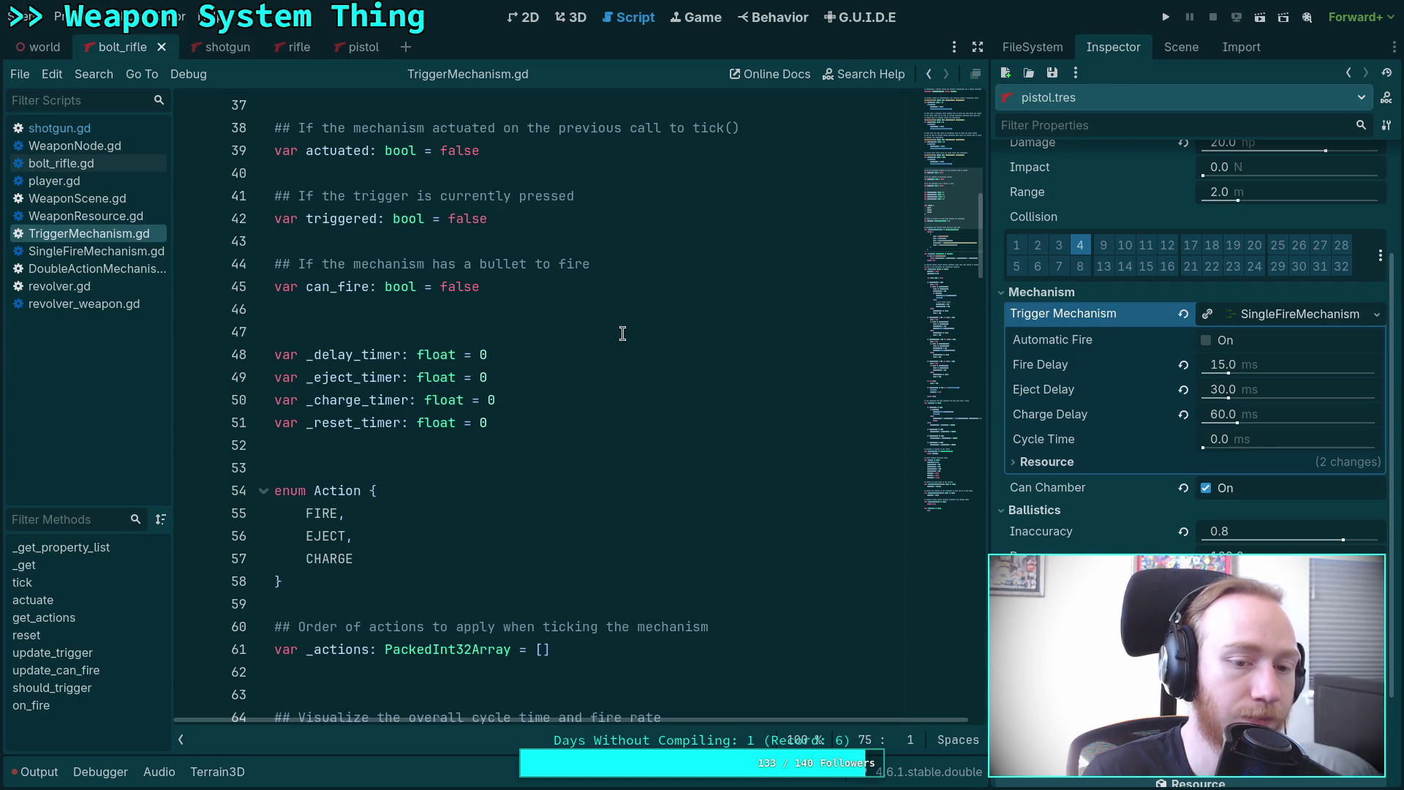
pyautogui.scroll(-7, 622, 334)
pyautogui.click(401, 560)
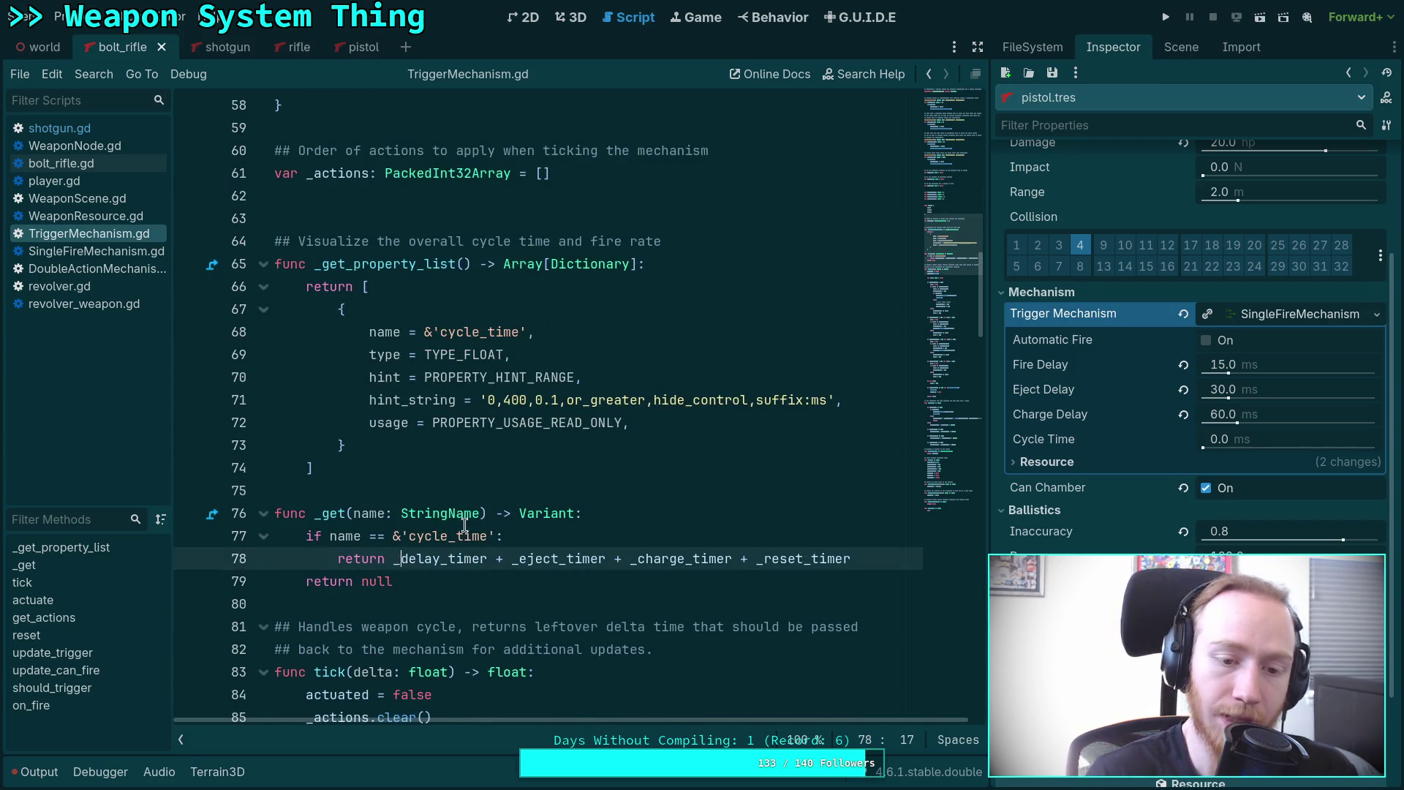
pyautogui.scroll(18, 457, 529)
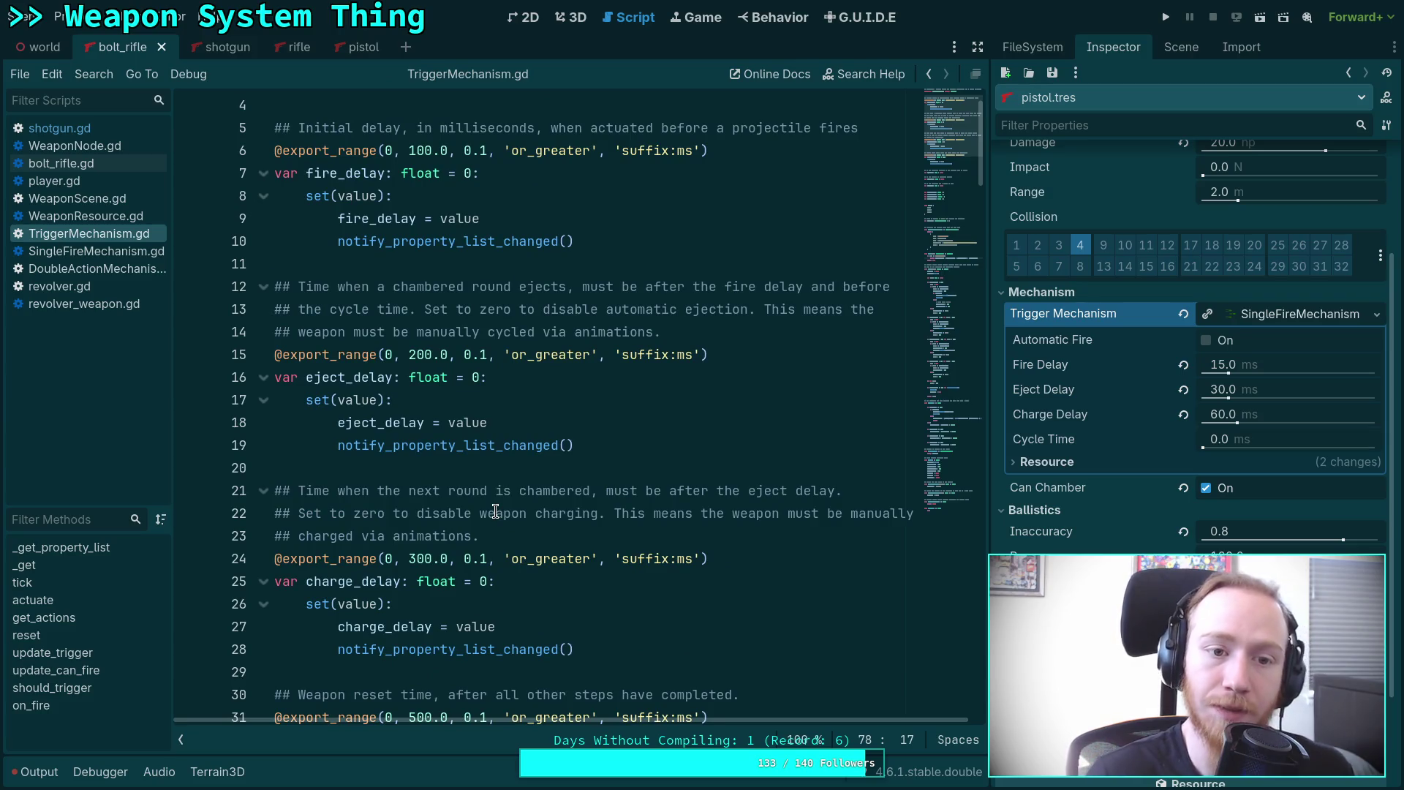
pyautogui.scroll(1, 496, 511)
pyautogui.scroll(-7, 496, 510)
pyautogui.scroll(-12, 496, 510)
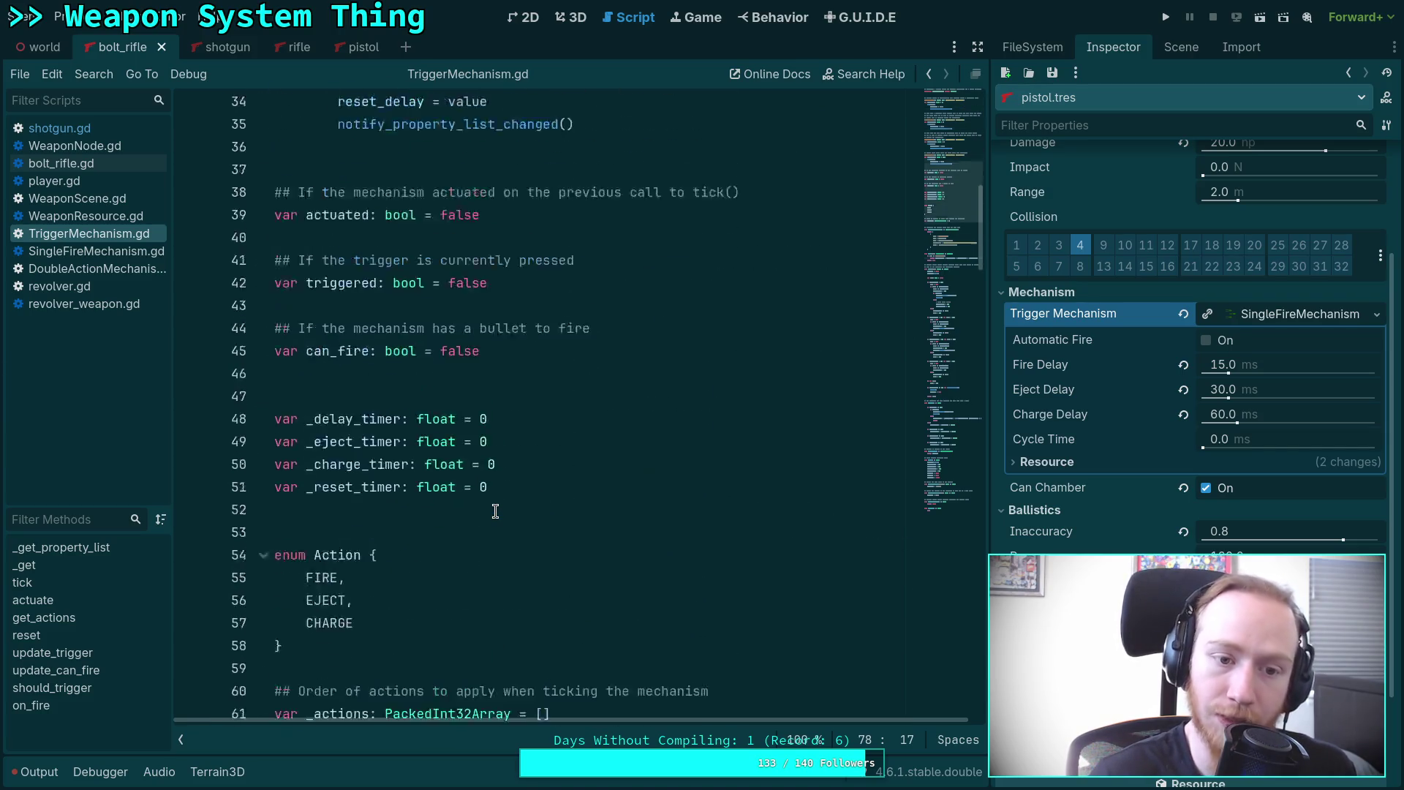
pyautogui.doubleClick(429, 559)
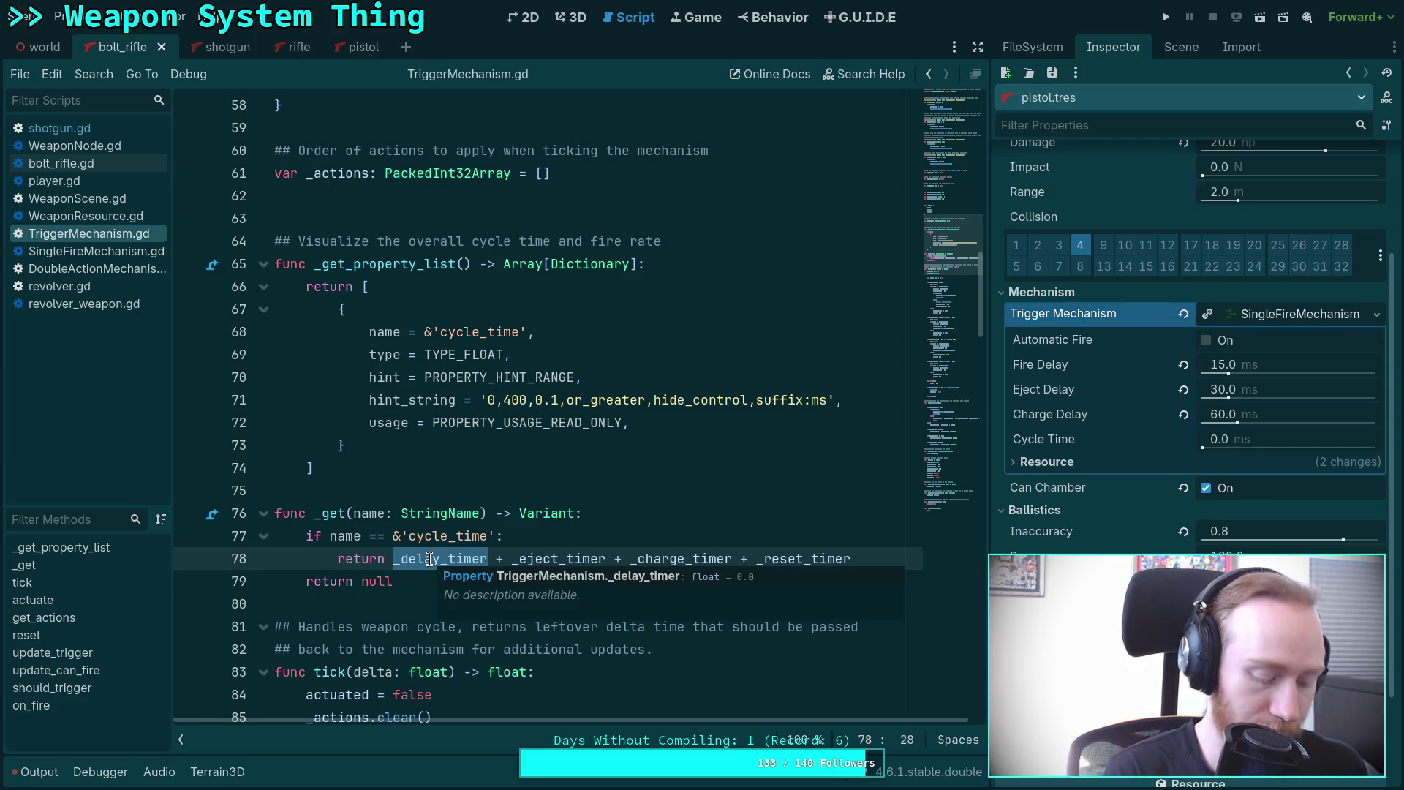
pyautogui.write('fi')
pyautogui.press('Return')
# Replace _eject_timer, _charge_timer and _reset_timer with eject_delay, charge_delay and reset_delay.
pyautogui.doubleClick(541, 558)
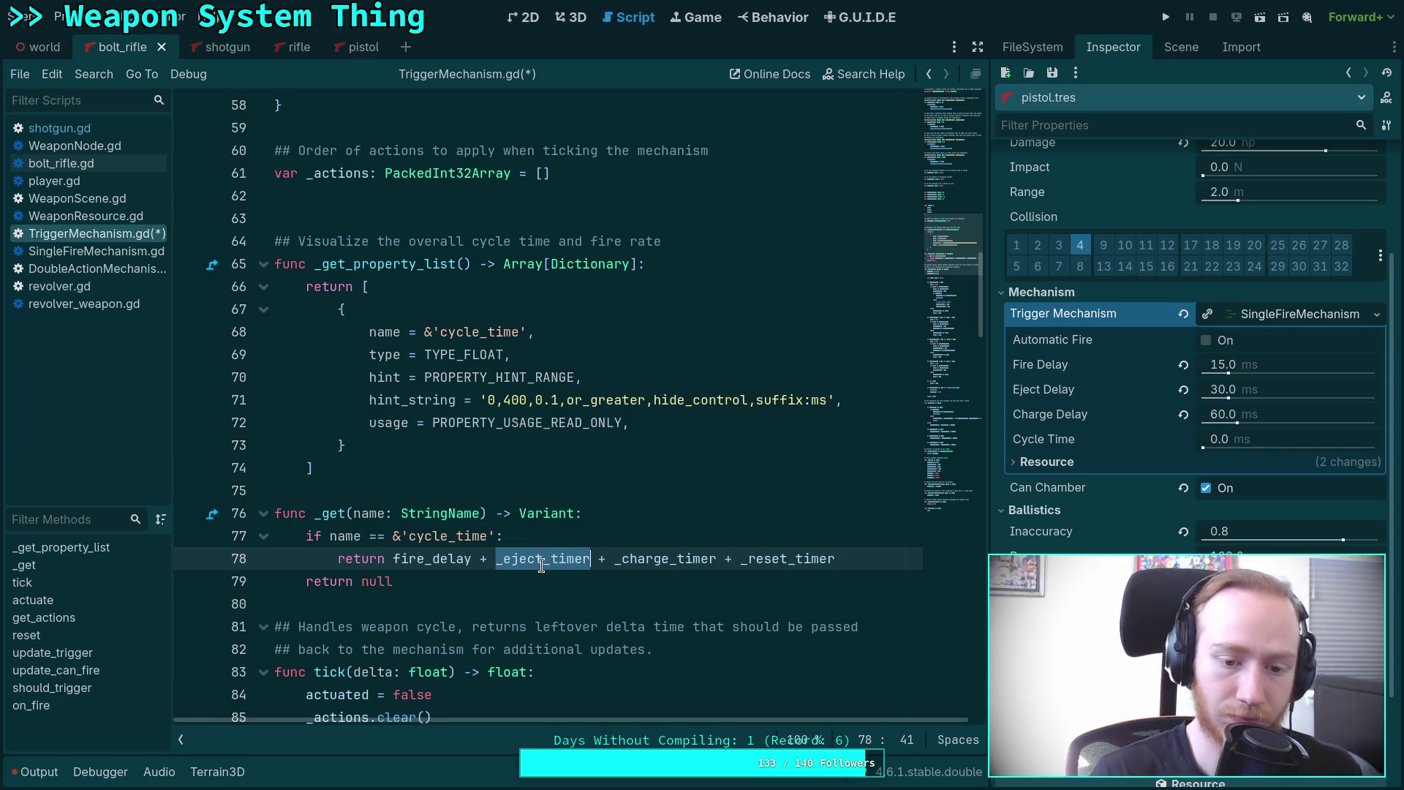
pyautogui.write('ex')
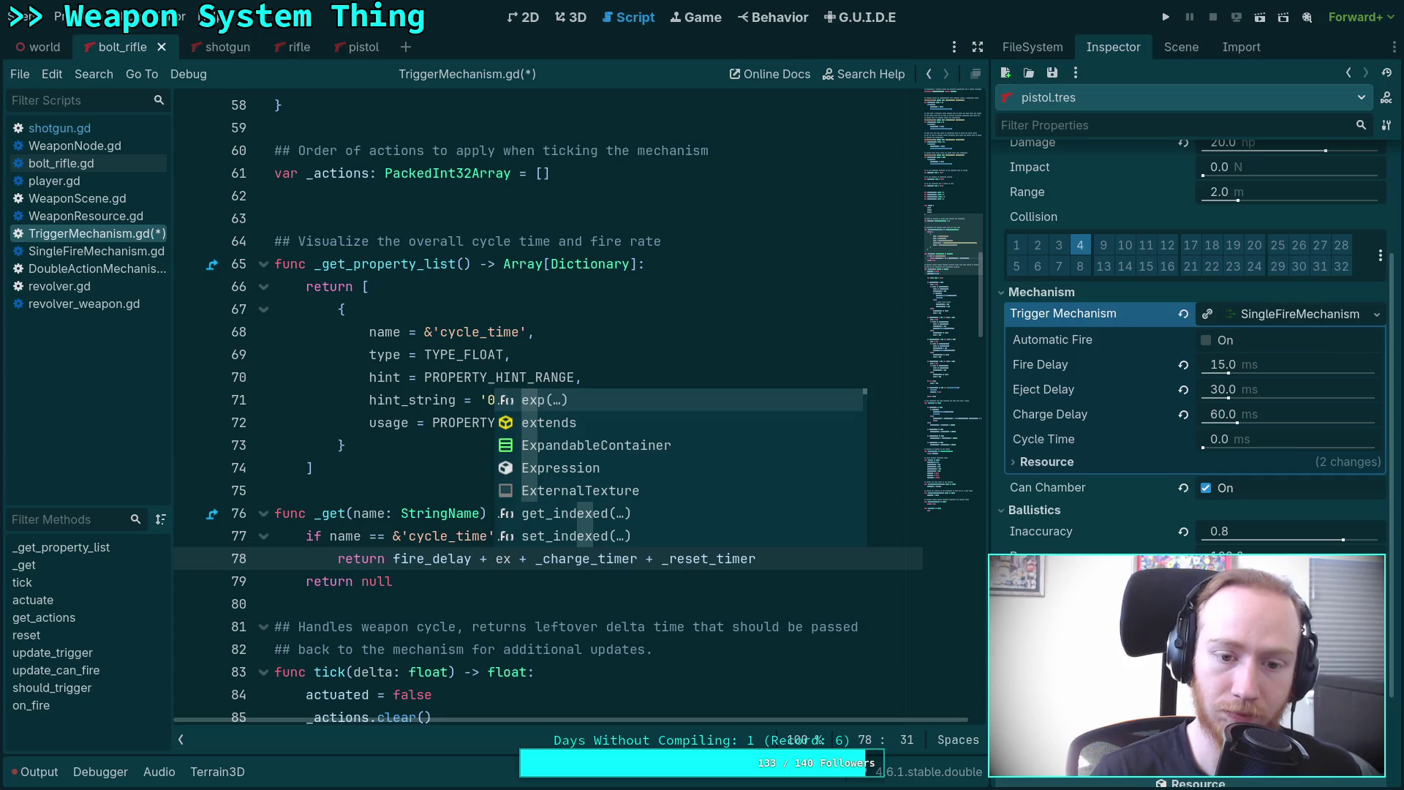
pyautogui.write('j')
pyautogui.press('Return')
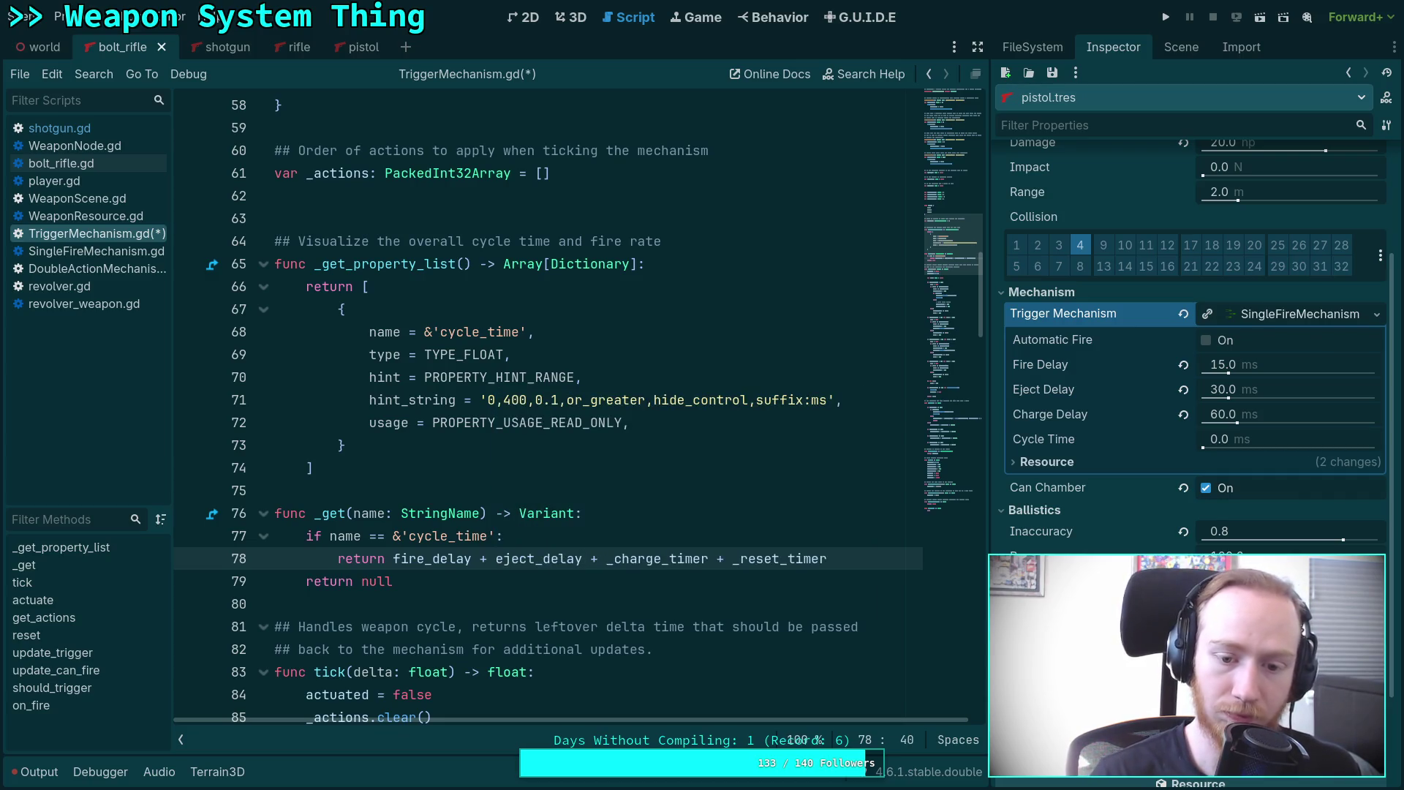
pyautogui.doubleClick(624, 558)
pyautogui.write('che')
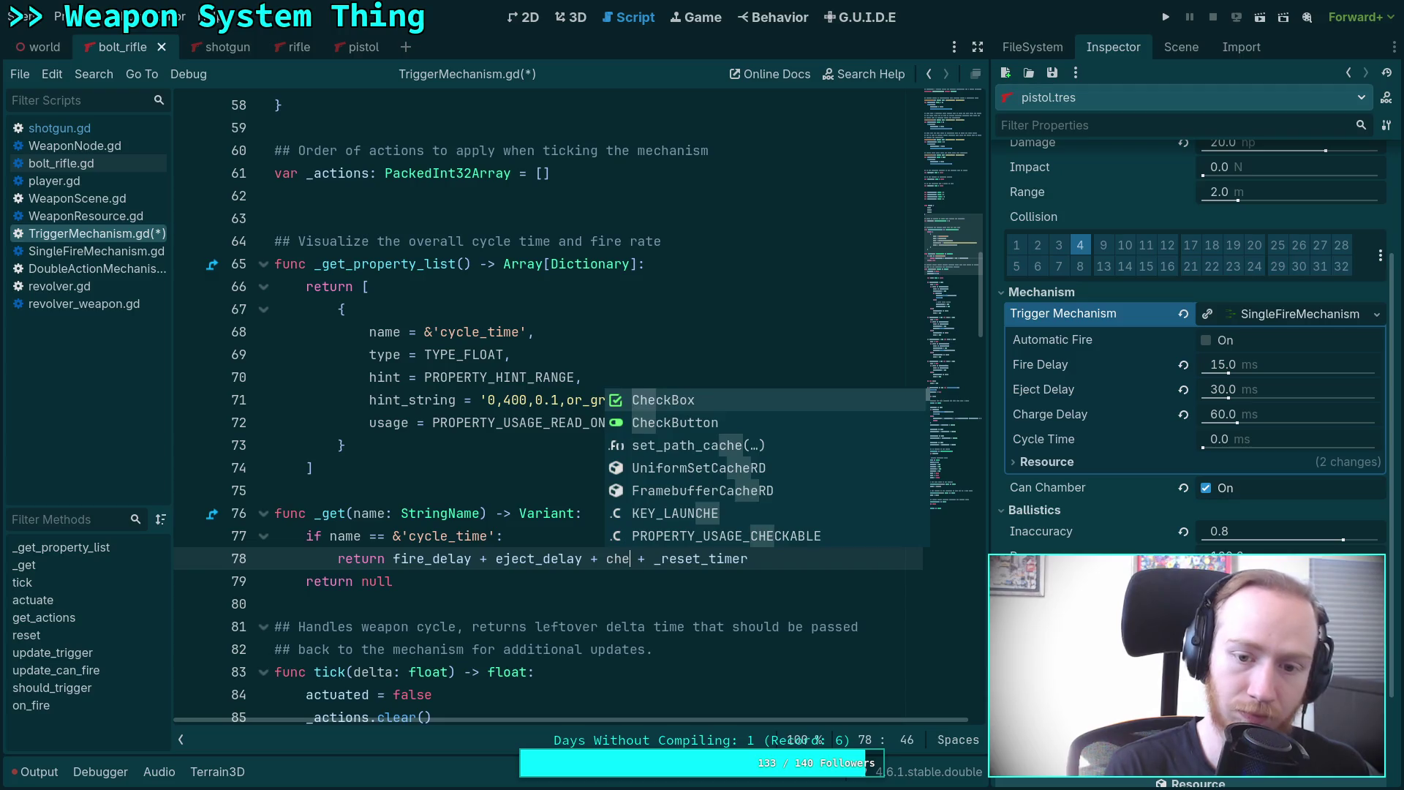
pyautogui.press('Return')
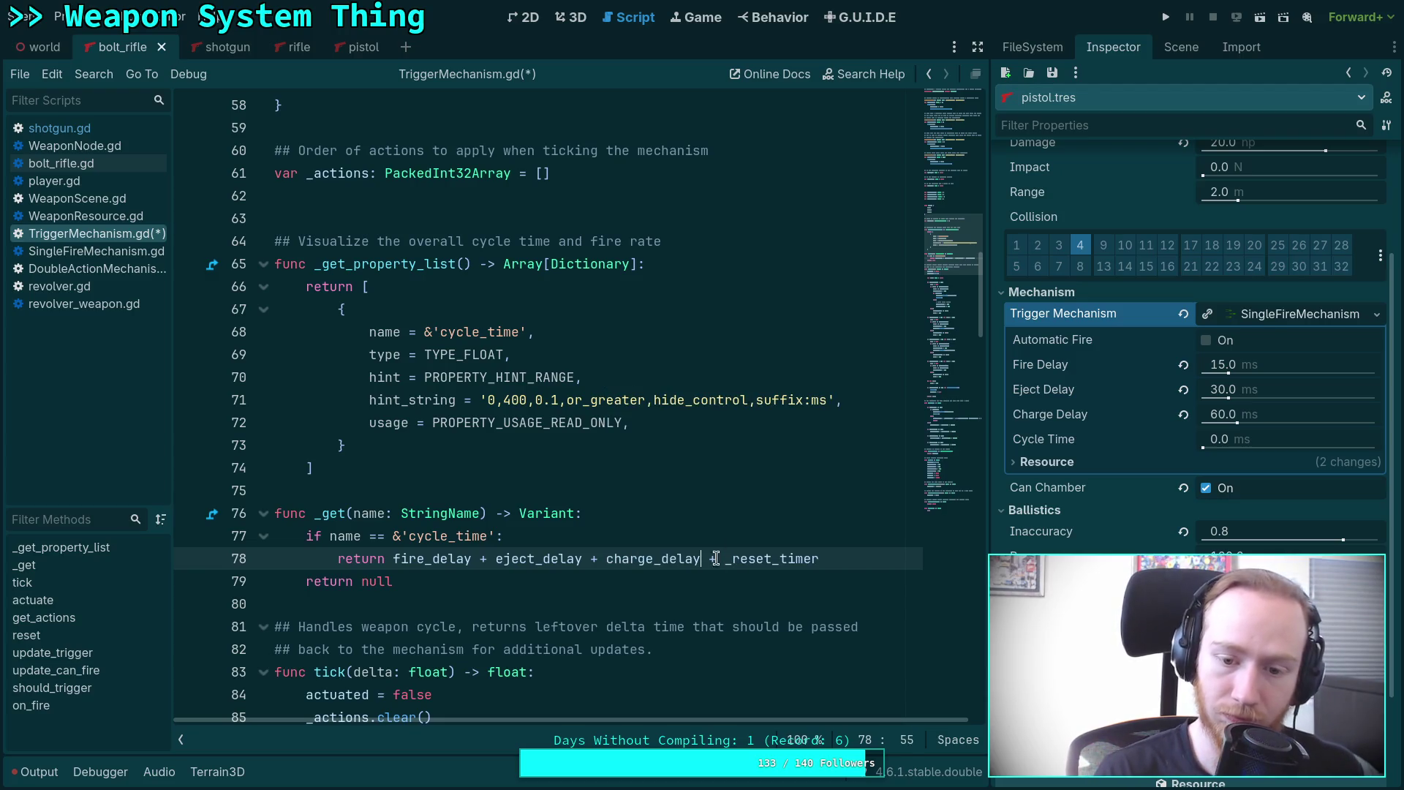
pyautogui.doubleClick(740, 558)
pyautogui.write('res')
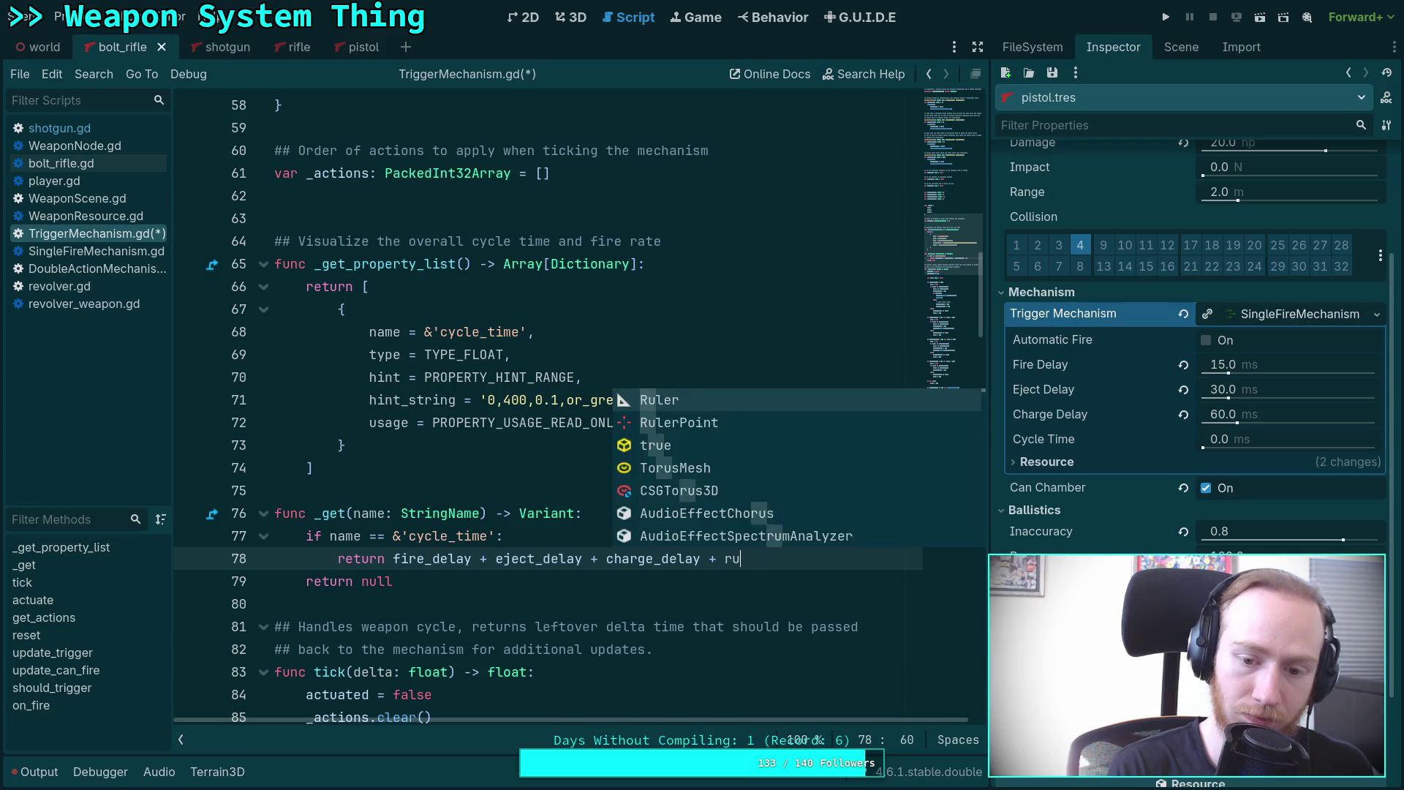
pyautogui.press('Down')
pyautogui.press('Return')
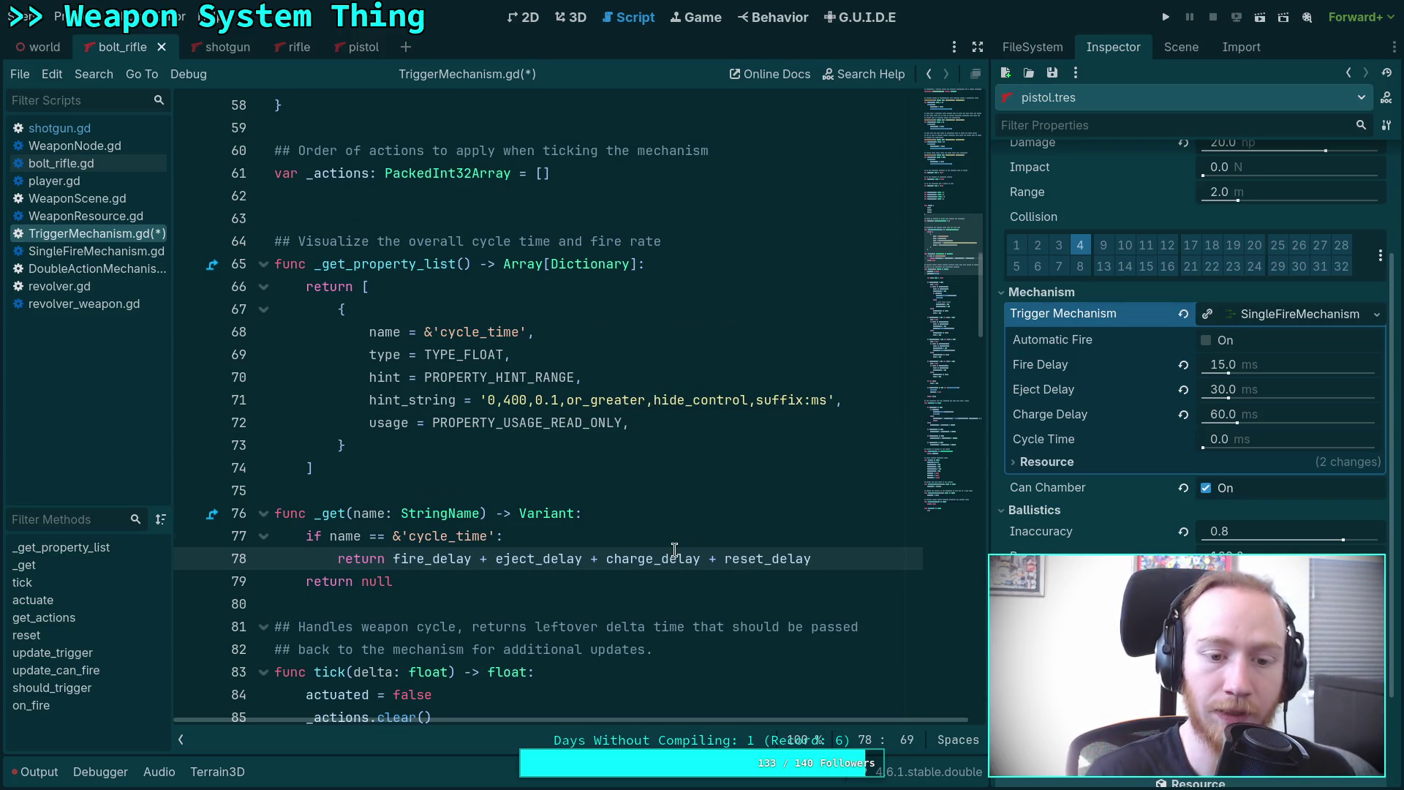
pyautogui.scroll(-1, 730, 531)
pyautogui.click(498, 378)
# Add a fire_rate property entry of TYPE_FLOAT with hint PROPERTY_HINT_RANGE.
pyautogui.write(',')
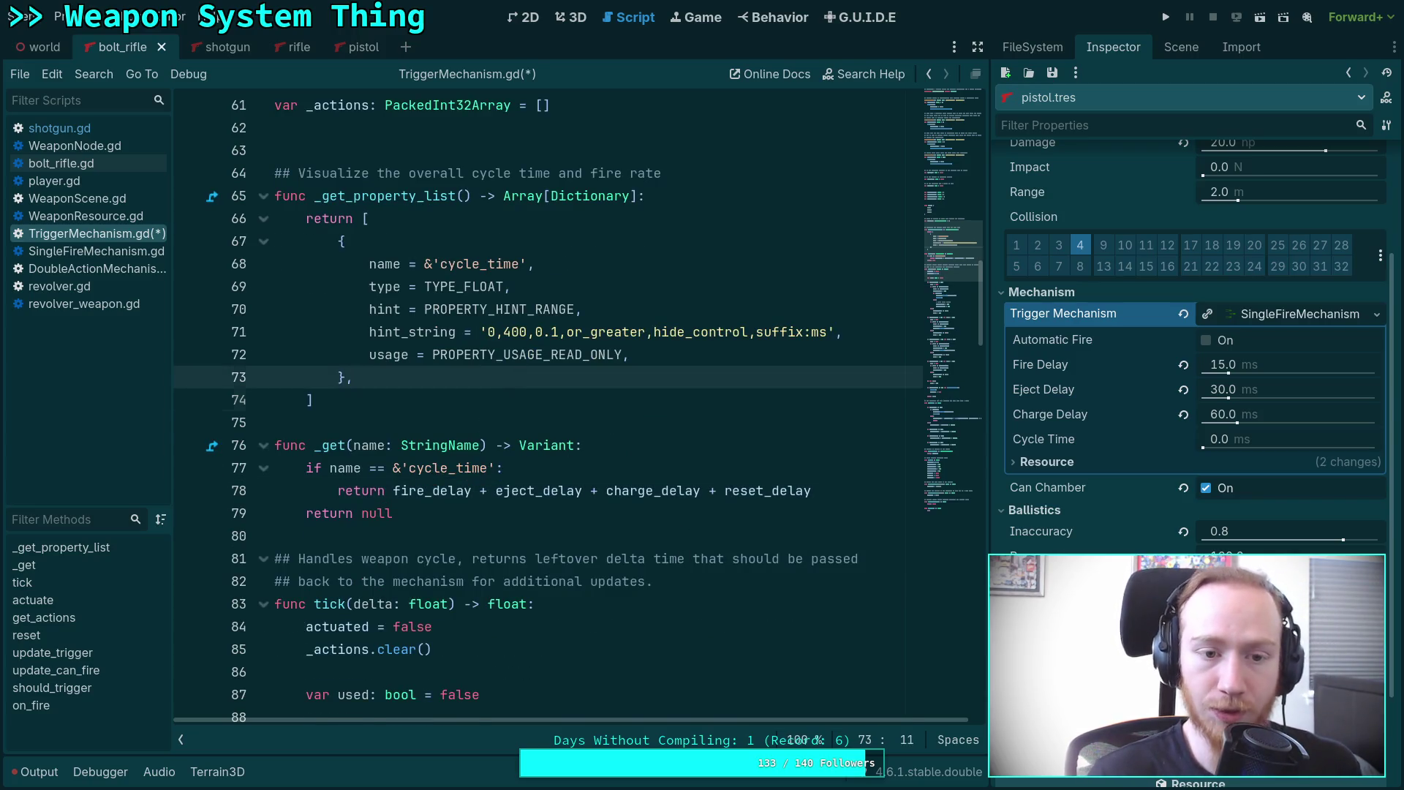
pyautogui.press('Return')
pyautogui.write('{')
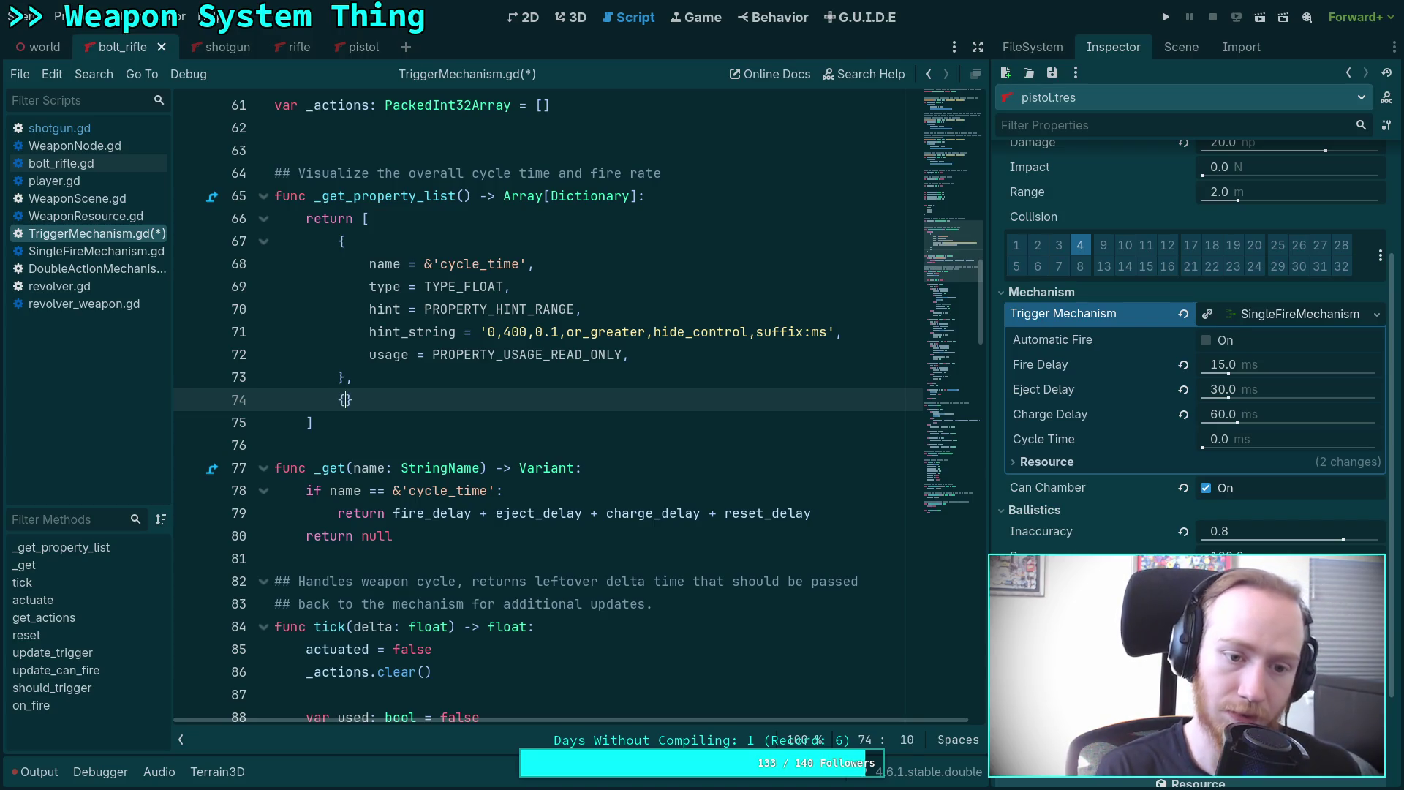
pyautogui.press('Return')
pyautogui.write('name = &')
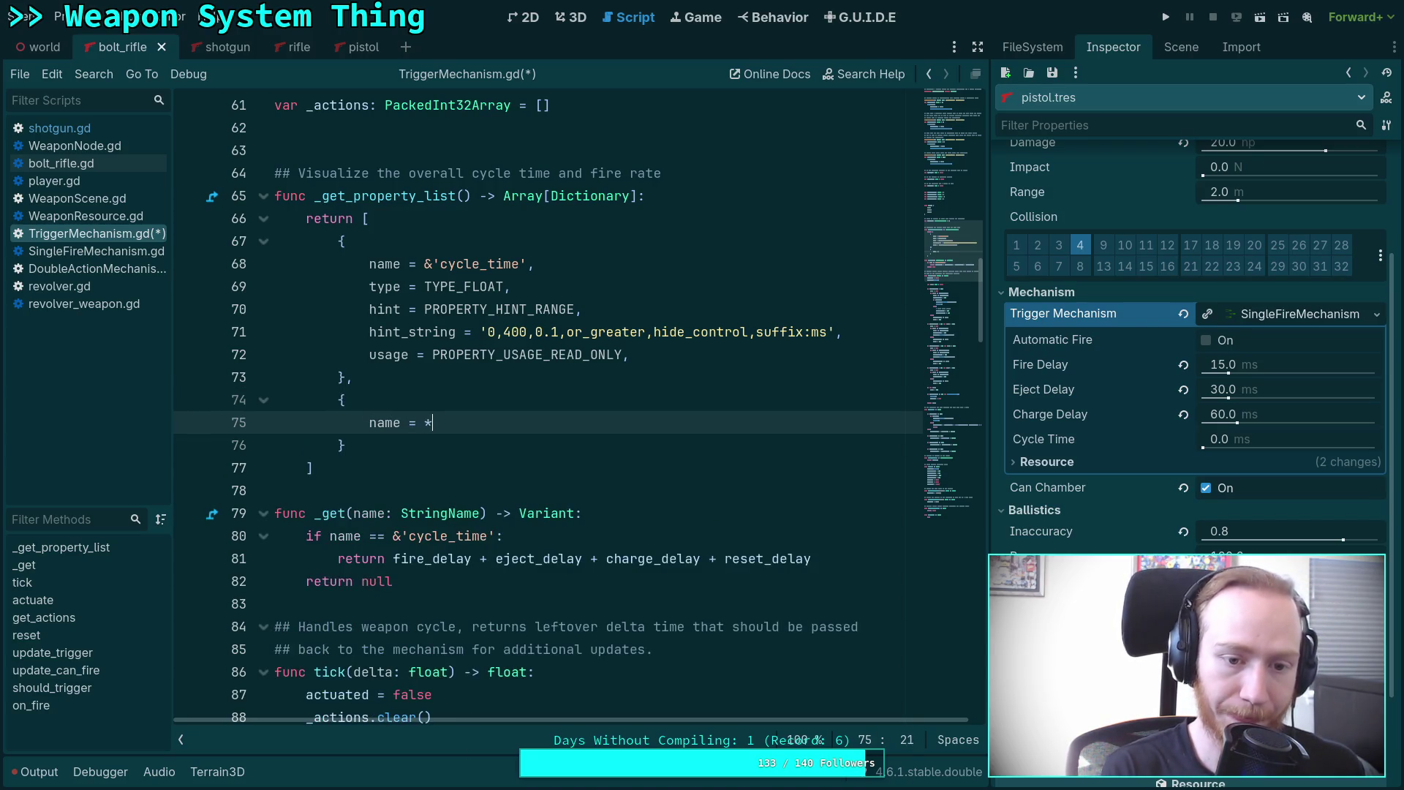
pyautogui.write("'fire_rate',")
pyautogui.press('Return')
pyautogui.write('t')
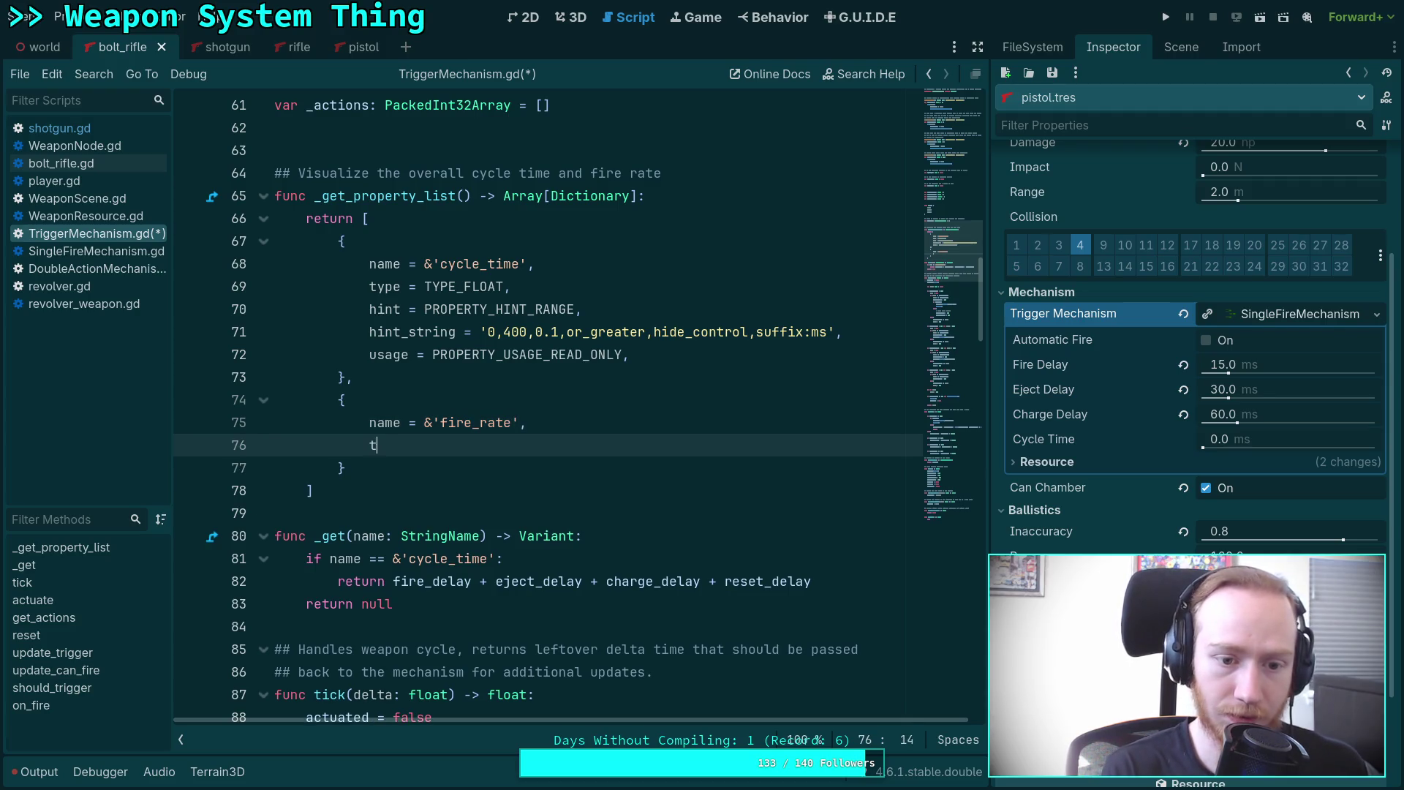
pyautogui.write('ype = ')
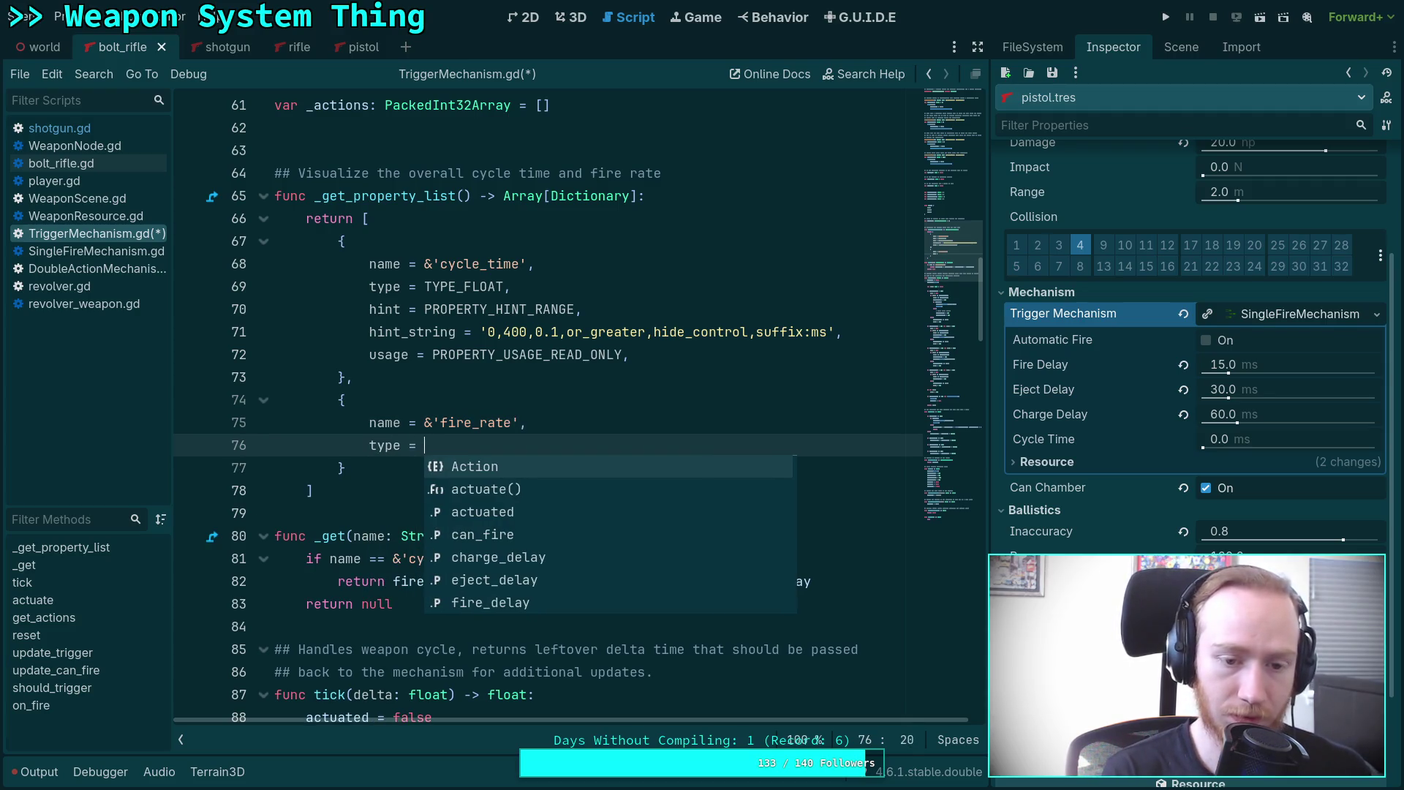
pyautogui.write('TYPE_FLOAT,')
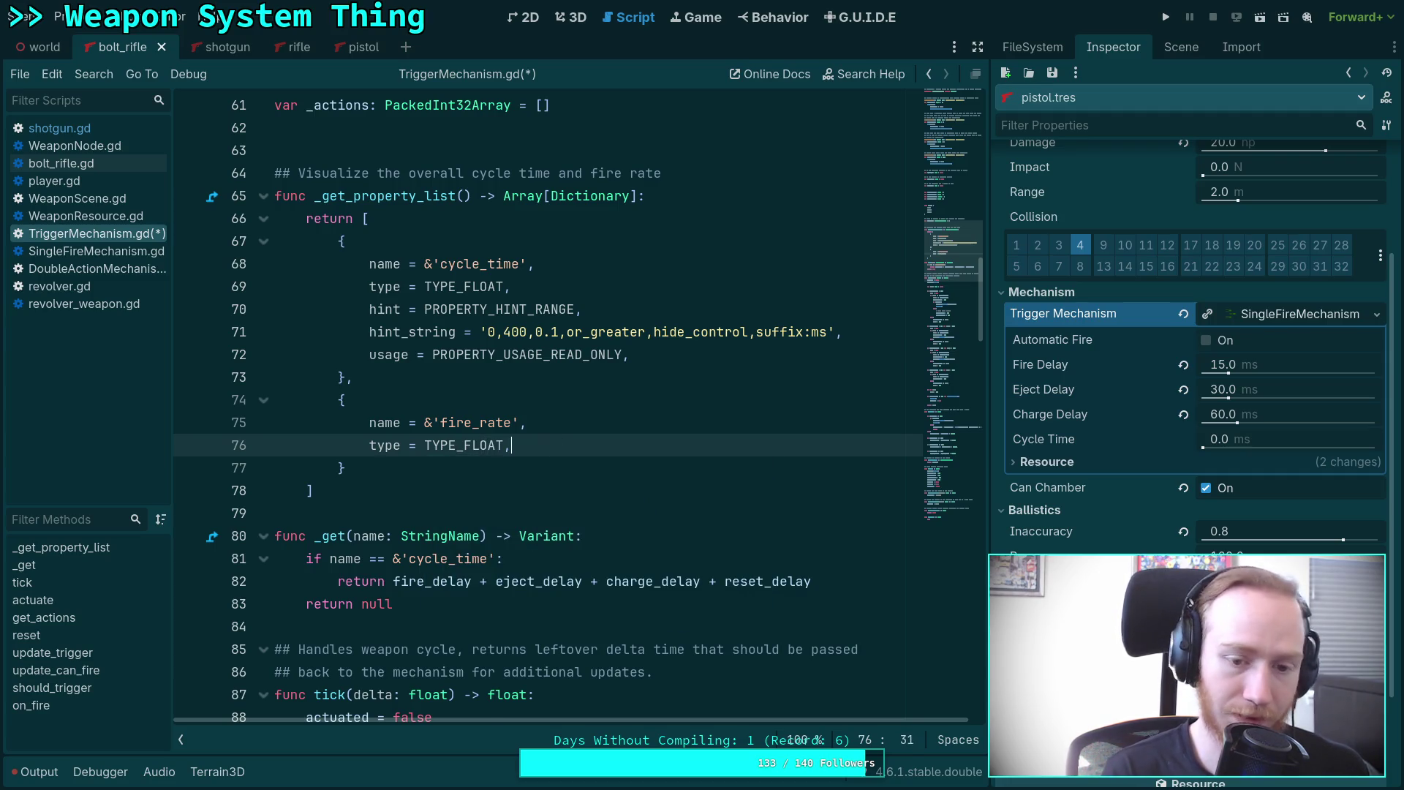
pyautogui.press('Return')
pyautogui.write('hint')
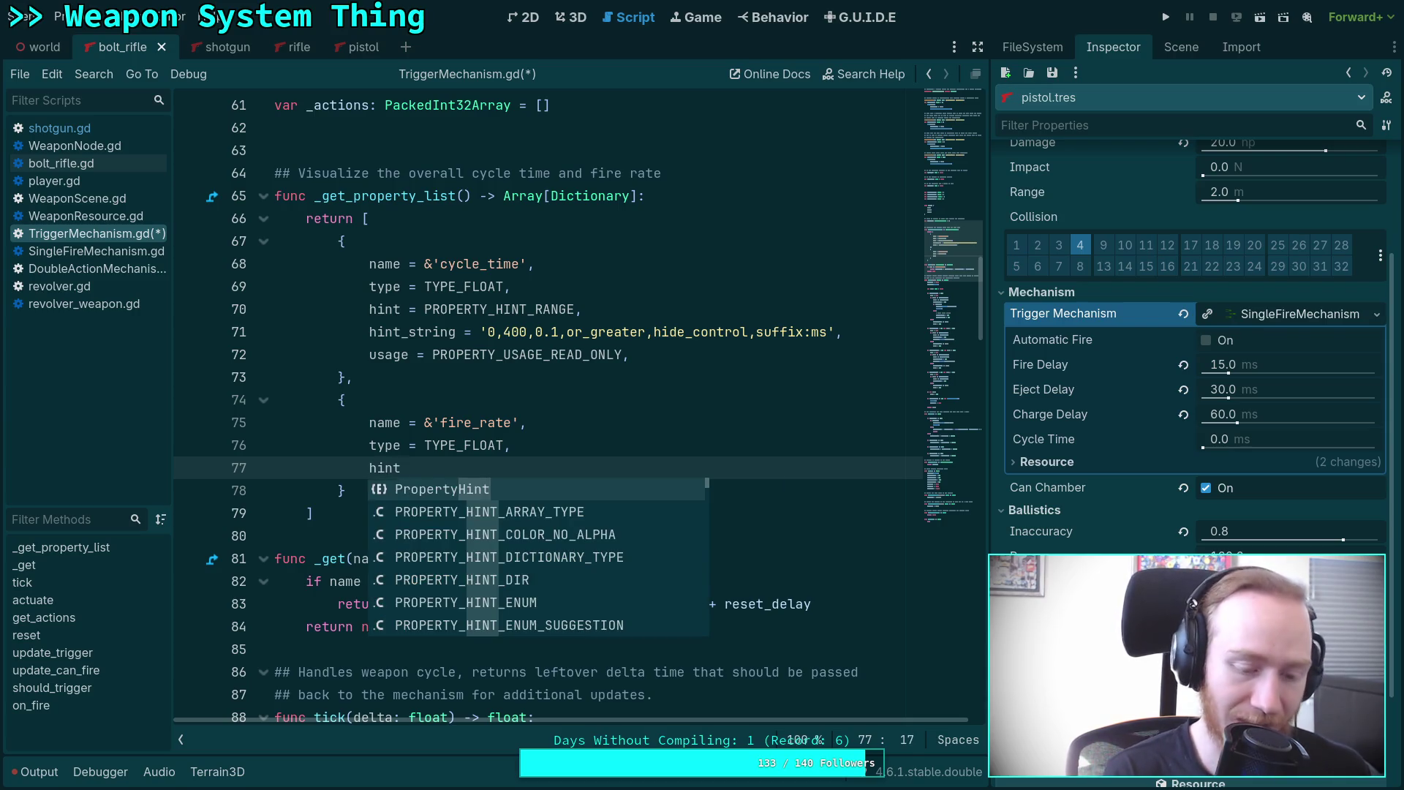
pyautogui.write(' = PRO')
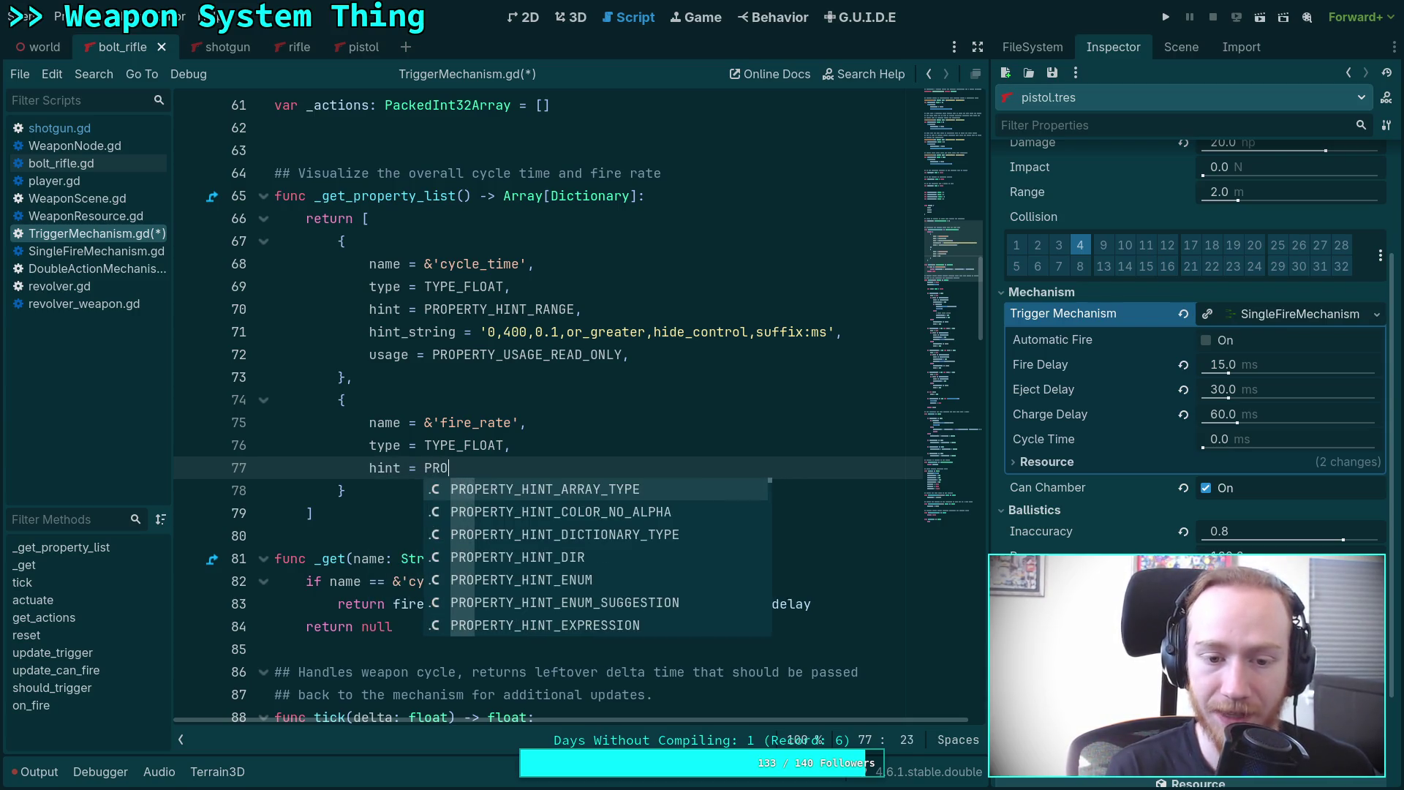
pyautogui.write('PERTY')
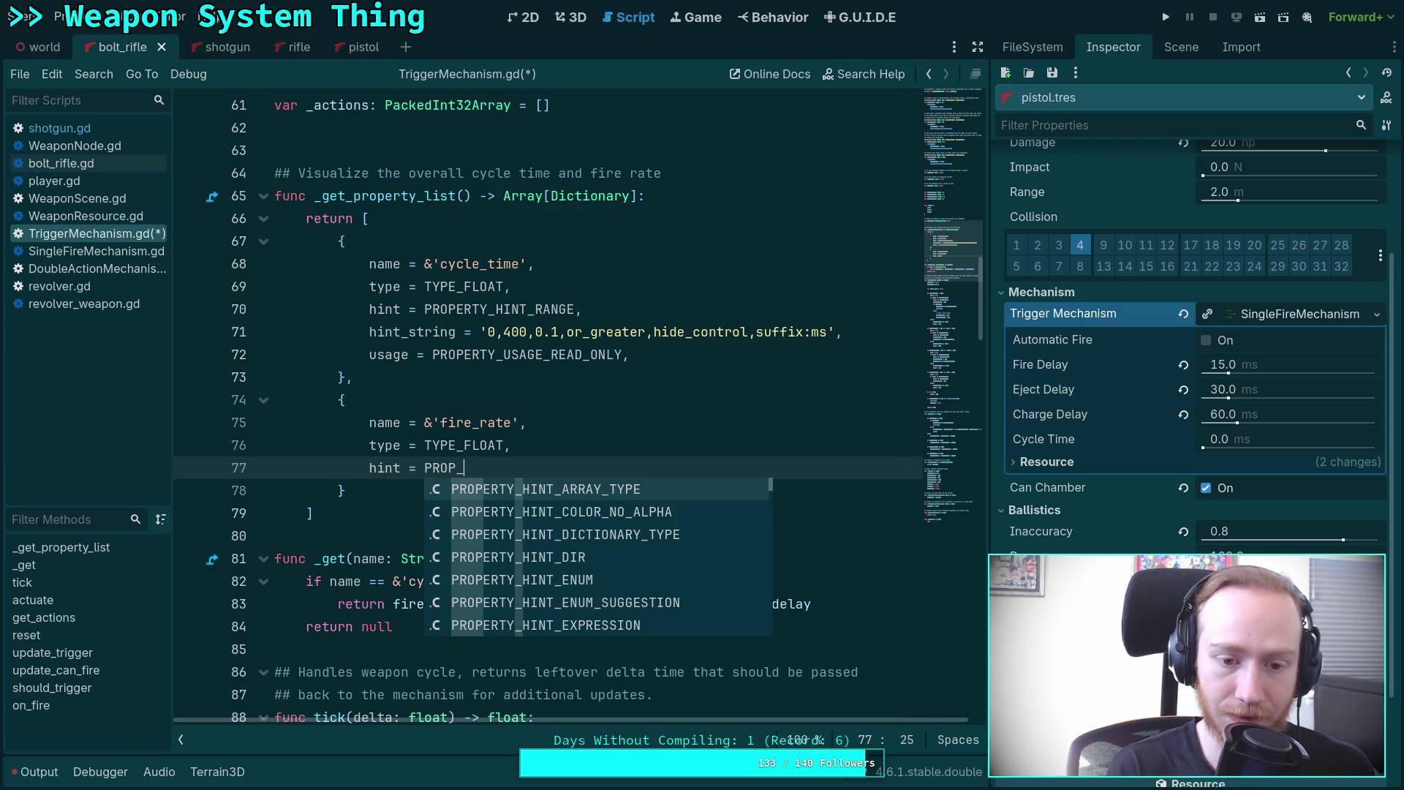
pyautogui.write('_HINT_RAN')
pyautogui.press('Return')
# Give fire_rate hint_string '0,1000,0.1,or_greater,hide_control,suffix:rpm' and paste the read-only usage line.
pyautogui.write(',Action')
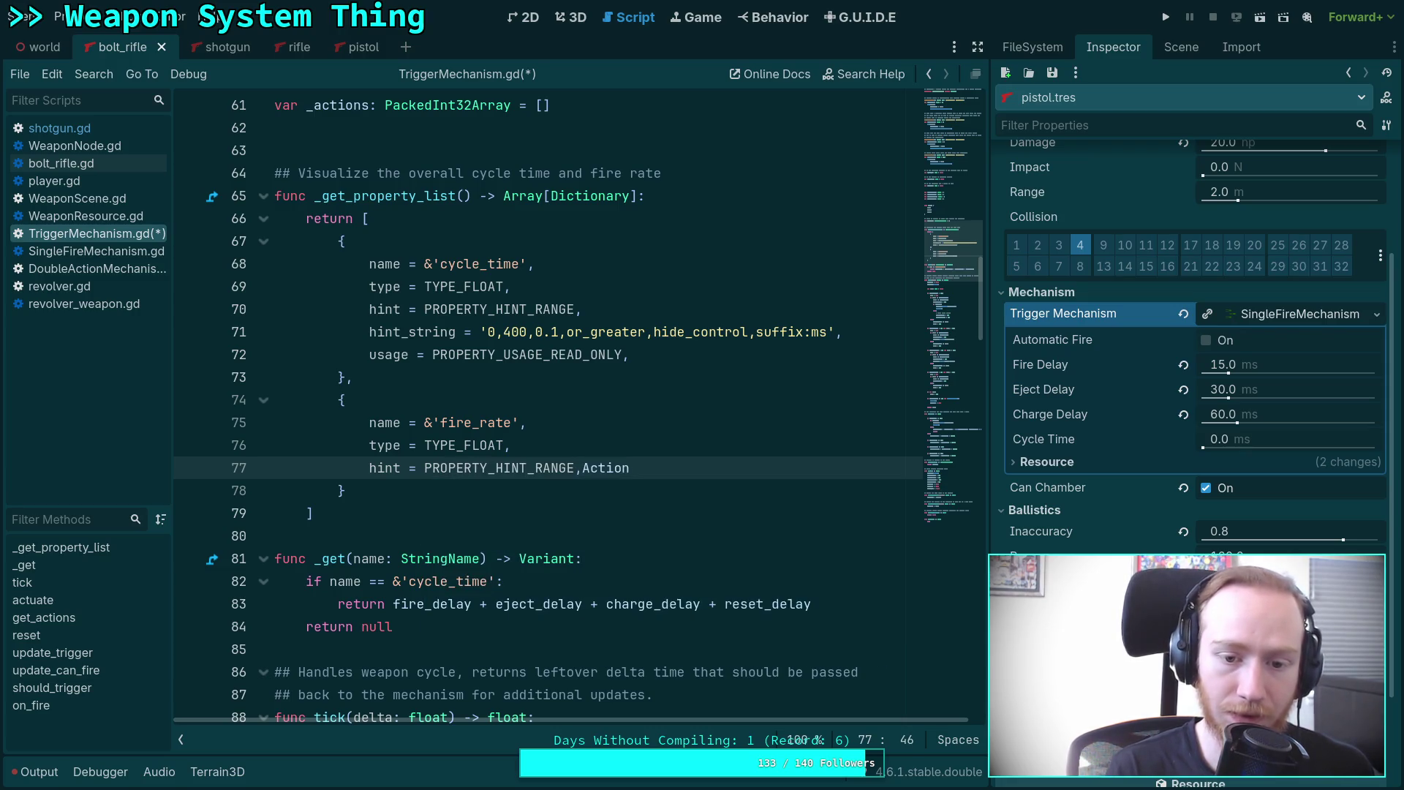
pyautogui.hotkey('ctrl', 'BackSpace')
pyautogui.press('Return')
pyautogui.write('hi')
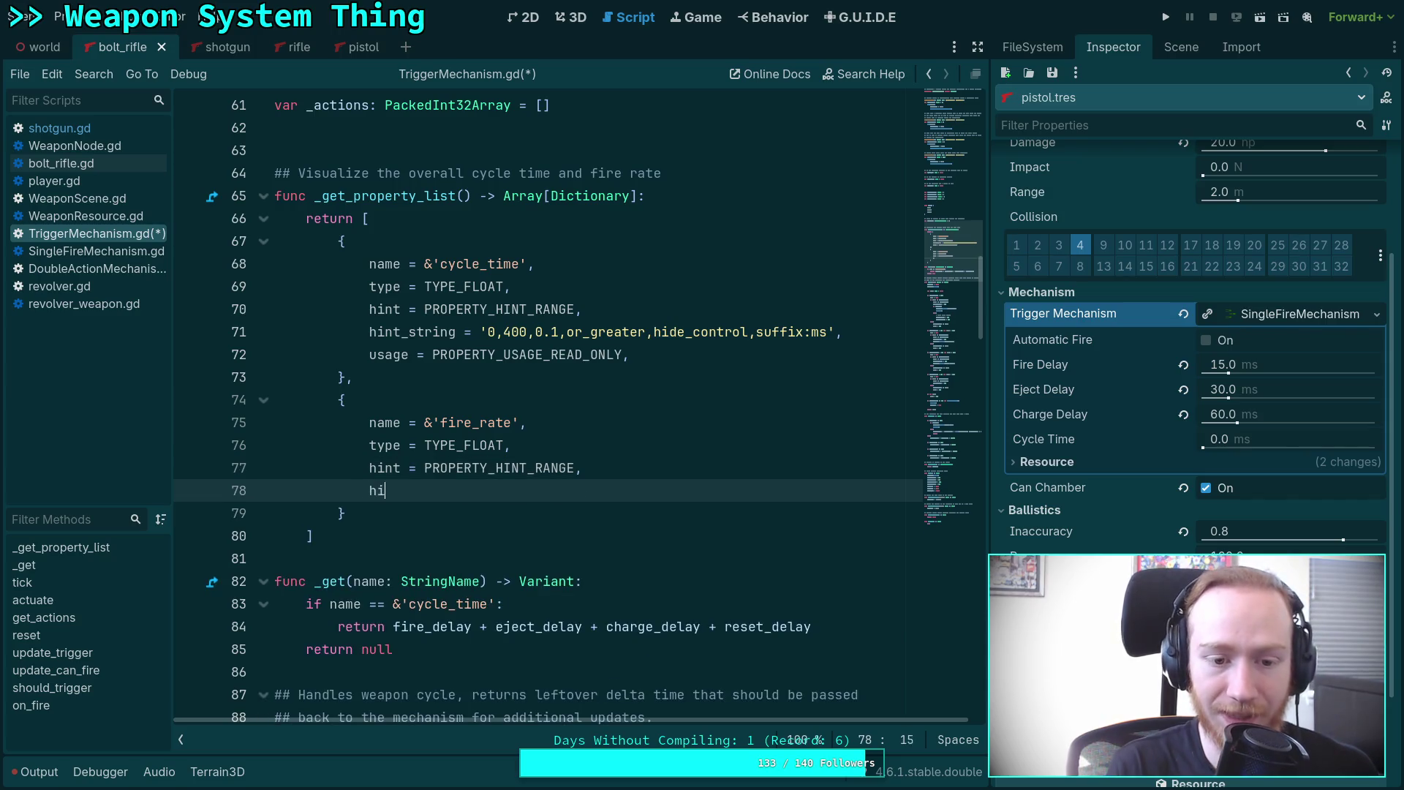
pyautogui.write('nt_stri')
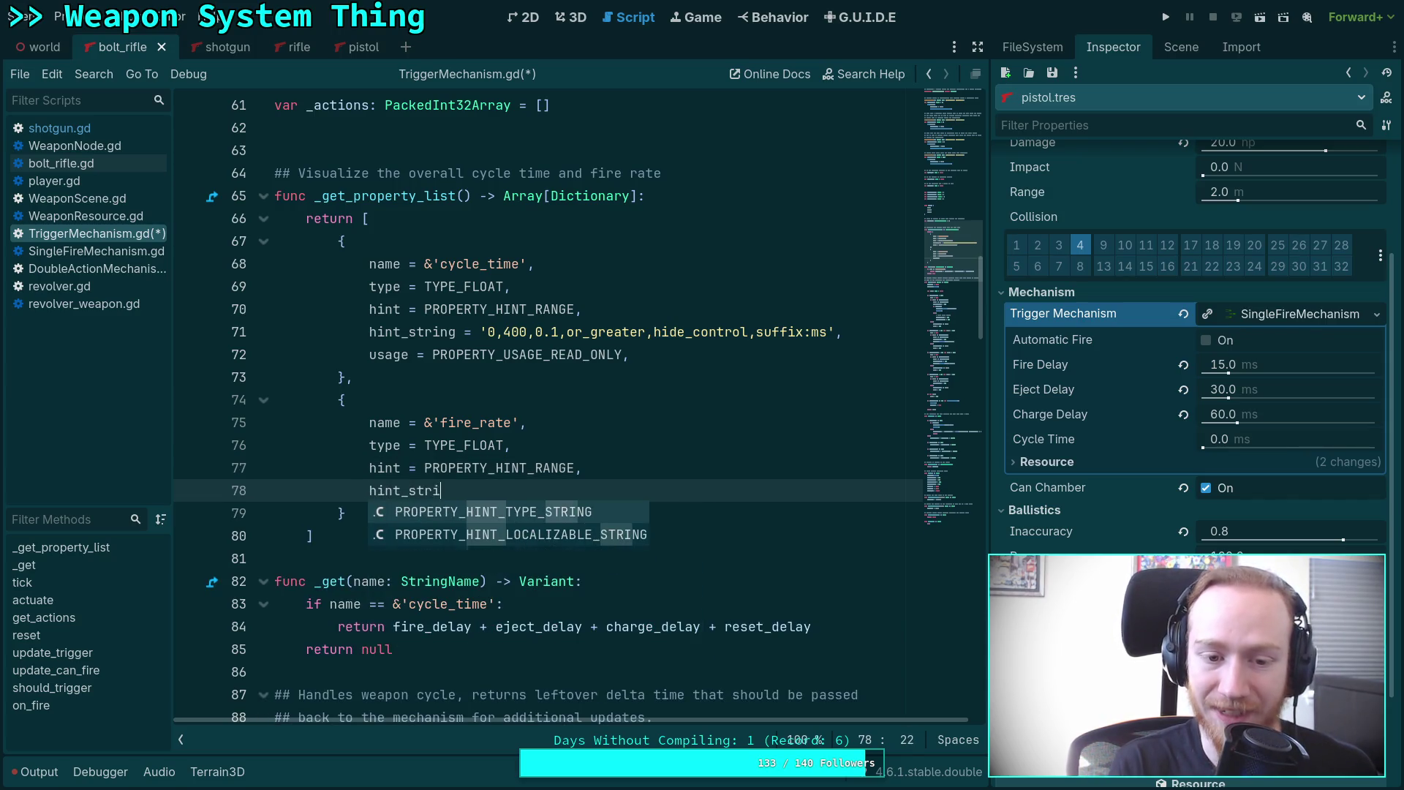
pyautogui.write("ng = '0")
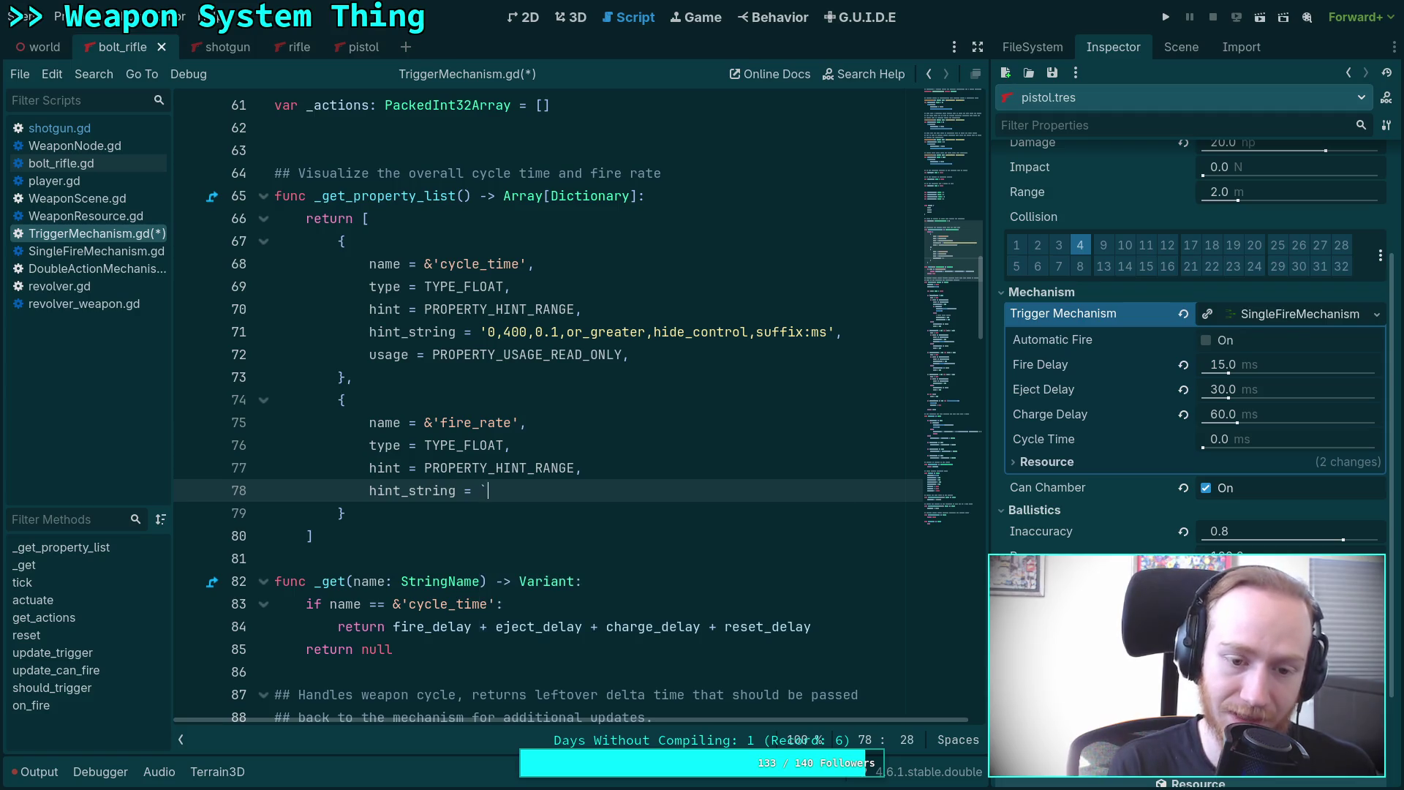
pyautogui.write(',')
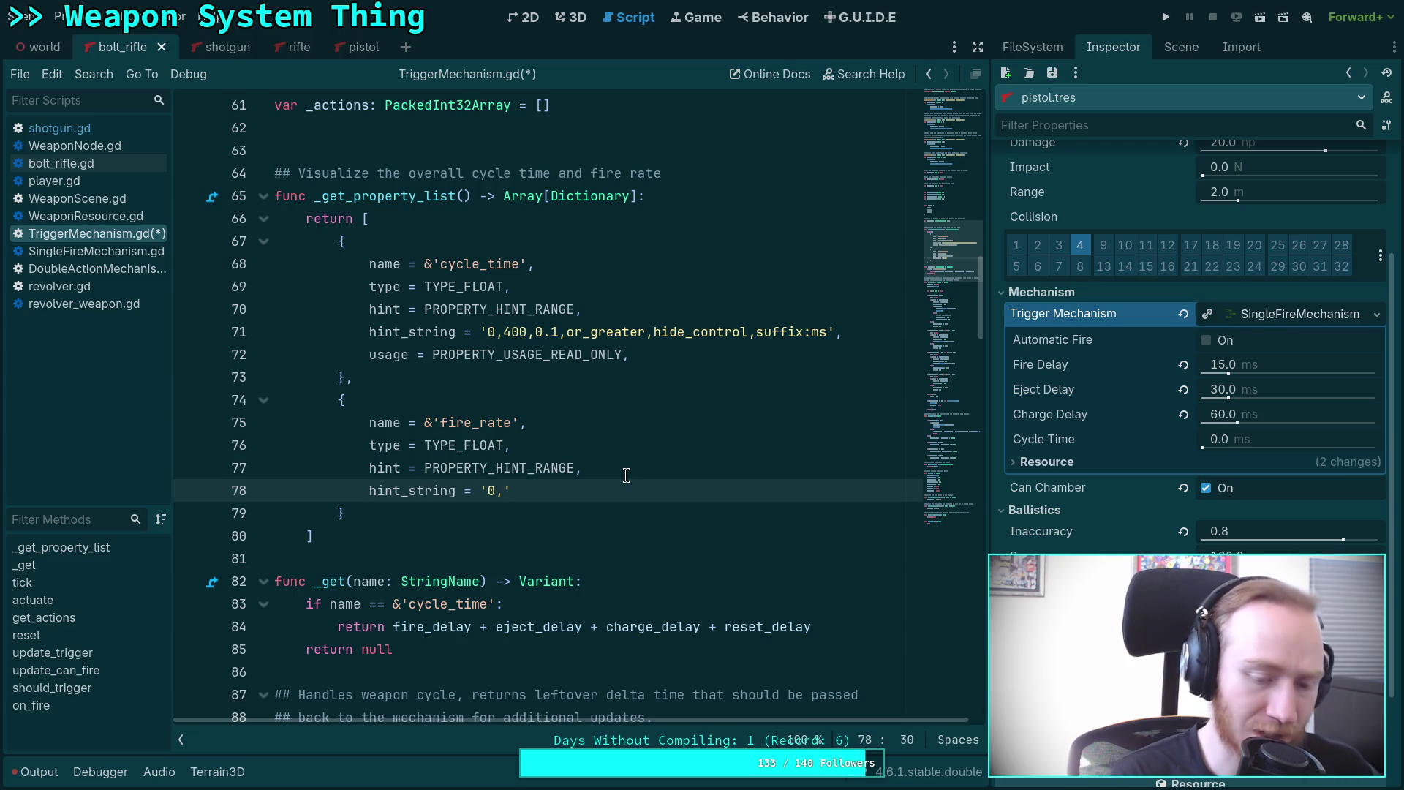
pyautogui.write('1000,')
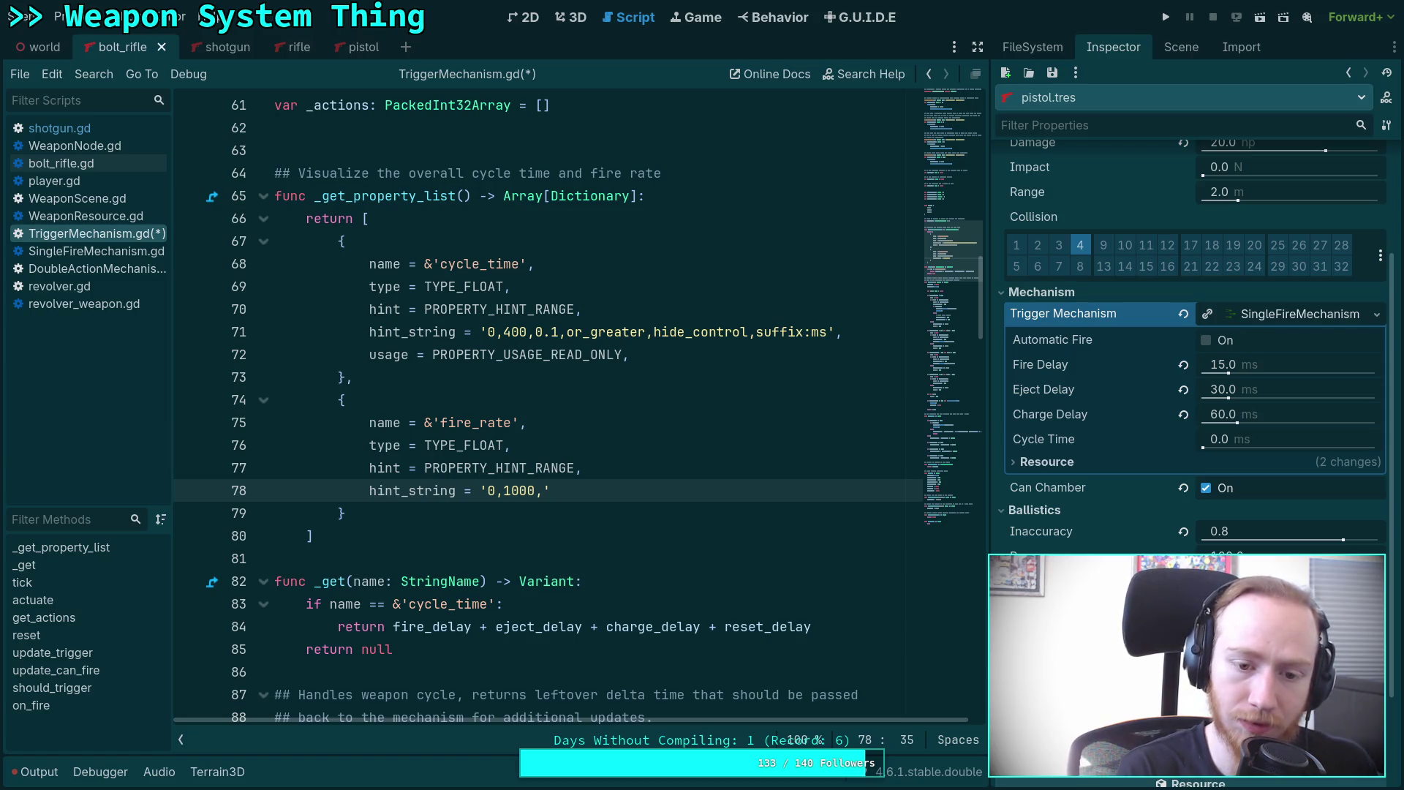
pyautogui.write('0.1,or_')
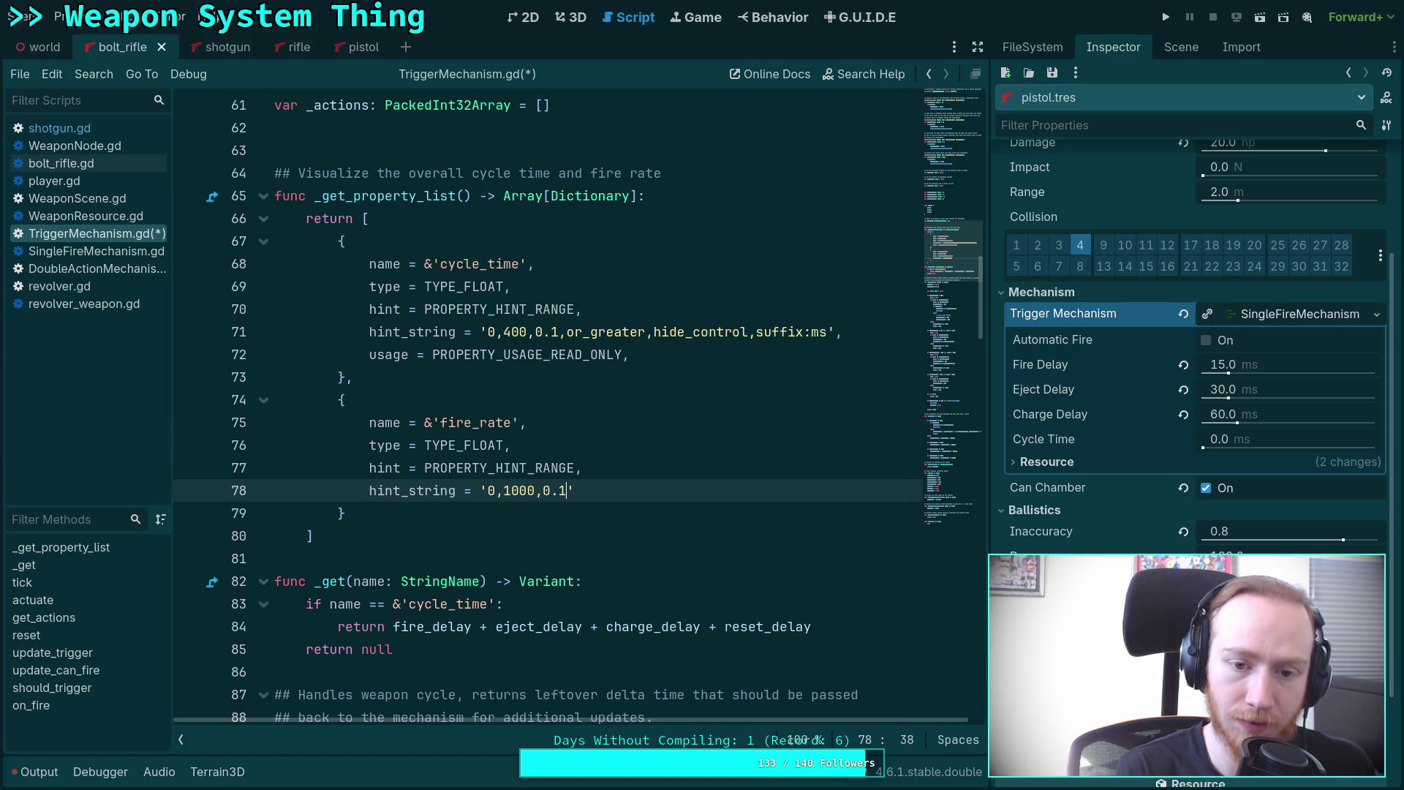
pyautogui.write('greater')
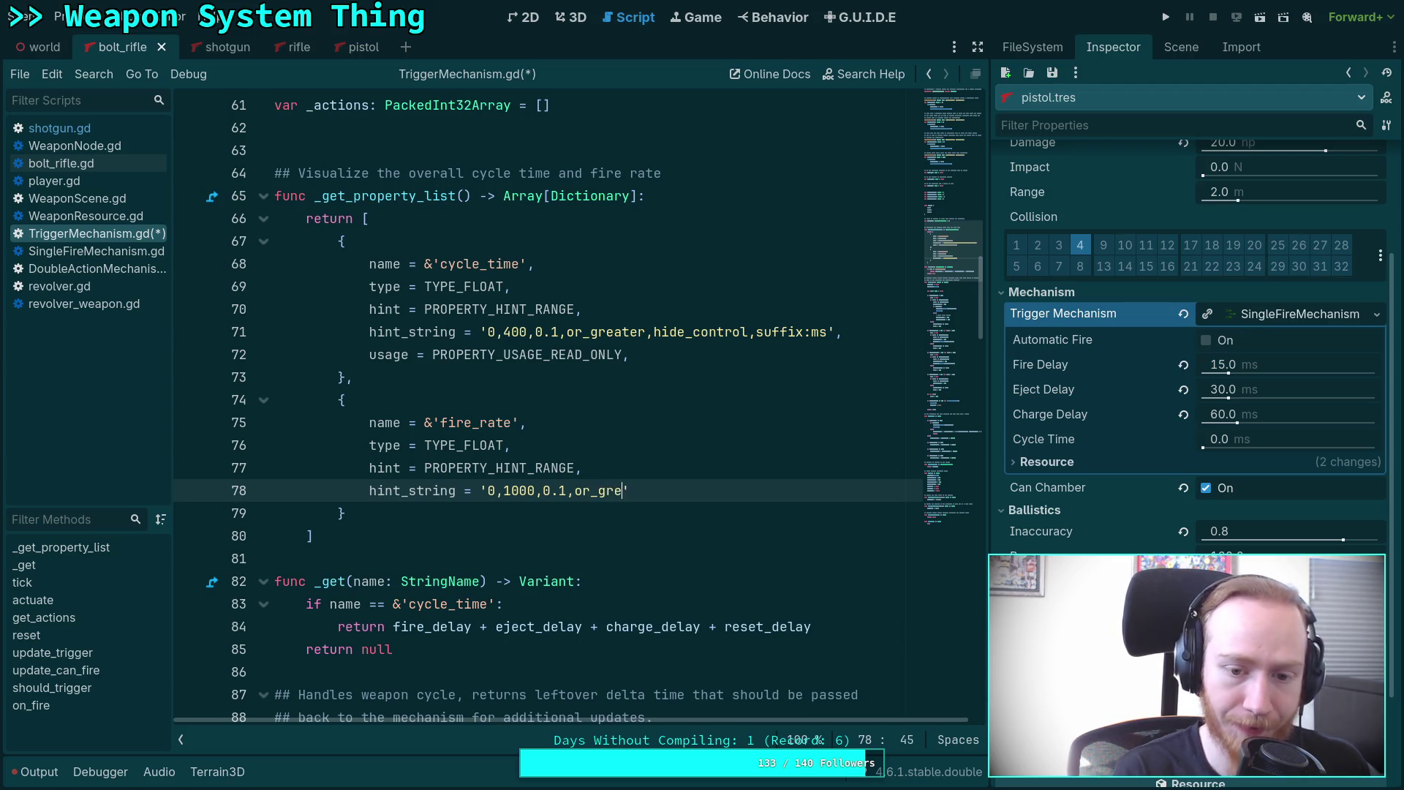
pyautogui.write(',hide_co')
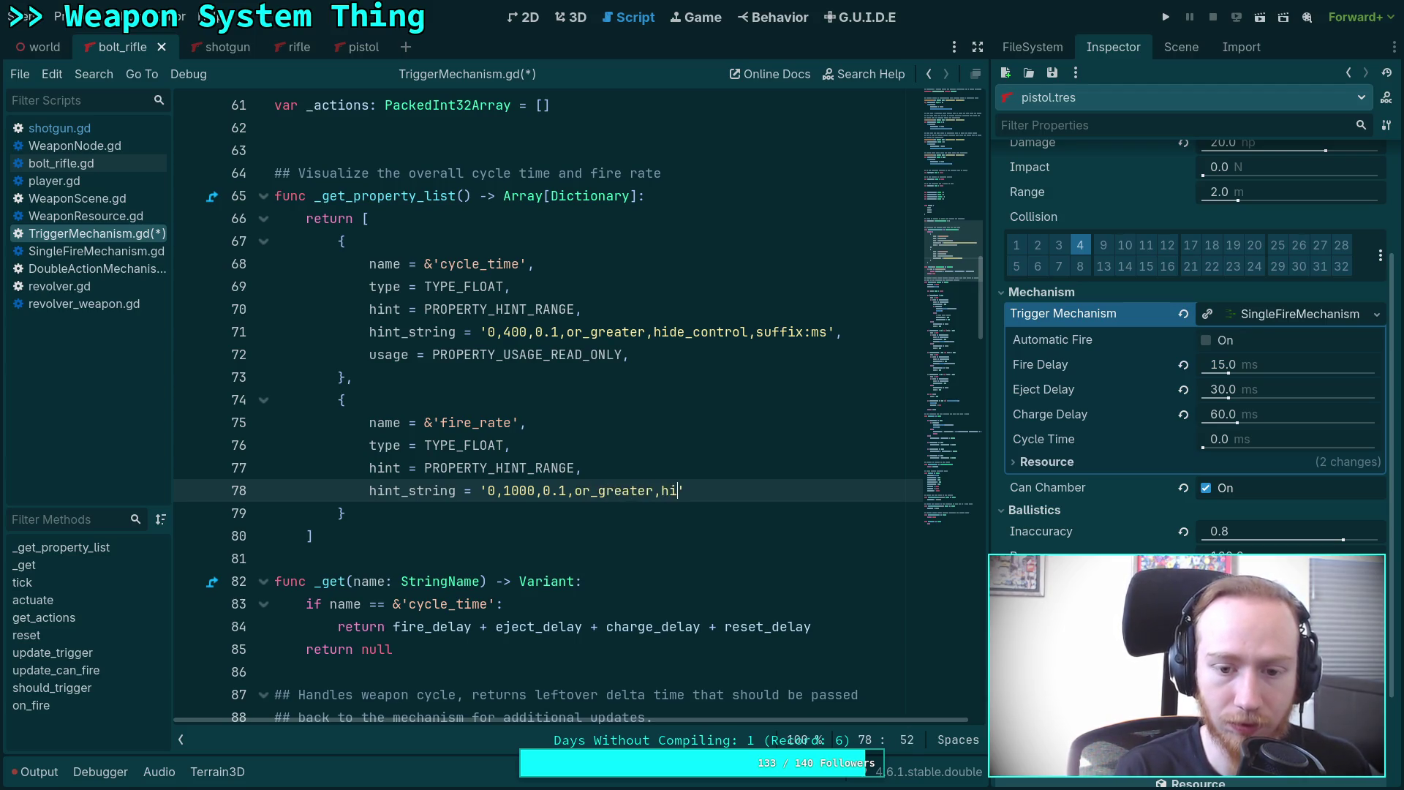
pyautogui.write('ntrol,')
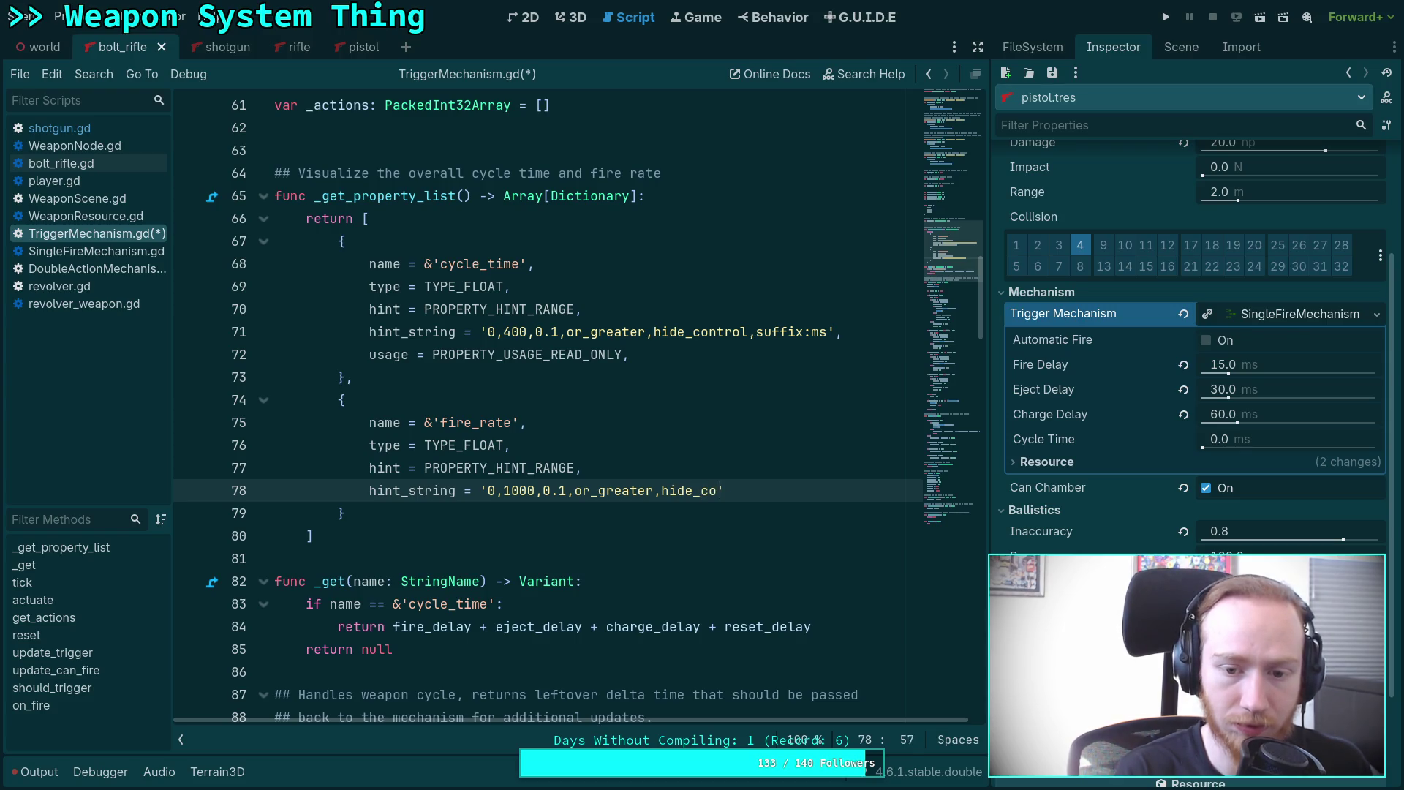
pyautogui.write('suffi')
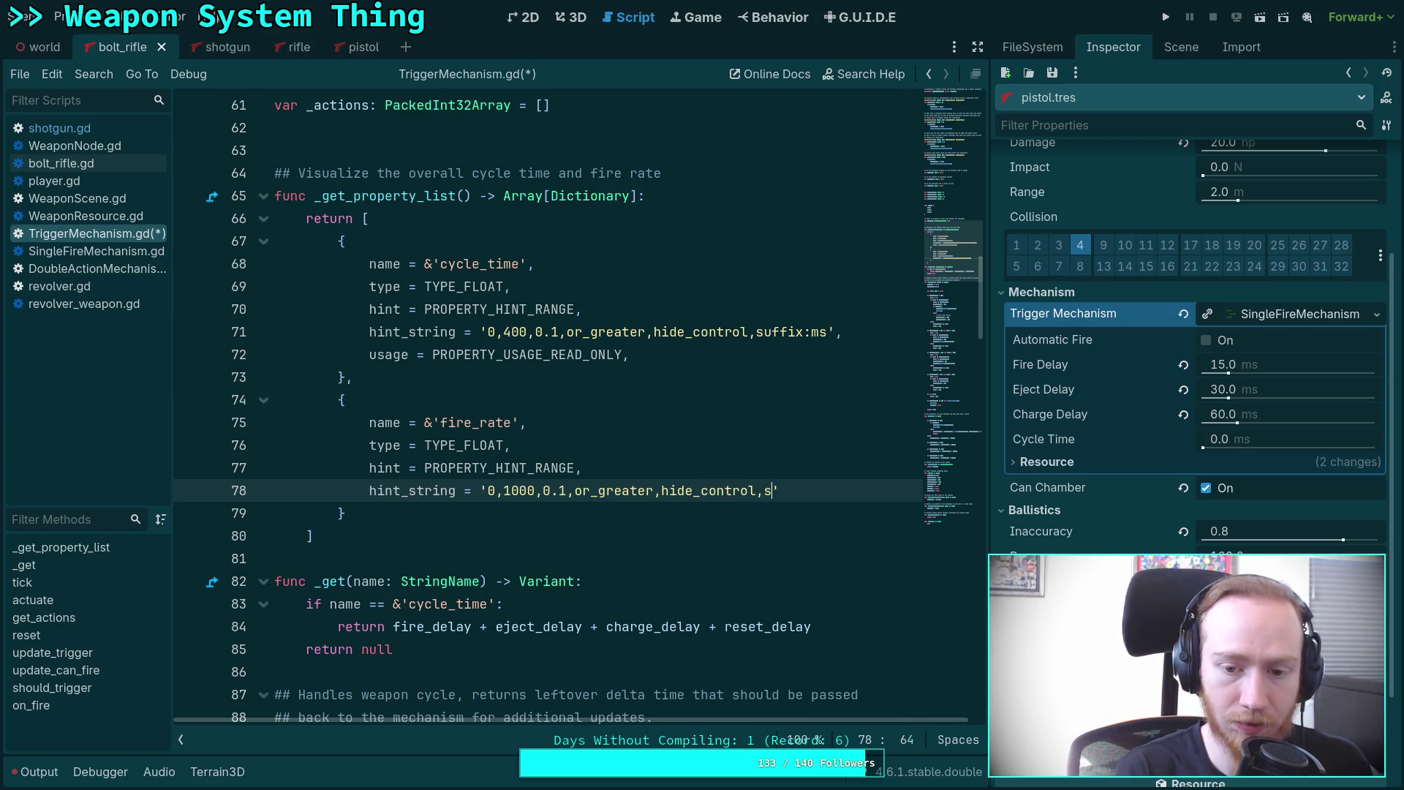
pyautogui.write('x:')
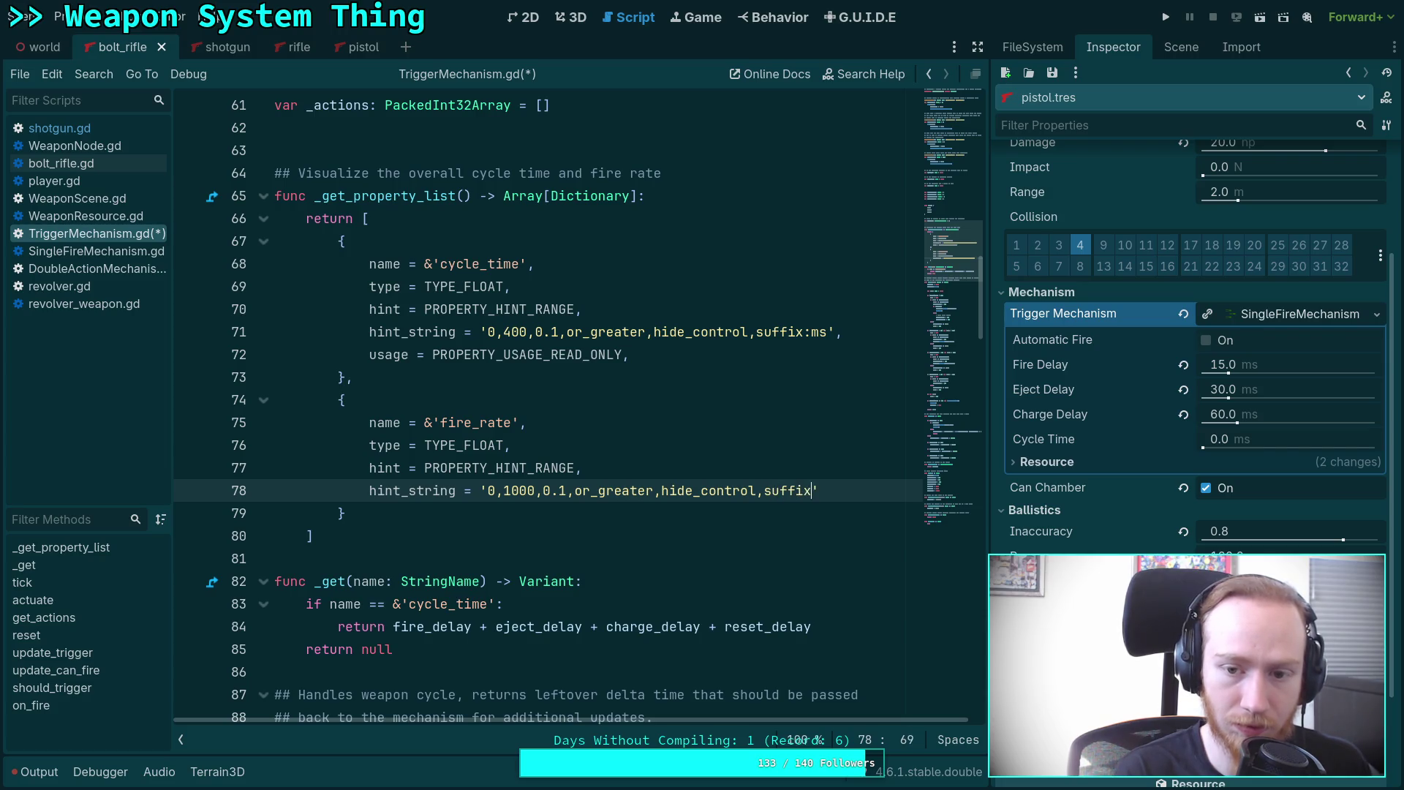
pyautogui.write("rpm'")
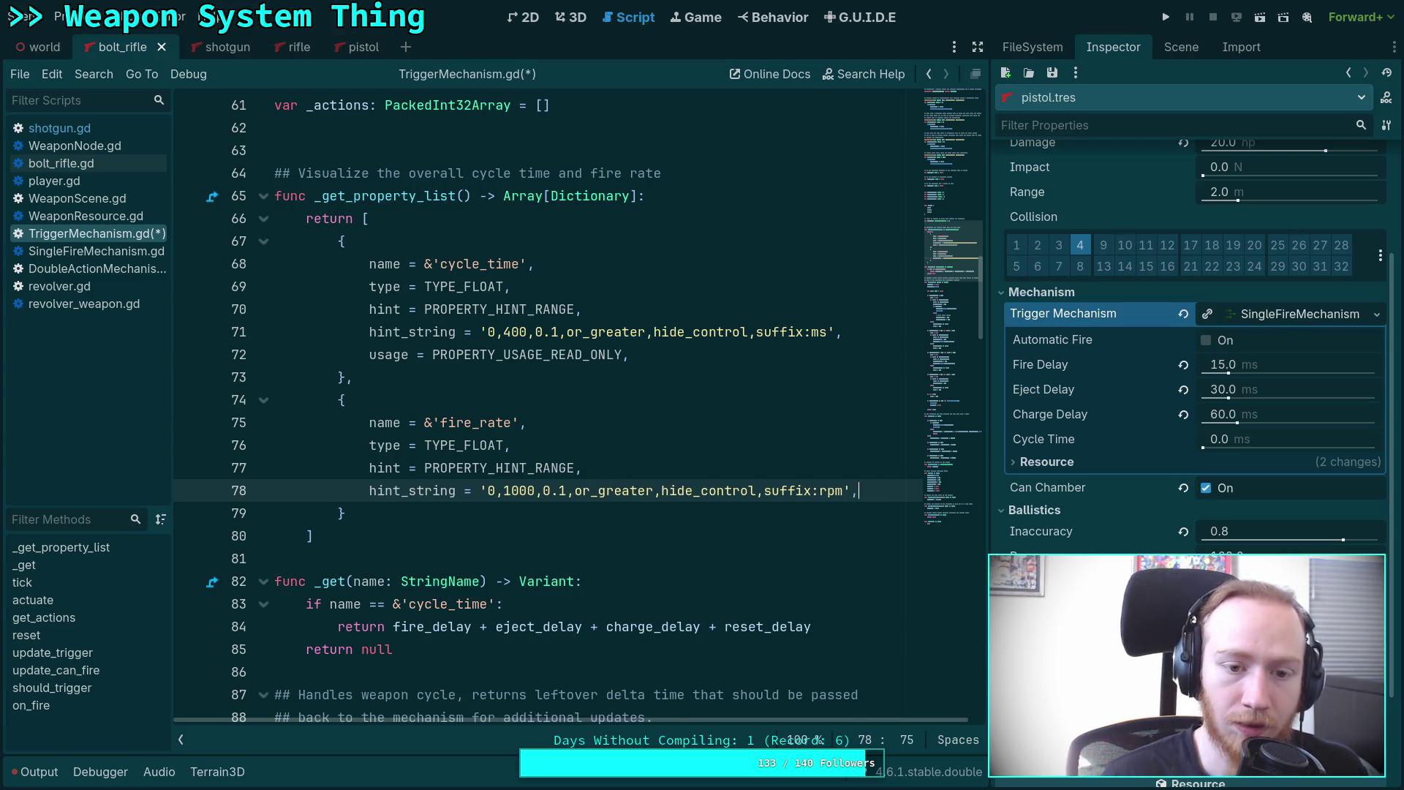
pyautogui.write(',')
pyautogui.press('Return')
pyautogui.click(745, 364)
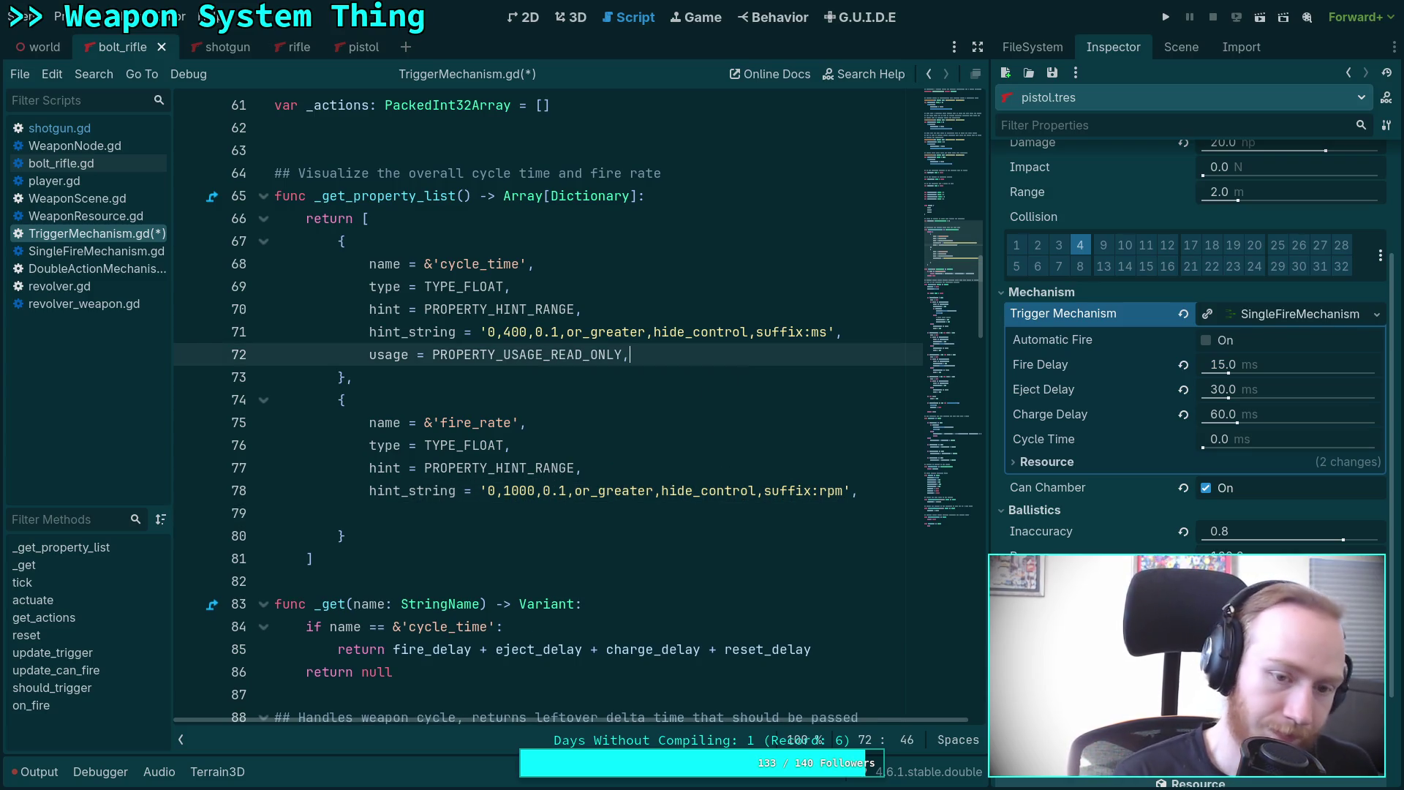
pyautogui.press('Down')
pyautogui.press('Down')
pyautogui.press('Down')
pyautogui.write('usage = PROPERTY_USAGE_READ_ONLY,')
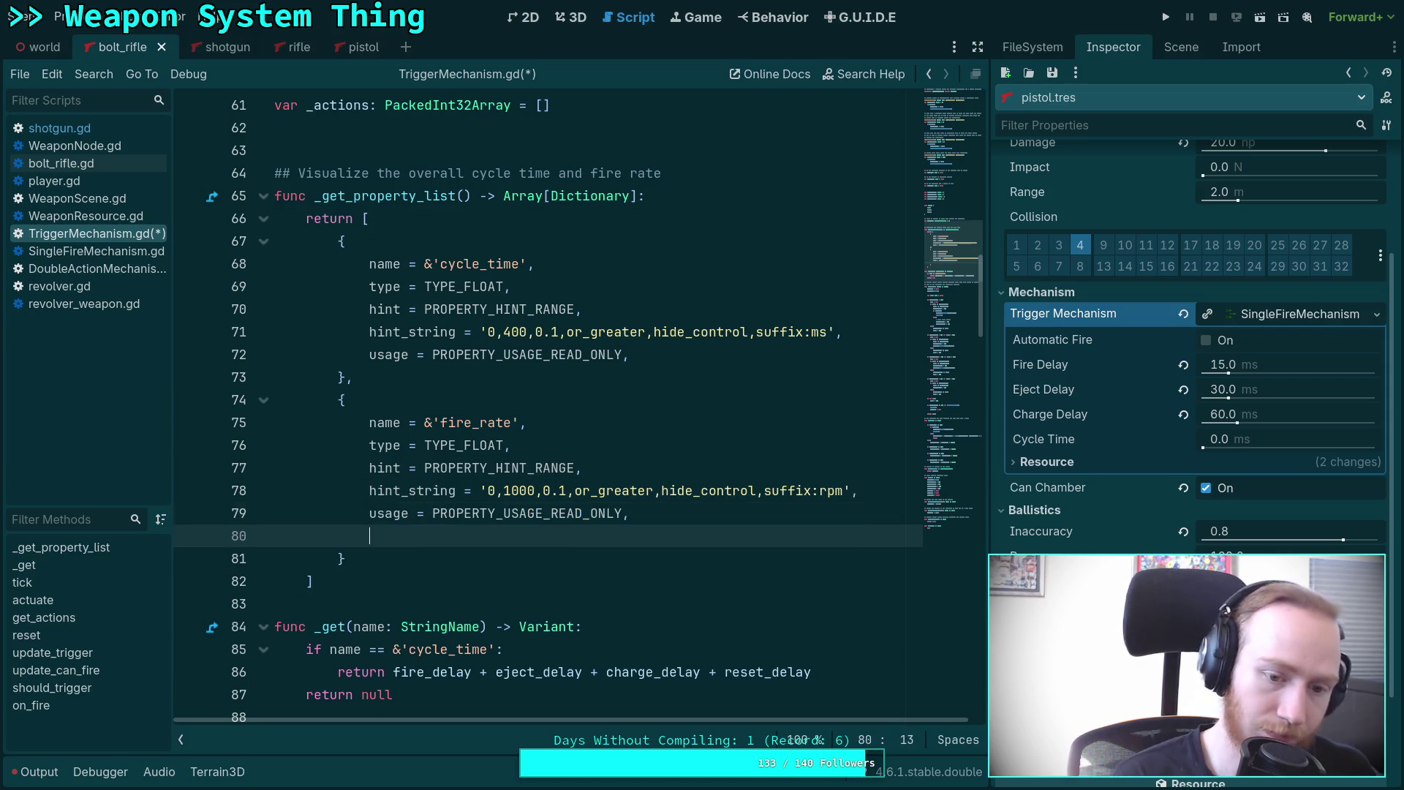
pyautogui.scroll(-2, 549, 403)
# Add an elif name == &'fire_rate': branch after the cycle_time return.
pyautogui.click(813, 513)
pyautogui.press('Return')
pyautogui.write('el')
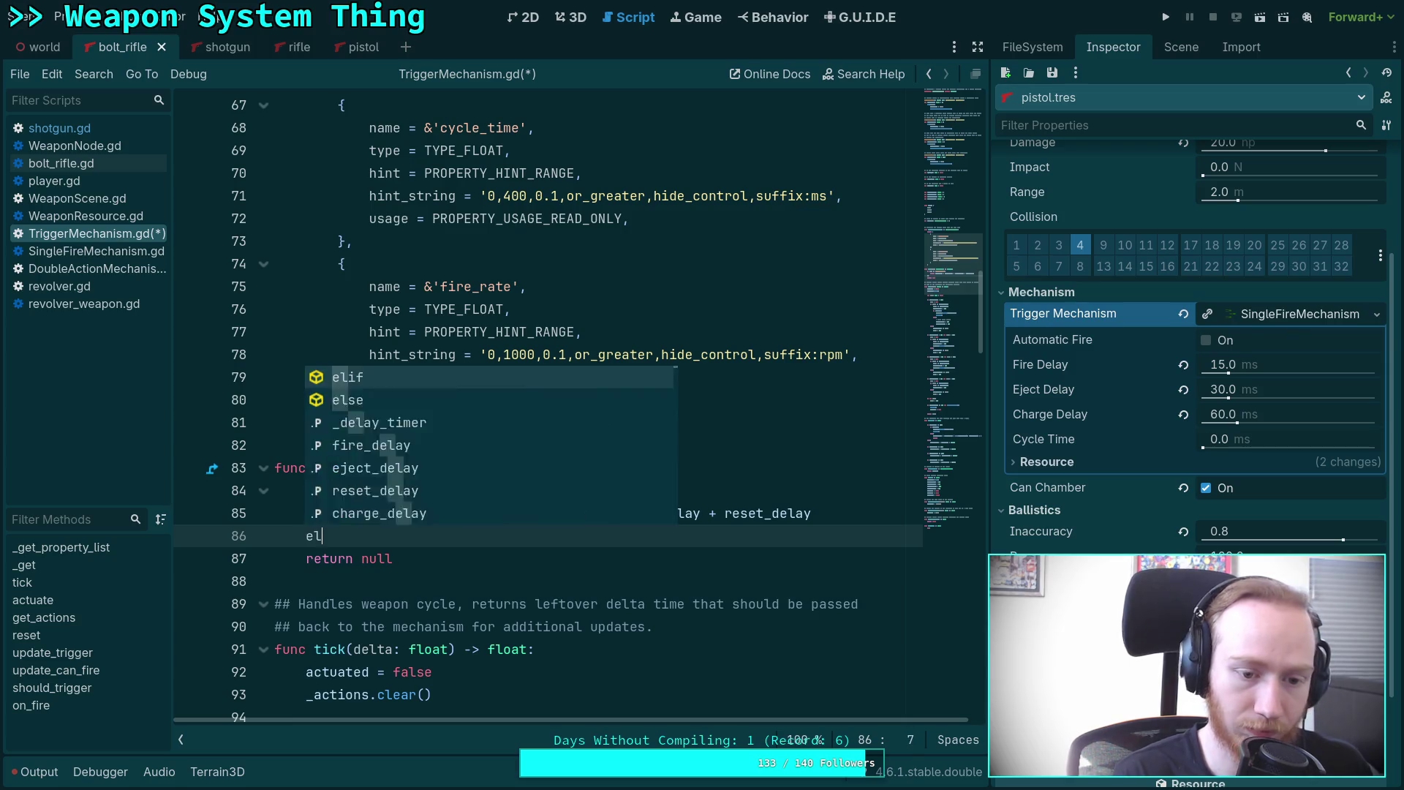
pyautogui.write('if name == ')
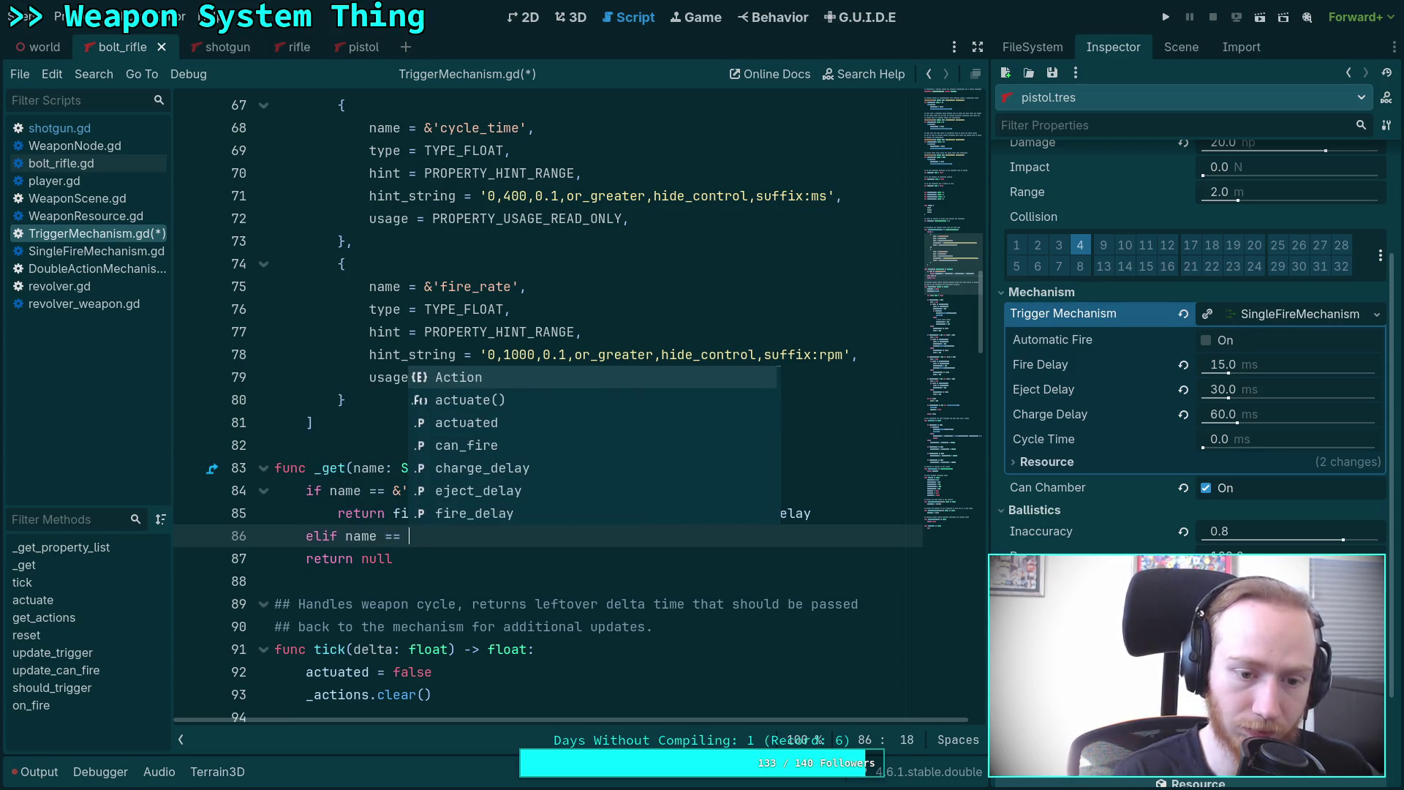
pyautogui.write("&'fire_rate':")
pyautogui.press('Return')
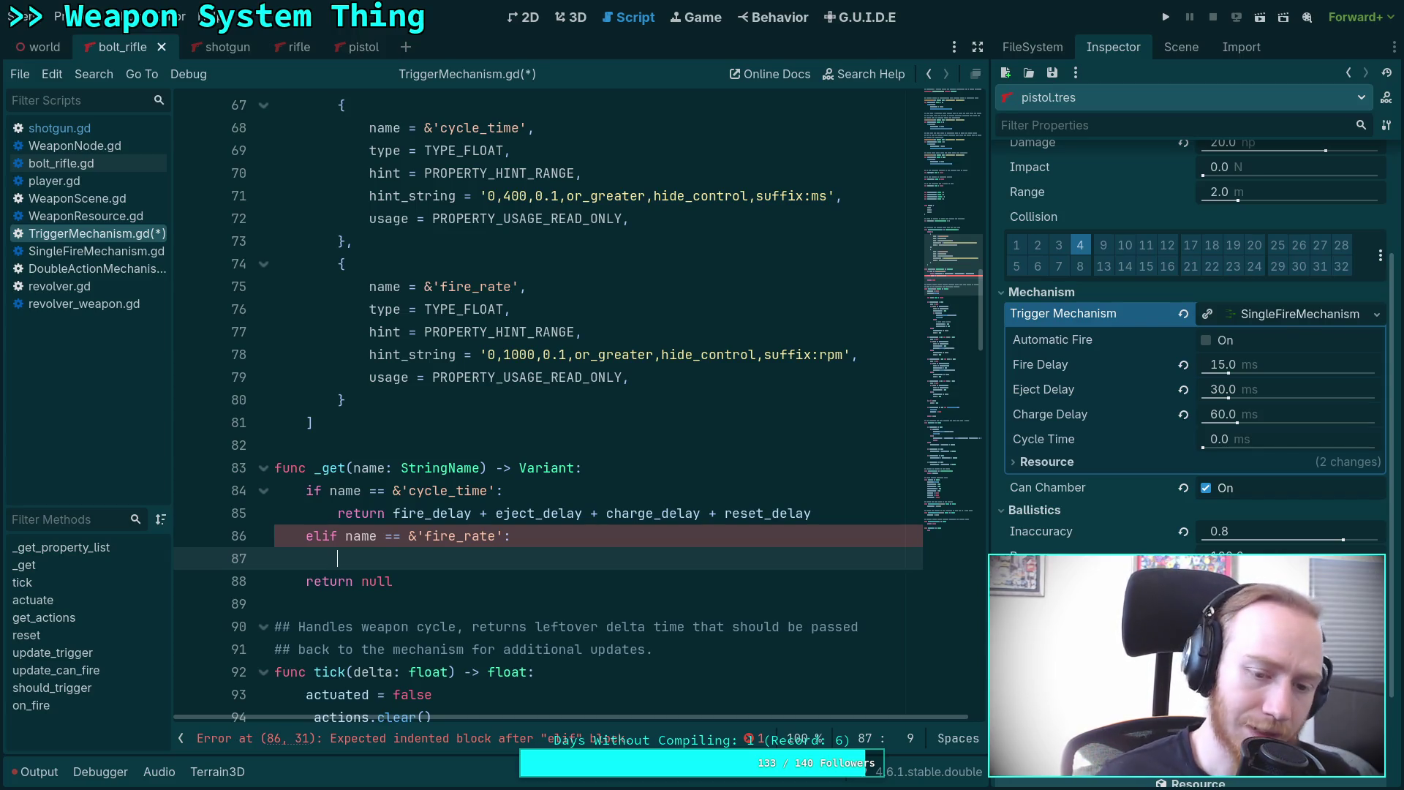
# Declare var rpm: float = fire_delay + eject_delay + charge_delay + reset_delay.
pyautogui.write('var ')
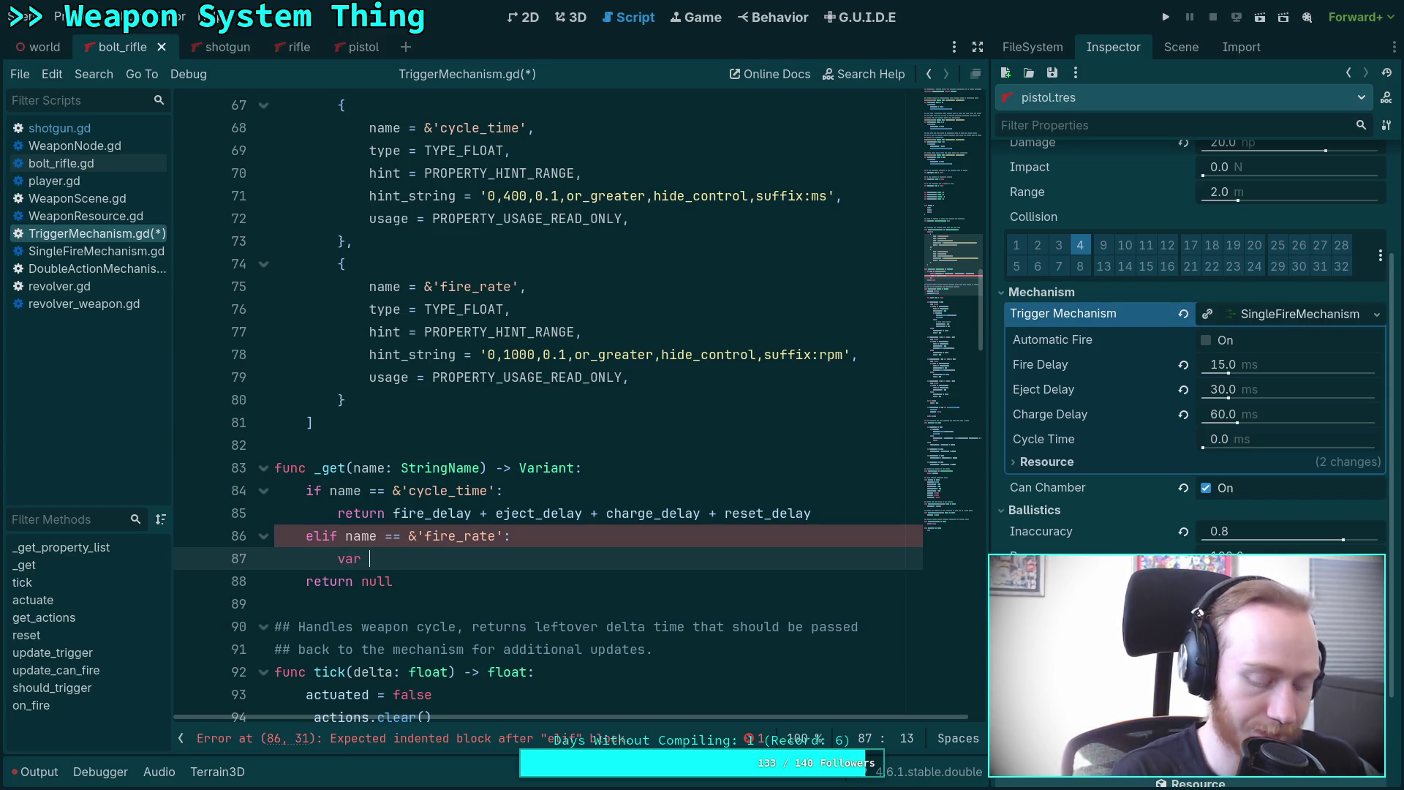
pyautogui.write('rpm')
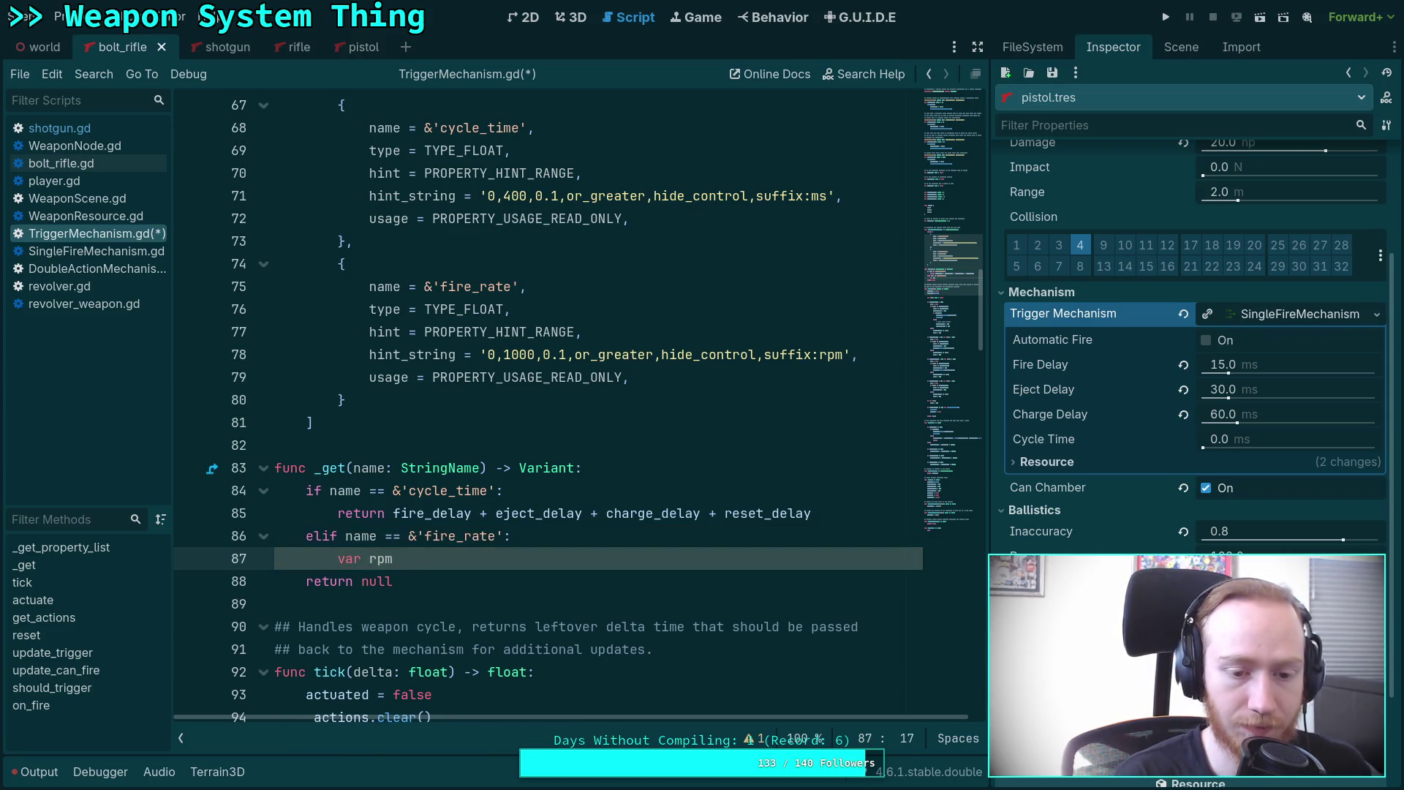
pyautogui.press('BackSpace')
pyautogui.write(': float = ')
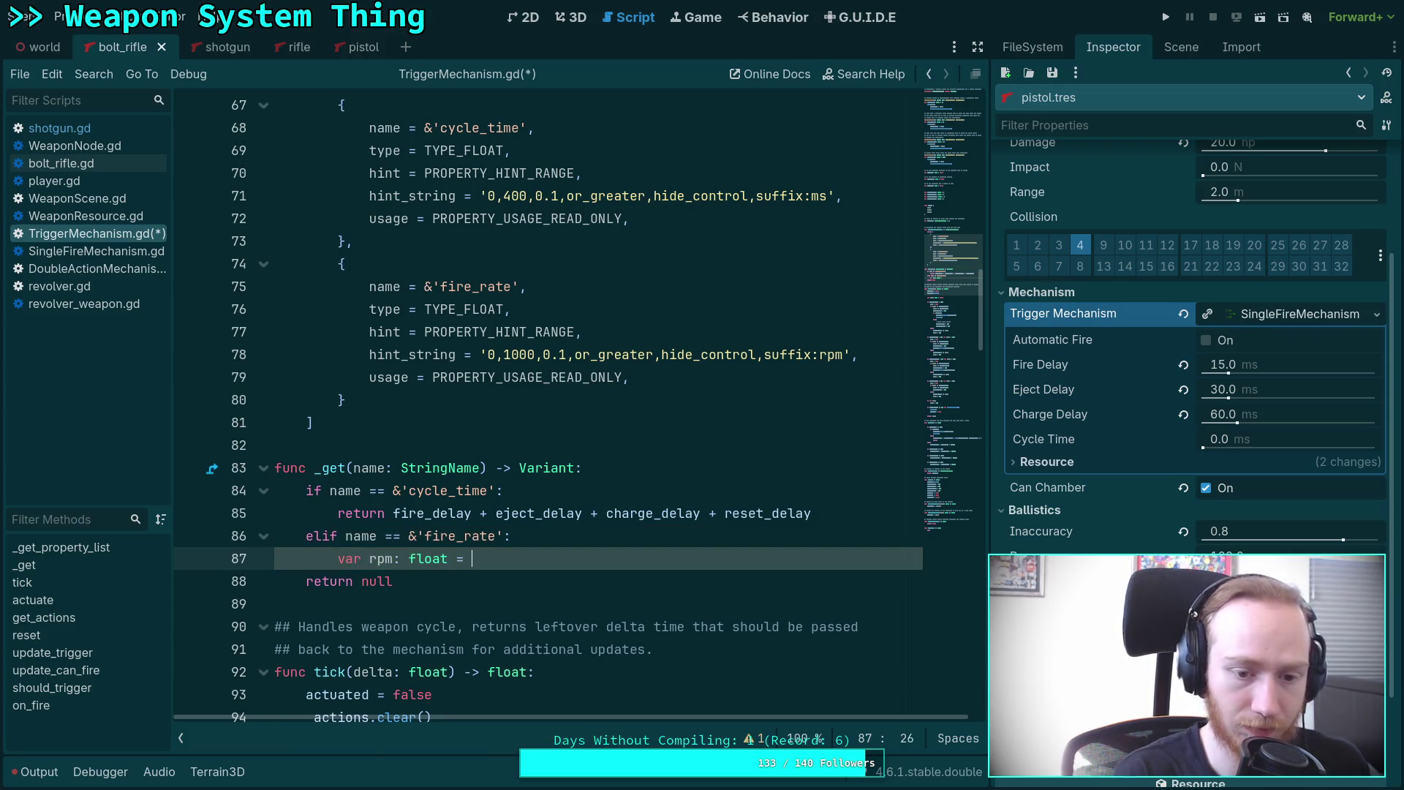
pyautogui.write('fir')
pyautogui.press('Return')
pyautogui.write('+ e')
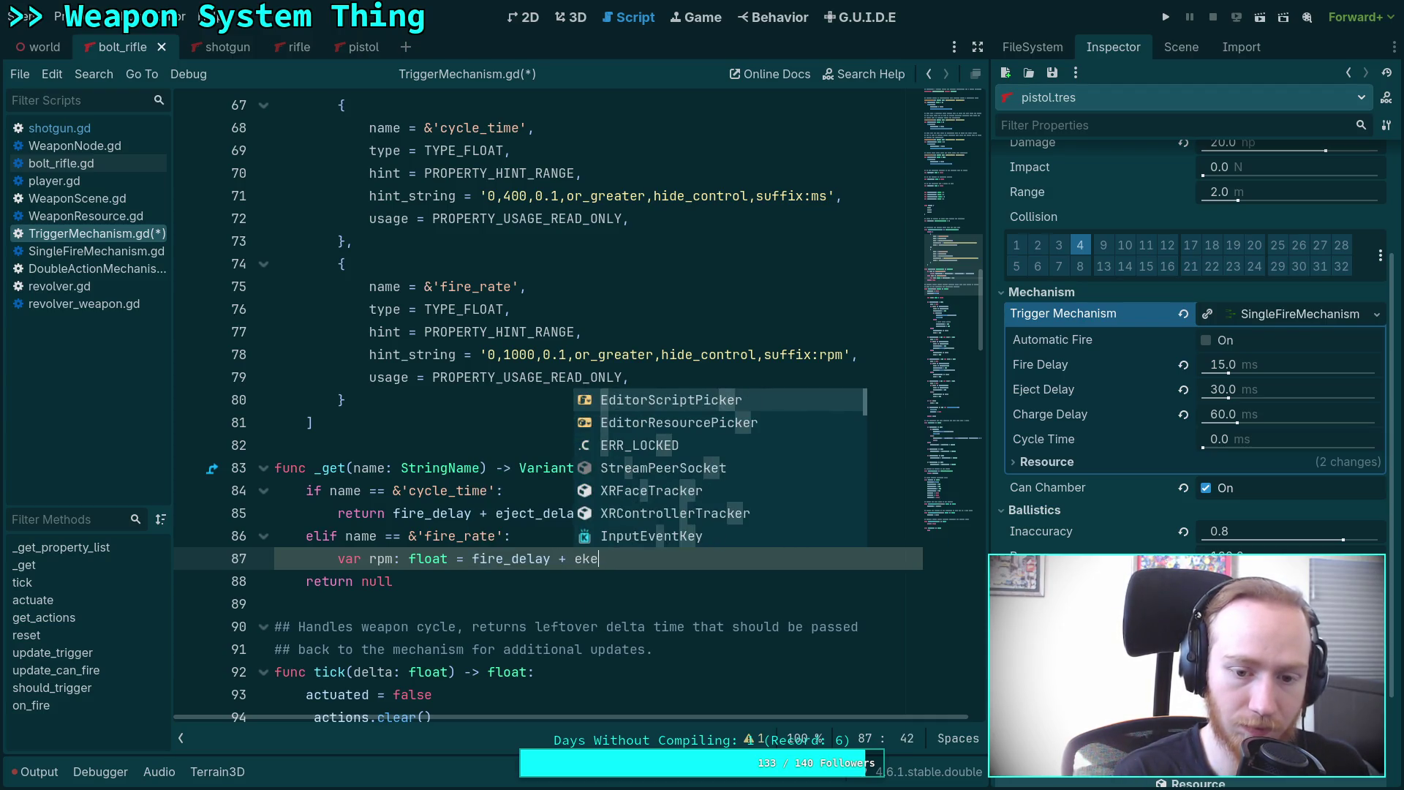
pyautogui.write('j')
pyautogui.press('Return')
pyautogui.write('+ char')
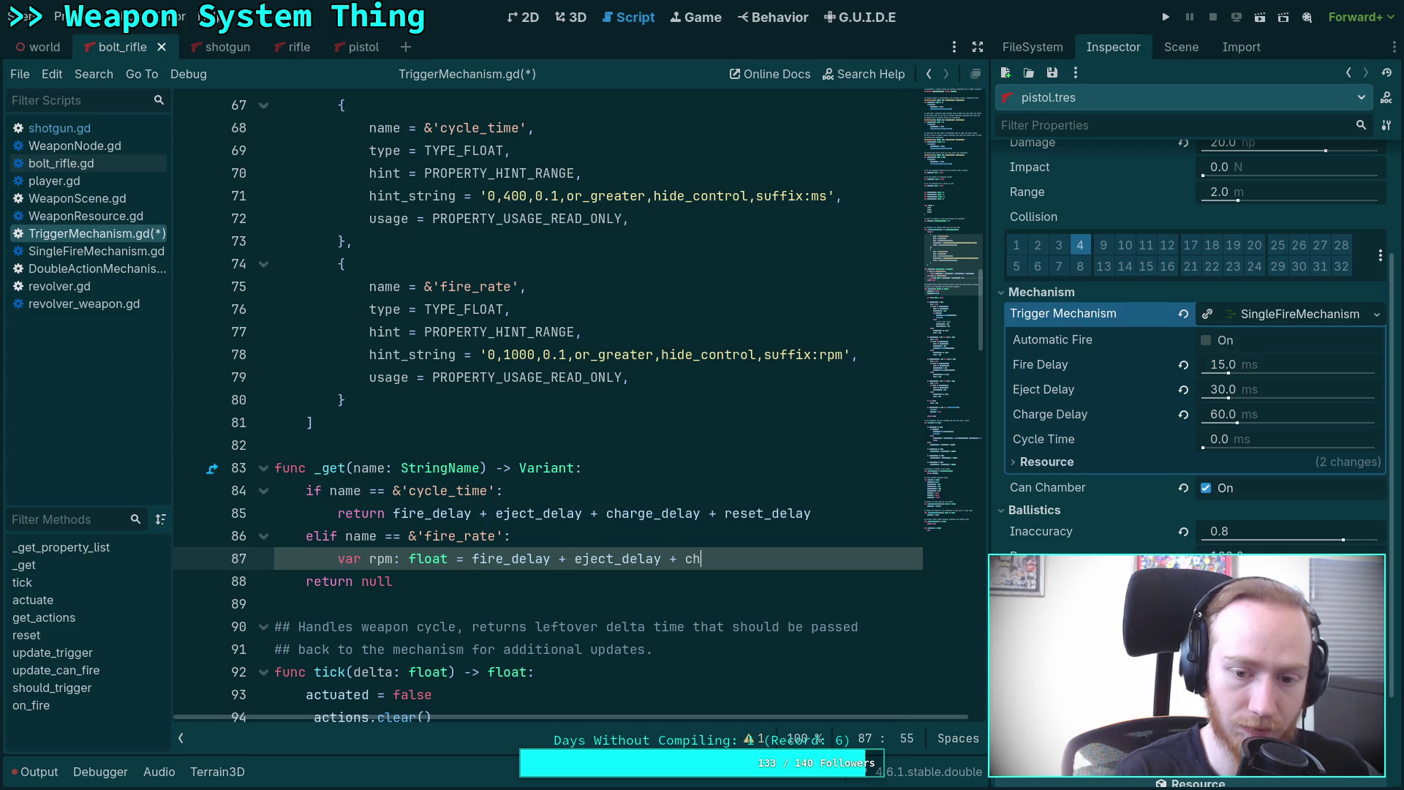
pyautogui.press('Return')
pyautogui.write('+ res')
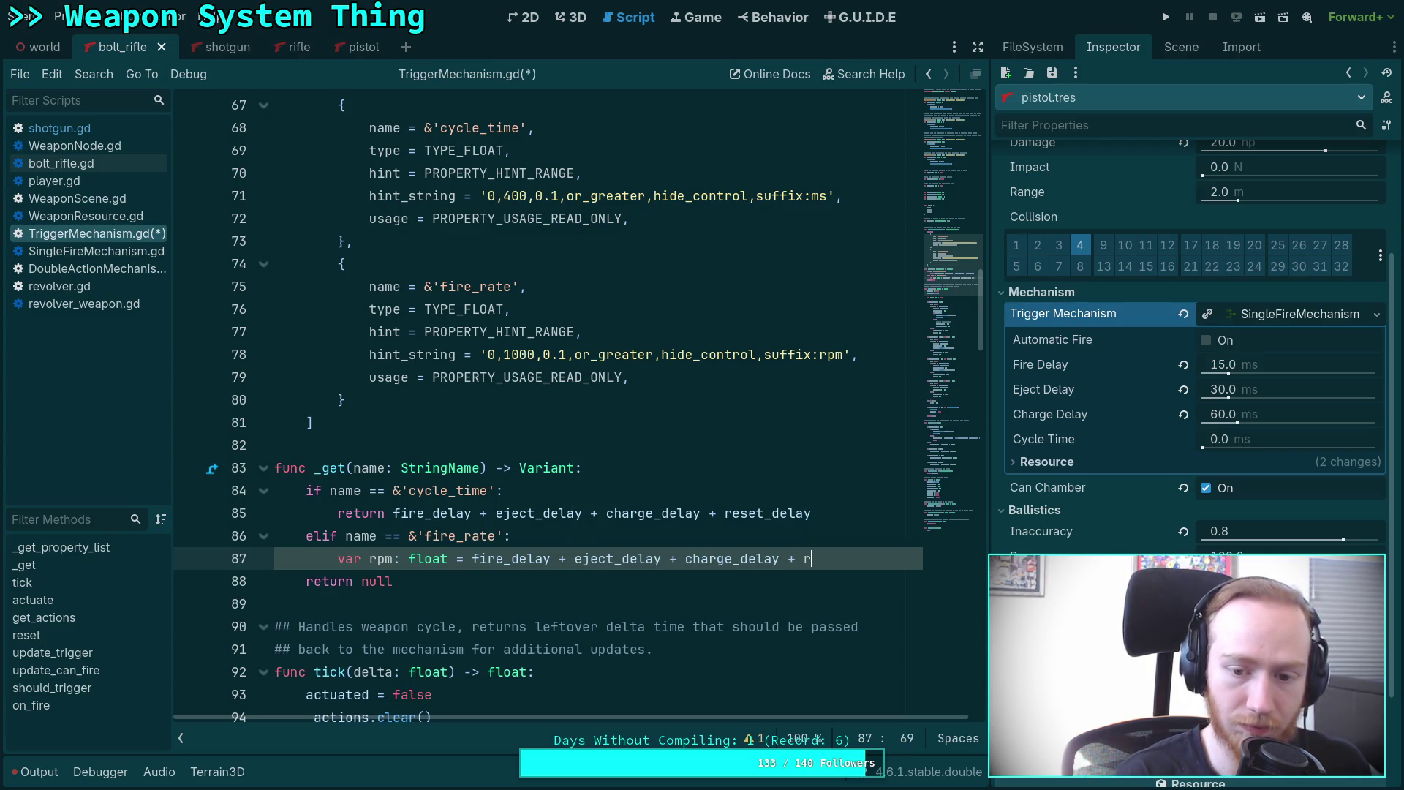
pyautogui.press('Down')
pyautogui.press('Return')
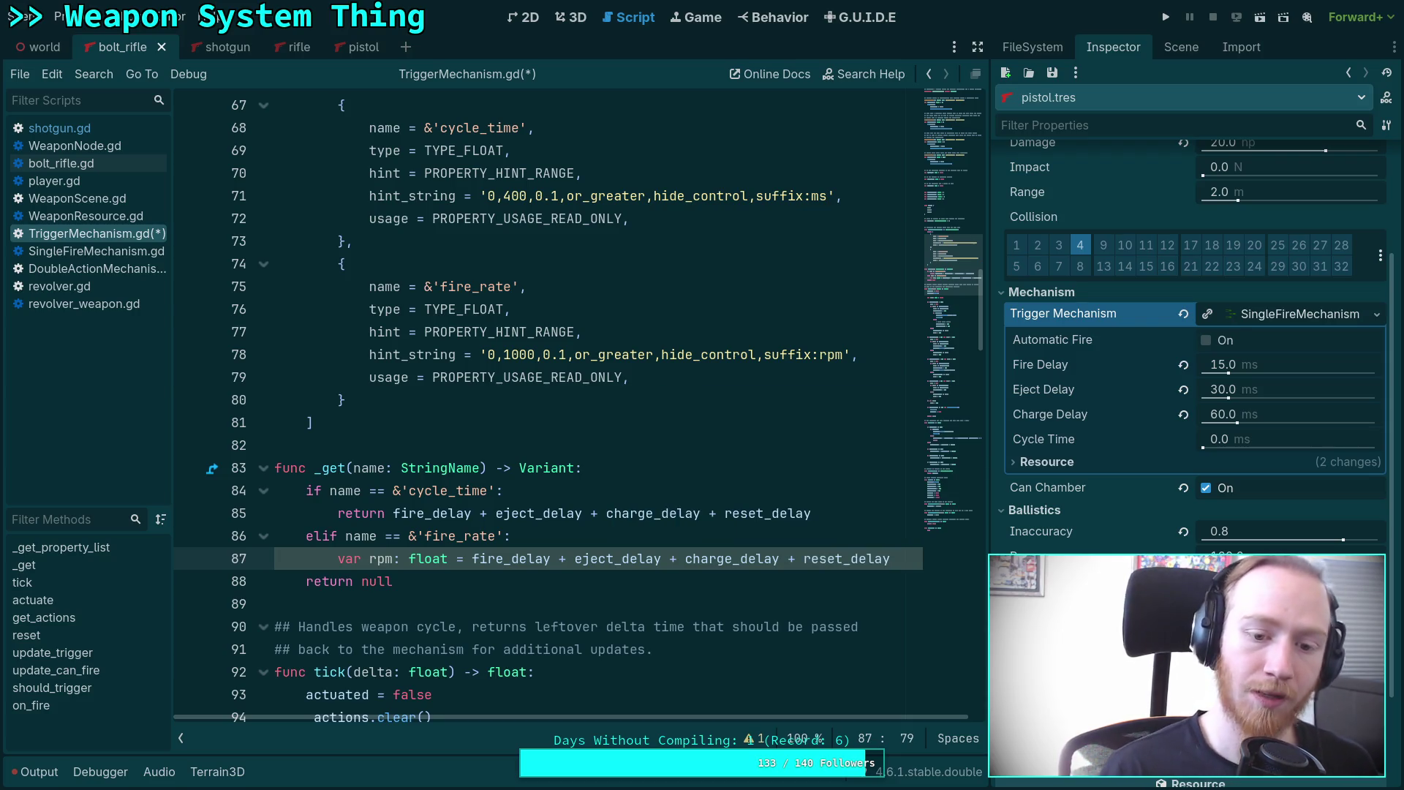
pyautogui.press('Return')
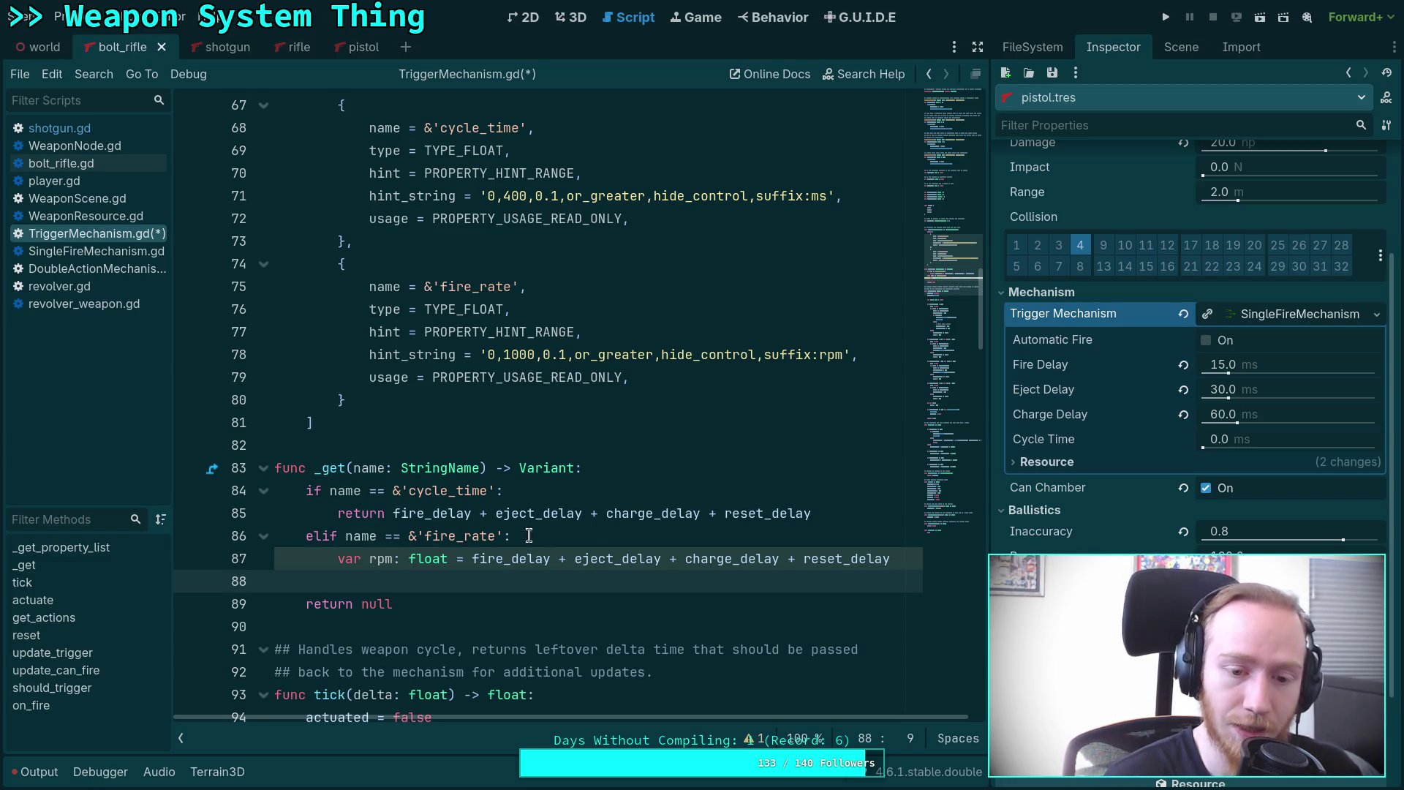
# Return INF from the fire_rate branch when is_zero_approx(rpm).
pyautogui.click(468, 558)
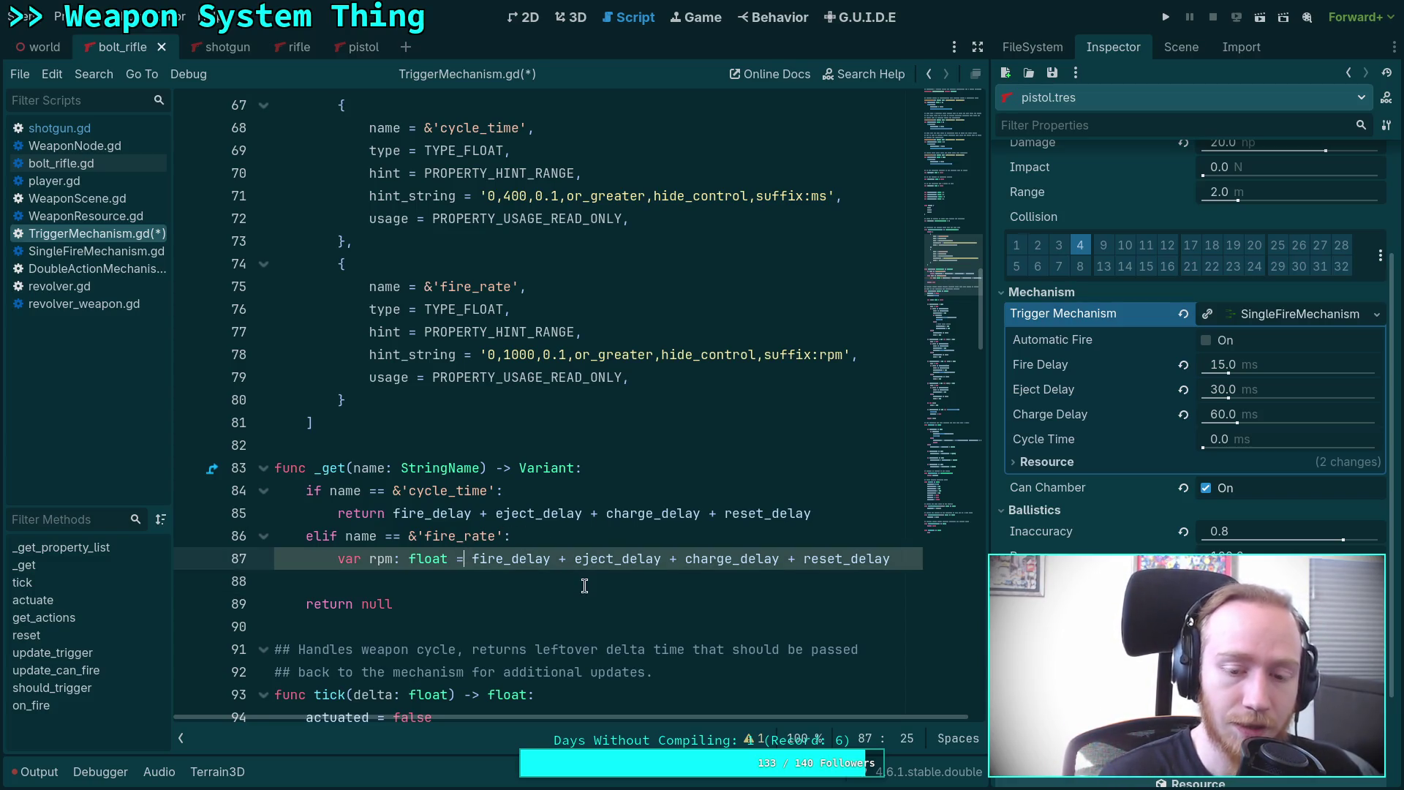
pyautogui.click(571, 537)
pyautogui.click(526, 583)
pyautogui.write('if rpm')
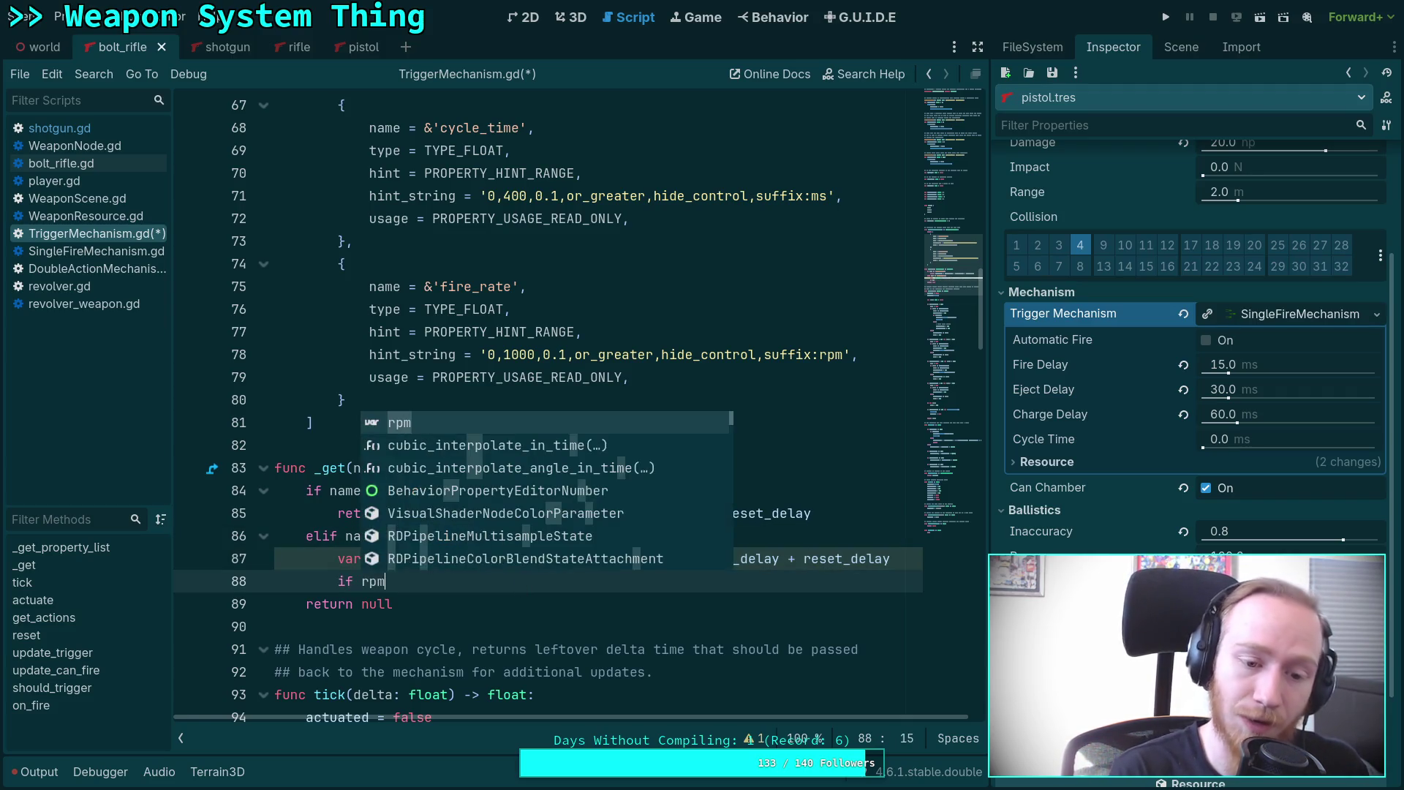
pyautogui.write(' ==')
pyautogui.press('BackSpace')
pyautogui.press('BackSpace')
pyautogui.press('BackSpace')
pyautogui.write('is')
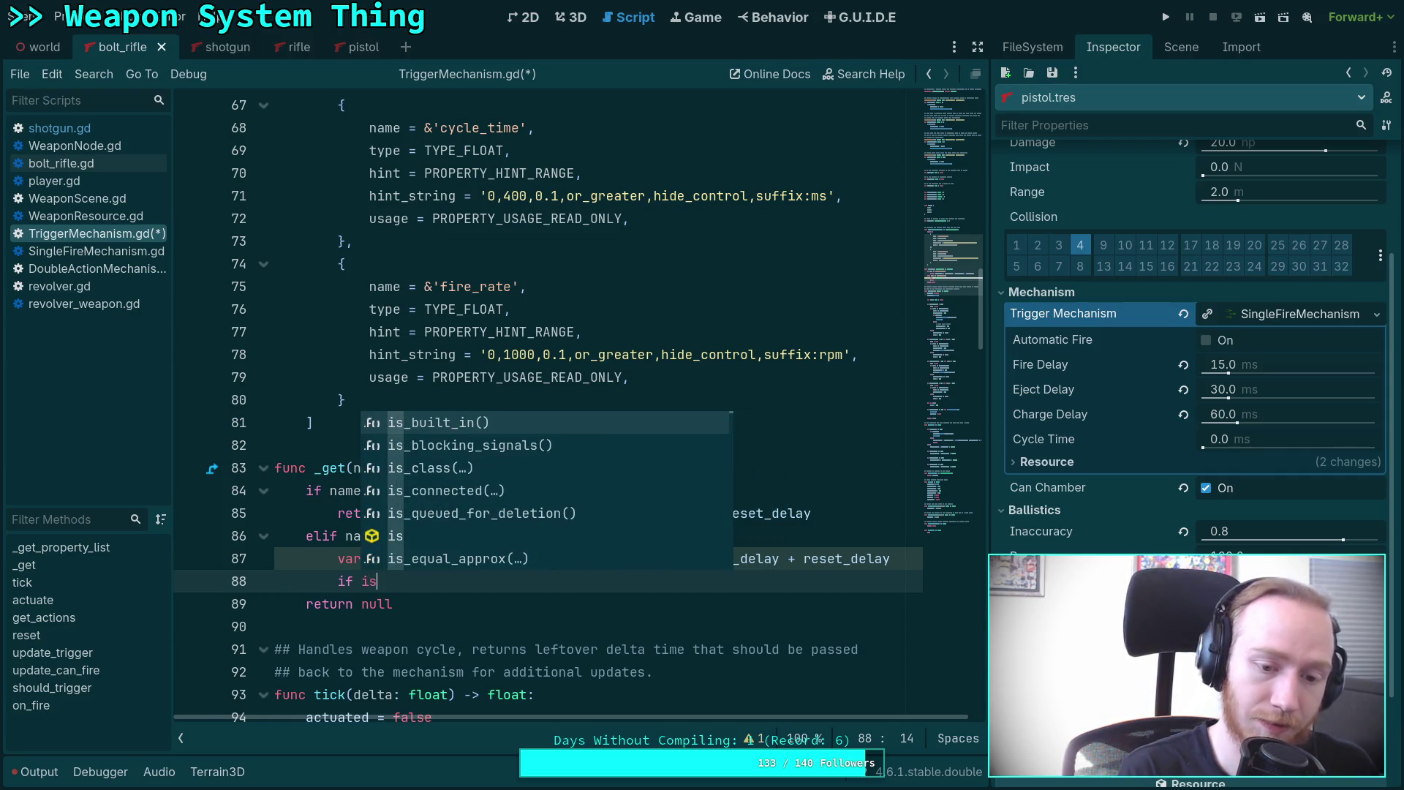
pyautogui.press('BackSpace')
pyautogui.press('BackSpace')
pyautogui.write('_ze')
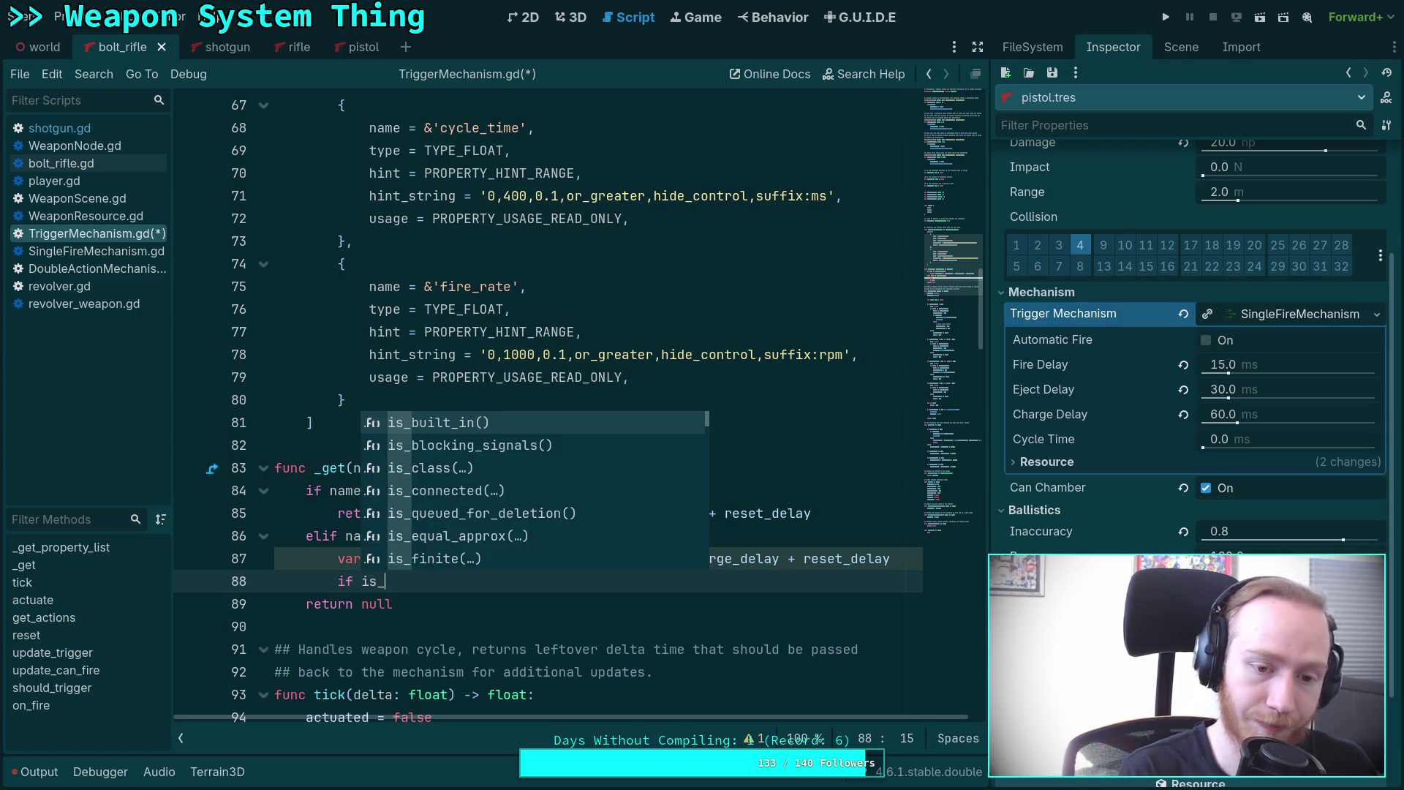
pyautogui.press('Return')
pyautogui.write('rpm):')
pyautogui.press('Return')
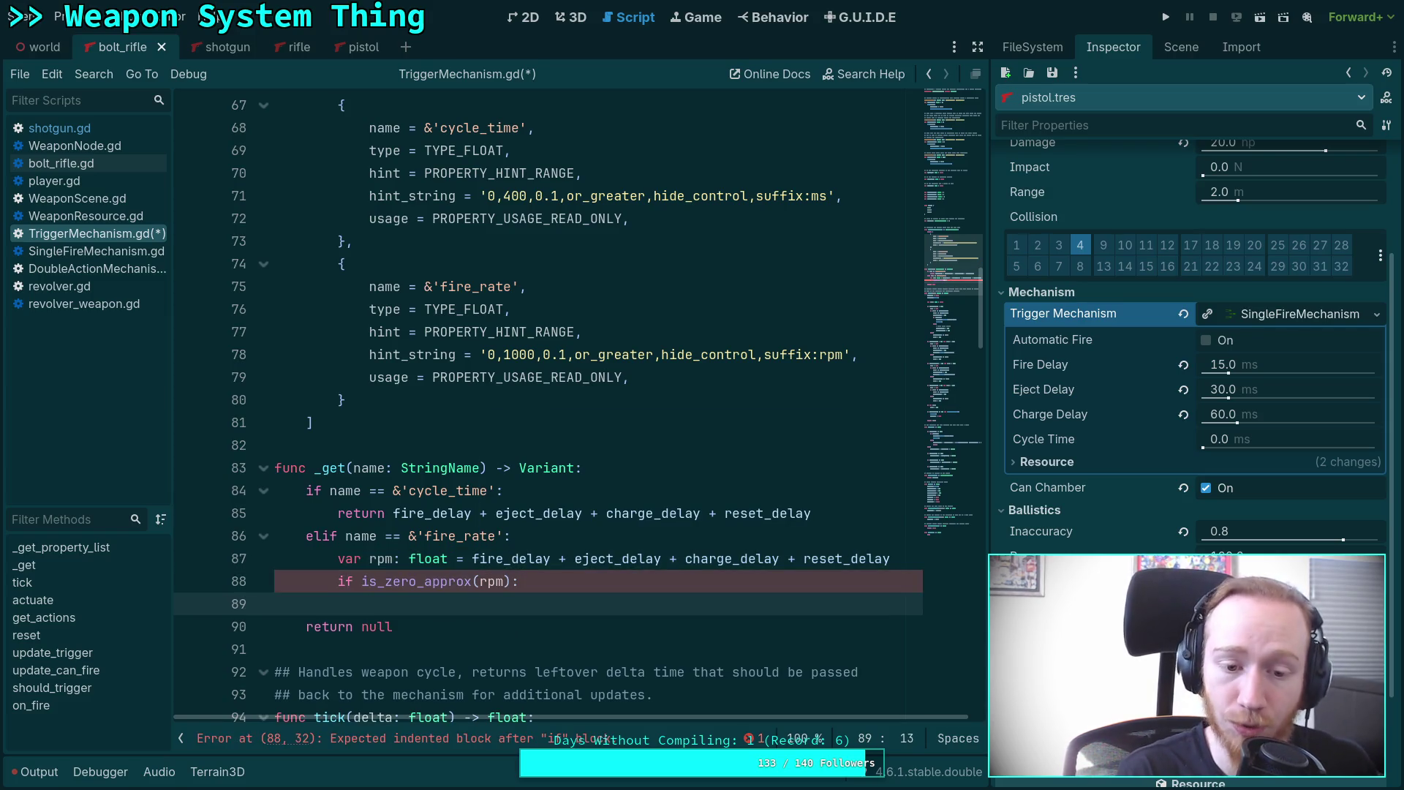
pyautogui.write('return IN')
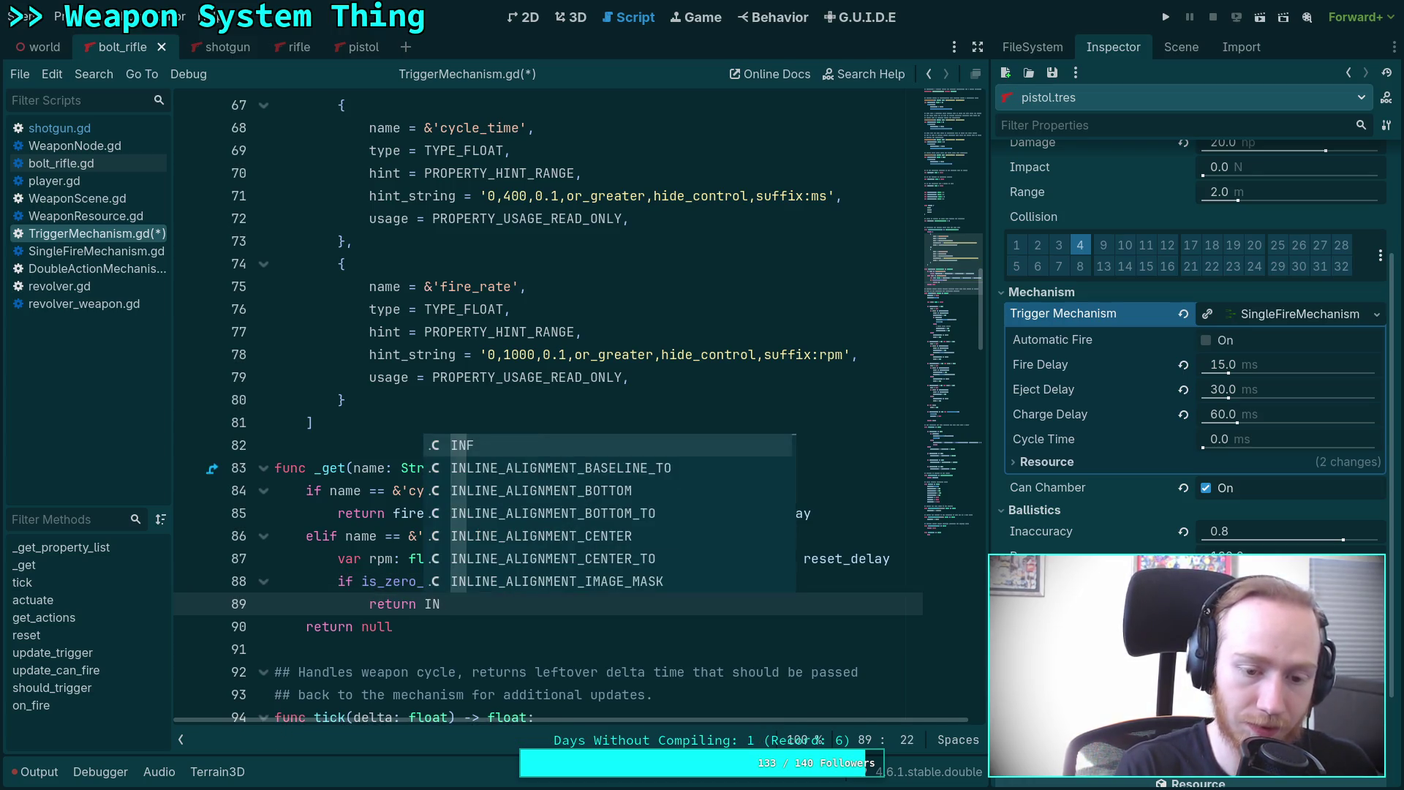
pyautogui.write('F')
pyautogui.press('Return')
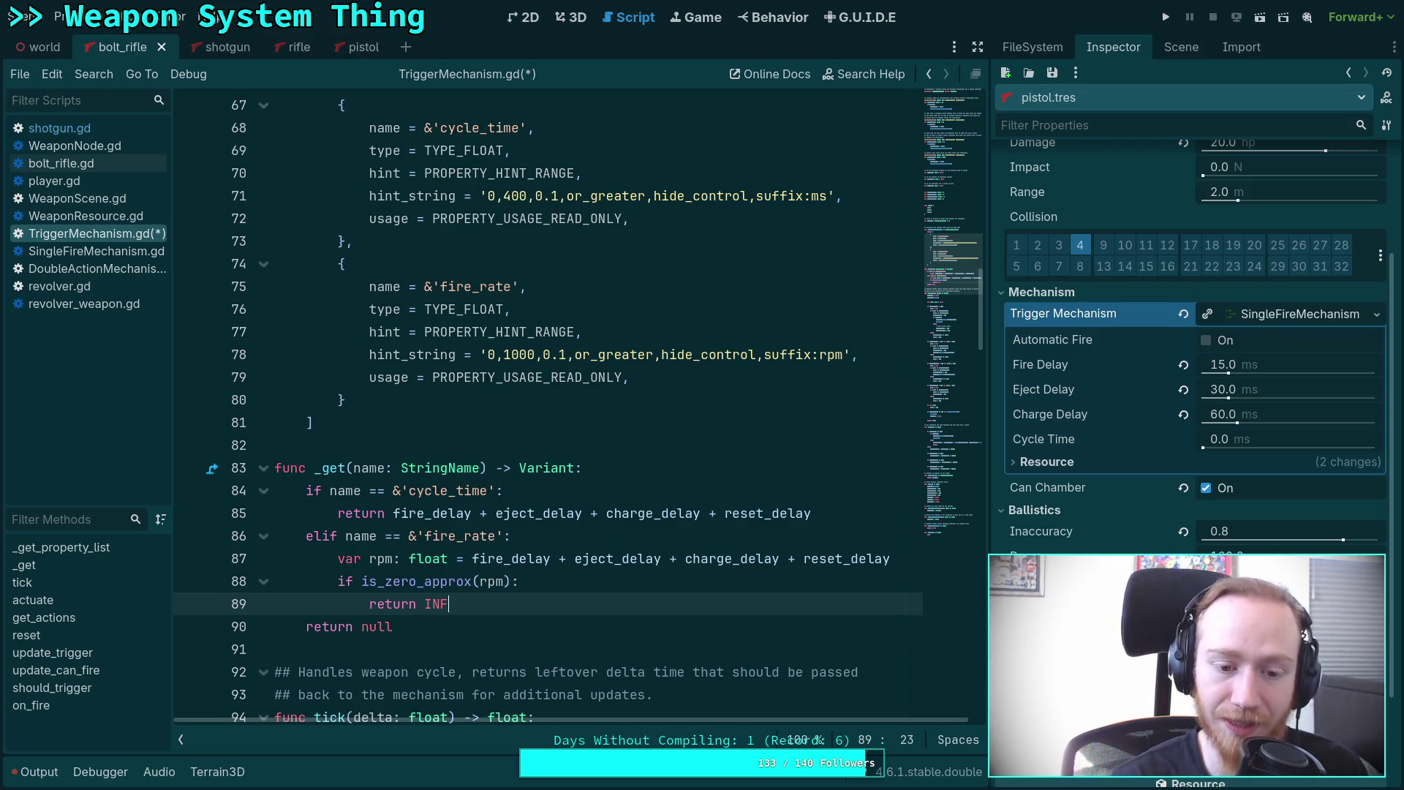
pyautogui.press('Return')
# Add an outdented 'rpm = 1.0 / rpm' line followed by an empty line.
pyautogui.press('BackSpace')
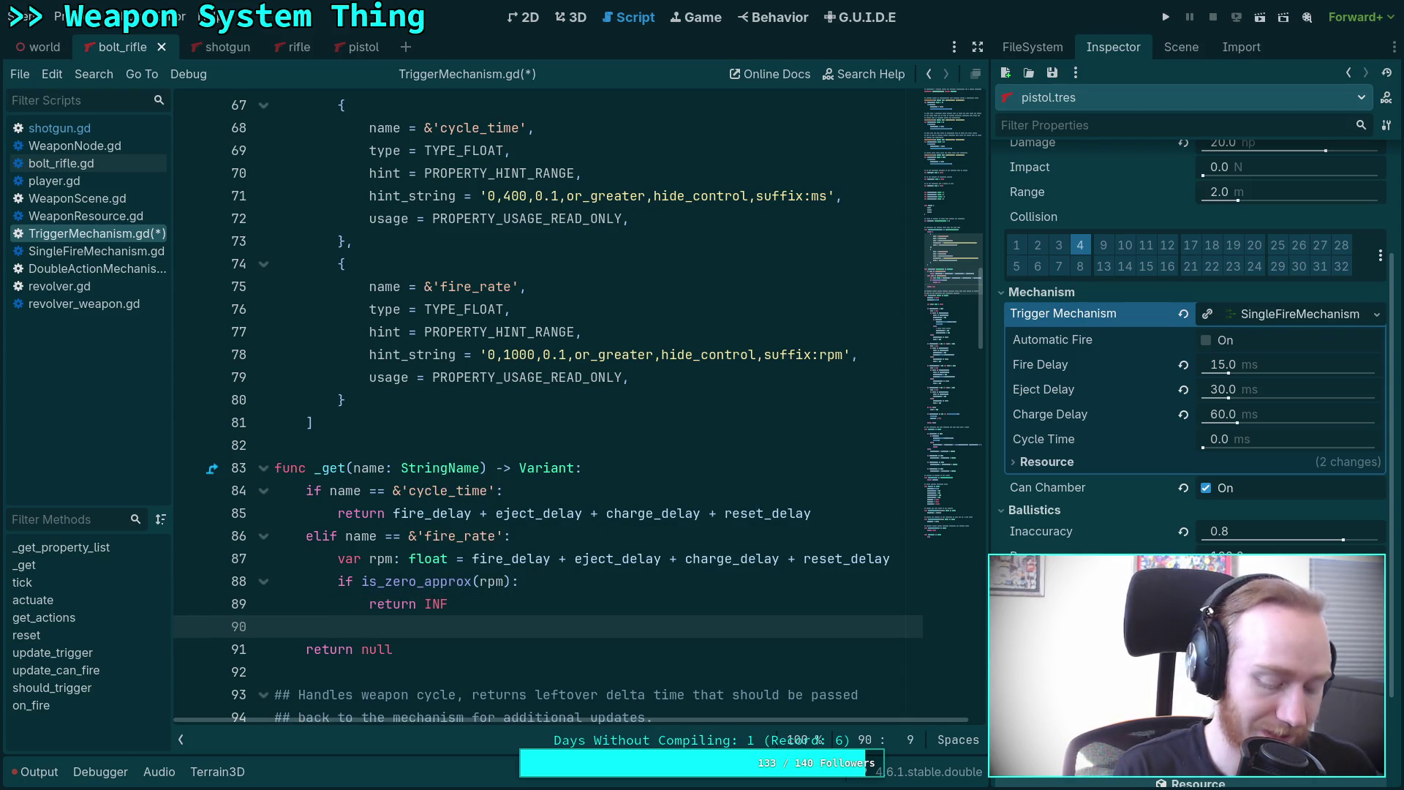
pyautogui.write('rpm = ')
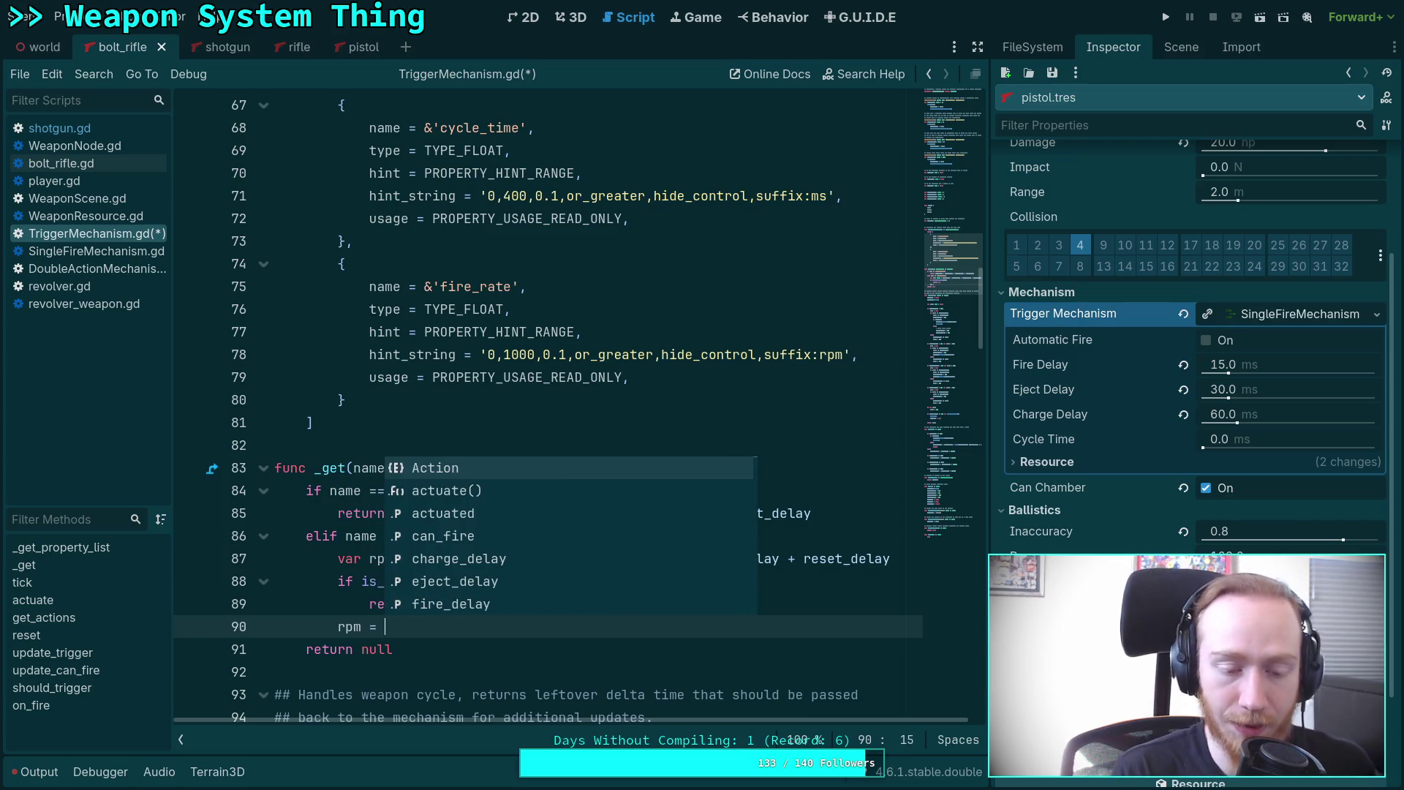
pyautogui.write('1.0 / ')
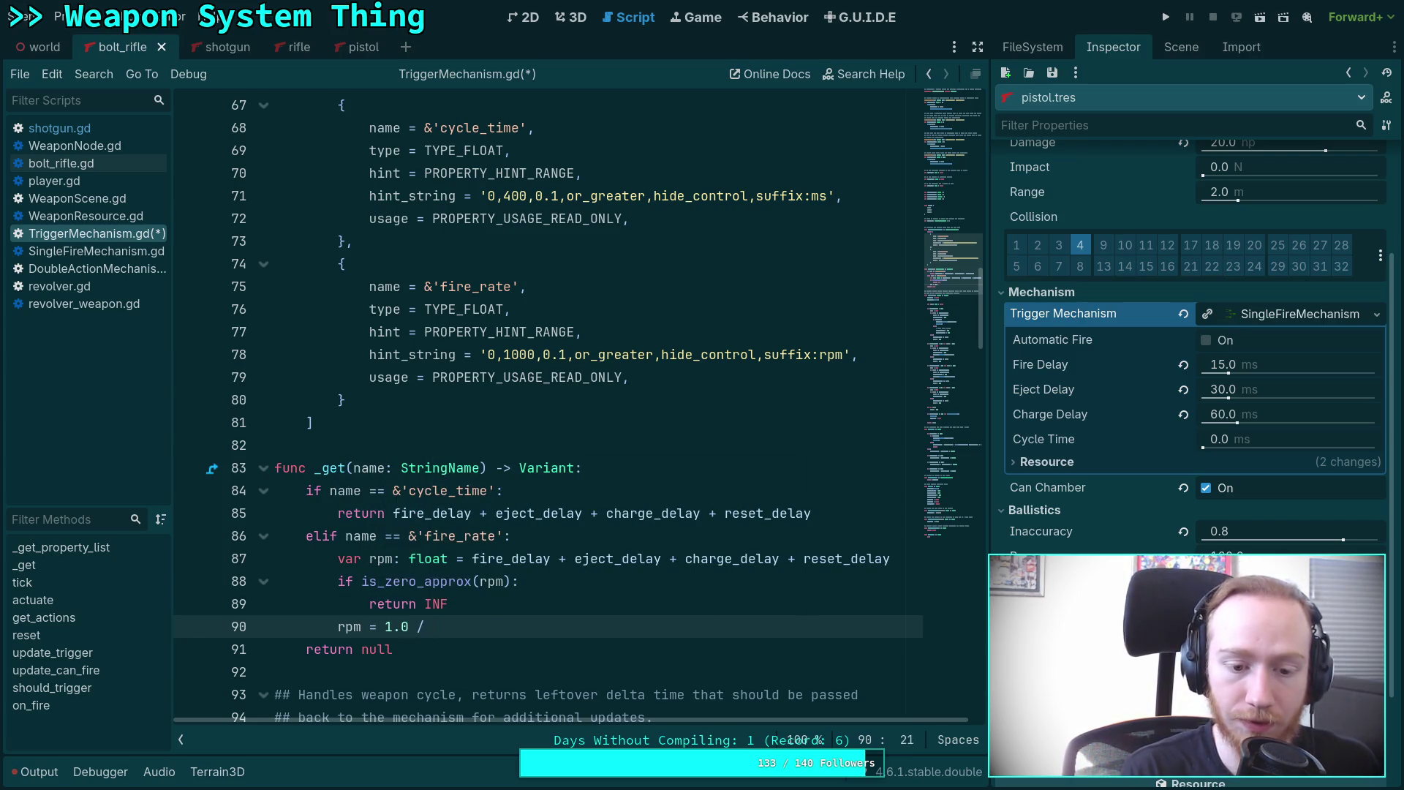
pyautogui.write('rpm')
pyautogui.press('Escape')
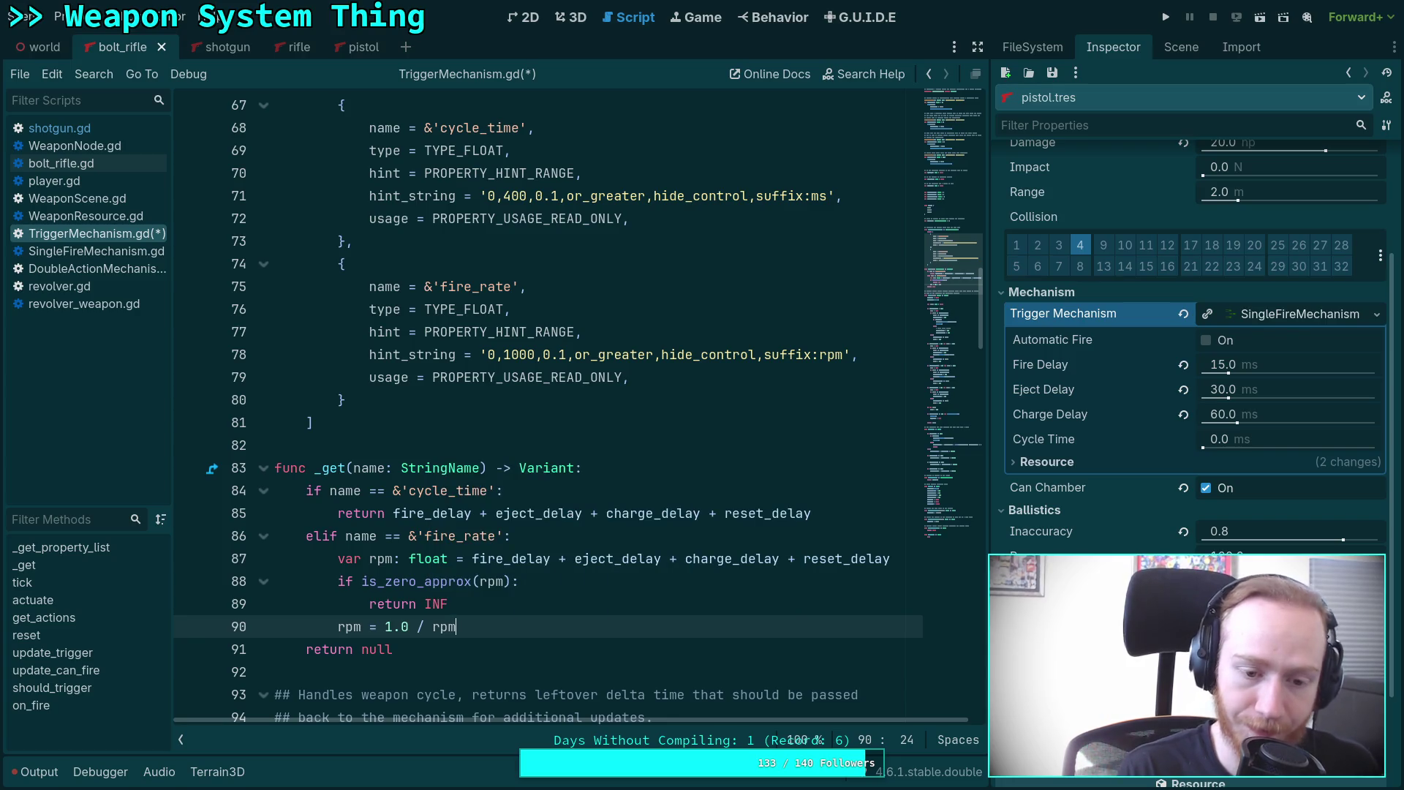
pyautogui.press('Return')
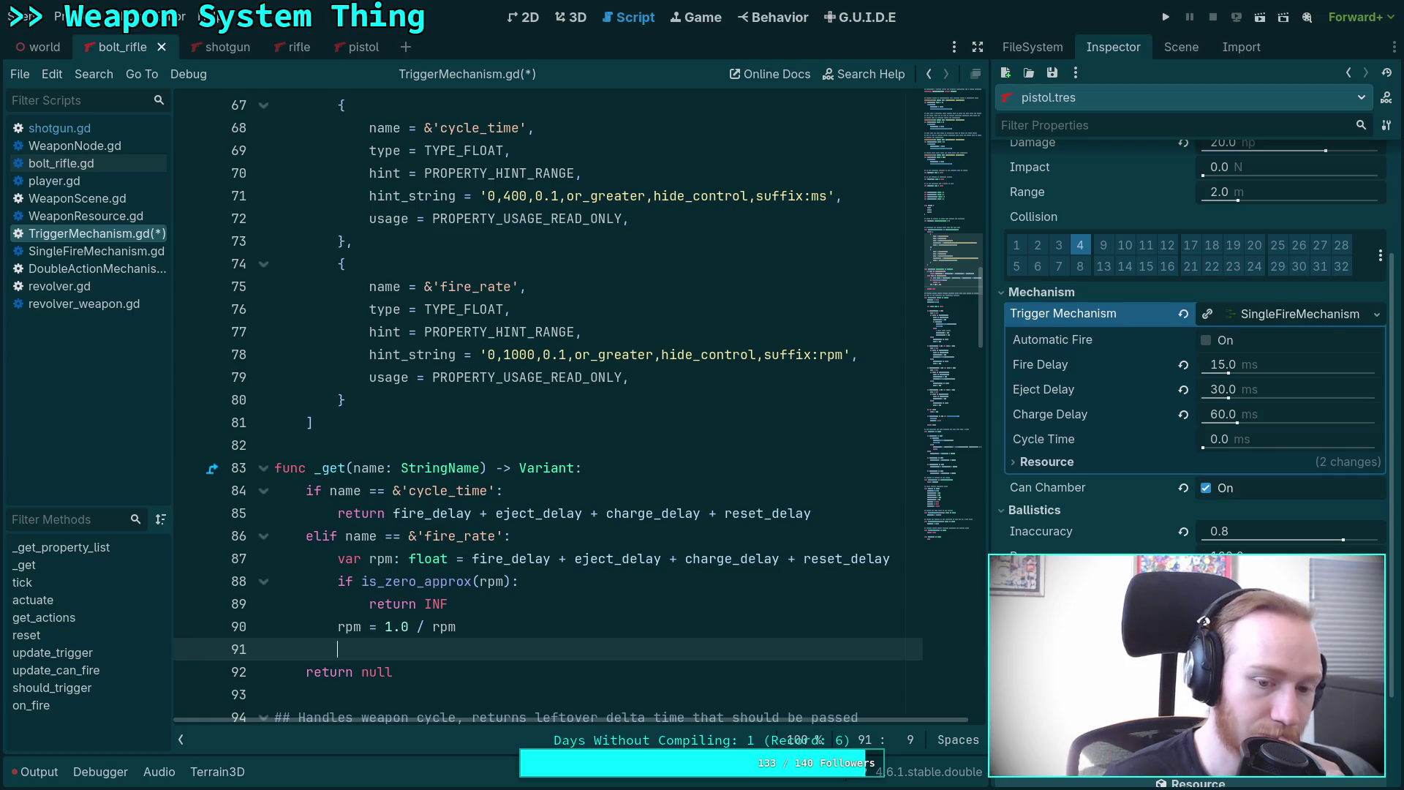
# Add a '# Round per millisecond' comment above the rpm calculation line.
pyautogui.press('Up')
pyautogui.press('Return')
pyautogui.press('Up')
pyautogui.write('# R')
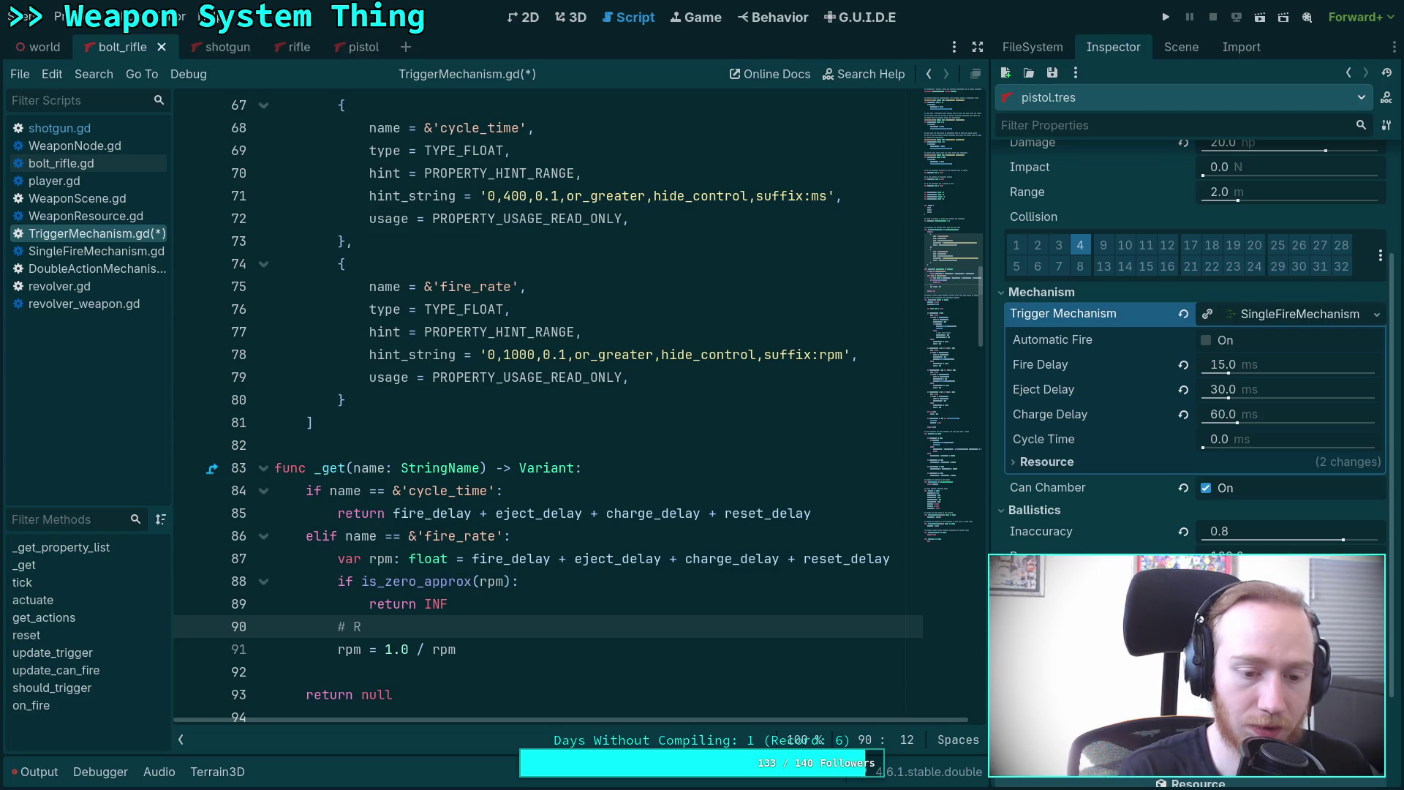
pyautogui.write('ound')
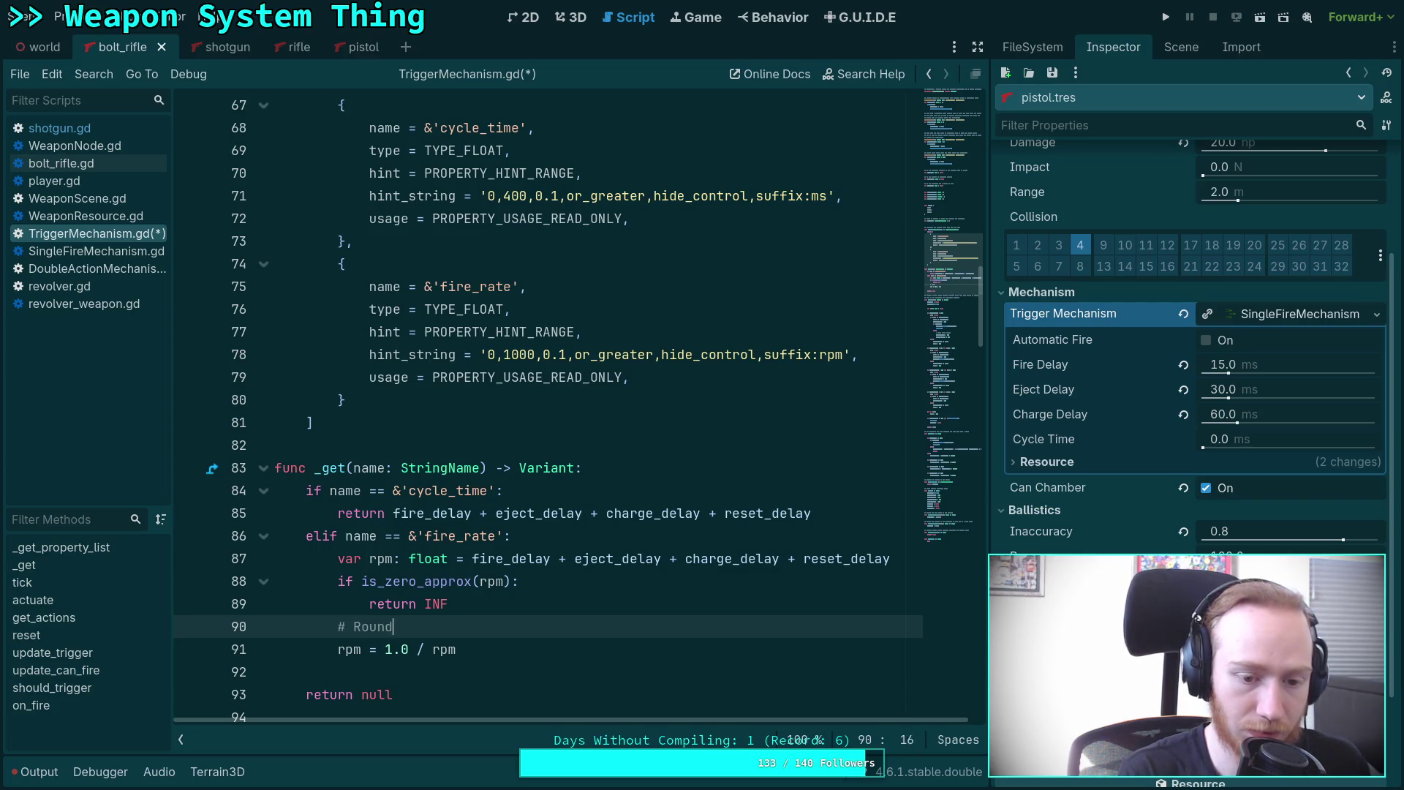
pyautogui.write(' per millise')
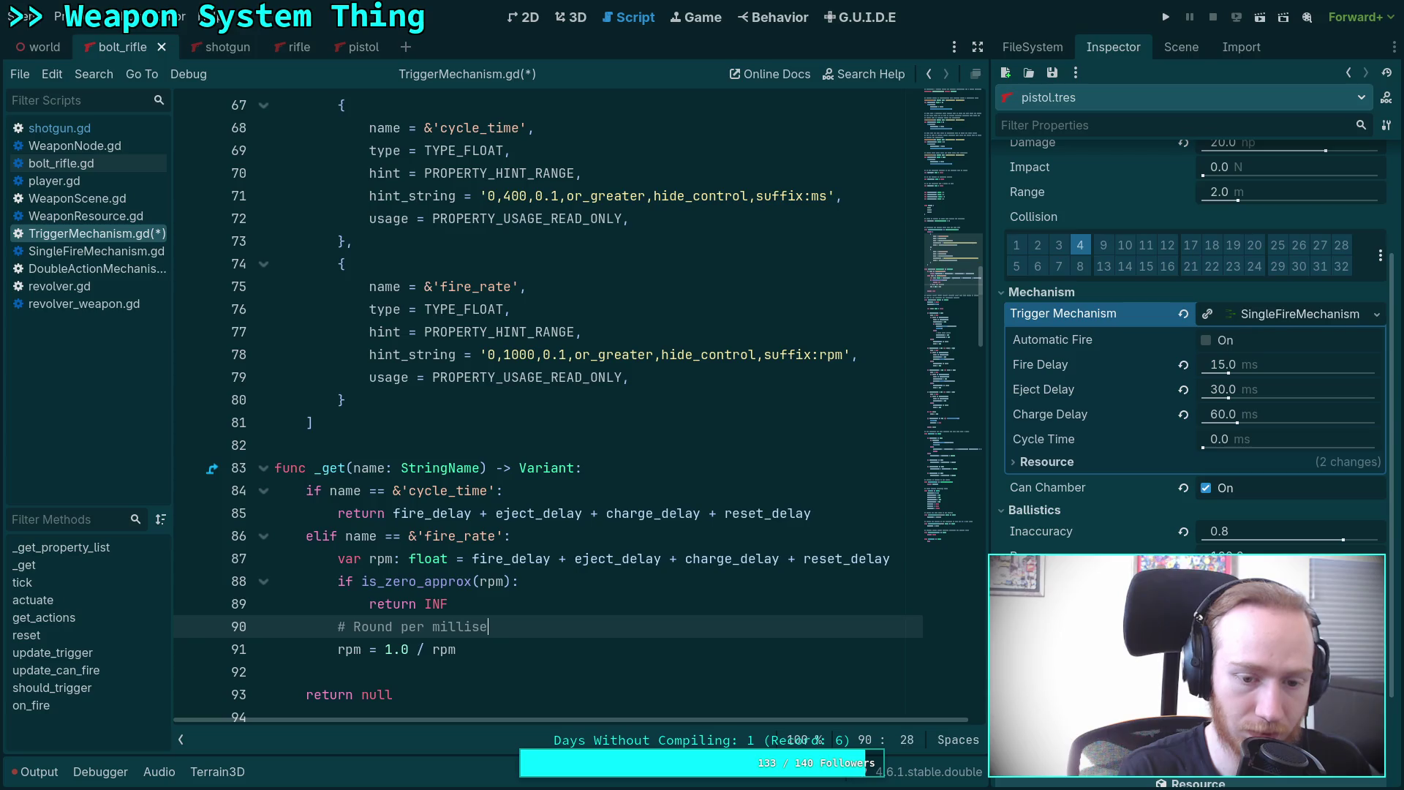
pyautogui.write('cond')
pyautogui.scroll(-2, 486, 469)
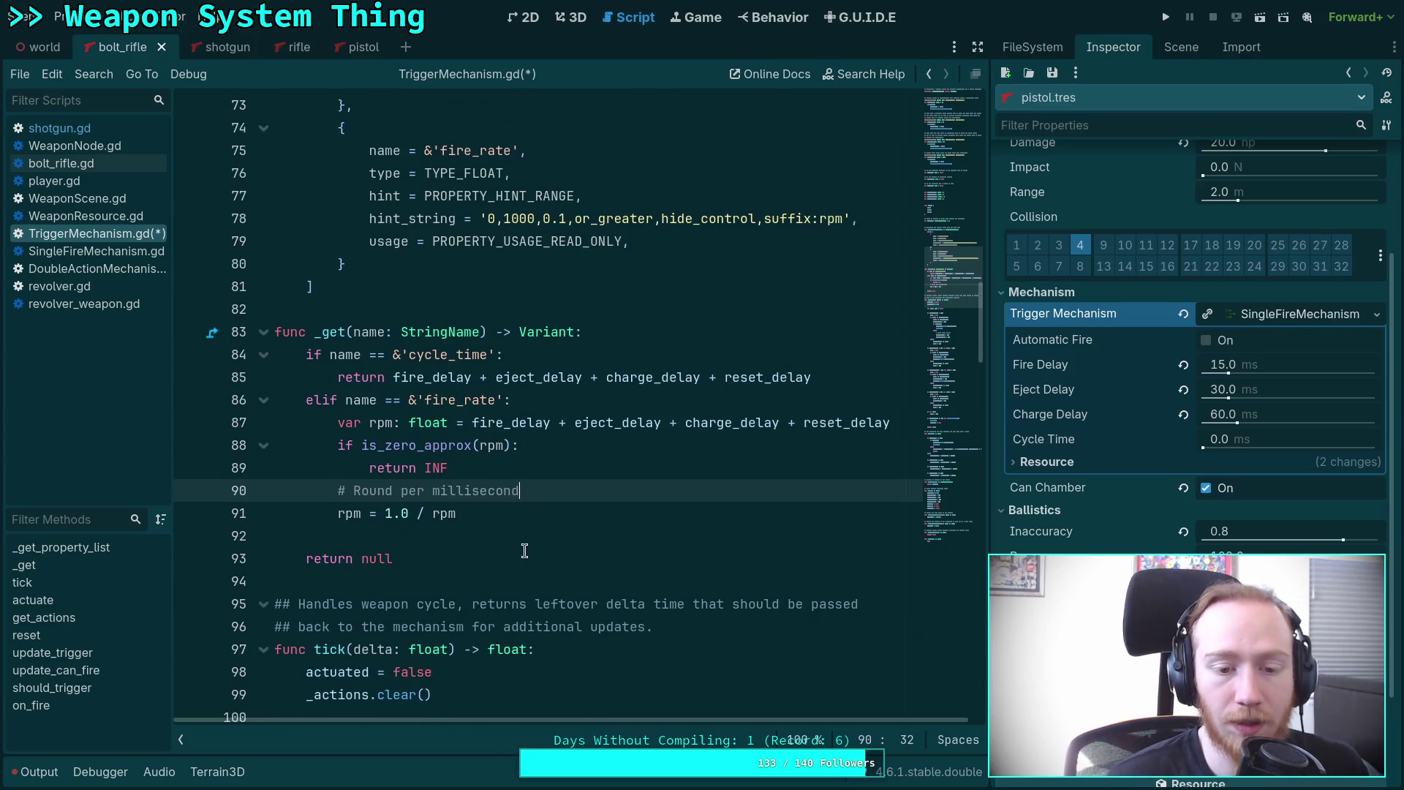
# Replace the comment with the line 'rpm /= 1000.0'.
pyautogui.moveTo(472, 423); pyautogui.dragTo(890, 422)
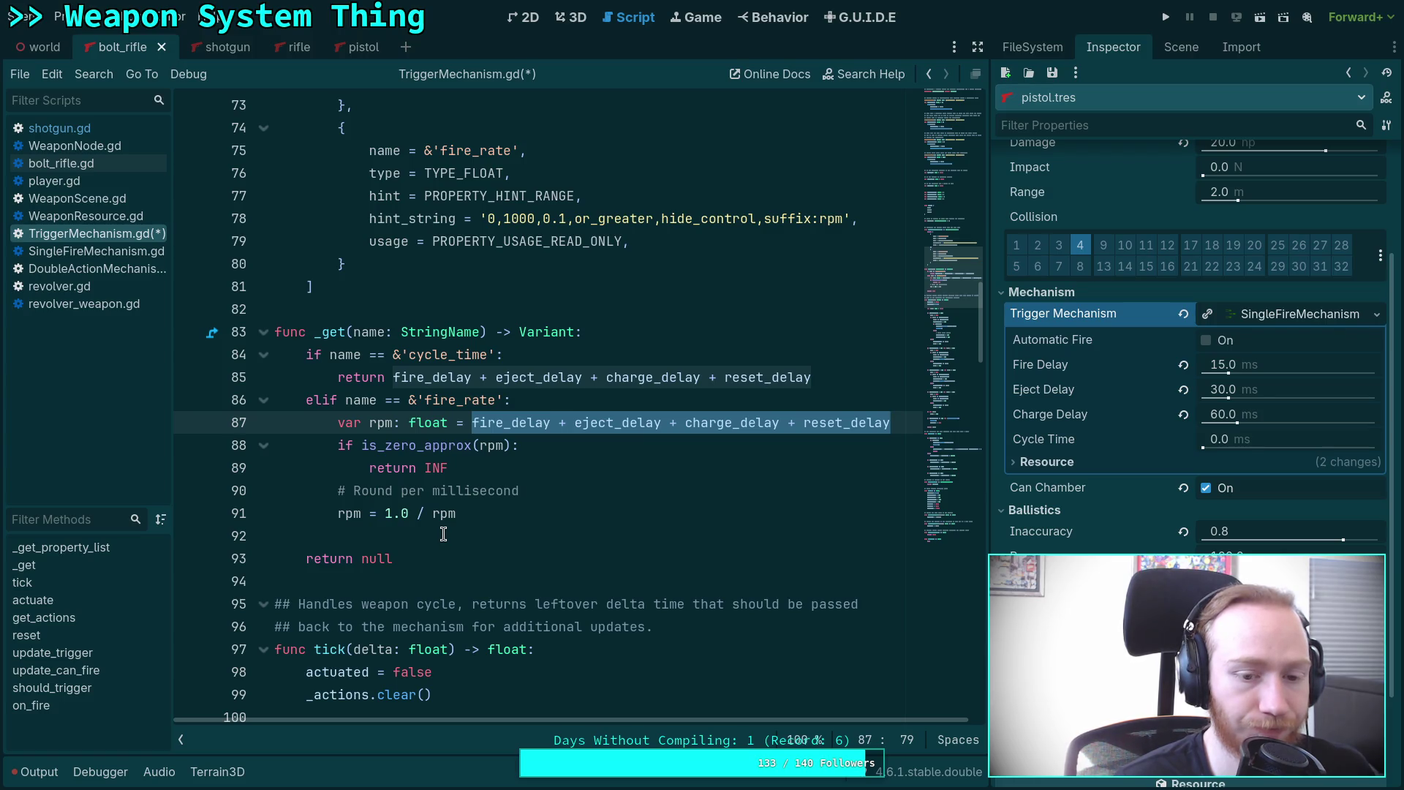
pyautogui.click(464, 532)
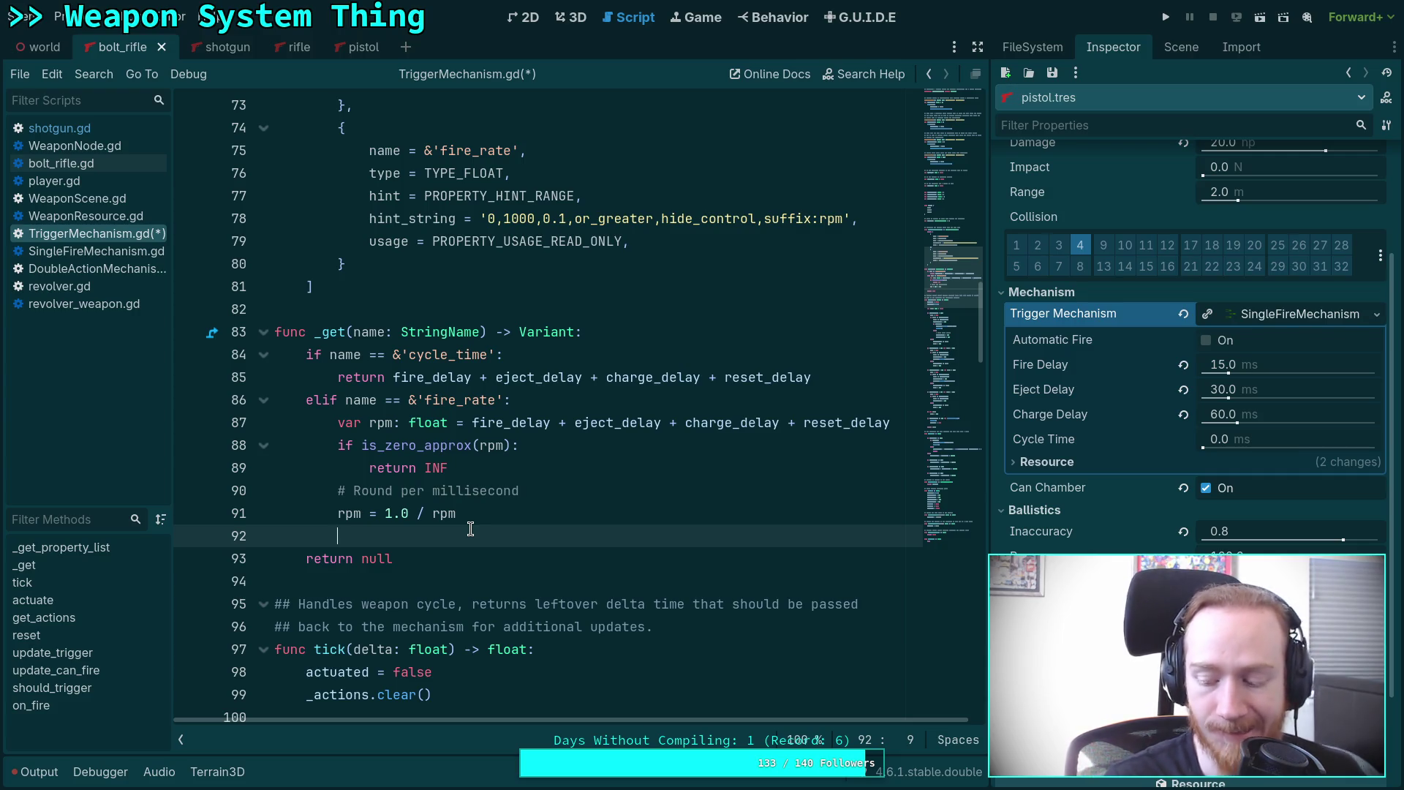
pyautogui.moveTo(530, 490); pyautogui.dragTo(335, 495)
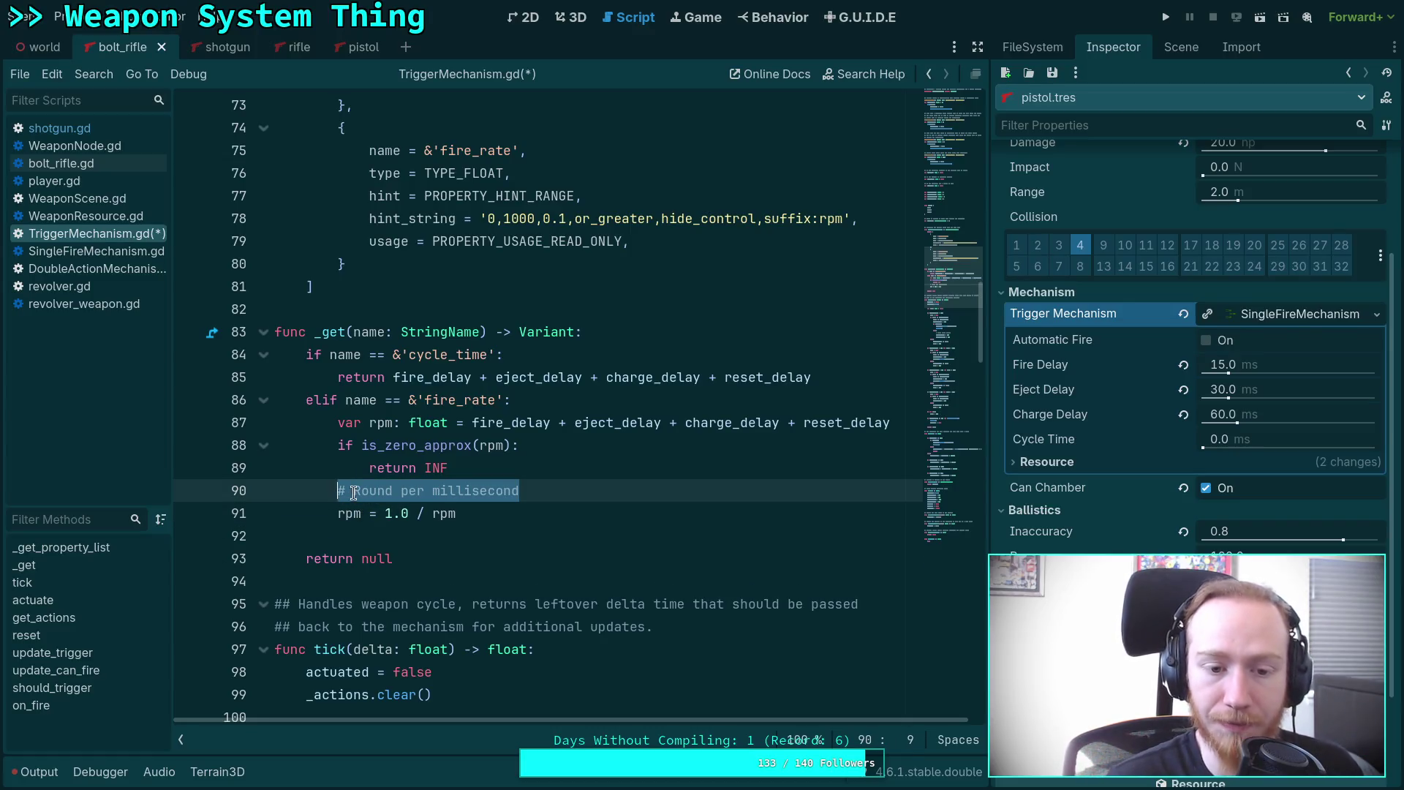
pyautogui.press('BackSpace')
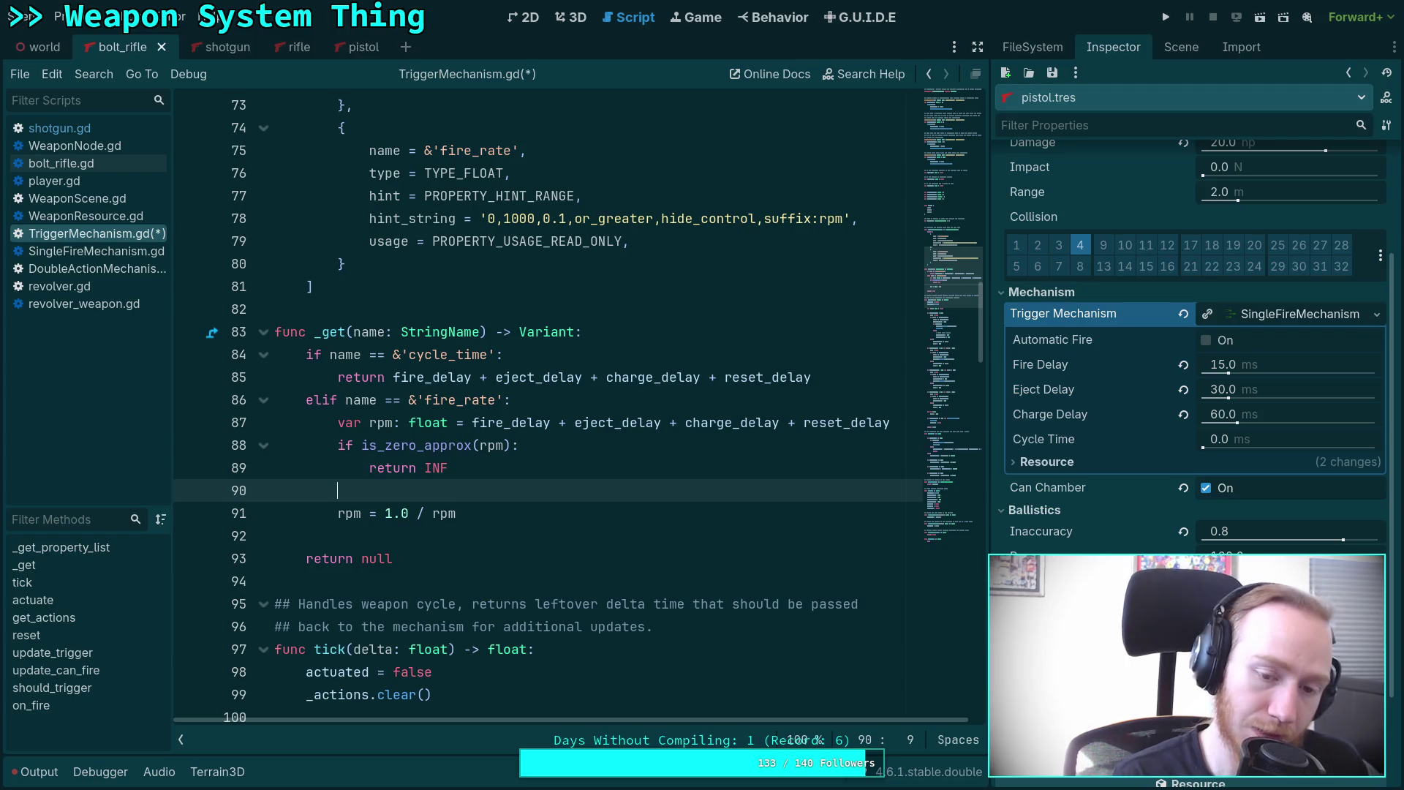
pyautogui.write('rpm =')
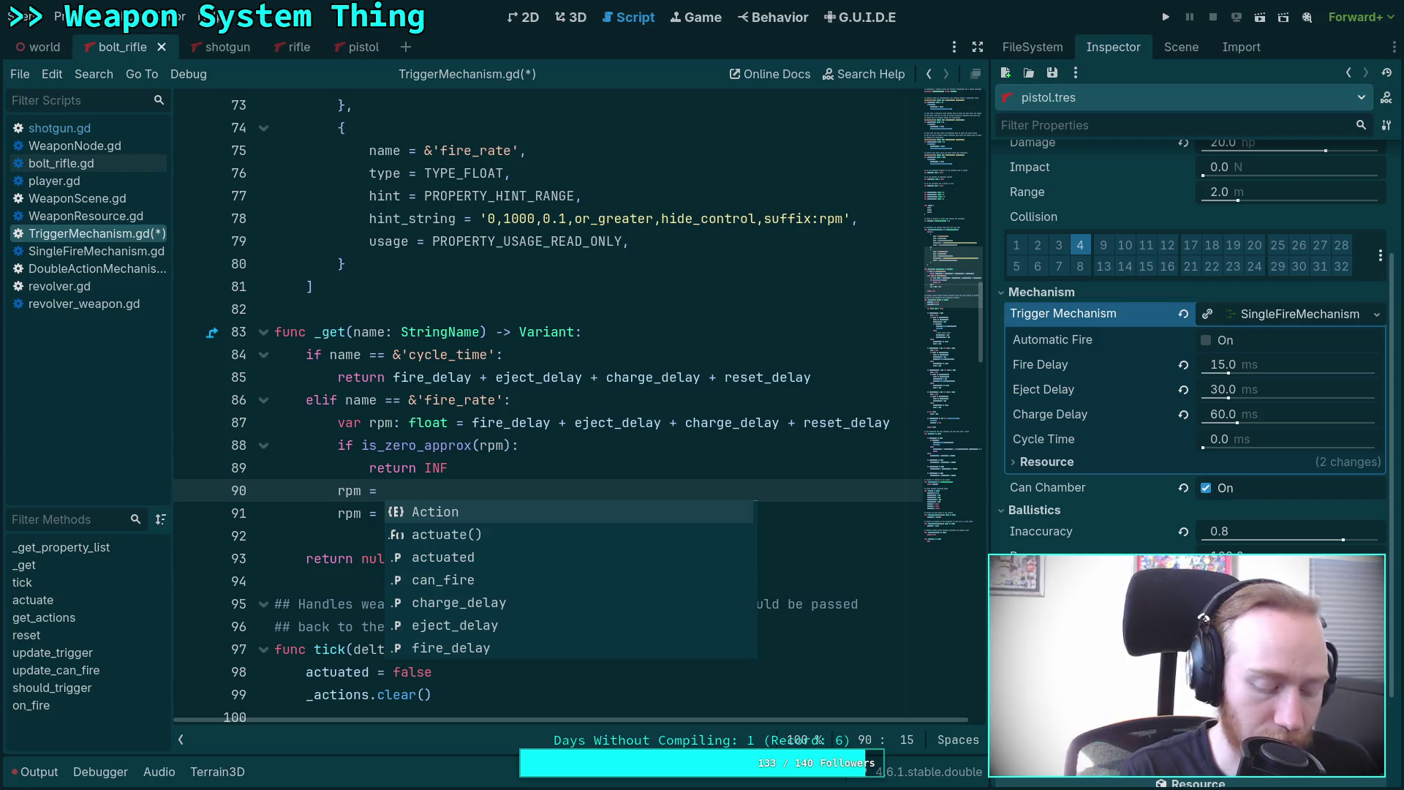
pyautogui.press('BackSpace')
pyautogui.press('BackSpace')
pyautogui.write('/')
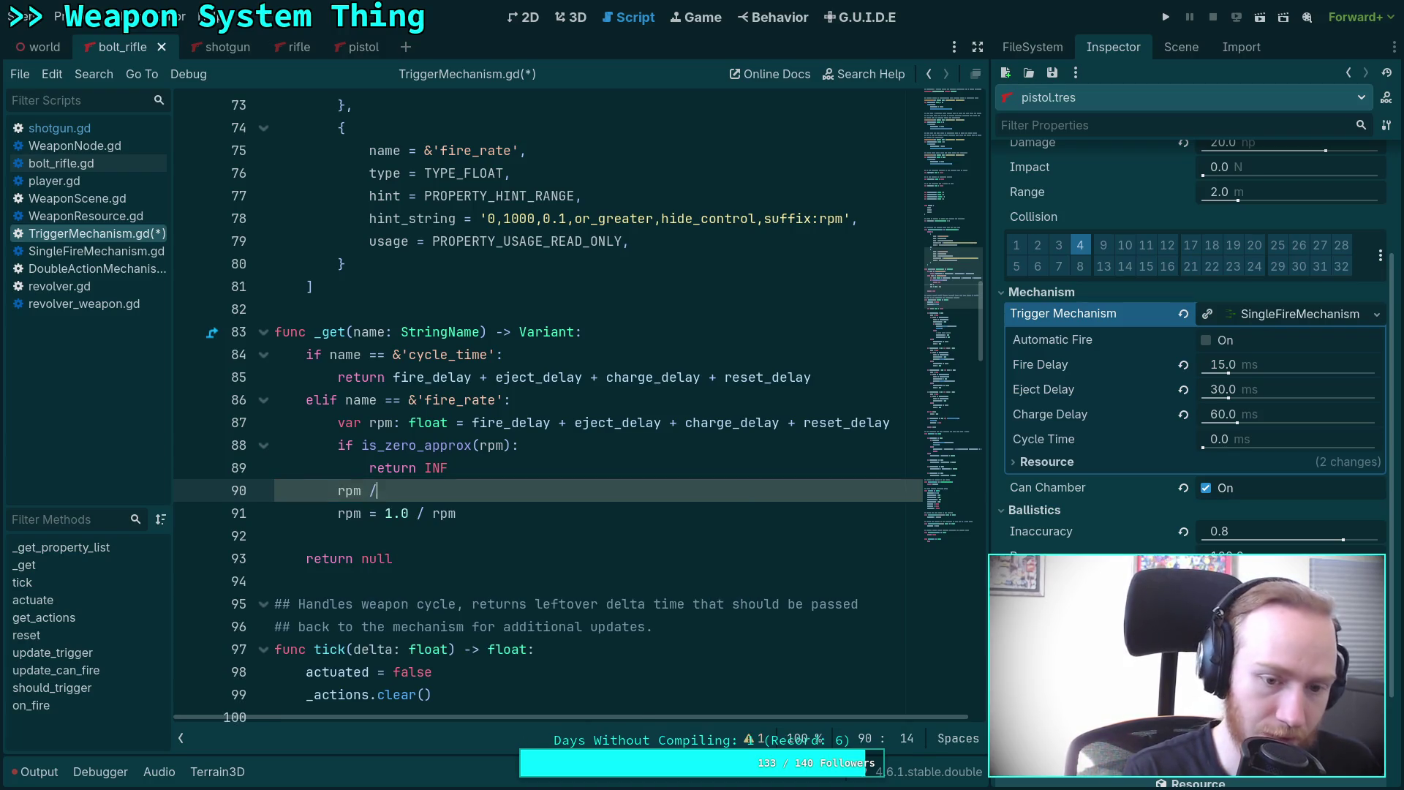
pyautogui.write('= 1000.0')
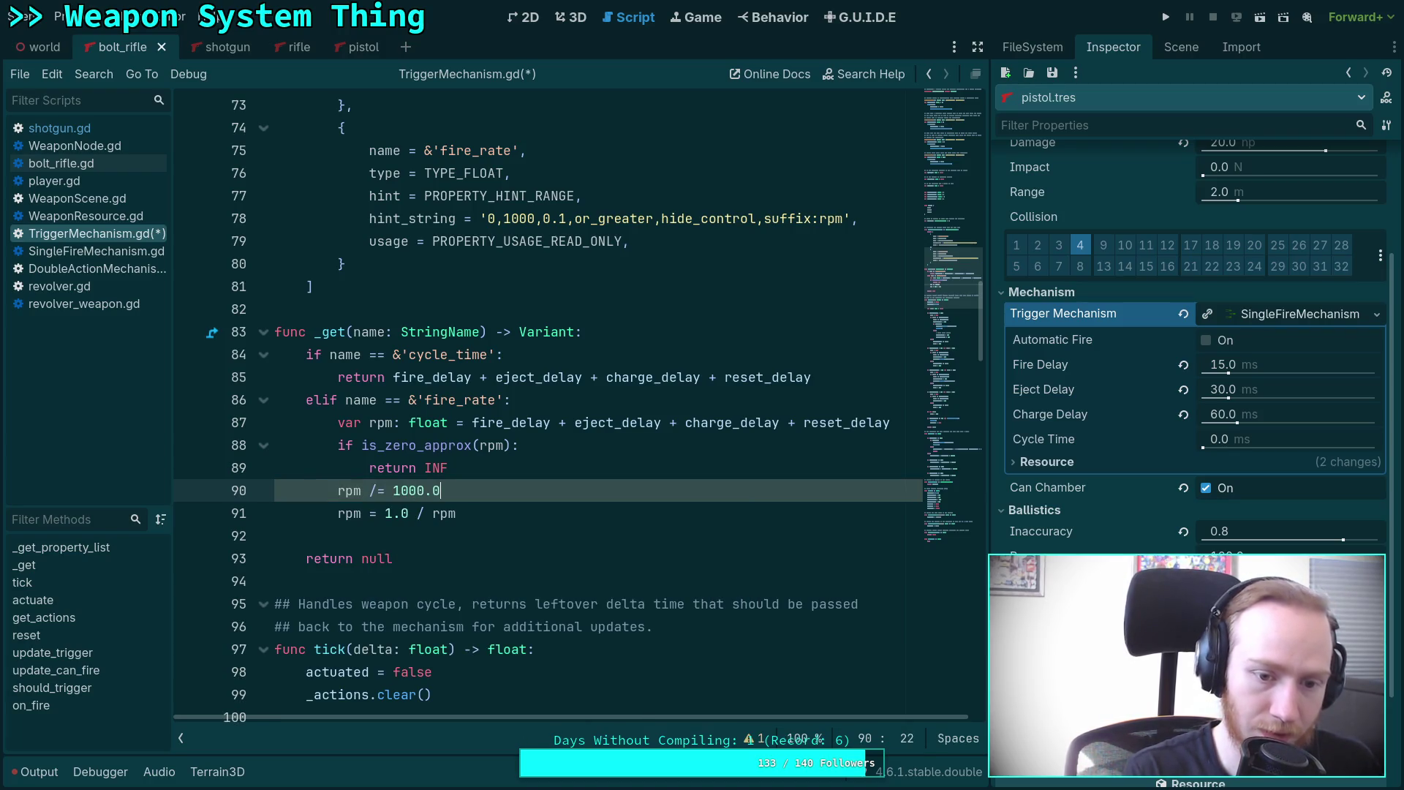
# Insert a '# seconds' comment above the rpm division line.
pyautogui.press('Up')
pyautogui.press('End')
pyautogui.press('Return')
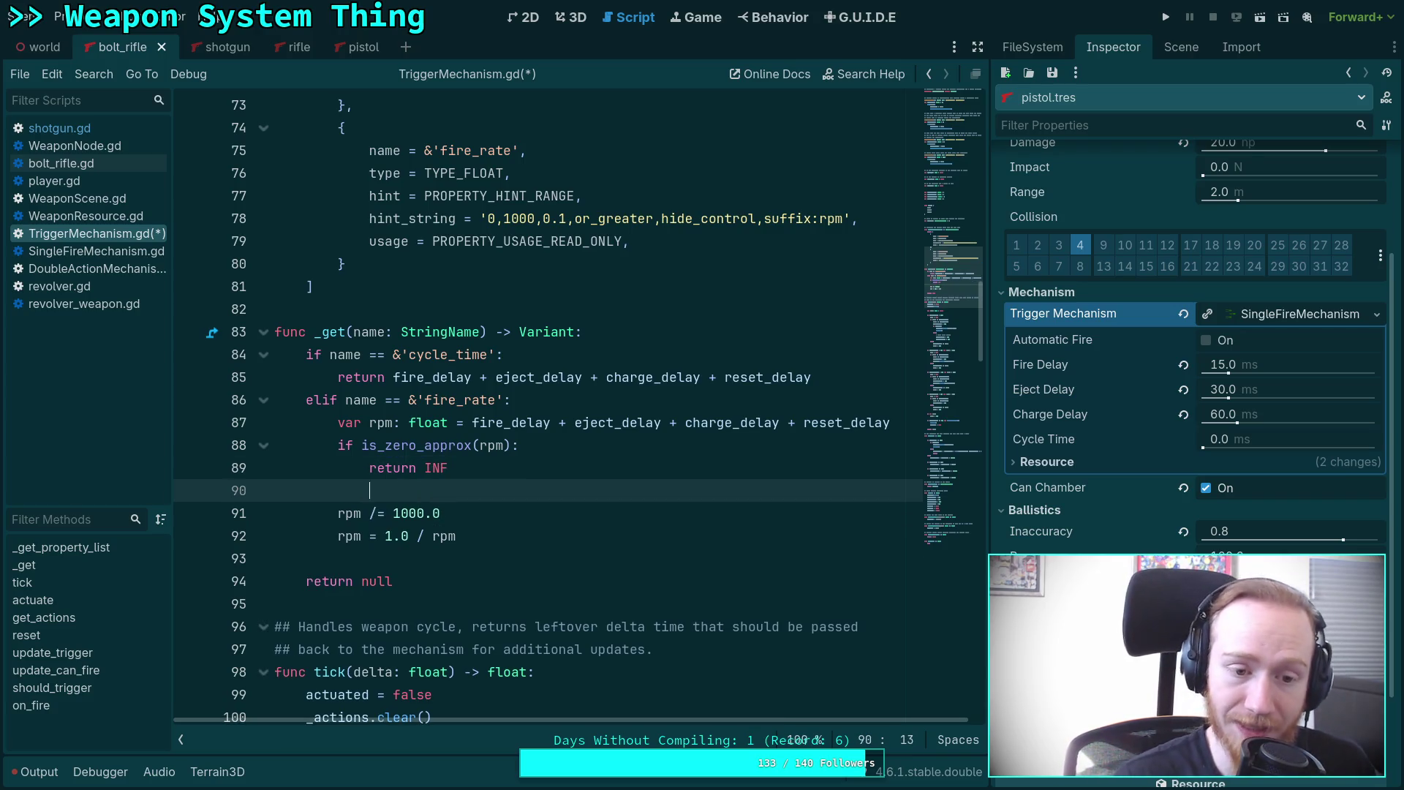
pyautogui.write('# seconds')
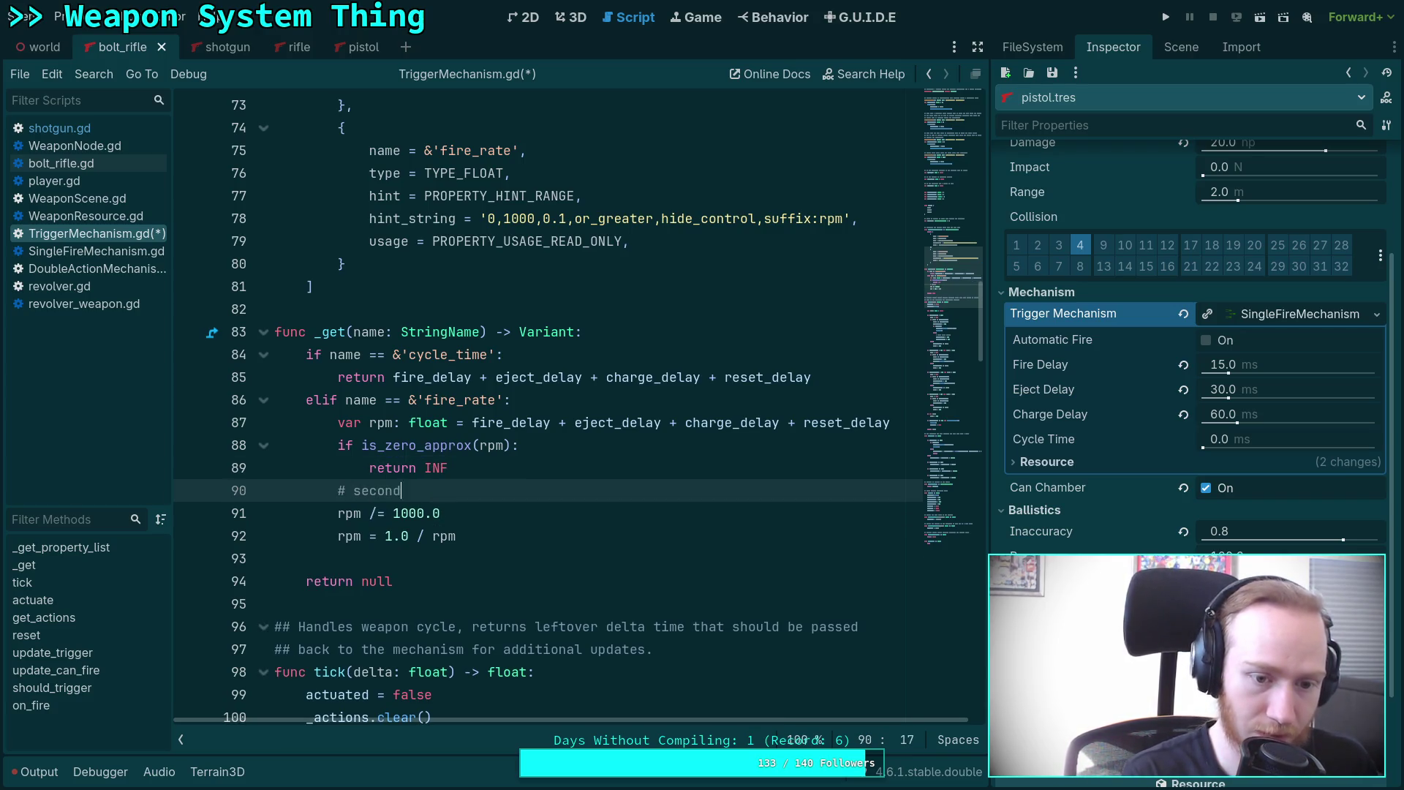
pyautogui.scroll(1, 372, 534)
# Rewrite the division line as 'rpm = 1.0 / (rpm / 1000.0', still unclosed.
pyautogui.click(497, 585)
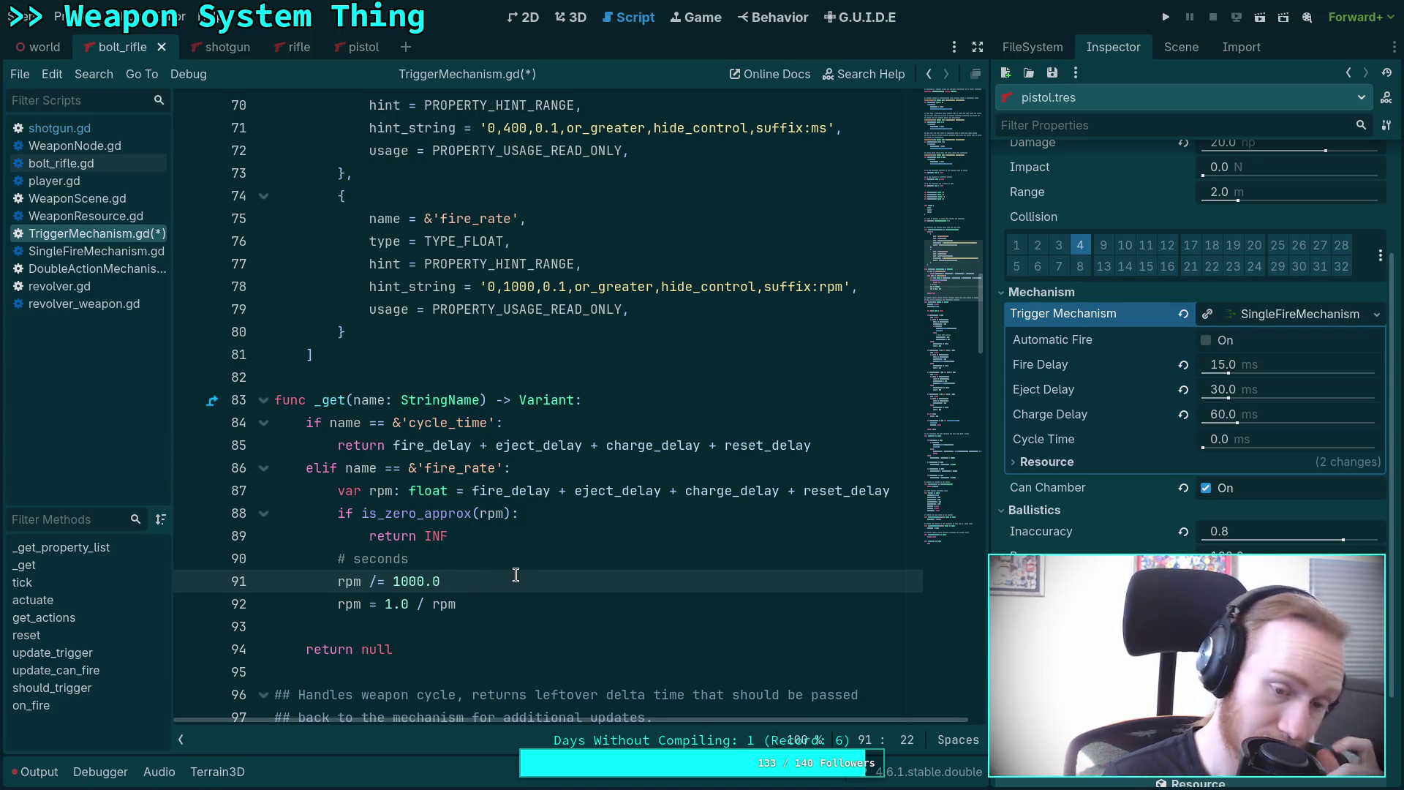
pyautogui.click(374, 582)
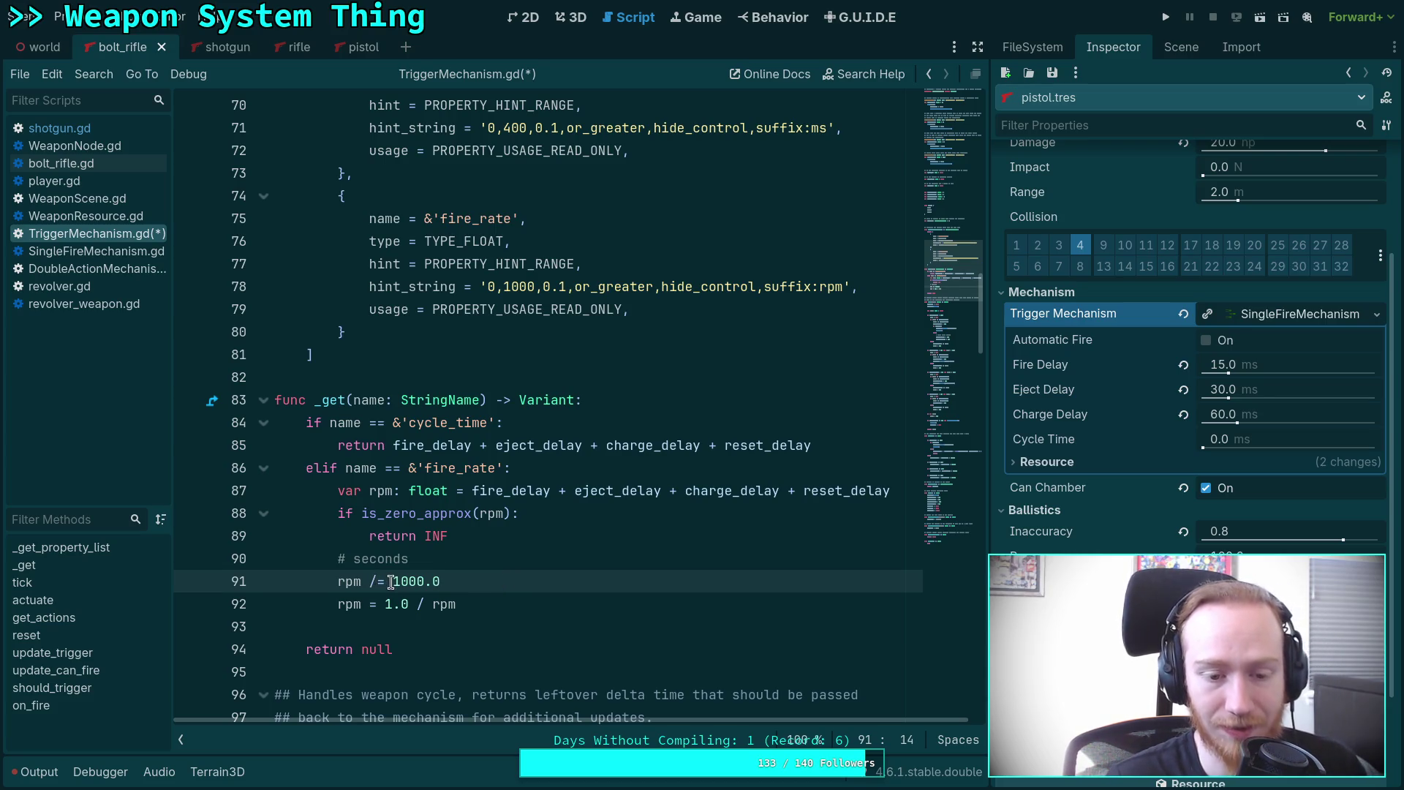
pyautogui.press('BackSpace')
pyautogui.press('Right')
pyautogui.press('Right')
pyautogui.write('rpm')
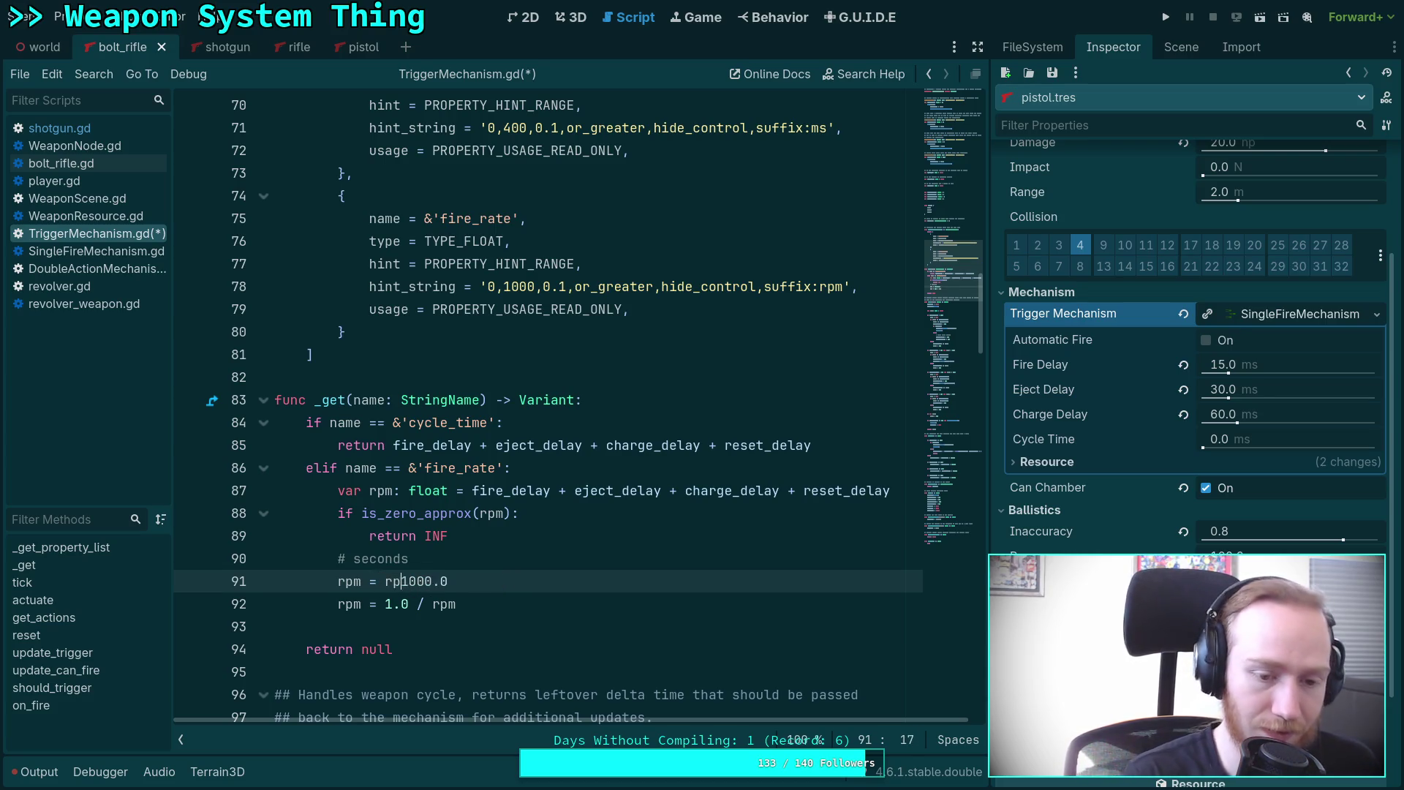
pyautogui.press('Left')
pyautogui.press('Left')
pyautogui.press('Left')
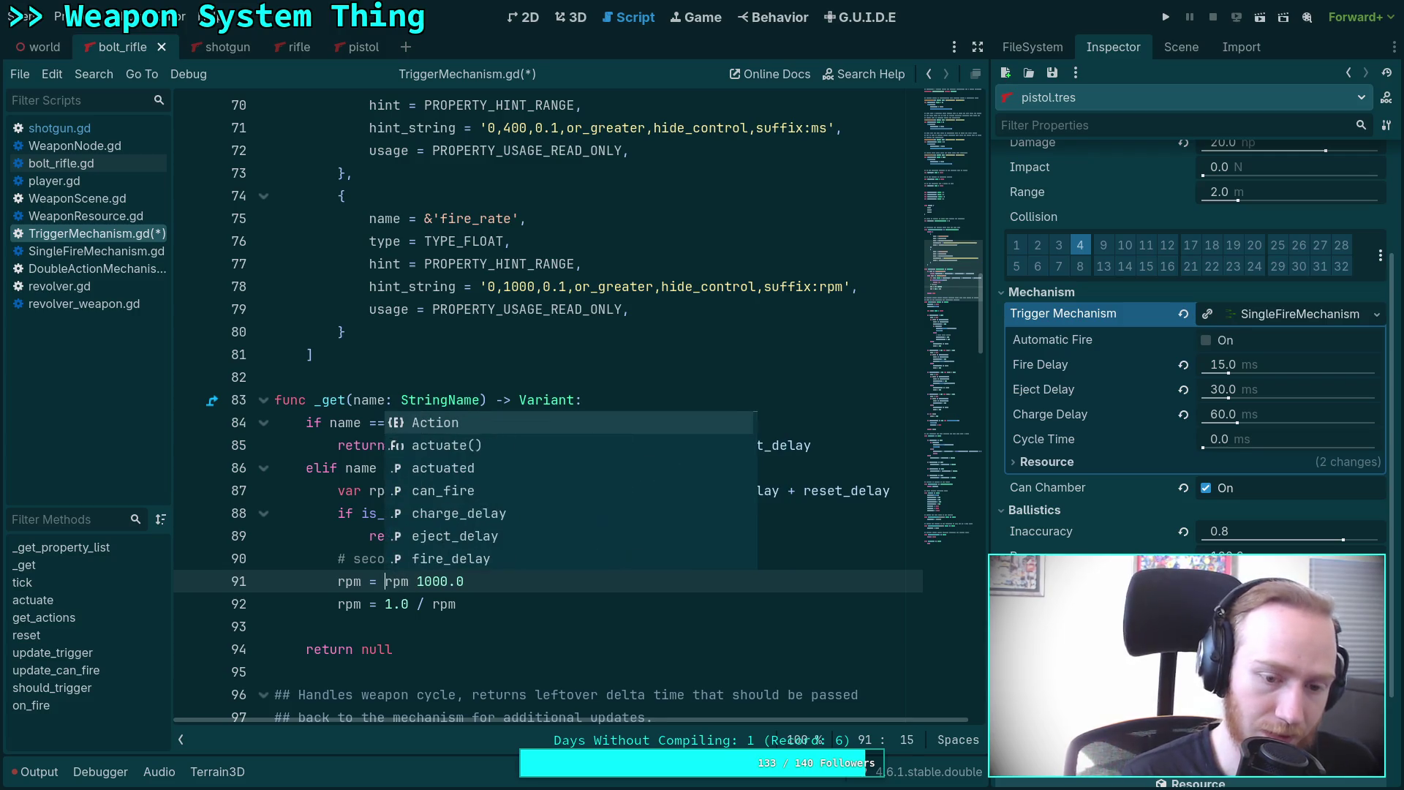
pyautogui.write('1.0 / (')
pyautogui.press('Right')
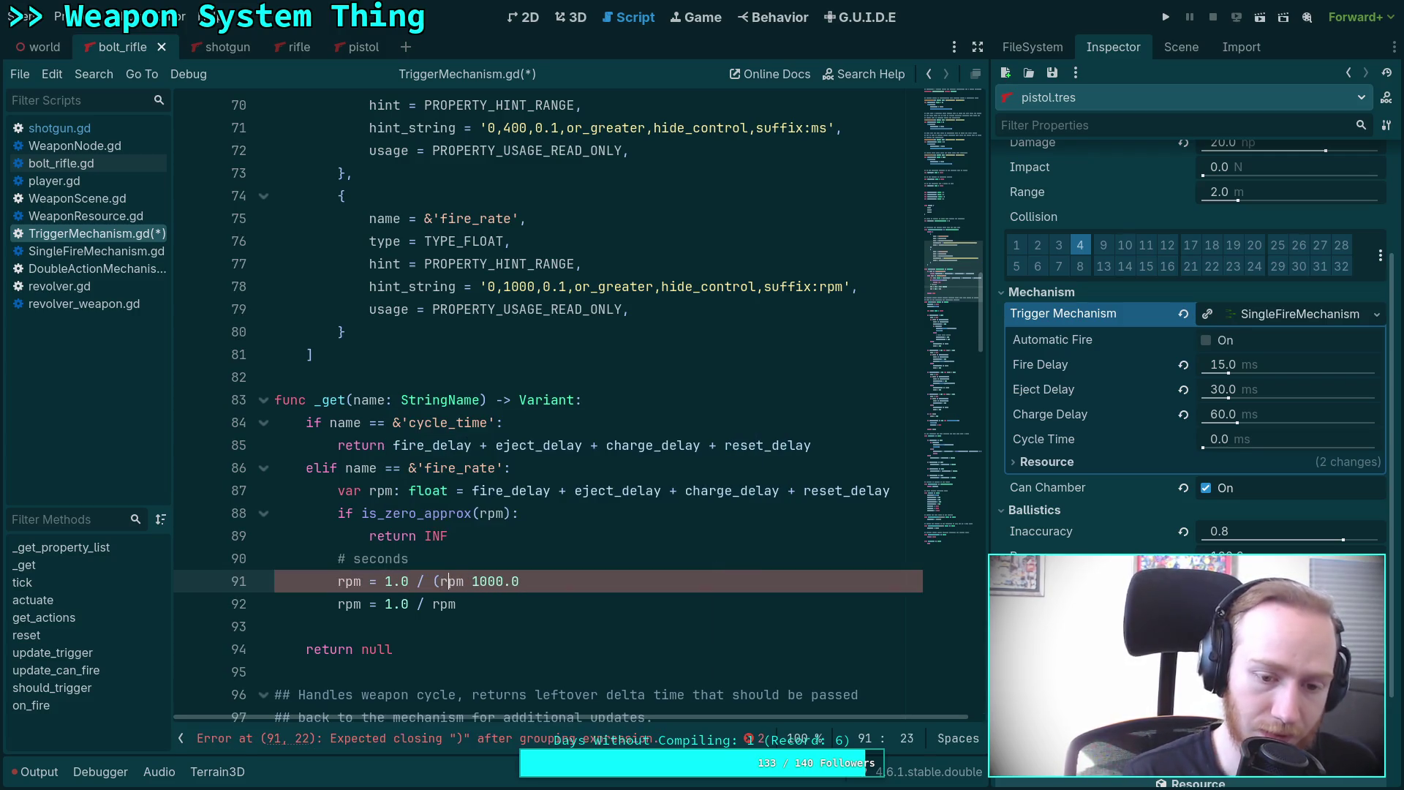
pyautogui.write('/')
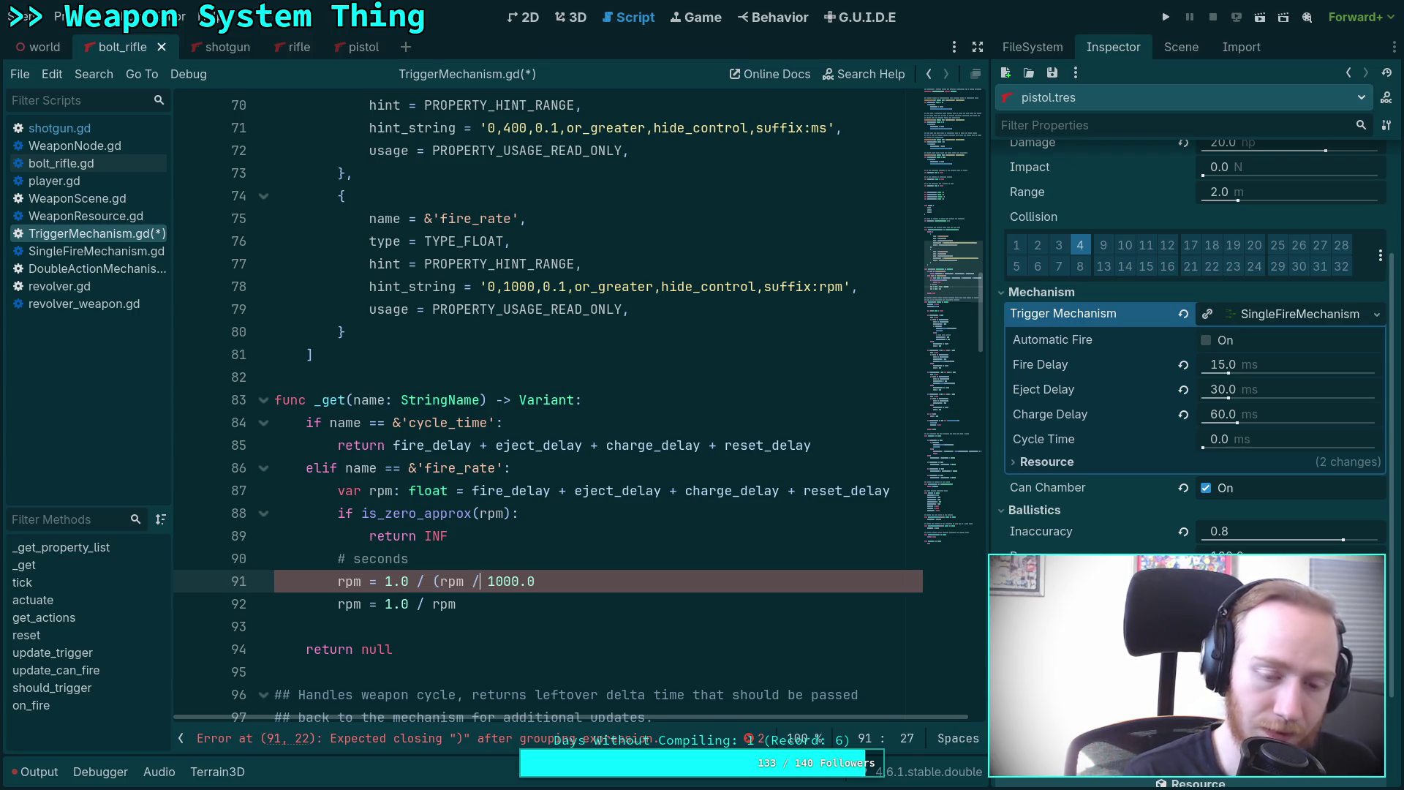
pyautogui.click(535, 580)
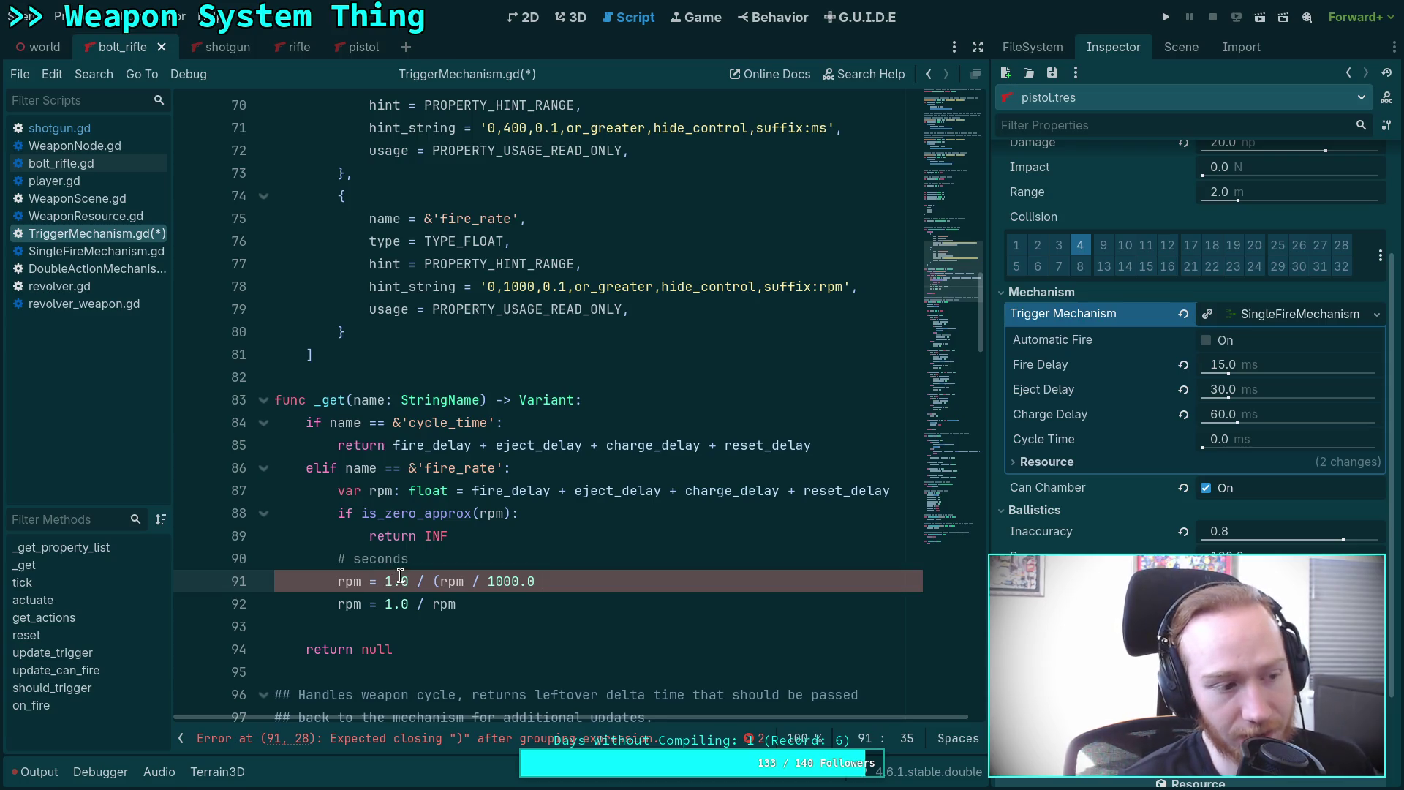
pyautogui.moveTo(459, 576)
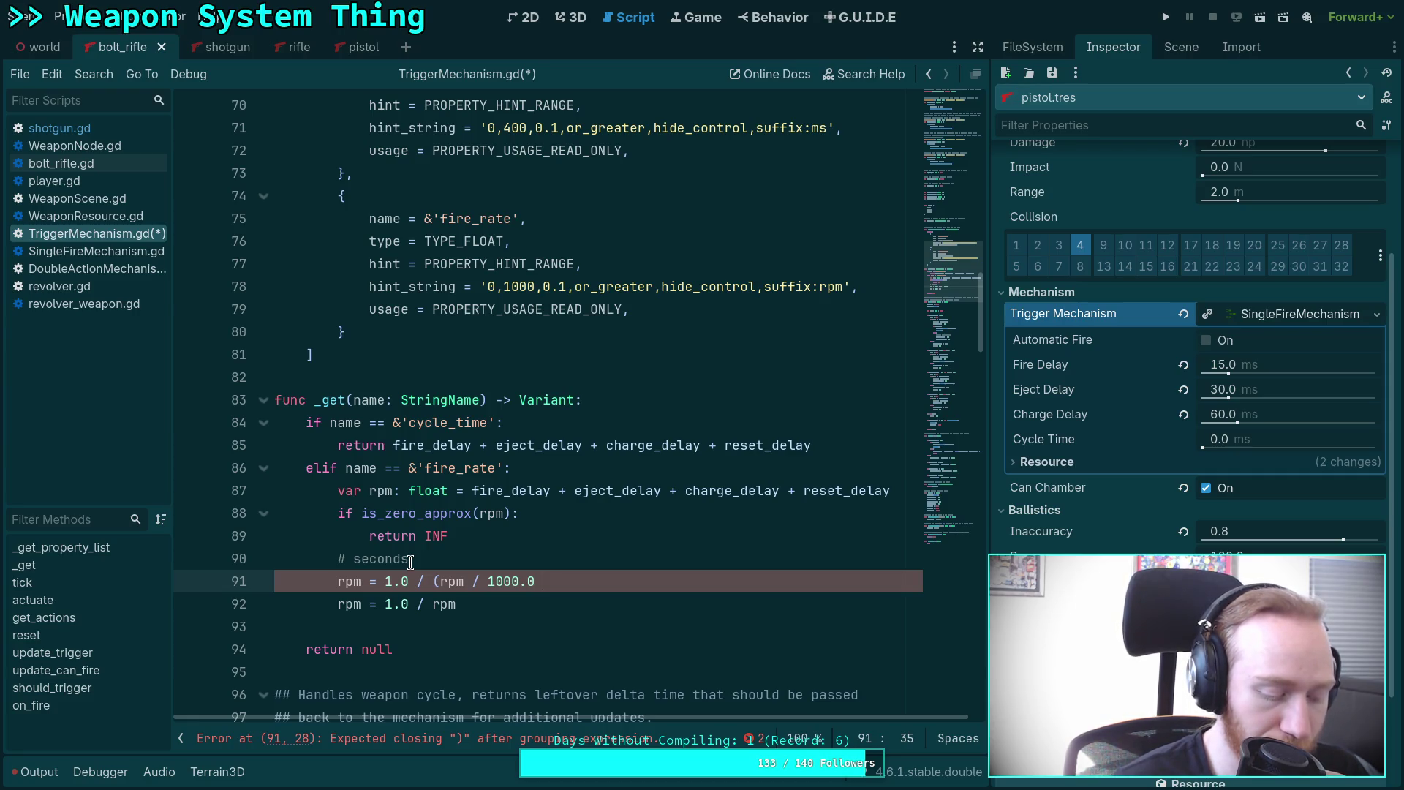
pyautogui.moveTo(441, 559); pyautogui.dragTo(206, 563)
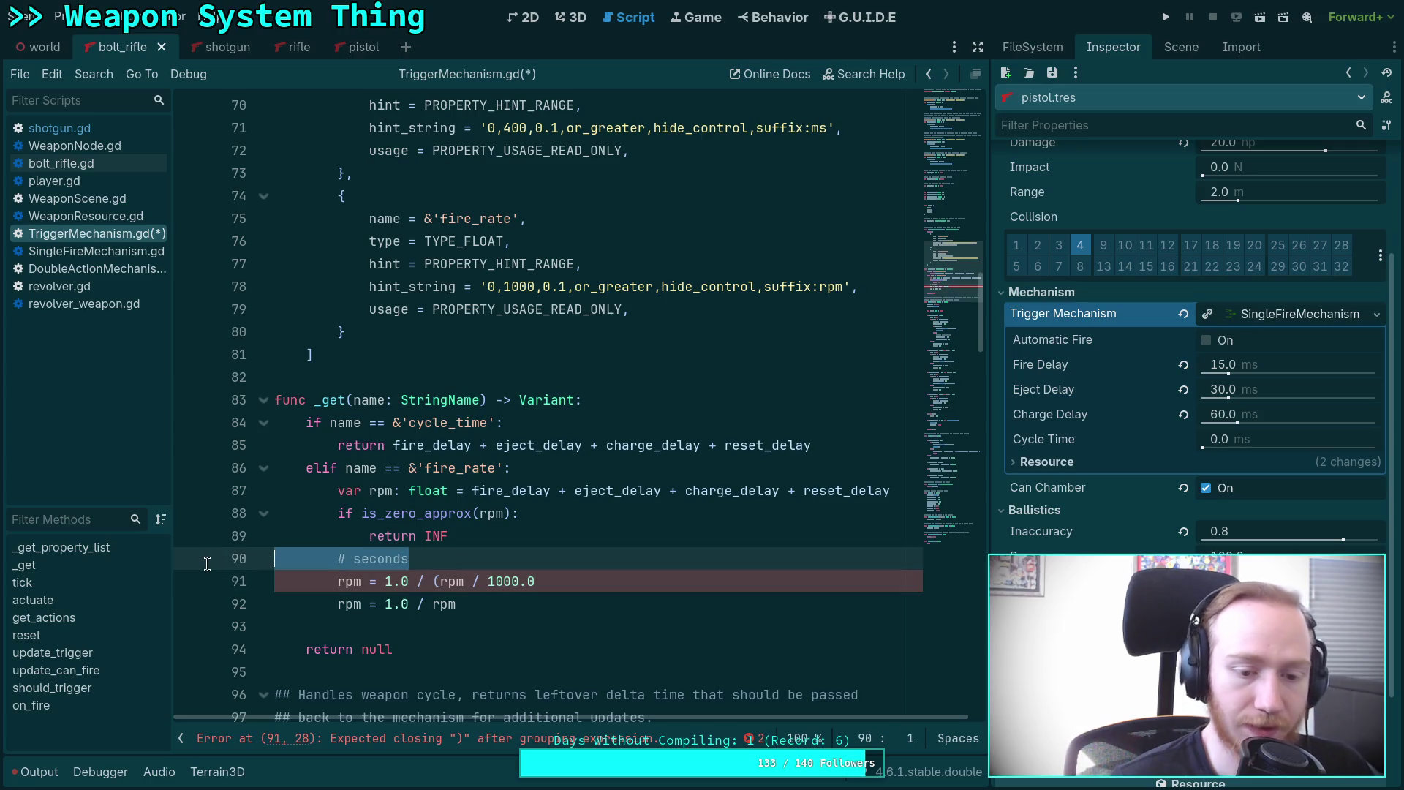
# Replace the comment and rpm lines with 'return 60000.0 / rpm' and save TriggerMechanism.gd.
pyautogui.press('BackSpace')
pyautogui.hotkey('shift', 'Down')
pyautogui.hotkey('shift', 'Down')
pyautogui.press('Tab')
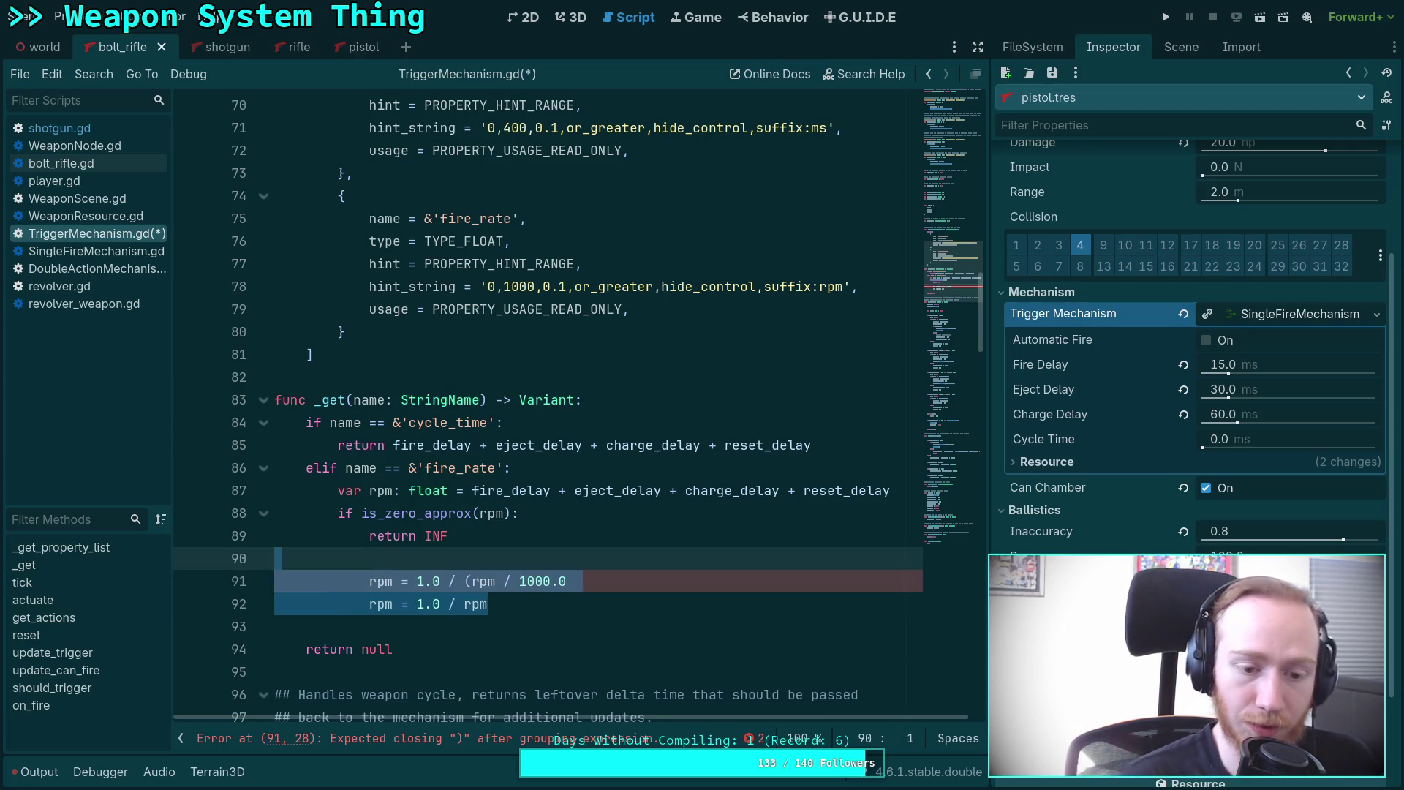
pyautogui.press('BackSpace')
pyautogui.write('return ')
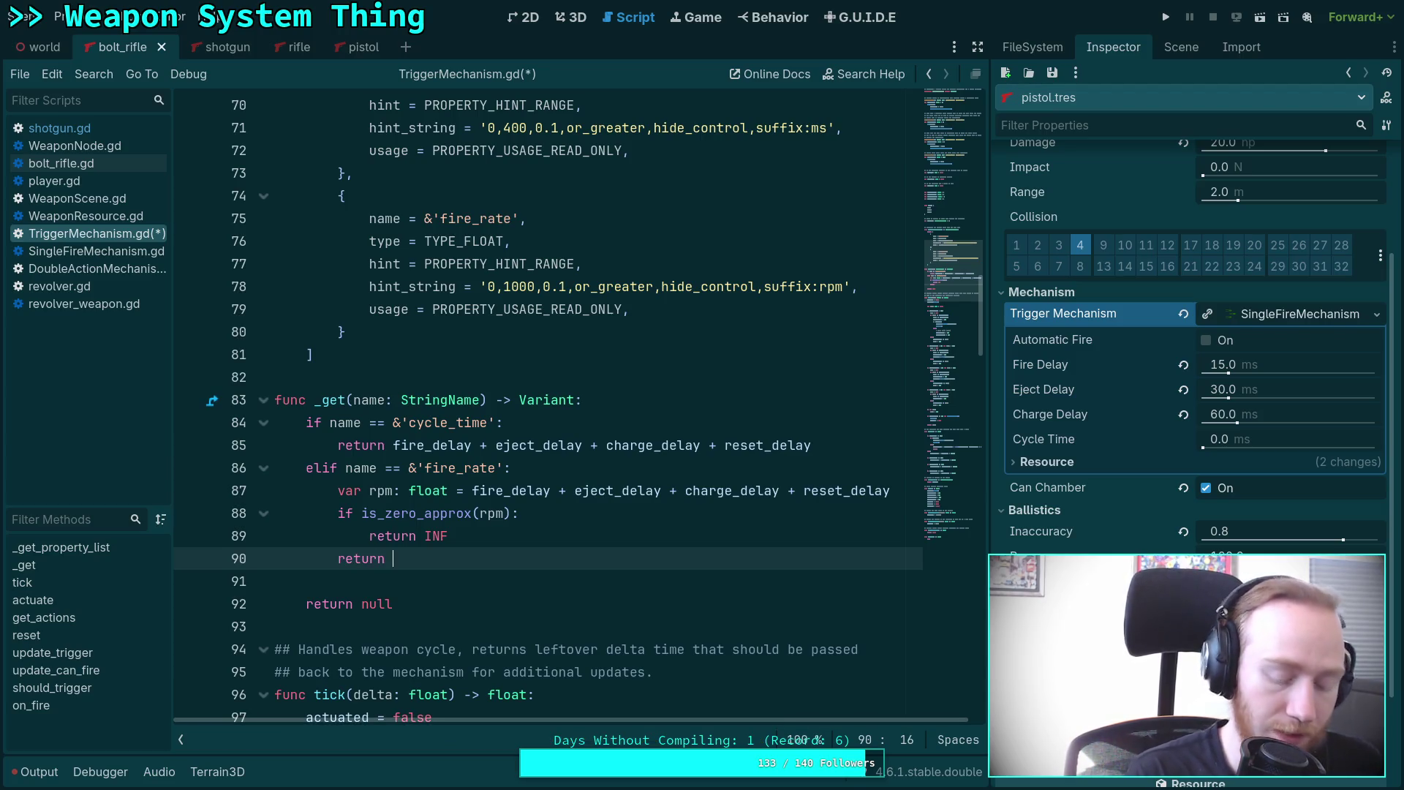
pyautogui.write('(')
pyautogui.write('60')
pyautogui.write('00')
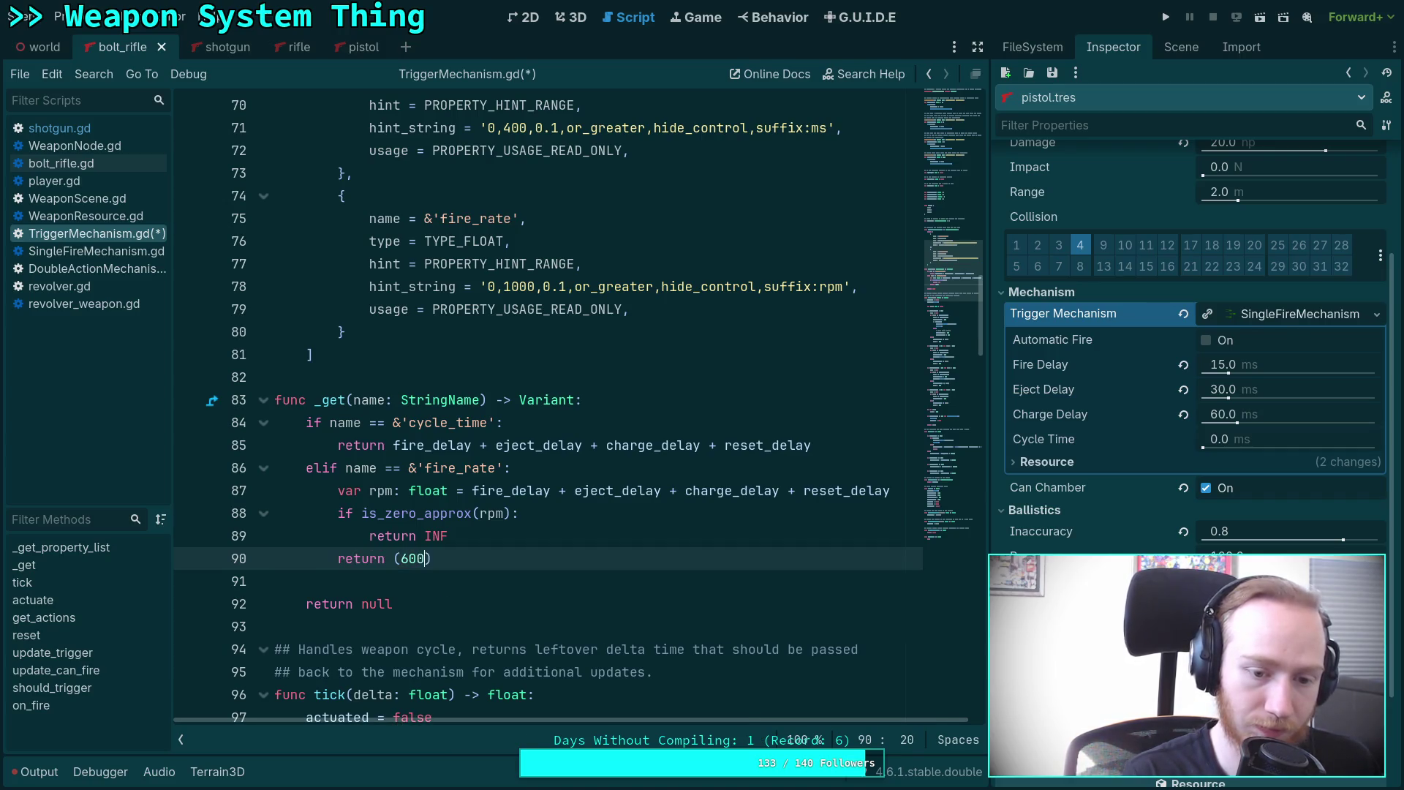
pyautogui.write('0')
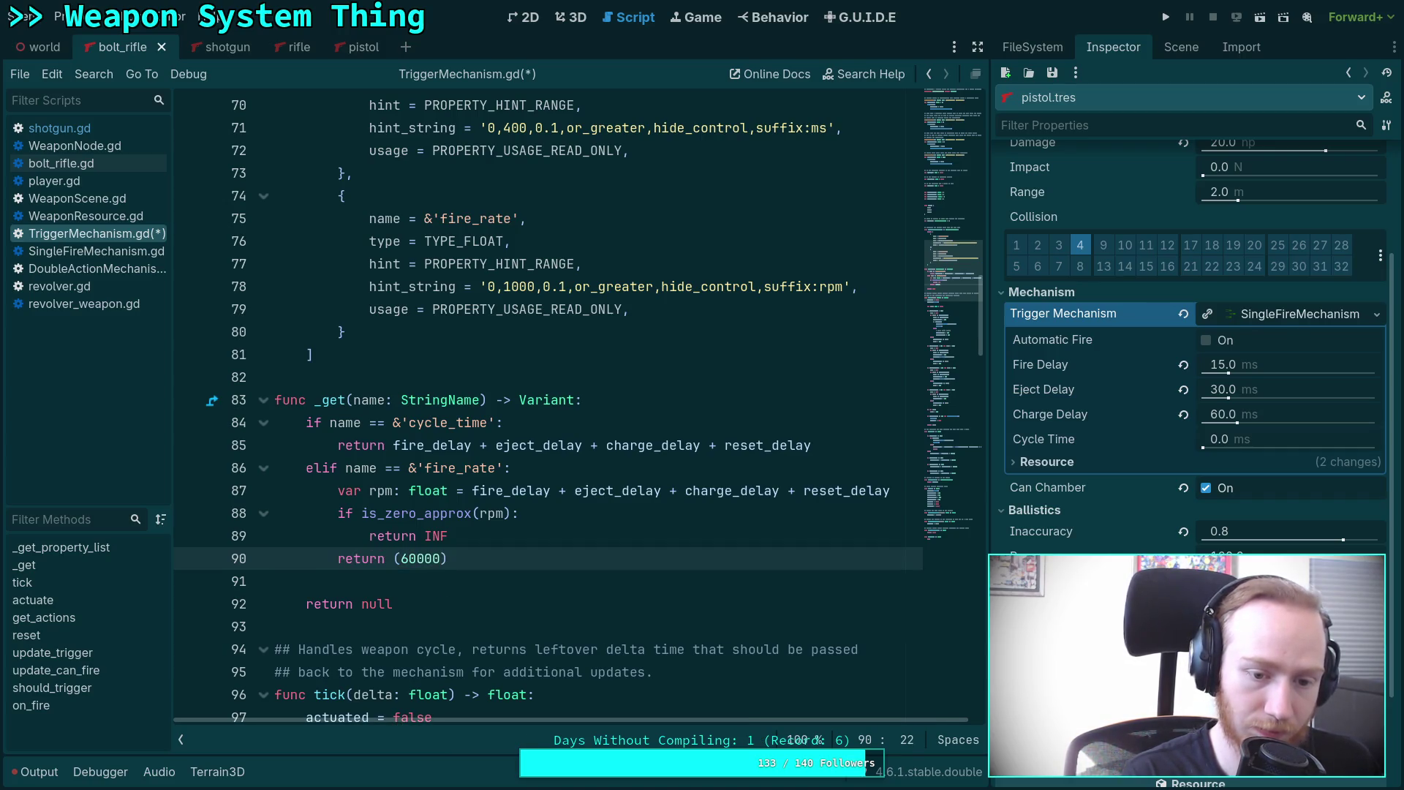
pyautogui.write('.0')
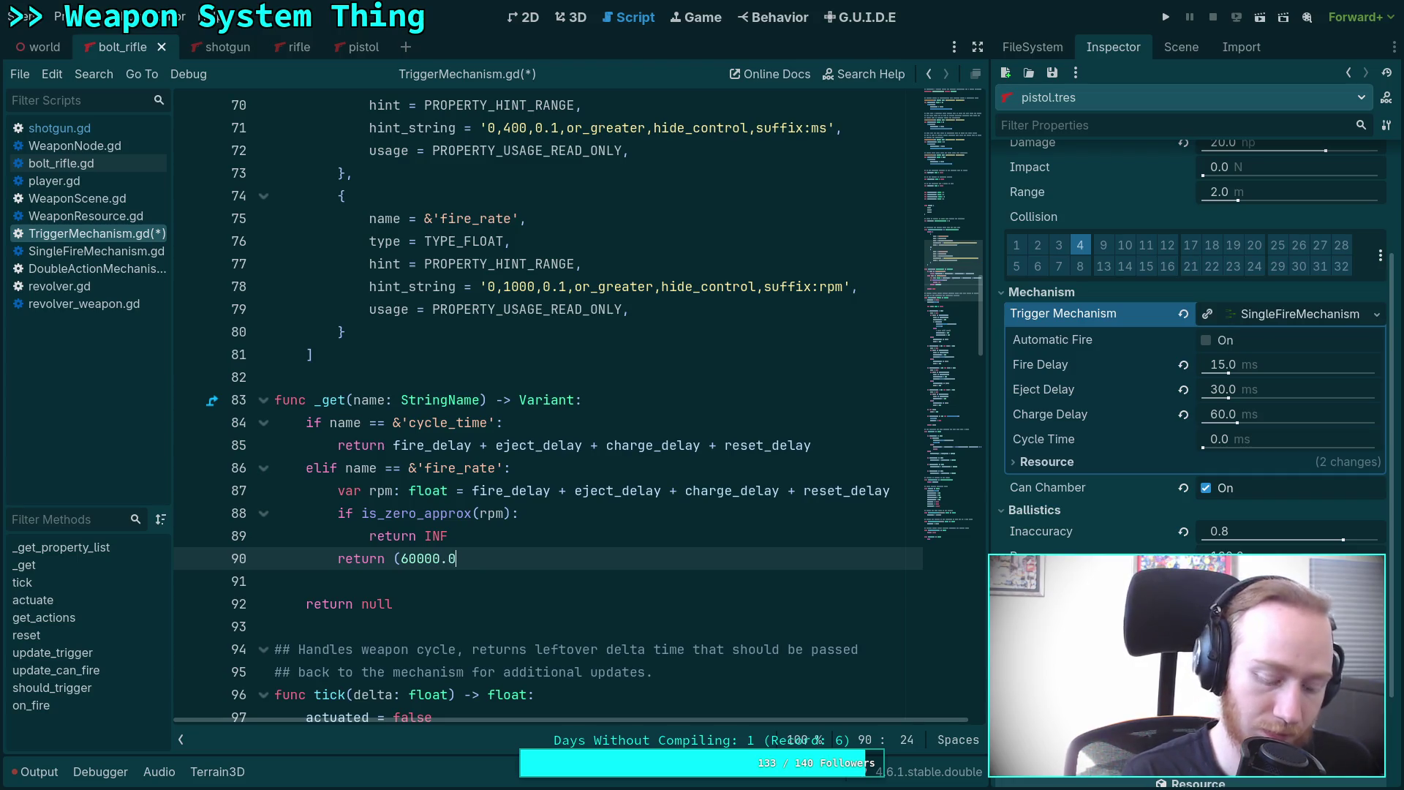
pyautogui.write(' / rpm')
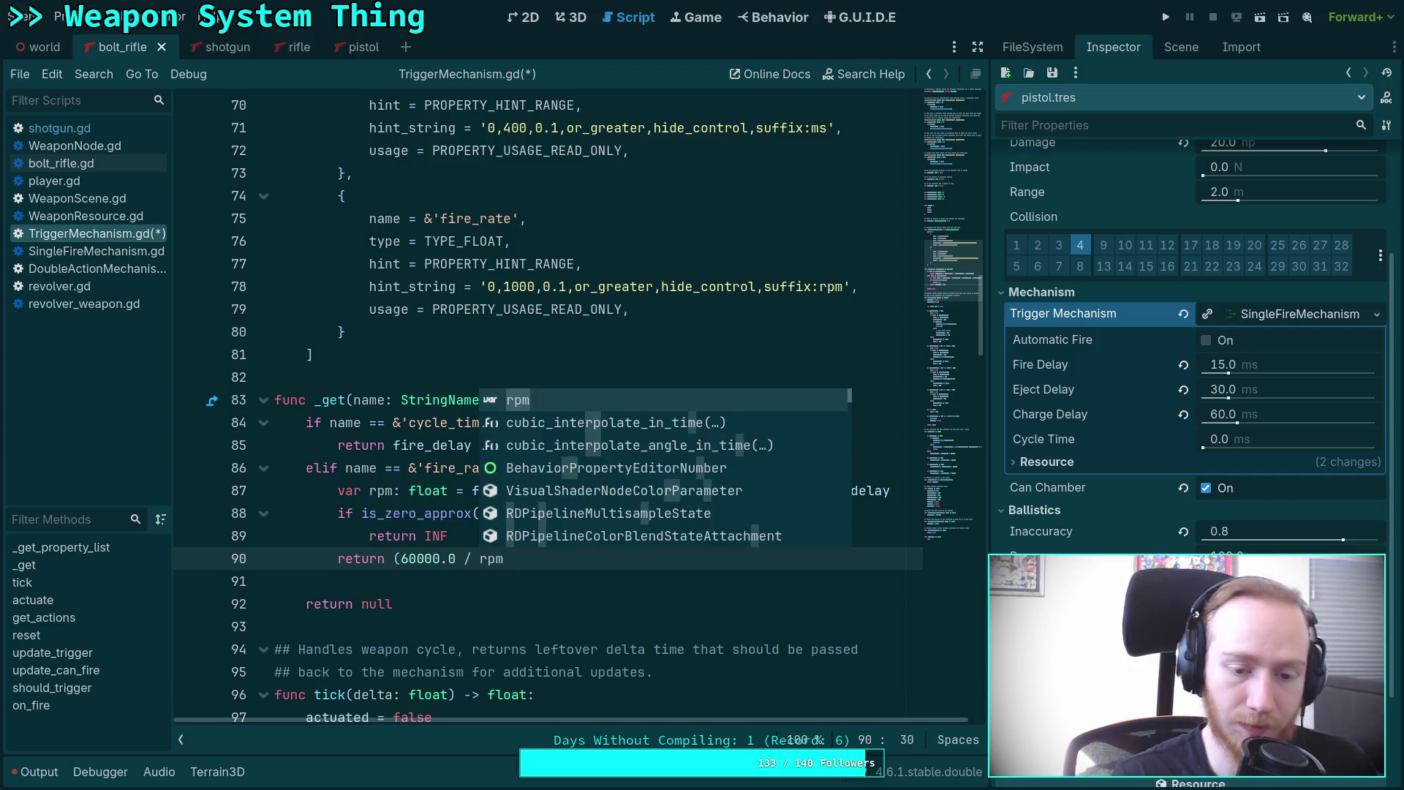
pyautogui.click(392, 558)
pyautogui.press('Delete')
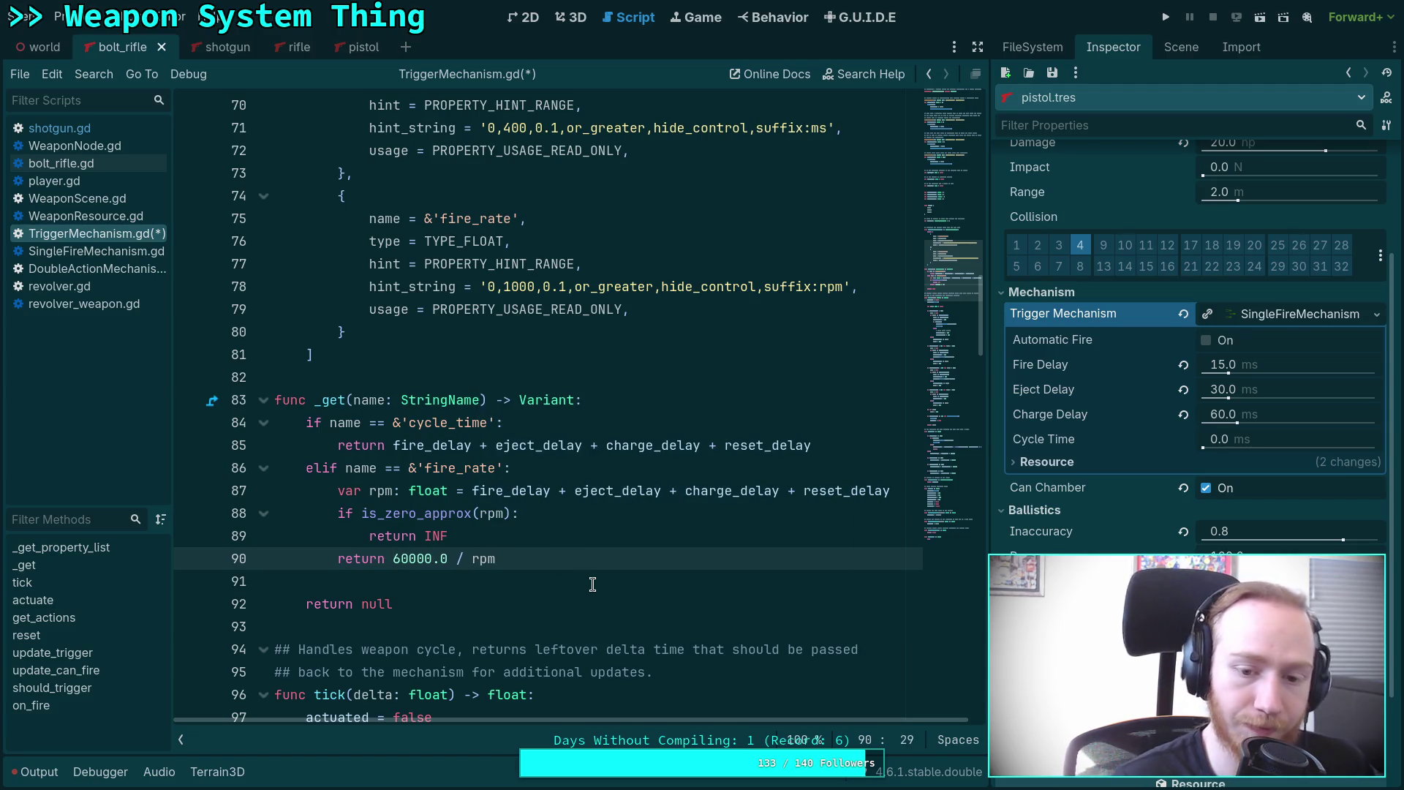
pyautogui.click(596, 584)
pyautogui.hotkey('ctrl', 's')
pyautogui.scroll(1, 678, 516)
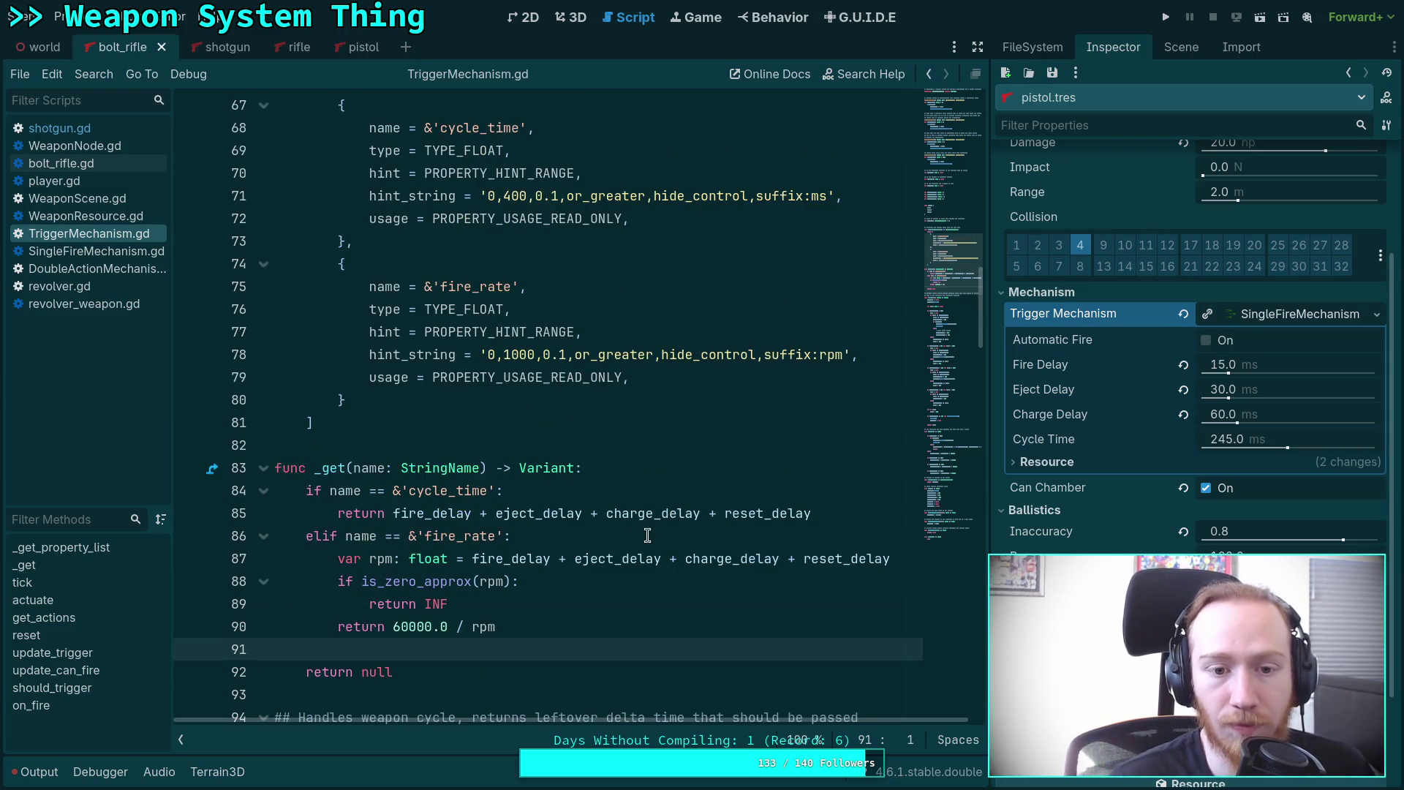
pyautogui.click(1182, 46)
pyautogui.click(1082, 183)
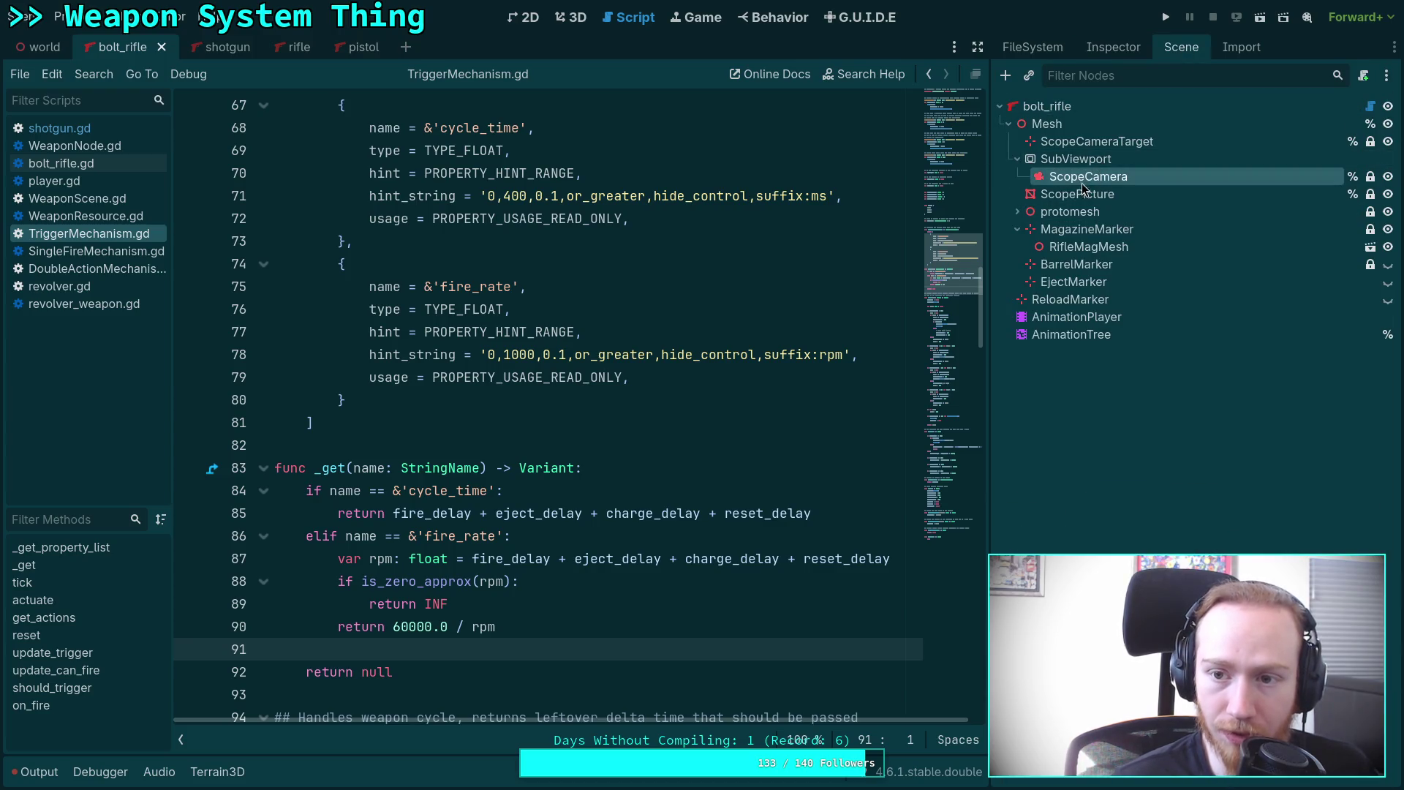
pyautogui.click(1076, 48)
pyautogui.click(1032, 52)
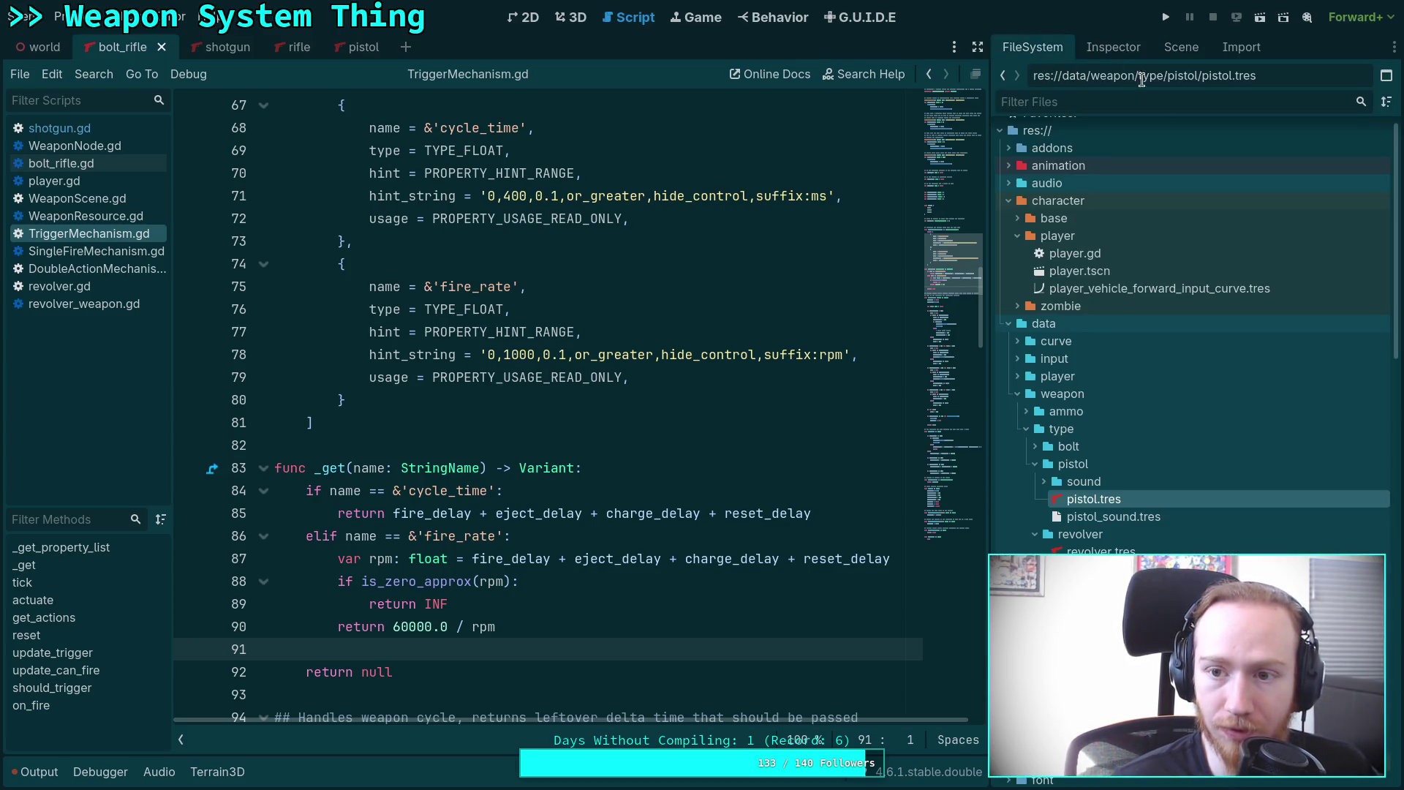
pyautogui.click(1138, 51)
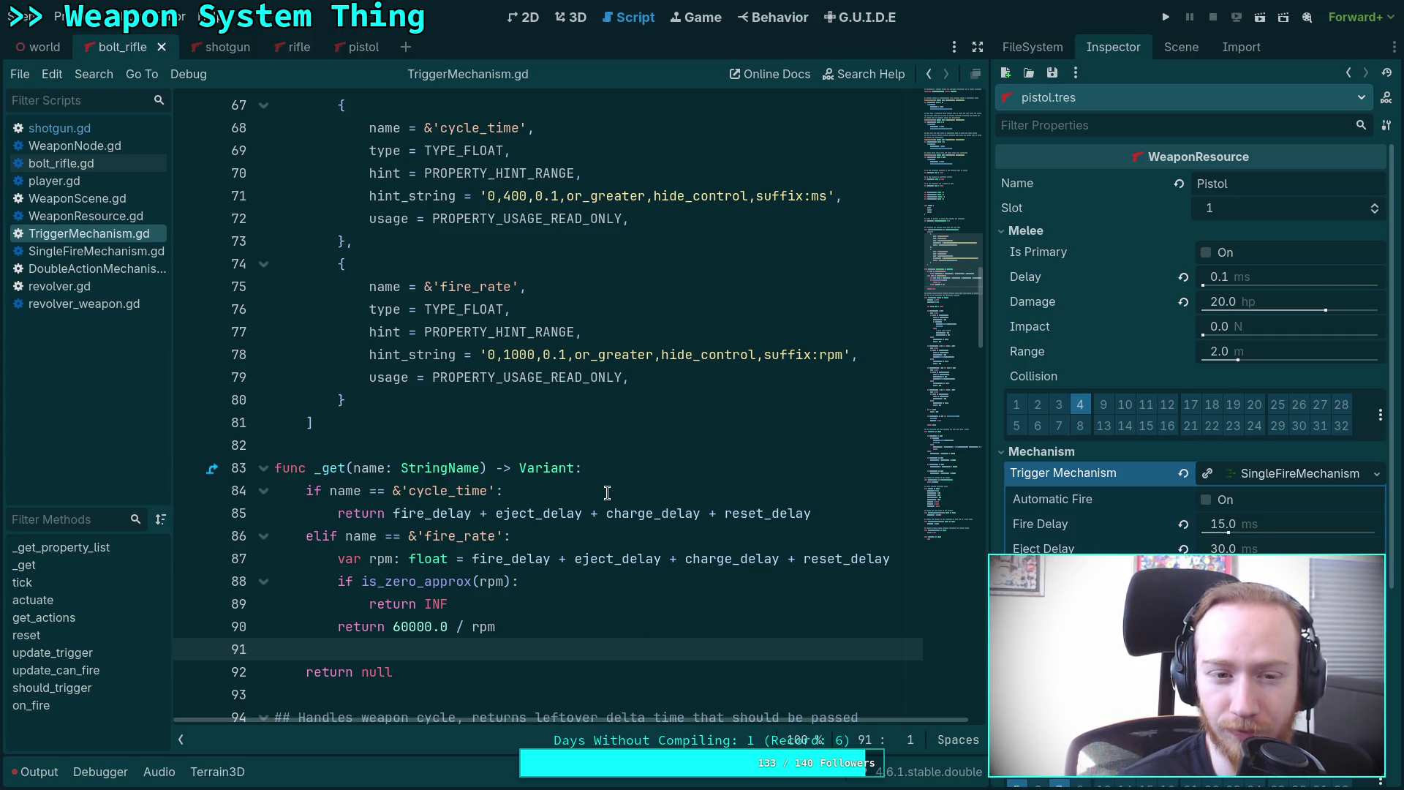
pyautogui.scroll(3, 607, 493)
pyautogui.scroll(9, 607, 493)
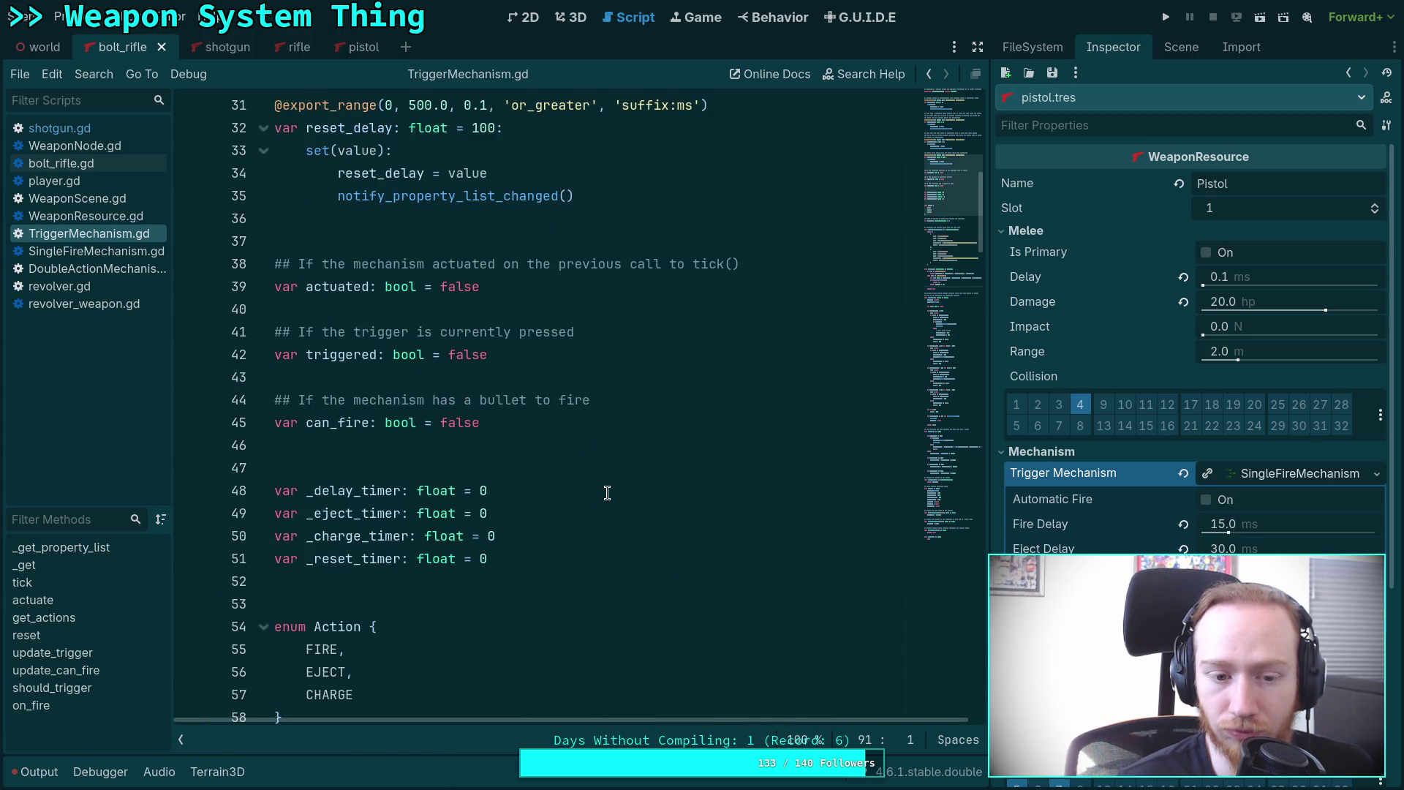
pyautogui.scroll(4, 607, 492)
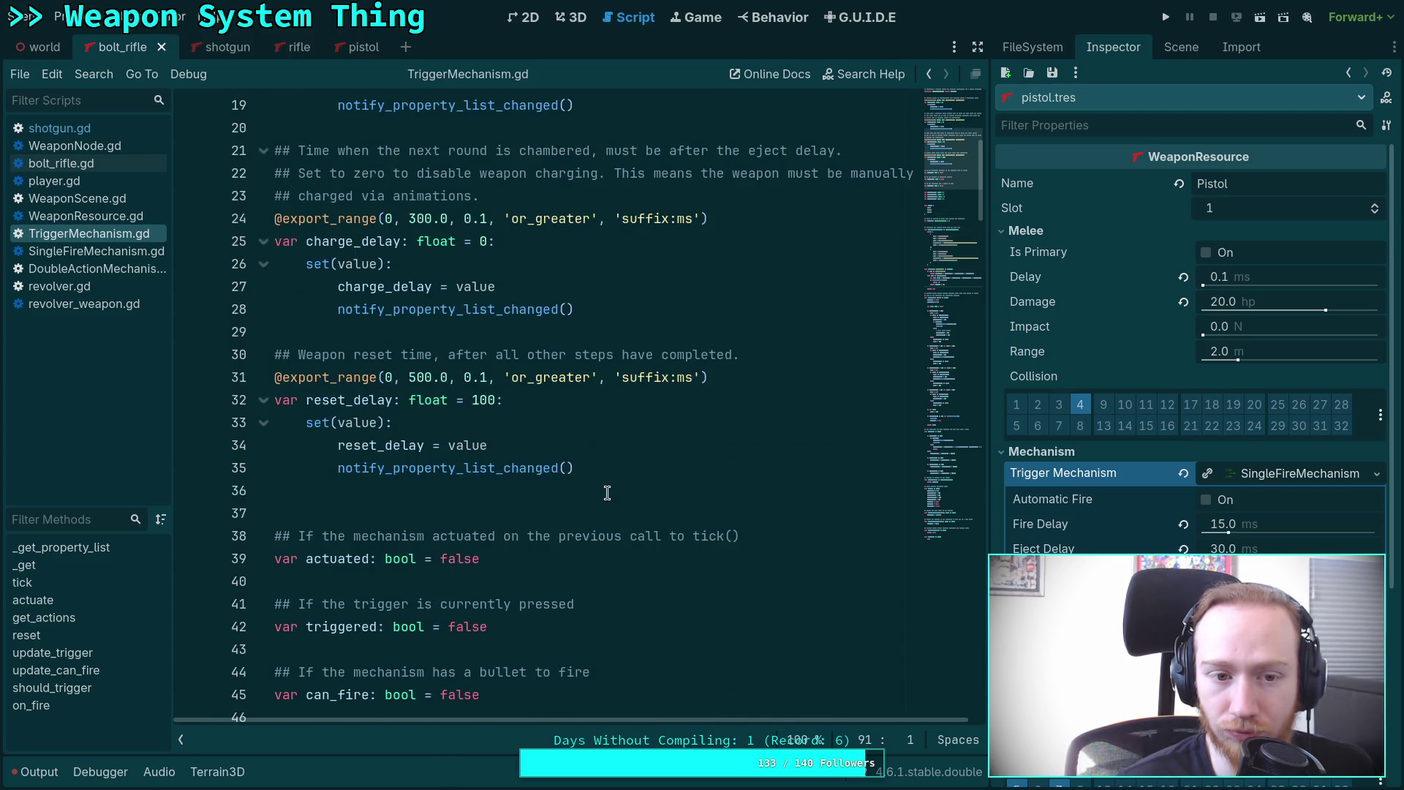
pyautogui.scroll(-14, 607, 492)
pyautogui.click(35, 774)
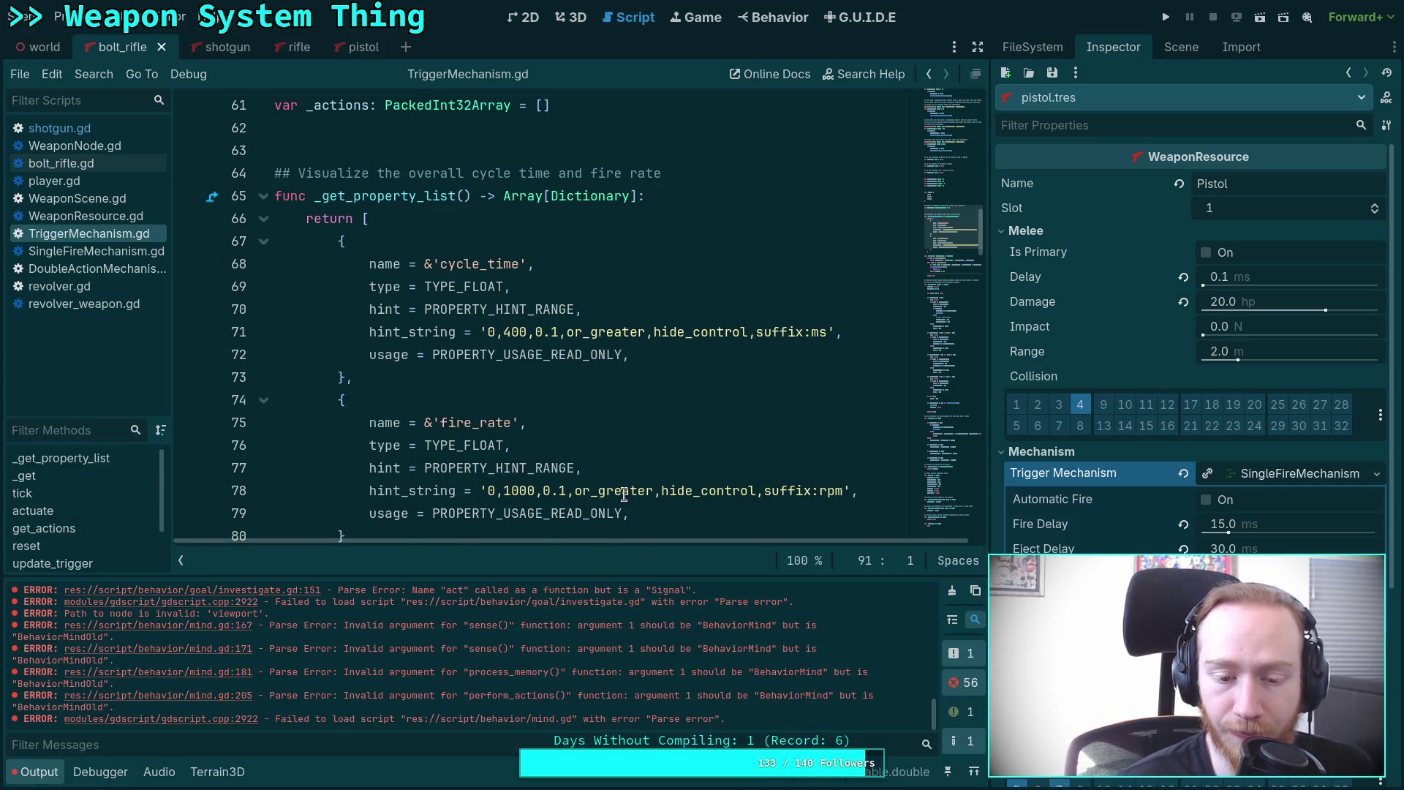
# Clear the error messages from the Output log and collapse the Output panel.
pyautogui.scroll(-3, 624, 494)
pyautogui.scroll(10, 815, 632)
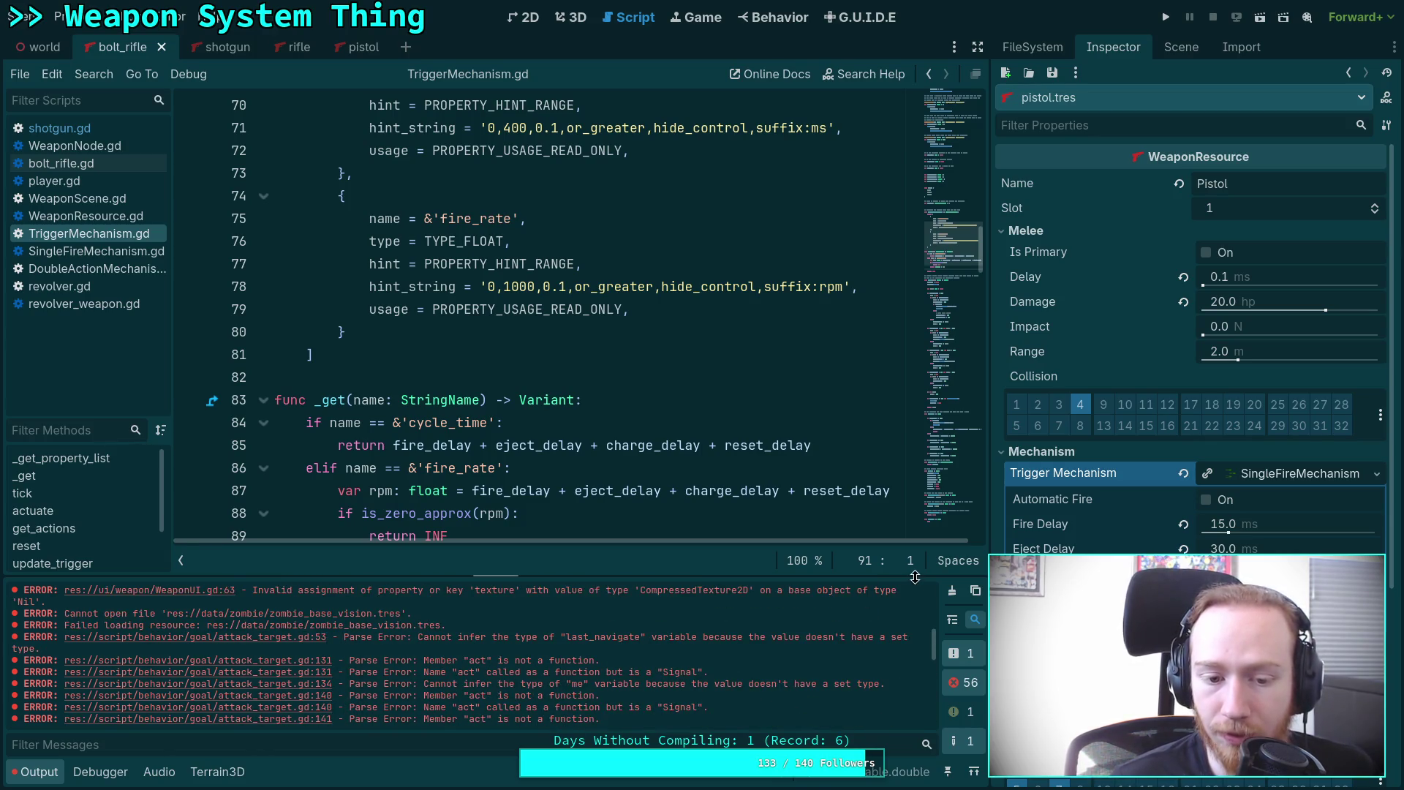
pyautogui.click(951, 590)
pyautogui.click(32, 774)
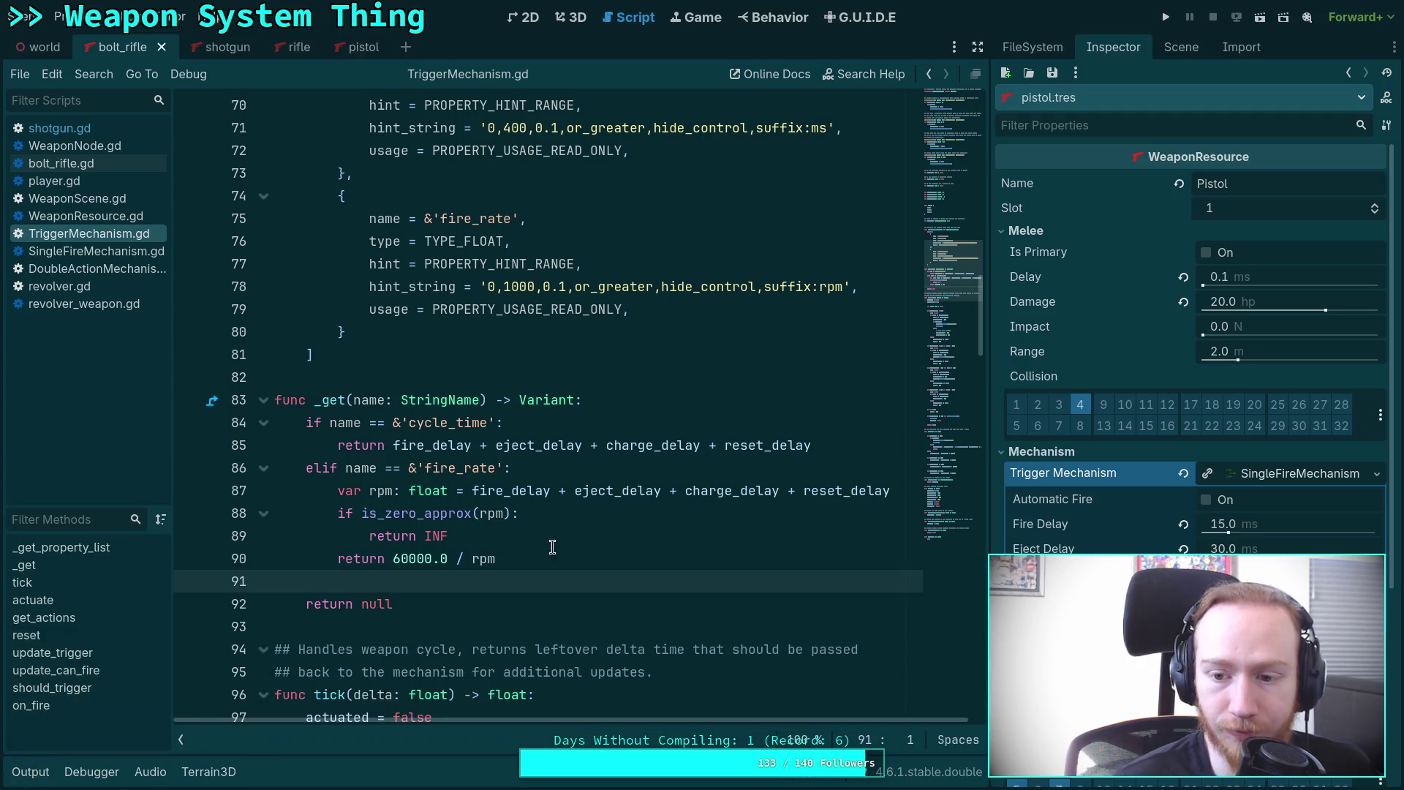
pyautogui.scroll(-6, 578, 530)
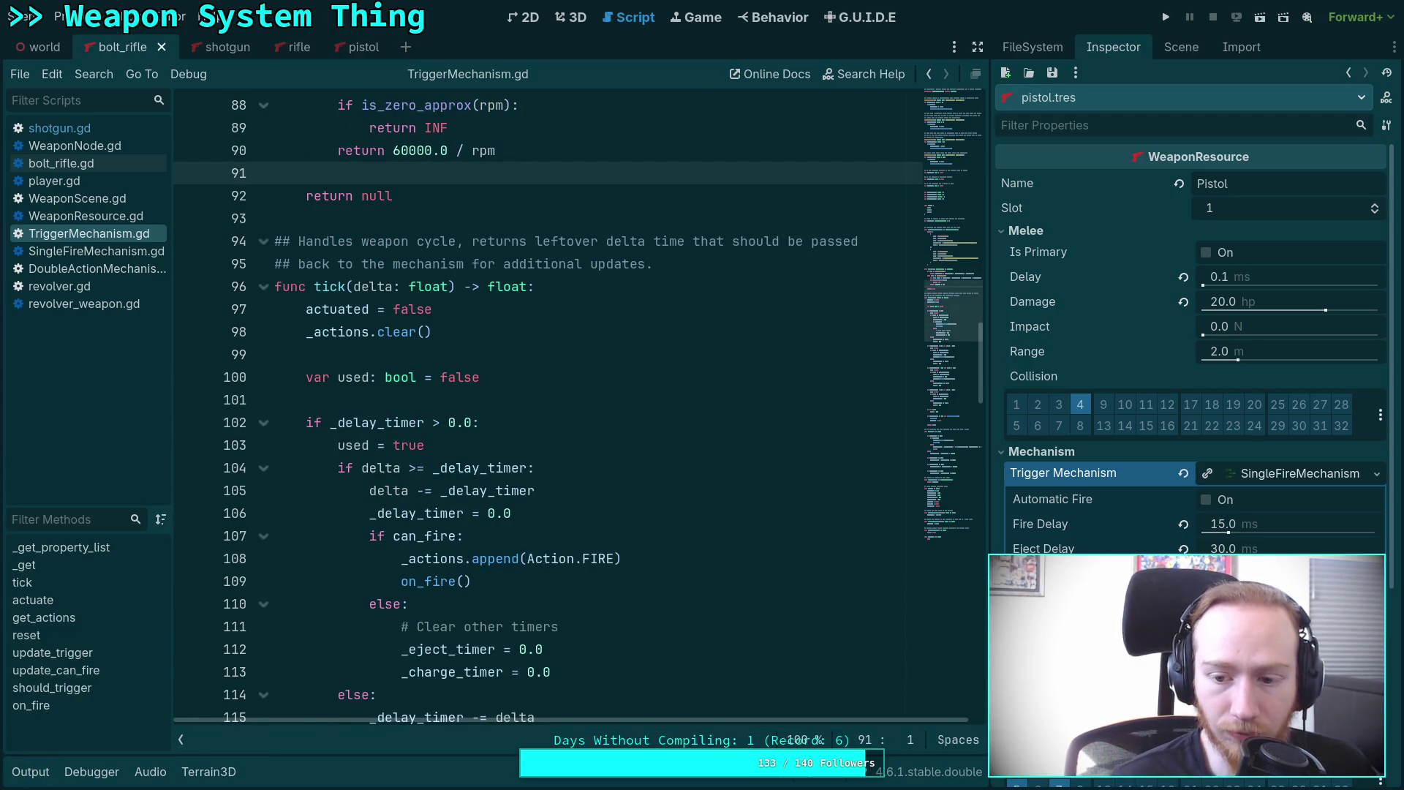
pyautogui.scroll(-2, 1192, 329)
pyautogui.scroll(-1, 713, 488)
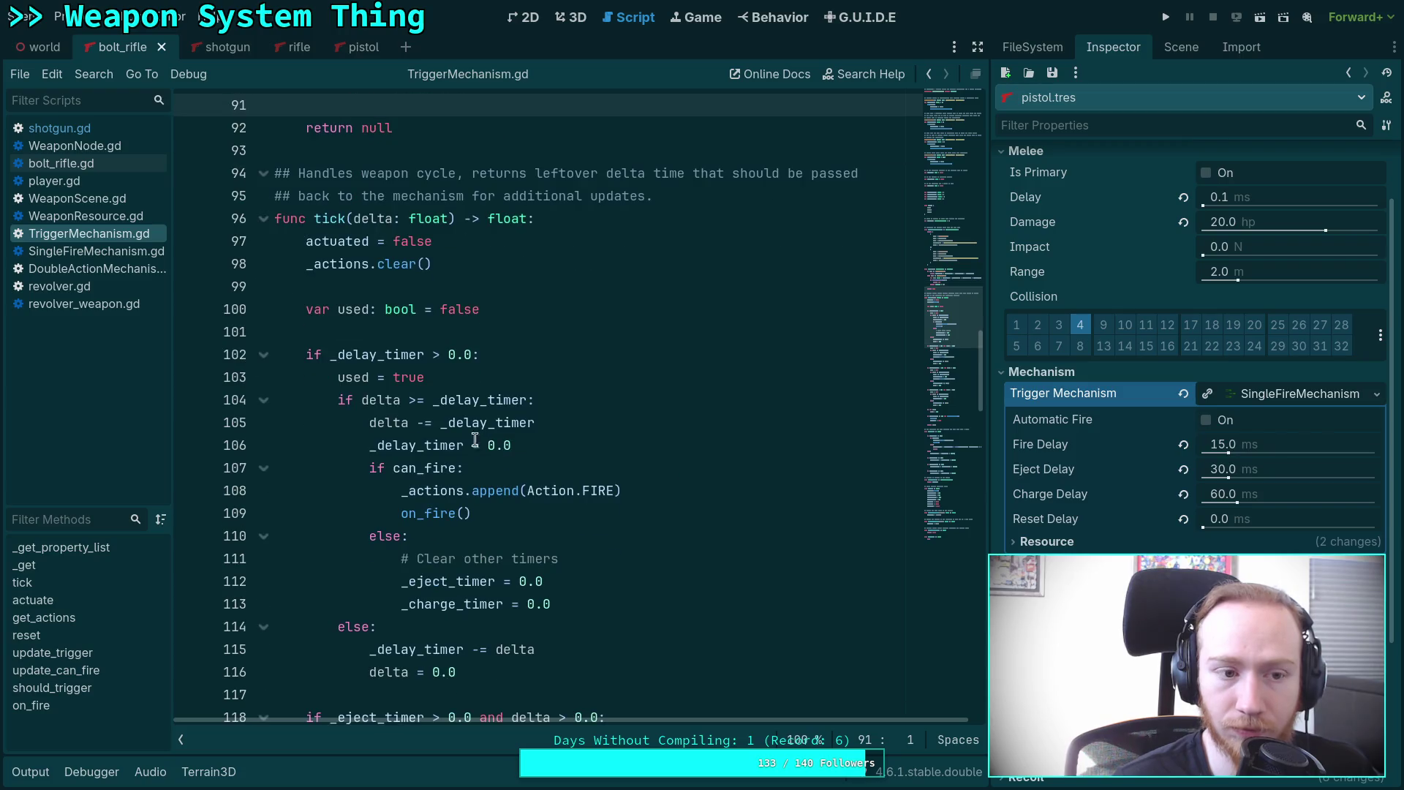
pyautogui.click(95, 251)
pyautogui.scroll(-8, 502, 384)
pyautogui.scroll(3, 501, 384)
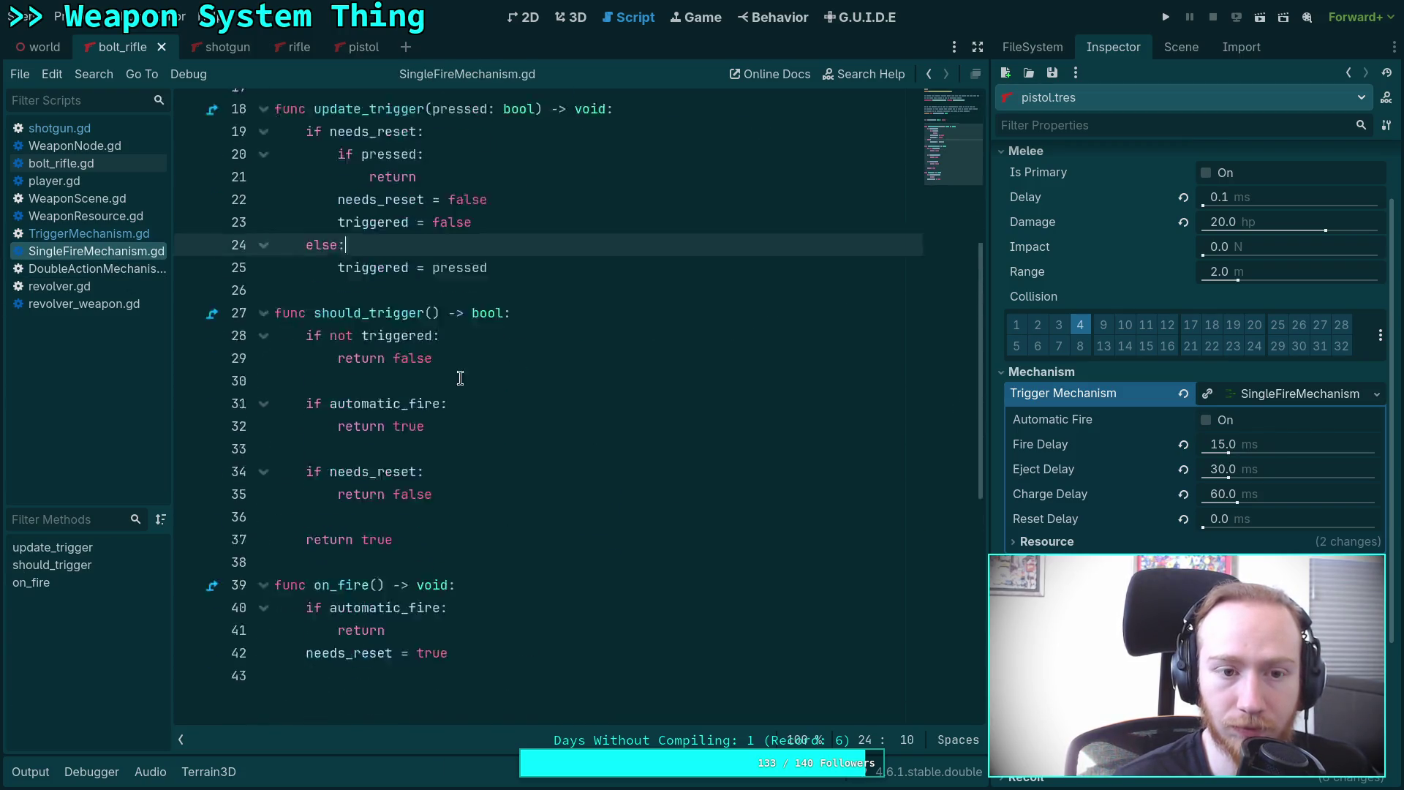
pyautogui.click(90, 234)
pyautogui.scroll(-10, 544, 373)
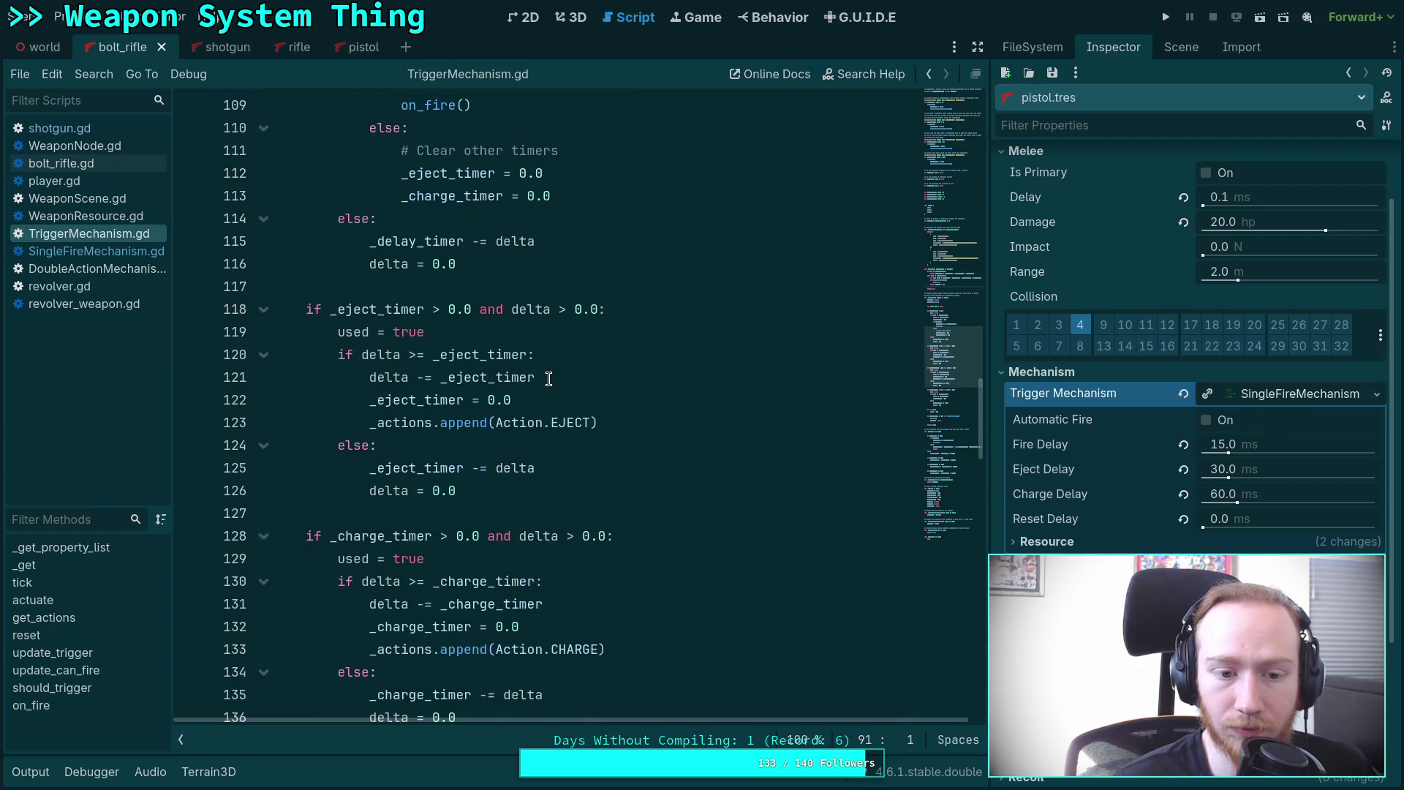
pyautogui.scroll(15, 548, 379)
pyautogui.scroll(2, 549, 379)
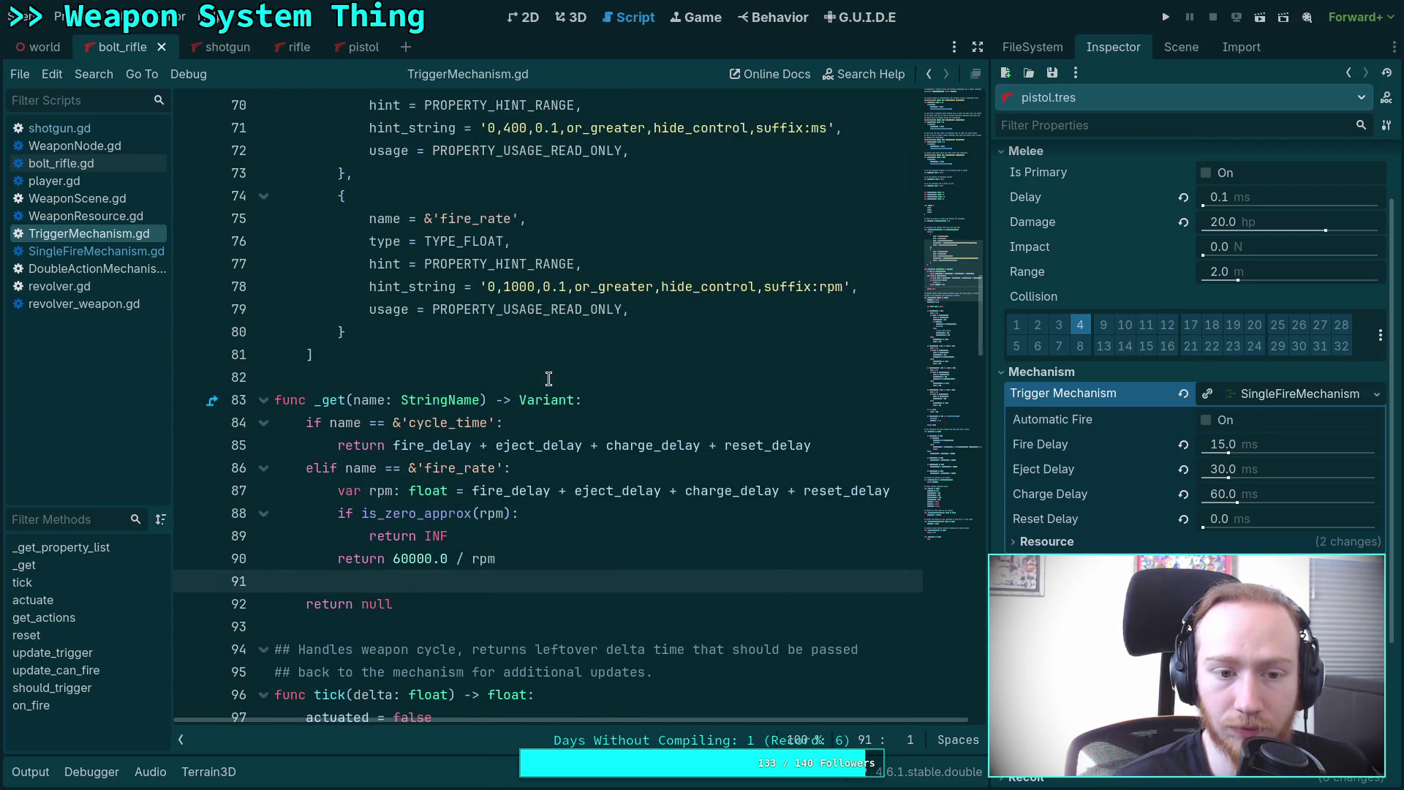
pyautogui.scroll(3, 548, 379)
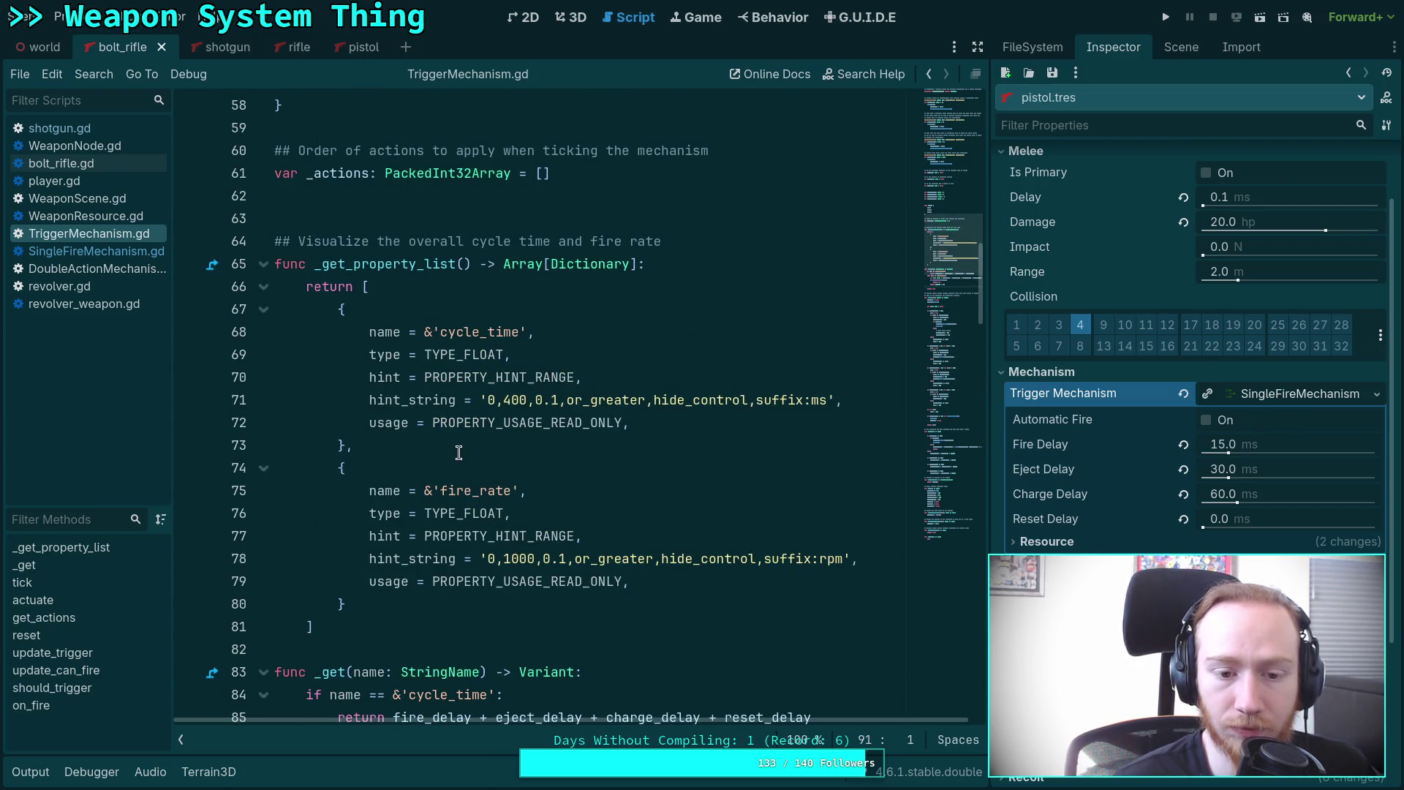
pyautogui.scroll(-1, 503, 496)
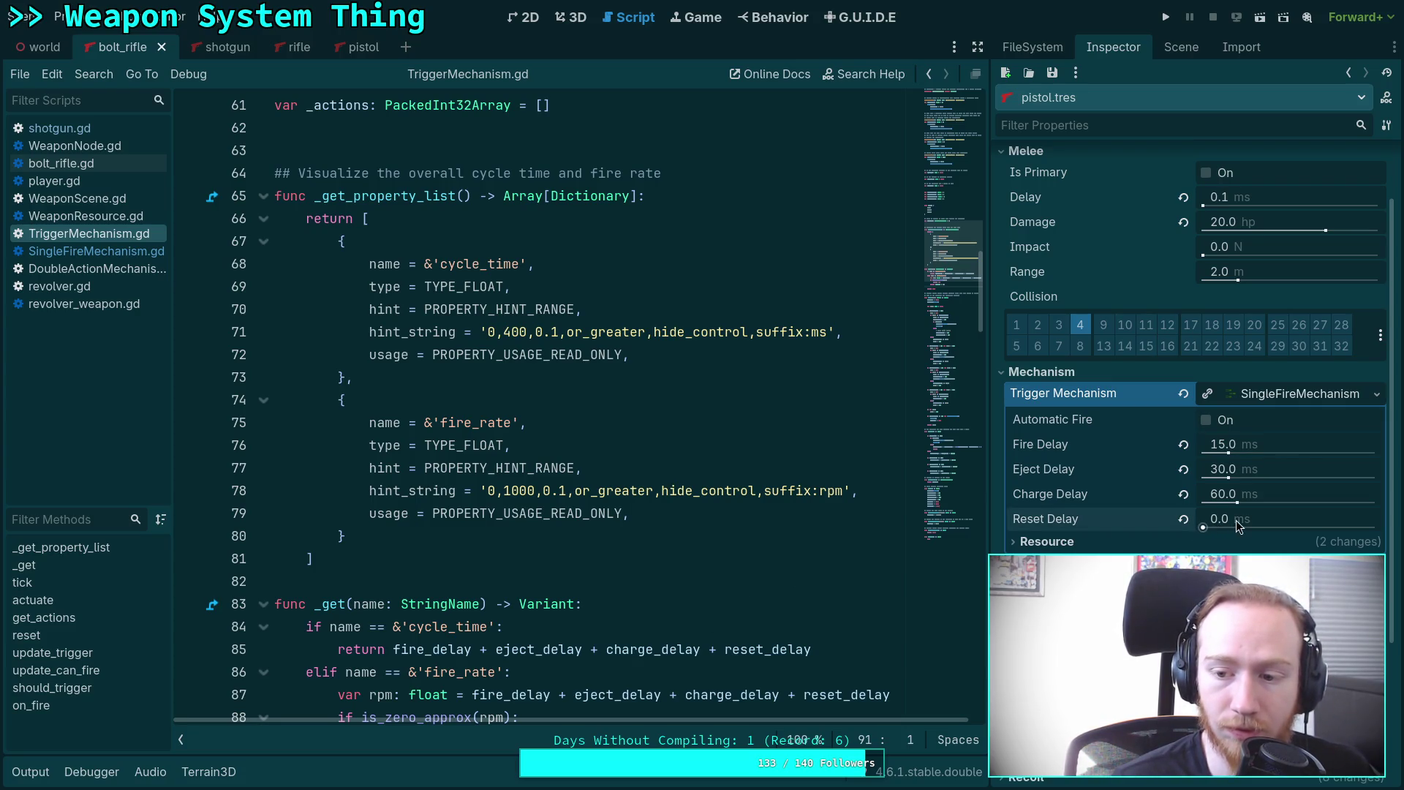
pyautogui.scroll(15, 658, 492)
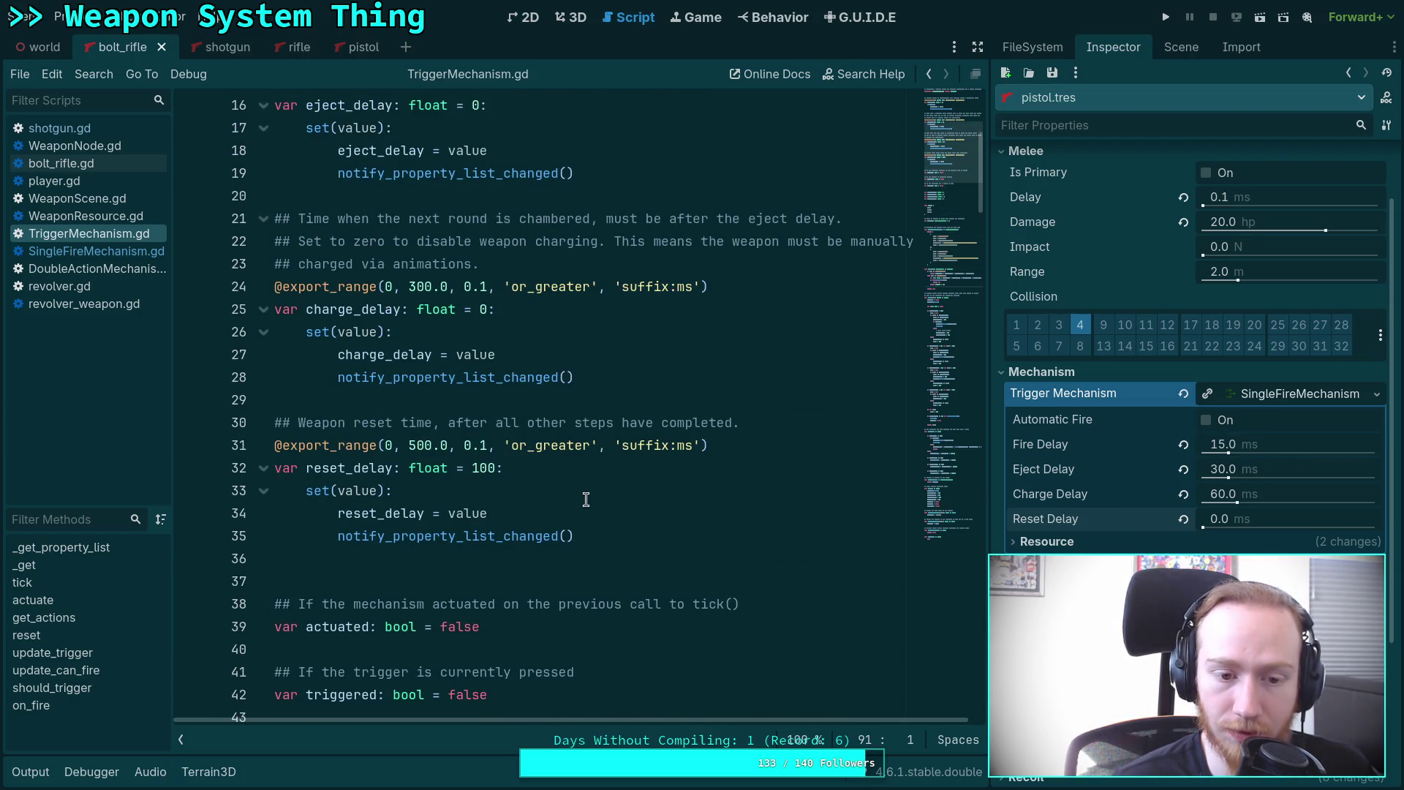
pyautogui.scroll(-18, 586, 500)
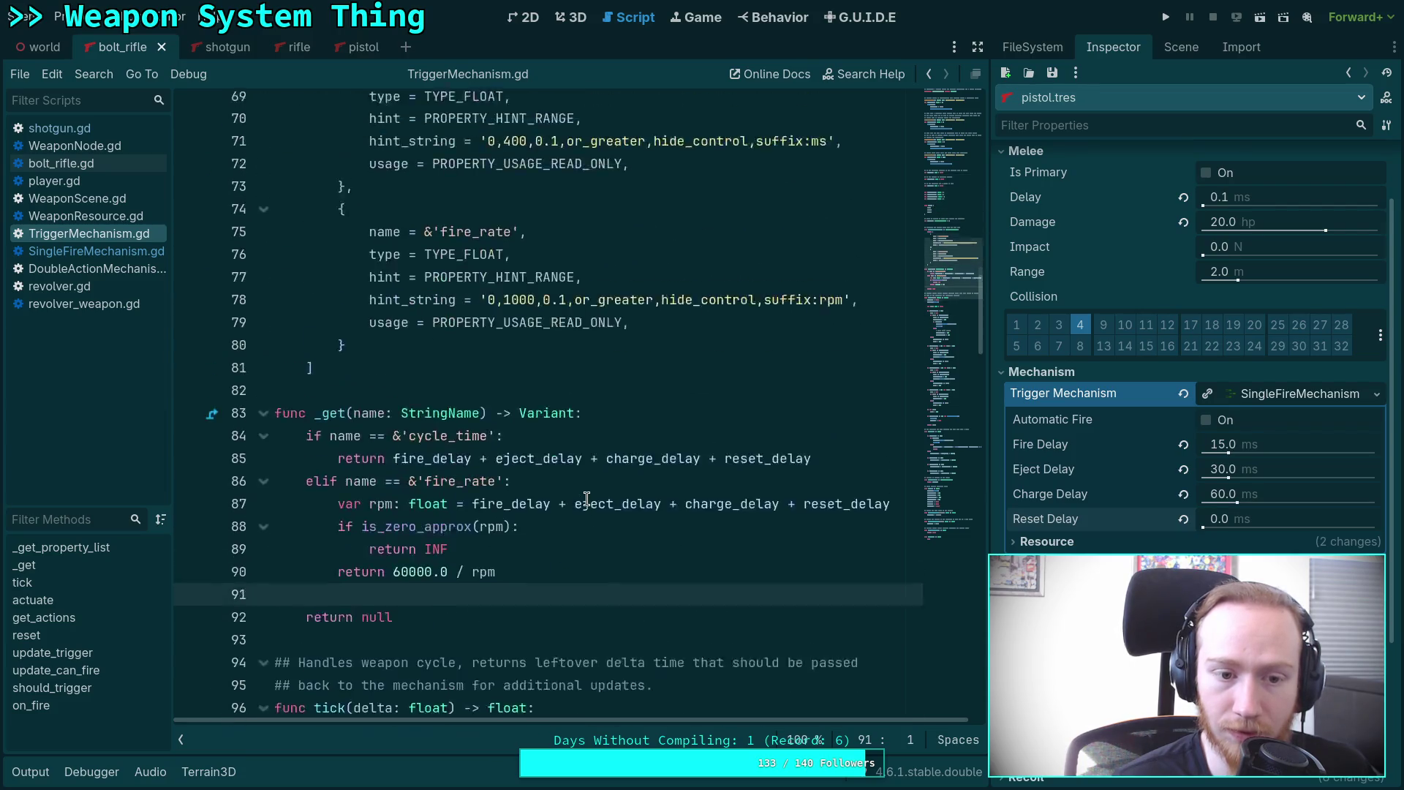
pyautogui.scroll(1, 329, 479)
# Dismiss the _get documentation popup and reload the current project from the Project menu.
pyautogui.moveTo(335, 473)
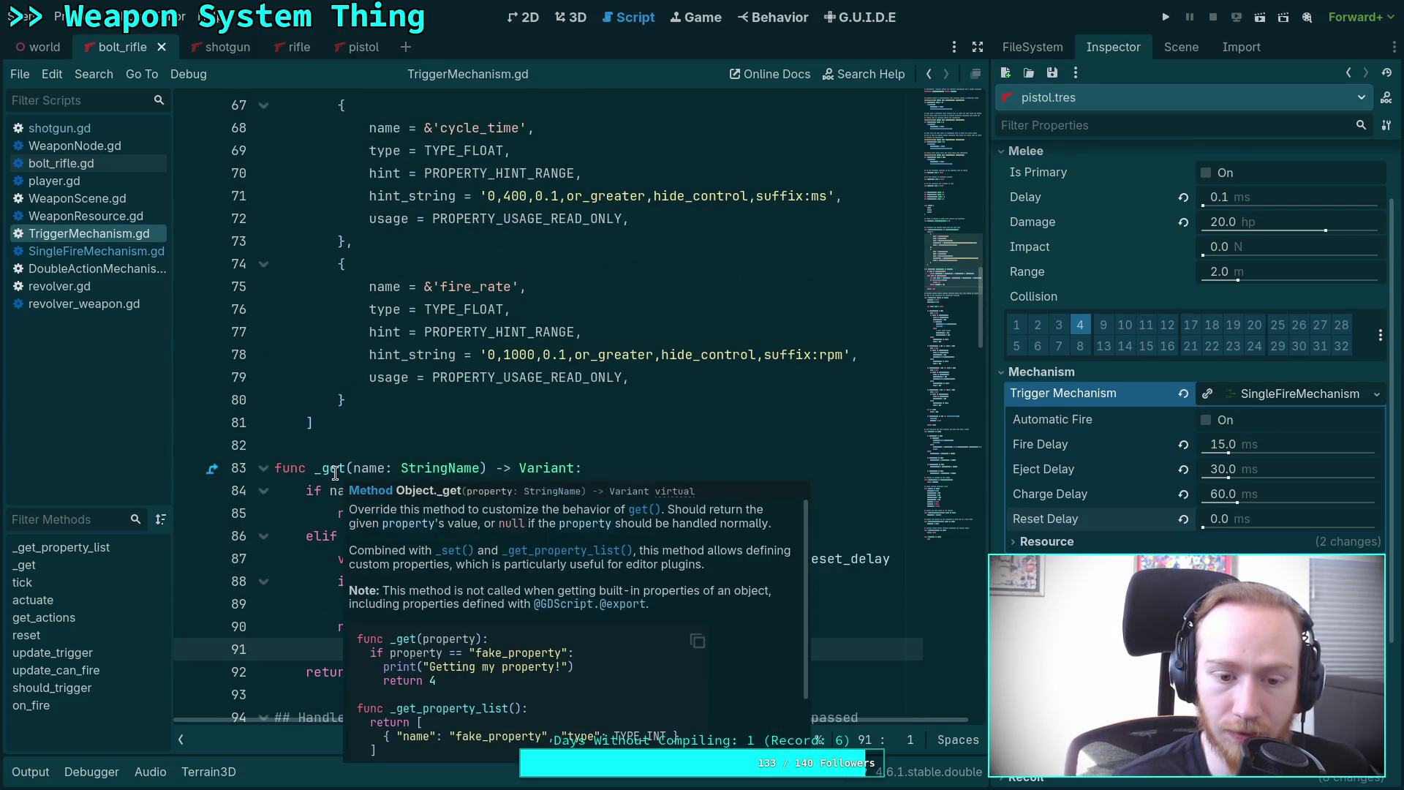
pyautogui.scroll(-3, 686, 579)
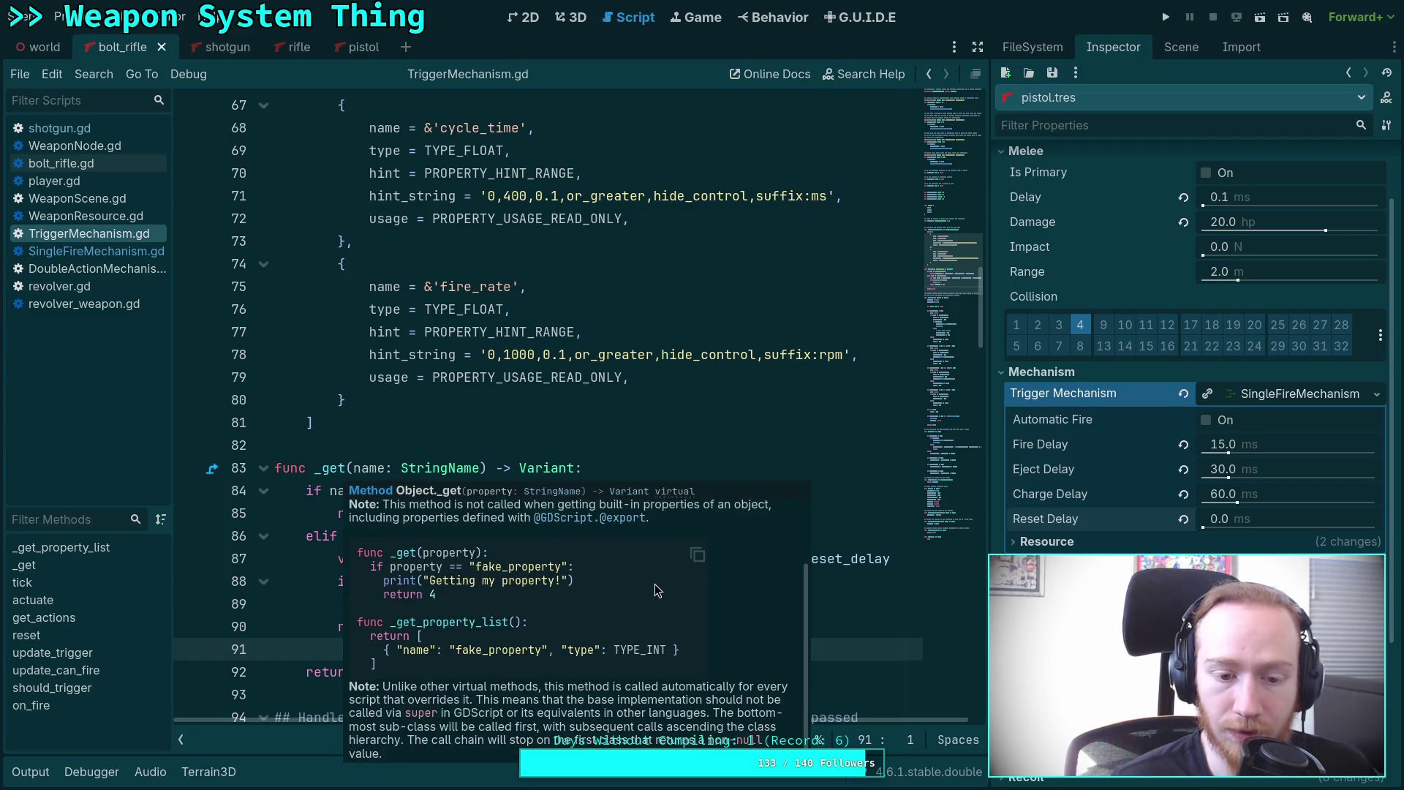
pyautogui.scroll(3, 655, 583)
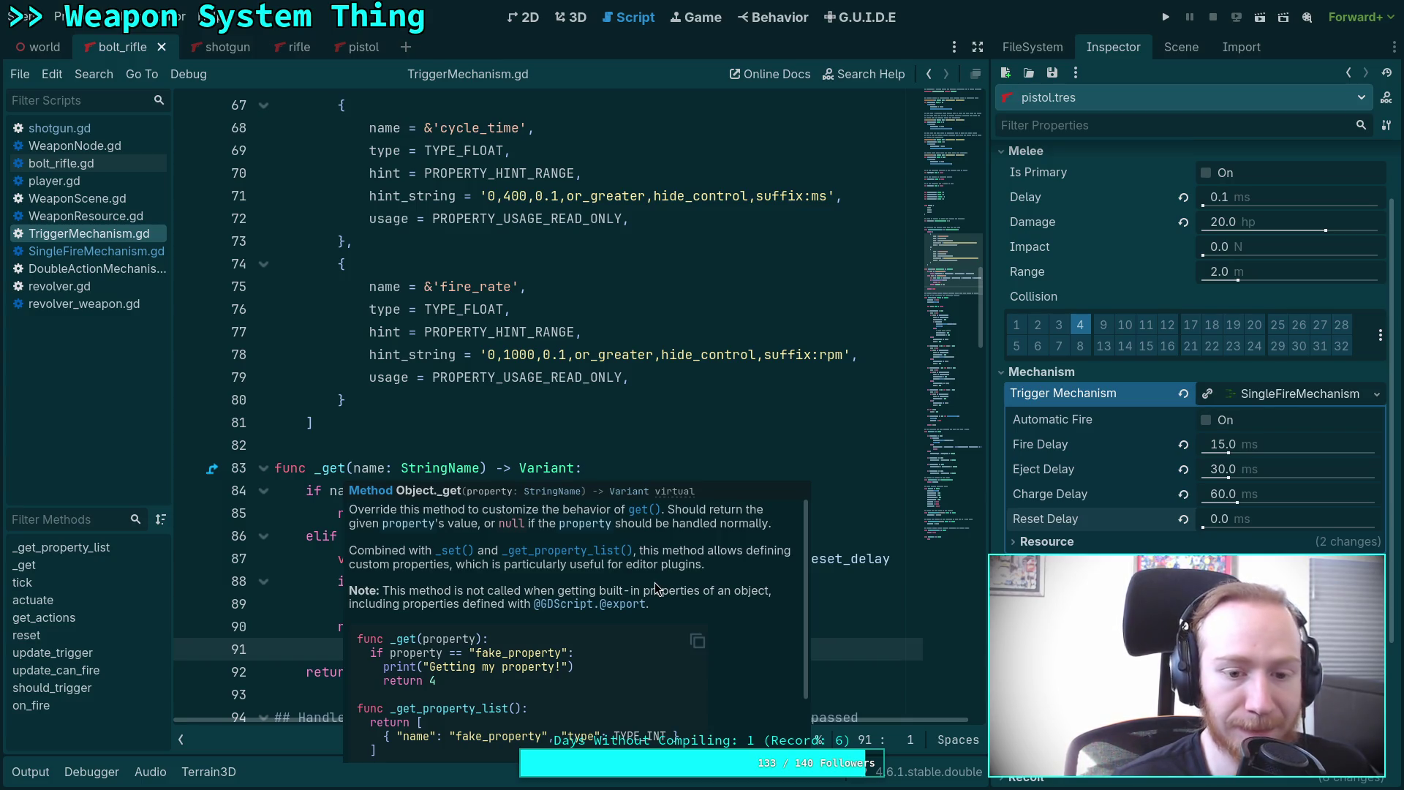
pyautogui.click(486, 411)
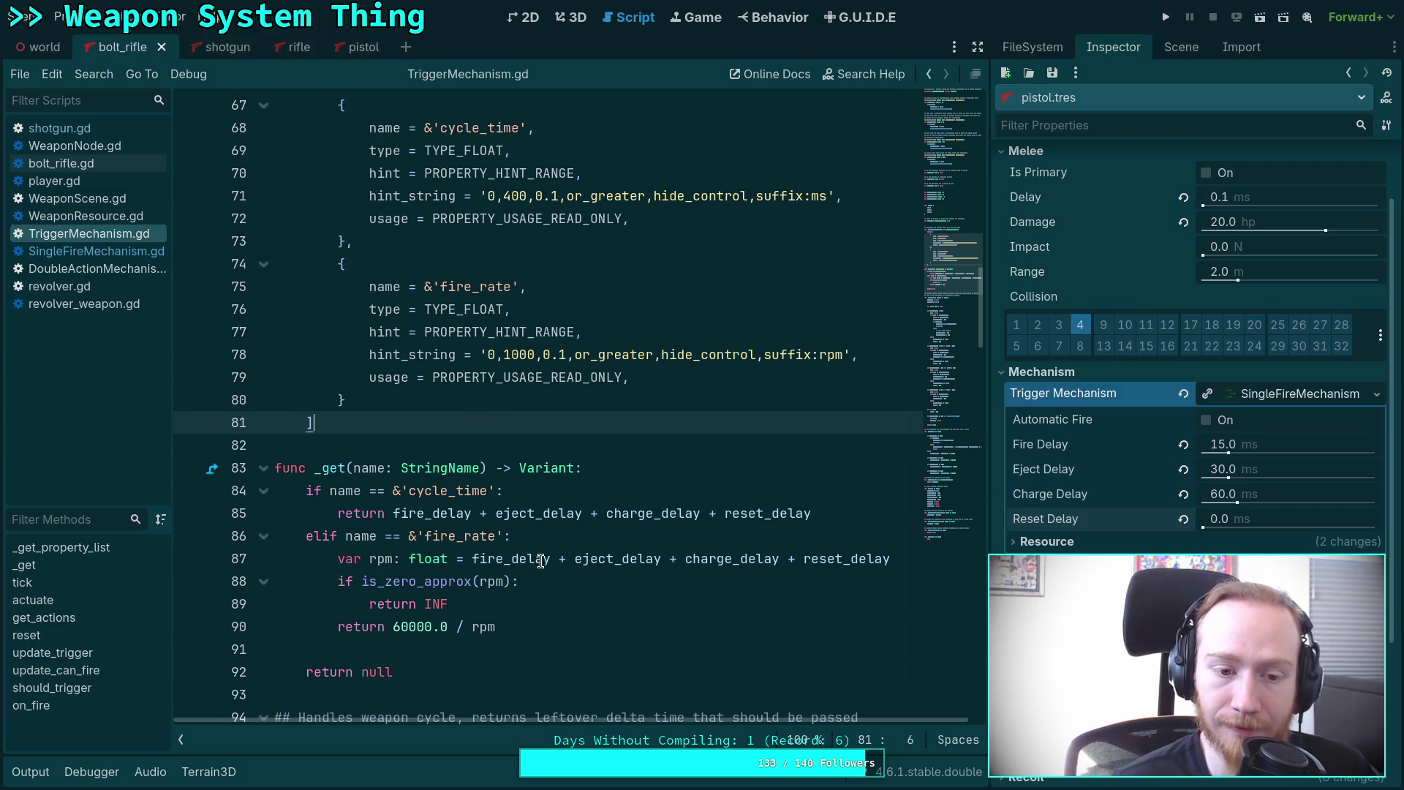
pyautogui.scroll(-2, 540, 561)
pyautogui.click(647, 490)
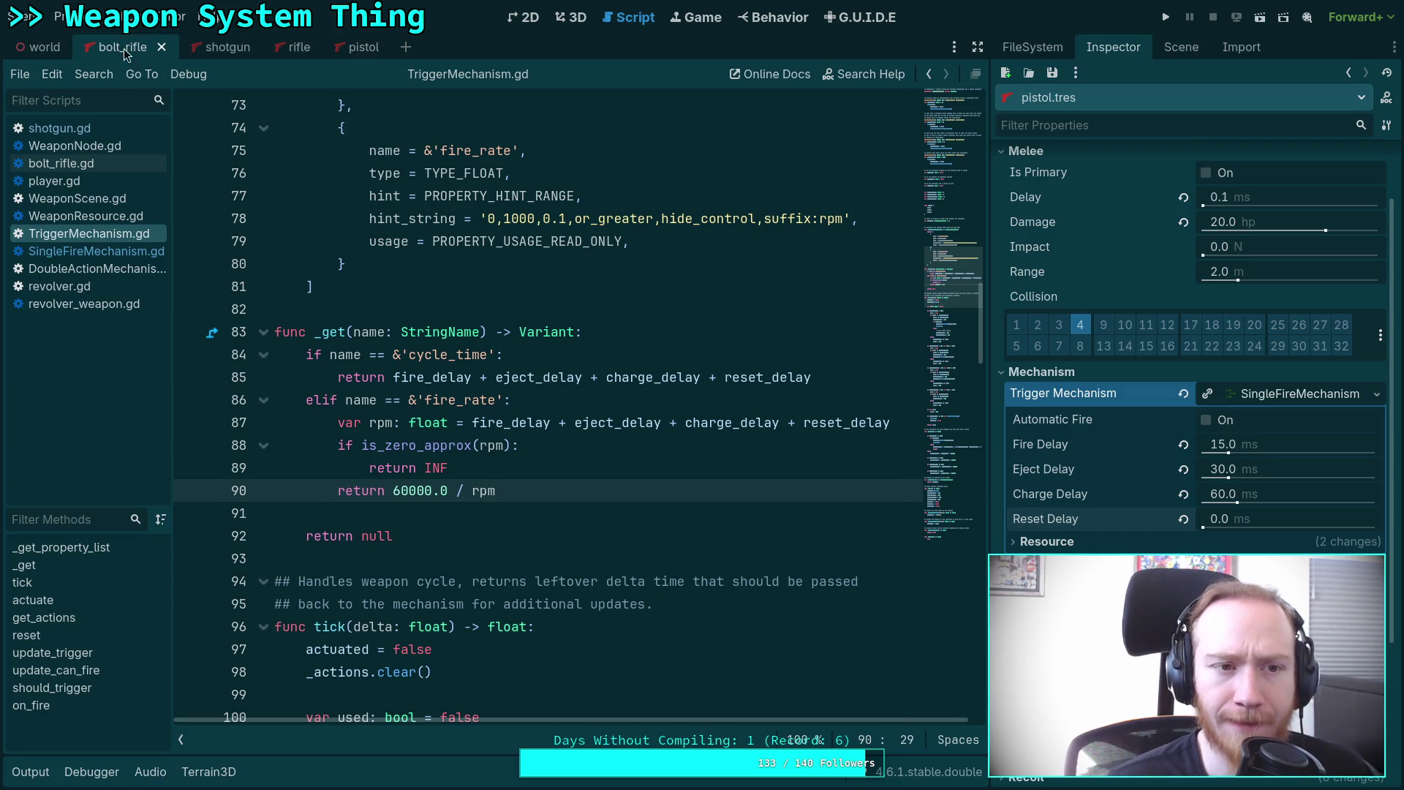
pyautogui.click(42, 16)
pyautogui.moveTo(62, 16)
pyautogui.click(121, 212)
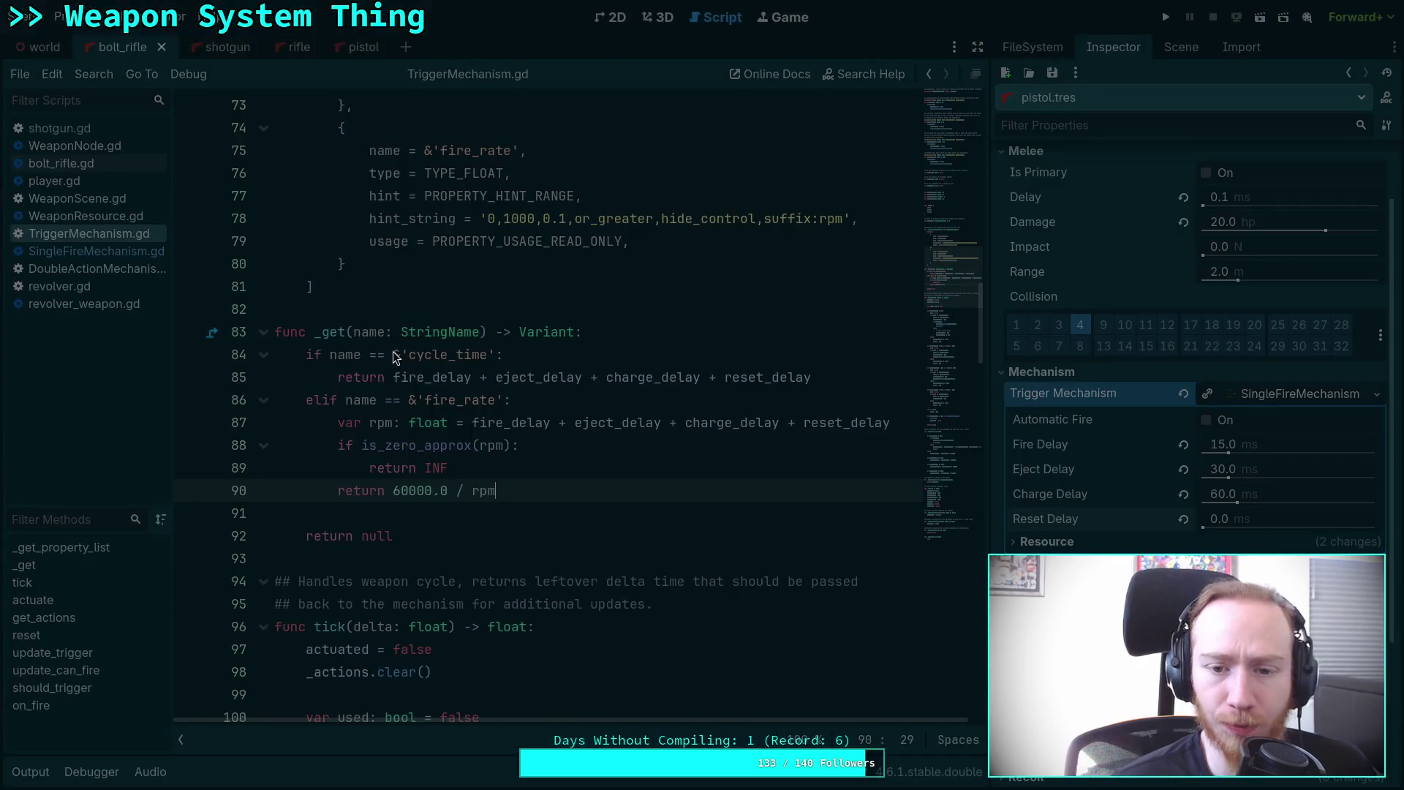
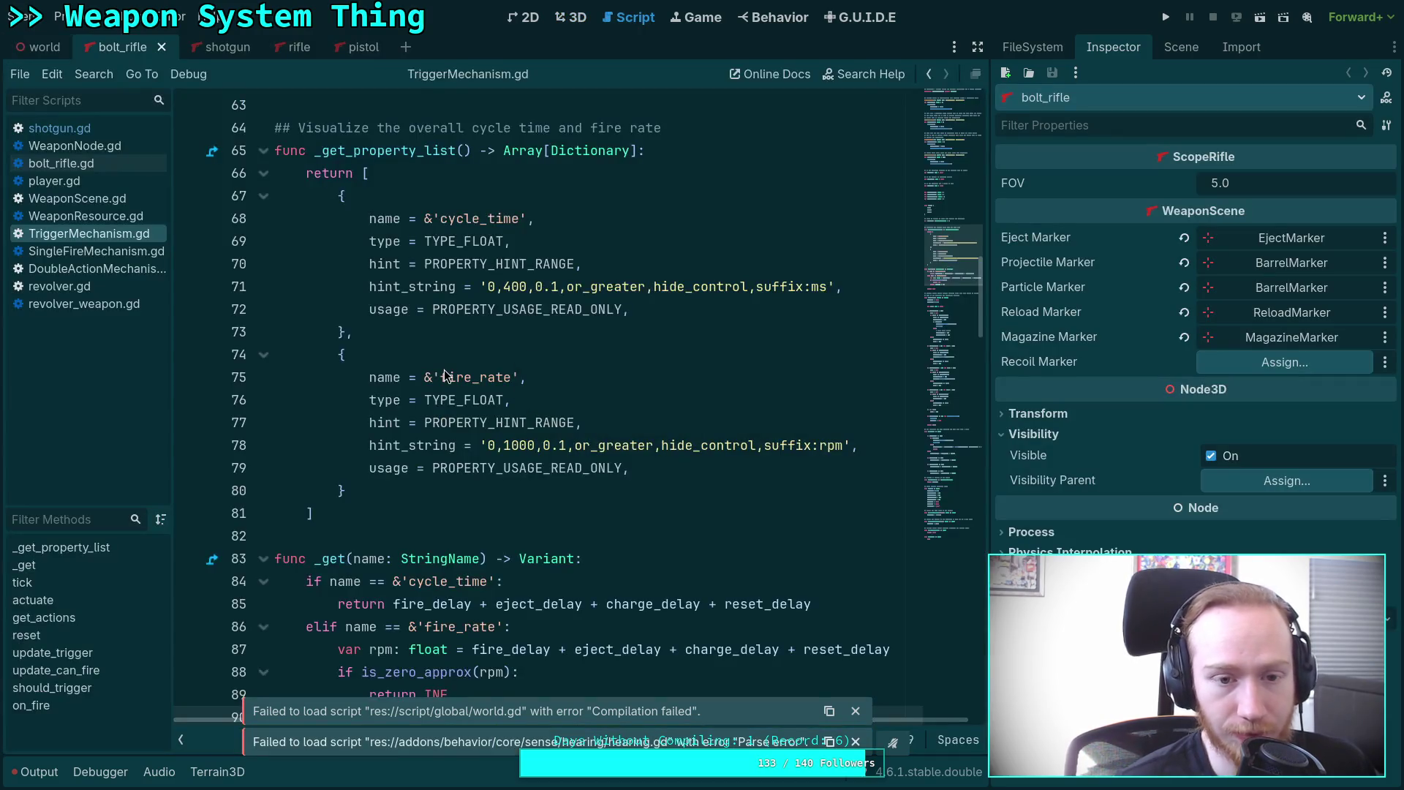
# Open pistol.tres in the Inspector and lower its Reset Delay below 100 ms.
pyautogui.scroll(-2, 450, 373)
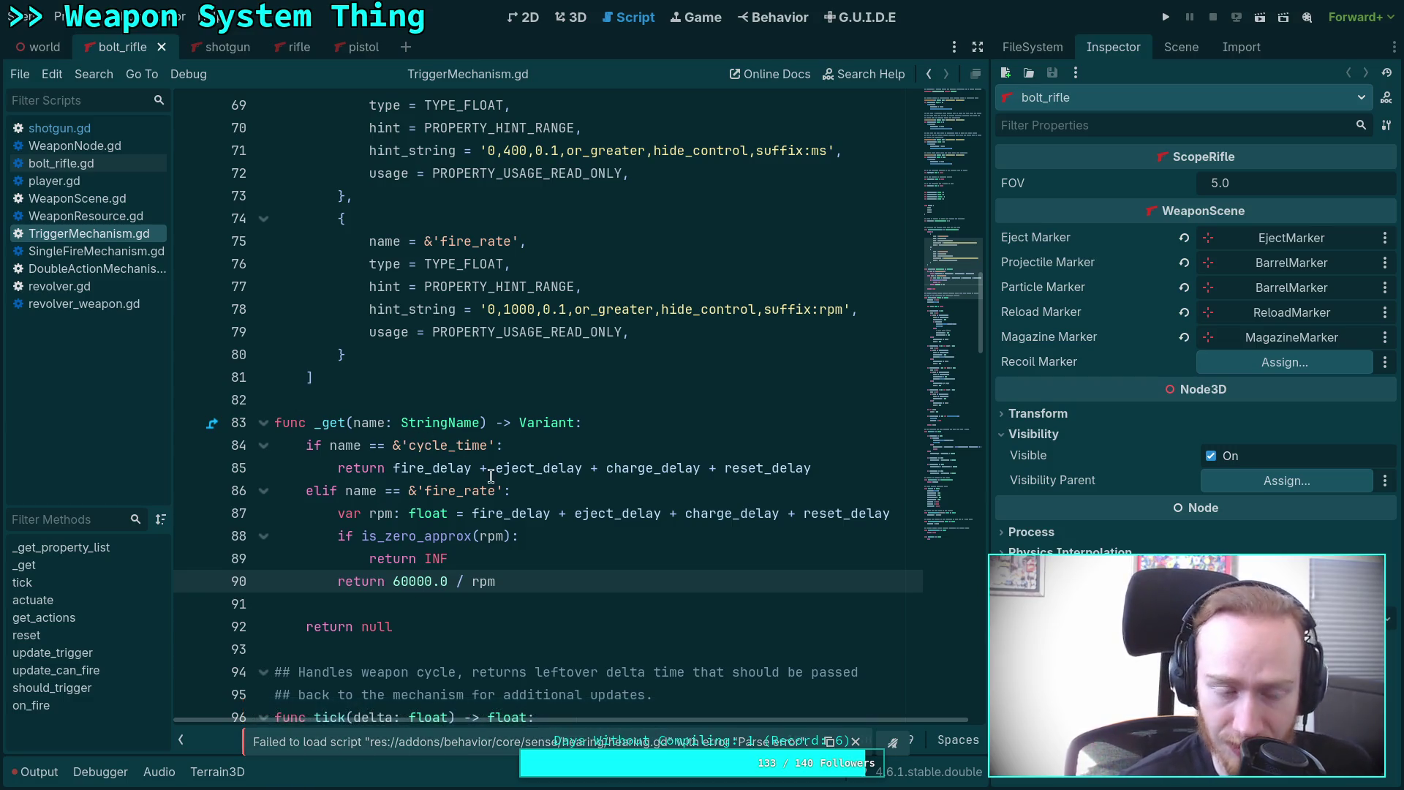
pyautogui.click(1063, 49)
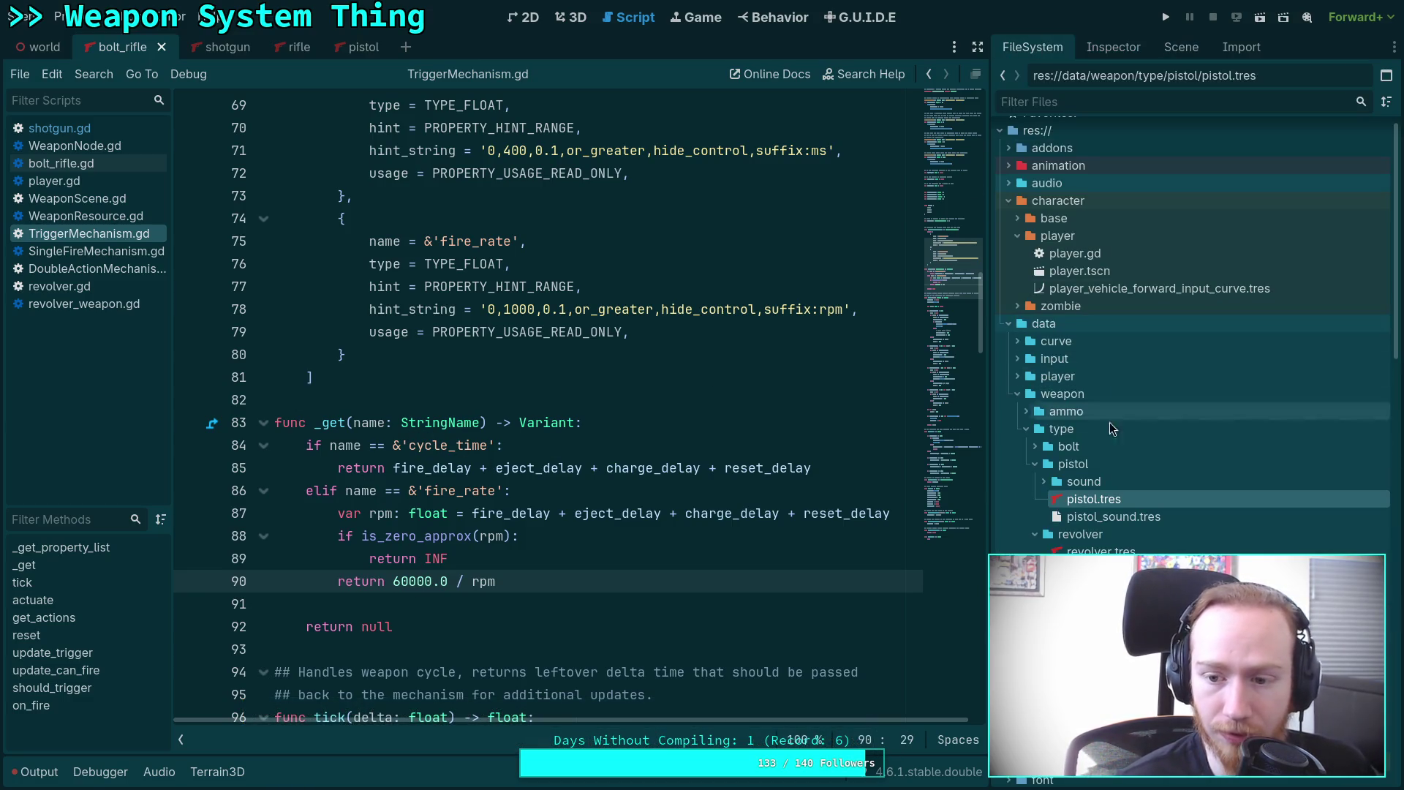
pyautogui.click(1105, 49)
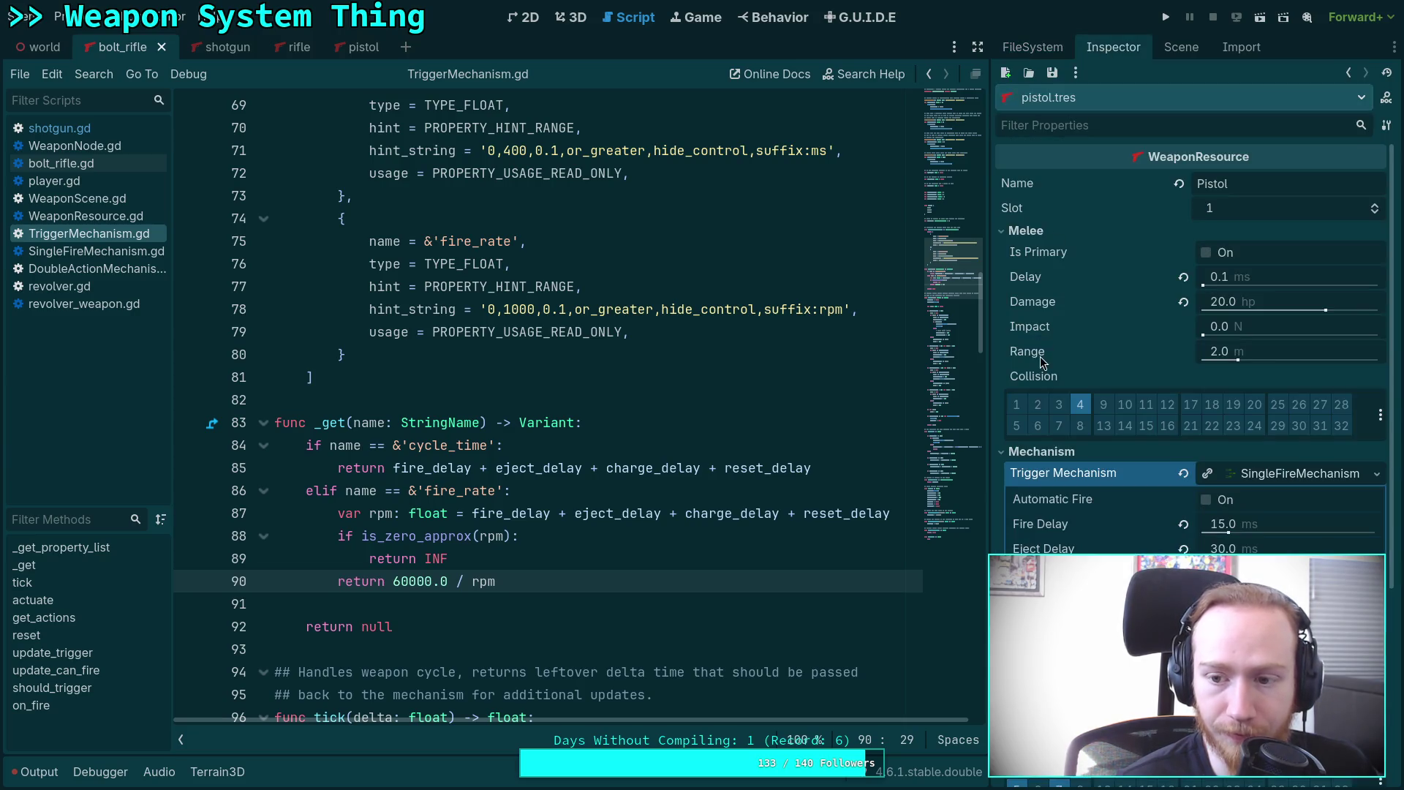
pyautogui.scroll(-2, 1062, 404)
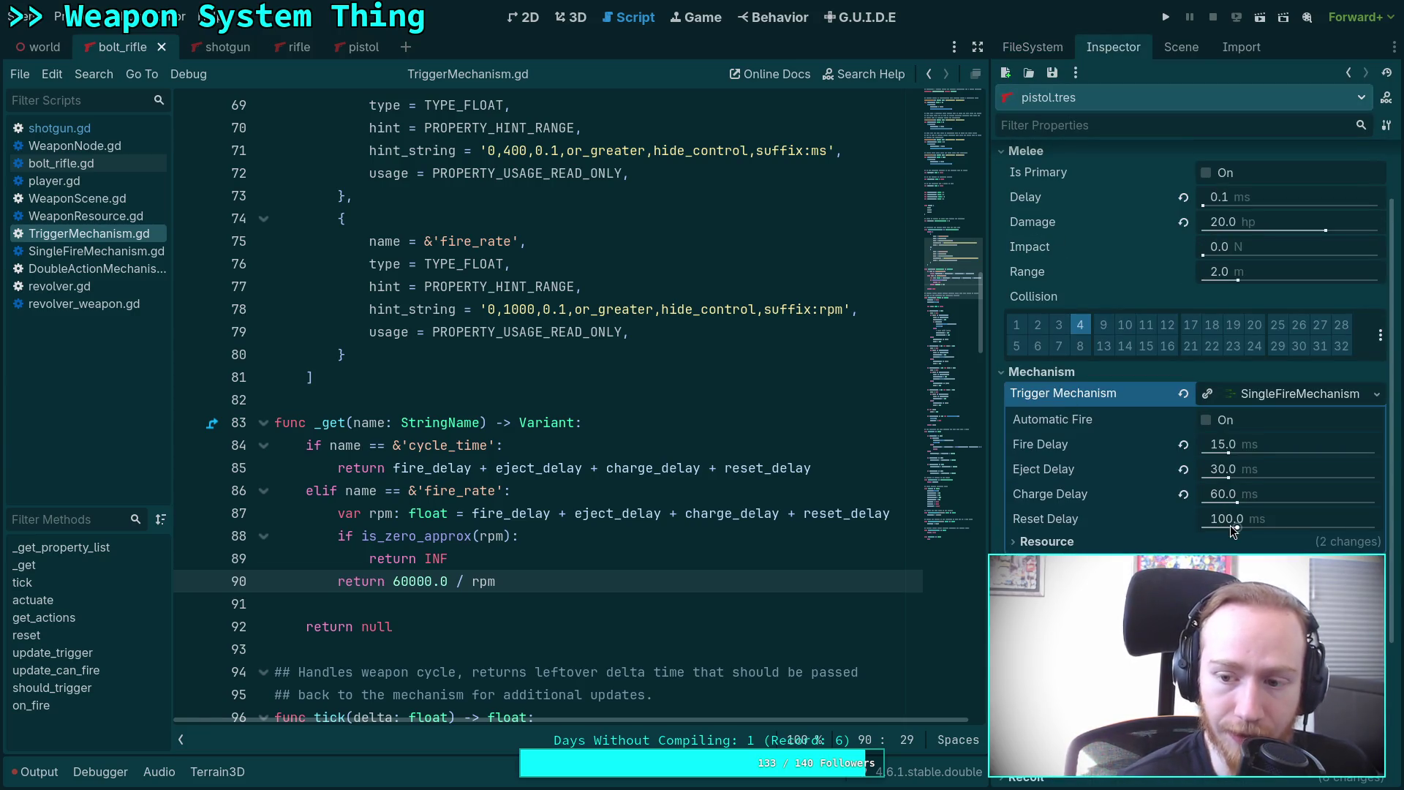
pyautogui.moveTo(1241, 532); pyautogui.dragTo(1235, 497)
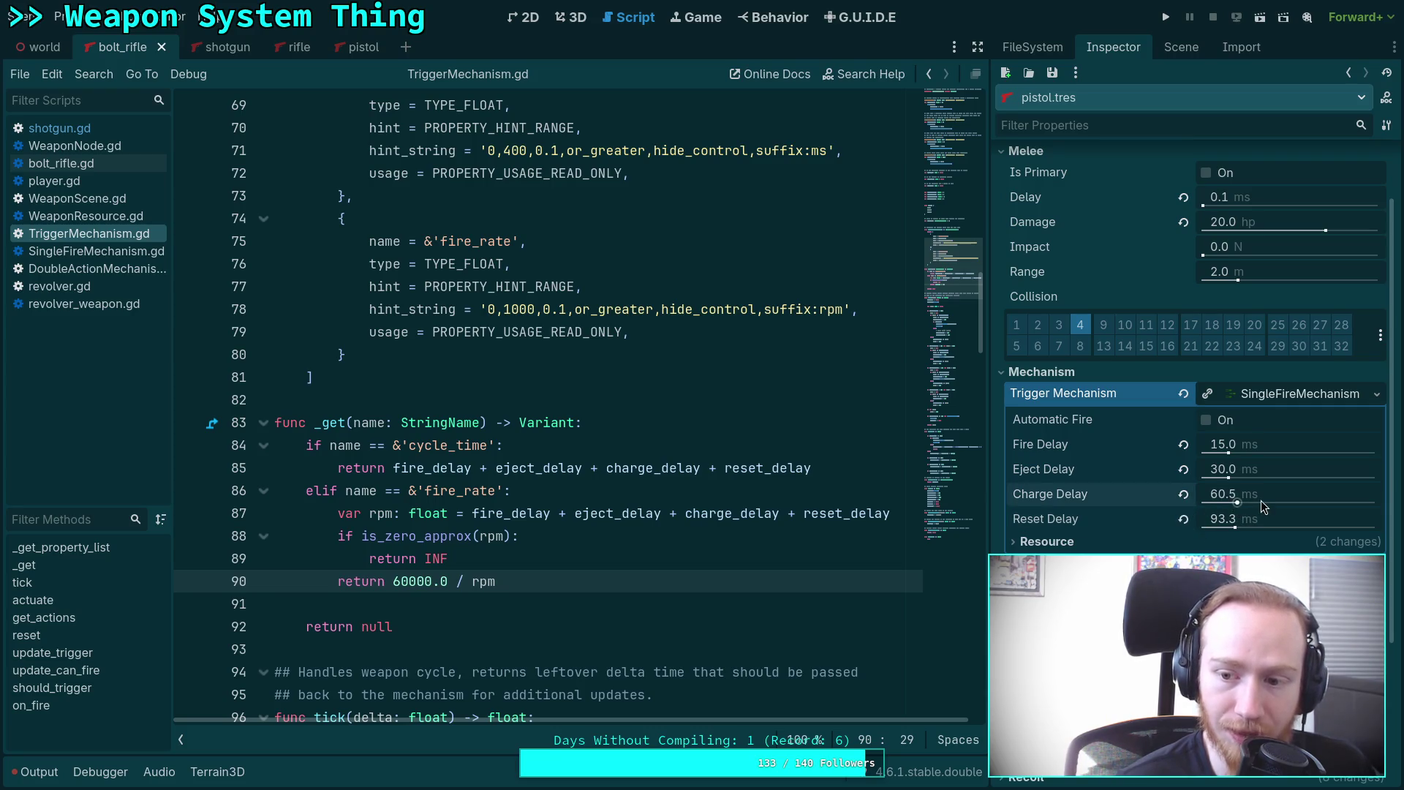
# In the script's _get, find the name parameter and put the caret before name on line 68.
pyautogui.scroll(-1, 548, 489)
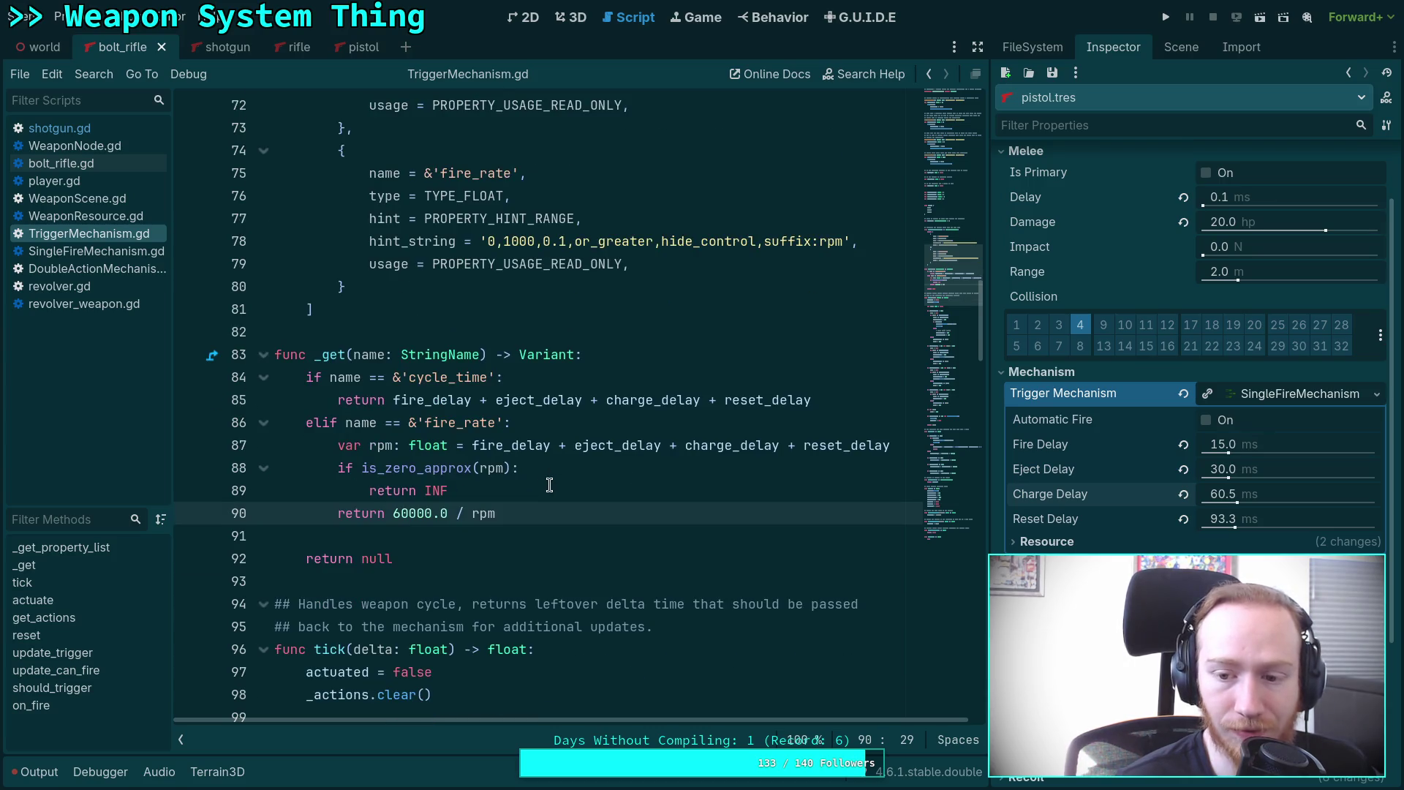
pyautogui.scroll(-2, 1105, 533)
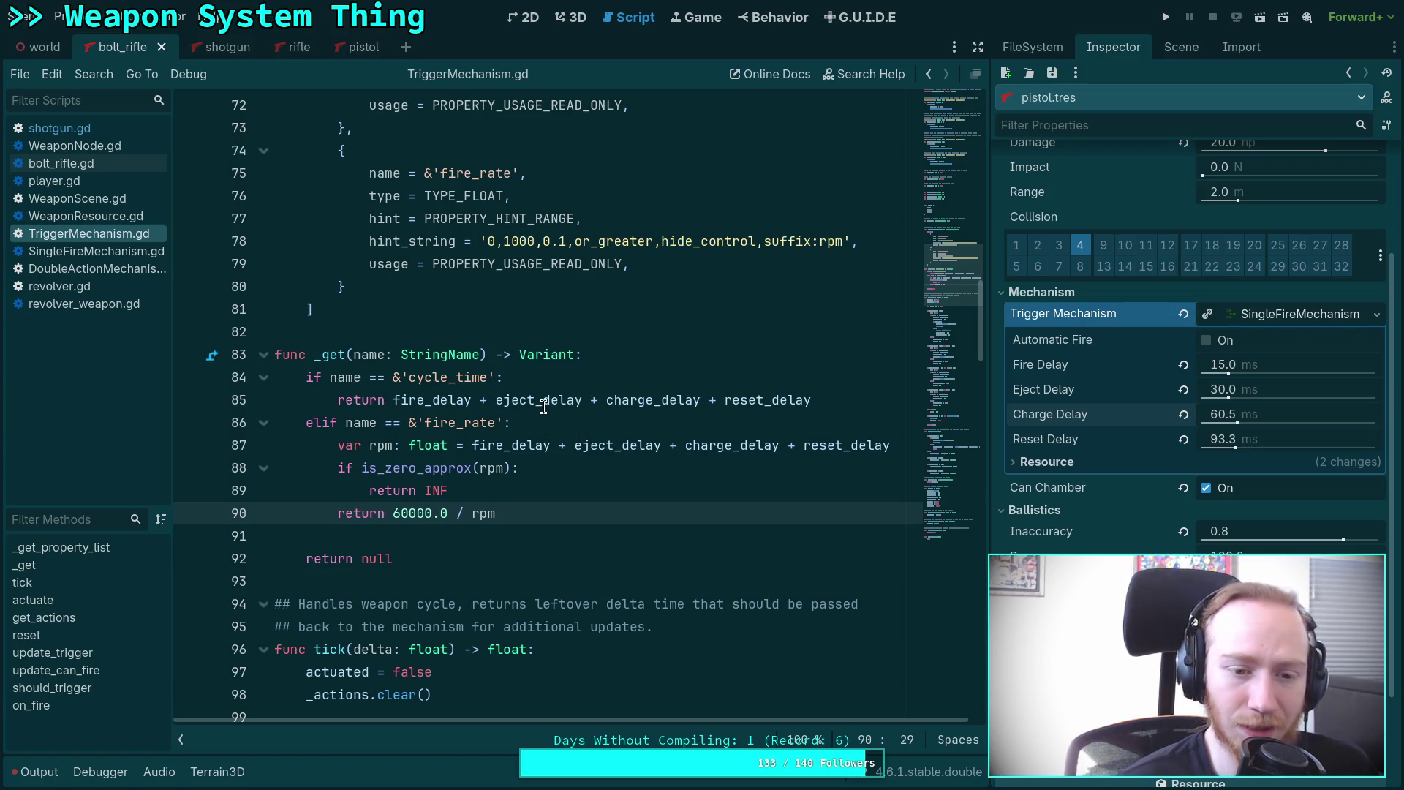
pyautogui.scroll(1, 433, 457)
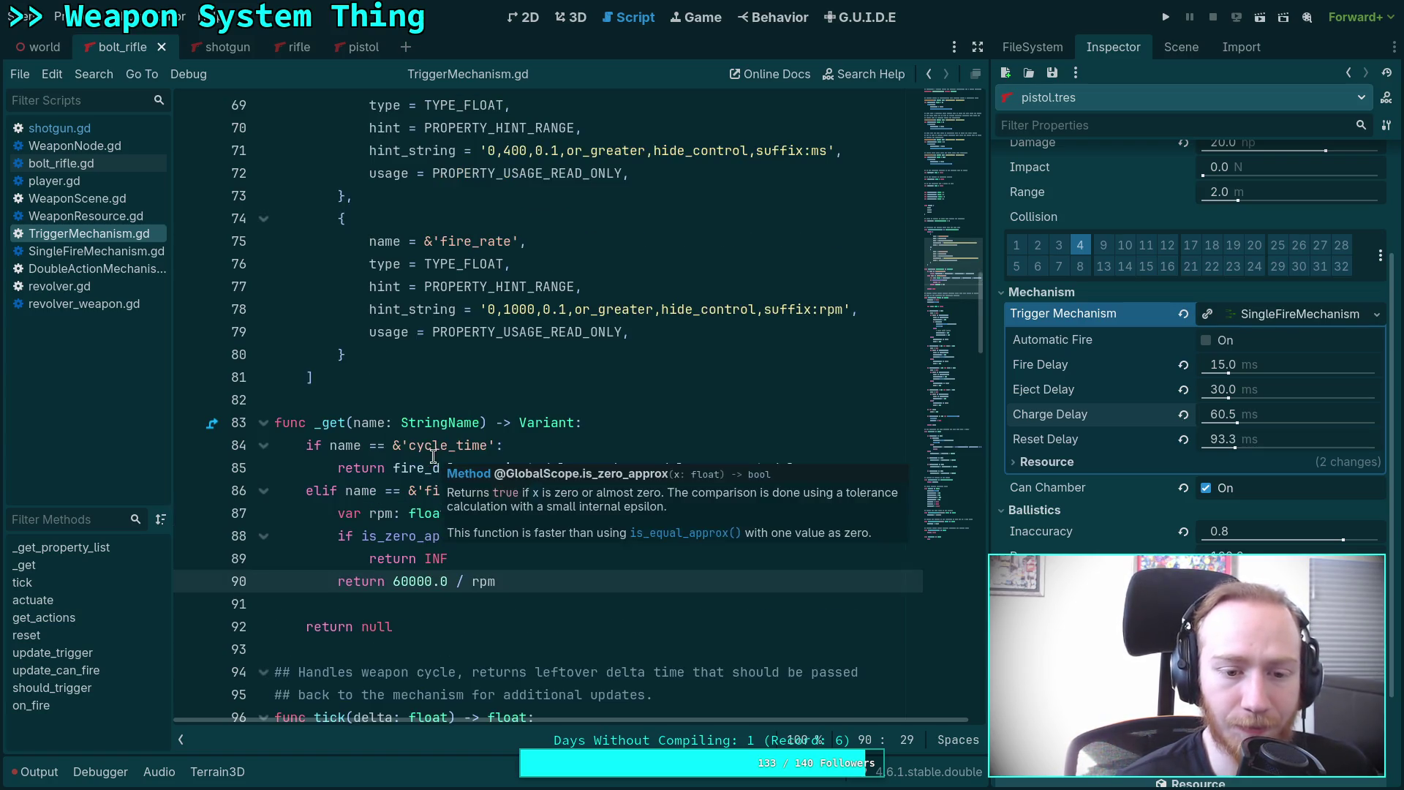
pyautogui.doubleClick(370, 422)
pyautogui.scroll(2, 466, 426)
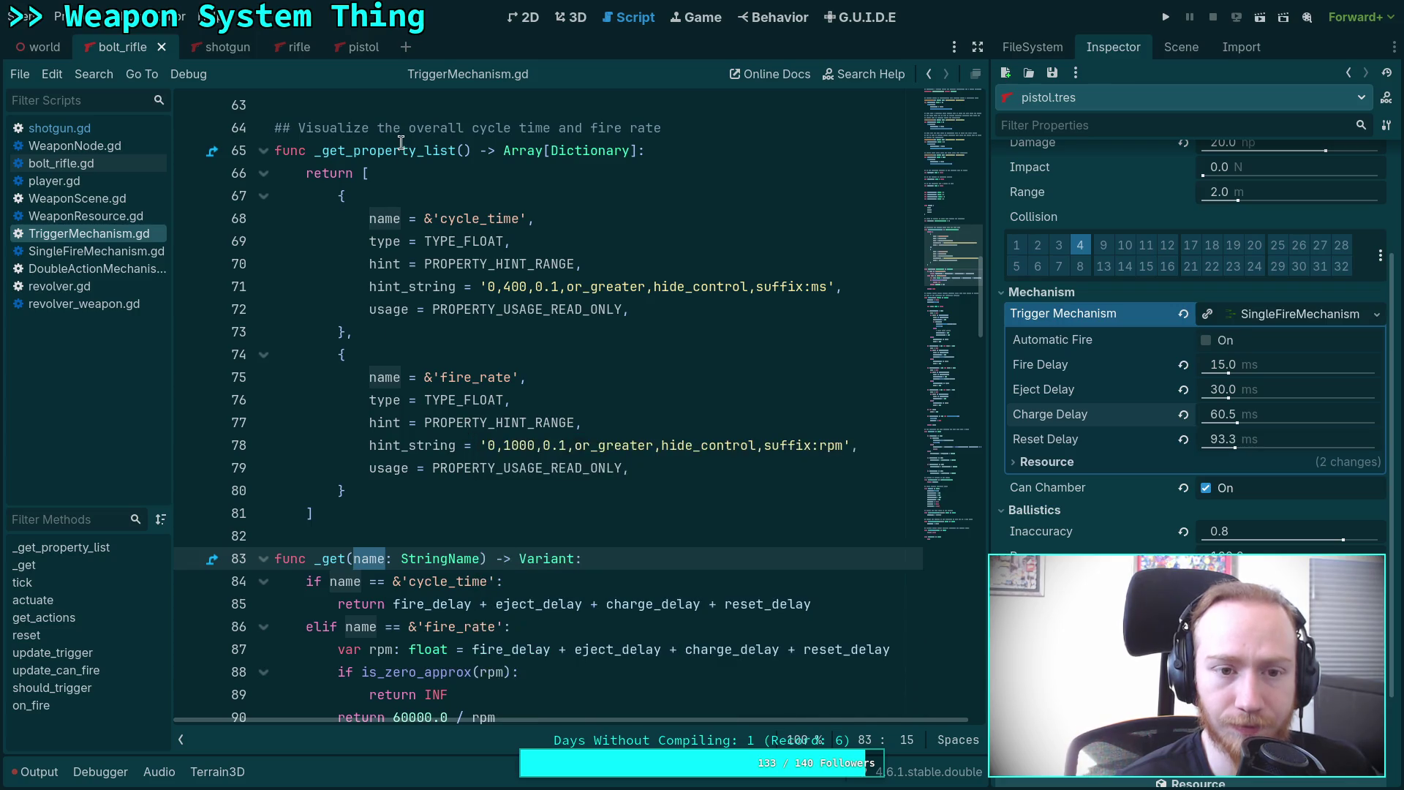
pyautogui.moveTo(401, 154)
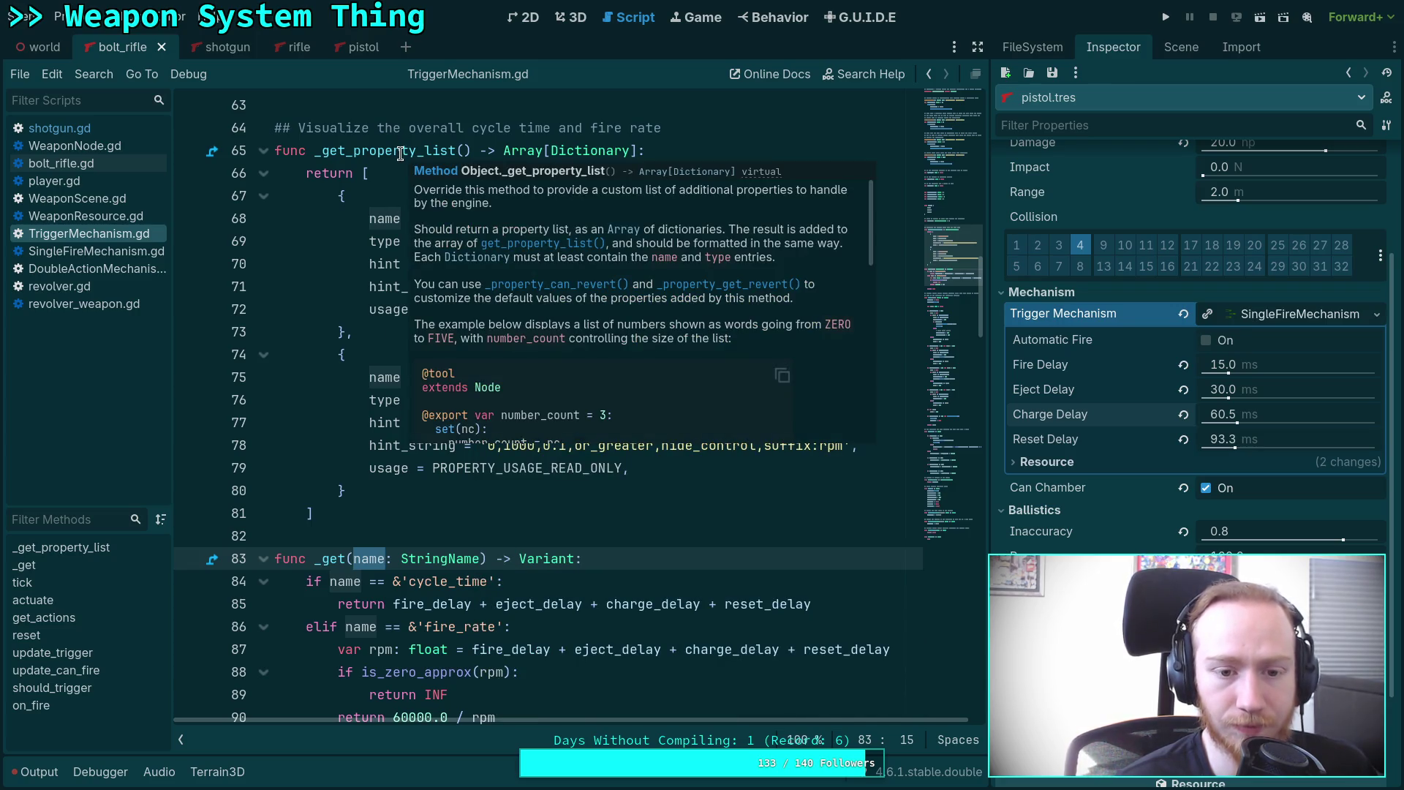
pyautogui.scroll(-5, 370, 302)
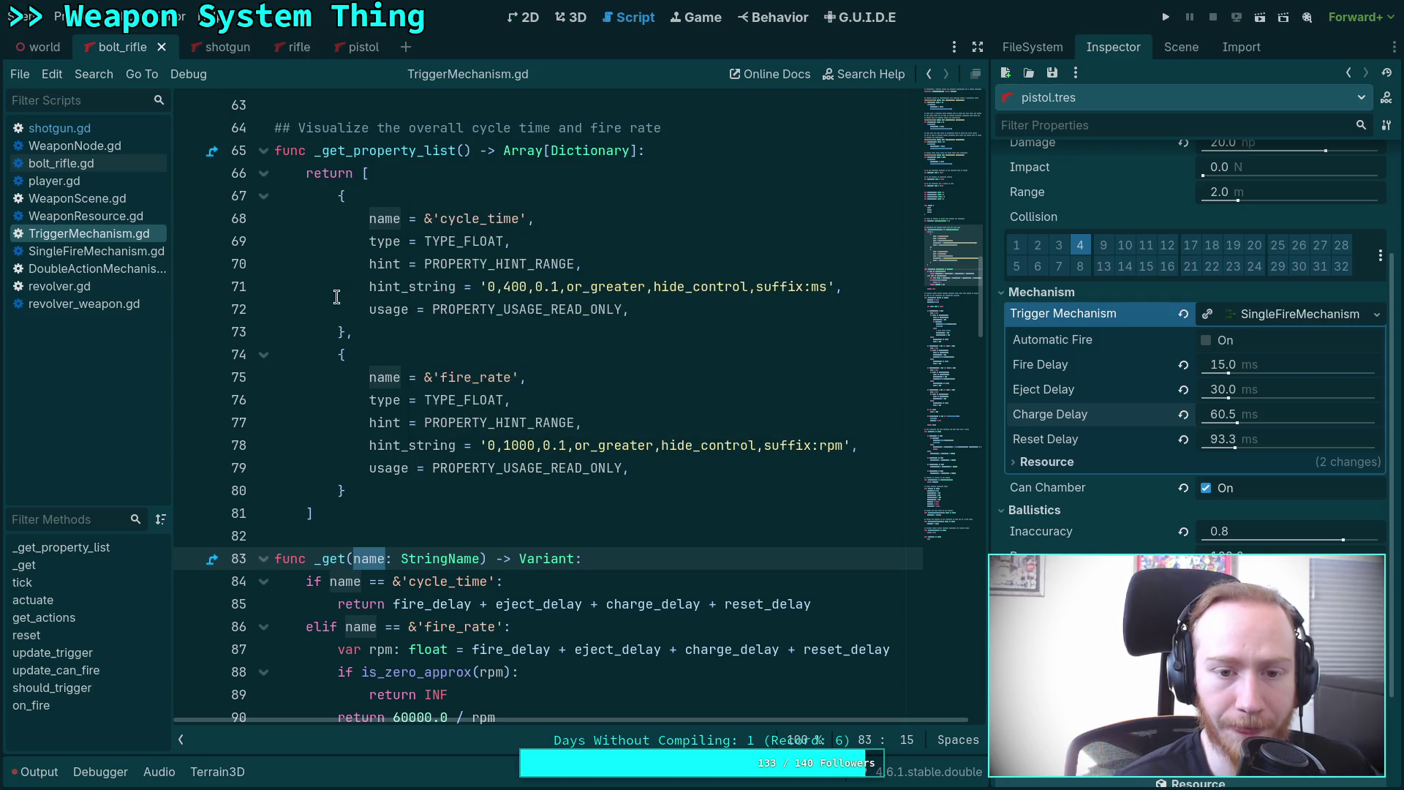
pyautogui.click(373, 219)
# Turn the name key on line 68 into 'name': and undo an accidental text move.
pyautogui.write("'")
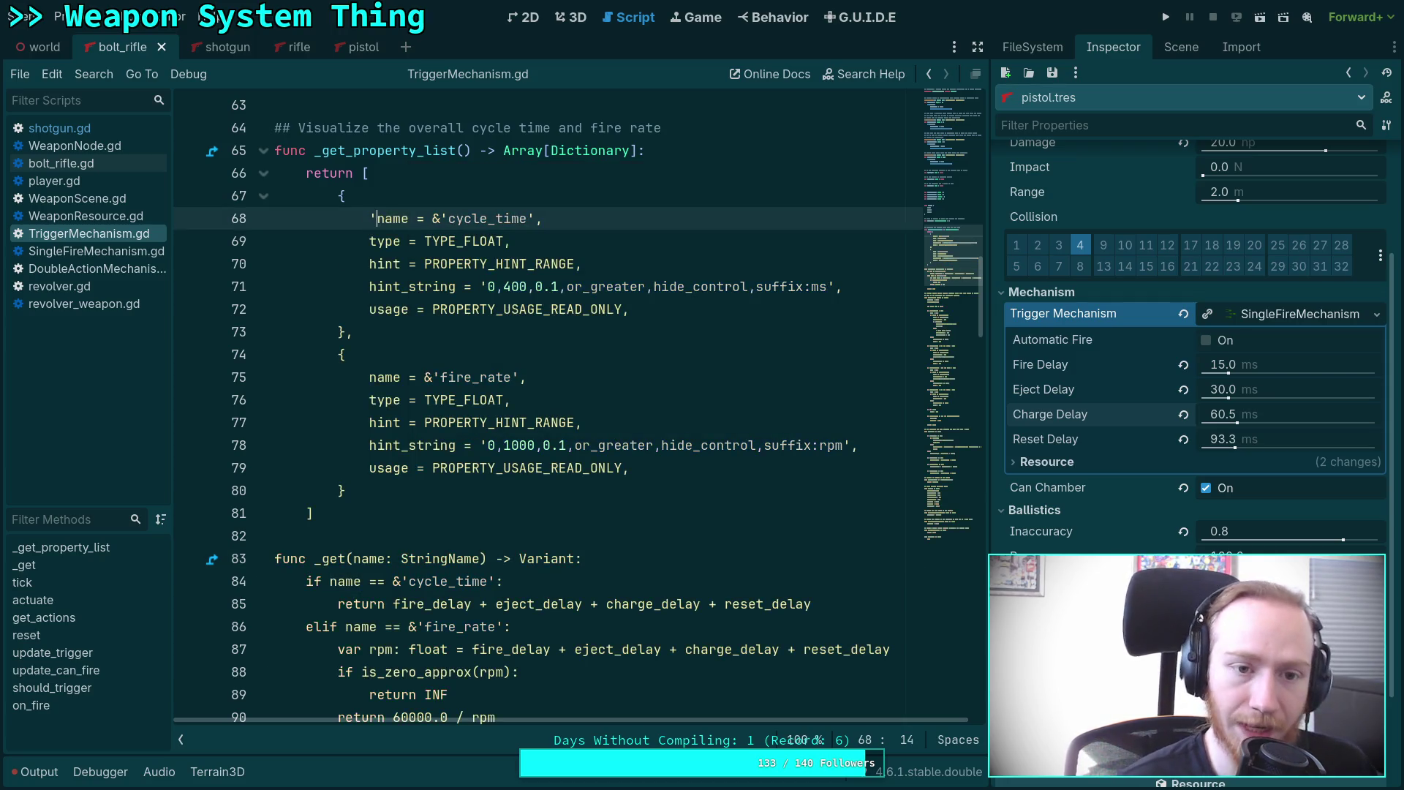
pyautogui.press('Right')
pyautogui.press('Right')
pyautogui.press('Right')
pyautogui.press('Delete')
pyautogui.press('Delete')
pyautogui.write("'")
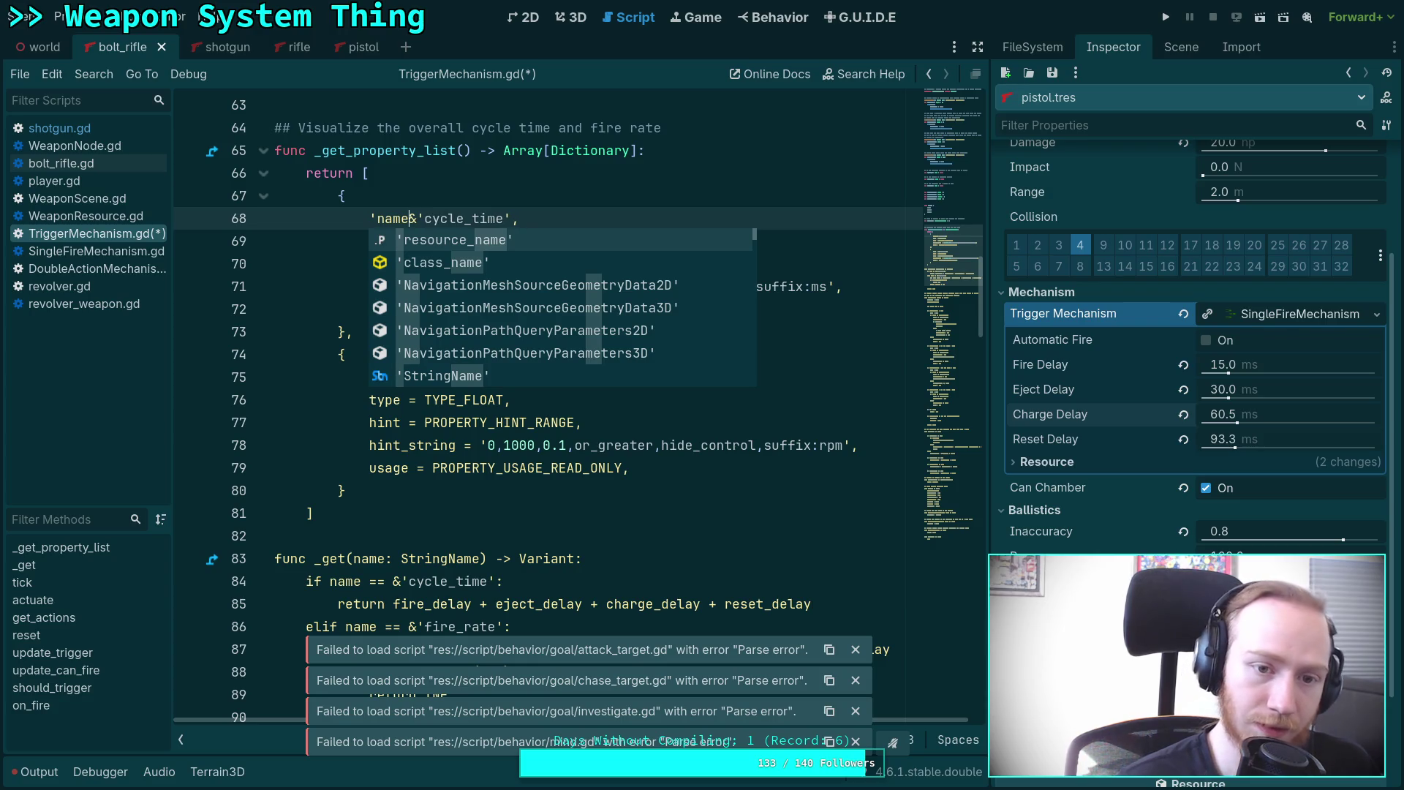
pyautogui.press('Escape')
pyautogui.write(':')
pyautogui.moveTo(377, 219); pyautogui.dragTo(425, 218)
pyautogui.hotkey('ctrl', 'z')
# Add opening quotes before the type, hint, hint_string and usage keys on lines 69–72.
pyautogui.click(369, 241)
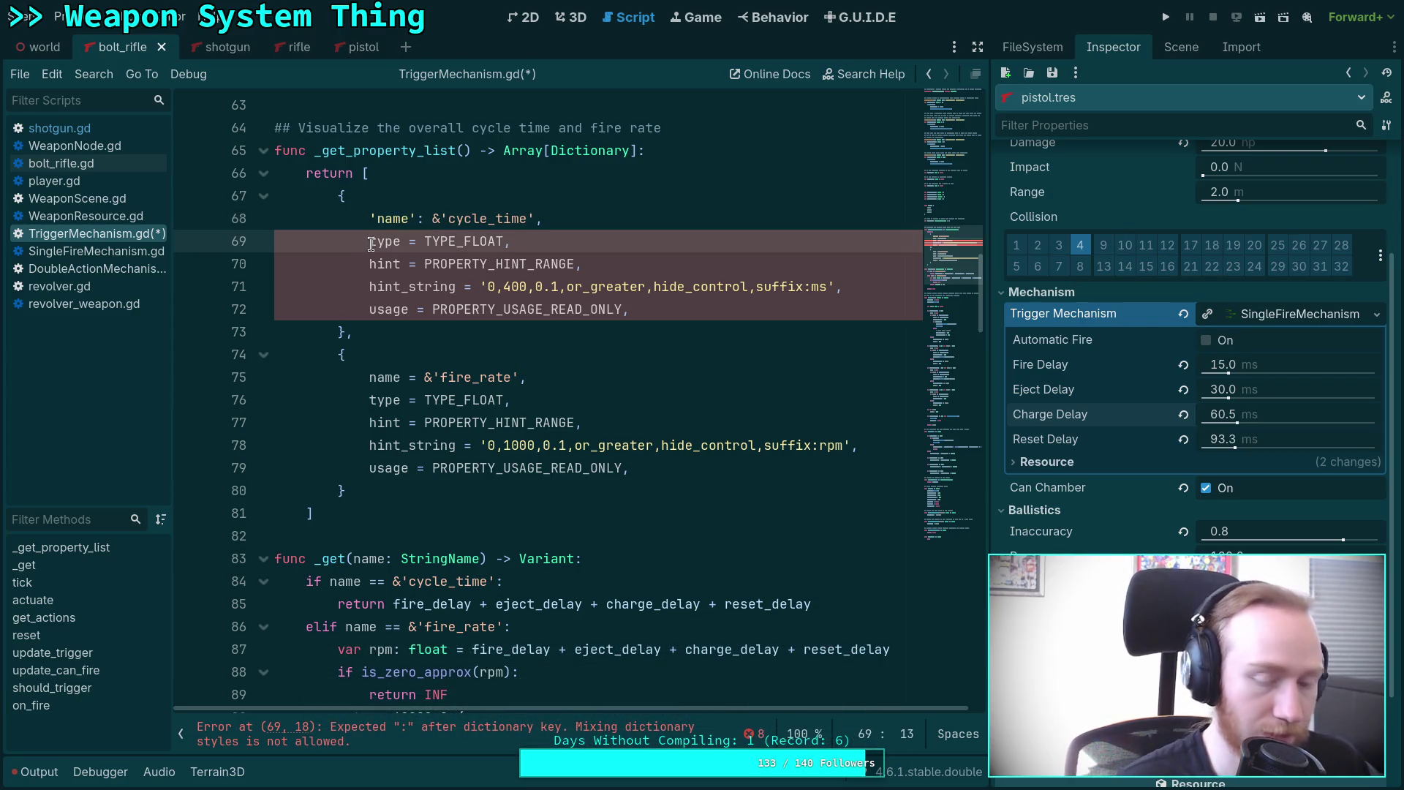
pyautogui.write("'")
pyautogui.click(369, 263)
pyautogui.write("'")
pyautogui.click(368, 284)
pyautogui.write("'")
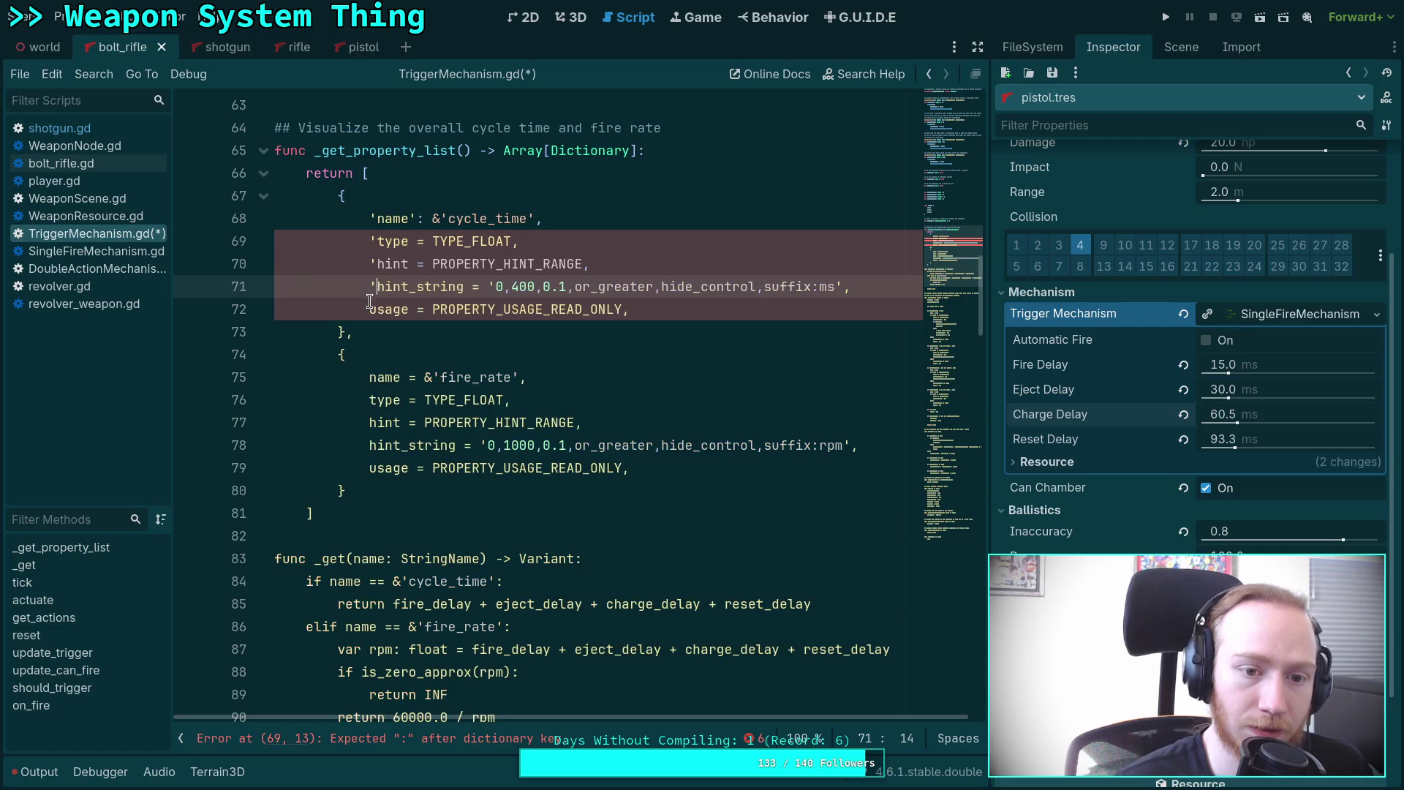
pyautogui.click(369, 309)
pyautogui.write("'")
# Add opening quotes before the fire_rate dictionary keys on lines 76–79.
pyautogui.click(369, 468)
pyautogui.write("'")
pyautogui.click(370, 445)
pyautogui.write("'")
pyautogui.click(369, 423)
pyautogui.write("'")
pyautogui.click(369, 401)
pyautogui.write("'")
pyautogui.click(369, 378)
# Add closing quotes after the usage, hint_string, hint and type keys on lines 72–69.
pyautogui.write("'")
pyautogui.click(424, 309)
pyautogui.write("'")
pyautogui.click(463, 286)
pyautogui.write("'")
pyautogui.click(408, 263)
pyautogui.write("'")
pyautogui.click(409, 241)
# Add closing quotes after the fire_rate dictionary keys on lines 79–75.
pyautogui.write("'")
pyautogui.click(346, 422)
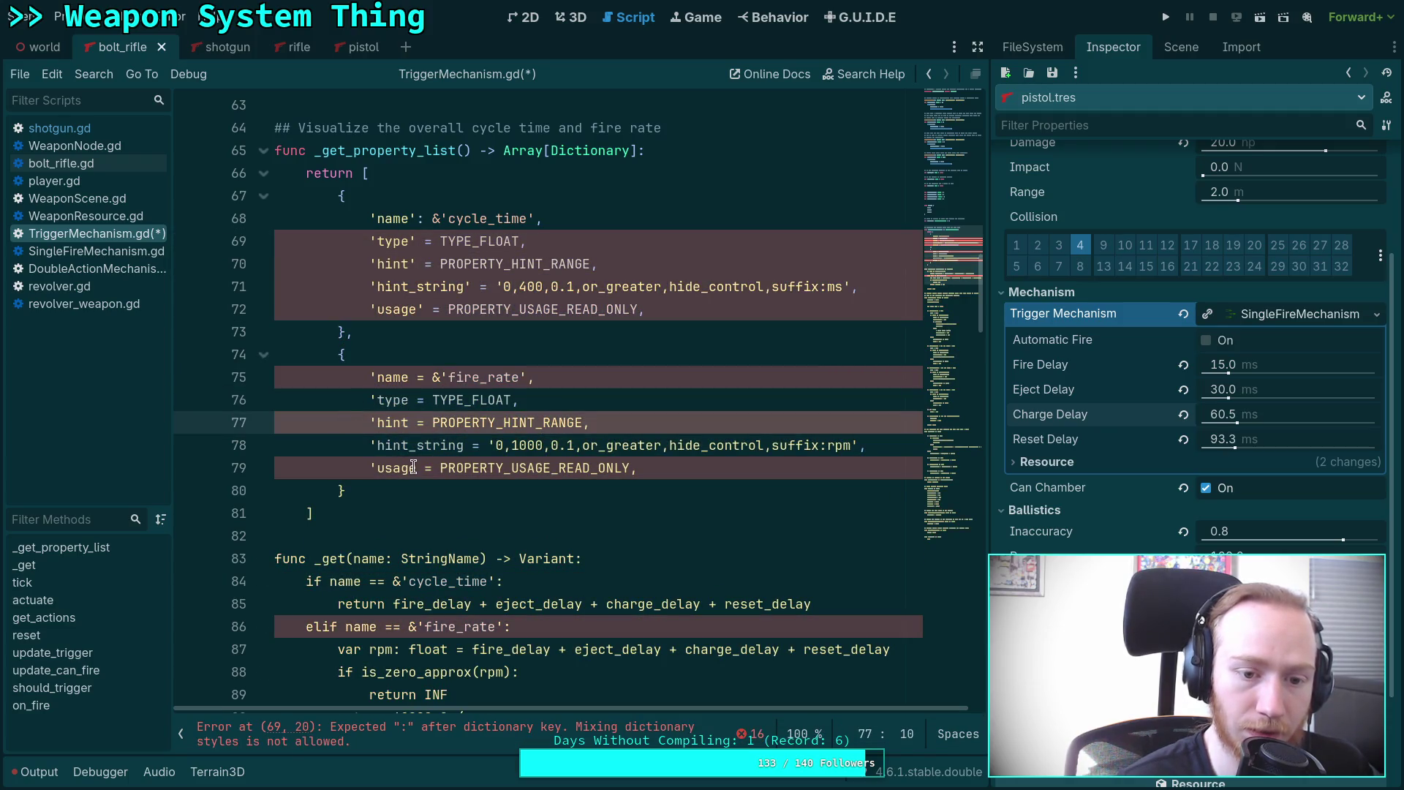
pyautogui.click(417, 468)
pyautogui.write("'")
pyautogui.click(464, 446)
pyautogui.write("'")
pyautogui.click(404, 422)
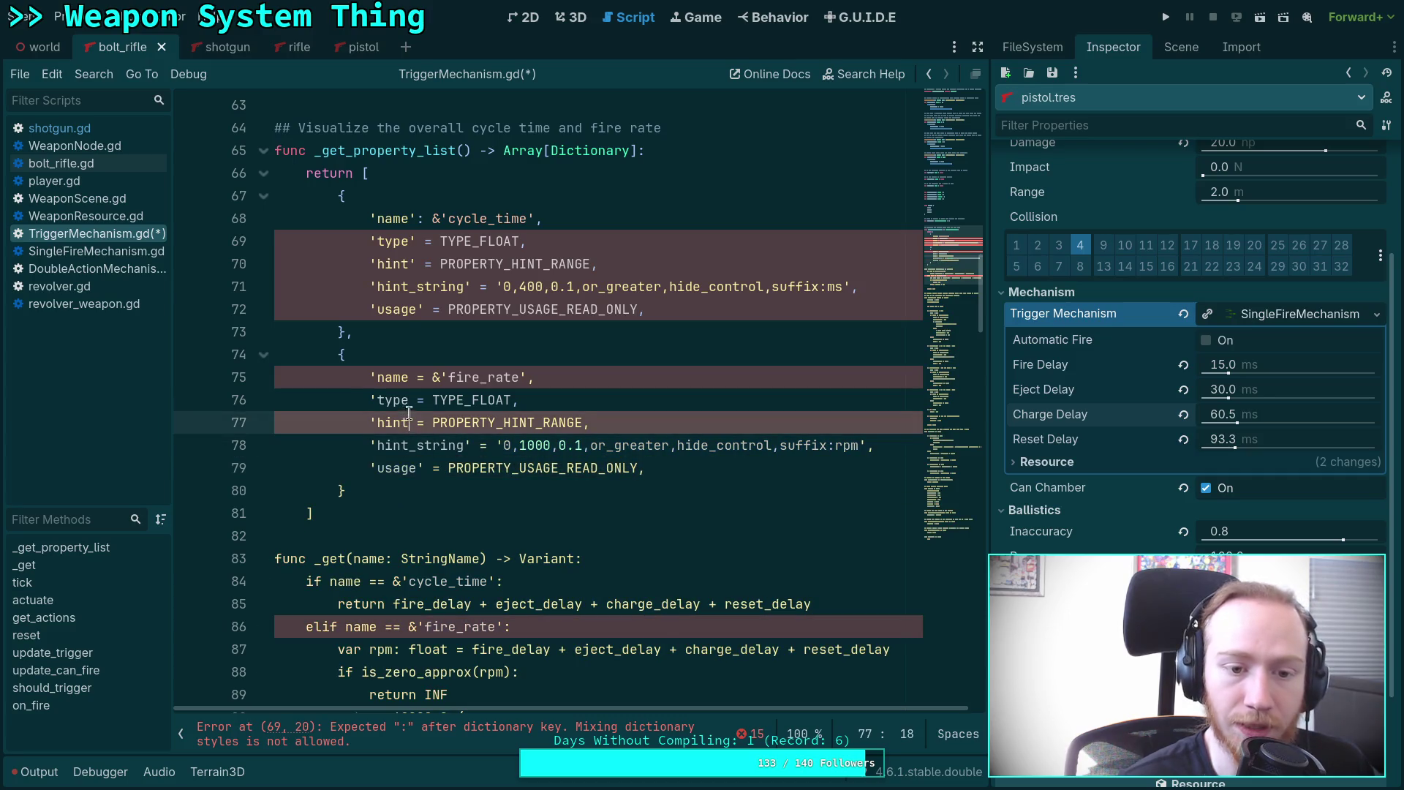
pyautogui.write("'")
pyautogui.click(412, 400)
pyautogui.write("'")
pyautogui.click(412, 378)
pyautogui.write("'")
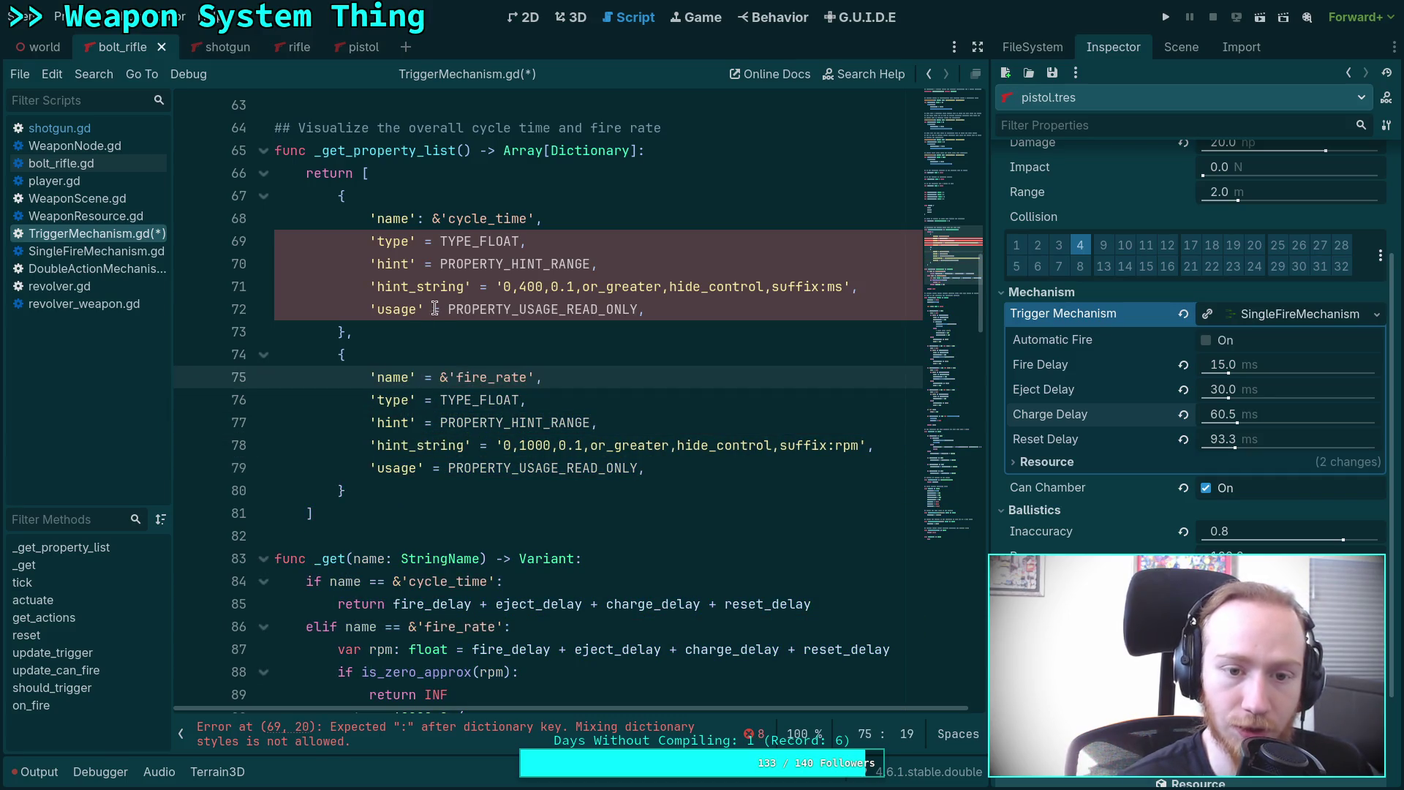
# Replace the = after each cycle_time key on lines 72–69 with a colon.
pyautogui.doubleClick(438, 309)
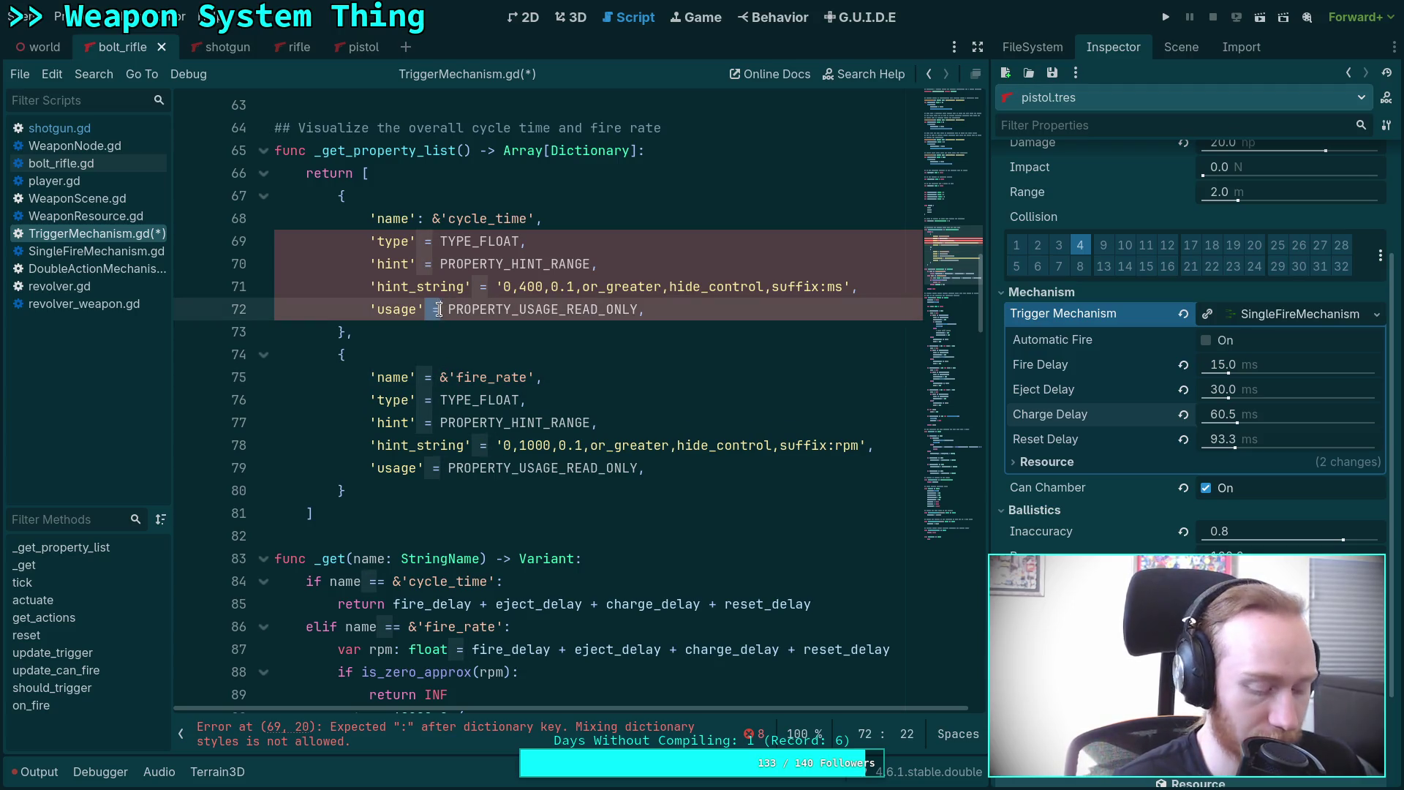
pyautogui.press('BackSpace')
pyautogui.press('BackSpace')
pyautogui.write(':')
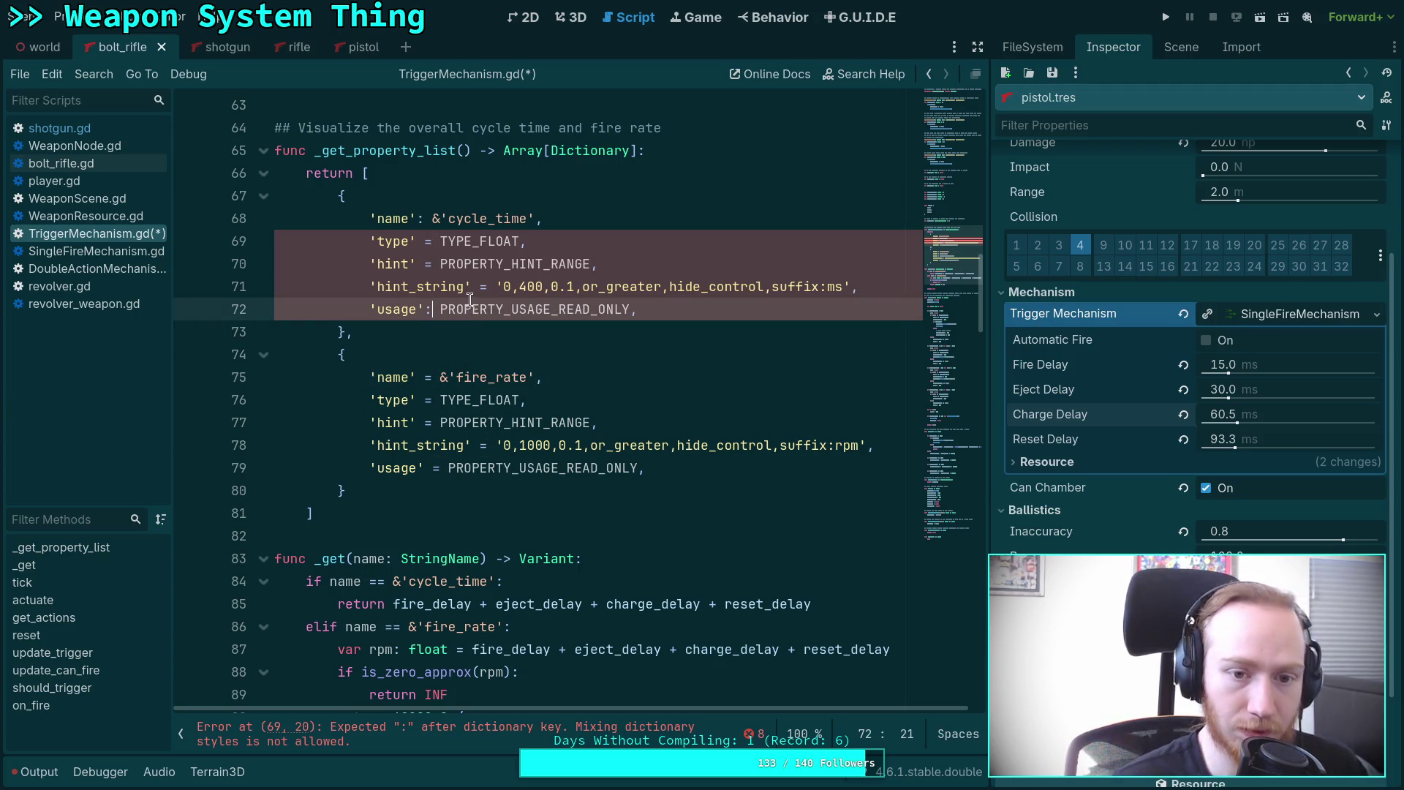
pyautogui.doubleClick(482, 286)
pyautogui.press('BackSpace')
pyautogui.press('BackSpace')
pyautogui.write(':')
pyautogui.doubleClick(424, 264)
pyautogui.press('BackSpace')
pyautogui.press('BackSpace')
pyautogui.write(':')
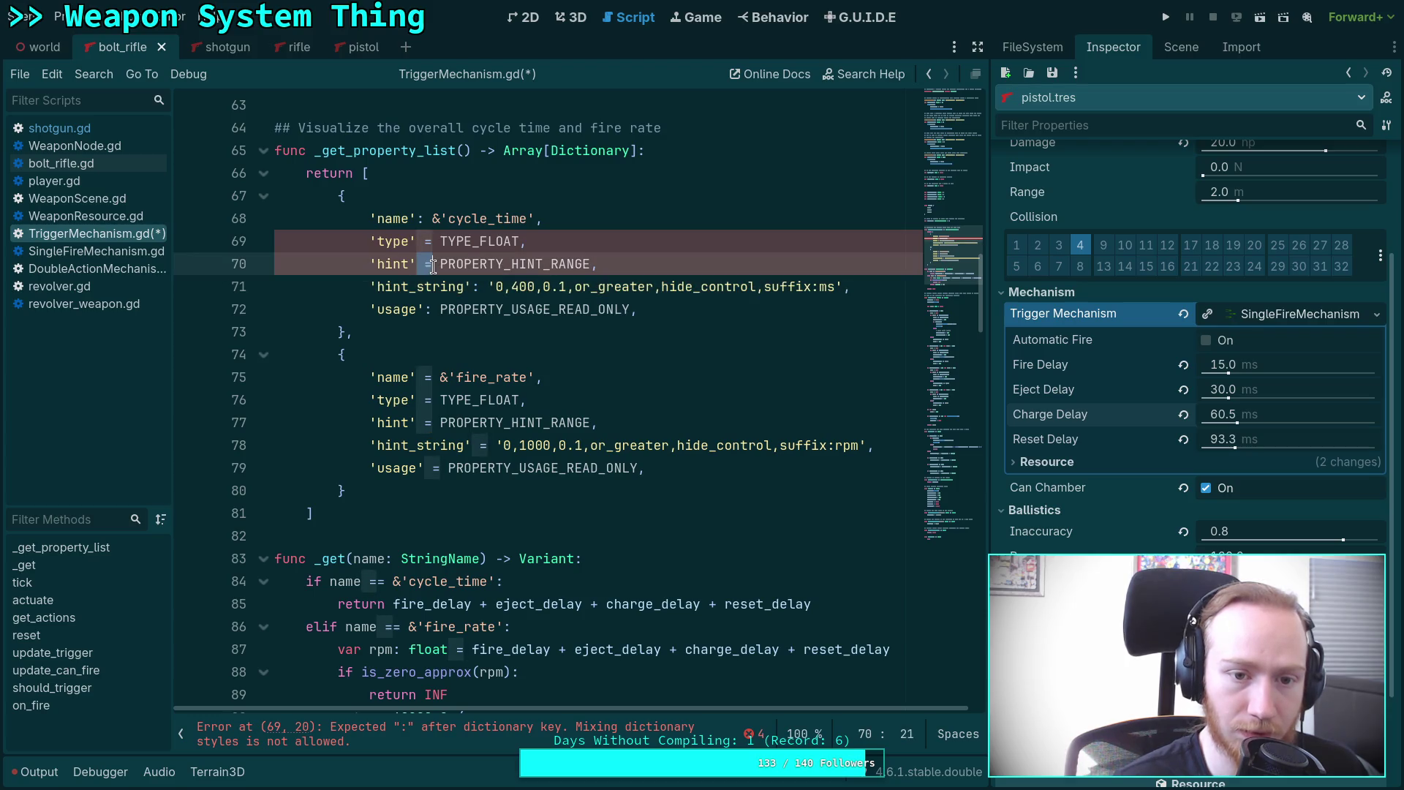
pyautogui.doubleClick(424, 241)
pyautogui.press('BackSpace')
pyautogui.press('BackSpace')
pyautogui.write(':')
# Replace the = after each fire_rate key on lines 75–79 with a colon, then start typing PROPERTY_ED on line 72.
pyautogui.doubleClick(424, 378)
pyautogui.press('BackSpace')
pyautogui.press('BackSpace')
pyautogui.write(':')
pyautogui.doubleClick(428, 400)
pyautogui.press('BackSpace')
pyautogui.press('BackSpace')
pyautogui.write(':')
pyautogui.doubleClick(427, 422)
pyautogui.press('BackSpace')
pyautogui.press('BackSpace')
pyautogui.write(':')
pyautogui.doubleClick(476, 445)
pyautogui.press('BackSpace')
pyautogui.press('BackSpace')
pyautogui.write(':')
pyautogui.doubleClick(428, 468)
pyautogui.press('BackSpace')
pyautogui.press('BackSpace')
pyautogui.write(':')
pyautogui.click(433, 308)
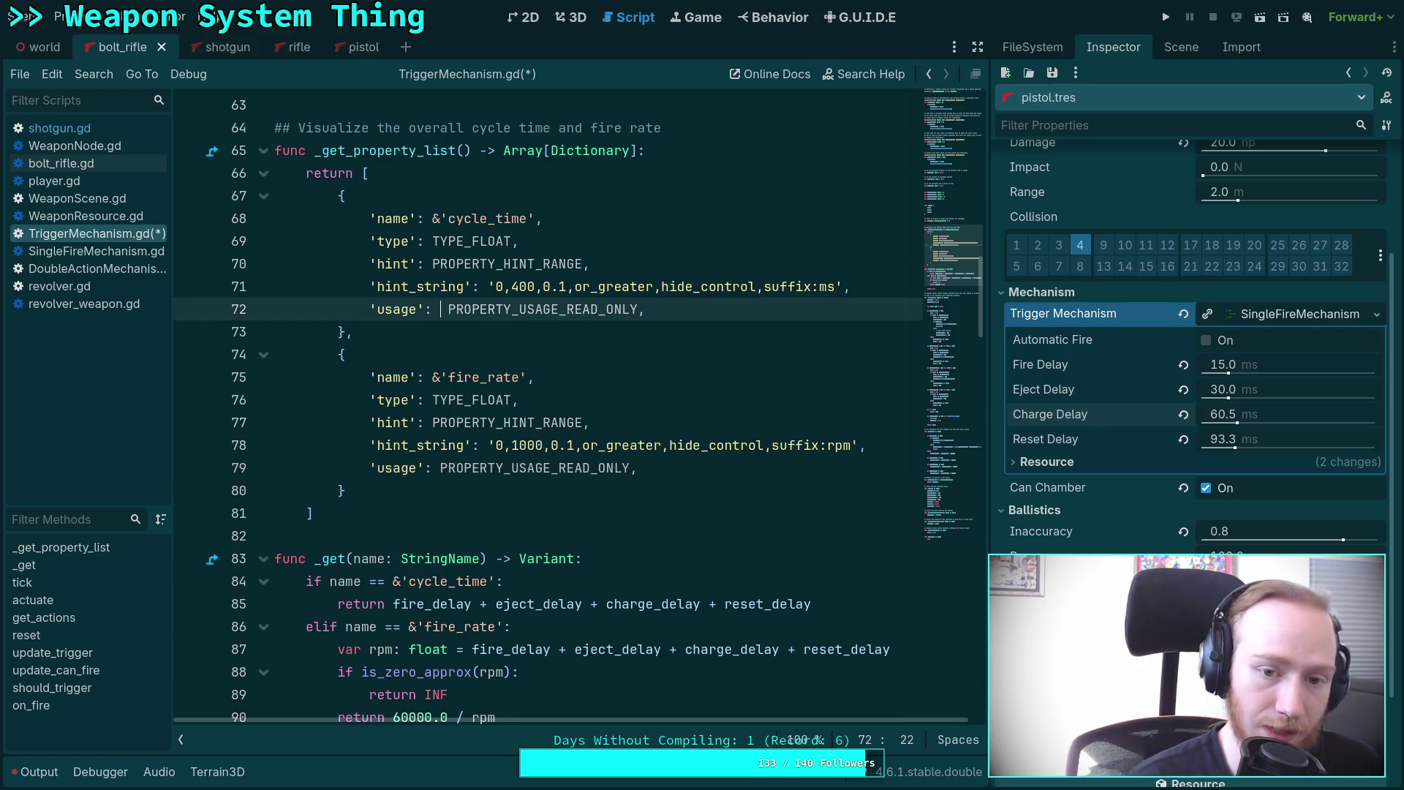
pyautogui.write('PROR')
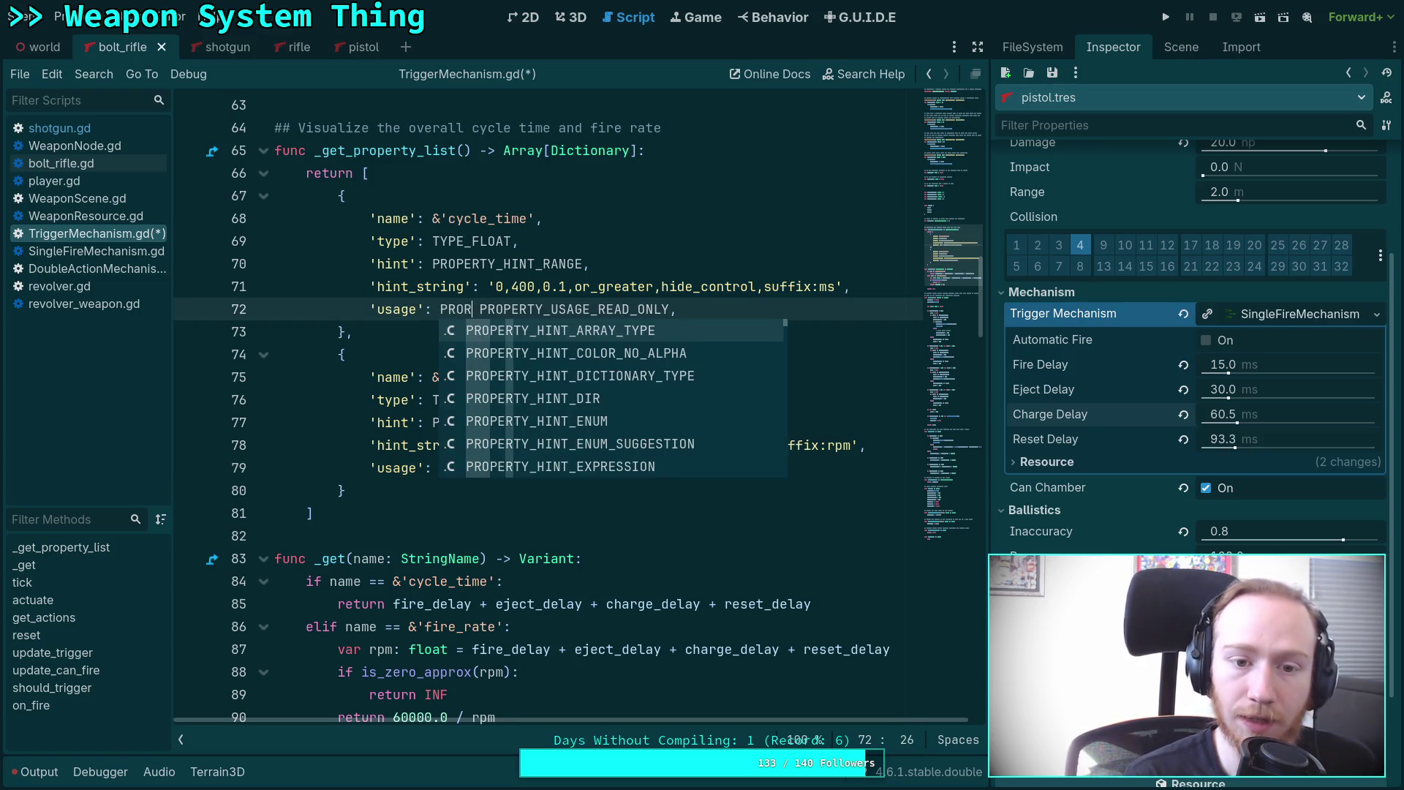
pyautogui.write('PERTY_ED')
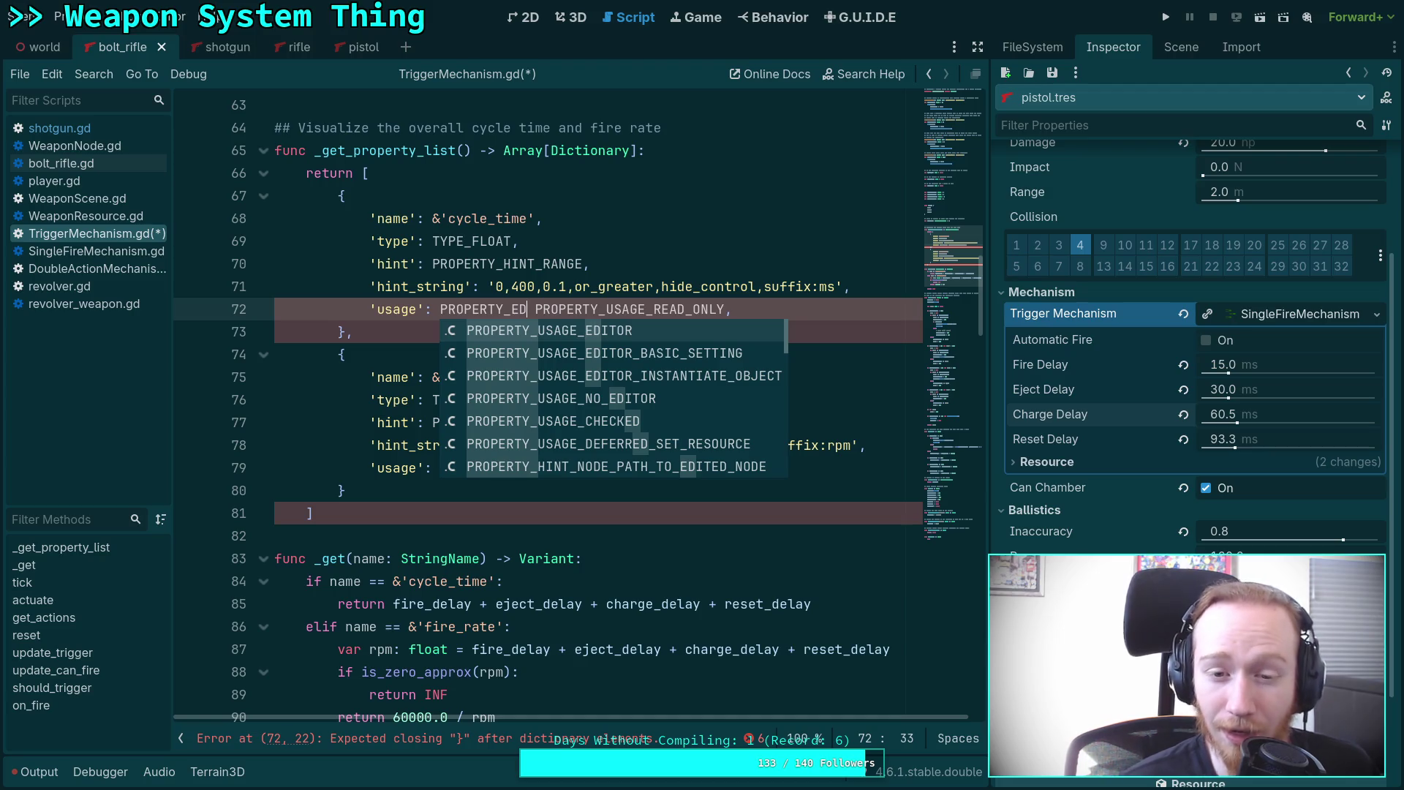
# Set fire_rate's usage to PROPERTY_USAGE_EDITOR | PROPERTY_USAGE_READ_ONLY, replacing its old usage line.
pyautogui.press('Return')
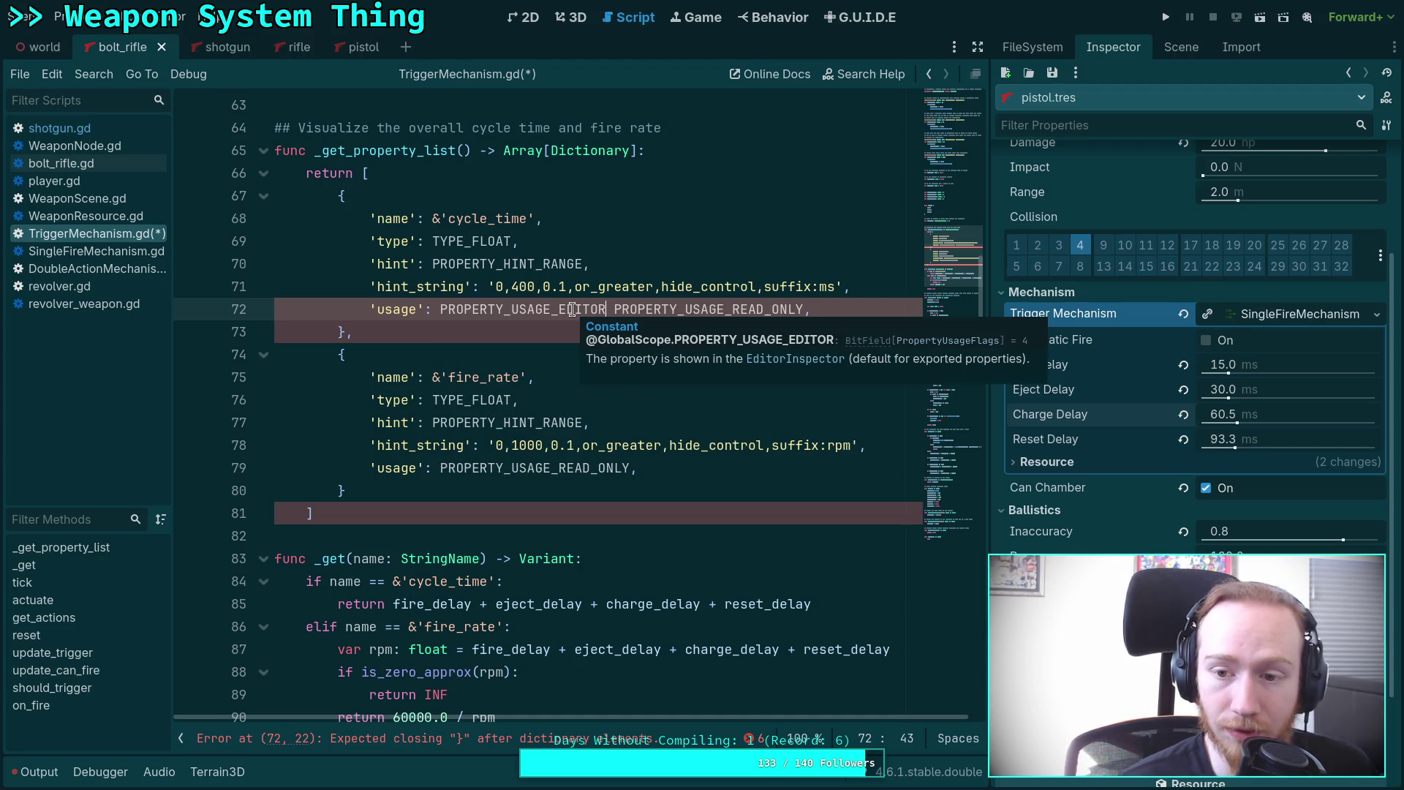
pyautogui.write('|')
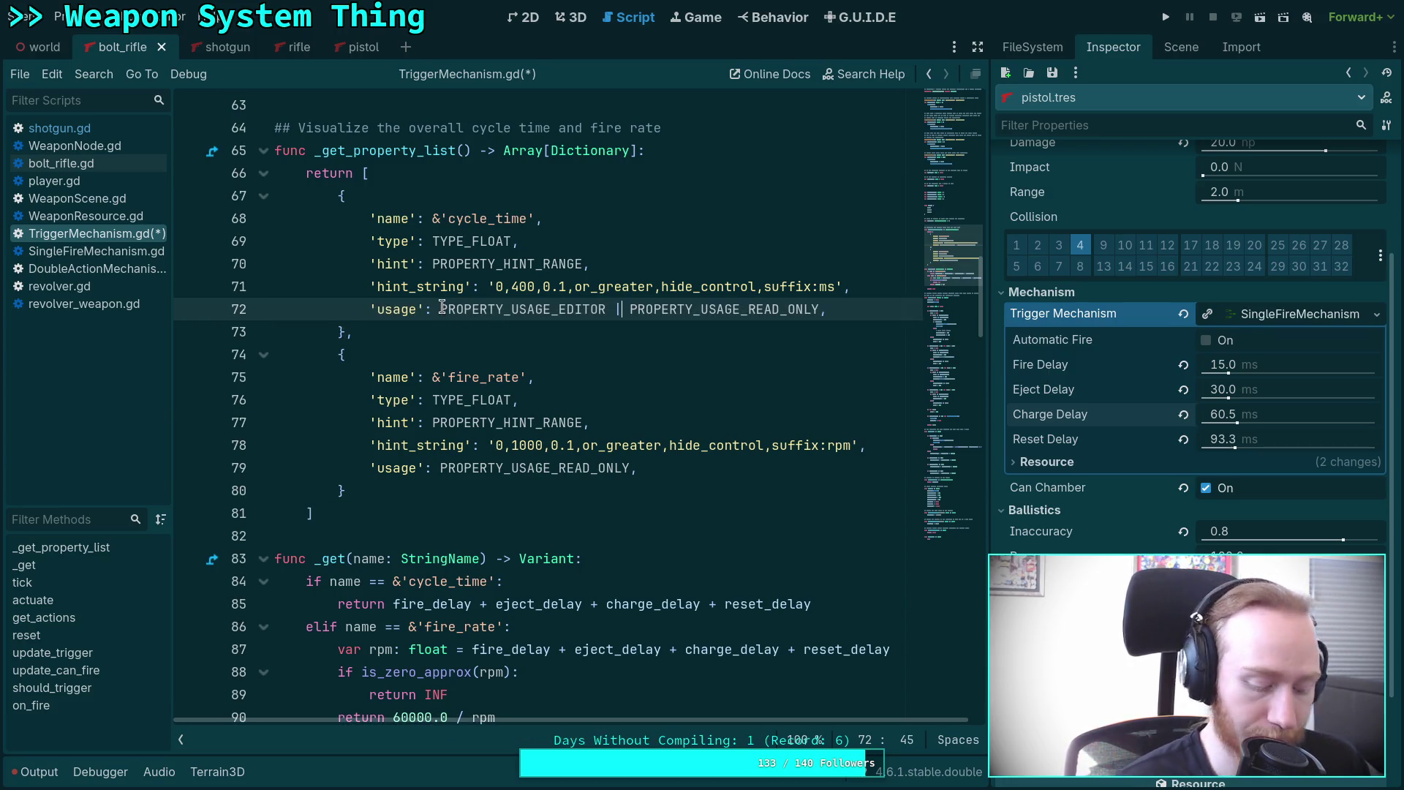
pyautogui.click(460, 468)
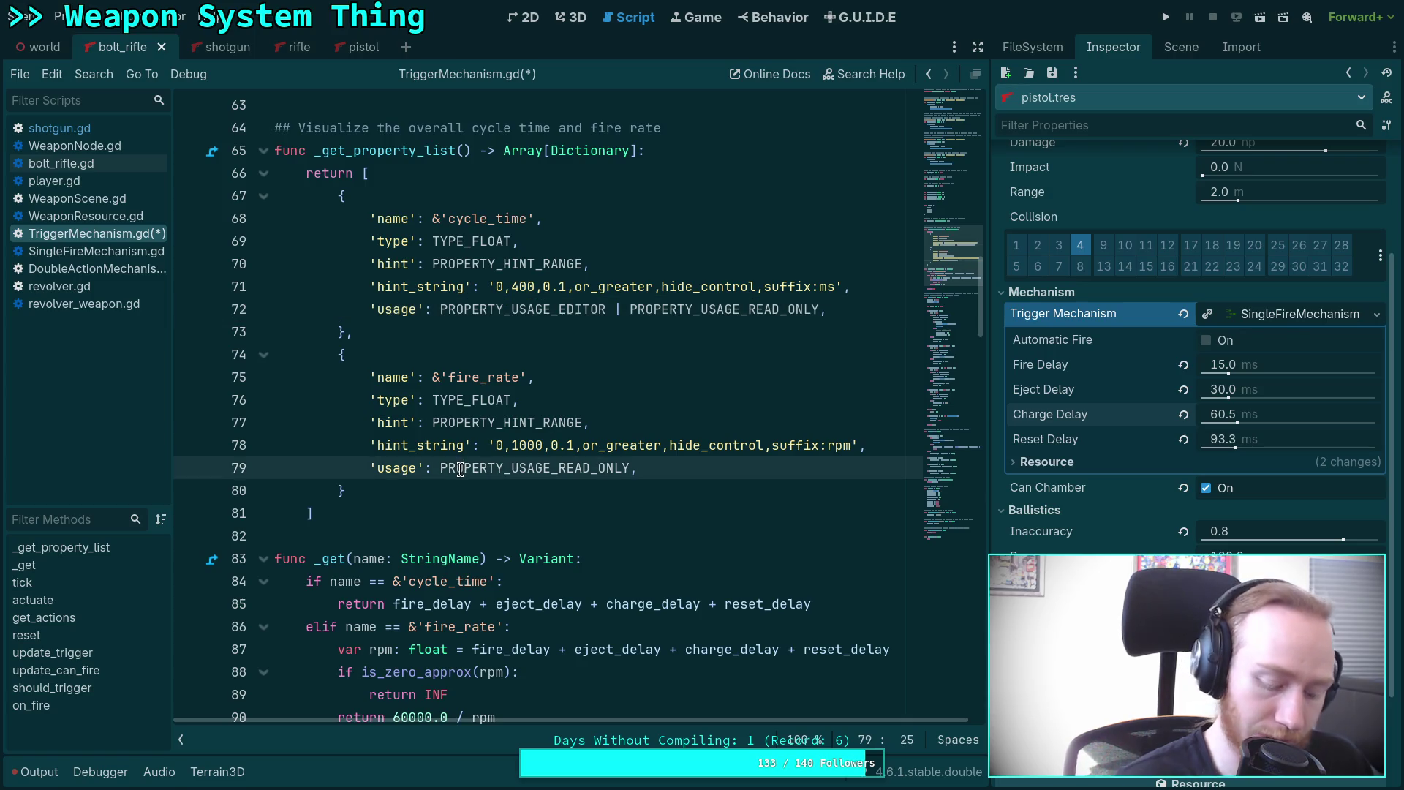
pyautogui.write("'usage': PROPERTY_USAGE_EDITOR | PROPERTY_USAGE_READ_ONLY,")
pyautogui.moveTo(742, 489); pyautogui.dragTo(835, 469)
pyautogui.press('BackSpace')
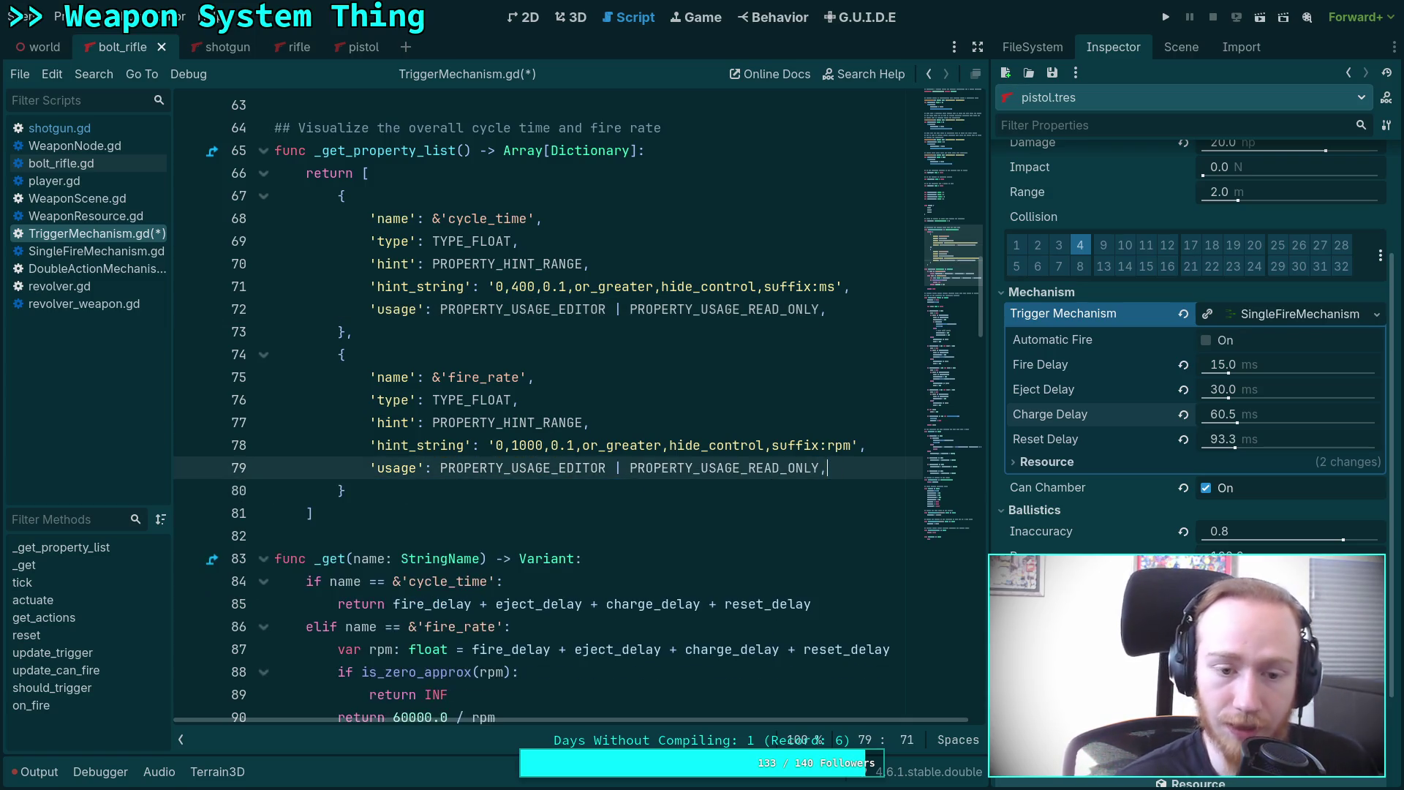
# Save TriggerMechanism.gd and show pistol.tres's properties in the Inspector again.
pyautogui.hotkey('ctrl', 's')
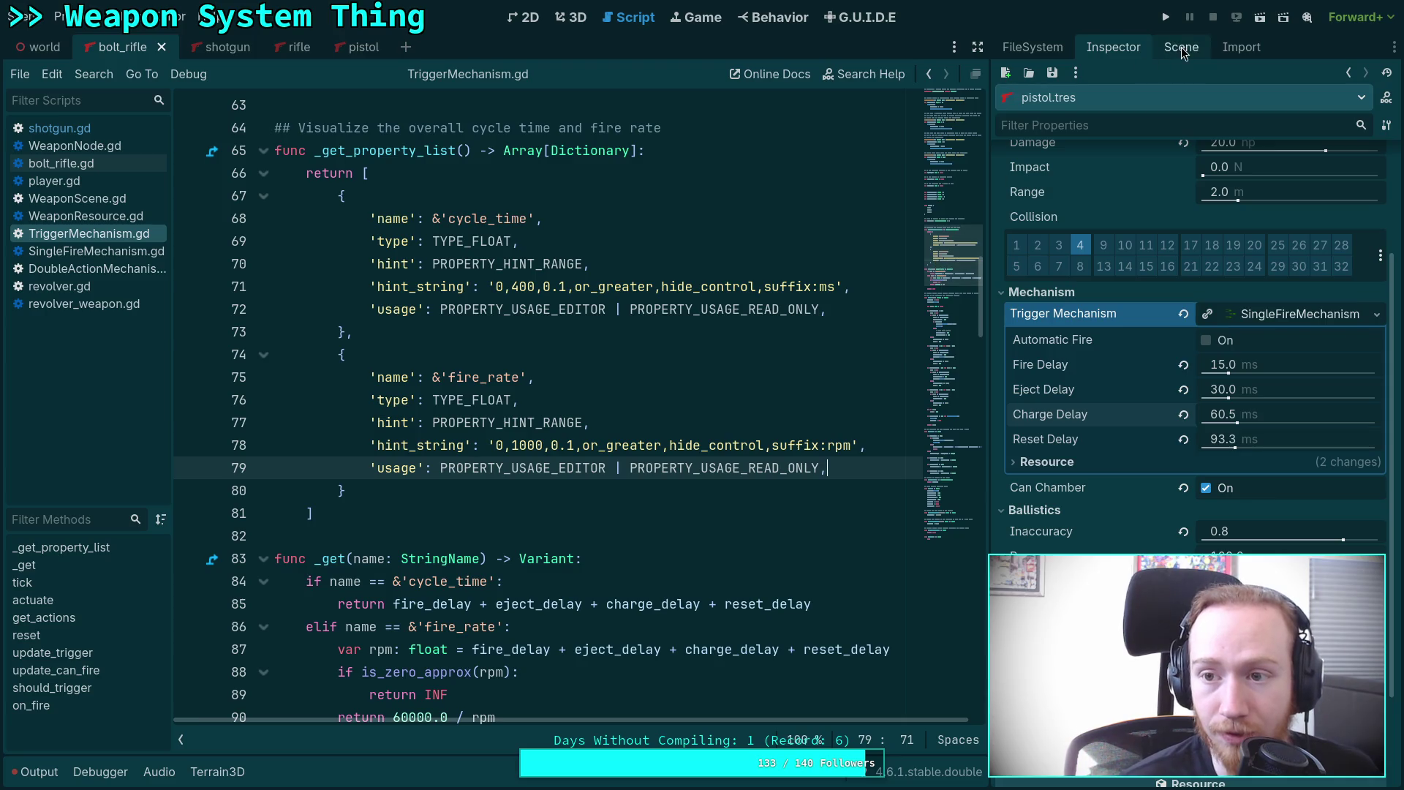
pyautogui.click(1181, 47)
pyautogui.click(1018, 53)
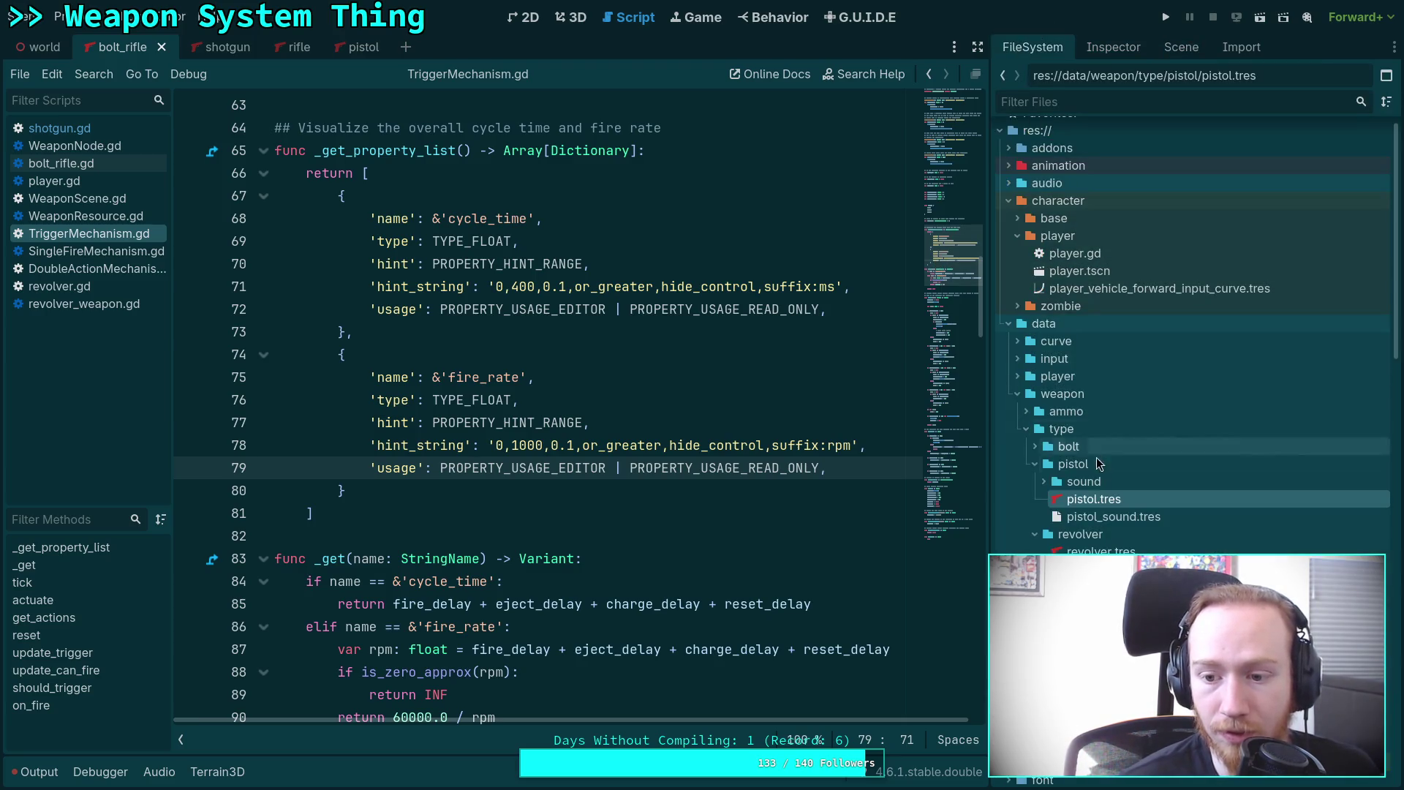
pyautogui.click(1093, 499)
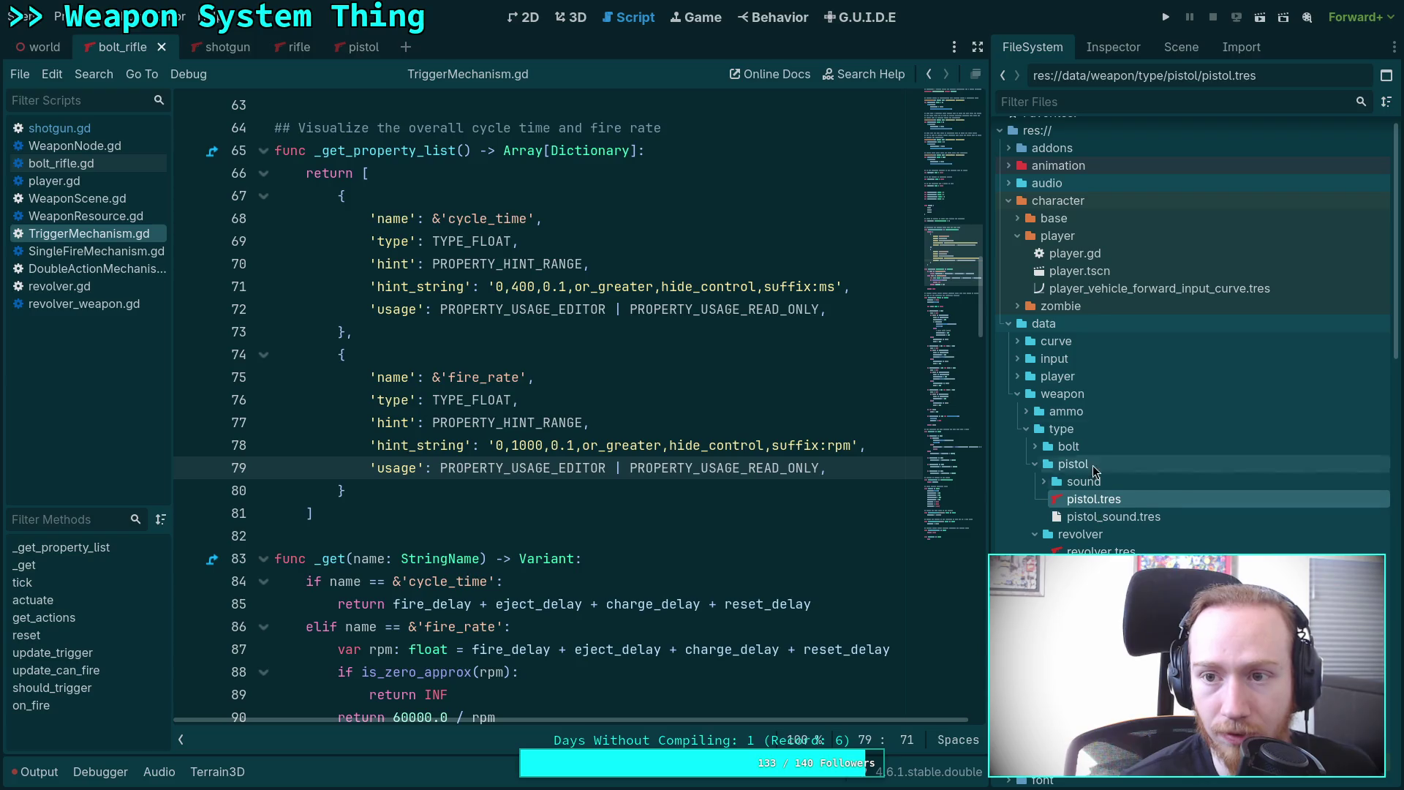
pyautogui.click(1115, 49)
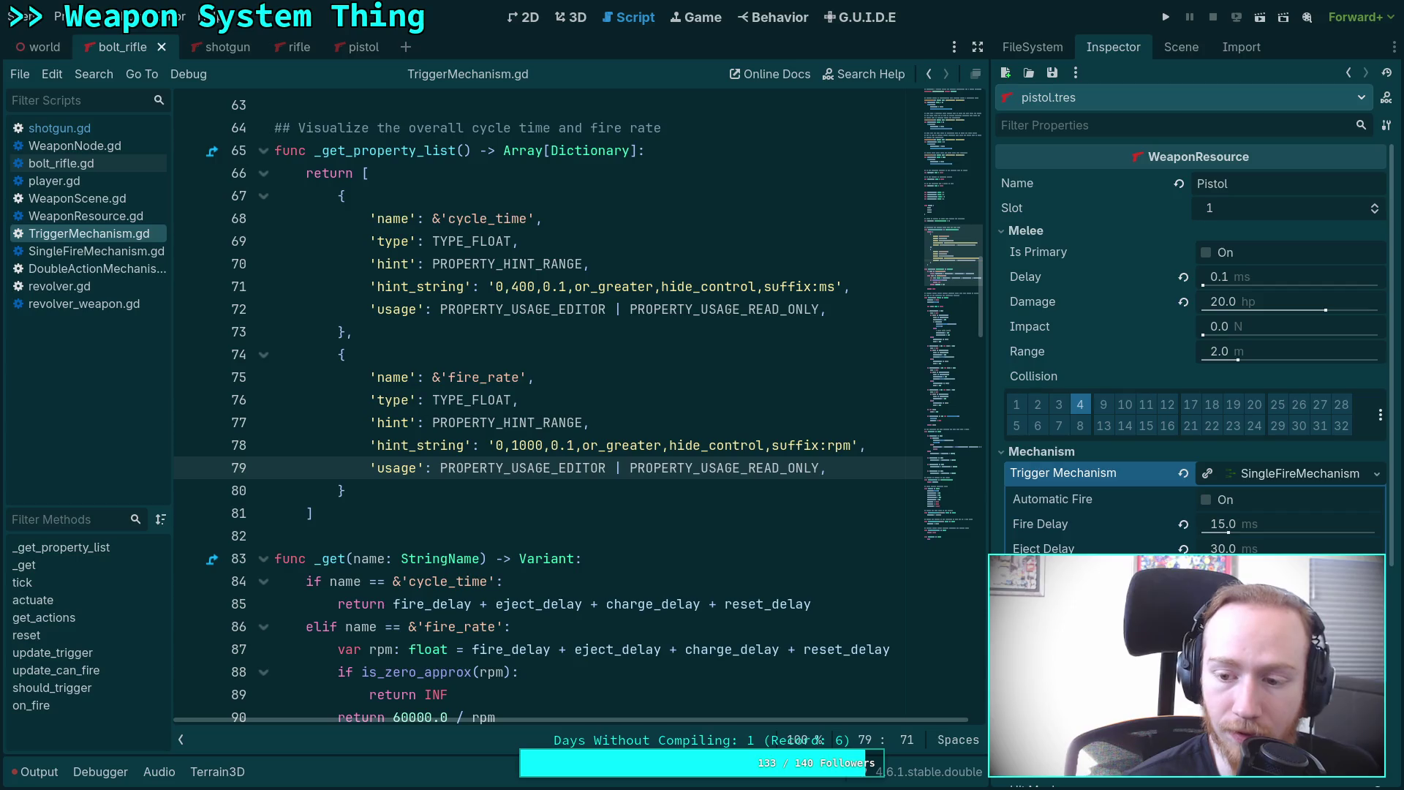
pyautogui.scroll(-3, 706, 567)
pyautogui.scroll(14, 681, 556)
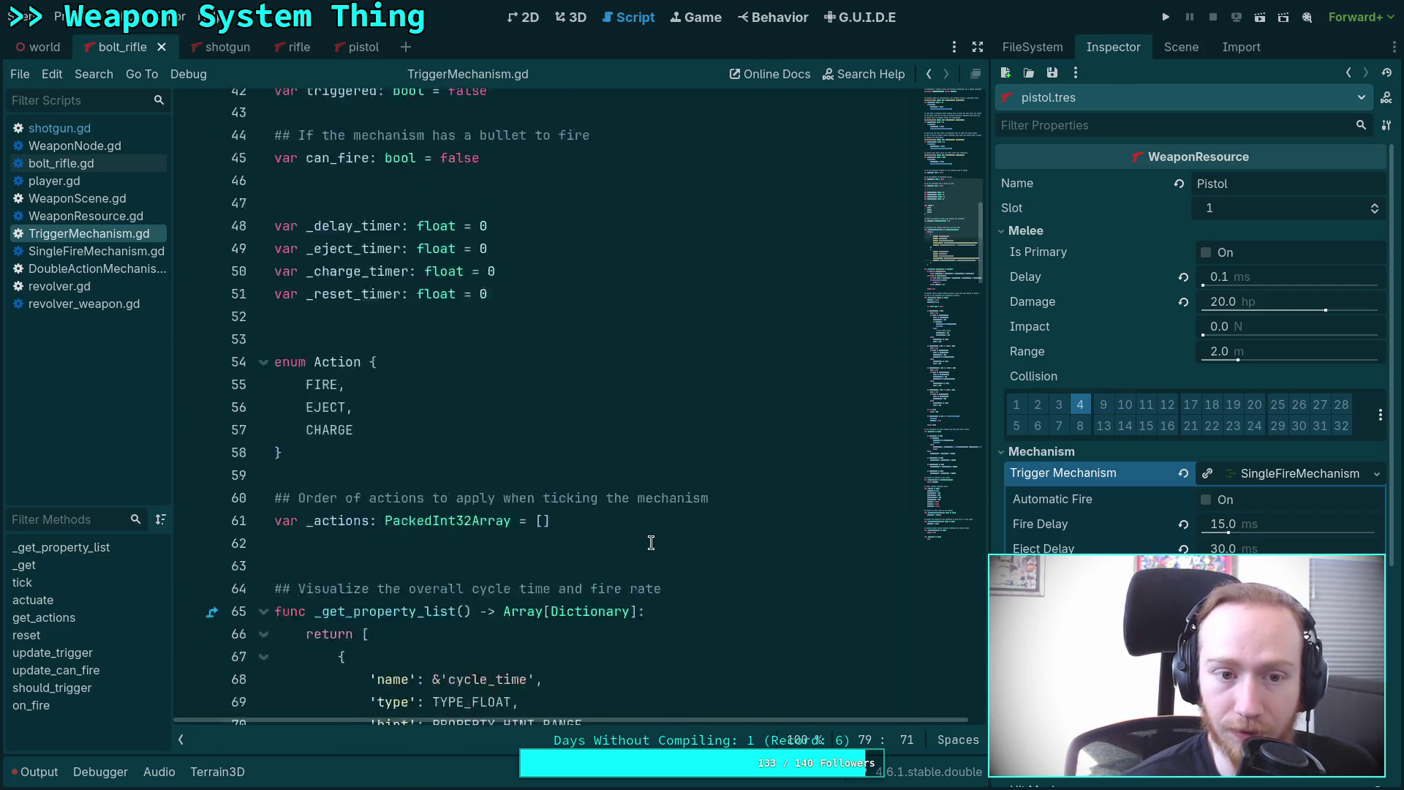
# Comment out reset_delay's notify_property_list_changed() on line 35 with #, leaving charge_delay's call intact.
pyautogui.scroll(4, 651, 542)
pyautogui.scroll(3, 483, 461)
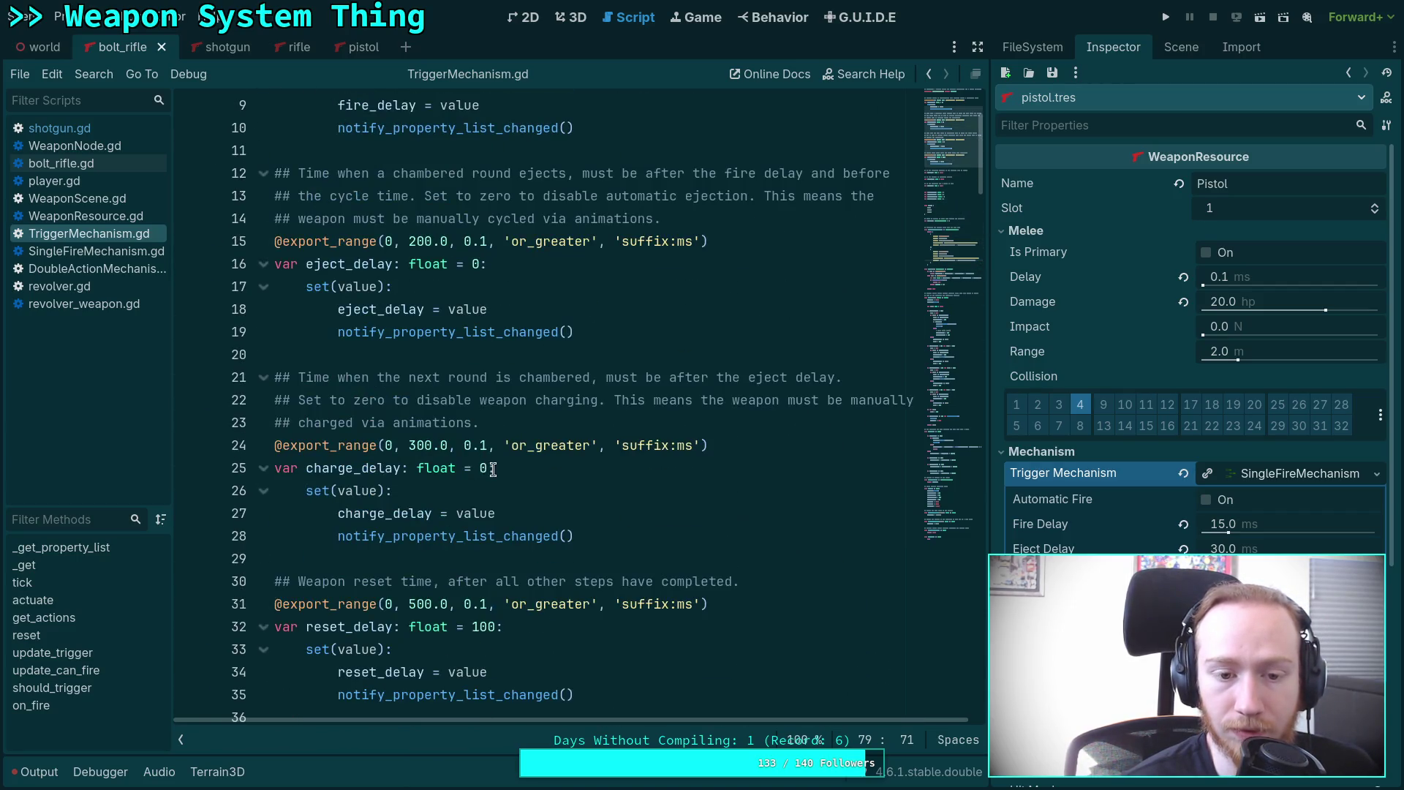
pyautogui.moveTo(603, 548); pyautogui.dragTo(337, 541)
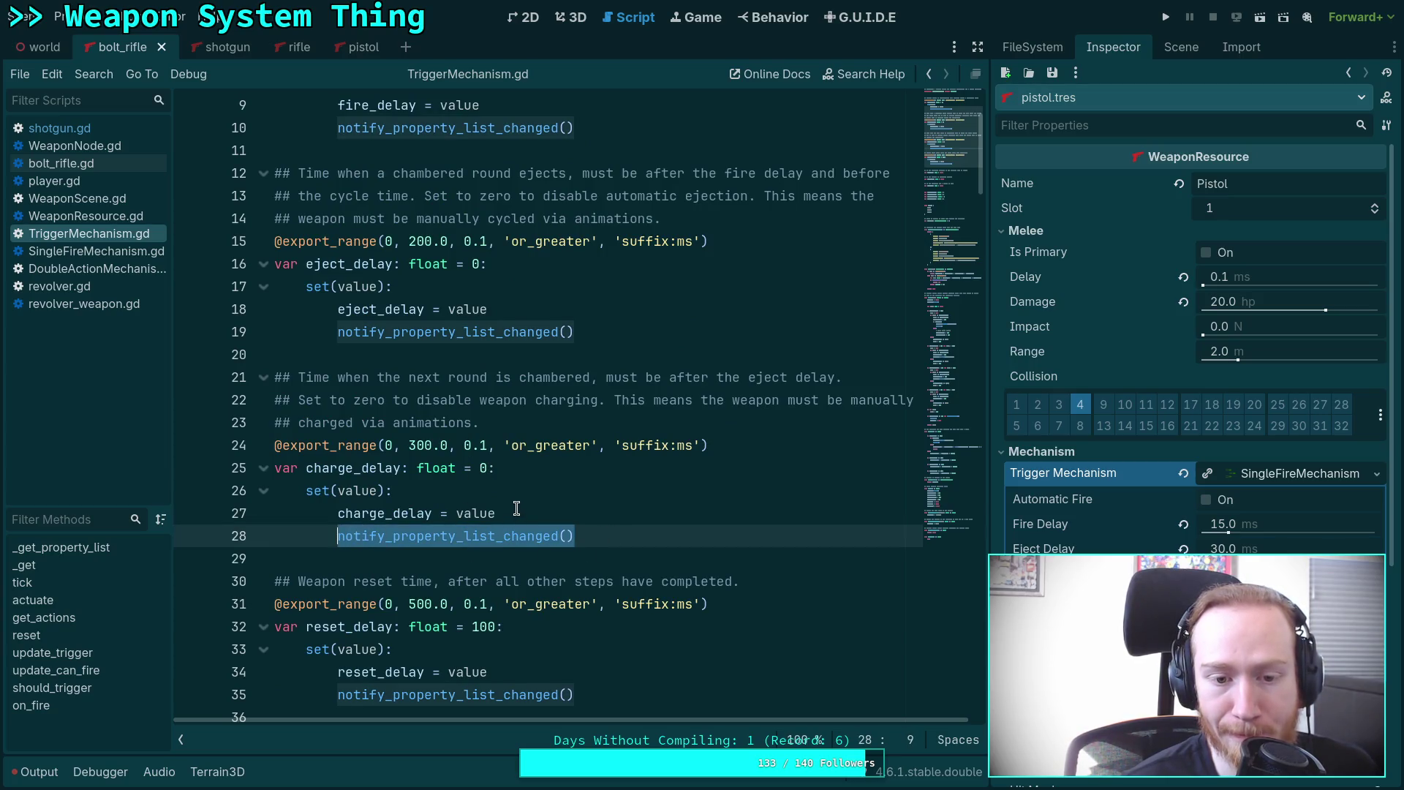
pyautogui.scroll(-15, 517, 508)
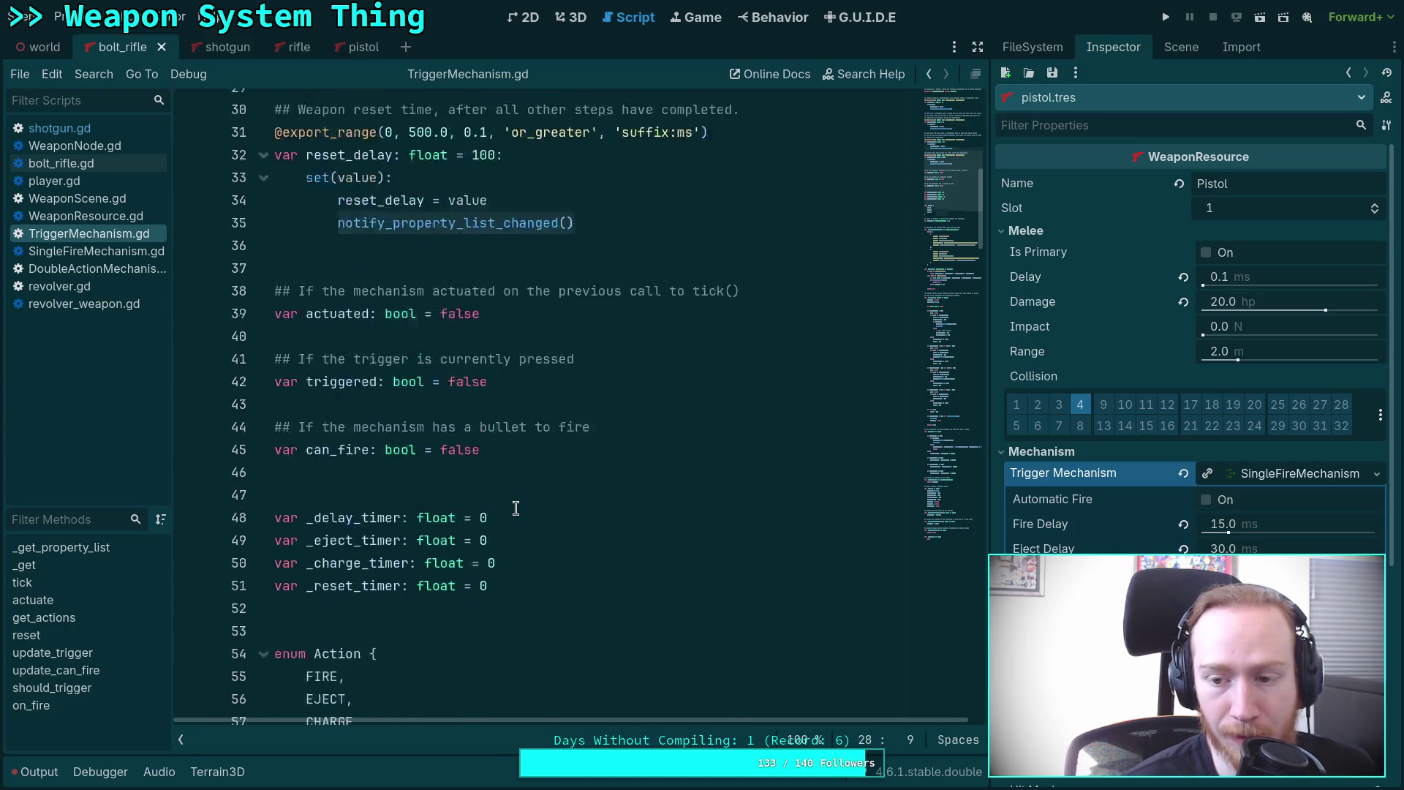
pyautogui.scroll(-4, 516, 509)
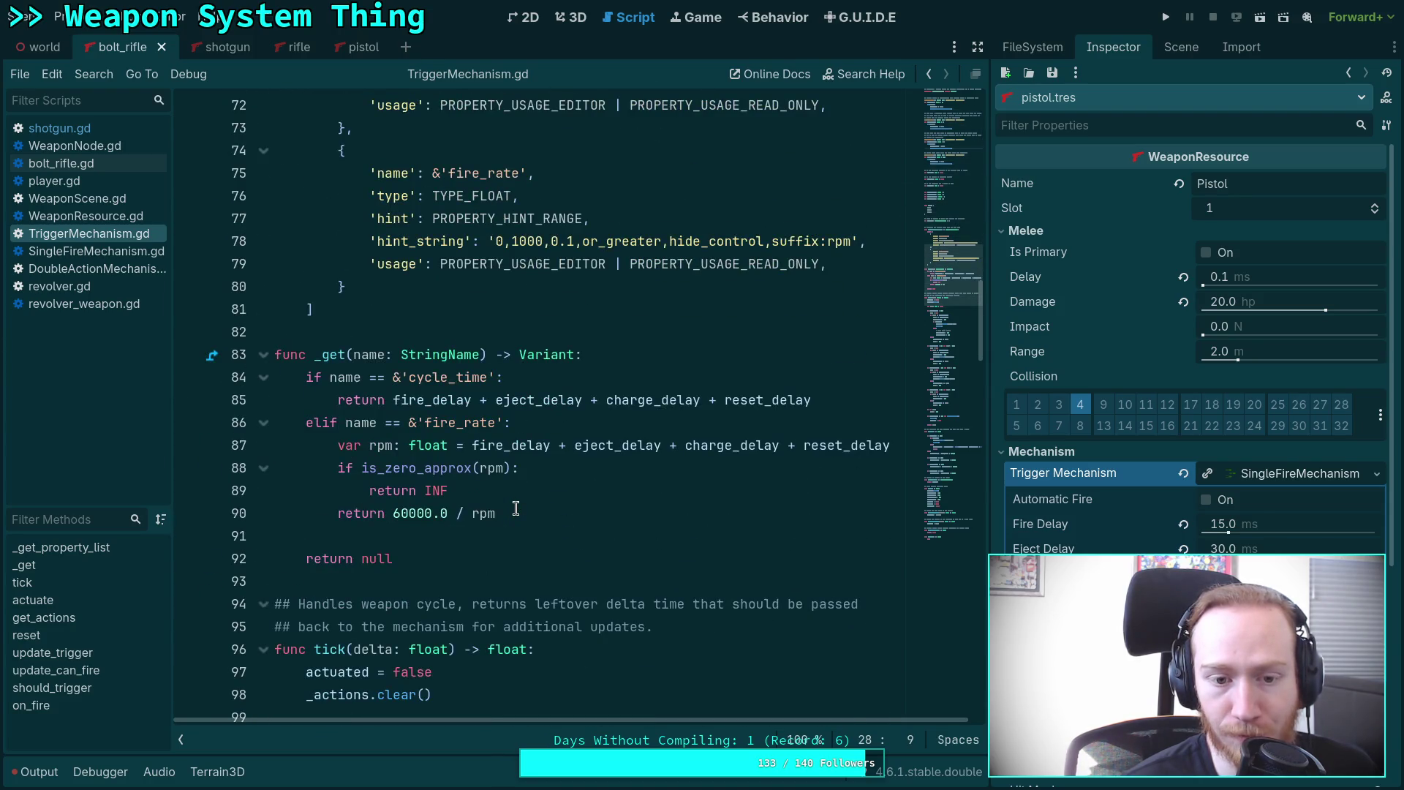
pyautogui.scroll(5, 425, 537)
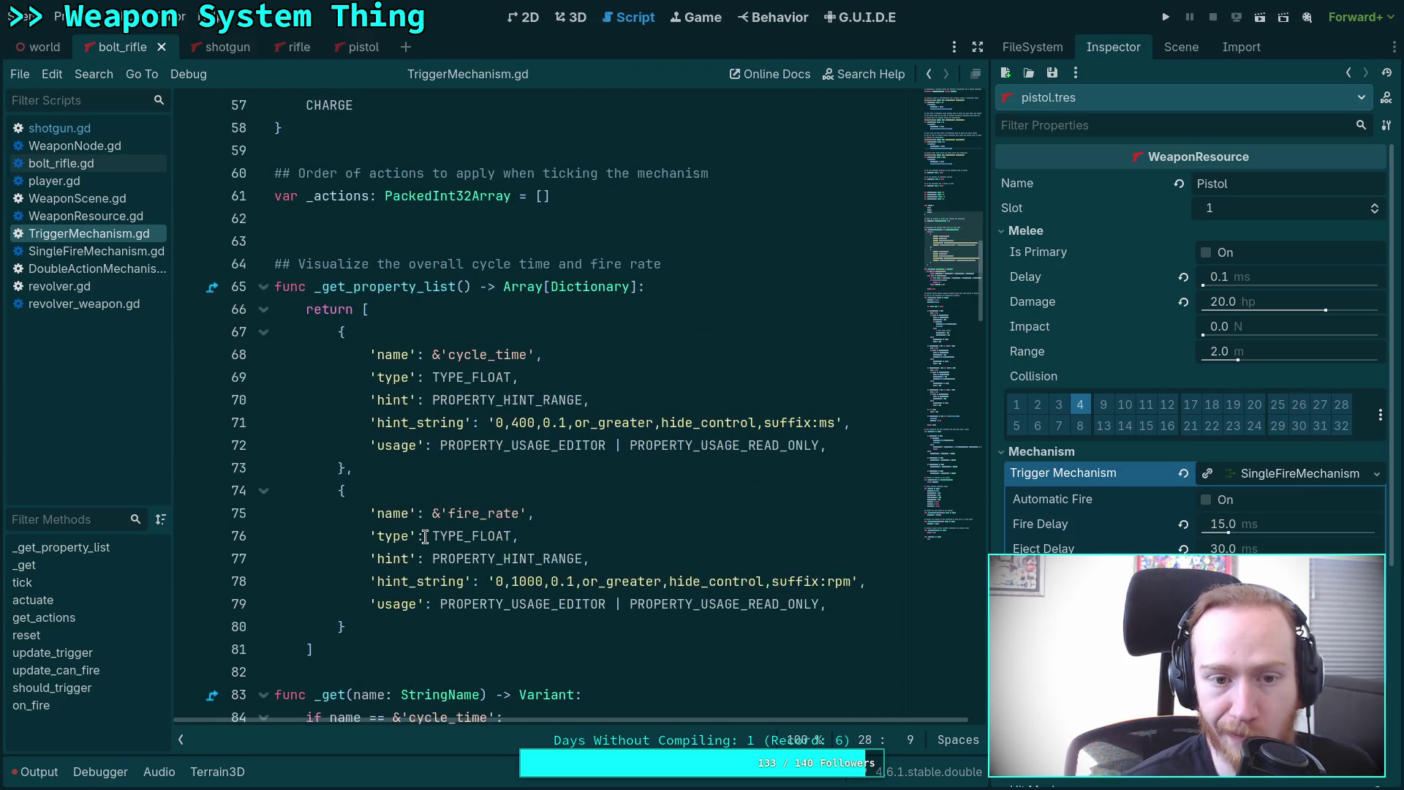
pyautogui.scroll(13, 425, 538)
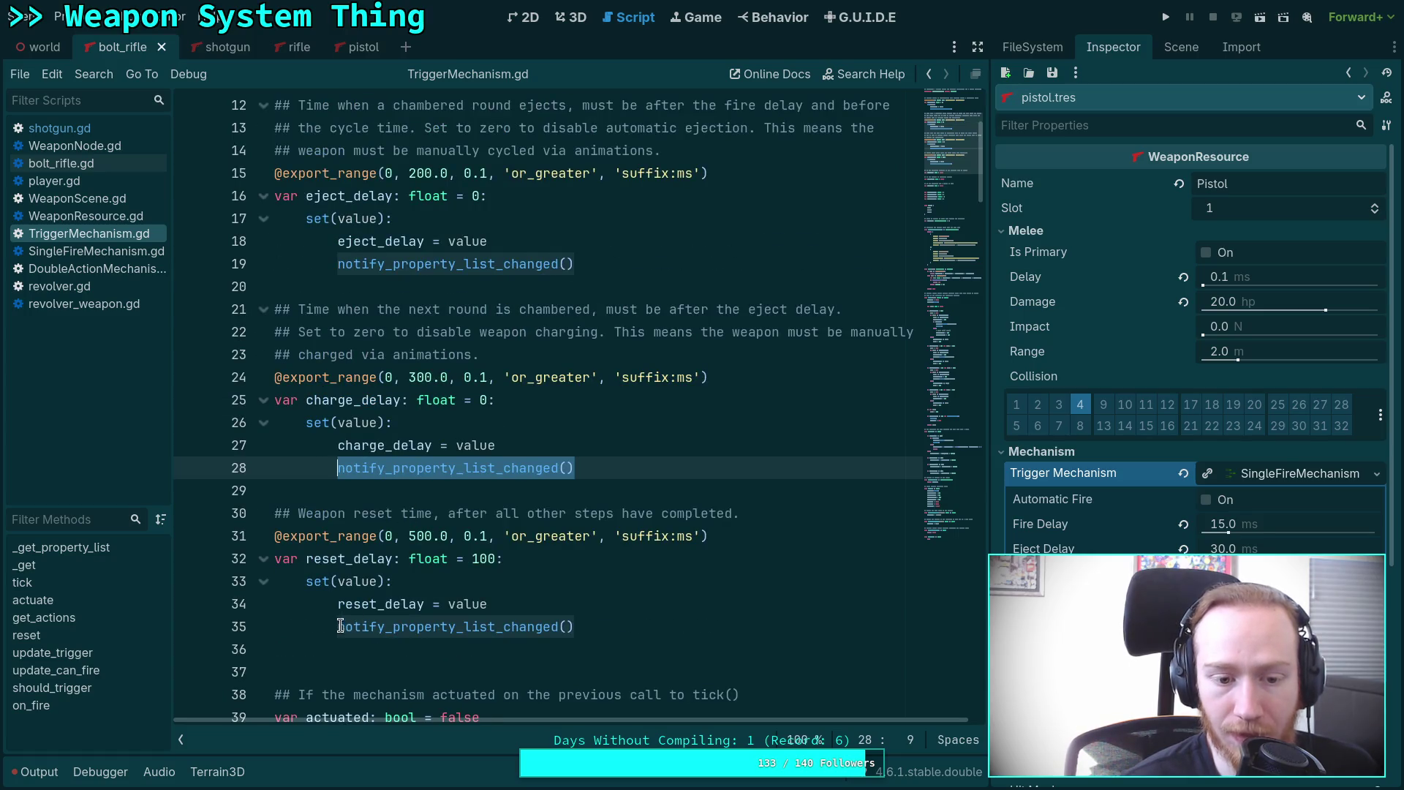
pyautogui.click(340, 626)
pyautogui.write('#')
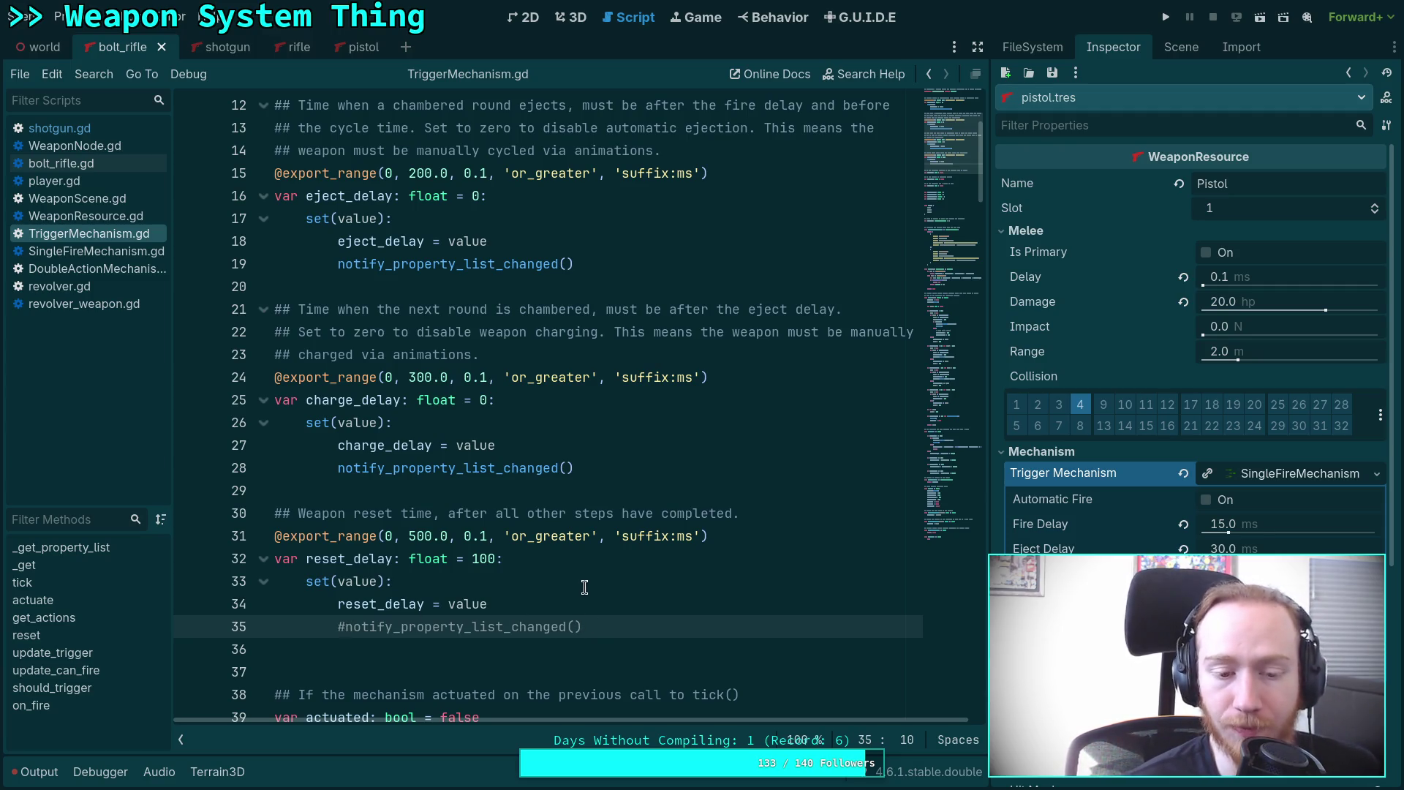
pyautogui.scroll(-3, 583, 588)
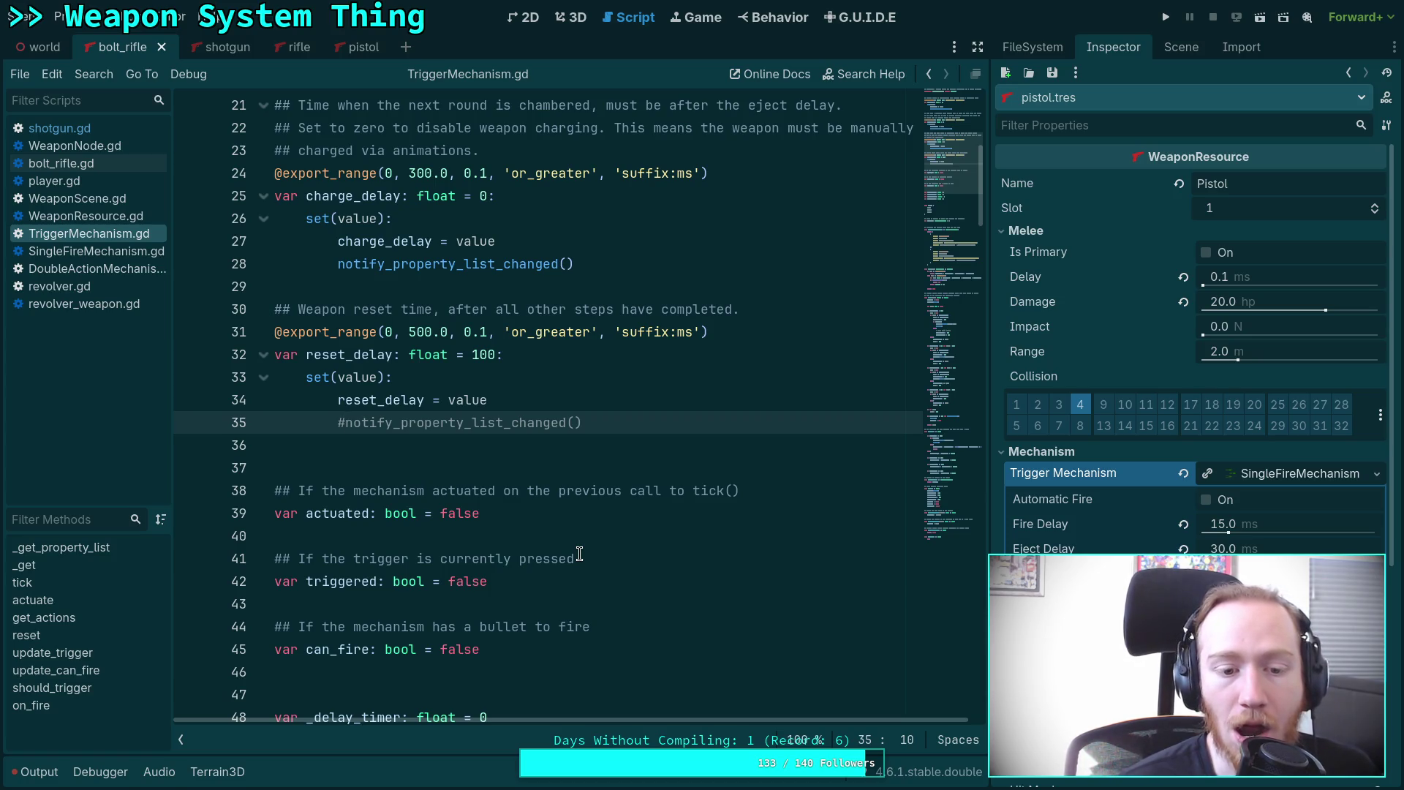
pyautogui.scroll(-14, 579, 553)
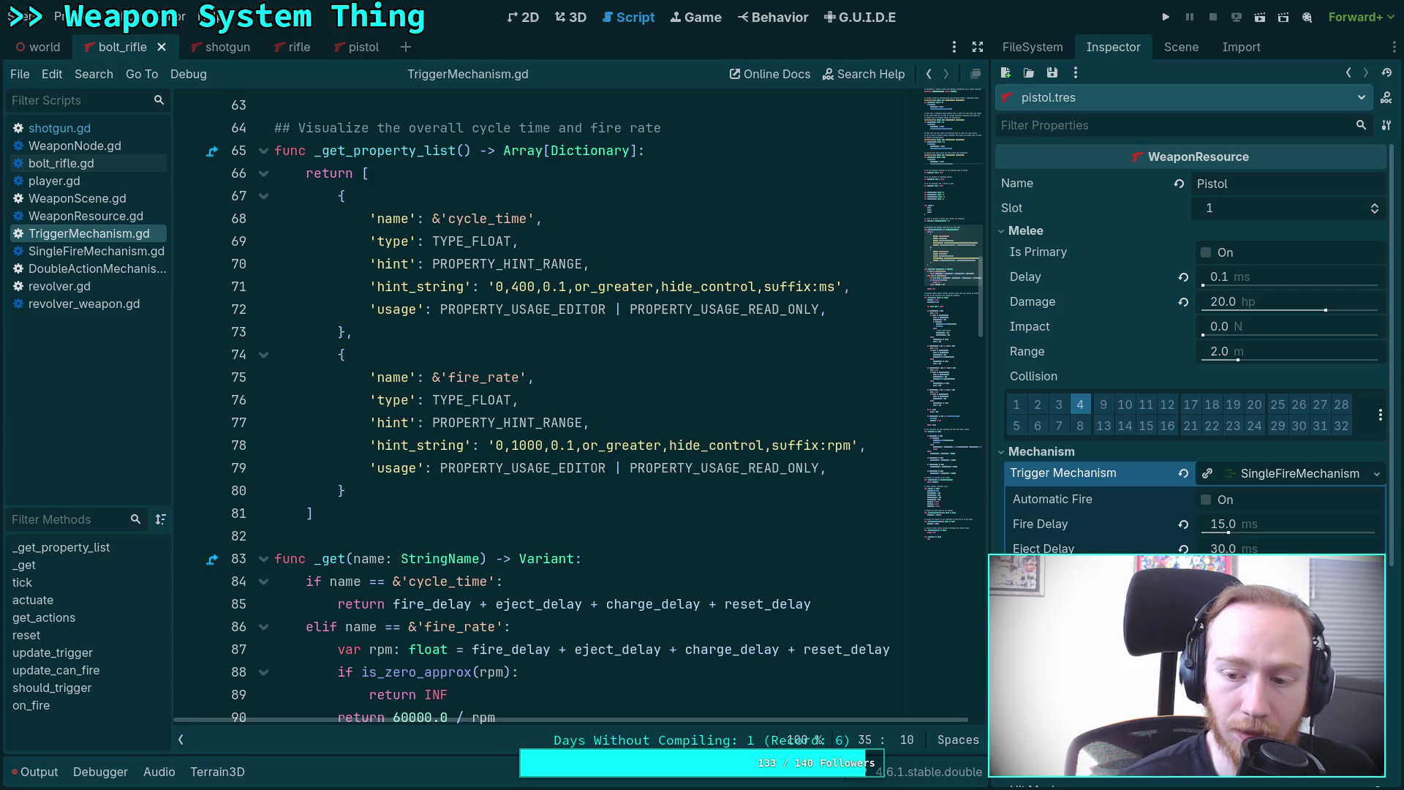
pyautogui.scroll(12, 684, 551)
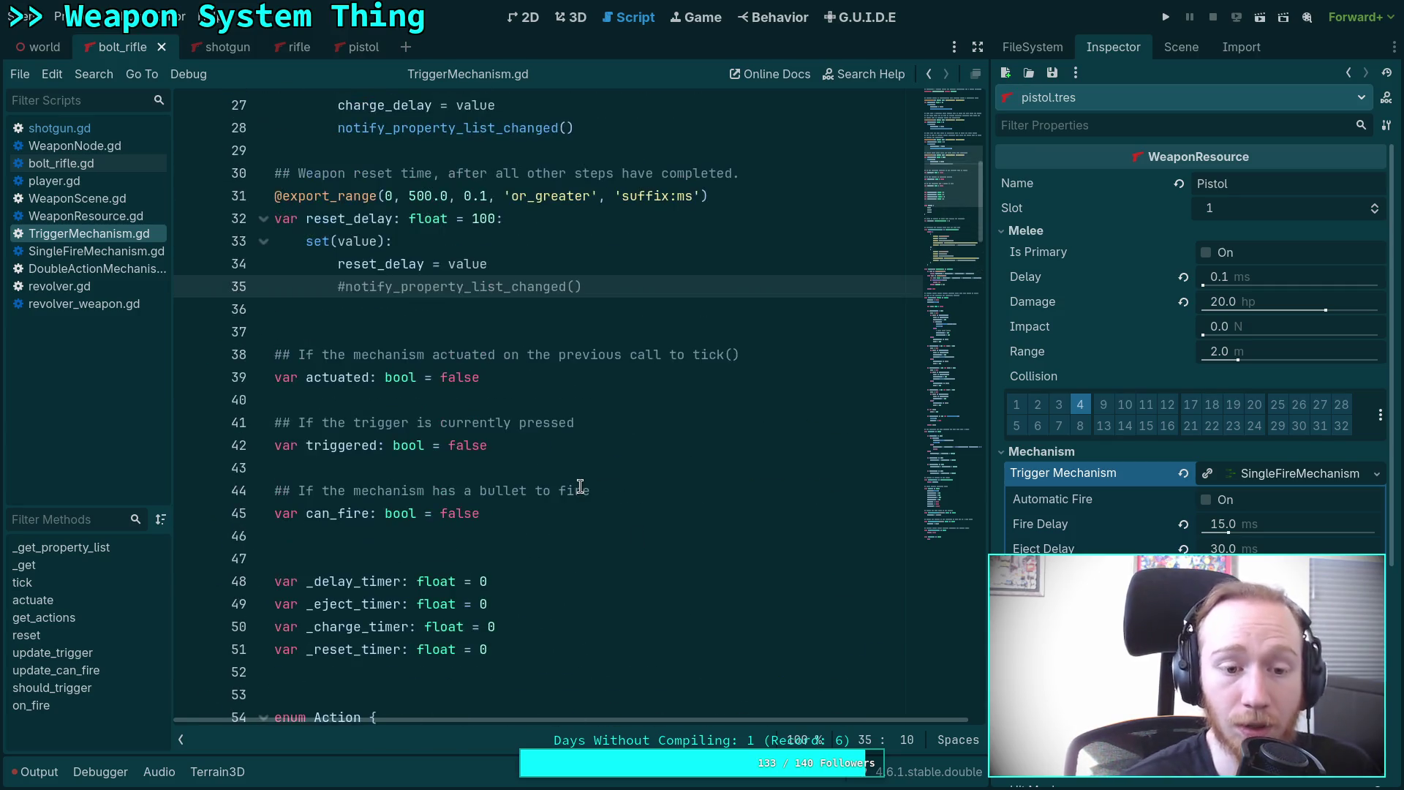
pyautogui.scroll(3, 580, 486)
# Delete the setter blocks from reset_delay and charge_delay.
pyautogui.click(605, 471)
pyautogui.moveTo(594, 495)
pyautogui.mouseDown()
pyautogui.moveTo(542, 422)
pyautogui.moveTo(500, 423)
pyautogui.mouseUp()
pyautogui.press('BackSpace')
pyautogui.moveTo(589, 329)
pyautogui.mouseDown()
pyautogui.moveTo(496, 283)
pyautogui.moveTo(490, 263)
pyautogui.mouseUp()
pyautogui.press('BackSpace')
# Delete the eject_delay and fire_delay setter blocks and save the script.
pyautogui.scroll(5, 578, 439)
pyautogui.moveTo(578, 468); pyautogui.dragTo(480, 400)
pyautogui.press('BackSpace')
pyautogui.moveTo(576, 263); pyautogui.dragTo(480, 196)
pyautogui.press('BackSpace')
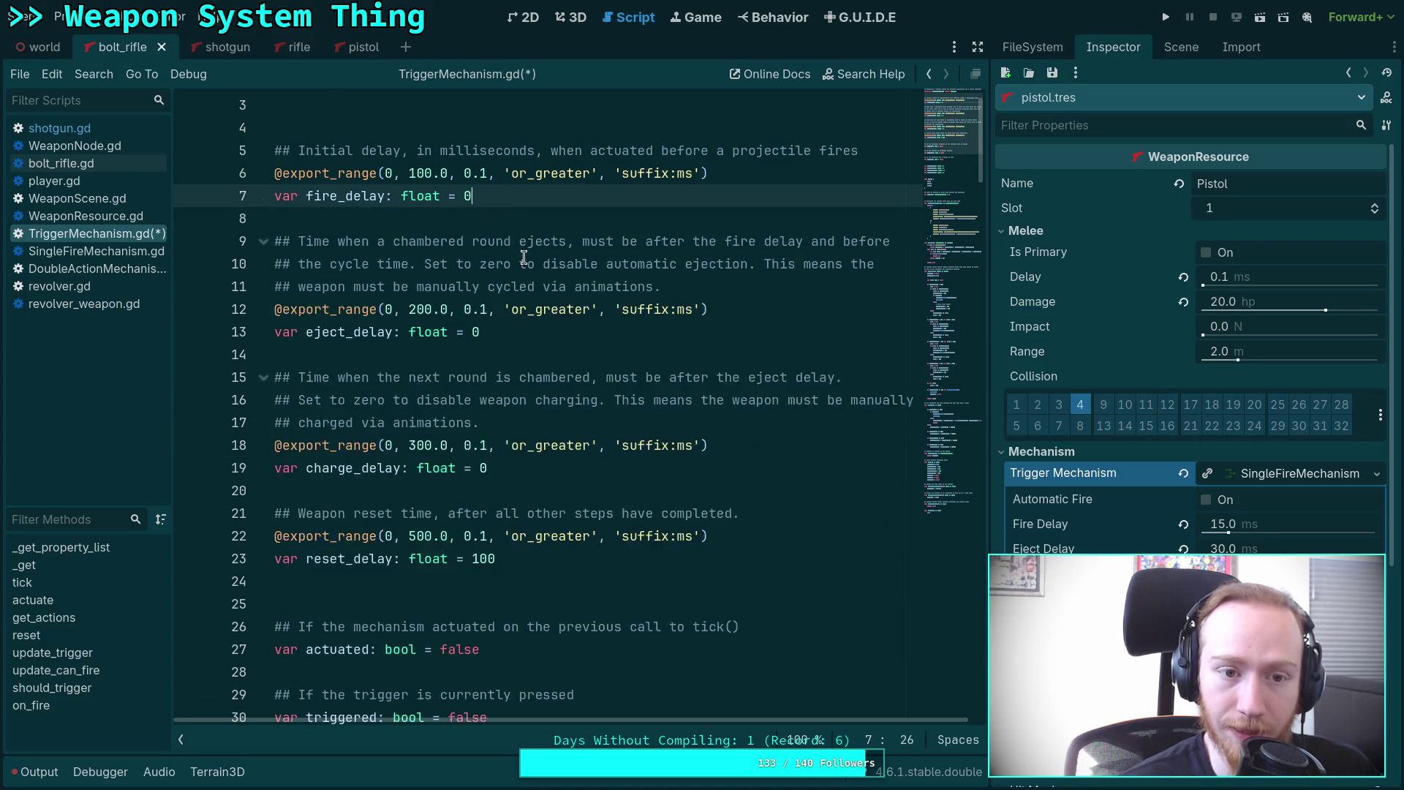
pyautogui.scroll(1, 524, 258)
pyautogui.hotkey('ctrl', 's')
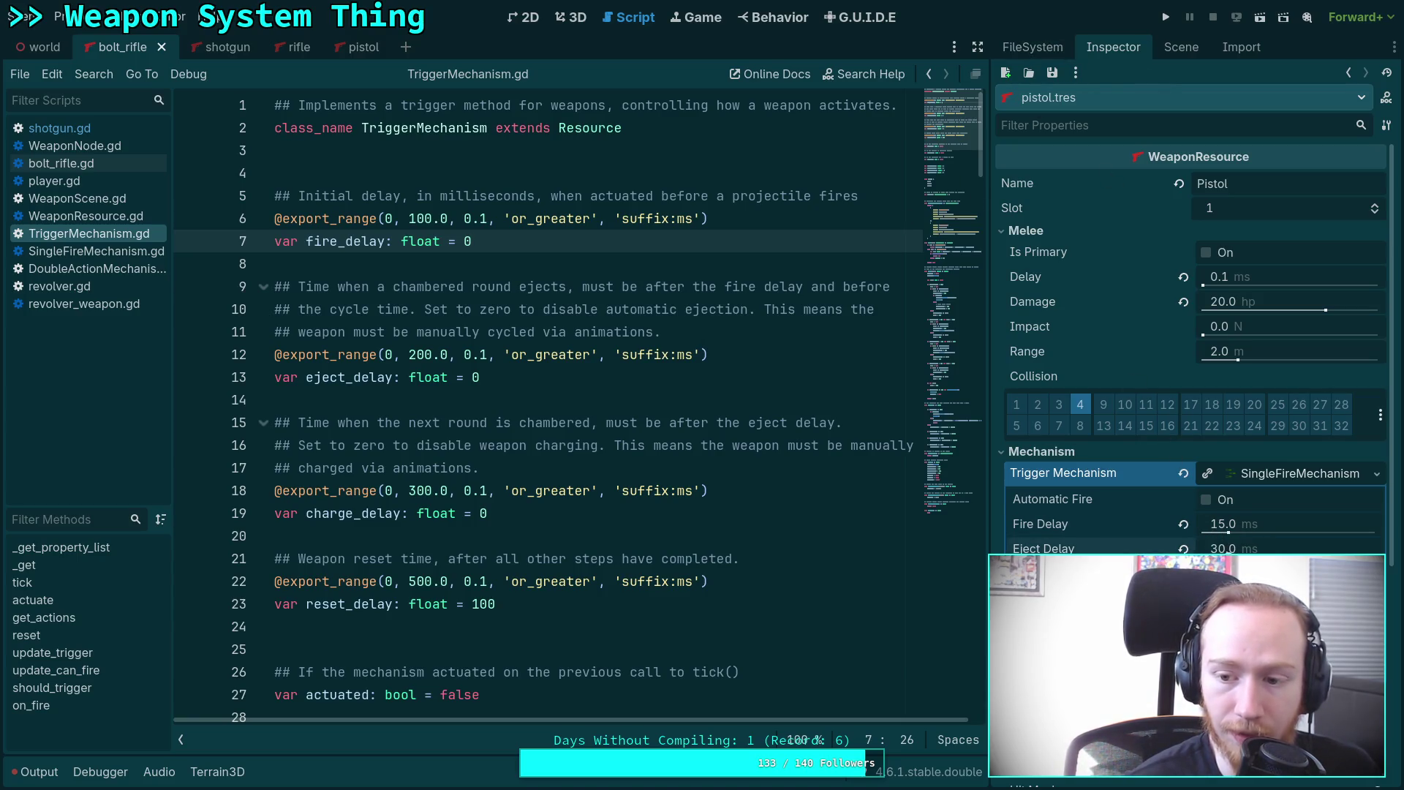
pyautogui.click(537, 309)
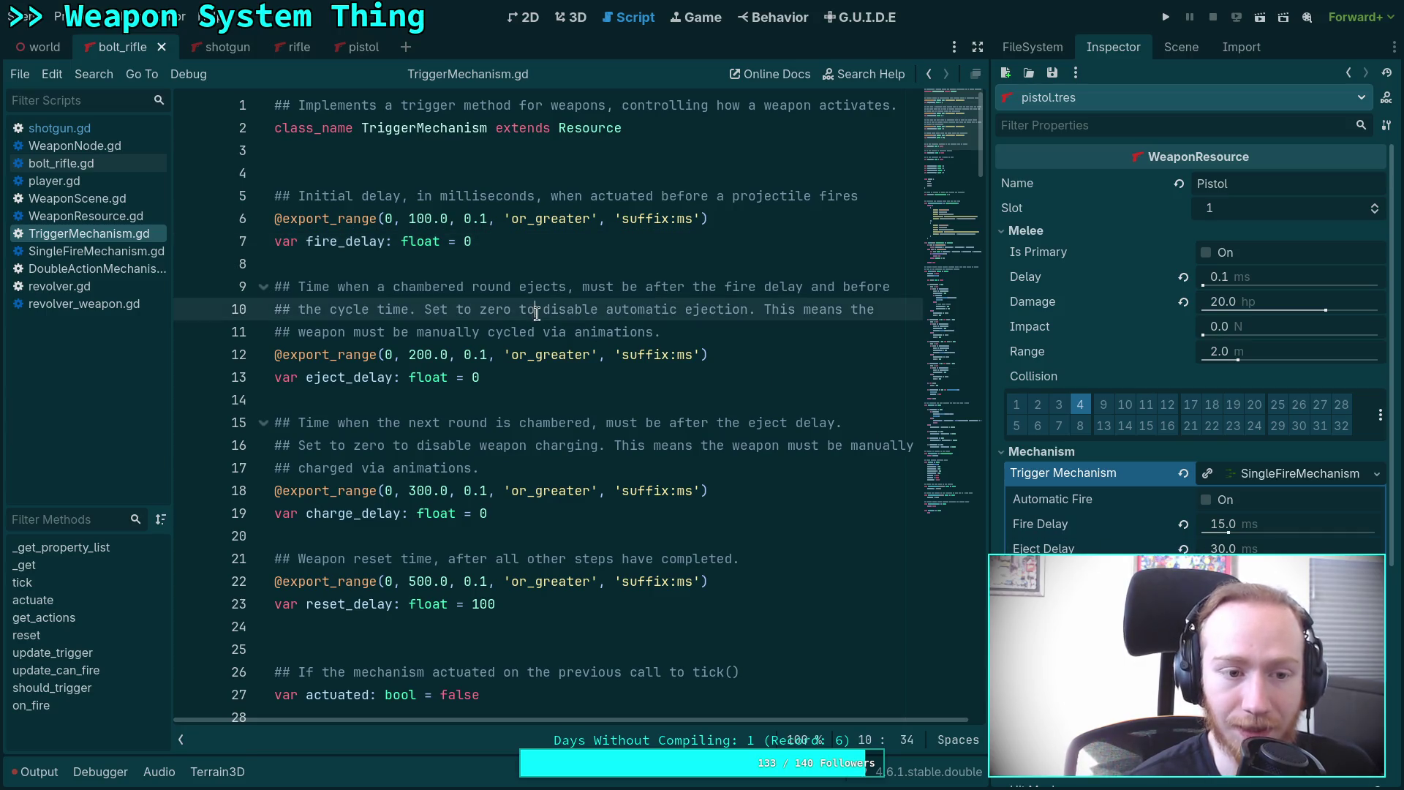
# Check pistol.tres's properties and the eject_delay declaration in the script.
pyautogui.click(1033, 47)
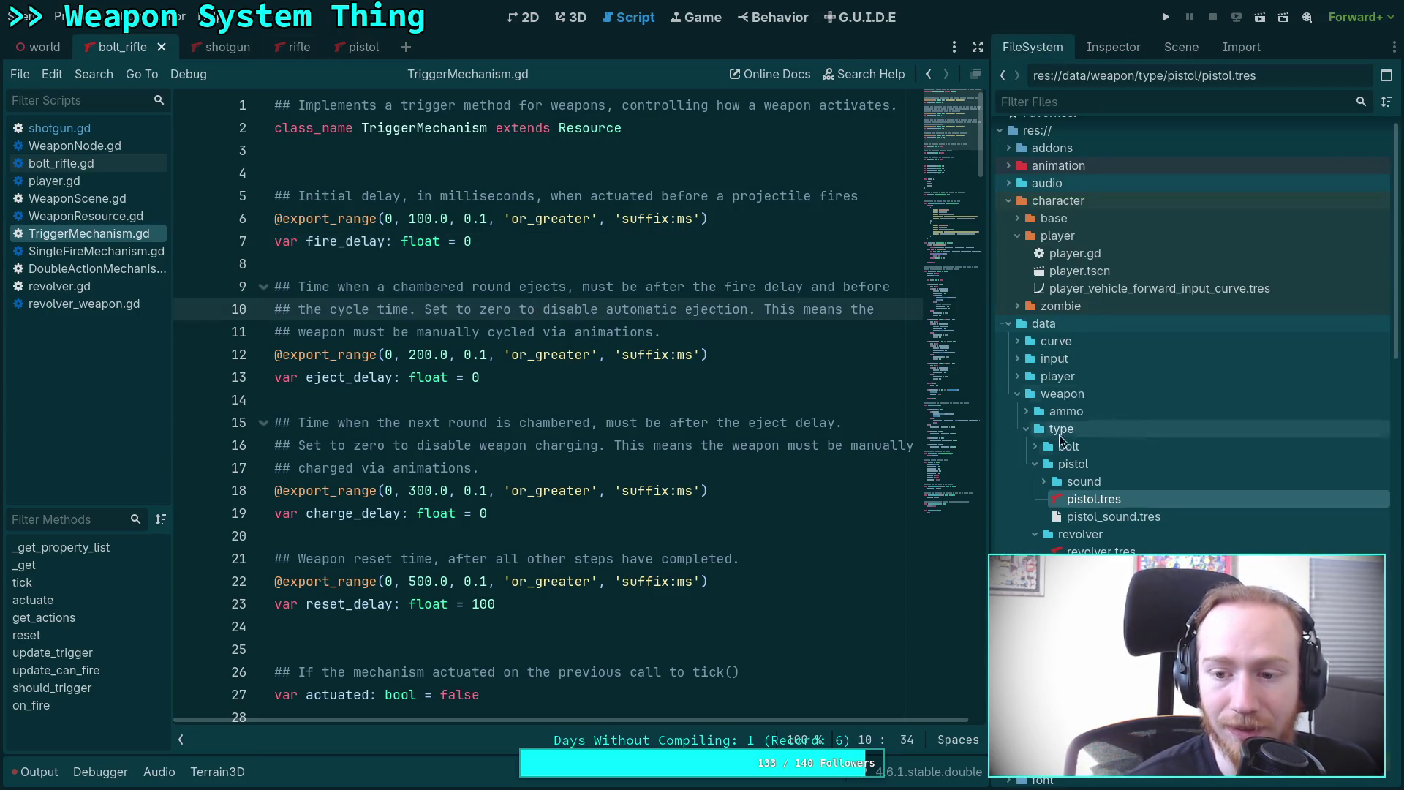
pyautogui.click(1120, 46)
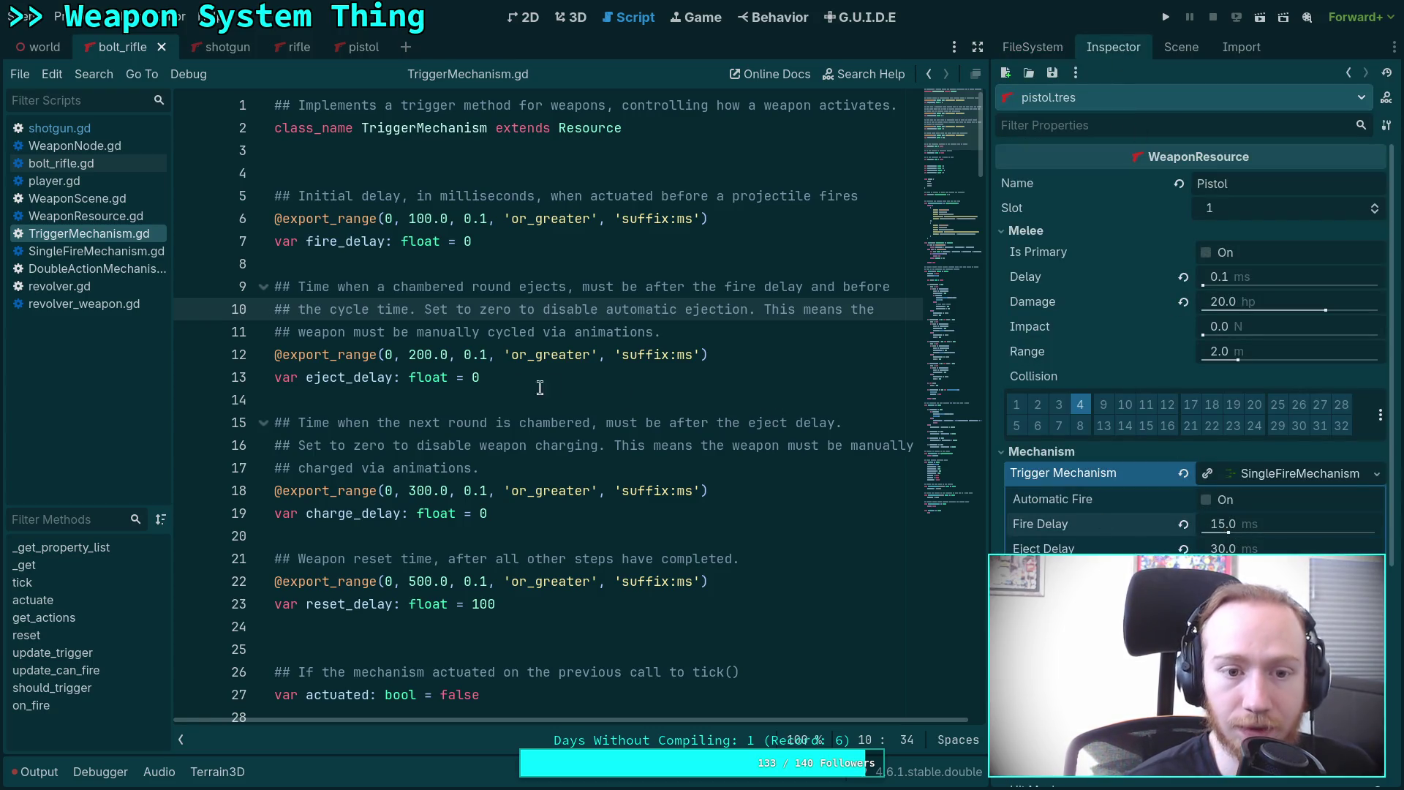
pyautogui.click(539, 387)
pyautogui.scroll(-15, 548, 395)
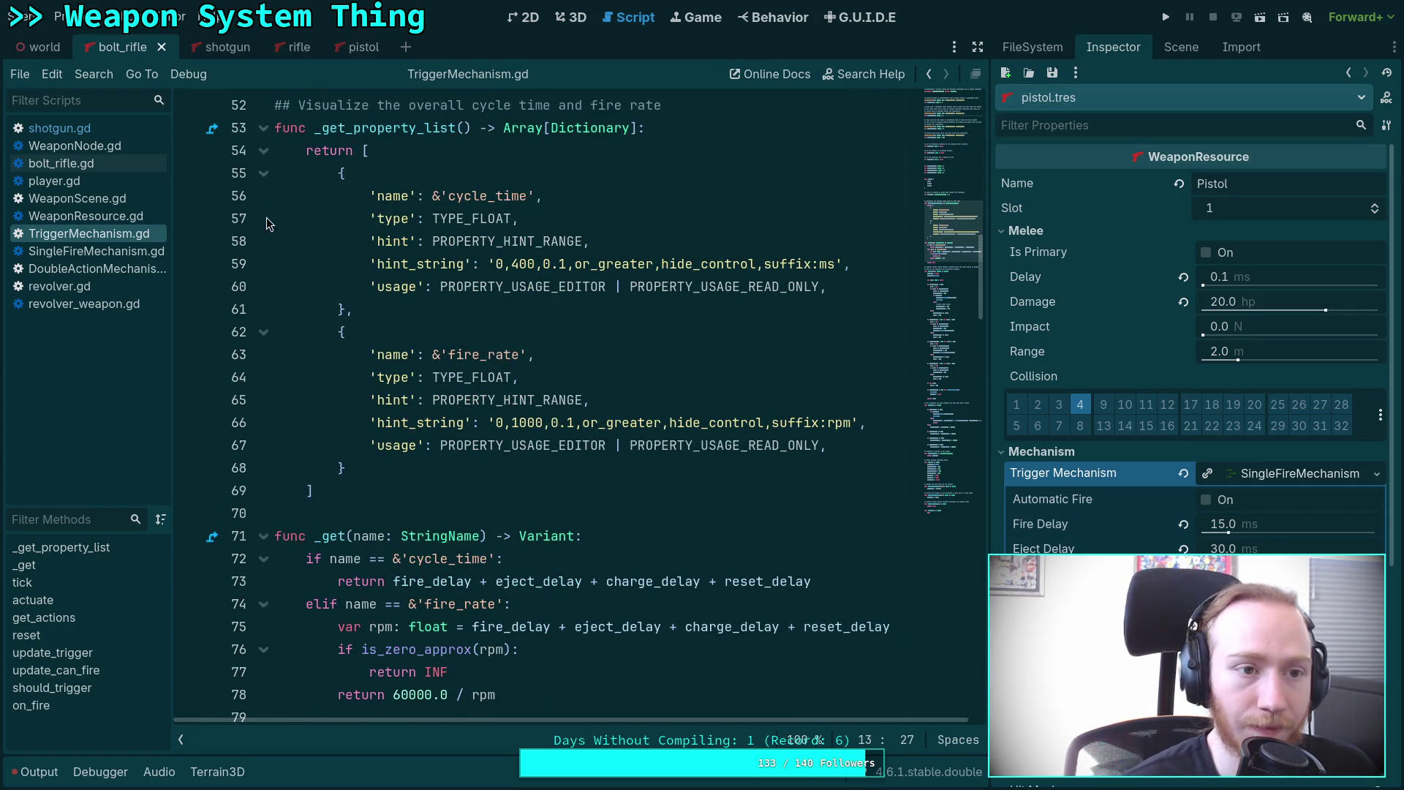
# Reload the current project from the Project menu, choosing Save & Reload.
pyautogui.click(62, 16)
pyautogui.click(276, 234)
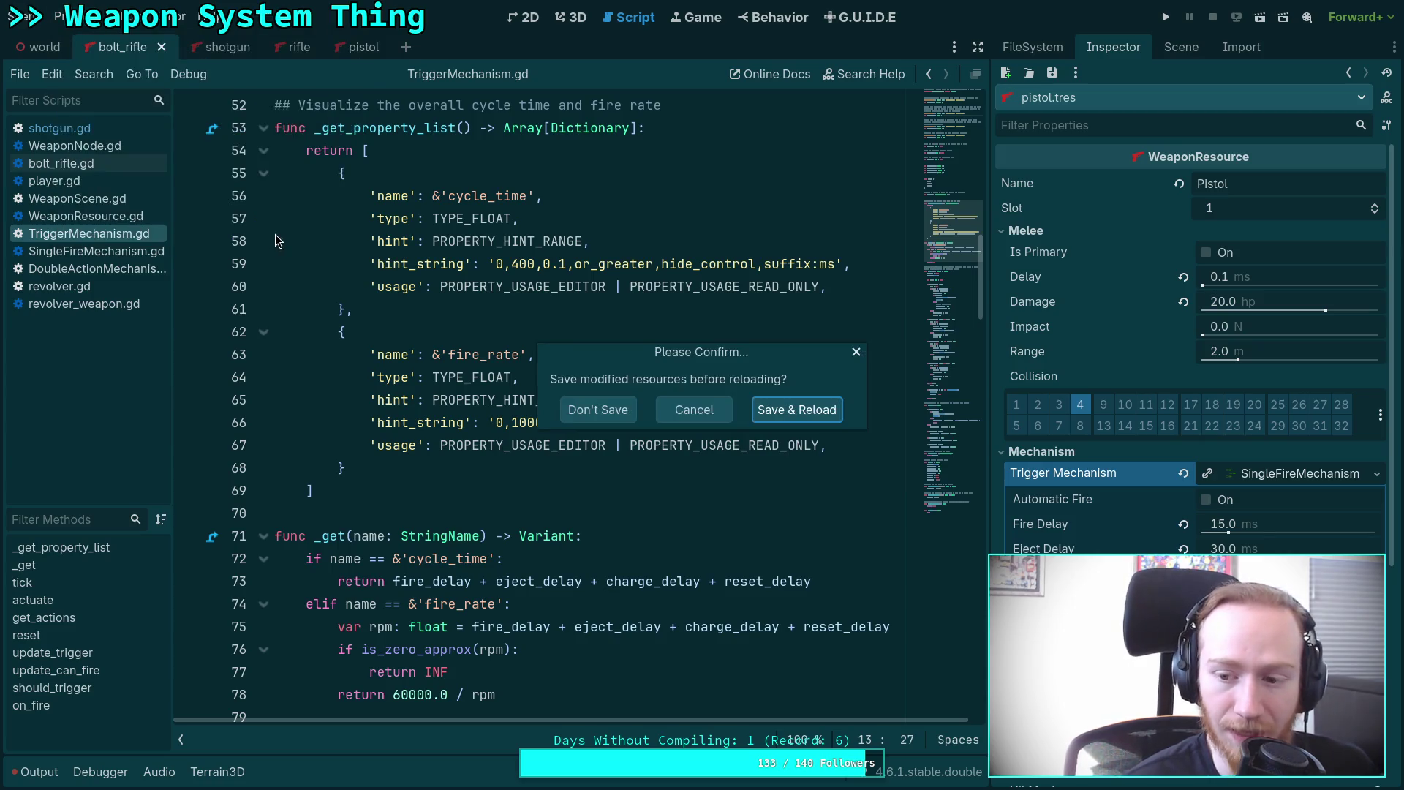
pyautogui.click(808, 417)
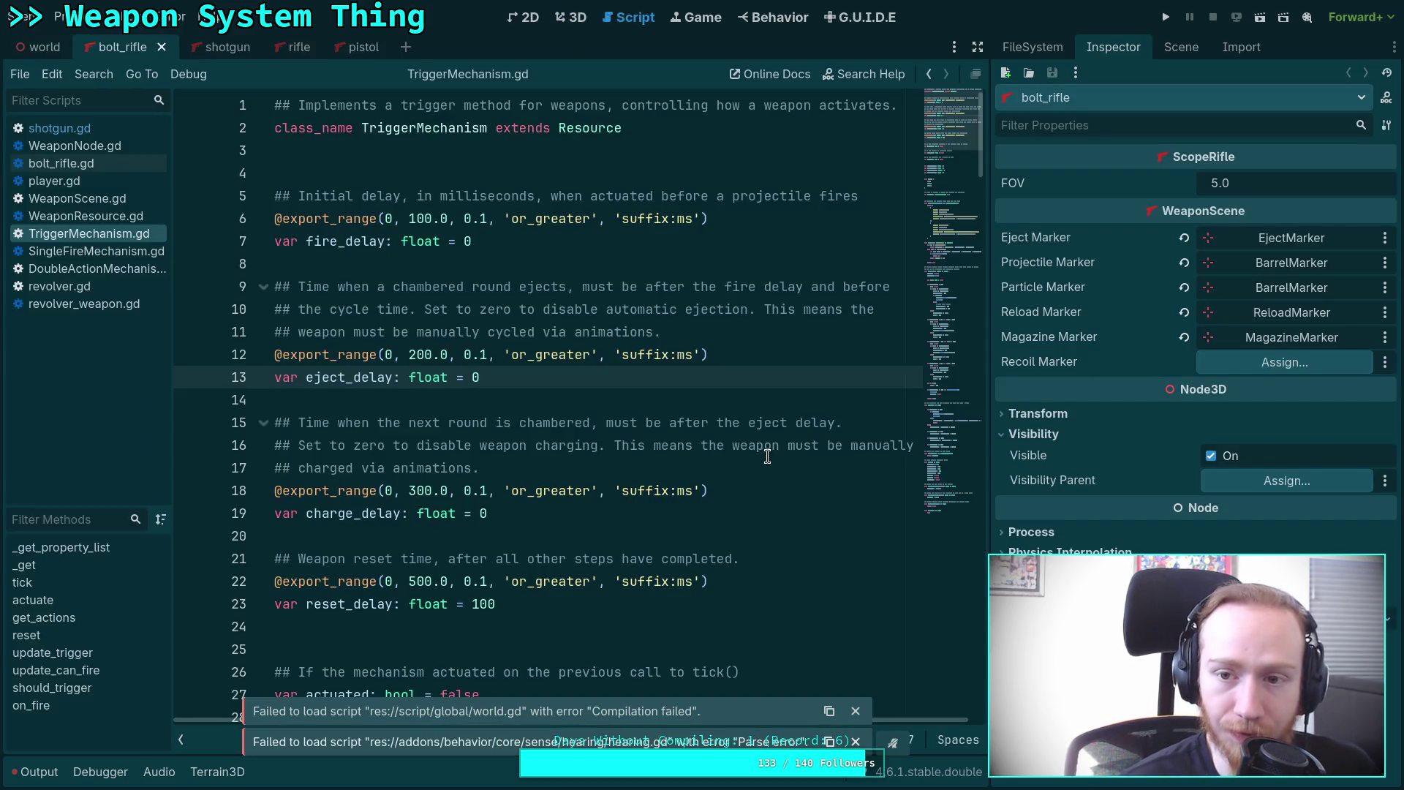
pyautogui.click(1056, 42)
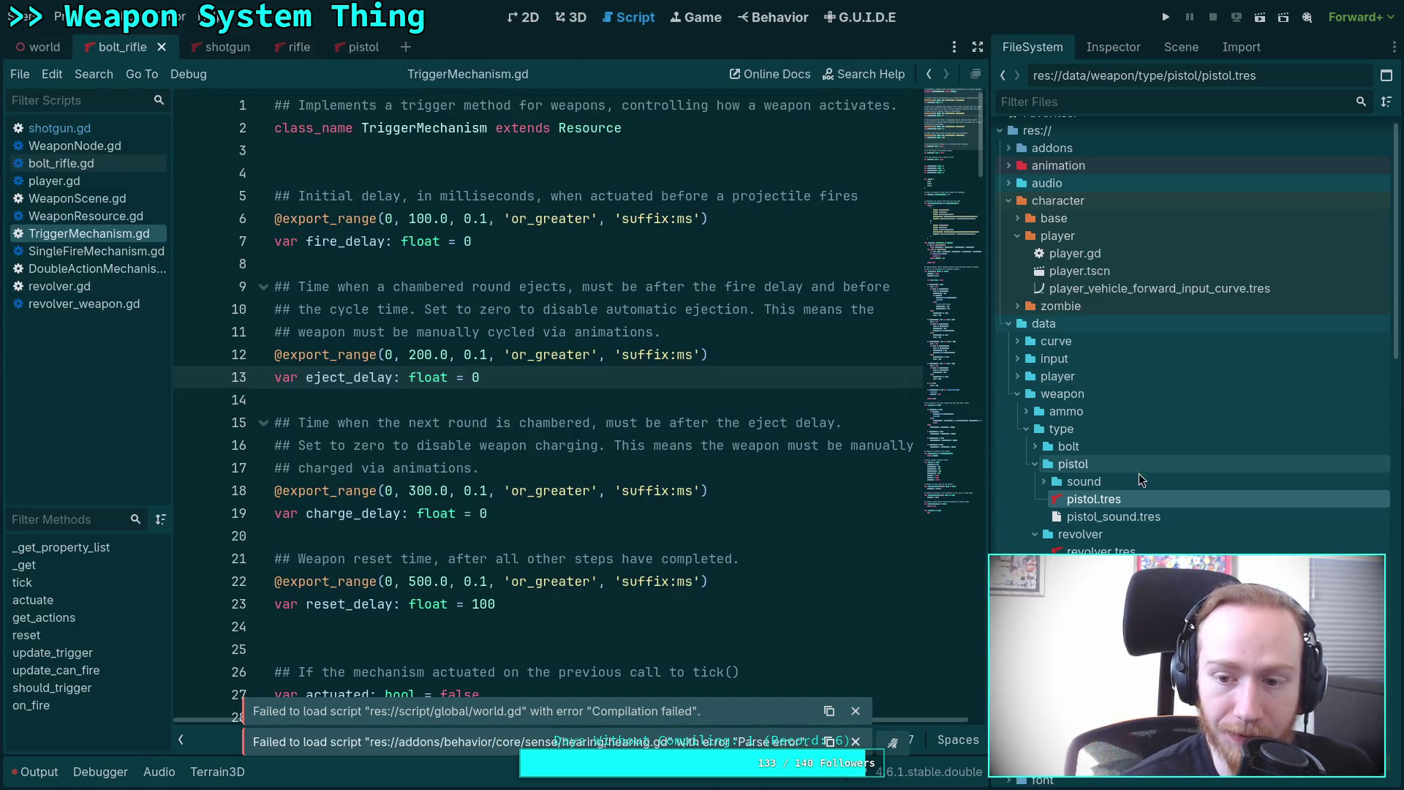
# Raise pistol.tres's Fire Delay to 20.9 ms, then type git diff data/weapon/ in the terminal.
pyautogui.click(1109, 51)
pyautogui.scroll(-3, 1171, 385)
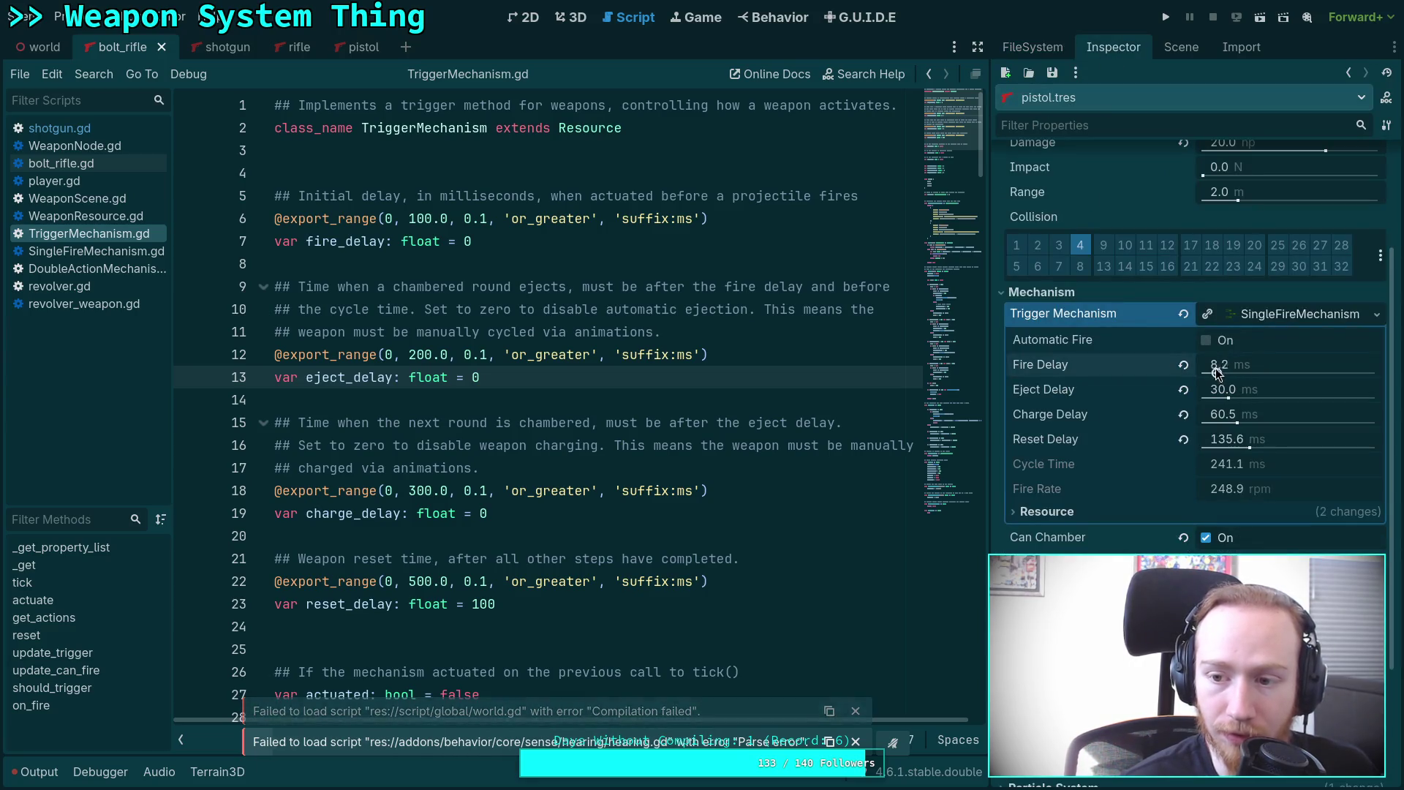
pyautogui.moveTo(1223, 364)
pyautogui.mouseDown()
pyautogui.moveTo(1239, 365)
pyautogui.moveTo(1203, 374)
pyautogui.moveTo(1203, 423)
pyautogui.moveTo(1221, 451)
pyautogui.mouseUp()
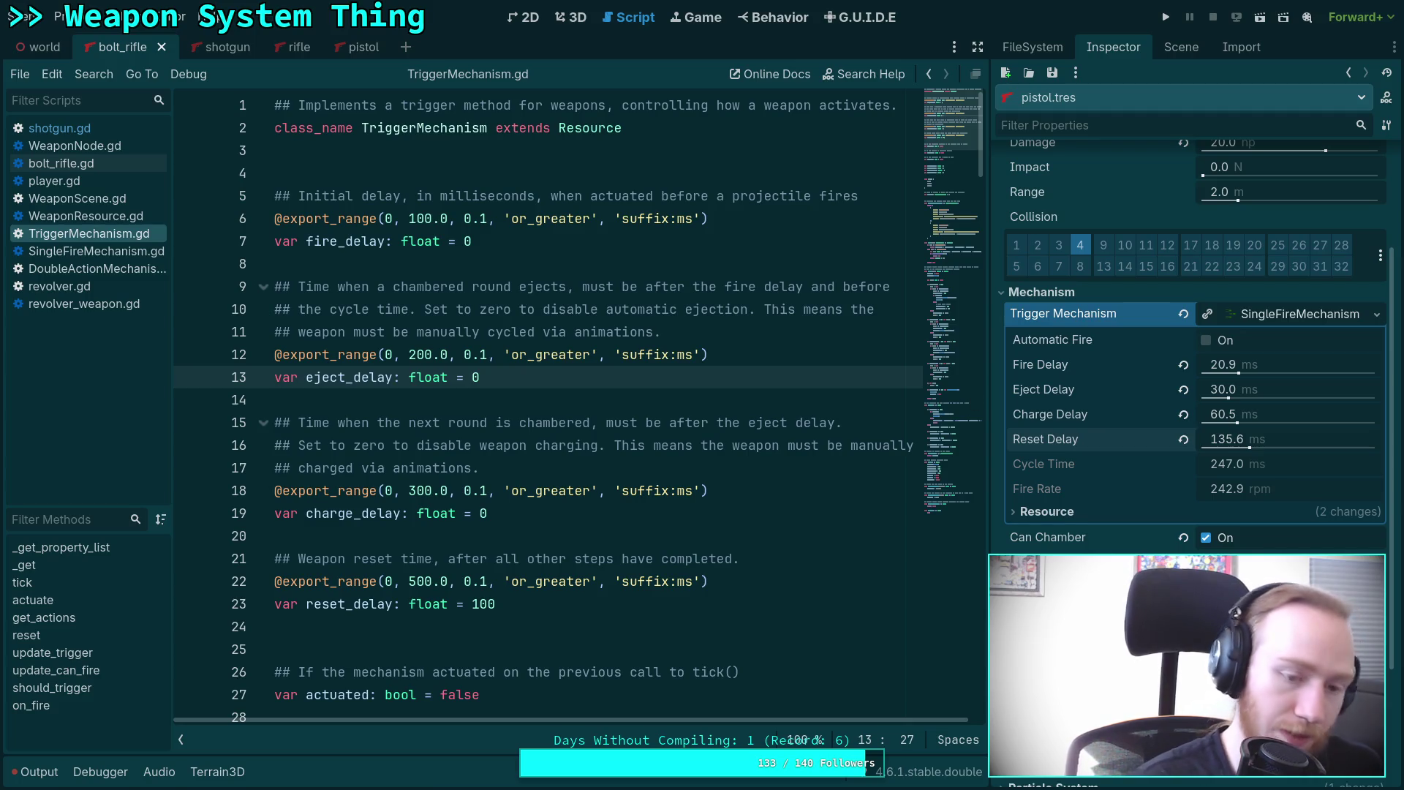
pyautogui.press('super+1')
pyautogui.write('git ')
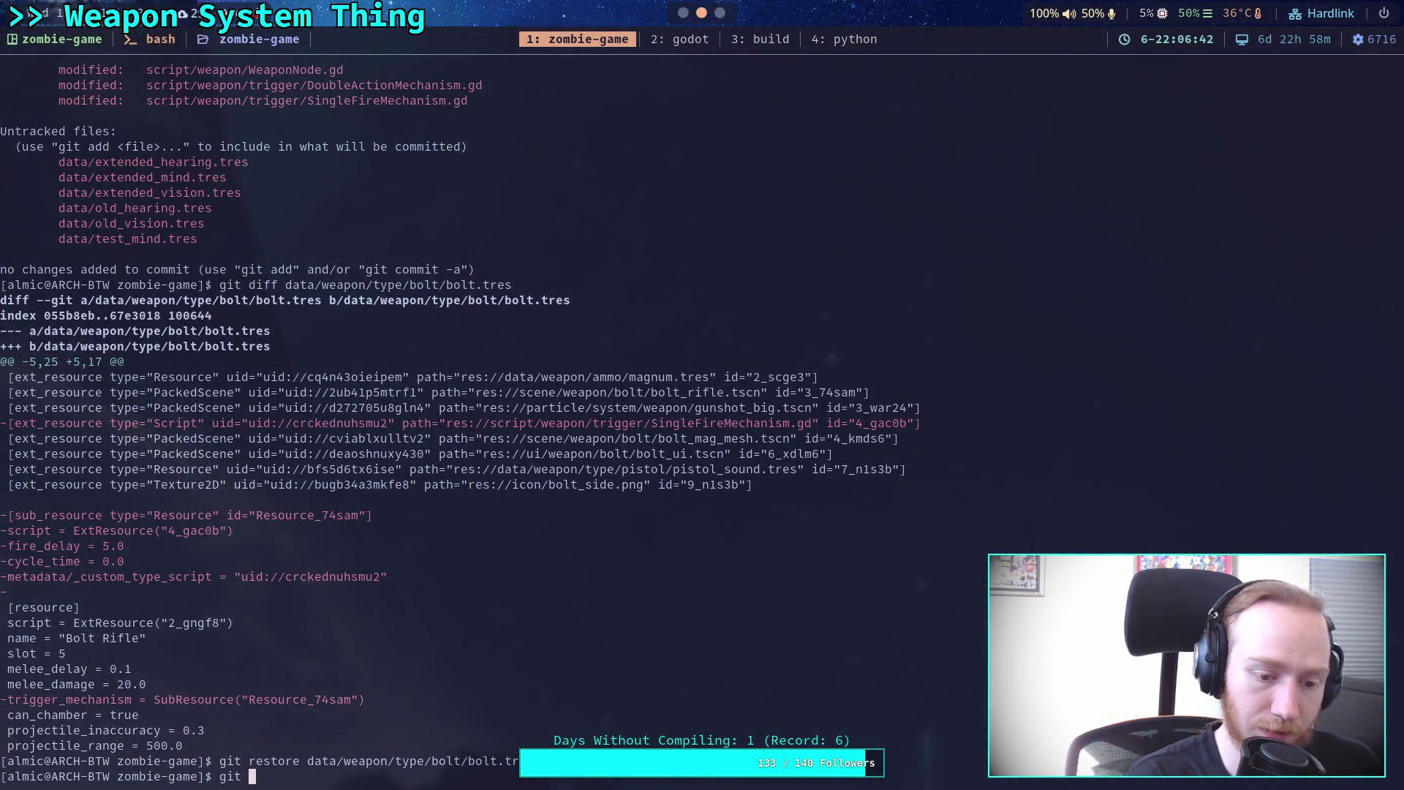
pyautogui.write('diff data/weapon/')
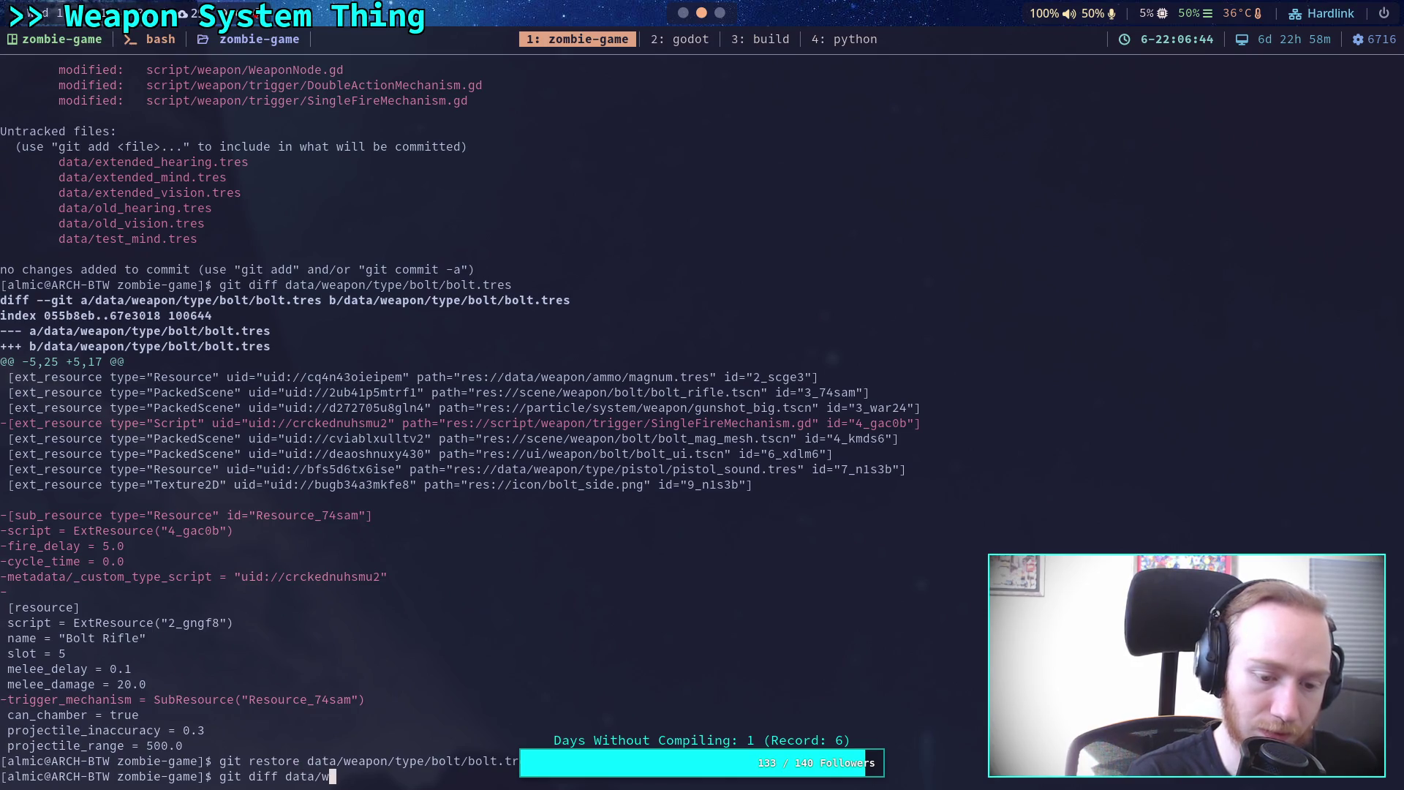
# Run git diff on data/weapon/ to review pistol.tres's delay changes, then return to Godot.
pyautogui.press('Return')
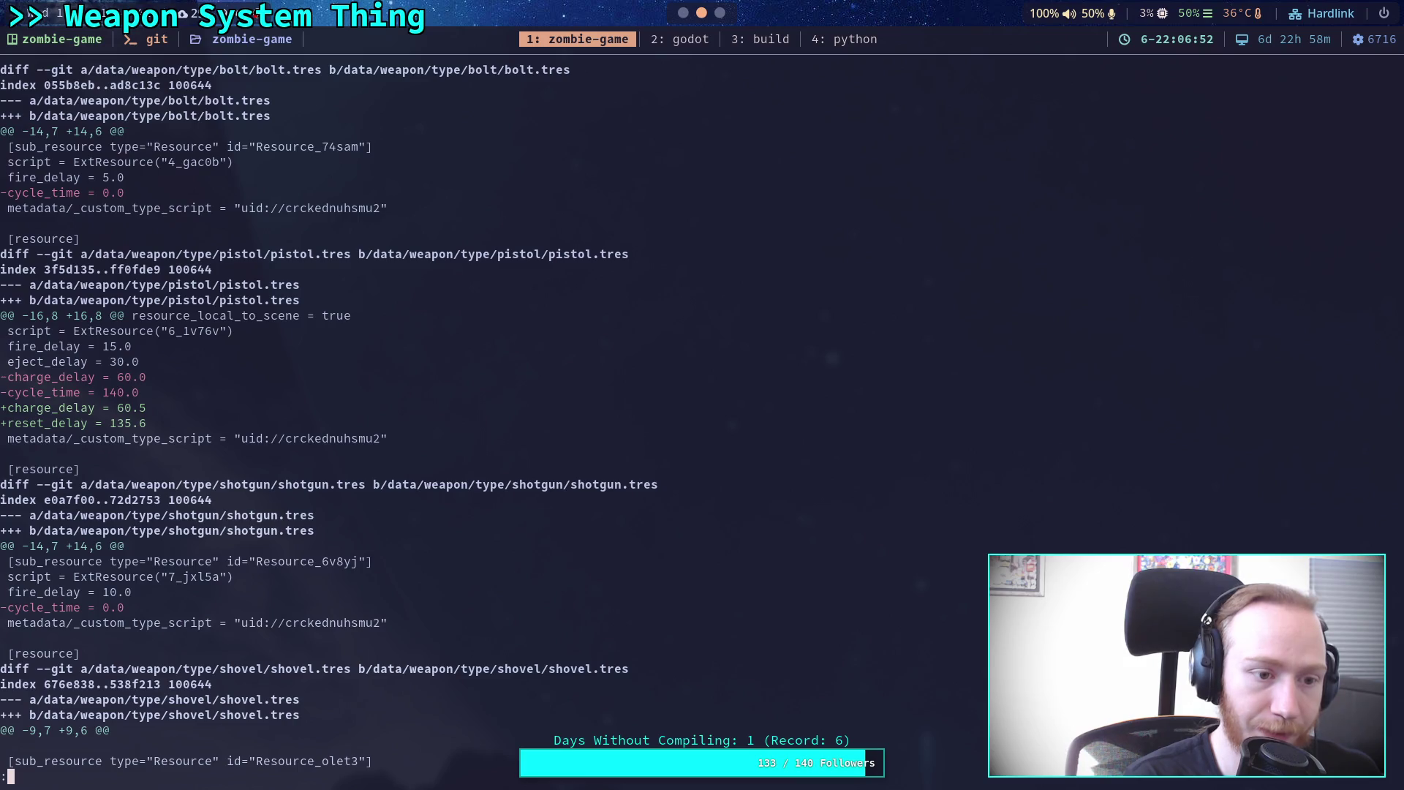
pyautogui.press('super+2')
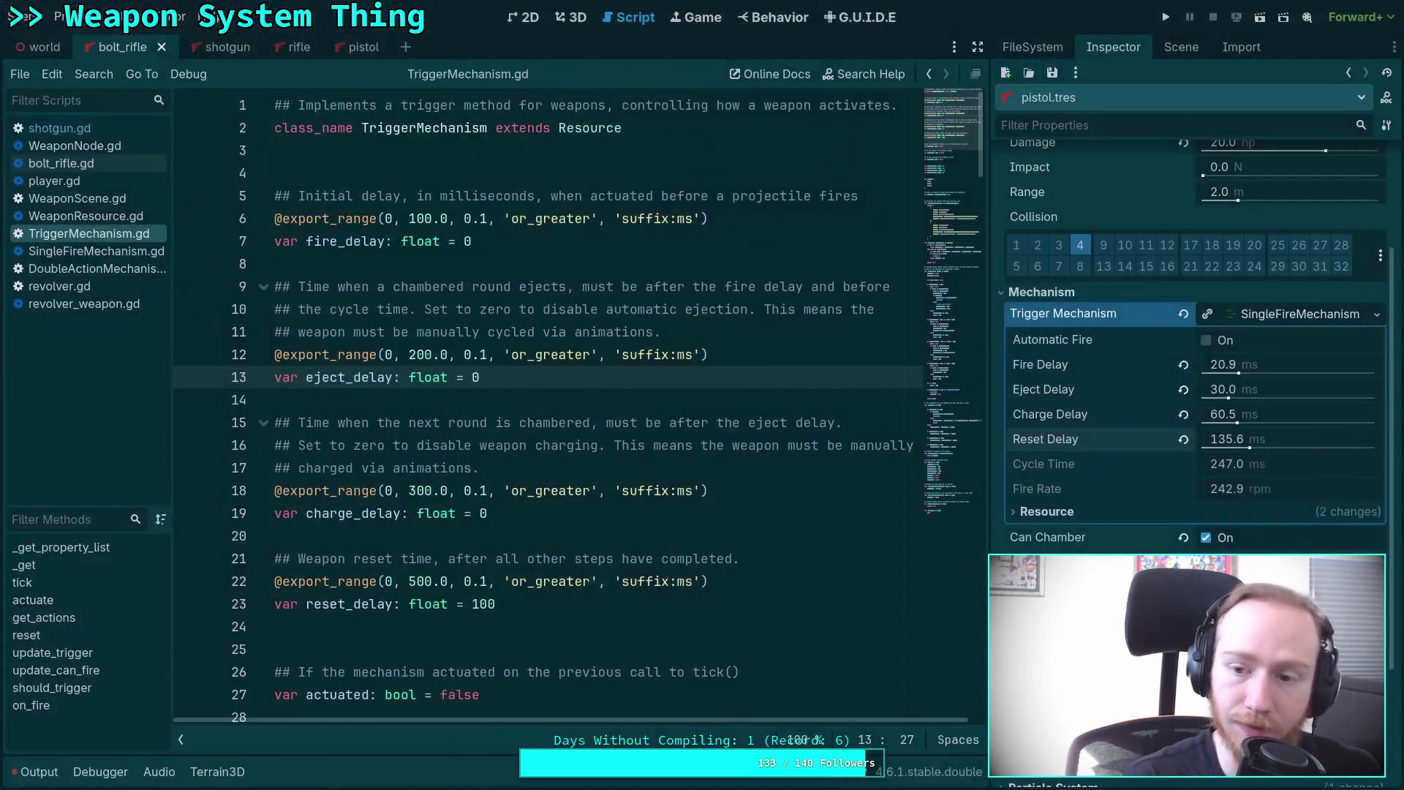
# Set the pistol's Fire Delay to 15 ms and Charge Delay to 60 ms.
pyautogui.click(1274, 363)
pyautogui.write('15')
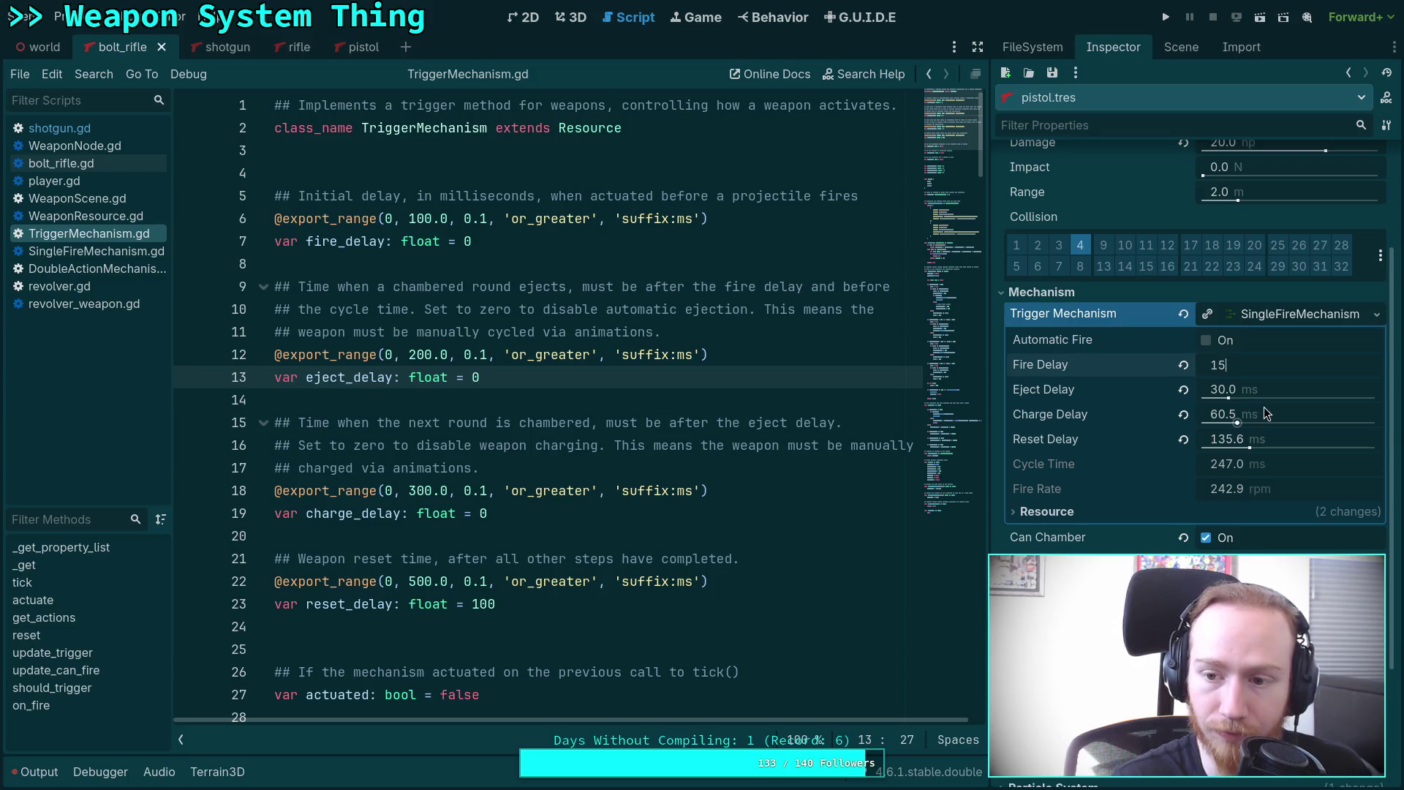
pyautogui.click(1263, 413)
pyautogui.write('60')
pyautogui.press('Return')
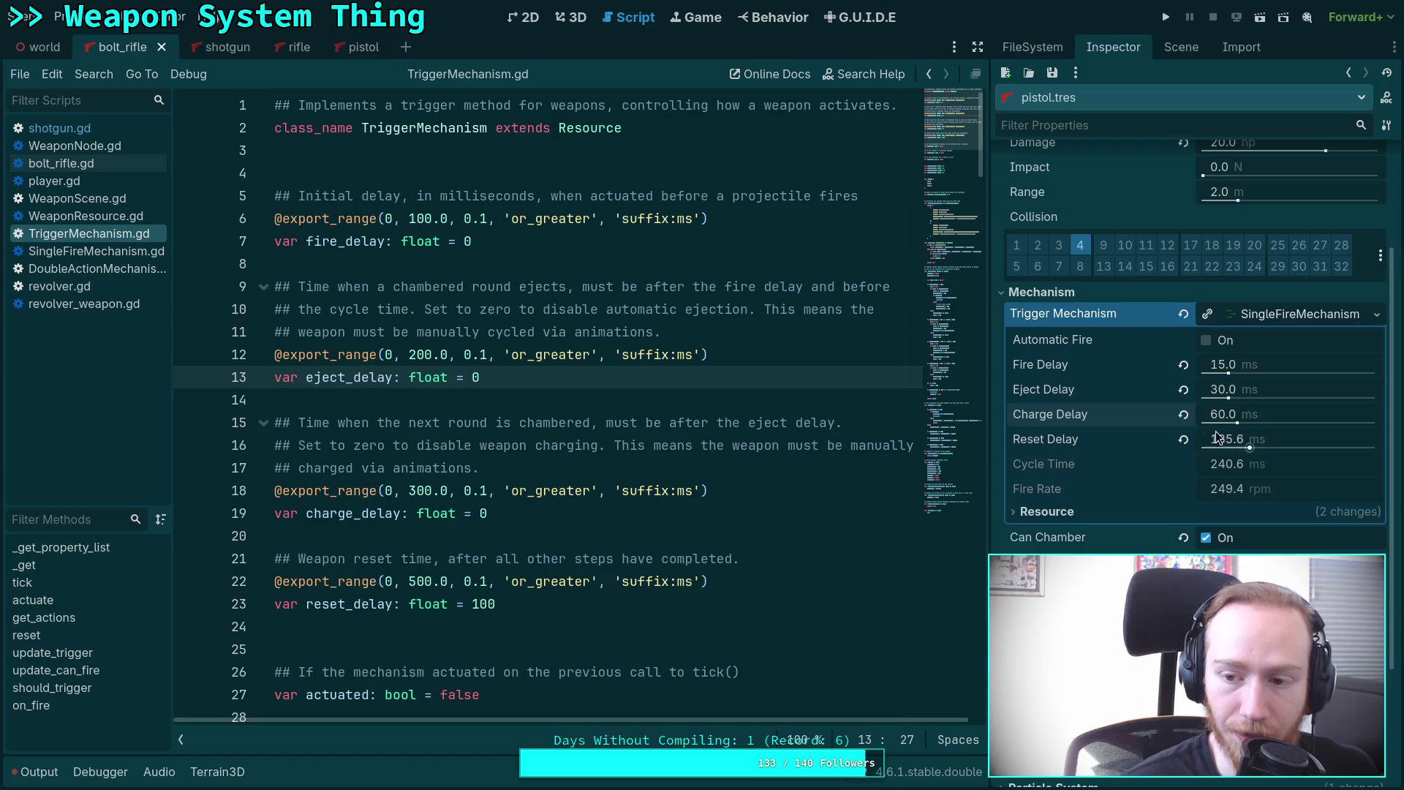
# Lower the Reset Delay to 35 ms.
pyautogui.moveTo(1243, 448); pyautogui.dragTo(1215, 446)
pyautogui.click(1259, 441)
pyautogui.press('BackSpace')
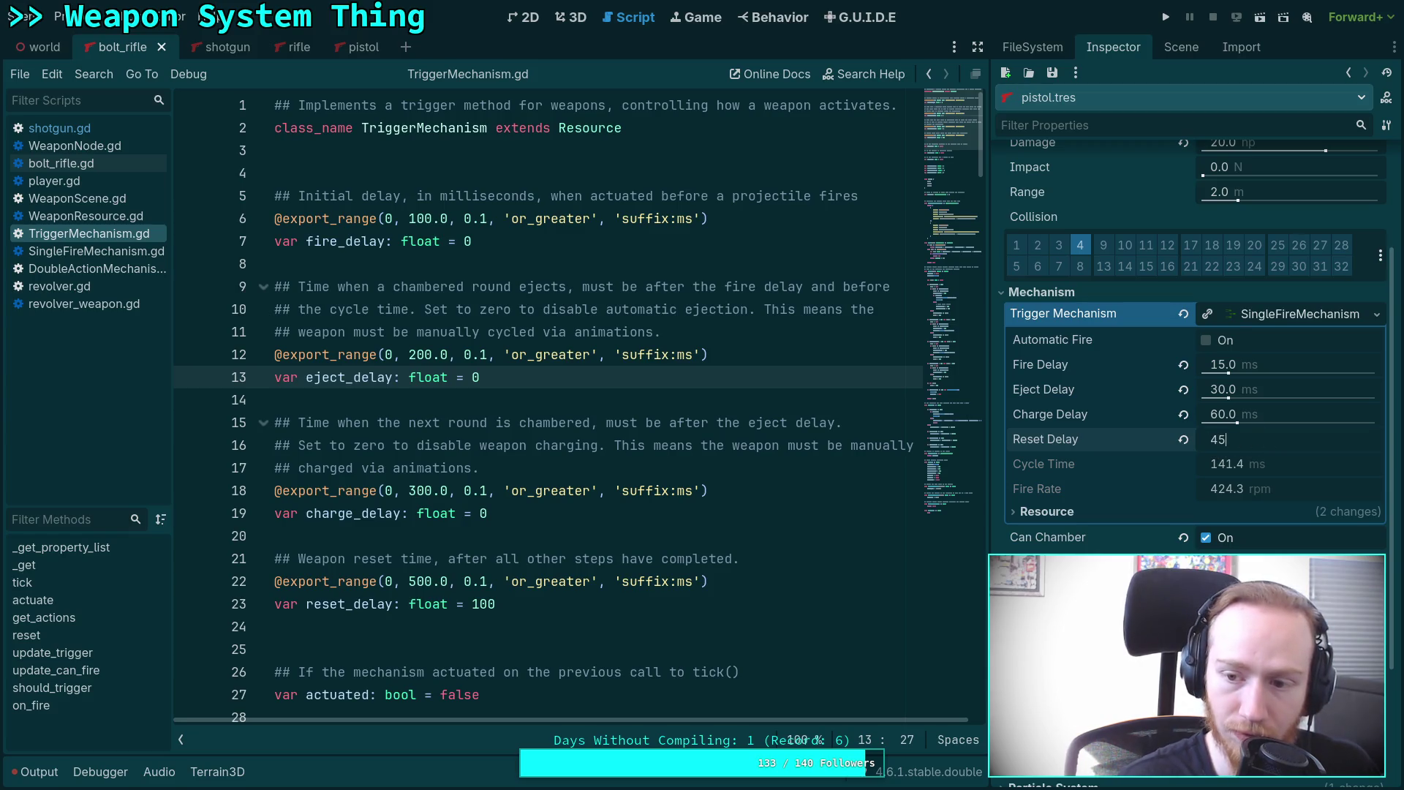
pyautogui.write('35')
pyautogui.press('Return')
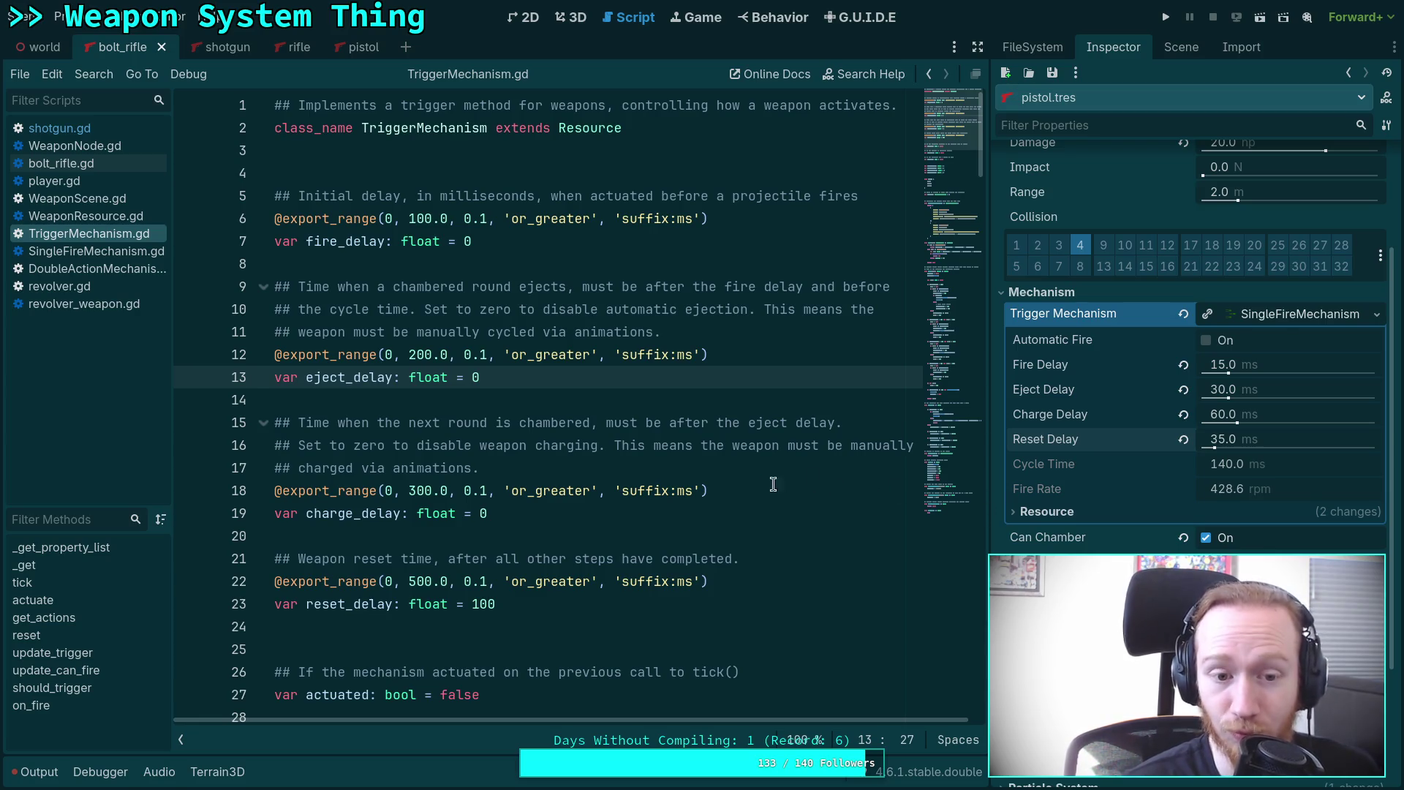
# Save the pistol.tres resource and switch over to the terminal.
pyautogui.click(510, 394)
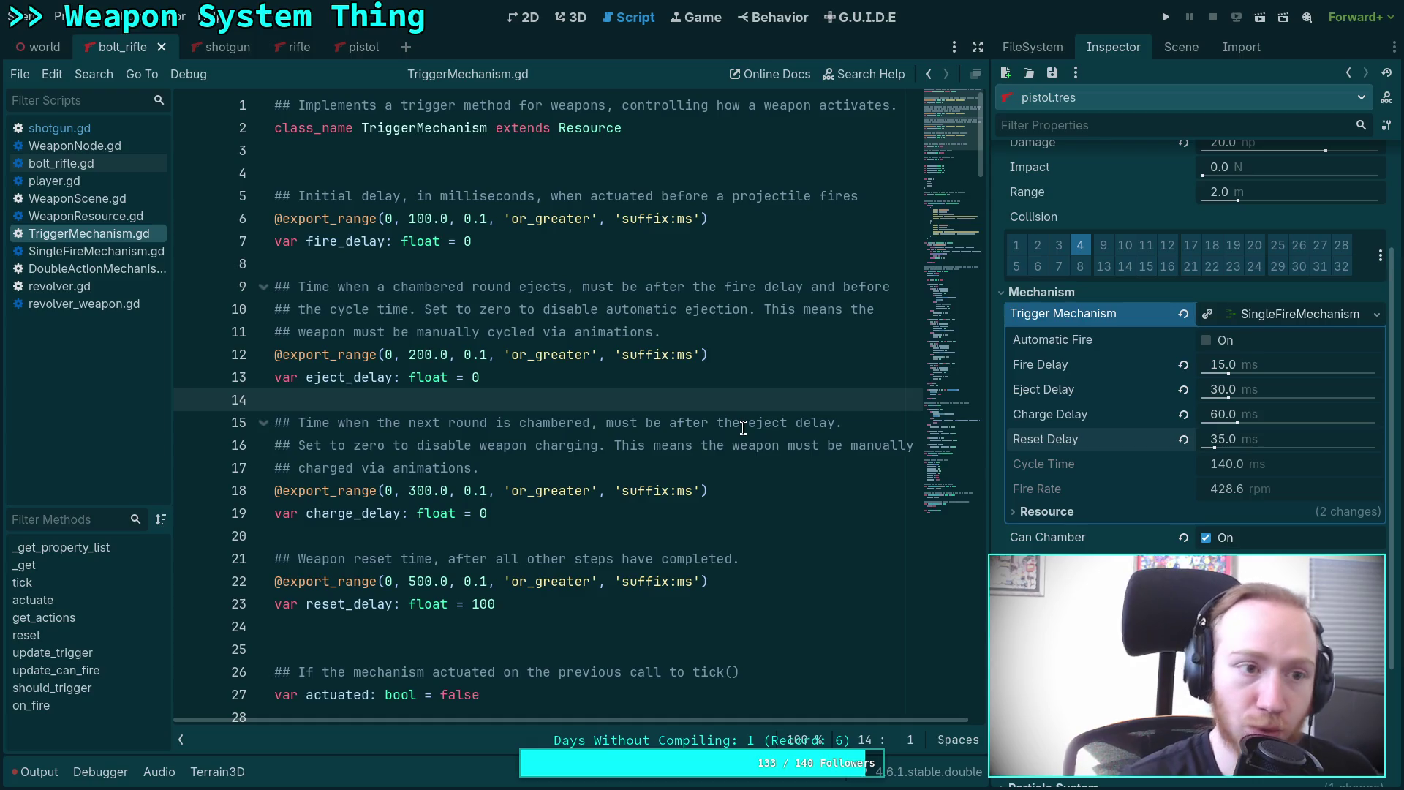
pyautogui.click(1053, 73)
pyautogui.click(1062, 98)
pyautogui.press('super+1')
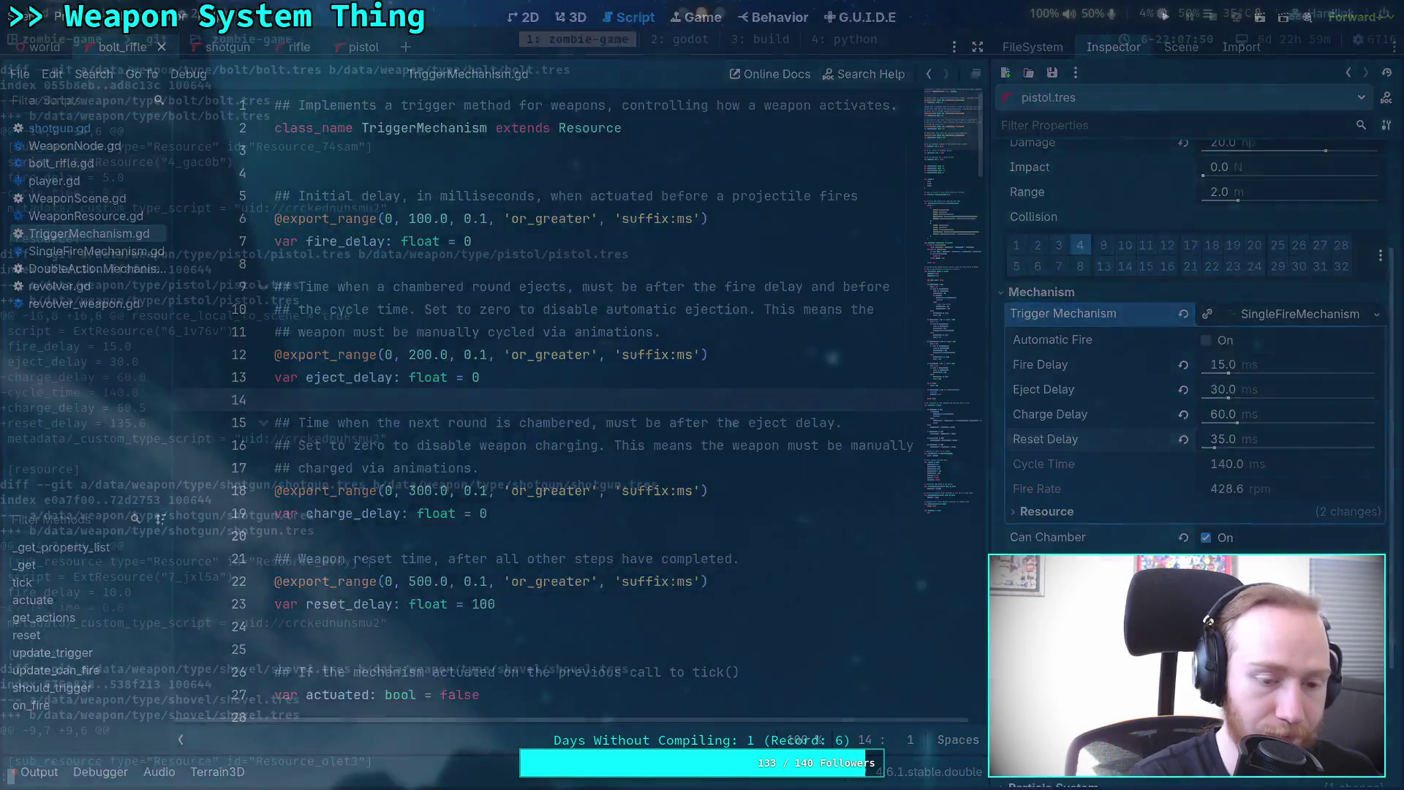
# Rerun git diff data/weapon/ to confirm the 35.0 reset delay, then return to Godot.
pyautogui.press('Up')
pyautogui.press('Return')
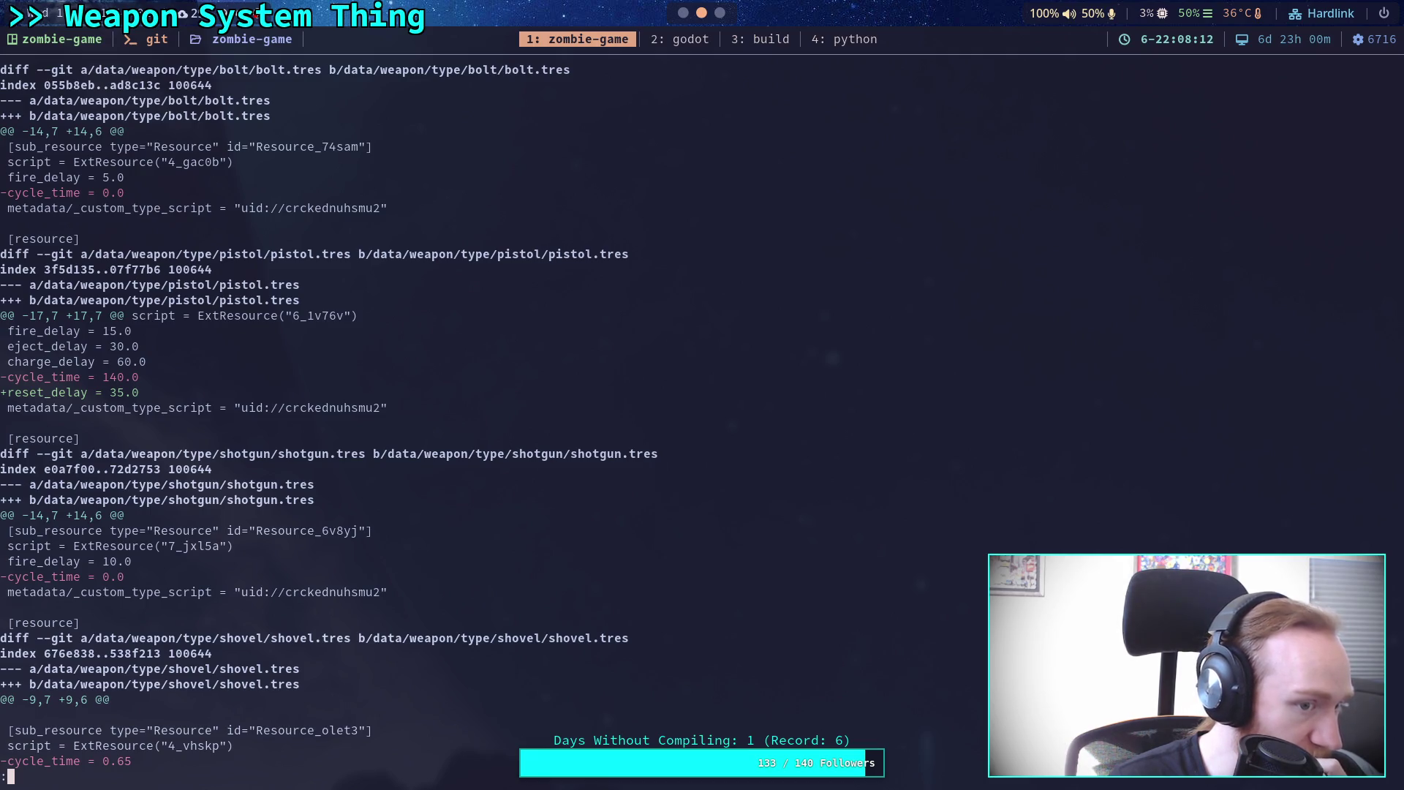
pyautogui.press('super+2')
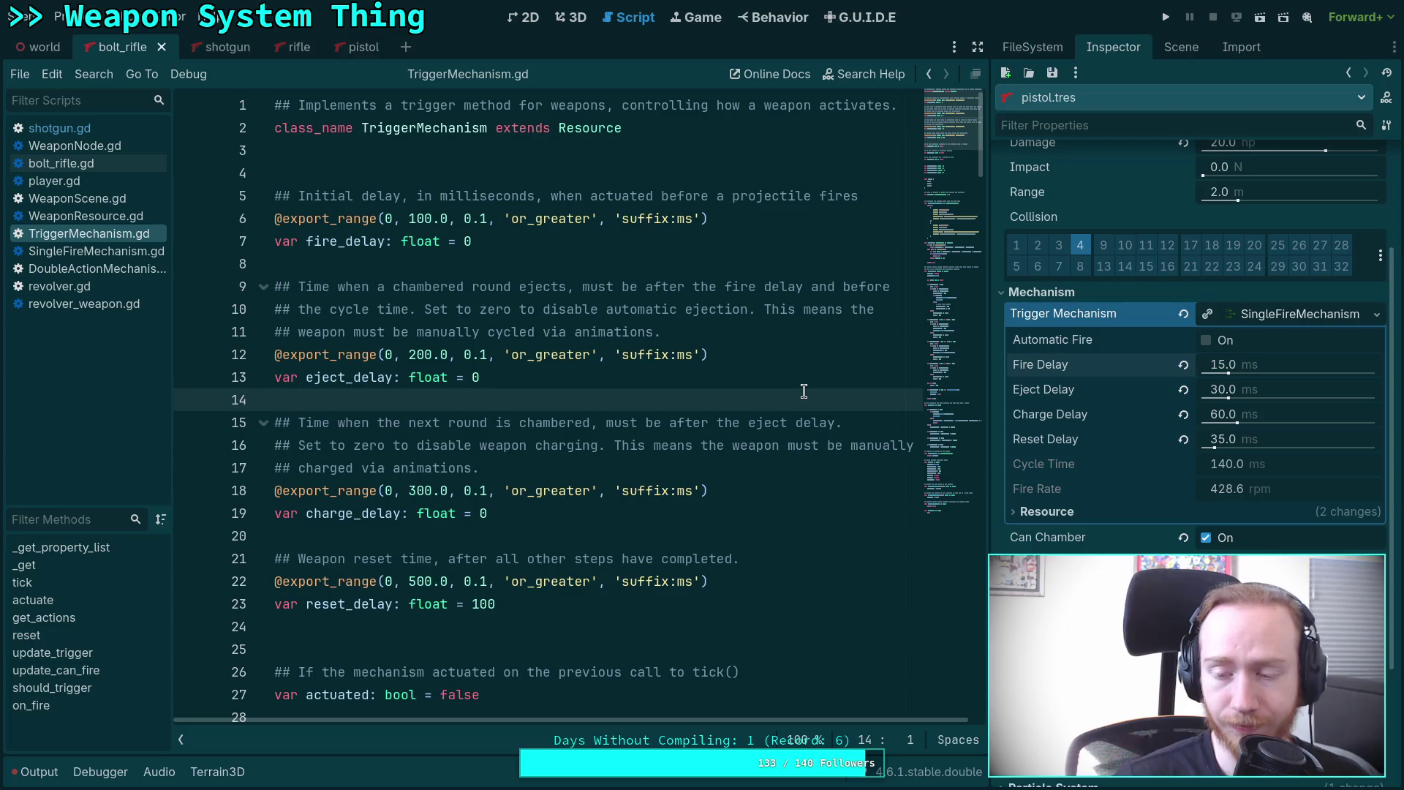
pyautogui.click(1254, 363)
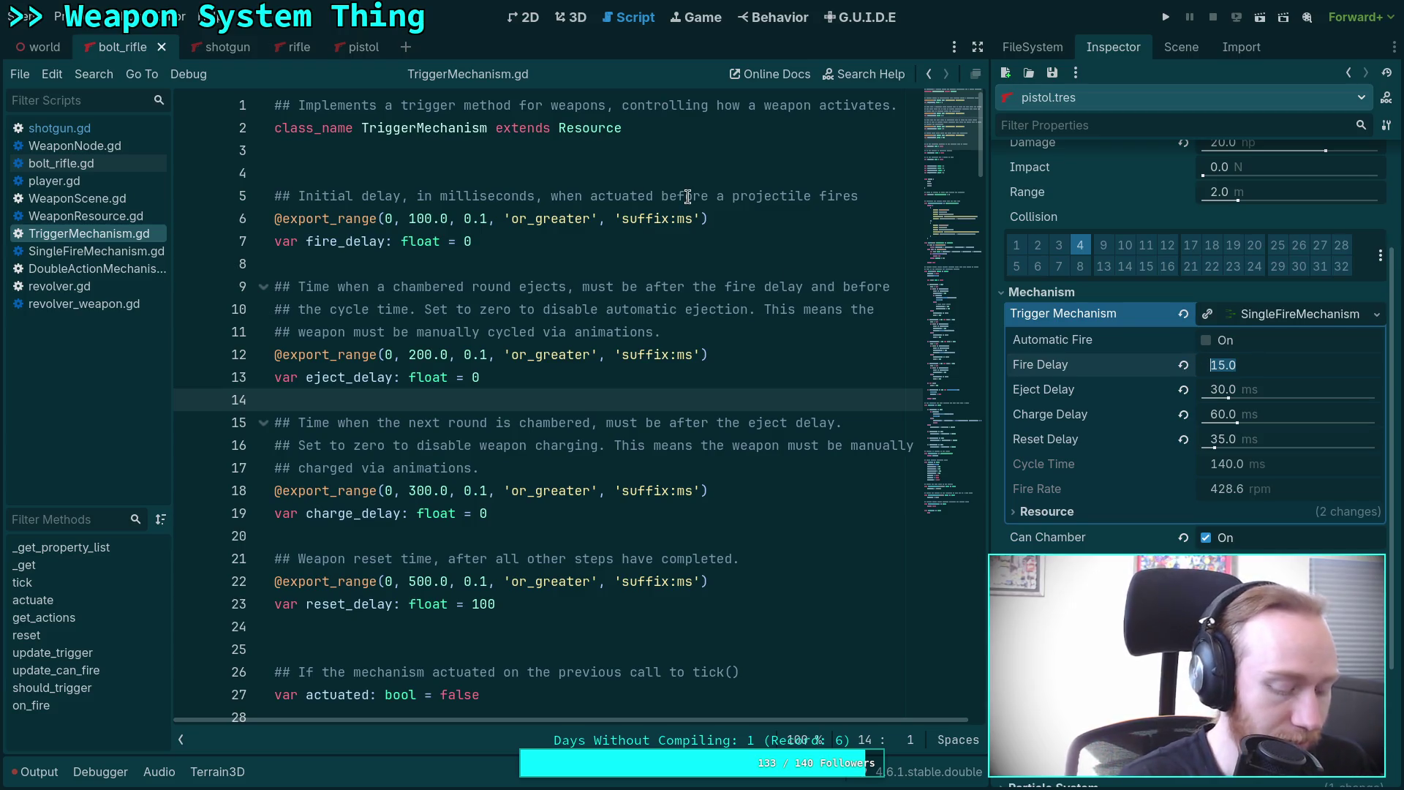
pyautogui.press('super+1')
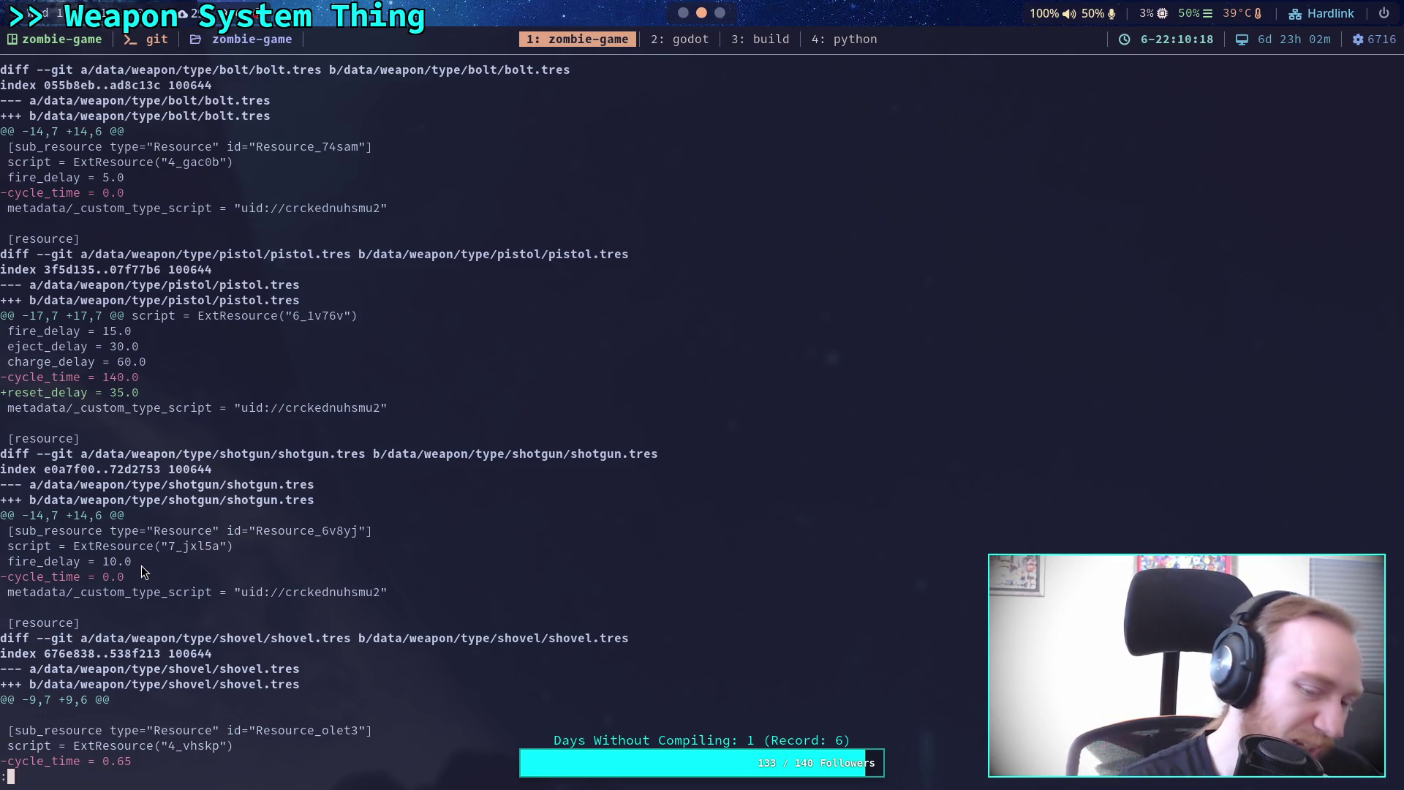
pyautogui.press('super+2')
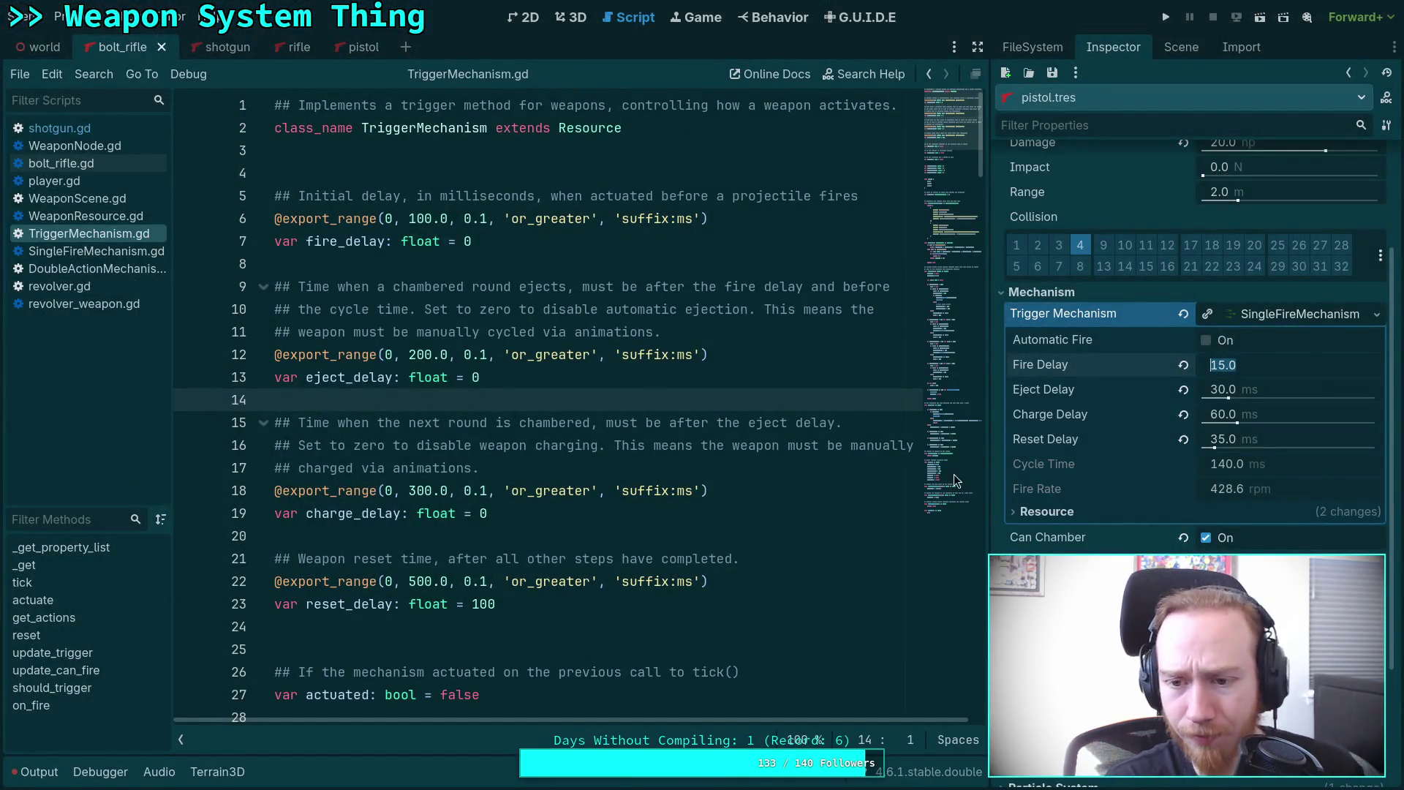
# Enter 5 ms as the pistol's Fire Delay in the Inspector.
pyautogui.write('5')
pyautogui.press('Return')
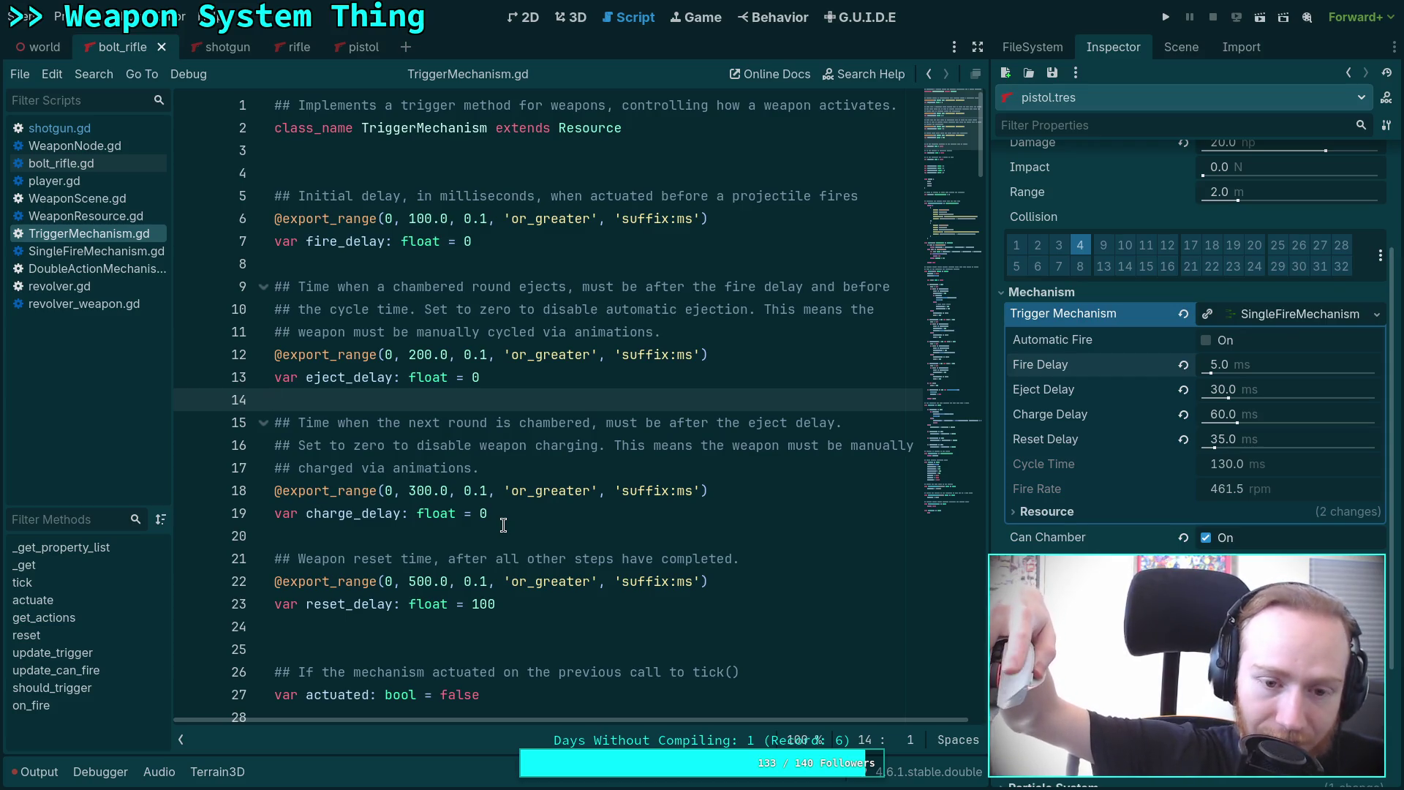
pyautogui.click(503, 525)
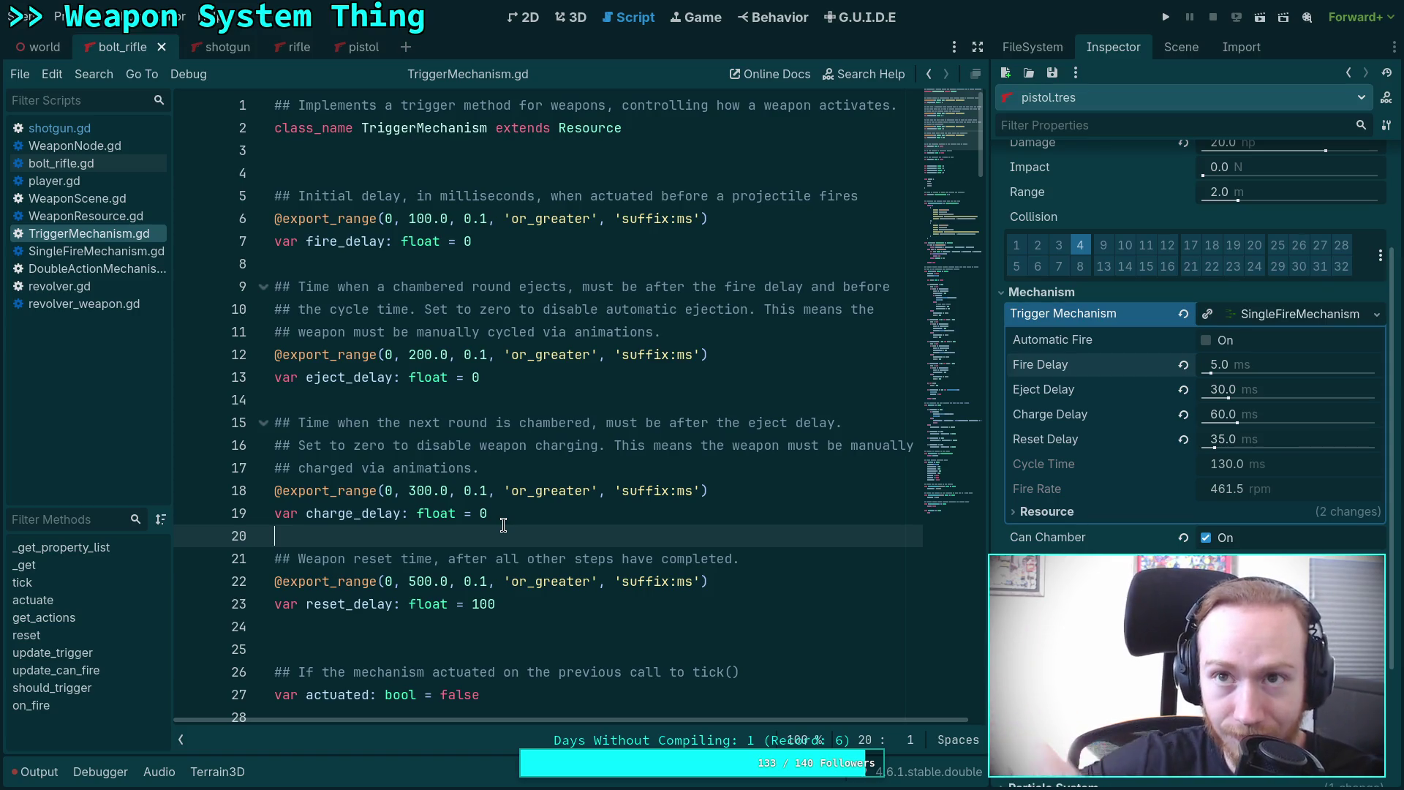
pyautogui.write('-')
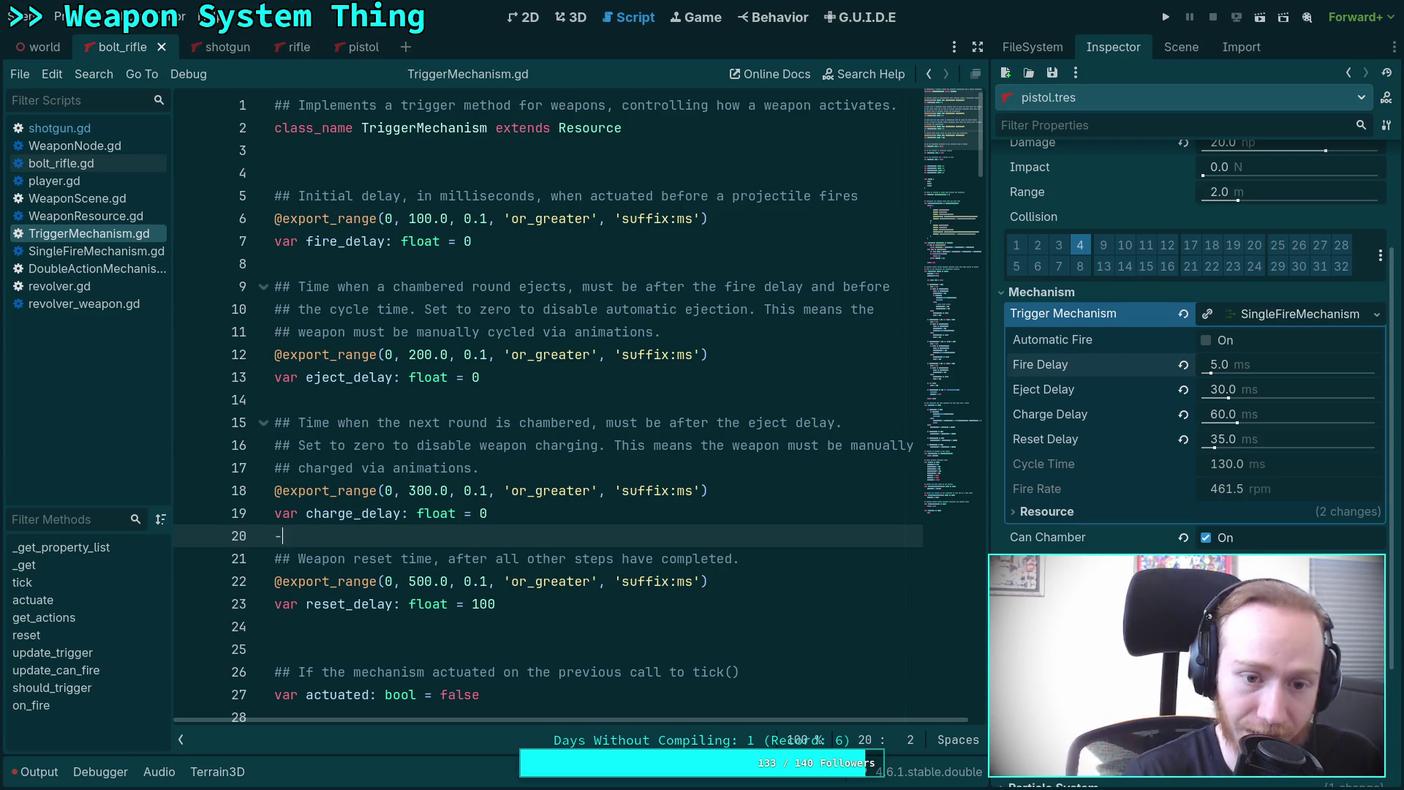
pyautogui.press('BackSpace')
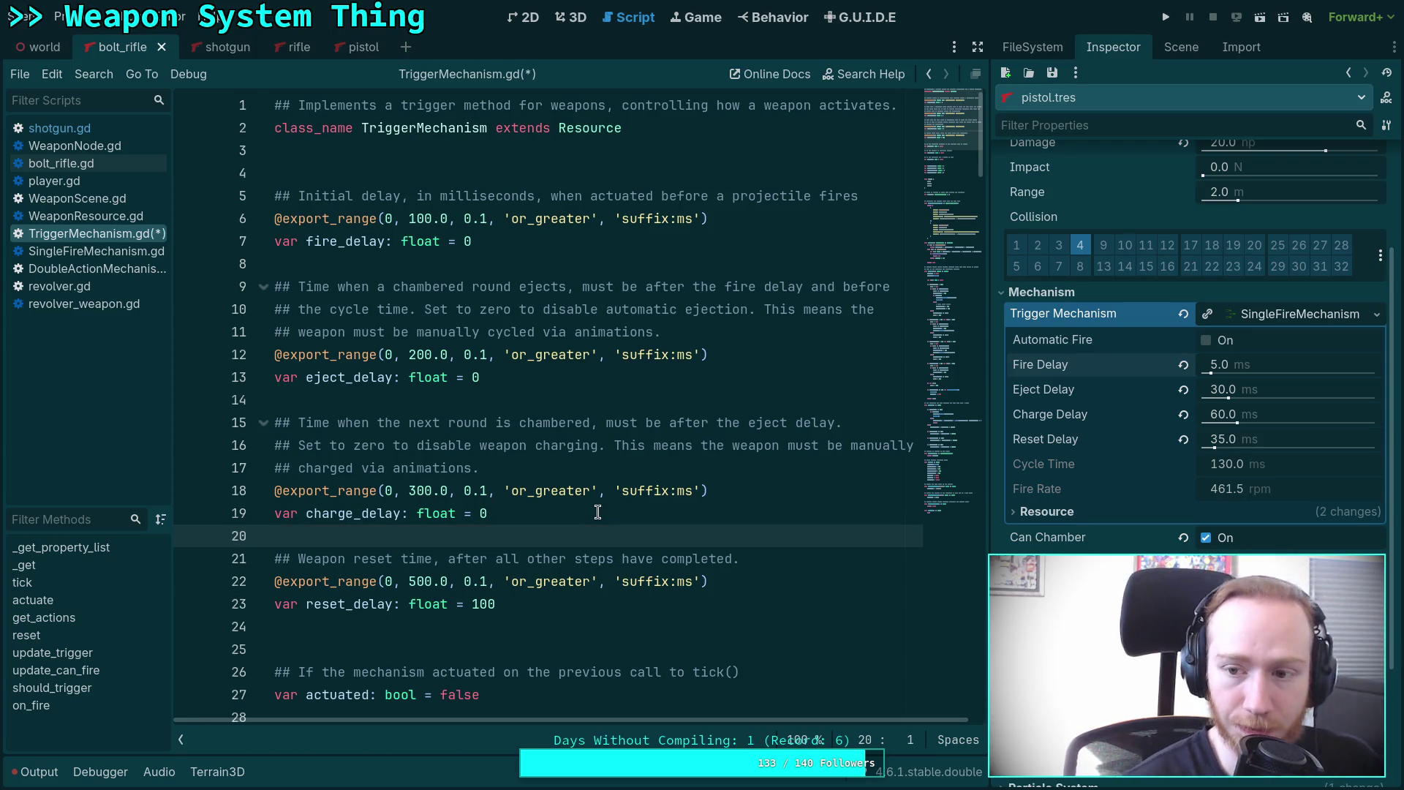
pyautogui.click(533, 401)
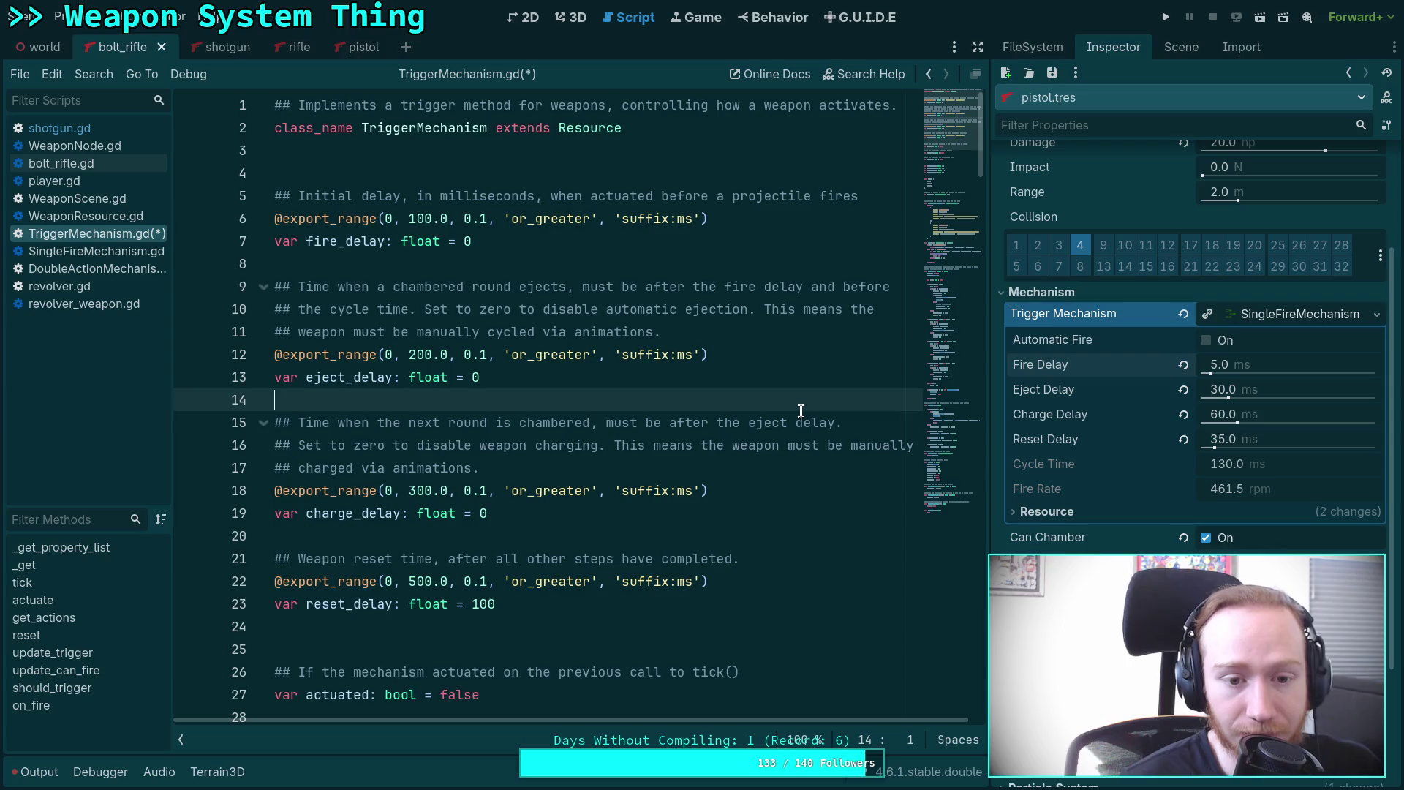
pyautogui.hotkey('ctrl', 's')
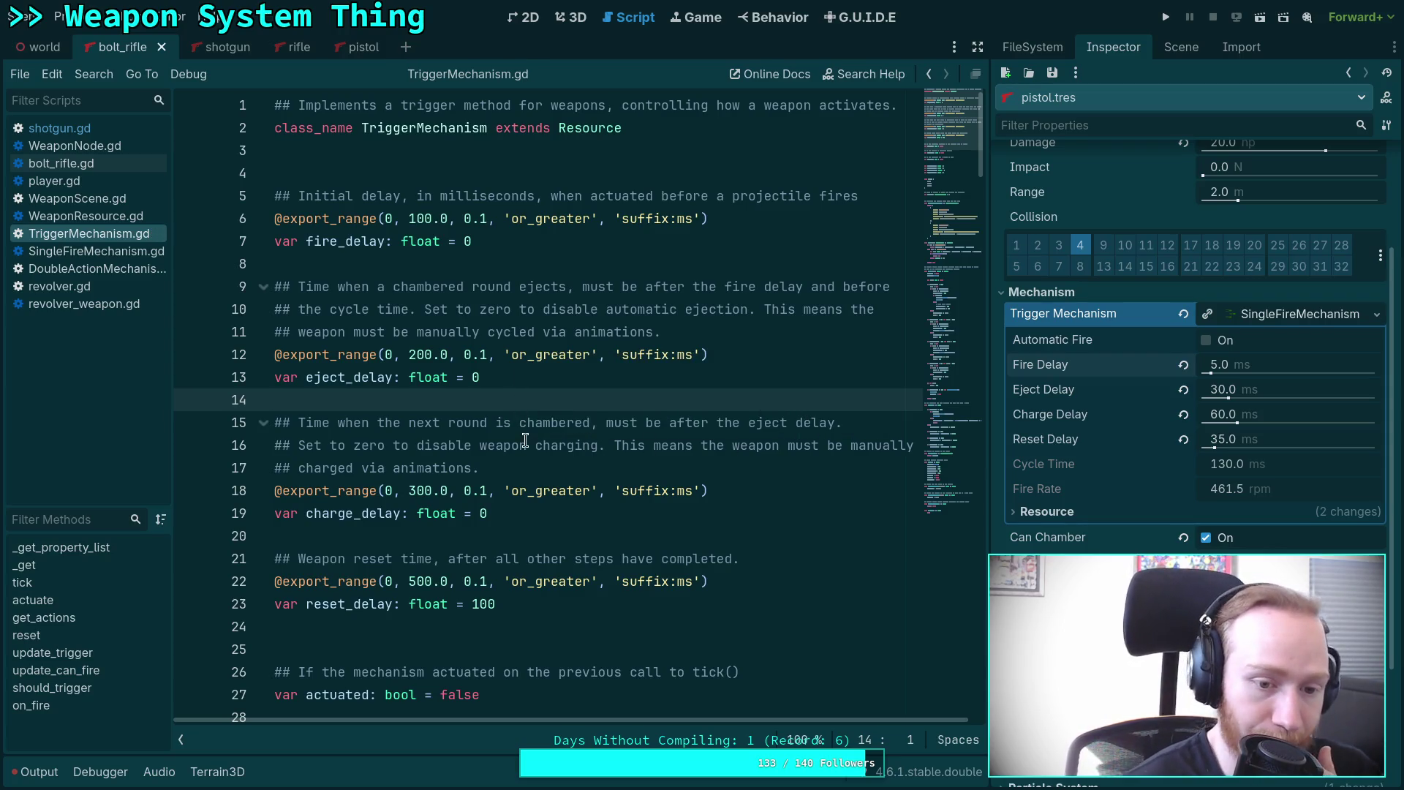
pyautogui.scroll(-3, 527, 438)
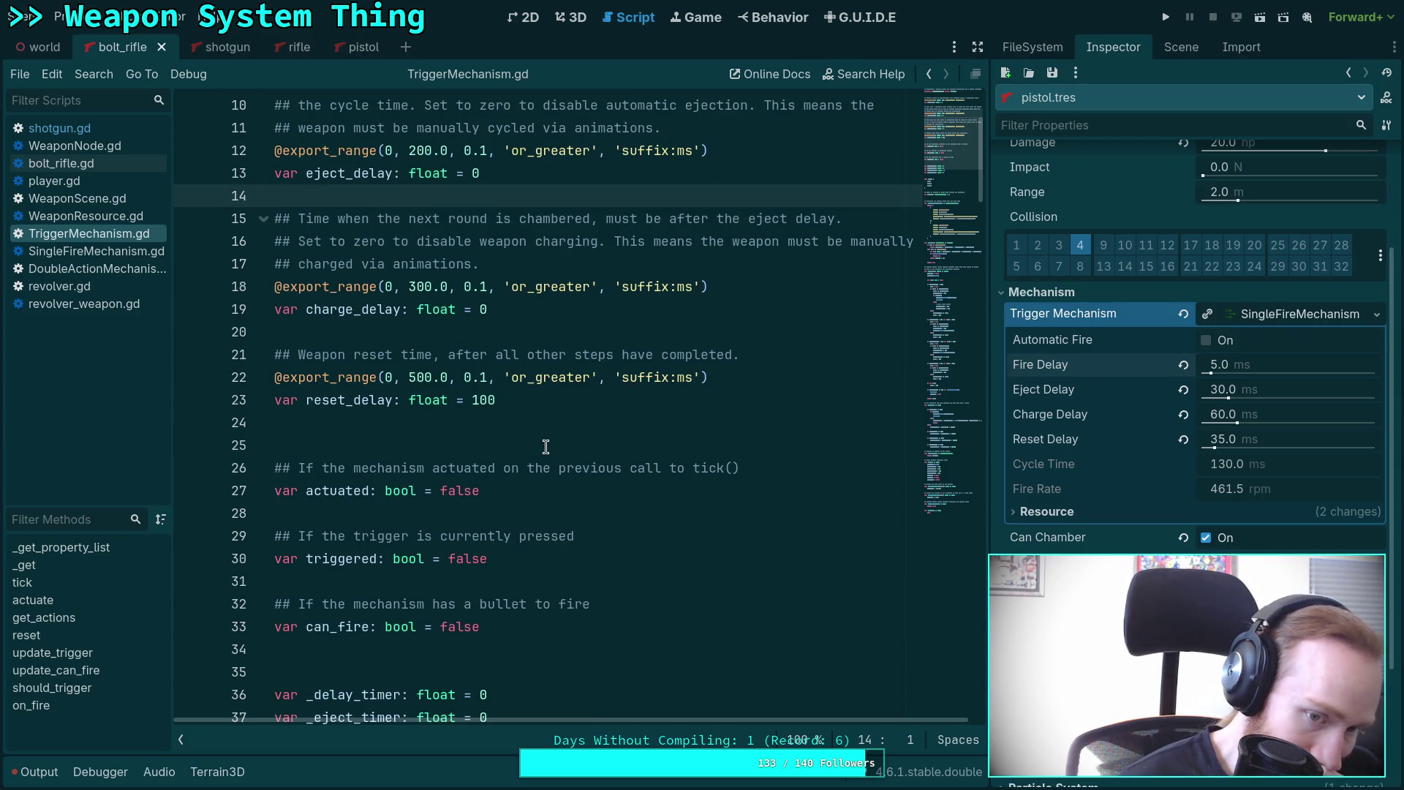
pyautogui.scroll(-2, 545, 447)
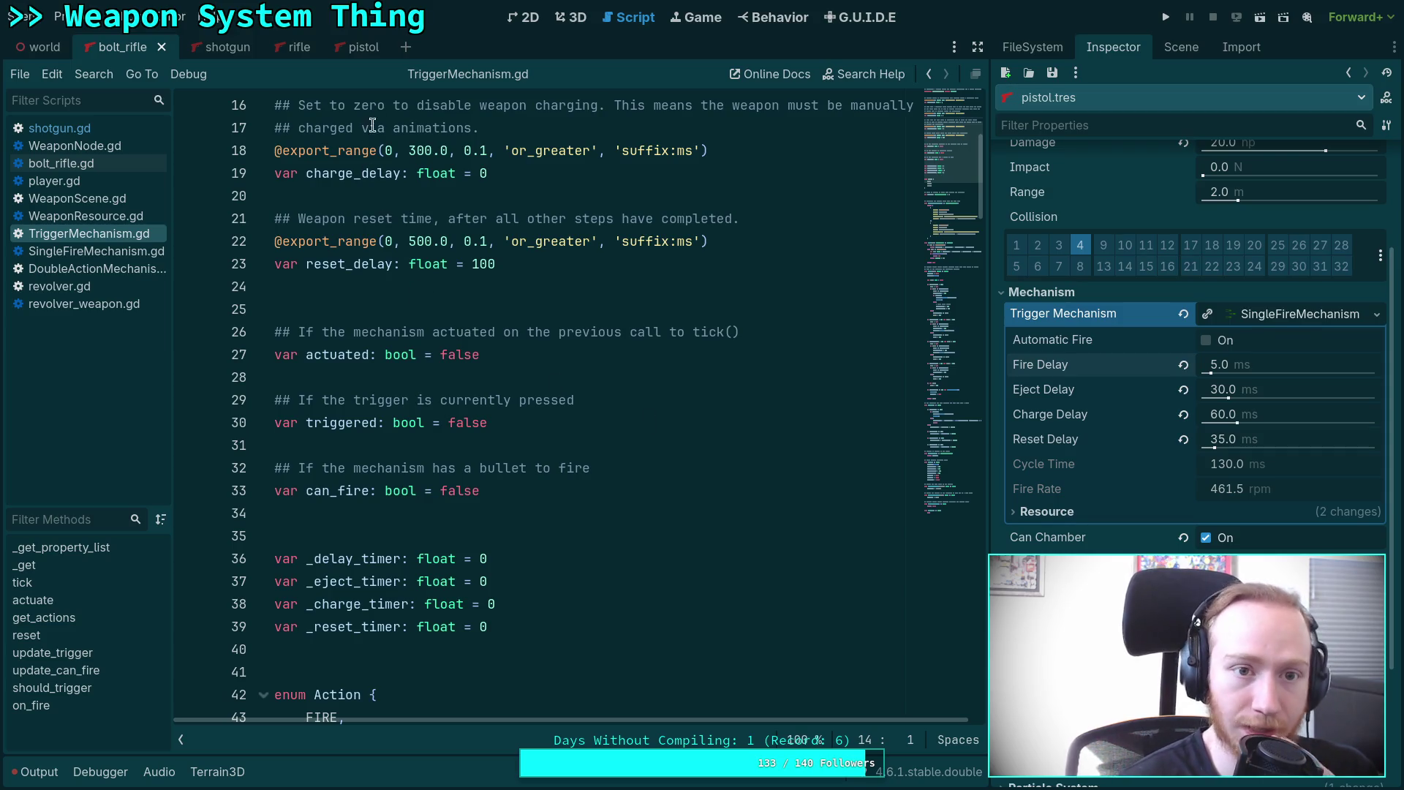
pyautogui.click(352, 46)
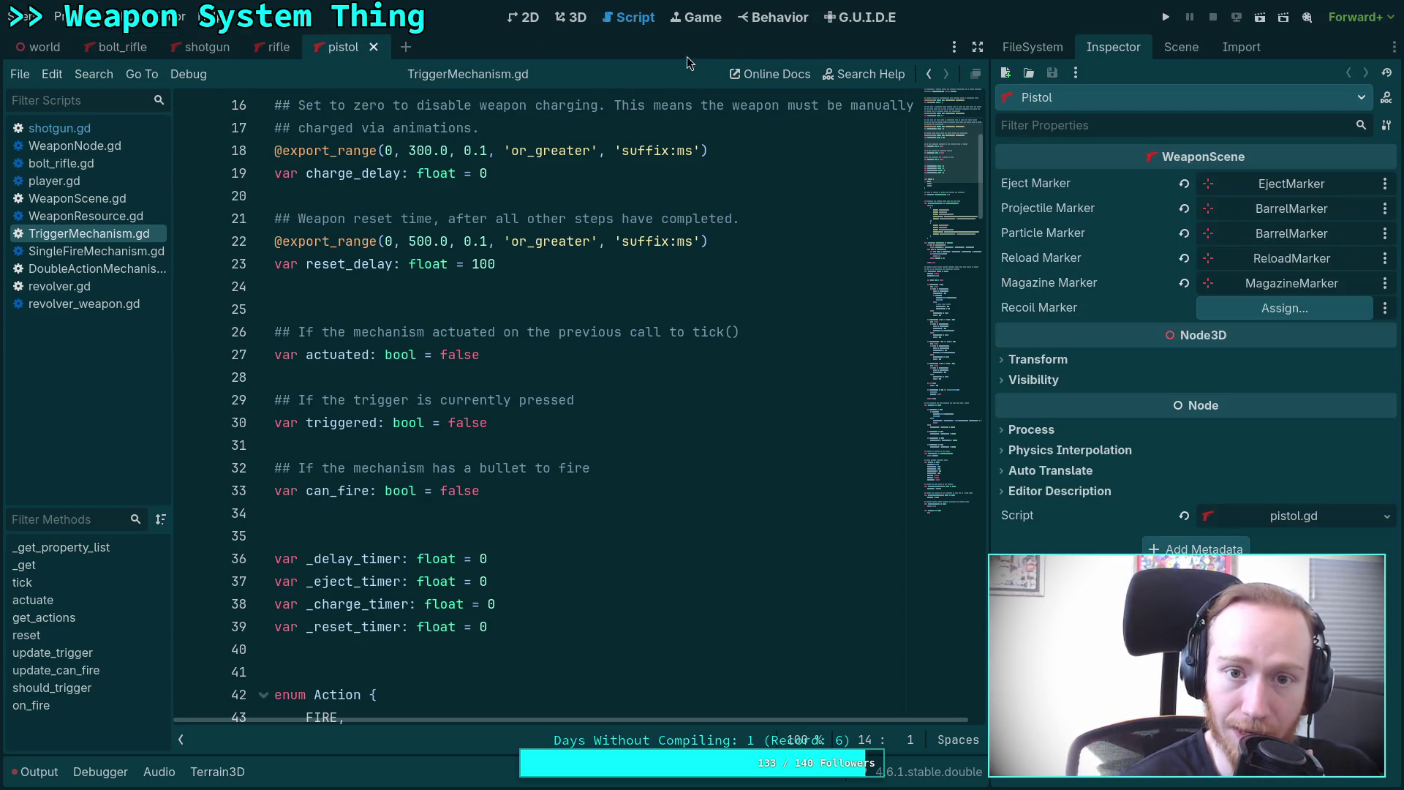
# Open the AnimationPlayer's pistol/fire animation with the timeline fitted to the whole clip.
pyautogui.click(1200, 48)
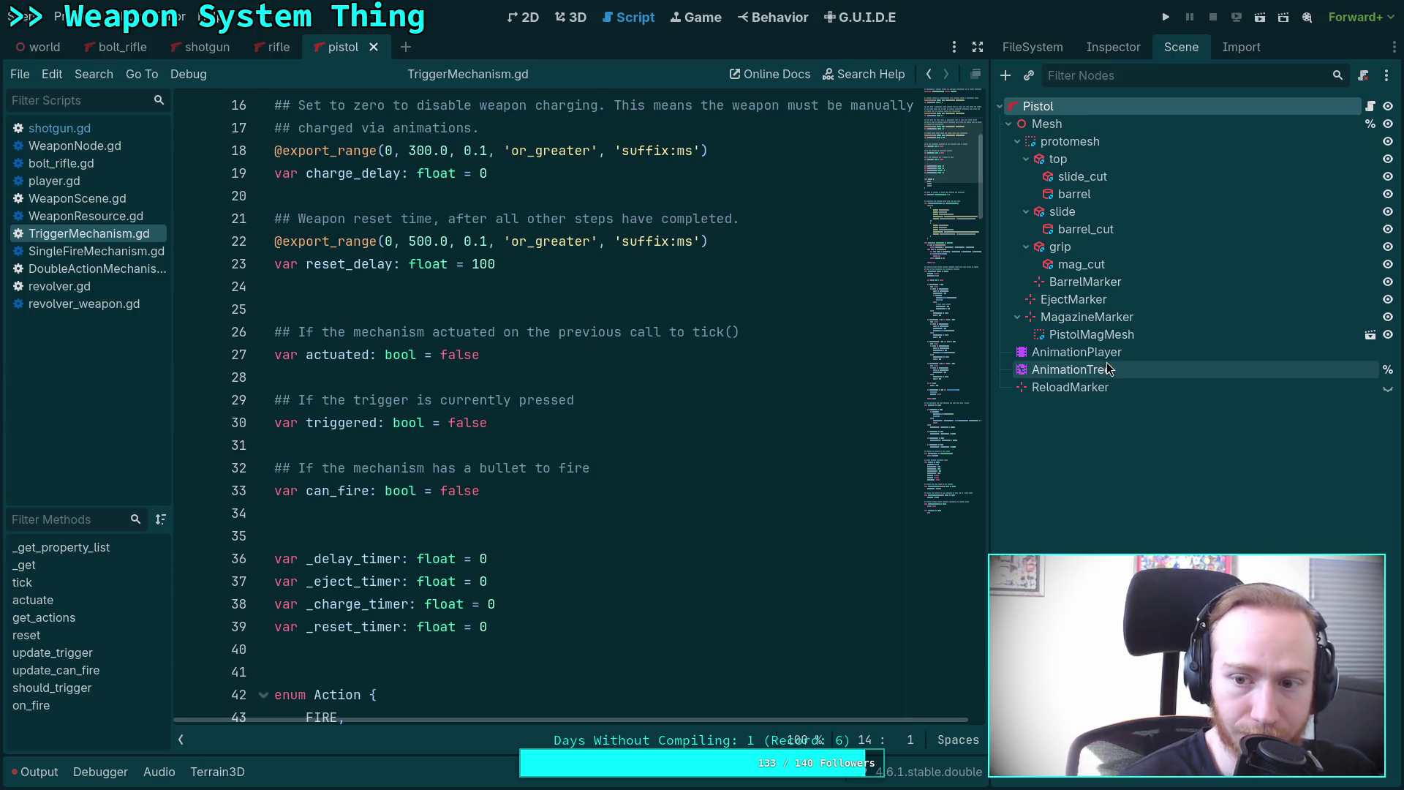
pyautogui.click(1083, 352)
pyautogui.click(335, 419)
pyautogui.click(340, 506)
pyautogui.click(578, 20)
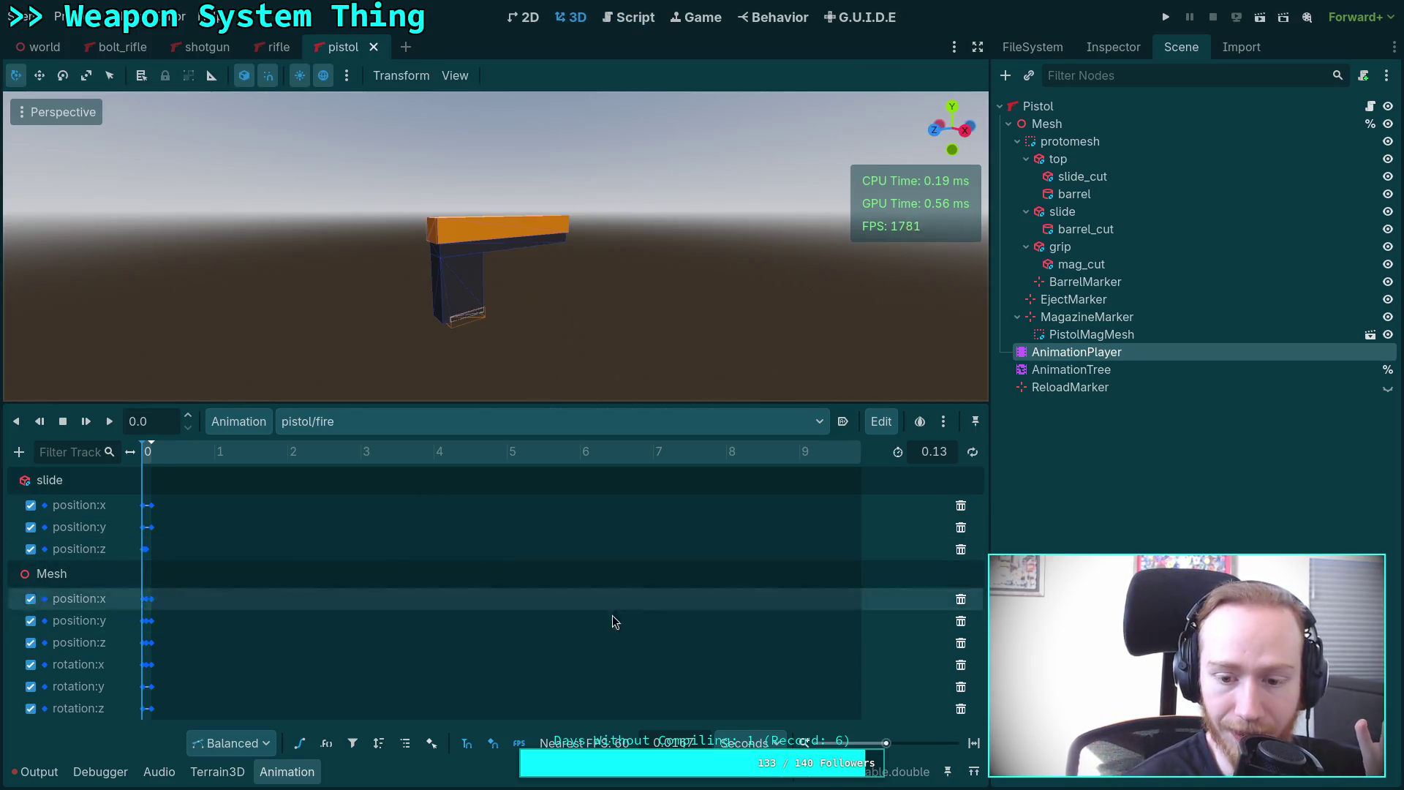
pyautogui.click(974, 743)
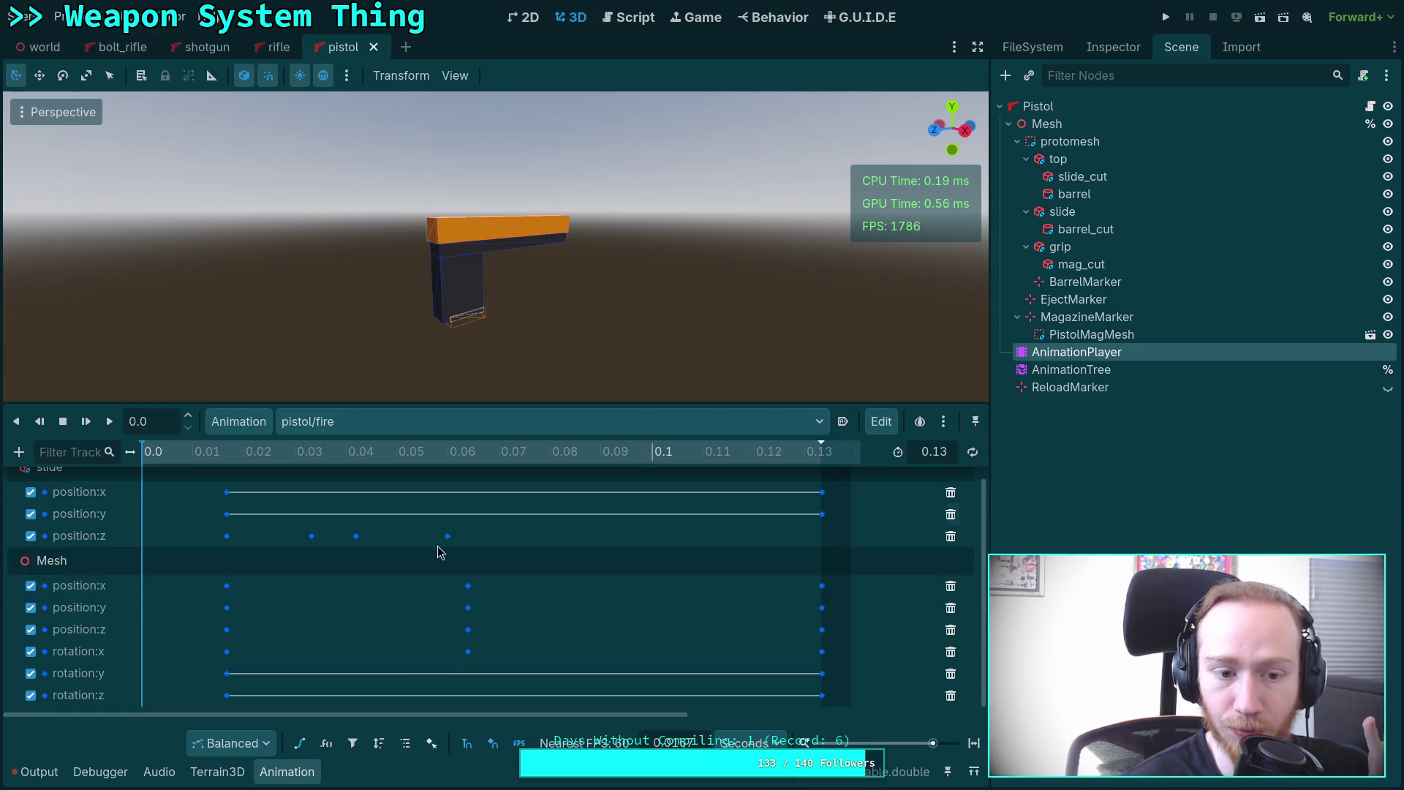
pyautogui.moveTo(486, 401); pyautogui.dragTo(491, 295)
# Select every keyframe and shift them left to start at 0.0.
pyautogui.moveTo(220, 617)
pyautogui.mouseDown()
pyautogui.moveTo(432, 481)
pyautogui.moveTo(908, 362)
pyautogui.mouseUp()
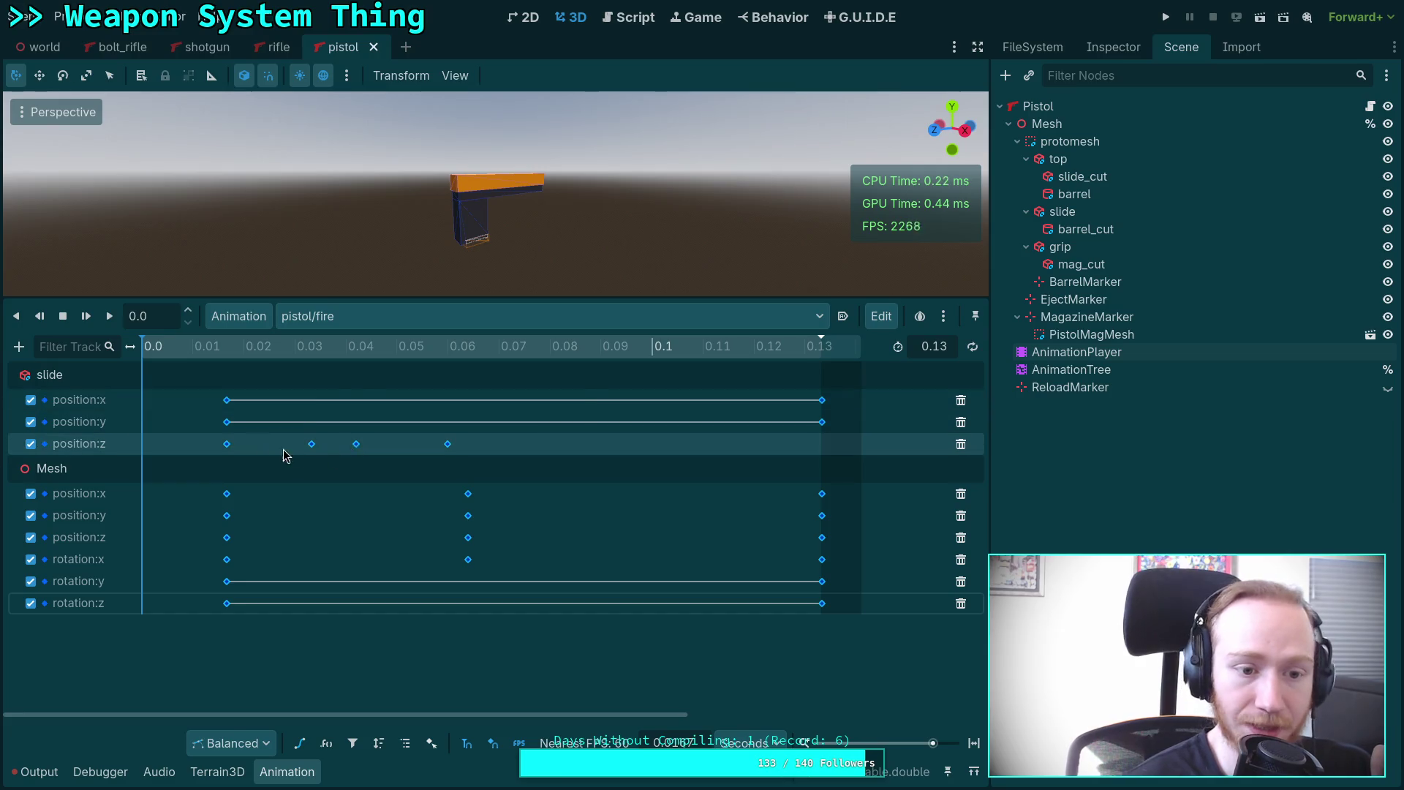
pyautogui.moveTo(228, 403); pyautogui.dragTo(164, 412)
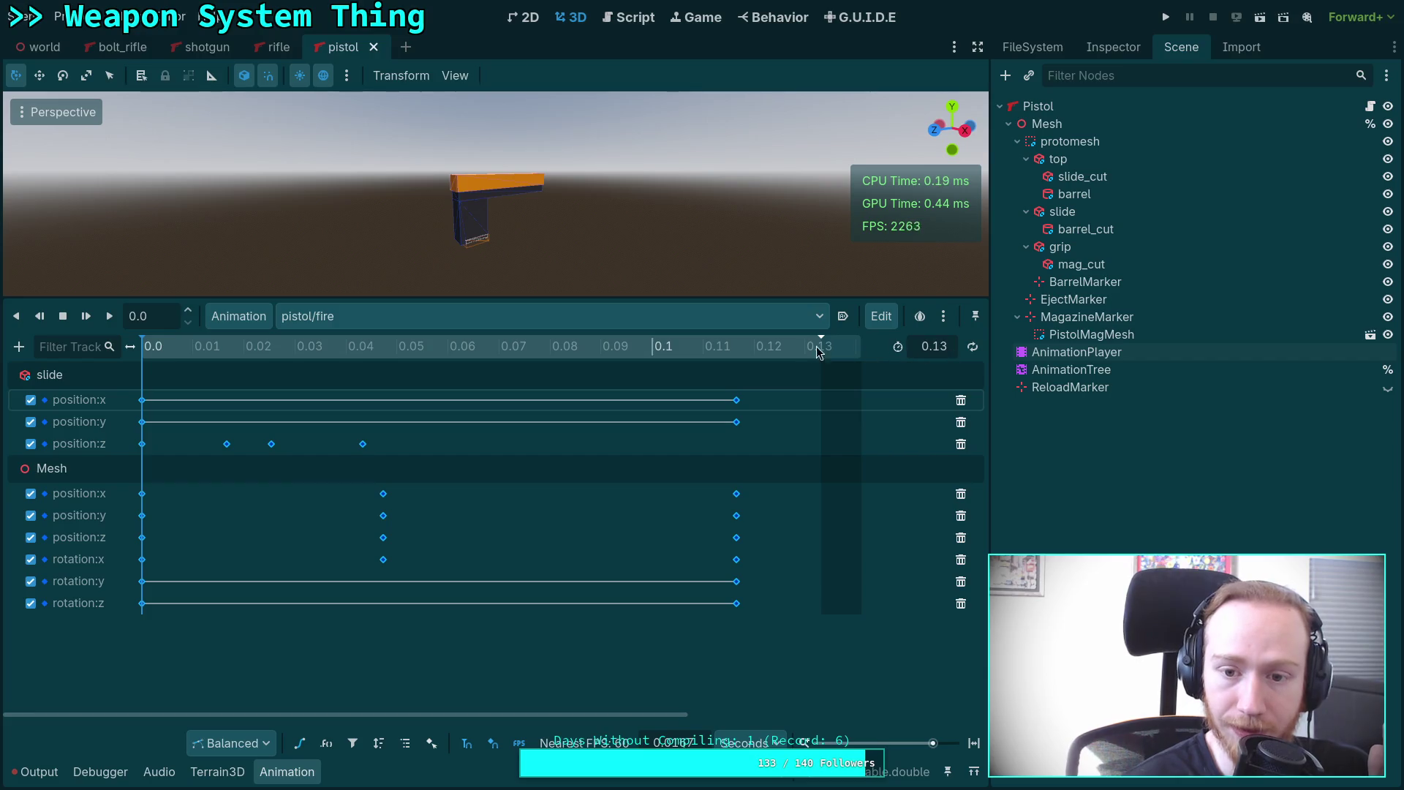
pyautogui.click(736, 351)
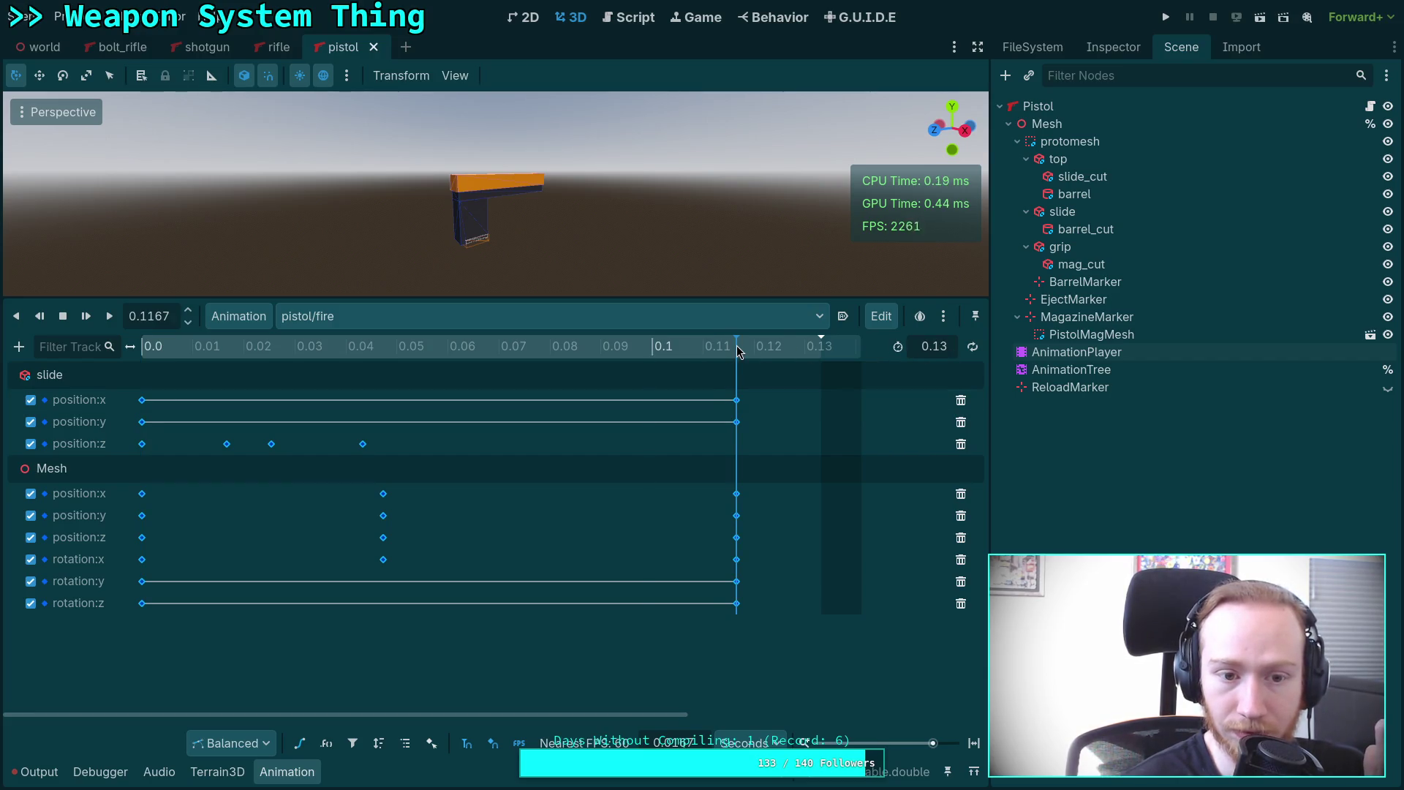
# Set the animation length to 0.11 s, entering it as 7 frames in frame units.
pyautogui.click(953, 351)
pyautogui.write('0.11')
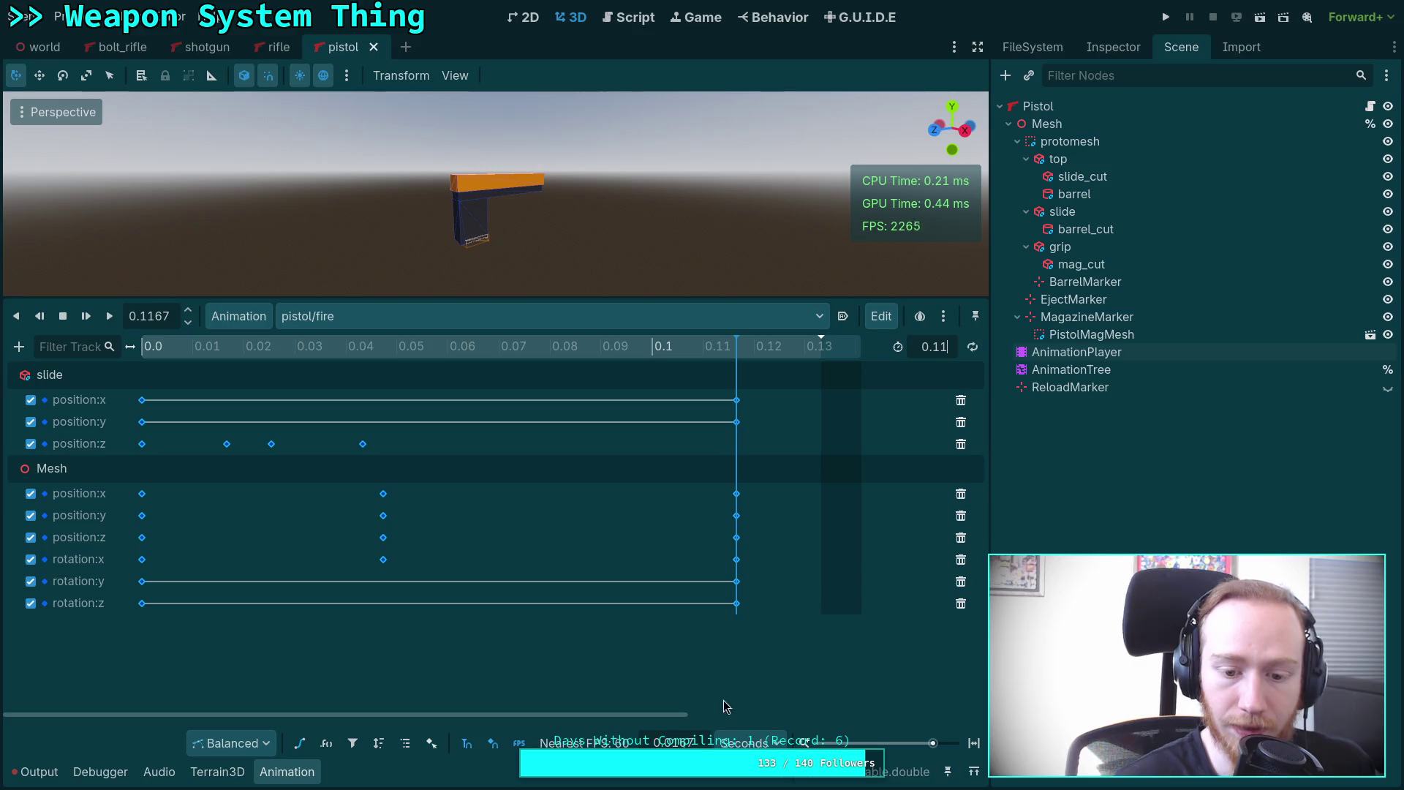
pyautogui.press('Return')
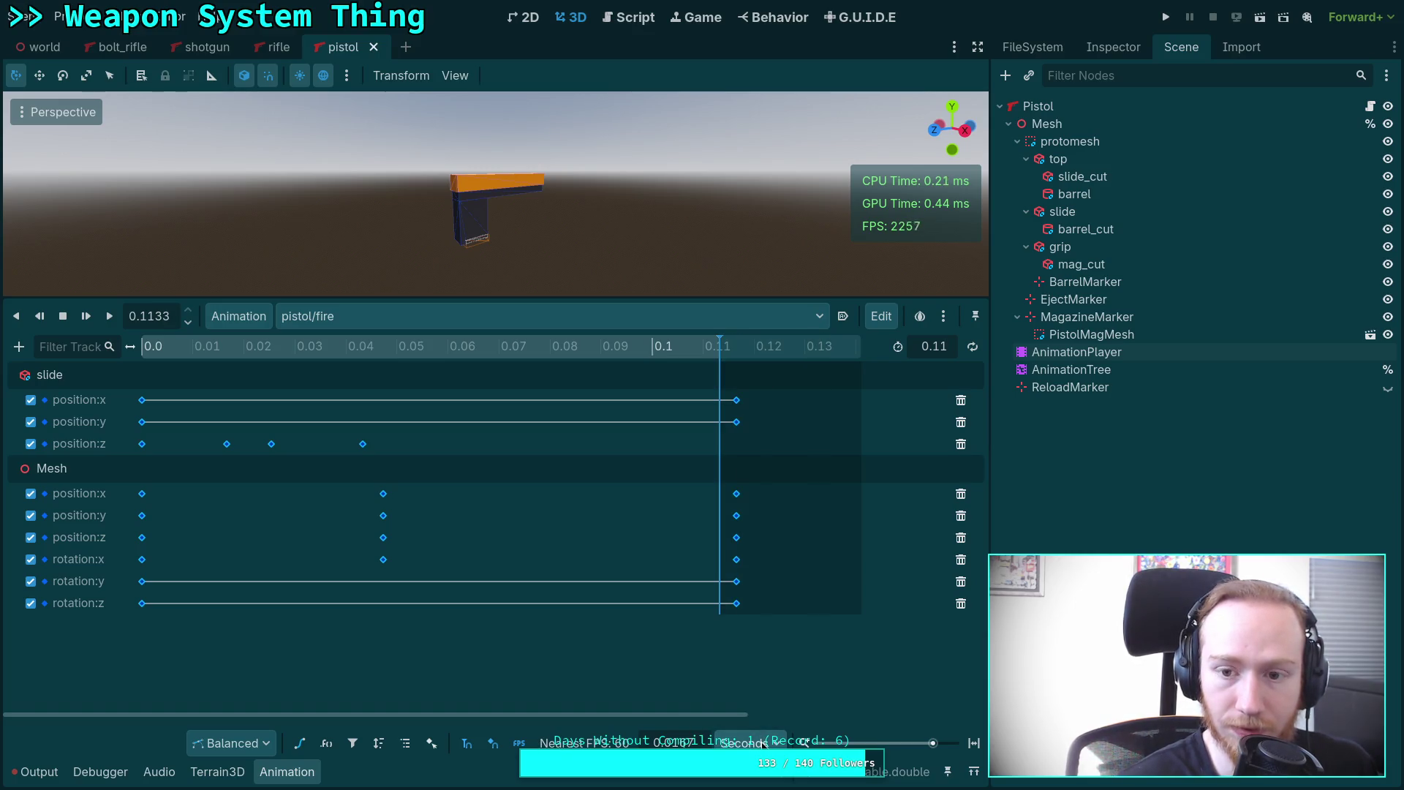
pyautogui.click(769, 744)
pyautogui.click(765, 781)
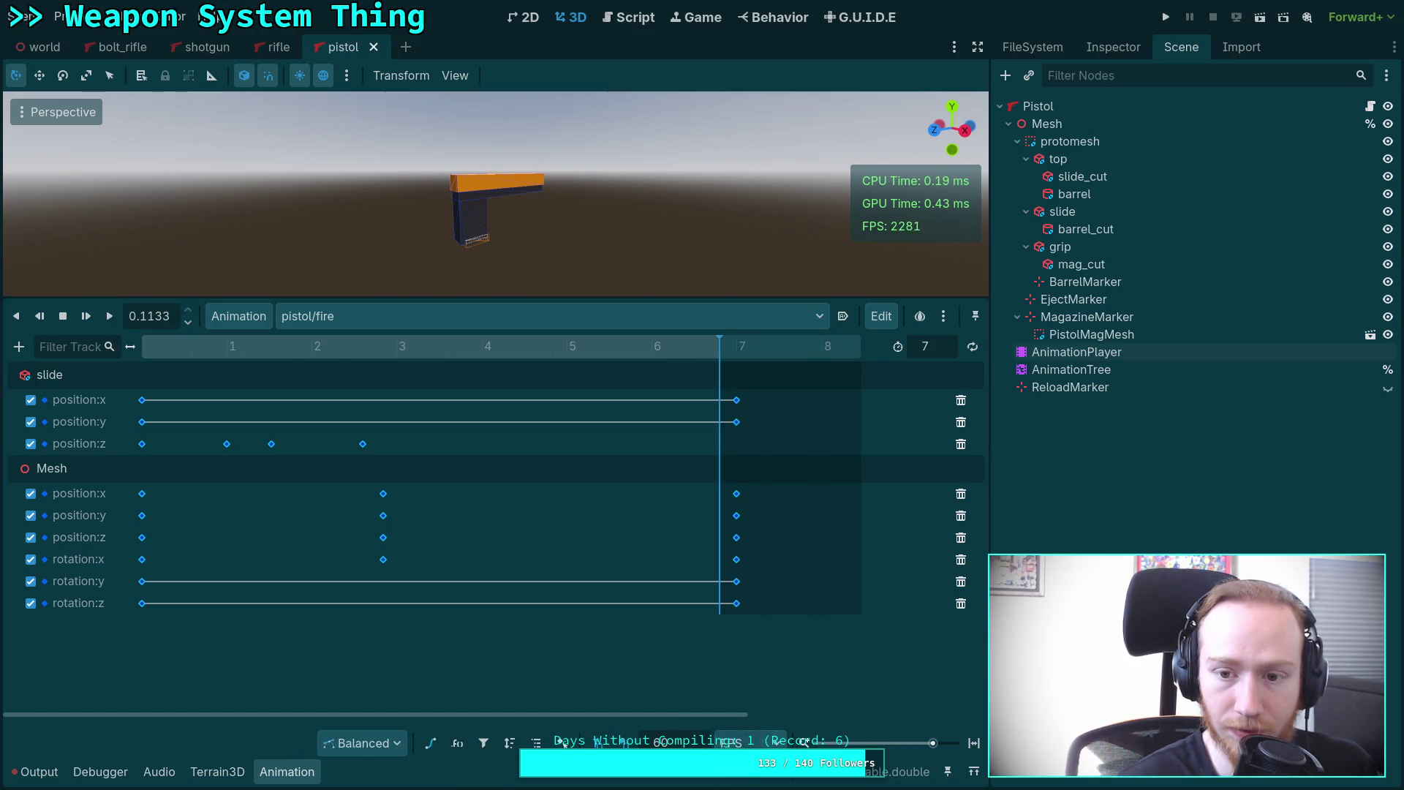
pyautogui.click(934, 353)
pyautogui.write('7')
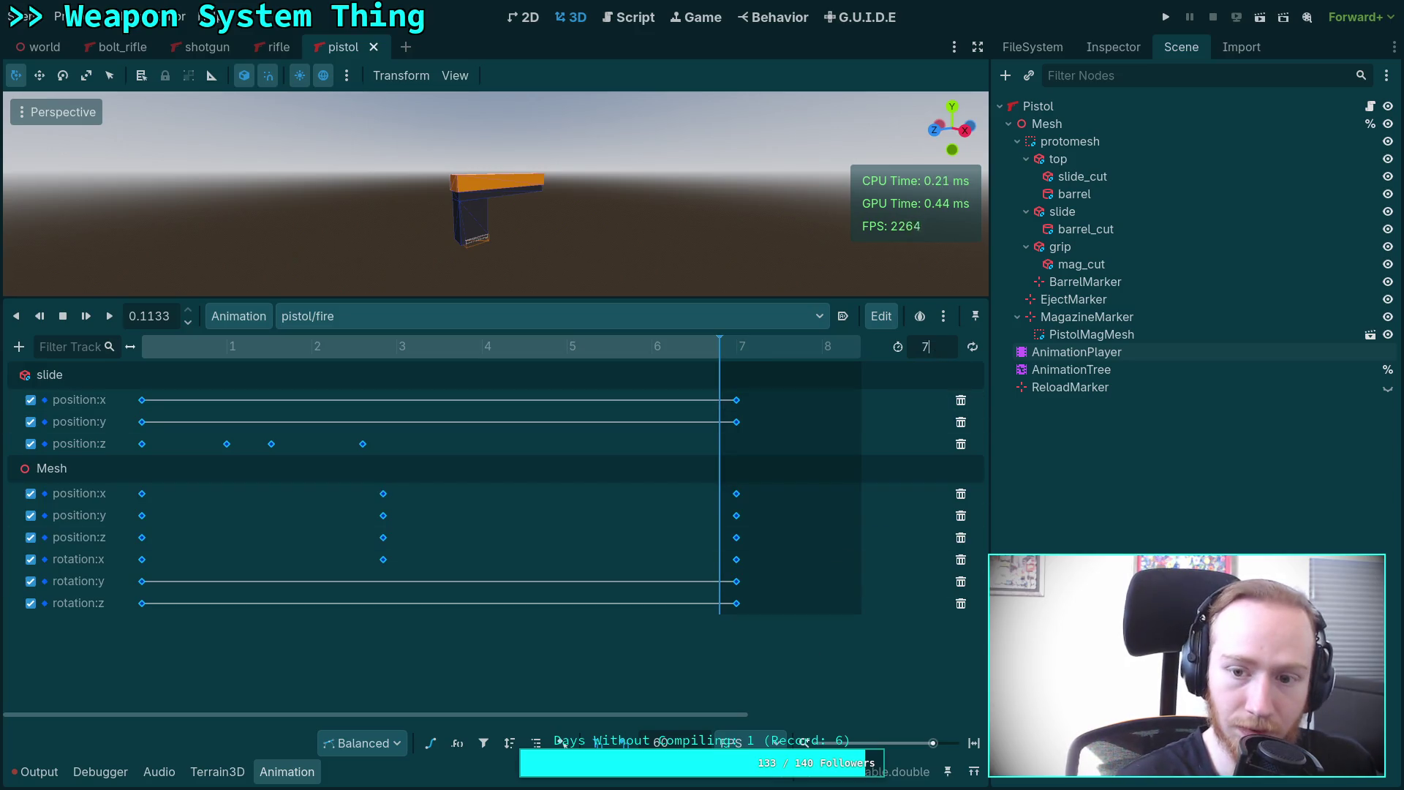
pyautogui.press('Return')
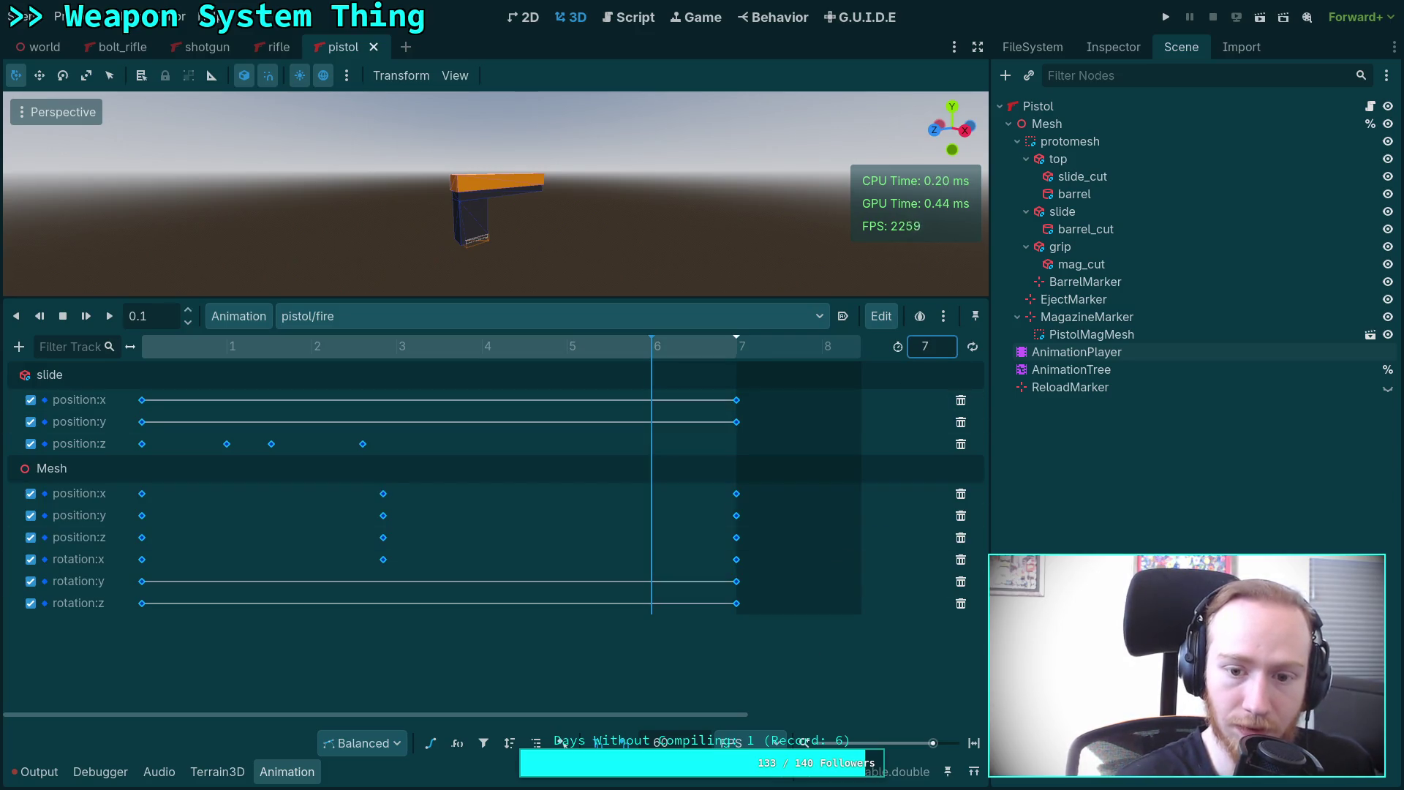
pyautogui.click(897, 419)
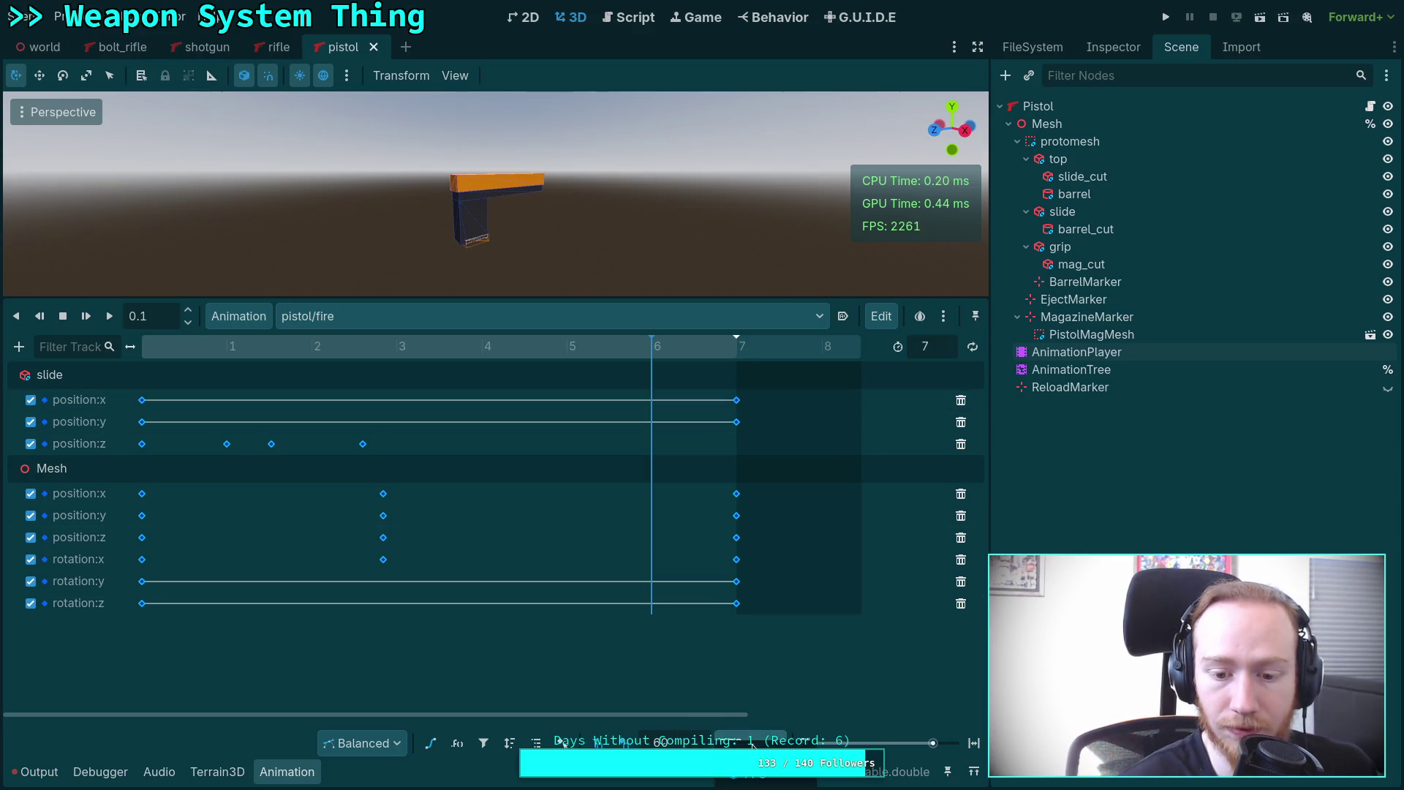
# Switch the timeline back to seconds, rewind to 0.0 and preview the slide's first movement.
pyautogui.click(563, 742)
pyautogui.moveTo(650, 351); pyautogui.dragTo(143, 348)
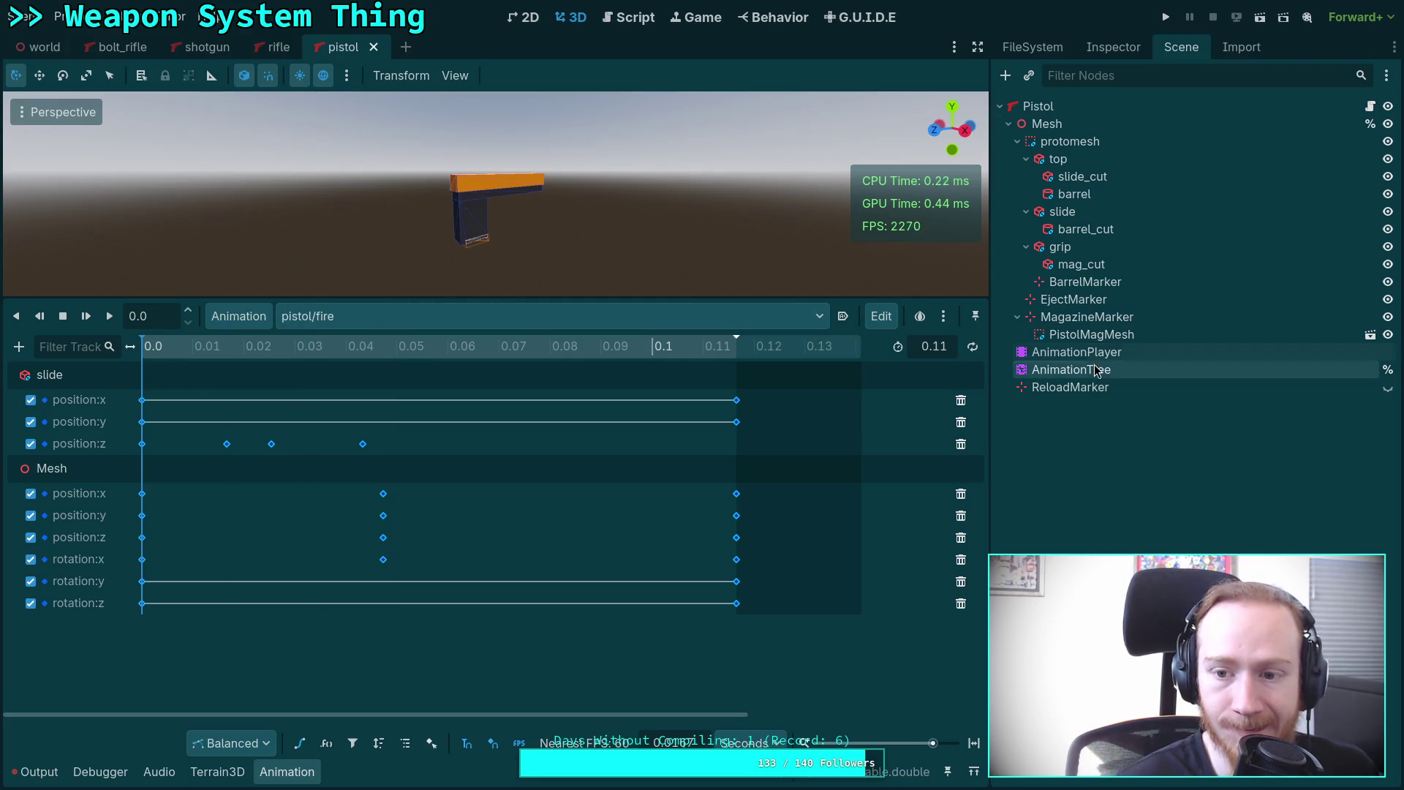
pyautogui.click(1036, 355)
pyautogui.moveTo(177, 351)
pyautogui.mouseDown()
pyautogui.moveTo(260, 370)
pyautogui.moveTo(123, 369)
pyautogui.moveTo(283, 358)
pyautogui.moveTo(191, 366)
pyautogui.moveTo(218, 380)
pyautogui.moveTo(292, 377)
pyautogui.moveTo(203, 371)
pyautogui.moveTo(239, 377)
pyautogui.mouseUp()
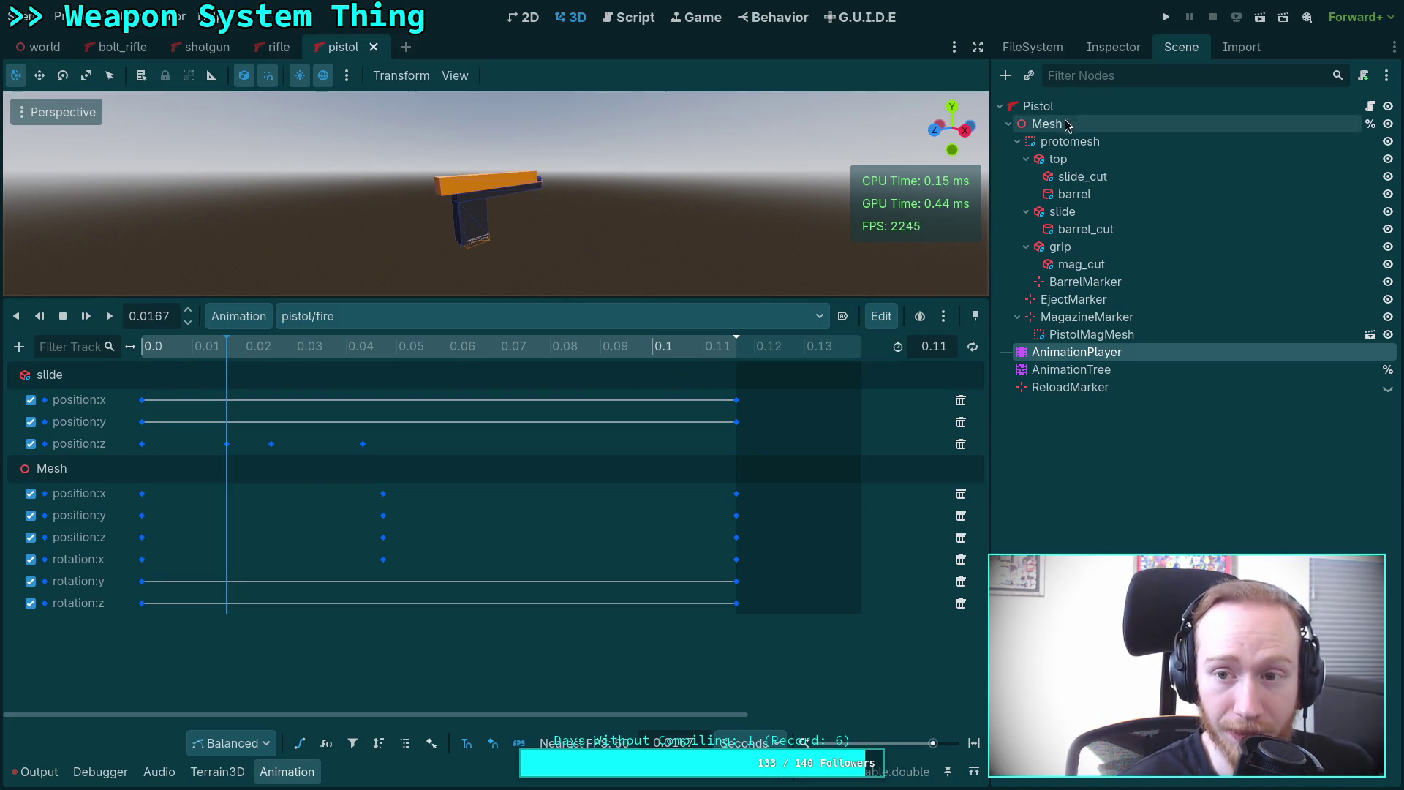
# Open pistol.tres in the Inspector and set Eject Delay to 20 ms.
pyautogui.click(1104, 48)
pyautogui.click(1032, 47)
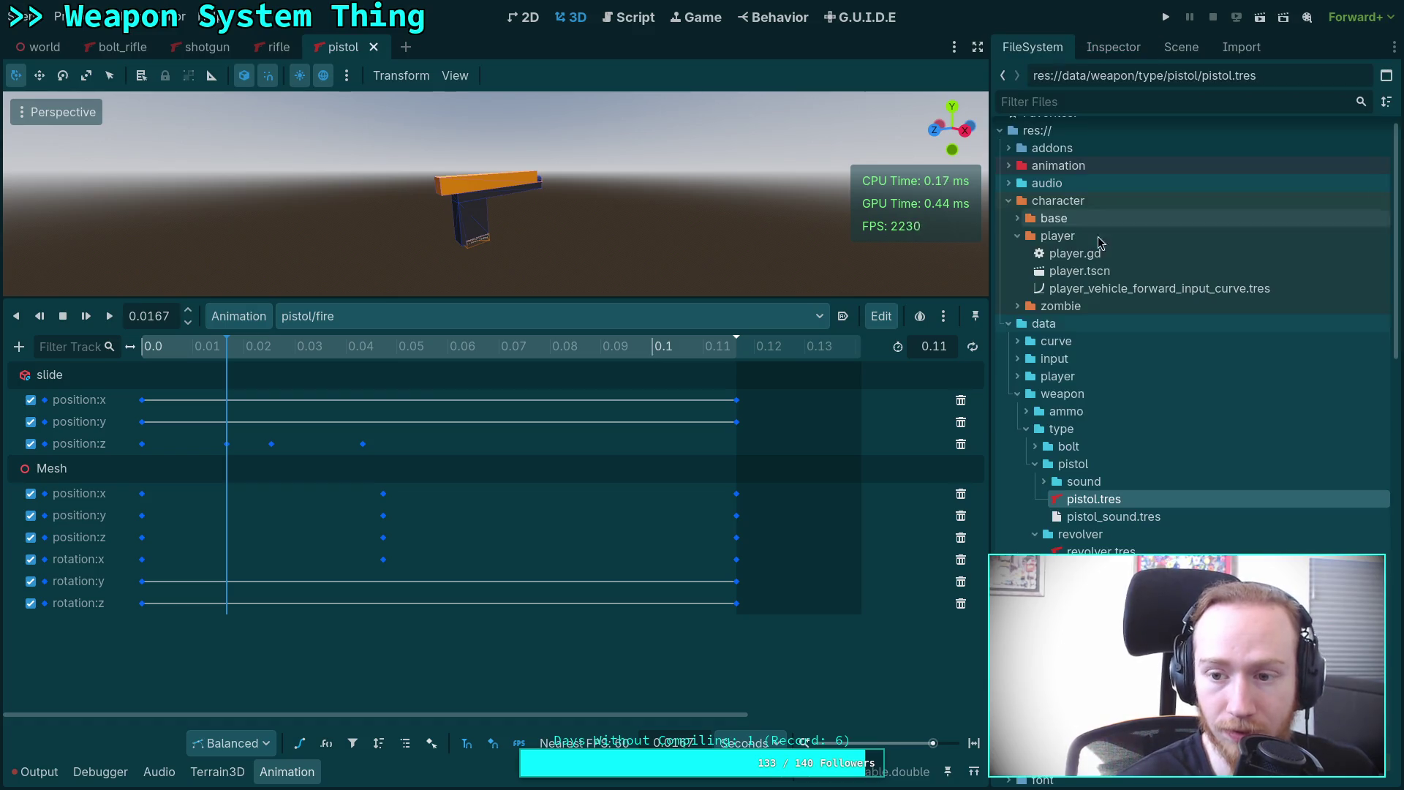
pyautogui.click(1113, 46)
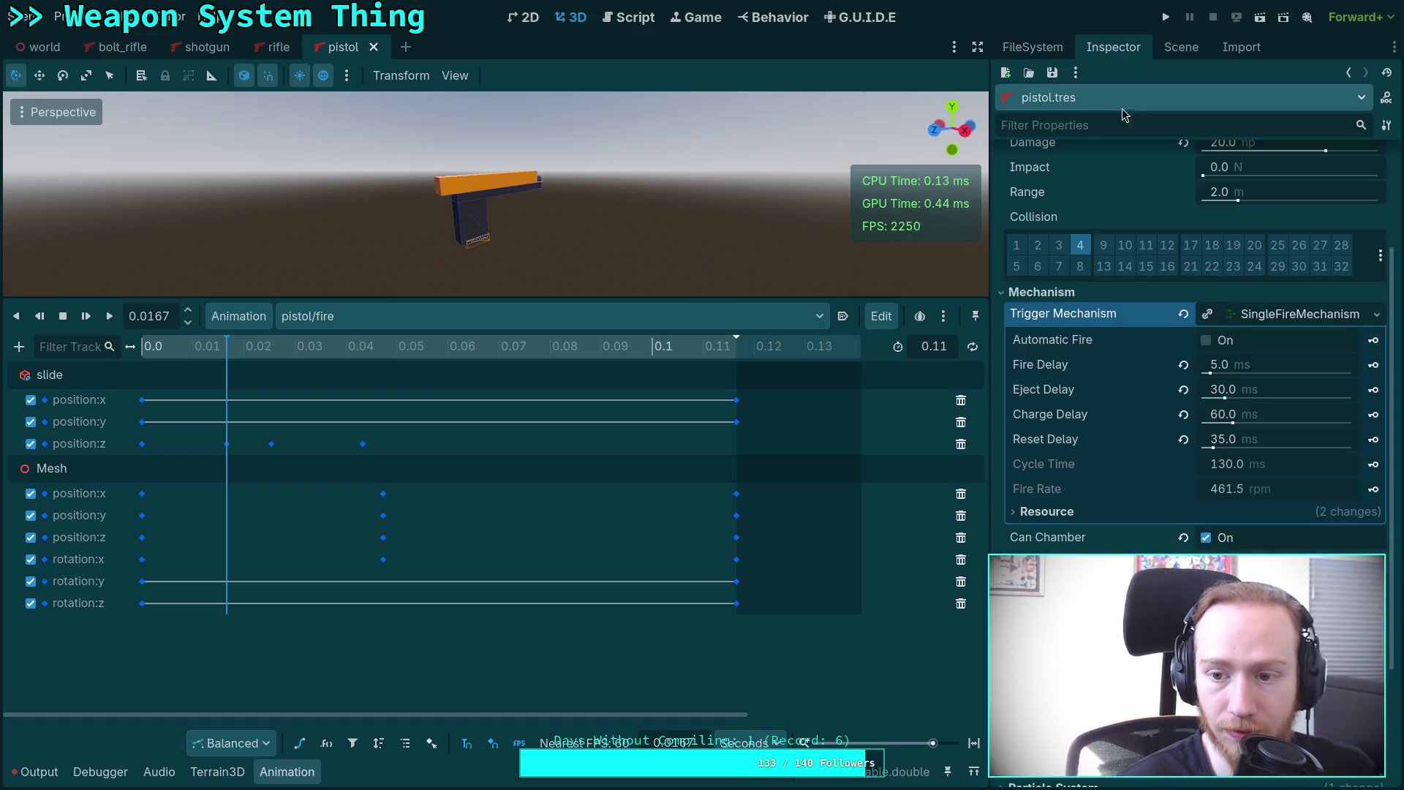
pyautogui.click(1269, 386)
pyautogui.write('20')
pyautogui.press('Return')
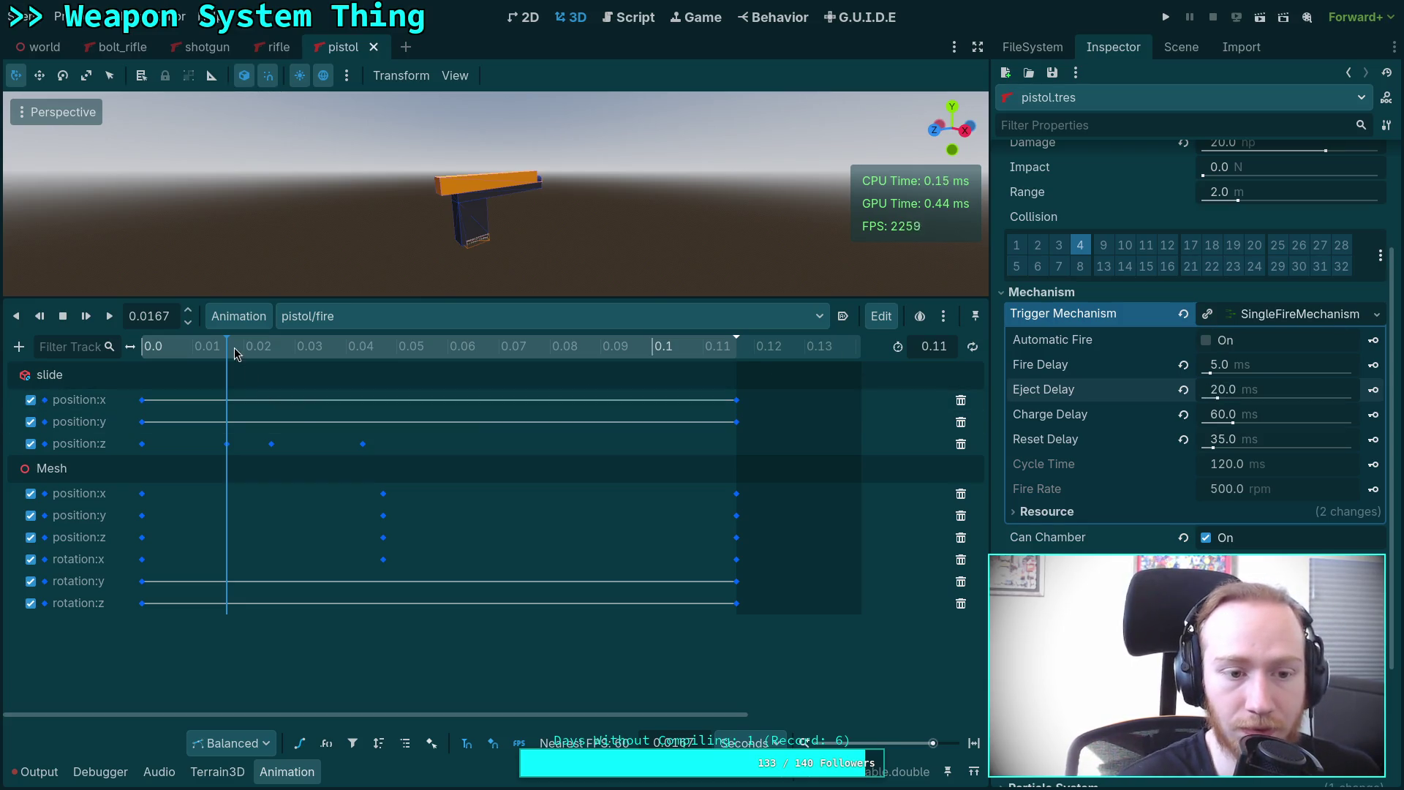
# Scrub the fire animation to 0.05 and back, then lower Eject Delay to 17 ms.
pyautogui.moveTo(237, 362); pyautogui.dragTo(362, 370)
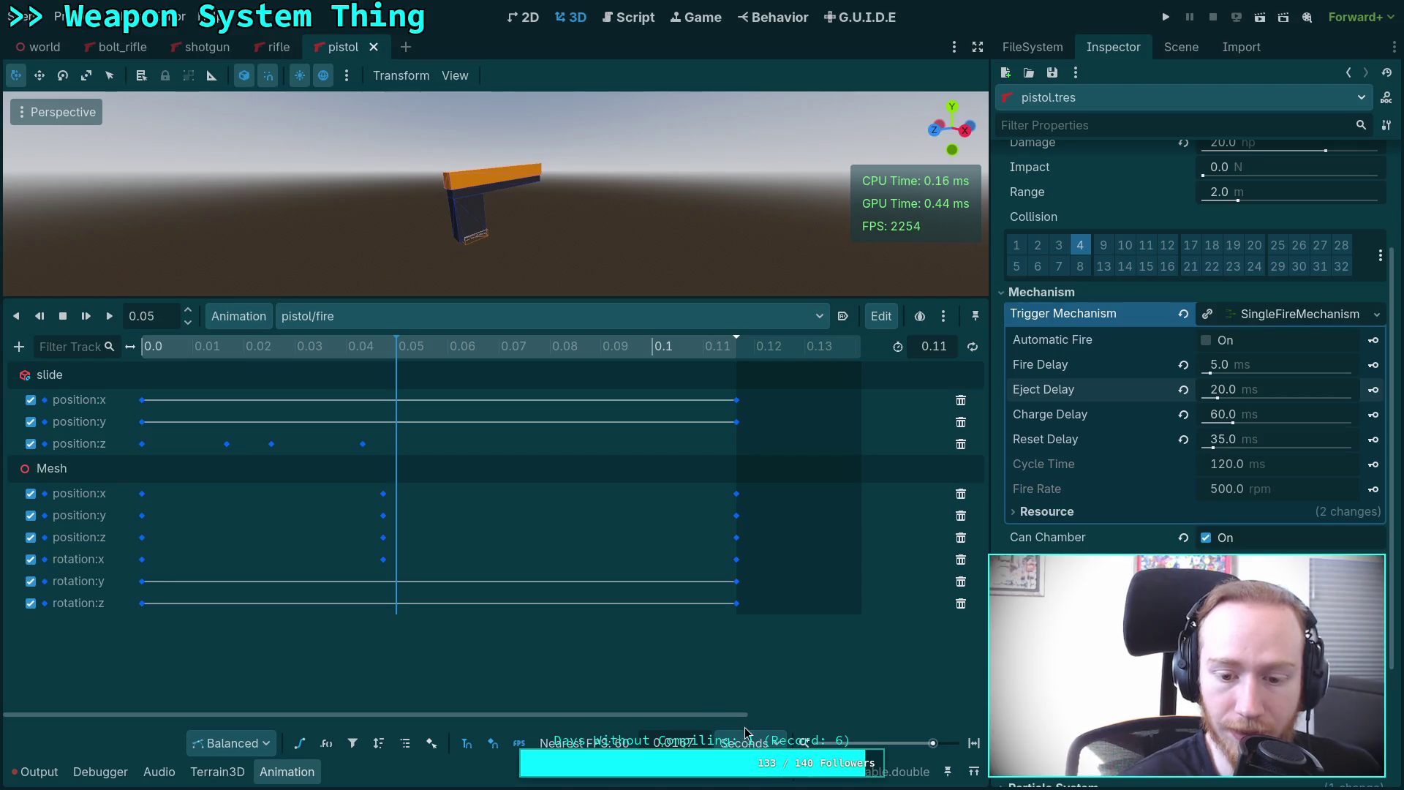
pyautogui.moveTo(400, 348)
pyautogui.mouseDown()
pyautogui.moveTo(139, 355)
pyautogui.moveTo(278, 356)
pyautogui.moveTo(142, 356)
pyautogui.moveTo(229, 349)
pyautogui.mouseUp()
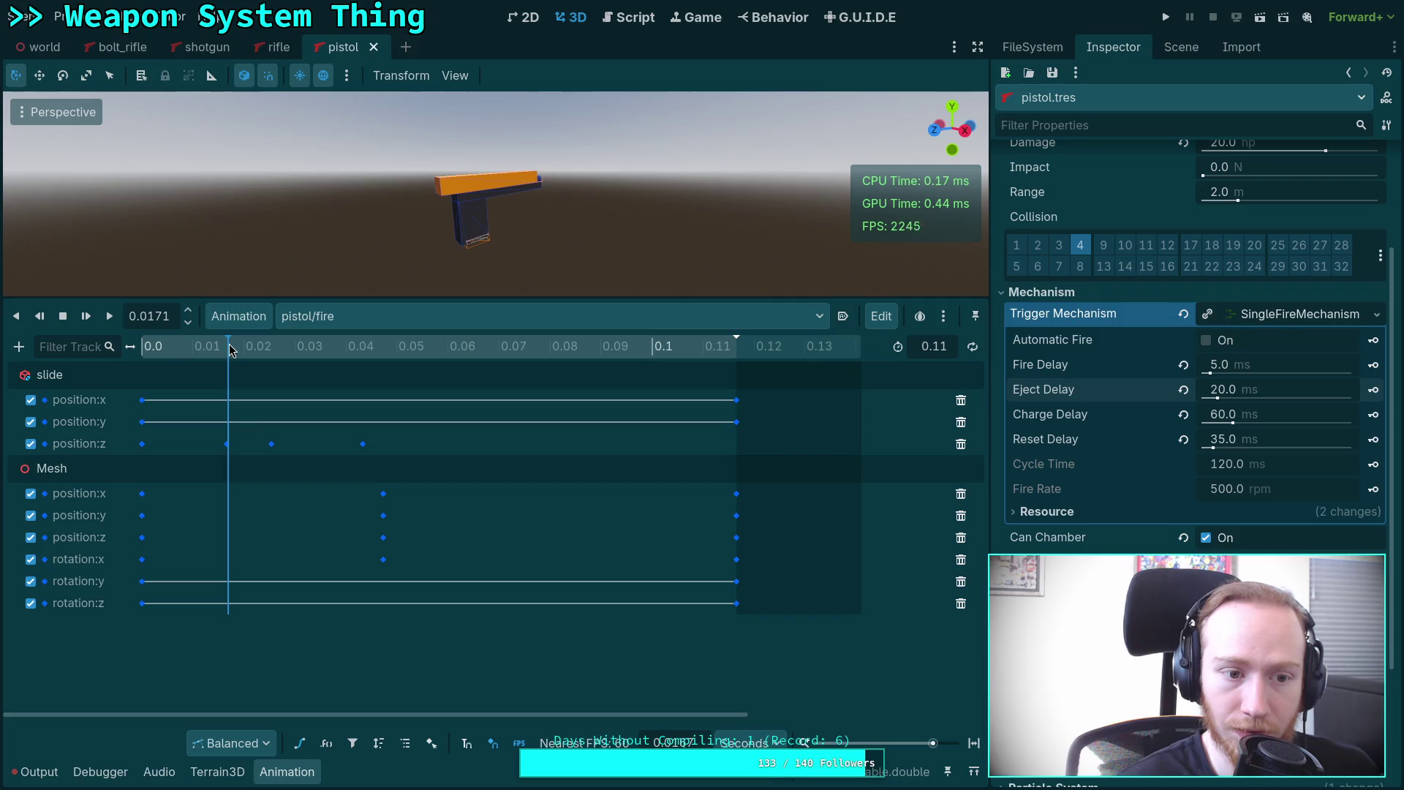
pyautogui.click(1260, 389)
pyautogui.write('167')
pyautogui.press('Return')
# Scrub the pistol/fire timeline around 0.033–0.05 s to check the slide's pose.
pyautogui.moveTo(229, 356); pyautogui.dragTo(363, 354)
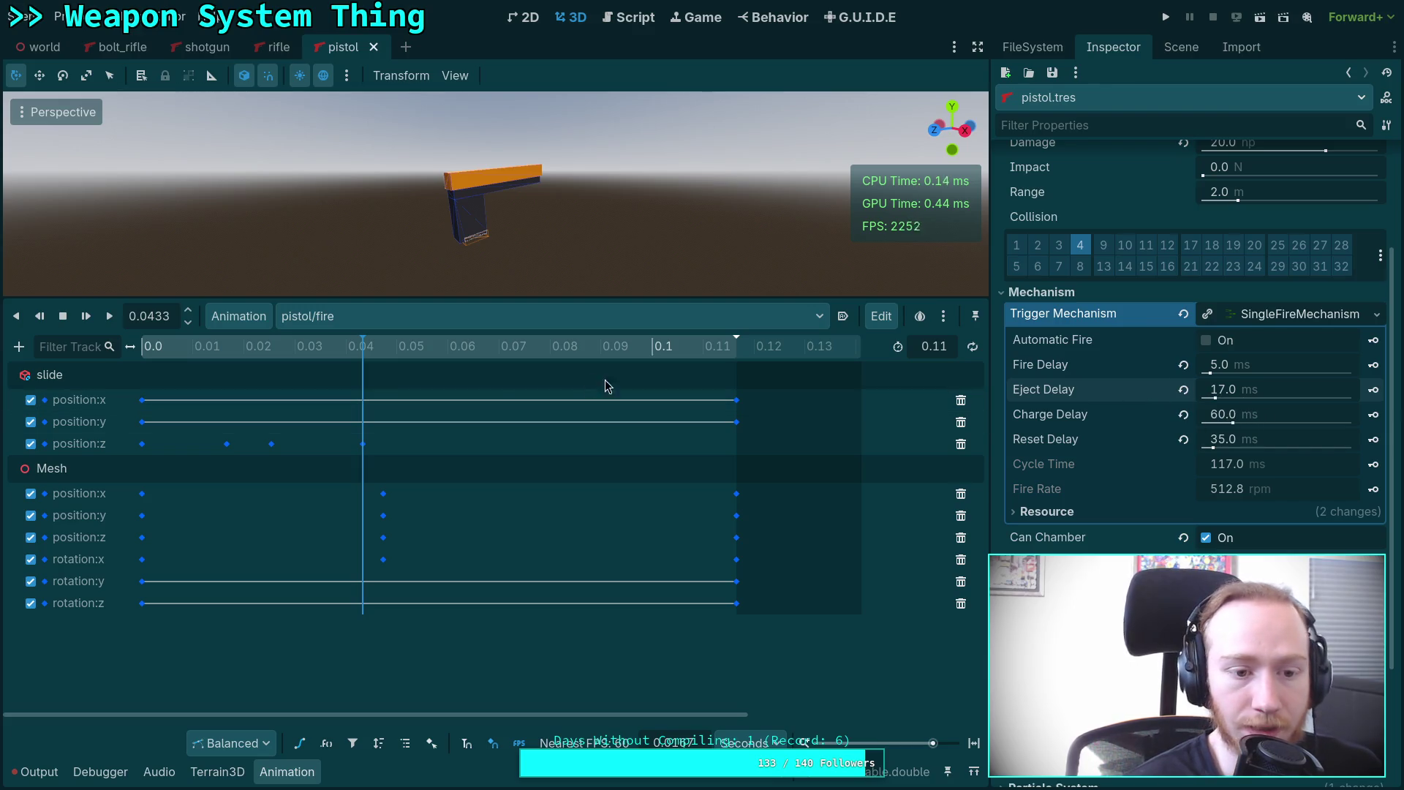
pyautogui.moveTo(275, 350); pyautogui.dragTo(227, 349)
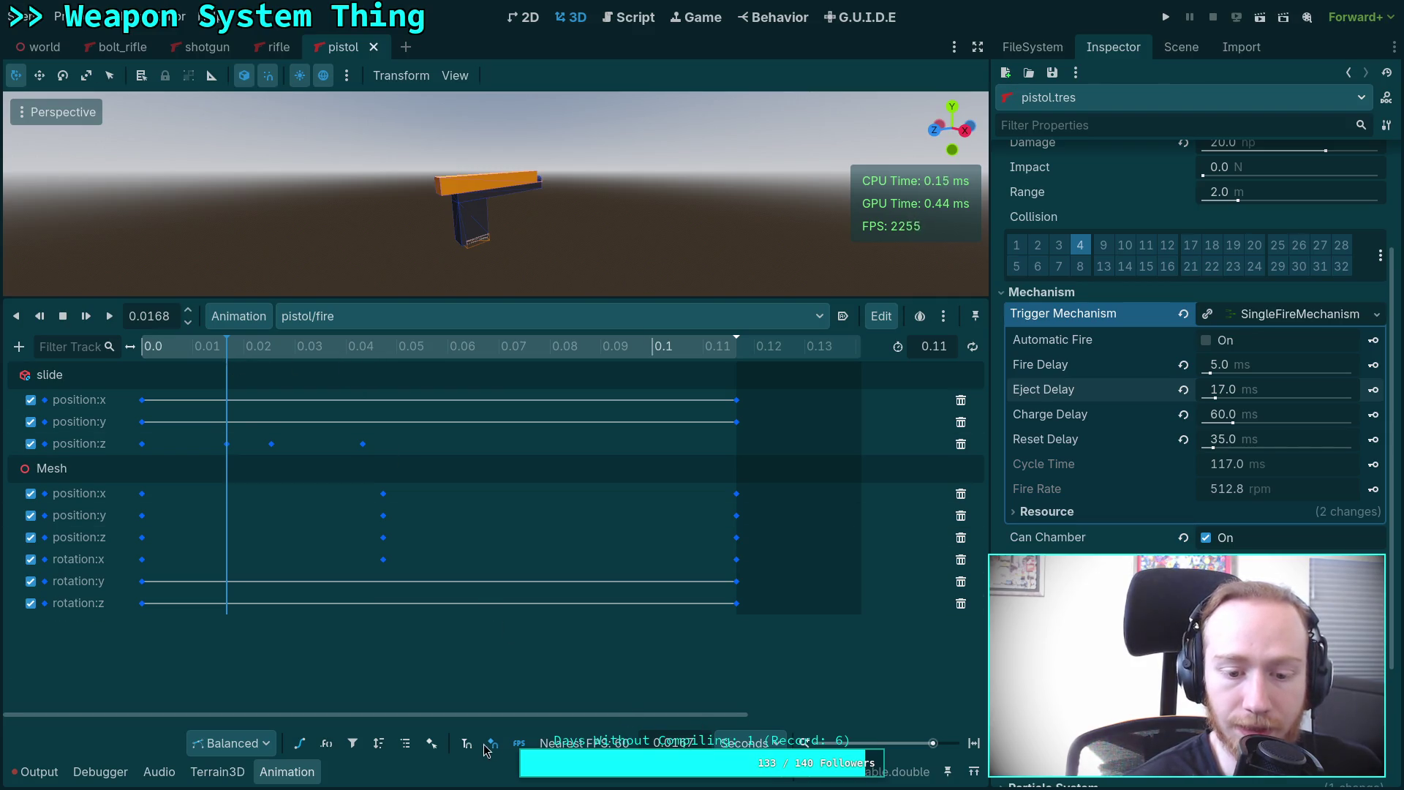
pyautogui.click(315, 348)
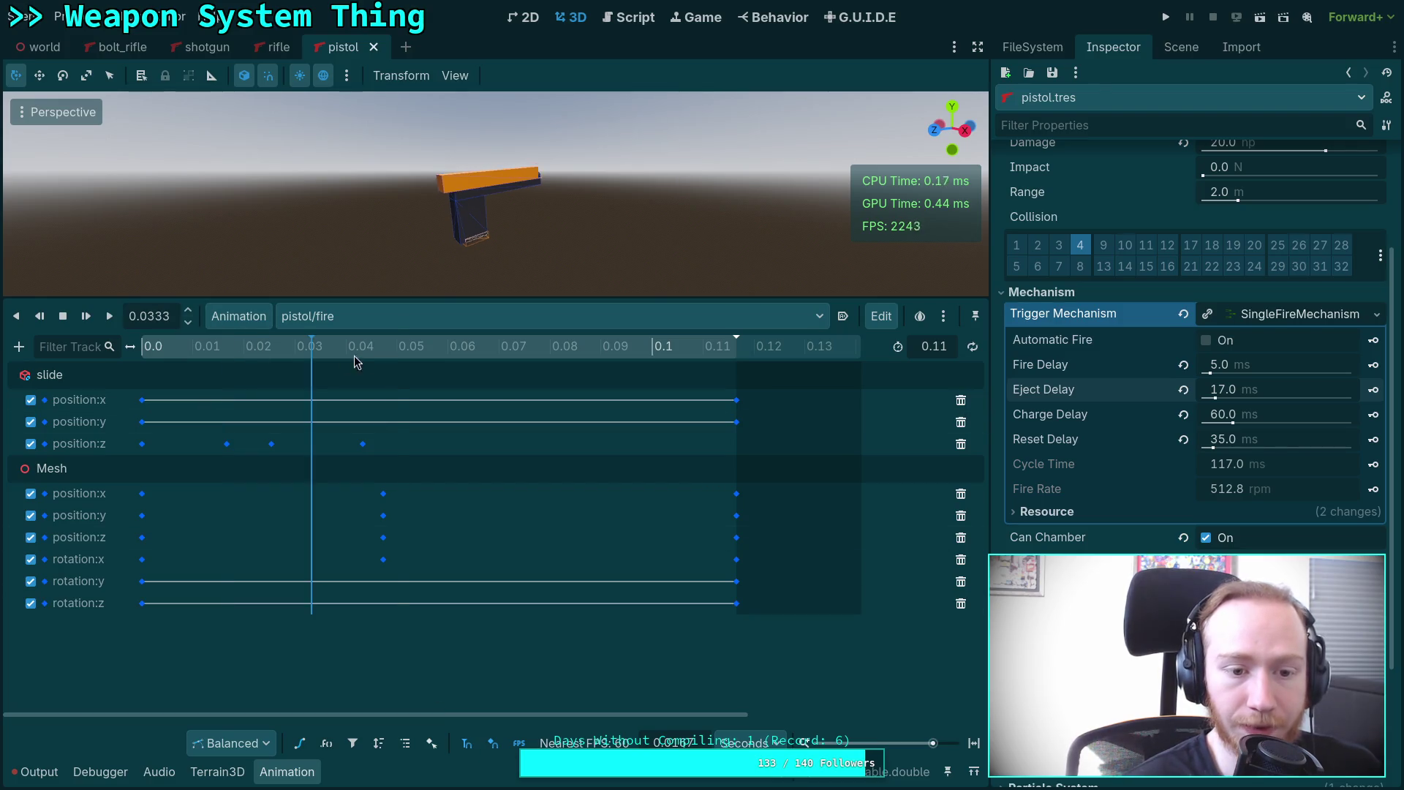
pyautogui.click(368, 354)
pyautogui.moveTo(367, 354)
pyautogui.mouseDown()
pyautogui.moveTo(227, 362)
pyautogui.moveTo(363, 362)
pyautogui.mouseUp()
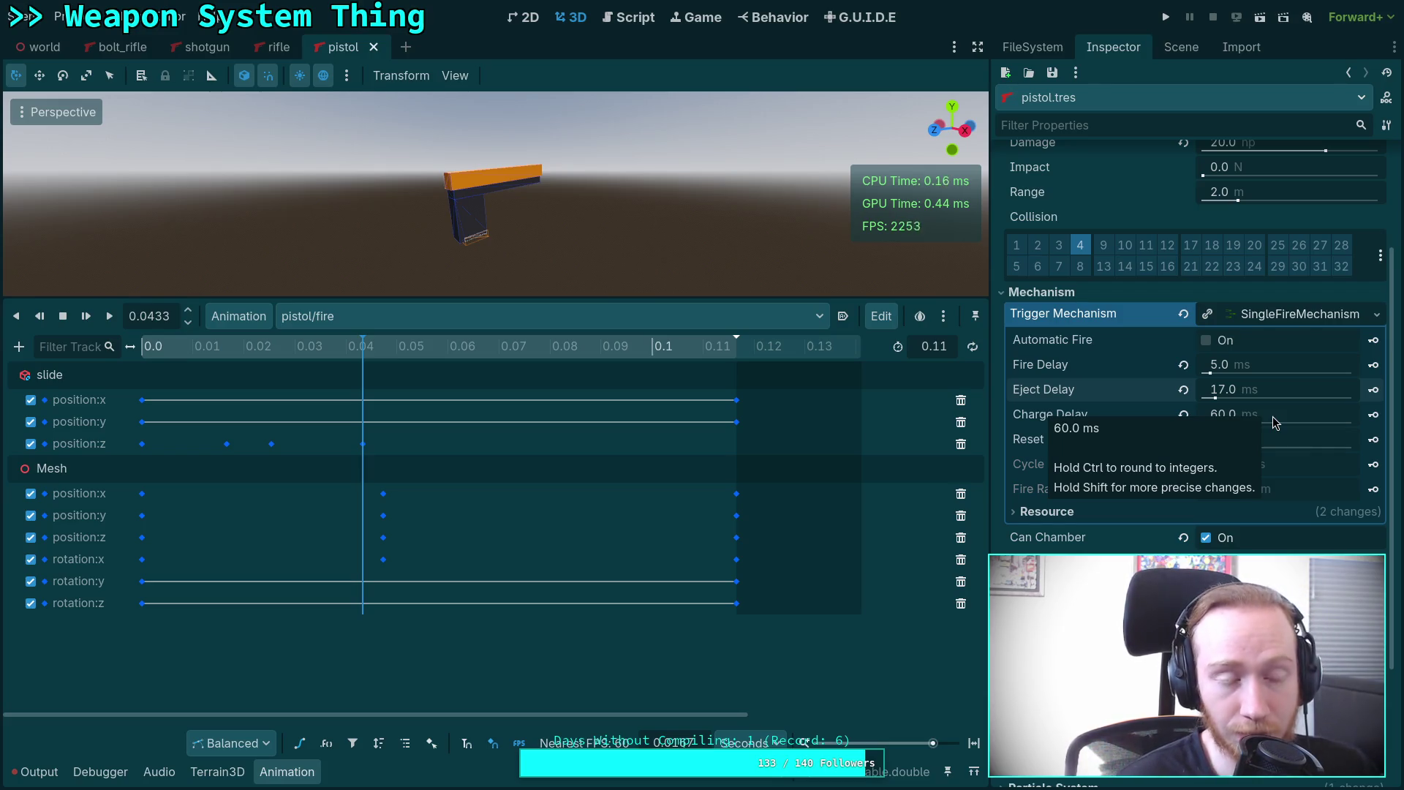
# Set Charge Delay to 26 ms and scrub the fire animation to about 0.07 s.
pyautogui.click(1273, 415)
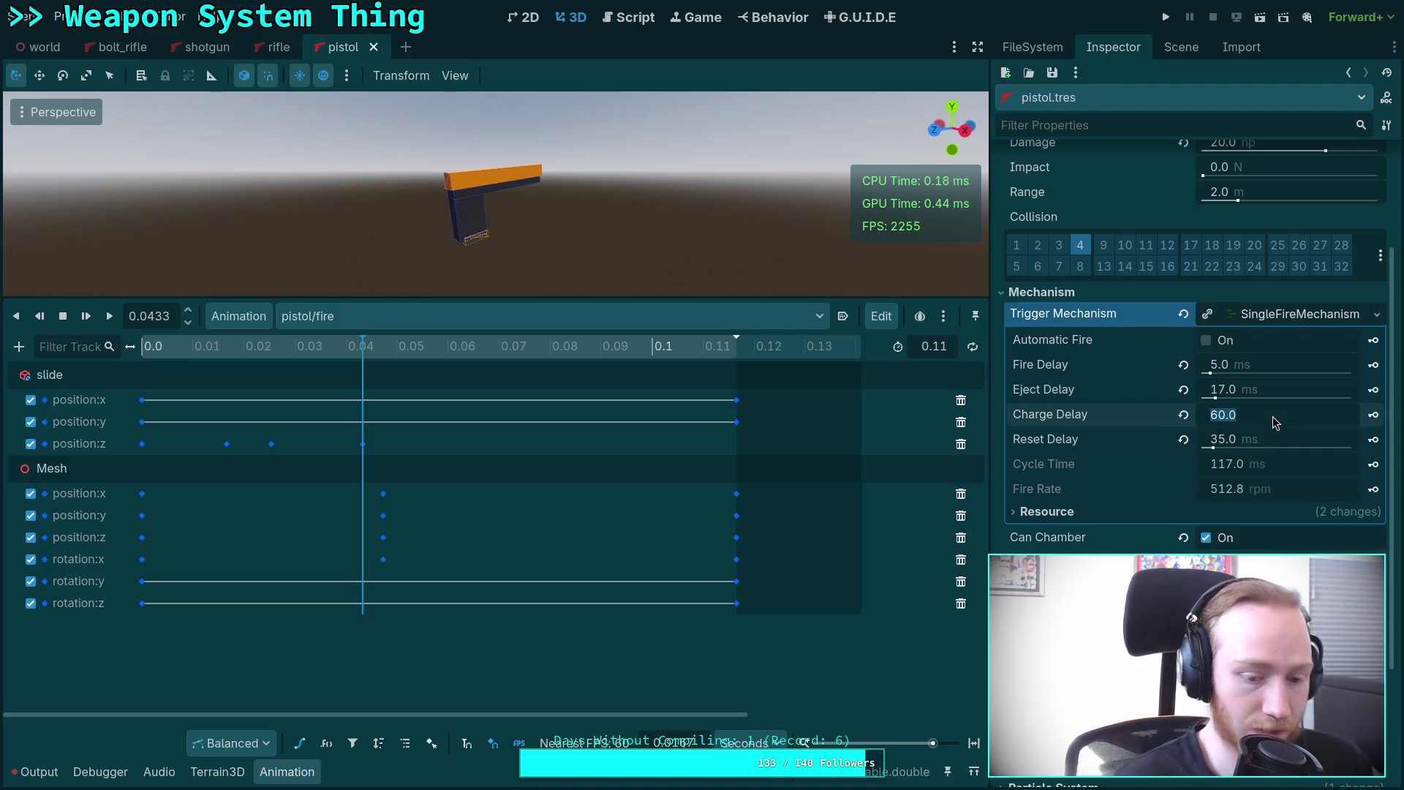
pyautogui.write('26')
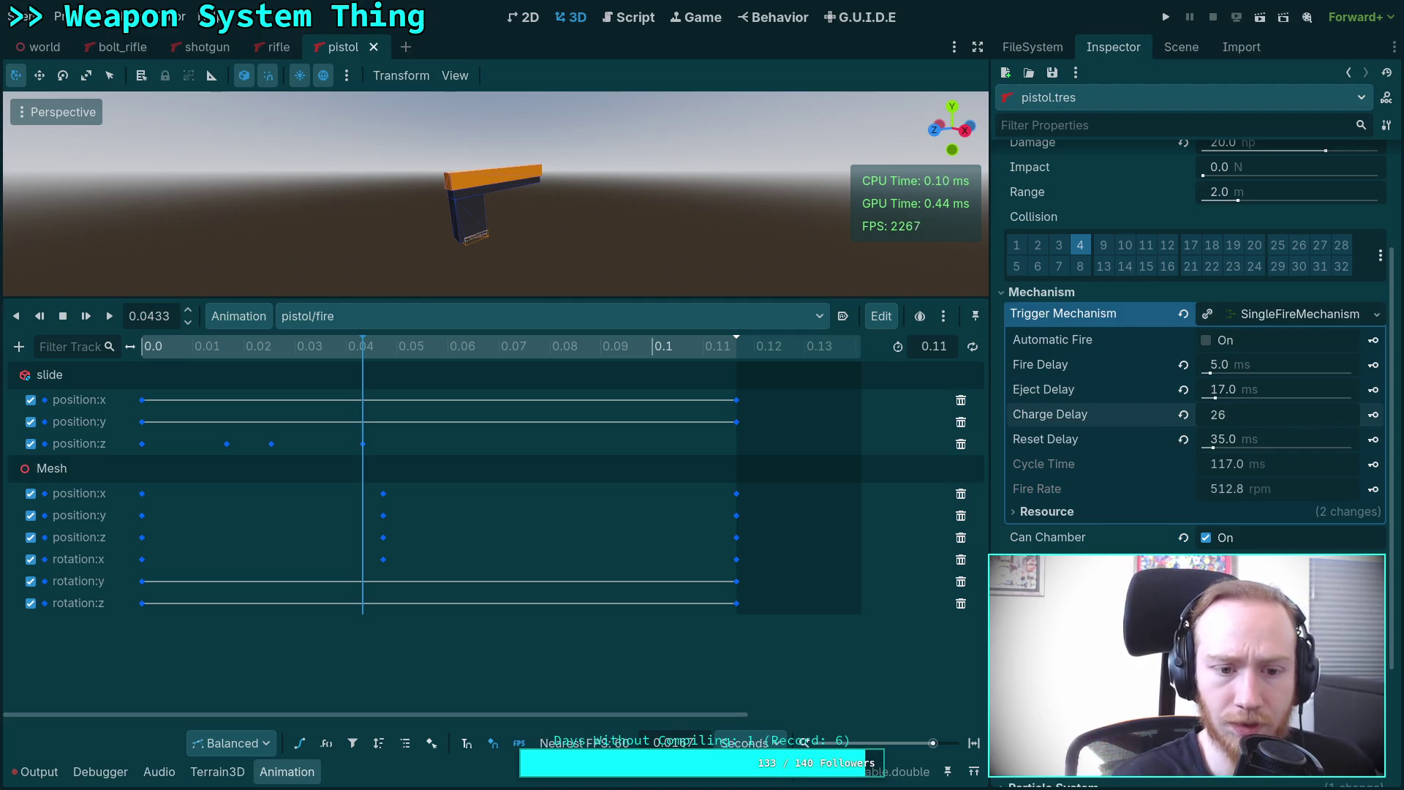
pyautogui.press('Return')
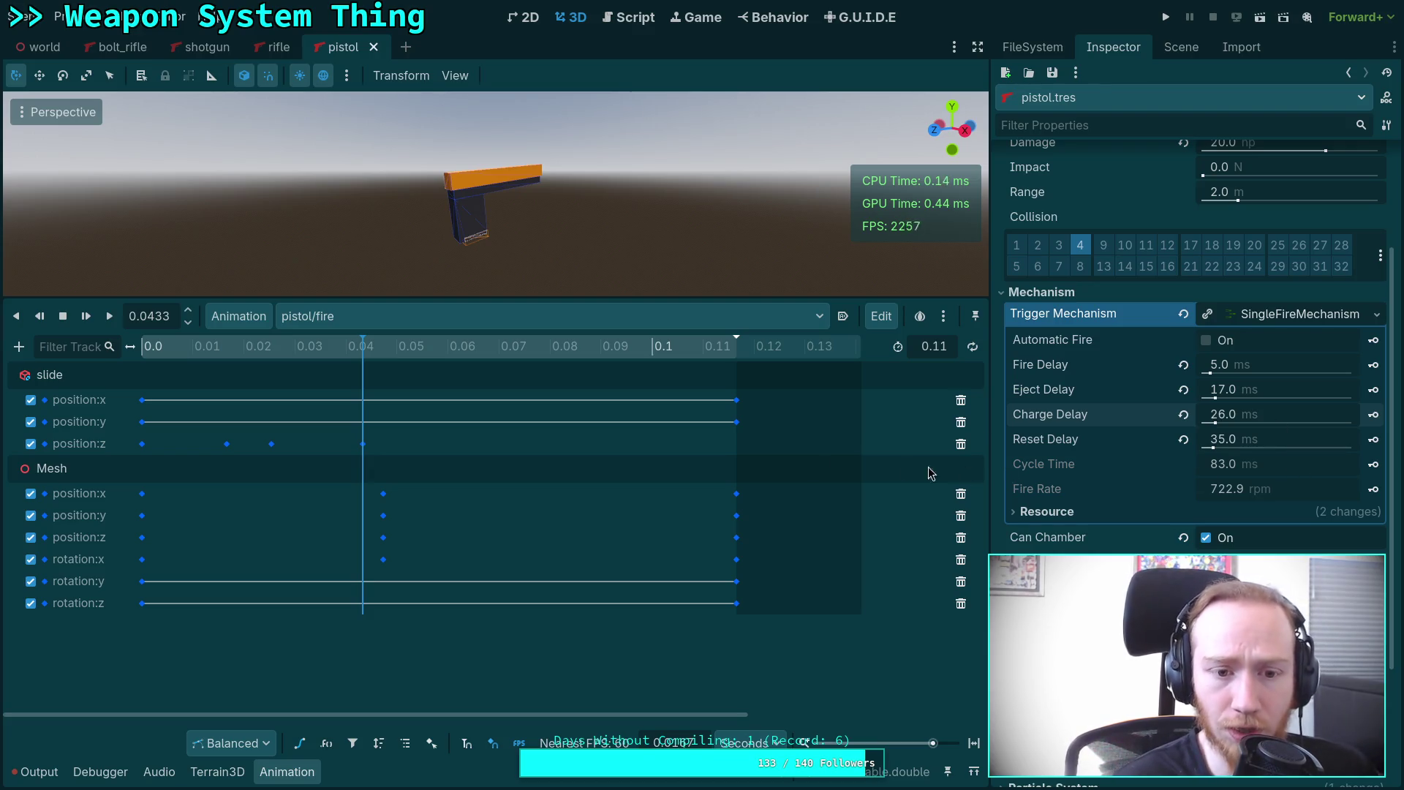
pyautogui.moveTo(369, 352)
pyautogui.mouseDown()
pyautogui.moveTo(480, 351)
pyautogui.moveTo(324, 377)
pyautogui.moveTo(556, 377)
pyautogui.moveTo(364, 394)
pyautogui.mouseUp()
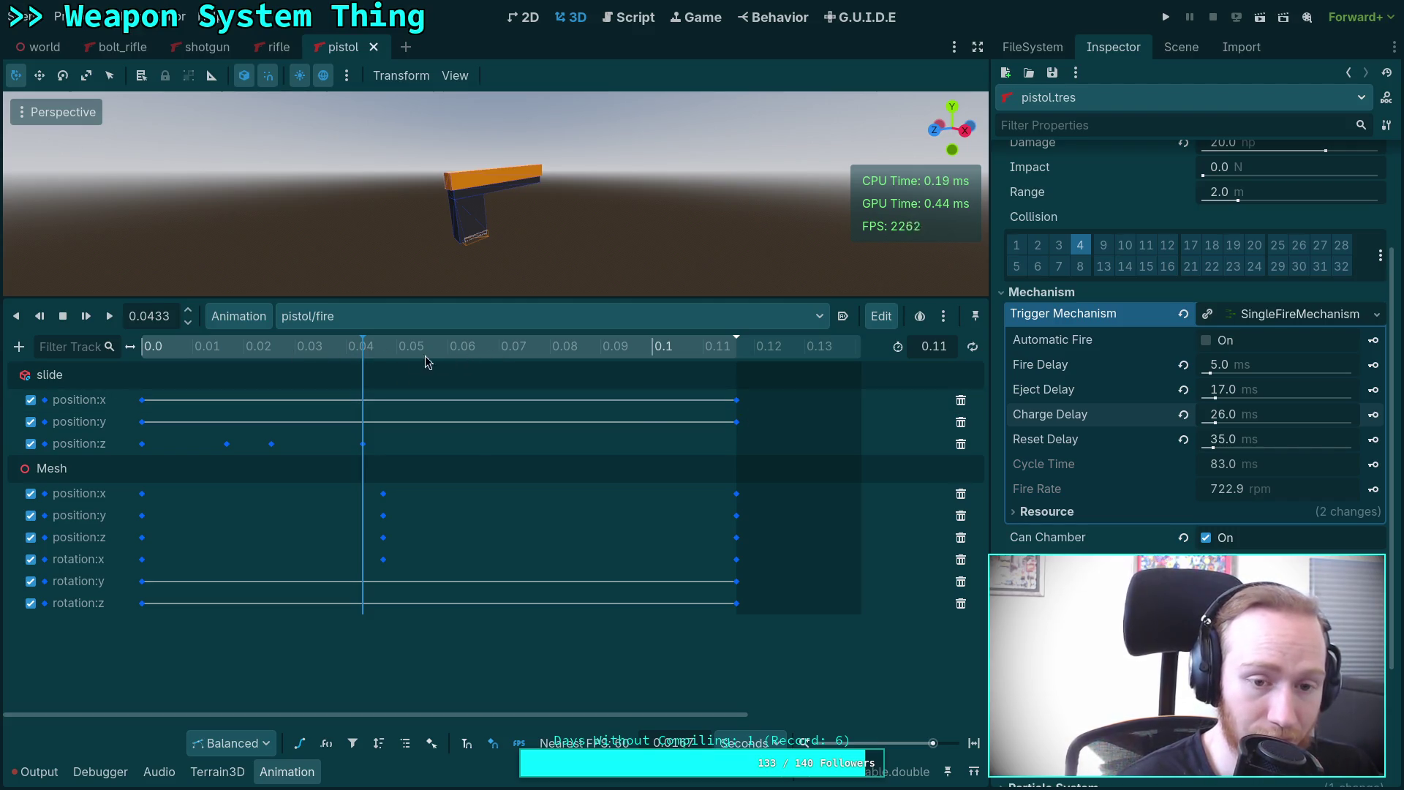
pyautogui.click(502, 350)
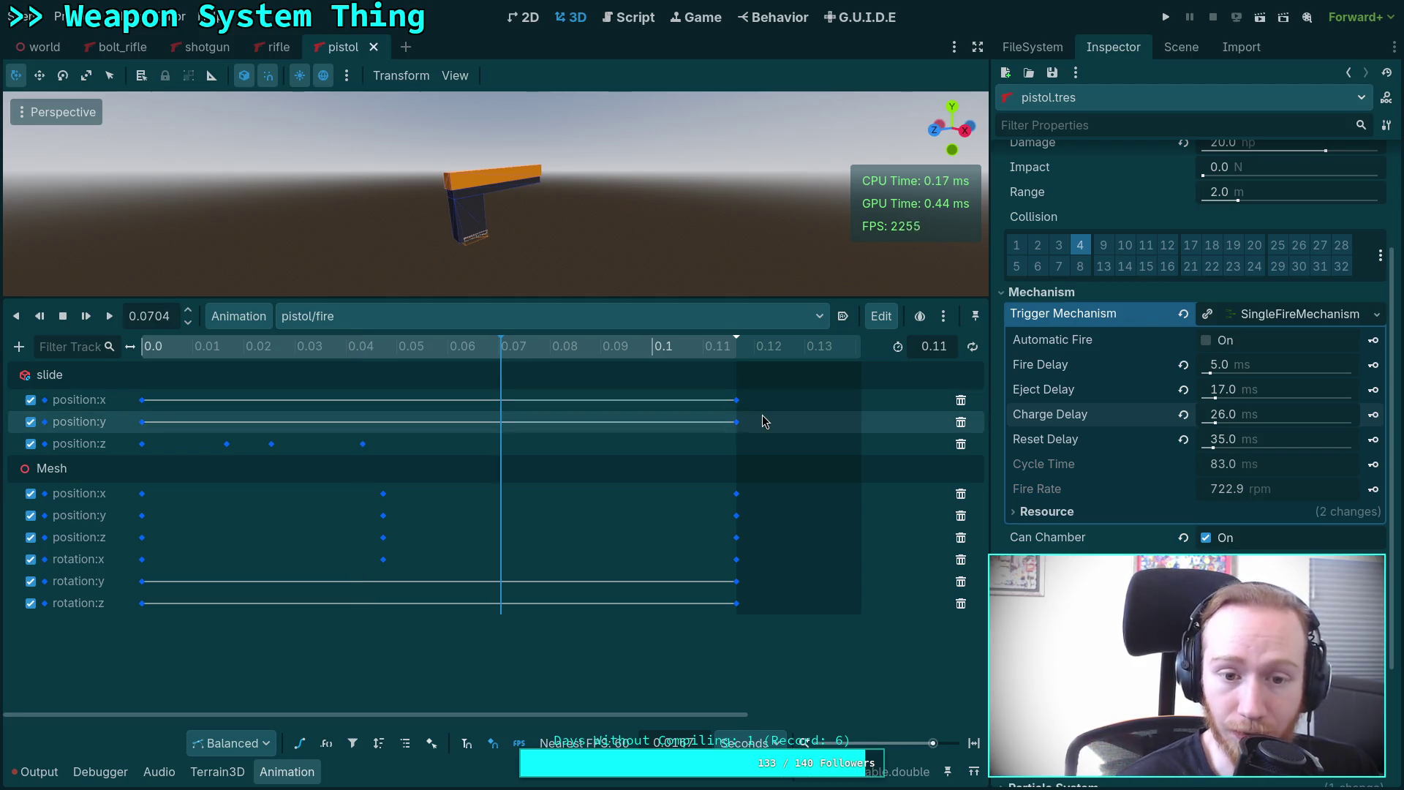
# Try Reset Delay values 30, 18, 29 and 28 ms before settling on 27 ms.
pyautogui.click(1261, 438)
pyautogui.press('BackSpace')
pyautogui.press('Return')
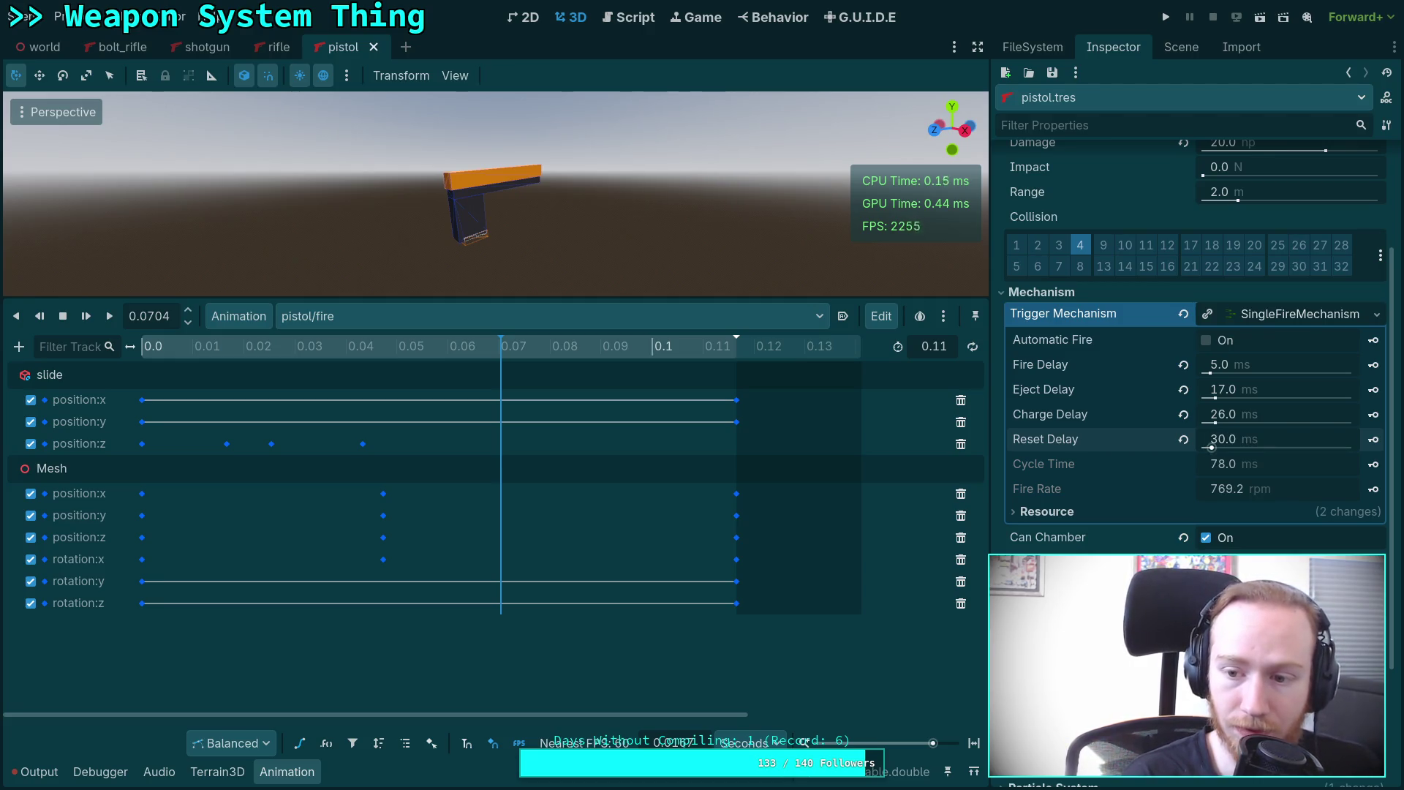
pyautogui.write('18')
pyautogui.press('Return')
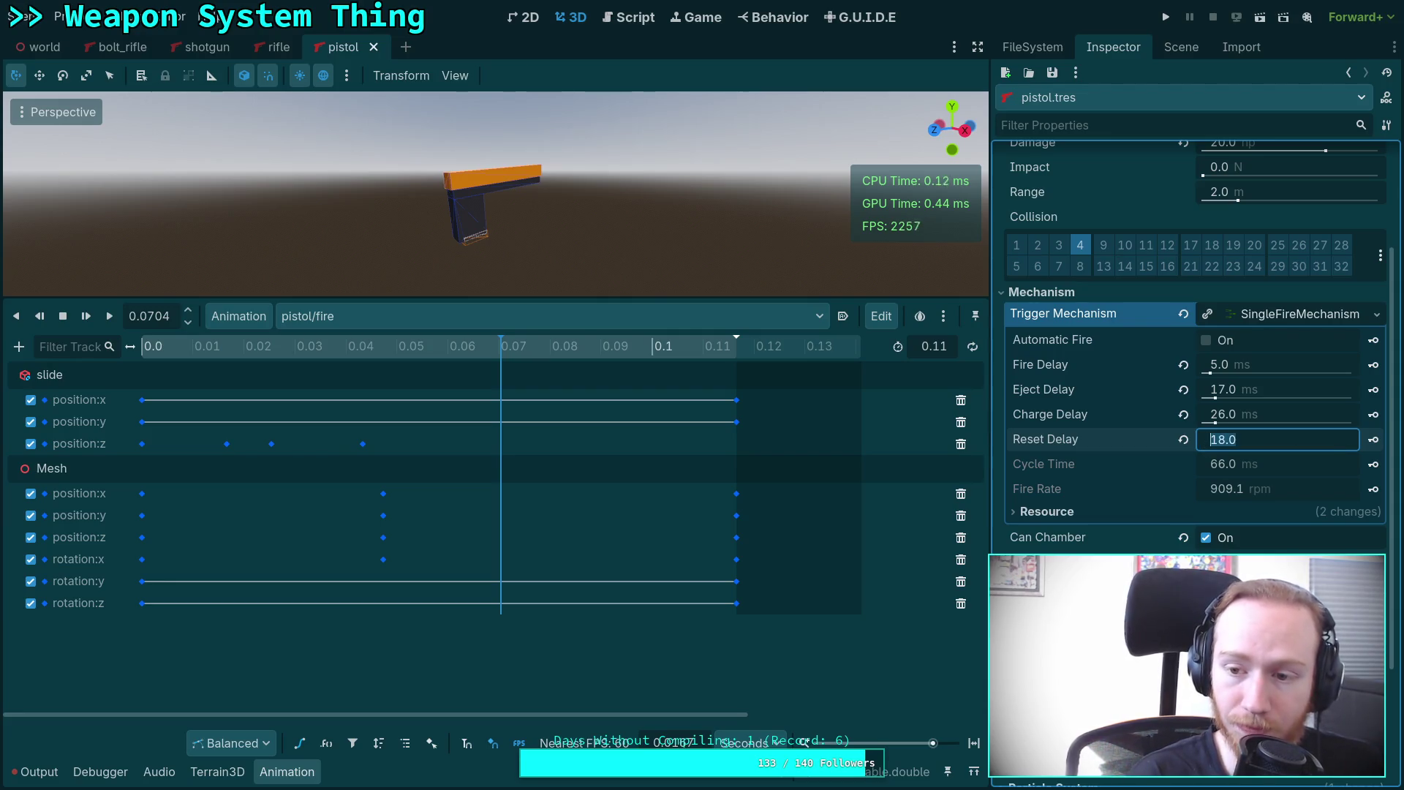
pyautogui.write('29')
pyautogui.press('Return')
pyautogui.write('28')
pyautogui.press('Return')
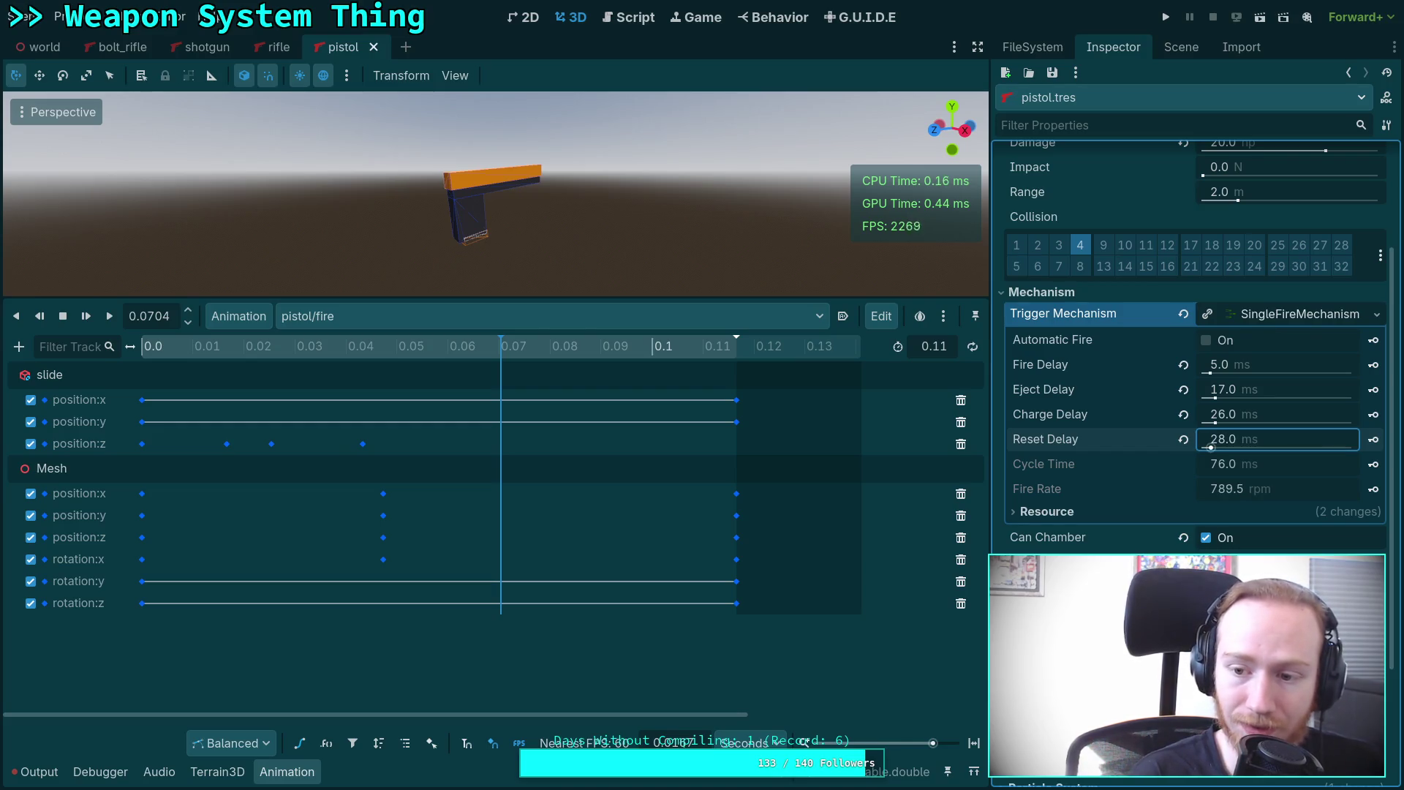
pyautogui.write('26')
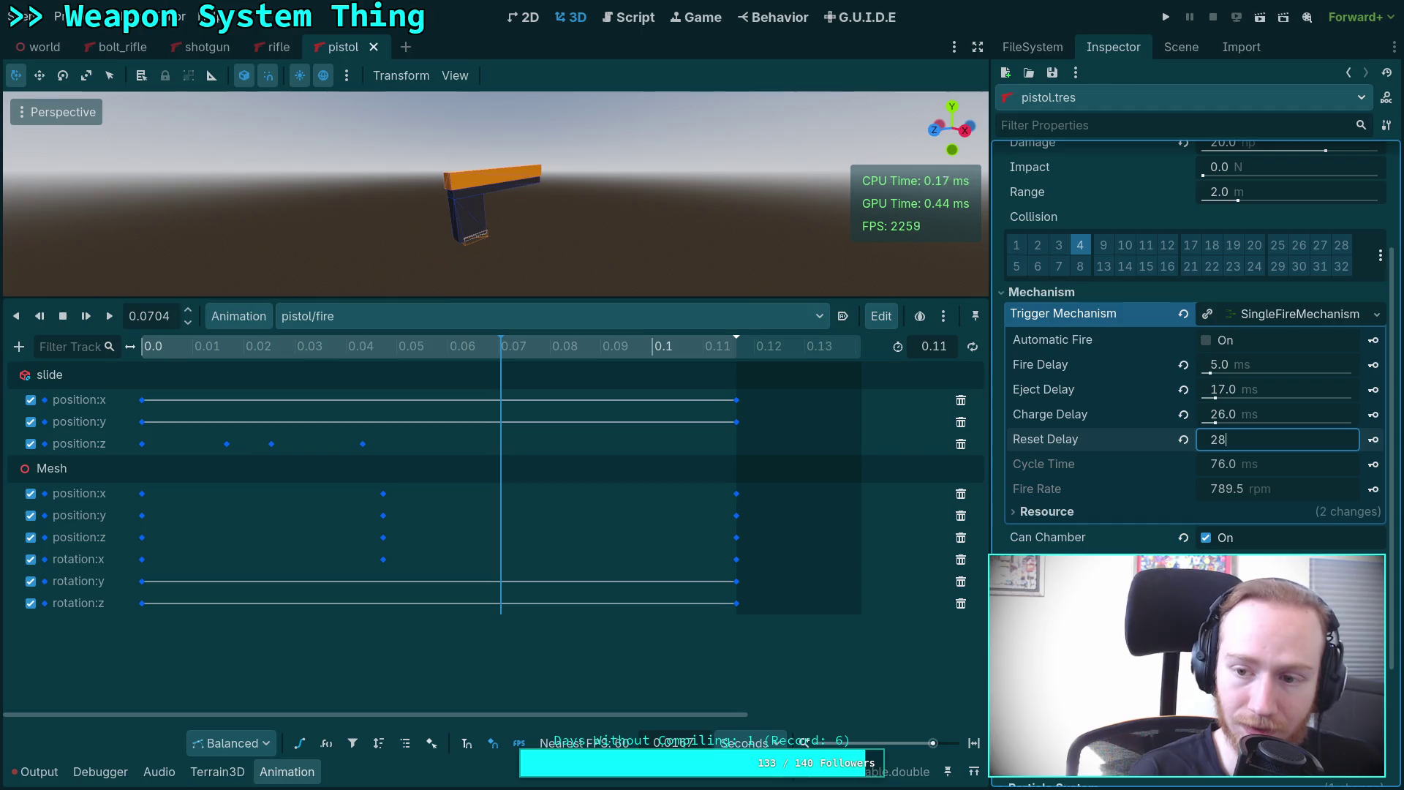
pyautogui.write('27')
pyautogui.press('Return')
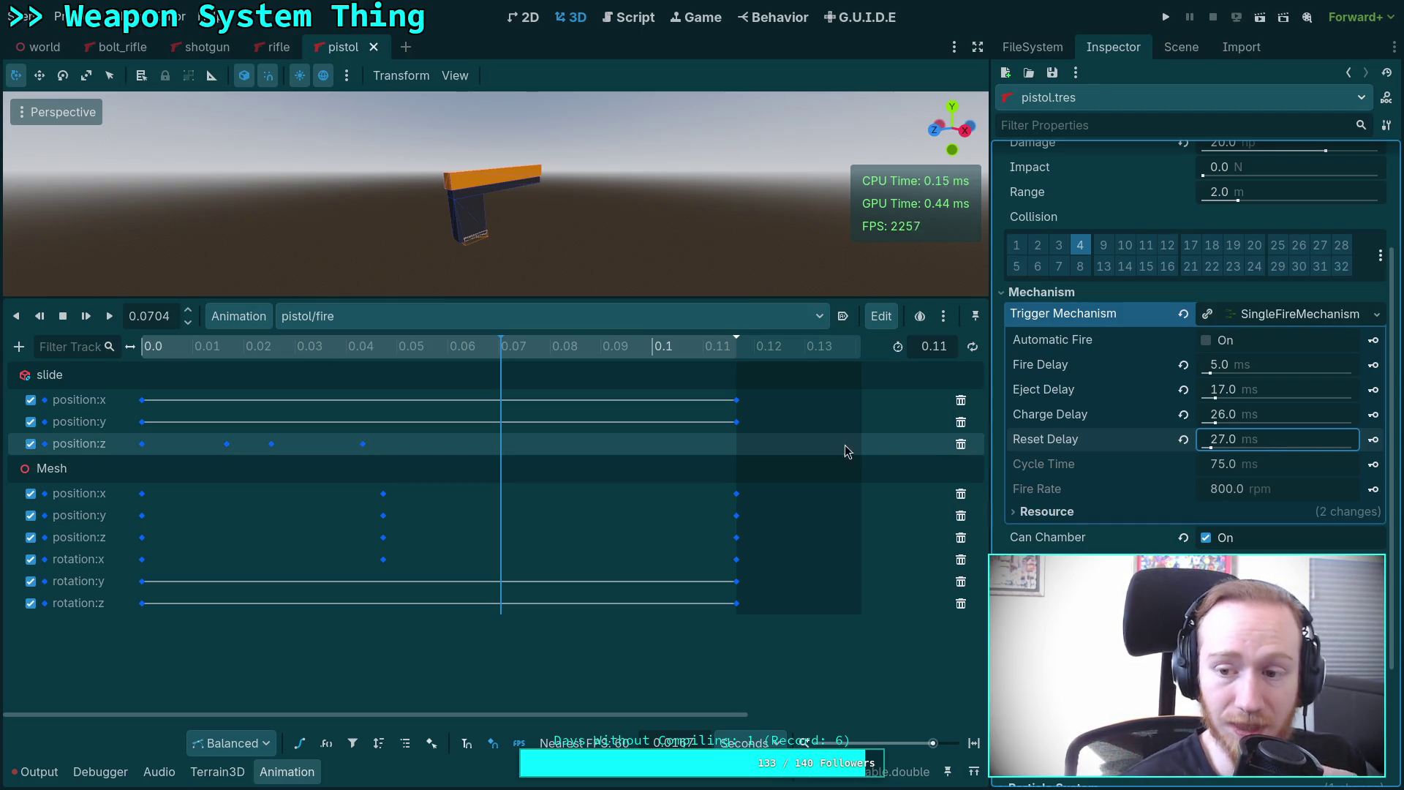
# Play through the fire animation to its end and rewind to about 0.048 s.
pyautogui.click(518, 354)
pyautogui.moveTo(518, 354)
pyautogui.mouseDown()
pyautogui.moveTo(730, 341)
pyautogui.moveTo(529, 366)
pyautogui.moveTo(704, 379)
pyautogui.moveTo(739, 359)
pyautogui.moveTo(430, 363)
pyautogui.moveTo(404, 380)
pyautogui.moveTo(607, 395)
pyautogui.moveTo(751, 380)
pyautogui.mouseUp()
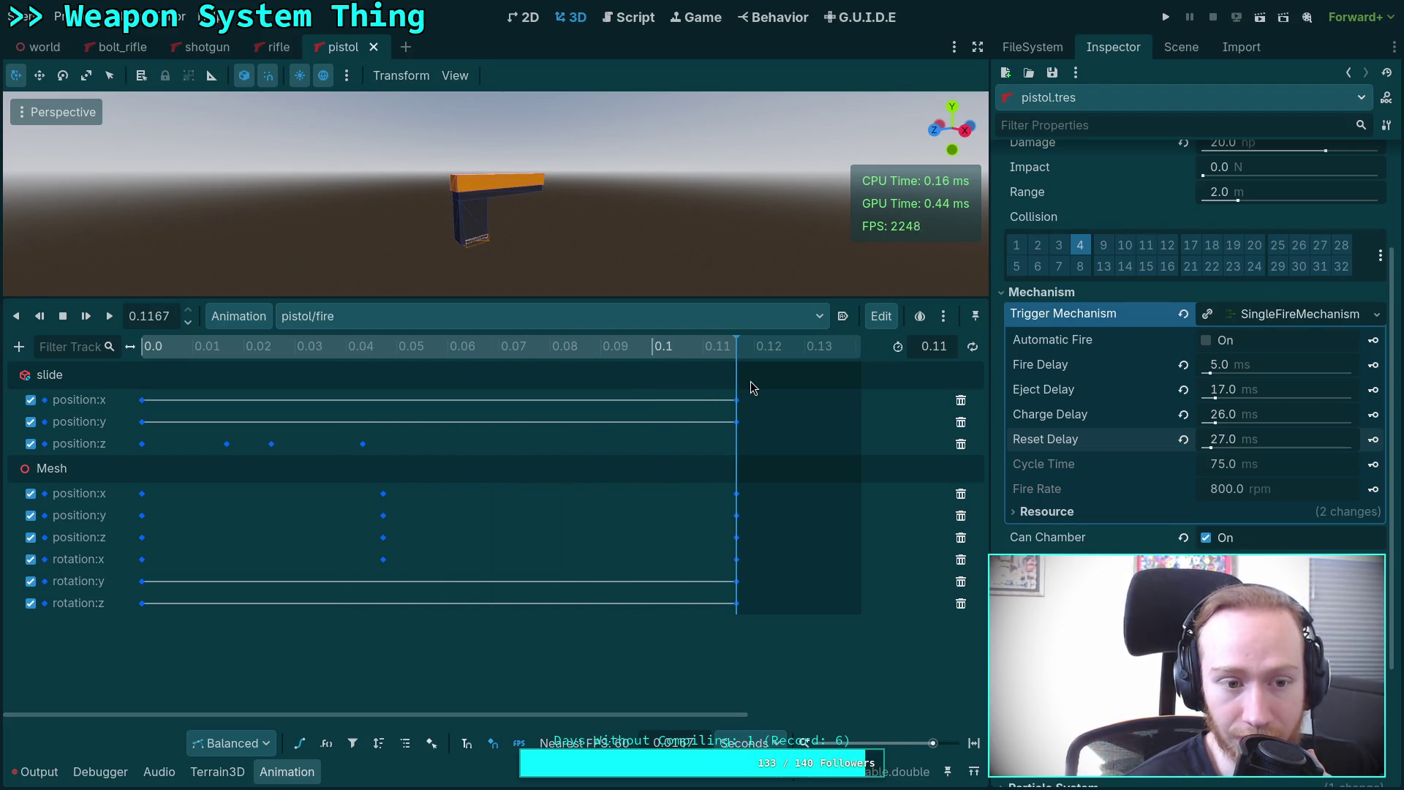
pyautogui.moveTo(387, 354)
pyautogui.mouseDown()
pyautogui.moveTo(691, 377)
pyautogui.moveTo(434, 381)
pyautogui.moveTo(685, 393)
pyautogui.moveTo(288, 392)
pyautogui.moveTo(161, 407)
pyautogui.moveTo(492, 420)
pyautogui.moveTo(589, 410)
pyautogui.moveTo(655, 370)
pyautogui.moveTo(672, 379)
pyautogui.moveTo(486, 382)
pyautogui.moveTo(440, 401)
pyautogui.moveTo(632, 402)
pyautogui.mouseUp()
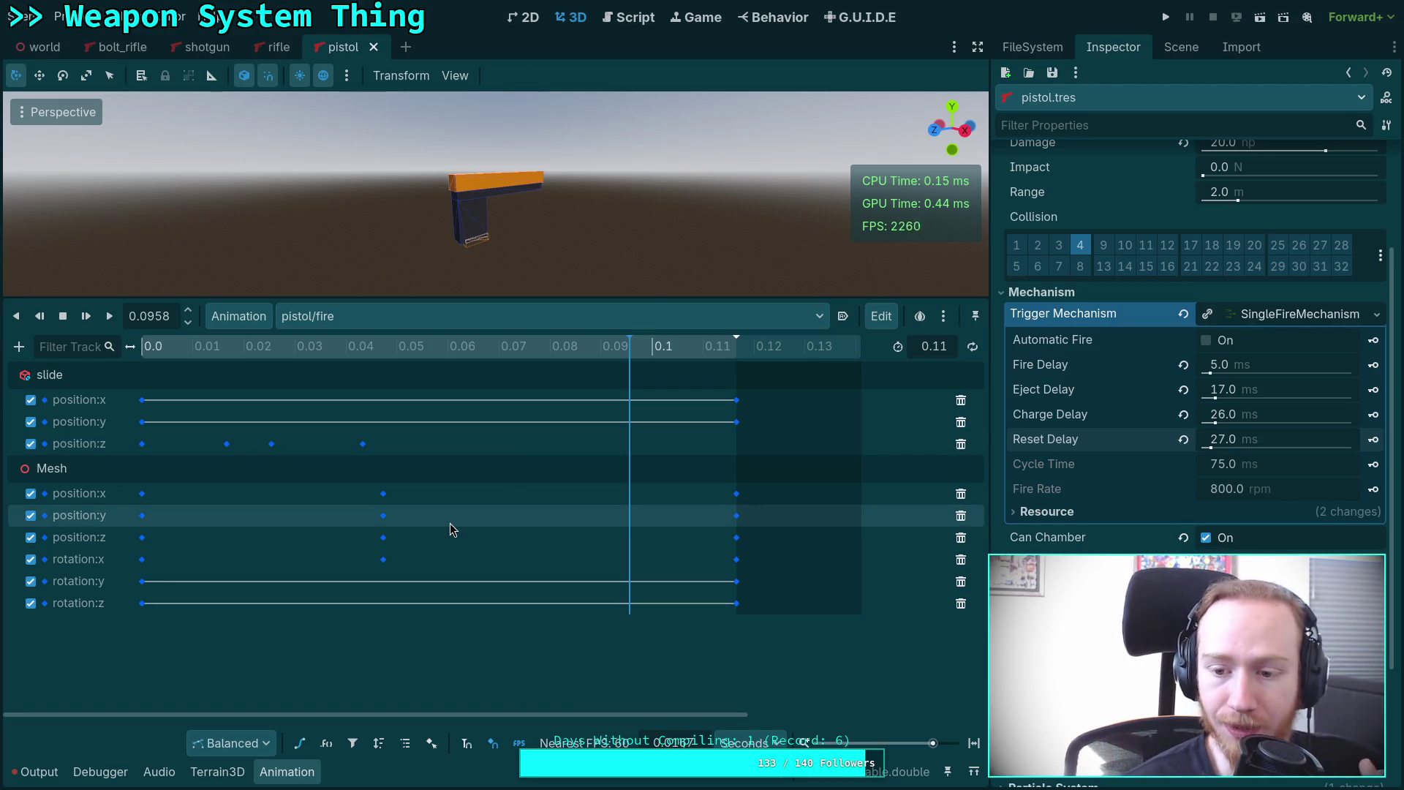
# Jump the fire animation back near its start and show the pistol scene's node tree.
pyautogui.click(194, 347)
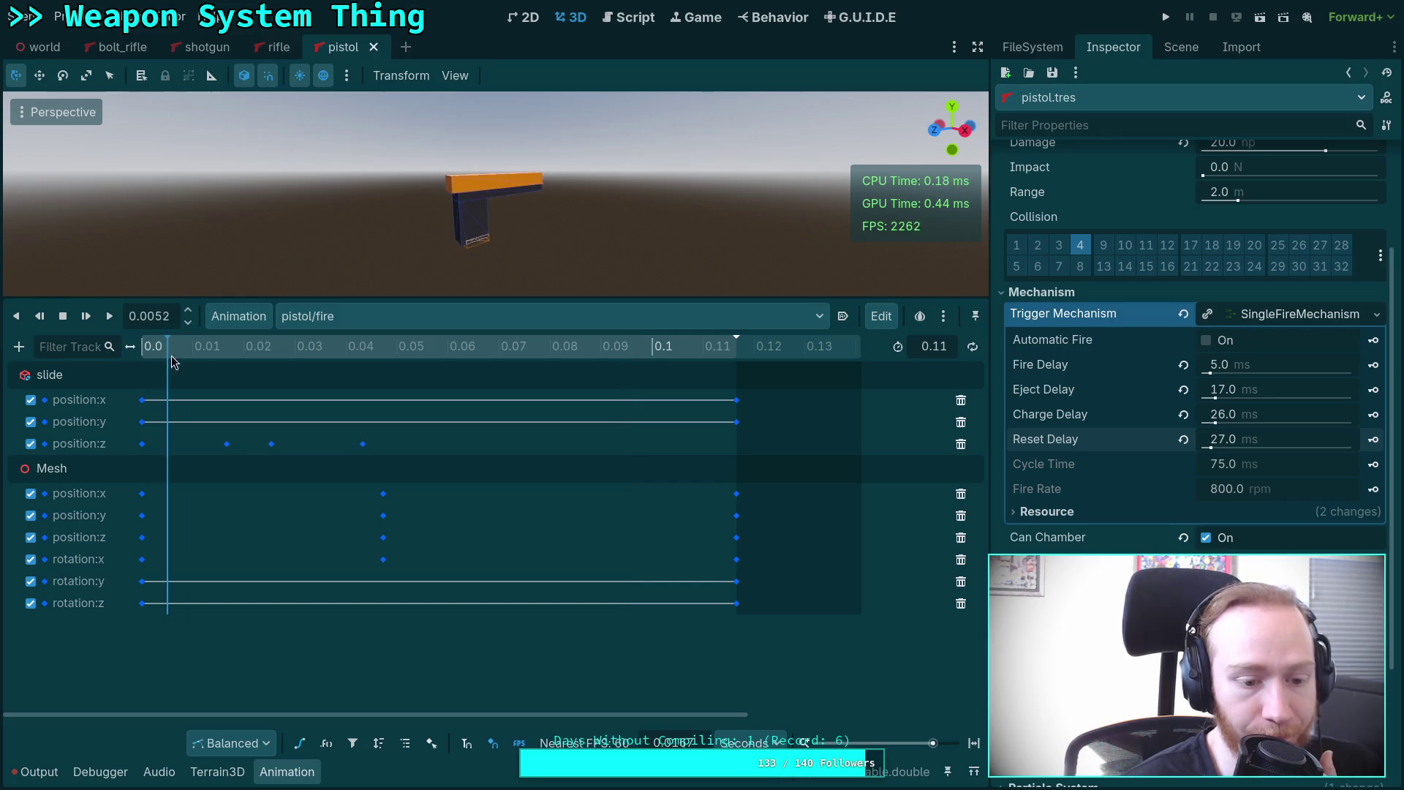
pyautogui.click(1181, 47)
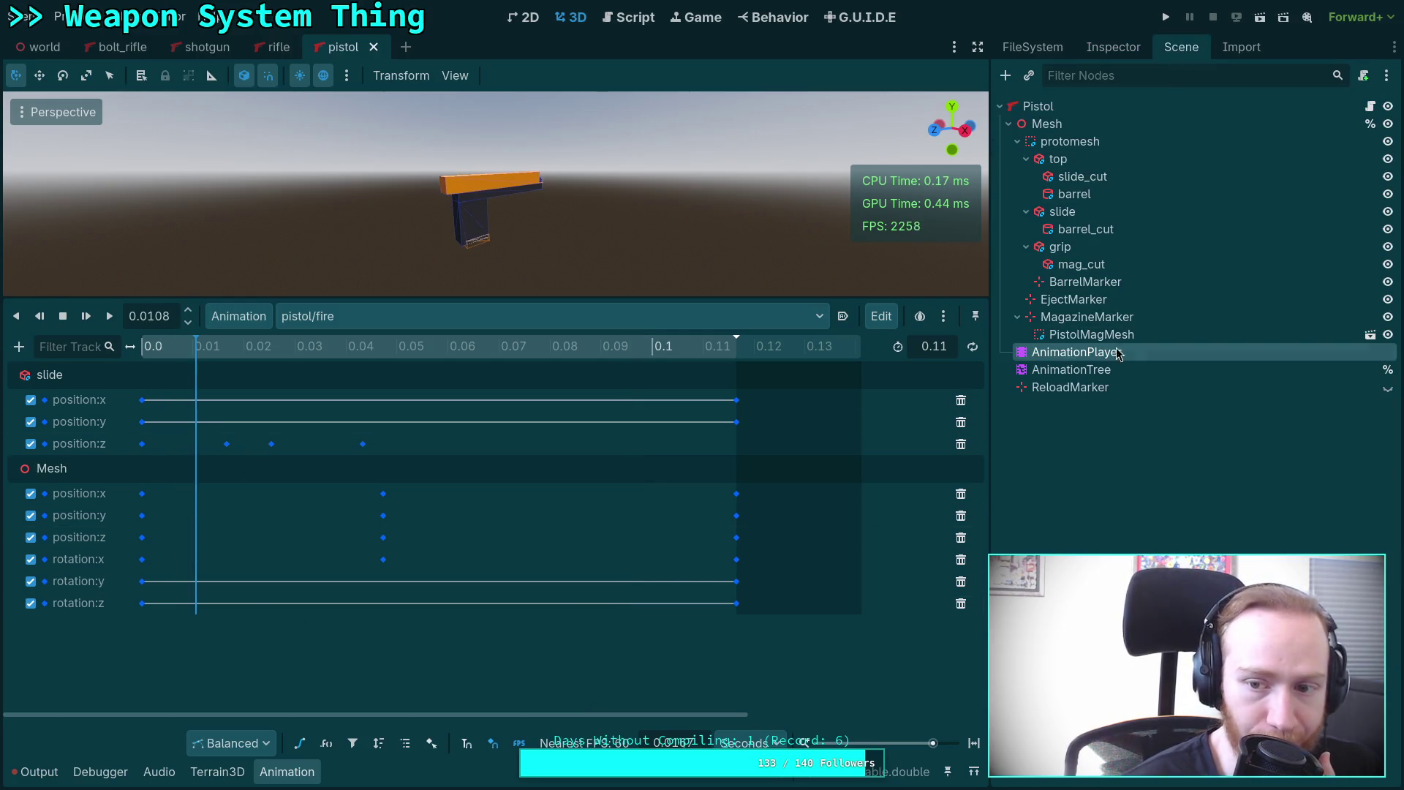
pyautogui.click(1071, 369)
pyautogui.click(73, 583)
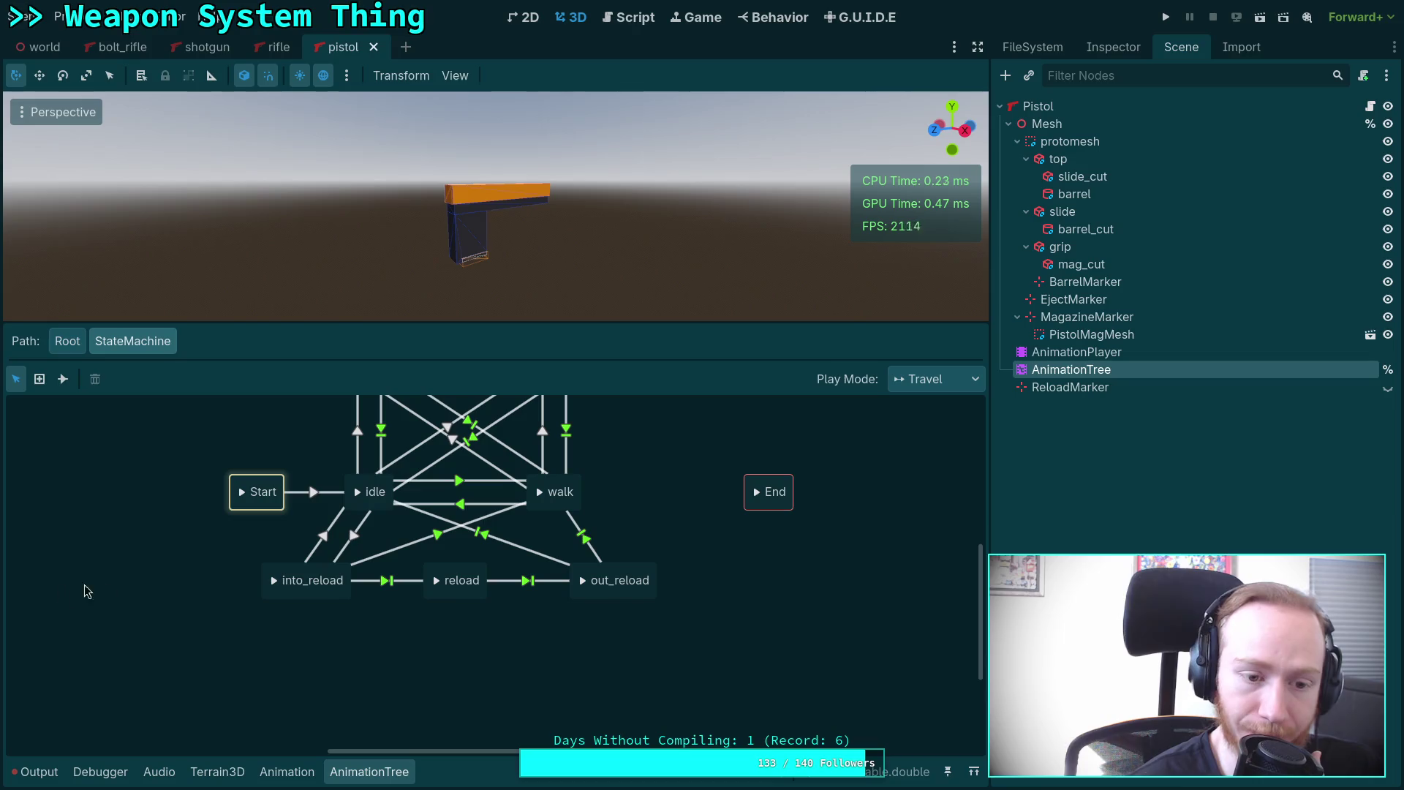
pyautogui.rightClick(634, 456)
pyautogui.click(623, 476)
pyautogui.scroll(3, 626, 482)
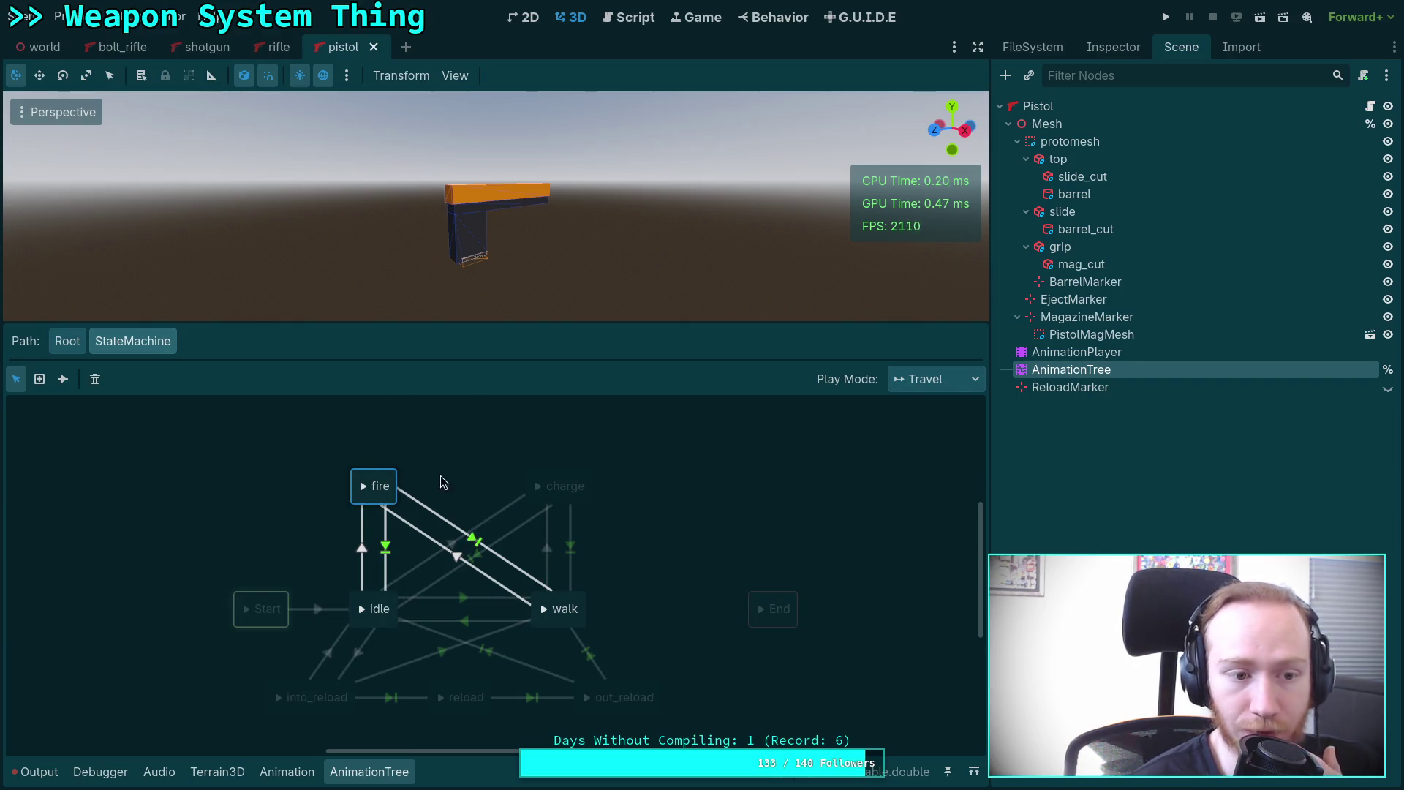
pyautogui.moveTo(375, 479)
pyautogui.mouseDown()
pyautogui.moveTo(414, 411)
pyautogui.moveTo(359, 468)
pyautogui.moveTo(376, 477)
pyautogui.moveTo(380, 439)
pyautogui.moveTo(387, 476)
pyautogui.mouseUp()
pyautogui.click(62, 378)
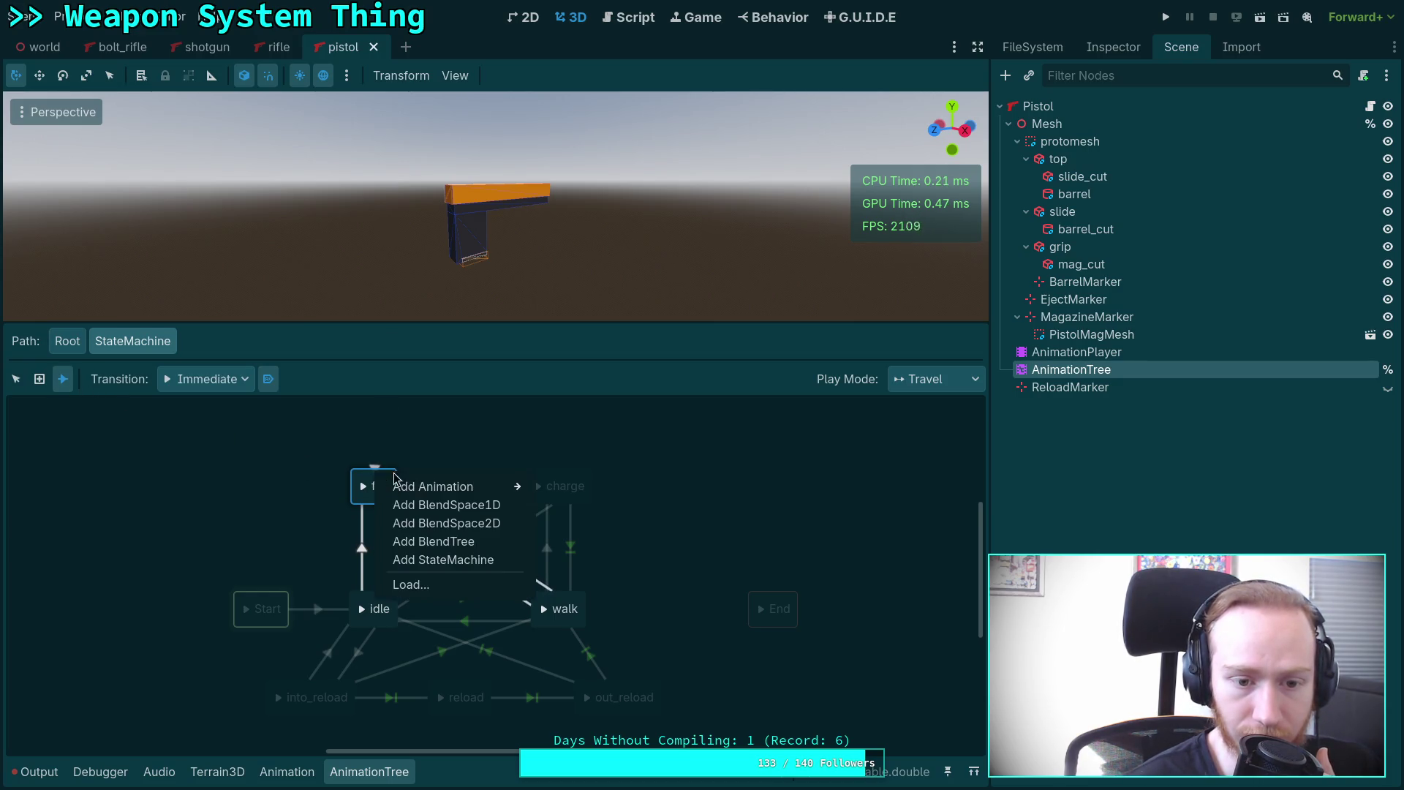
pyautogui.click(402, 432)
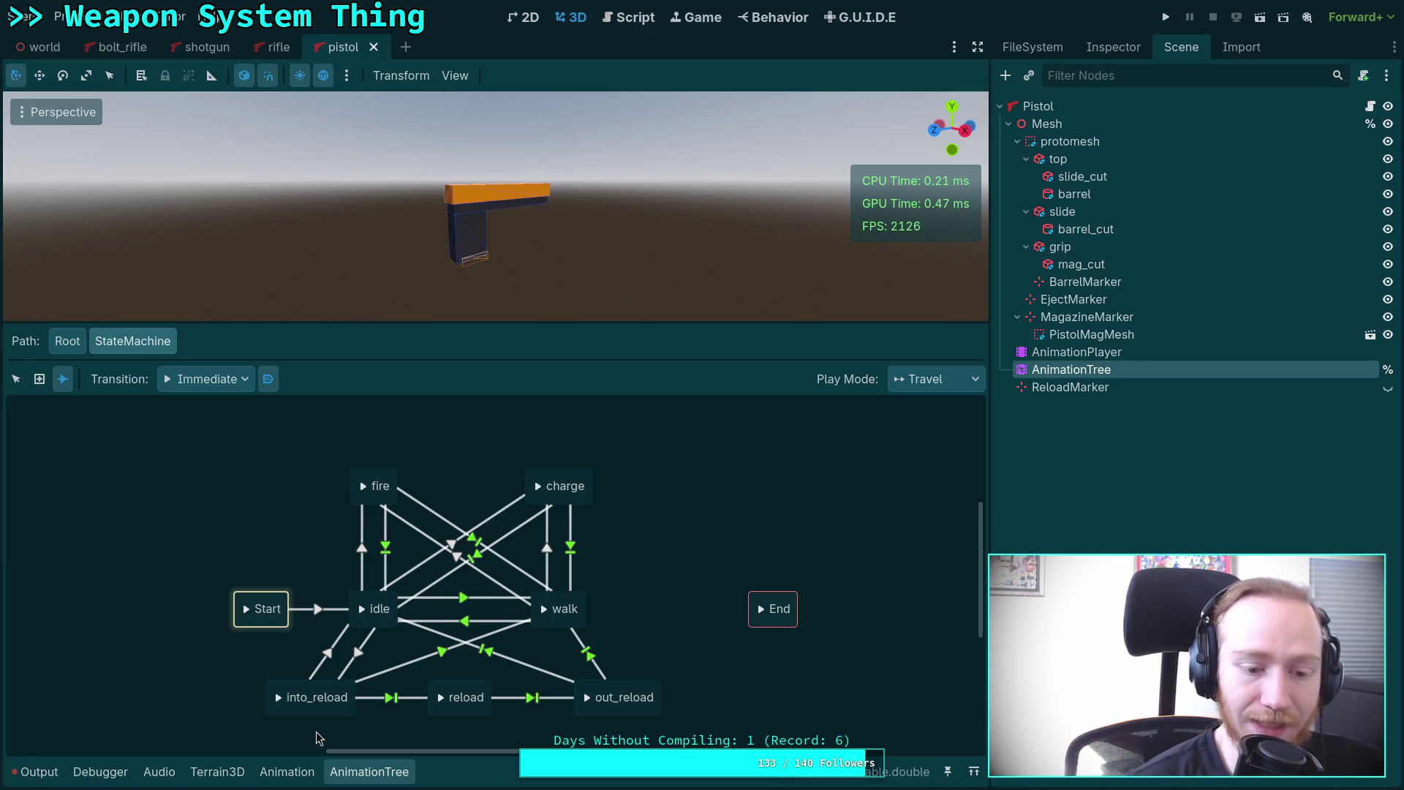
pyautogui.click(286, 771)
pyautogui.click(344, 316)
pyautogui.click(322, 400)
pyautogui.moveTo(165, 354)
pyautogui.mouseDown()
pyautogui.moveTo(400, 362)
pyautogui.moveTo(176, 362)
pyautogui.moveTo(195, 351)
pyautogui.moveTo(144, 357)
pyautogui.moveTo(280, 362)
pyautogui.moveTo(144, 367)
pyautogui.moveTo(501, 367)
pyautogui.mouseUp()
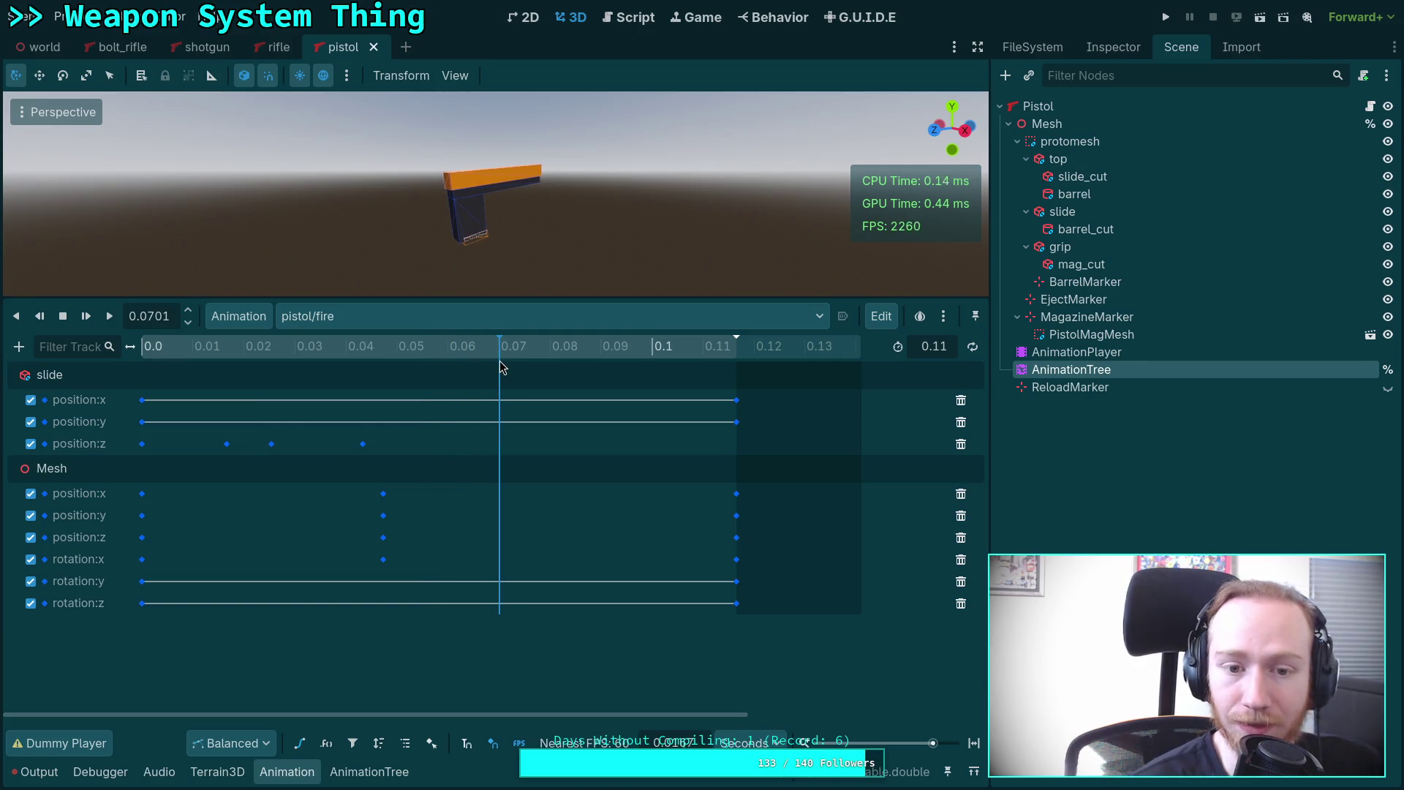
# Show pistol.tres in the Inspector, set the playhead to 0.0475 s, and switch to the terminal.
pyautogui.click(1028, 50)
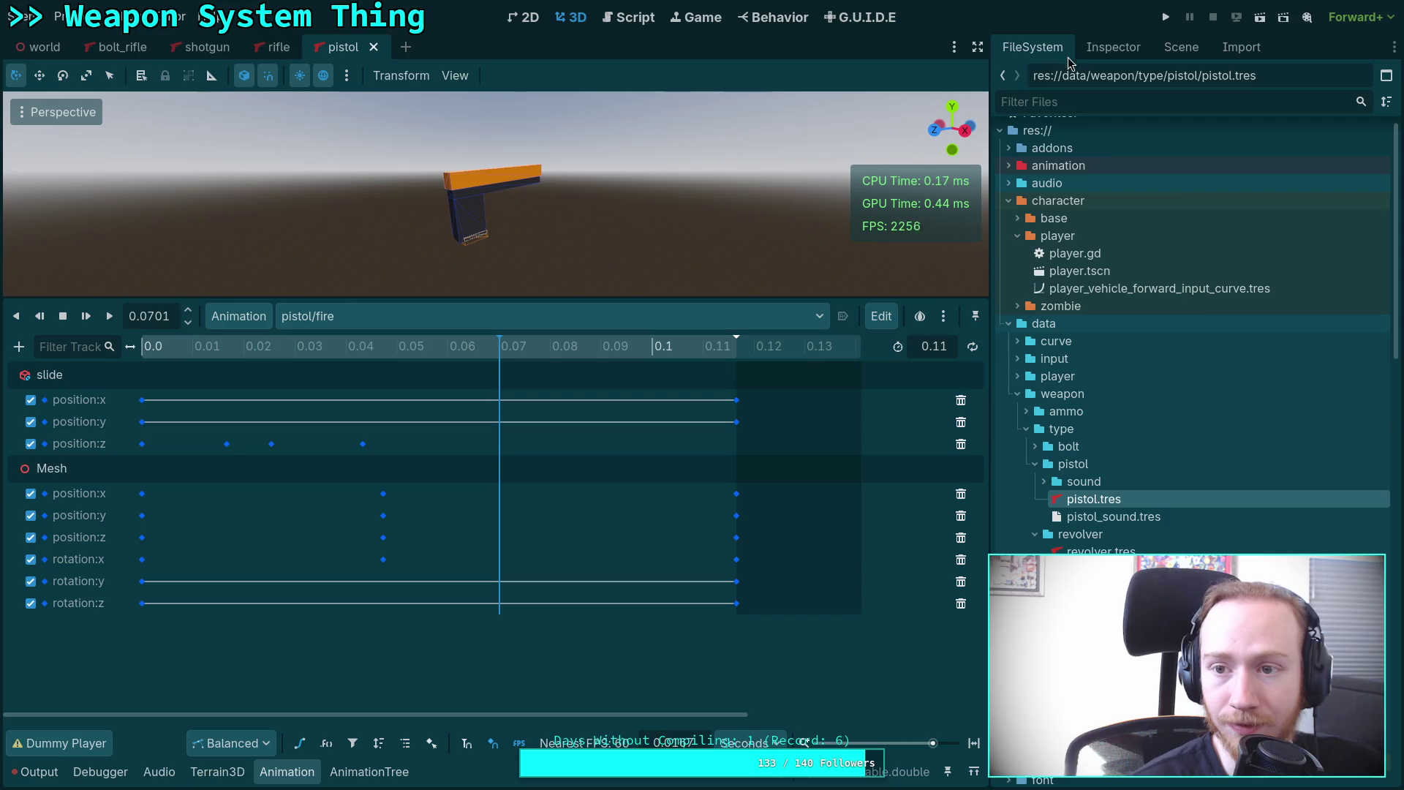
pyautogui.click(1108, 49)
pyautogui.click(1031, 48)
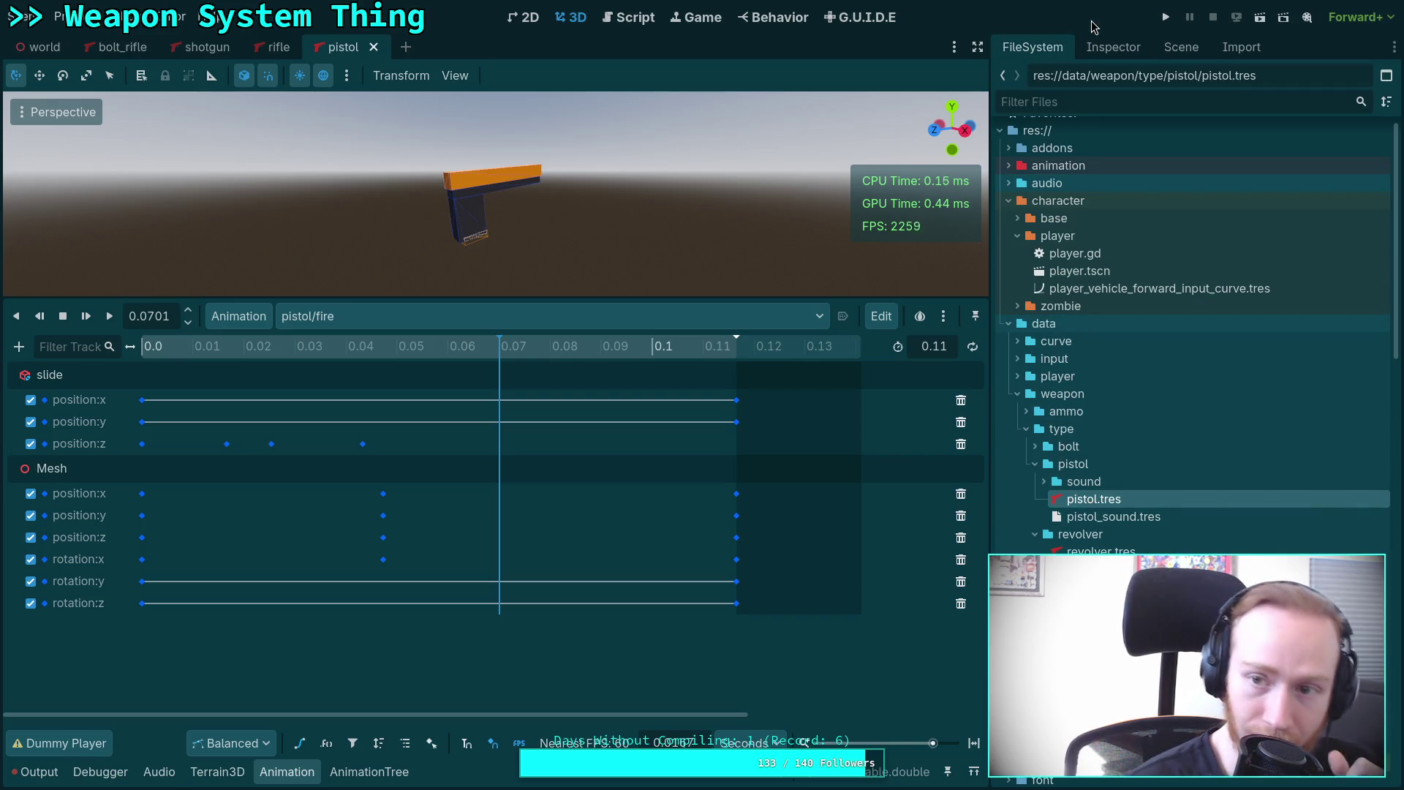
pyautogui.click(1107, 48)
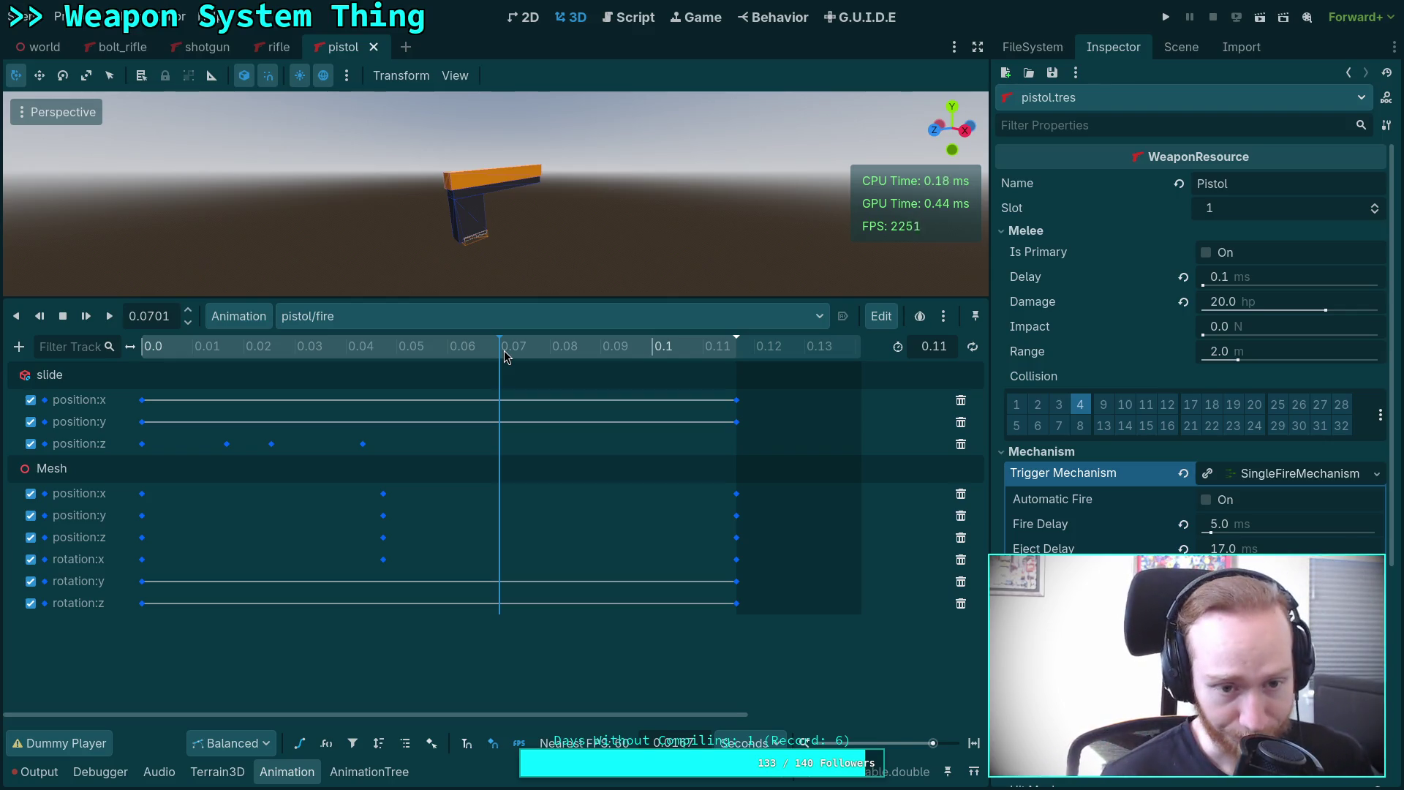
pyautogui.click(386, 347)
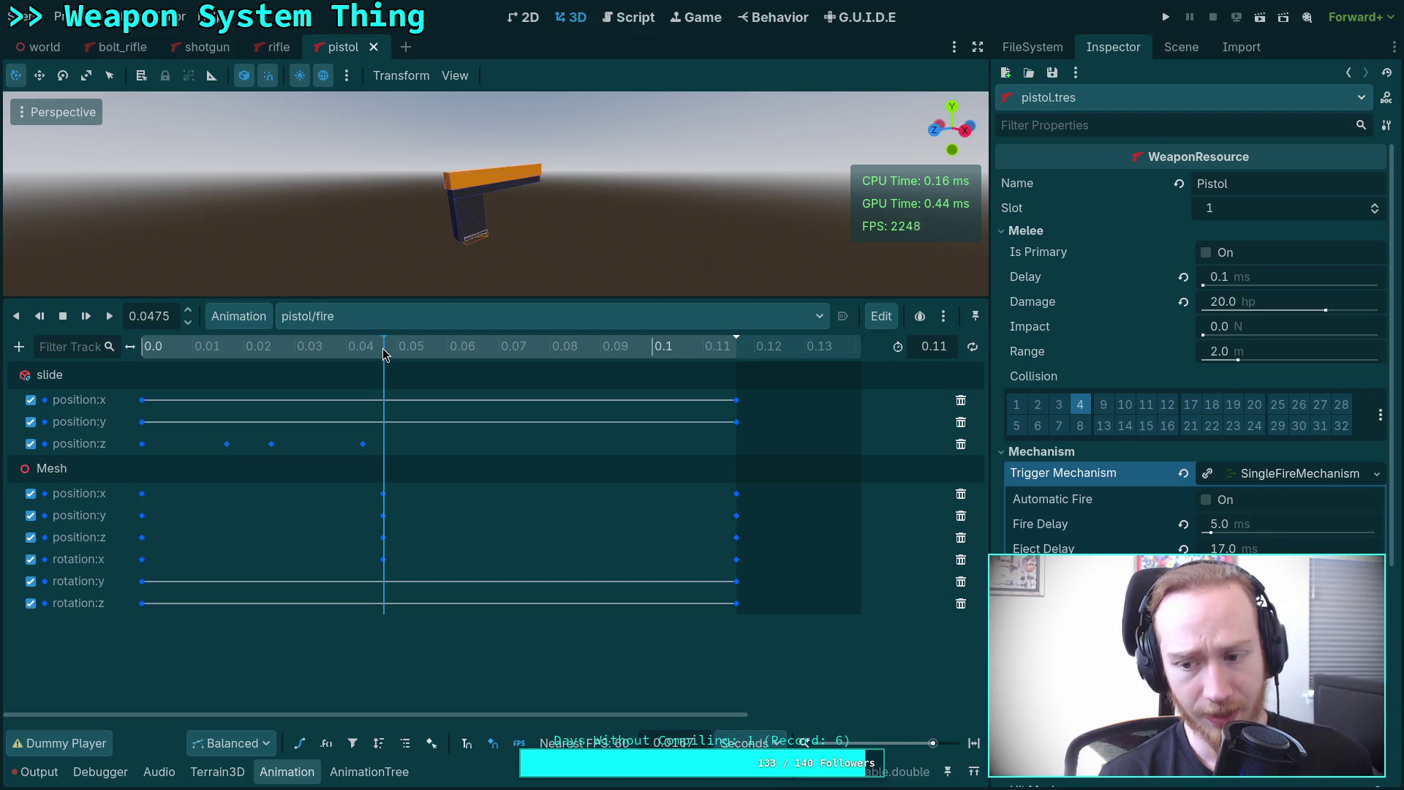
pyautogui.press('super+1')
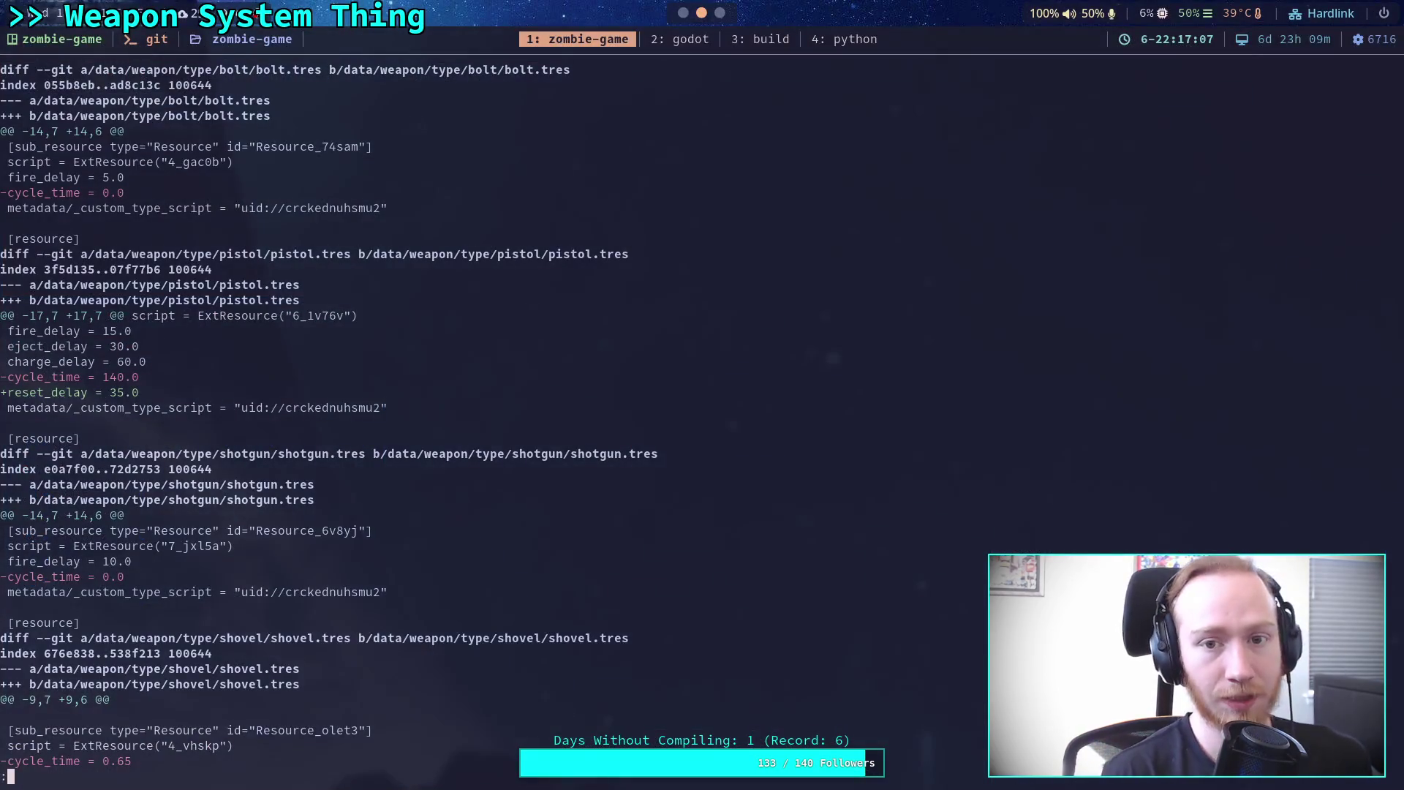
# In the Python REPL, compute 76/(1/60) and .075/(1/60) = 4.5 frames, then return to Godot.
pyautogui.click(874, 44)
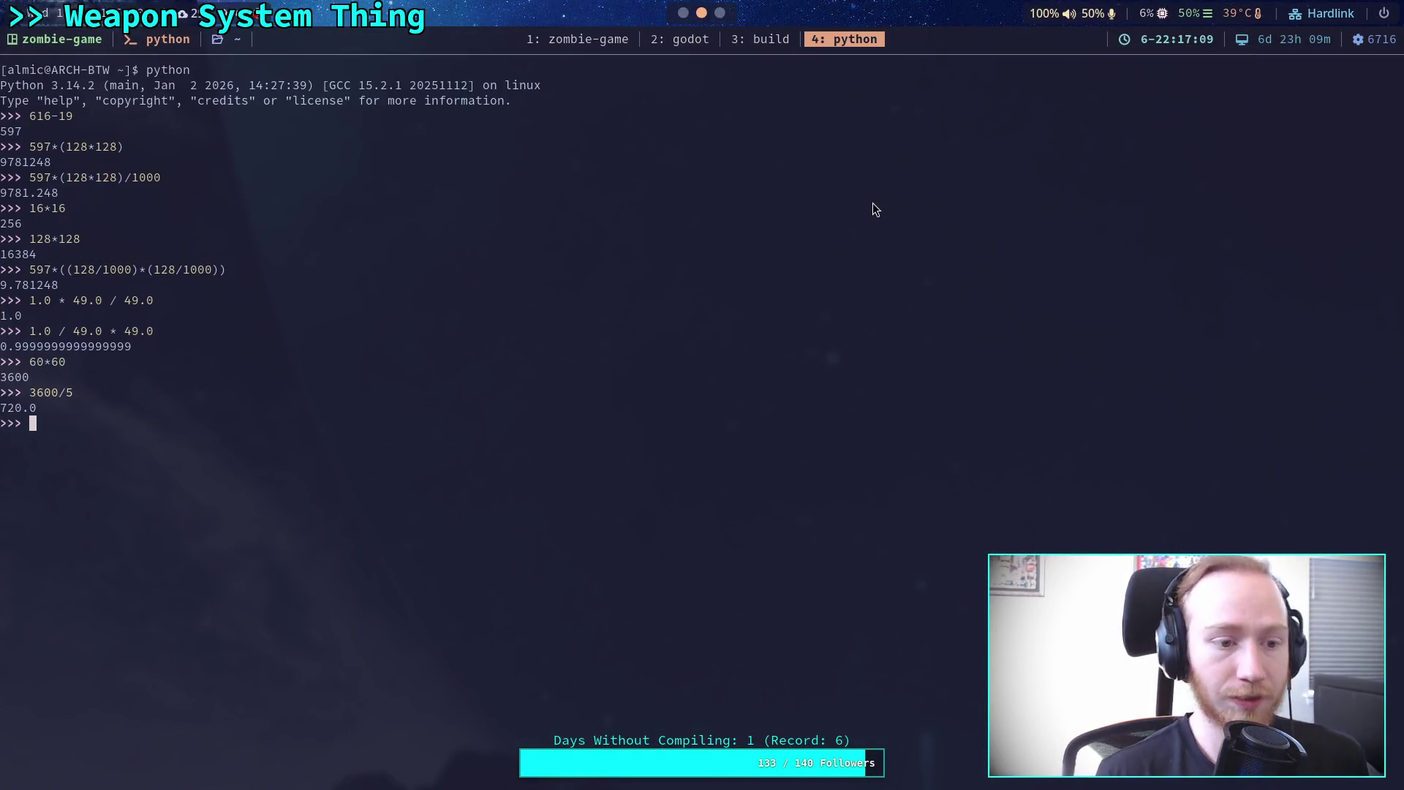
pyautogui.write('76')
pyautogui.write('/(1/60')
pyautogui.write(')')
pyautogui.press('Return')
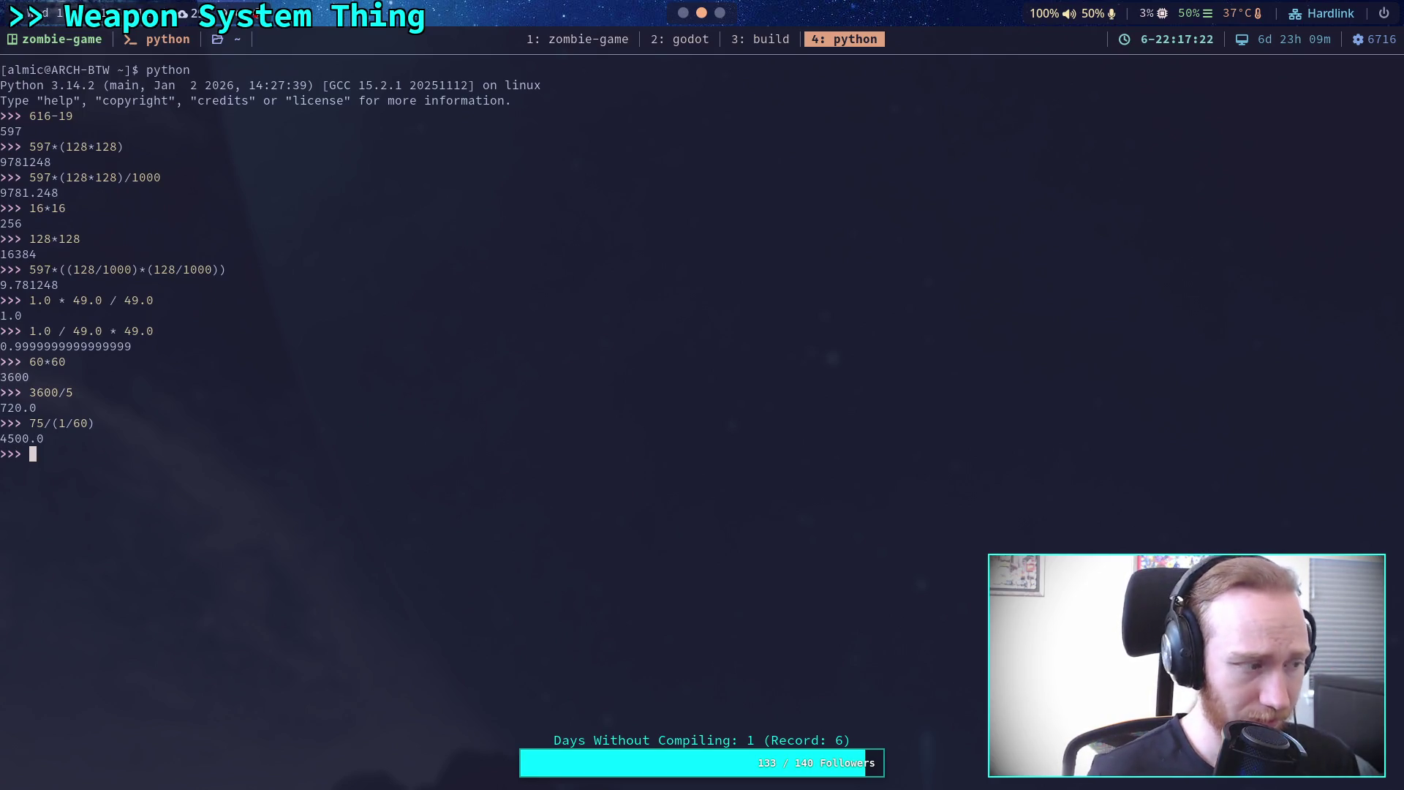
pyautogui.write('.075/(1/60)')
pyautogui.press('Return')
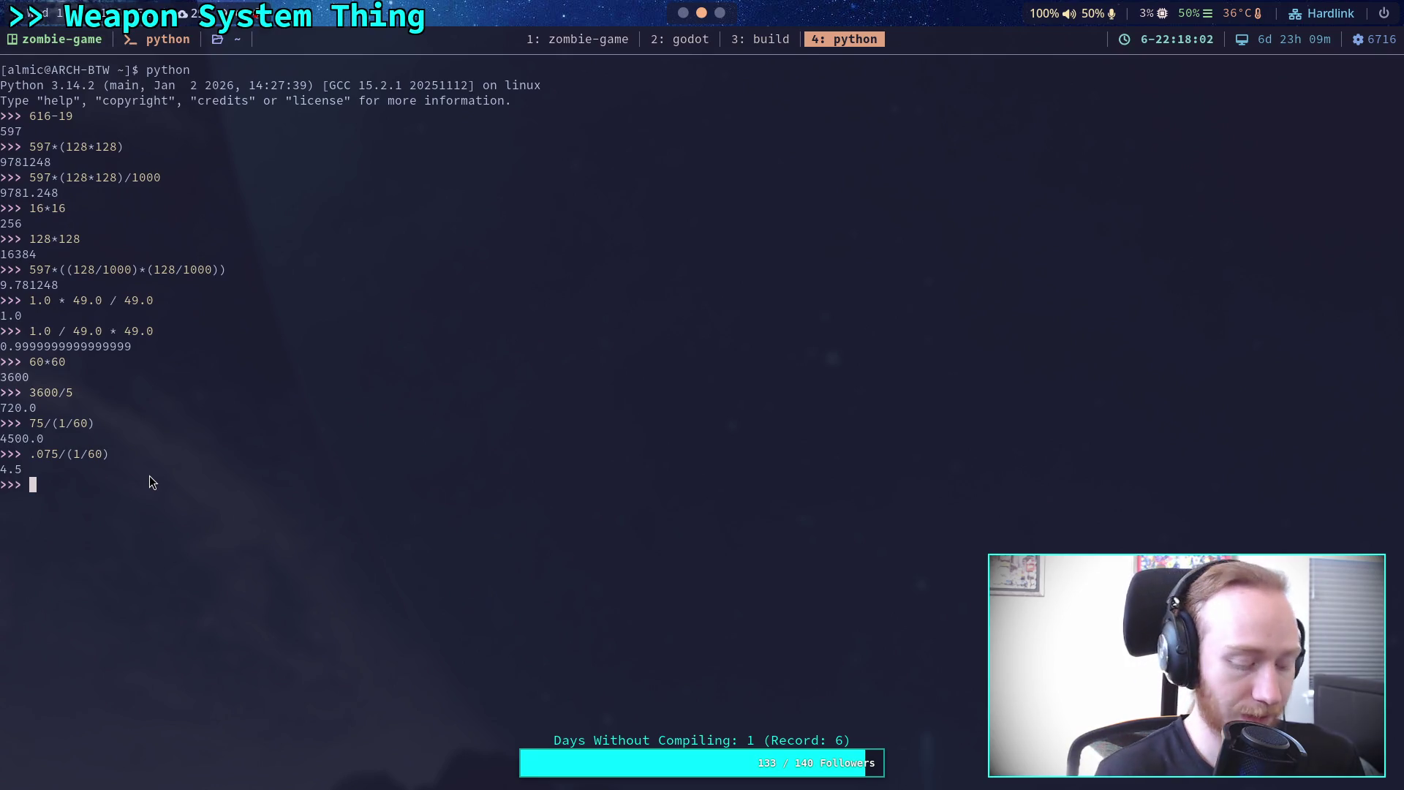
pyautogui.press('super+2')
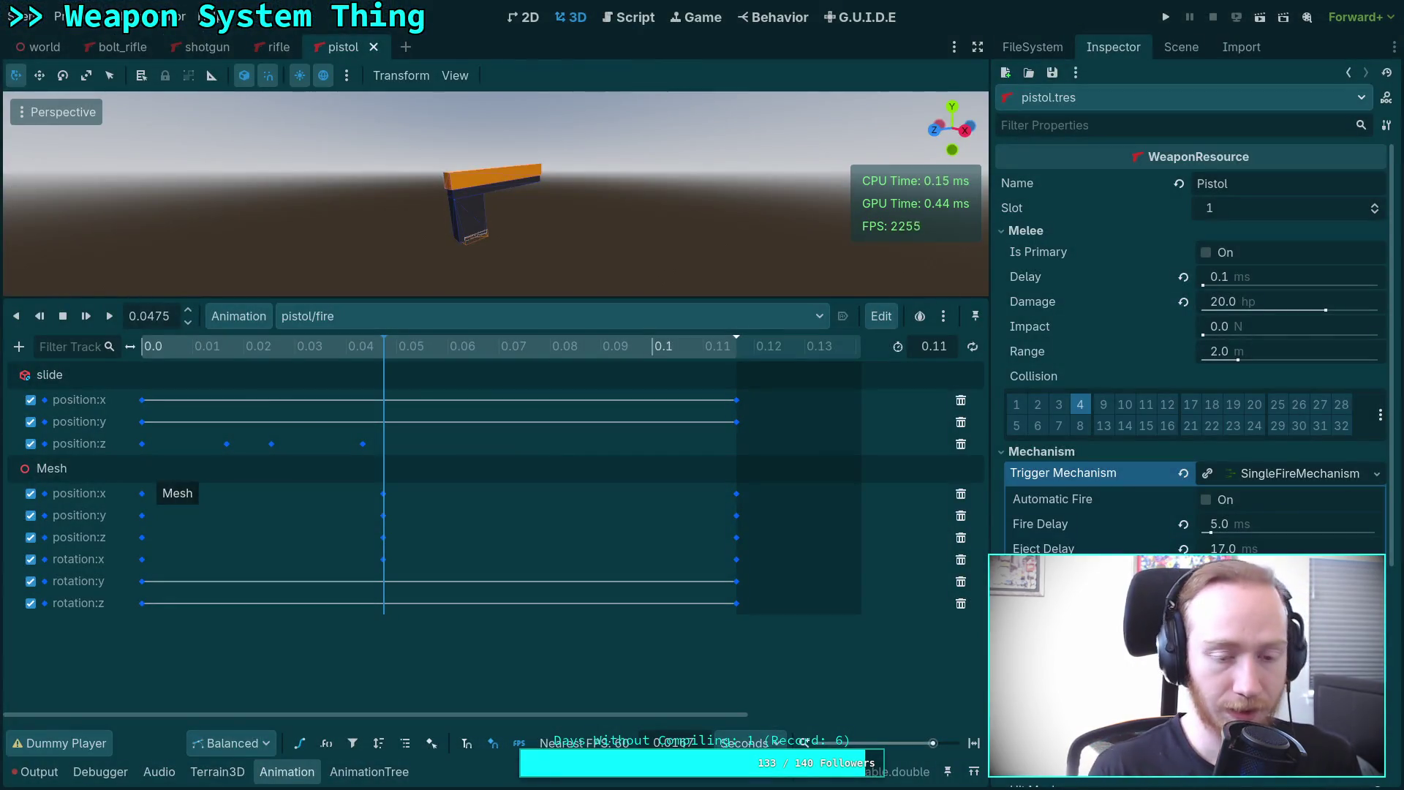